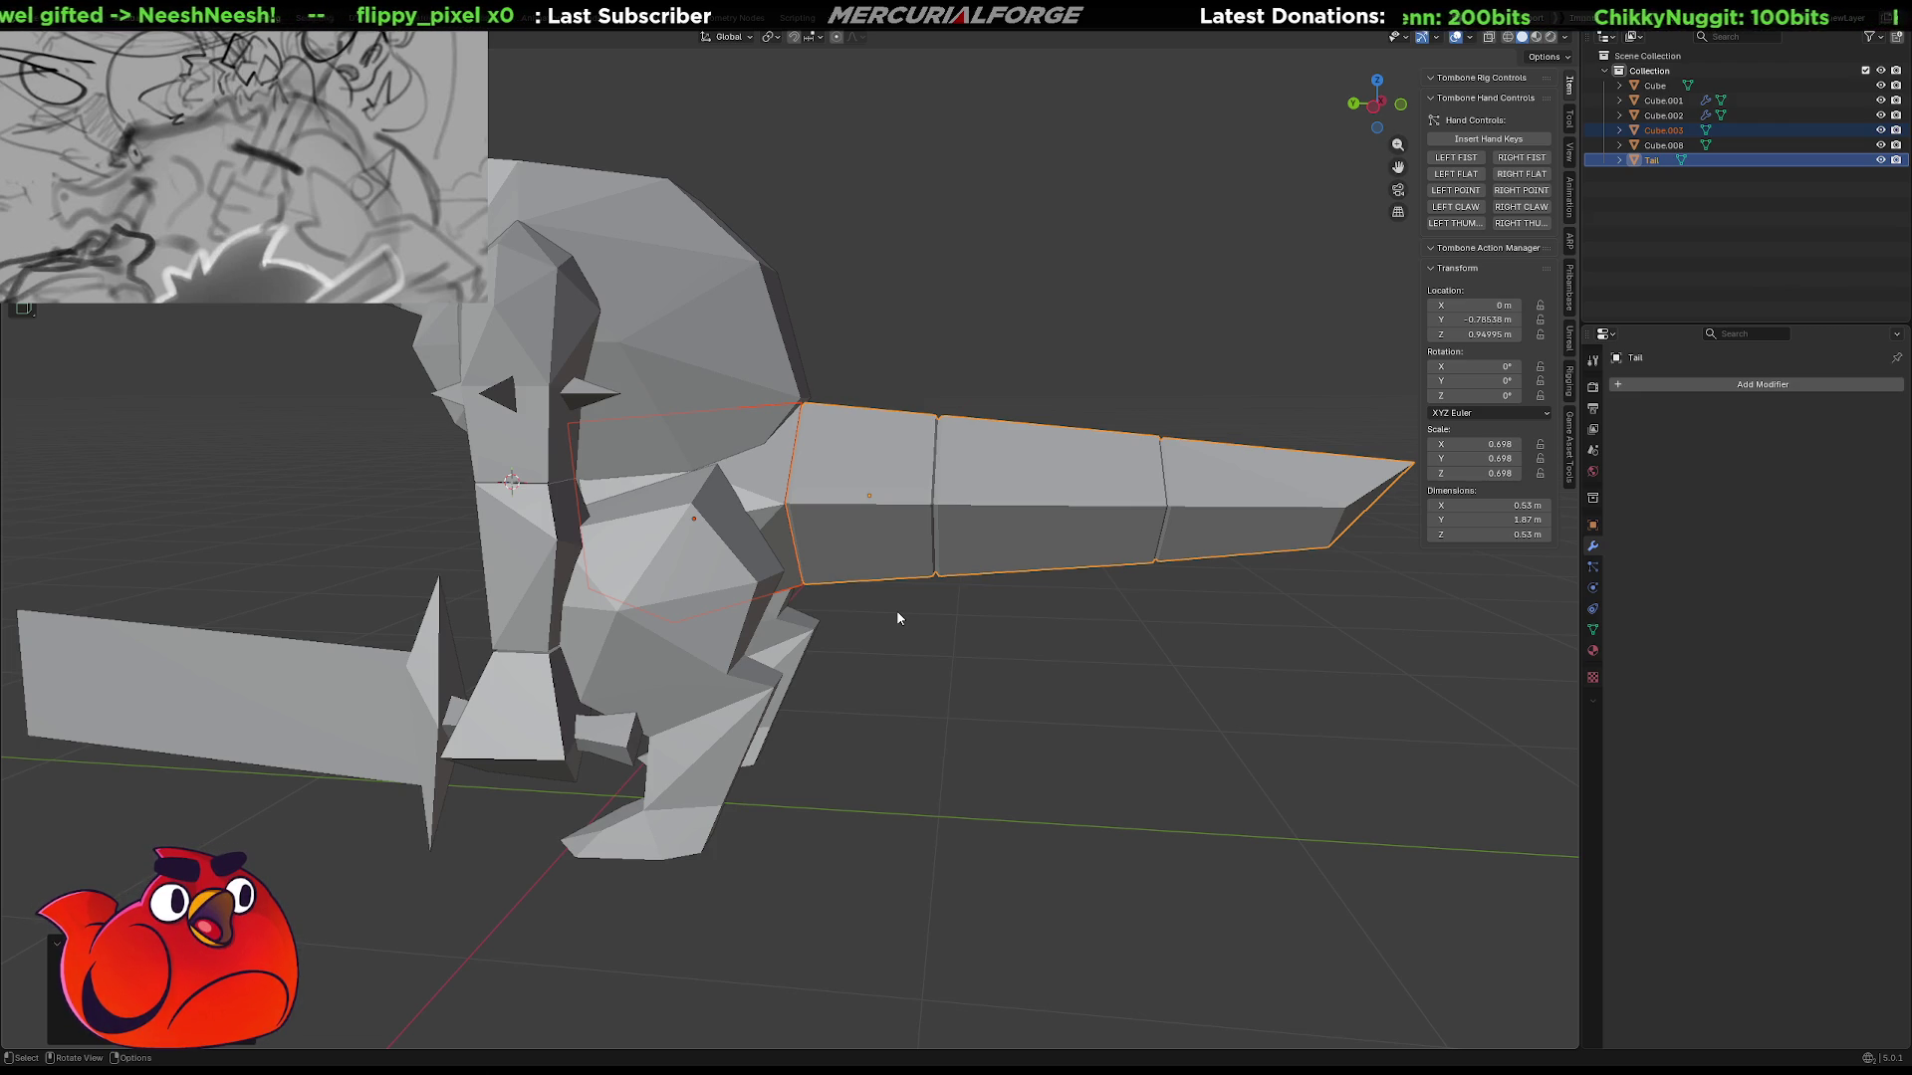
# Switch to the right-side orthographic view and place the 3D cursor at the tail base by the hip.
pyautogui.moveTo(552, 385)
pyautogui.mouseDown(button='middle')
pyautogui.moveTo(822, 639)
pyautogui.moveTo(887, 613)
pyautogui.moveTo(898, 642)
pyautogui.moveTo(1038, 645)
pyautogui.moveTo(1071, 637)
pyautogui.moveTo(973, 640)
pyautogui.moveTo(1060, 621)
pyautogui.moveTo(1345, 627)
pyautogui.moveTo(1099, 635)
pyautogui.moveTo(1231, 640)
pyautogui.mouseUp(button='middle')
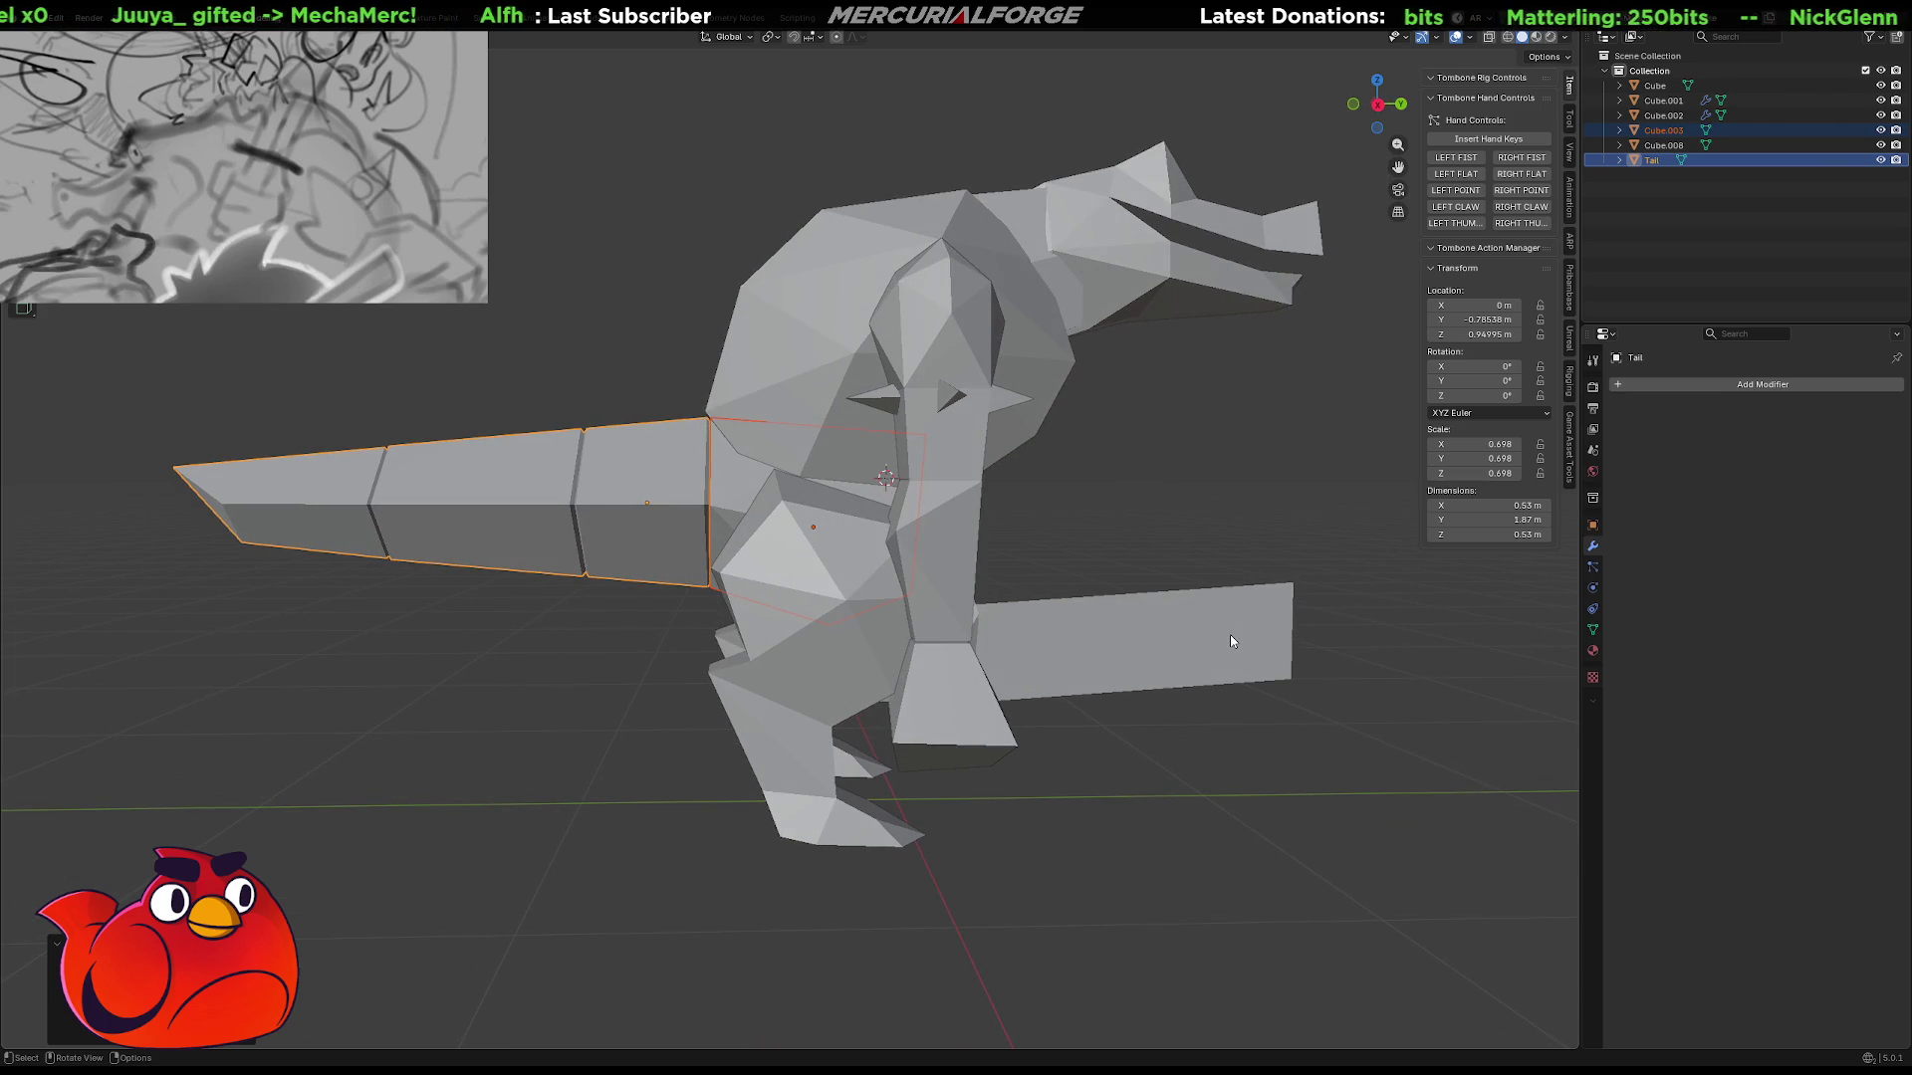
pyautogui.press('KP_1')
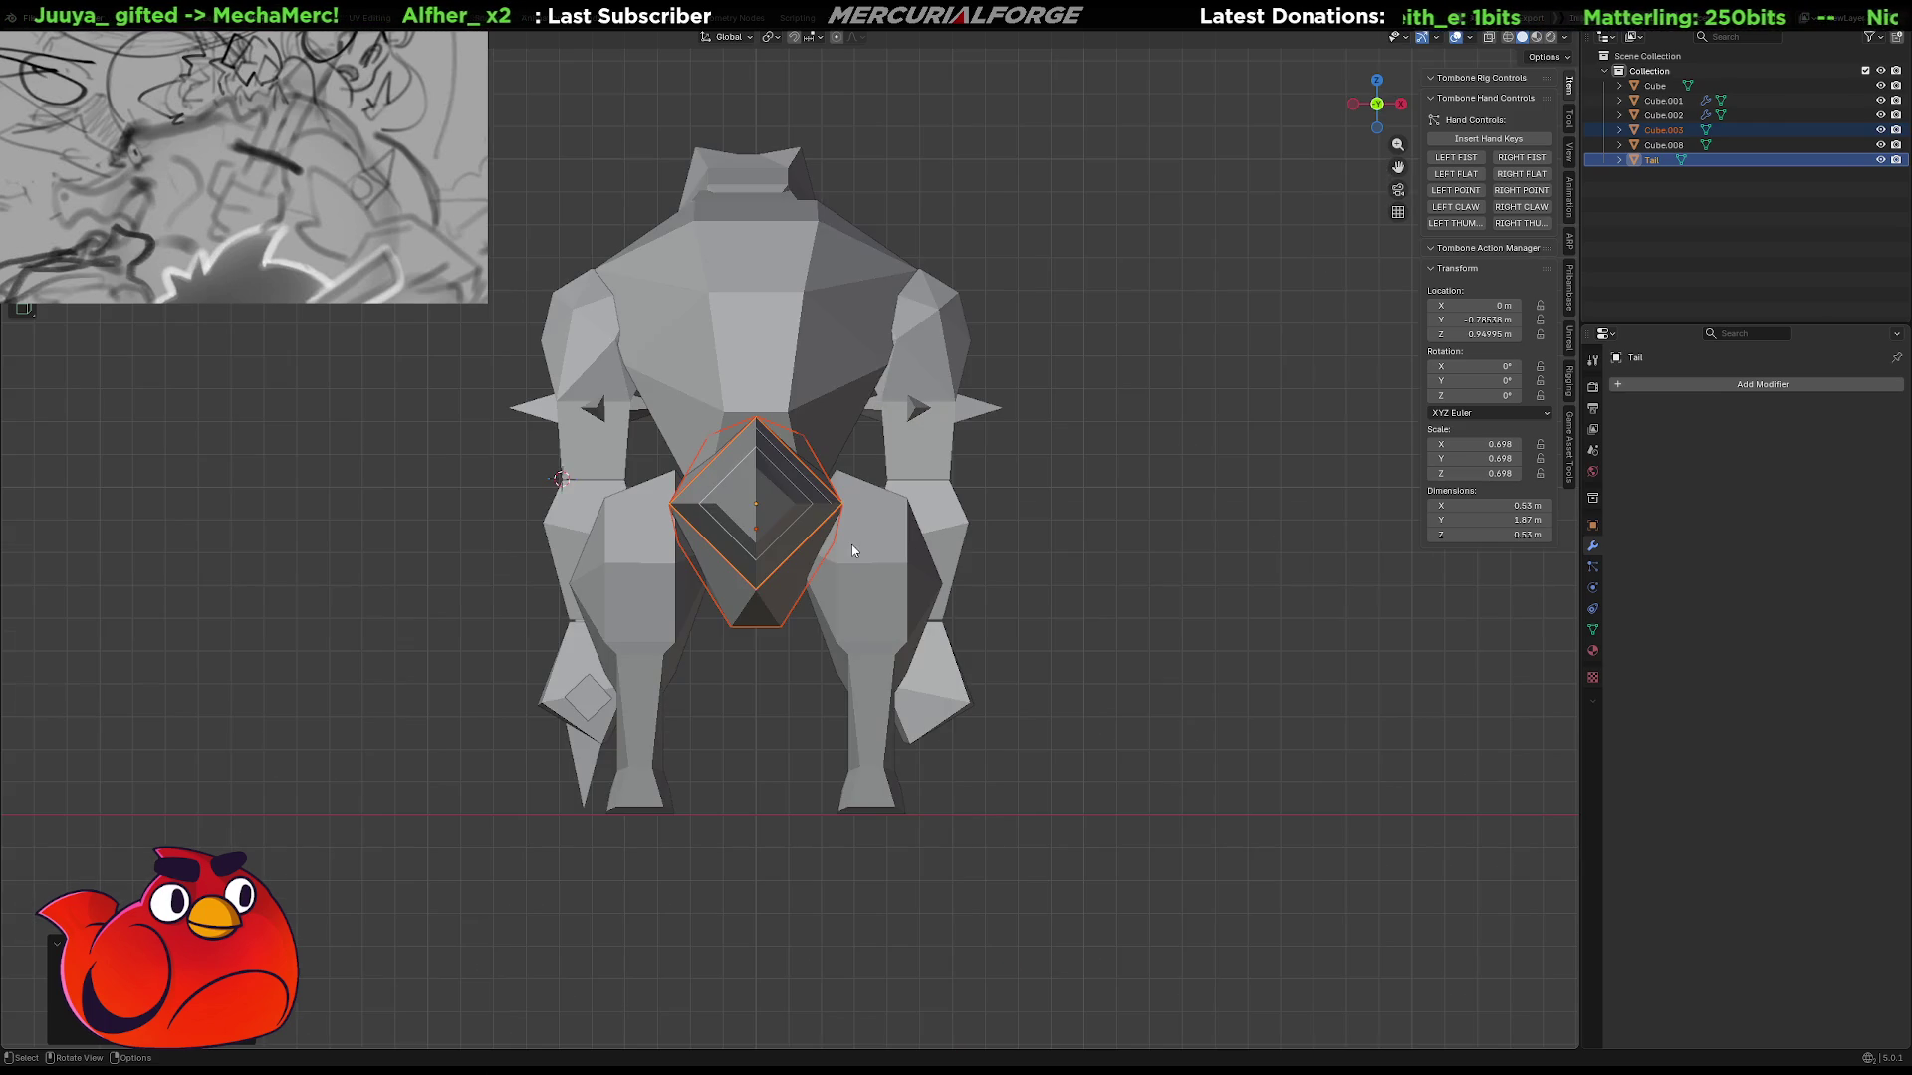
pyautogui.press('KP_3')
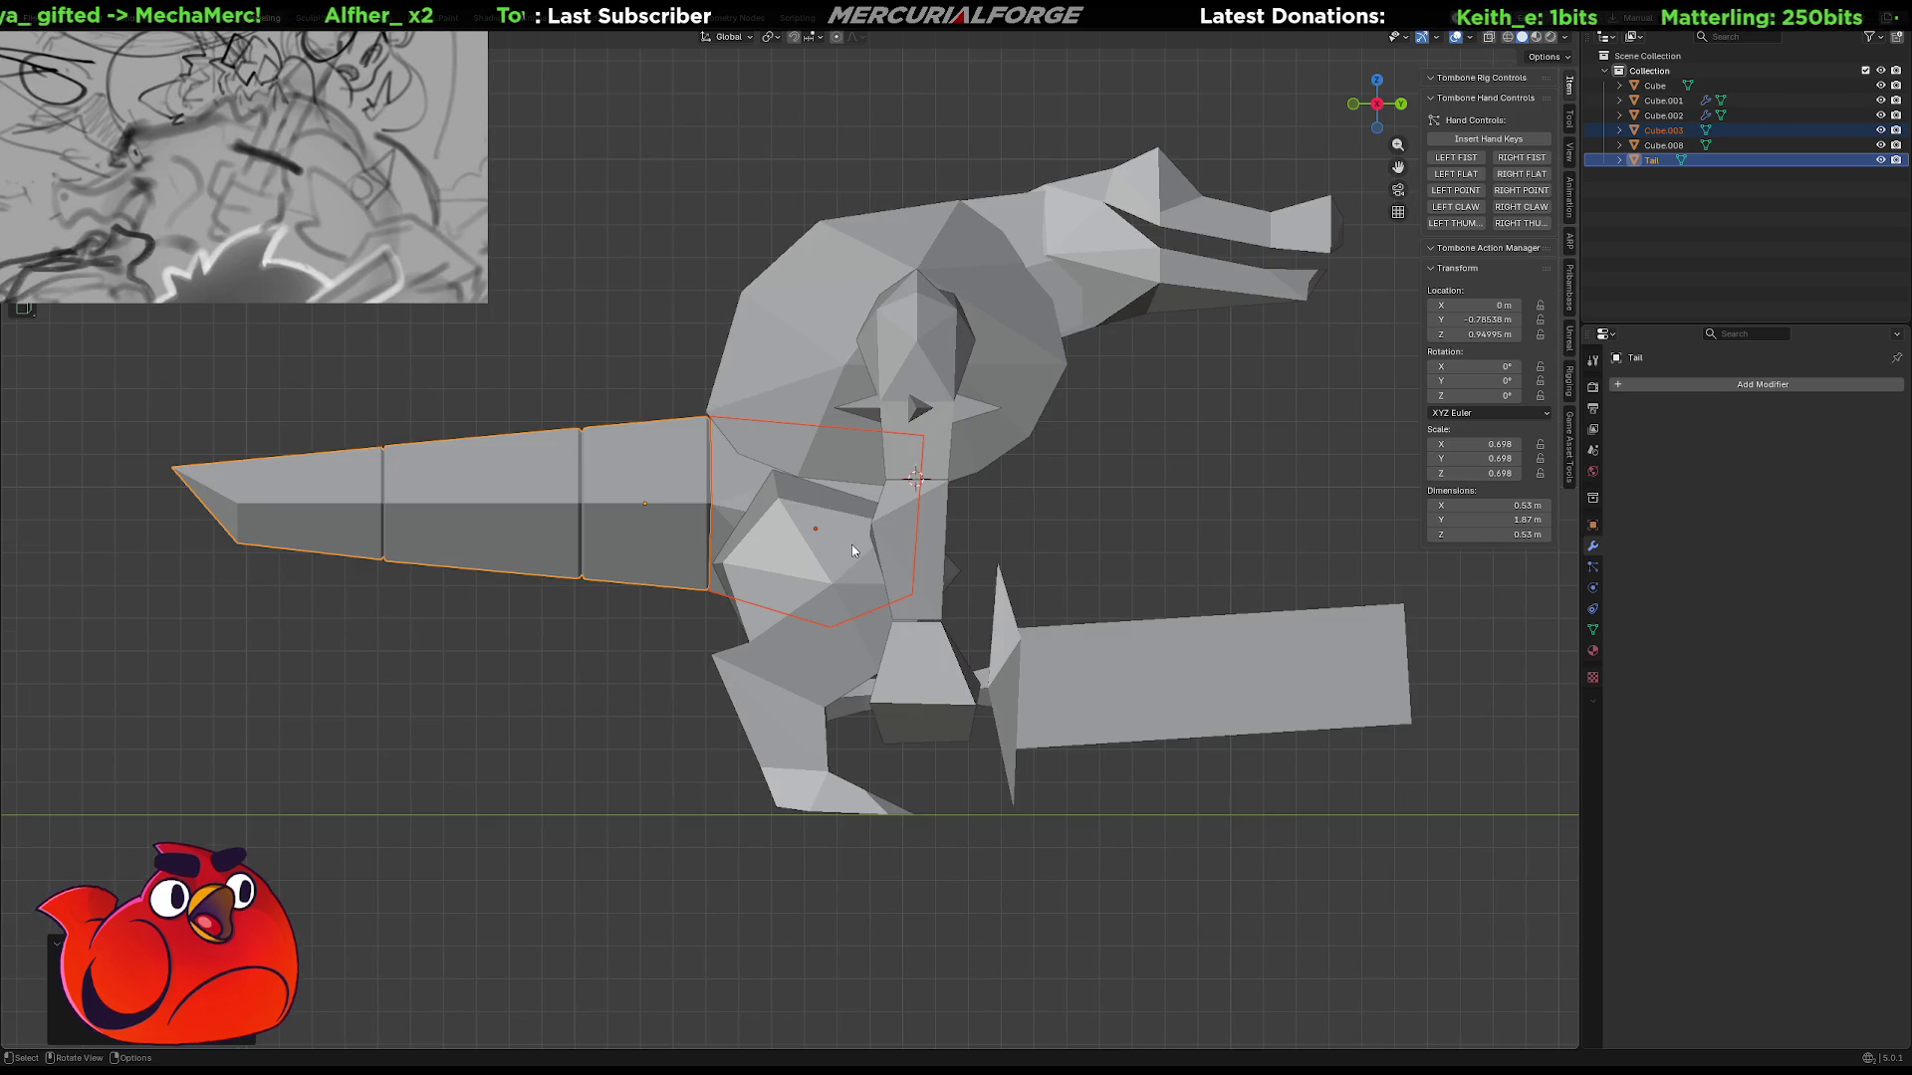
pyautogui.keyDown('shift'); pyautogui.rightClick(816, 532); pyautogui.keyUp('shift')
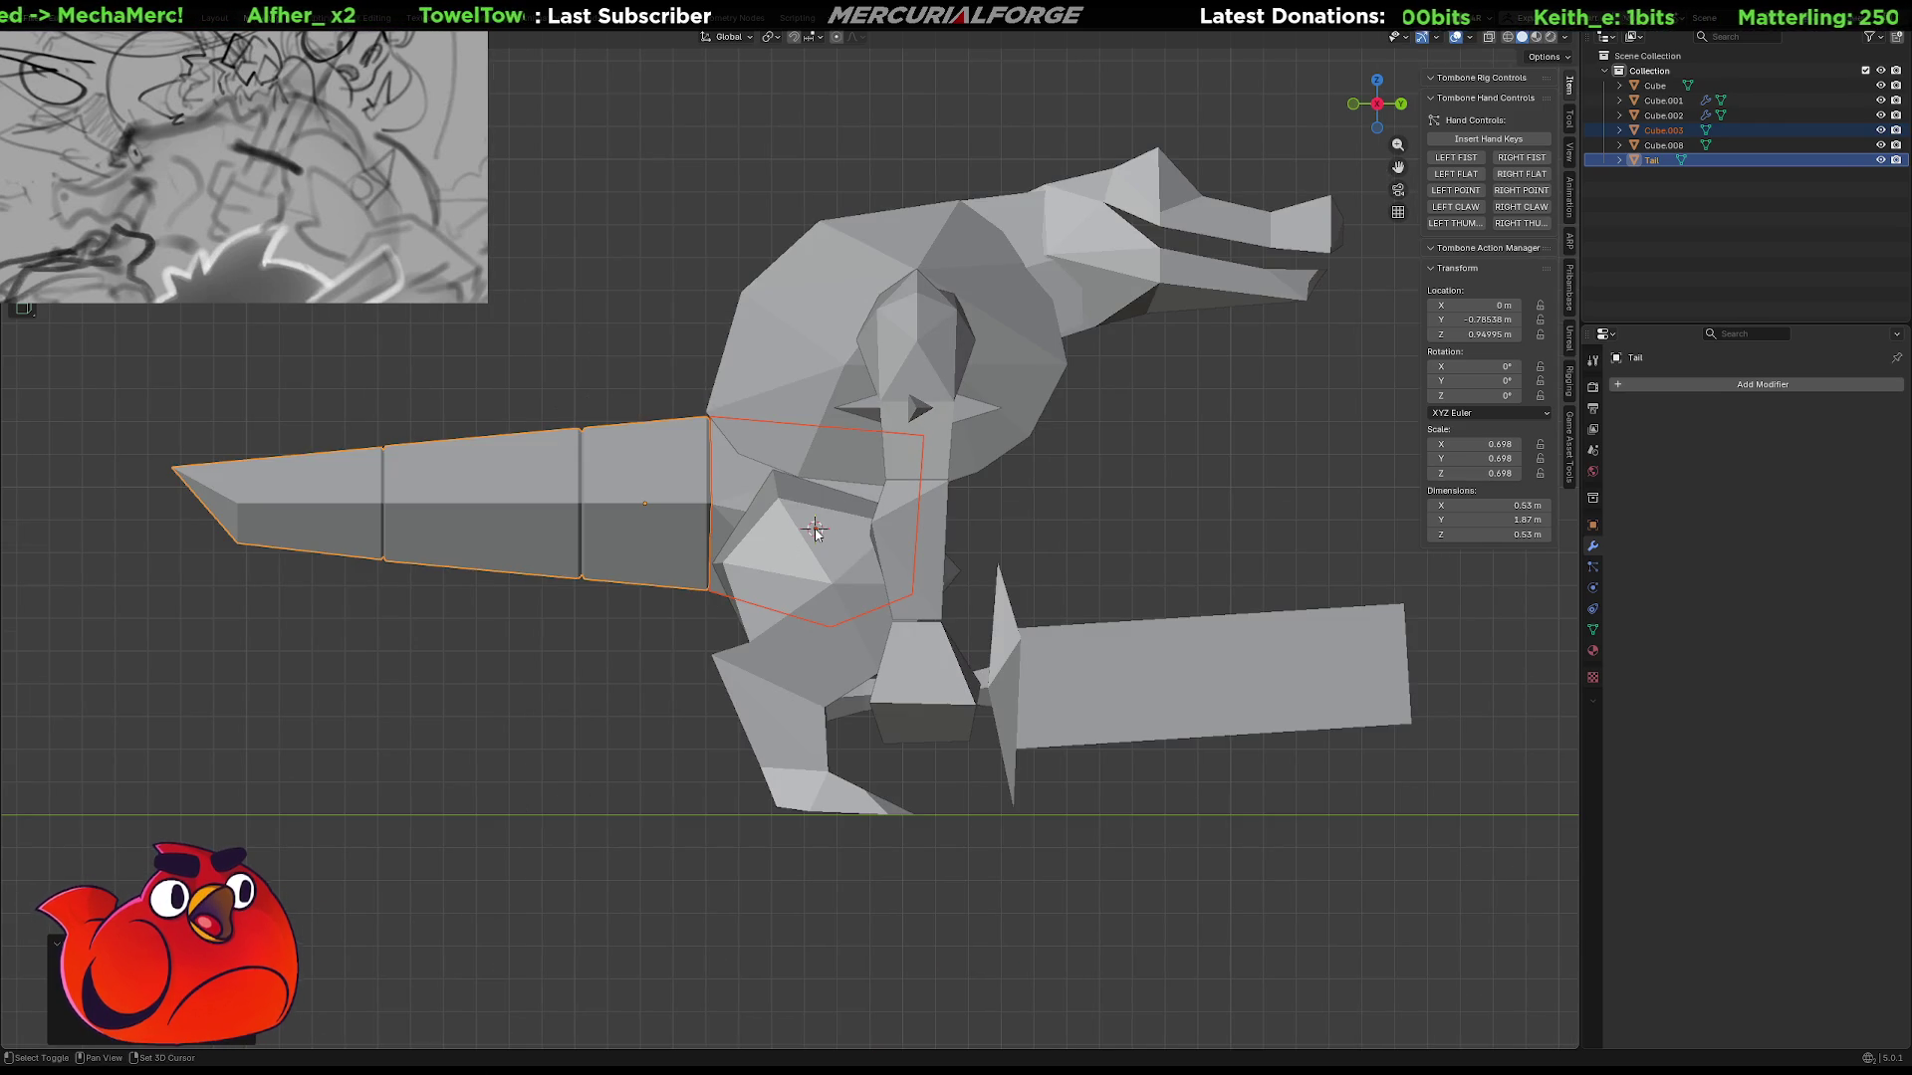
# Rotate the tail about 26° downward around the 3D cursor pivot at the hip.
pyautogui.press('.')
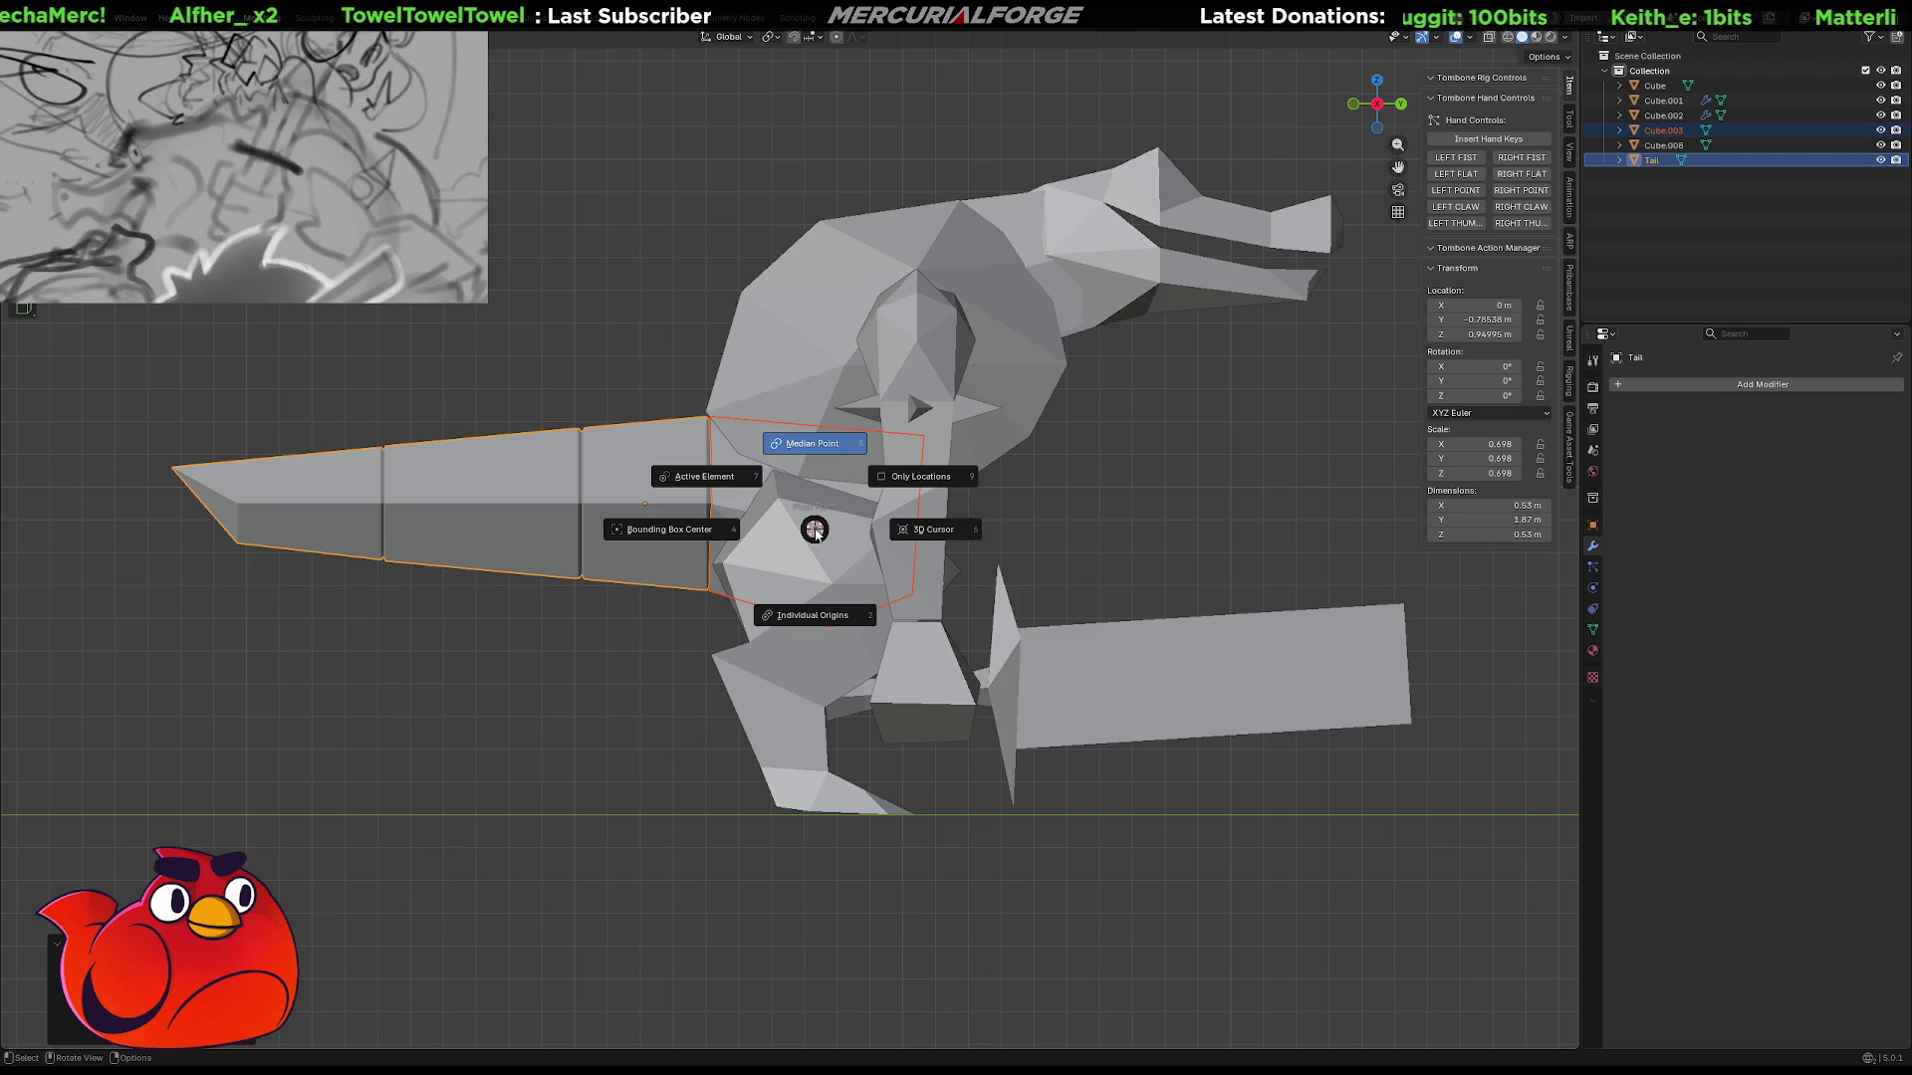
pyautogui.click(932, 531)
pyautogui.press('r')
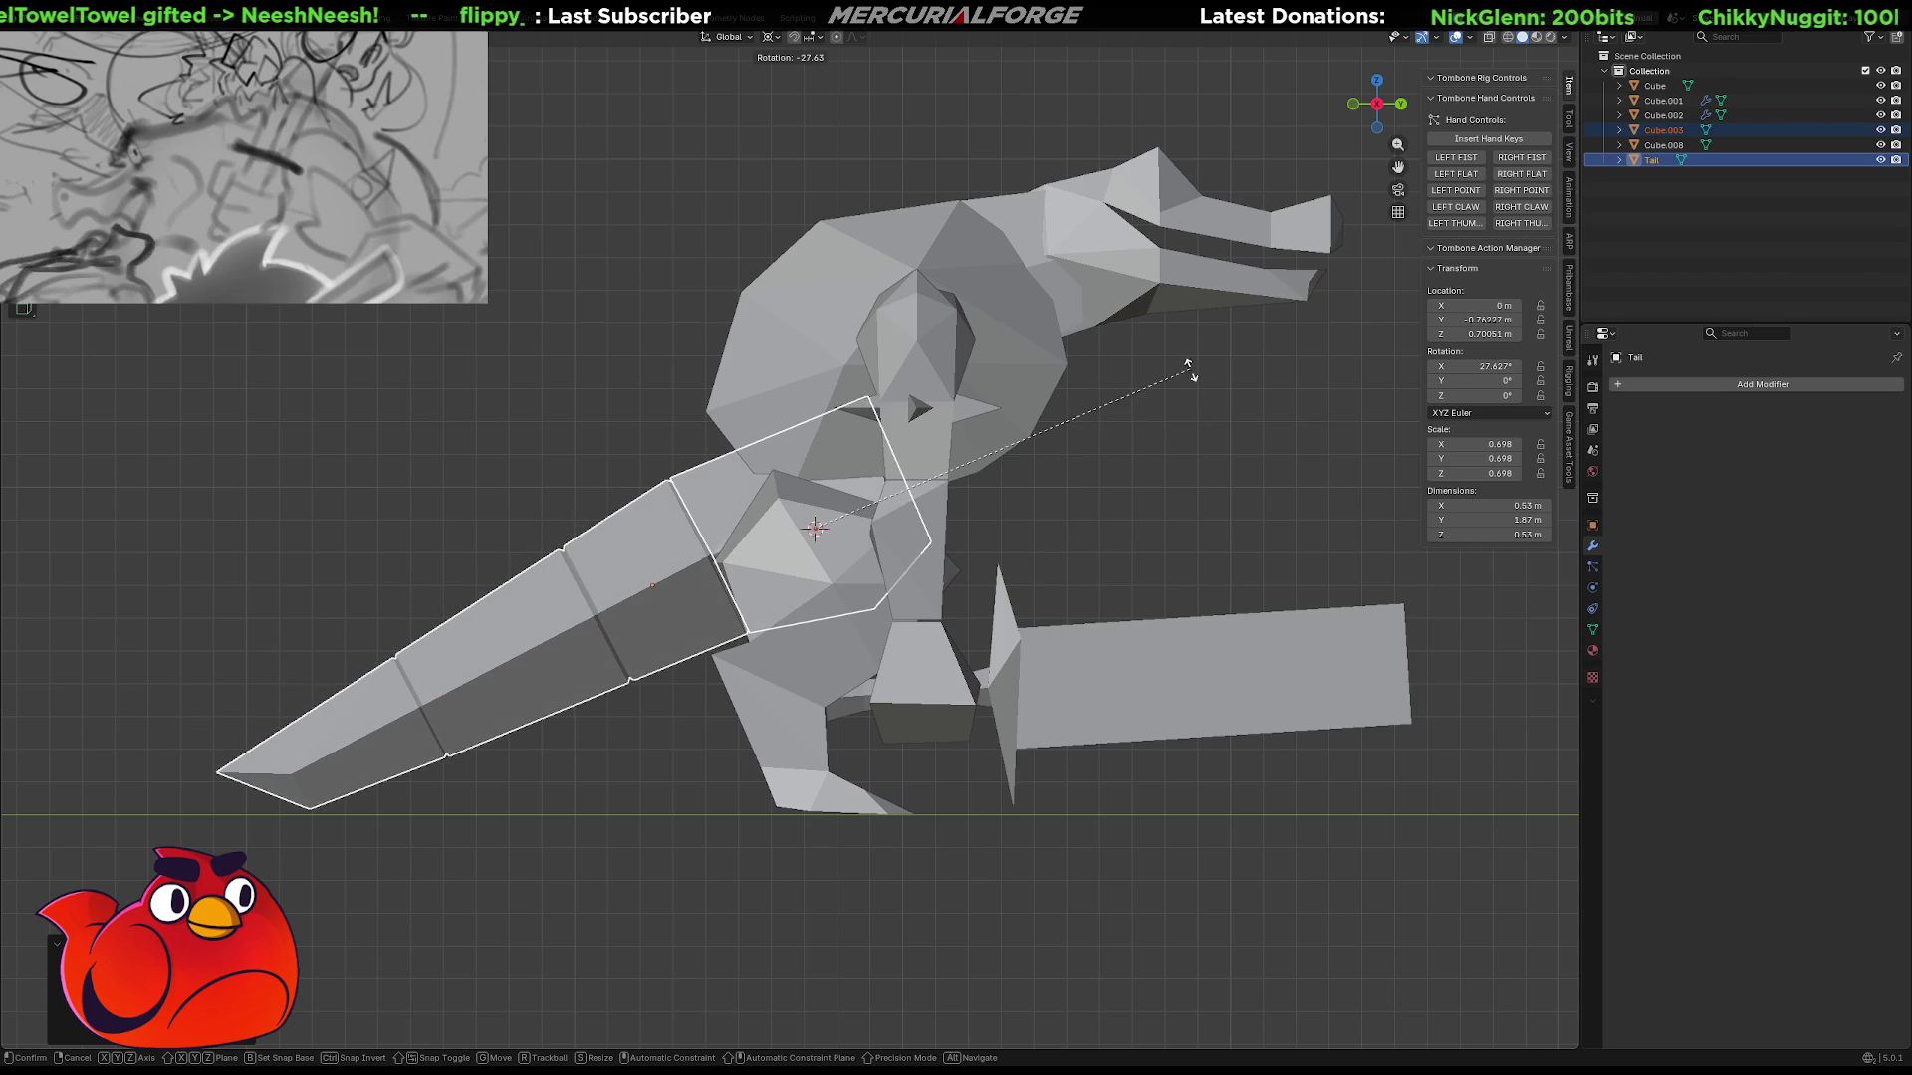
pyautogui.click(1106, 426)
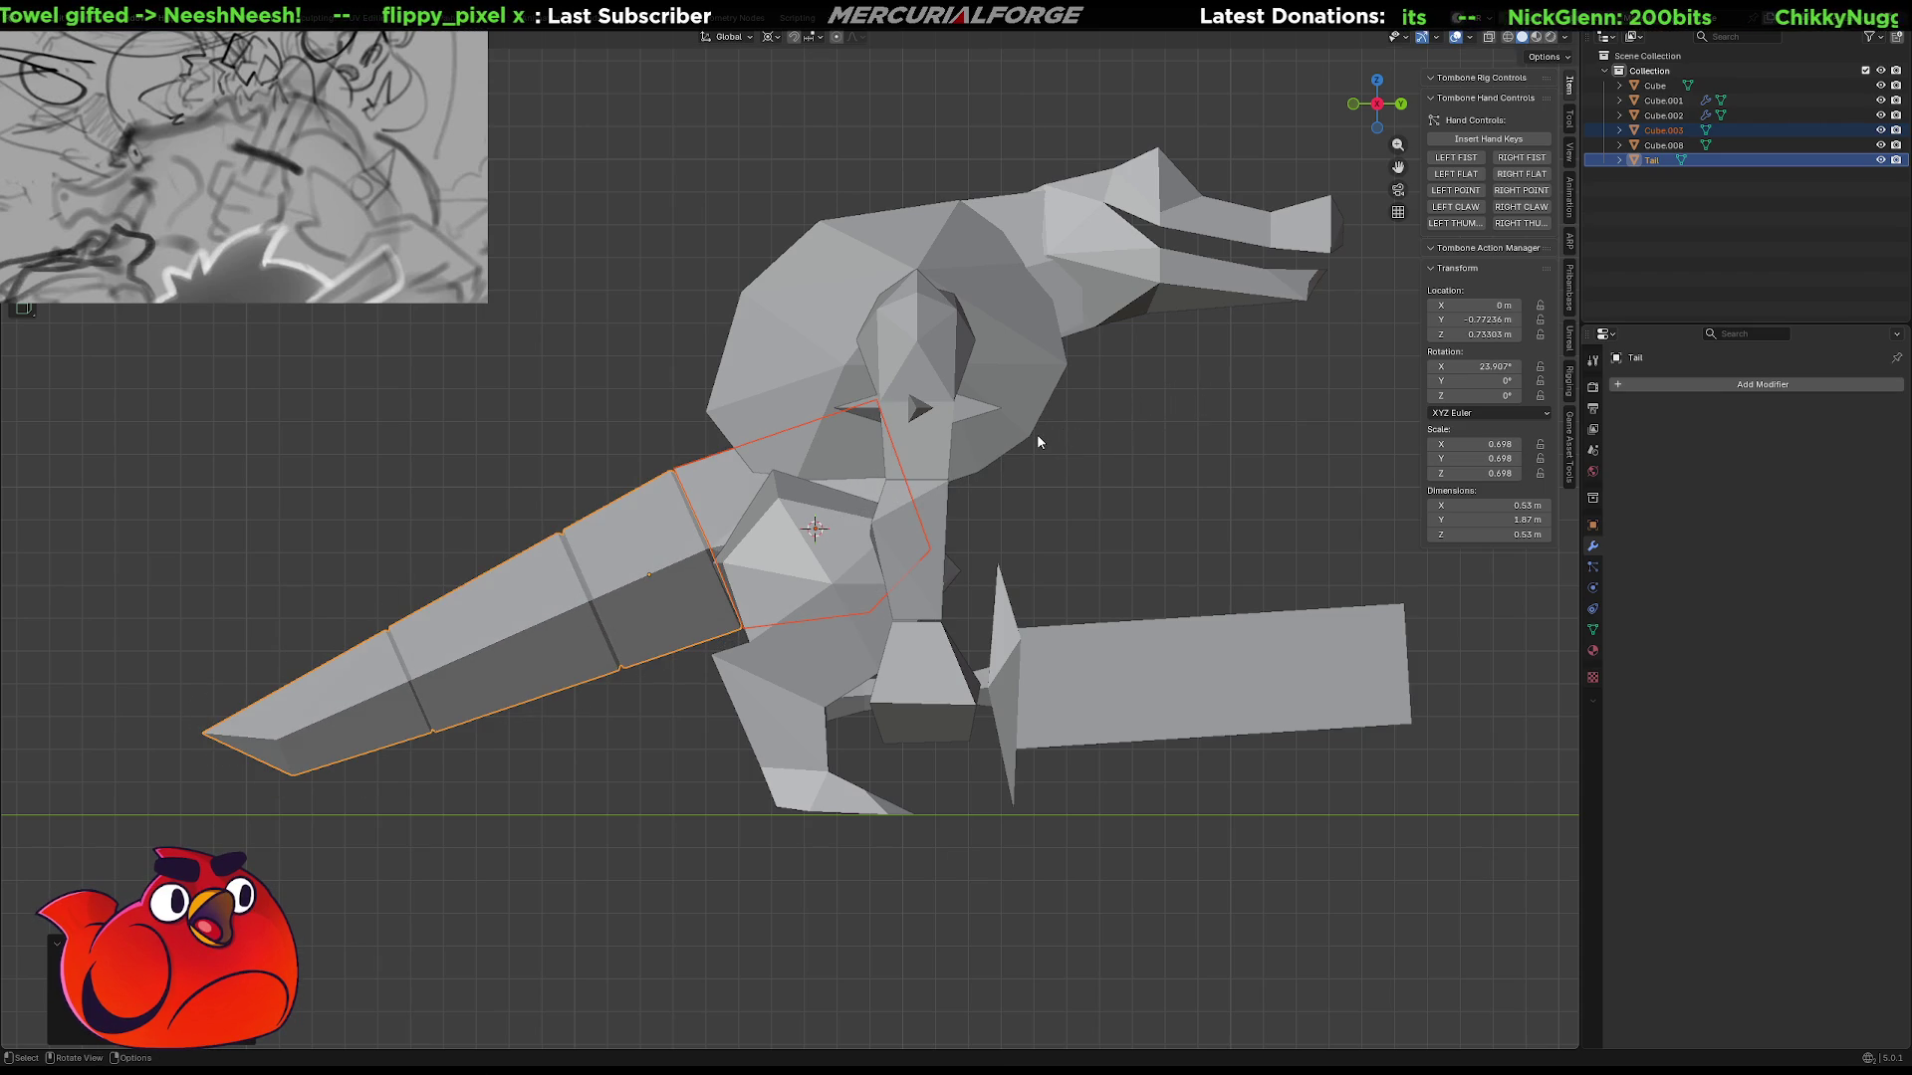
pyautogui.moveTo(1038, 438)
pyautogui.mouseDown(button='middle')
pyautogui.moveTo(966, 559)
pyautogui.moveTo(1131, 538)
pyautogui.moveTo(888, 564)
pyautogui.moveTo(331, 562)
pyautogui.mouseUp(button='middle')
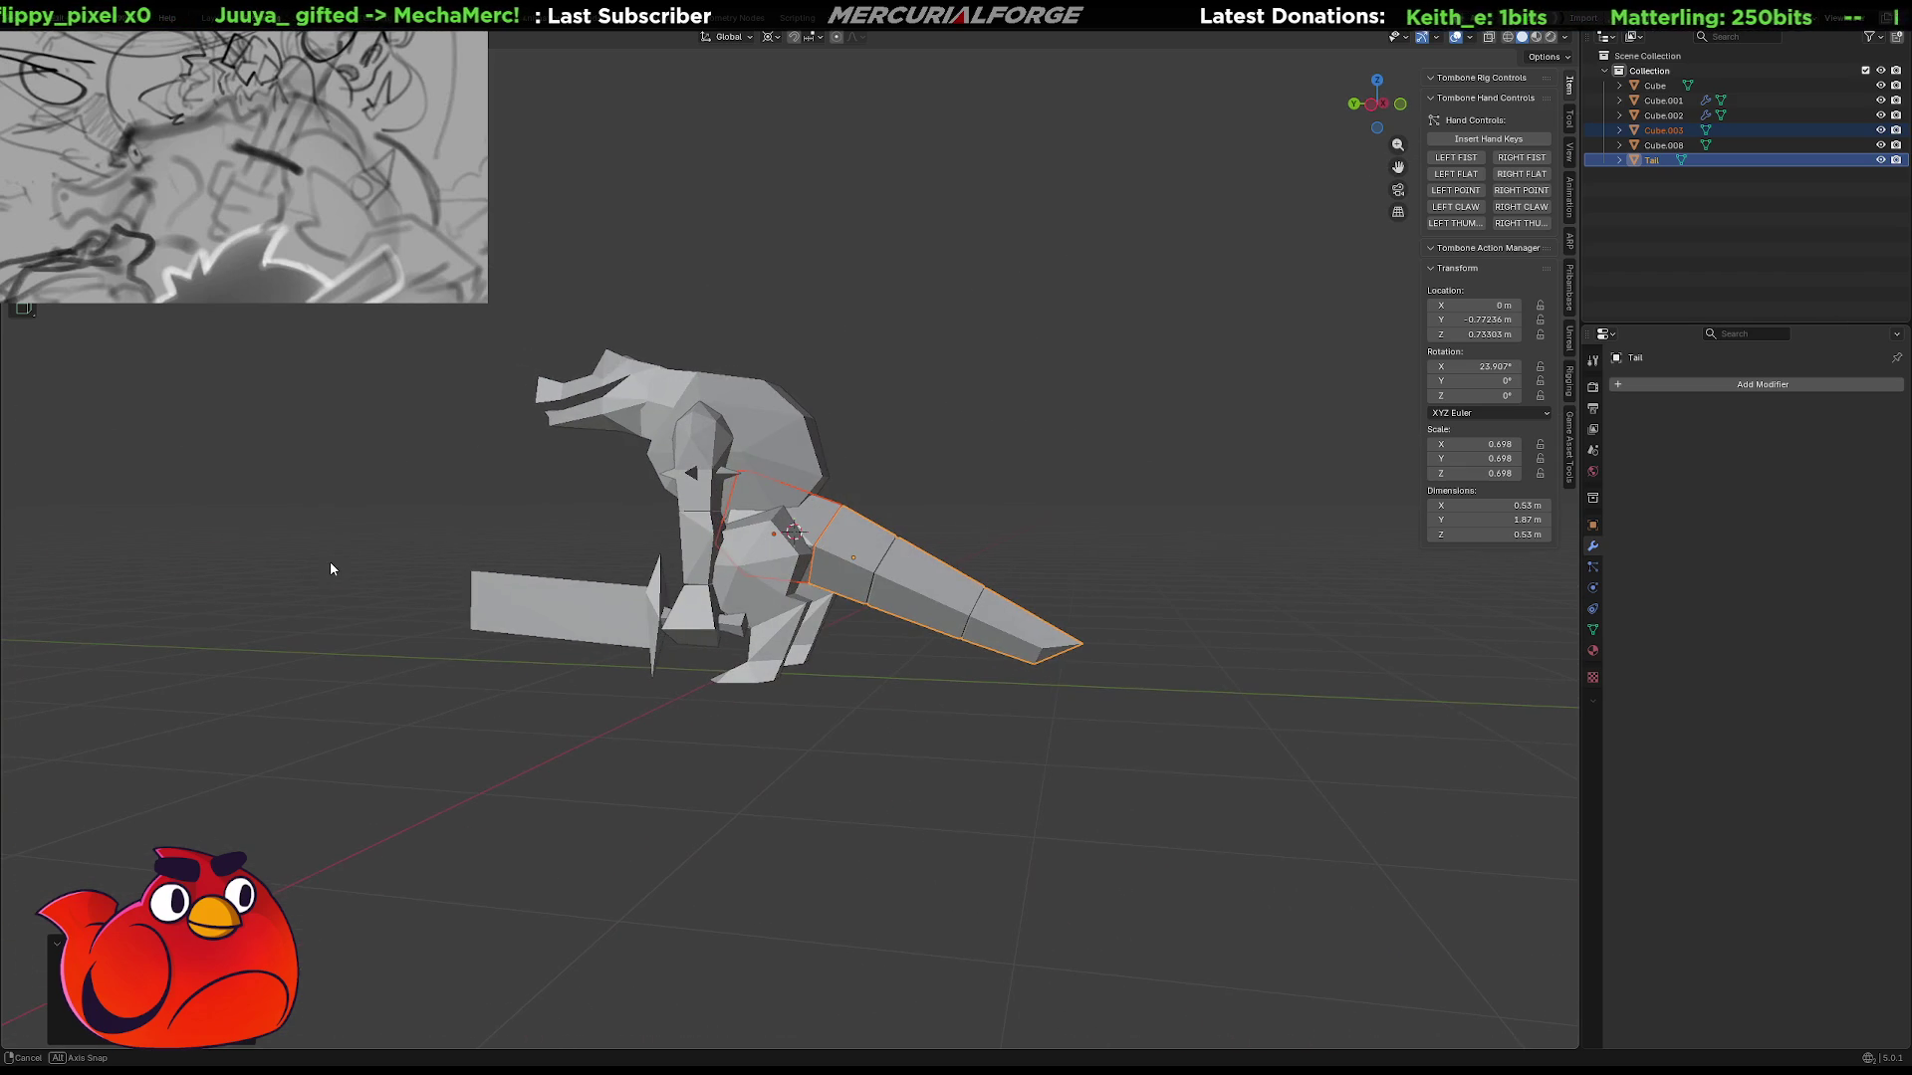
# Frame the body and tail in right orthographic view with see-through wireframe shading.
pyautogui.moveTo(755, 619)
pyautogui.mouseDown(button='middle')
pyautogui.moveTo(697, 587)
pyautogui.moveTo(1311, 587)
pyautogui.moveTo(865, 527)
pyautogui.mouseUp(button='middle')
pyautogui.scroll(3, 684, 578)
pyautogui.press('KP_3')
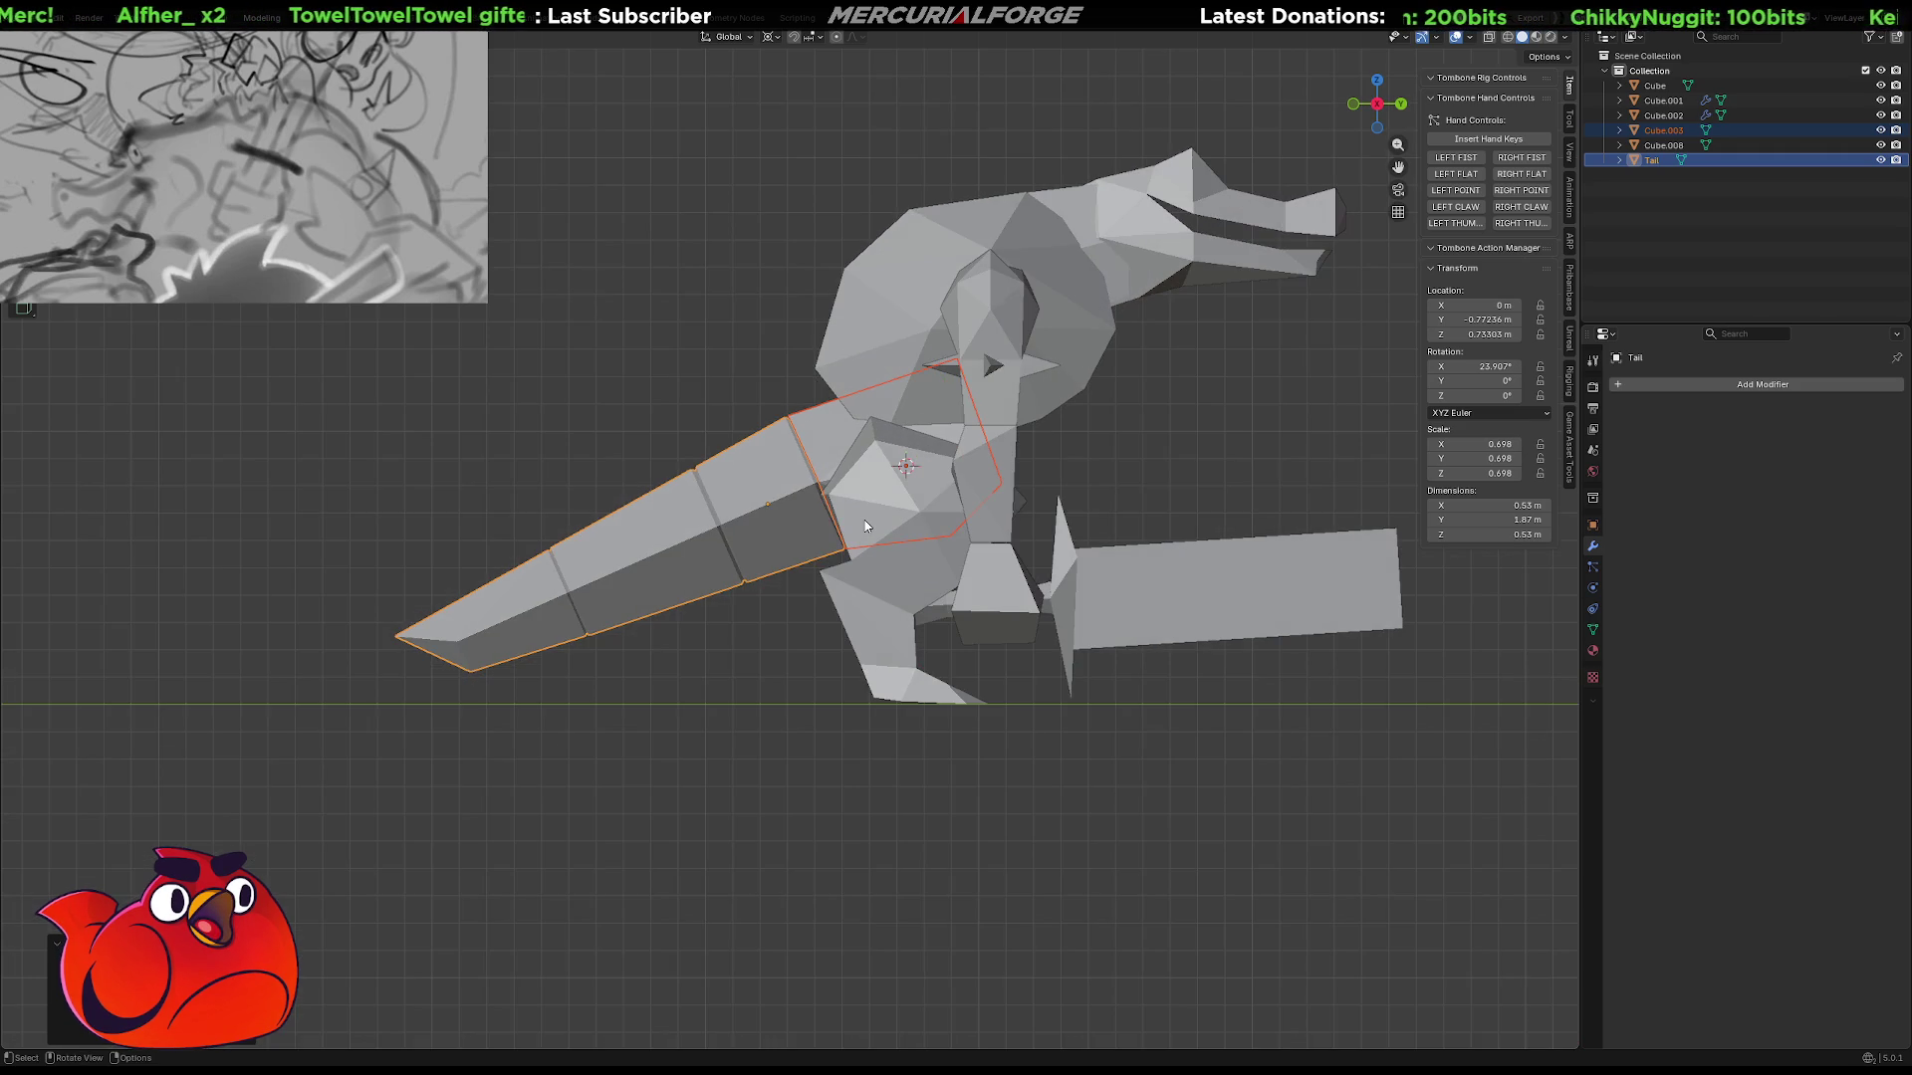
pyautogui.moveTo(865, 527)
pyautogui.keyDown('shift'); pyautogui.mouseDown(button='middle')
pyautogui.moveTo(889, 522)
pyautogui.moveTo(925, 593)
pyautogui.mouseUp(button='middle'); pyautogui.keyUp('shift')
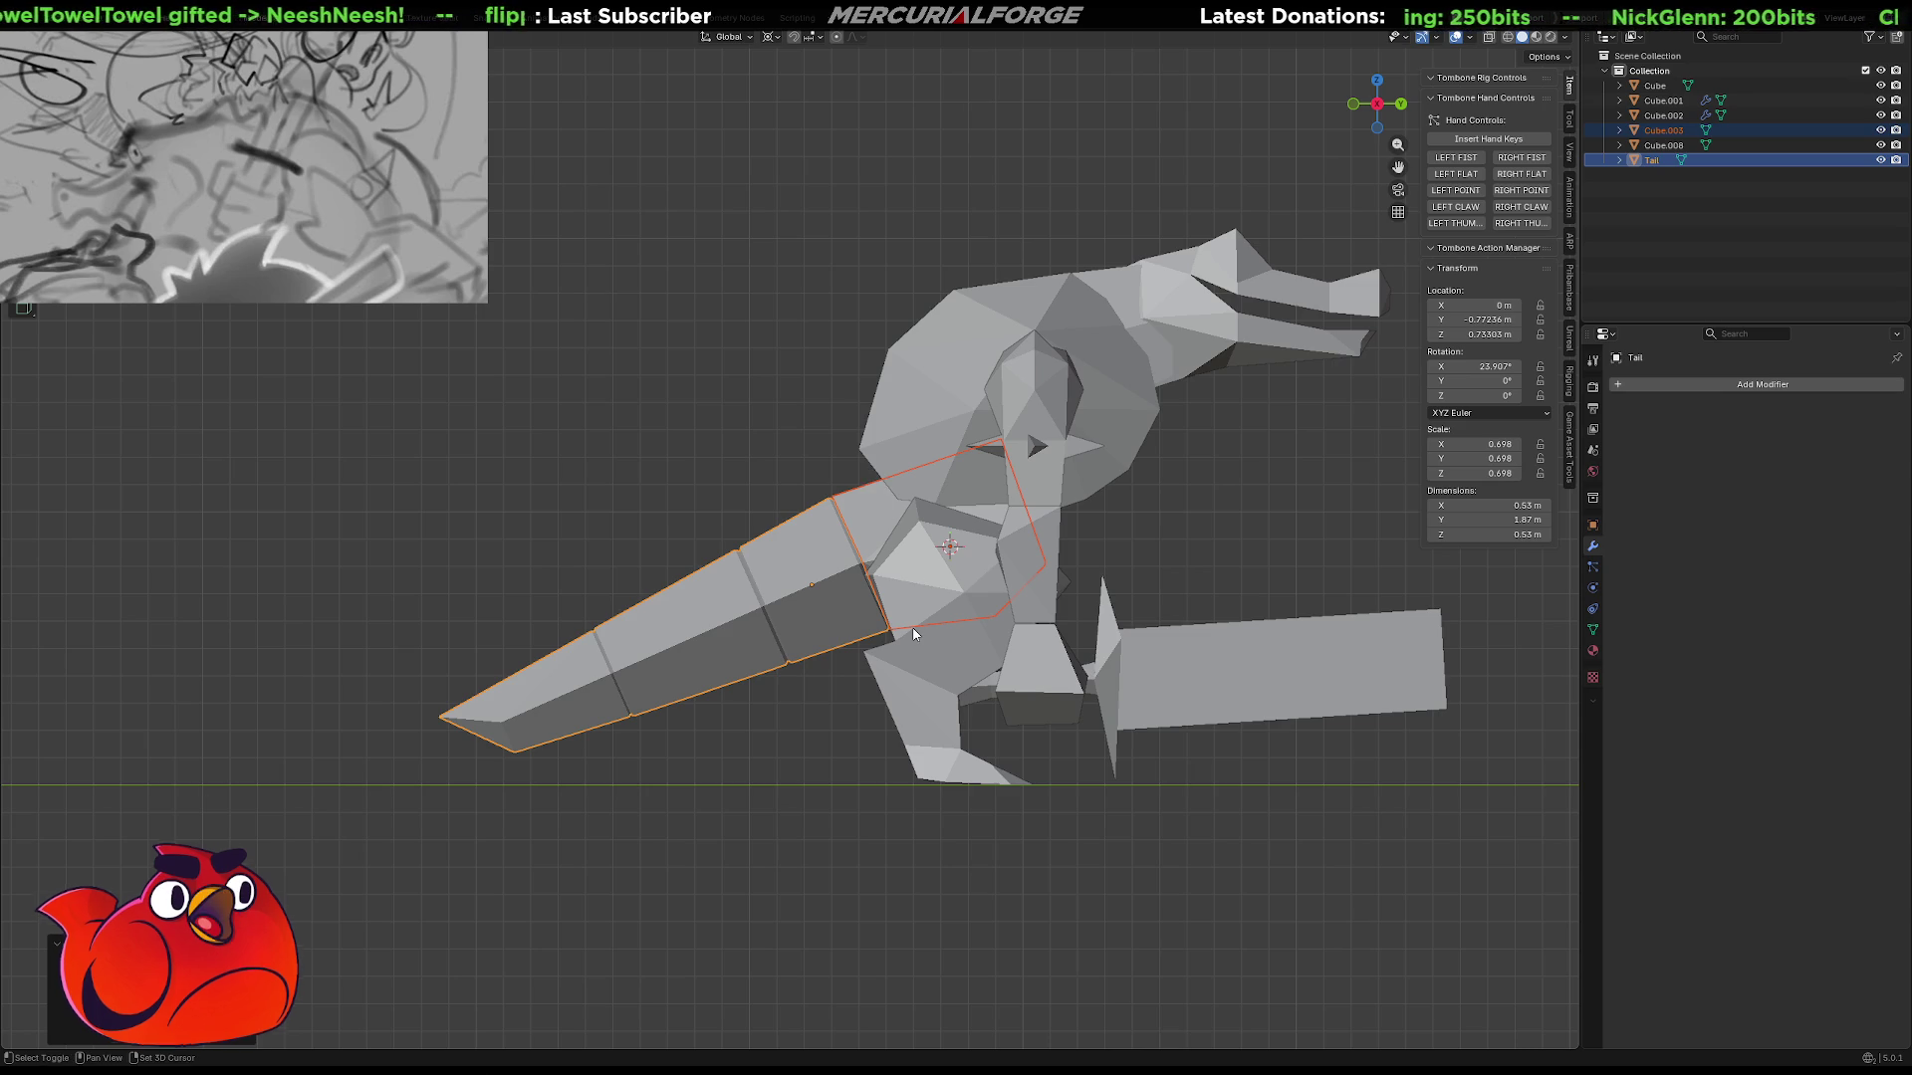
pyautogui.hotkey('shift', 'z')
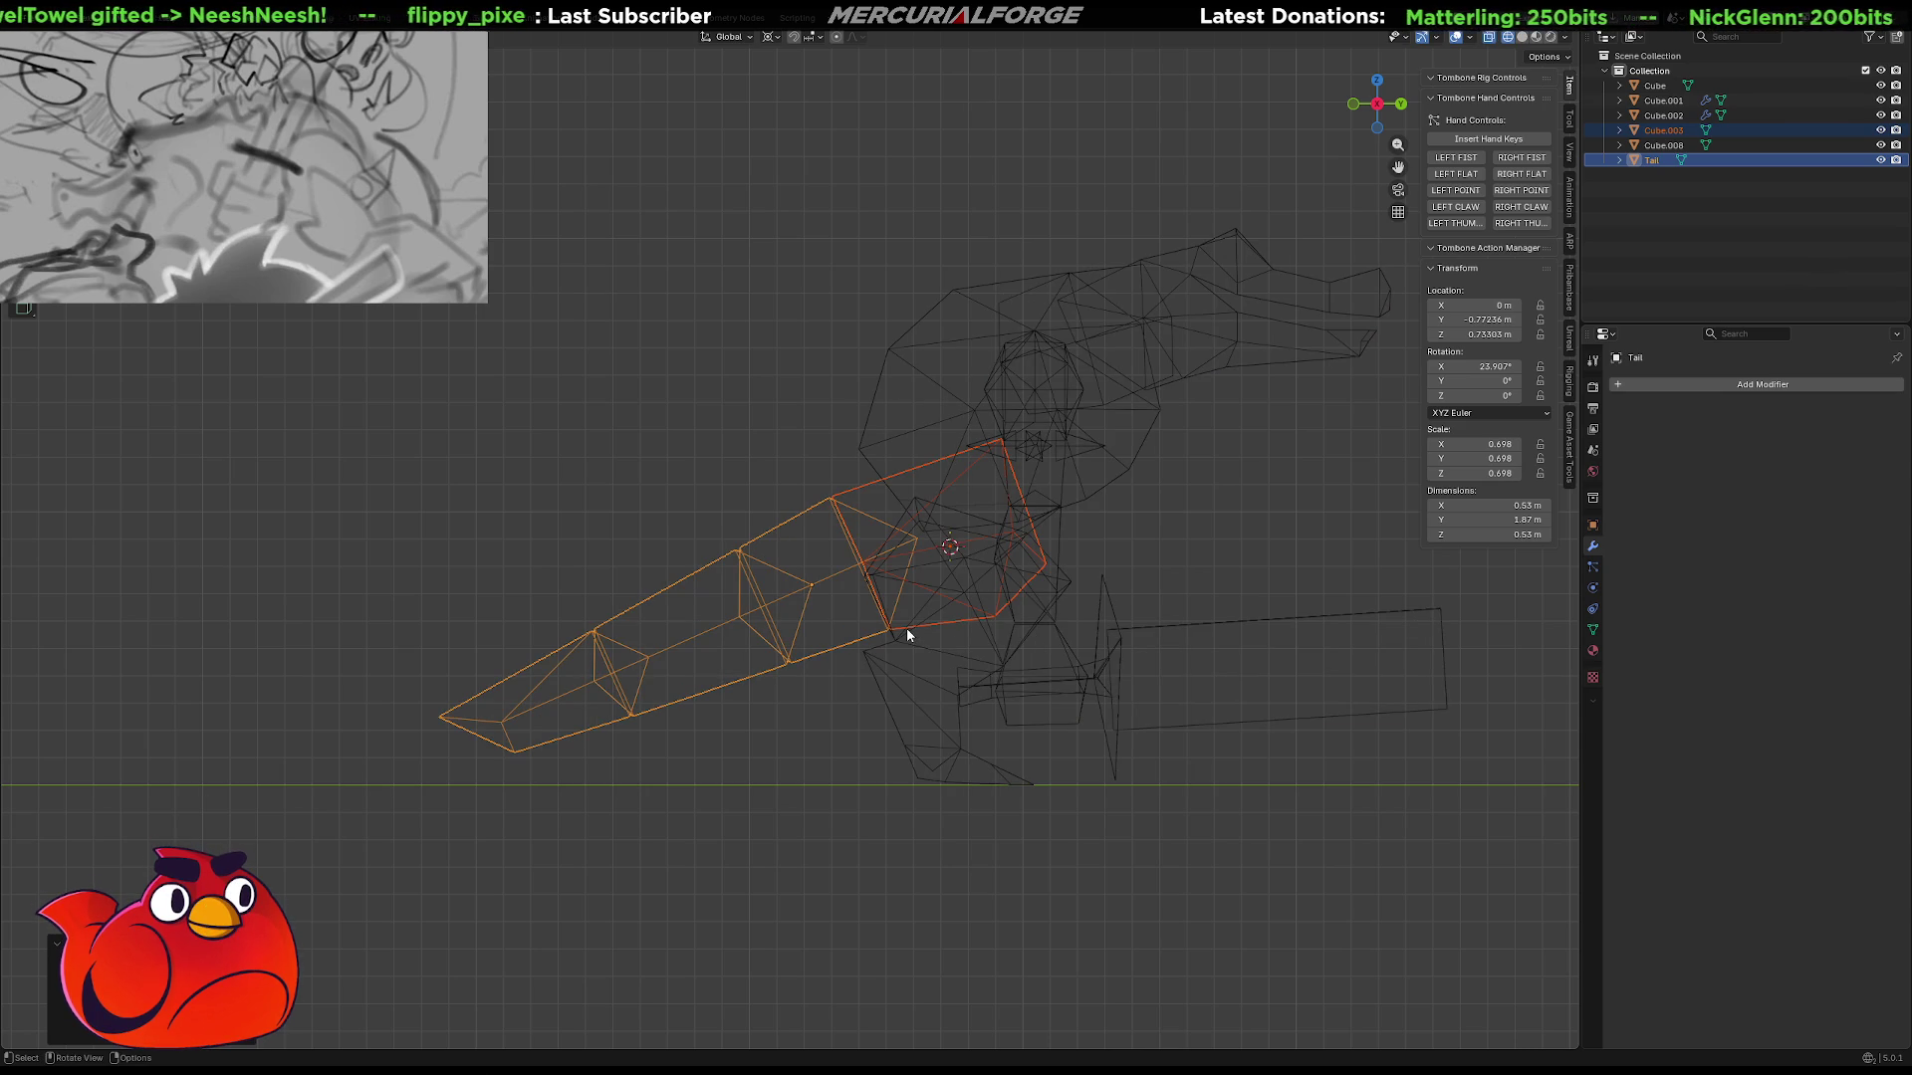
# Return to Object Mode and make the Tail the active object.
pyautogui.moveTo(266, 355)
pyautogui.mouseDown()
pyautogui.moveTo(413, 570)
pyautogui.moveTo(791, 940)
pyautogui.moveTo(912, 916)
pyautogui.mouseUp()
pyautogui.hotkey('ctrl', 'Tab')
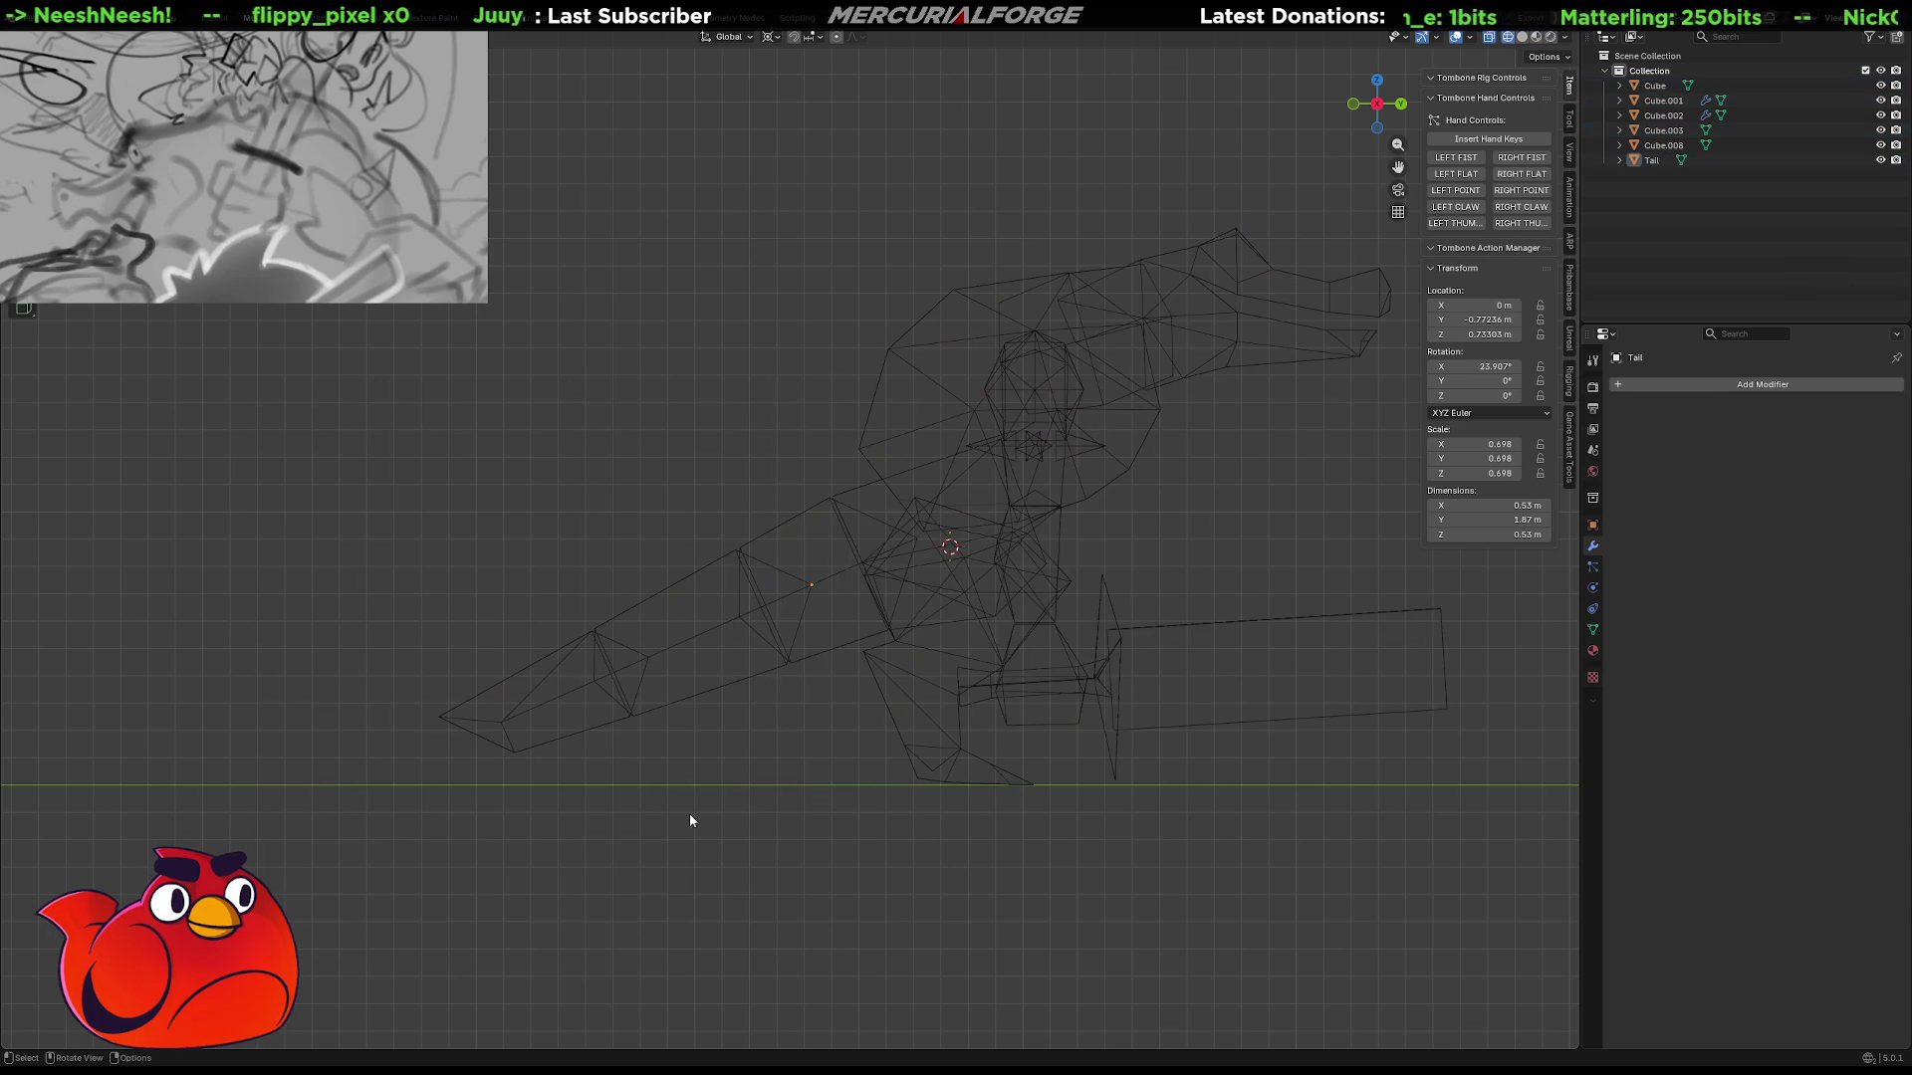
pyautogui.press('Tab')
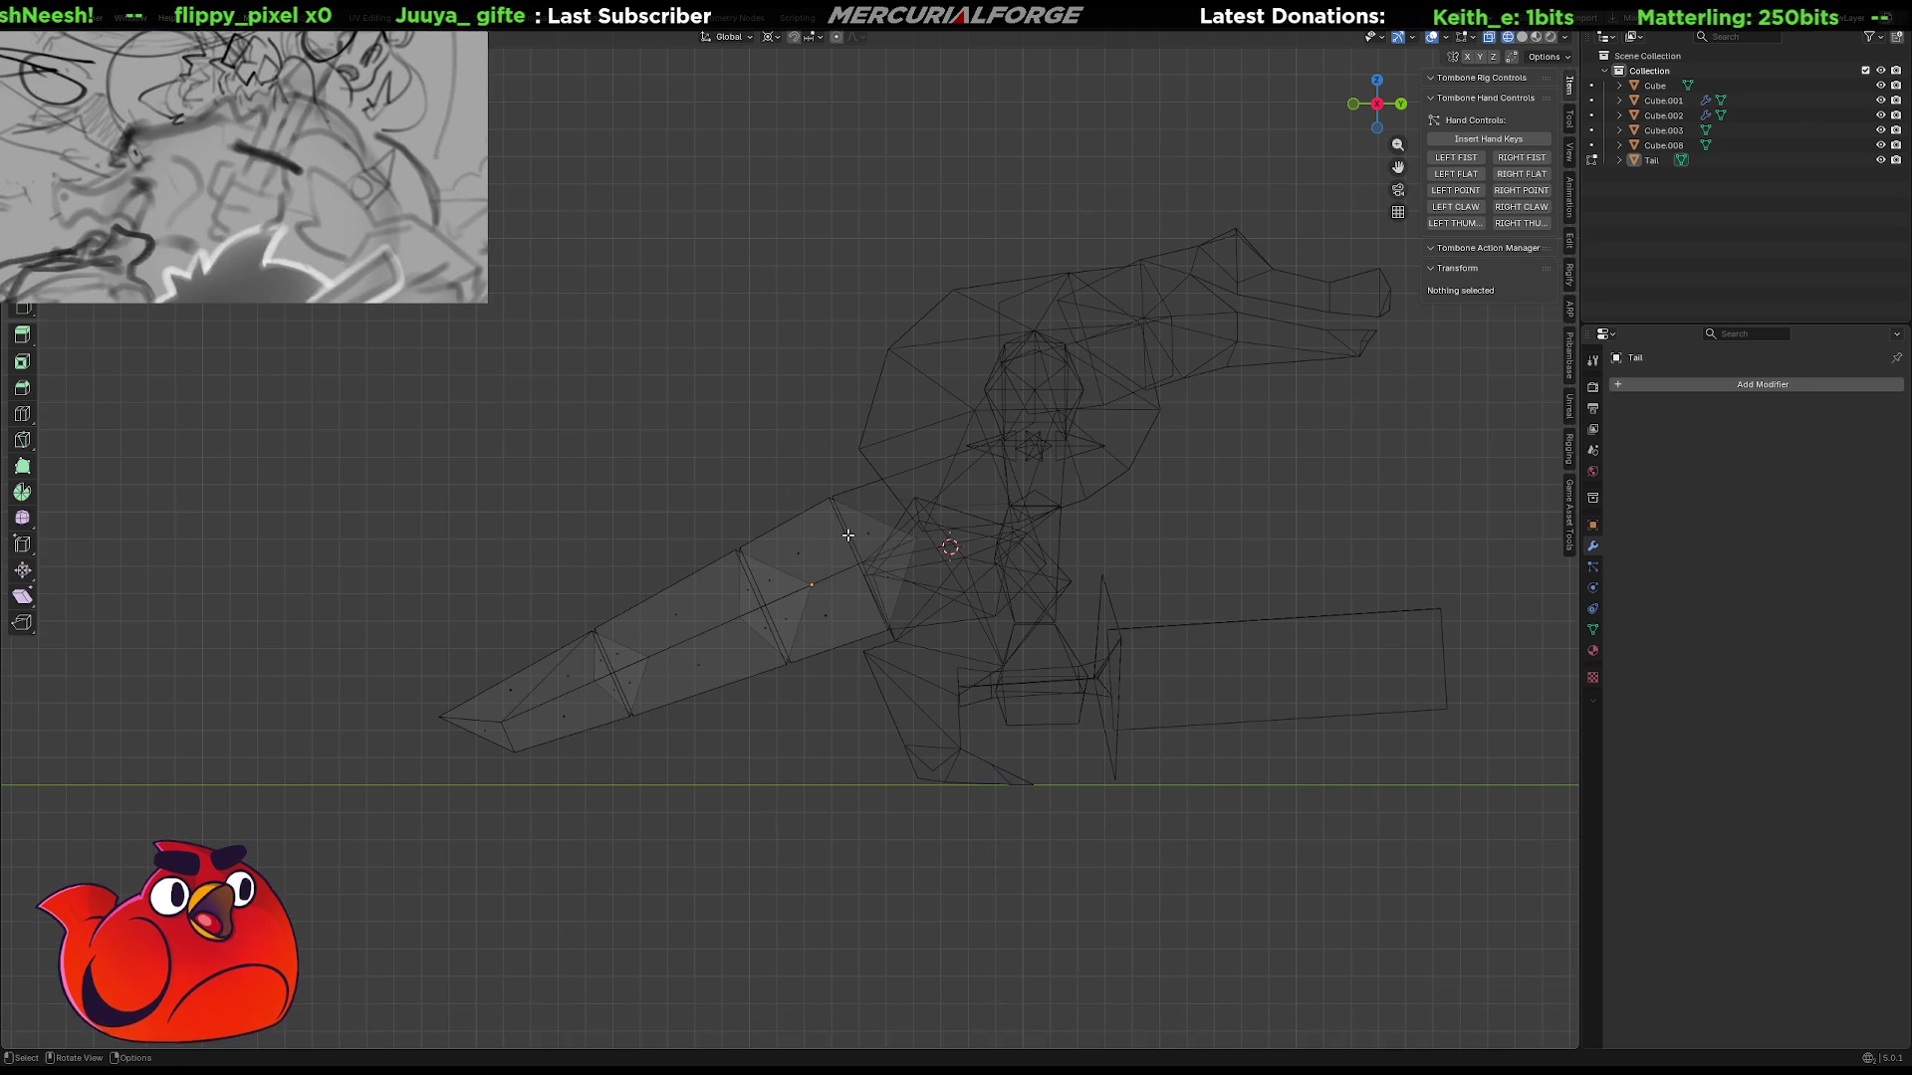
pyautogui.hotkey('ctrl', 'Tab')
pyautogui.click(374, 420)
pyautogui.click(853, 492)
pyautogui.keyDown('shift'); pyautogui.click(773, 533); pyautogui.keyUp('shift')
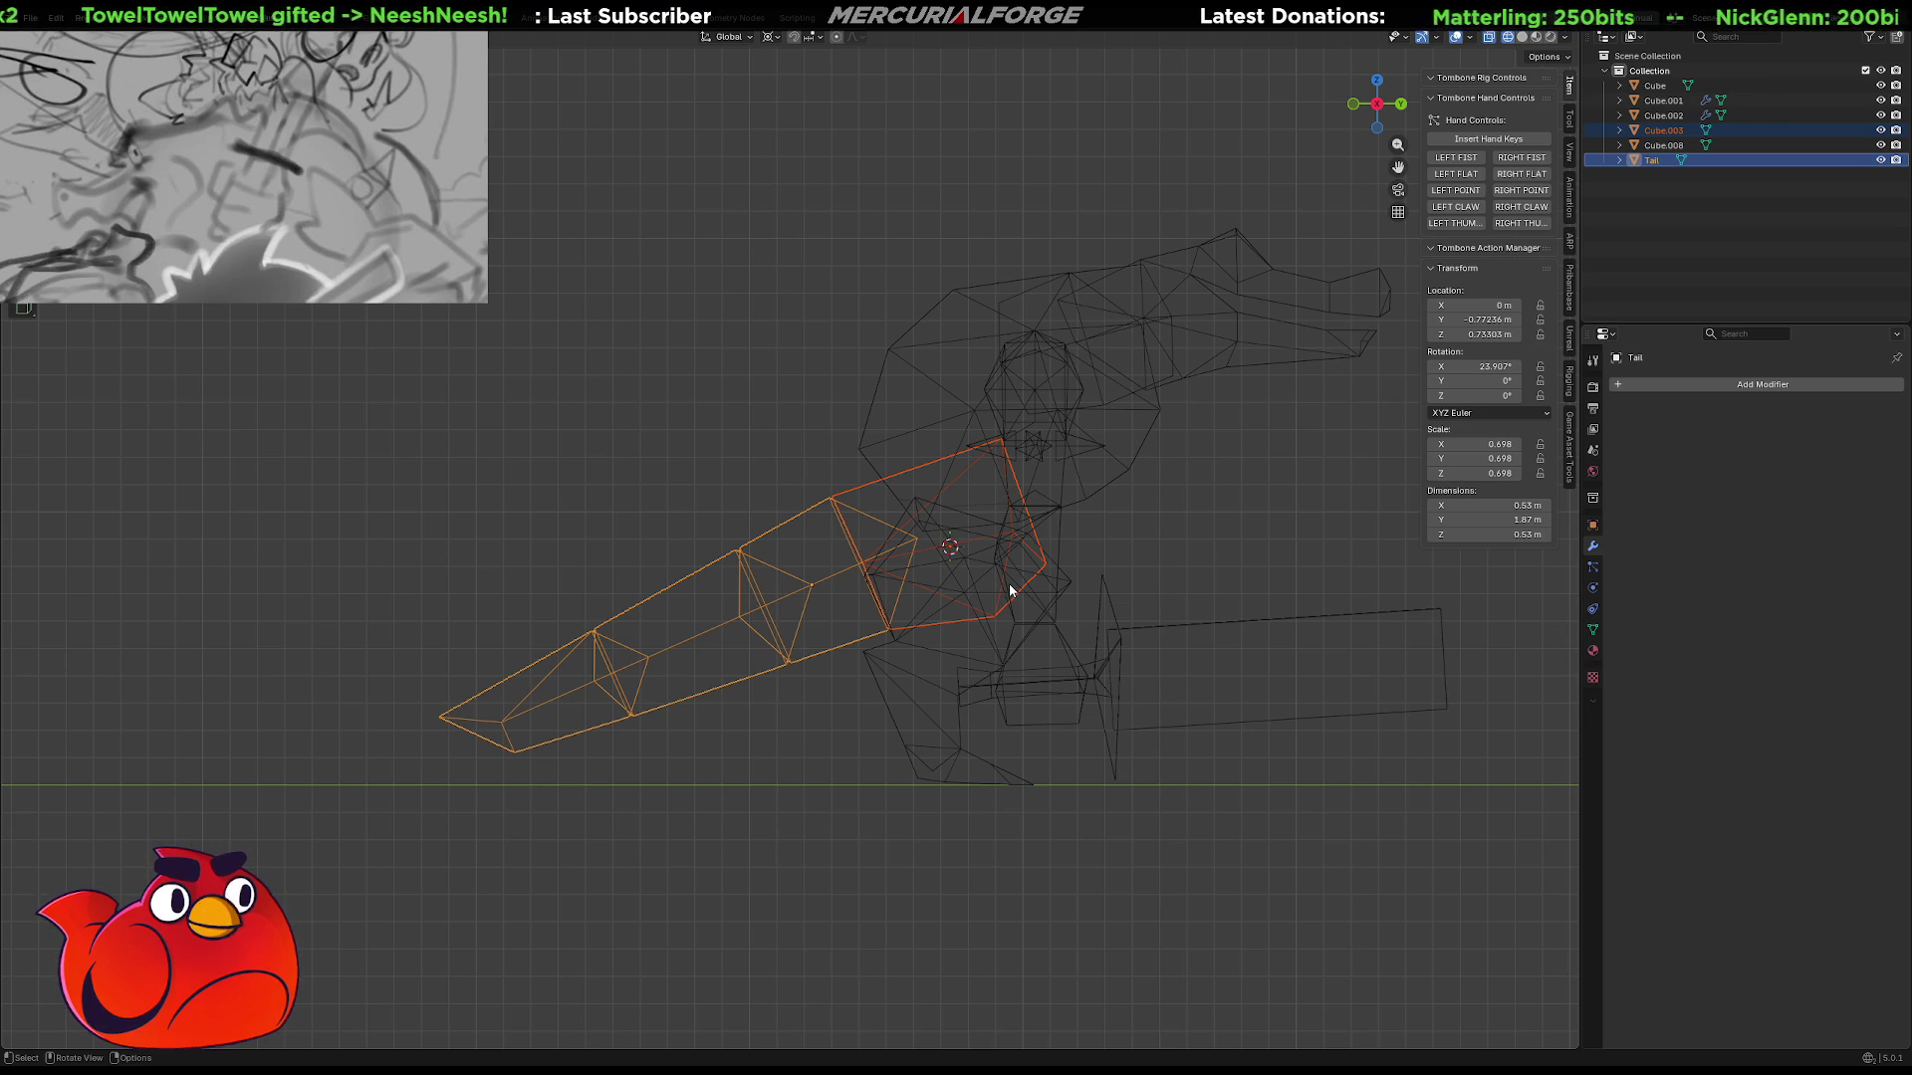
# Rotate the tail more steeply to about 45.7° on X and enter Edit Mode.
pyautogui.press('r')
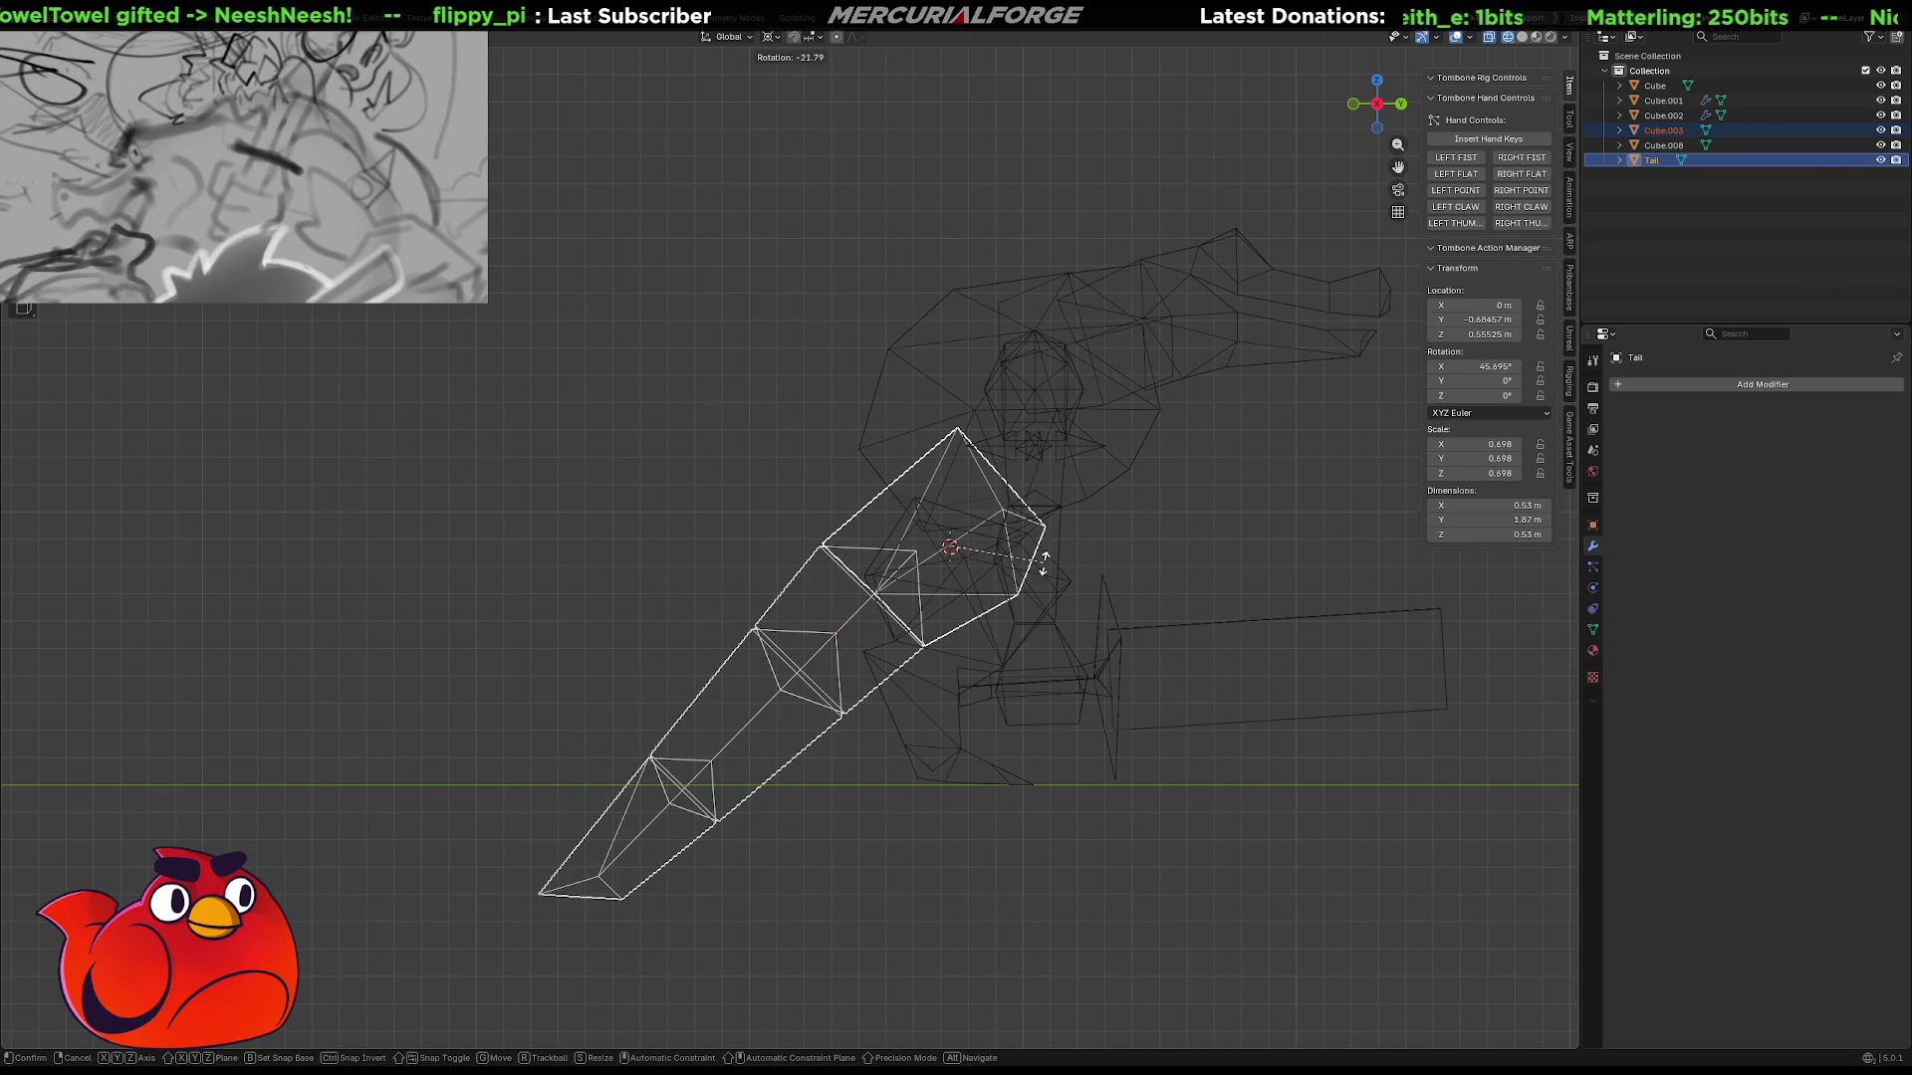
pyautogui.click(1043, 562)
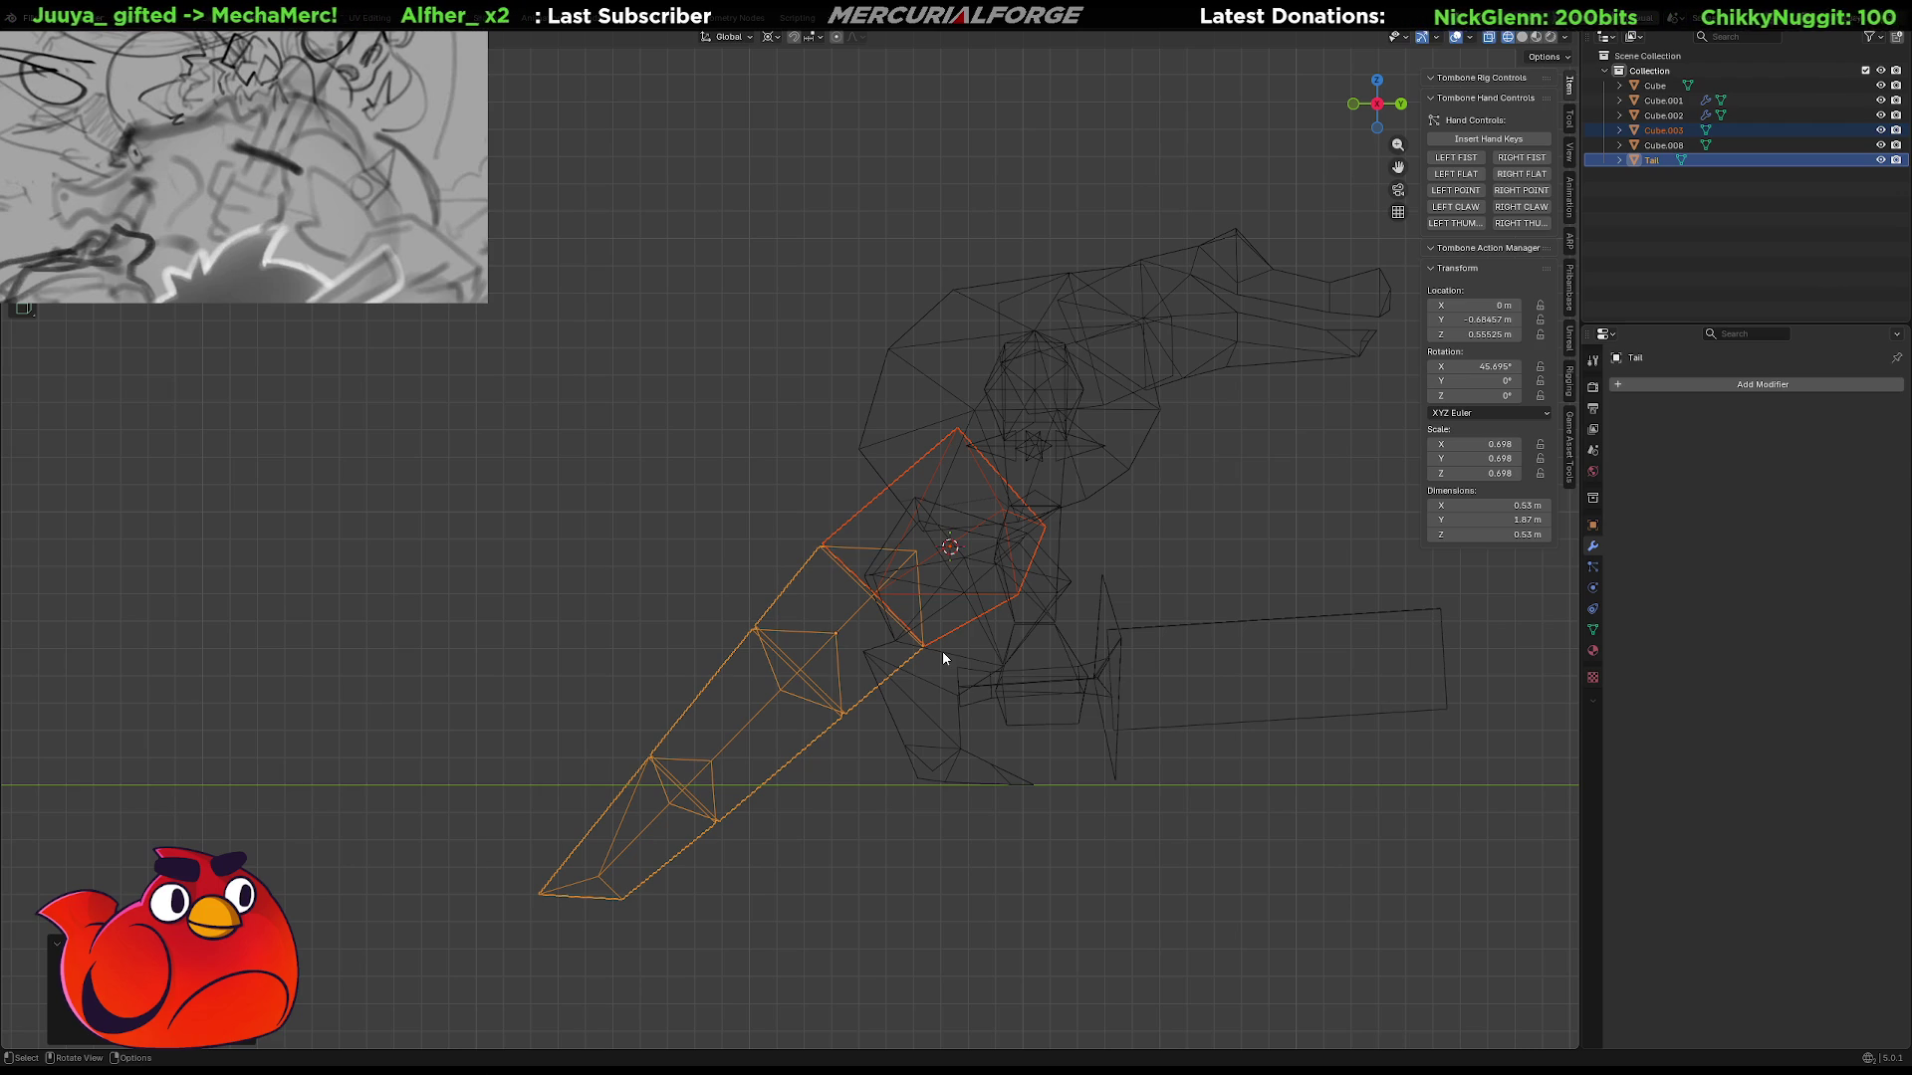
pyautogui.press('Tab')
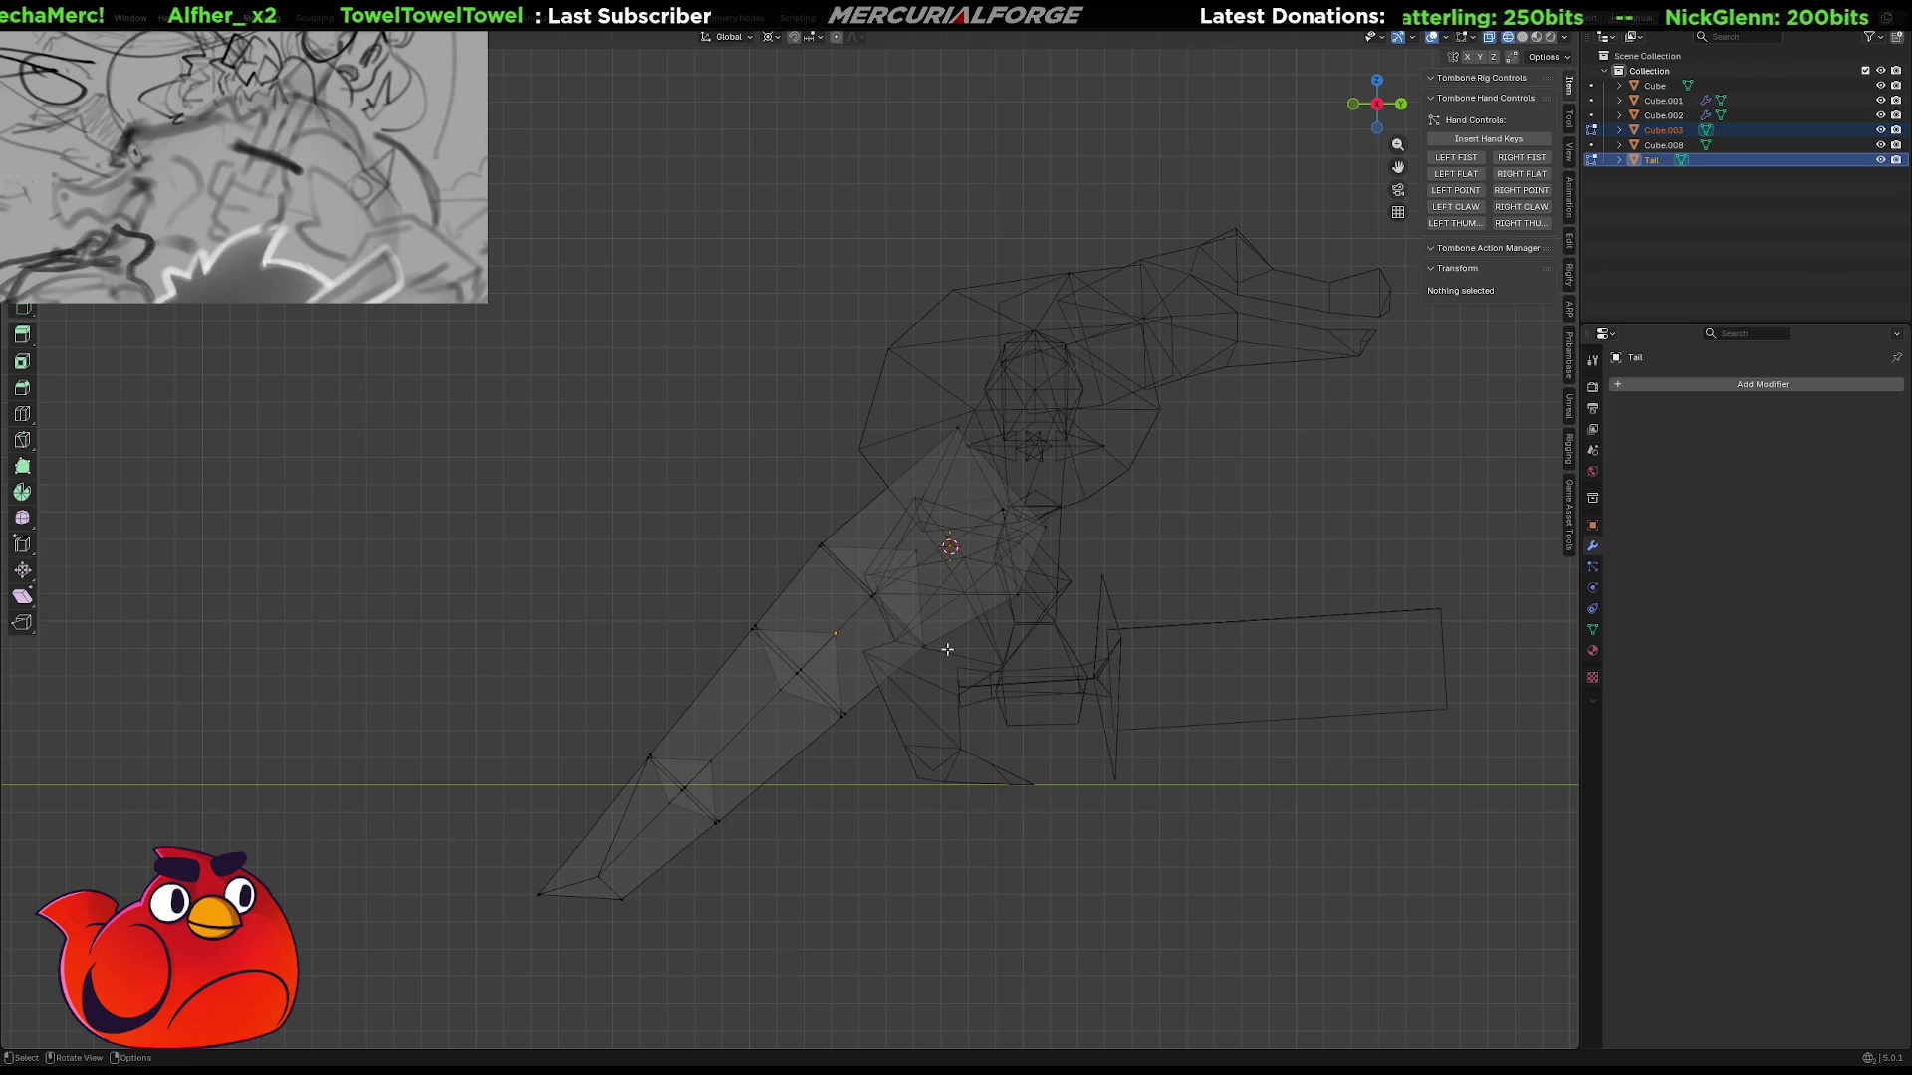
# Rotate the outer tail vertices flatter, lower them along Z, and check in solid shading.
pyautogui.moveTo(866, 512)
pyautogui.keyDown('shift'); pyautogui.mouseDown()
pyautogui.moveTo(405, 782)
pyautogui.moveTo(338, 1036)
pyautogui.moveTo(1076, 794)
pyautogui.mouseUp(); pyautogui.keyUp('shift')
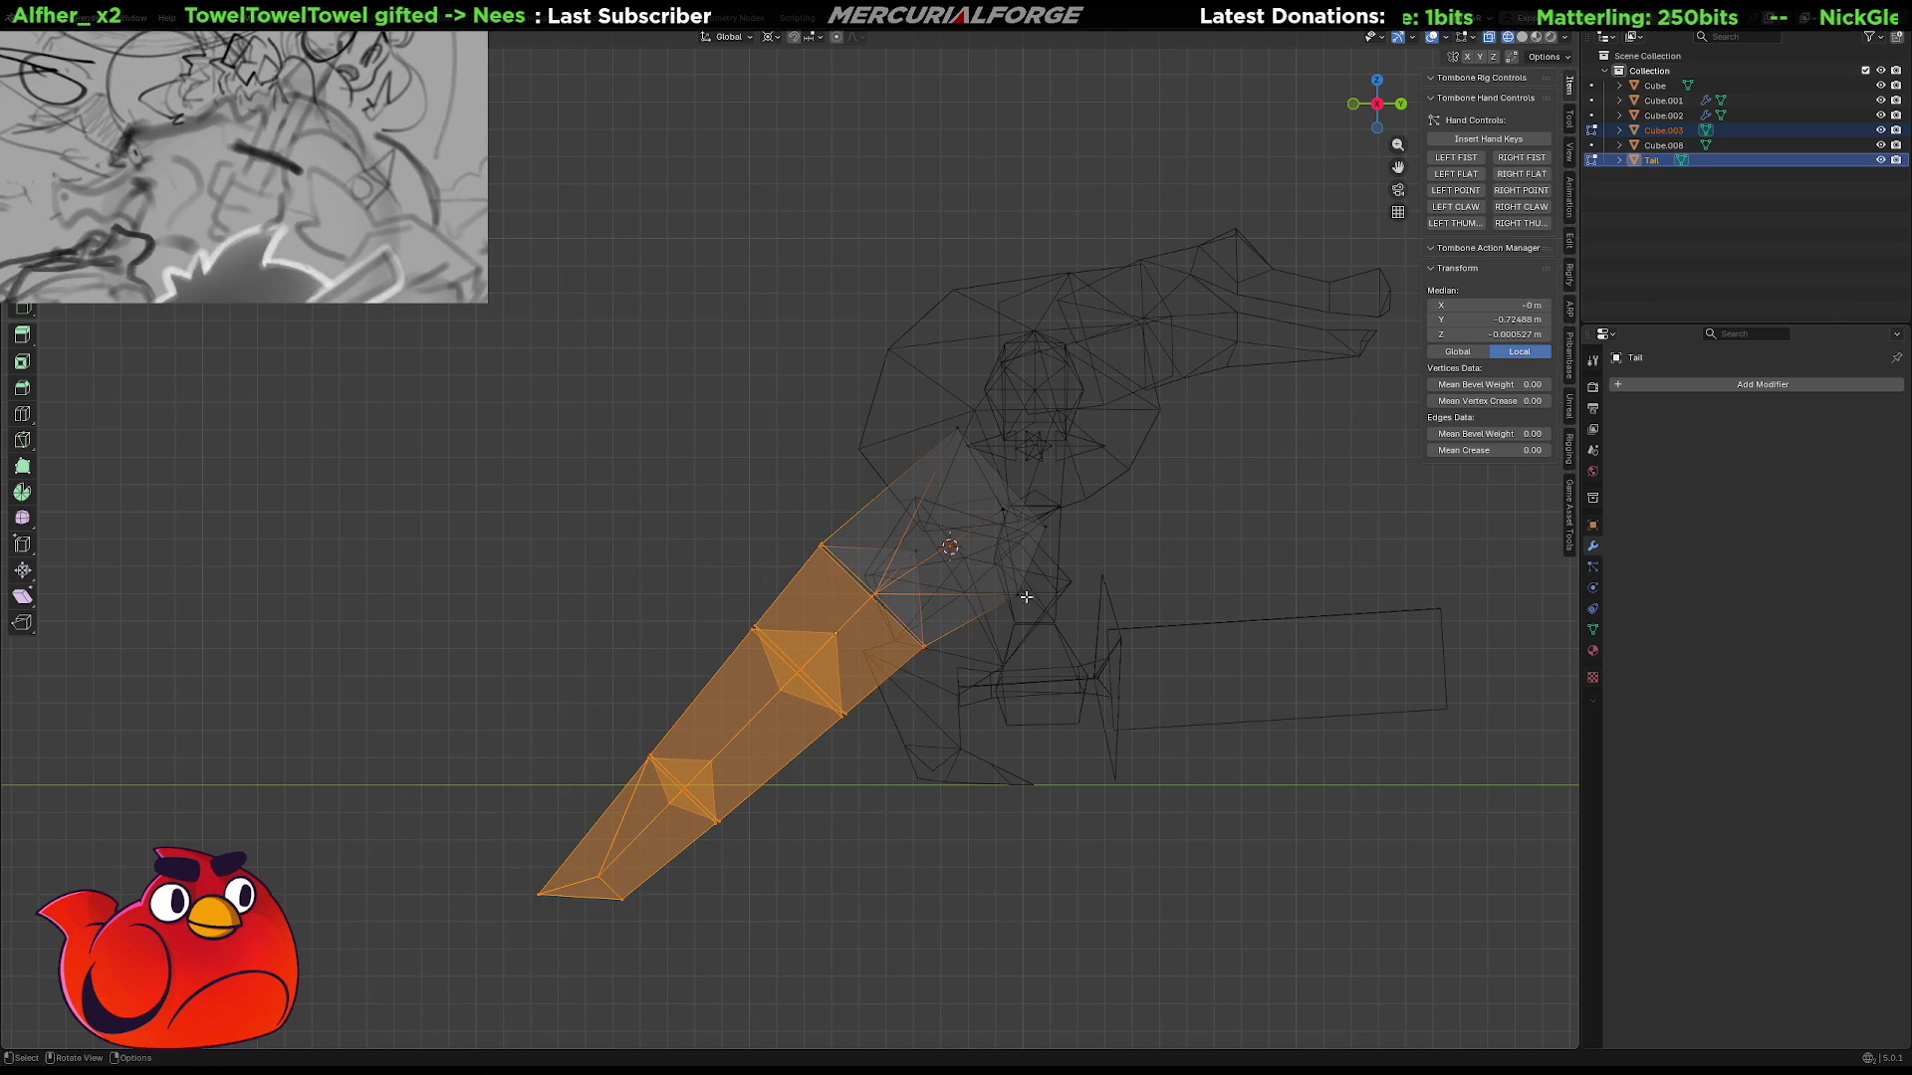
pyautogui.press('r')
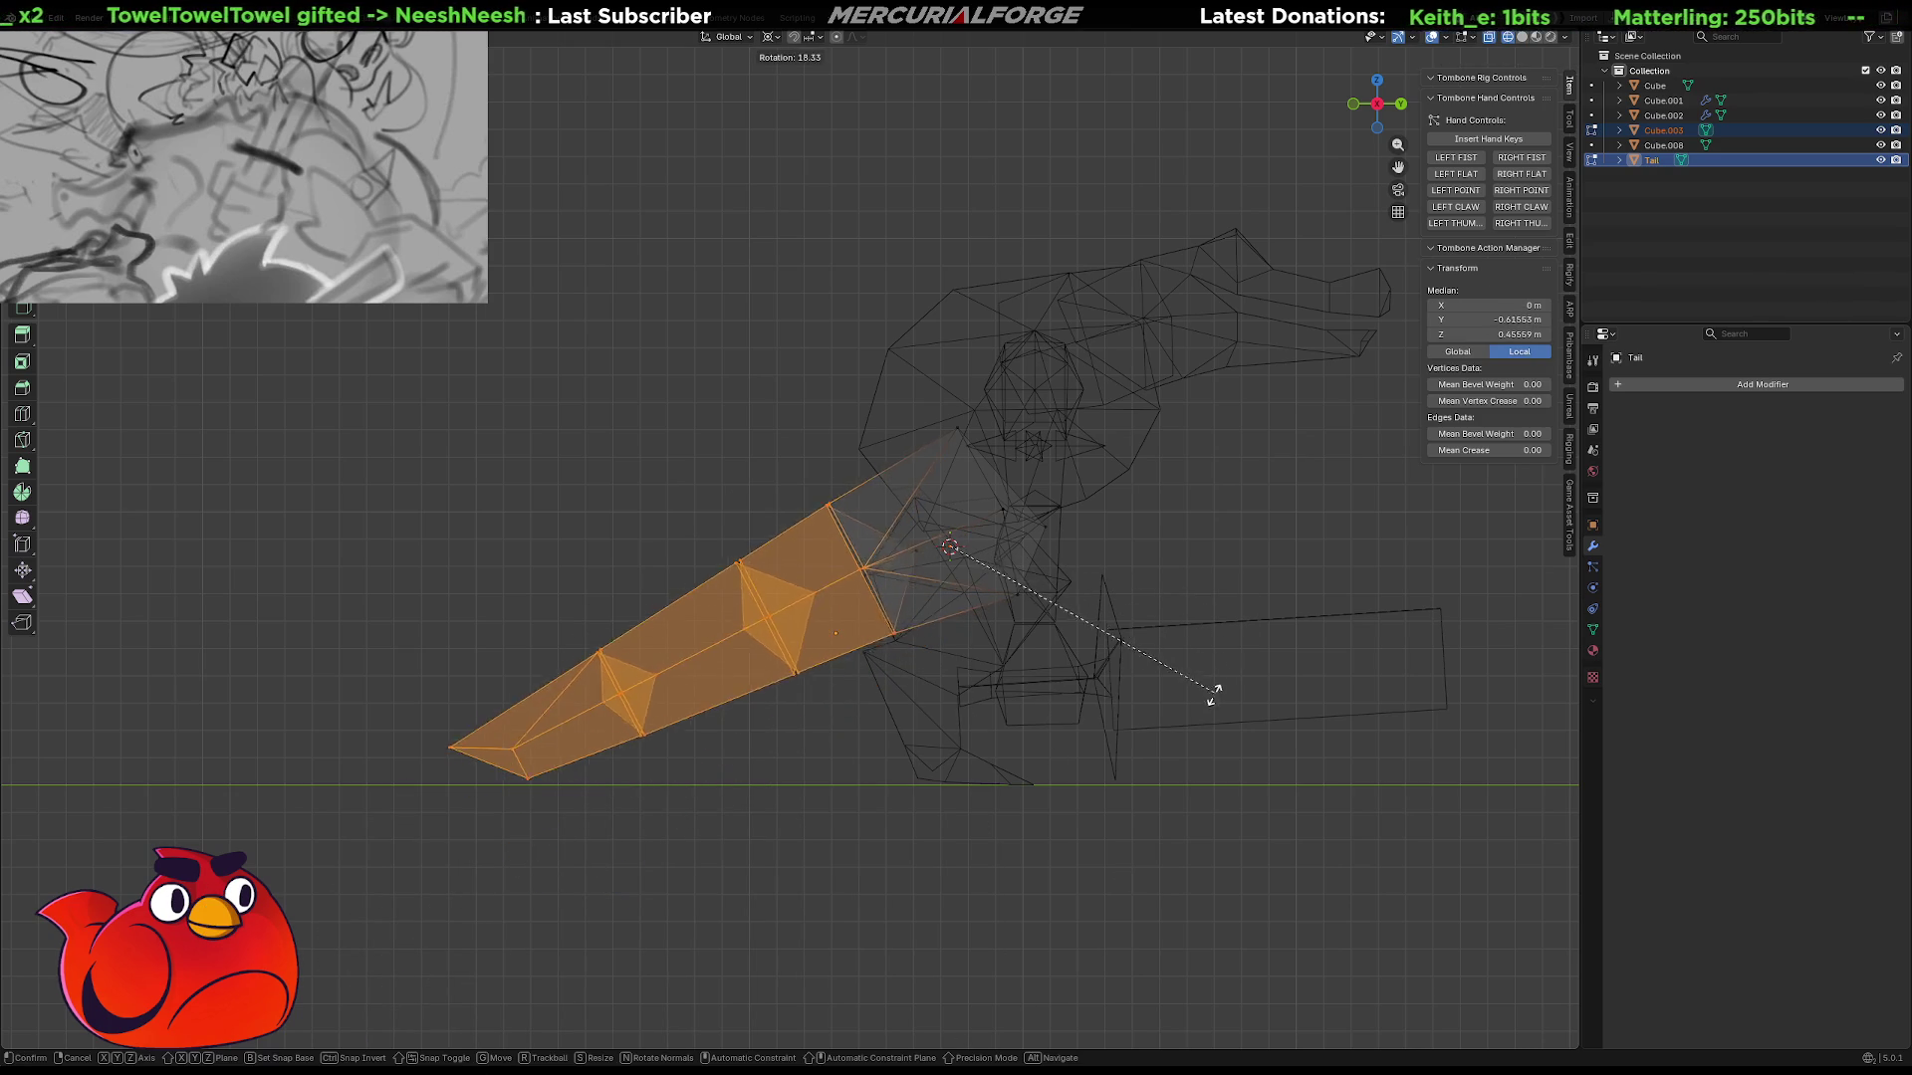
pyautogui.click(1129, 764)
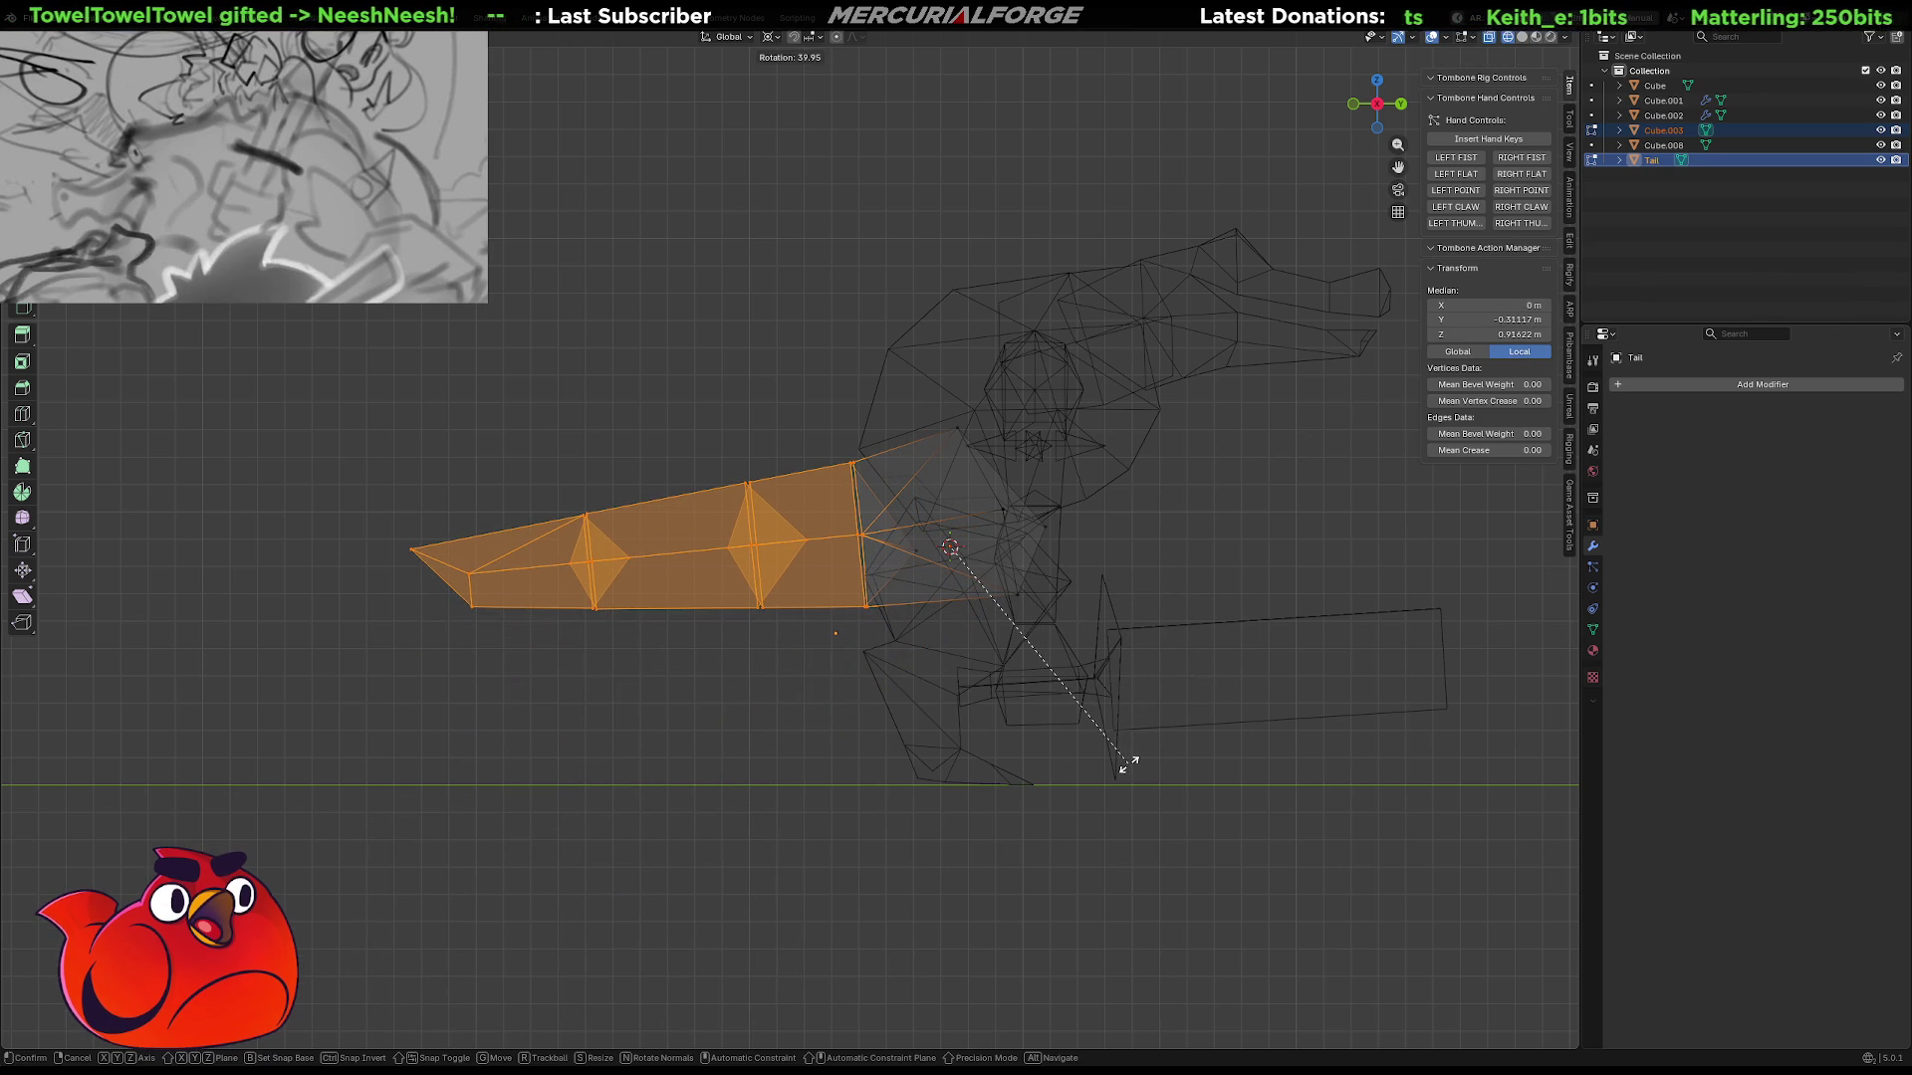
pyautogui.press('g')
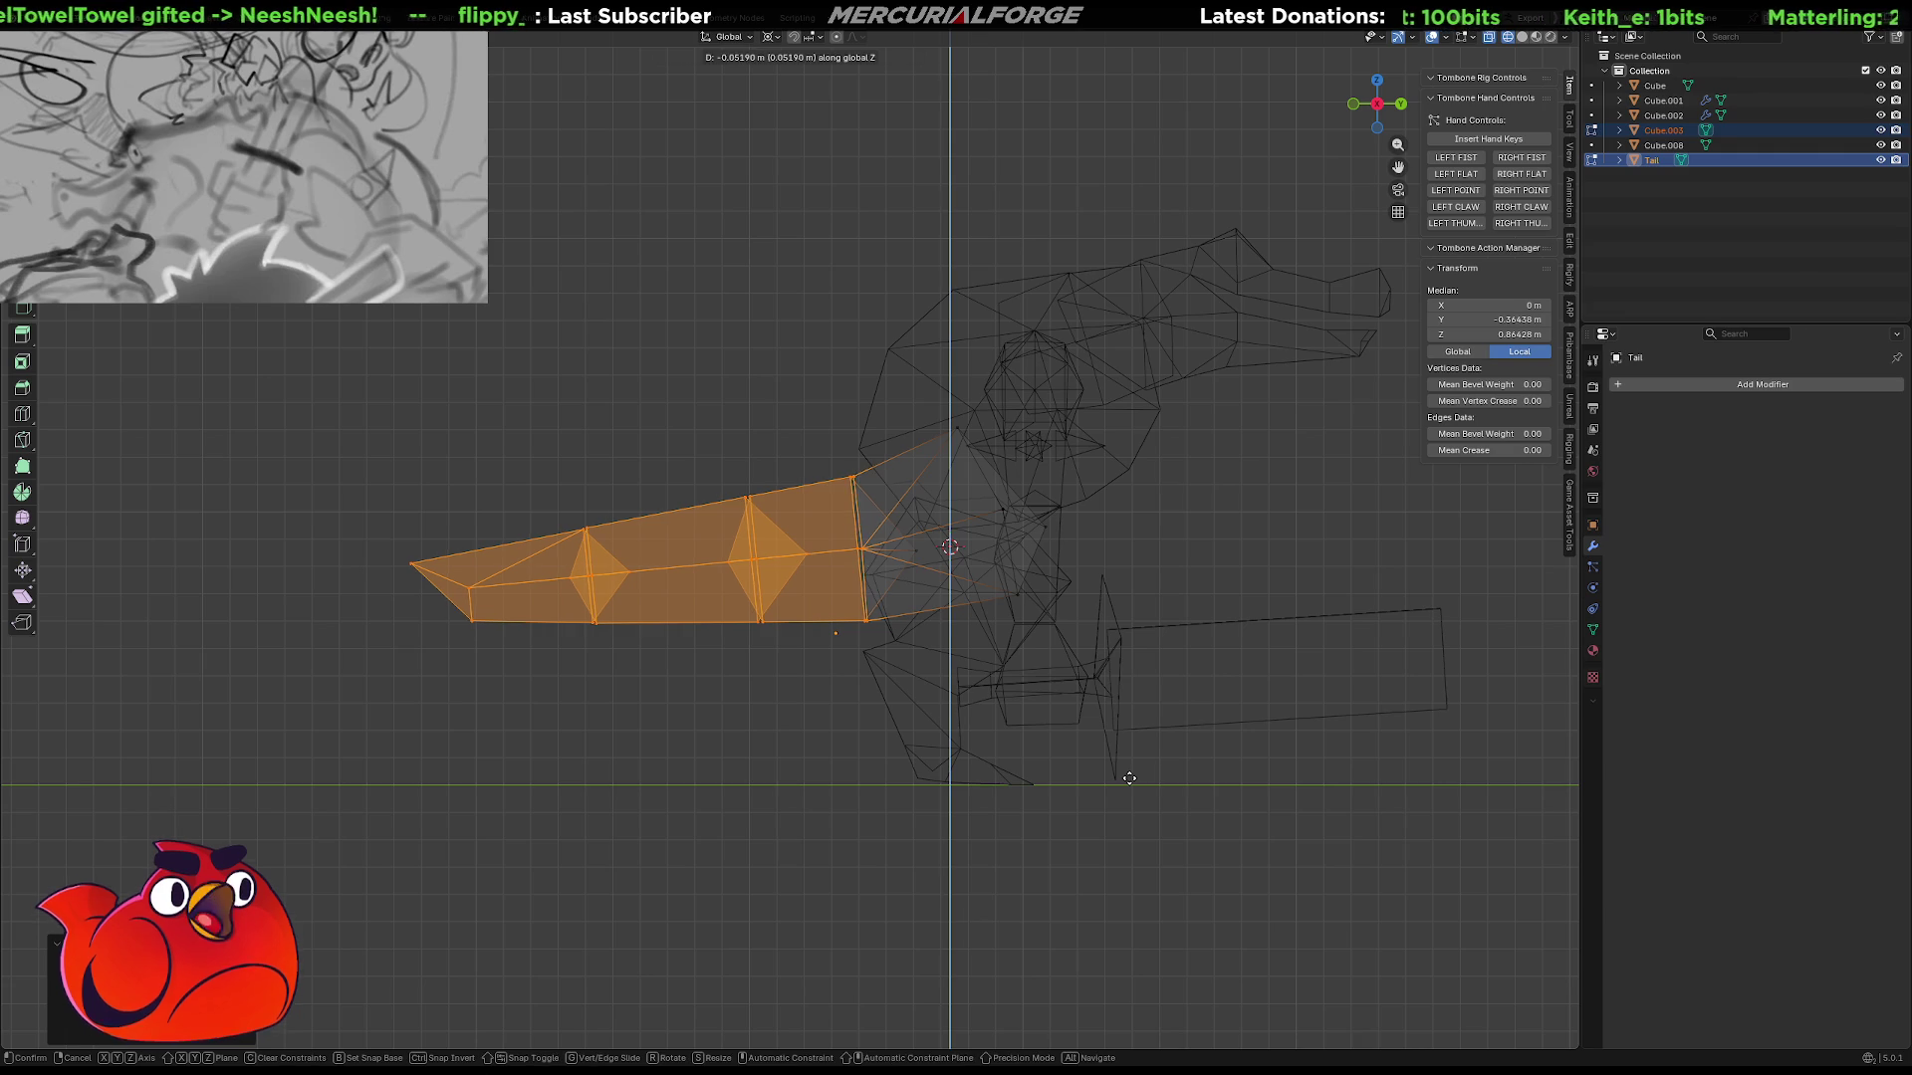
pyautogui.press('z')
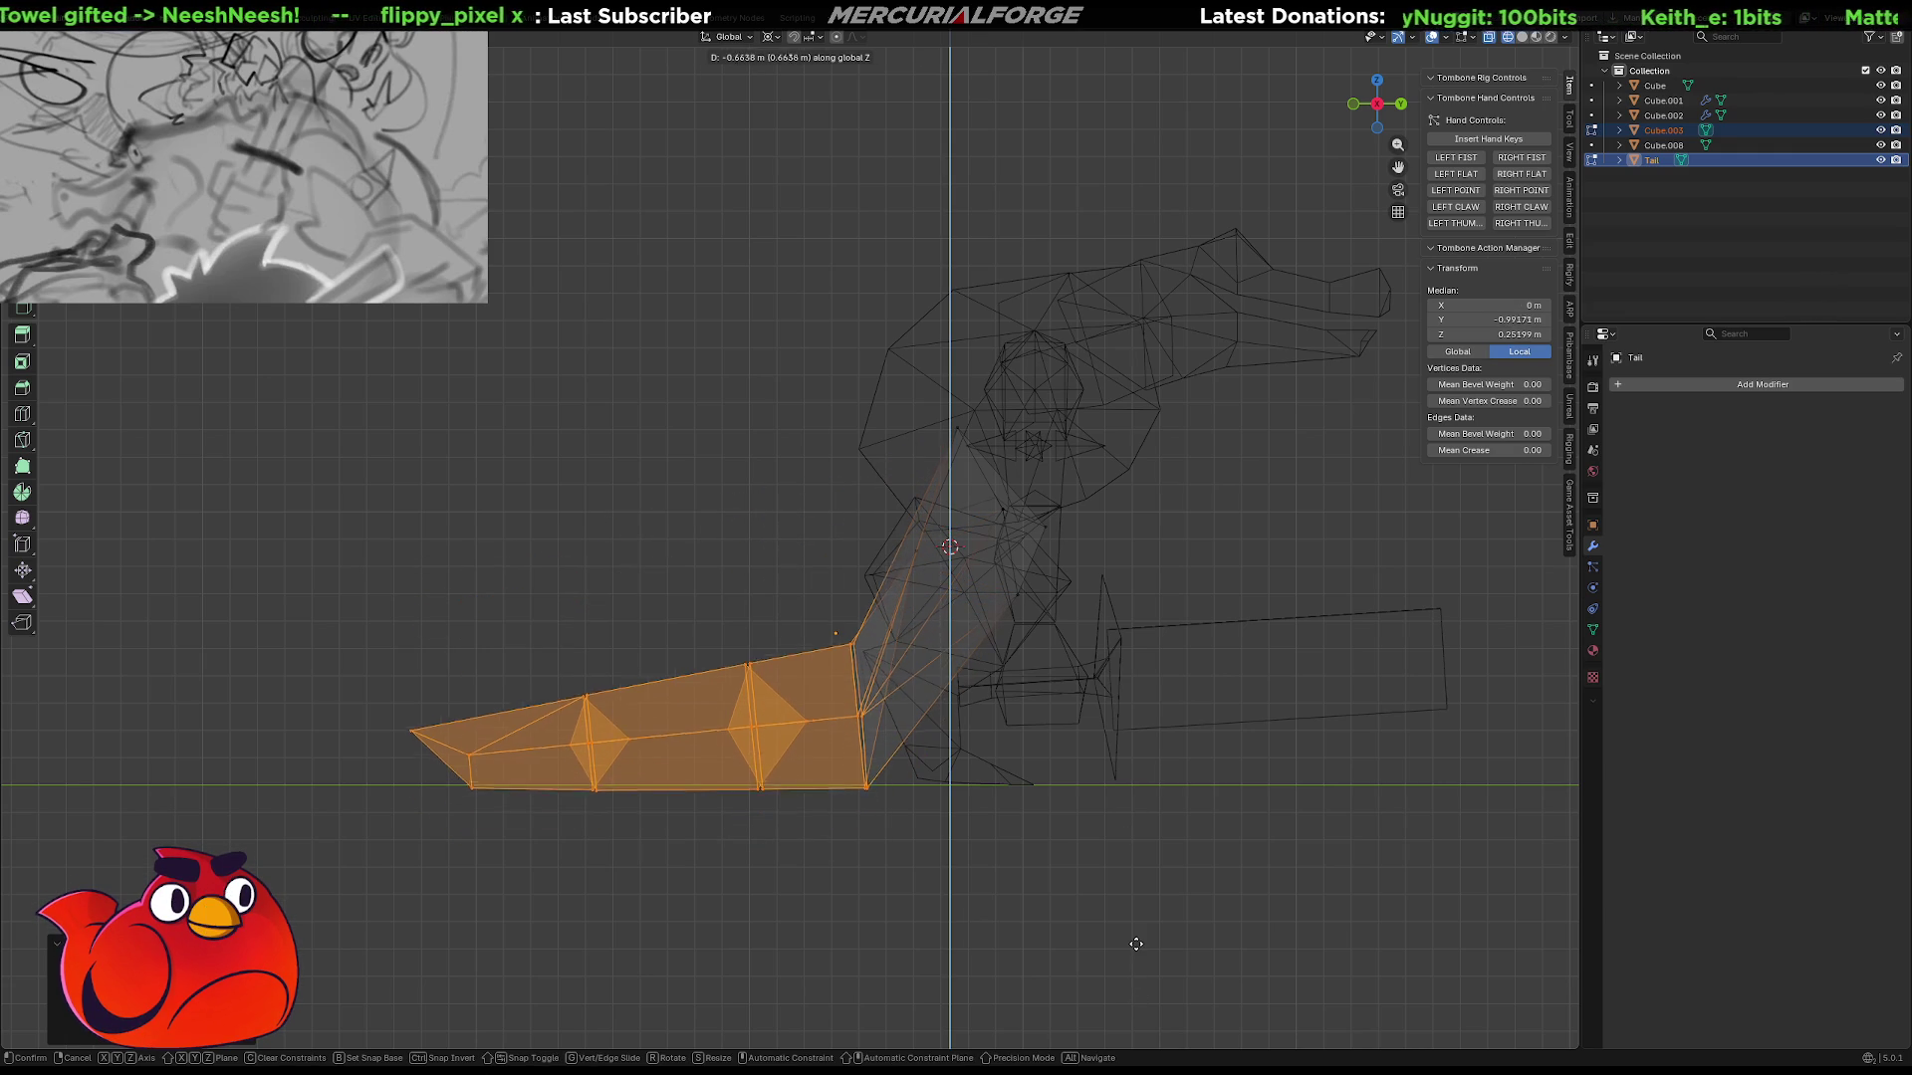
pyautogui.click(1136, 941)
pyautogui.hotkey('shift', 'z')
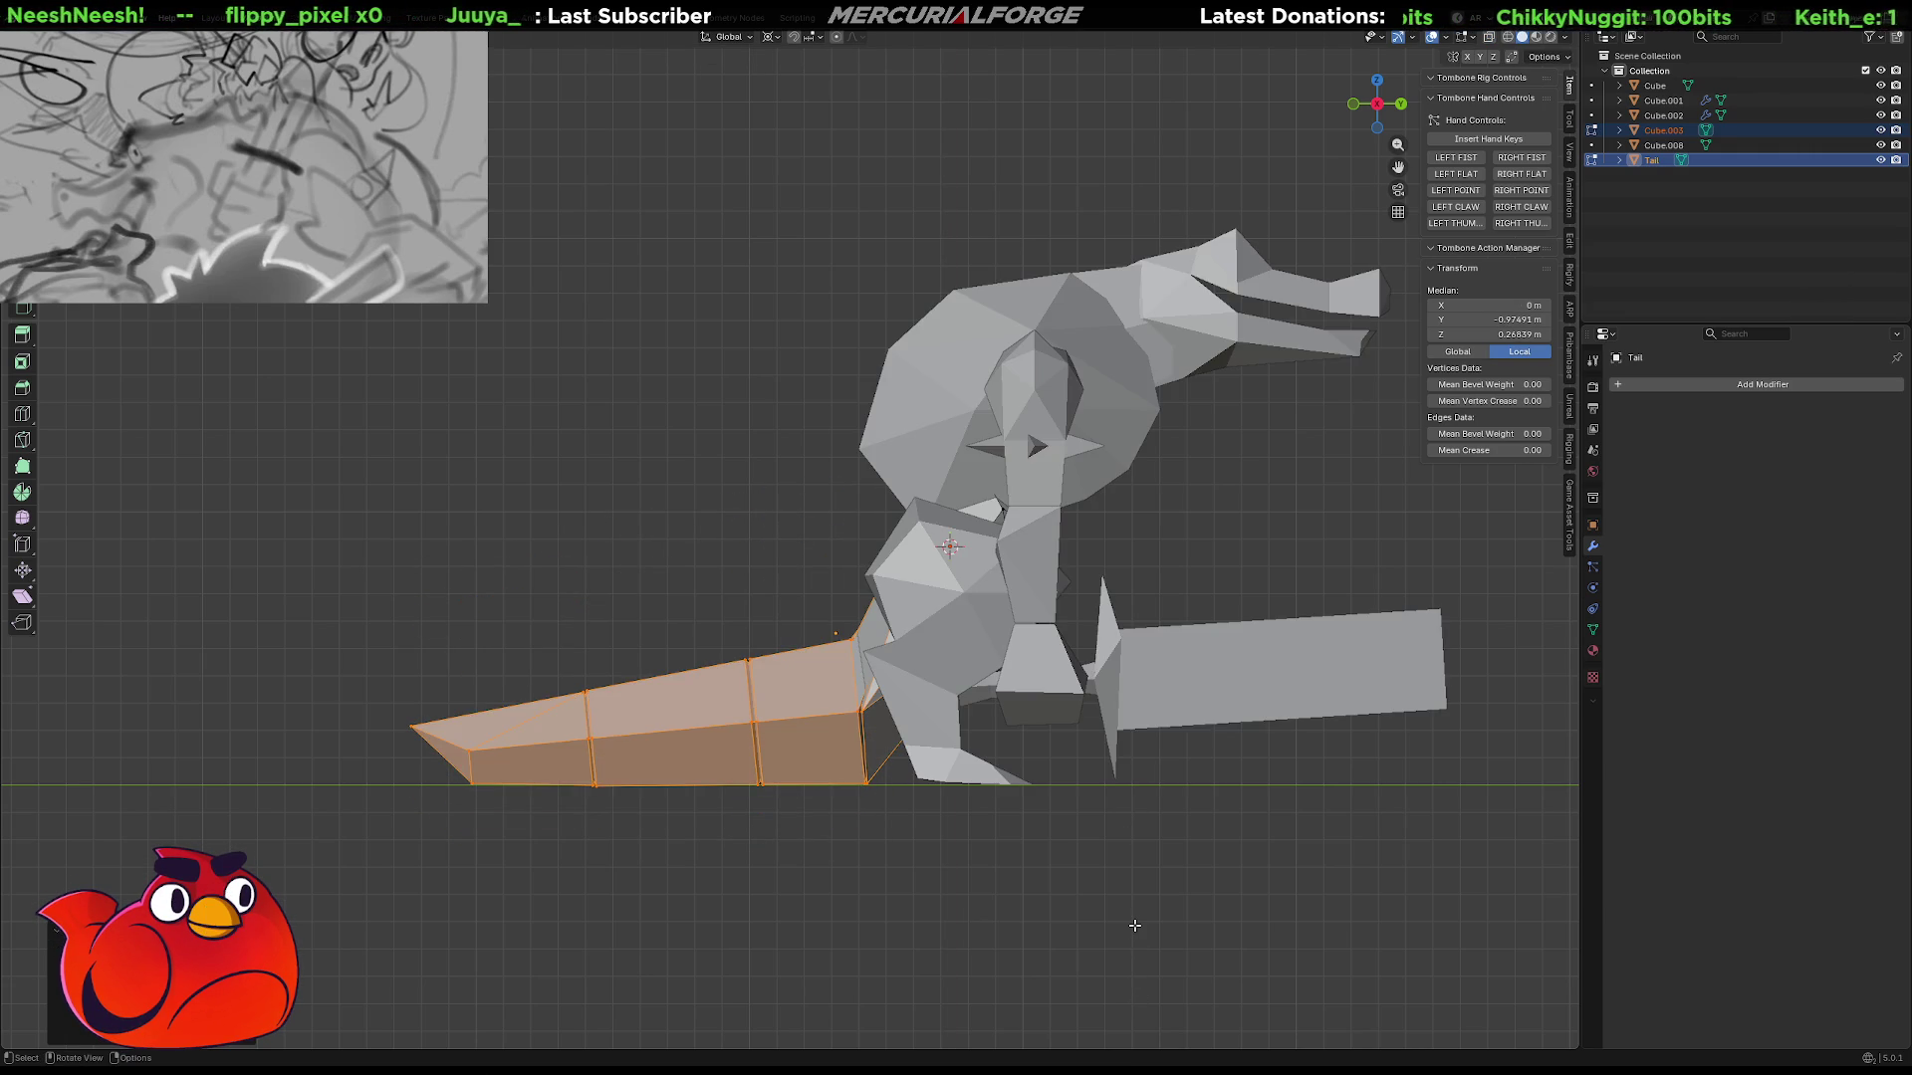
pyautogui.moveTo(1222, 894)
pyautogui.mouseDown(button='middle')
pyautogui.moveTo(1251, 887)
pyautogui.moveTo(1080, 901)
pyautogui.moveTo(1434, 896)
pyautogui.moveTo(1251, 875)
pyautogui.moveTo(1156, 836)
pyautogui.moveTo(1161, 883)
pyautogui.moveTo(1374, 870)
pyautogui.moveTo(1159, 872)
pyautogui.moveTo(1144, 833)
pyautogui.mouseUp(button='middle')
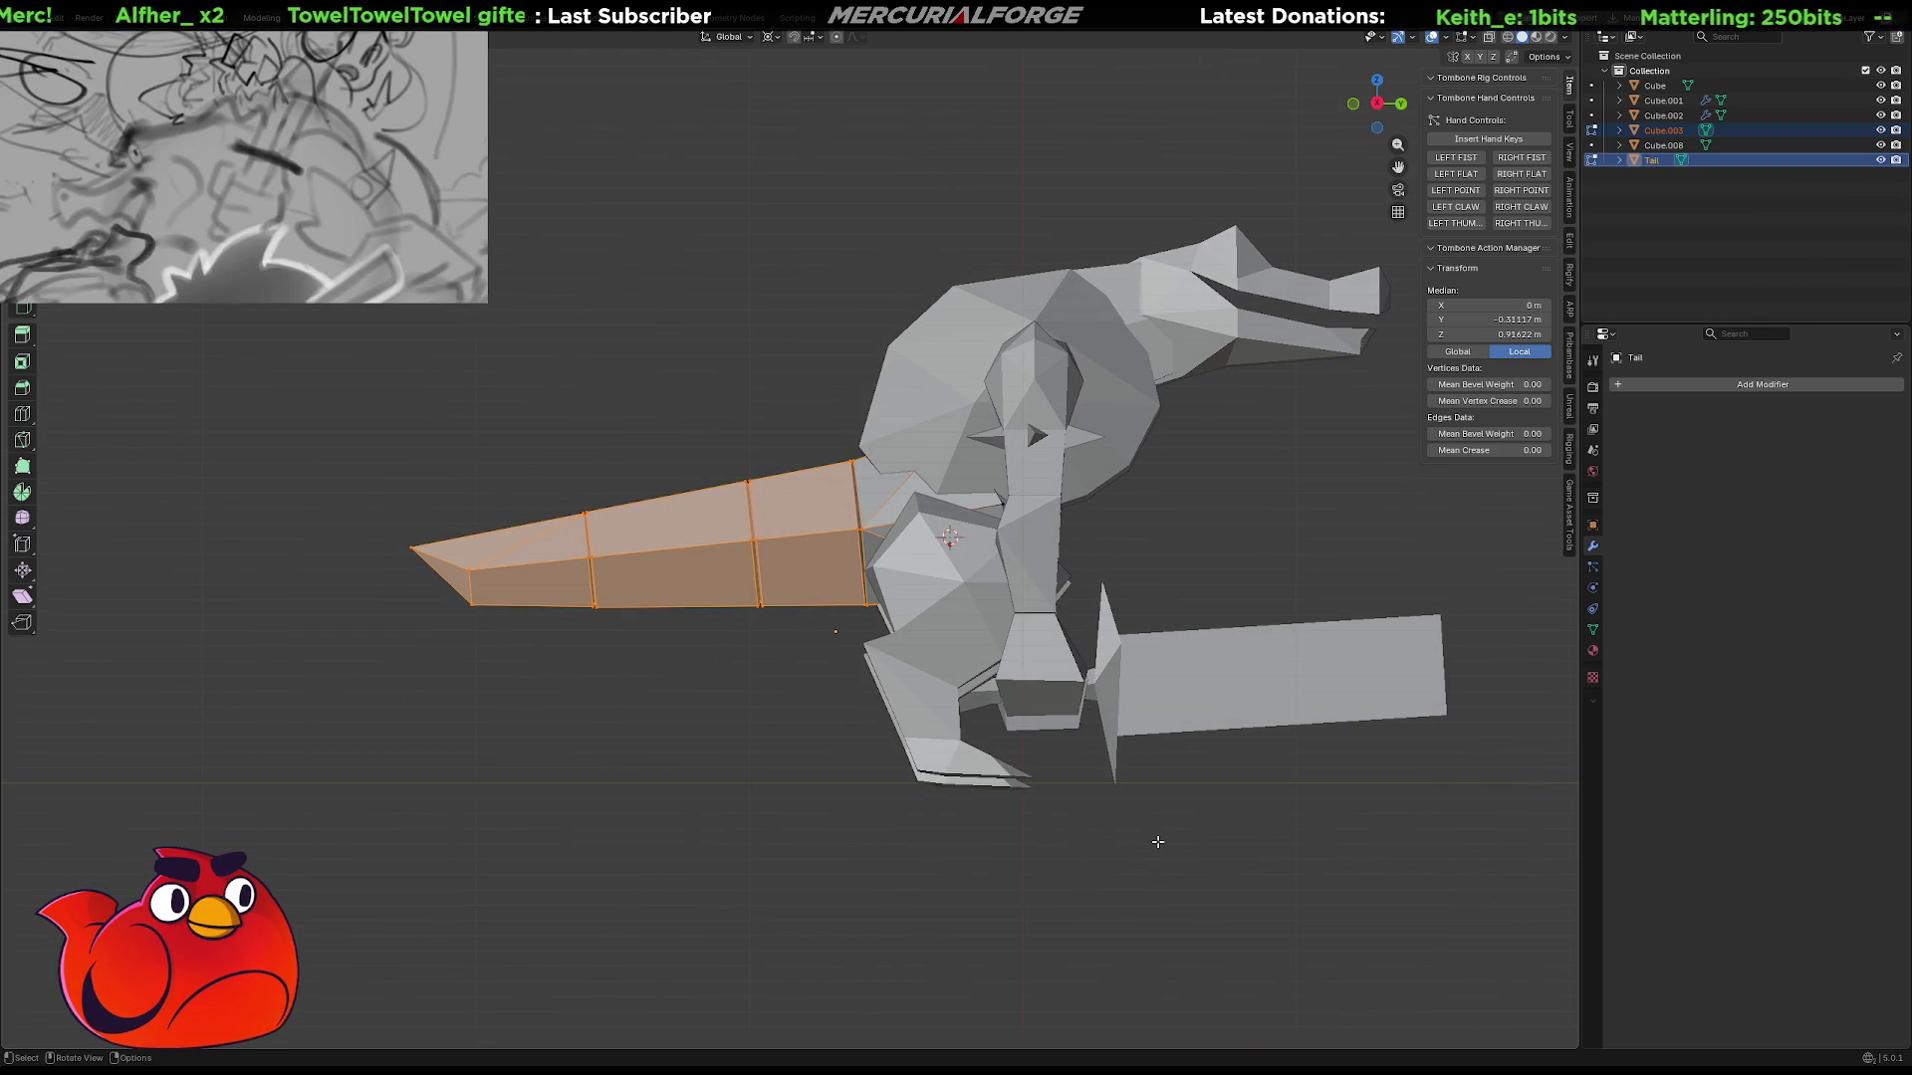
# Compare the tail with and without the lowering using undo and redo.
pyautogui.hotkey('ctrl', 'z')
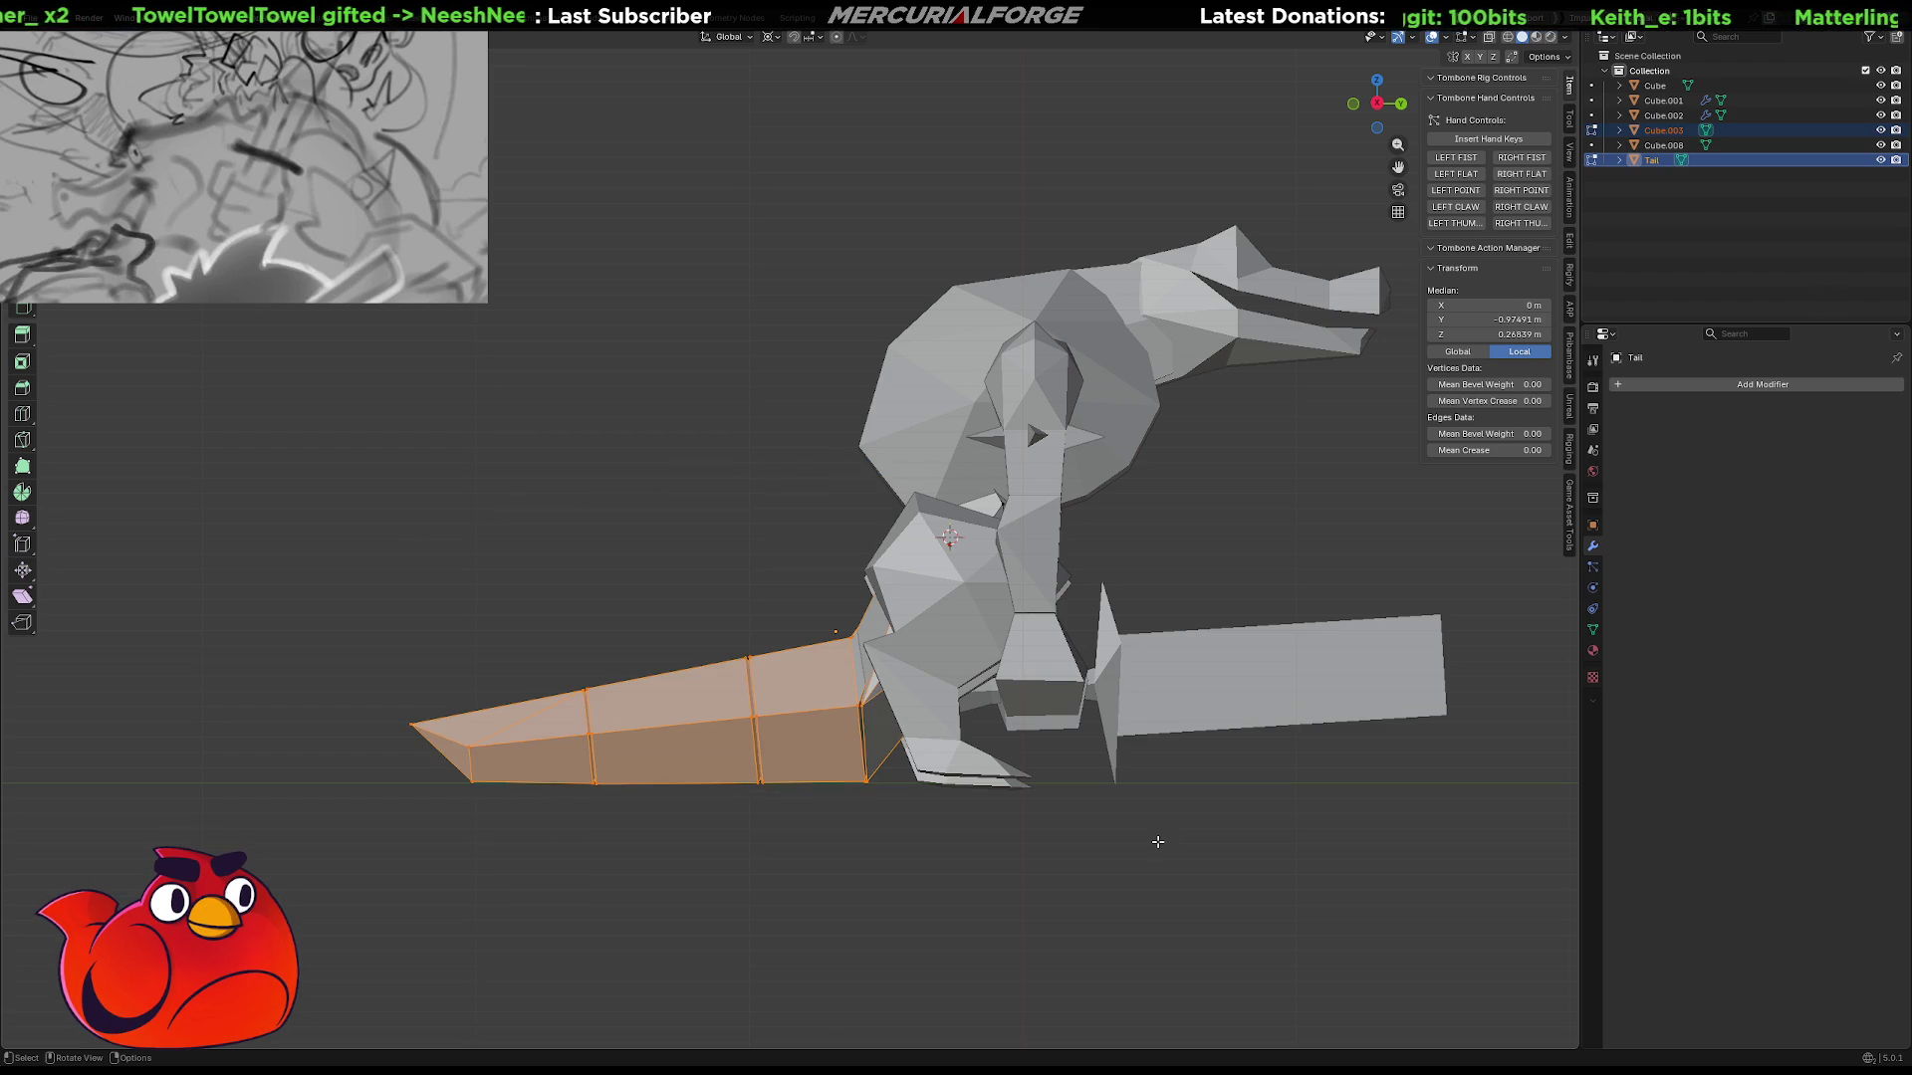
pyautogui.hotkey('ctrl', 'shift', 'z')
pyautogui.hotkey('ctrl', 'z')
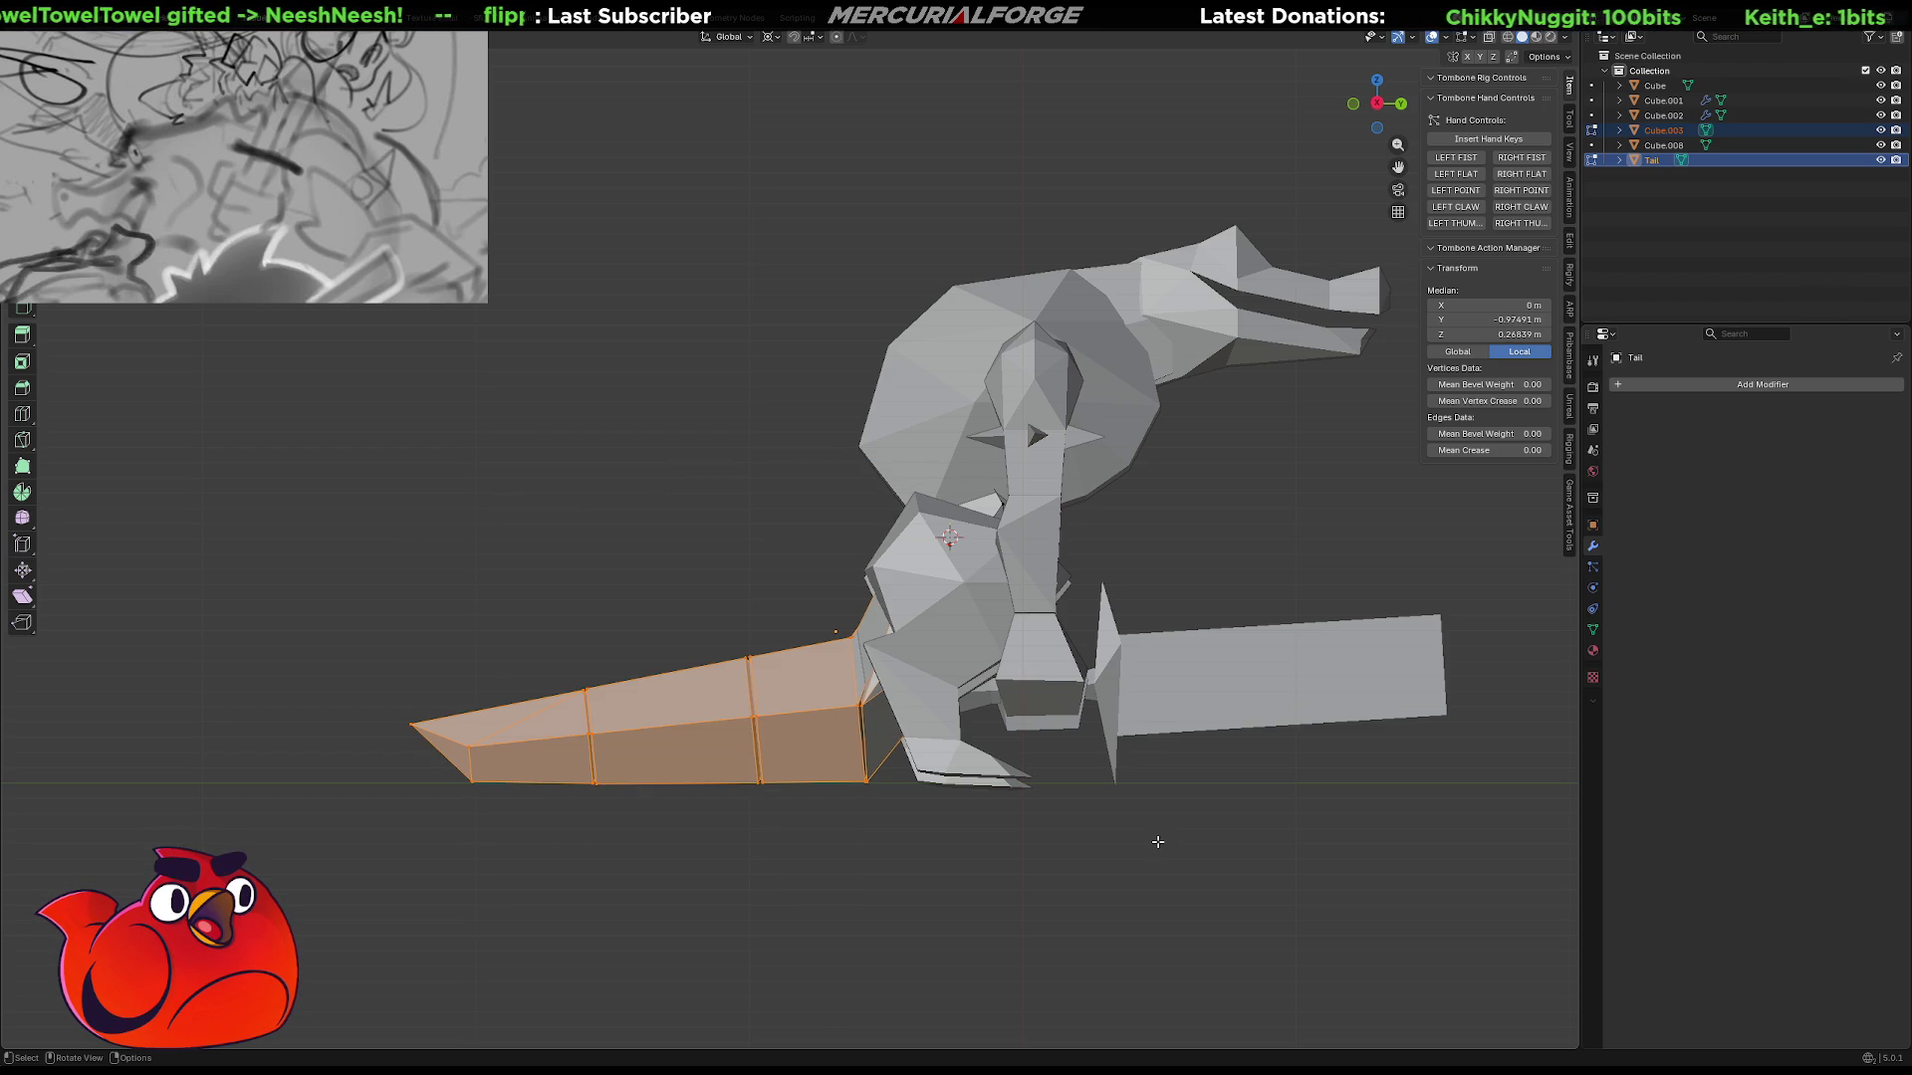
pyautogui.hotkey('ctrl', 'shift', 'z')
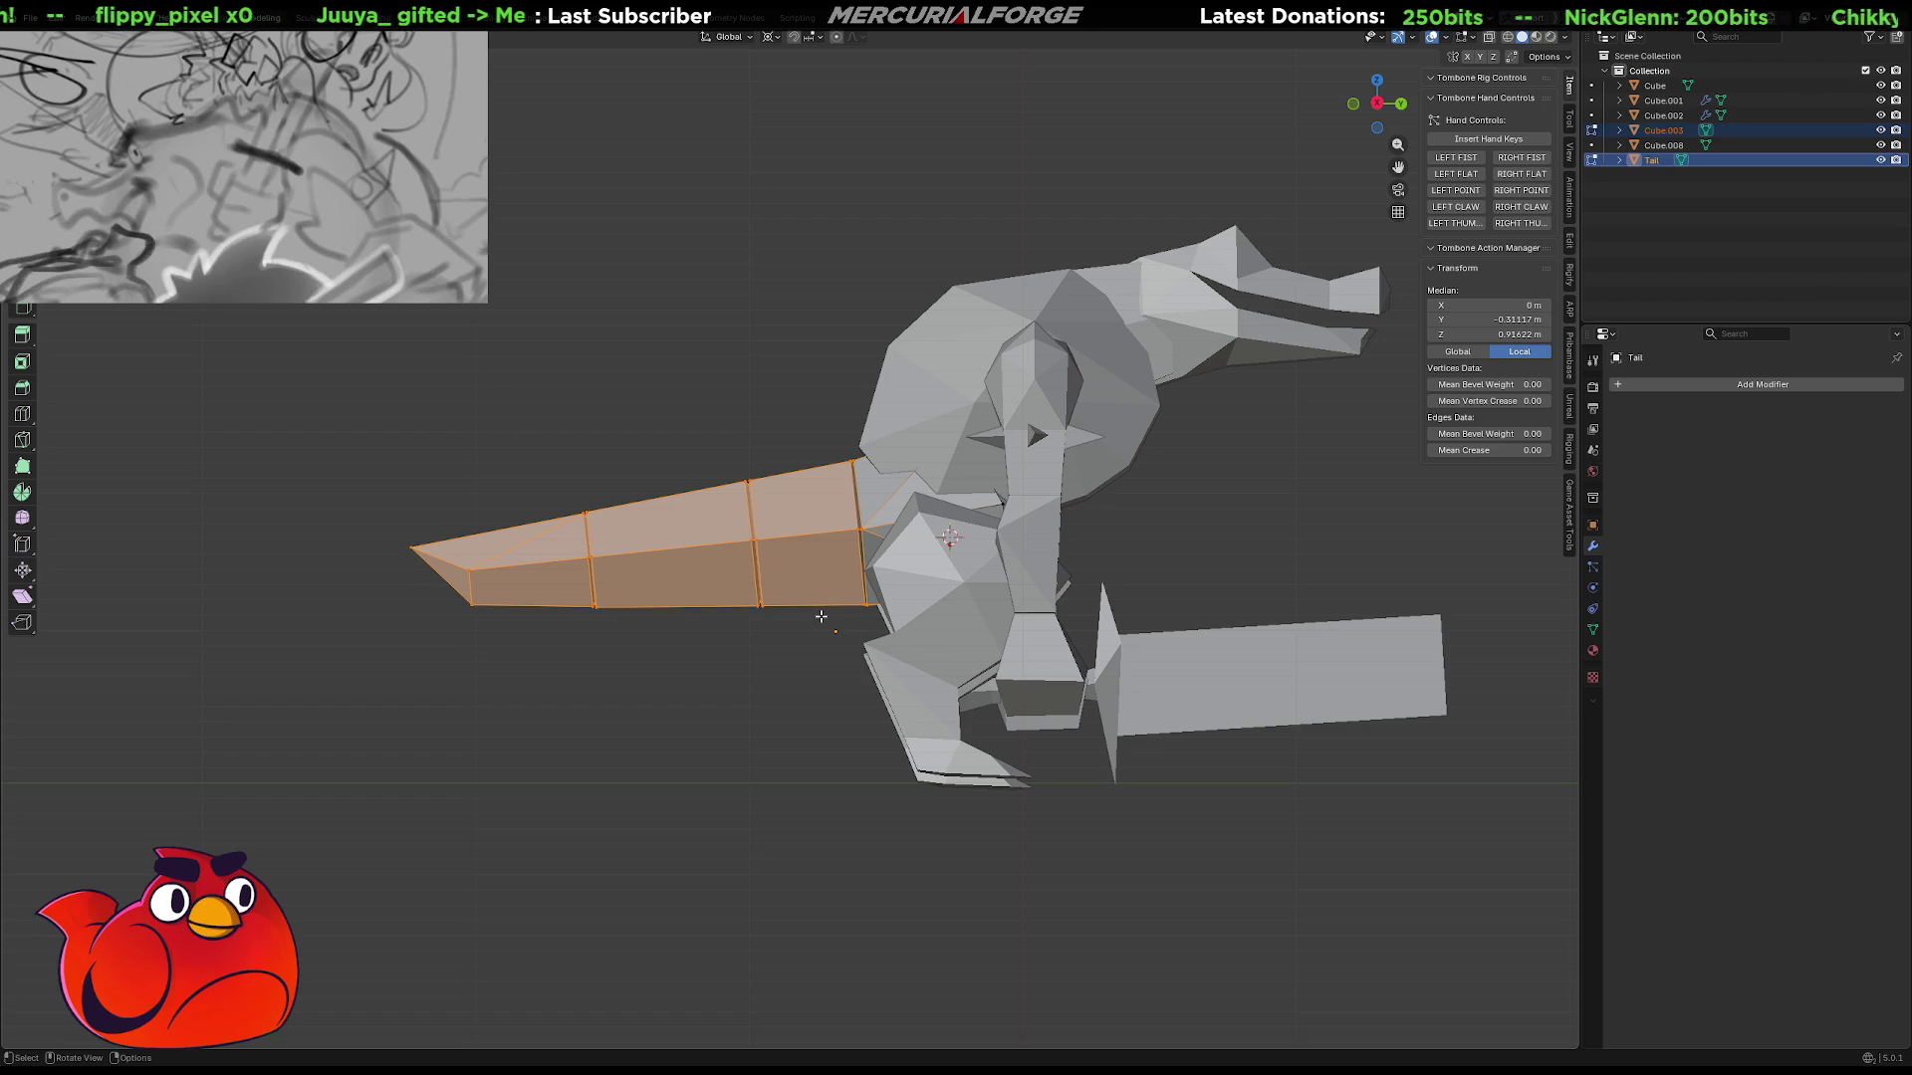
pyautogui.moveTo(848, 649); pyautogui.dragTo(1206, 614, button='middle')
pyautogui.keyDown('shift'); pyautogui.moveTo(1019, 615); pyautogui.dragTo(1103, 626, button='middle'); pyautogui.keyUp('shift')
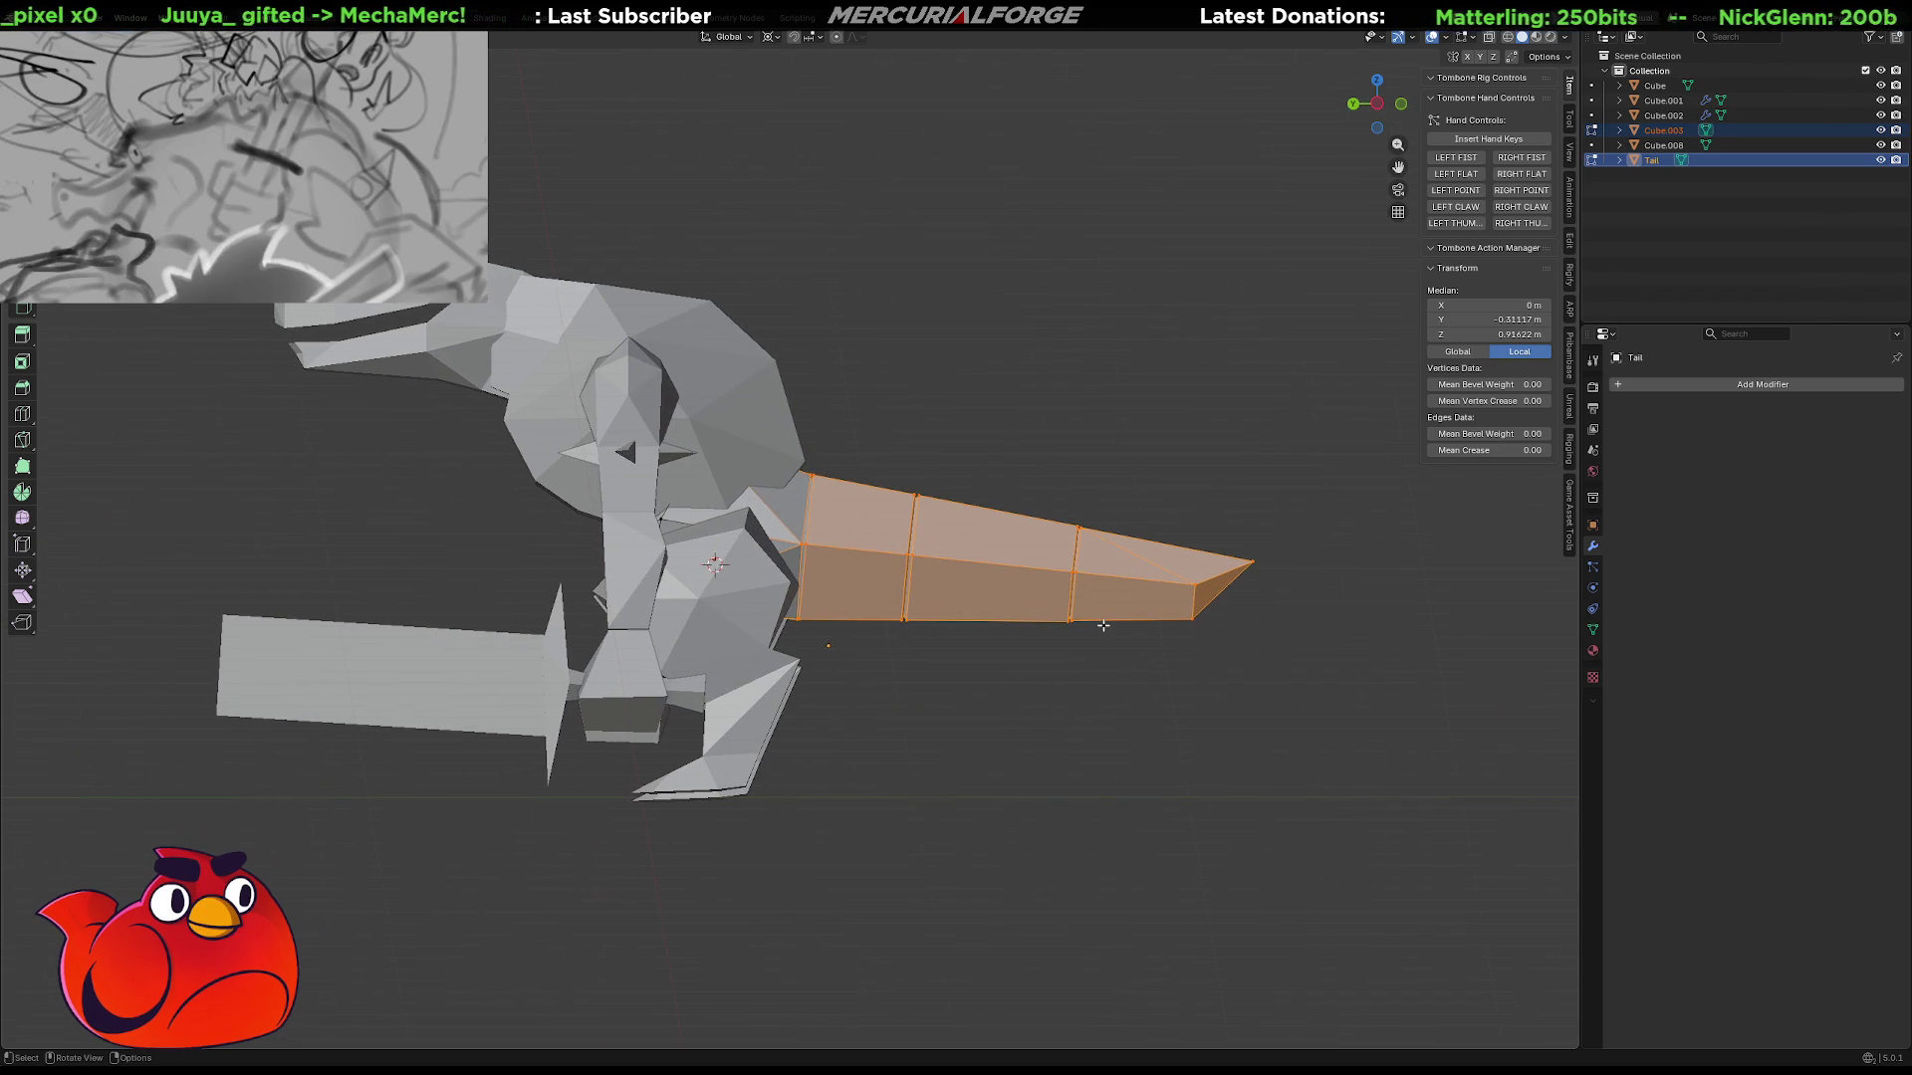
# Grow the tail selection one ring toward the body and lower it slightly along Z.
pyautogui.press('ctrl+KP_Add')
pyautogui.press('g')
pyautogui.press('z')
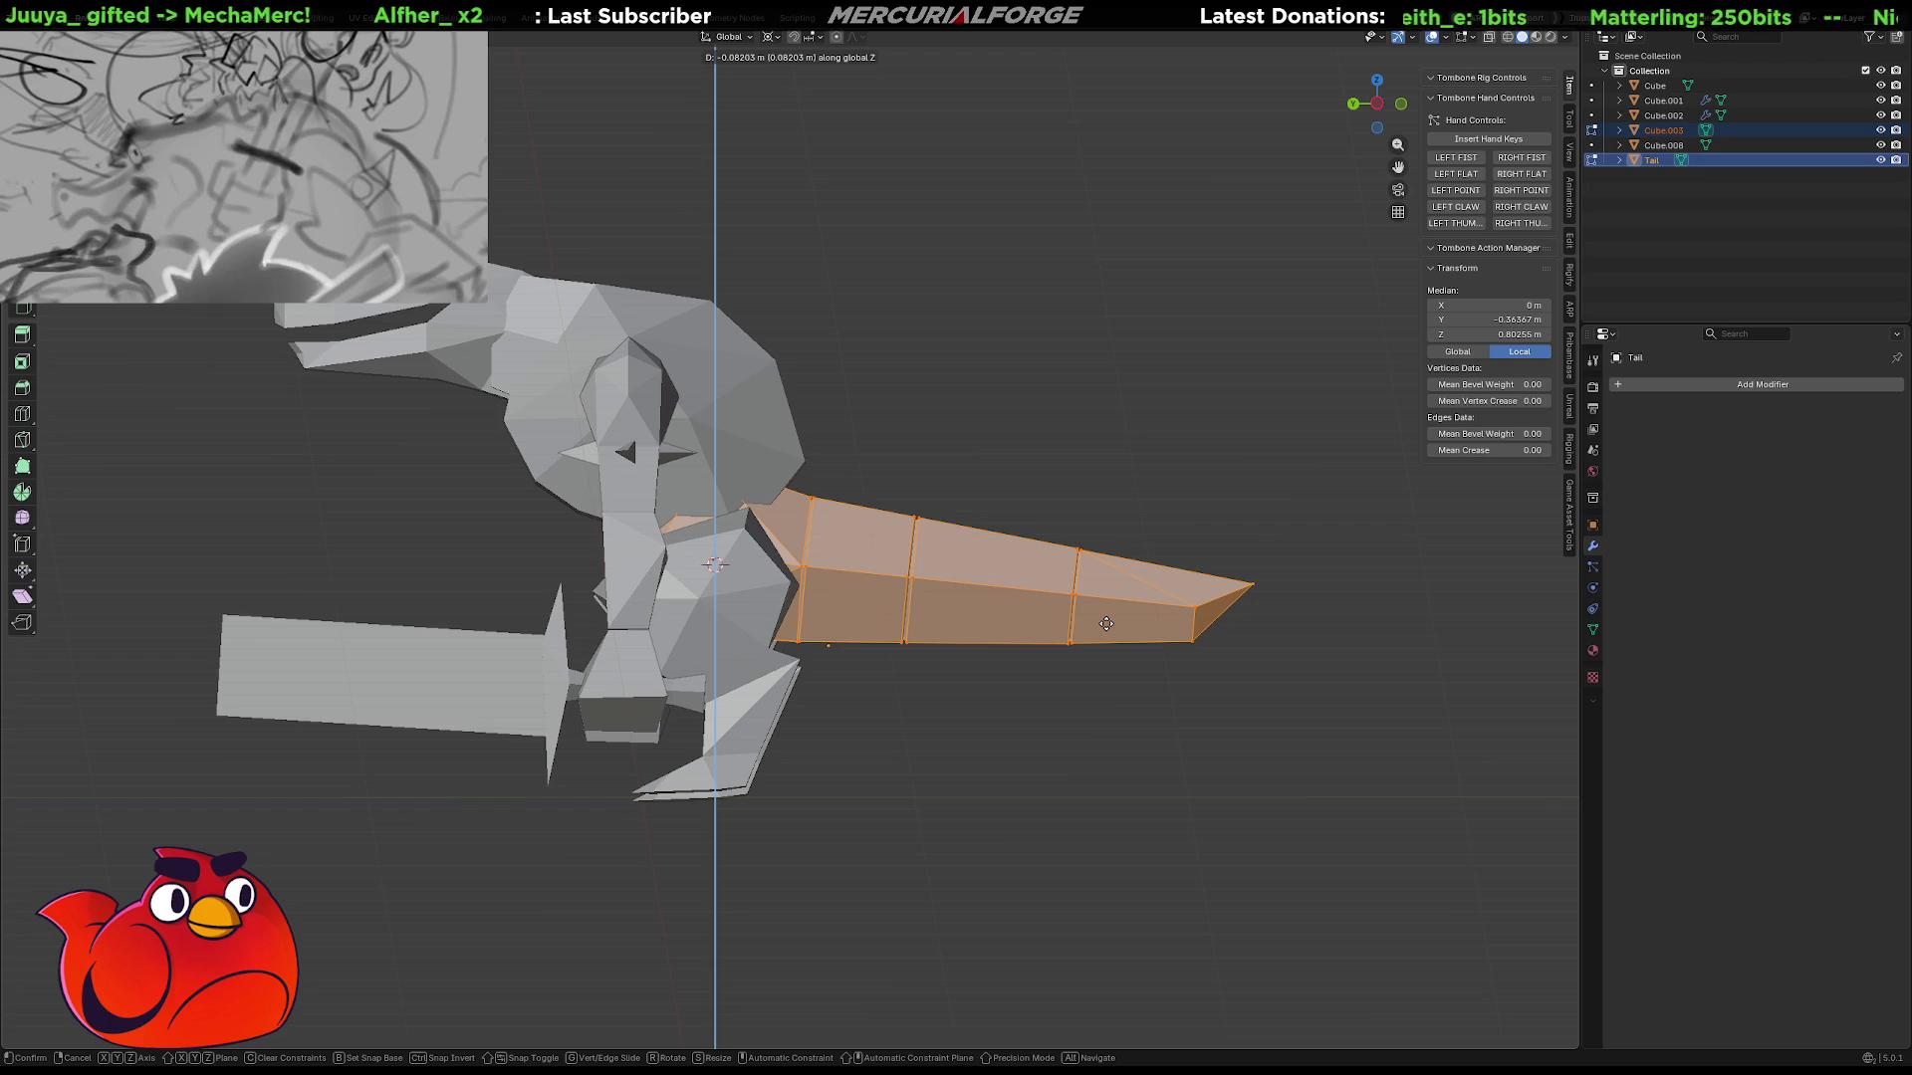
pyautogui.click(1106, 623)
# Inspect the tail in wireframe and solid shading, then leave Edit Mode.
pyautogui.moveTo(1107, 623)
pyautogui.mouseDown(button='middle')
pyautogui.moveTo(1187, 632)
pyautogui.moveTo(1253, 579)
pyautogui.moveTo(1335, 608)
pyautogui.moveTo(1323, 627)
pyautogui.mouseUp(button='middle')
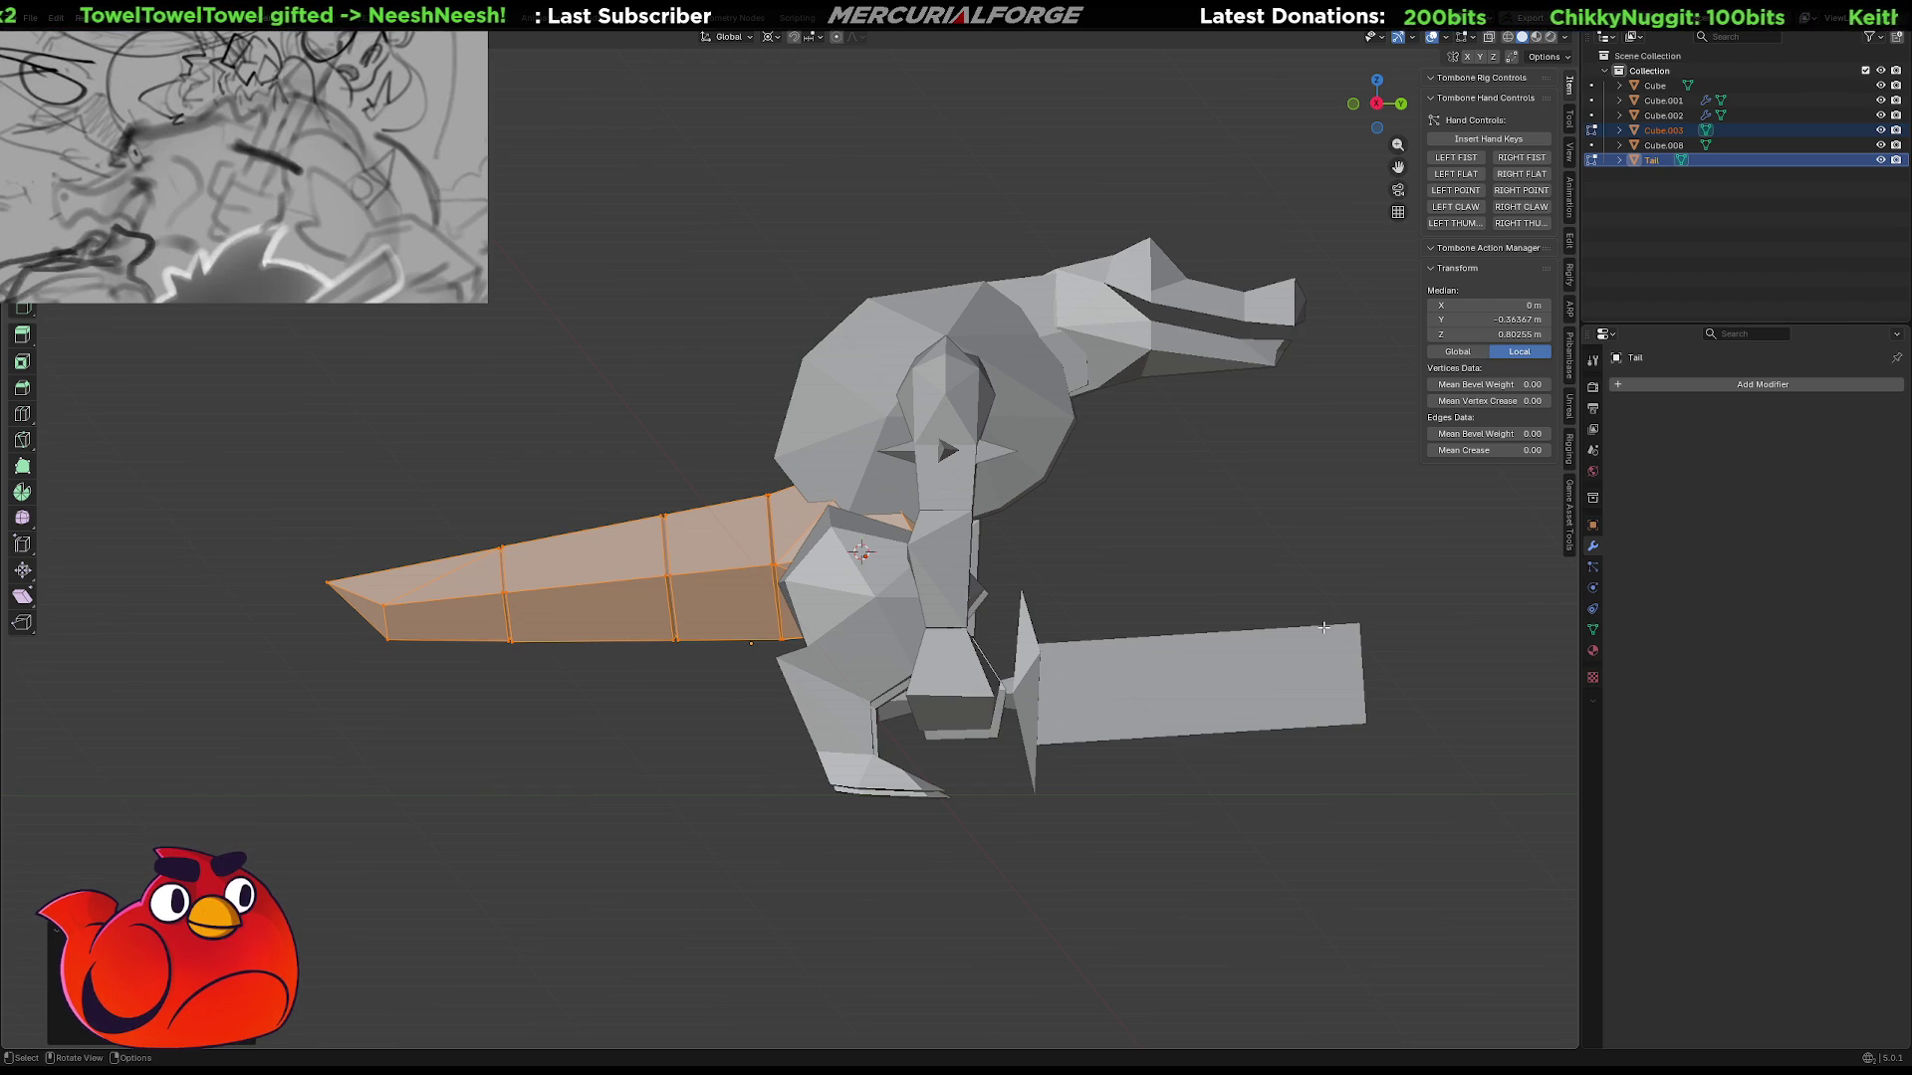
pyautogui.moveTo(968, 500); pyautogui.dragTo(538, 501, button='middle')
pyautogui.hotkey('shift', 'z')
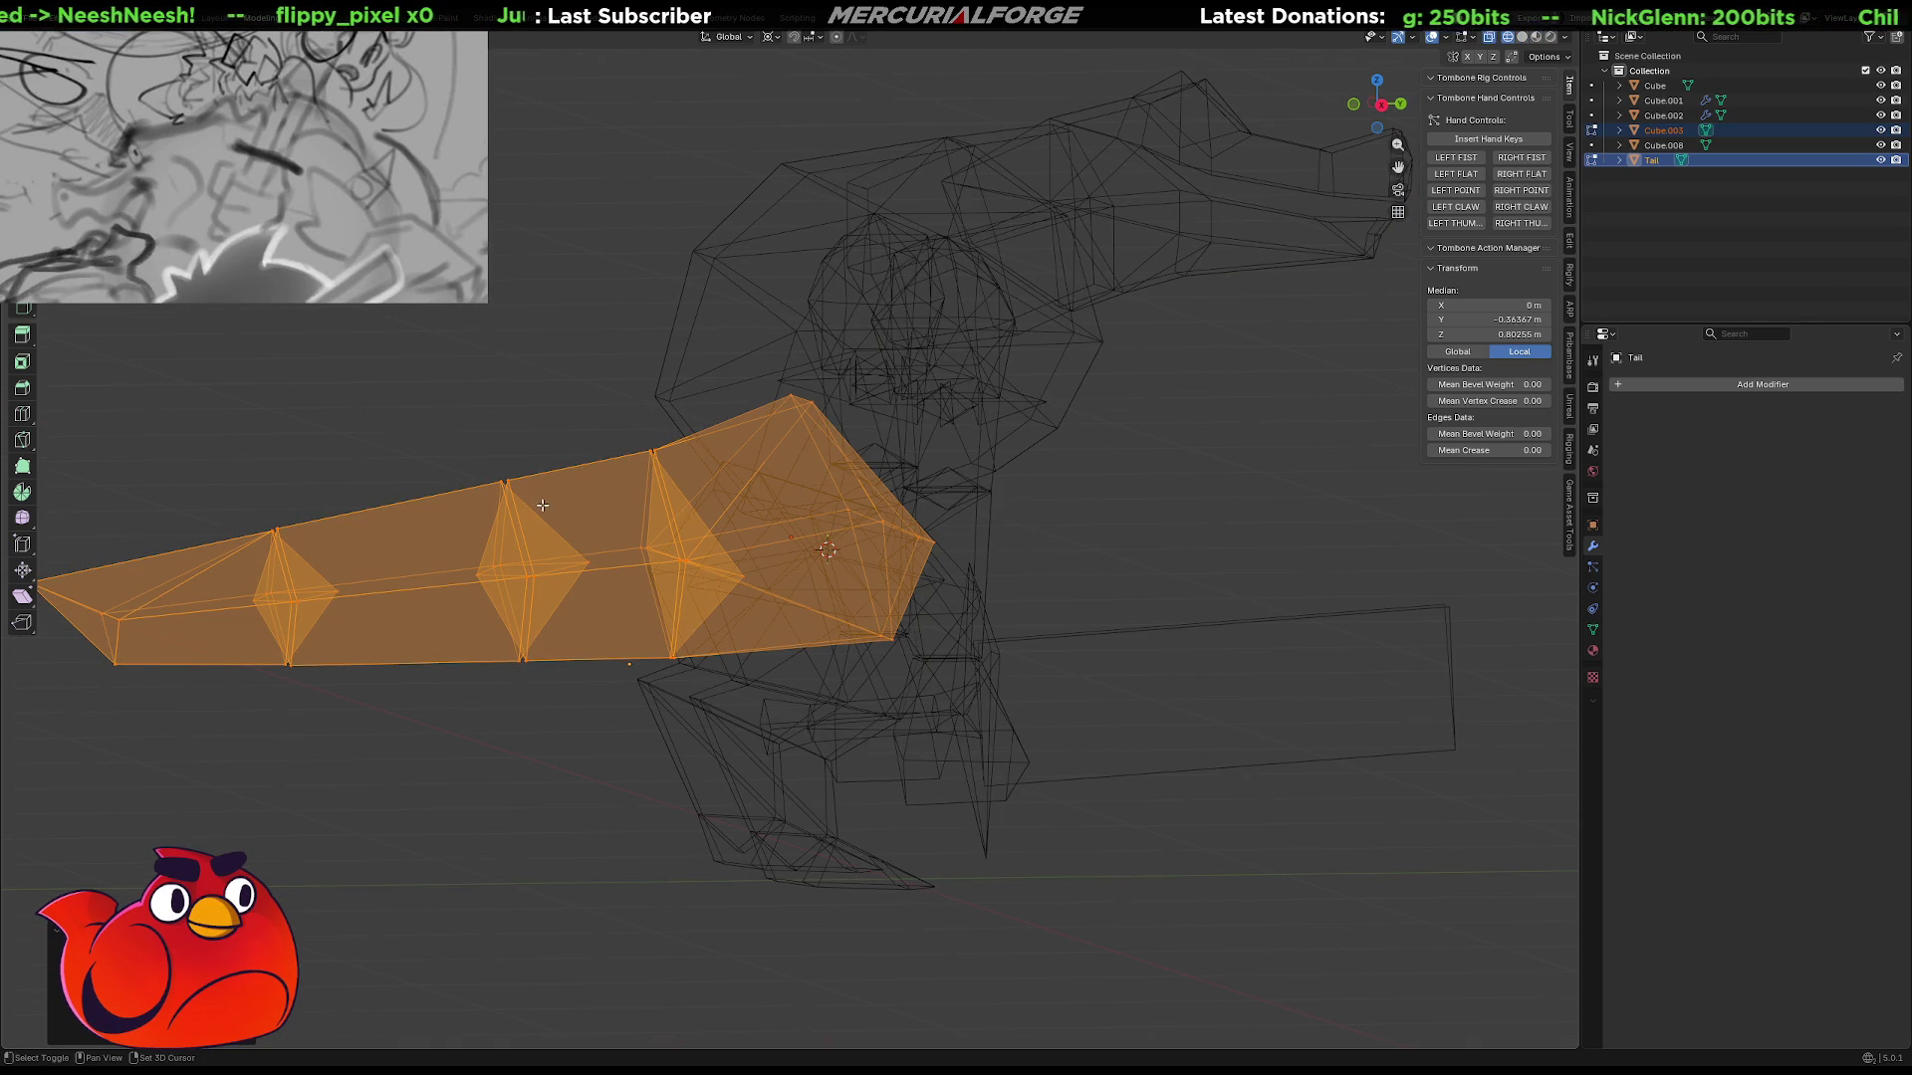
pyautogui.hotkey('shift', 'z')
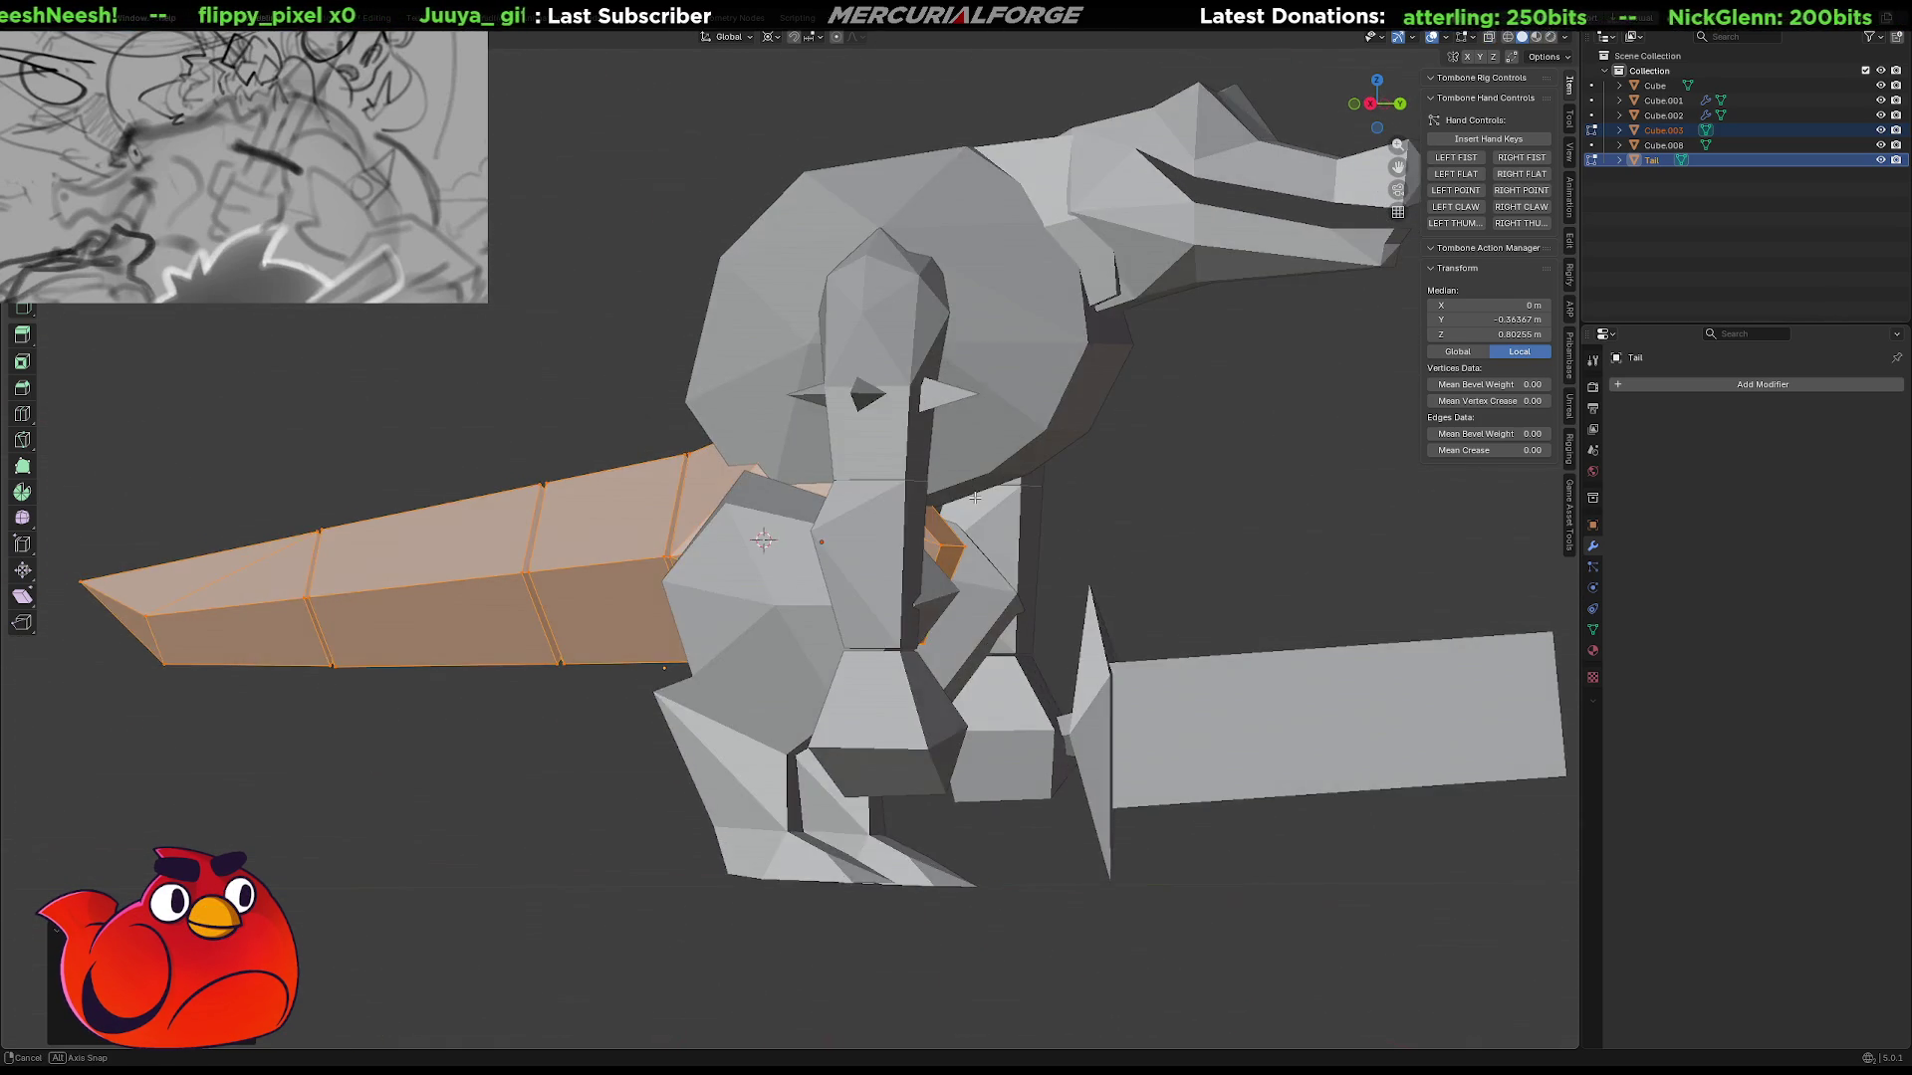
pyautogui.scroll(-1, 1122, 457)
pyautogui.press('Tab')
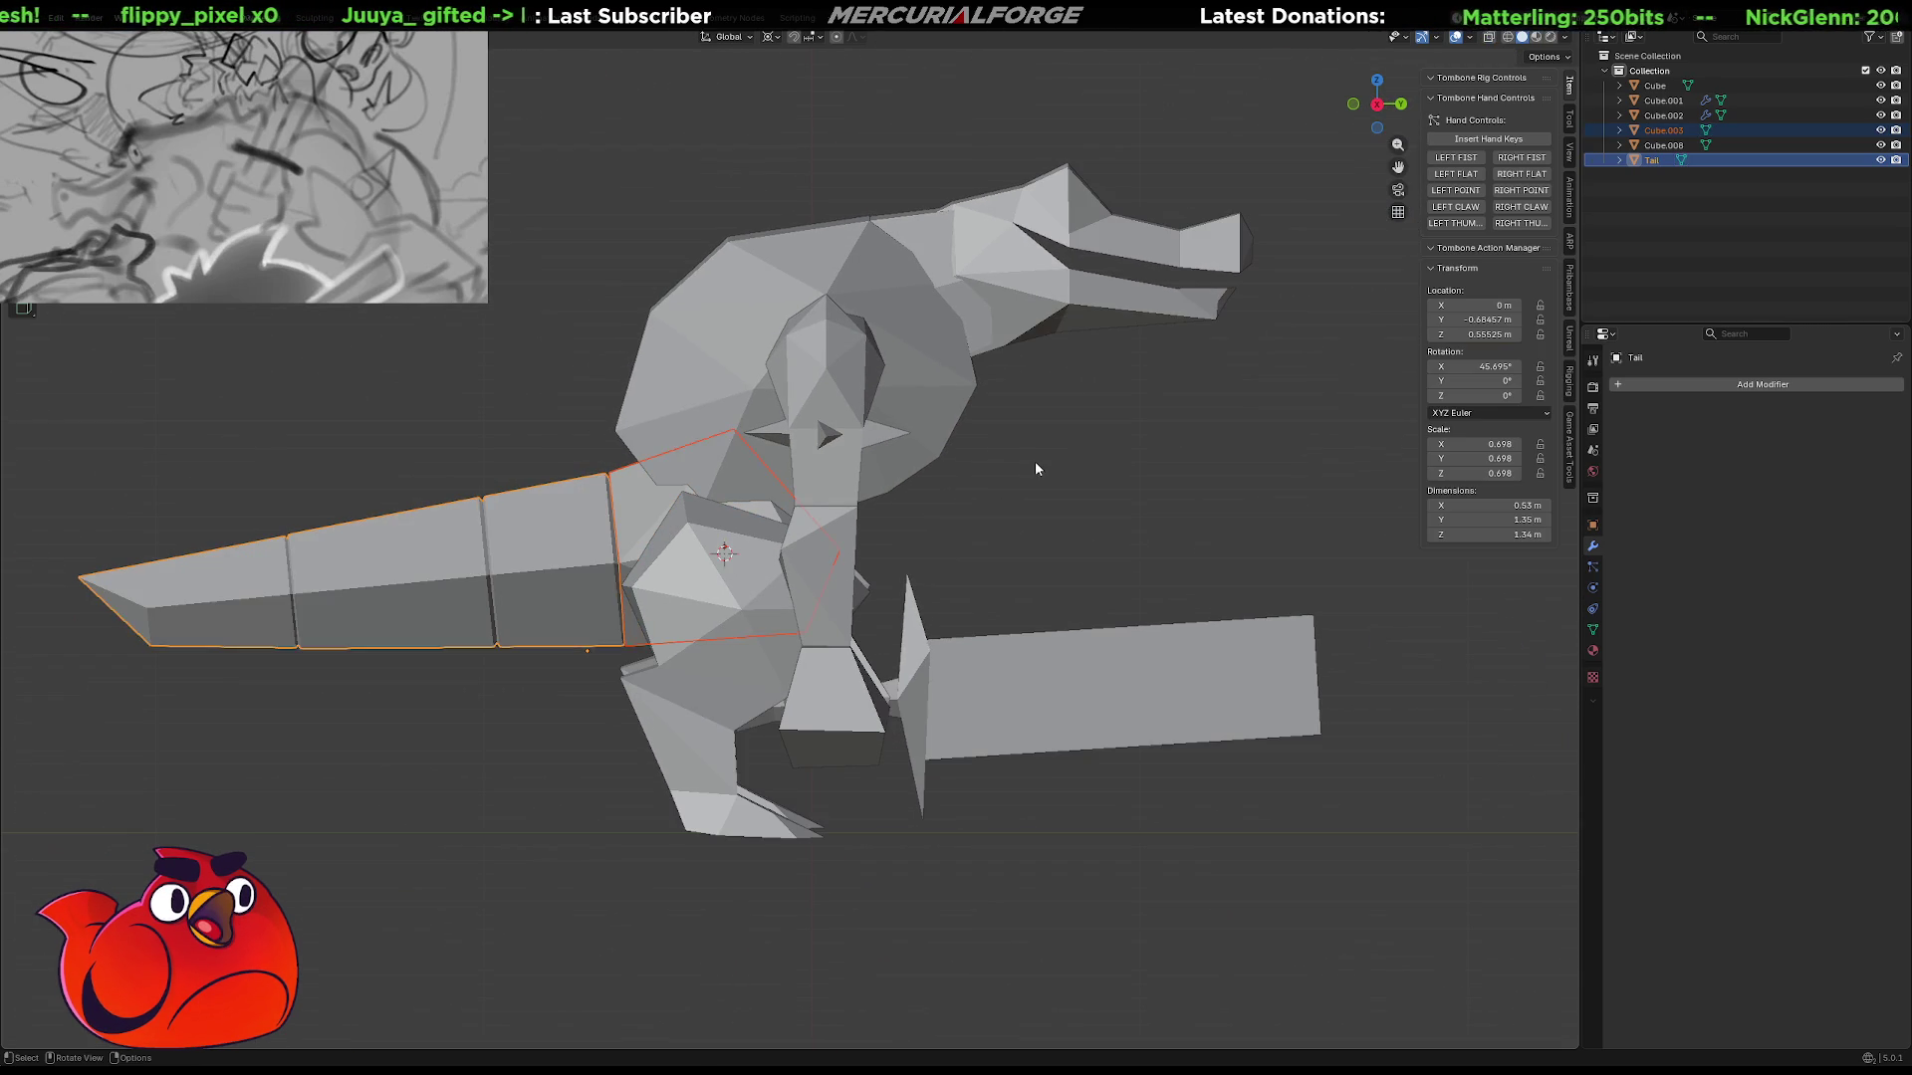
# Select the head and neck pieces and move them forward along Y.
pyautogui.click(984, 396)
pyautogui.press('g')
pyautogui.press('z')
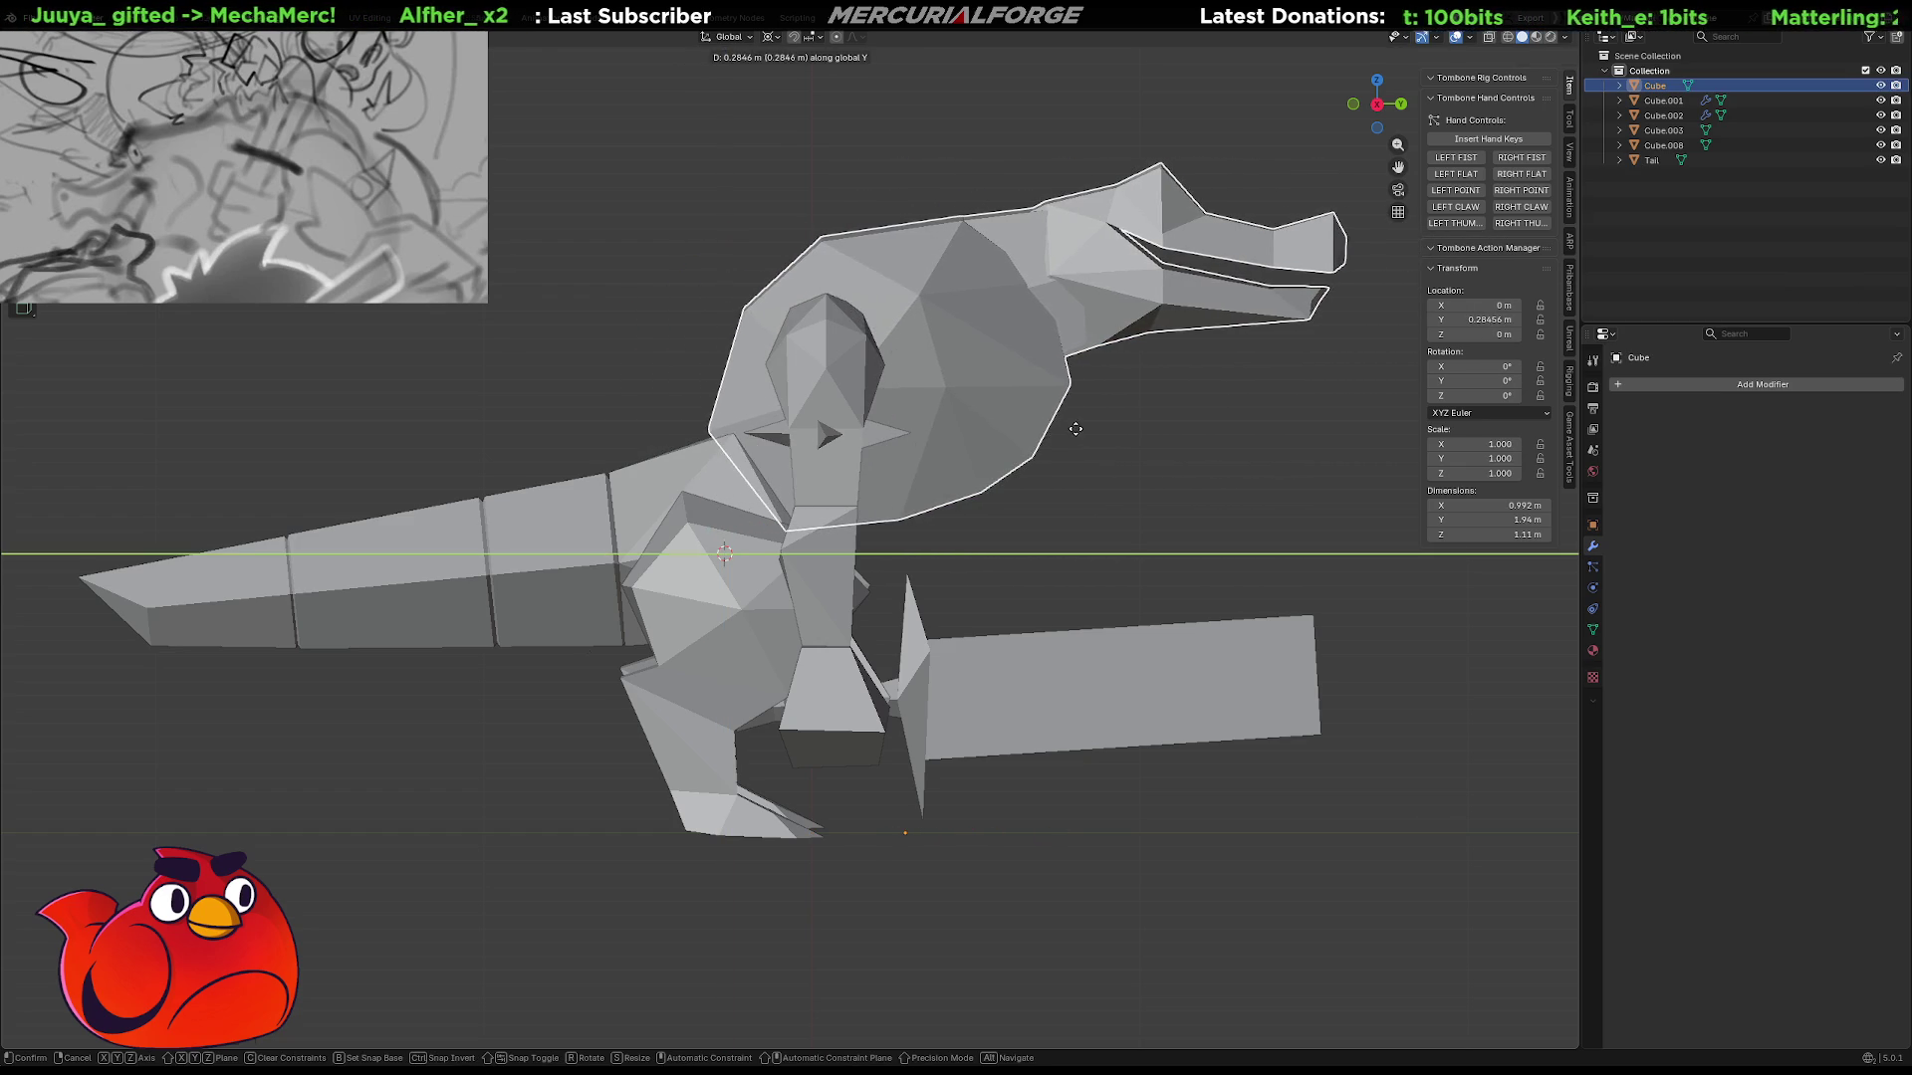
pyautogui.rightClick(885, 410)
pyautogui.keyDown('shift'); pyautogui.click(843, 367); pyautogui.keyUp('shift')
pyautogui.press('g')
pyautogui.press('y')
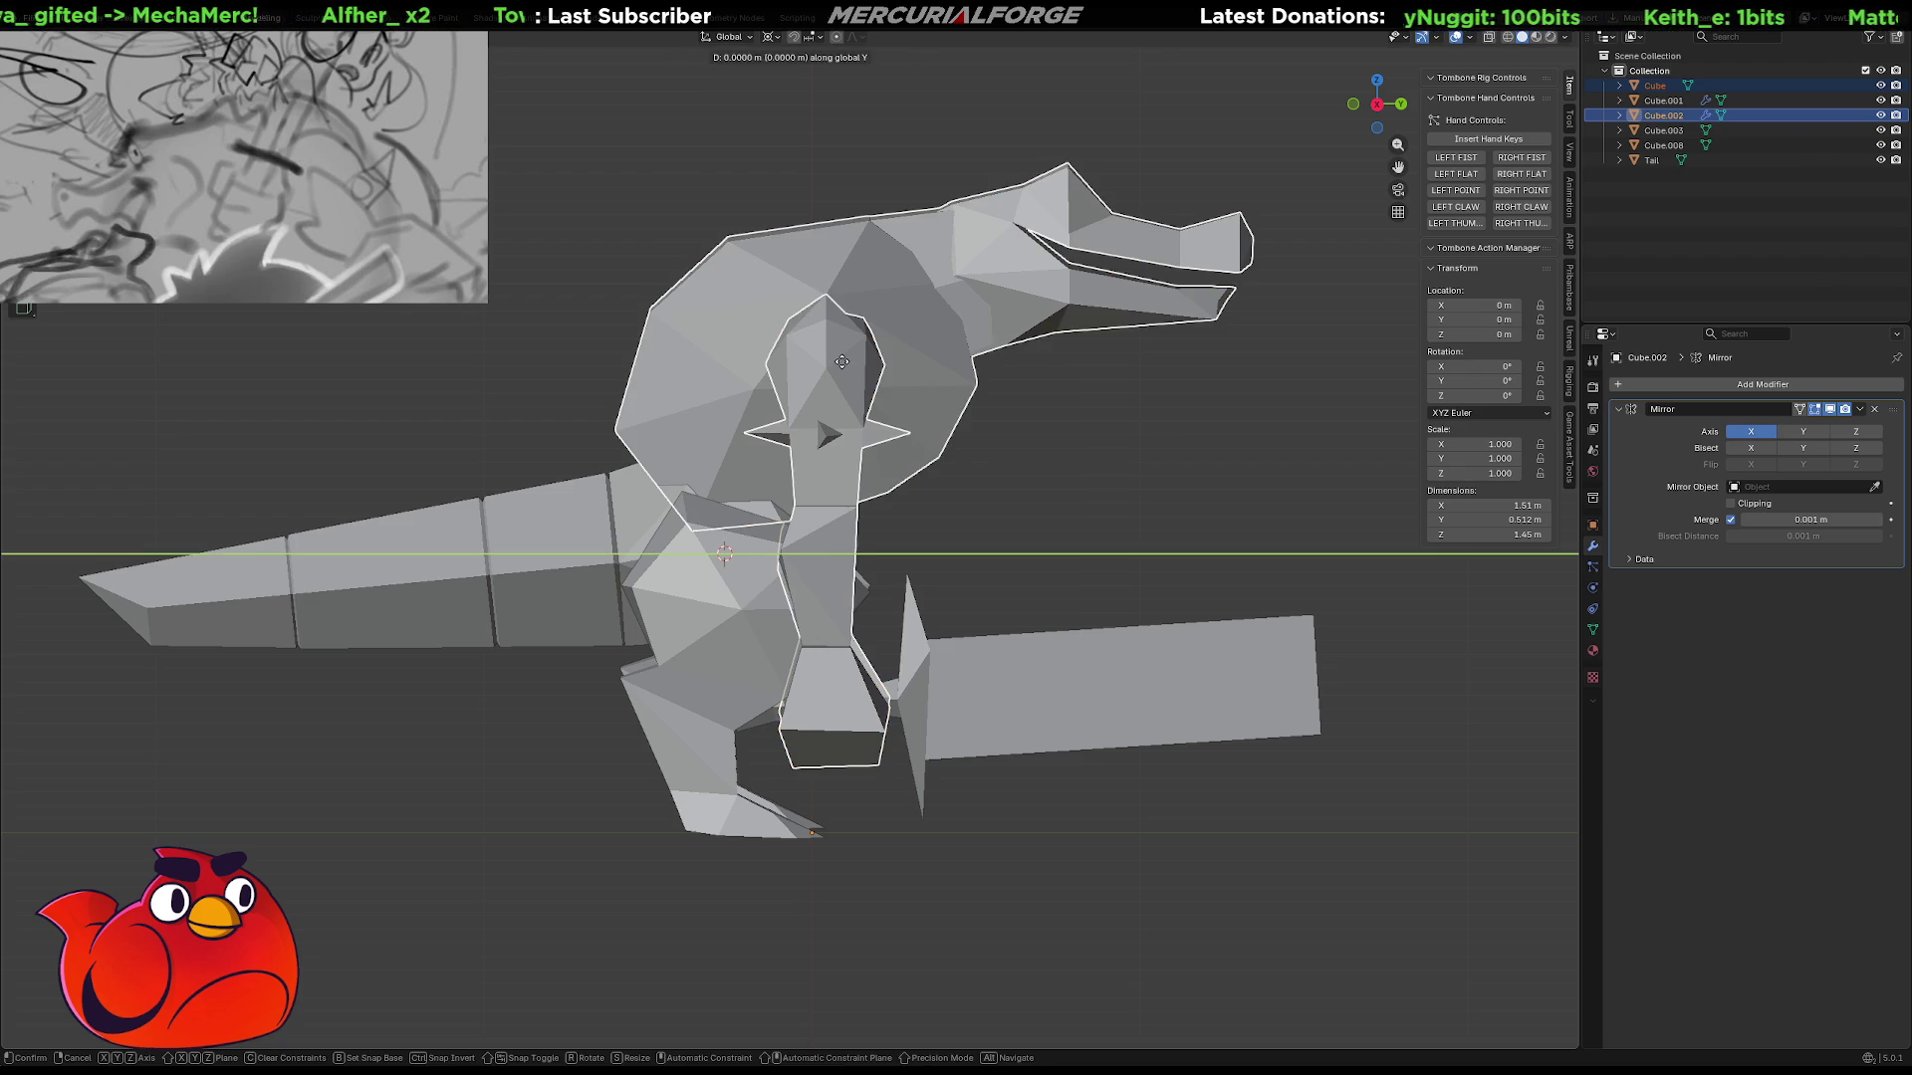
pyautogui.click(896, 374)
# Lower the head and neck slightly, fine-tuning to Y 0.23584 m and Z -0.09752 m.
pyautogui.press('g')
pyautogui.press('z')
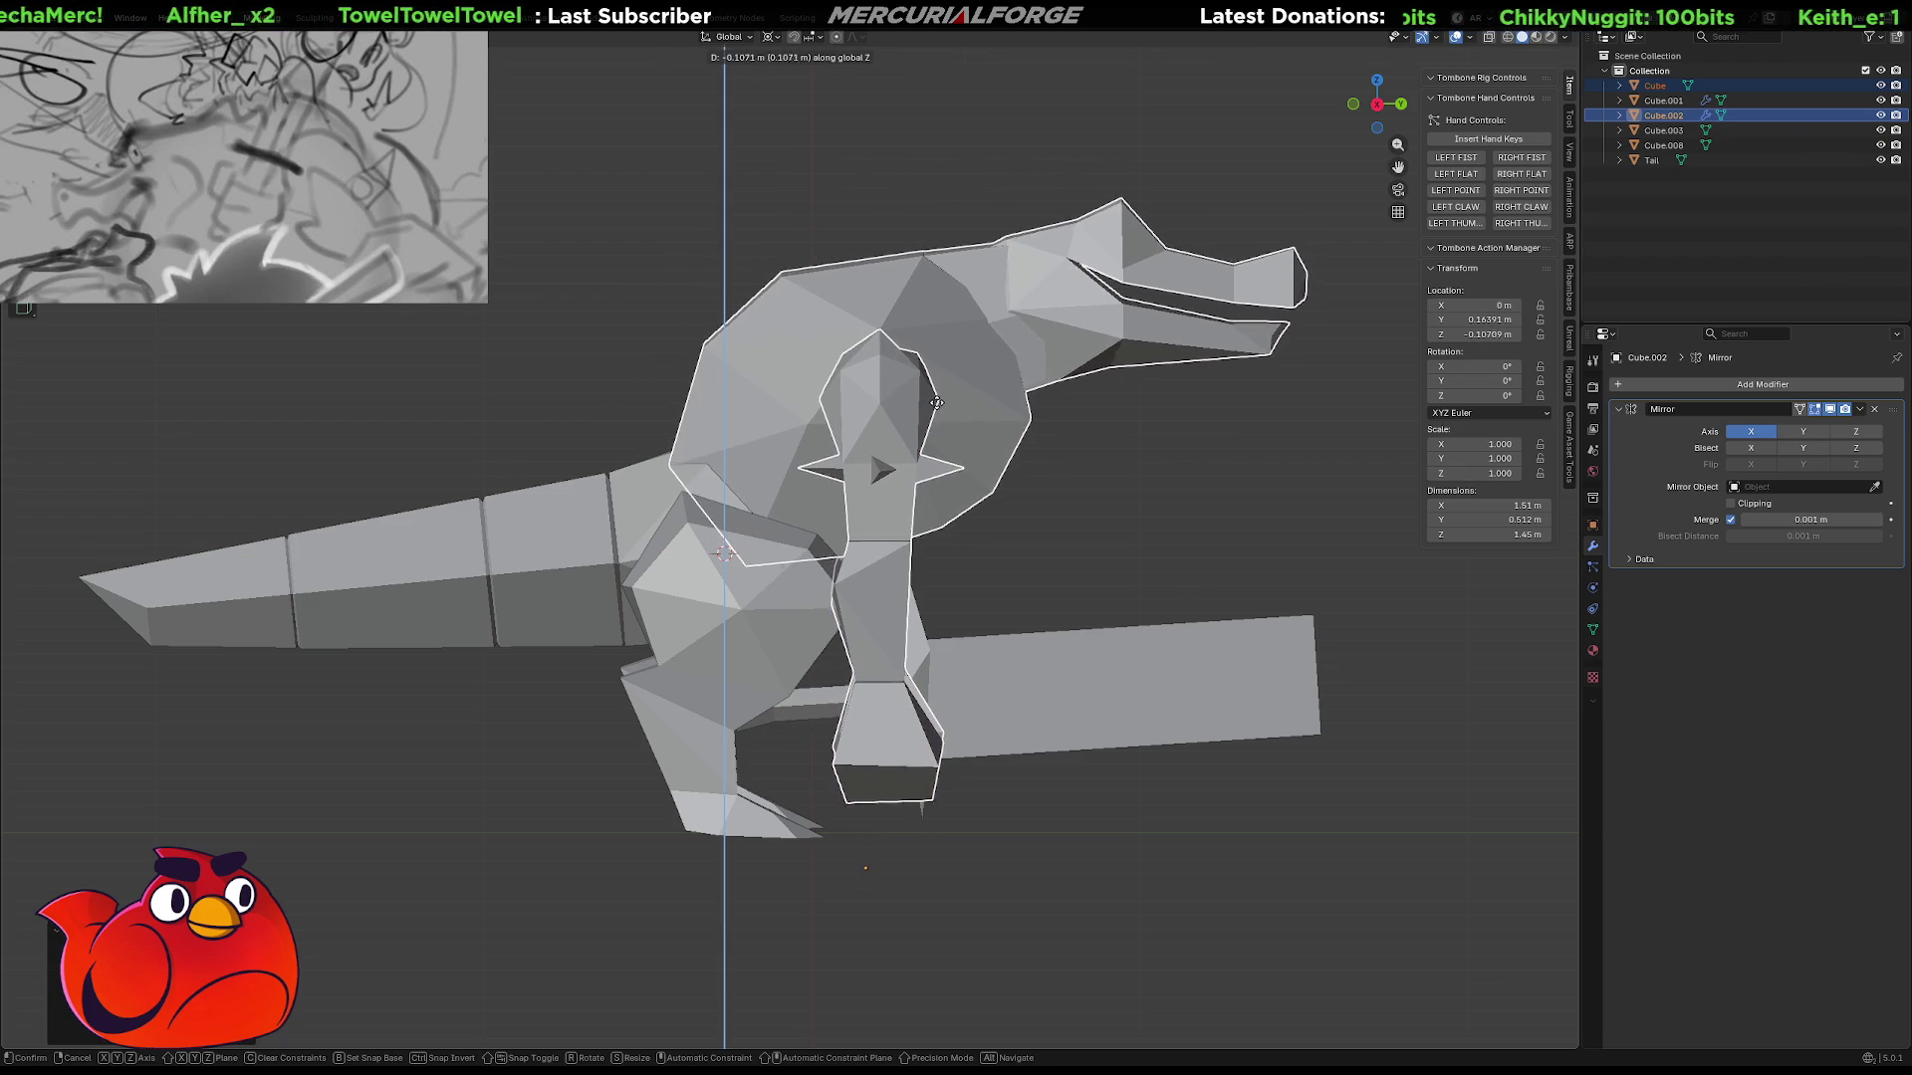
pyautogui.click(942, 403)
pyautogui.press('g')
pyautogui.hotkey('shift', 'y')
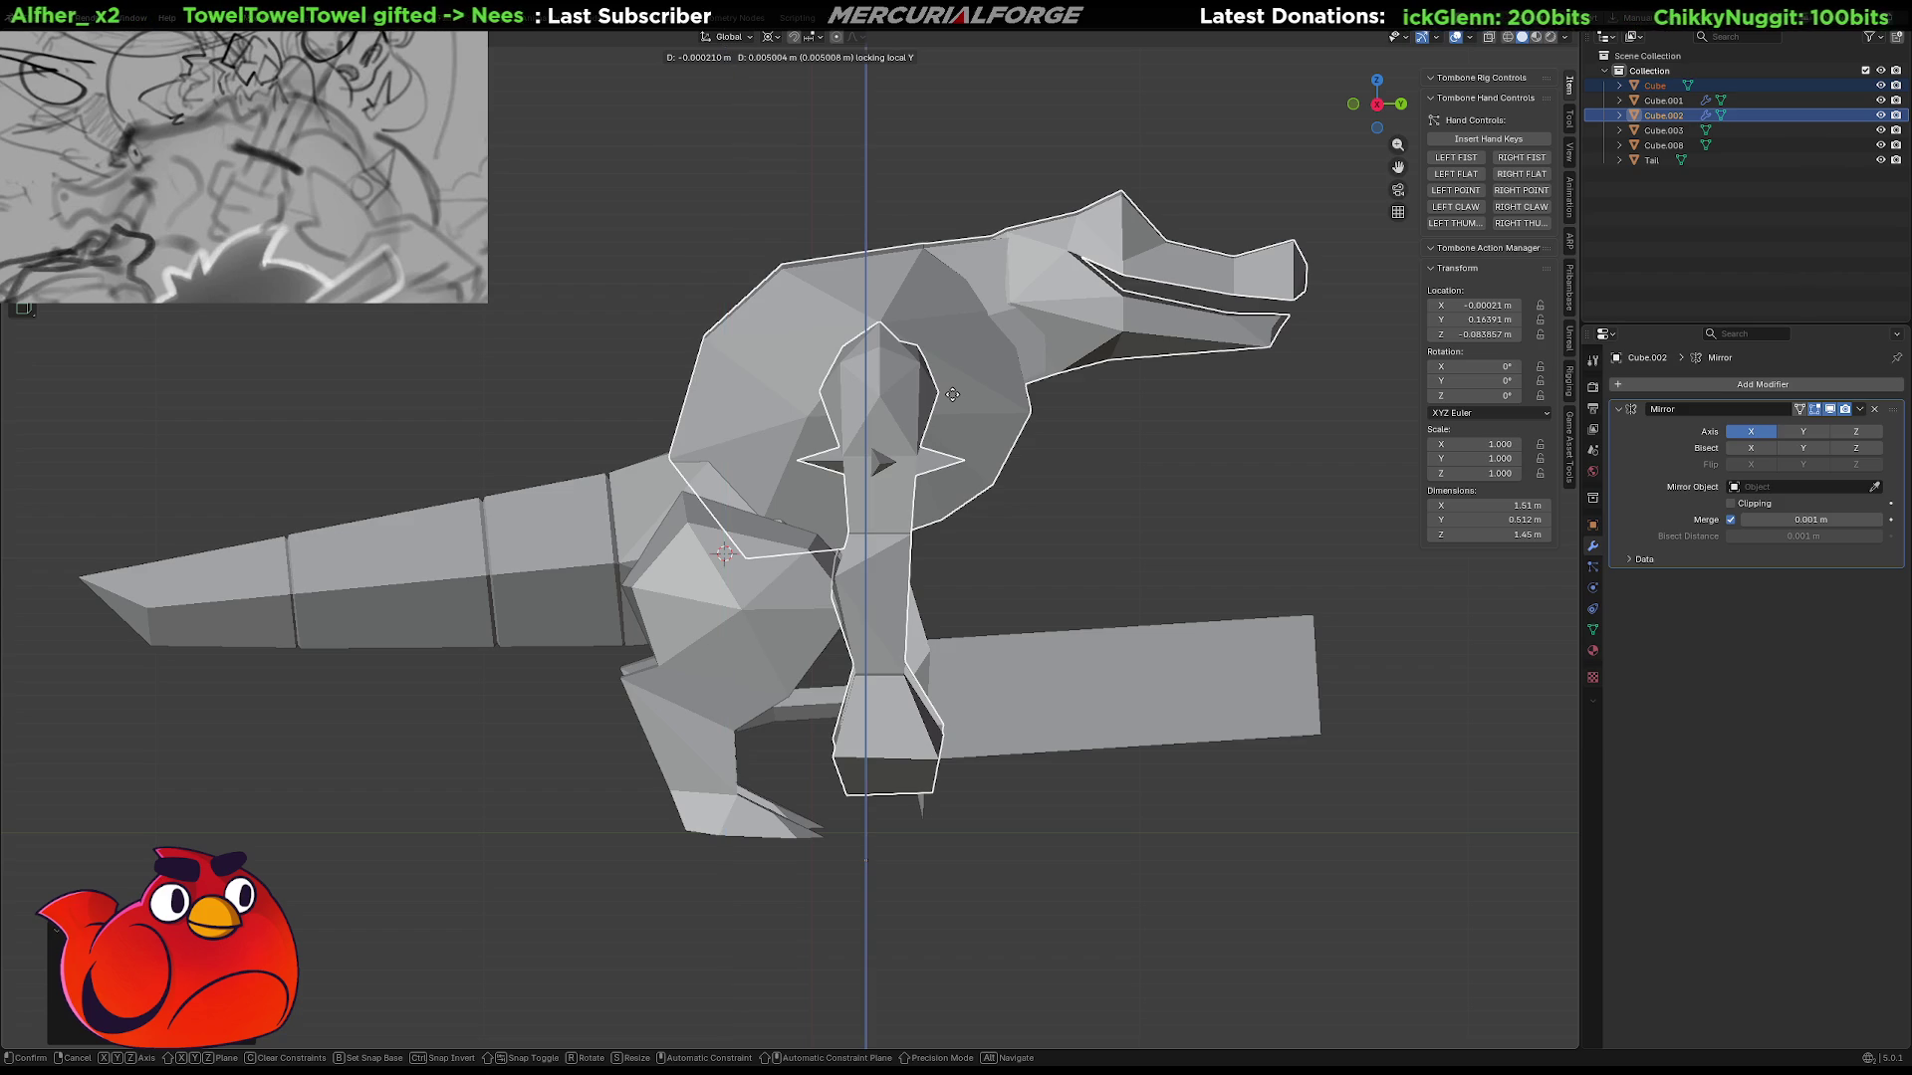
pyautogui.hotkey('shift', 'x')
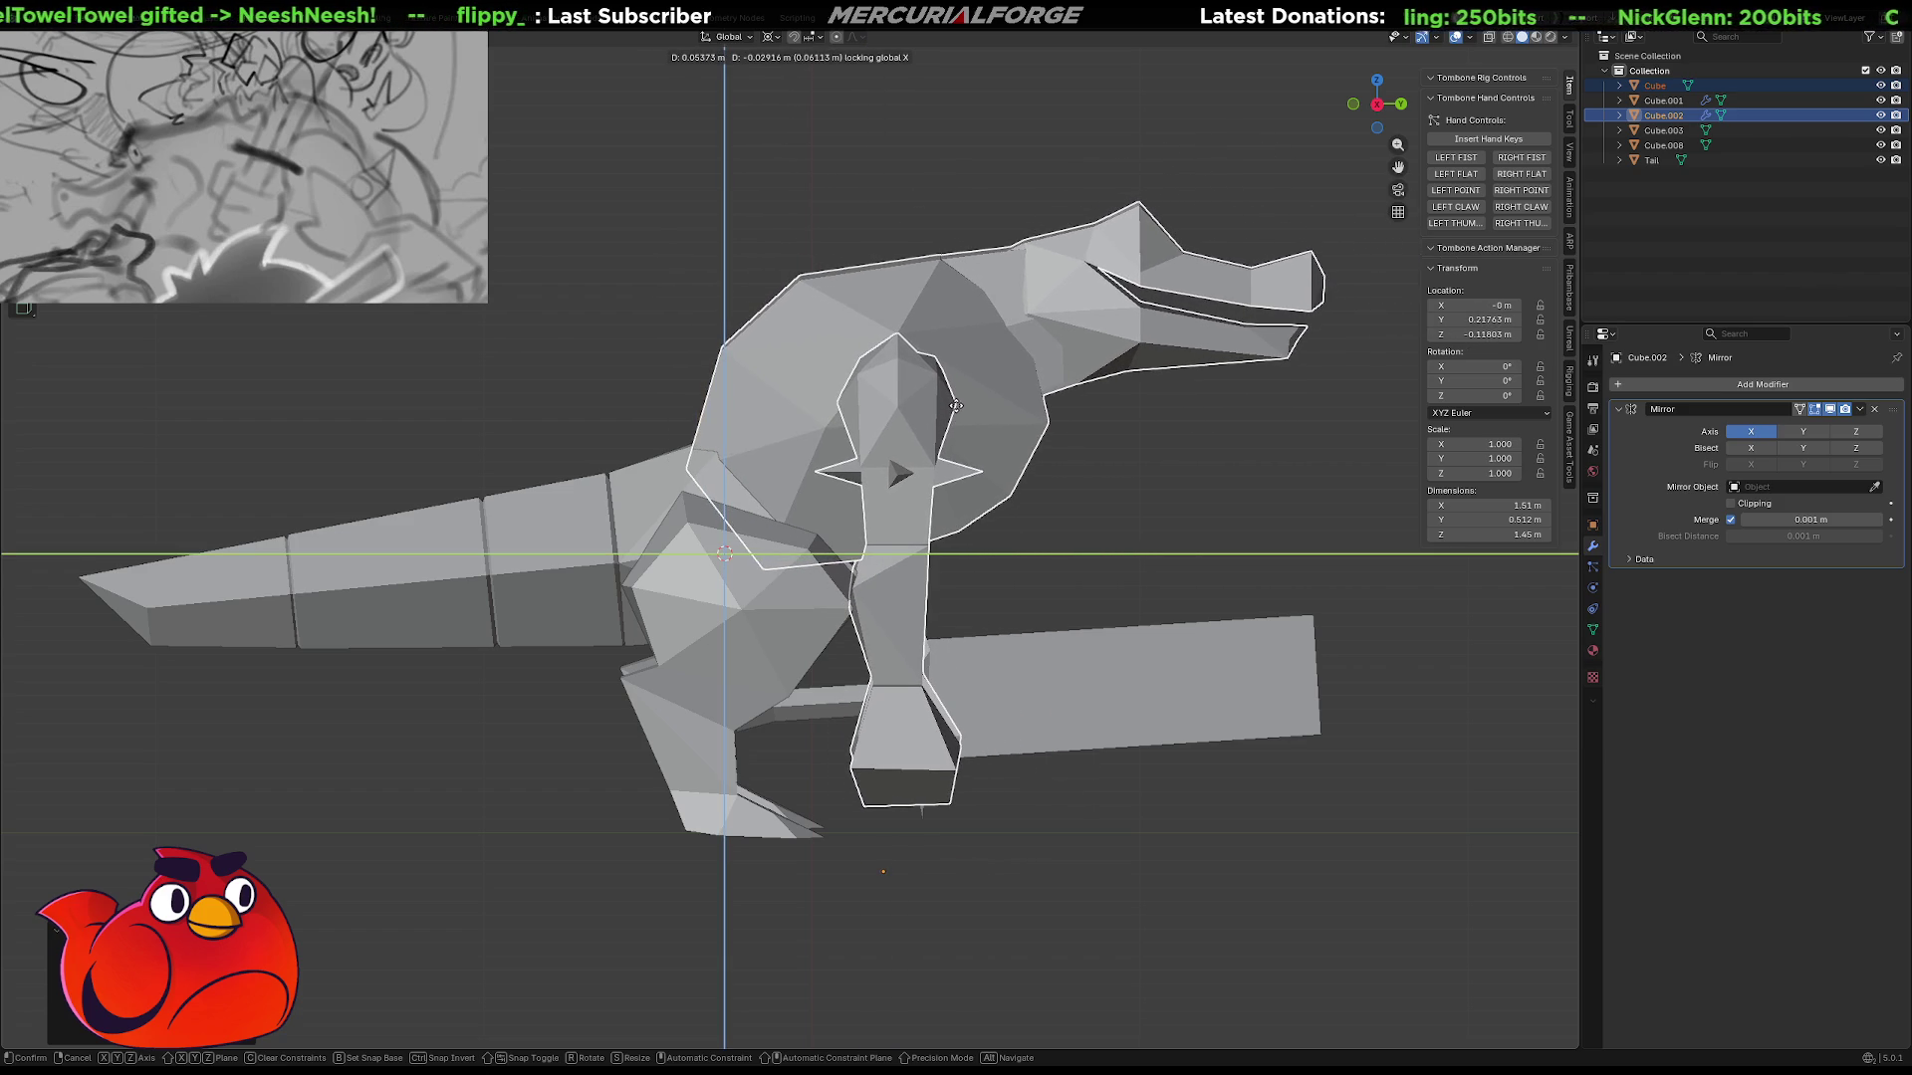
pyautogui.click(964, 407)
pyautogui.moveTo(1264, 583)
pyautogui.mouseDown(button='middle')
pyautogui.moveTo(1305, 570)
pyautogui.moveTo(1148, 558)
pyautogui.moveTo(1278, 578)
pyautogui.moveTo(1083, 592)
pyautogui.moveTo(1339, 575)
pyautogui.mouseUp(button='middle')
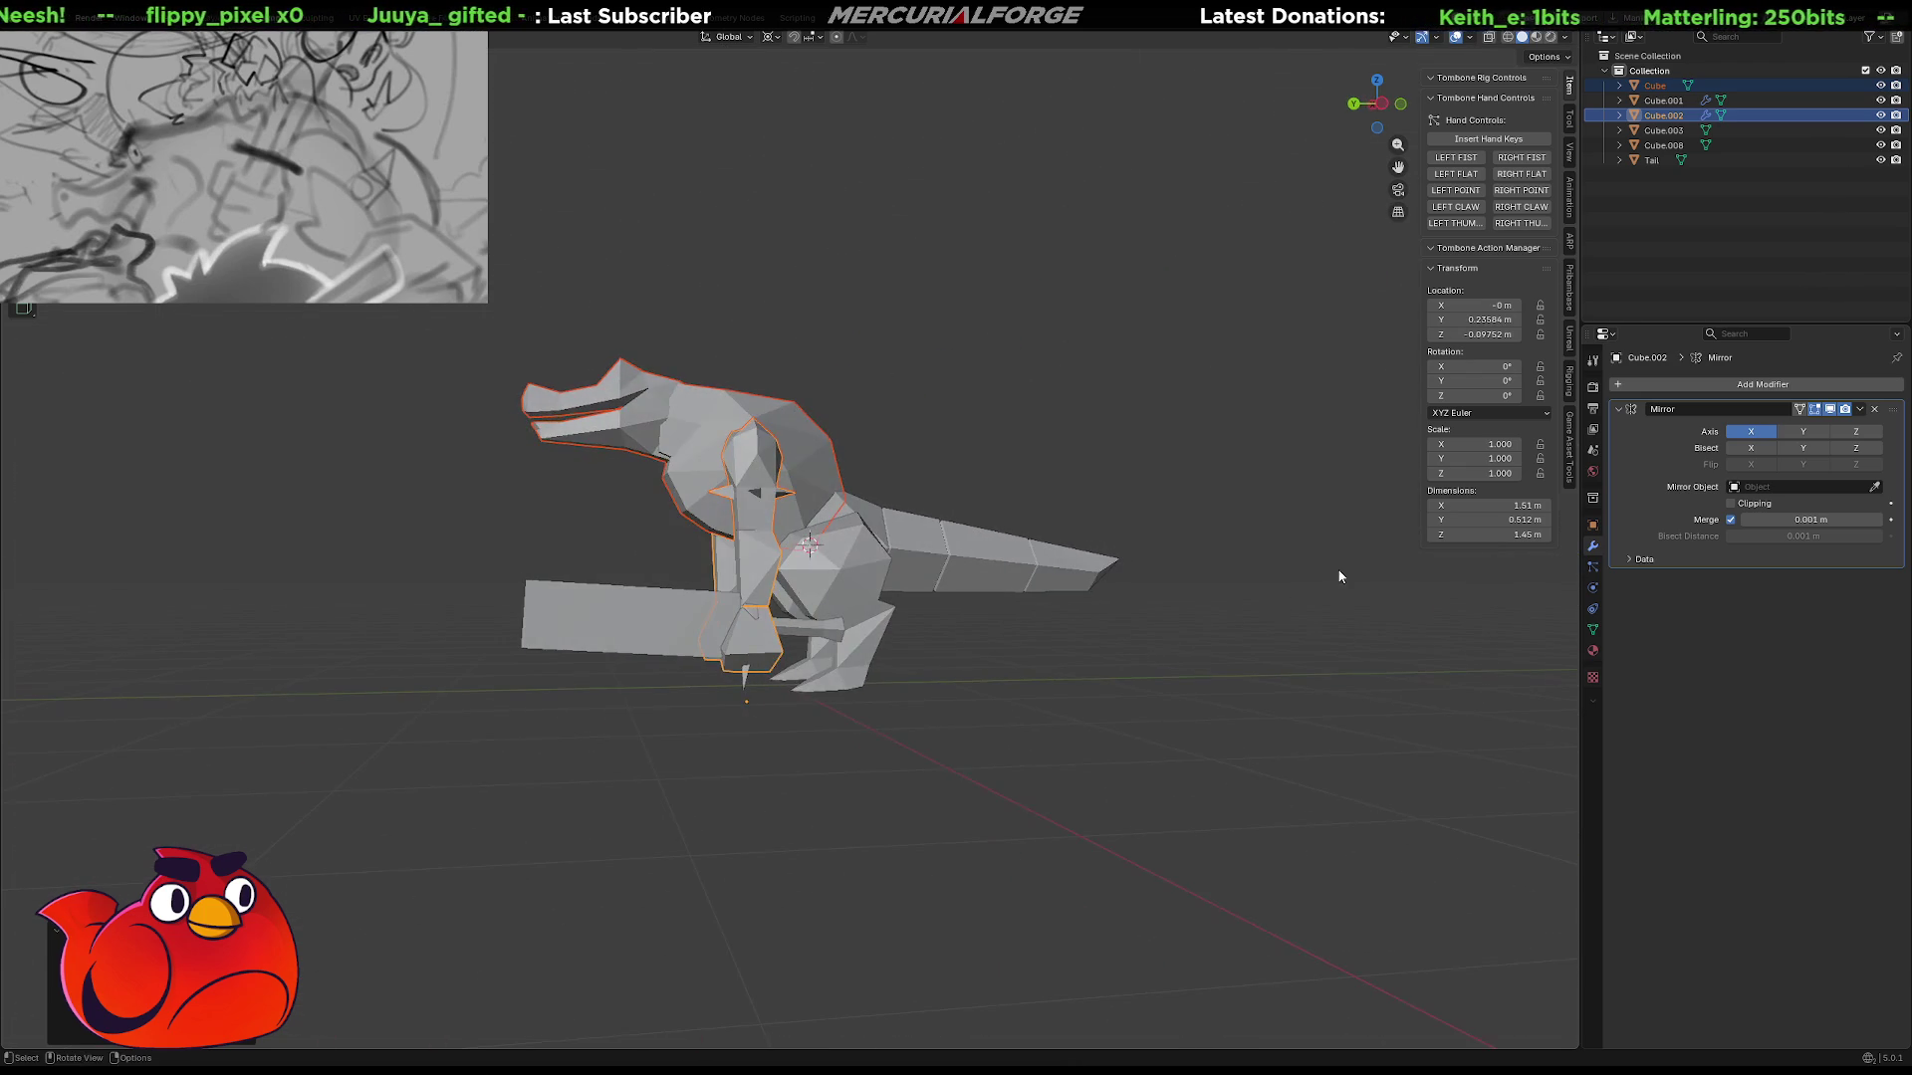
pyautogui.moveTo(751, 534)
pyautogui.mouseDown(button='middle')
pyautogui.moveTo(731, 534)
pyautogui.moveTo(907, 563)
pyautogui.moveTo(829, 557)
pyautogui.moveTo(1143, 564)
pyautogui.moveTo(674, 544)
pyautogui.moveTo(43, 563)
pyautogui.moveTo(546, 575)
pyautogui.moveTo(578, 450)
pyautogui.mouseUp(button='middle')
pyautogui.keyDown('ctrl'); pyautogui.click(910, 574); pyautogui.keyUp('ctrl')
pyautogui.keyDown('shift'); pyautogui.click(828, 558); pyautogui.keyUp('shift')
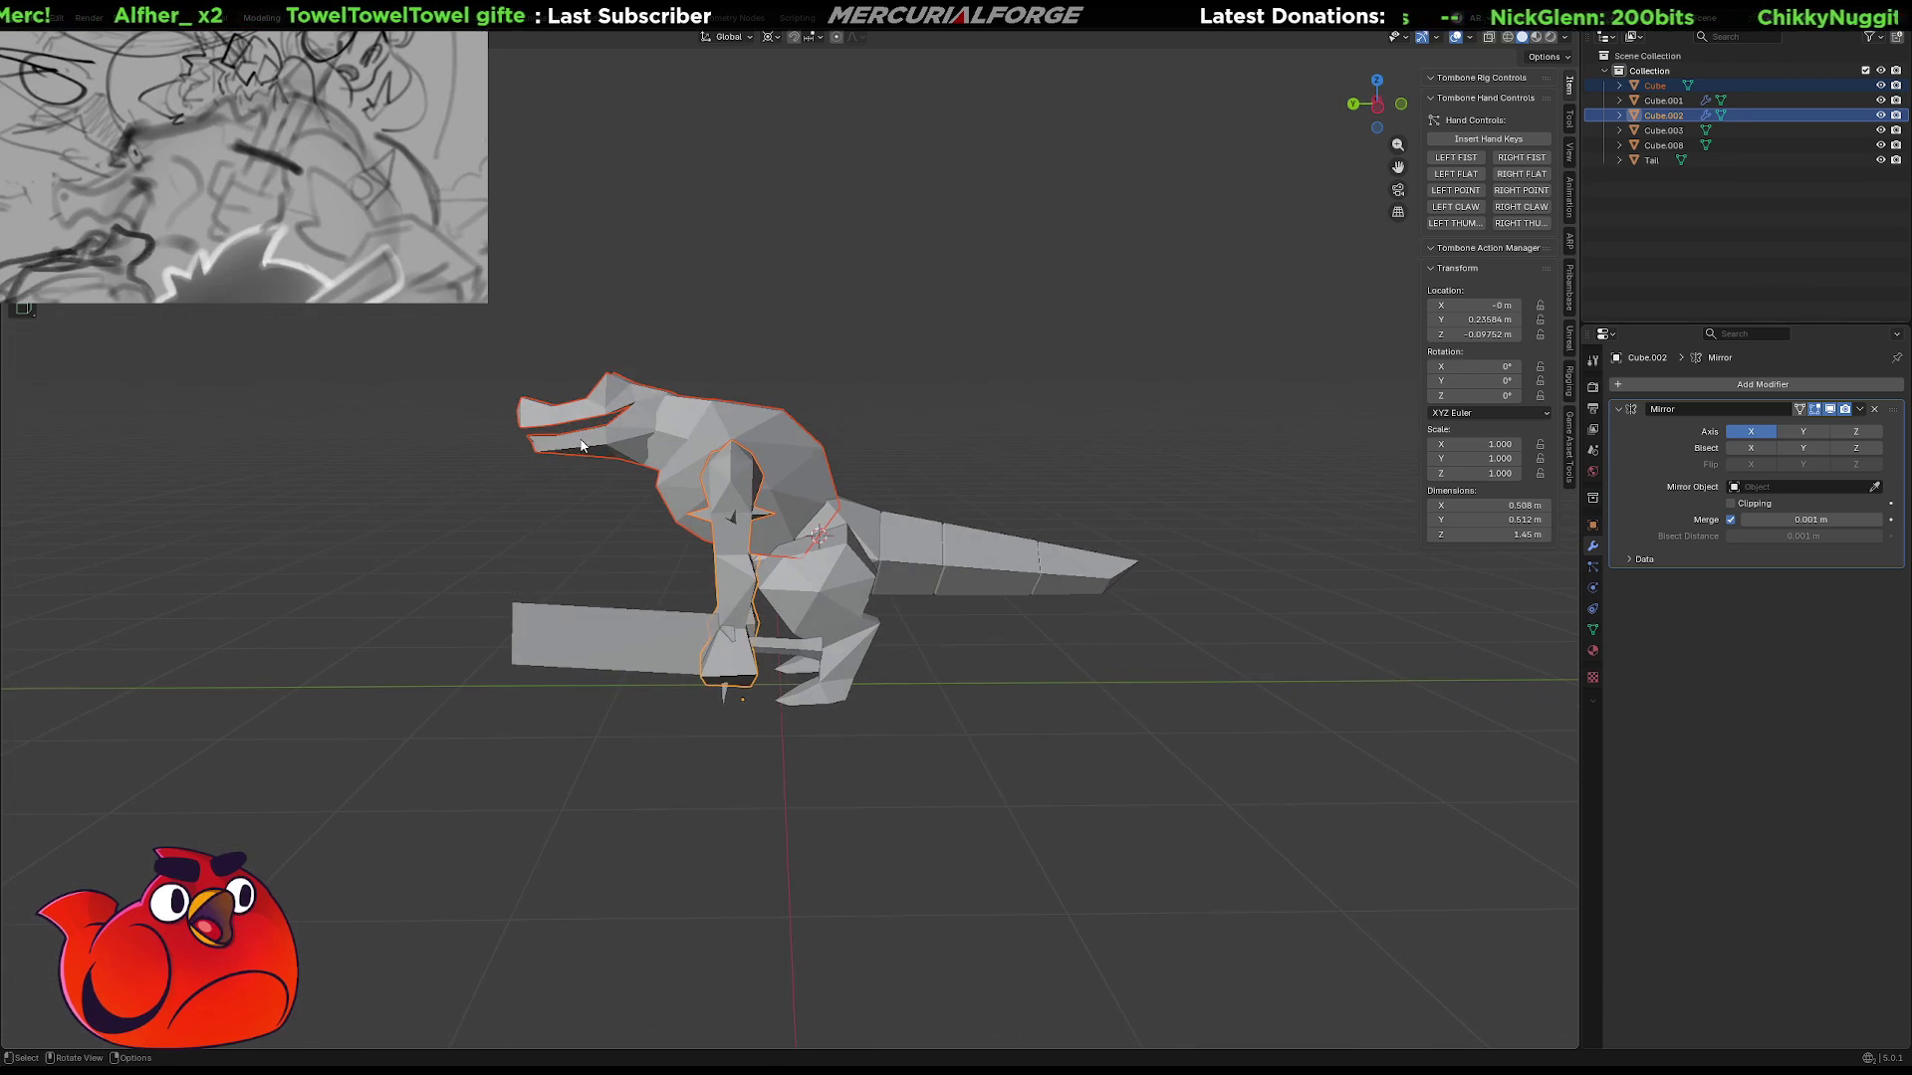
pyautogui.moveTo(685, 402)
pyautogui.keyDown('ctrl'); pyautogui.mouseDown(button='middle')
pyautogui.moveTo(932, 541)
pyautogui.moveTo(887, 503)
pyautogui.mouseUp(button='middle'); pyautogui.keyUp('ctrl')
pyautogui.scroll(-2, 928, 541)
pyautogui.scroll(2, 964, 505)
pyautogui.hotkey('ctrl', 'z')
pyautogui.hotkey('ctrl', 'z')
pyautogui.hotkey('ctrl', 'z')
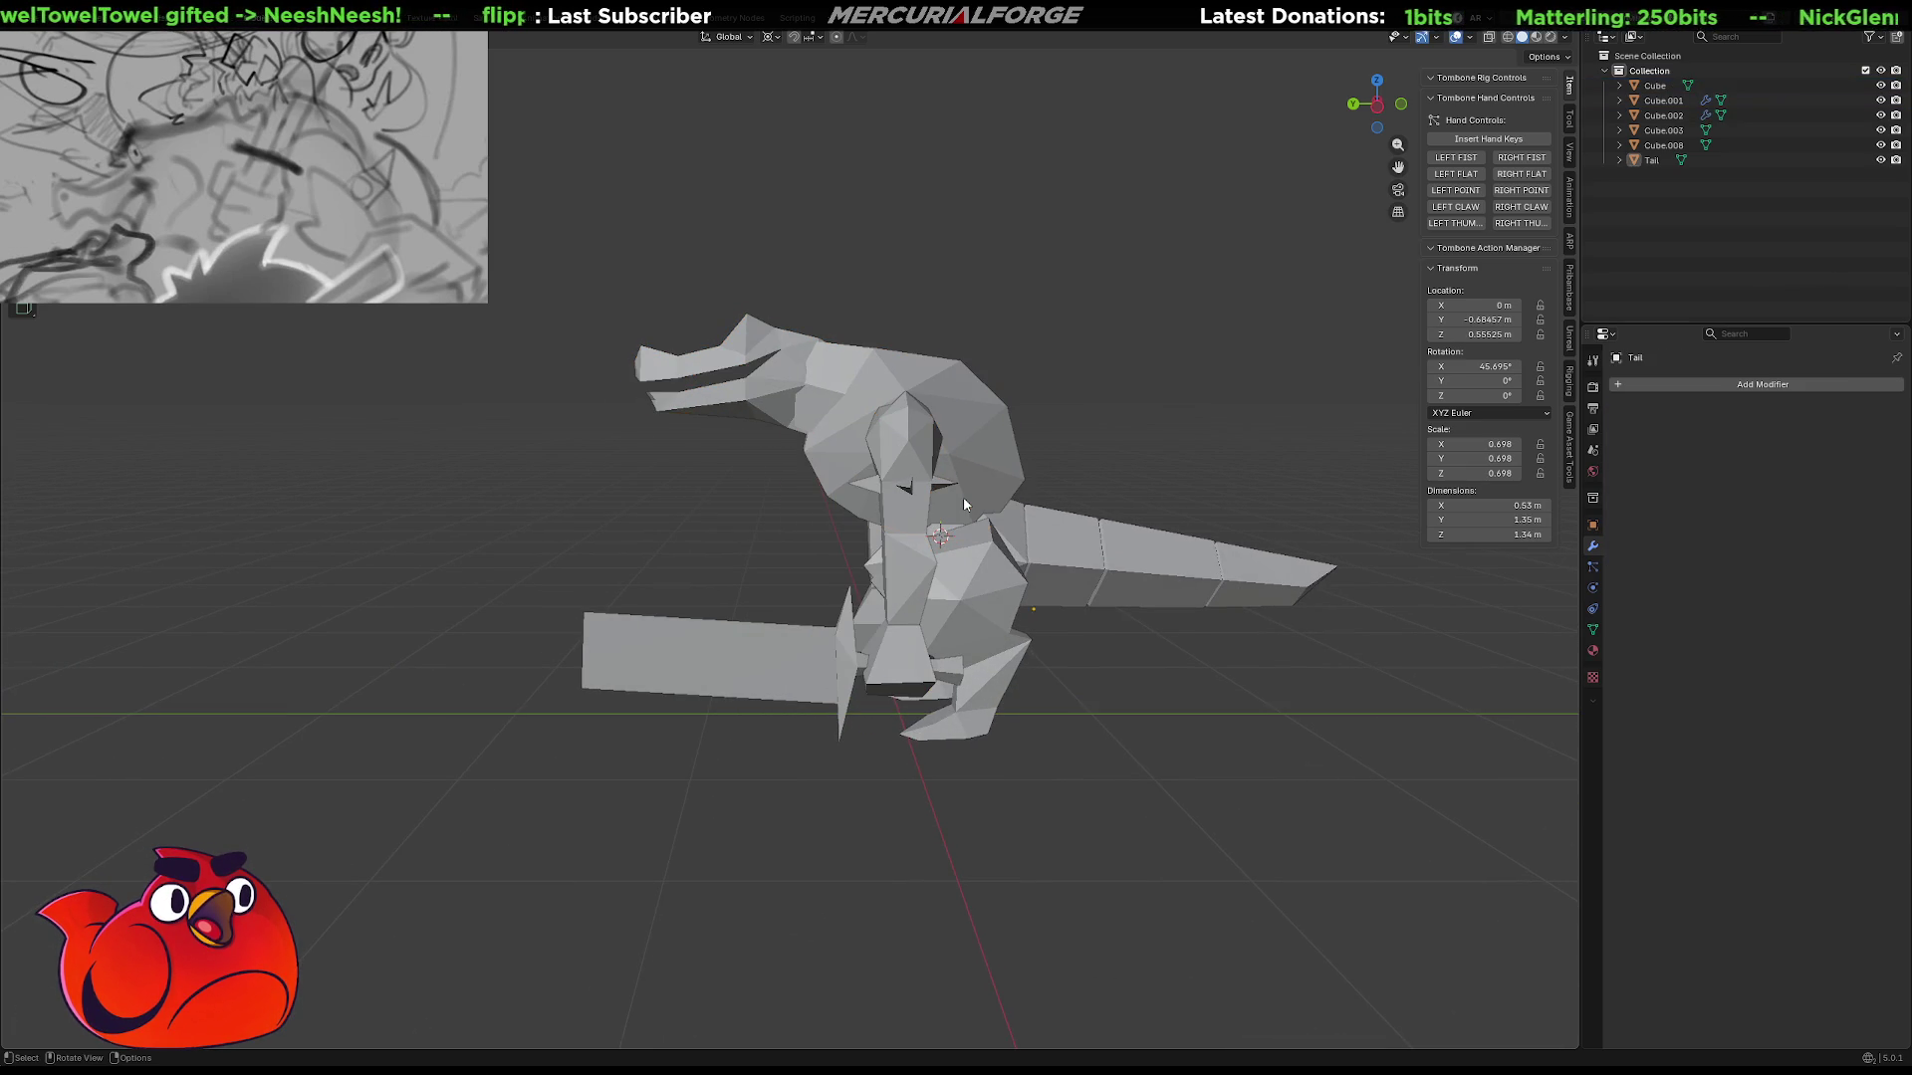
pyautogui.hotkey('ctrl', 'z')
pyautogui.hotkey('ctrl', 'z')
pyautogui.hotkey('ctrl', 'z')
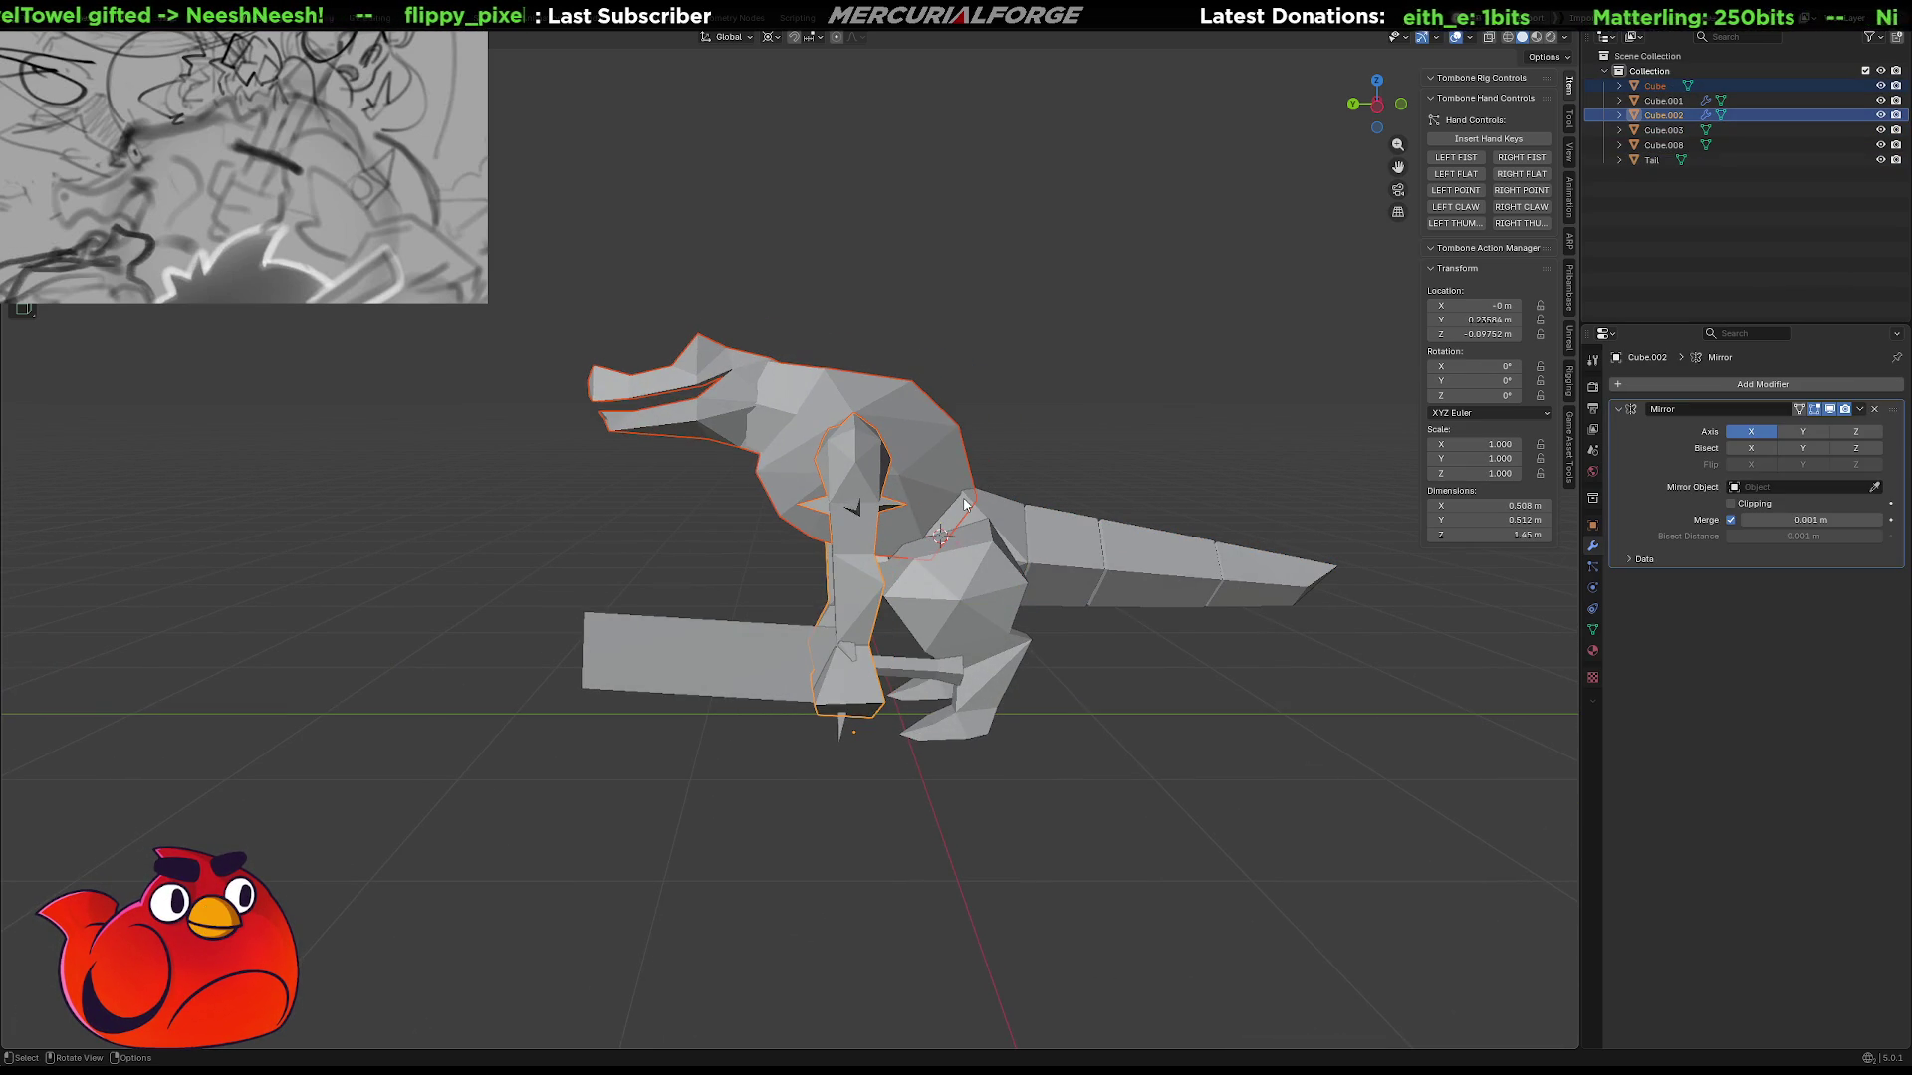
pyautogui.hotkey('ctrl', 'shift', 'z')
pyautogui.hotkey('ctrl', 'shift', 'z')
# Toggle undo and redo to compare the head and neck before and after moving.
pyautogui.hotkey('ctrl', 'z')
pyautogui.hotkey('ctrl', 'z')
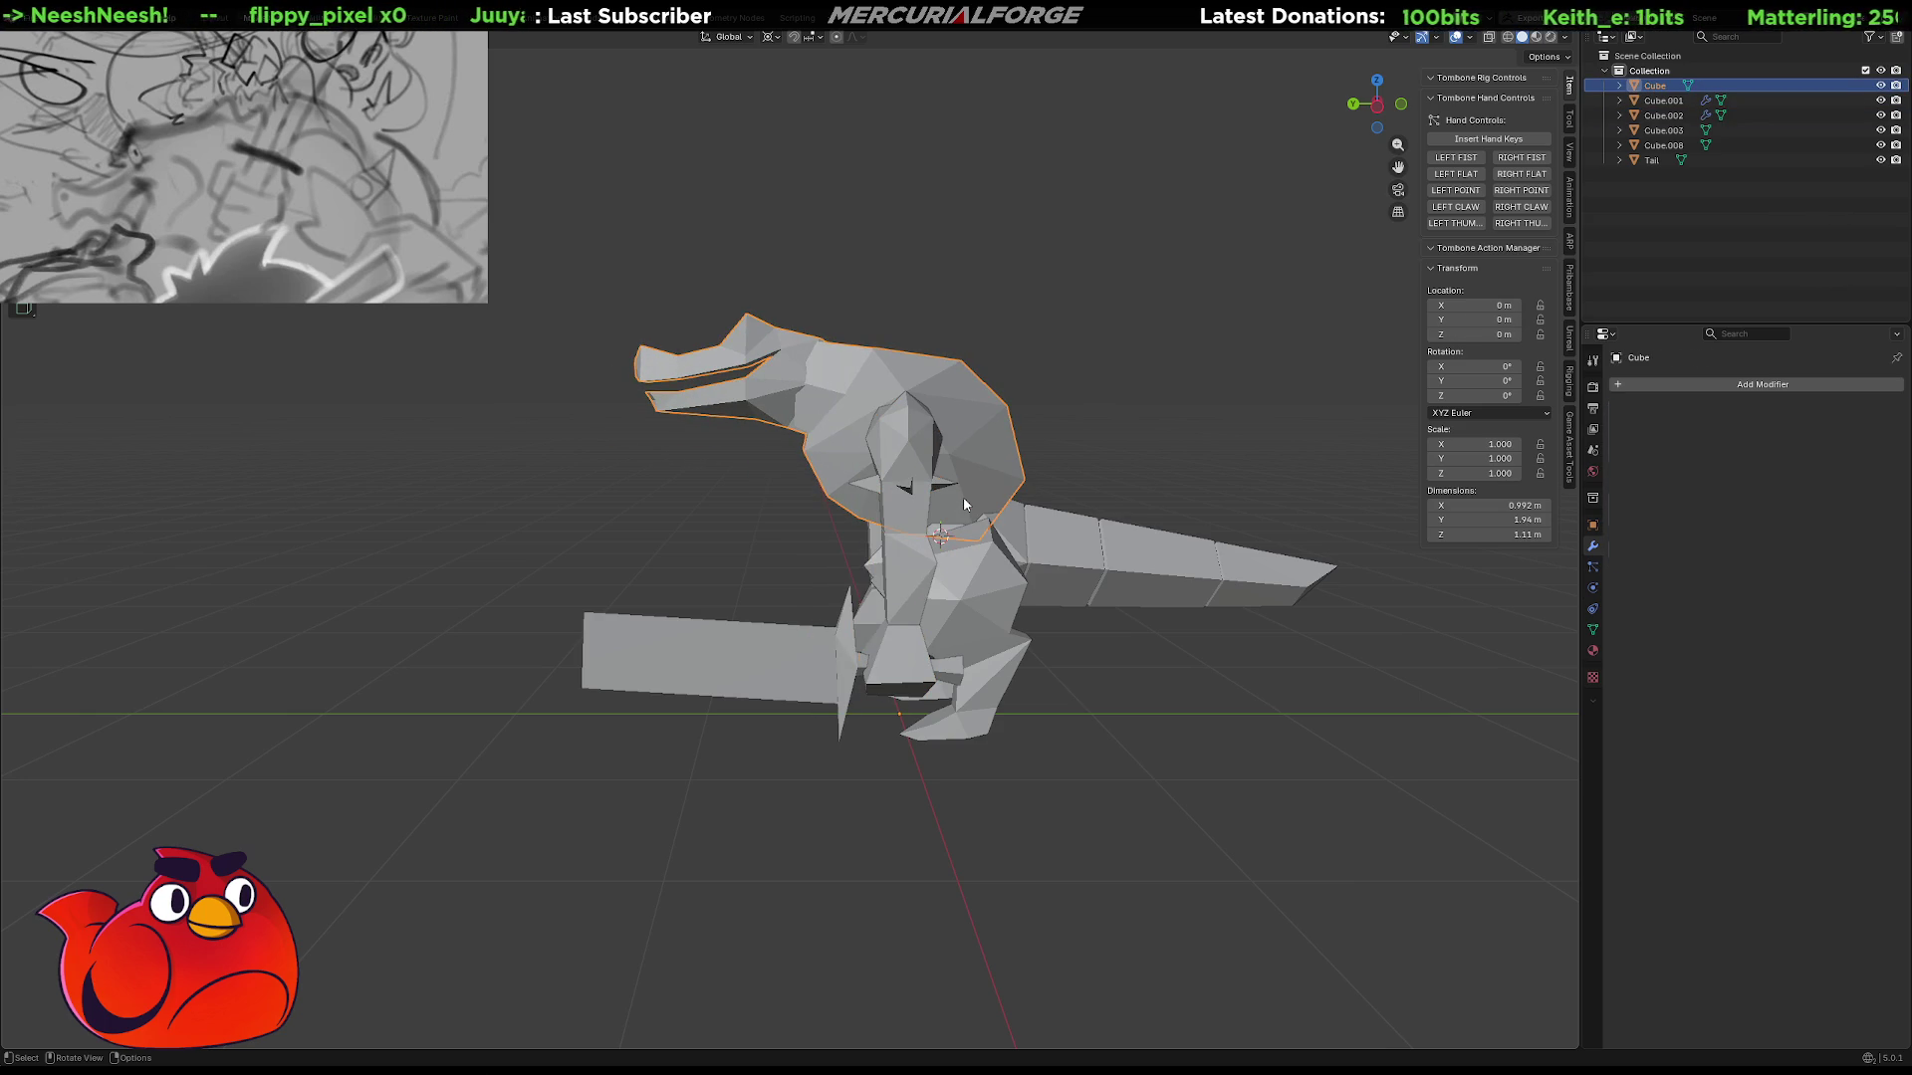
pyautogui.hotkey('ctrl', 'shift', 'z')
pyautogui.hotkey('ctrl', 'shift', 'z')
pyautogui.hotkey('ctrl', 'z')
pyautogui.hotkey('ctrl', 'z')
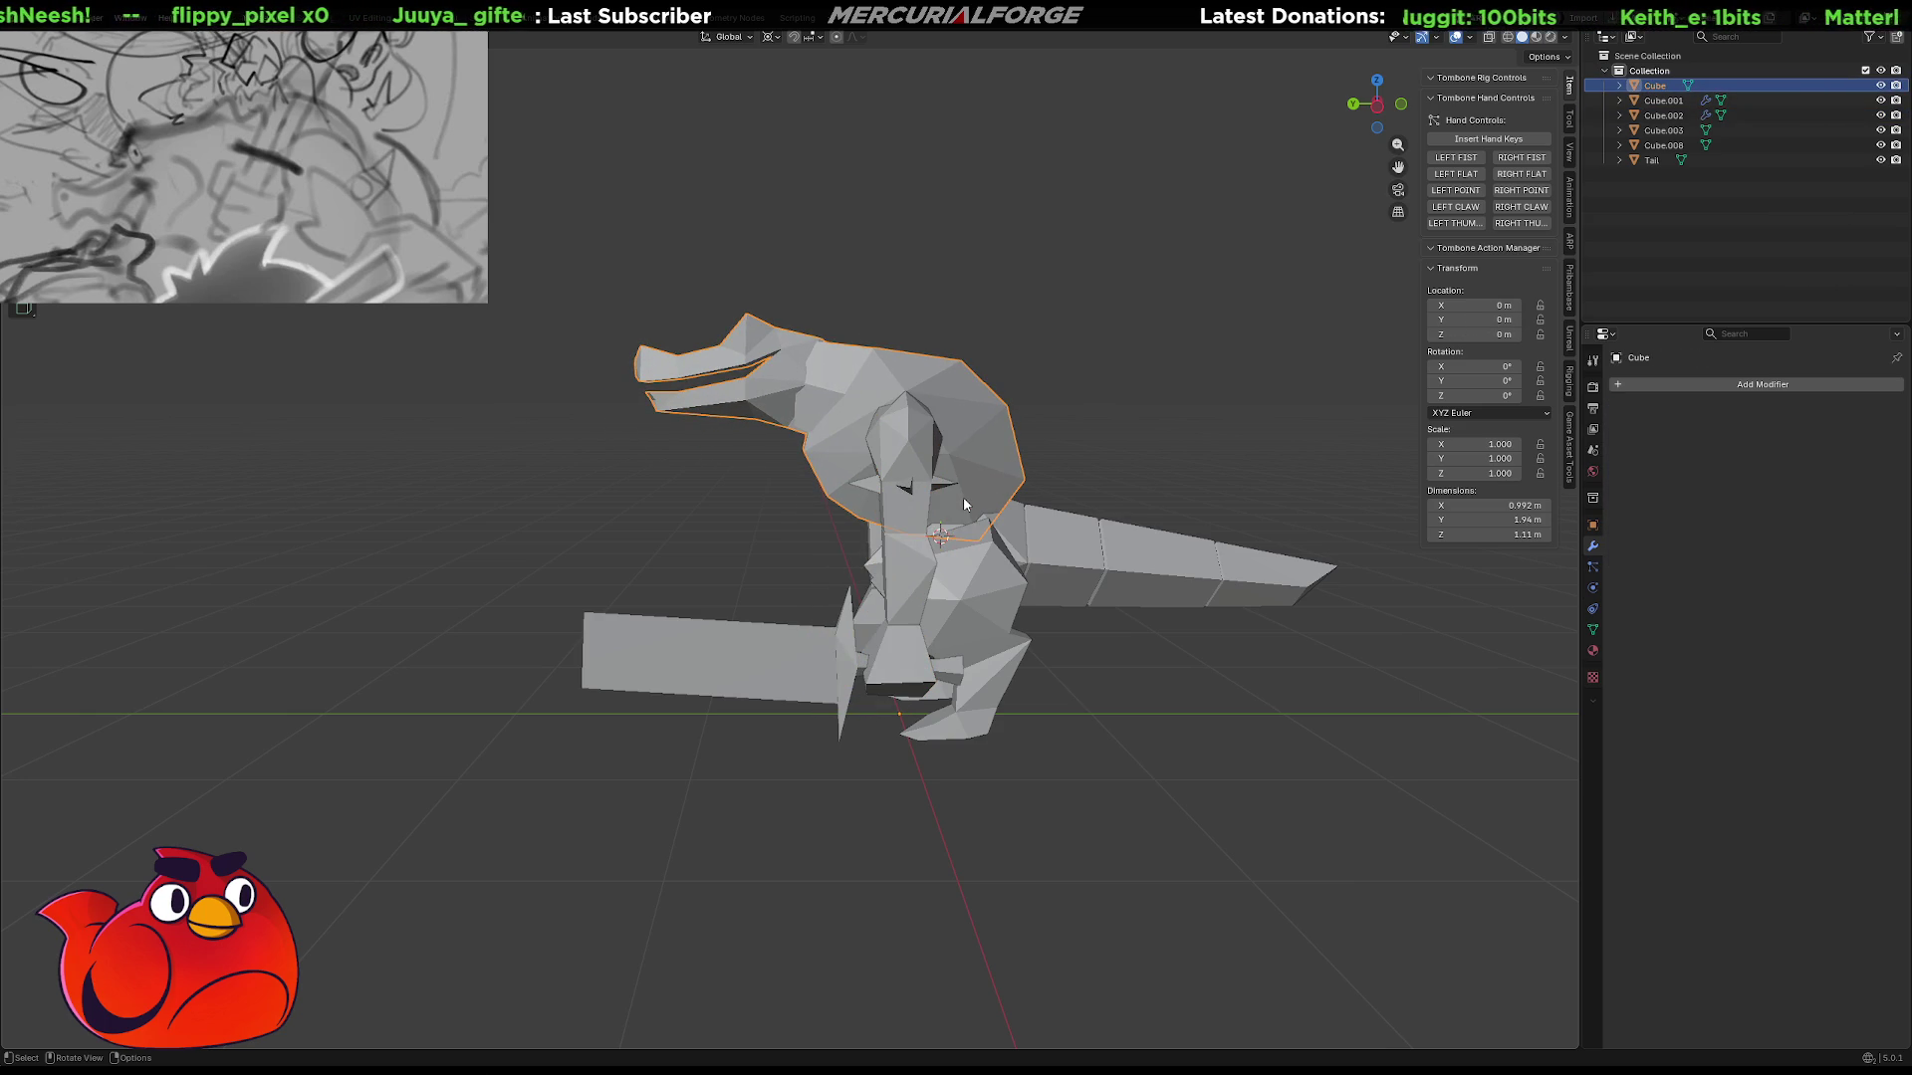
pyautogui.hotkey('ctrl', 'shift', 'z')
pyautogui.hotkey('ctrl', 'shift', 'z')
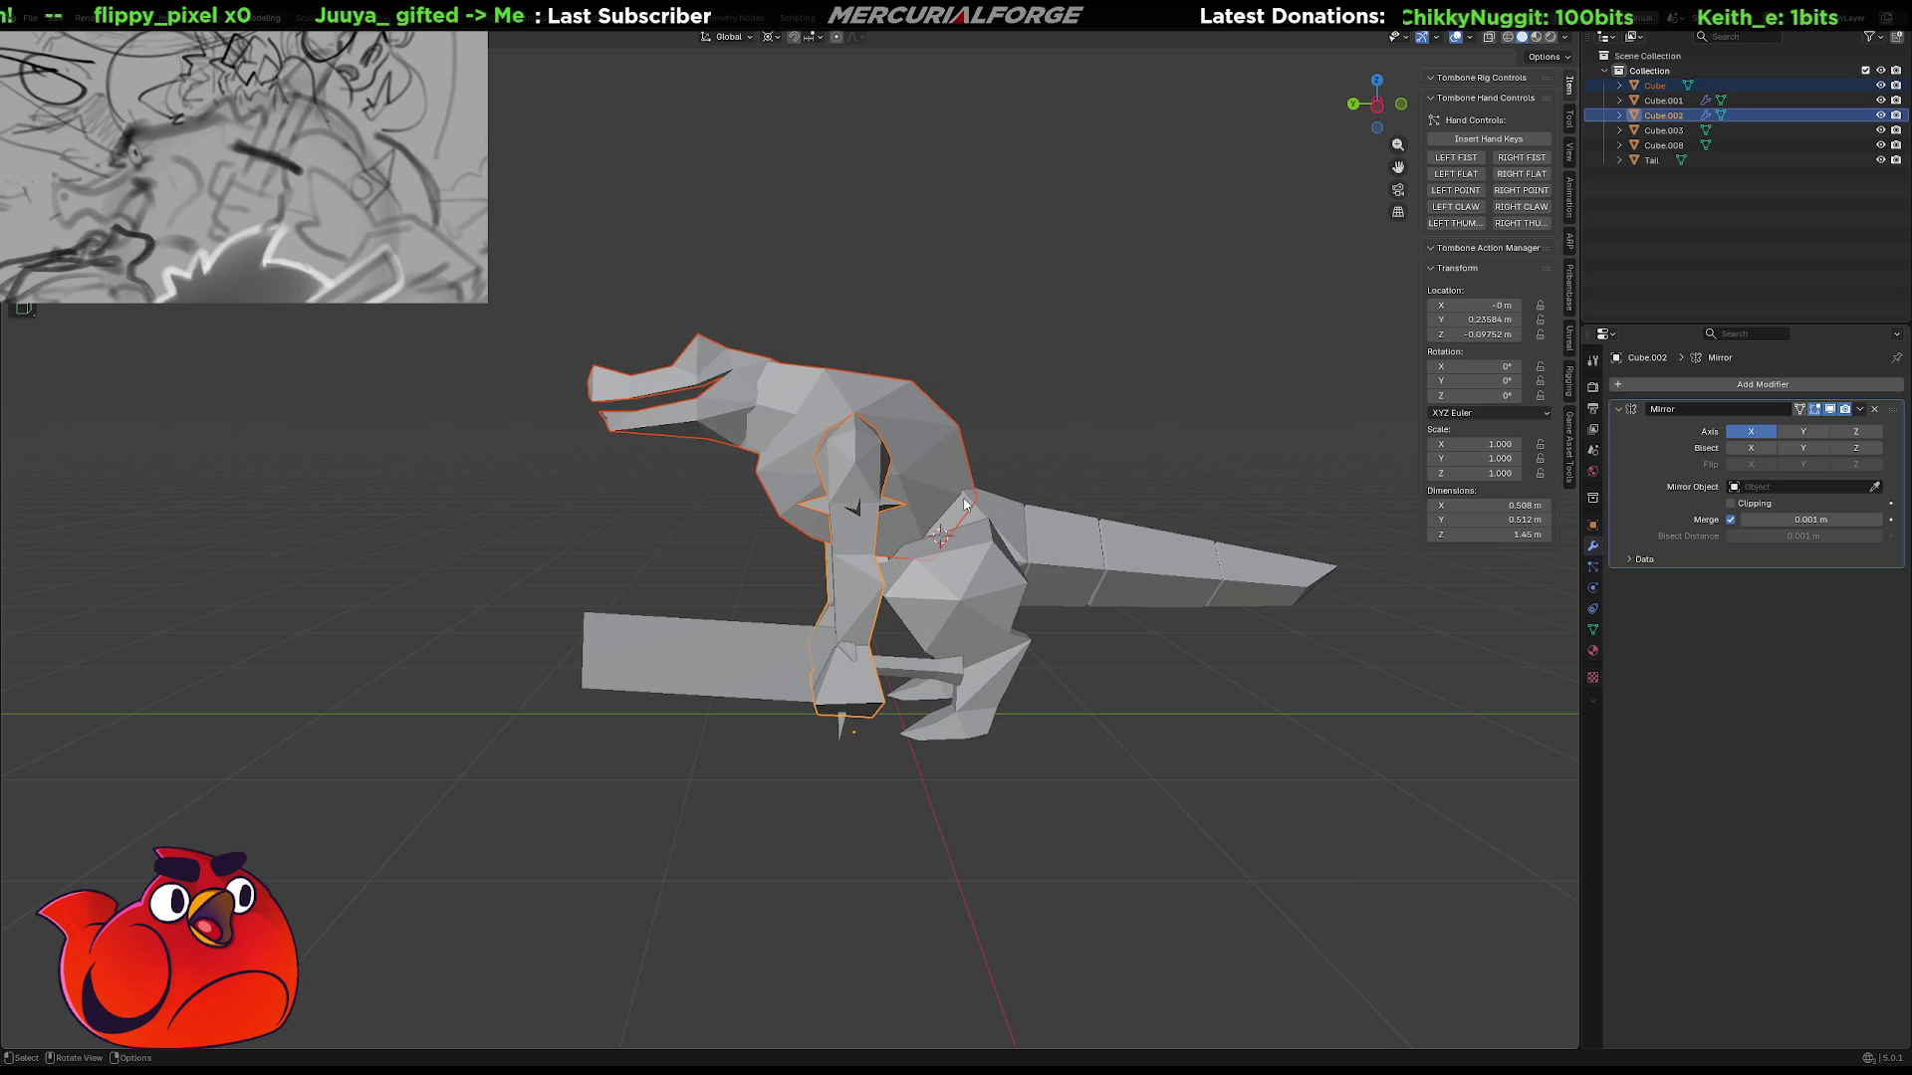
pyautogui.hotkey('ctrl', 'z')
pyautogui.hotkey('ctrl', 'z')
pyautogui.hotkey('ctrl', 'shift', 'z')
pyautogui.hotkey('ctrl', 'shift', 'z')
pyautogui.hotkey('ctrl', 'z')
pyautogui.hotkey('ctrl', 'shift', 'z')
pyautogui.hotkey('ctrl', 'z')
pyautogui.hotkey('ctrl', 'z')
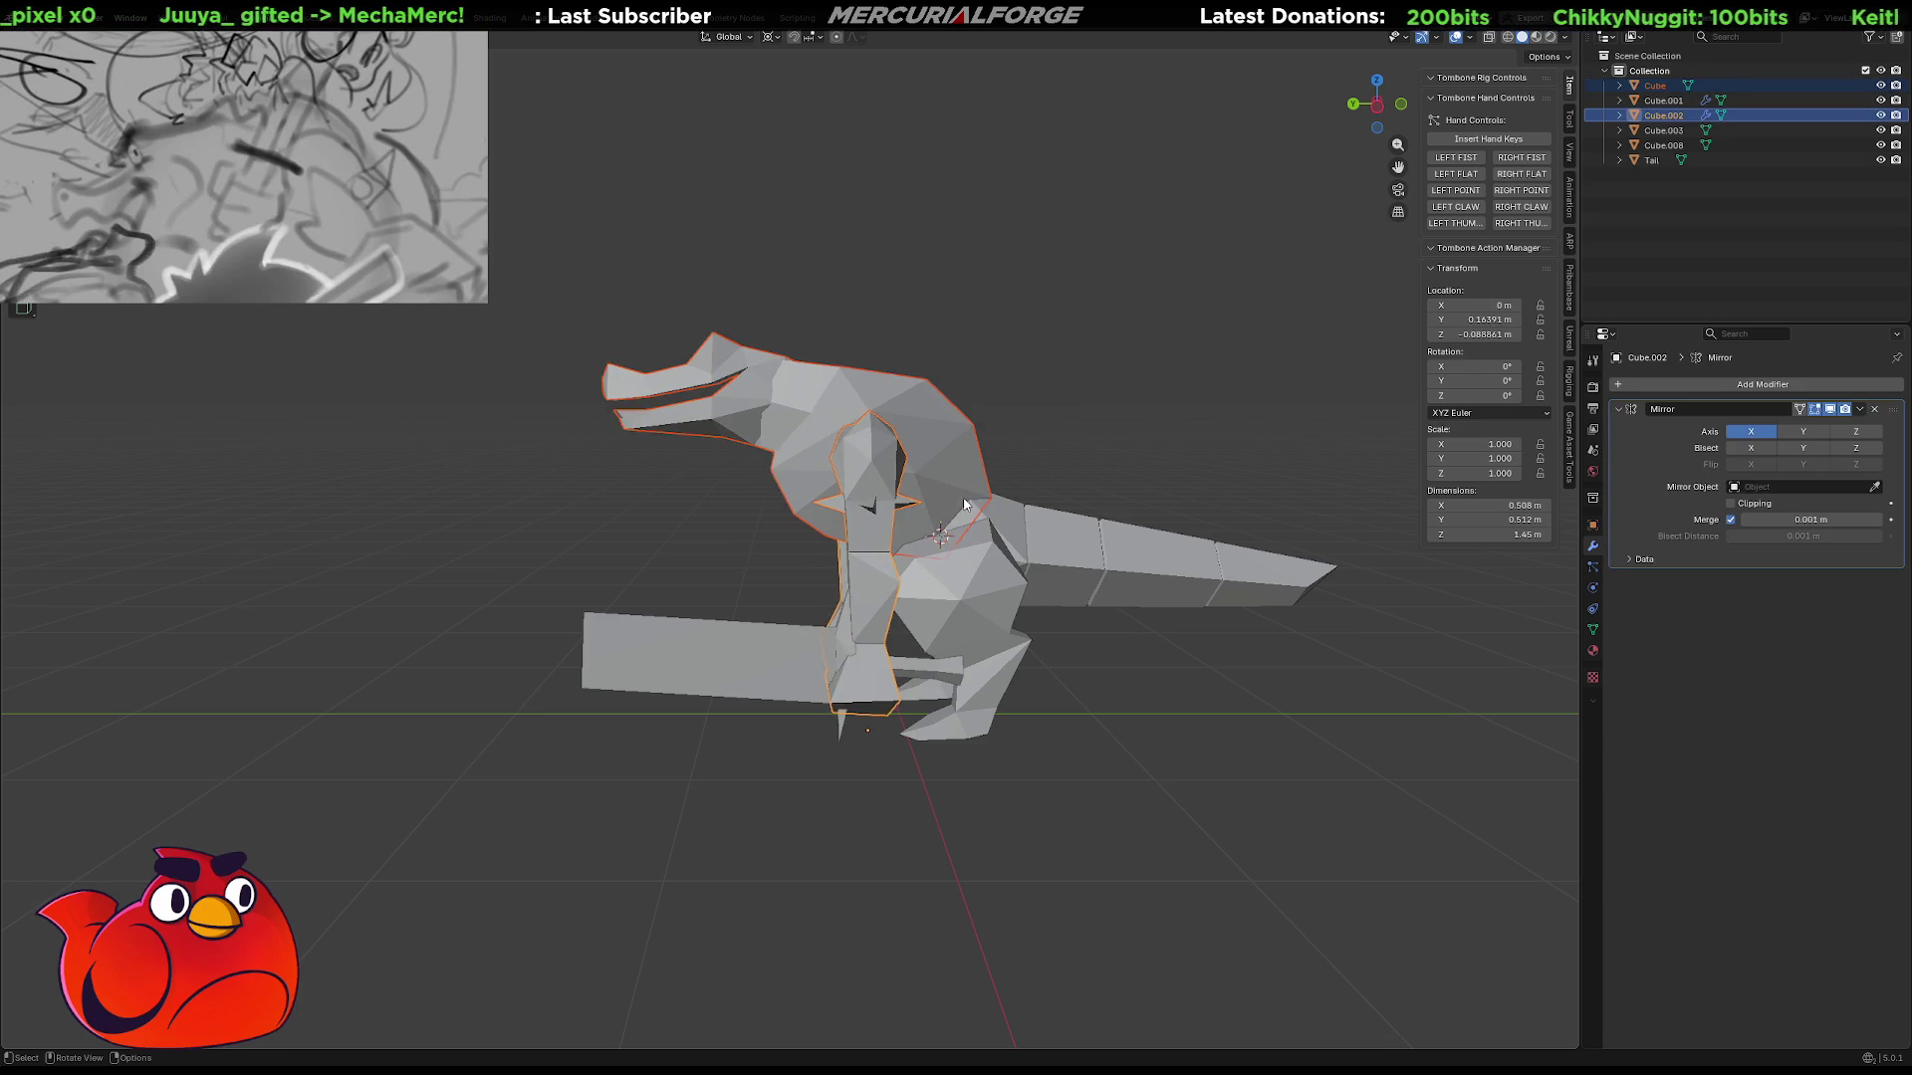
pyautogui.hotkey('ctrl', 'shift', 'z')
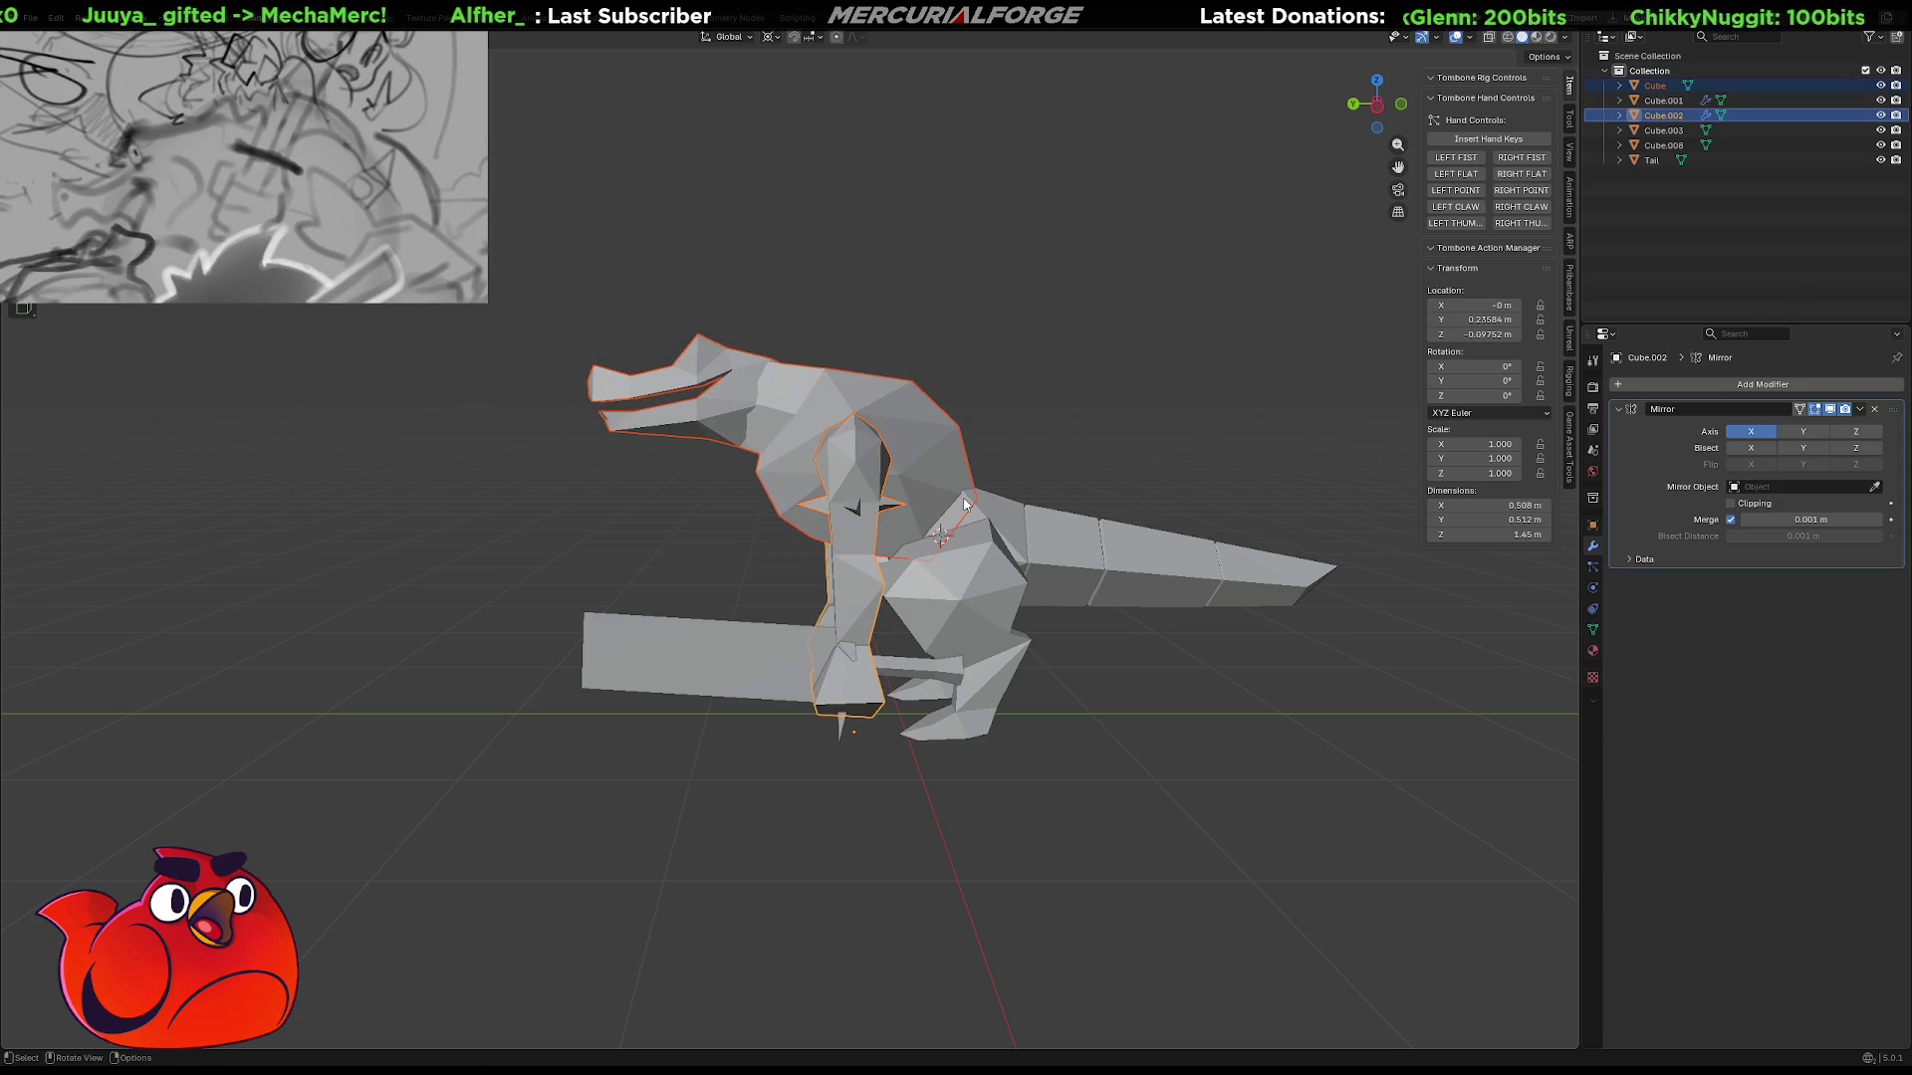
pyautogui.hotkey('ctrl', 'z')
pyautogui.hotkey('ctrl', 'z')
pyautogui.hotkey('ctrl', 'z')
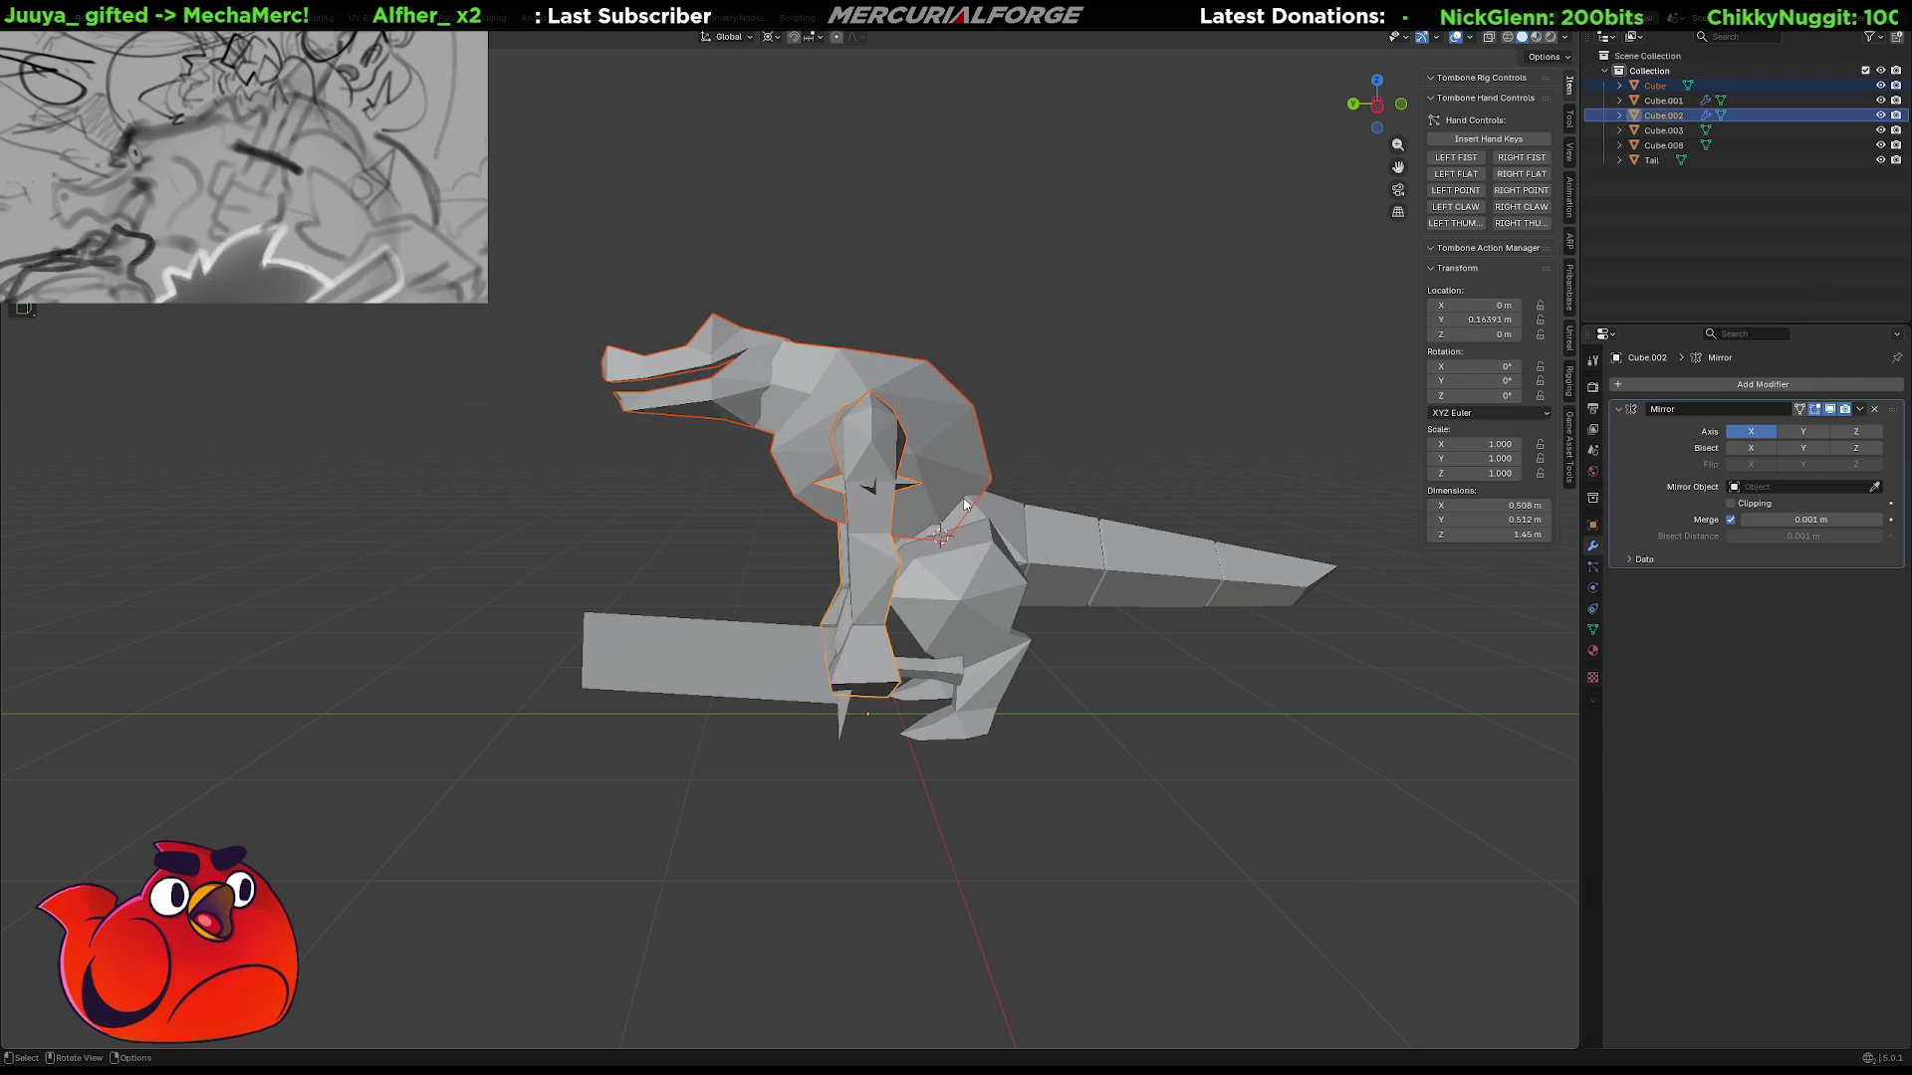
pyautogui.hotkey('ctrl', 'z')
pyautogui.hotkey('ctrl', 'shift', 'z')
pyautogui.hotkey('ctrl', 'z')
pyautogui.hotkey('ctrl', 'shift', 'z')
pyautogui.hotkey('ctrl', 'z')
pyautogui.hotkey('ctrl', 'z')
pyautogui.hotkey('ctrl', 'shift', 'z')
pyautogui.hotkey('ctrl', 'shift', 'z')
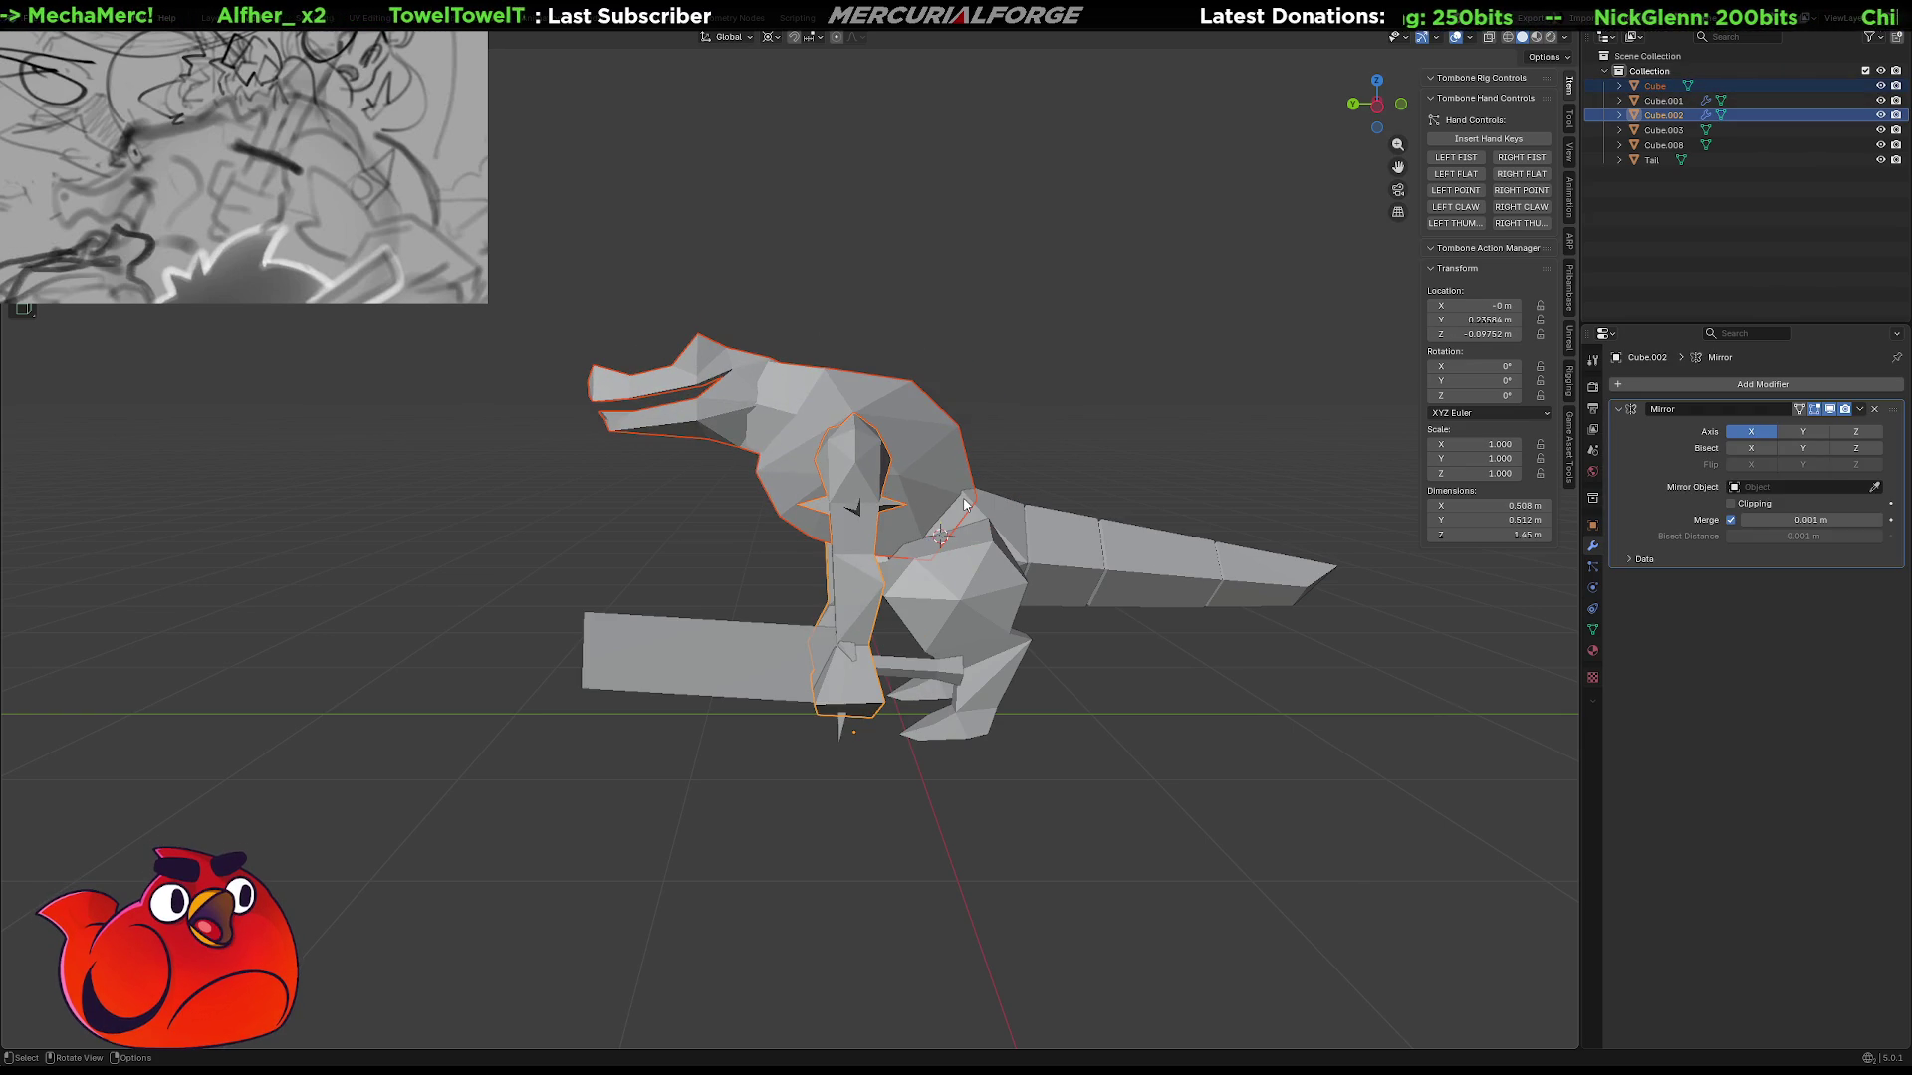
pyautogui.hotkey('ctrl', 'z')
pyautogui.hotkey('ctrl', 'z')
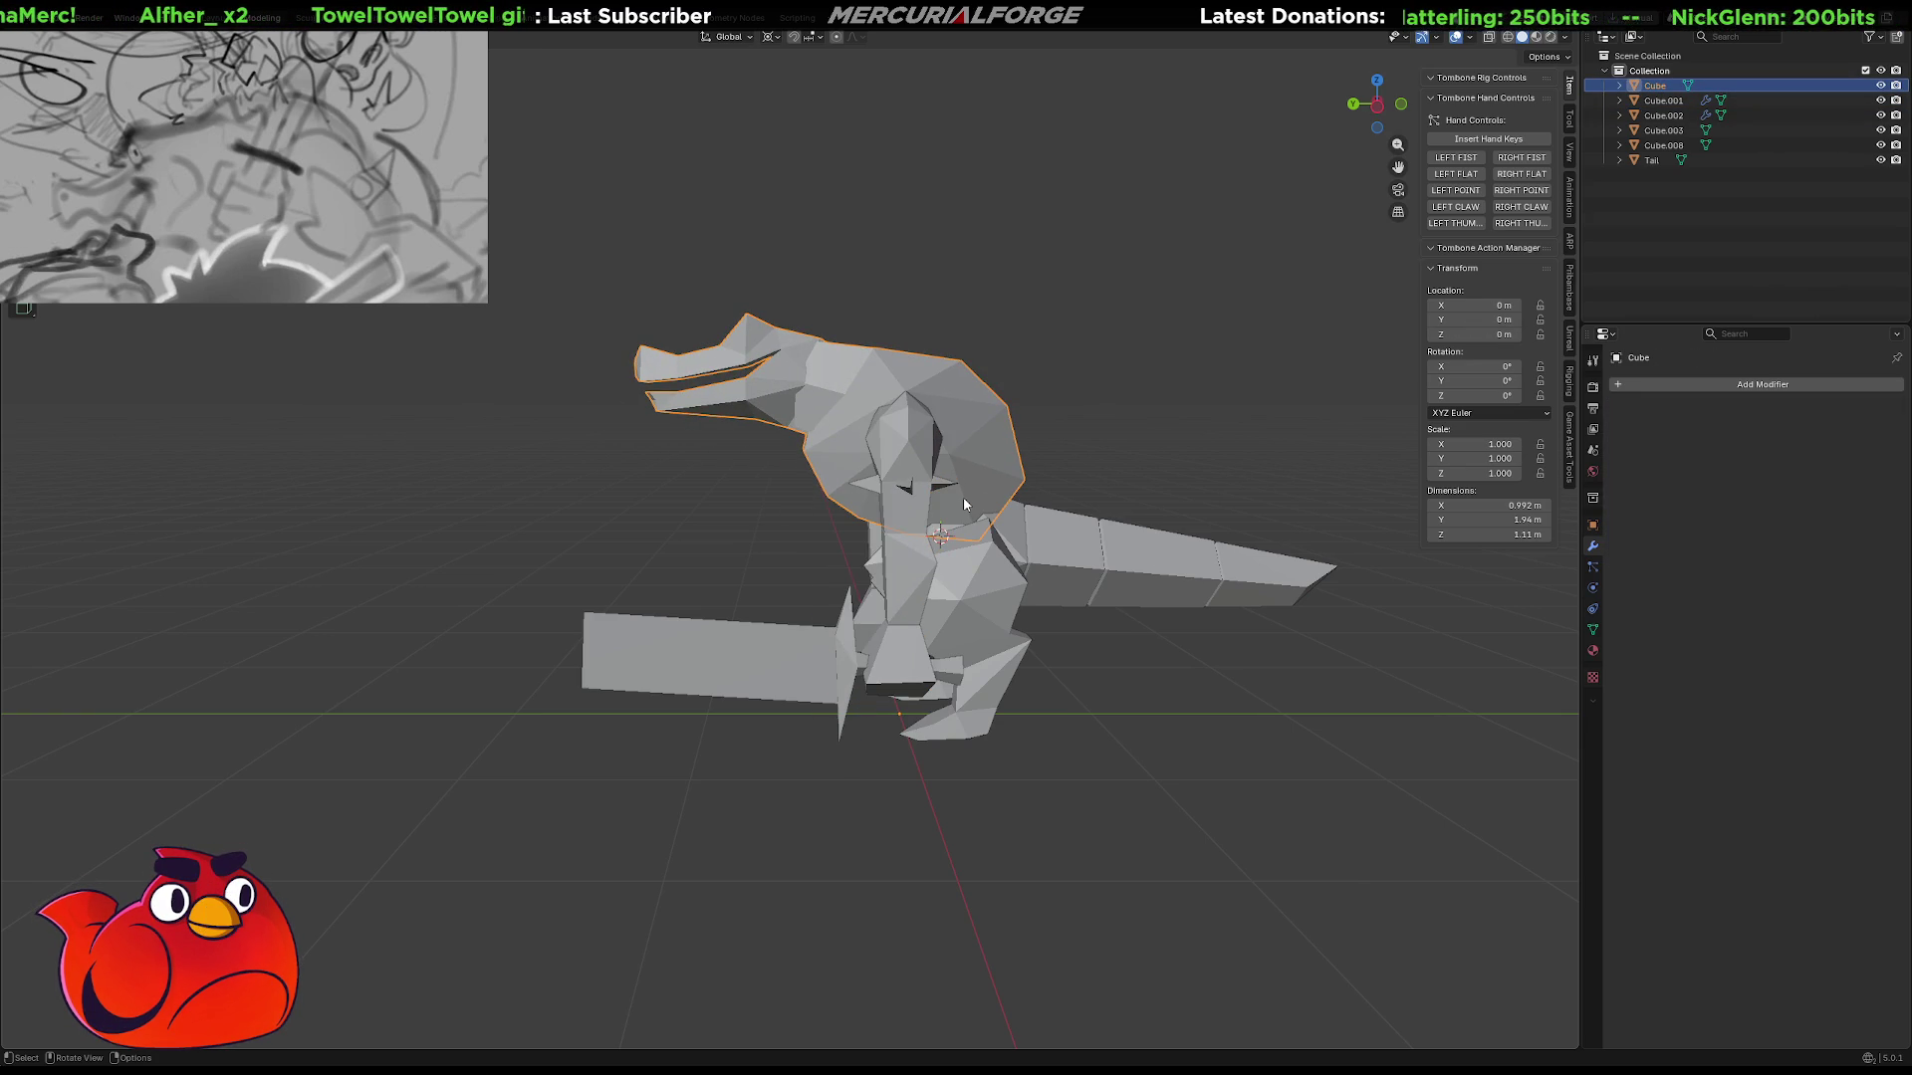
pyautogui.hotkey('ctrl', 'shift', 'z')
pyautogui.hotkey('ctrl', 'shift', 'z')
pyautogui.hotkey('ctrl', 'z')
pyautogui.hotkey('ctrl', 'z')
pyautogui.hotkey('ctrl', 'shift', 'z')
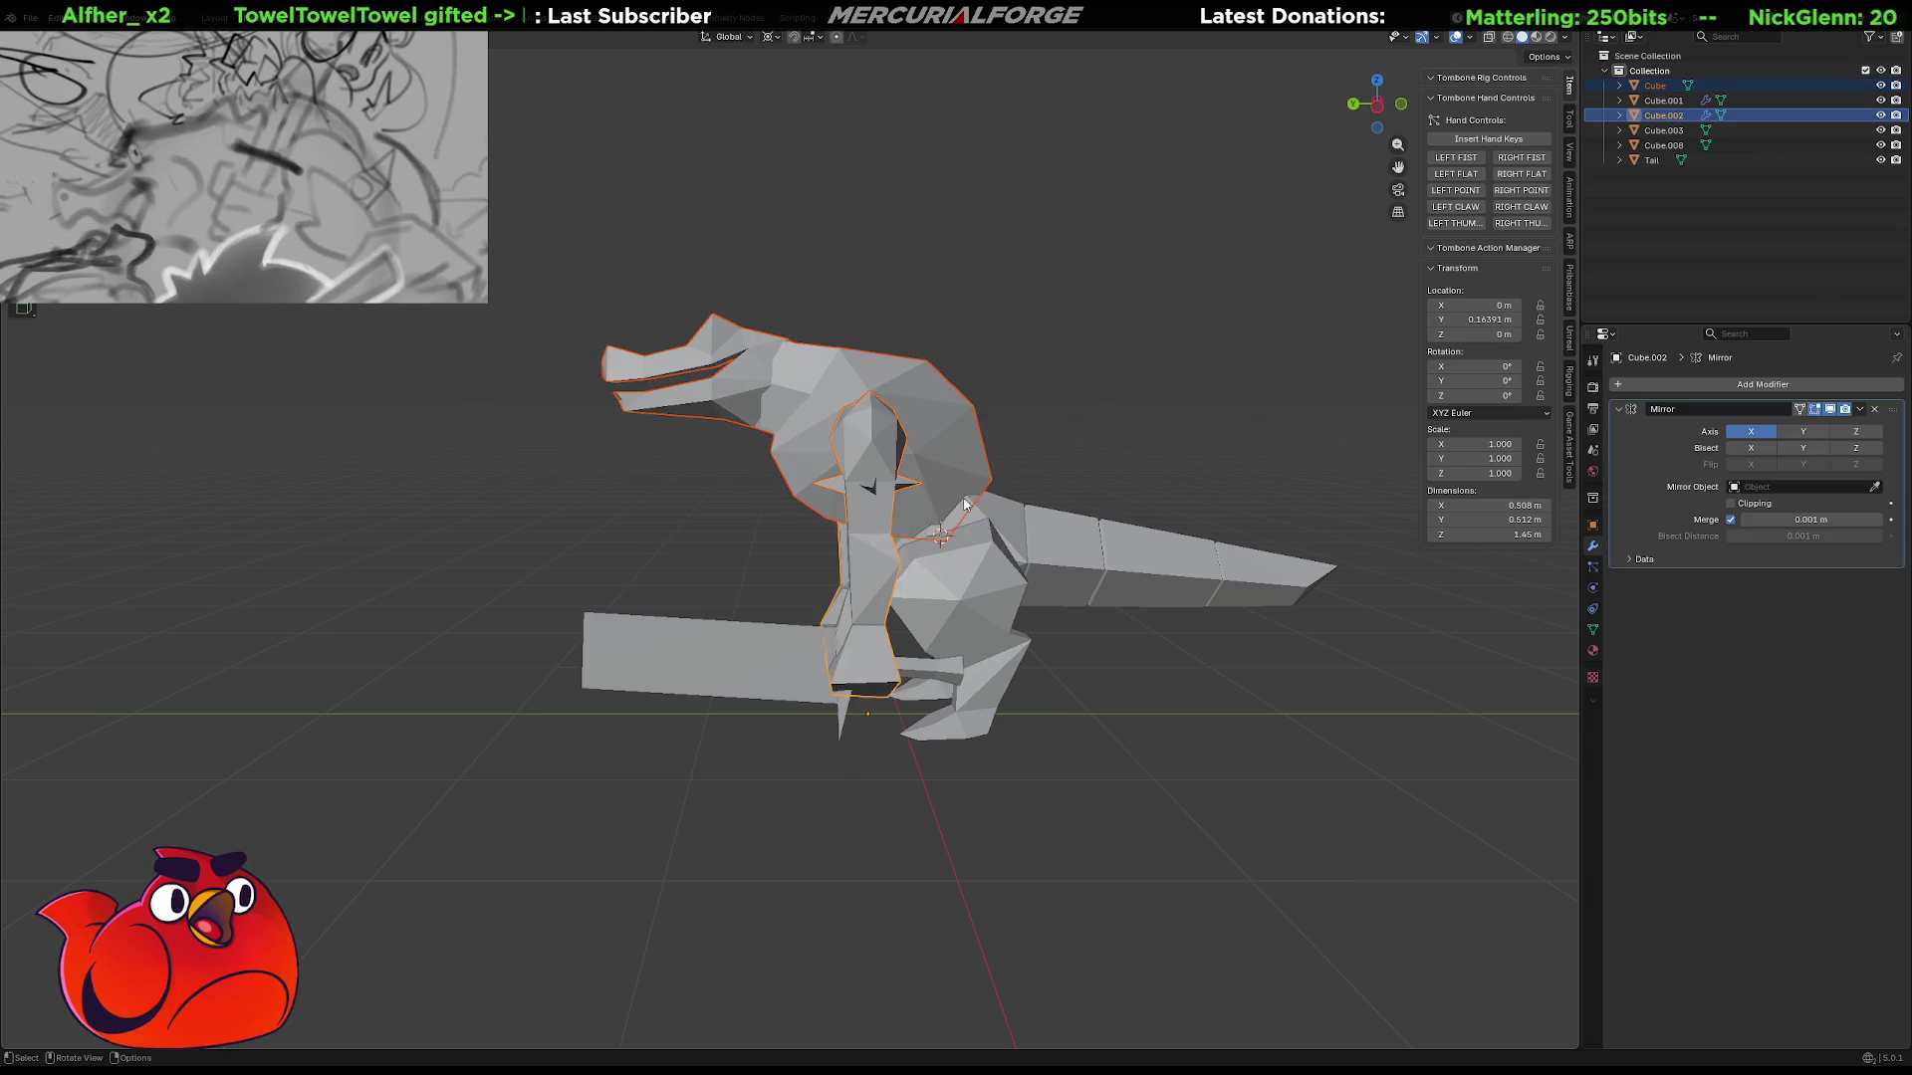
pyautogui.hotkey('ctrl', 'shift', 'z')
# Save Grunt.blend, then compare a reset neck location against the lowered position.
pyautogui.hotkey('ctrl', 's')
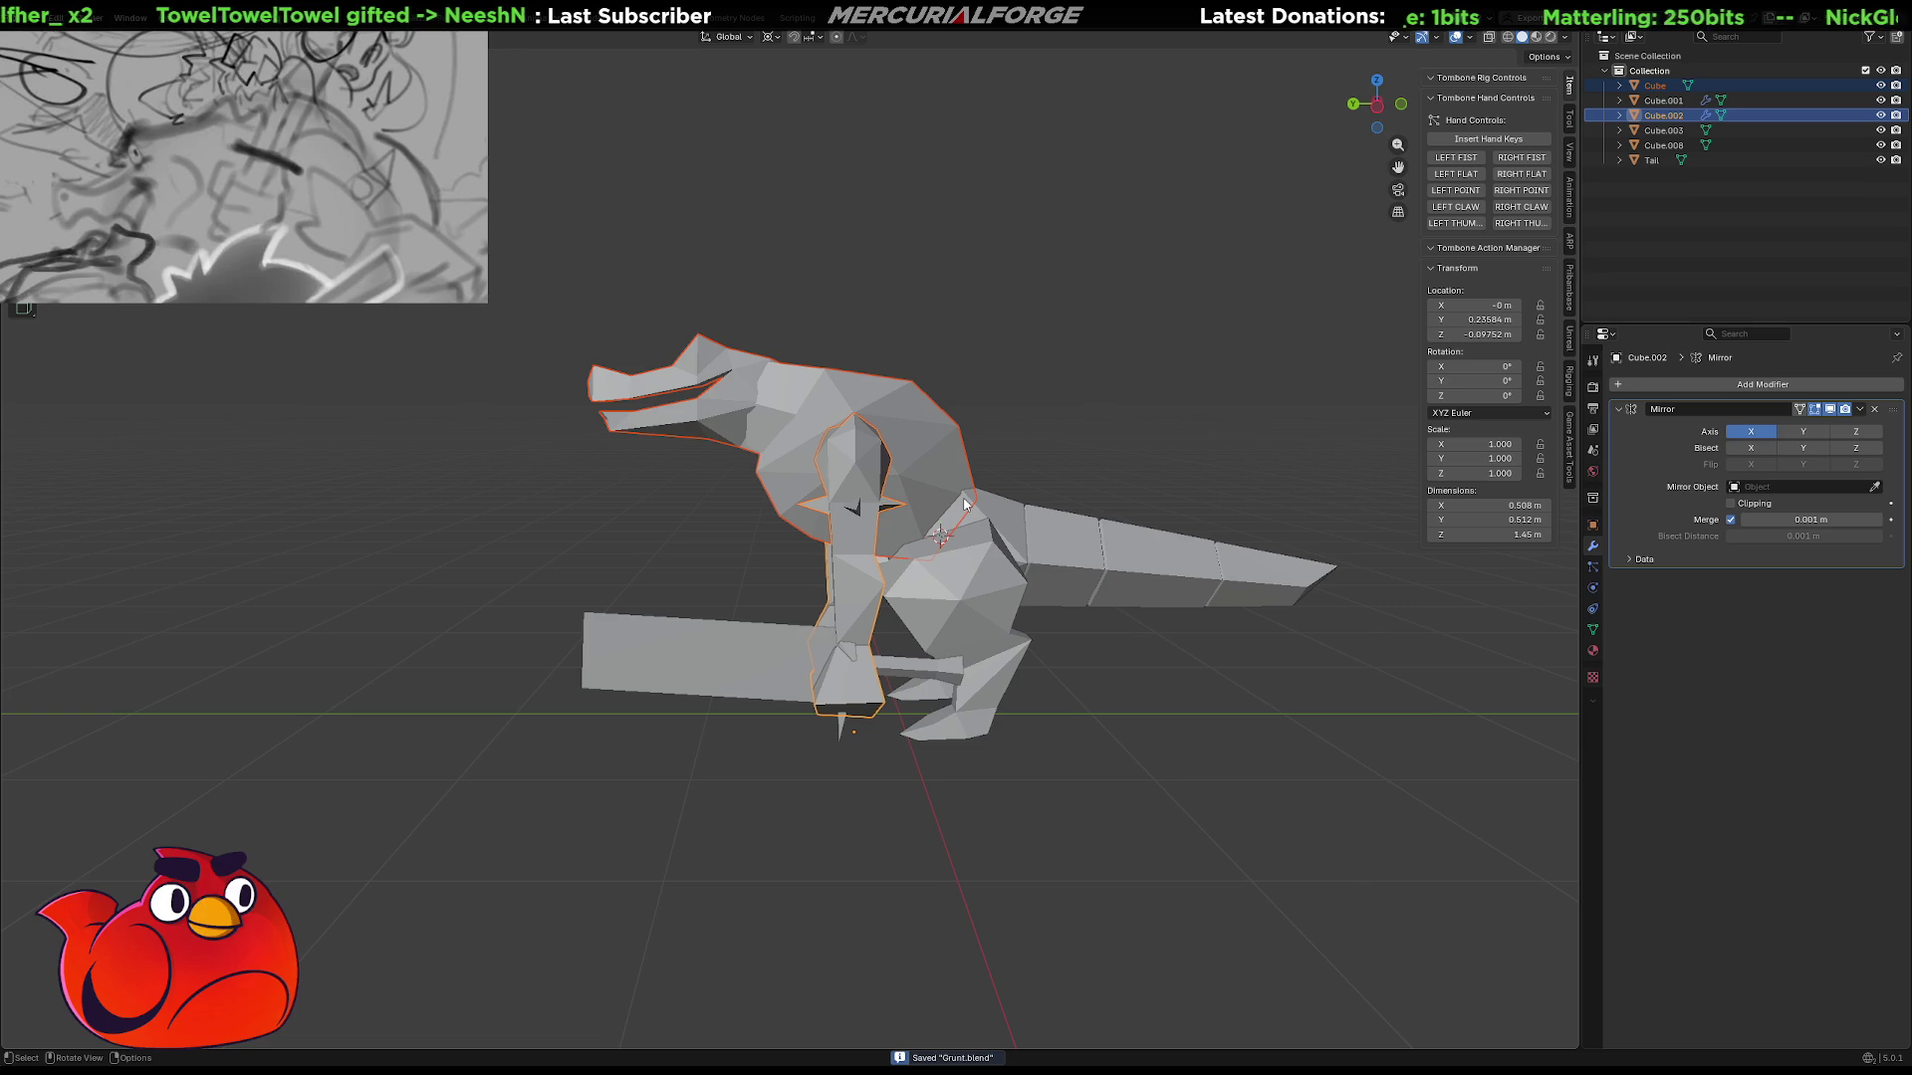
pyautogui.hotkey('alt', 'g')
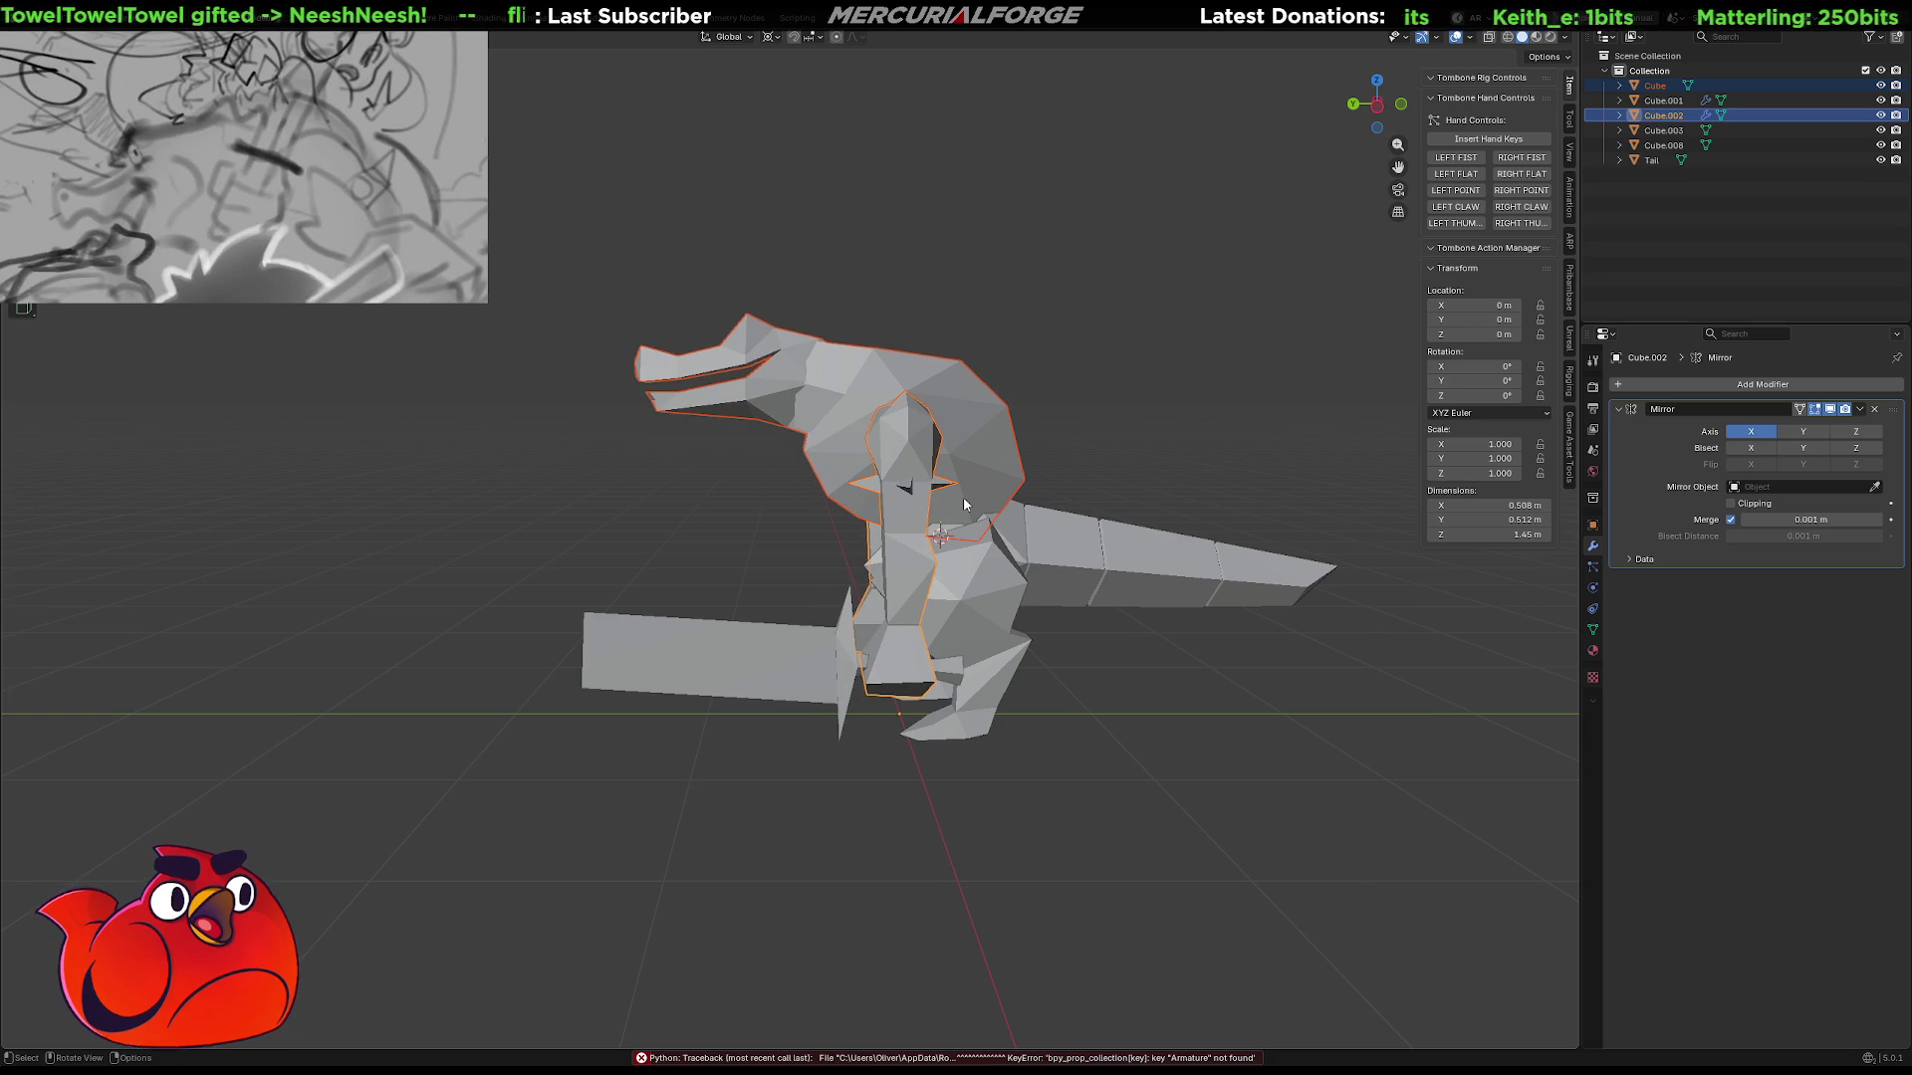
pyautogui.hotkey('ctrl', 'z')
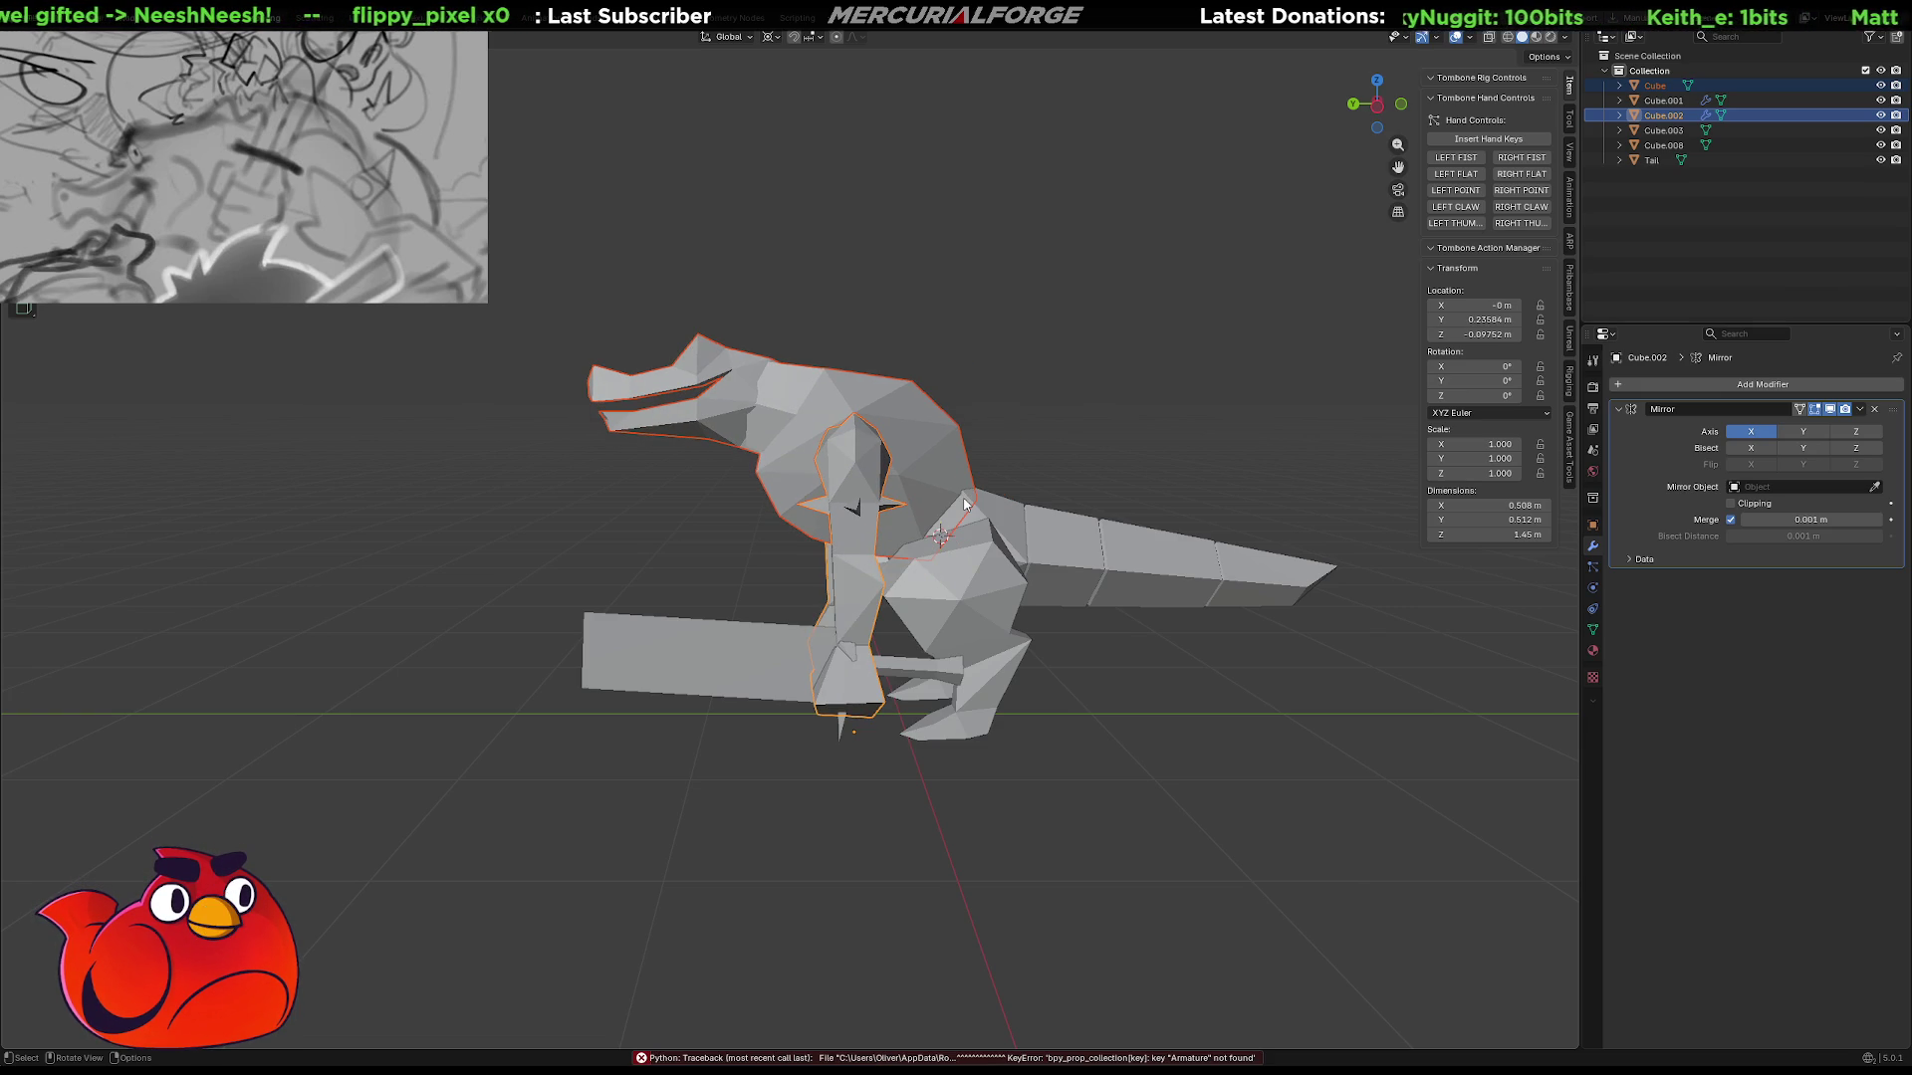
pyautogui.hotkey('ctrl', 'shift', 'z')
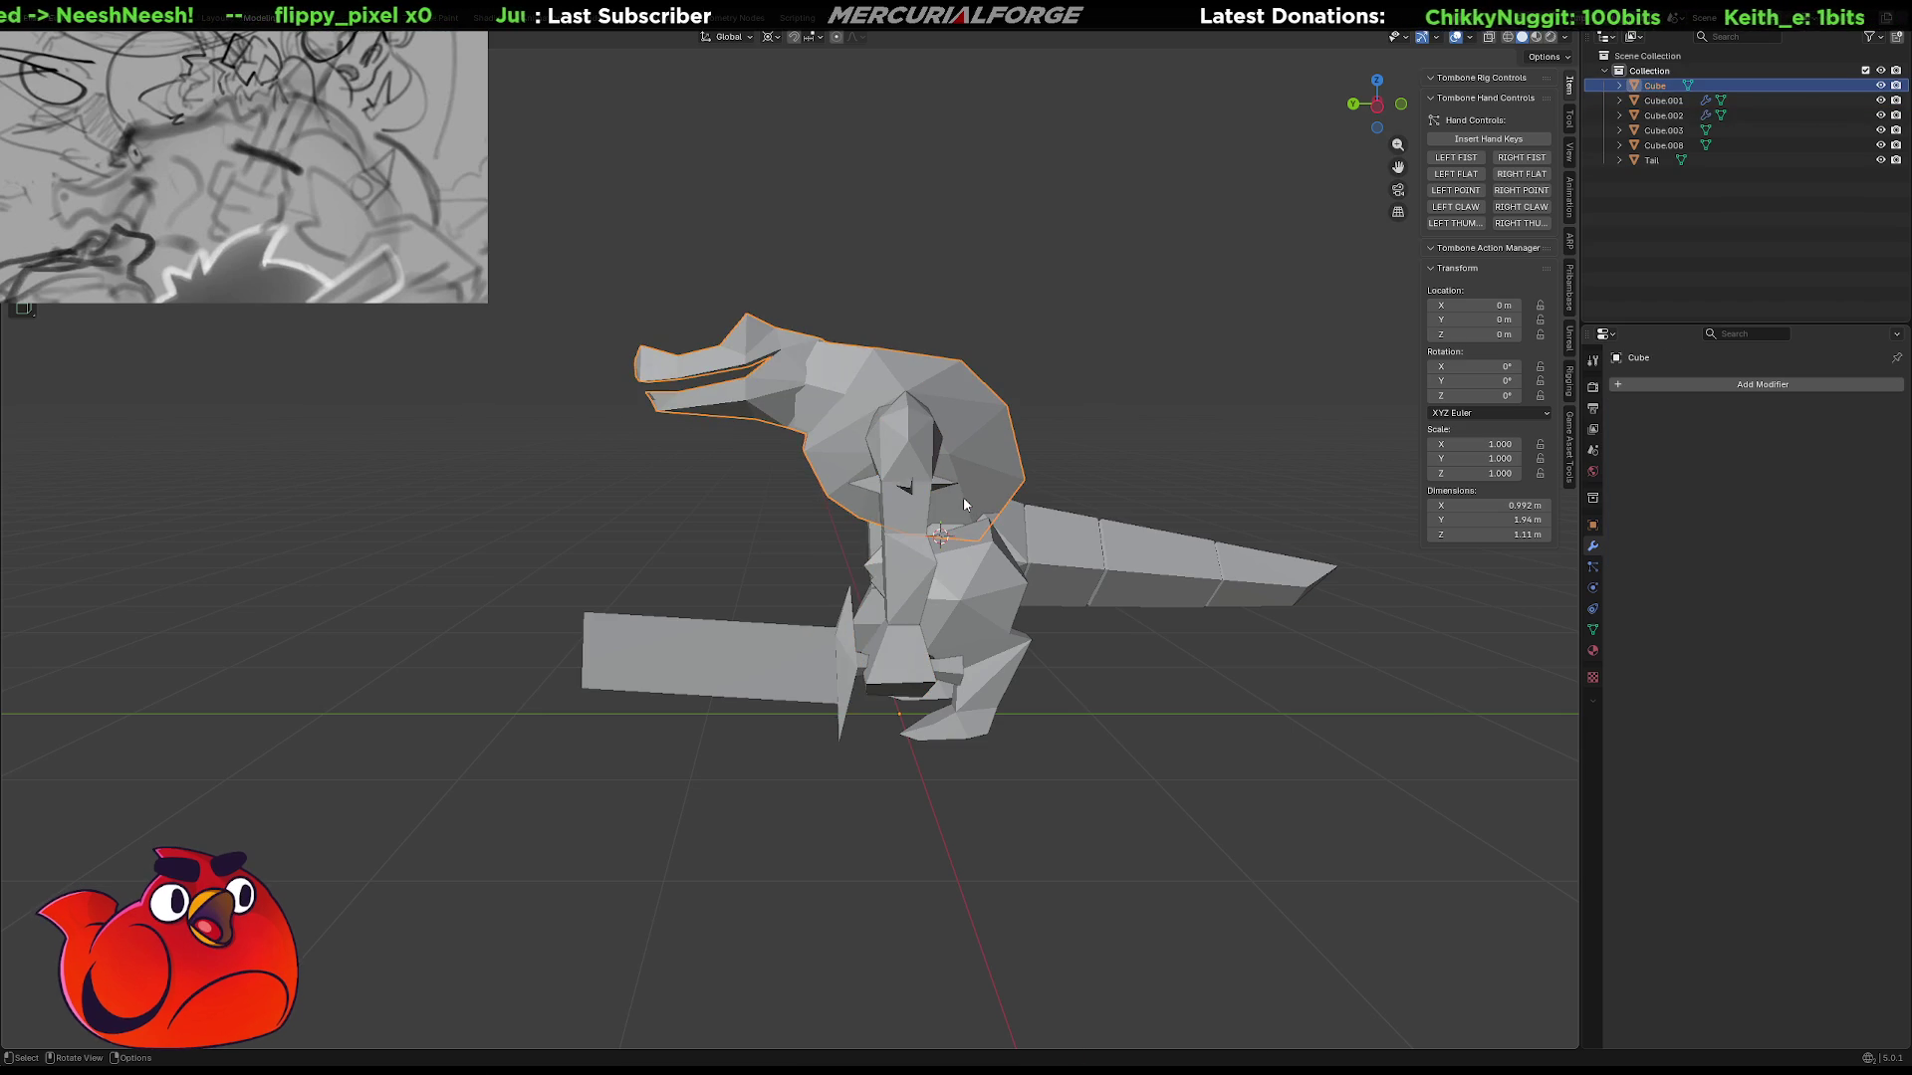
pyautogui.hotkey('ctrl', 'z')
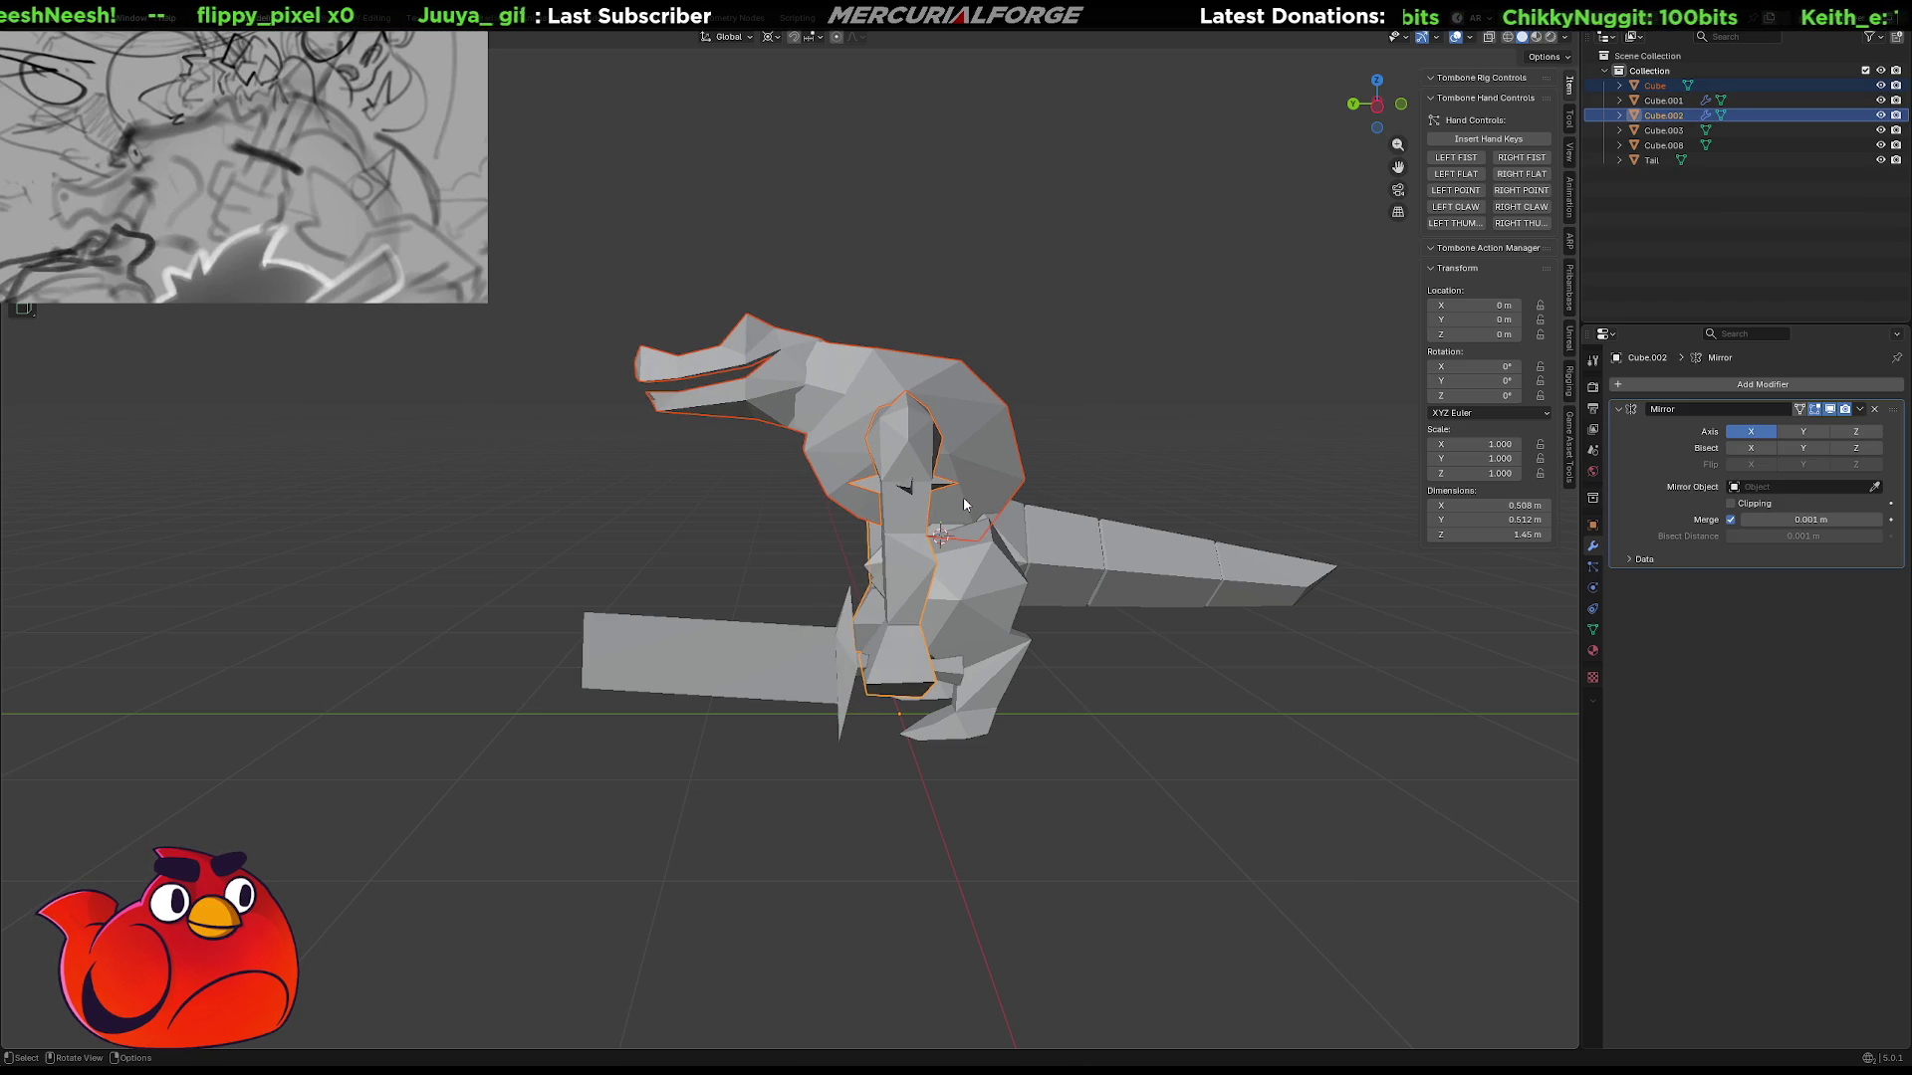
pyautogui.hotkey('ctrl', 'shift', 'z')
pyautogui.hotkey('ctrl', 'z')
pyautogui.hotkey('ctrl', 'shift', 'z')
pyautogui.hotkey('ctrl', 'z')
pyautogui.hotkey('ctrl', 'shift', 'z')
pyautogui.hotkey('ctrl', 'z')
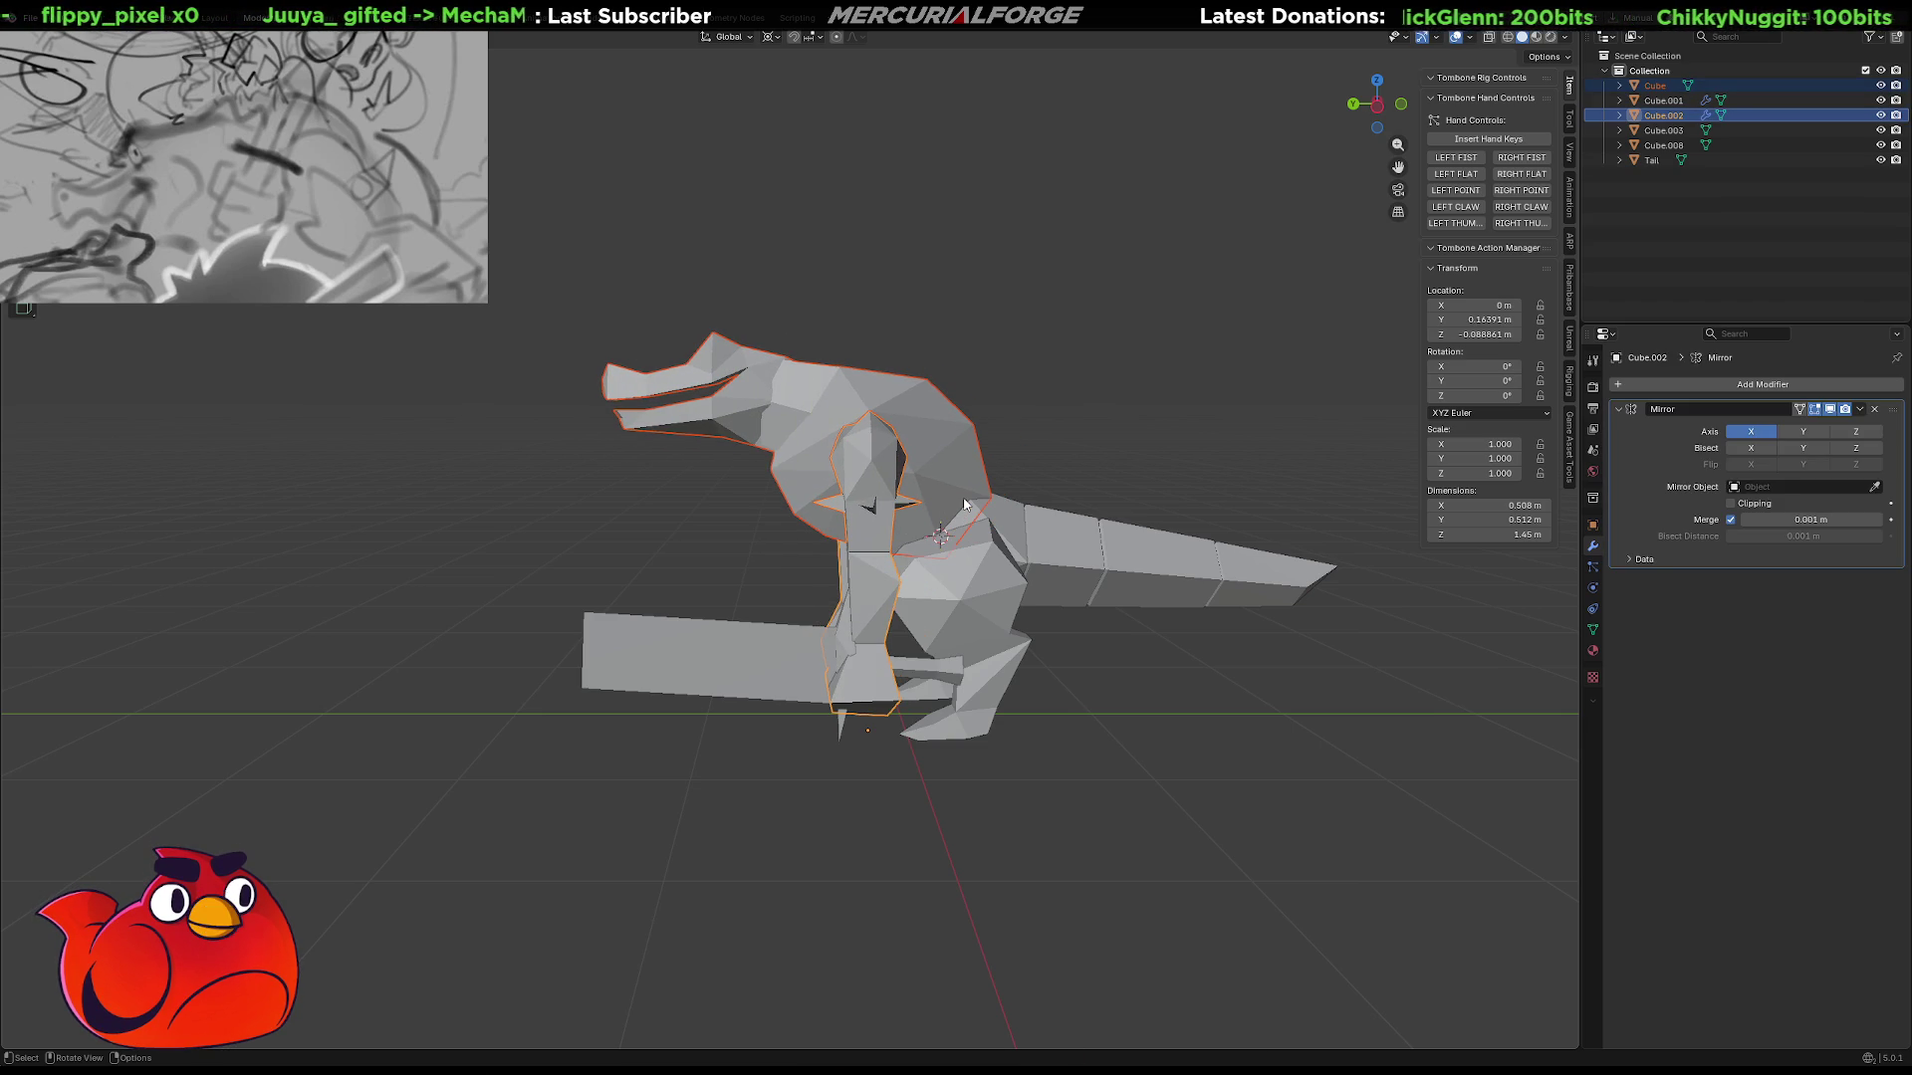
pyautogui.hotkey('ctrl', 'z')
pyautogui.hotkey('ctrl', 'shift', 'z')
pyautogui.hotkey('ctrl', 'z')
pyautogui.hotkey('ctrl', 'shift', 'z')
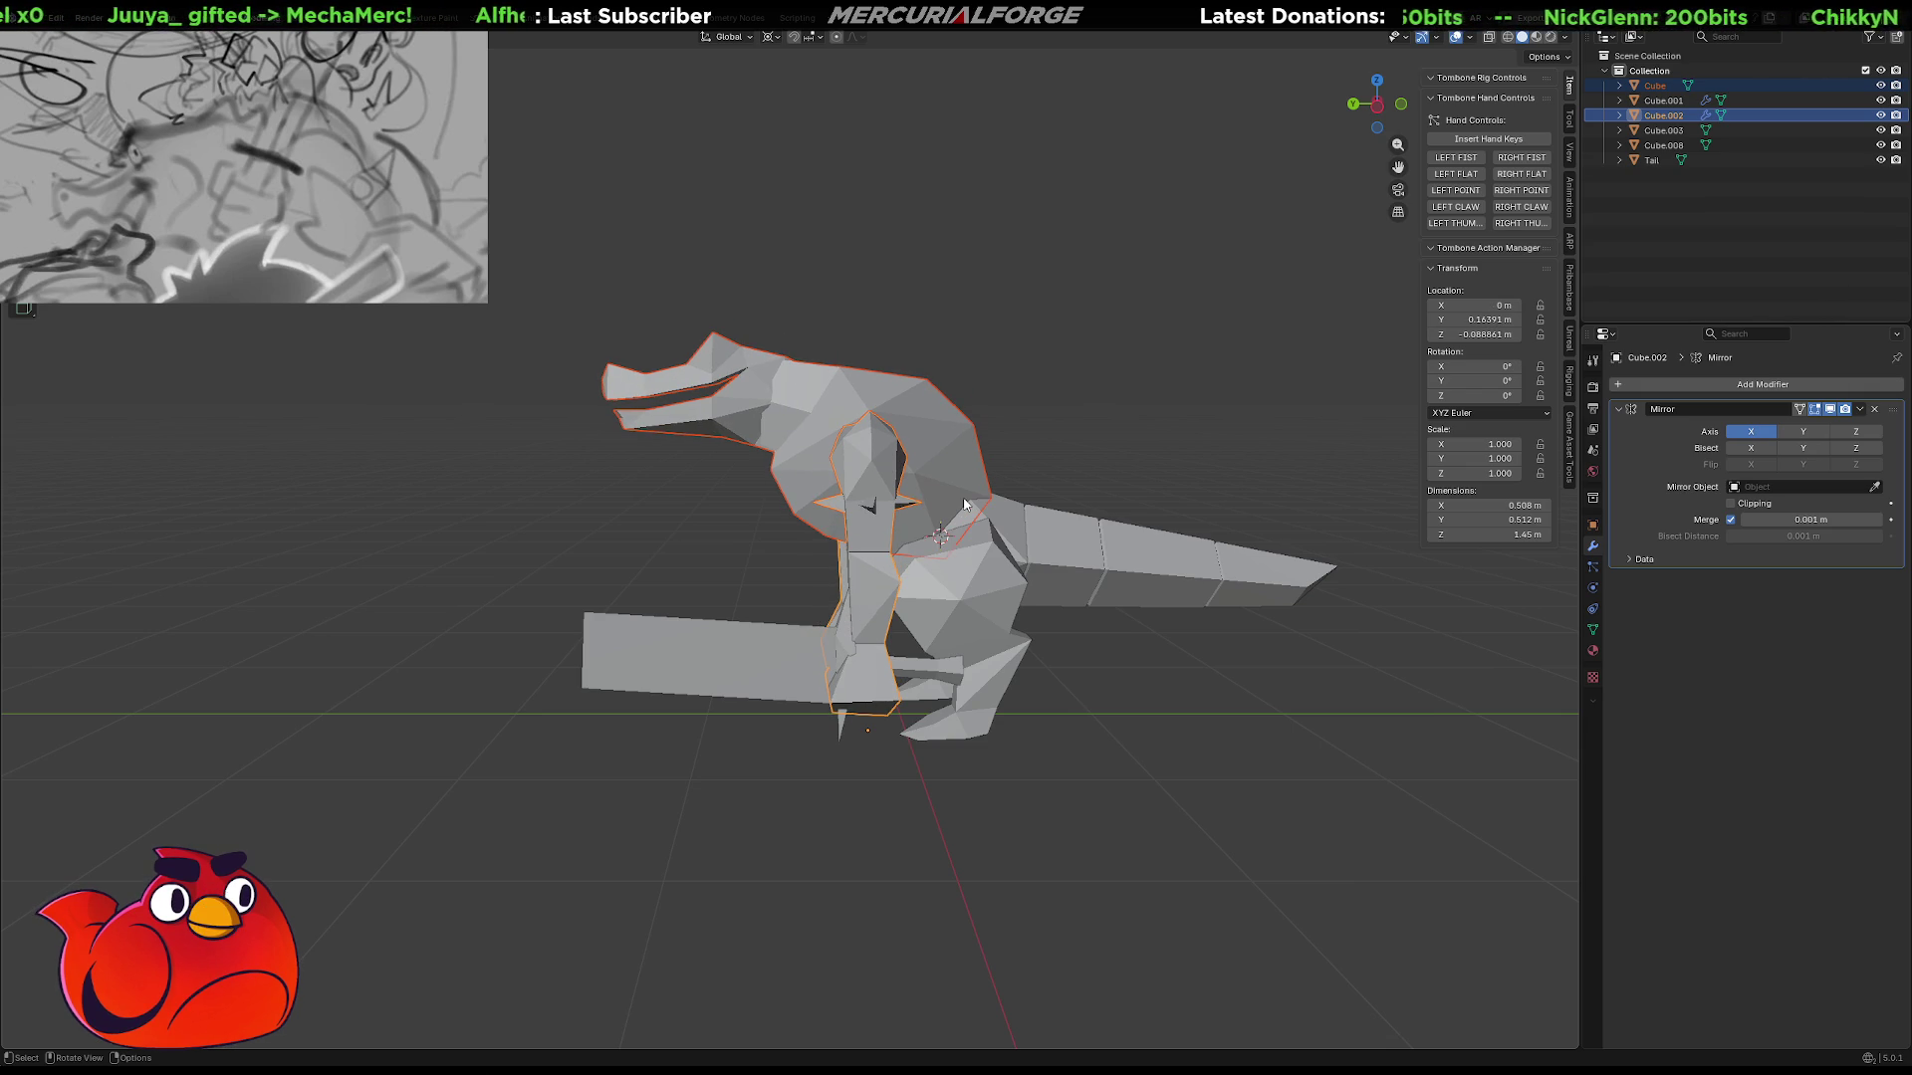
# Keep Cube.002 at its slightly lowered position (Z -0.088861 m) and view from the right side.
pyautogui.hotkey('alt', 'g')
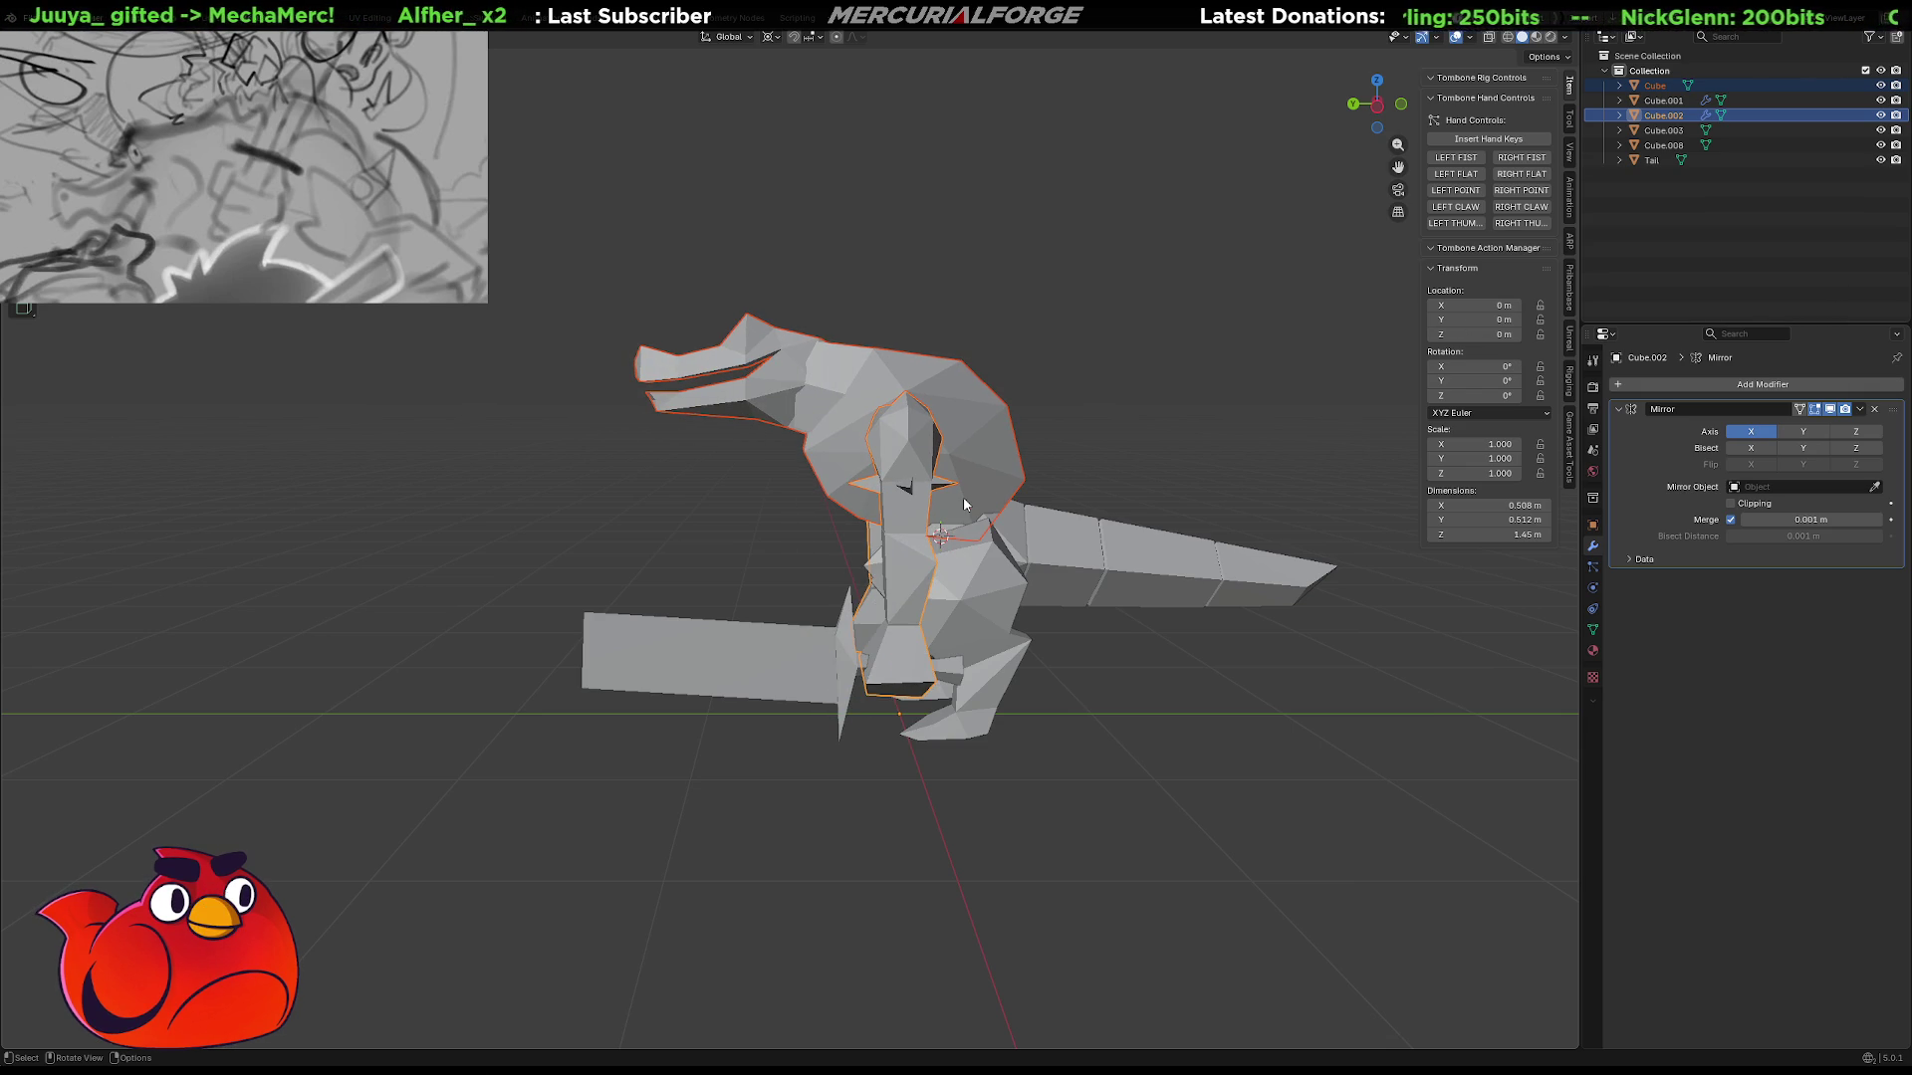
pyautogui.hotkey('ctrl', 'z')
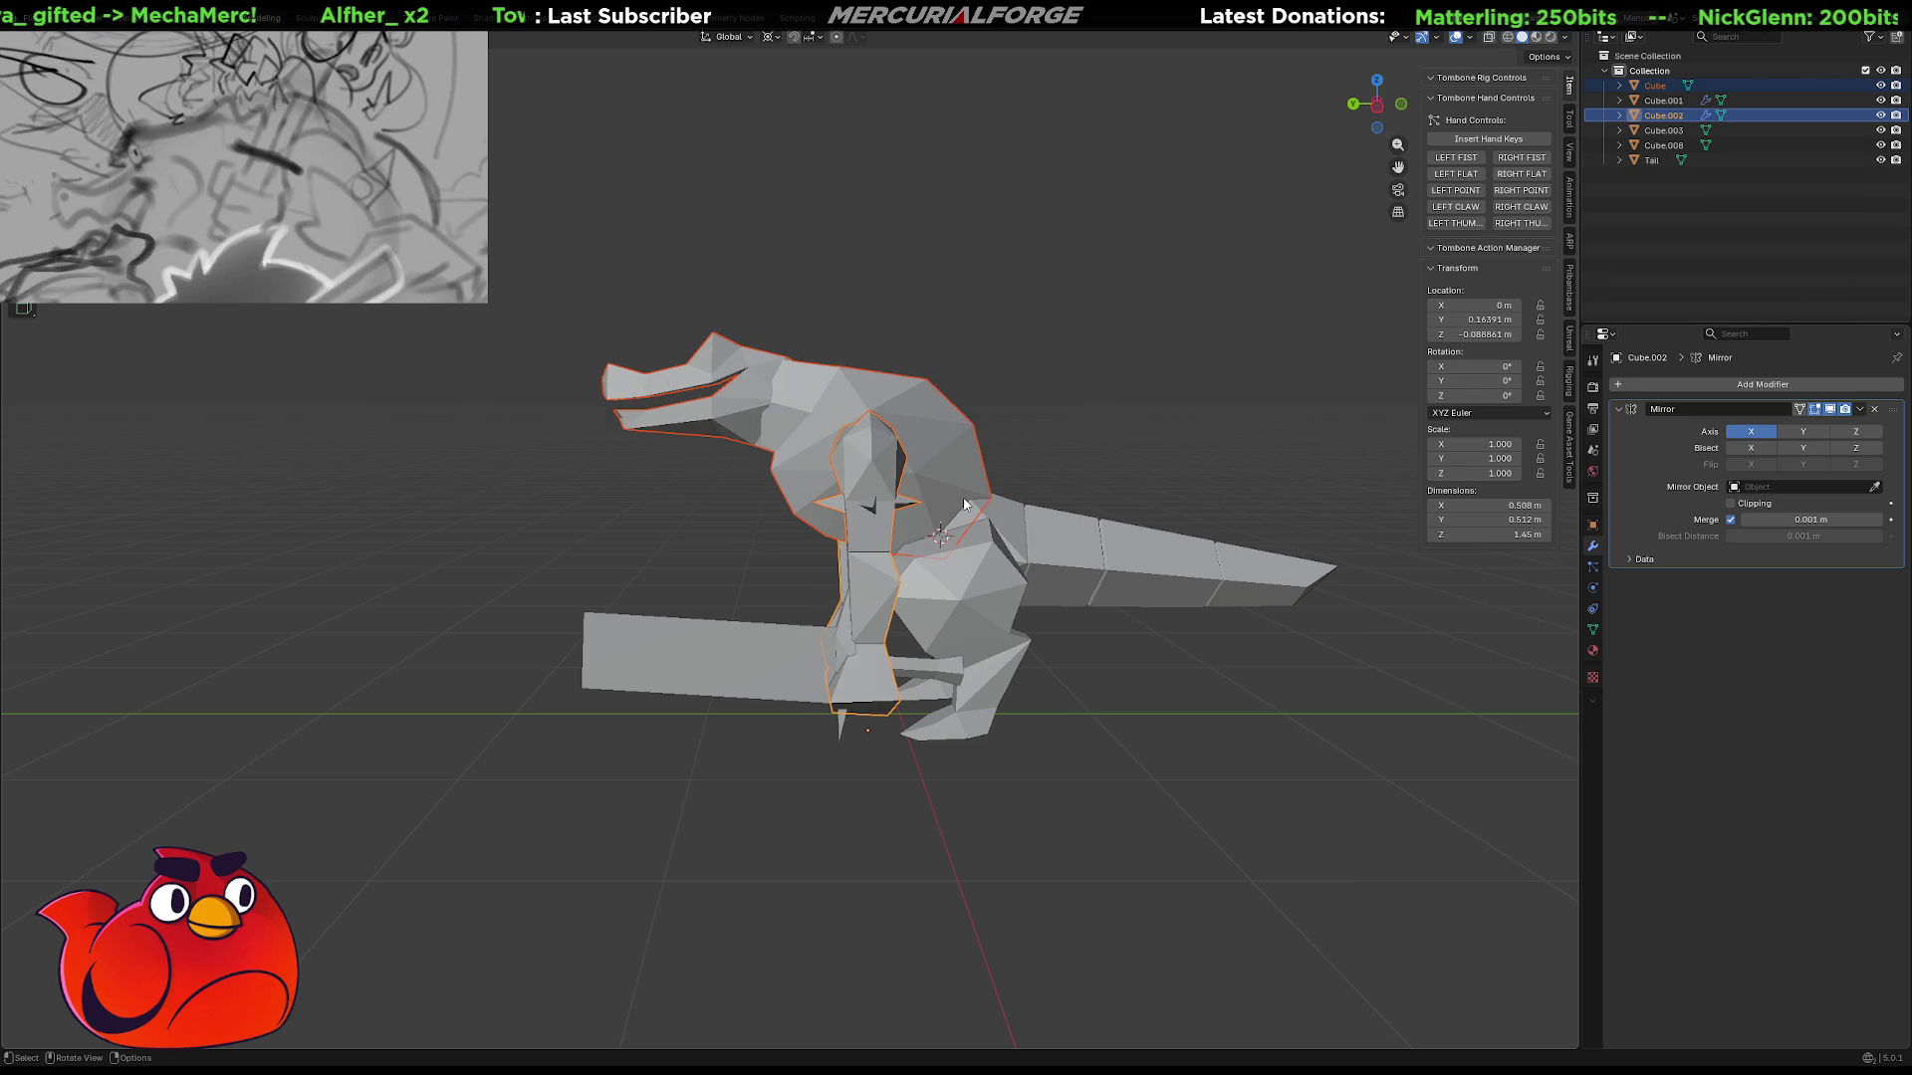
pyautogui.hotkey('ctrl', 'shift', 'z')
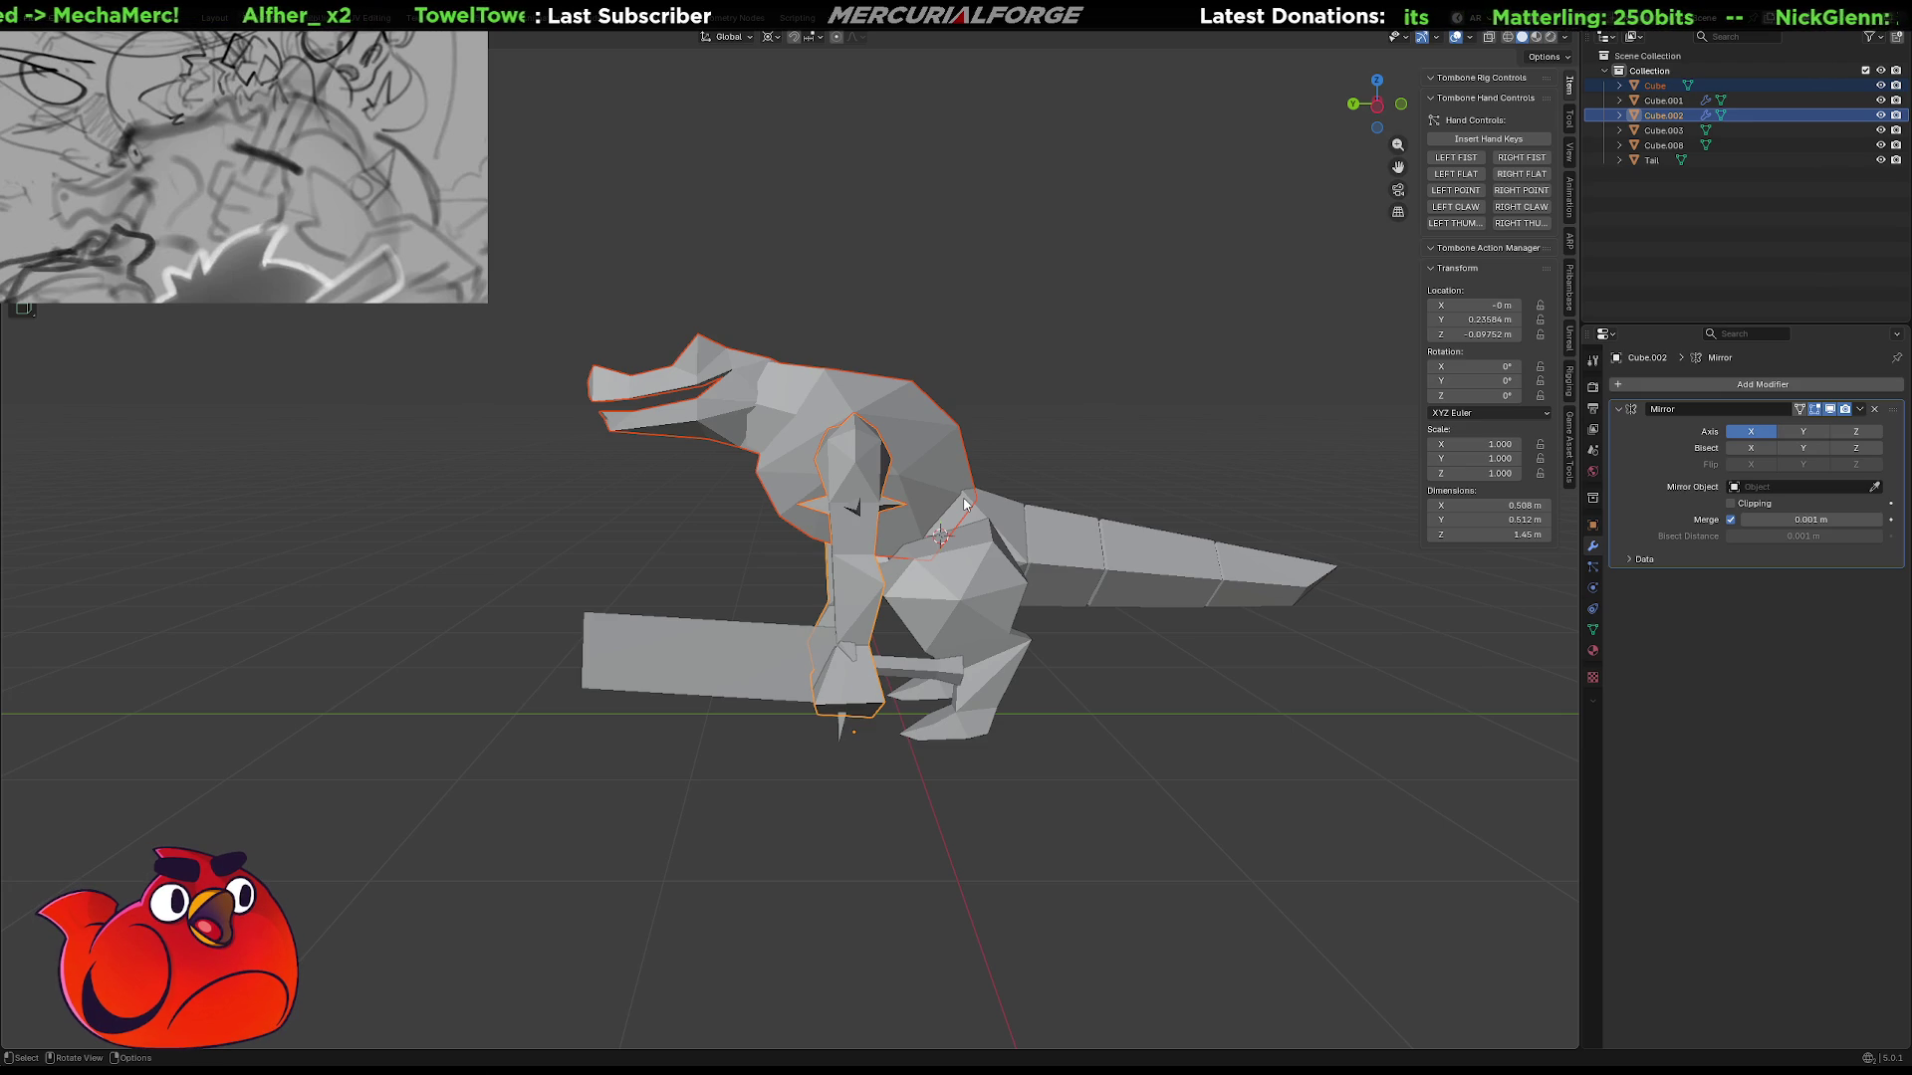
pyautogui.hotkey('ctrl', 'z')
pyautogui.hotkey('ctrl', 'z')
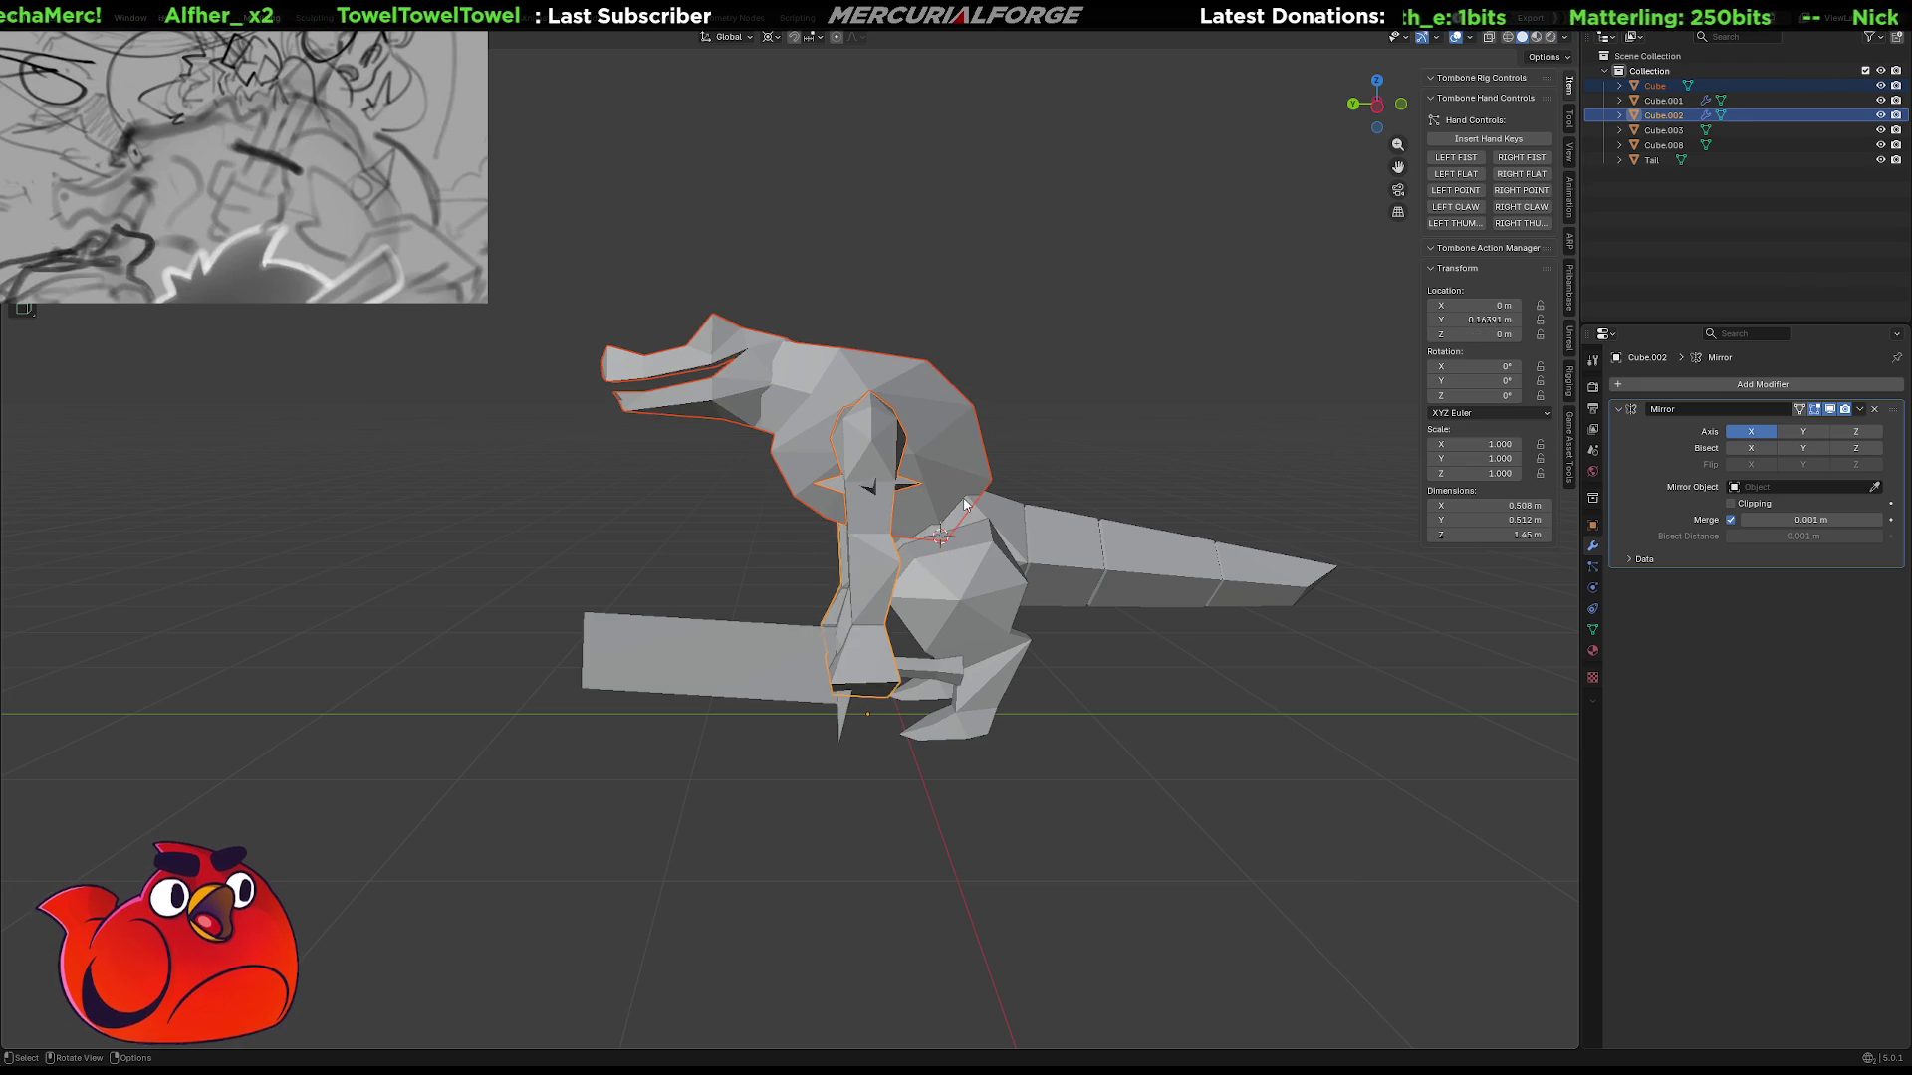
pyautogui.hotkey('alt', 'g')
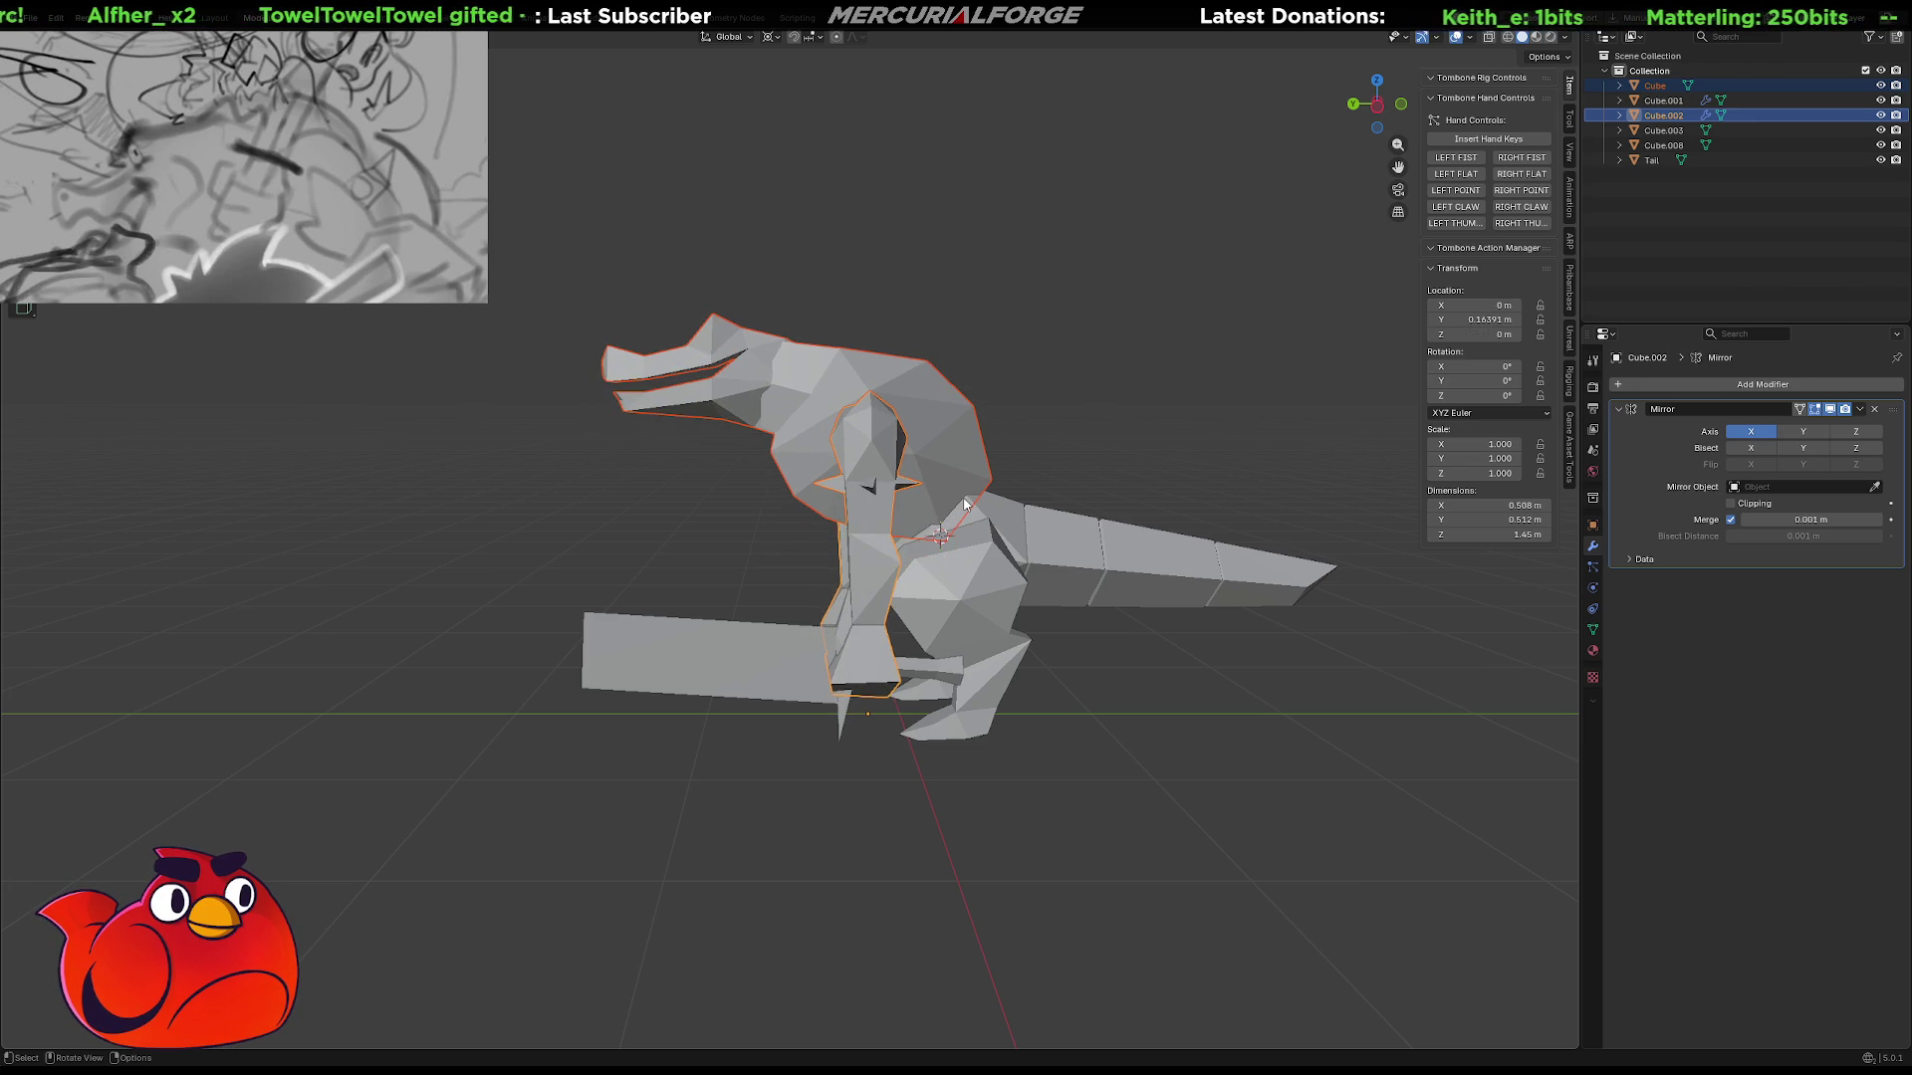
pyautogui.hotkey('ctrl', 'z')
pyautogui.hotkey('ctrl', 'shift', 'z')
pyautogui.hotkey('ctrl', 'z')
pyautogui.hotkey('ctrl', 'shift', 'z')
pyautogui.hotkey('ctrl', 'z')
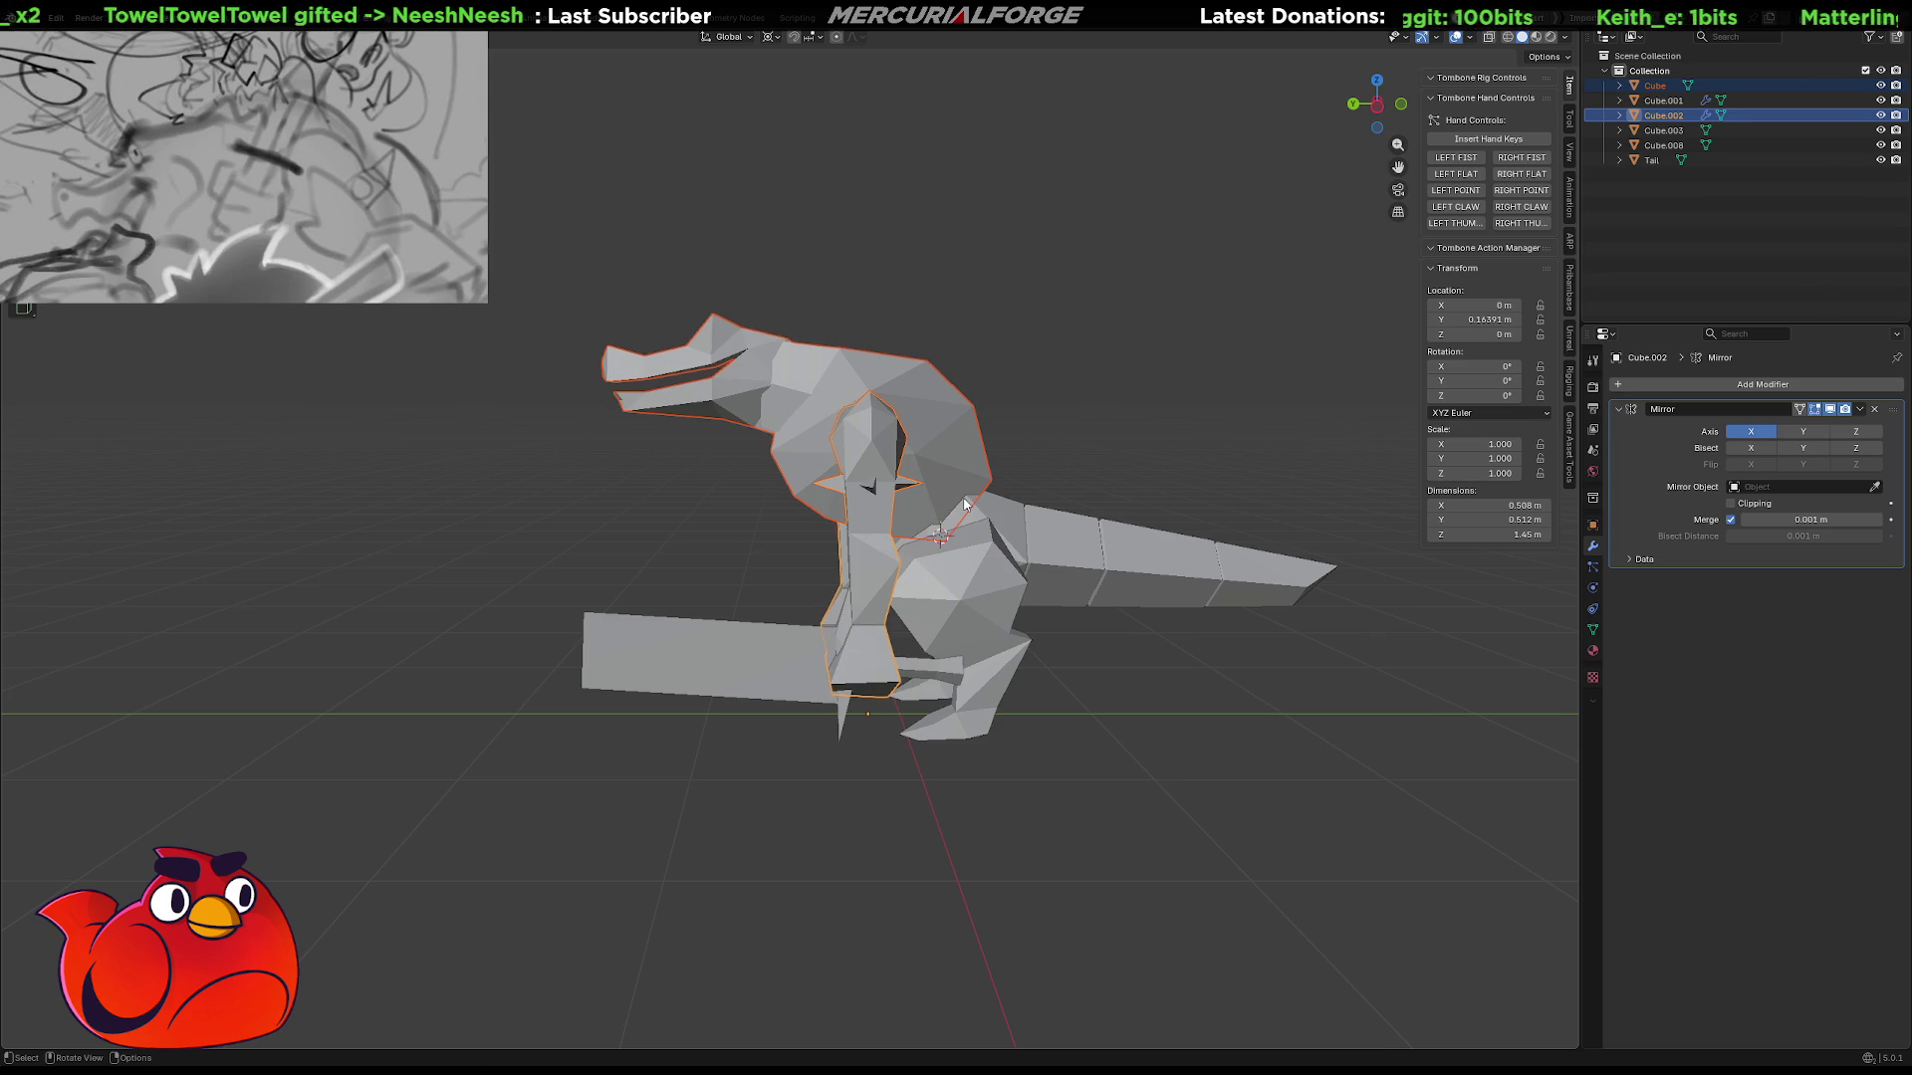
pyautogui.hotkey('ctrl', 'z')
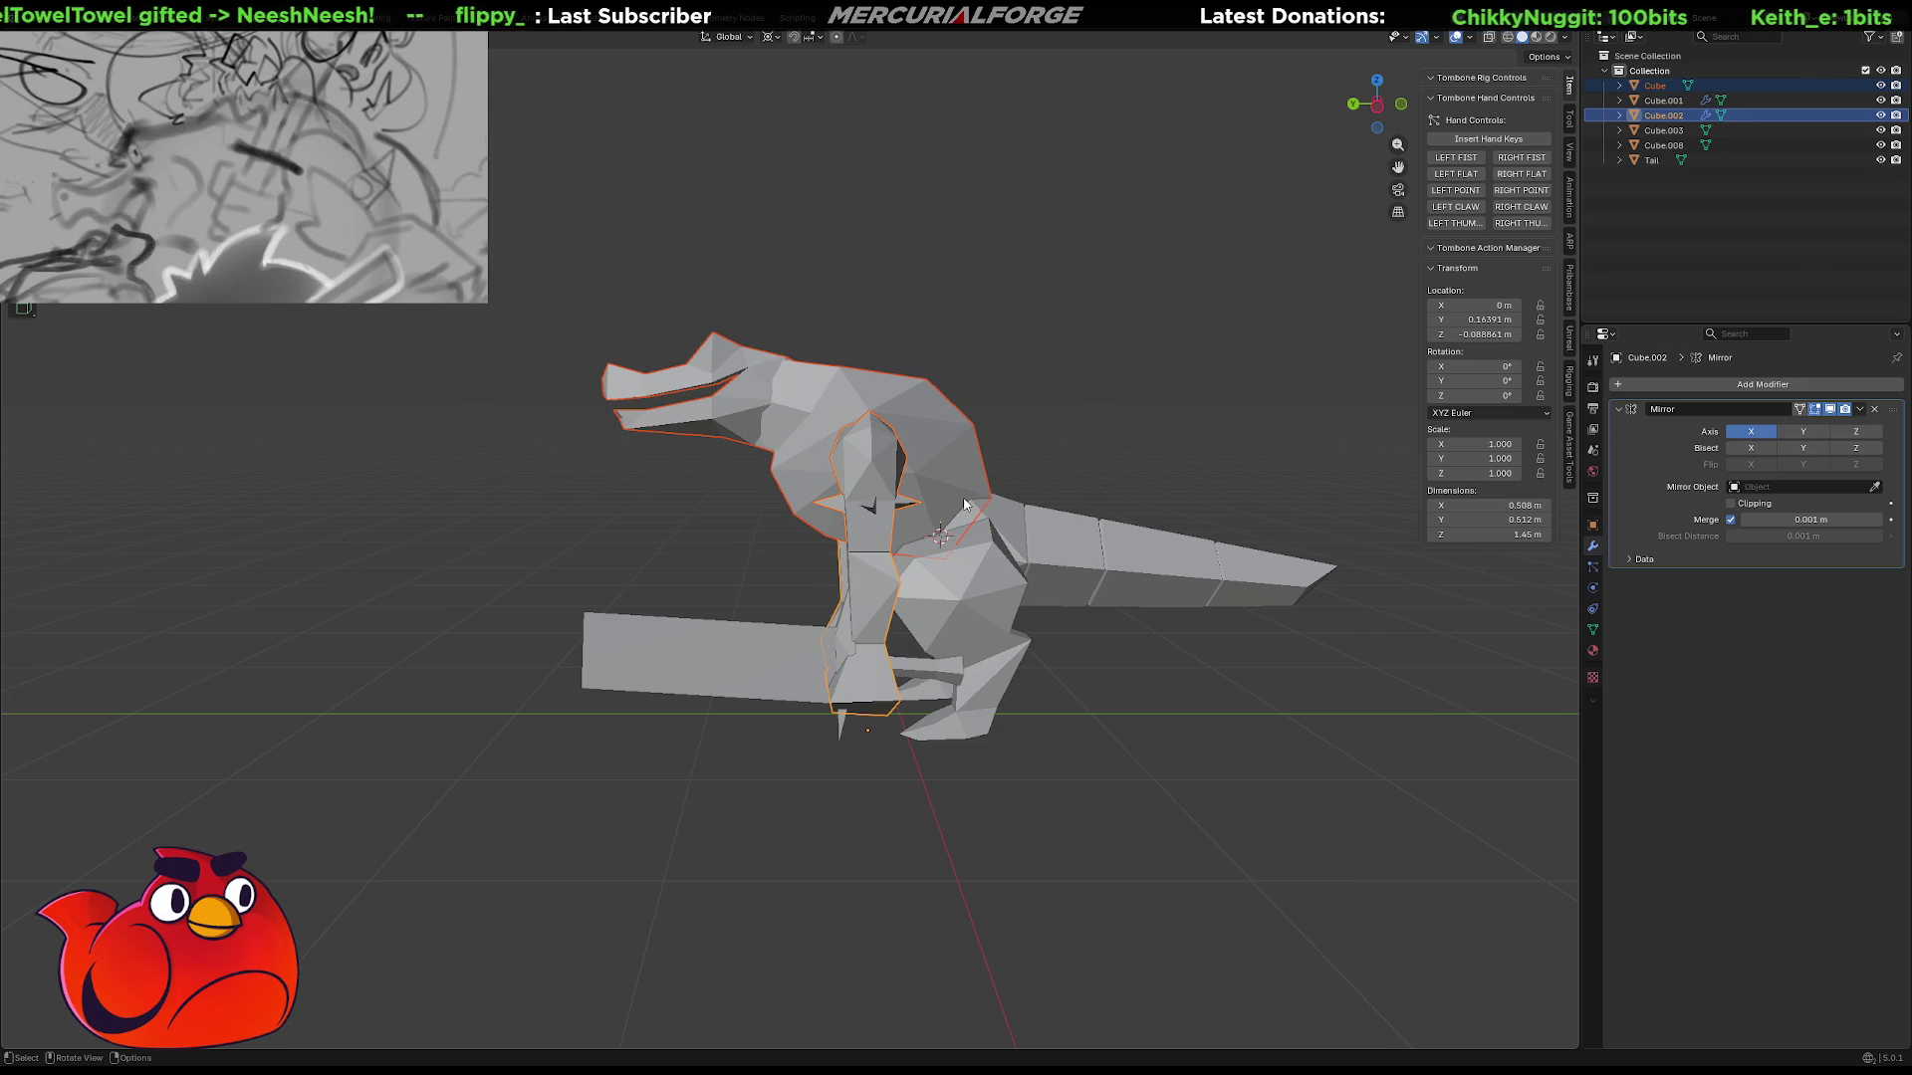
pyautogui.press('KP_1')
pyautogui.press('KP_3')
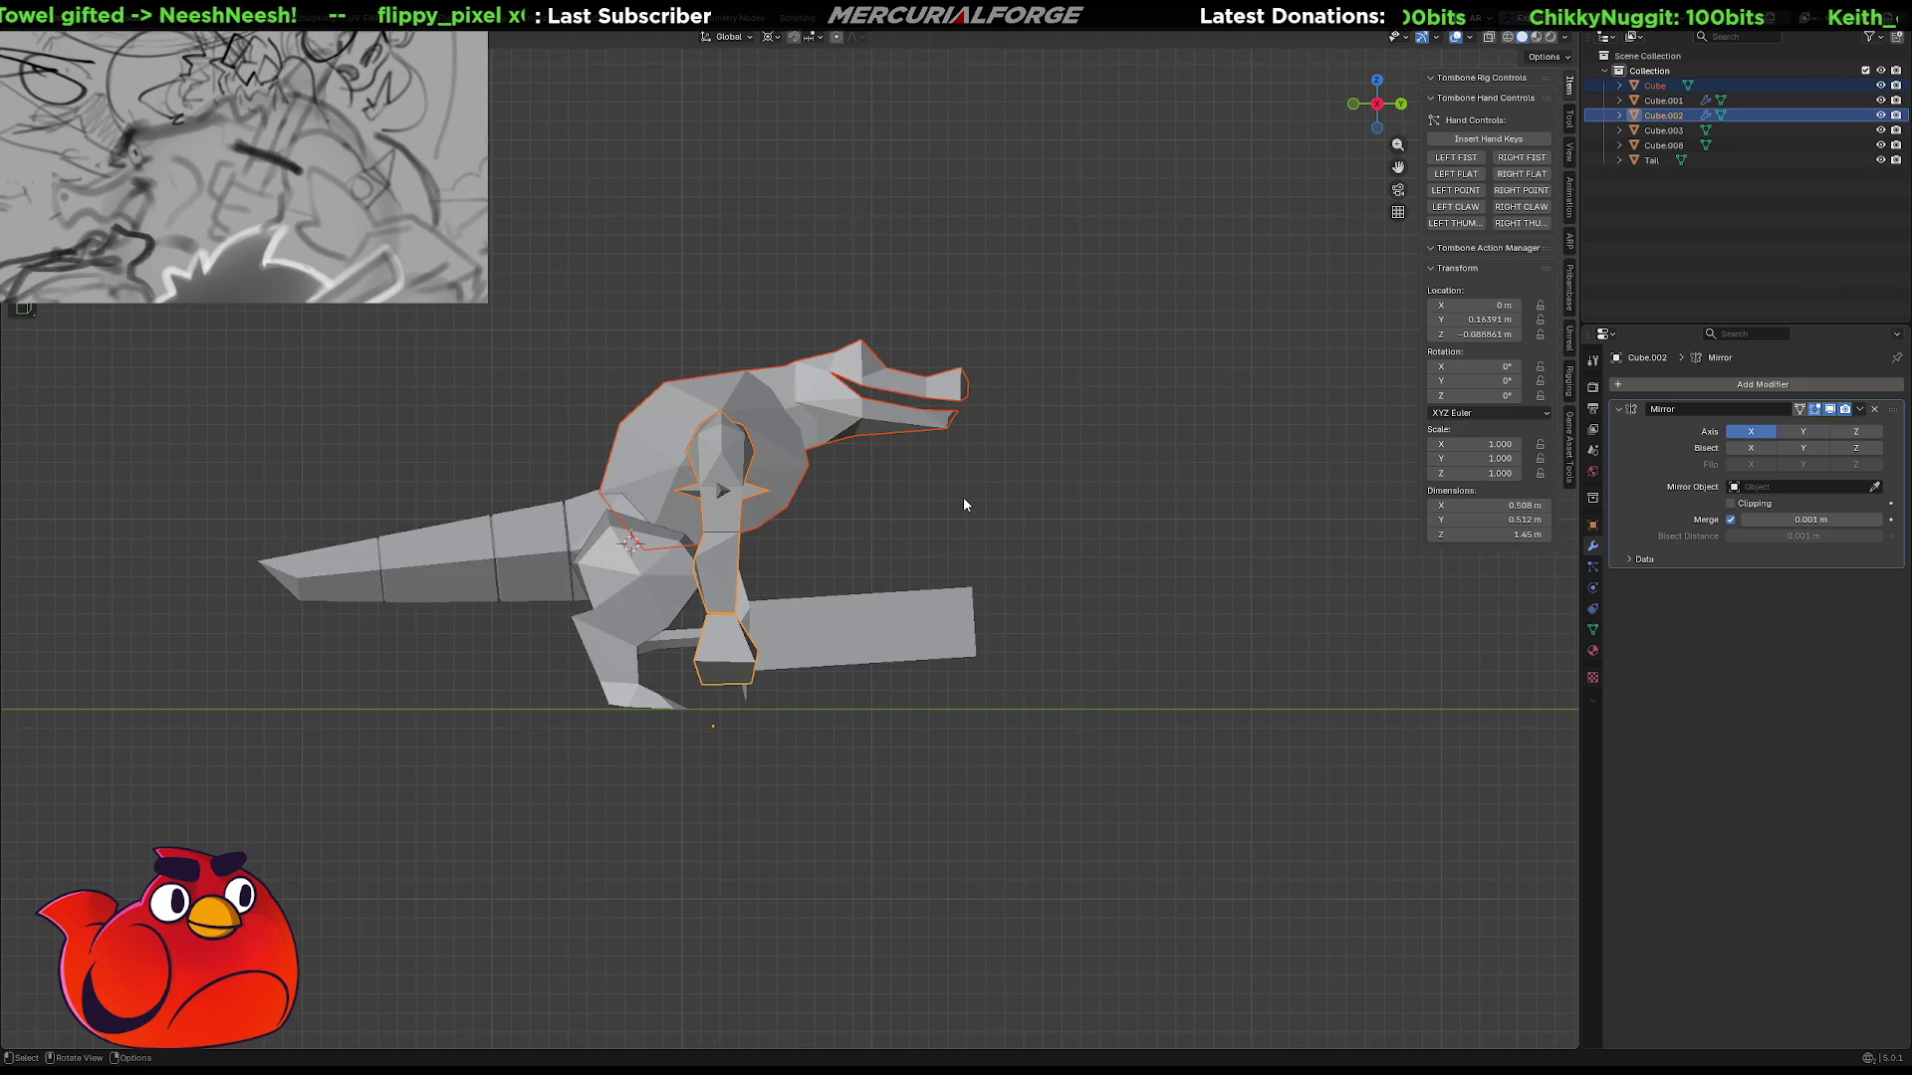
# Compare Cube.002 at Y 0 against its forward offset by stepping through undo history.
pyautogui.hotkey('ctrl', 'z')
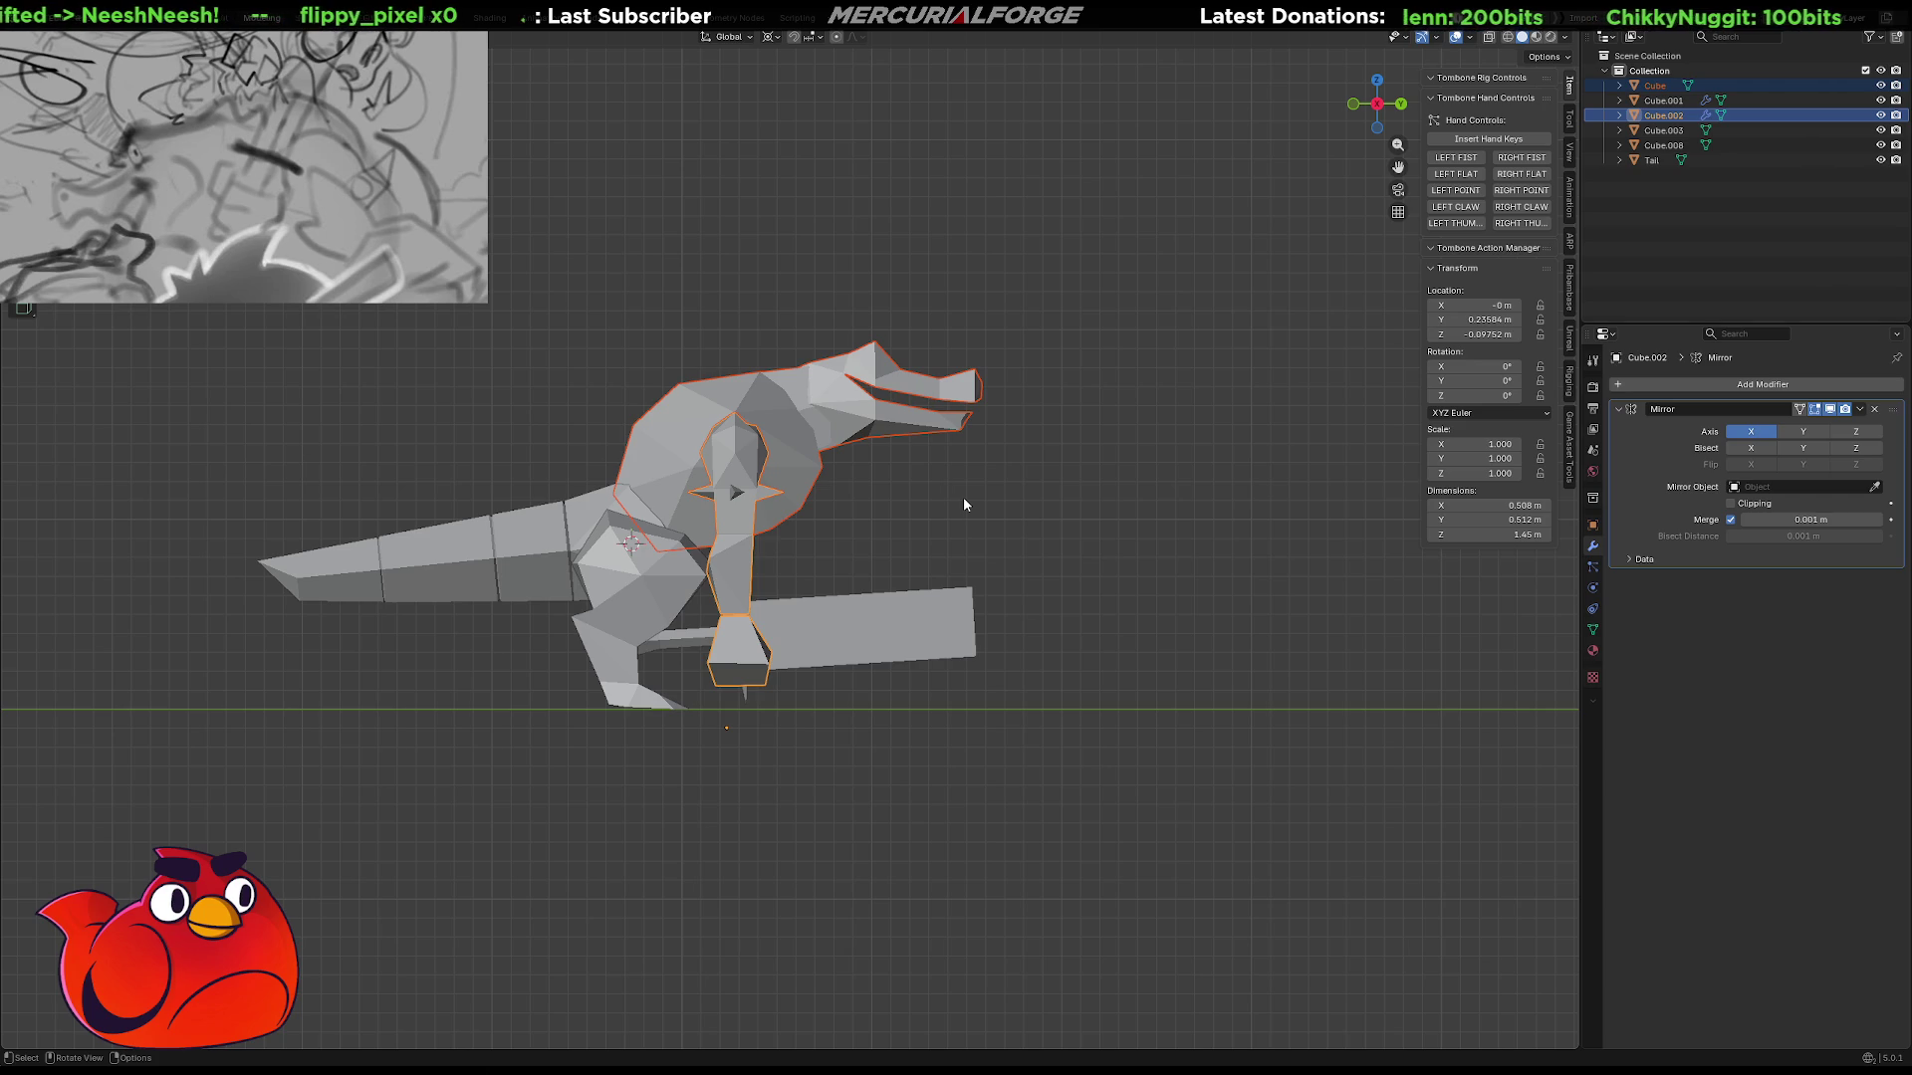
pyautogui.hotkey('ctrl', 'z')
pyautogui.hotkey('ctrl', 'z')
pyautogui.hotkey('ctrl', 'z')
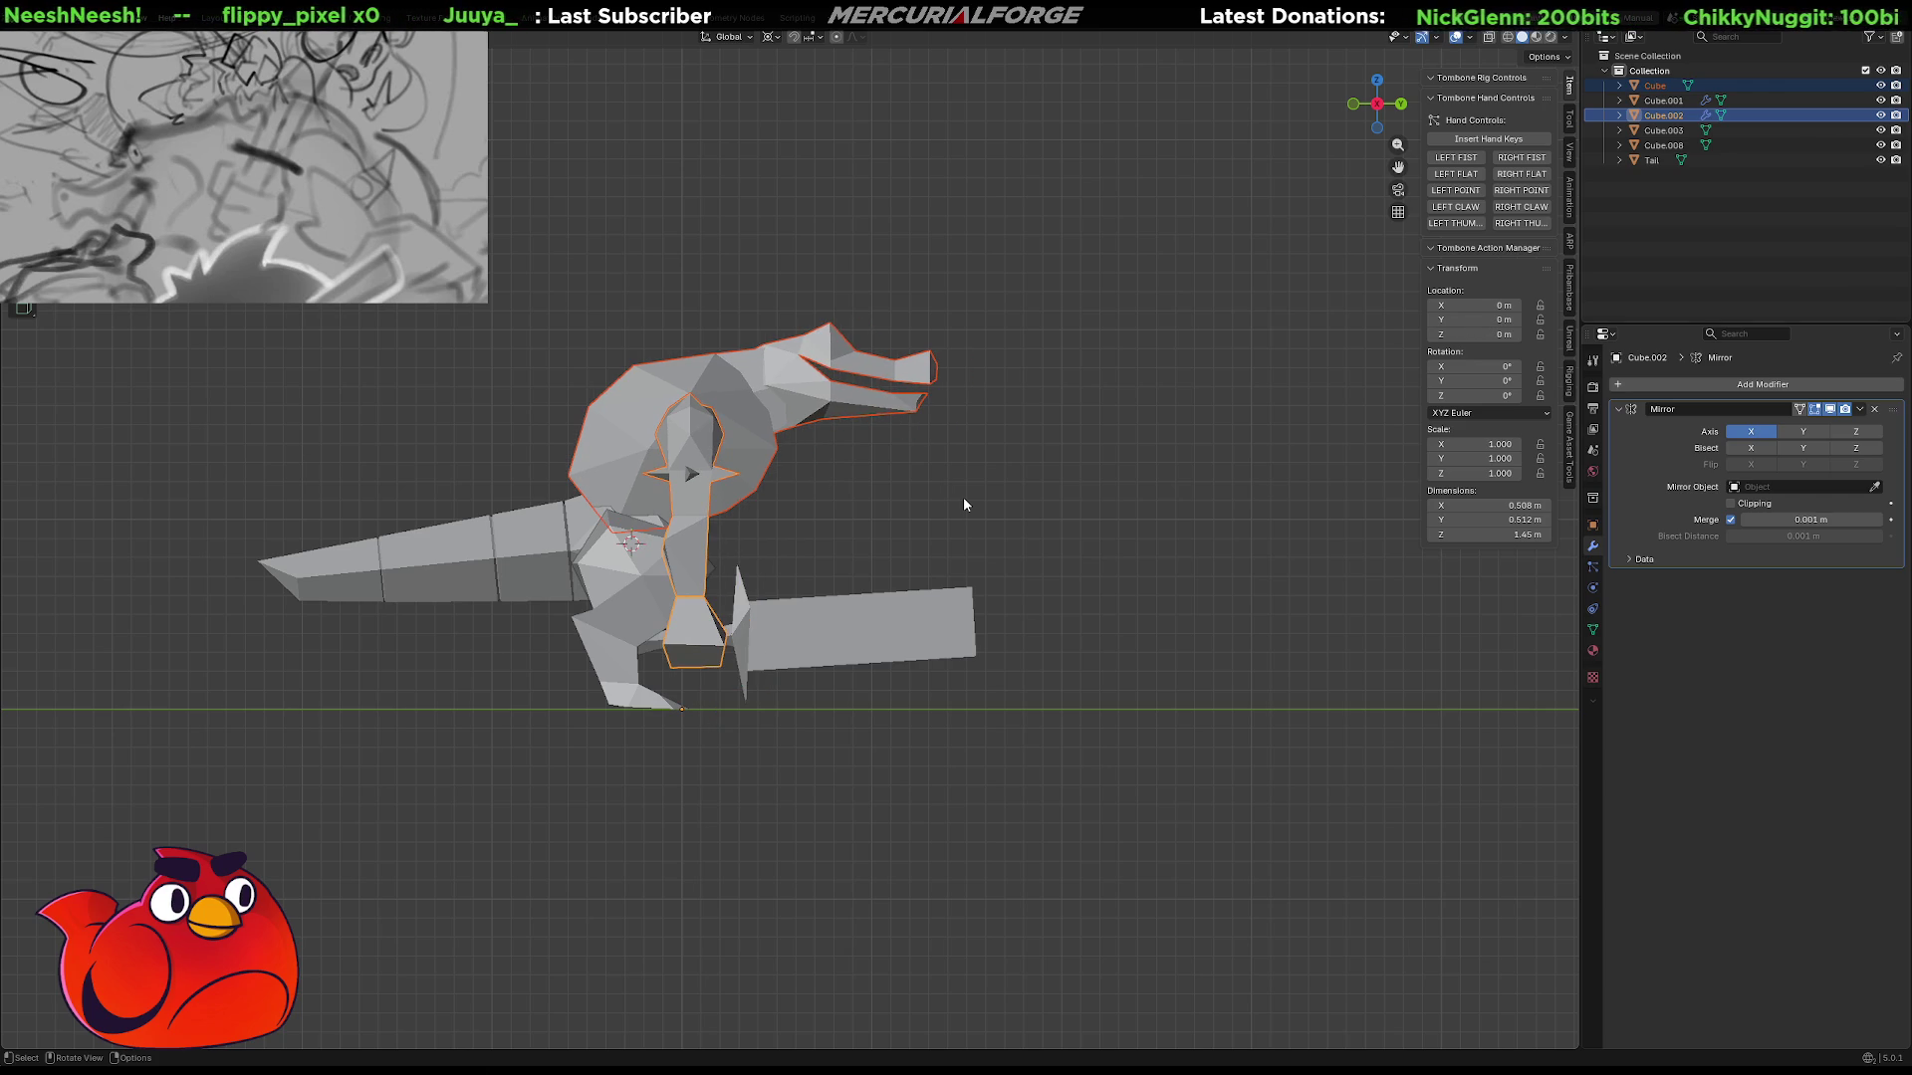
pyautogui.hotkey('ctrl', 'shift', 'z')
pyautogui.hotkey('ctrl', 'z')
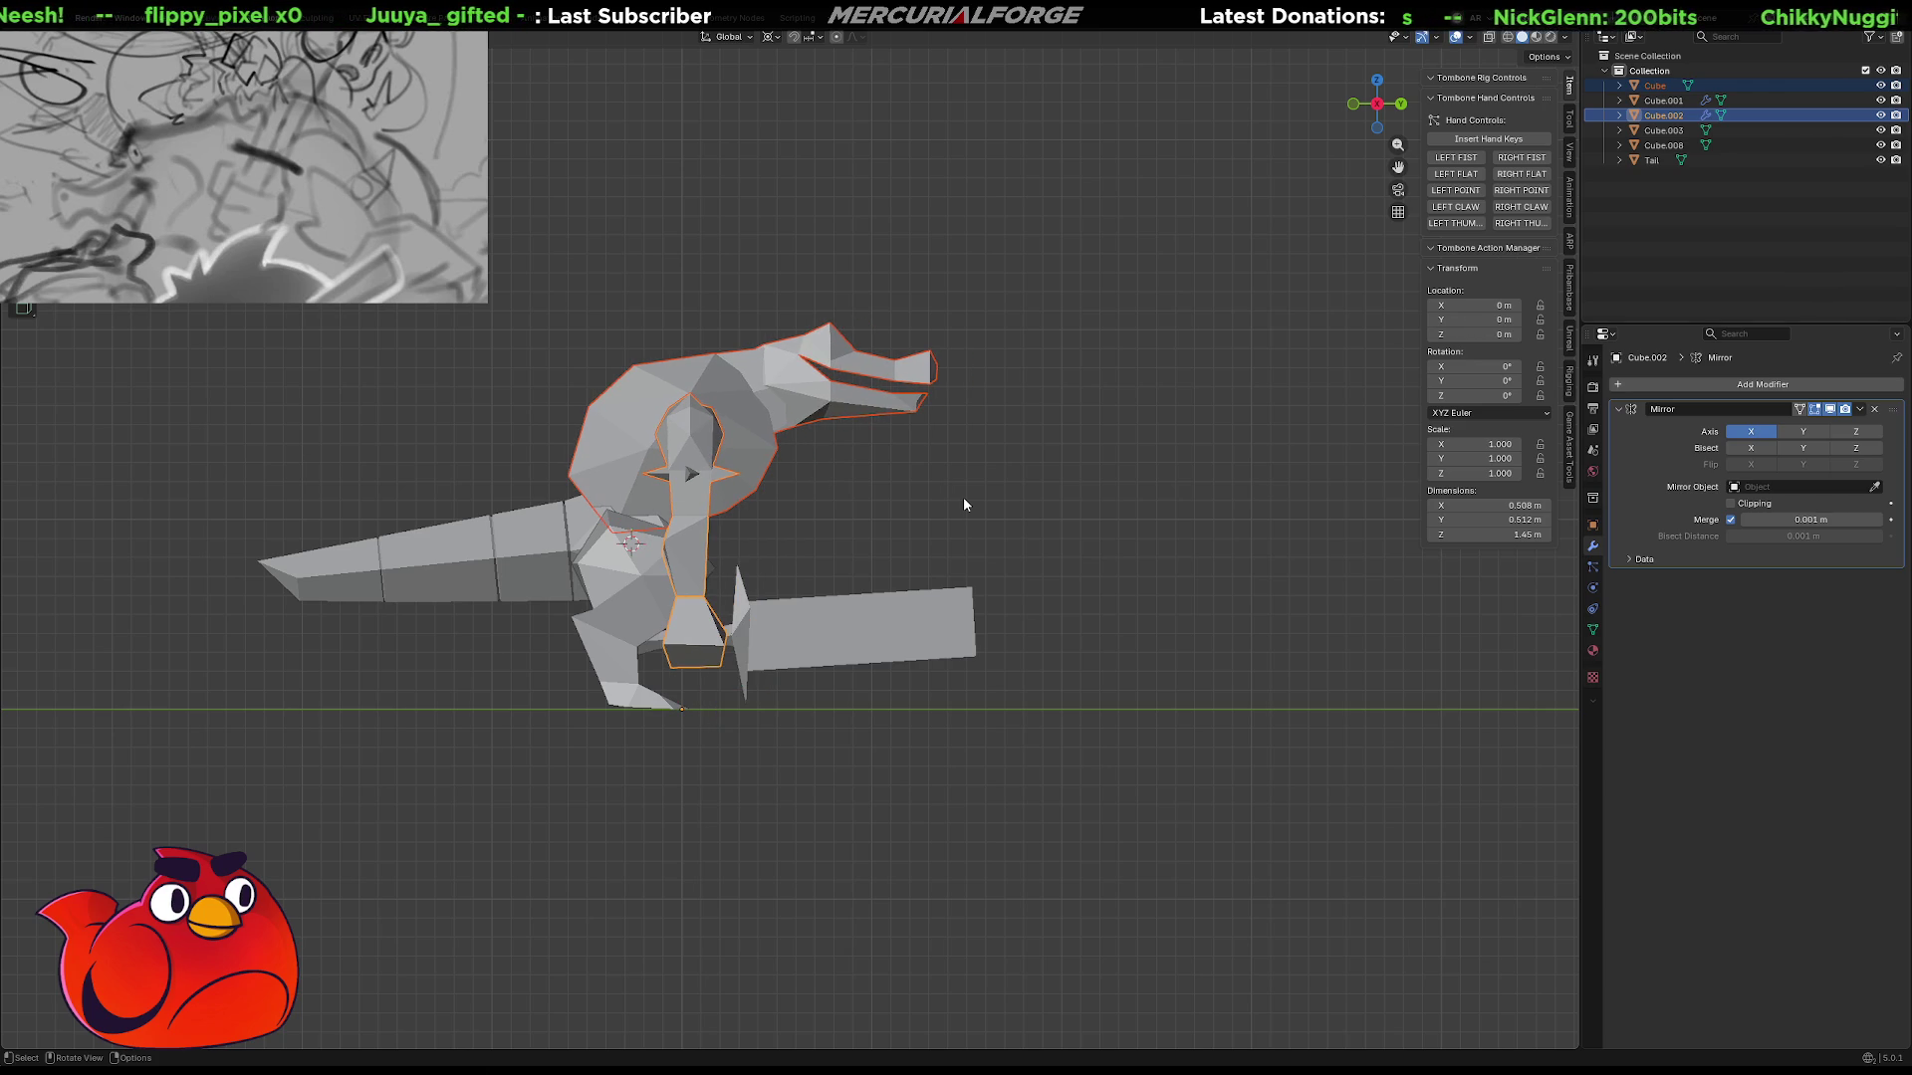
pyautogui.hotkey('ctrl', 'shift', 'z')
pyautogui.hotkey('ctrl', 'z')
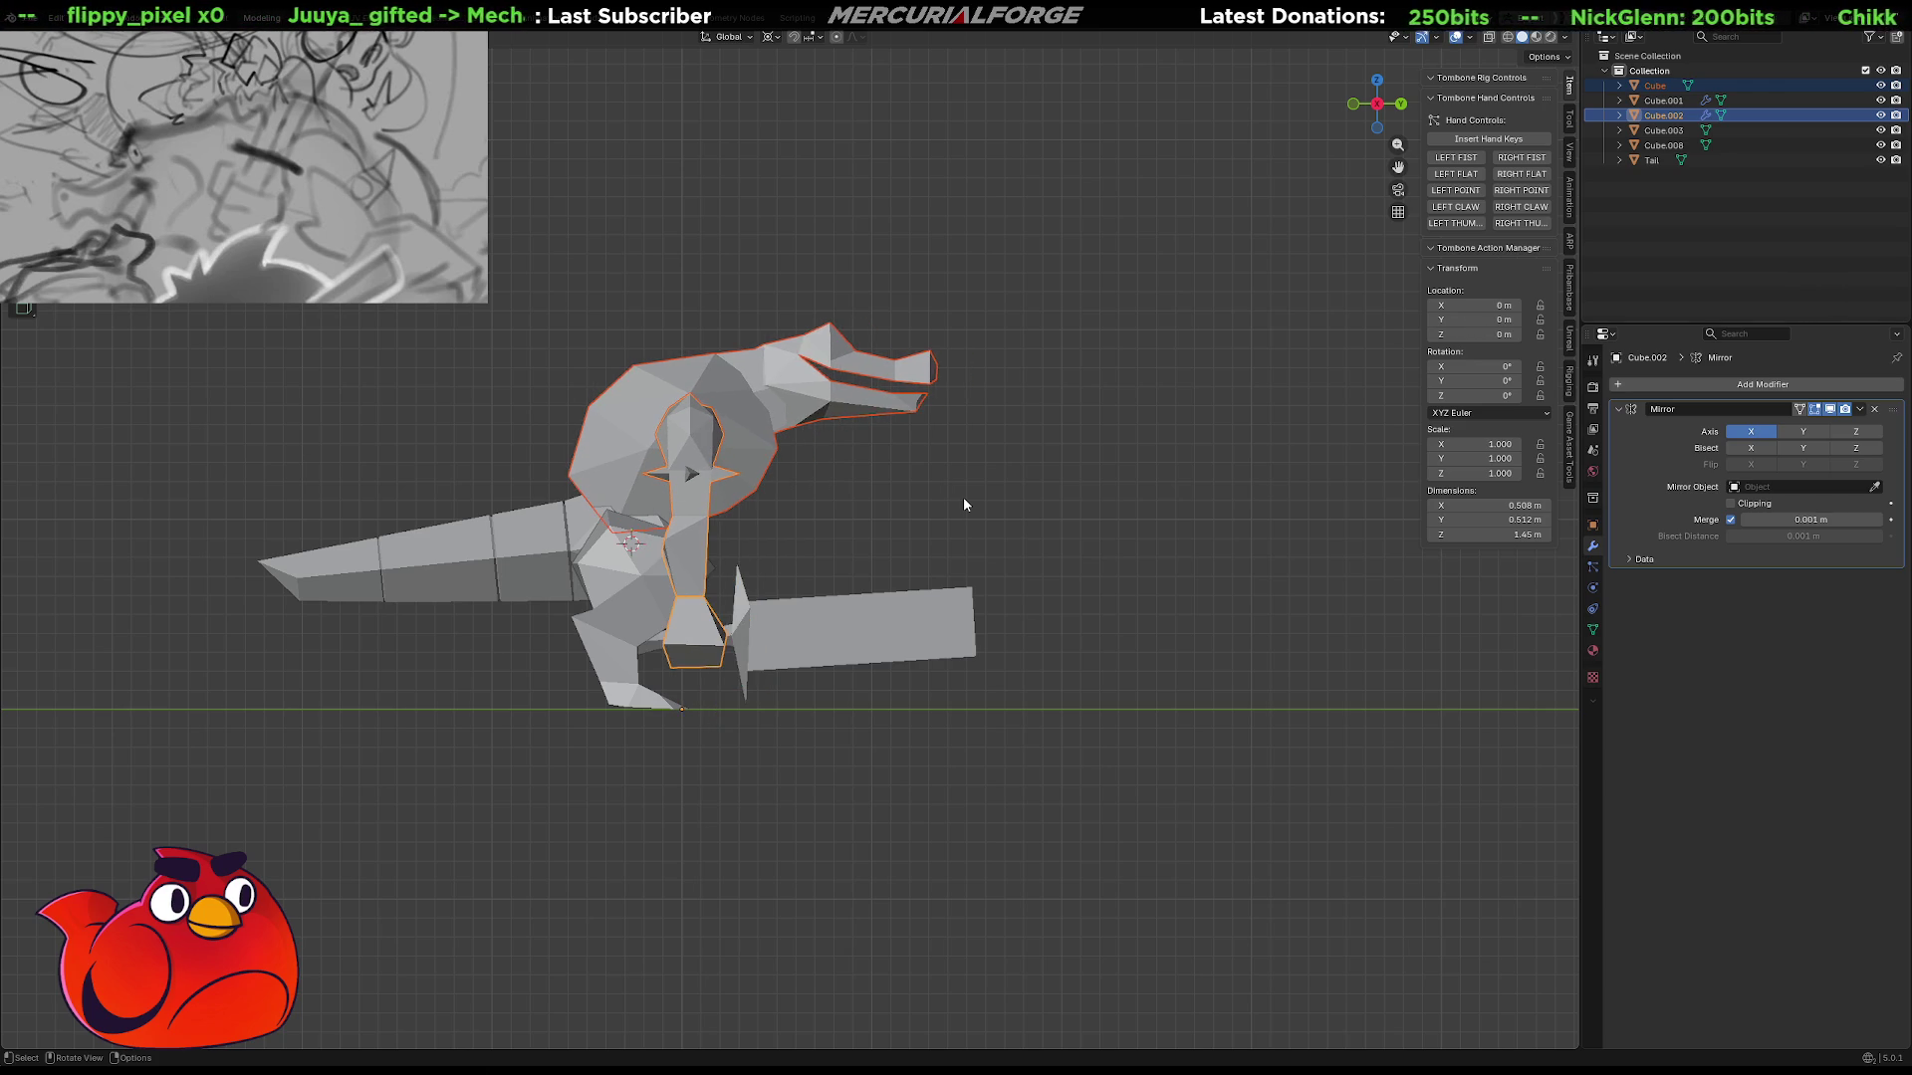
pyautogui.hotkey('ctrl', 'shift', 'z')
pyautogui.hotkey('ctrl', 'z')
pyautogui.hotkey('ctrl', 'shift', 'z')
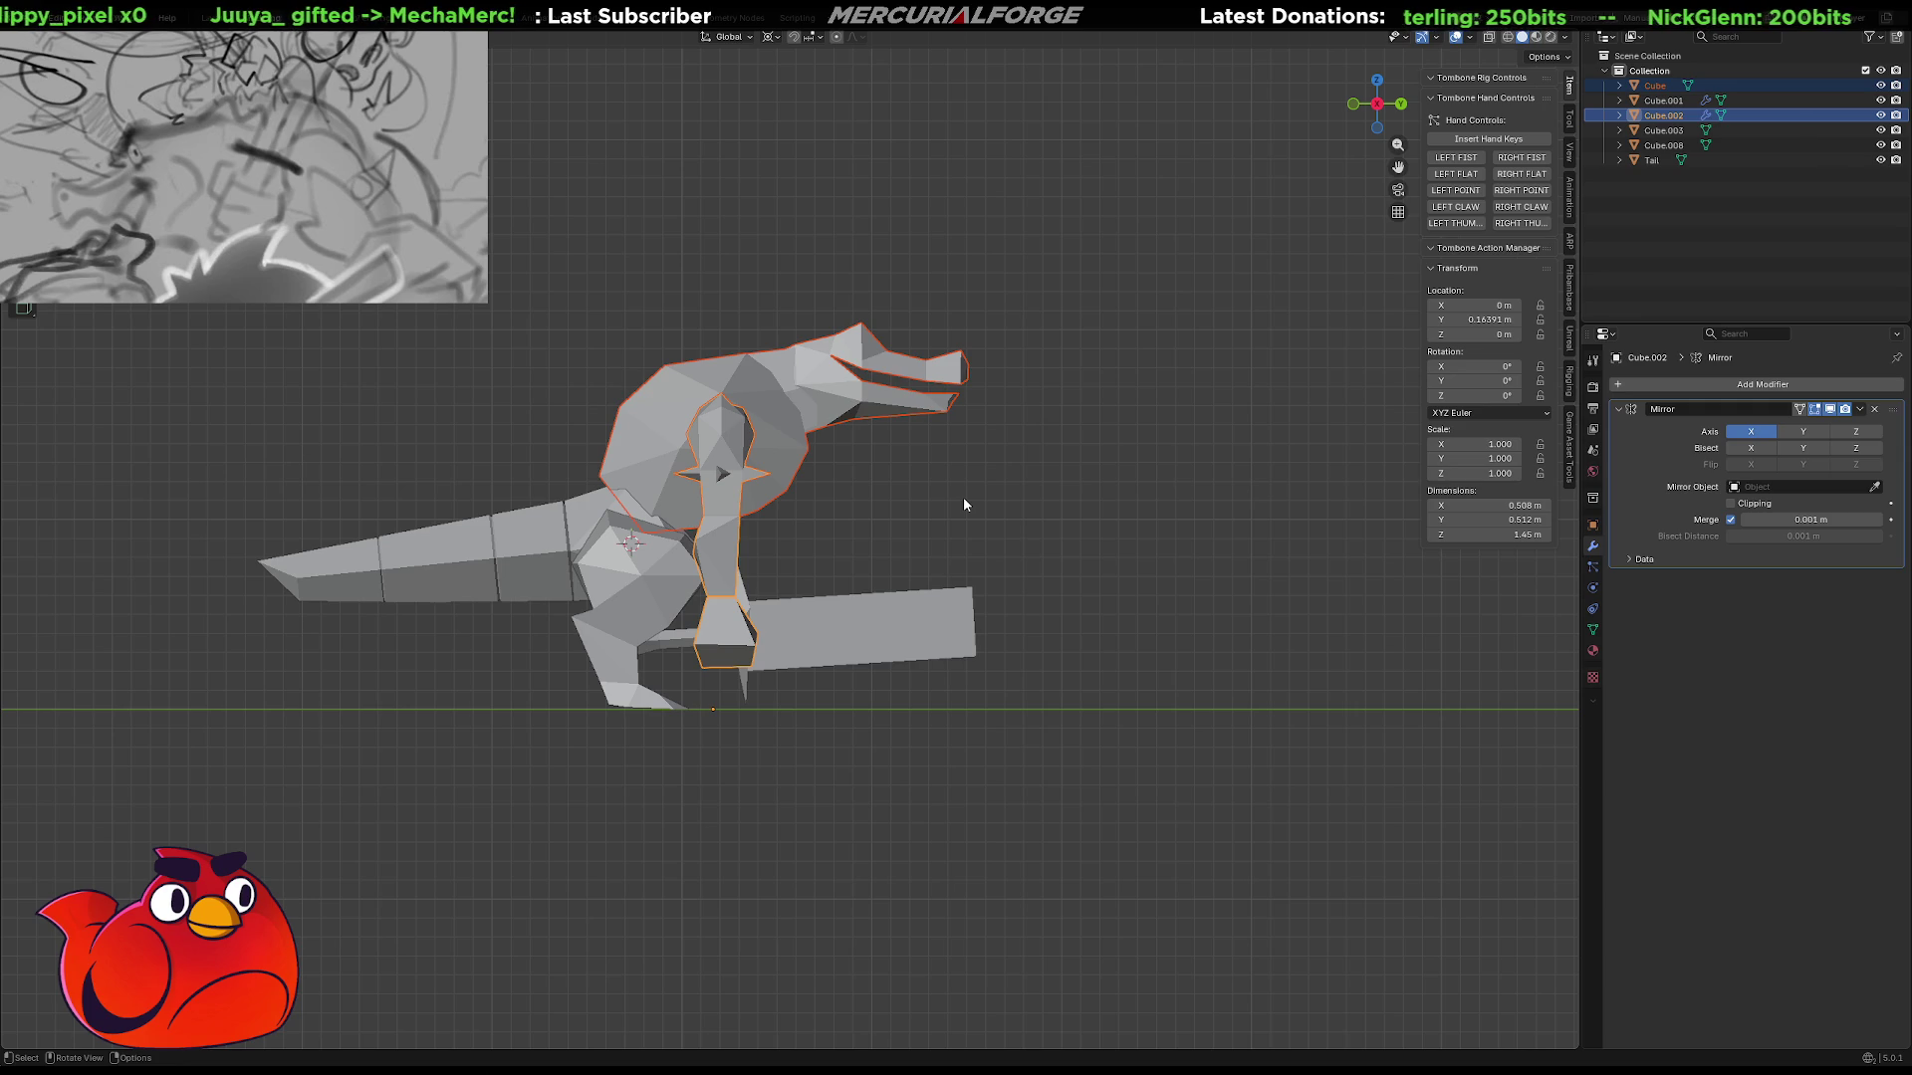
pyautogui.hotkey('ctrl', 'z')
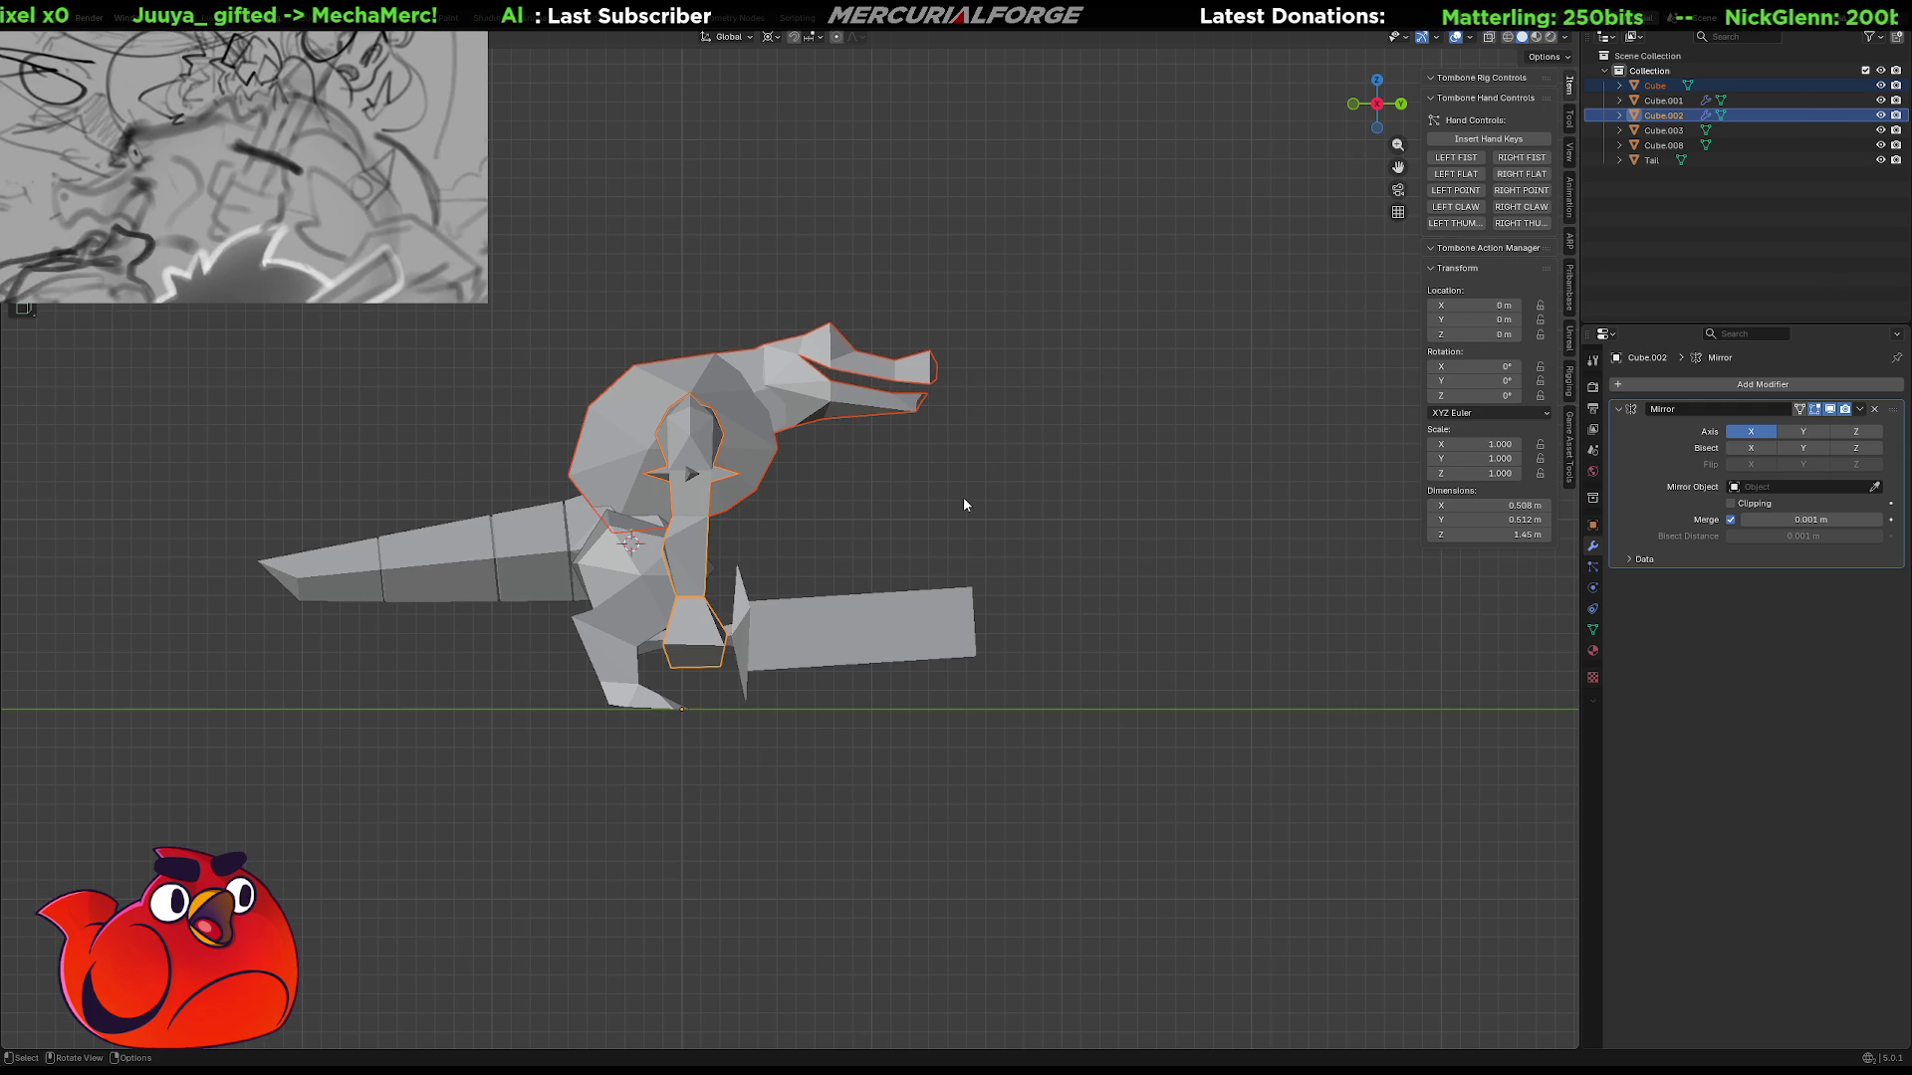
pyautogui.hotkey('ctrl', 'shift', 'z')
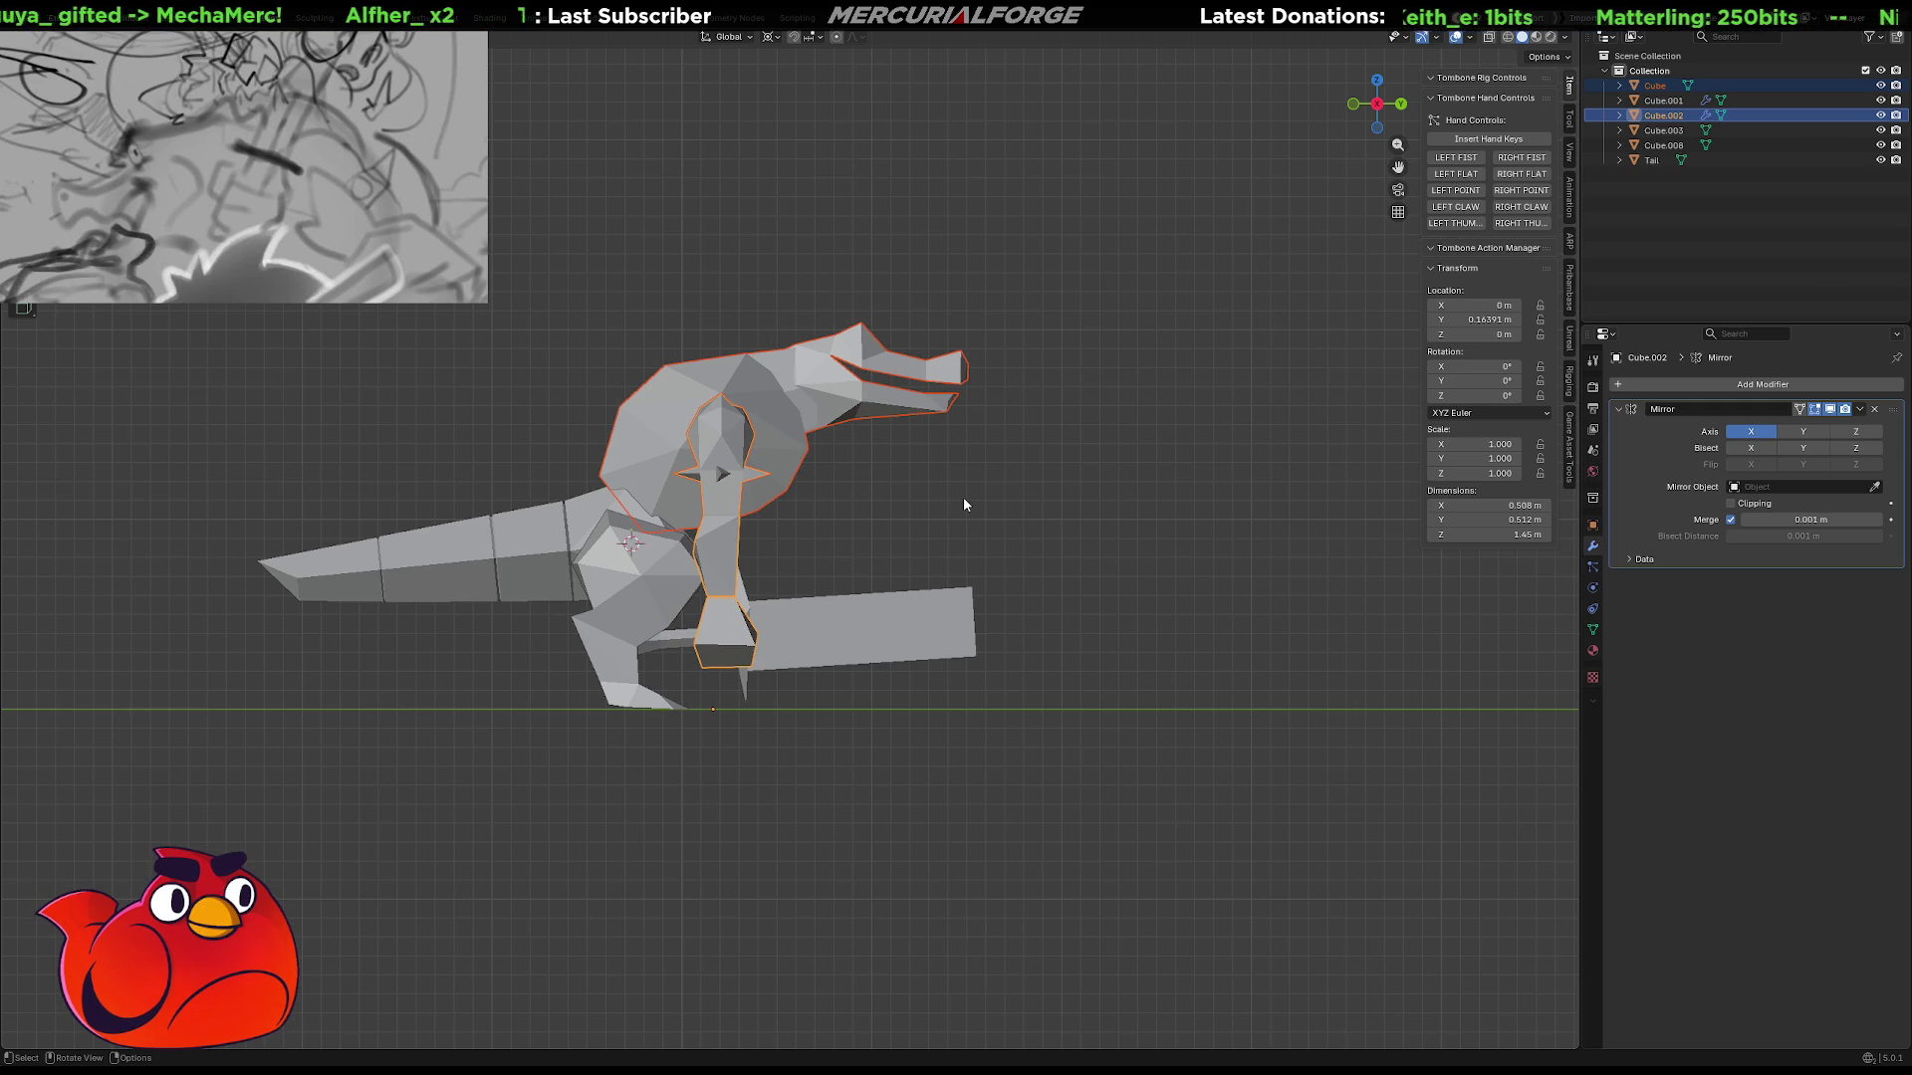
pyautogui.hotkey('ctrl', 'z')
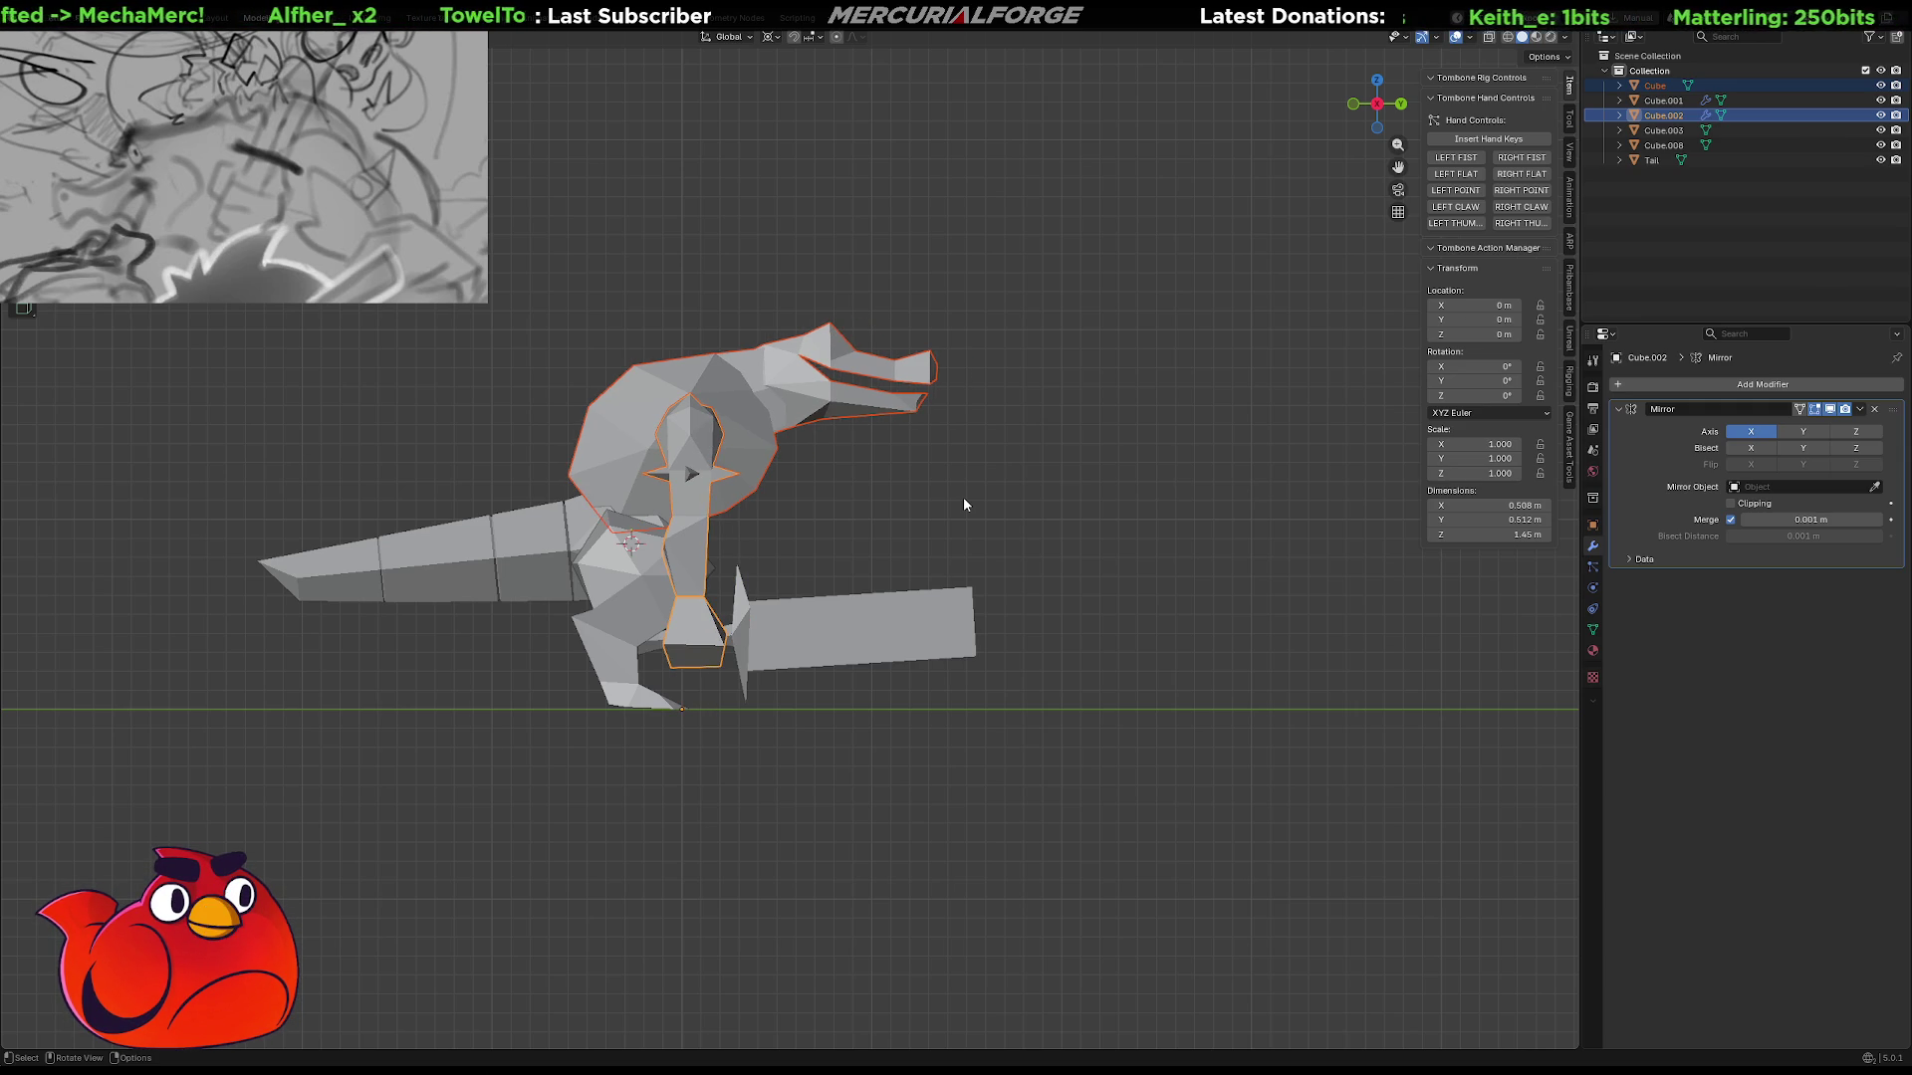
pyautogui.hotkey('ctrl', 'shift', 'z')
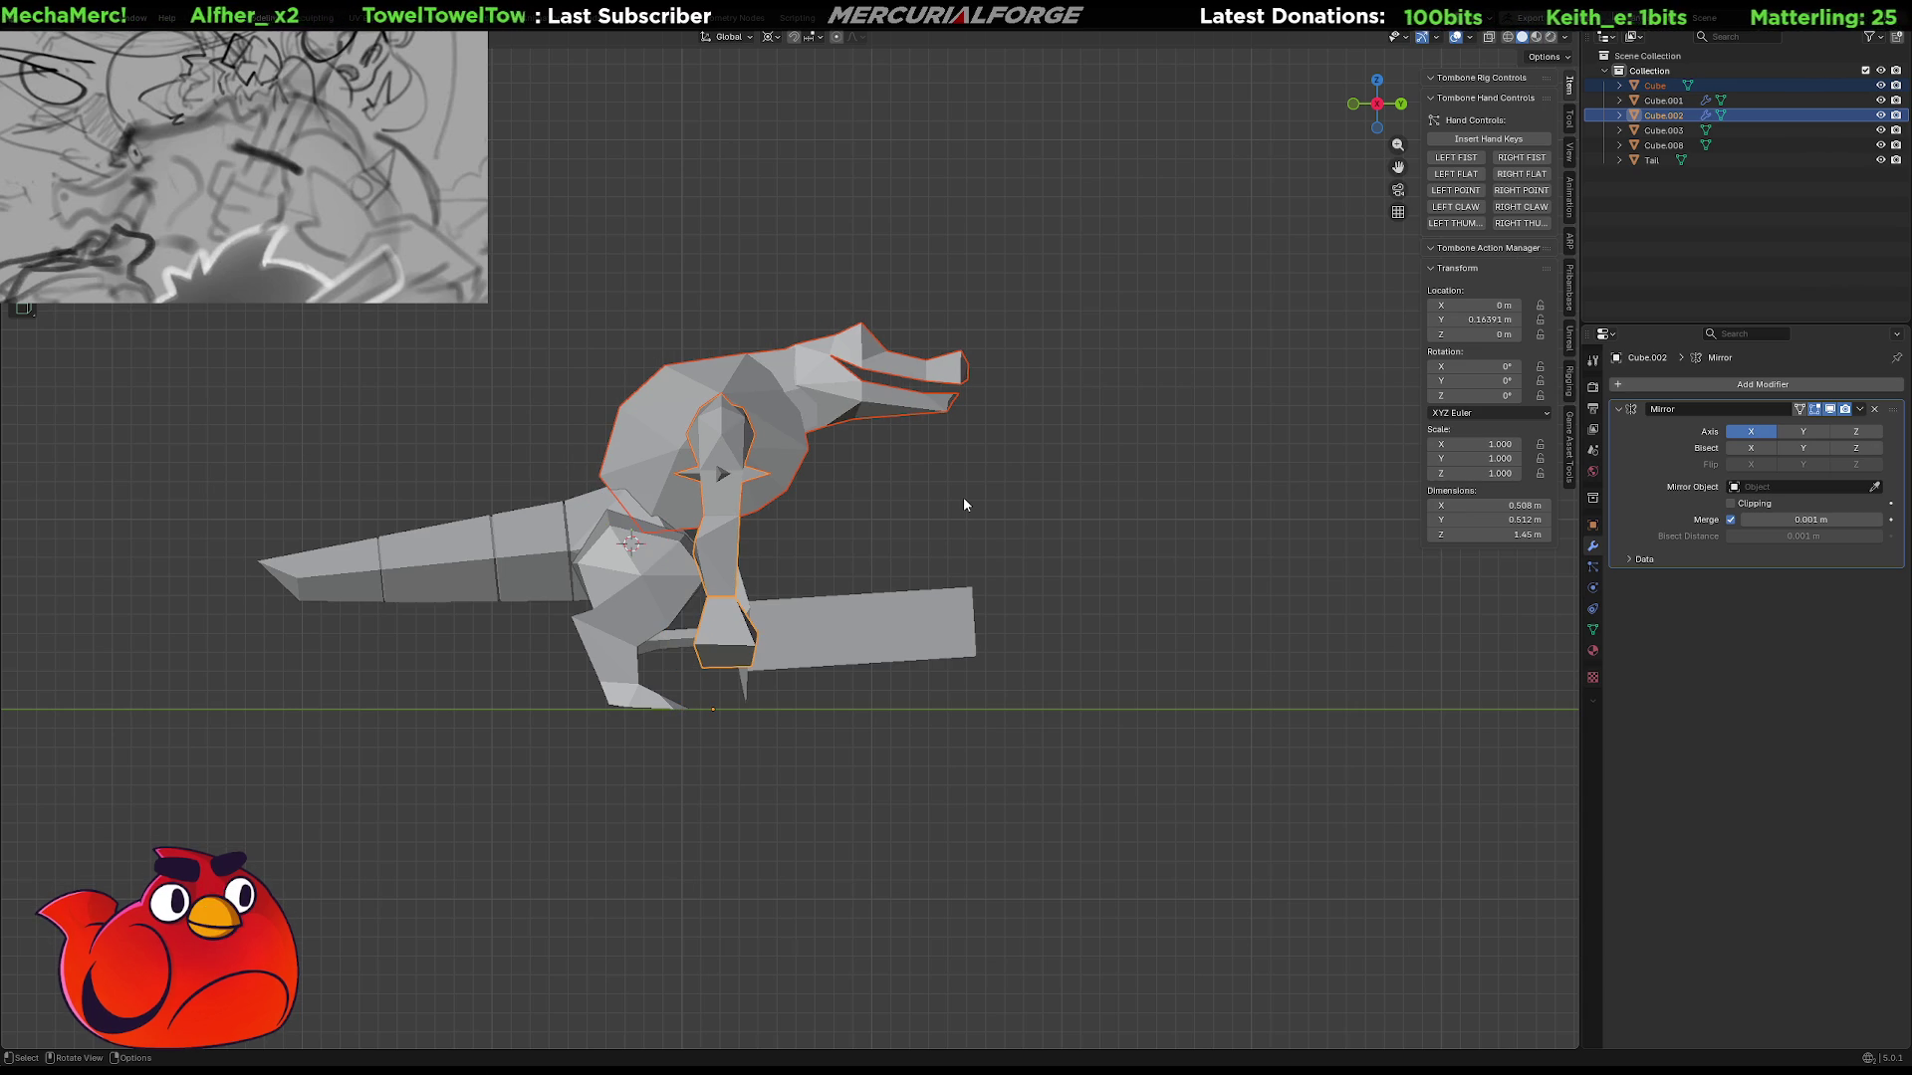
pyautogui.hotkey('ctrl', 'z')
pyautogui.hotkey('ctrl', 'shift', 'z')
pyautogui.hotkey('ctrl', 'z')
pyautogui.hotkey('ctrl', 'shift', 'z')
pyautogui.hotkey('ctrl', 'z')
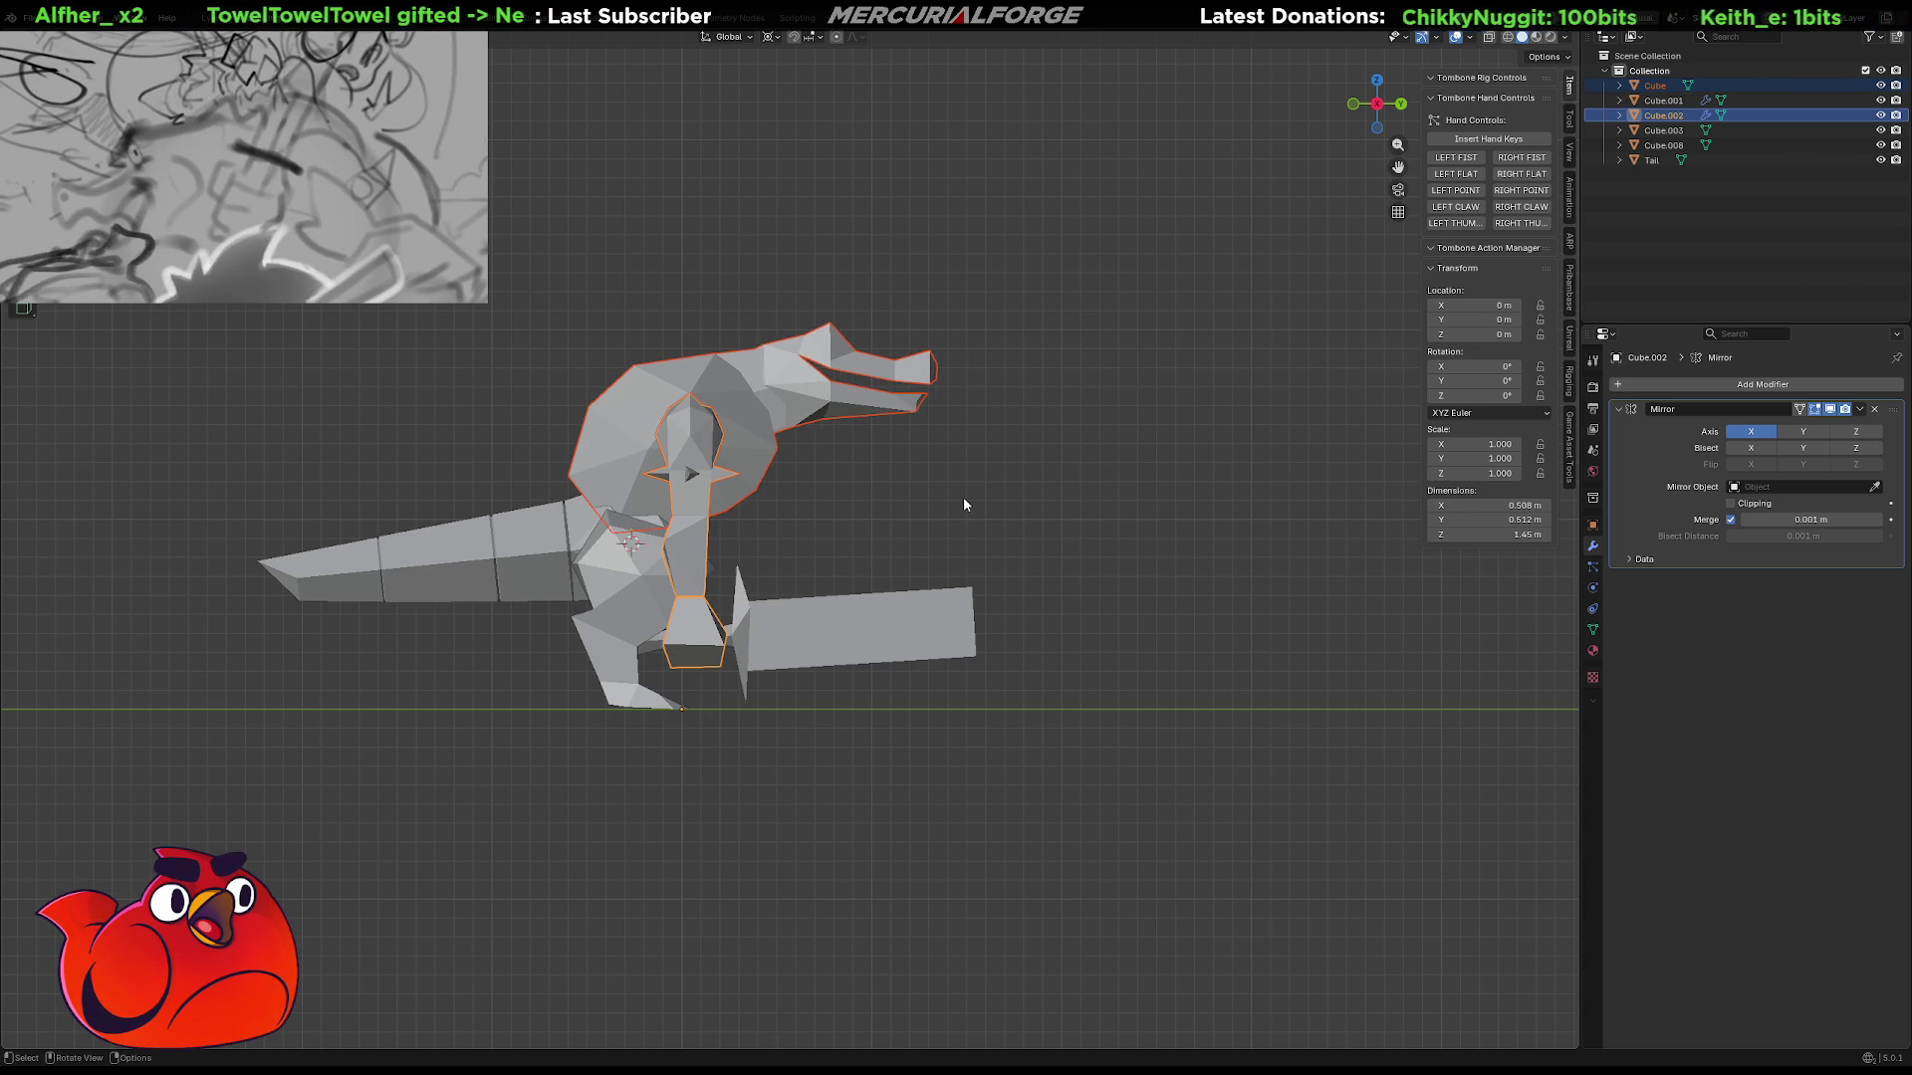
pyautogui.hotkey('ctrl', 'shift', 'z')
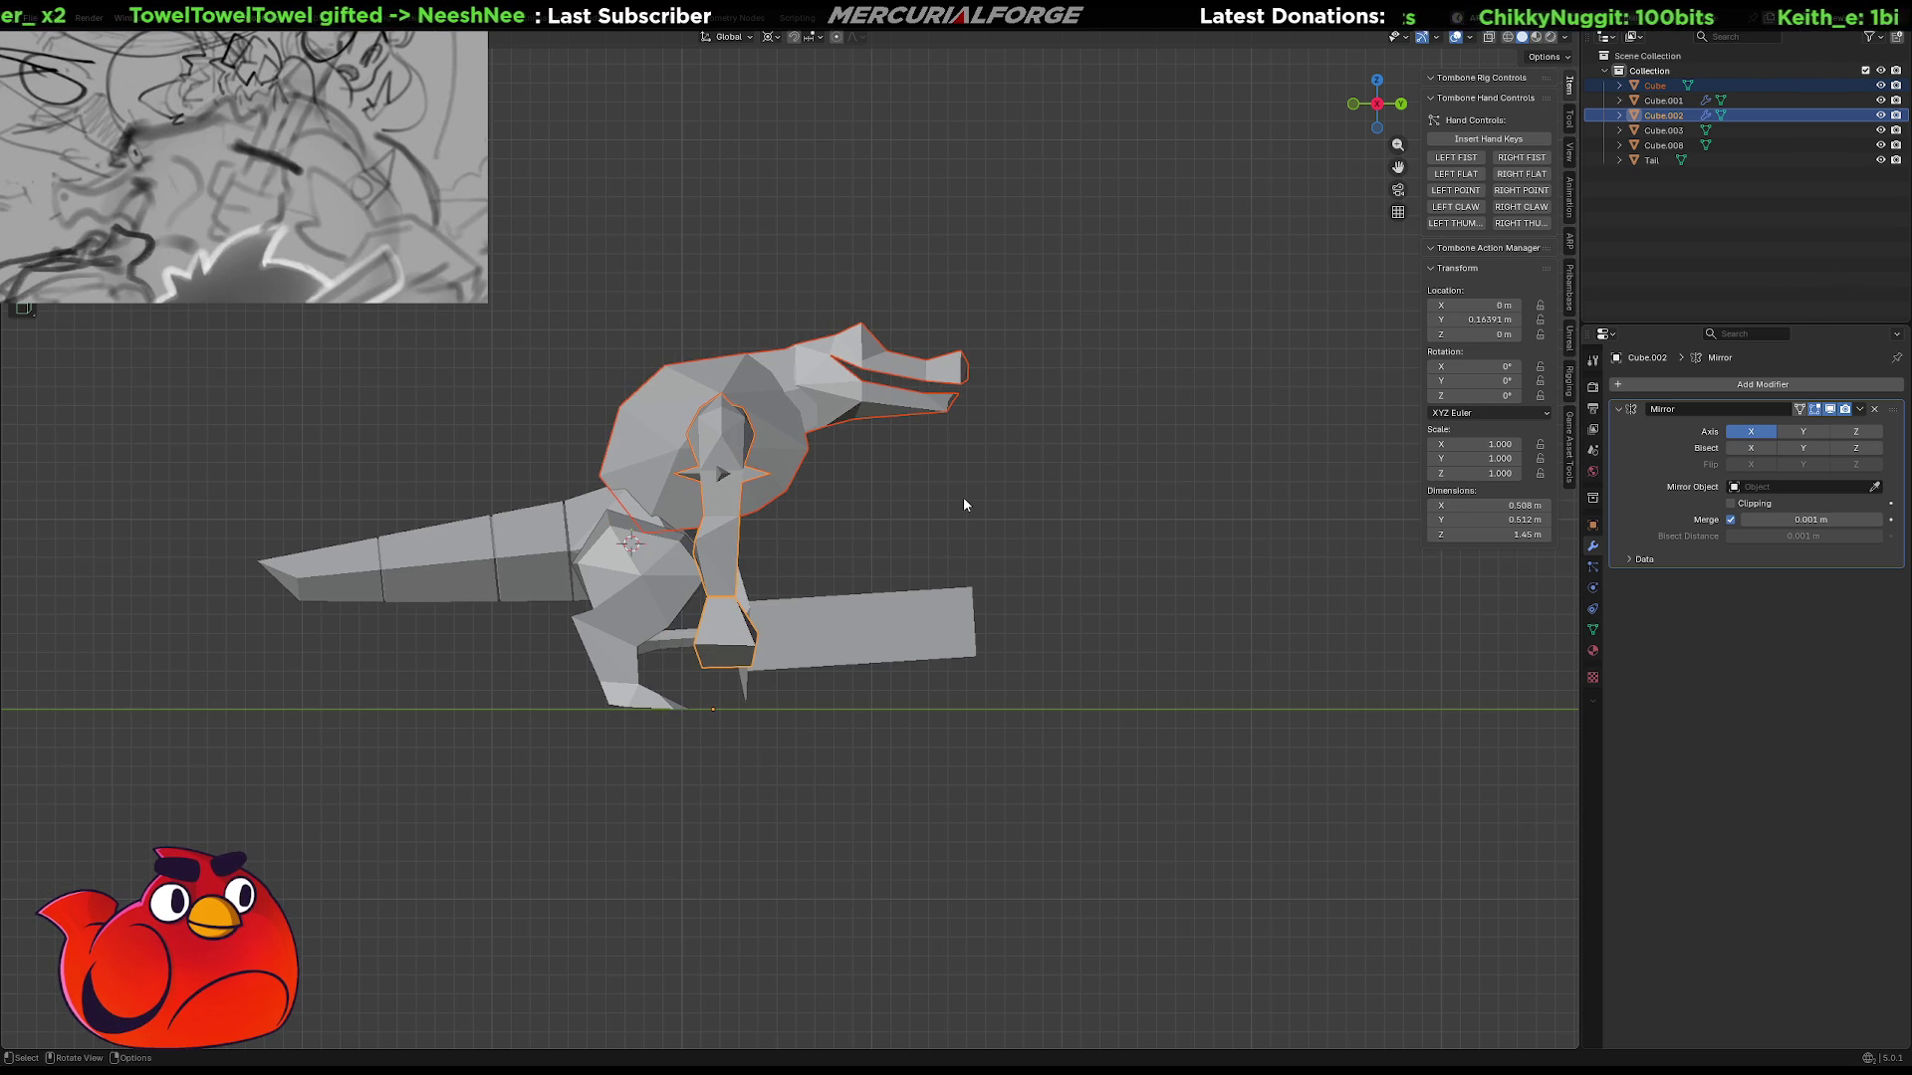
# Compare the lowered head positions, then start moving Cube.002 further forward and down.
pyautogui.hotkey('ctrl', 'shift', 'z')
pyautogui.hotkey('ctrl', 'z')
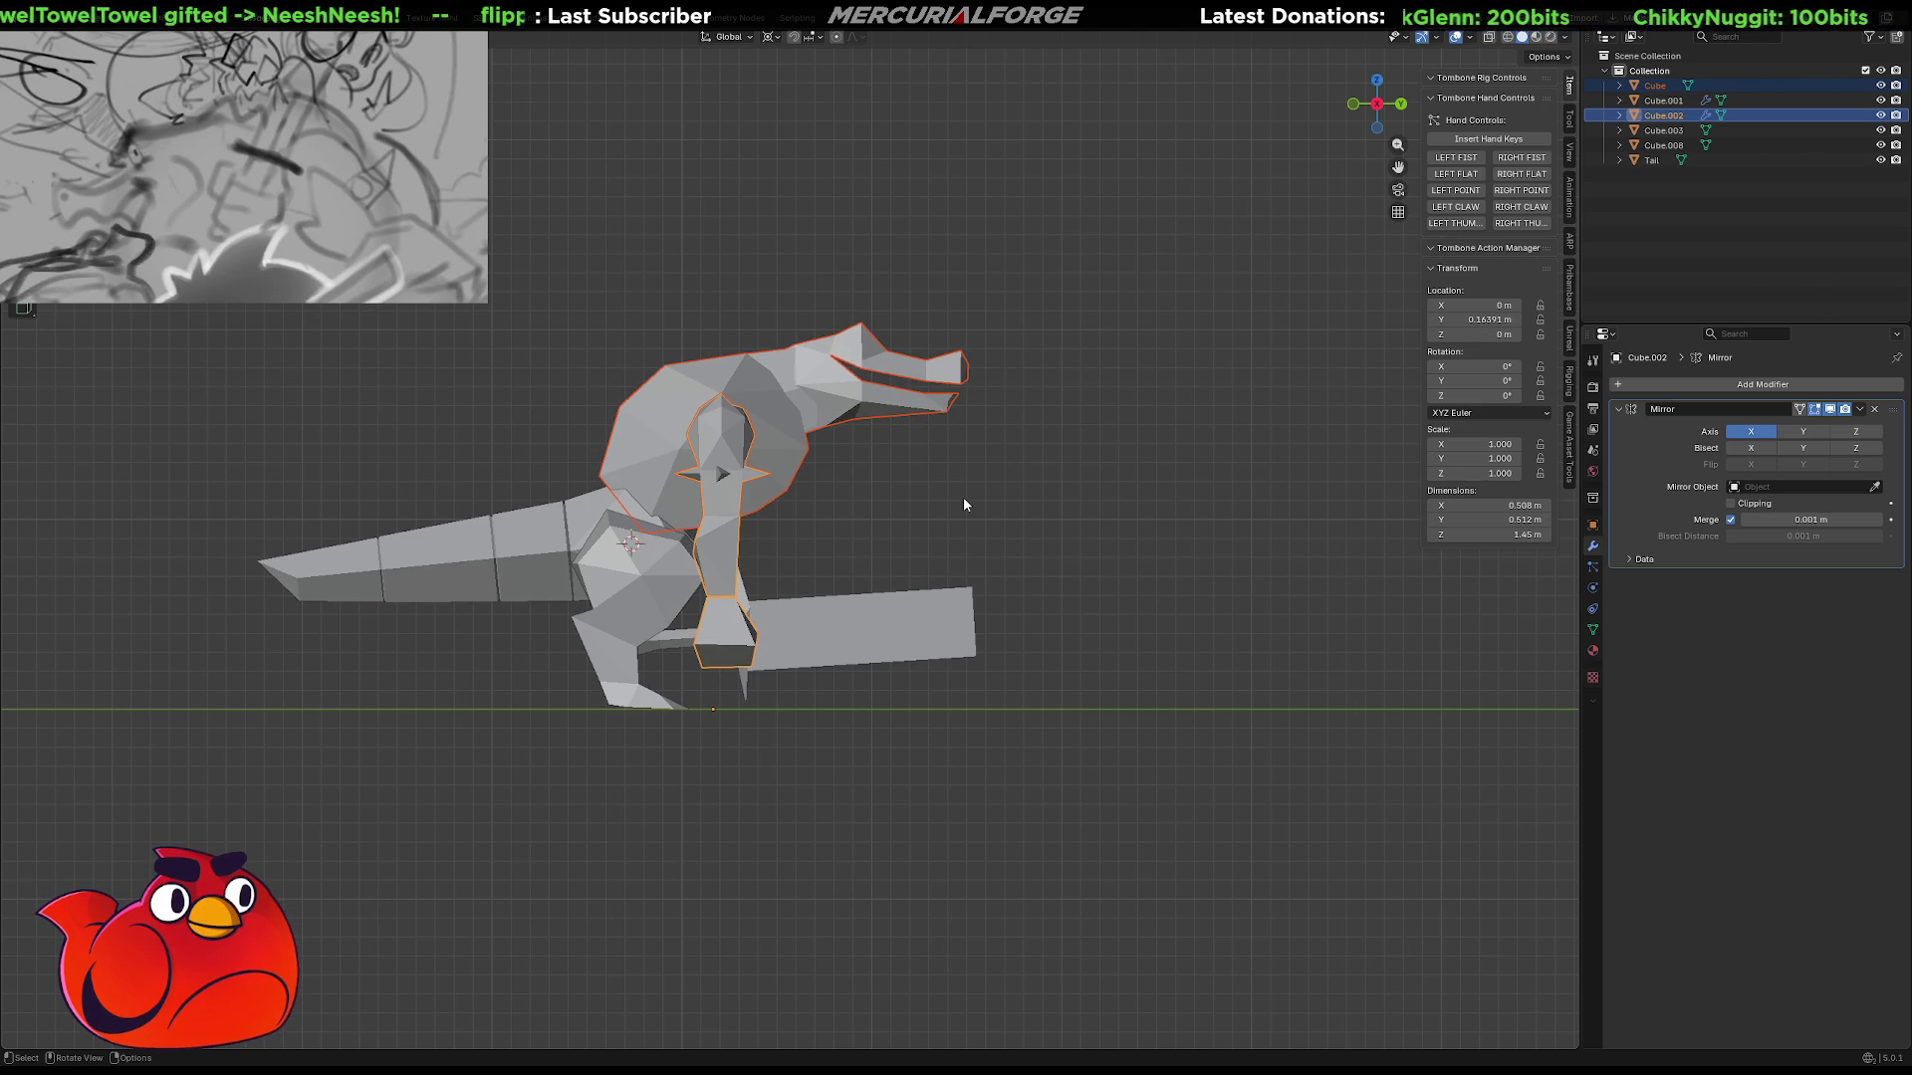
pyautogui.hotkey('ctrl', 'z')
pyautogui.hotkey('ctrl', 'z')
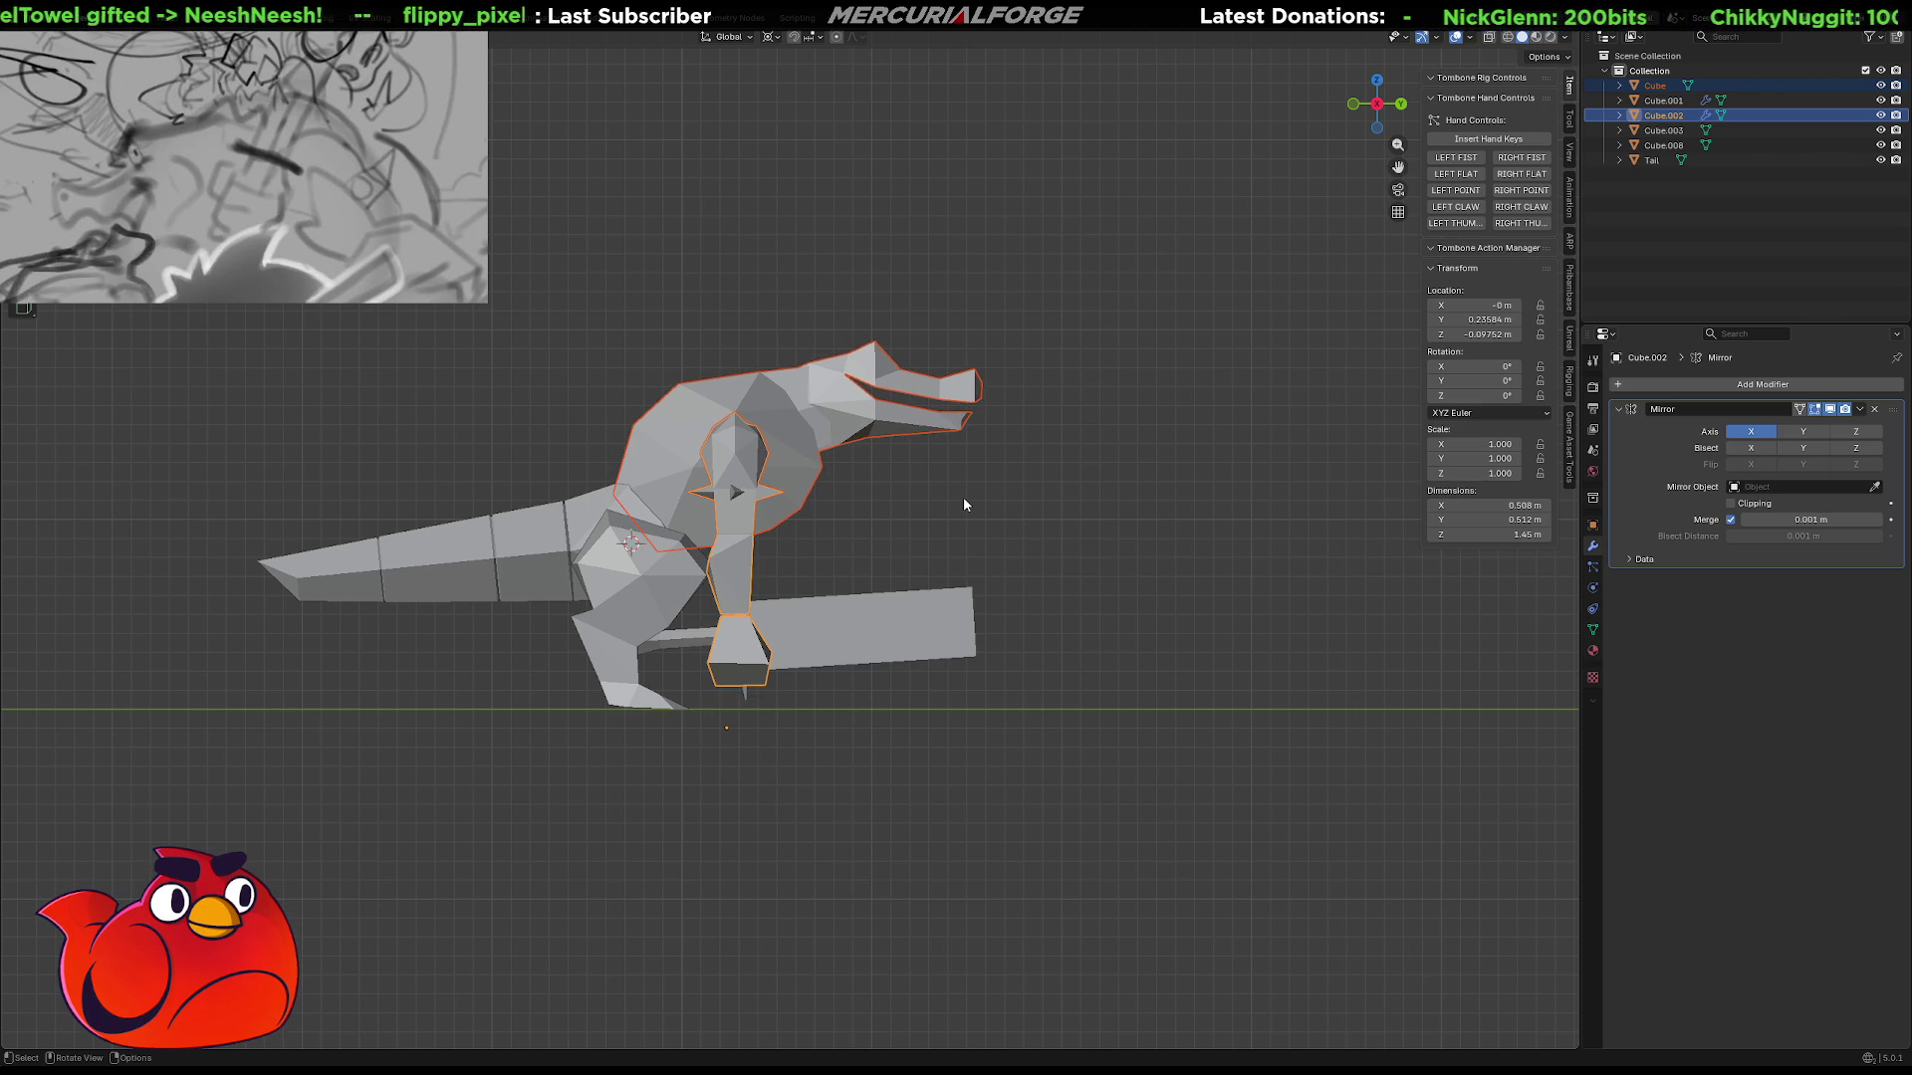
pyautogui.hotkey('ctrl', 'shift', 'z')
pyautogui.hotkey('ctrl', 'z')
pyautogui.hotkey('ctrl', 'z')
pyautogui.hotkey('ctrl', 'z')
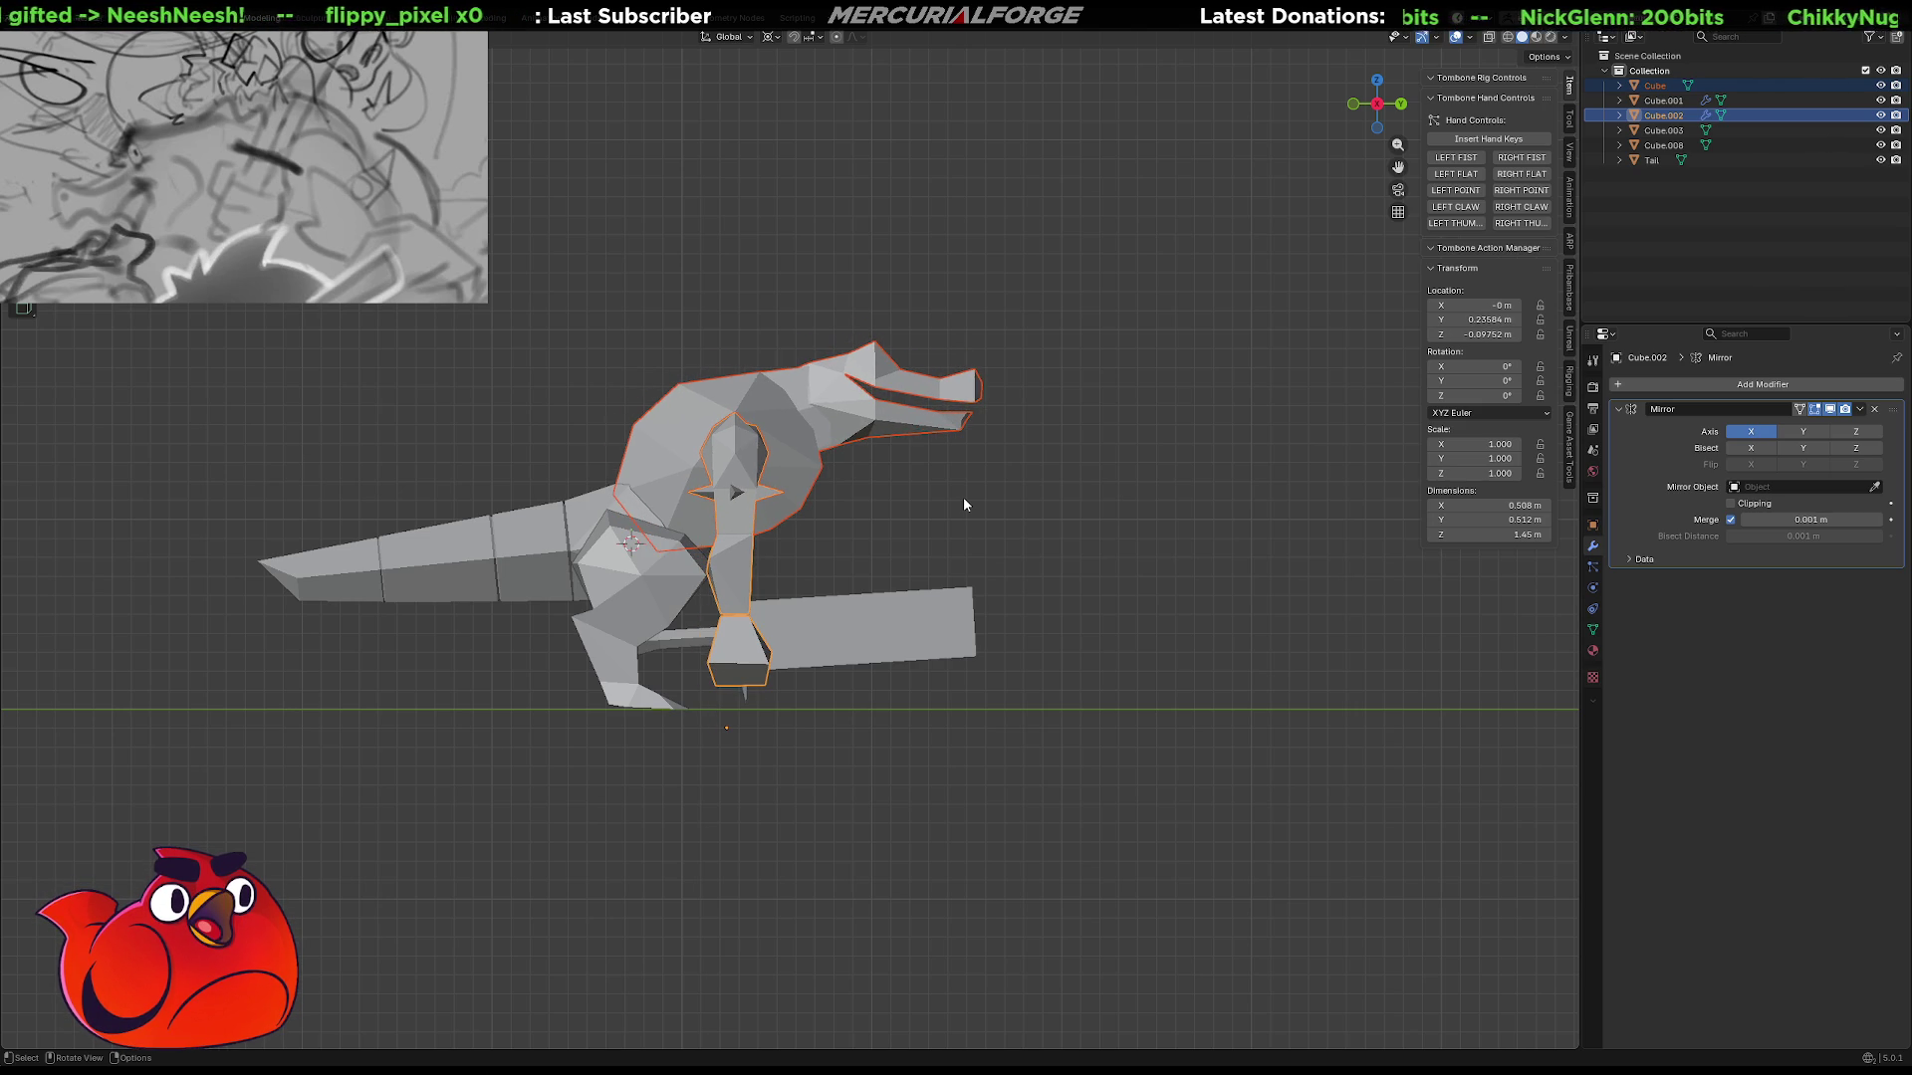
pyautogui.hotkey('ctrl', 'shift', 'z')
pyautogui.hotkey('ctrl', 'z')
pyautogui.hotkey('ctrl', 'shift', 'z')
pyautogui.hotkey('ctrl', 'z')
pyautogui.hotkey('ctrl', 'shift', 'z')
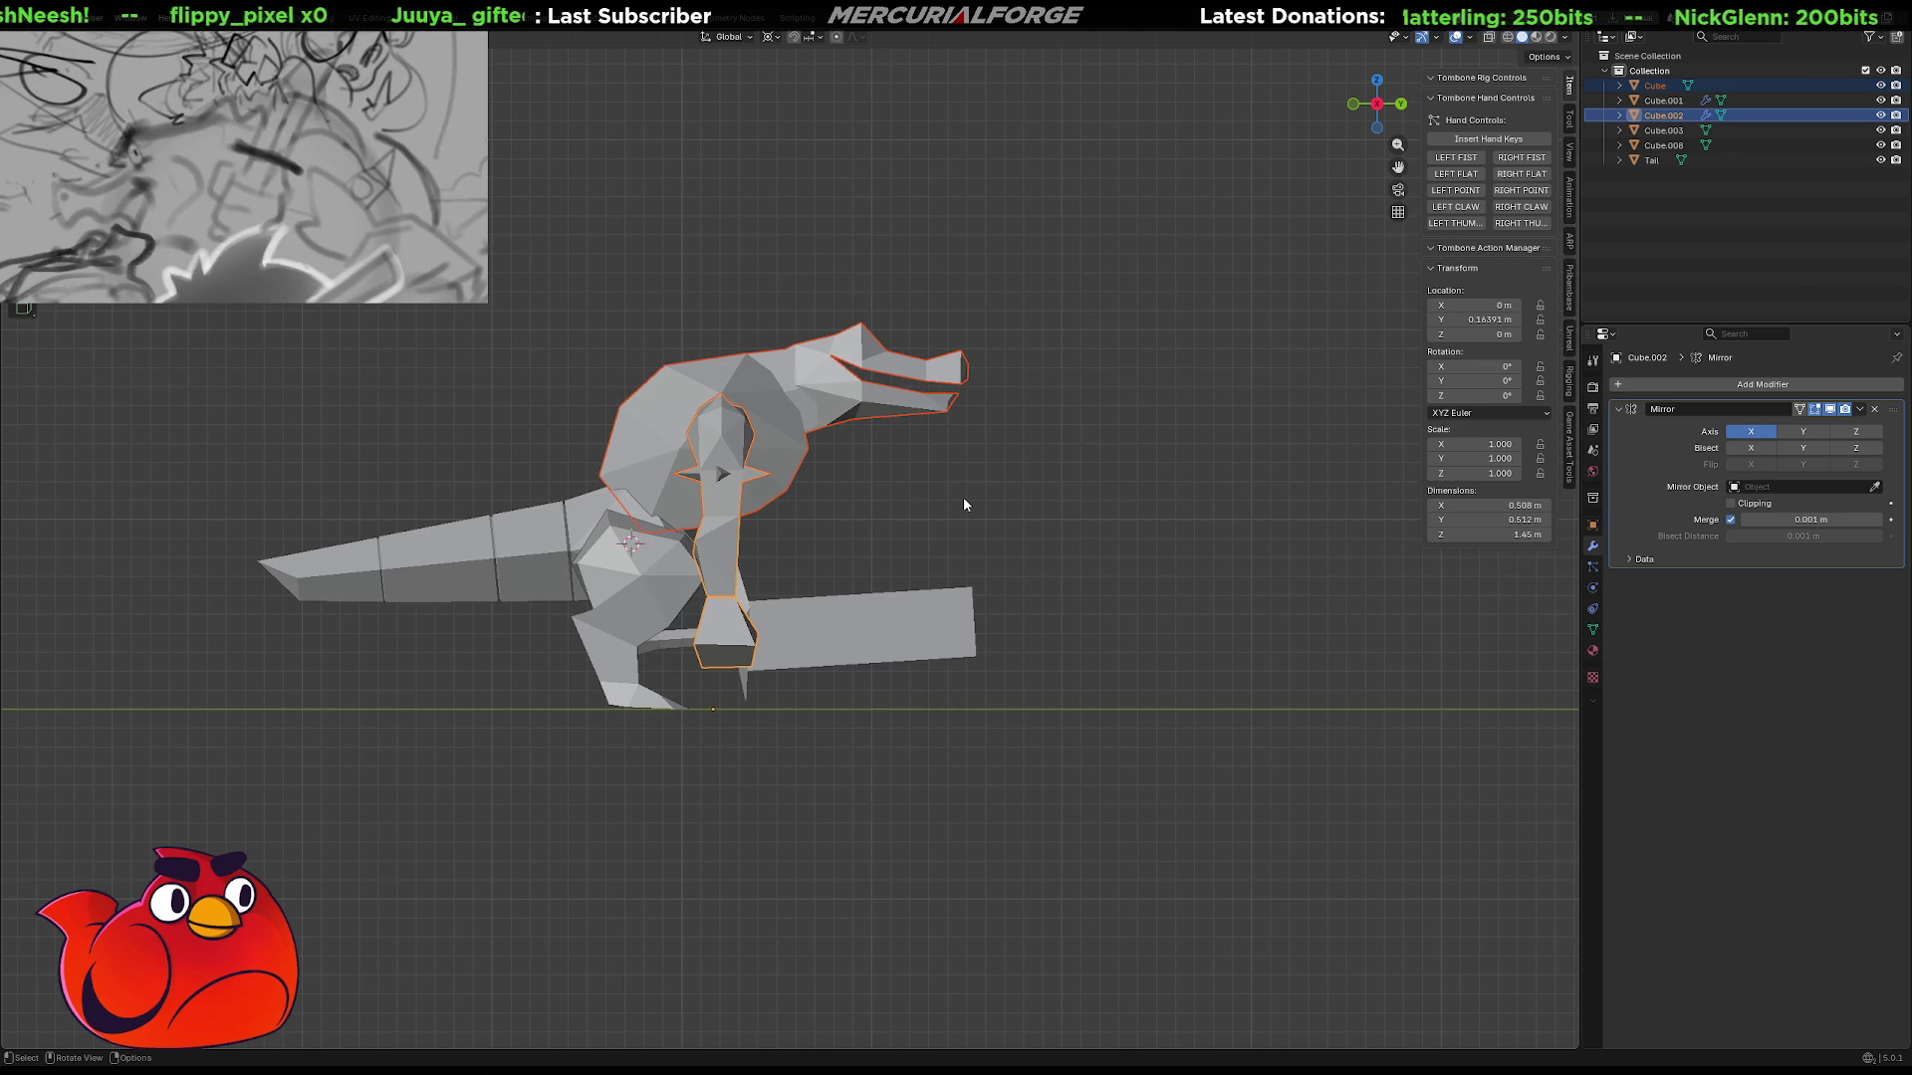
pyautogui.hotkey('ctrl', 'z')
pyautogui.hotkey('ctrl', 'shift', 'z')
pyautogui.hotkey('ctrl', 'shift', 'z')
pyautogui.hotkey('ctrl', 'z')
pyautogui.press('g')
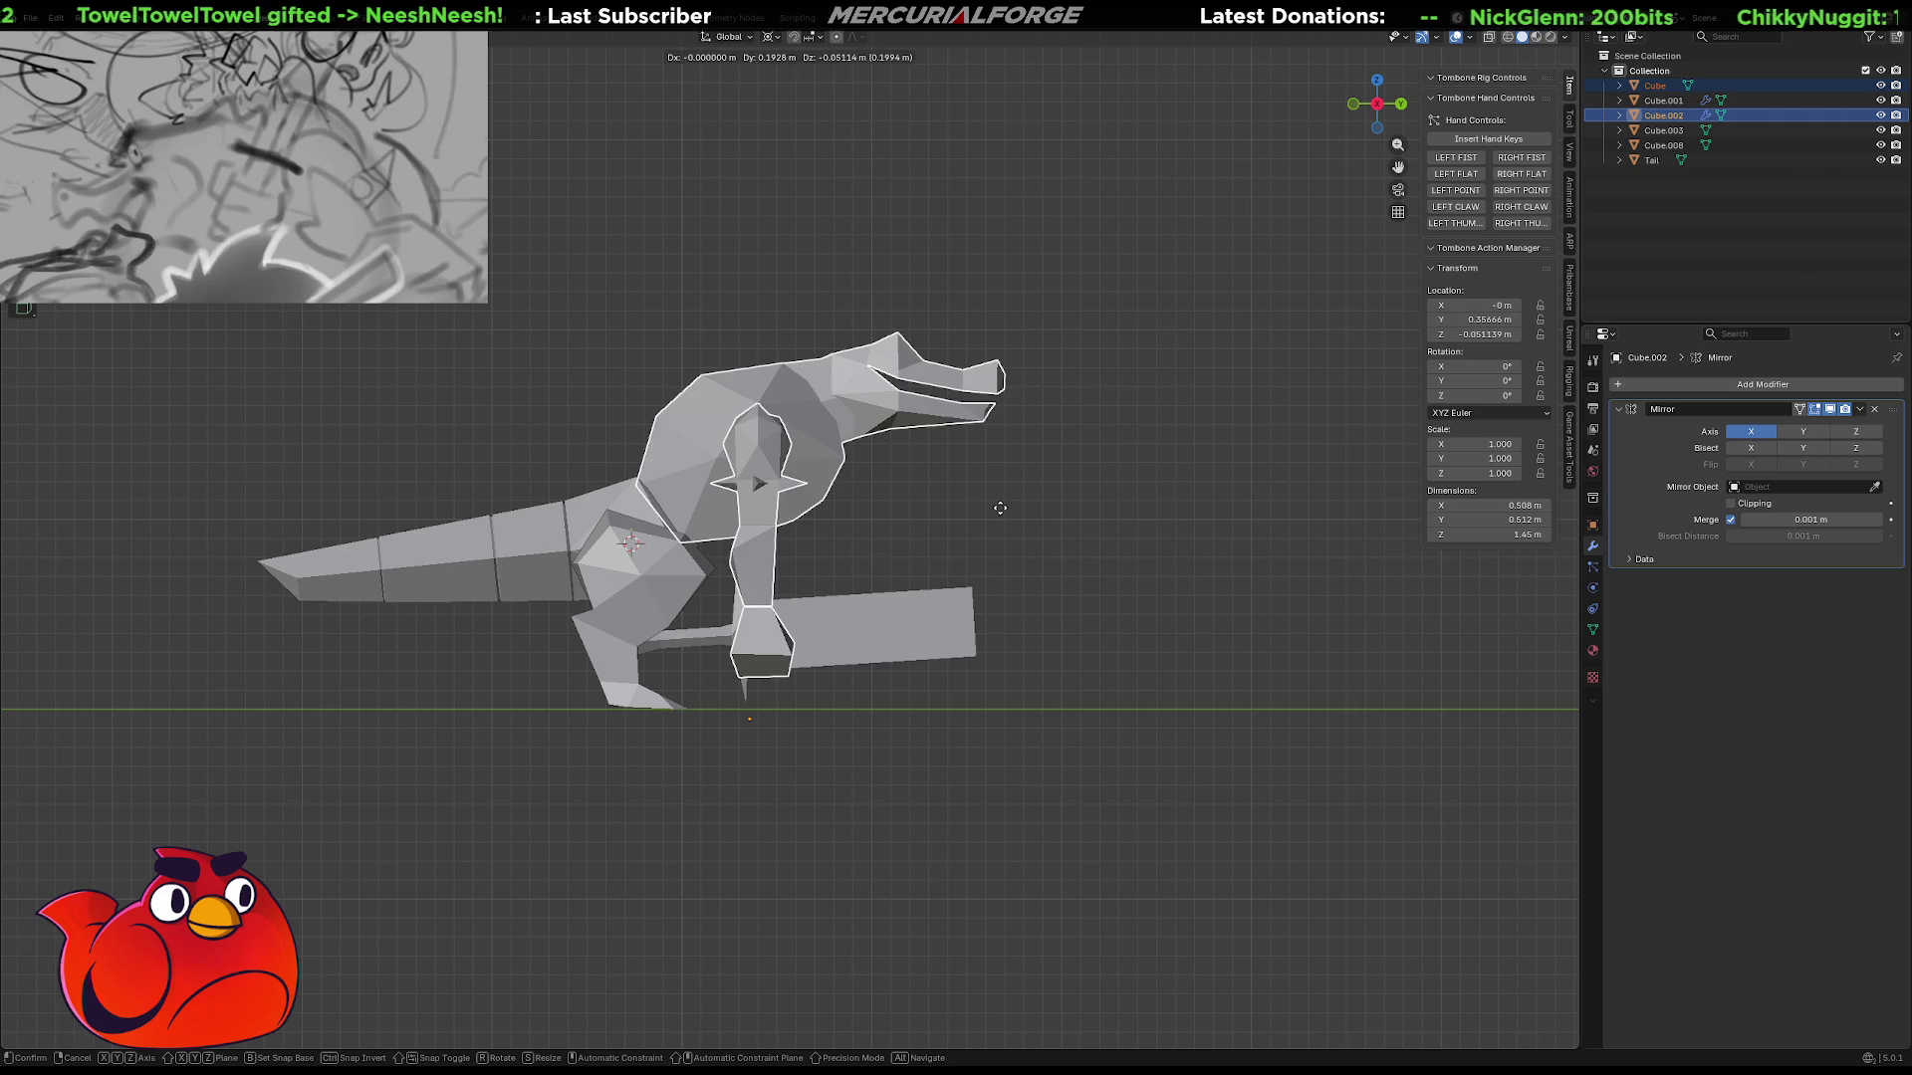
# Confirm Cube.002's move, compare cleared and offset locations, and end at Location Y 0.54391 m.
pyautogui.click(1002, 514)
pyautogui.hotkey('alt', 'g')
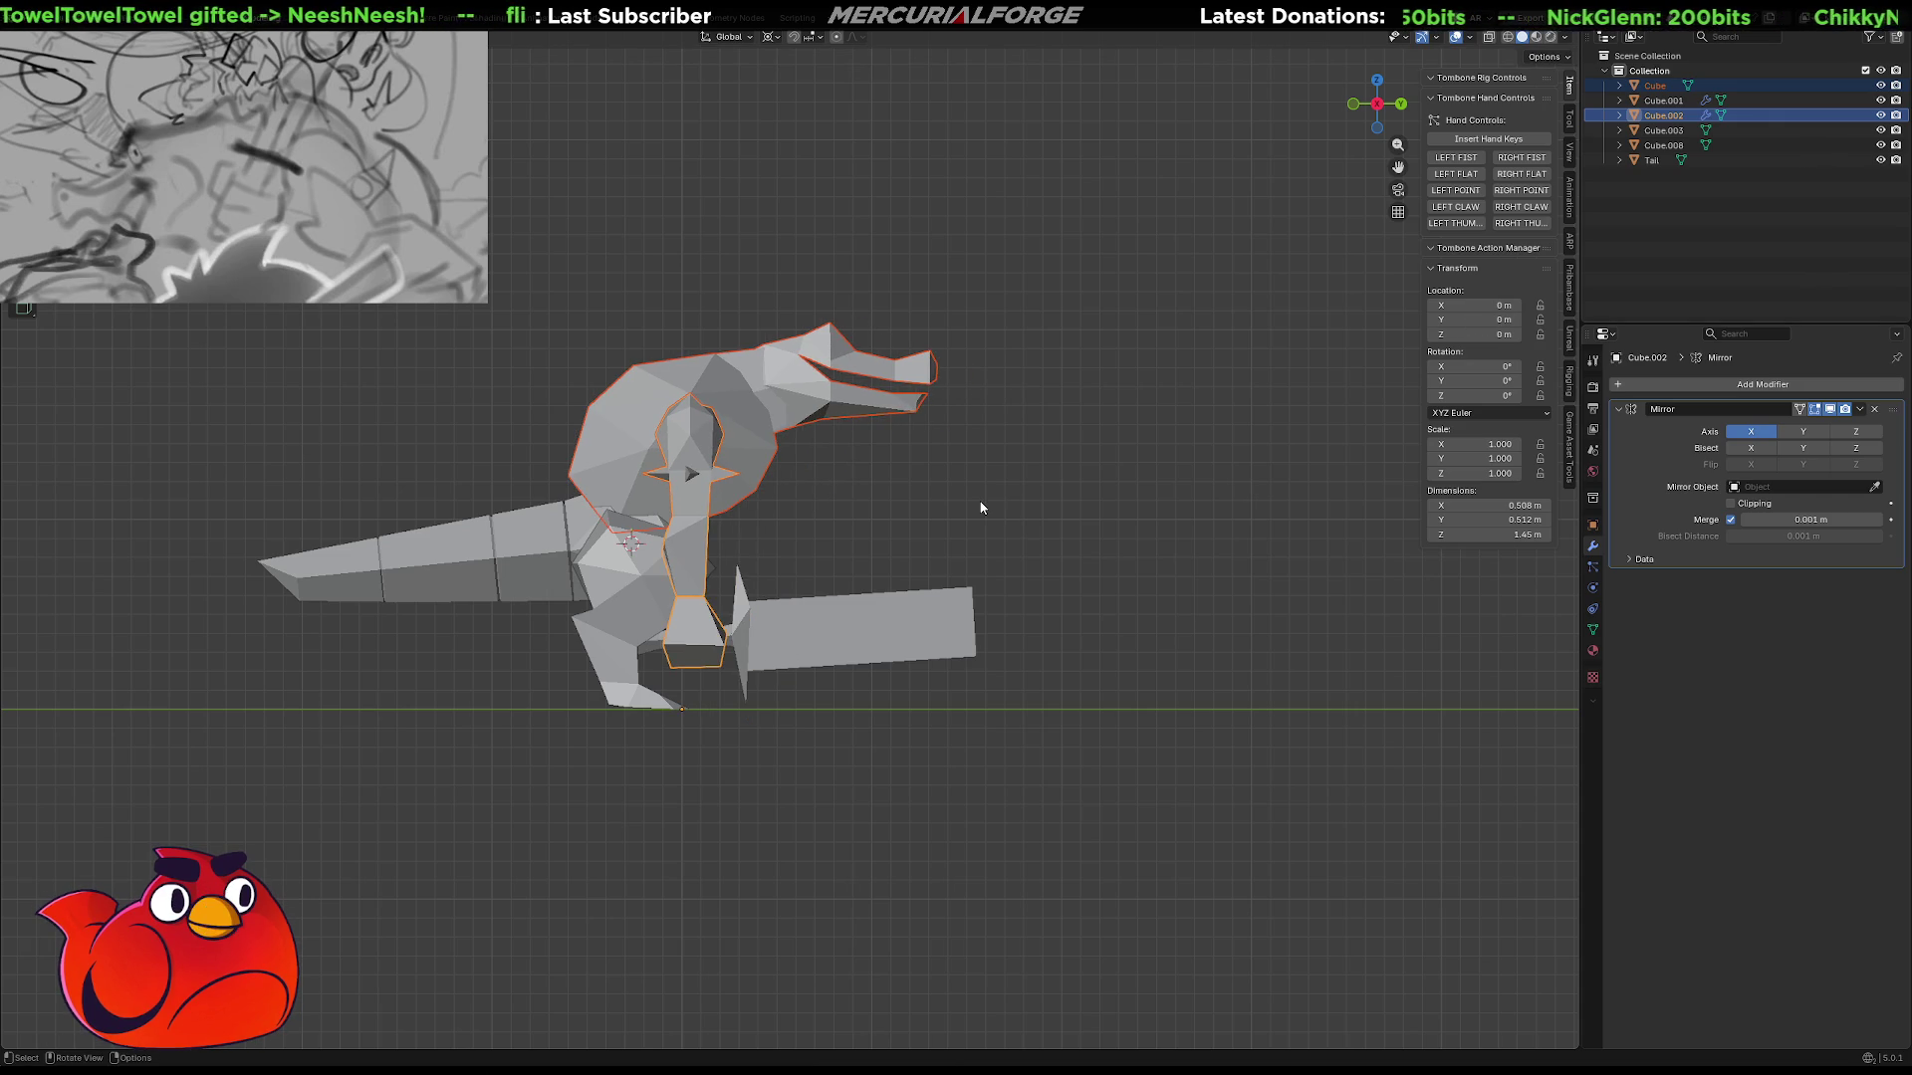
pyautogui.hotkey('ctrl', 'z')
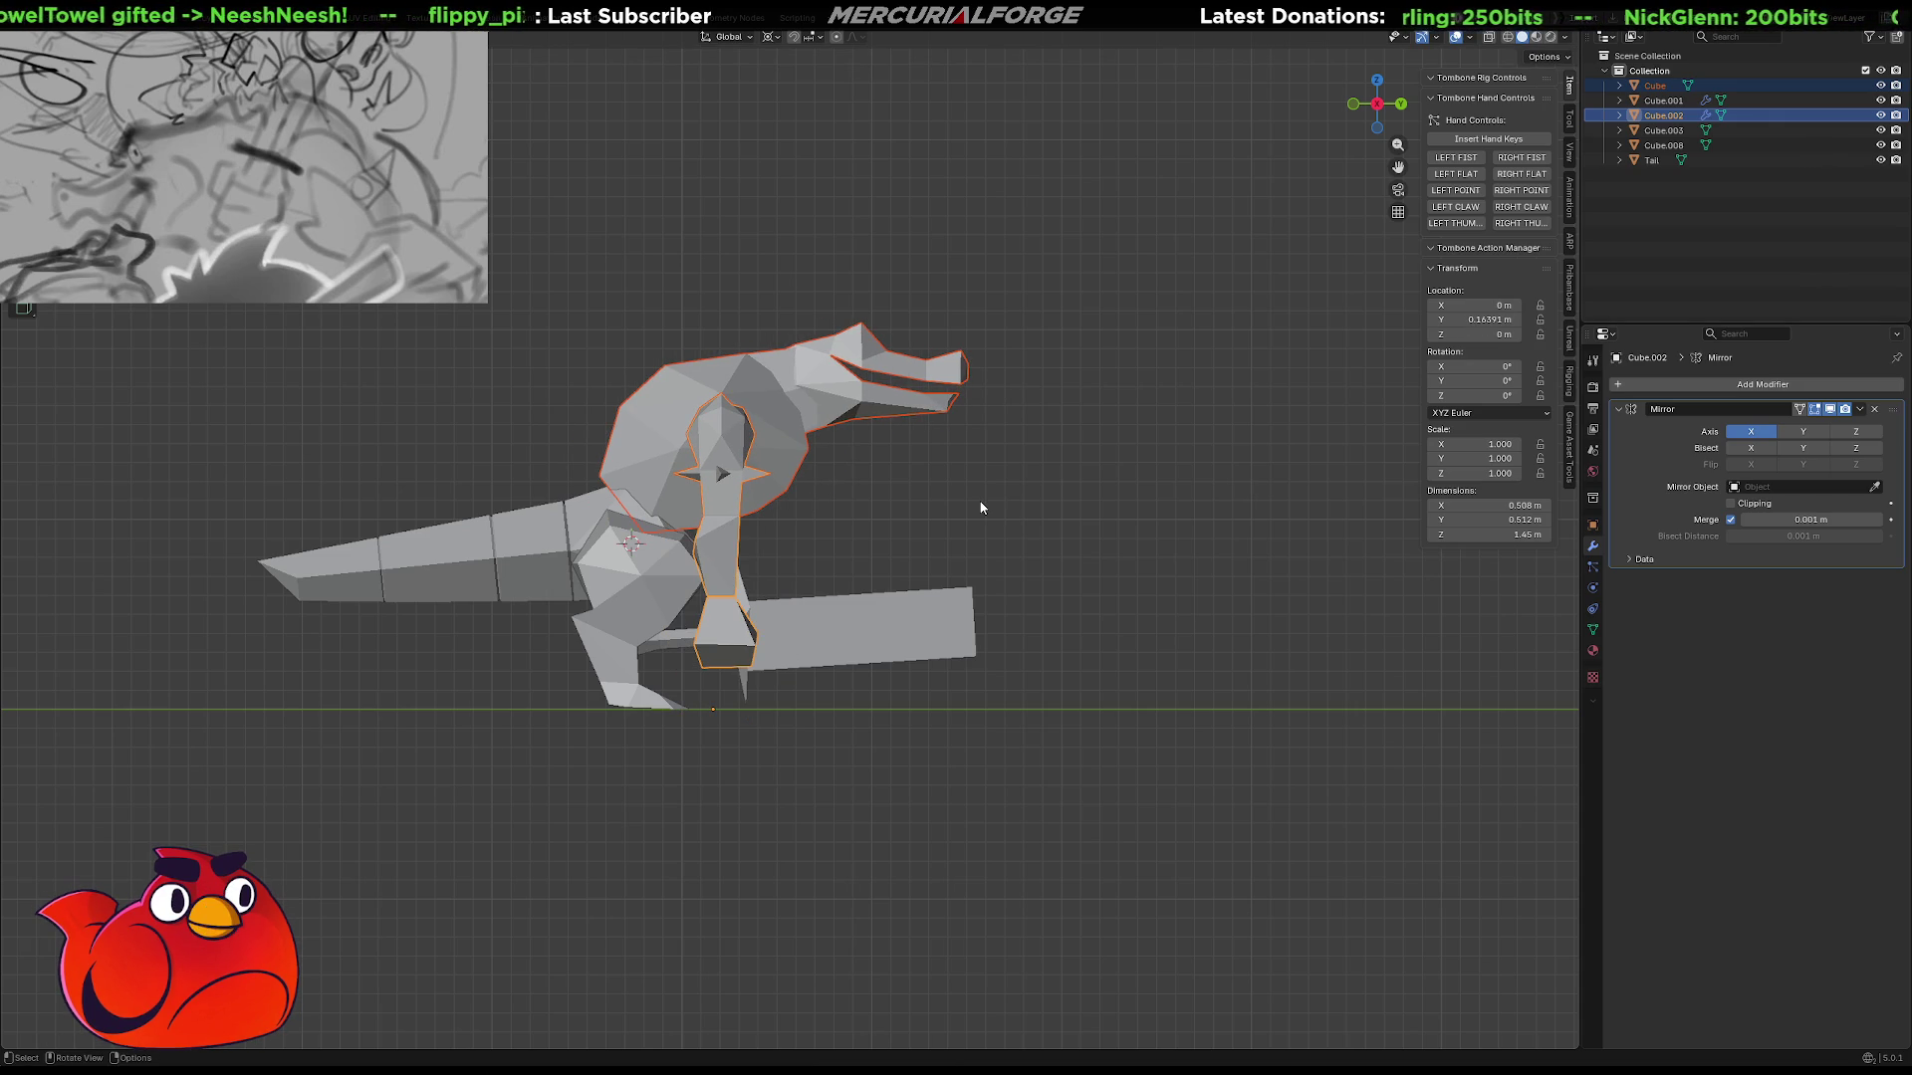
pyautogui.hotkey('ctrl', 'shift', 'z')
pyautogui.hotkey('ctrl', 'z')
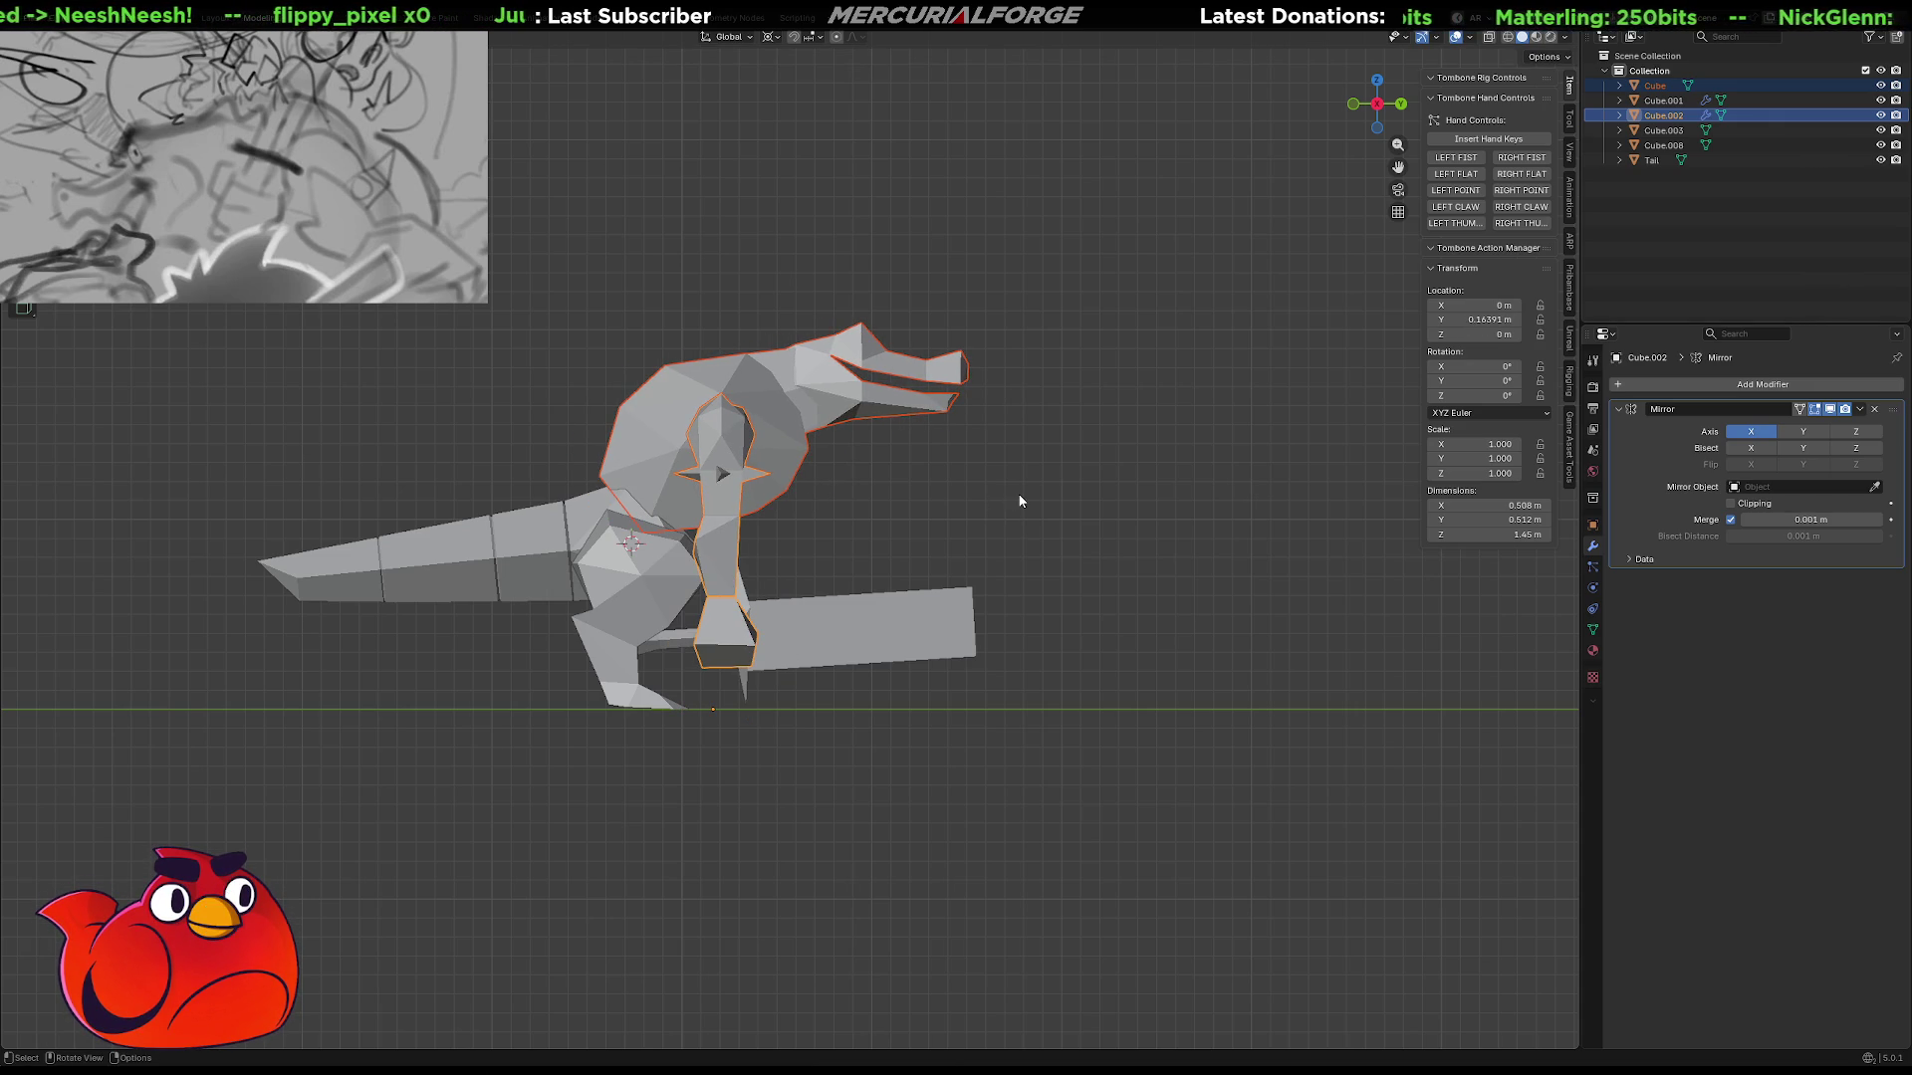
pyautogui.press('KP_5')
pyautogui.moveTo(1051, 512)
pyautogui.mouseDown(button='middle')
pyautogui.moveTo(708, 542)
pyautogui.moveTo(709, 524)
pyautogui.mouseUp(button='middle')
# Zoom onto the creature's legs from the front and put the Cube.001 leg into Edit Mode.
pyautogui.keyDown('shift'); pyautogui.moveTo(849, 695); pyautogui.dragTo(790, 598, button='middle'); pyautogui.keyUp('shift')
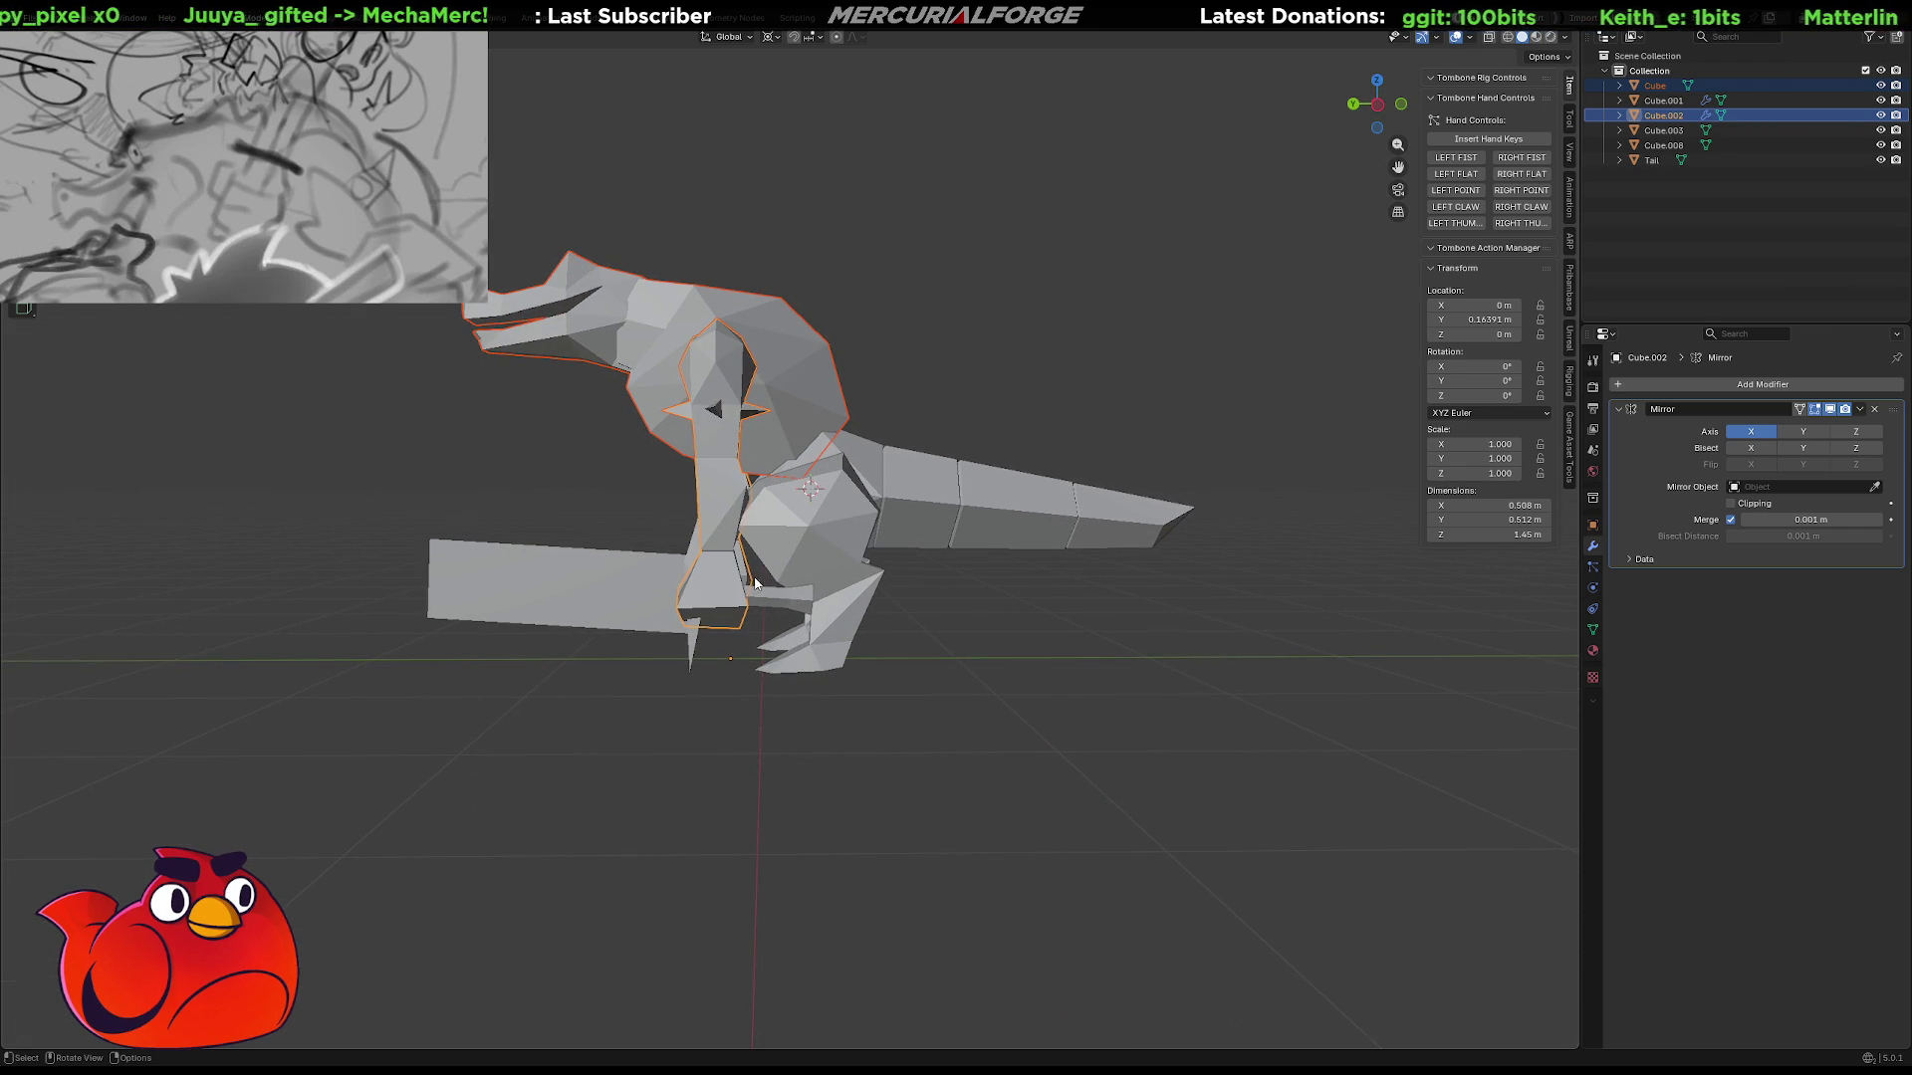
pyautogui.scroll(5, 765, 533)
pyautogui.moveTo(765, 533)
pyautogui.mouseDown(button='middle')
pyautogui.moveTo(984, 579)
pyautogui.moveTo(946, 549)
pyautogui.mouseUp(button='middle')
pyautogui.click(946, 548)
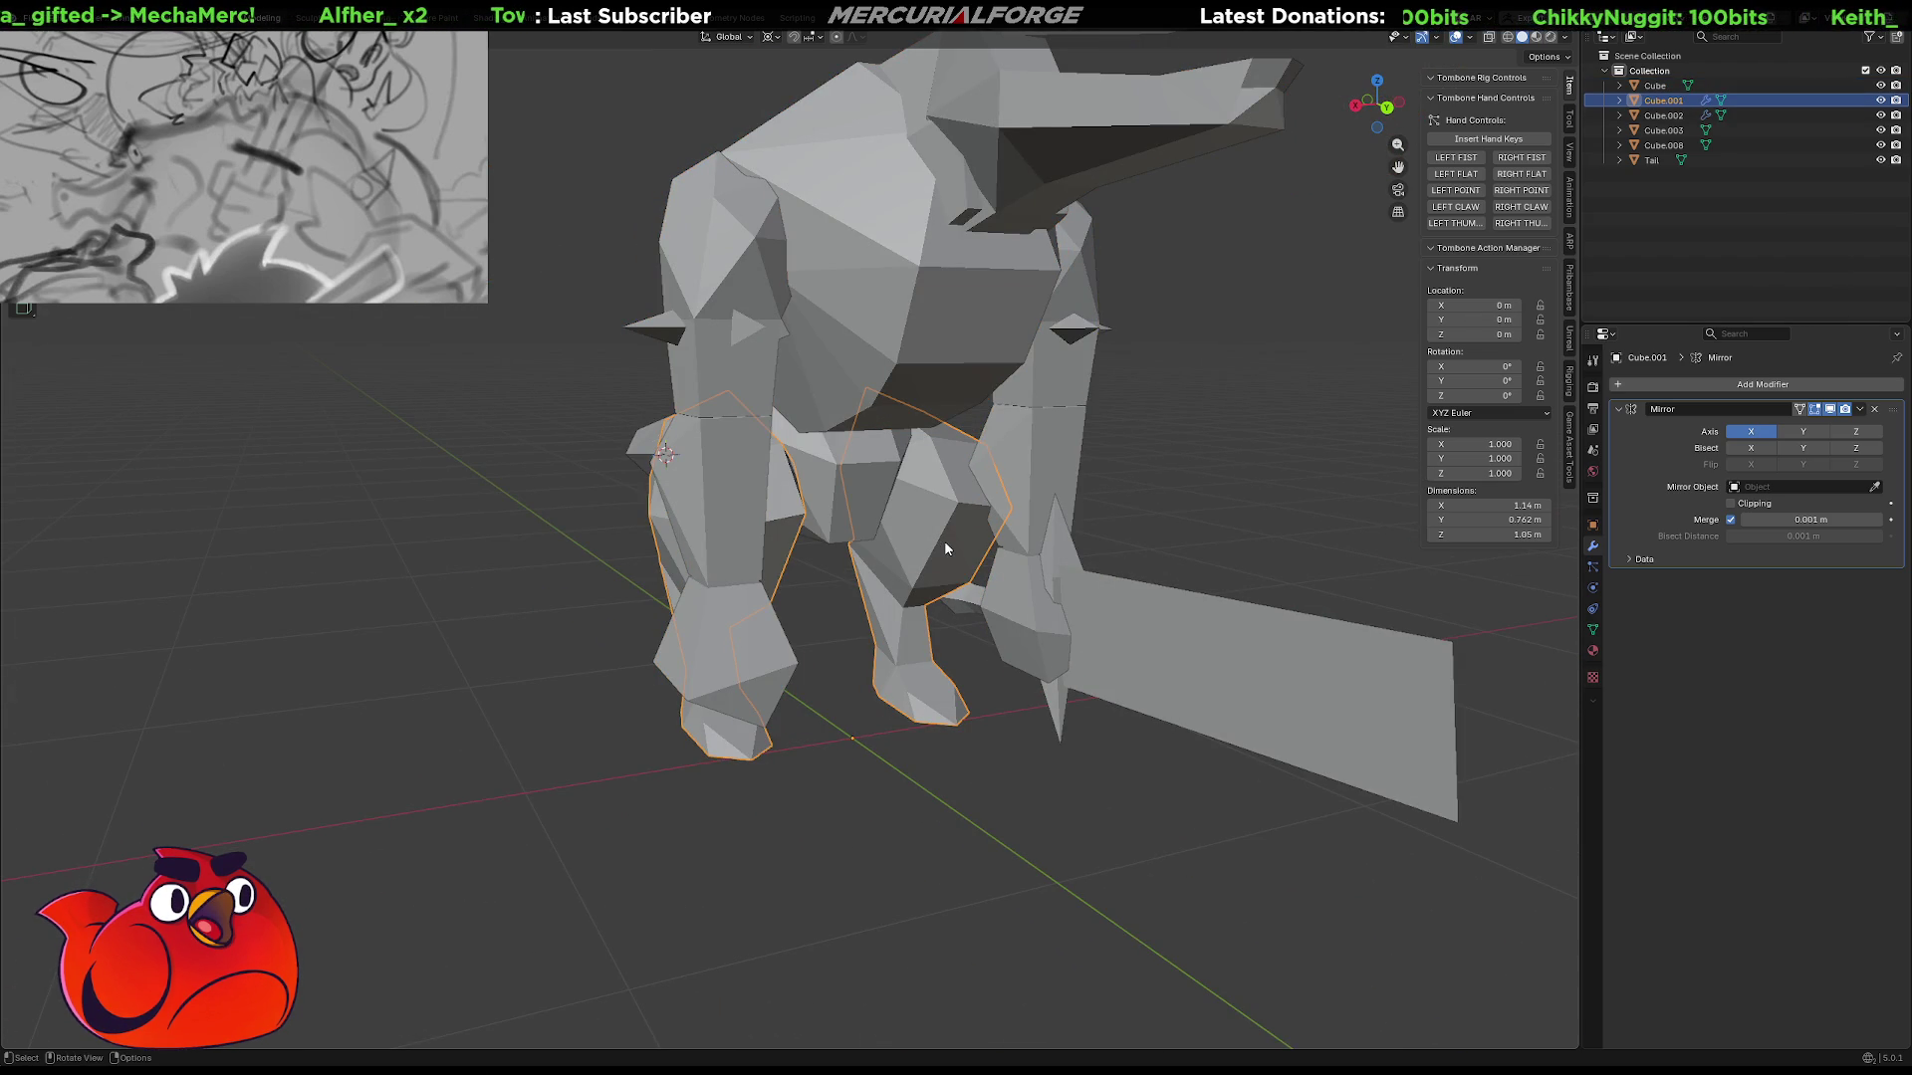
pyautogui.press('Tab')
# In Right view, move an inner Cube.001 leg face up to median Y 0.23485 m, Z 0.54348 m.
pyautogui.click(959, 542)
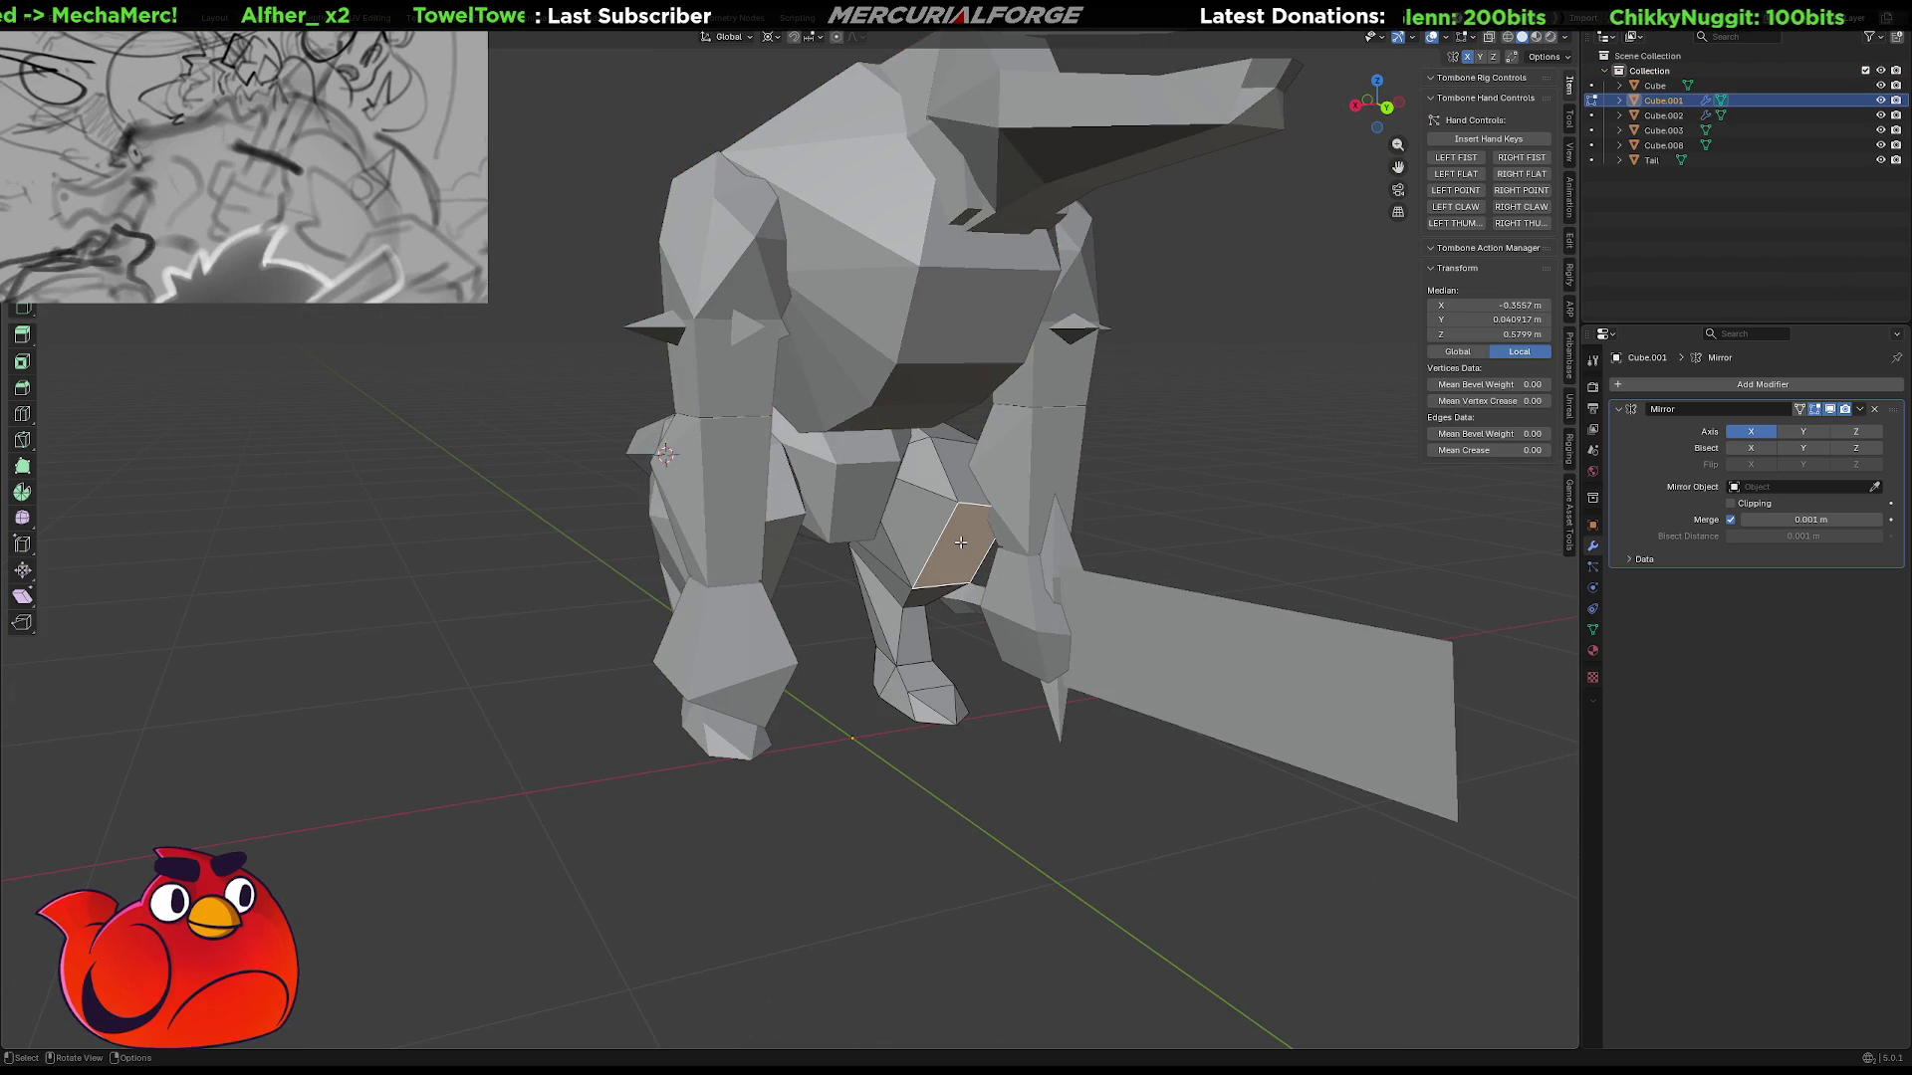
pyautogui.press('KP_3')
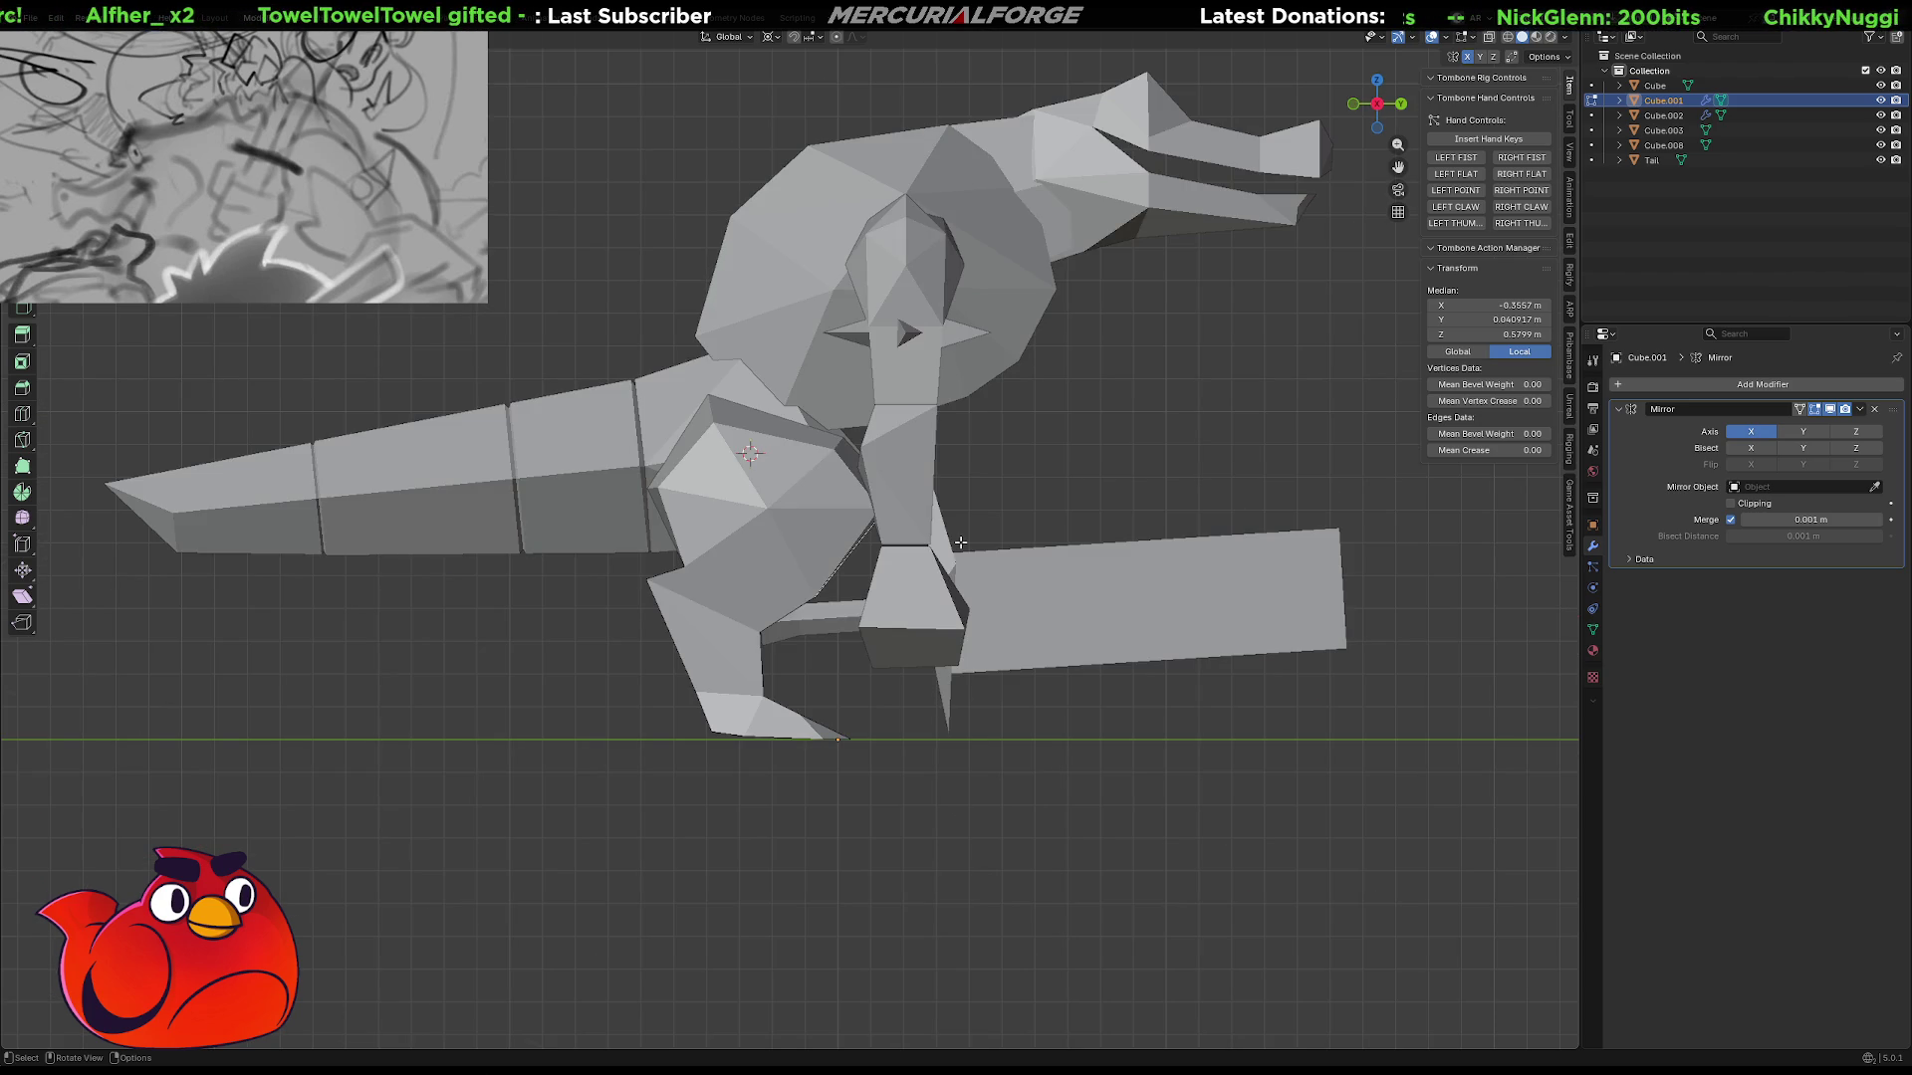
pyautogui.press('g')
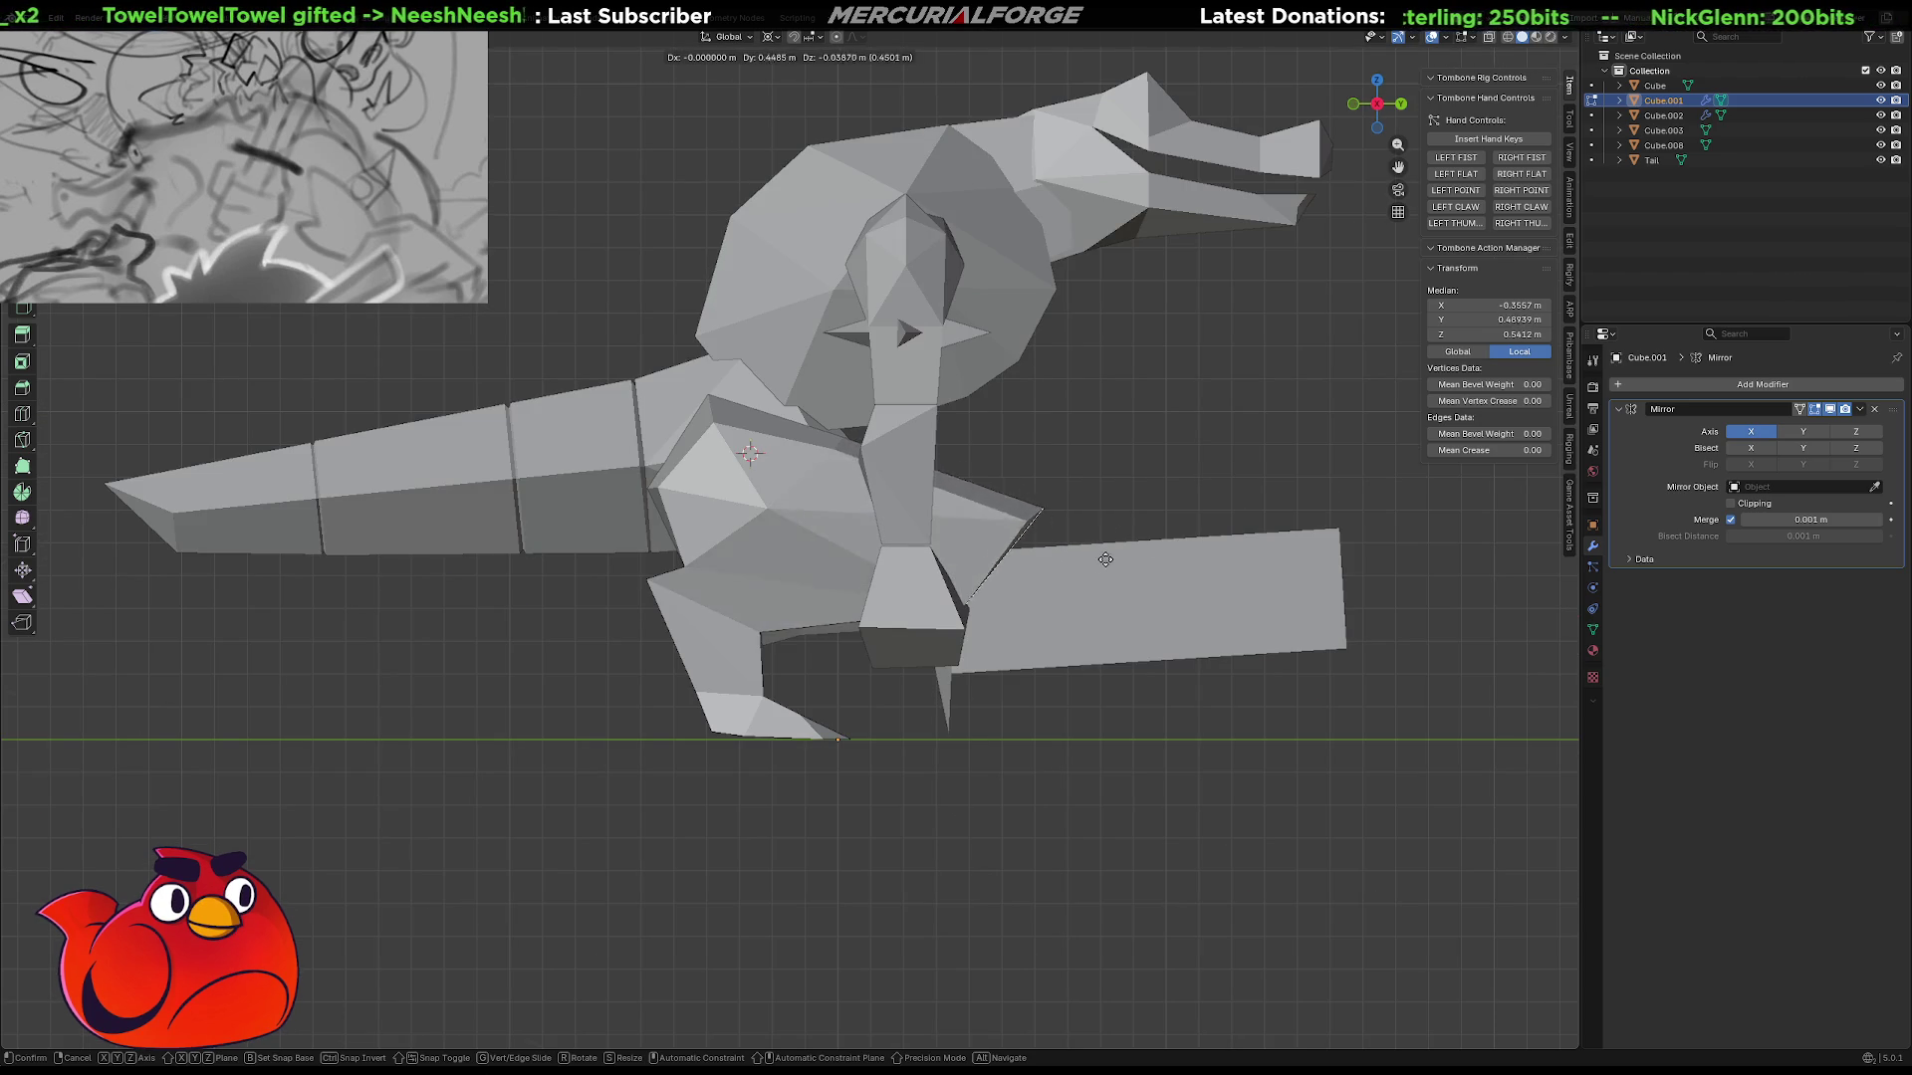
pyautogui.click(1051, 548)
pyautogui.moveTo(1086, 538)
pyautogui.keyDown('shift'); pyautogui.mouseDown(button='middle')
pyautogui.moveTo(1065, 485)
pyautogui.moveTo(1010, 505)
pyautogui.mouseUp(button='middle'); pyautogui.keyUp('shift')
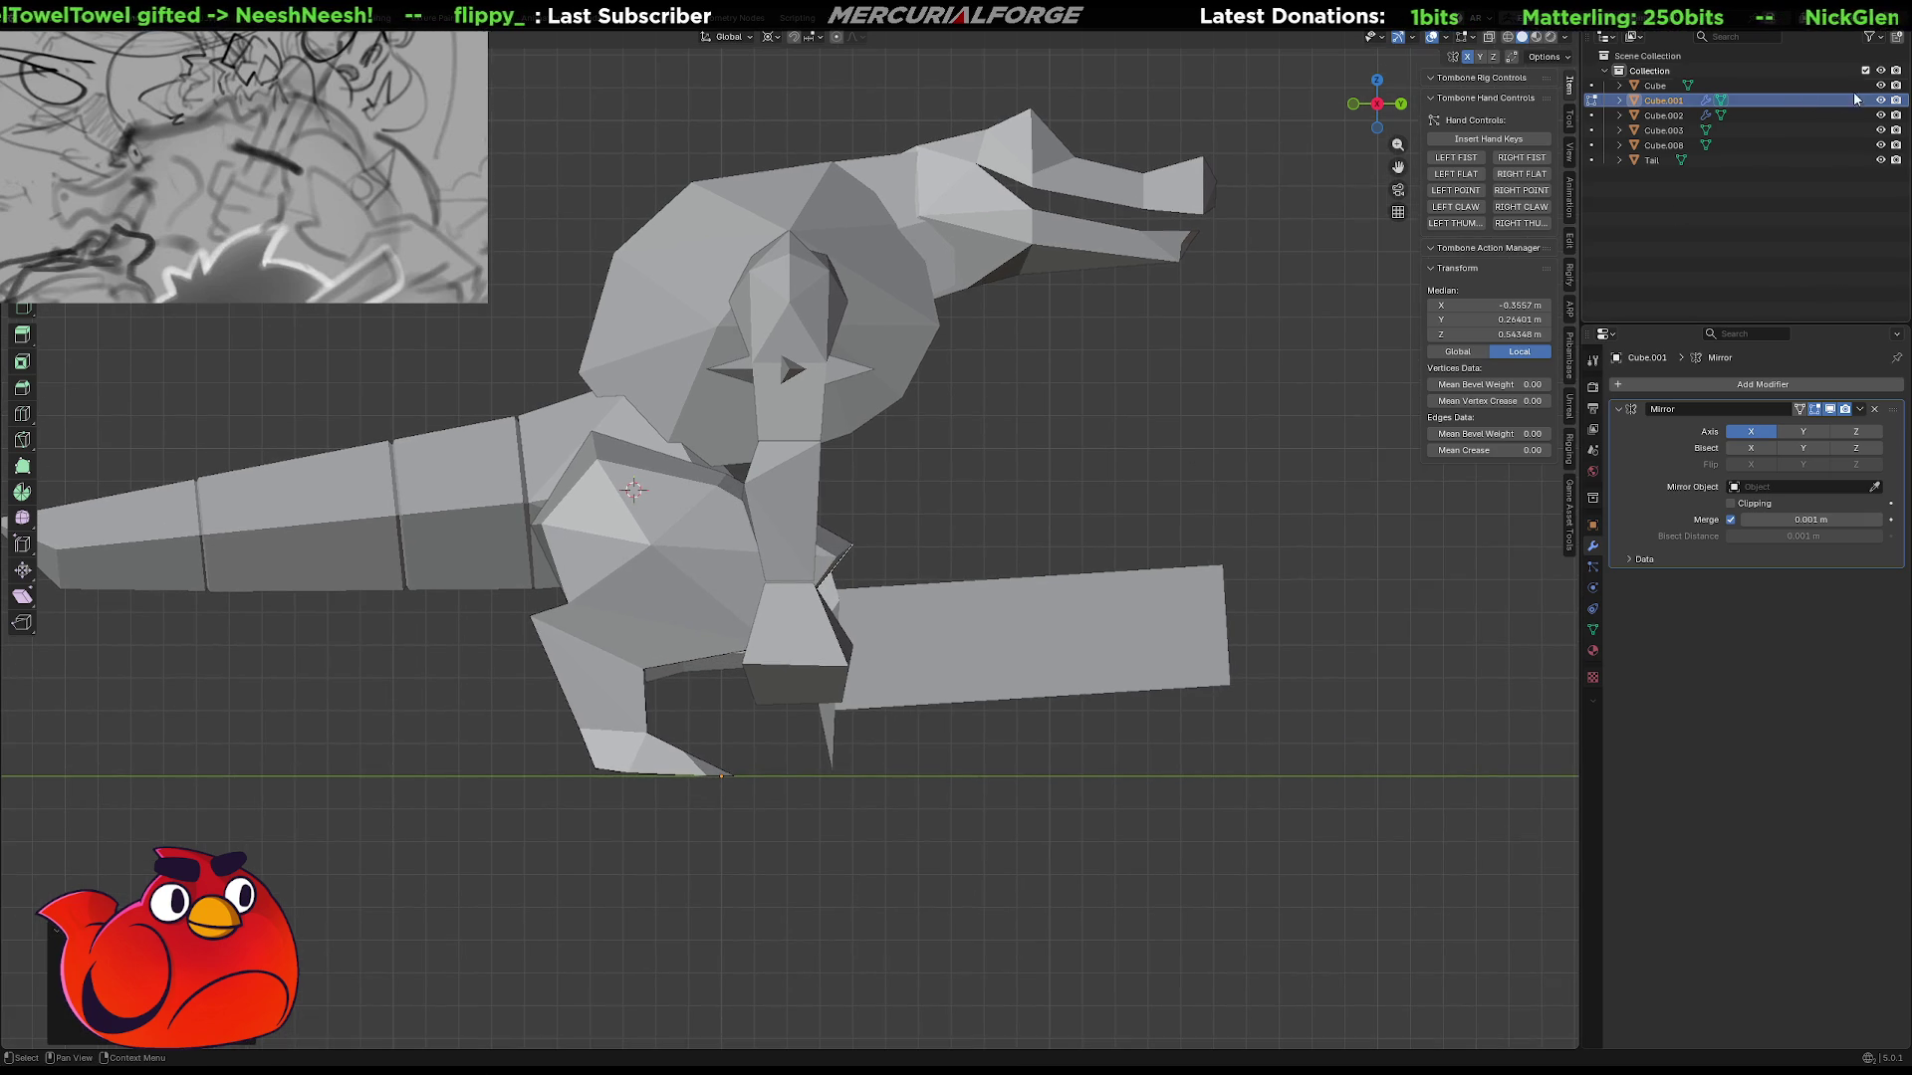
# Briefly hide and show the plank, Cube.003 and Cube.001 in the Outliner to compare.
pyautogui.click(1879, 147)
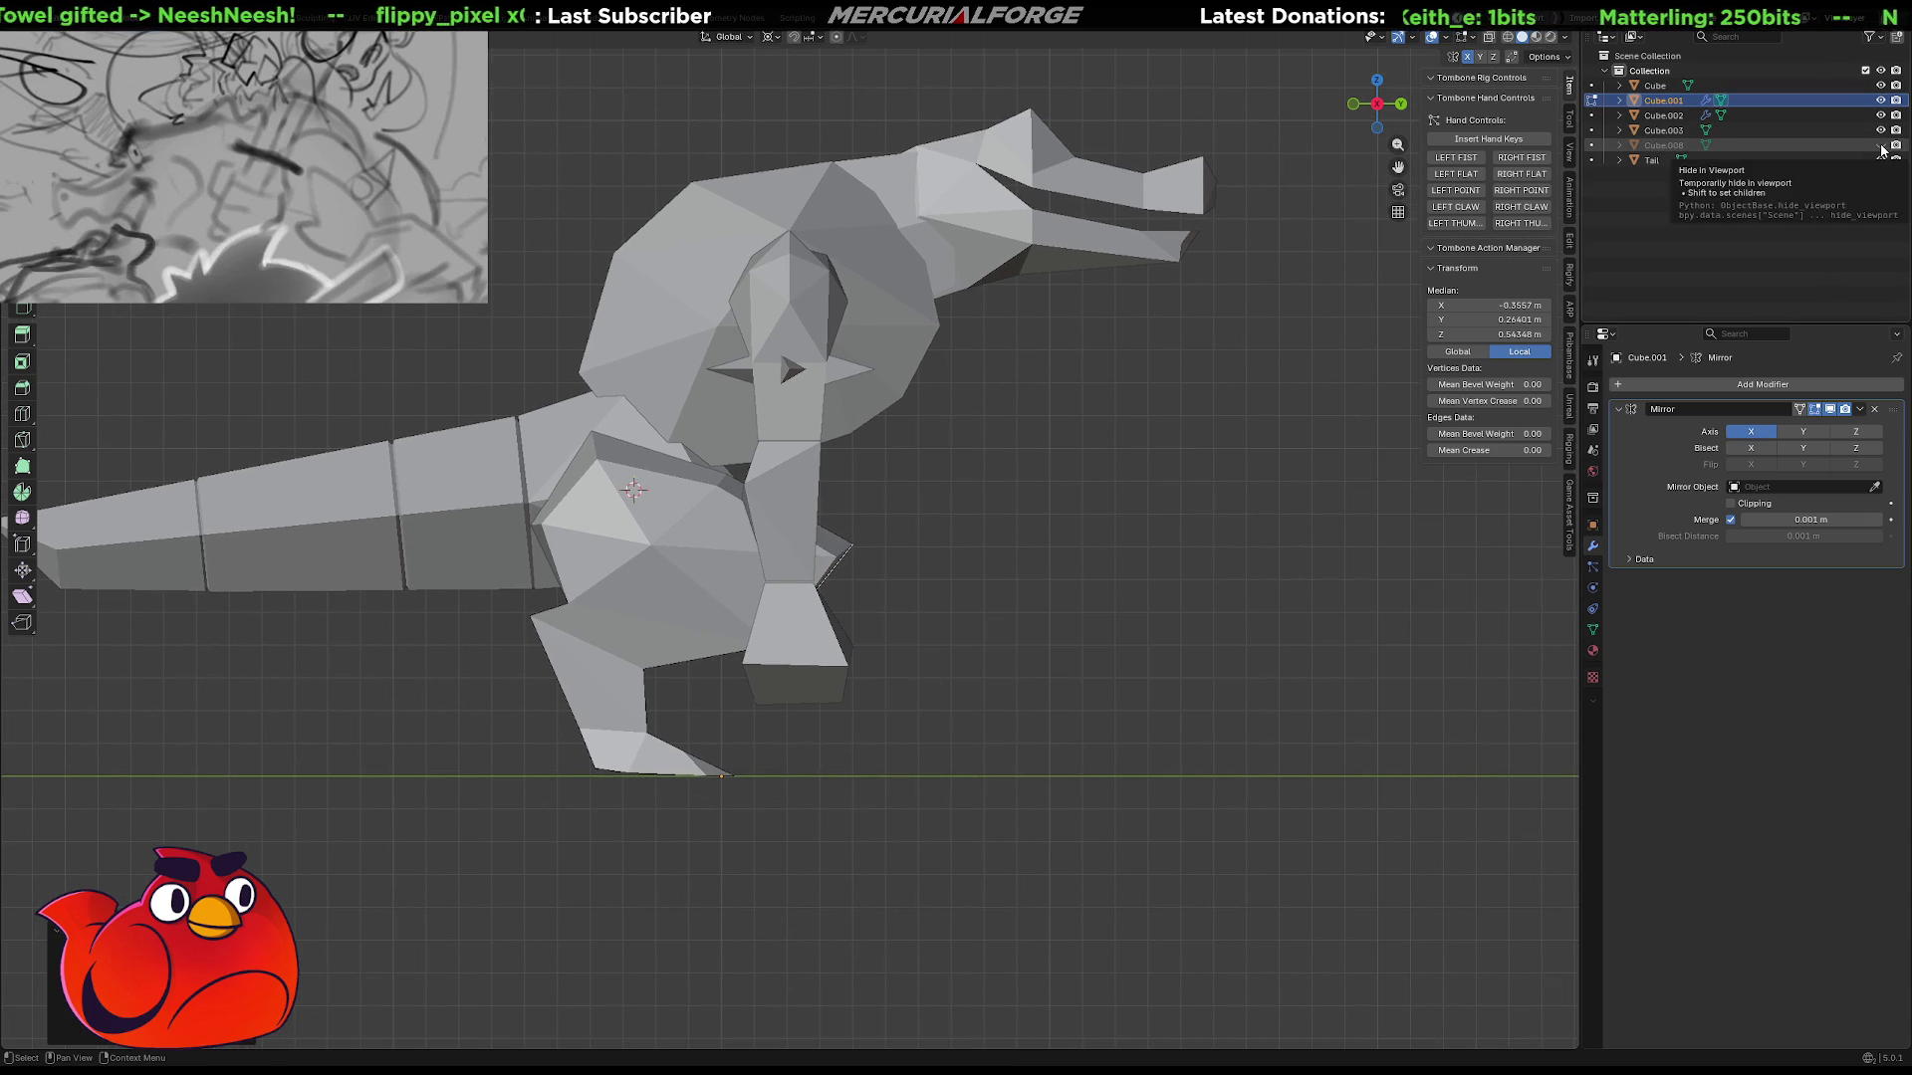
pyautogui.click(1879, 146)
pyautogui.click(1881, 130)
pyautogui.click(1881, 131)
pyautogui.click(1879, 101)
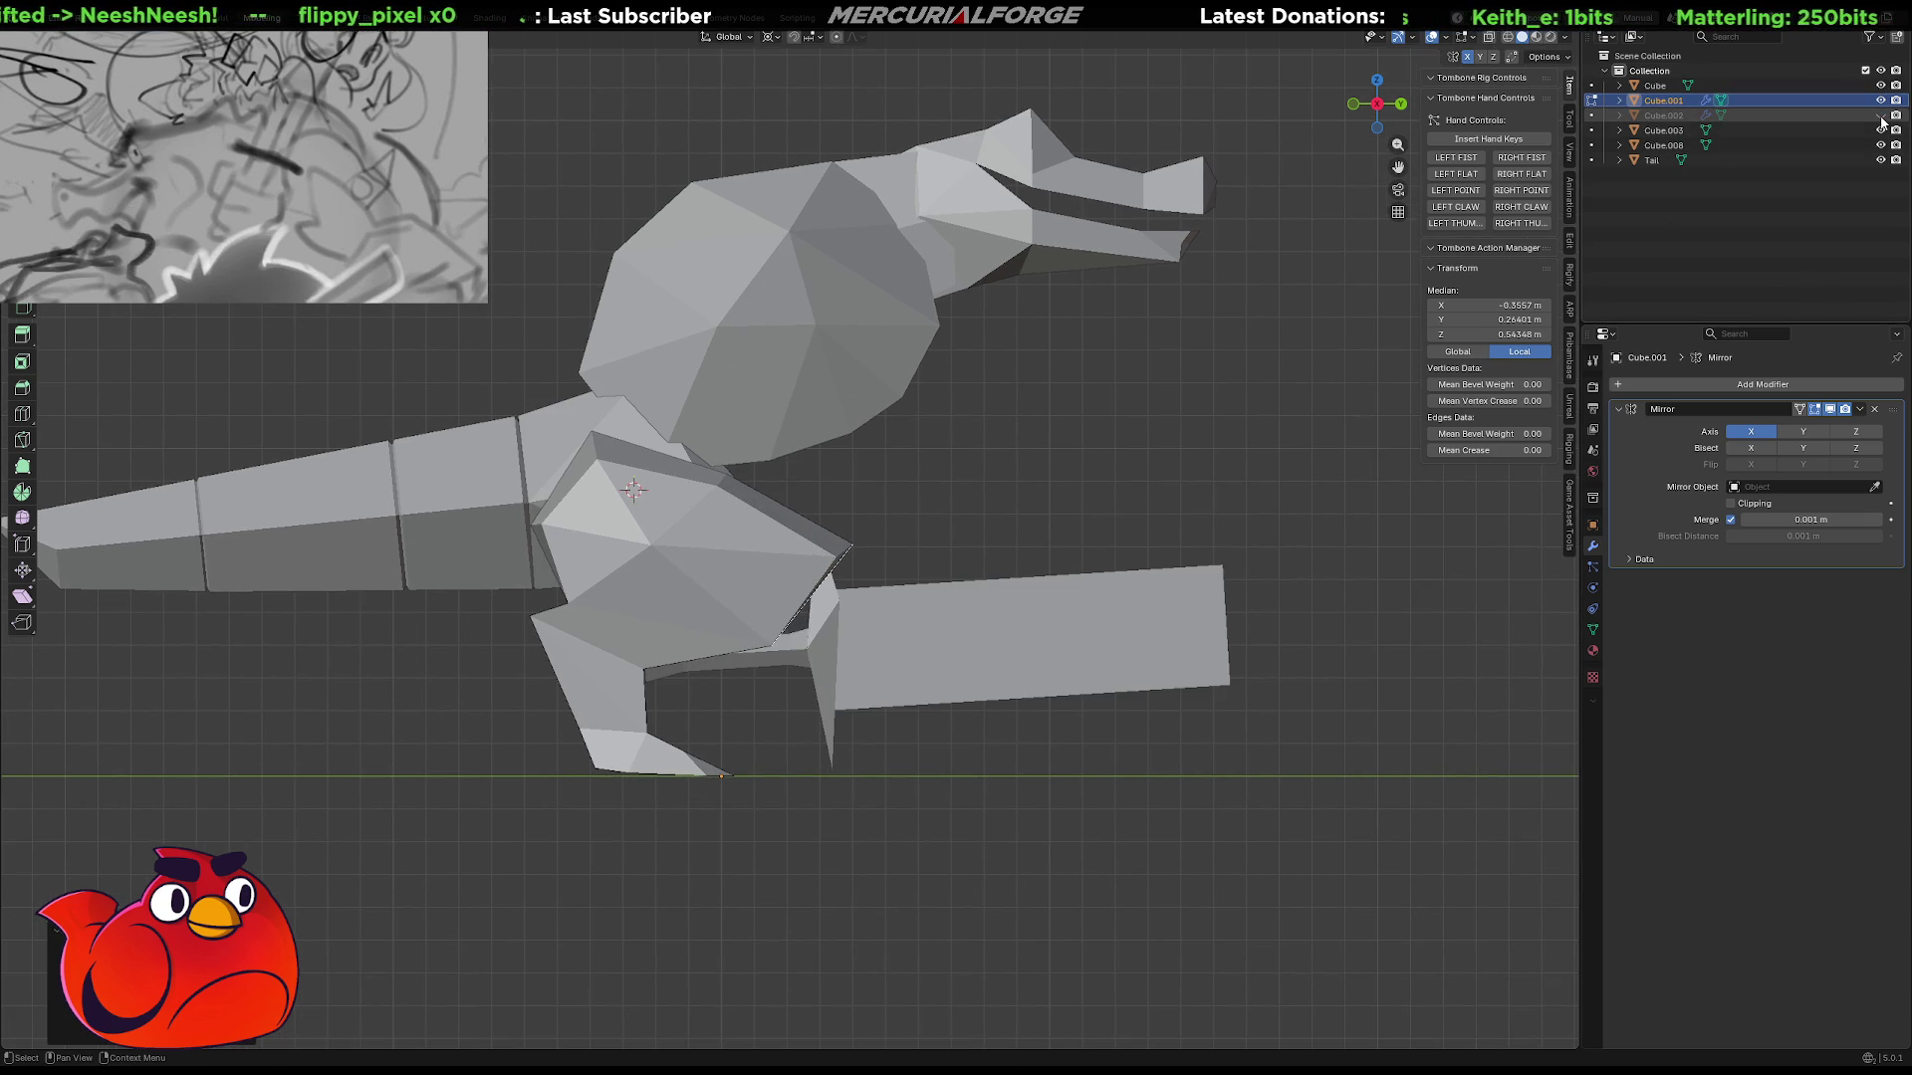
pyautogui.click(1877, 101)
pyautogui.click(1881, 131)
pyautogui.click(1881, 130)
# Toggle the main body's visibility twice, then hide the Cube.002 neck piece.
pyautogui.click(1881, 87)
pyautogui.click(1881, 87)
pyautogui.click(1881, 86)
pyautogui.click(1882, 86)
pyautogui.click(1881, 116)
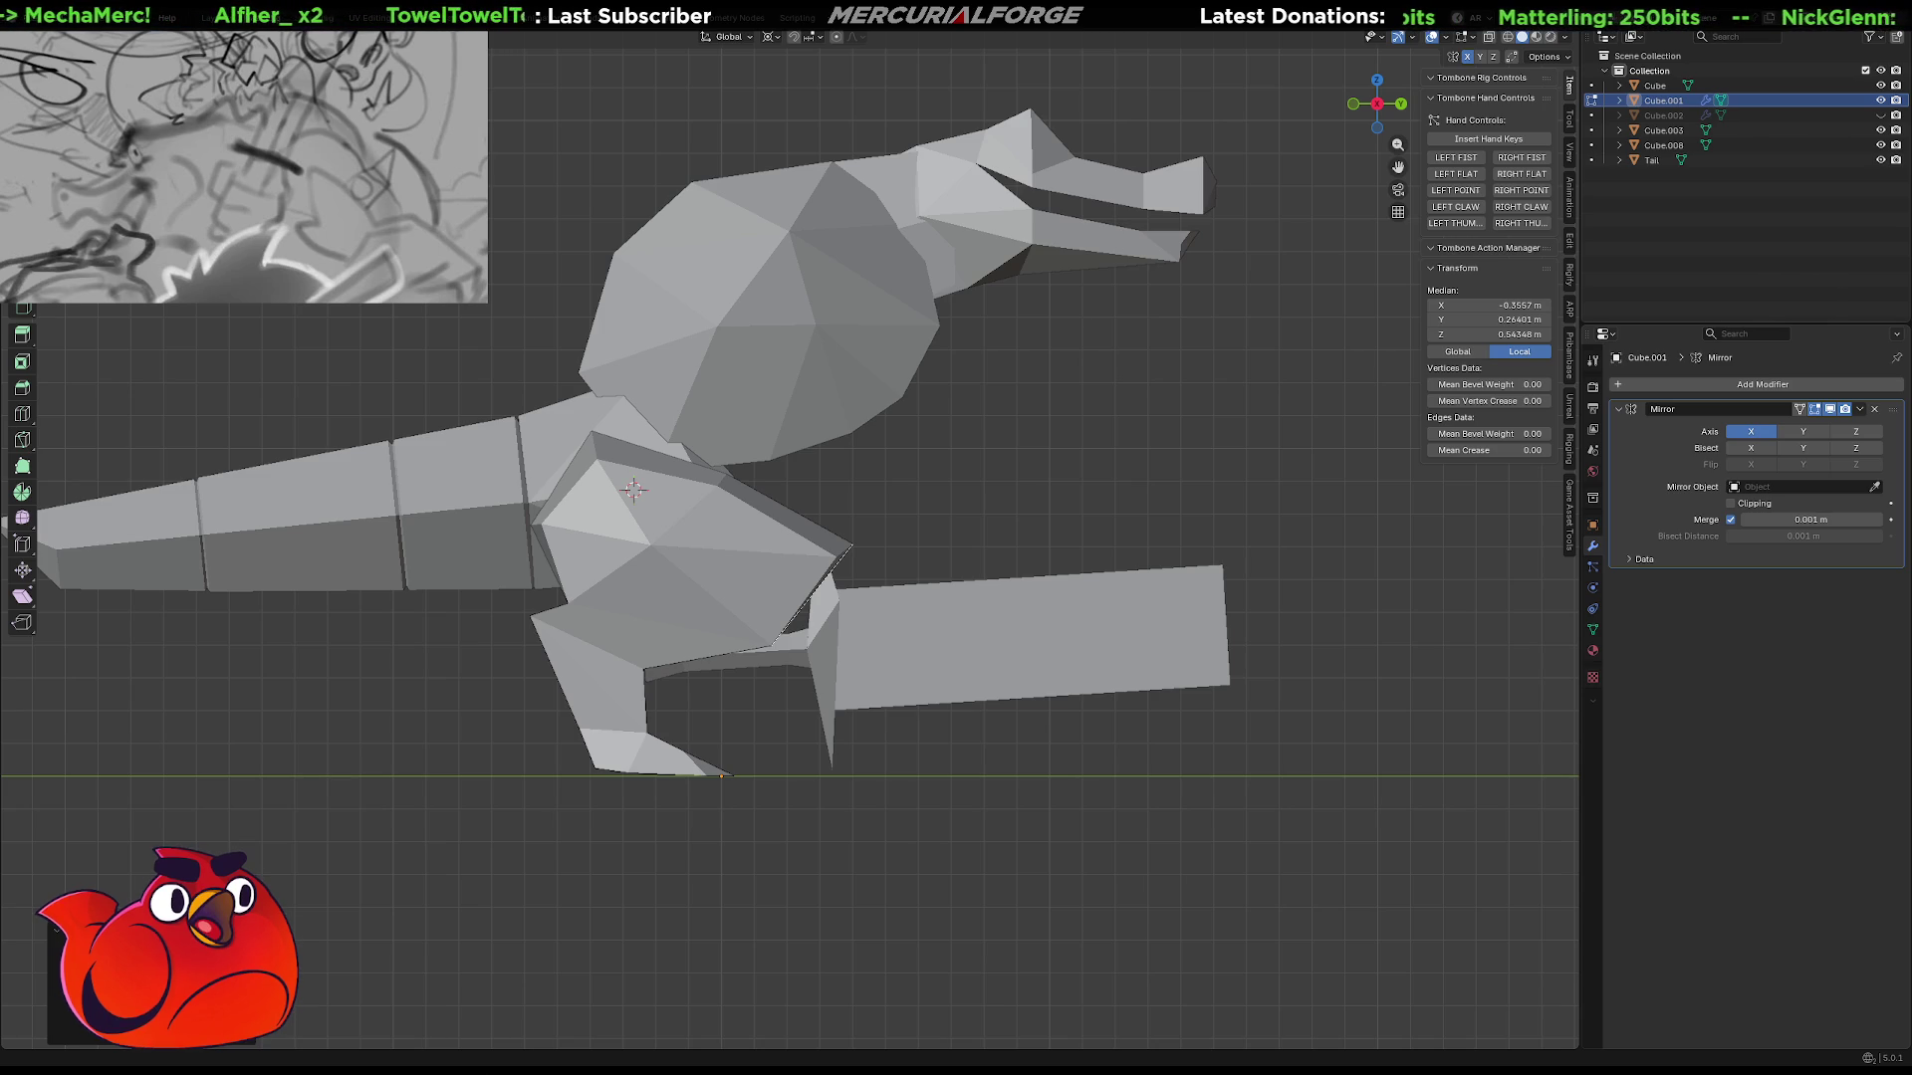
# Unhide the Cube.002 neck piece and orbit around the complete creature.
pyautogui.moveTo(1298, 398); pyautogui.dragTo(1275, 398, button='middle')
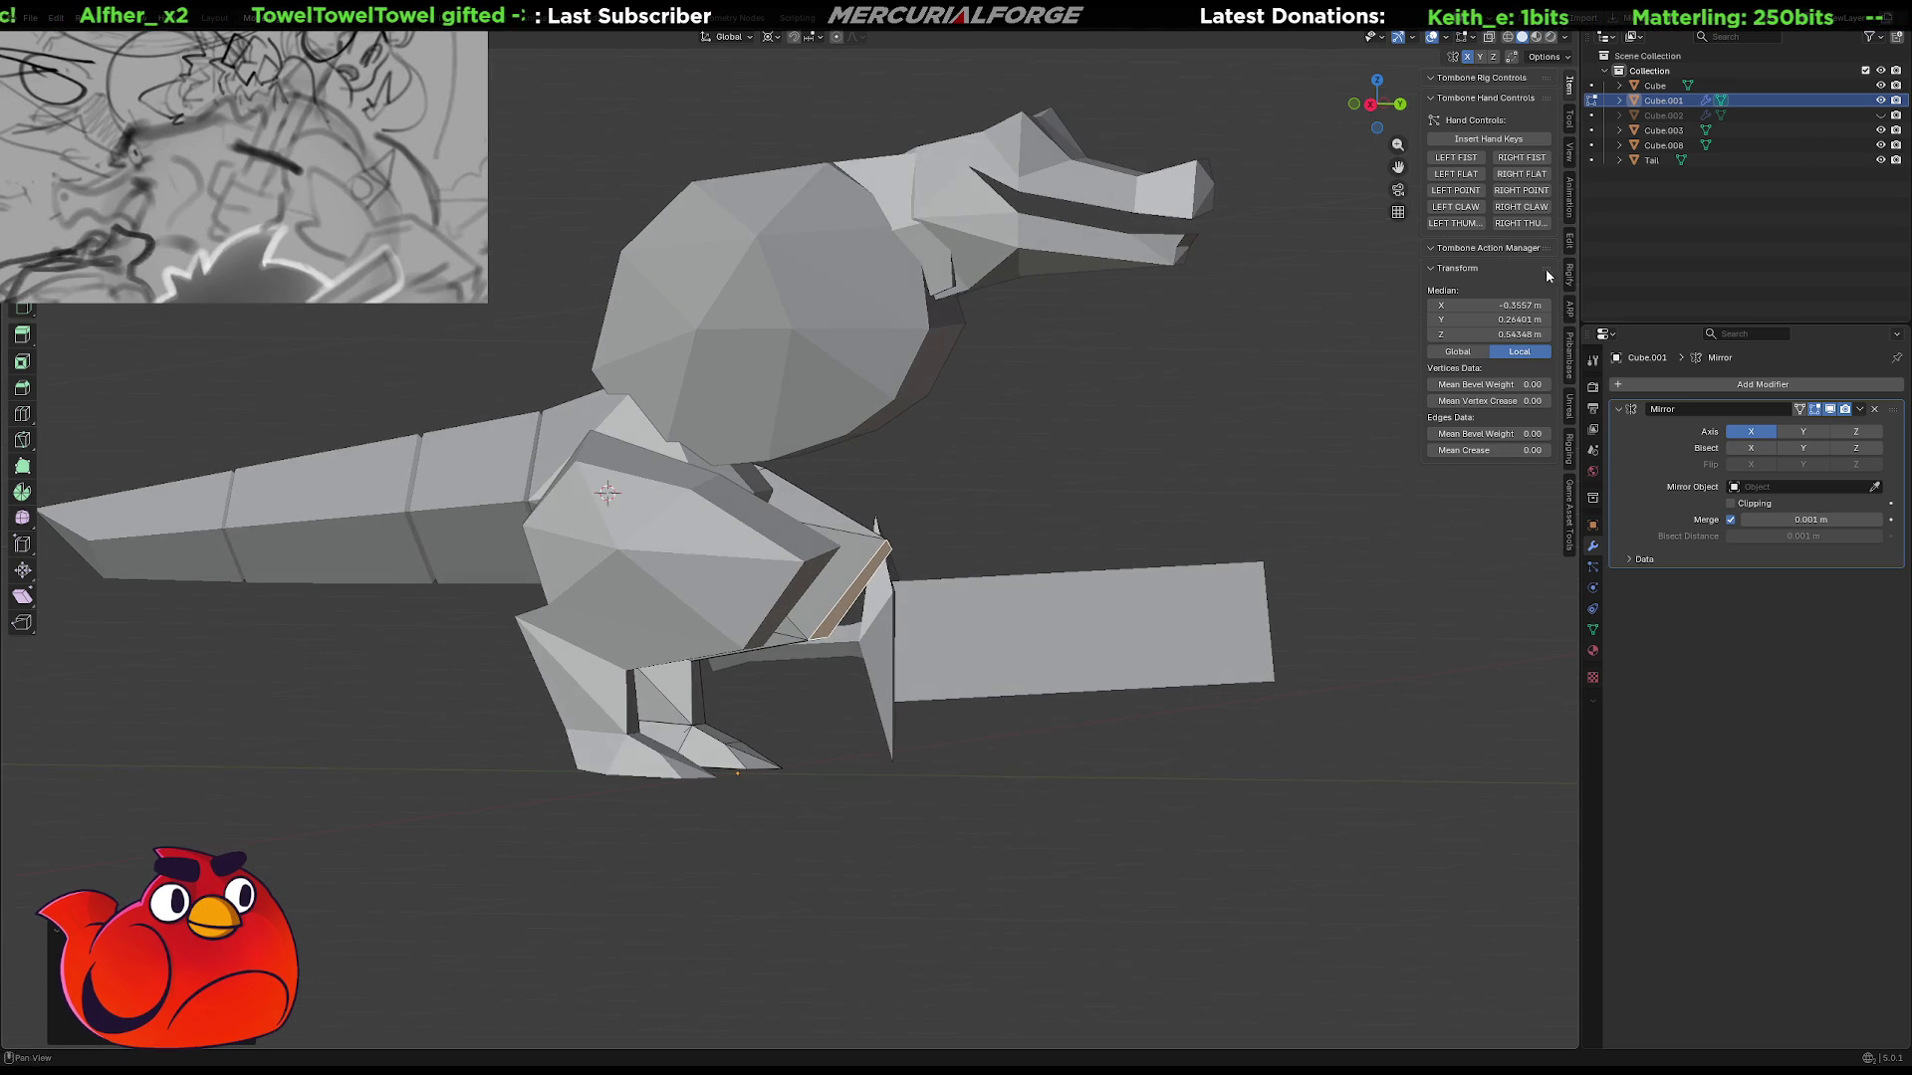
pyautogui.click(1881, 116)
pyautogui.moveTo(1024, 528)
pyautogui.mouseDown(button='middle')
pyautogui.moveTo(998, 648)
pyautogui.moveTo(1105, 658)
pyautogui.moveTo(1080, 638)
pyautogui.mouseUp(button='middle')
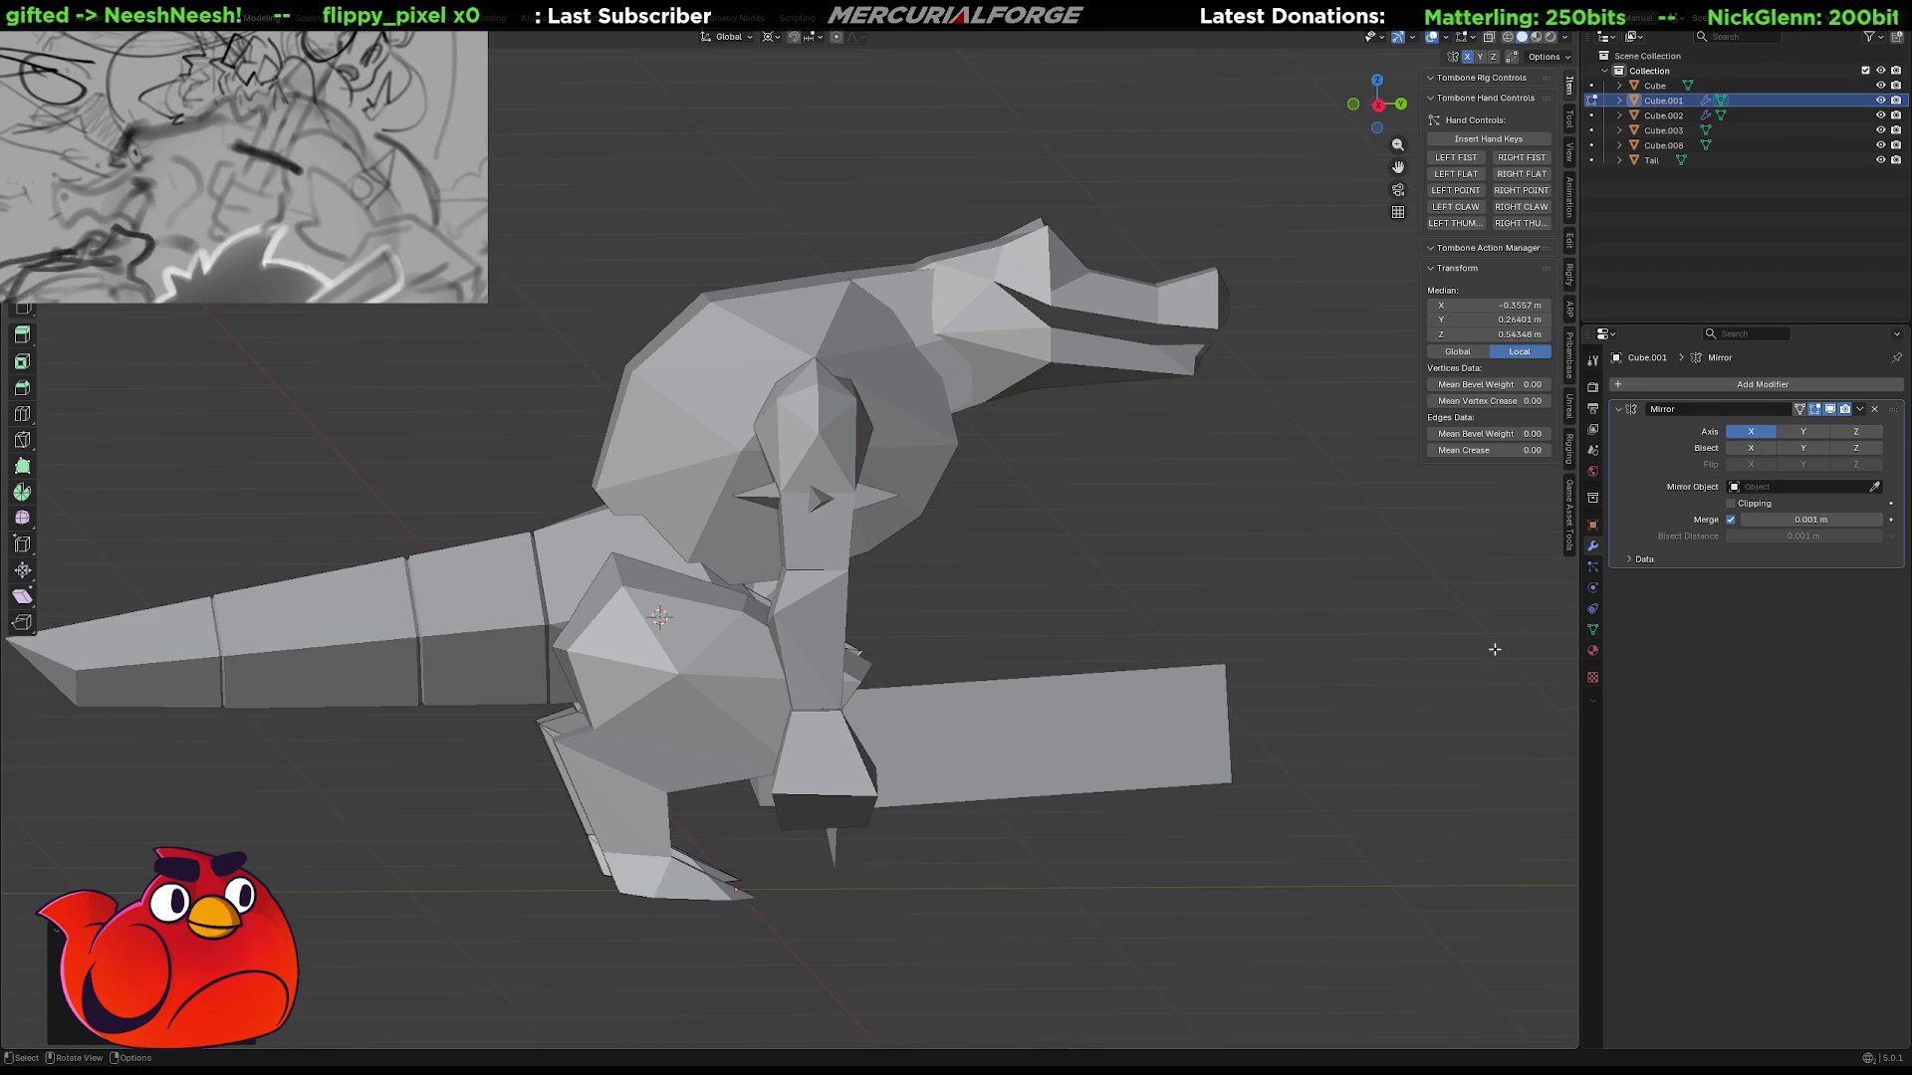
pyautogui.moveTo(1336, 568)
pyautogui.mouseDown(button='middle')
pyautogui.moveTo(1131, 598)
pyautogui.moveTo(1022, 571)
pyautogui.moveTo(1251, 580)
pyautogui.moveTo(1046, 550)
pyautogui.moveTo(1229, 452)
pyautogui.mouseUp(button='middle')
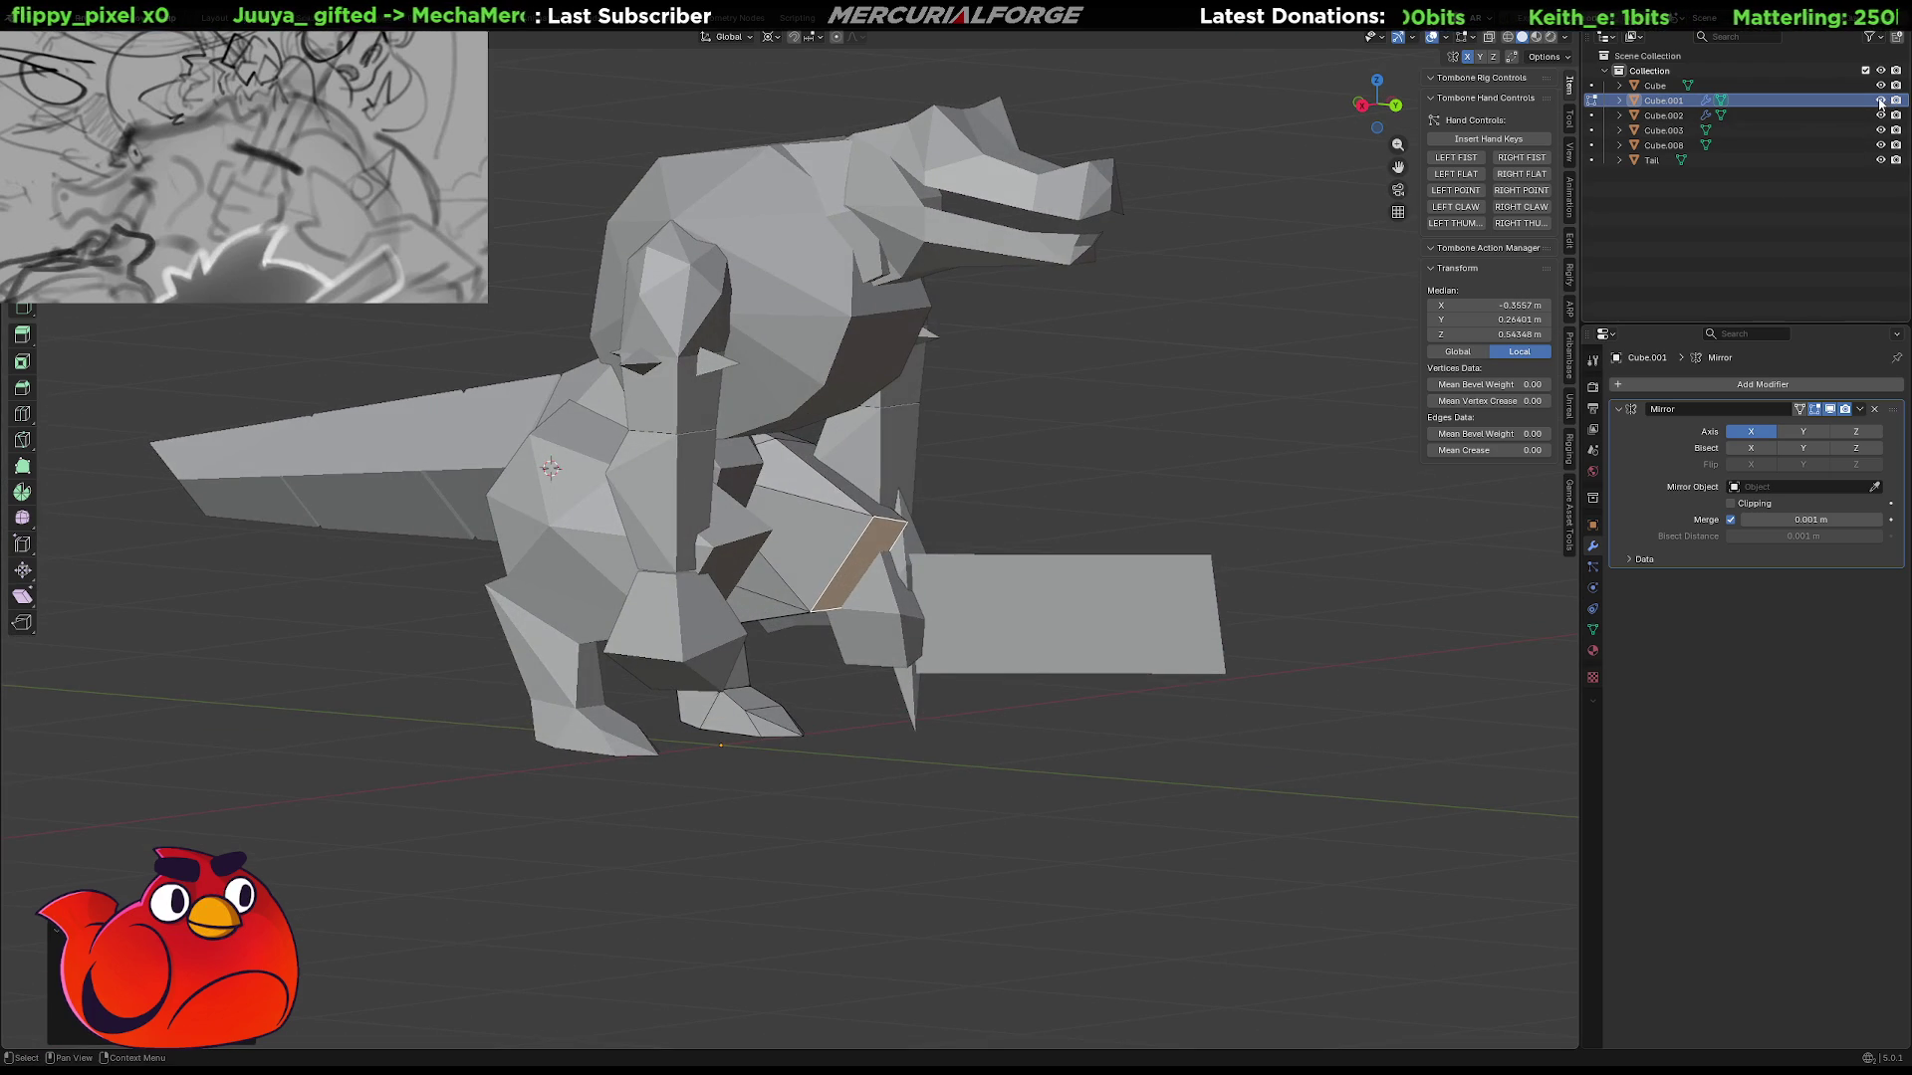
# Hide the Cube.002 neck piece and snap to the right side view.
pyautogui.click(1880, 101)
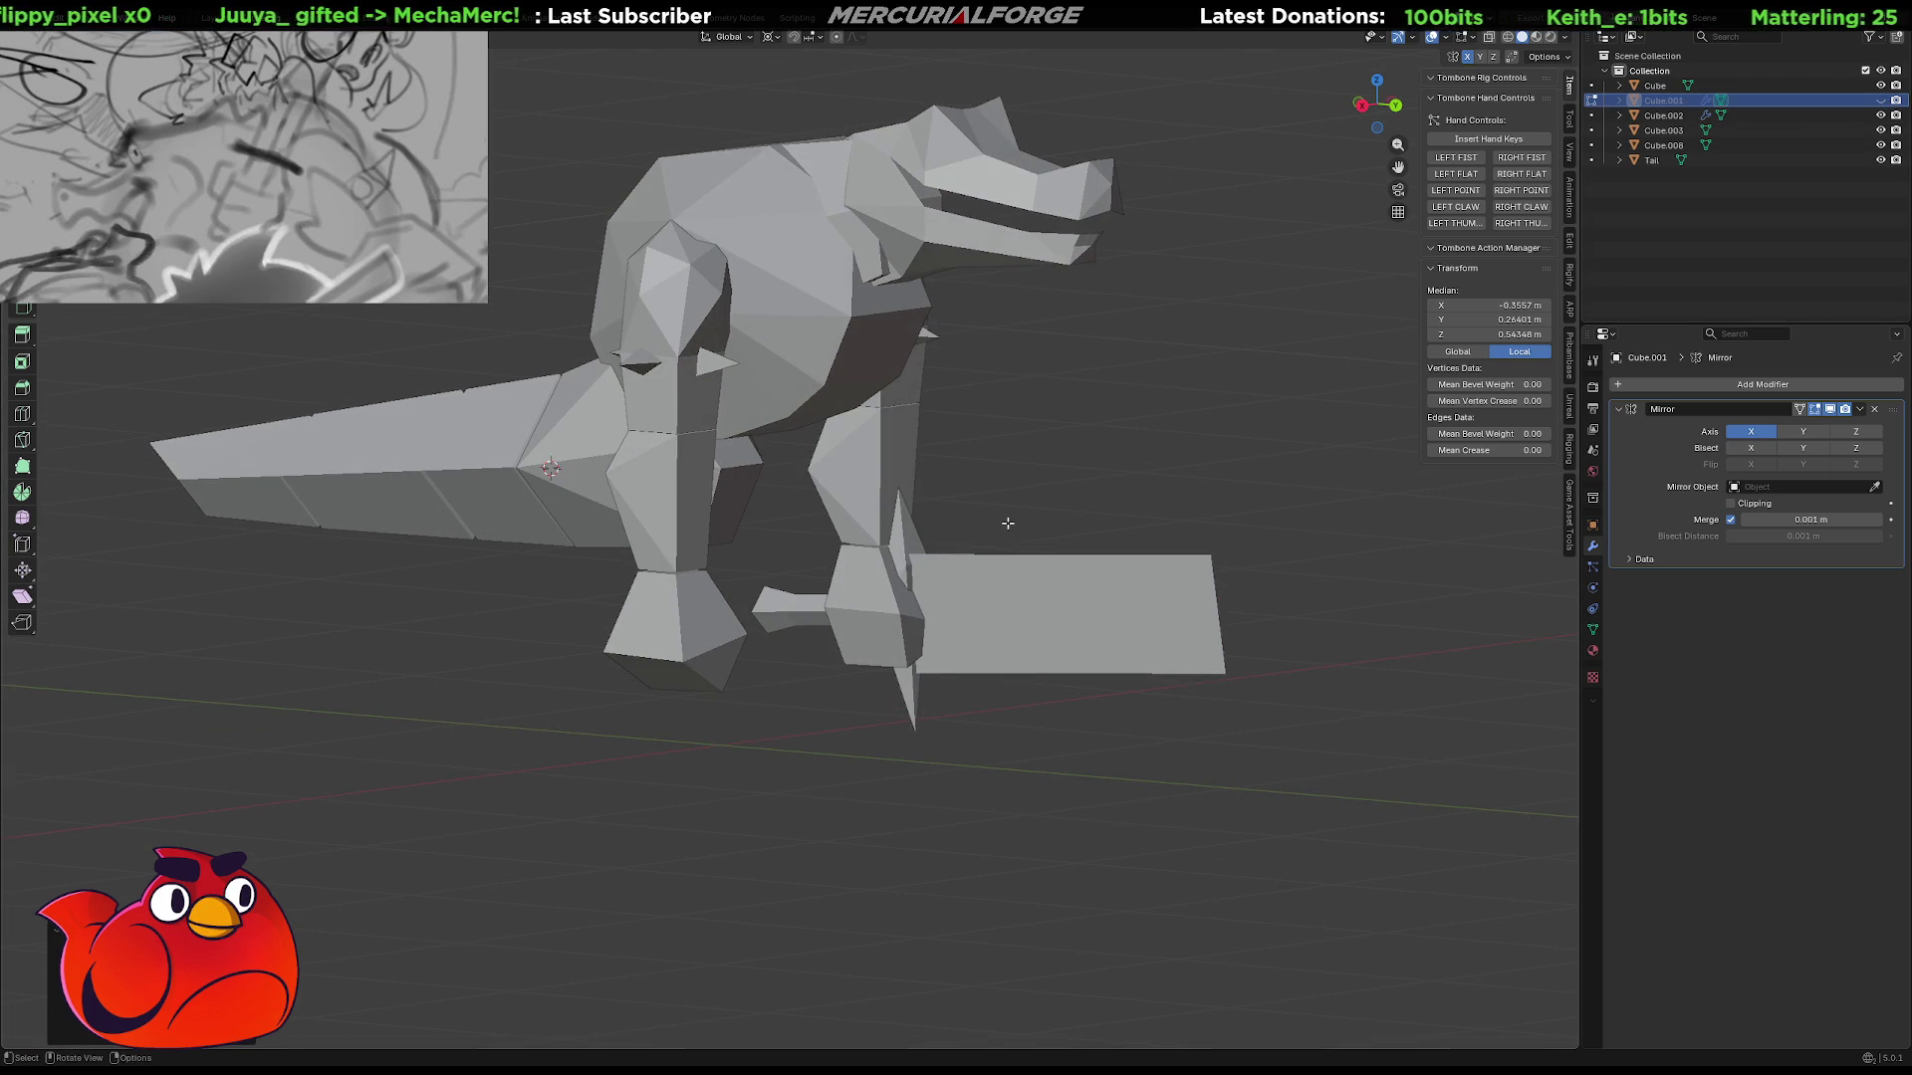
pyautogui.click(1880, 100)
pyautogui.click(1880, 116)
pyautogui.moveTo(956, 568)
pyautogui.mouseDown(button='middle')
pyautogui.moveTo(885, 580)
pyautogui.moveTo(829, 542)
pyautogui.mouseUp(button='middle')
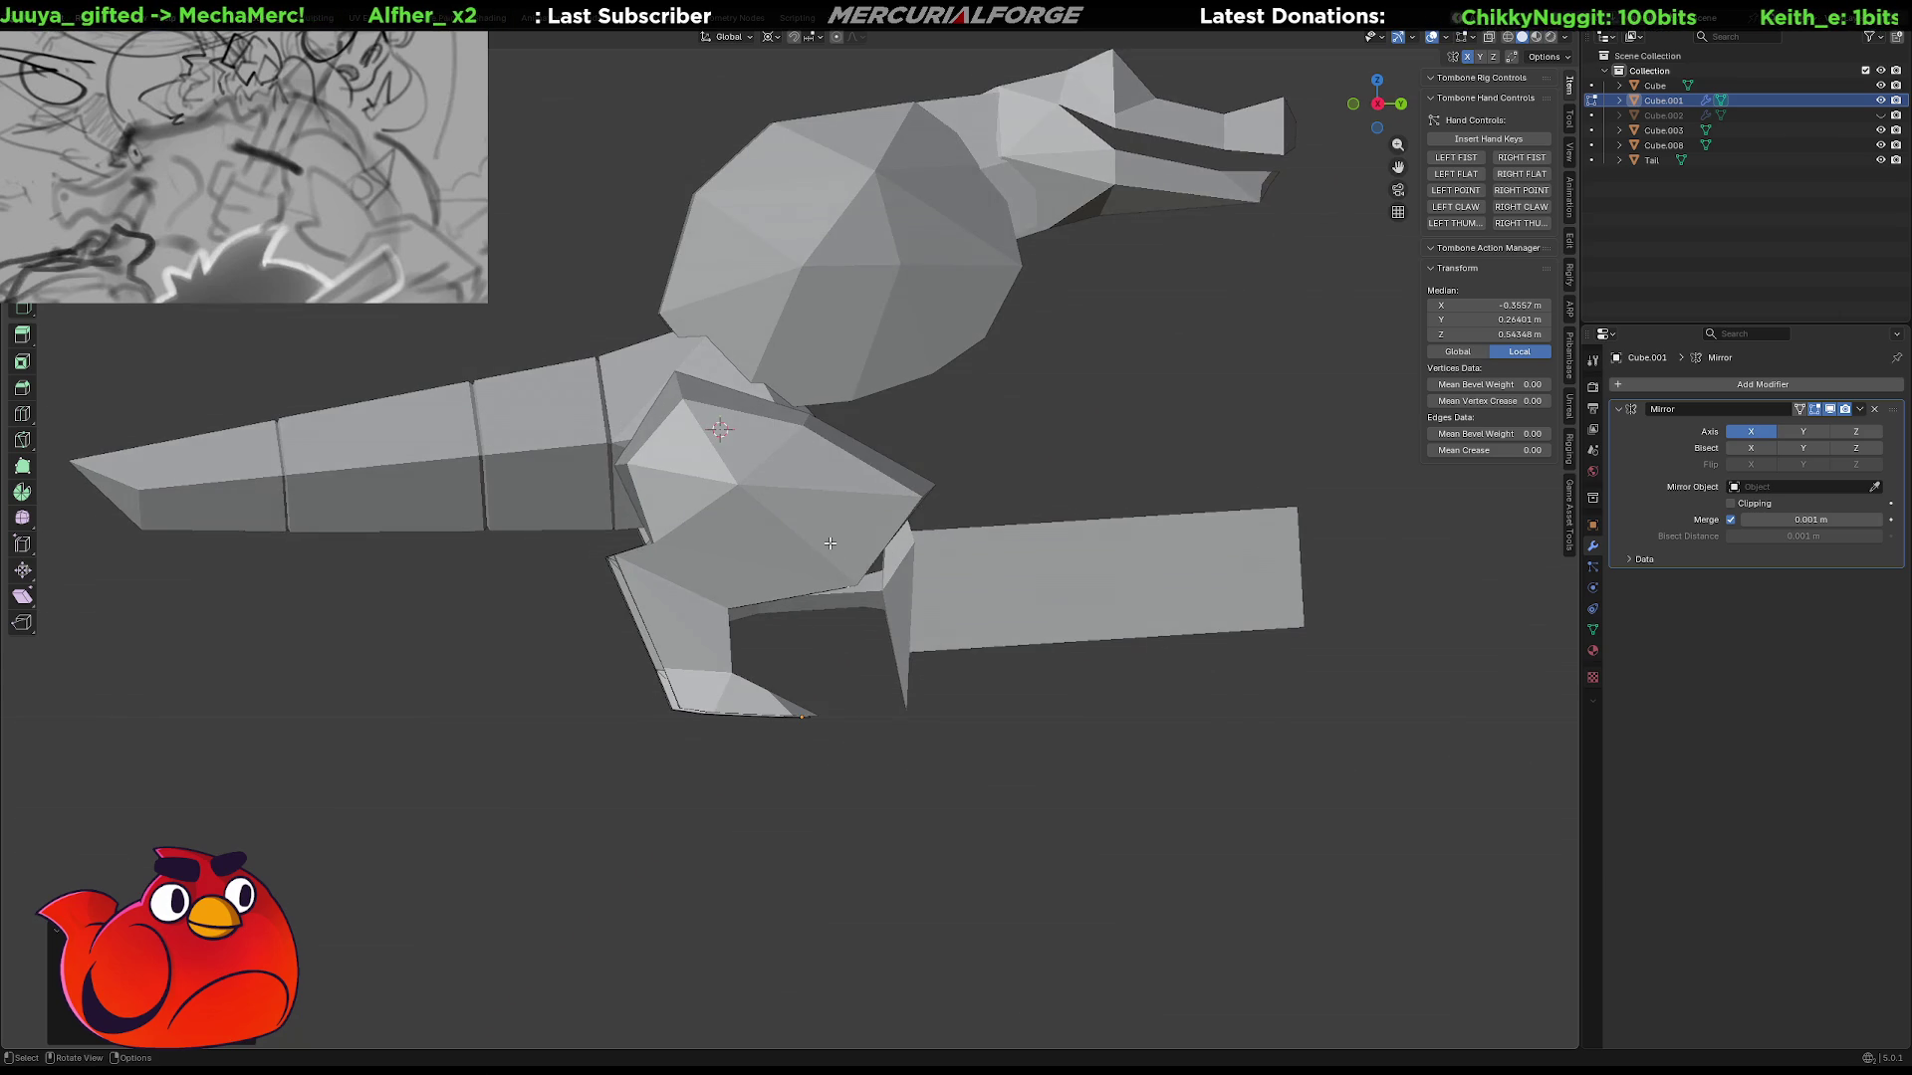
pyautogui.press('KP_3')
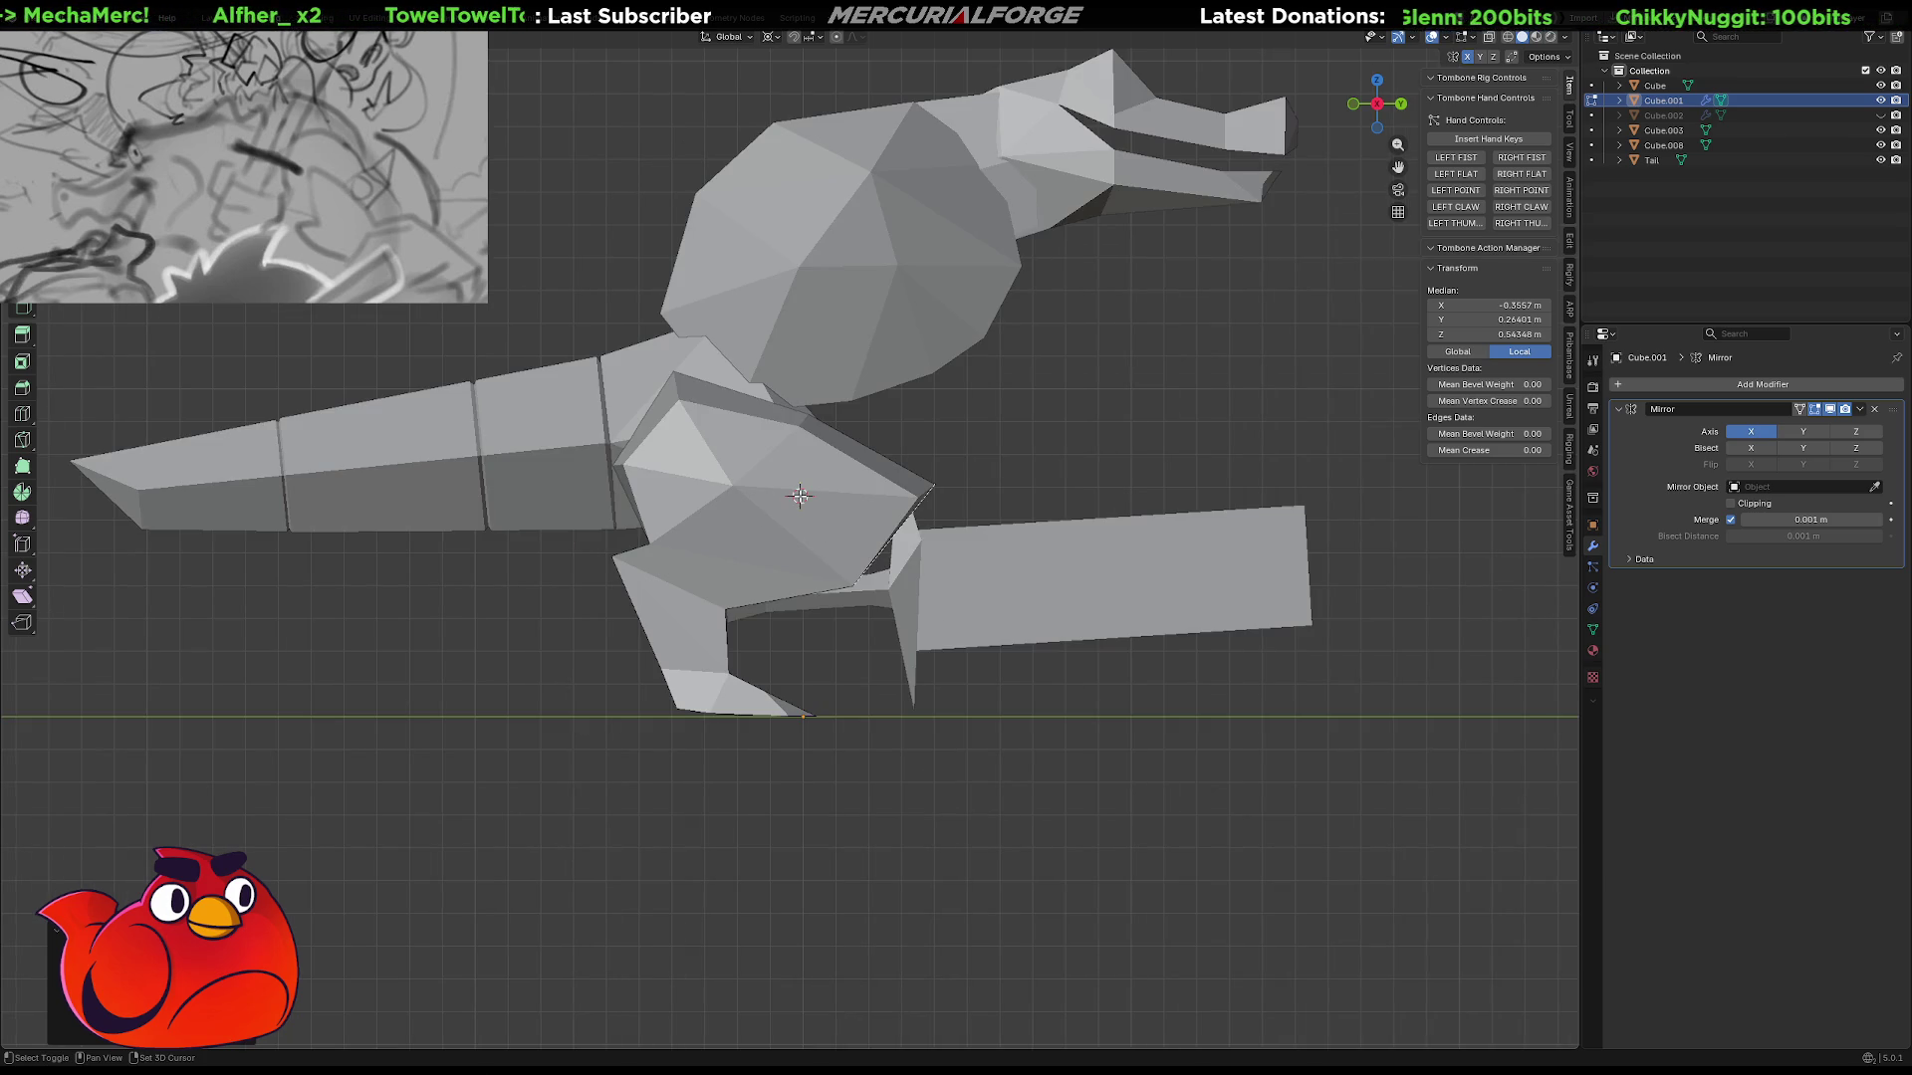
# Select the Cube.001 leg object and switch the viewport to wireframe.
pyautogui.press('Tab')
pyautogui.click(767, 576)
pyautogui.press('Tab')
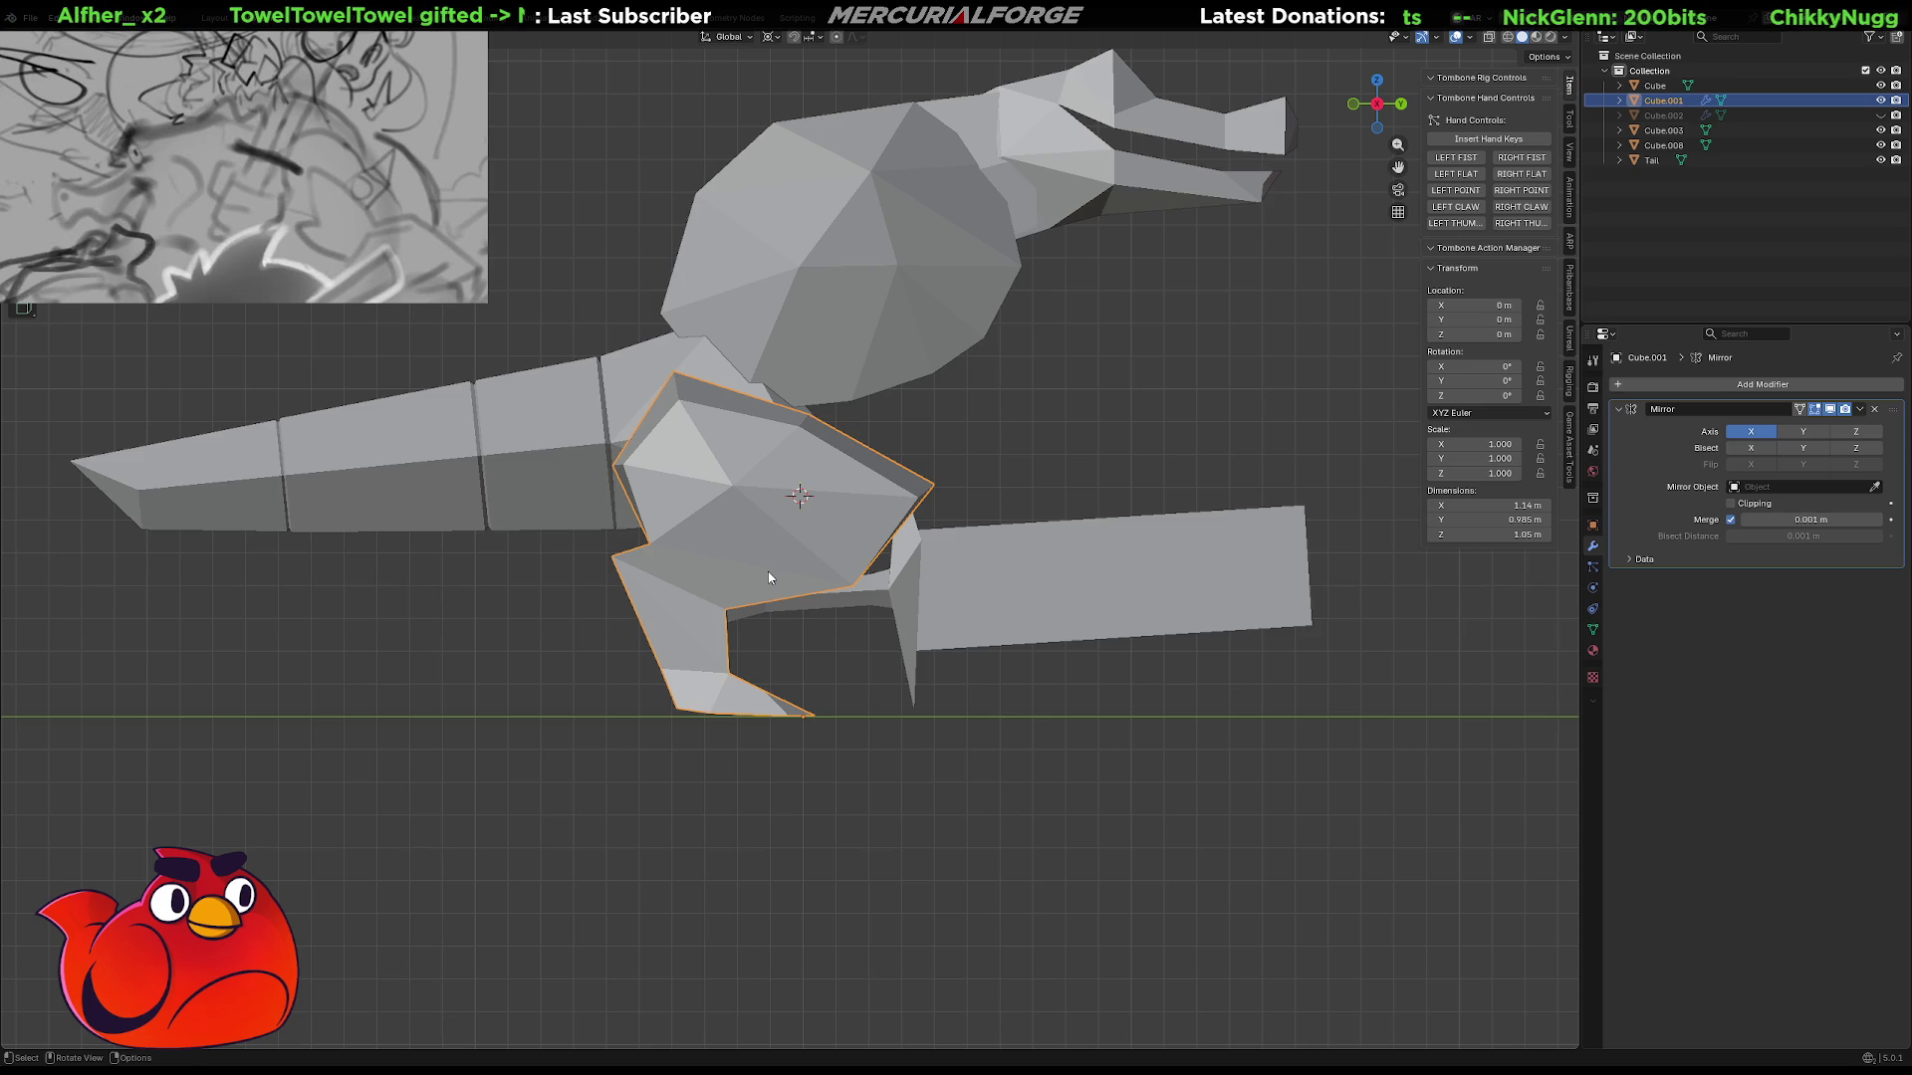
pyautogui.hotkey('shift', 'z')
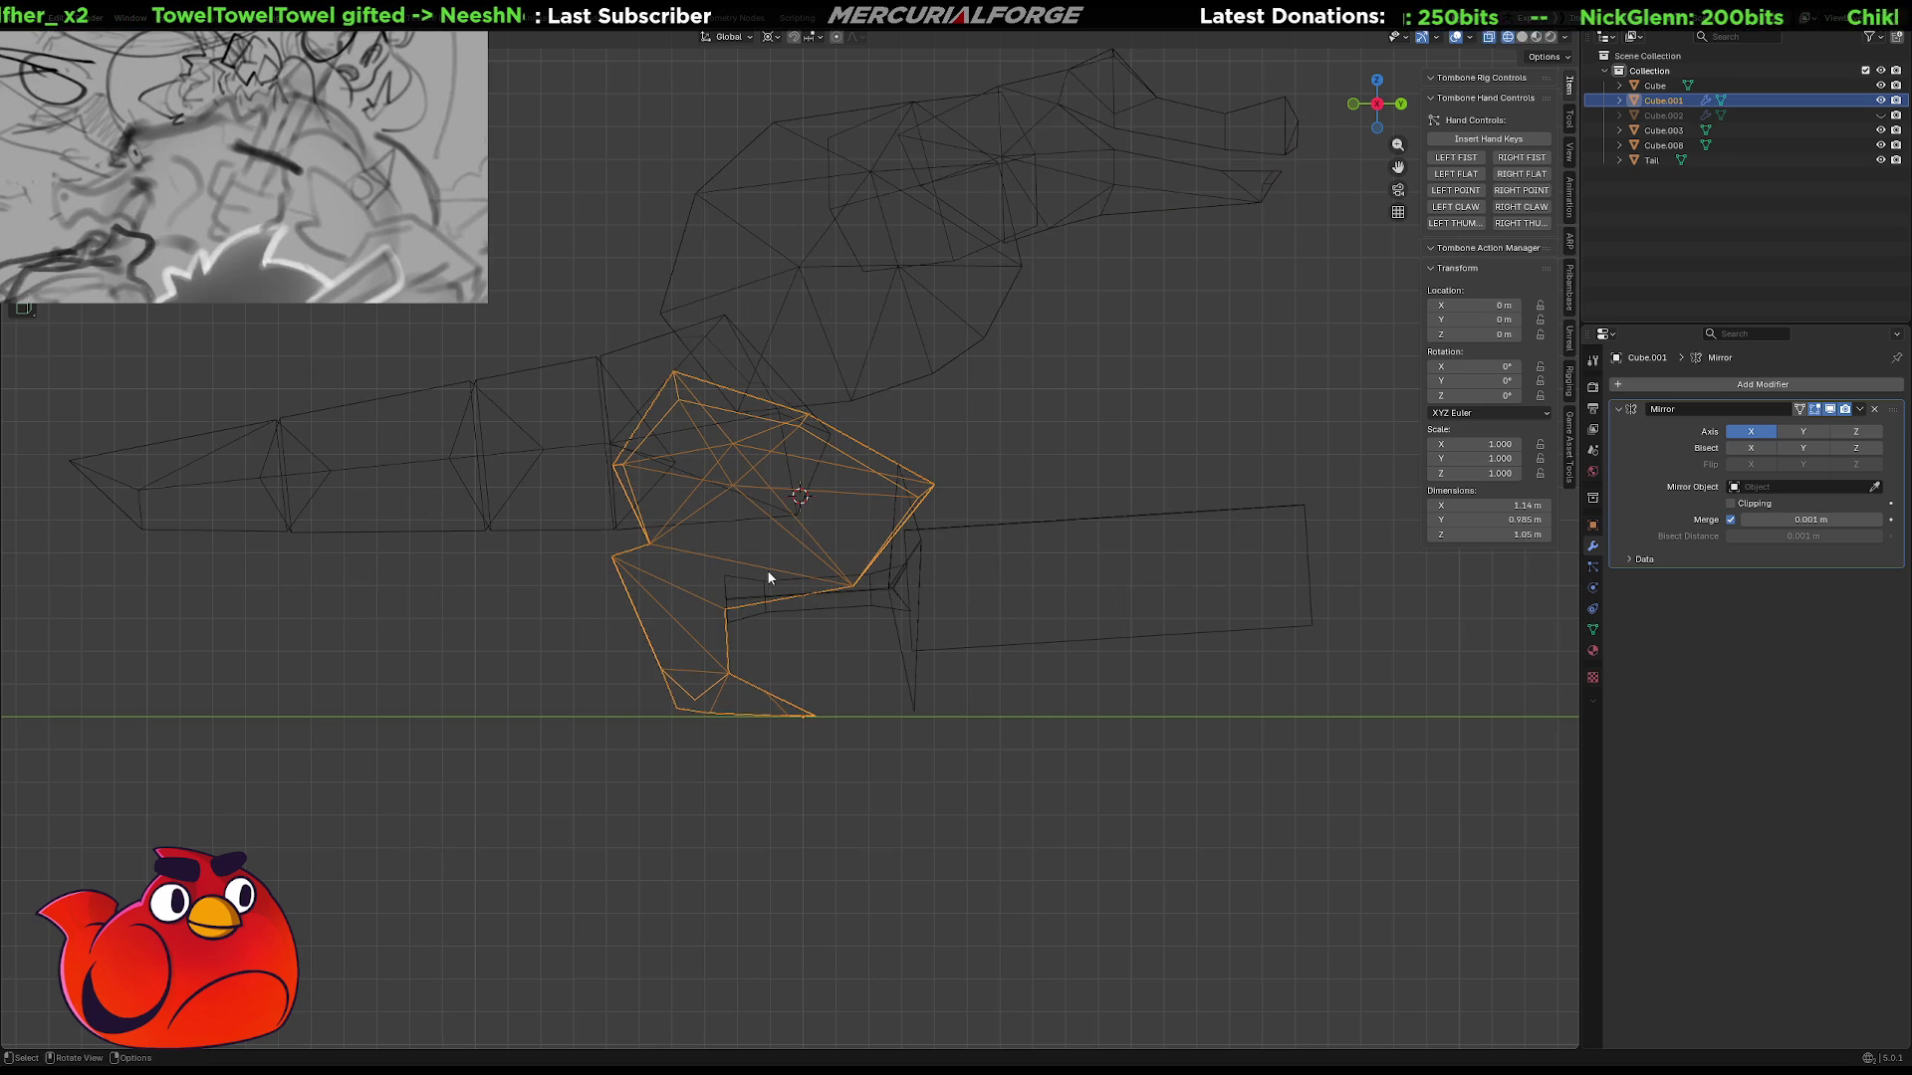
# Select the foot and lower leg faces of Cube.001 and rotate them.
pyautogui.scroll(2, 767, 574)
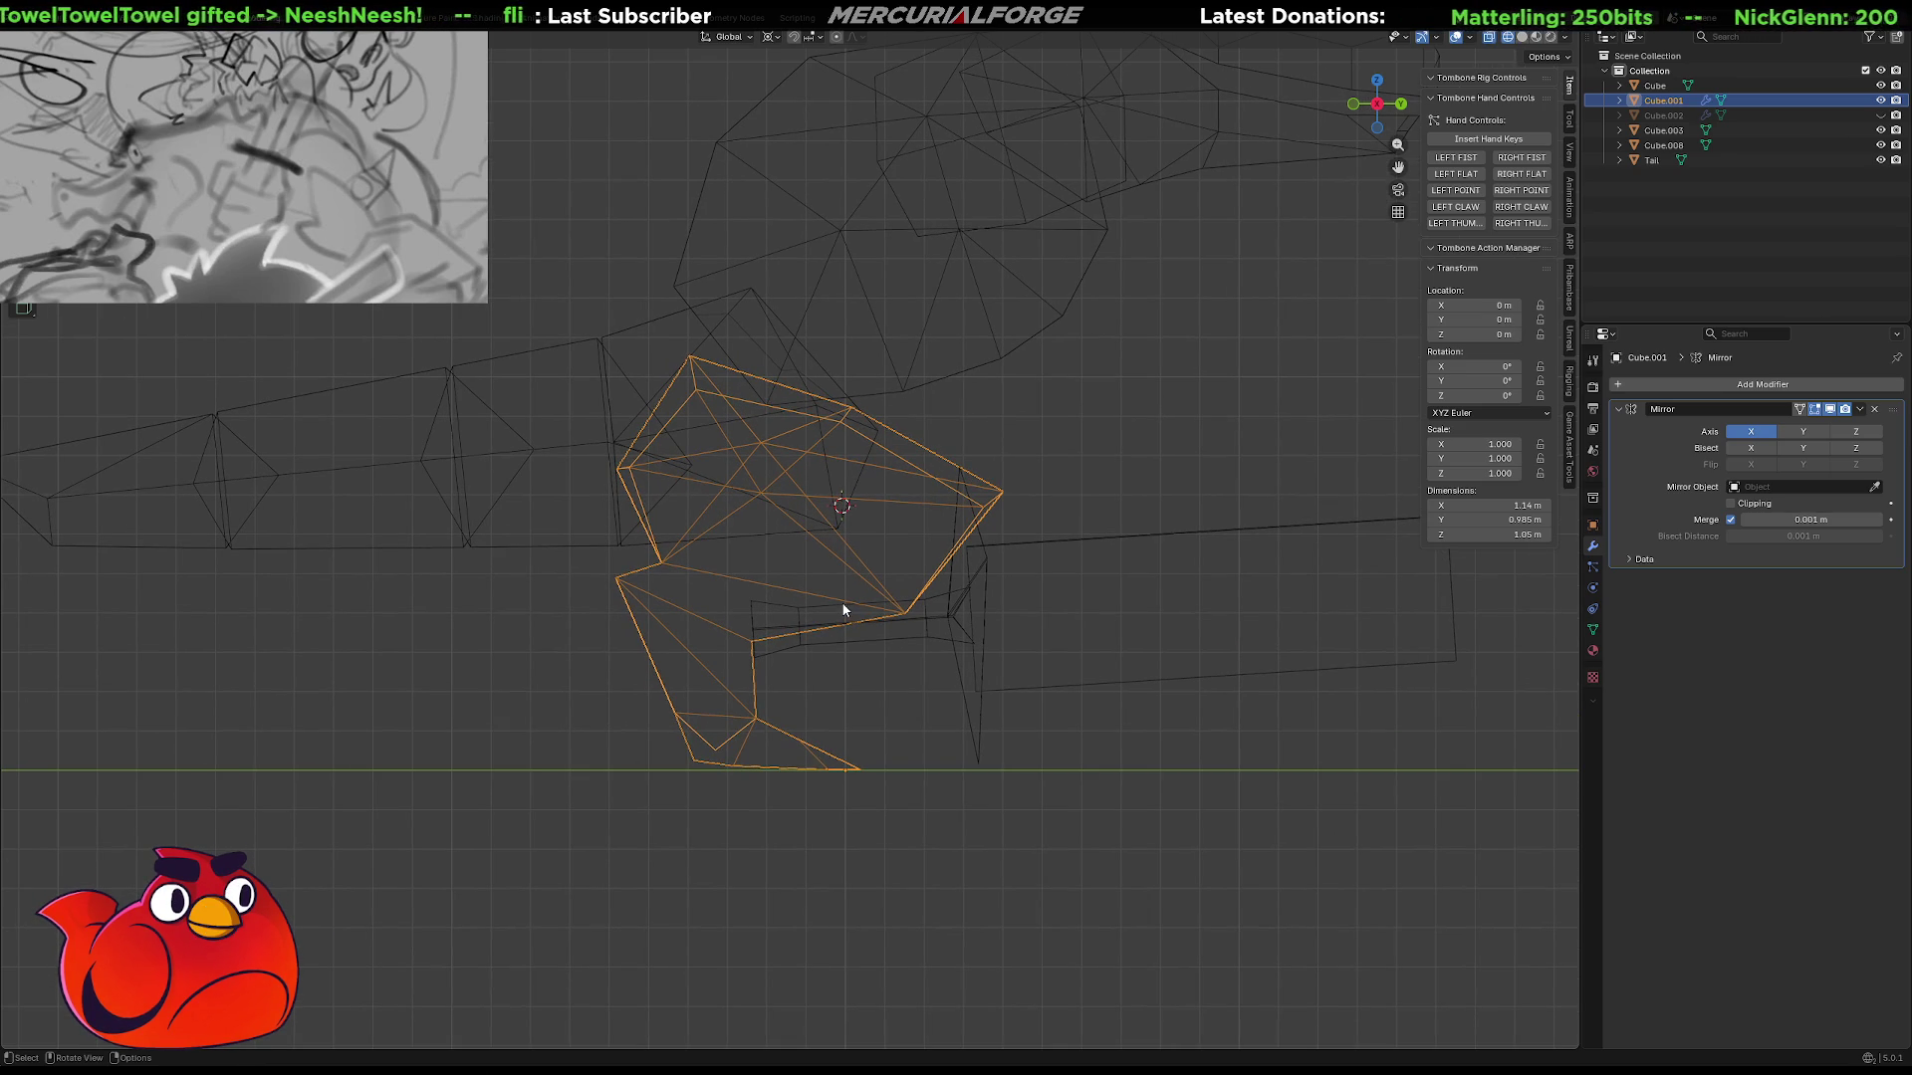
pyautogui.press('Tab')
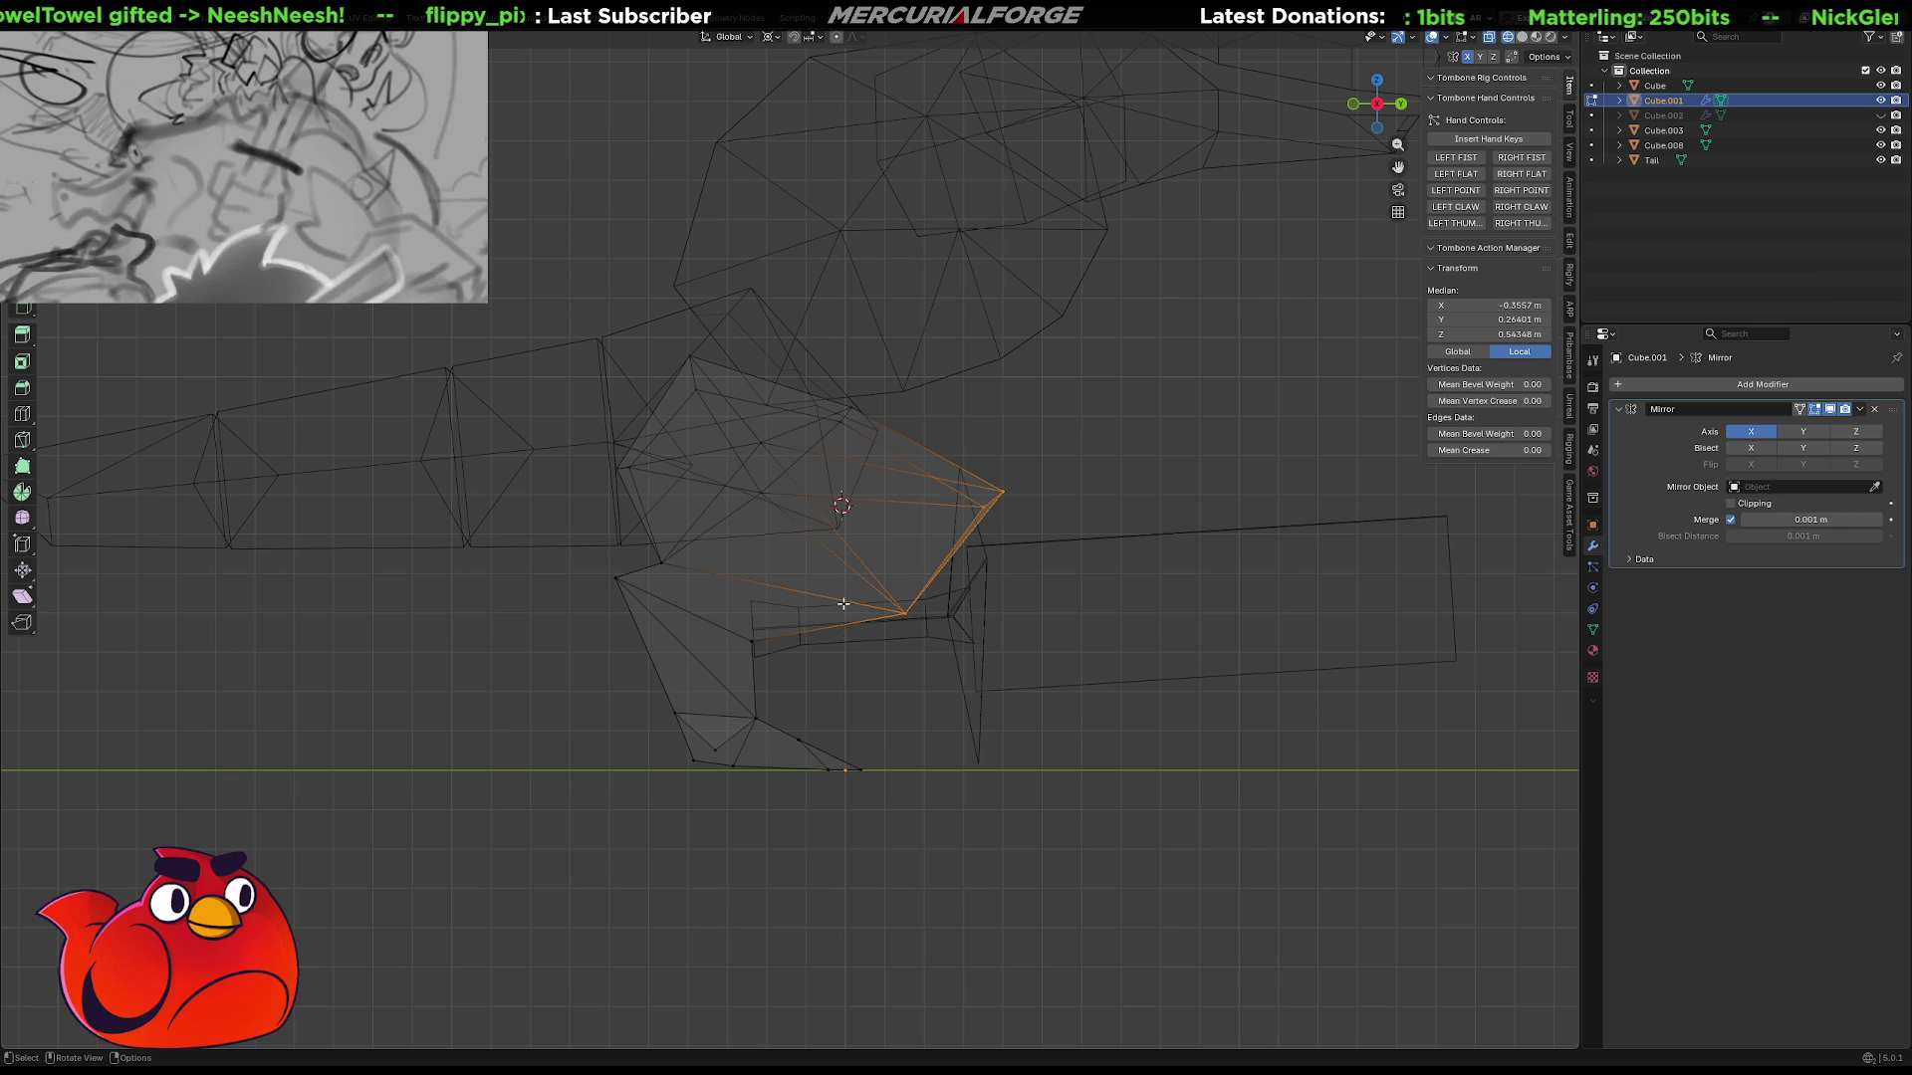
pyautogui.moveTo(996, 790)
pyautogui.mouseDown()
pyautogui.moveTo(697, 762)
pyautogui.moveTo(558, 577)
pyautogui.moveTo(633, 556)
pyautogui.mouseUp()
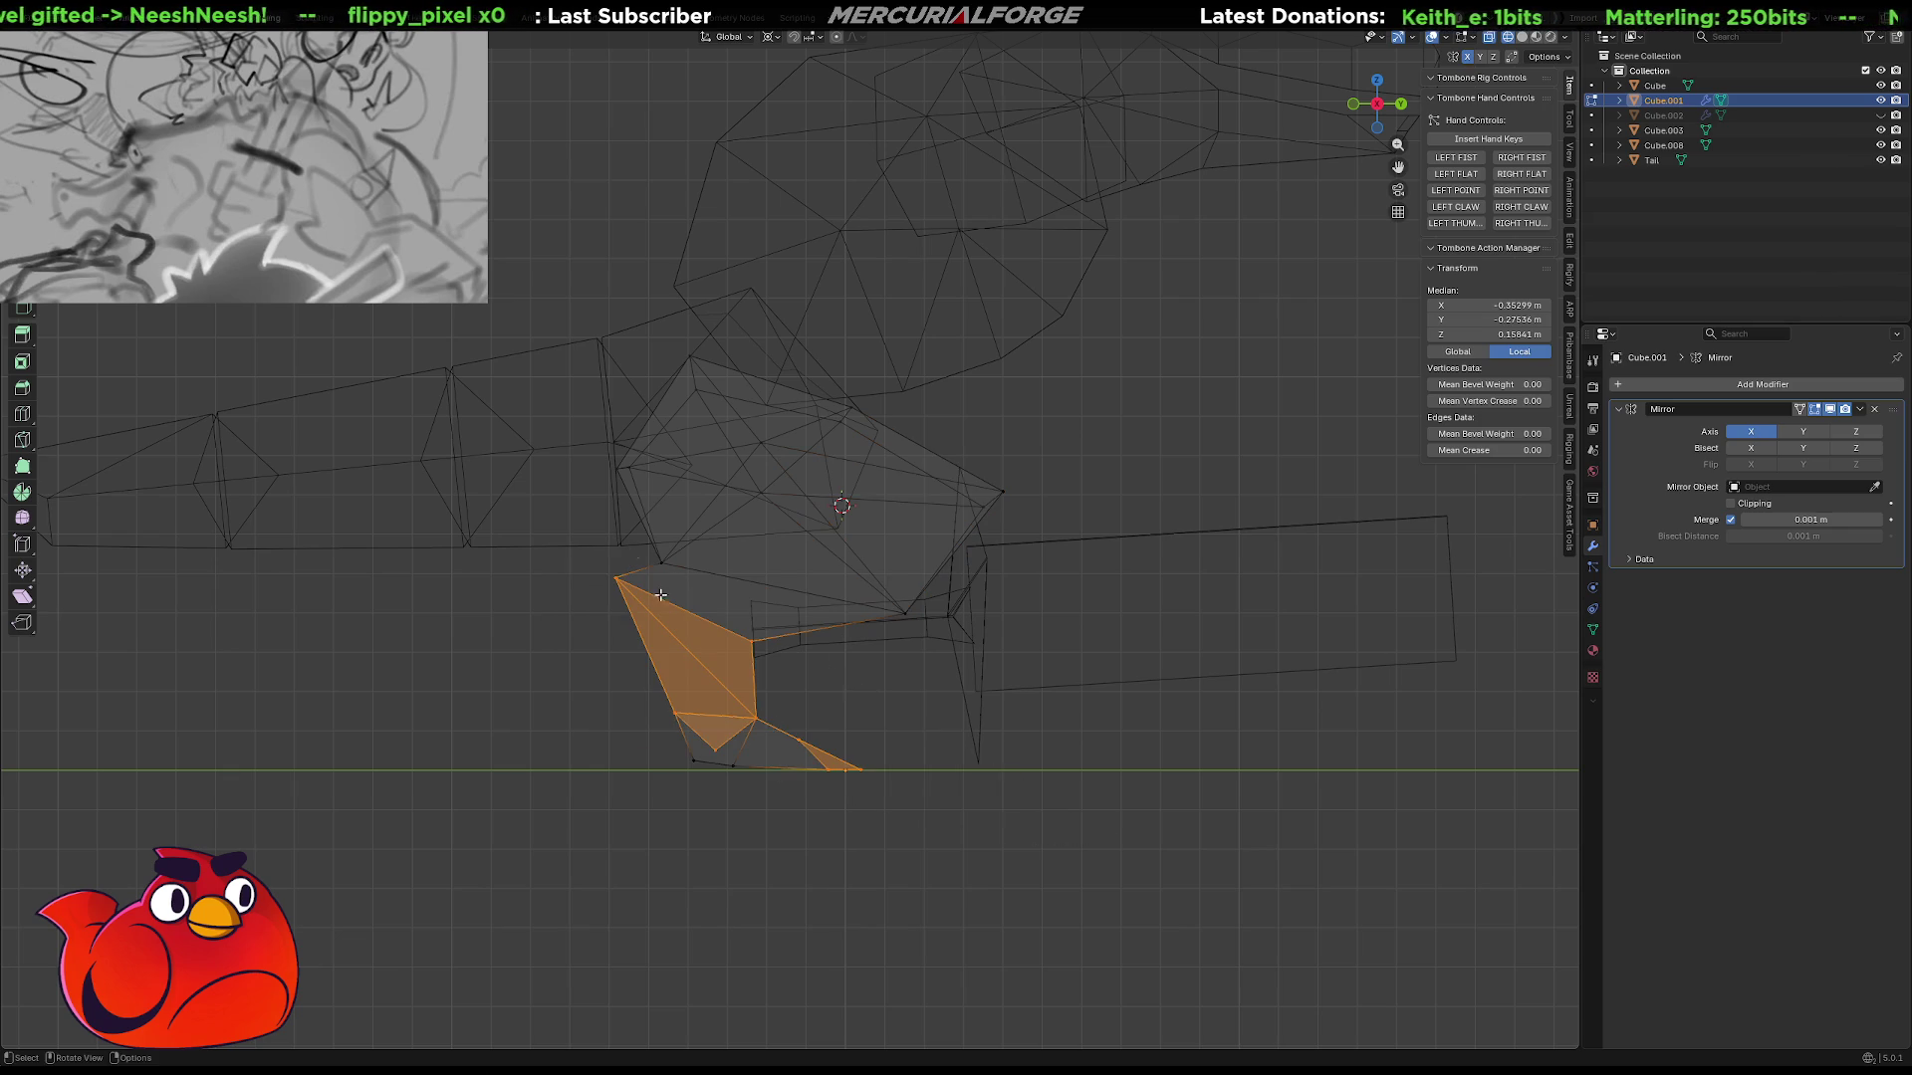
pyautogui.moveTo(938, 754)
pyautogui.mouseDown()
pyautogui.moveTo(547, 737)
pyautogui.moveTo(621, 538)
pyautogui.moveTo(1011, 568)
pyautogui.moveTo(1027, 608)
pyautogui.mouseUp()
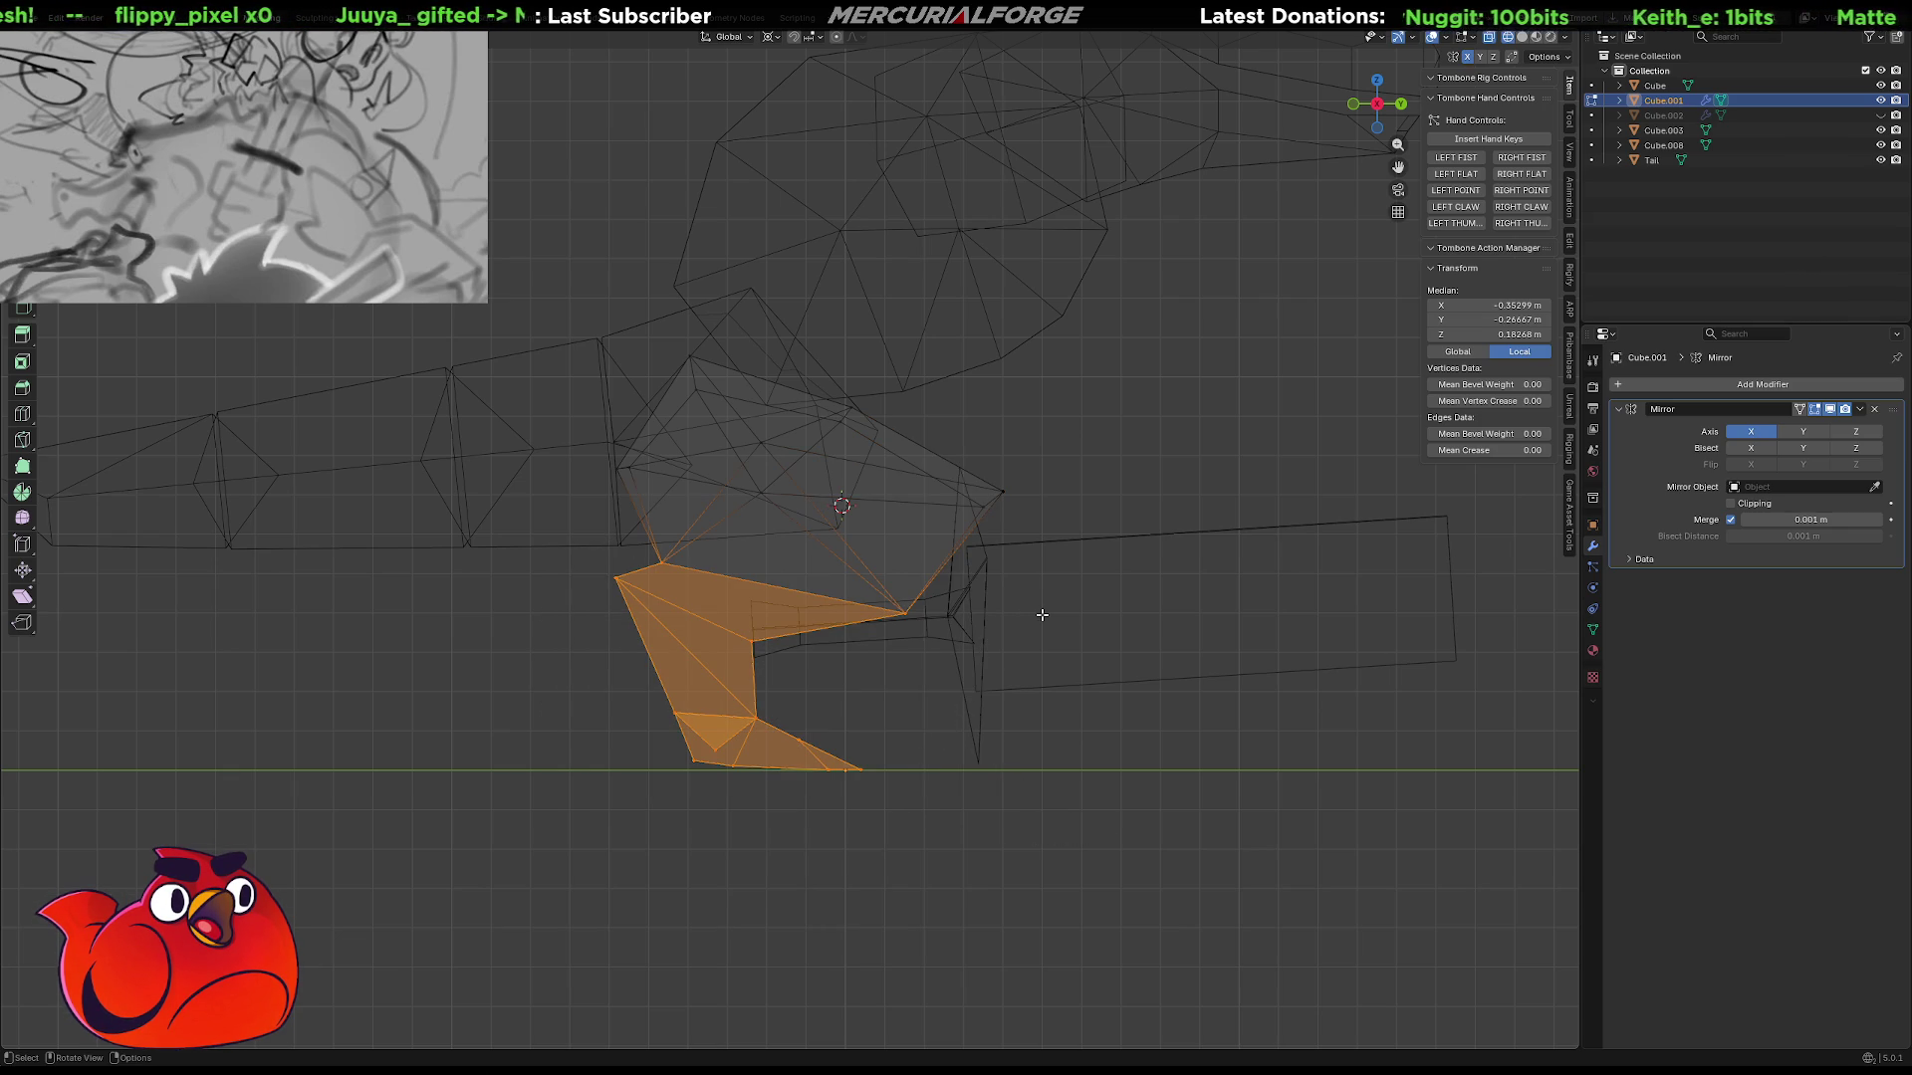
pyautogui.press('r')
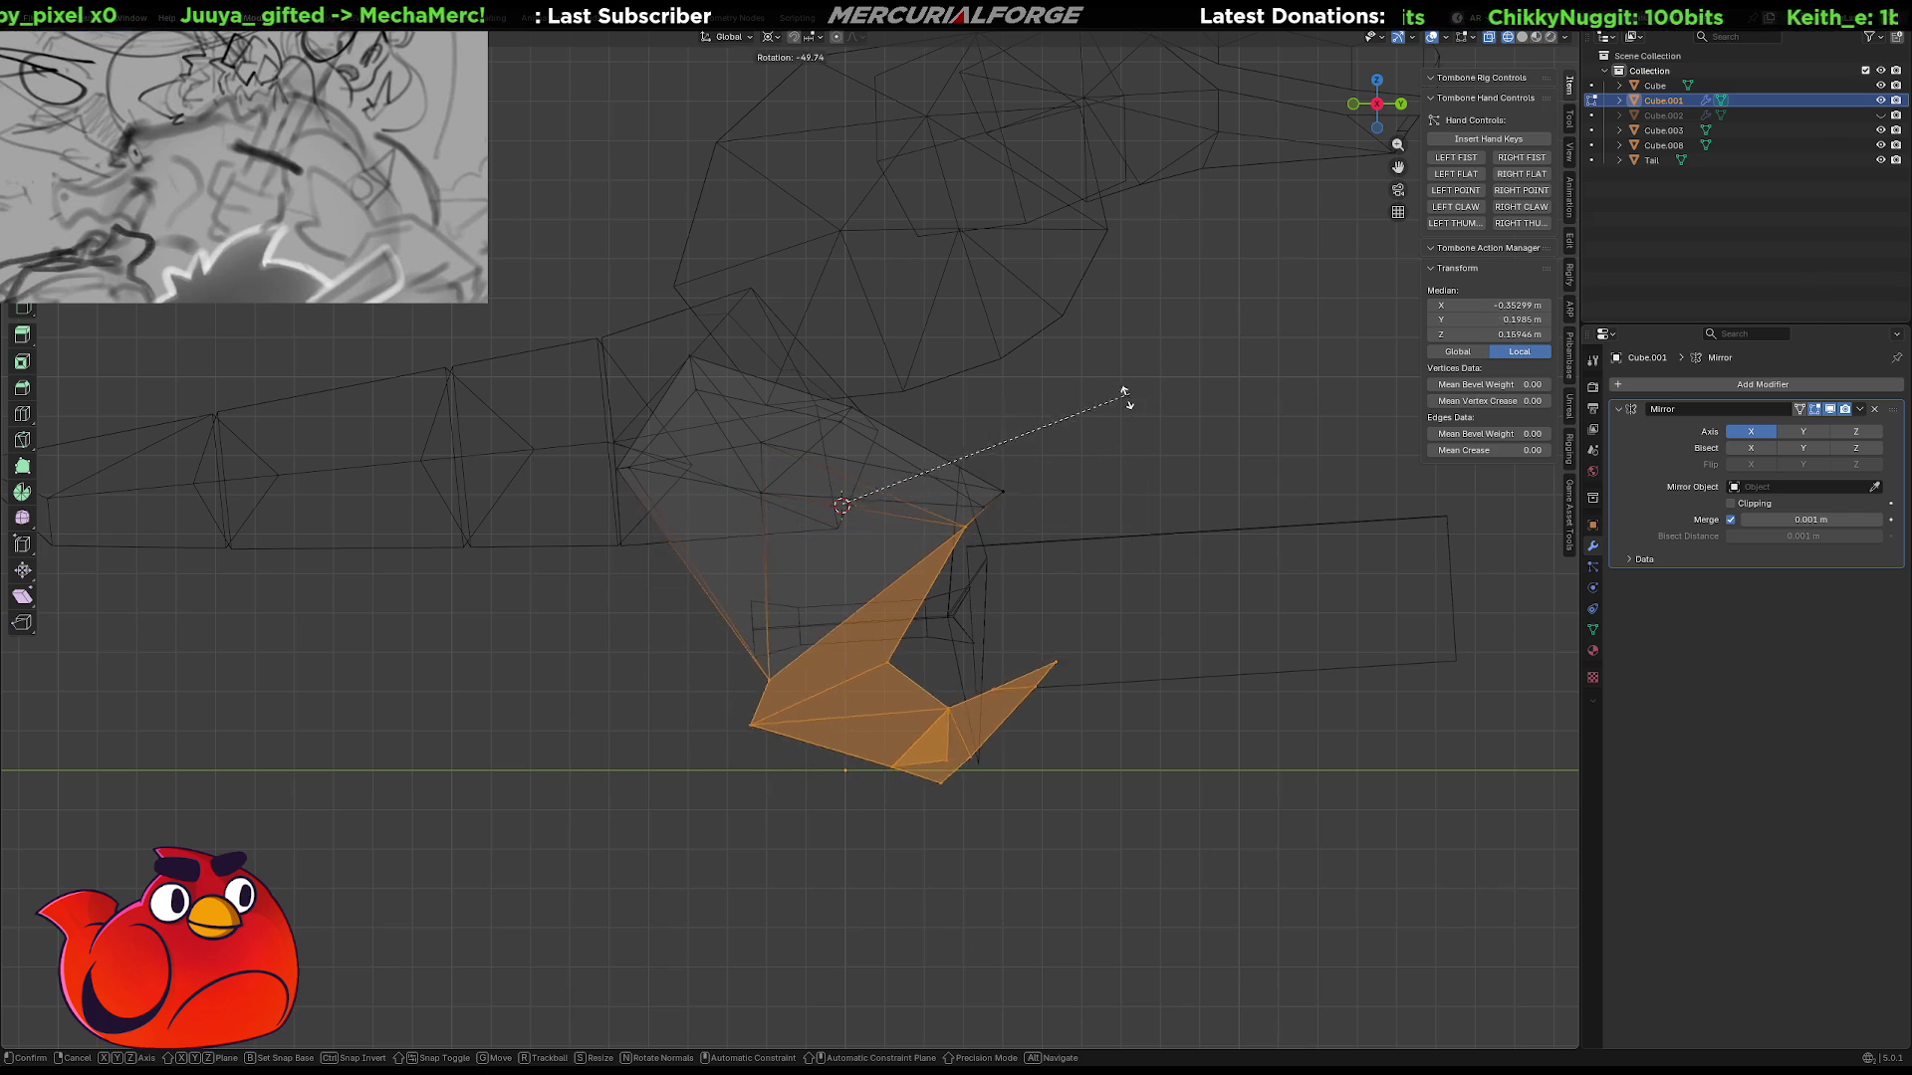
pyautogui.click(1020, 474)
# Shift a knee vertex along the front-back Y axis.
pyautogui.moveTo(1045, 431)
pyautogui.keyDown('ctrl'); pyautogui.mouseDown(button='right')
pyautogui.moveTo(1040, 523)
pyautogui.moveTo(1131, 358)
pyautogui.moveTo(1189, 365)
pyautogui.mouseUp(button='right'); pyautogui.keyUp('ctrl')
pyautogui.press('g')
pyautogui.press('z')
pyautogui.press('y')
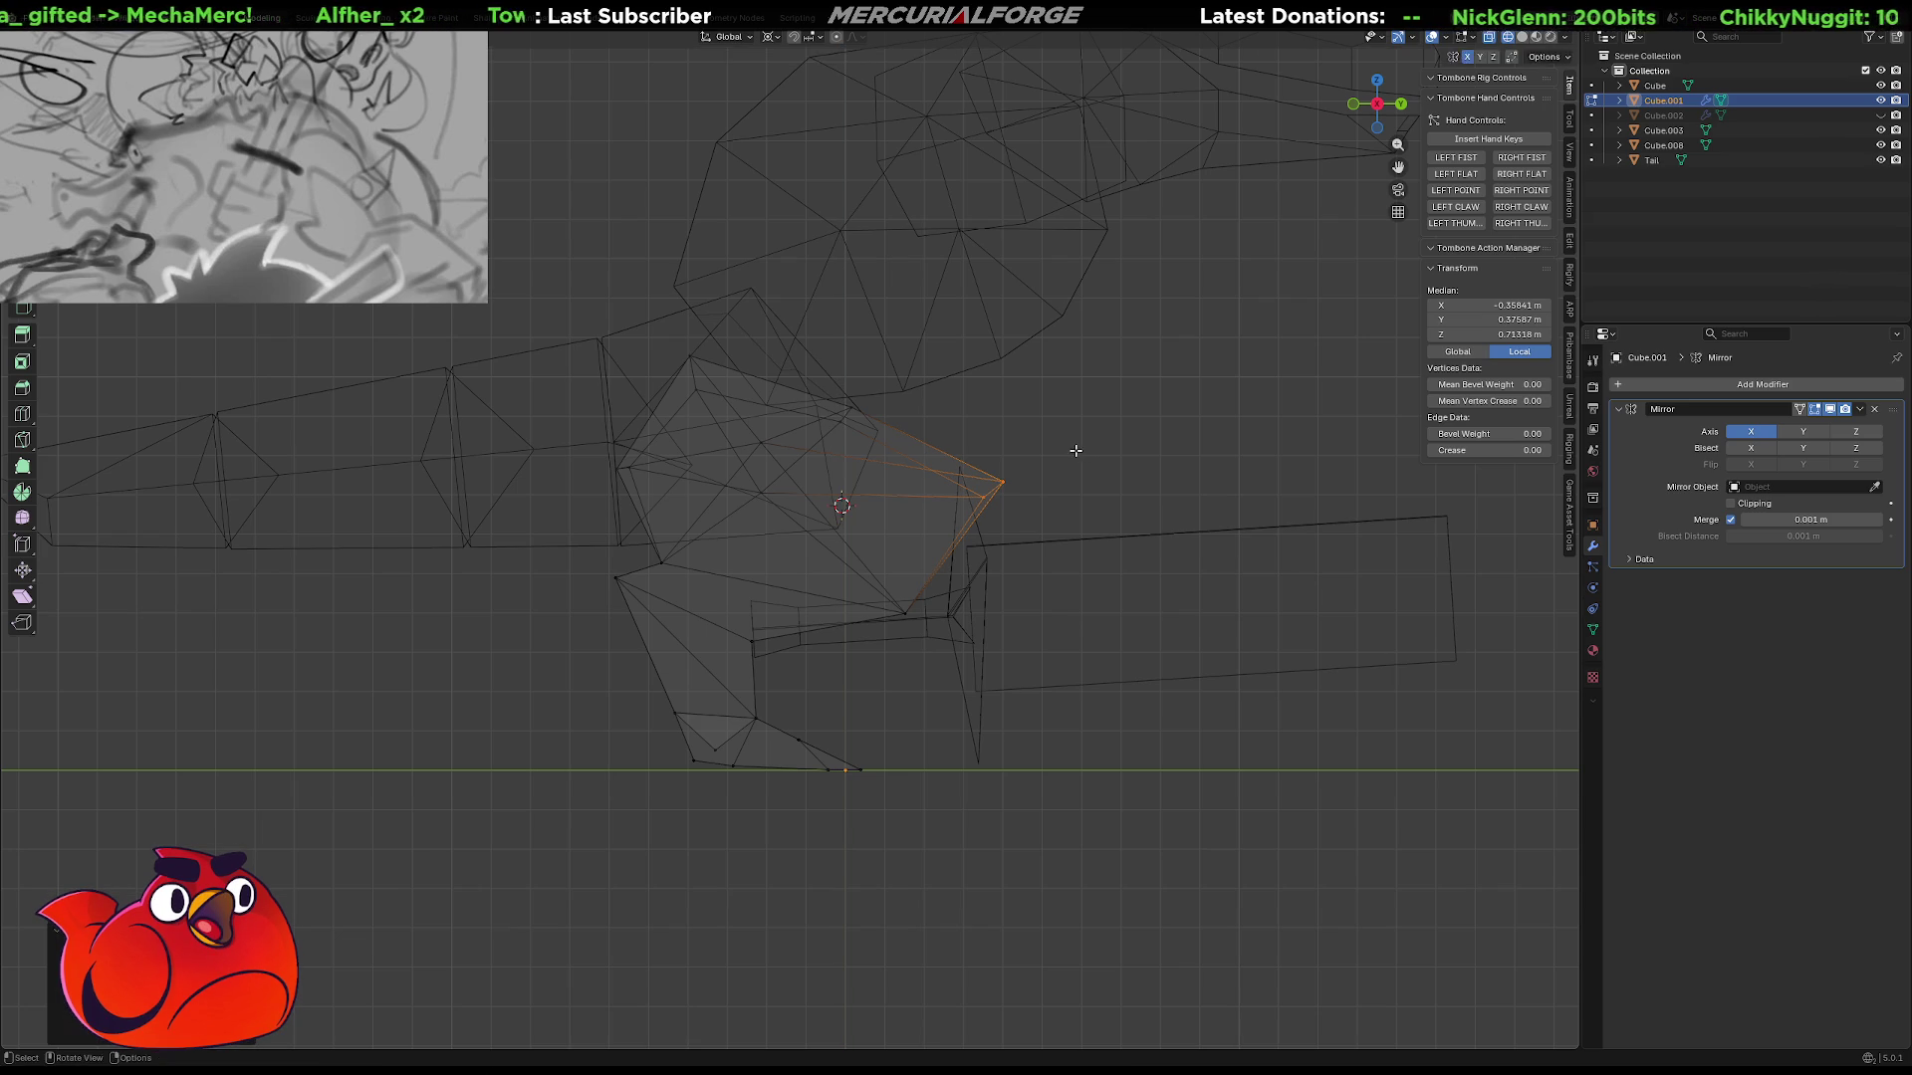
pyautogui.click(1011, 448)
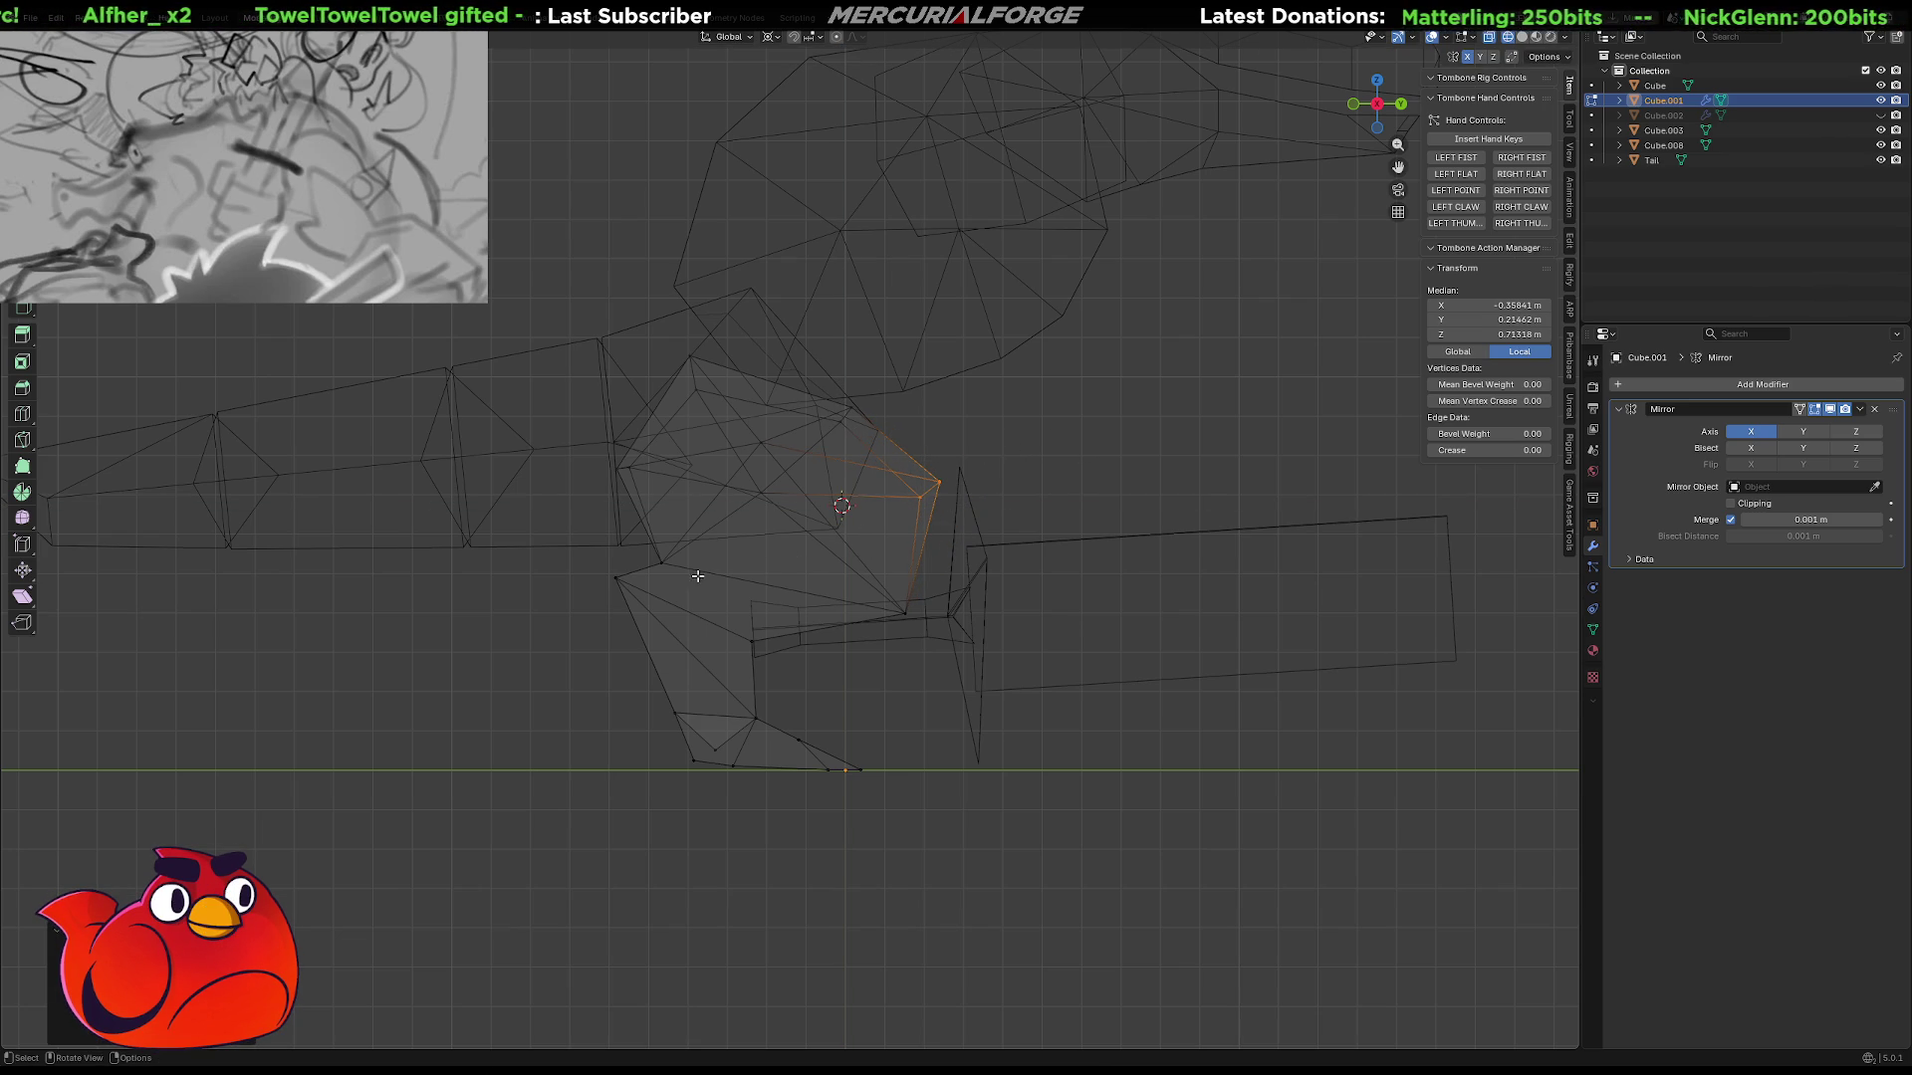
# Rotate and reposition the lower leg and foot, then start another rotation of about 17.77°.
pyautogui.moveTo(930, 744)
pyautogui.keyDown('ctrl'); pyautogui.mouseDown(button='right')
pyautogui.moveTo(661, 790)
pyautogui.moveTo(637, 478)
pyautogui.moveTo(1035, 542)
pyautogui.mouseUp(button='right'); pyautogui.keyUp('ctrl')
pyautogui.press('r')
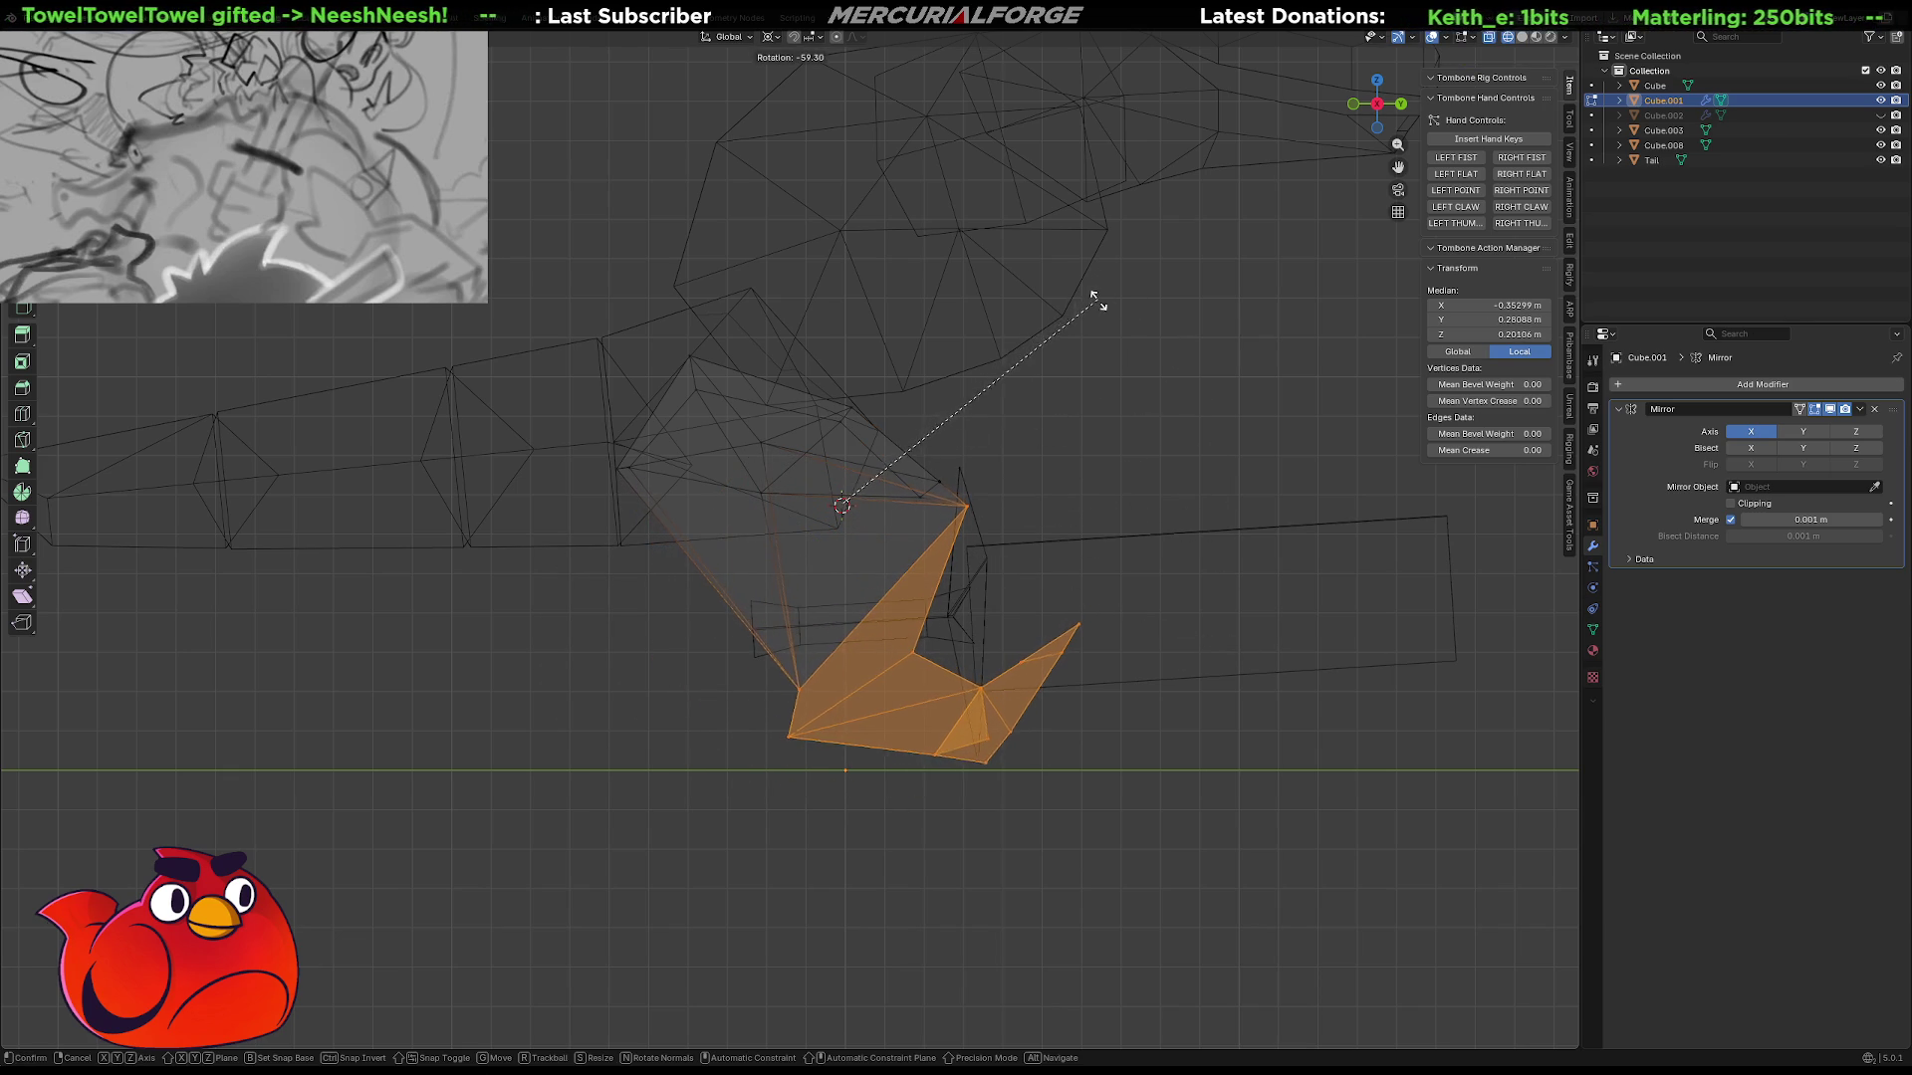
pyautogui.click(833, 578)
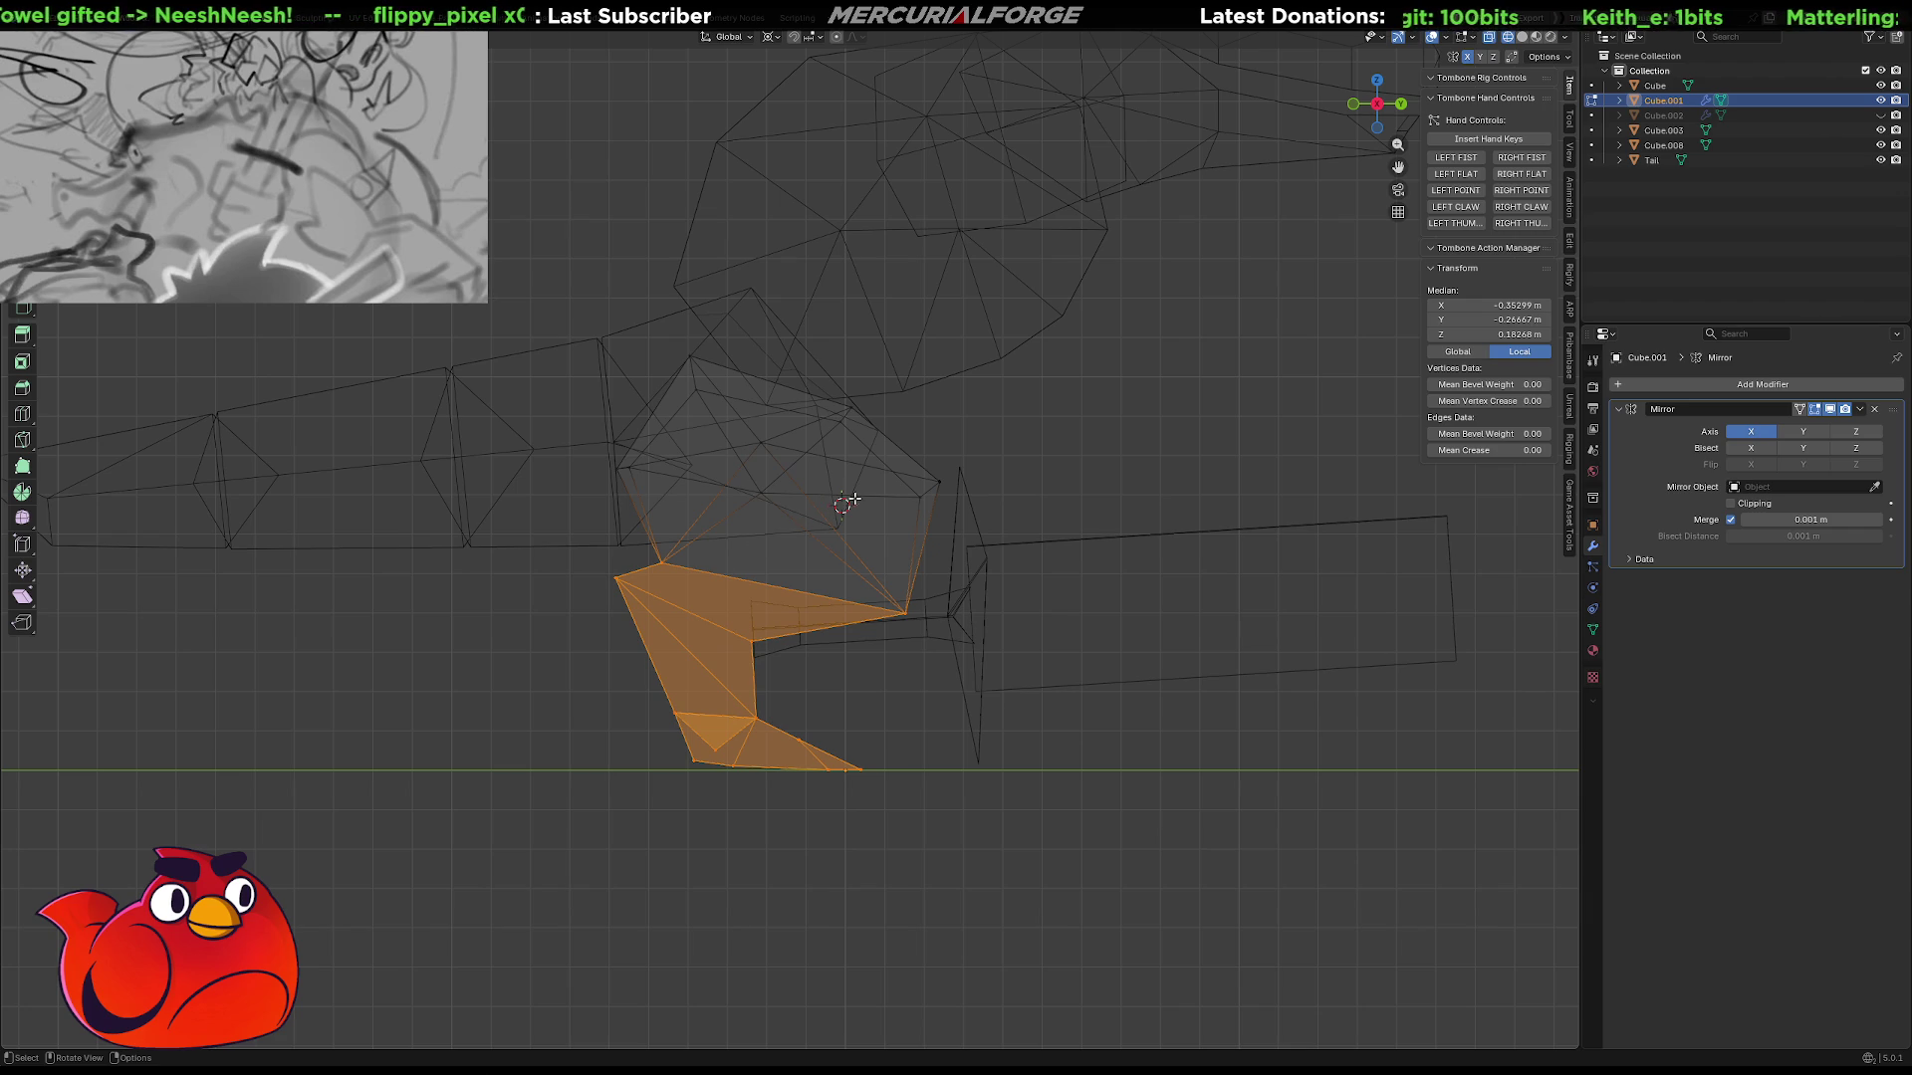
pyautogui.press('g')
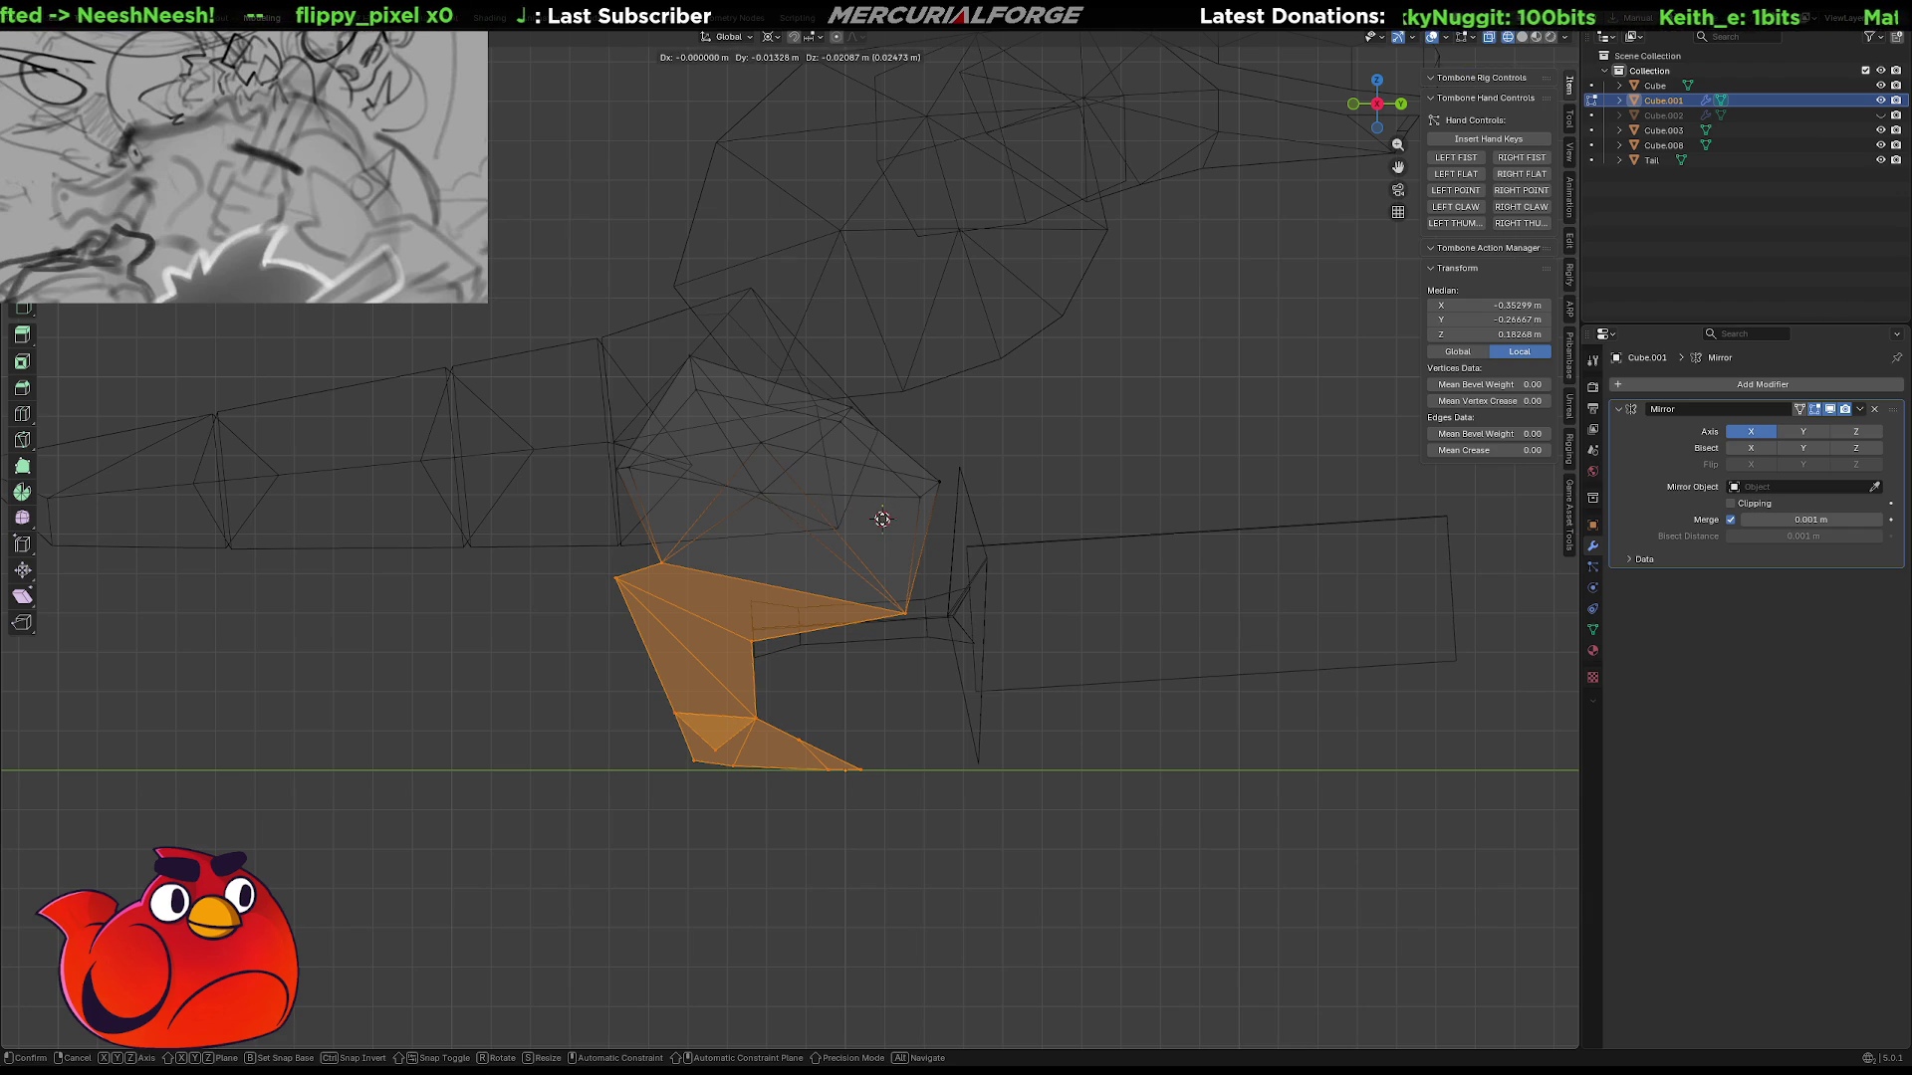
pyautogui.click(882, 518)
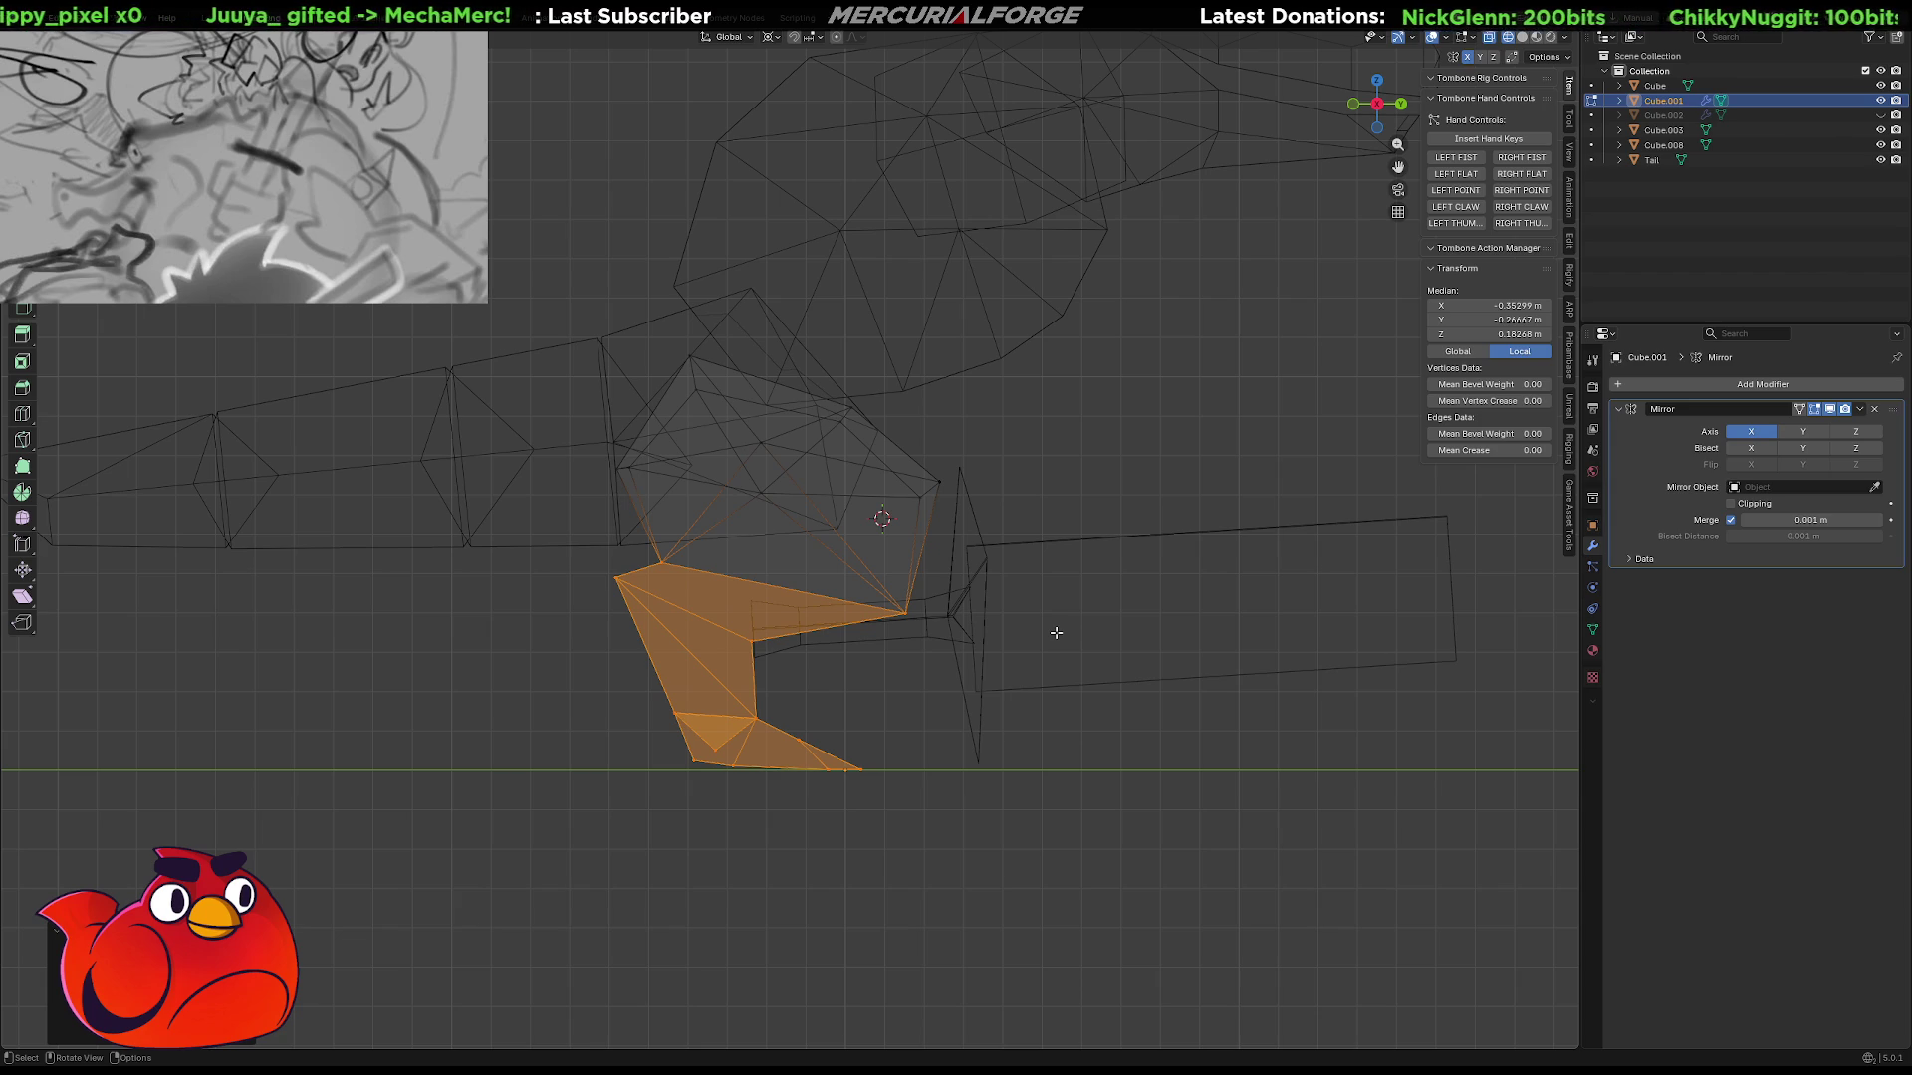
pyautogui.press('r')
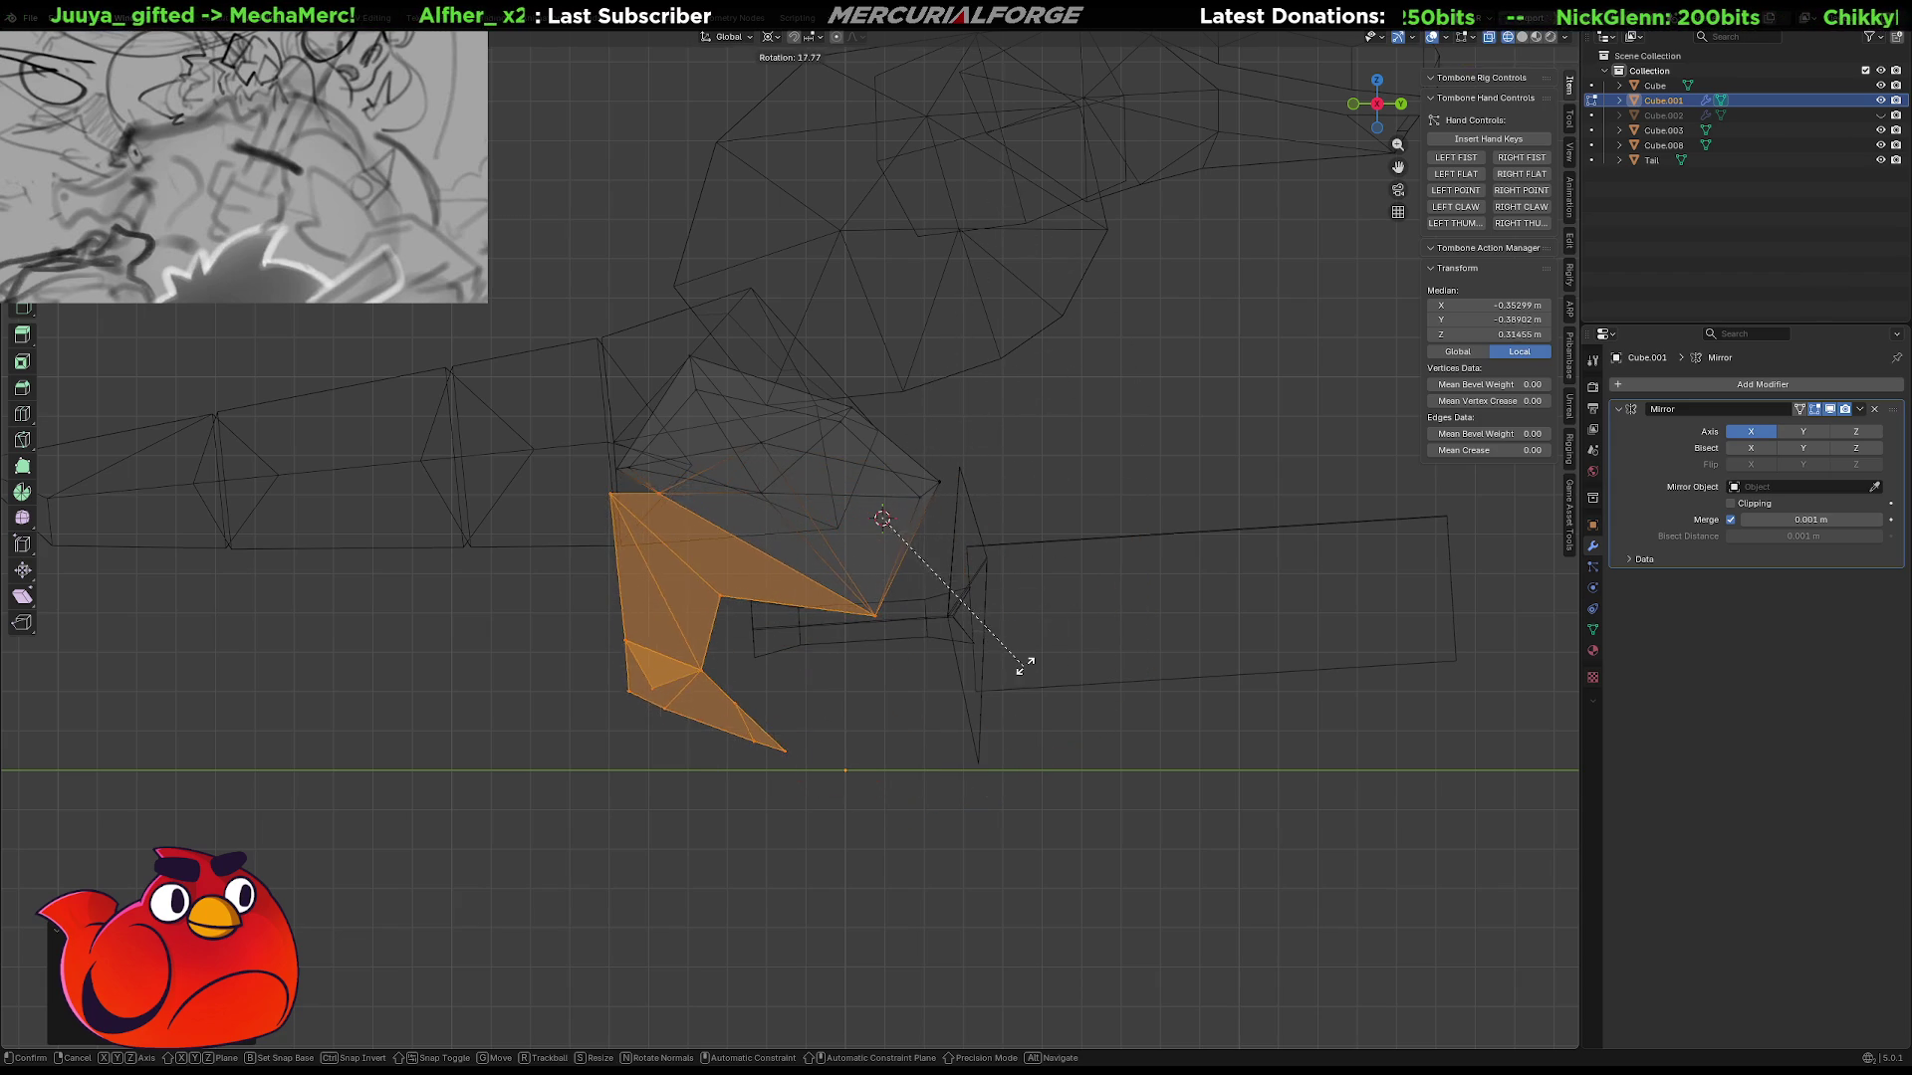
# Try several lower-leg bends, cancelling one around the 3D cursor, and settle the knee angle.
pyautogui.click(897, 568)
pyautogui.keyDown('shift'); pyautogui.rightClick(768, 497); pyautogui.keyUp('shift')
pyautogui.press('r')
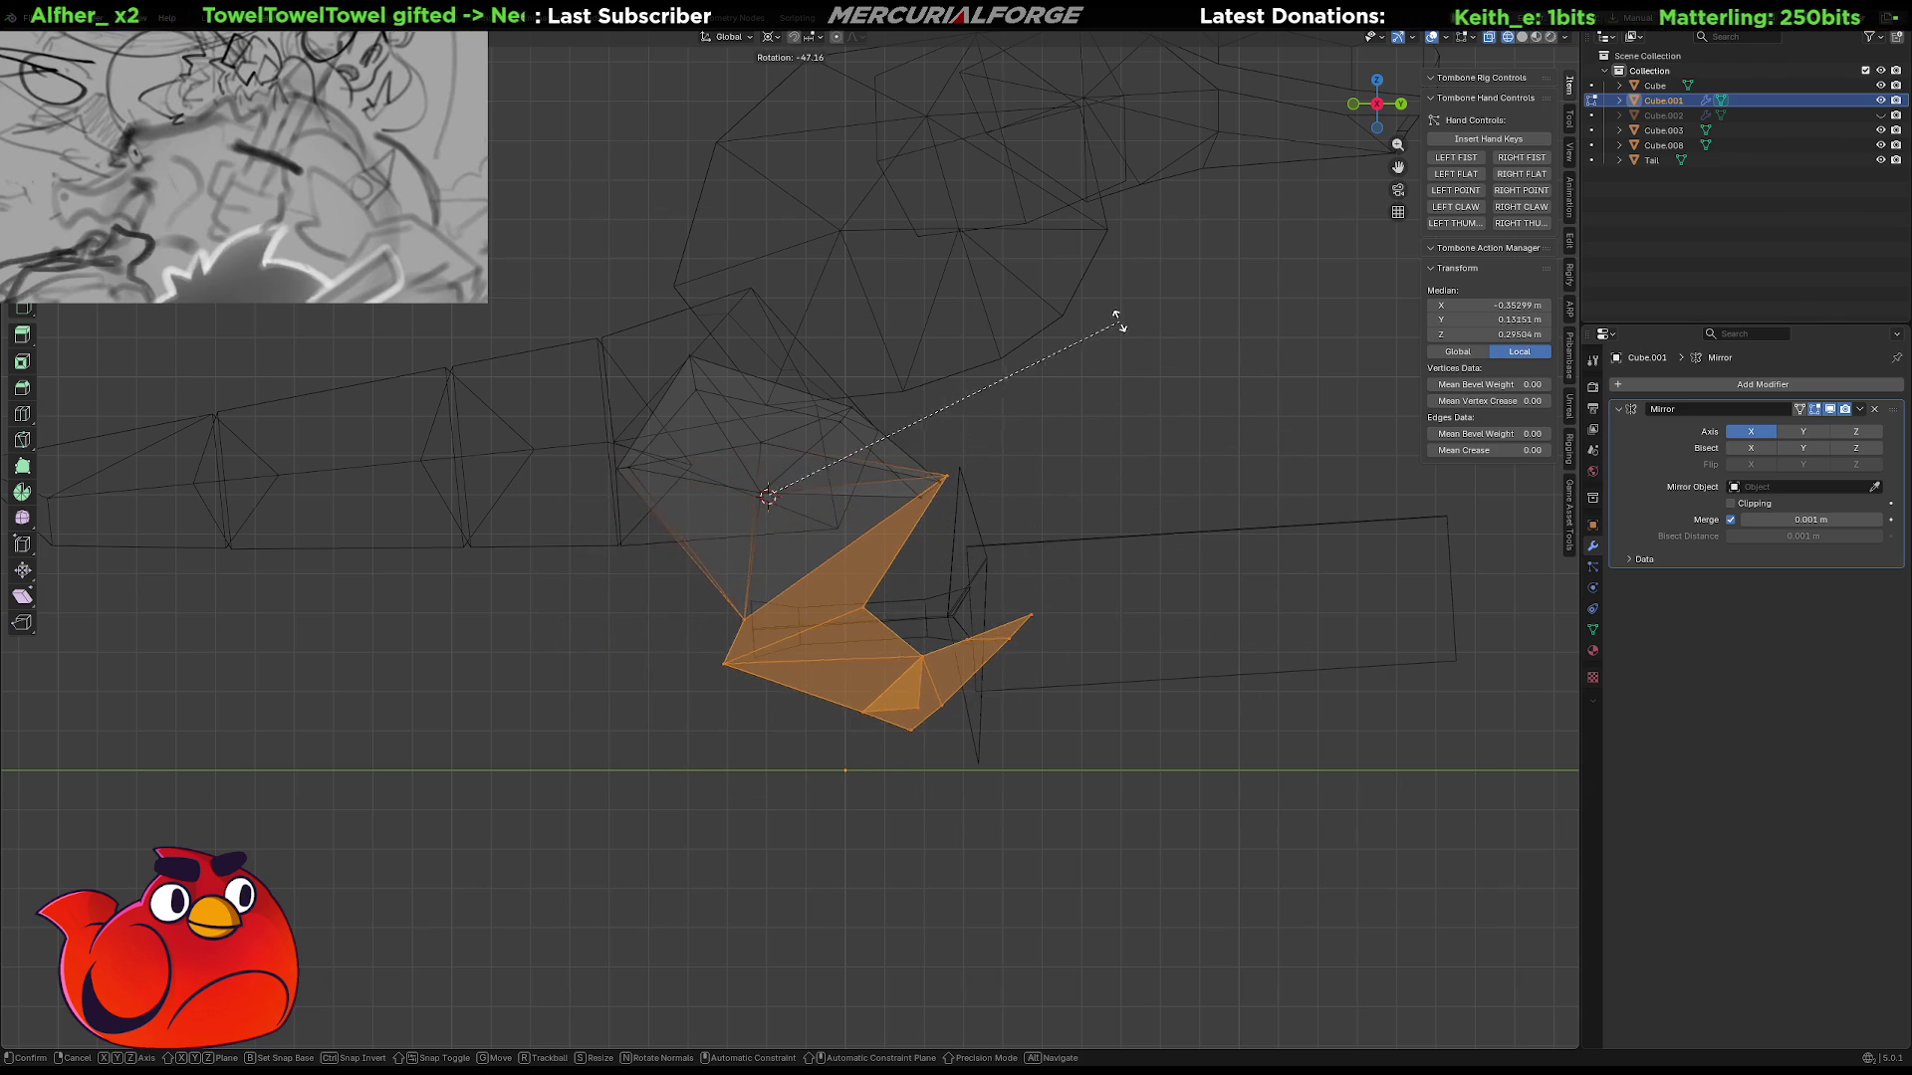
pyautogui.rightClick(1102, 392)
pyautogui.press('r')
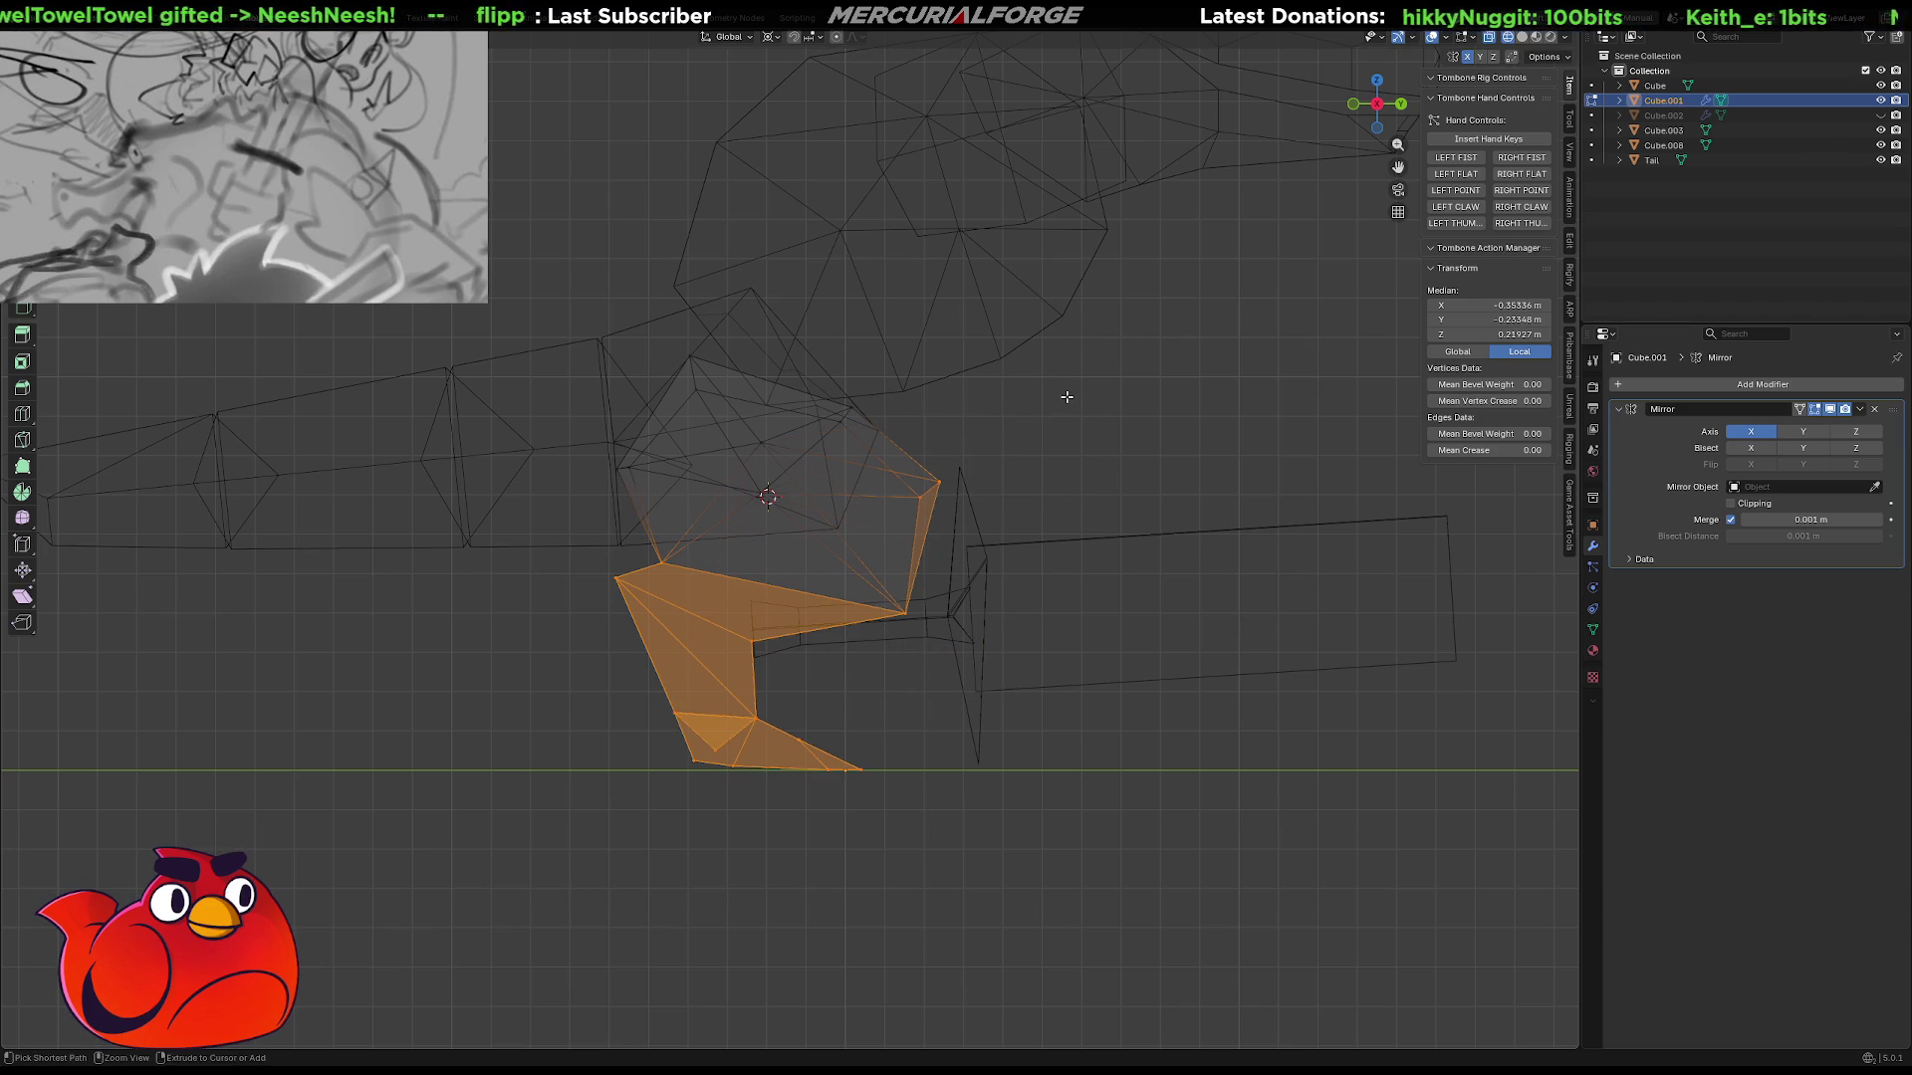
pyautogui.click(1065, 426)
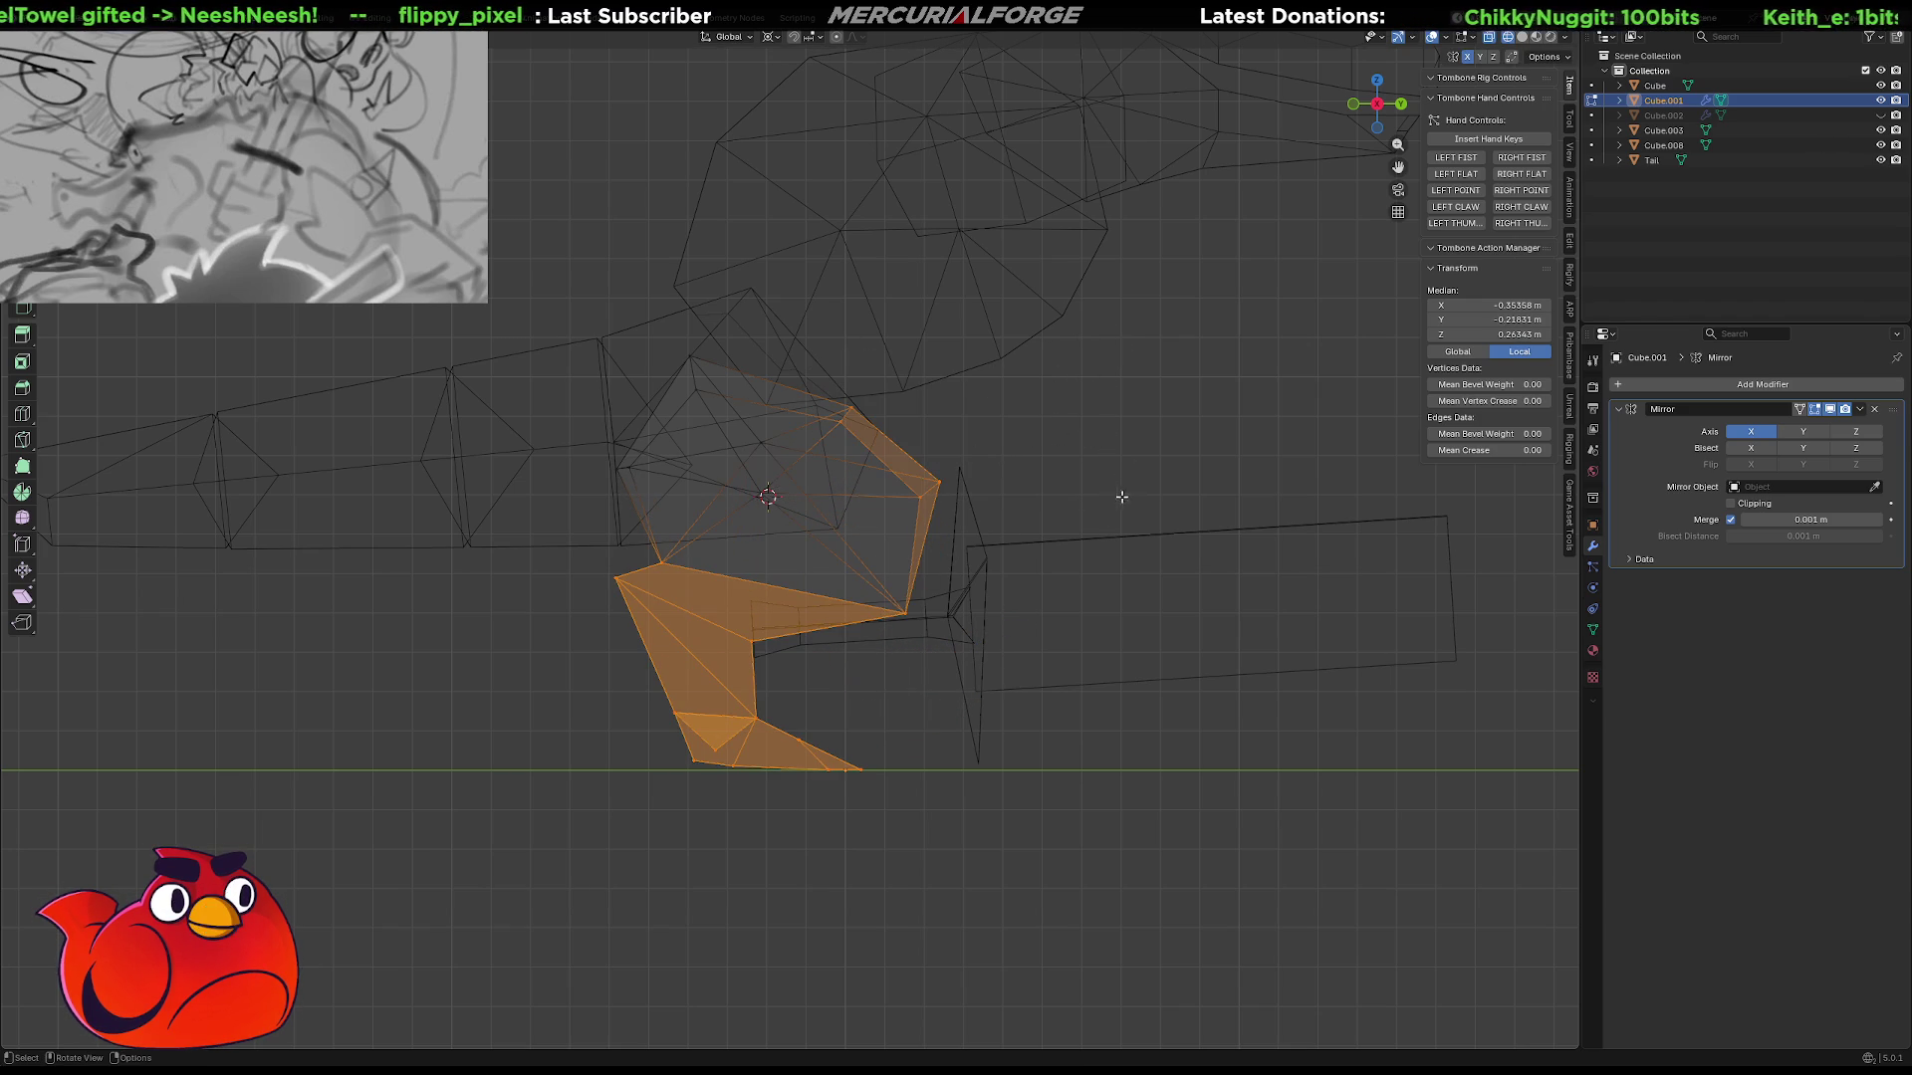
pyautogui.press('r')
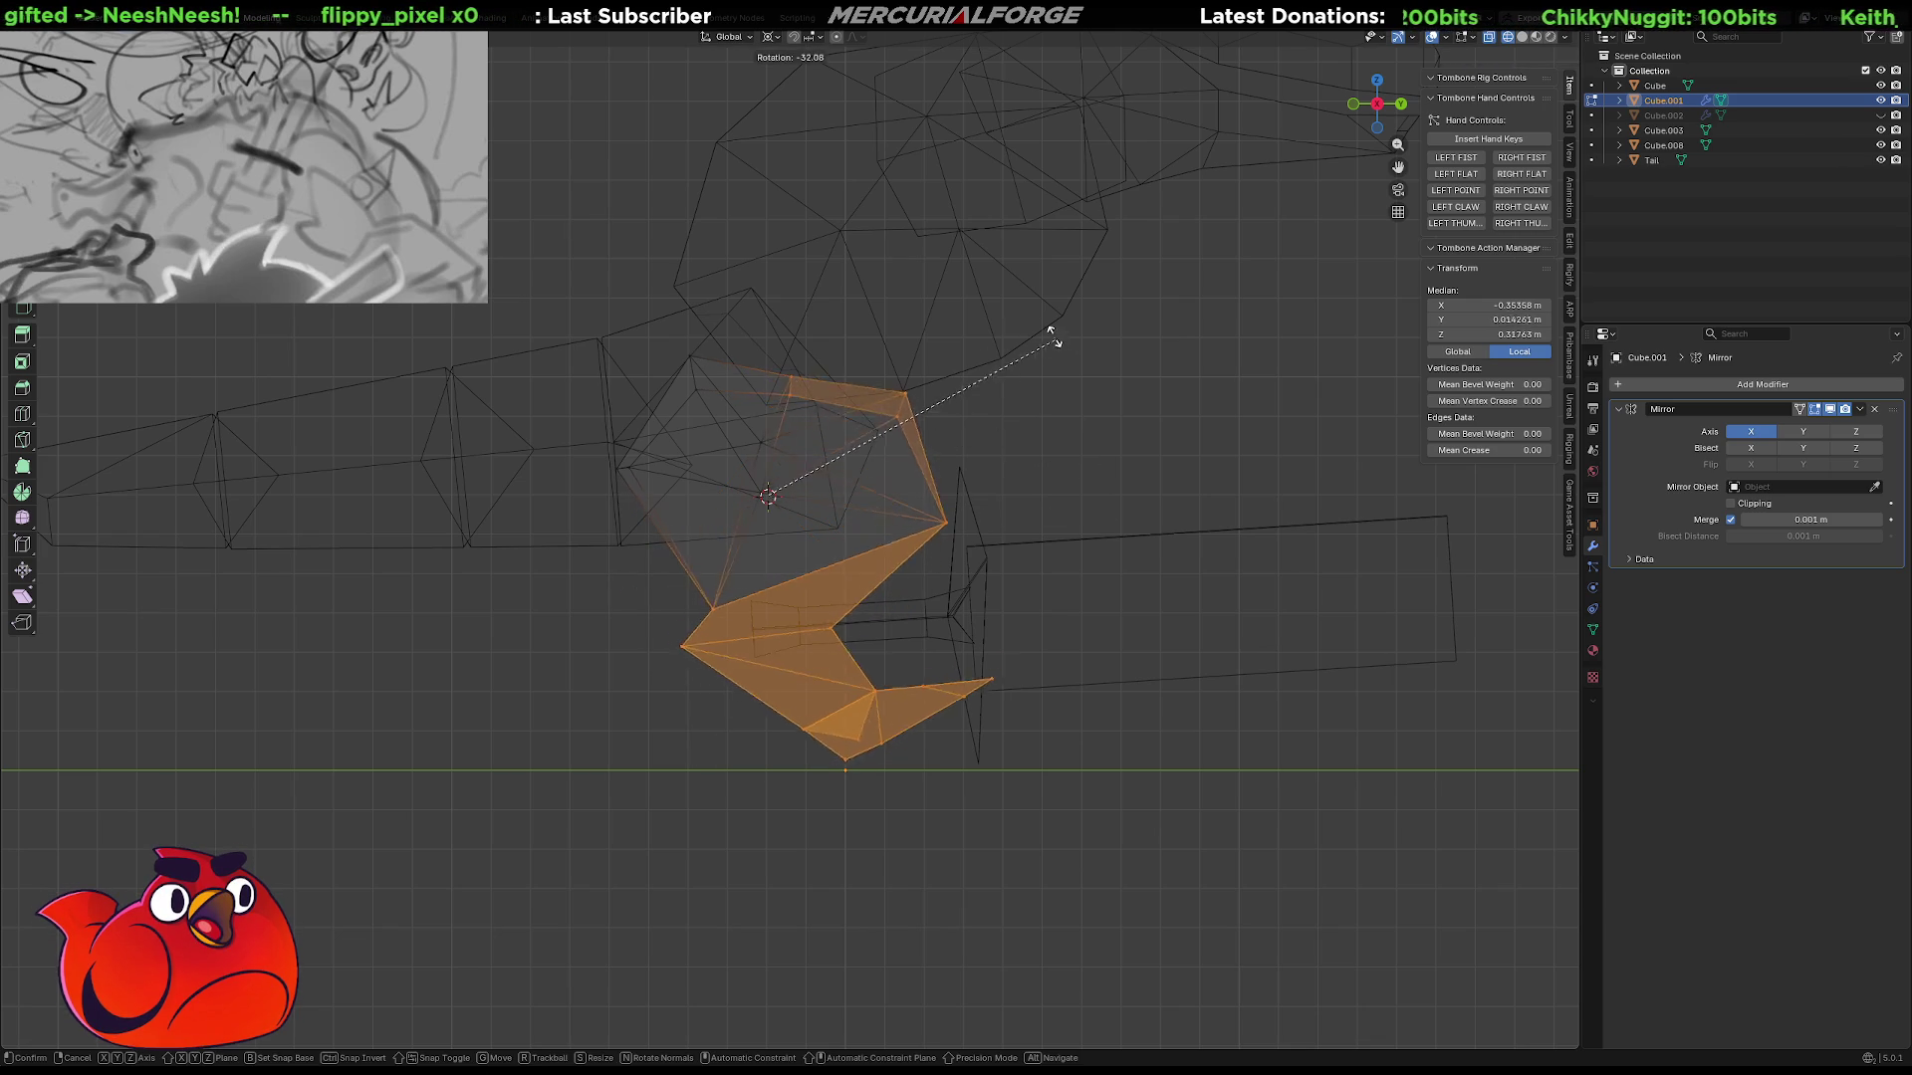
pyautogui.click(903, 377)
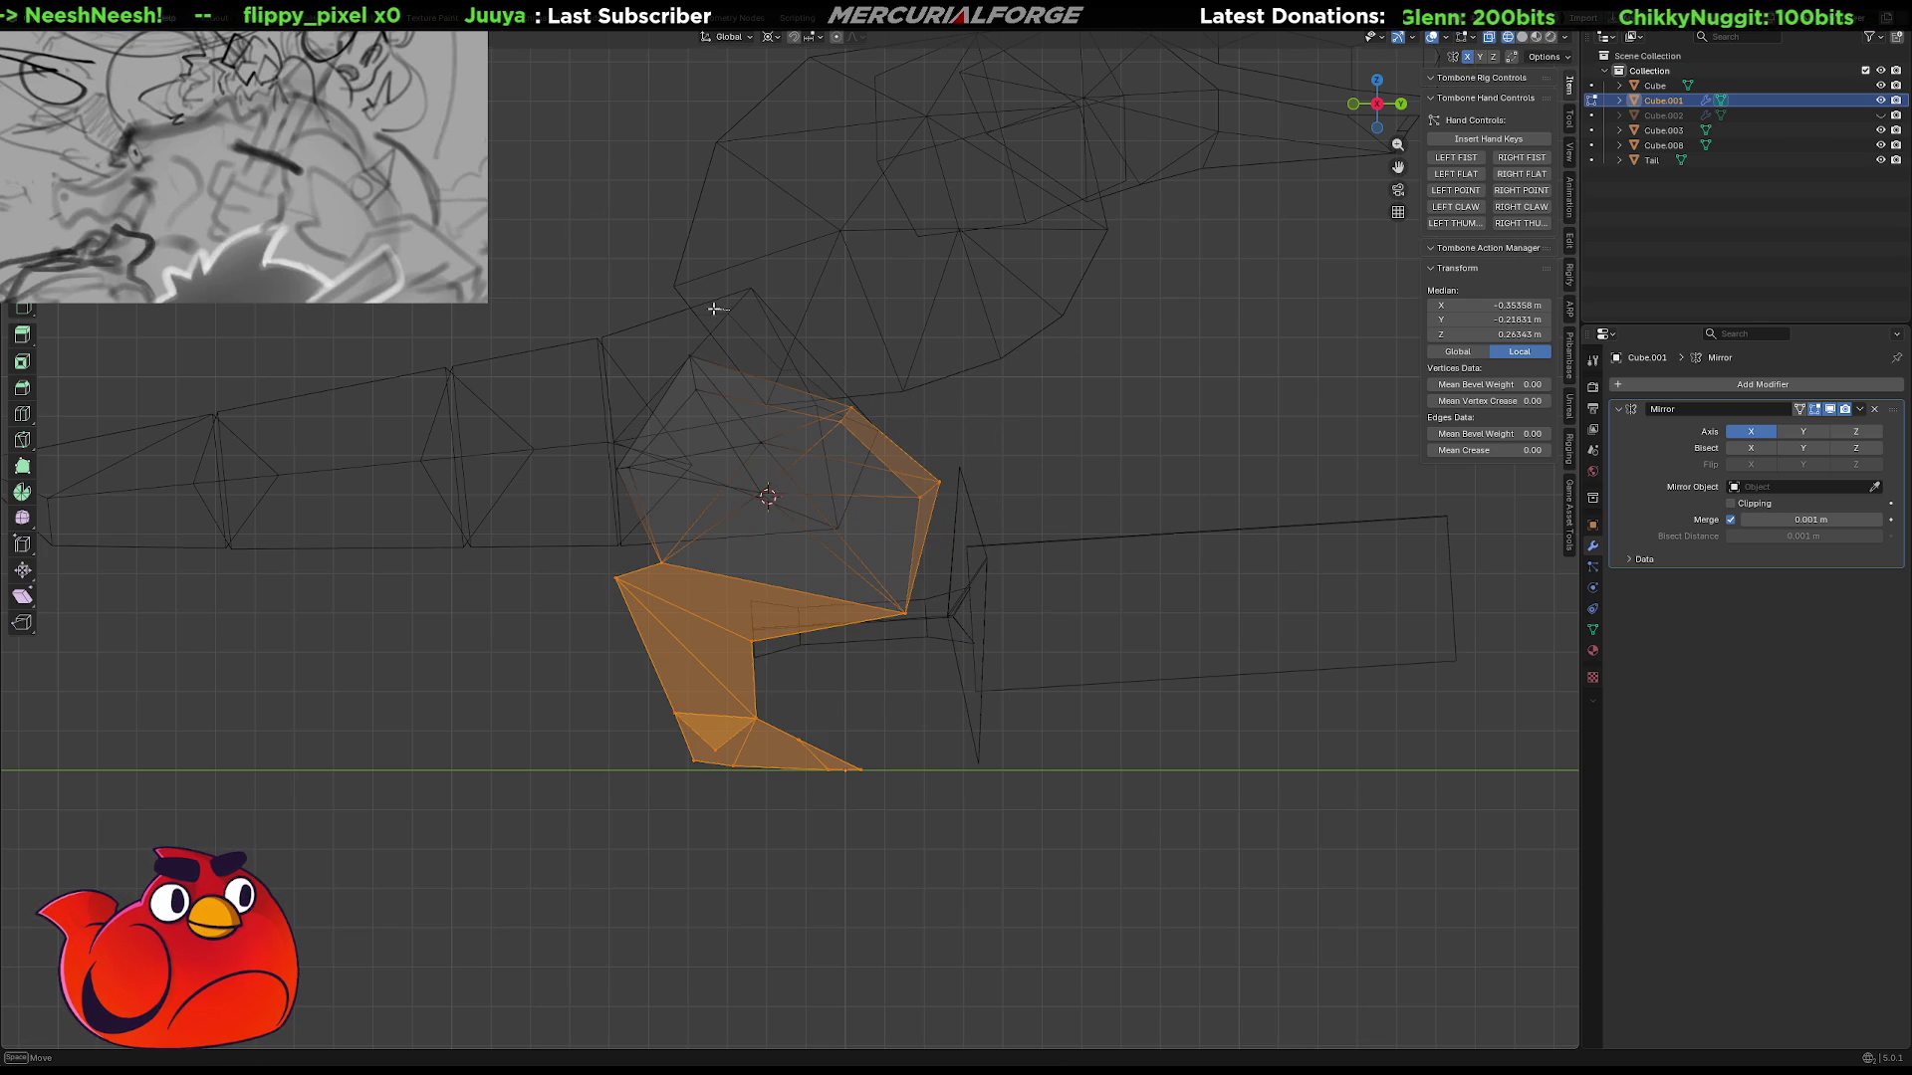
# Add the linked hip faces and rotate the whole leg so the foot rests on the ground.
pyautogui.hotkey('ctrl', 'l')
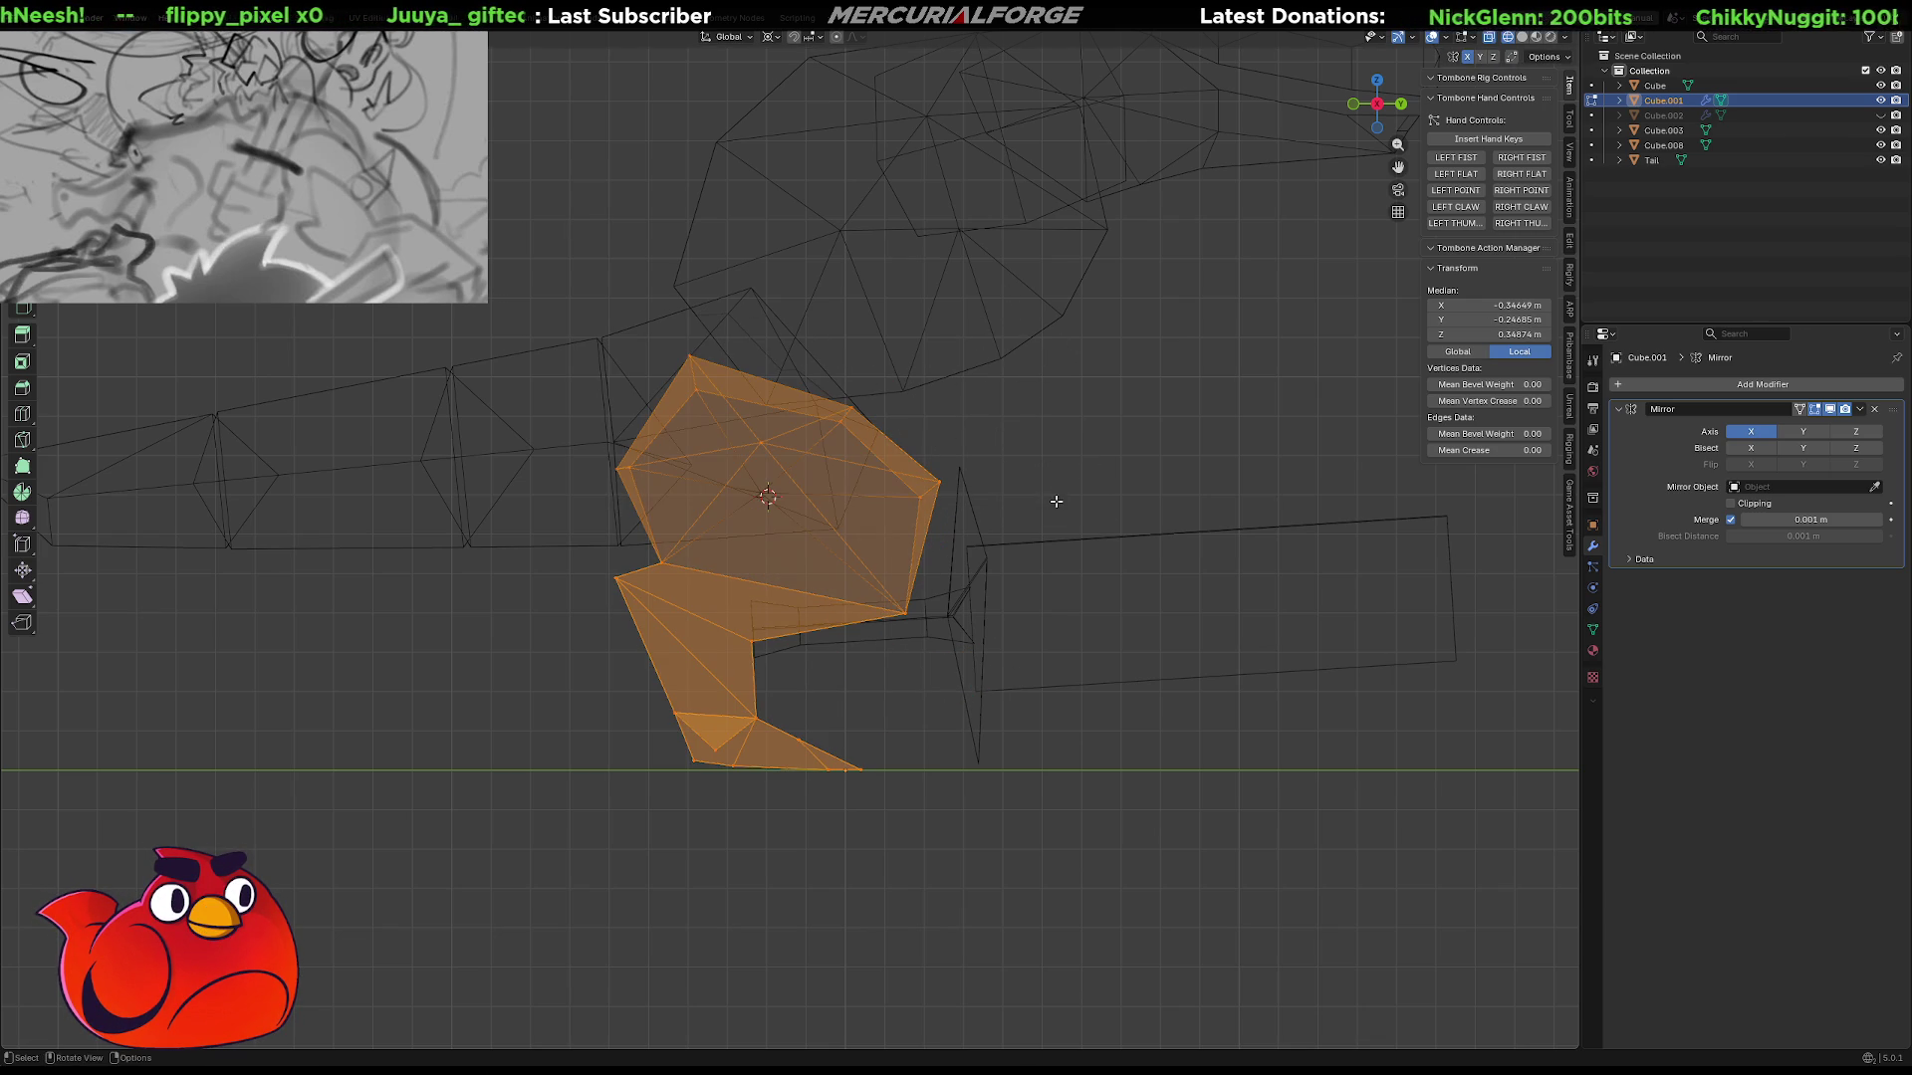
pyautogui.press('r')
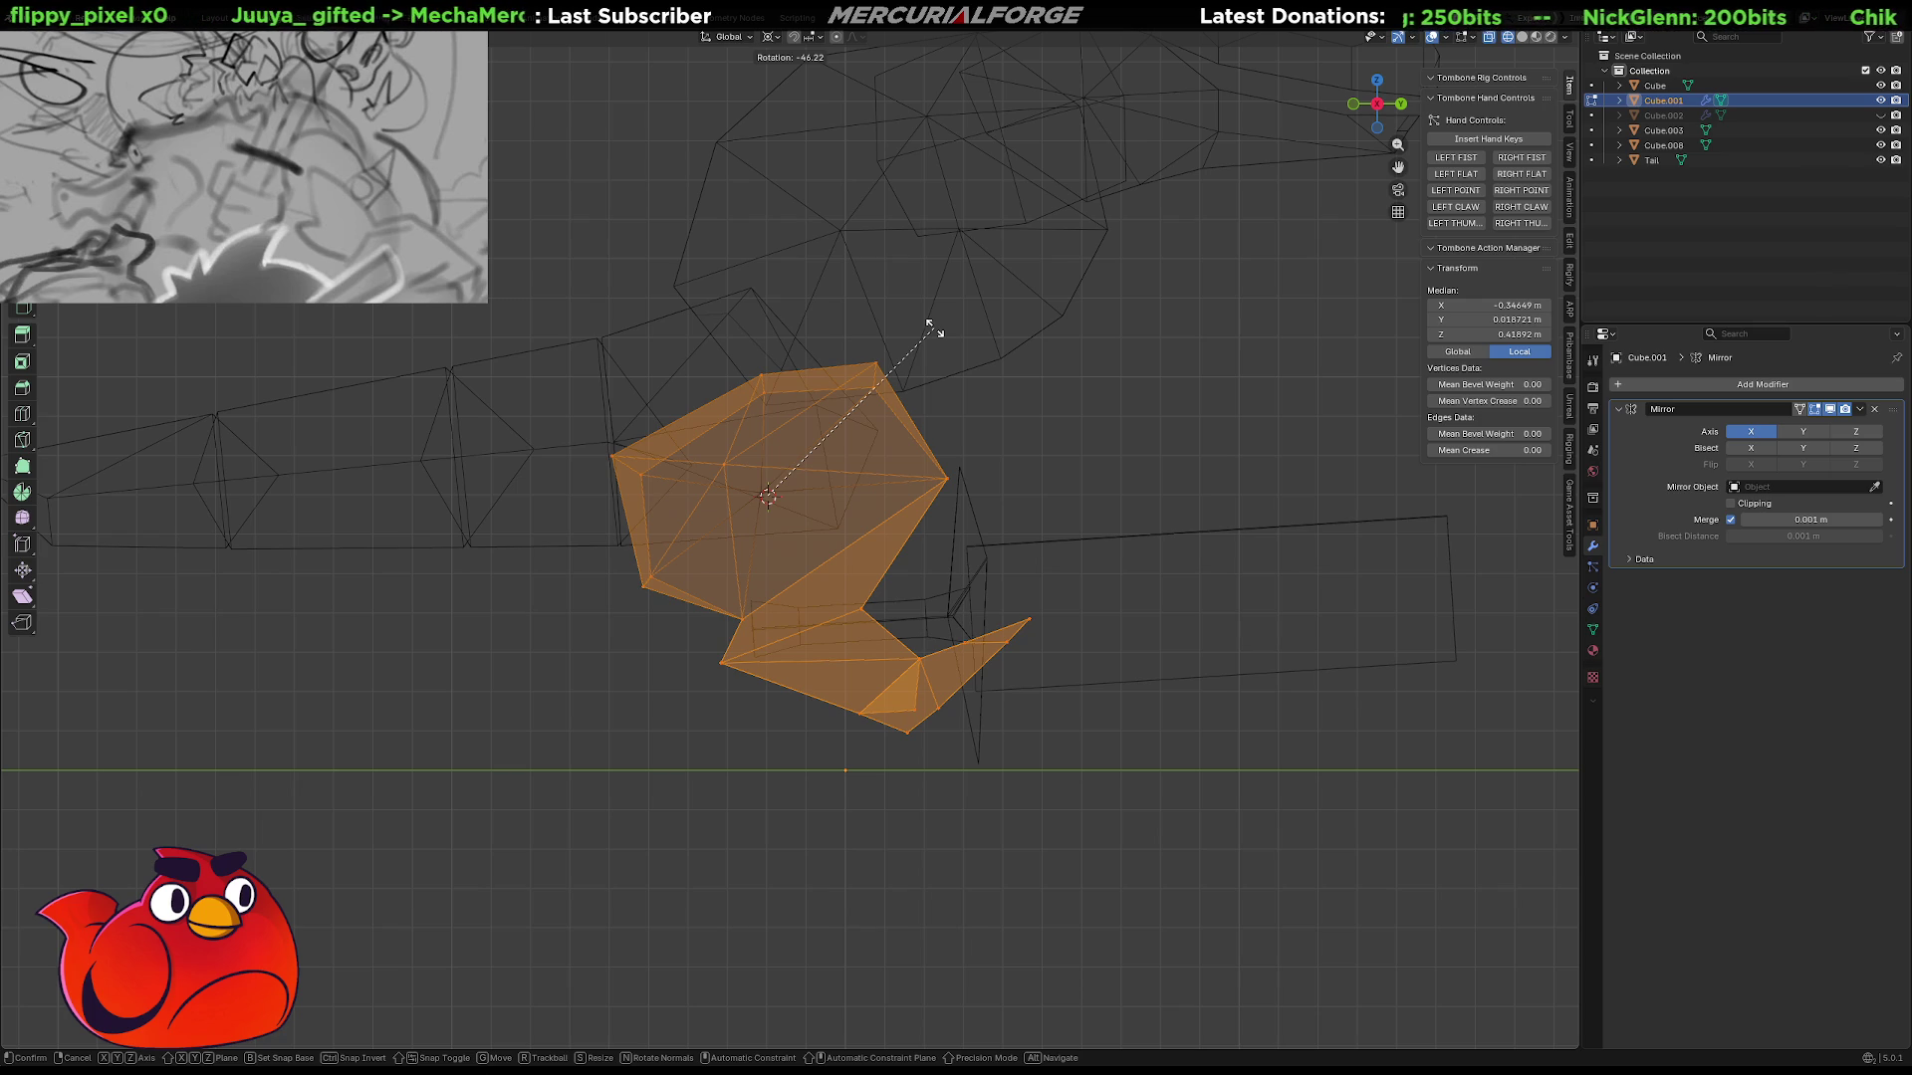
pyautogui.click(999, 460)
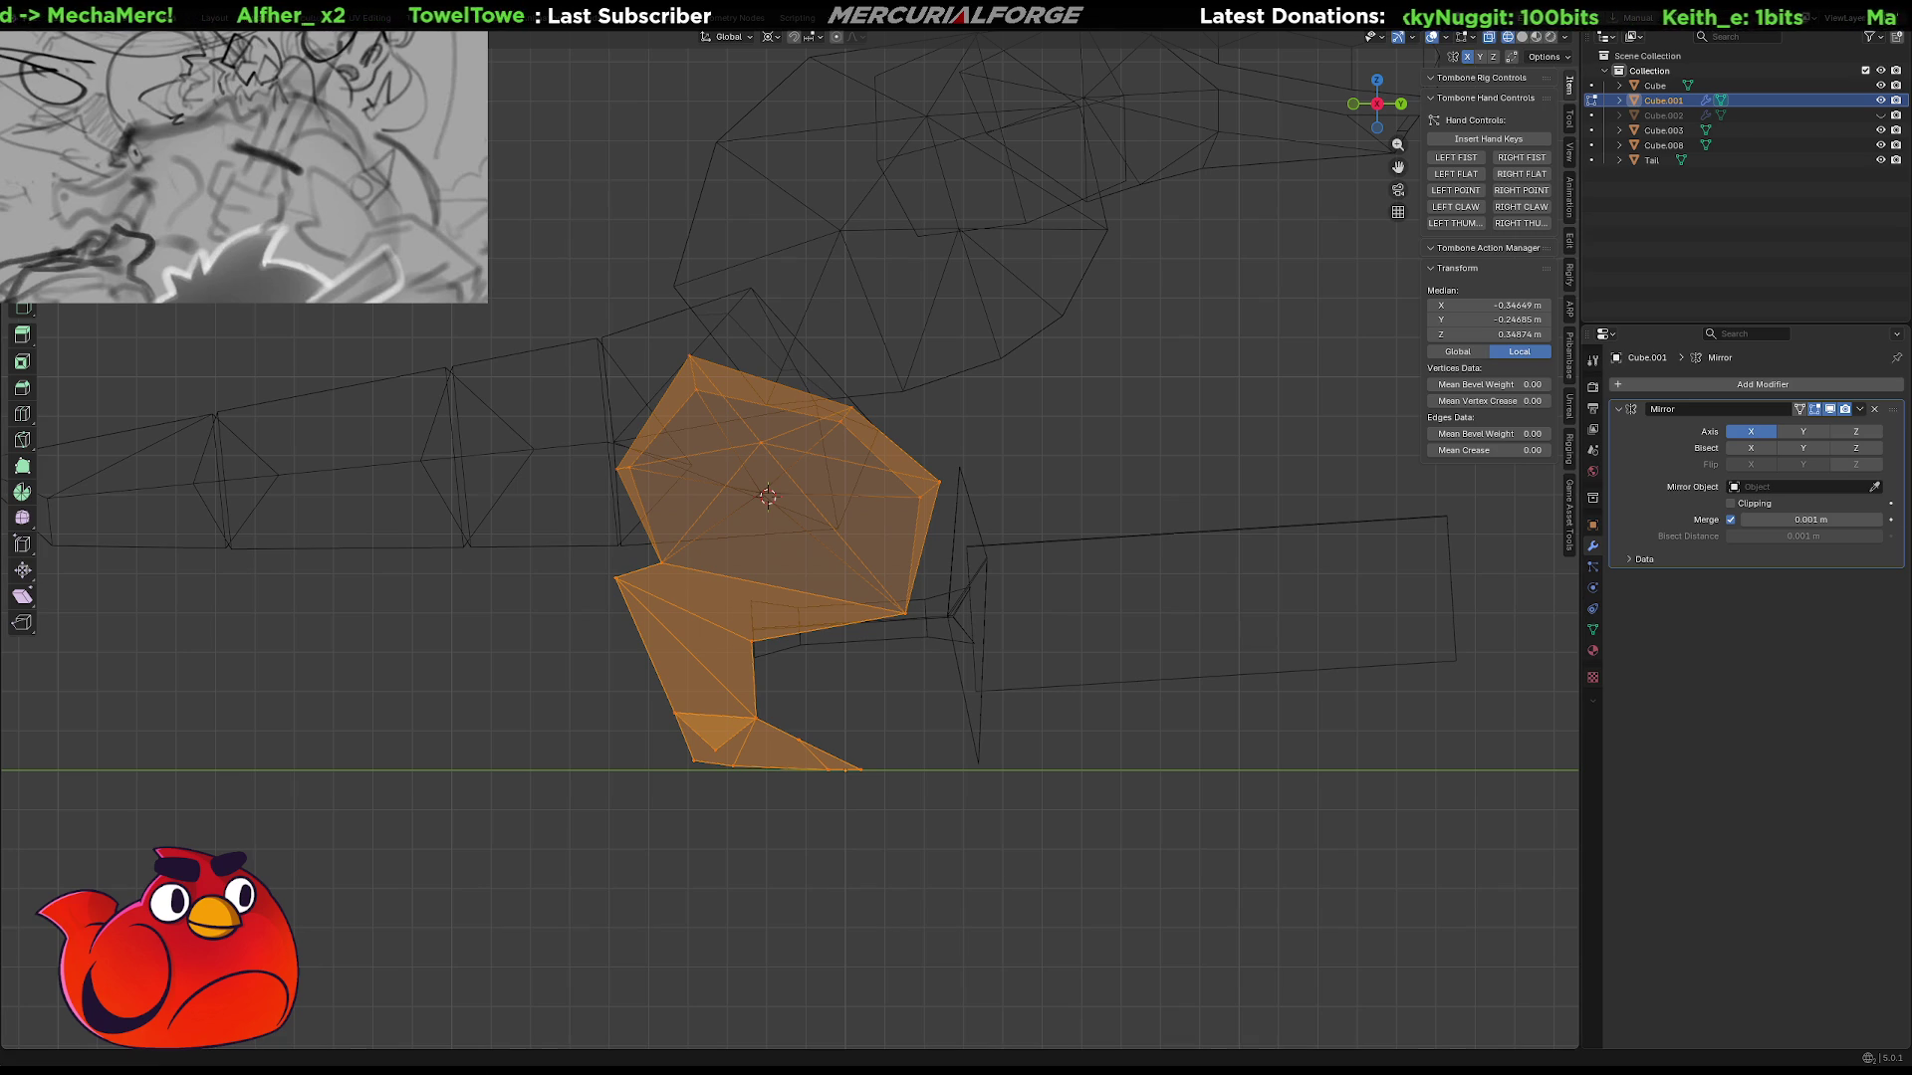
# Switch to the Chrome window playing the Mega Man video on YouTube.
pyautogui.hotkey('alt', 'Tab')
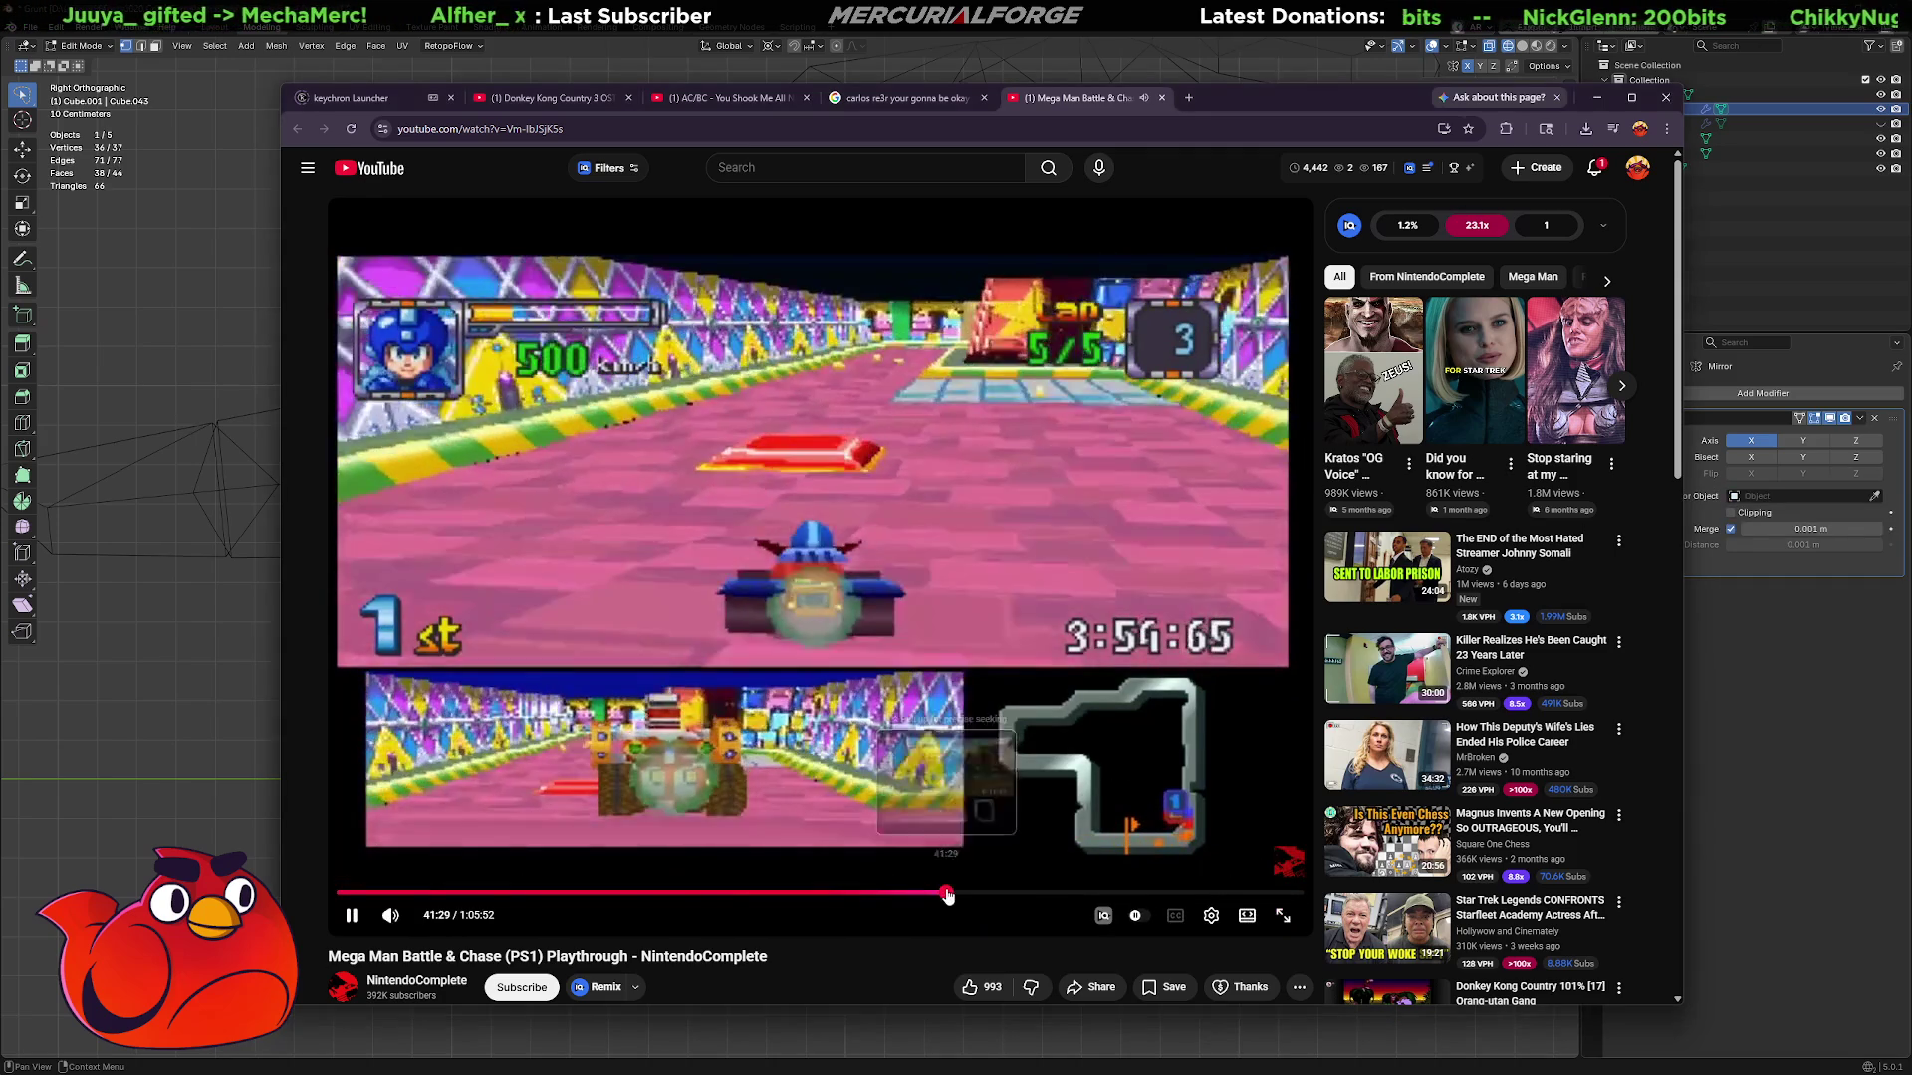
# Skip the Mega Man playthrough ahead to the kart-parts menu, pause it, and minimise the browser.
pyautogui.click(947, 893)
pyautogui.click(1019, 892)
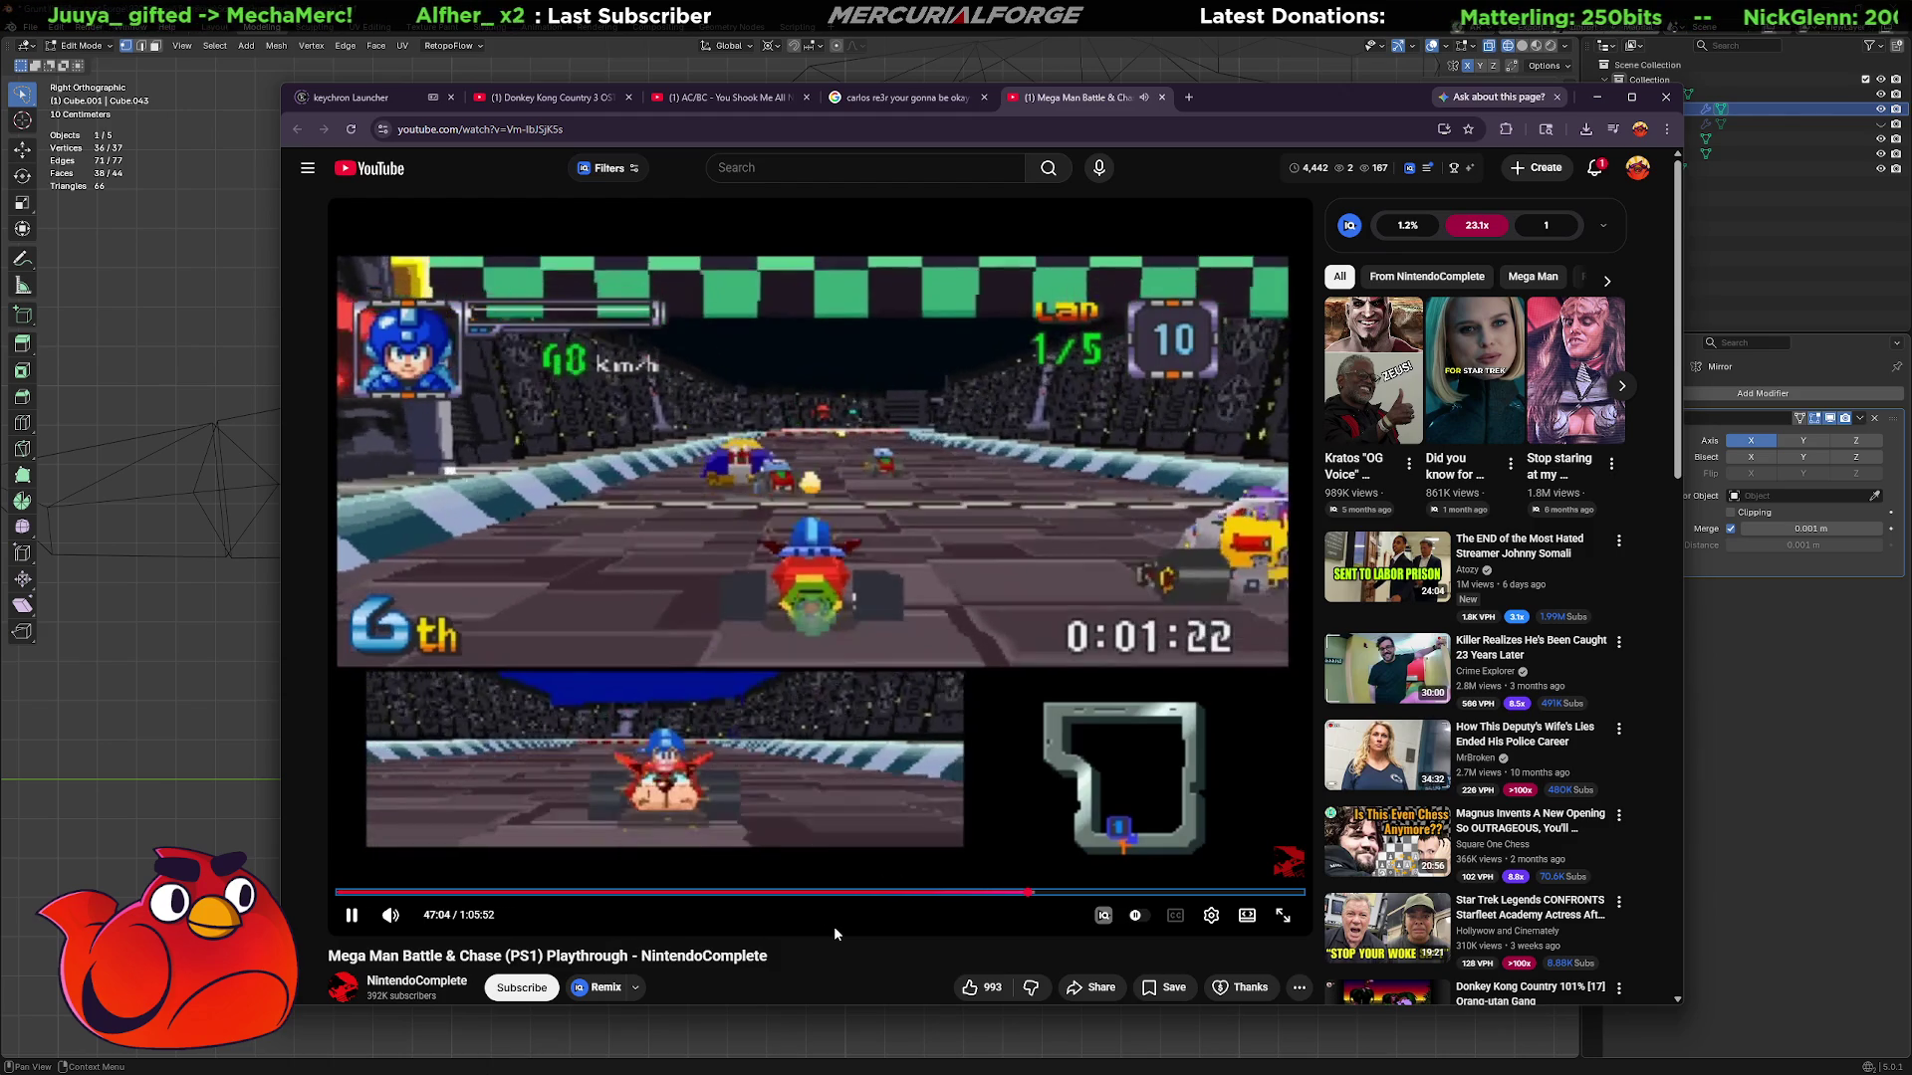
pyautogui.click(774, 705)
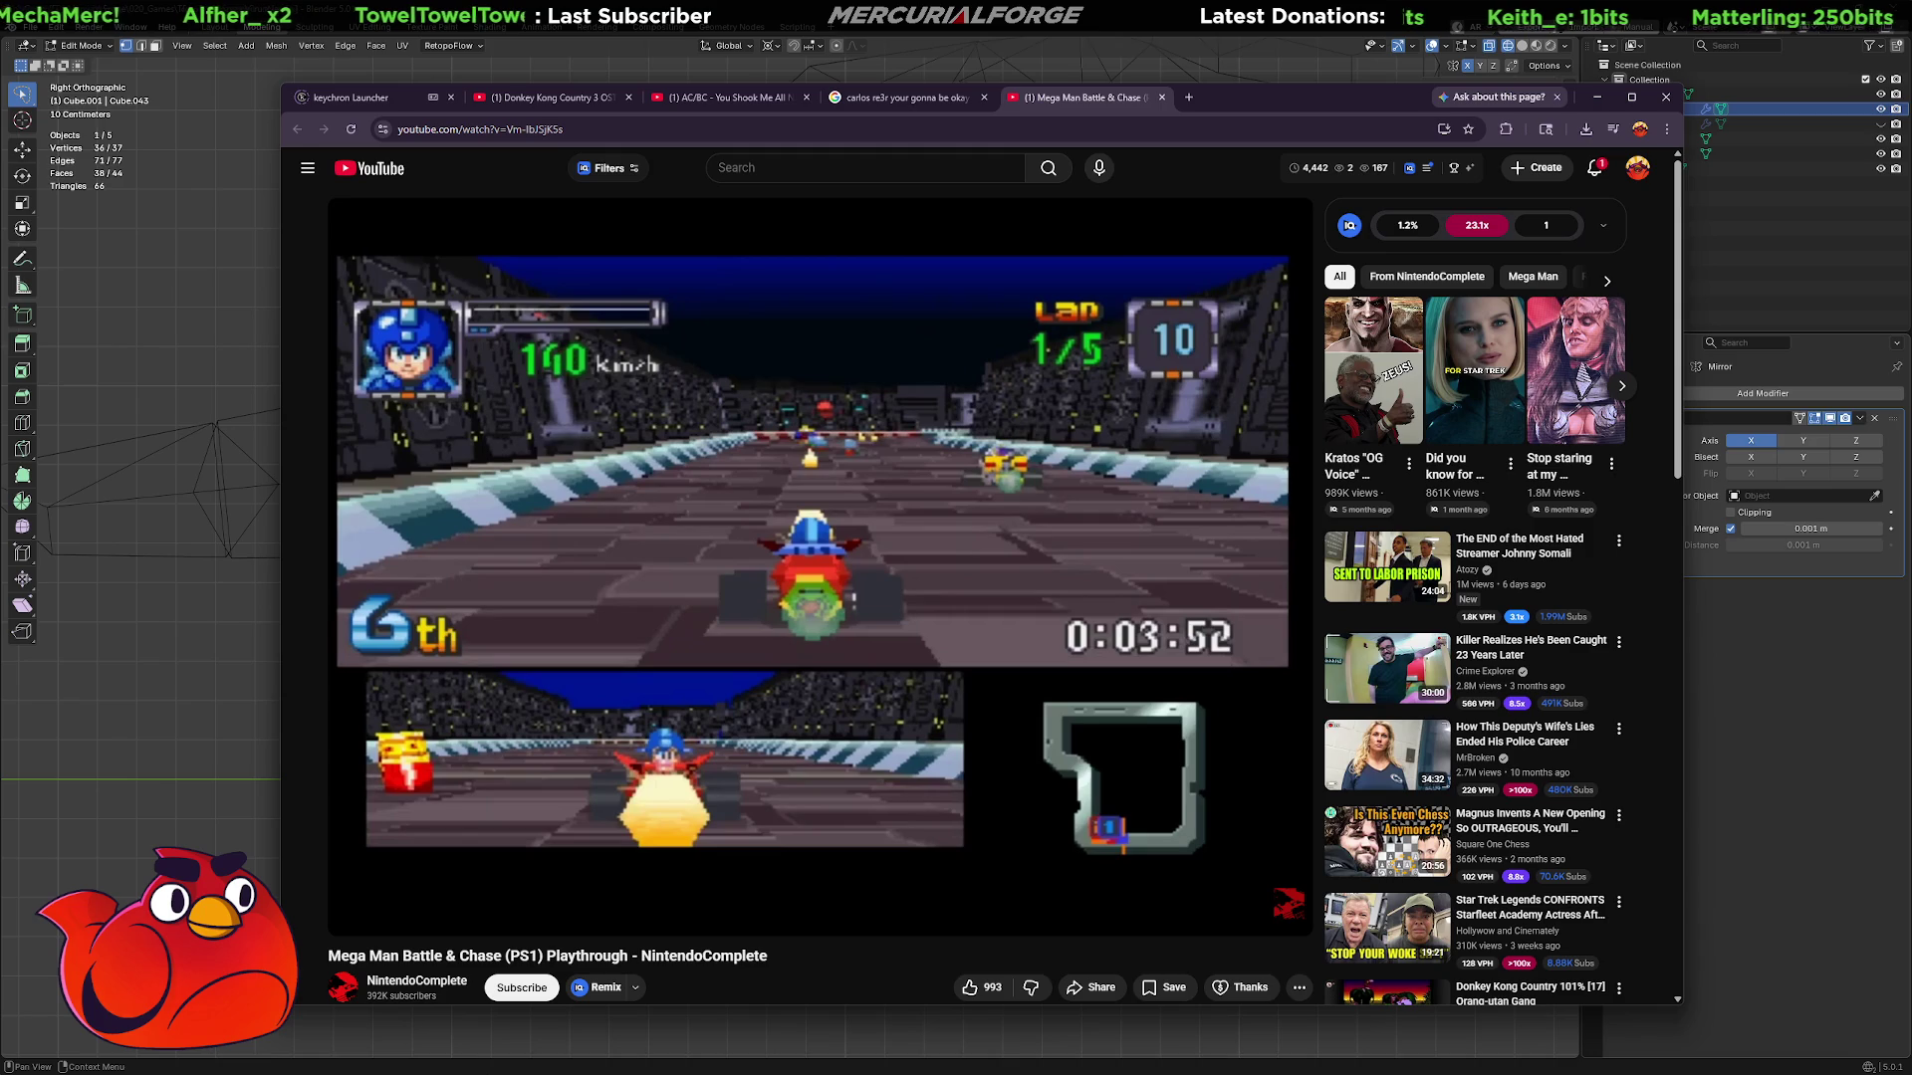
pyautogui.hotkey('alt', 'Tab')
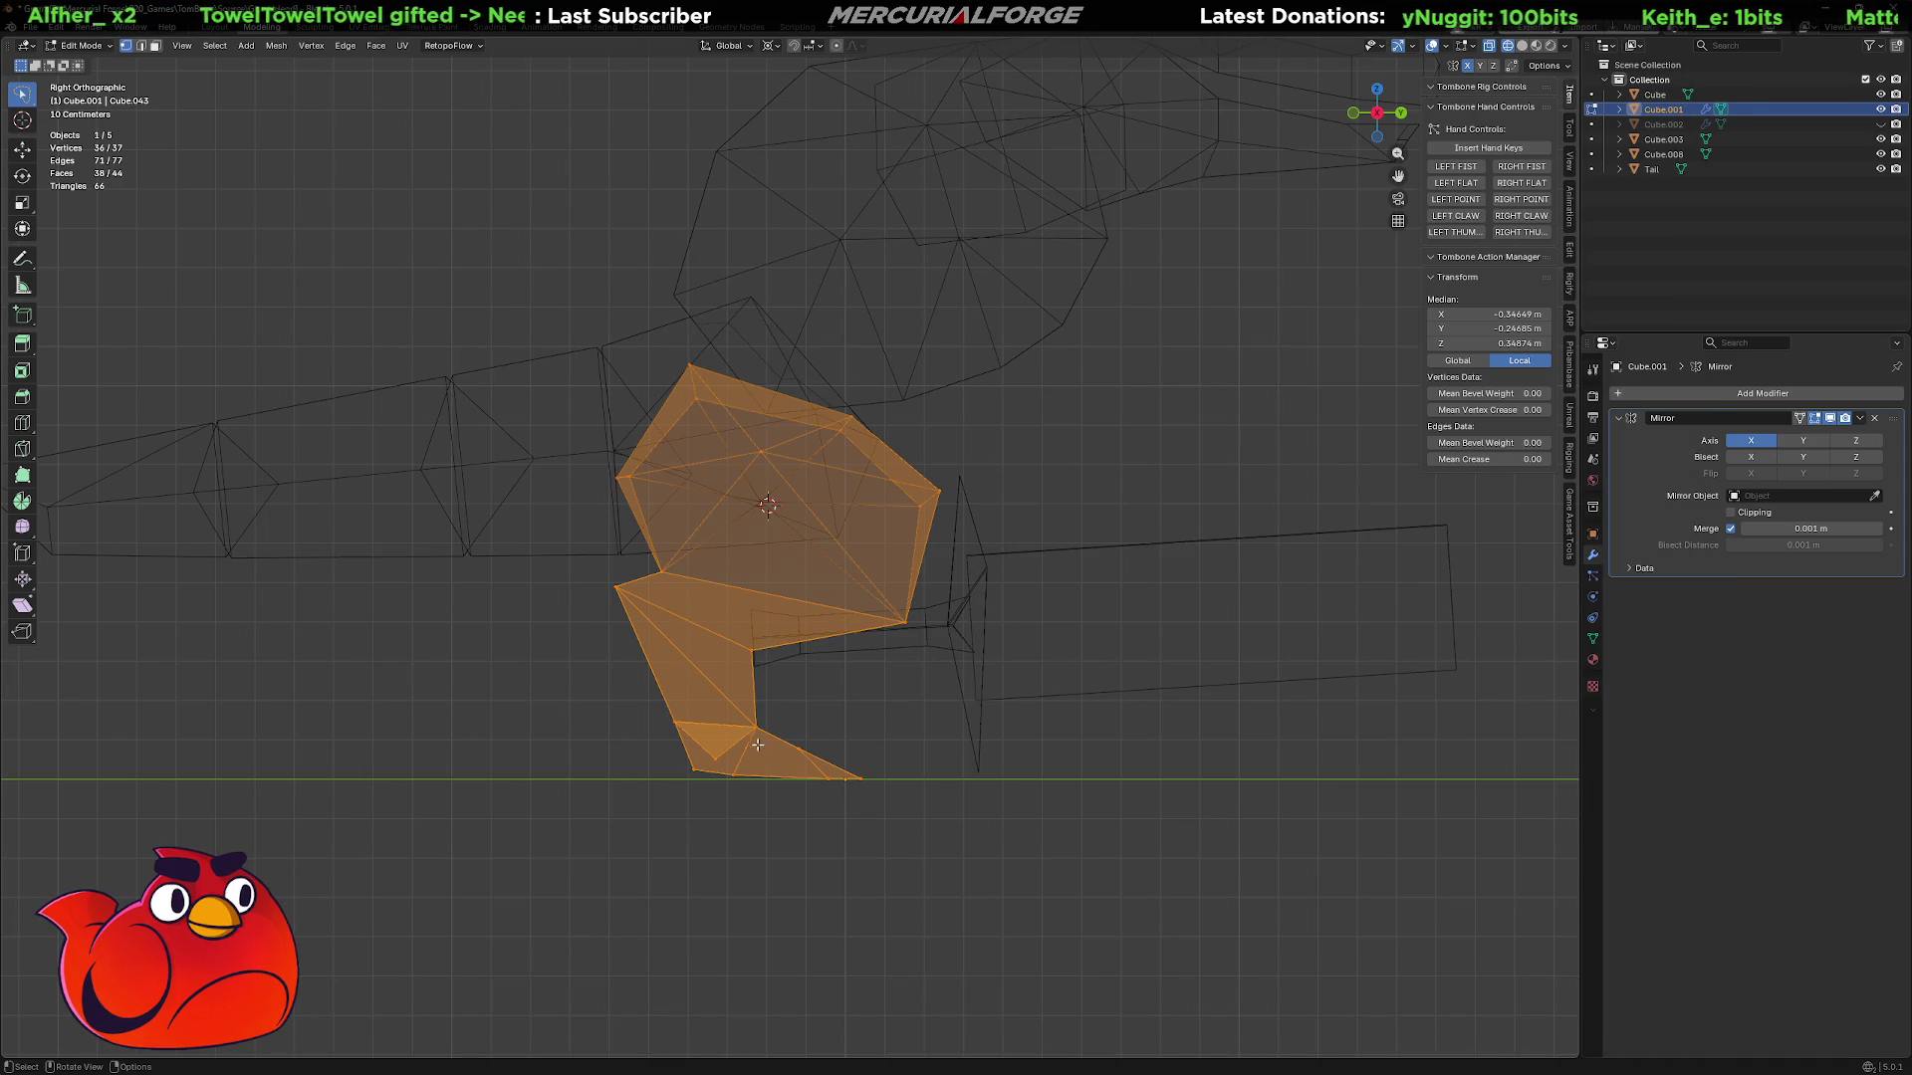
# Deselect the Cube.001 mesh, then zoom and pan the side view to centre the bent leg.
pyautogui.click(835, 701)
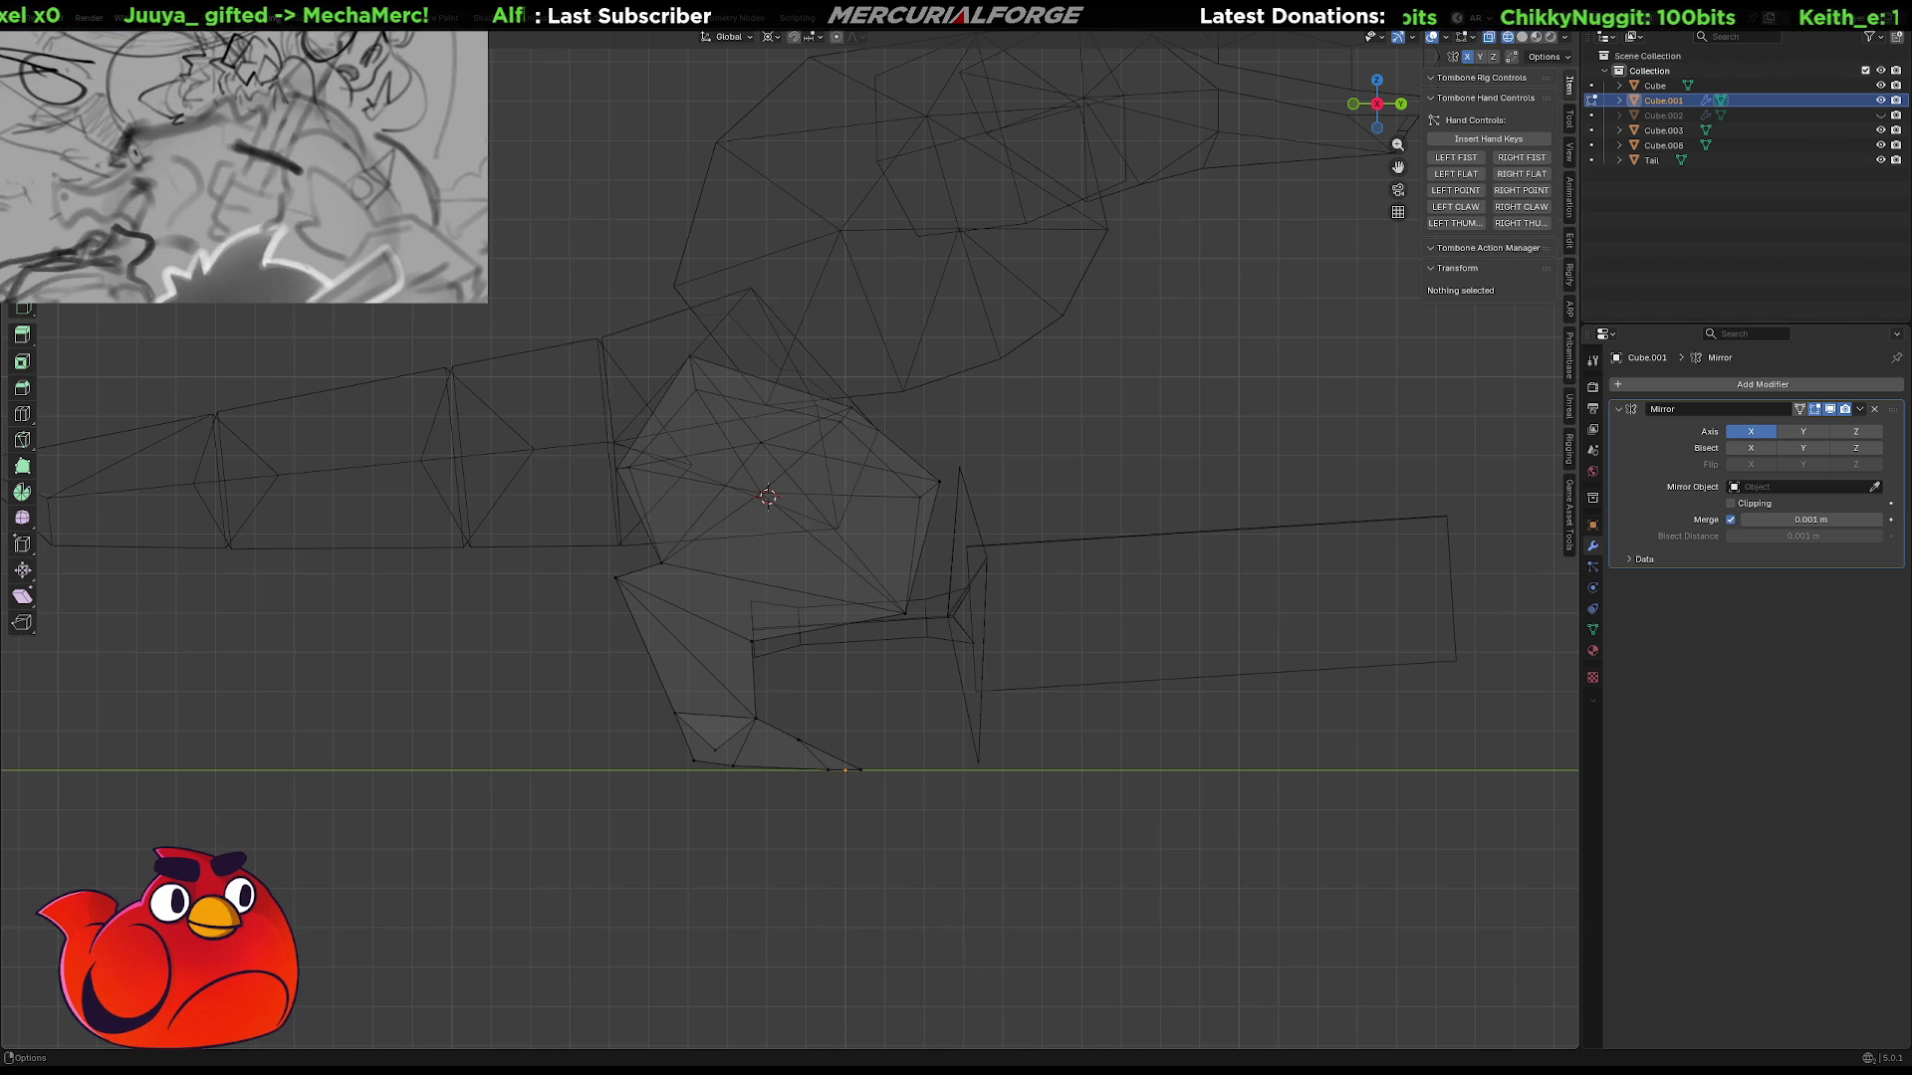
pyautogui.scroll(3, 755, 665)
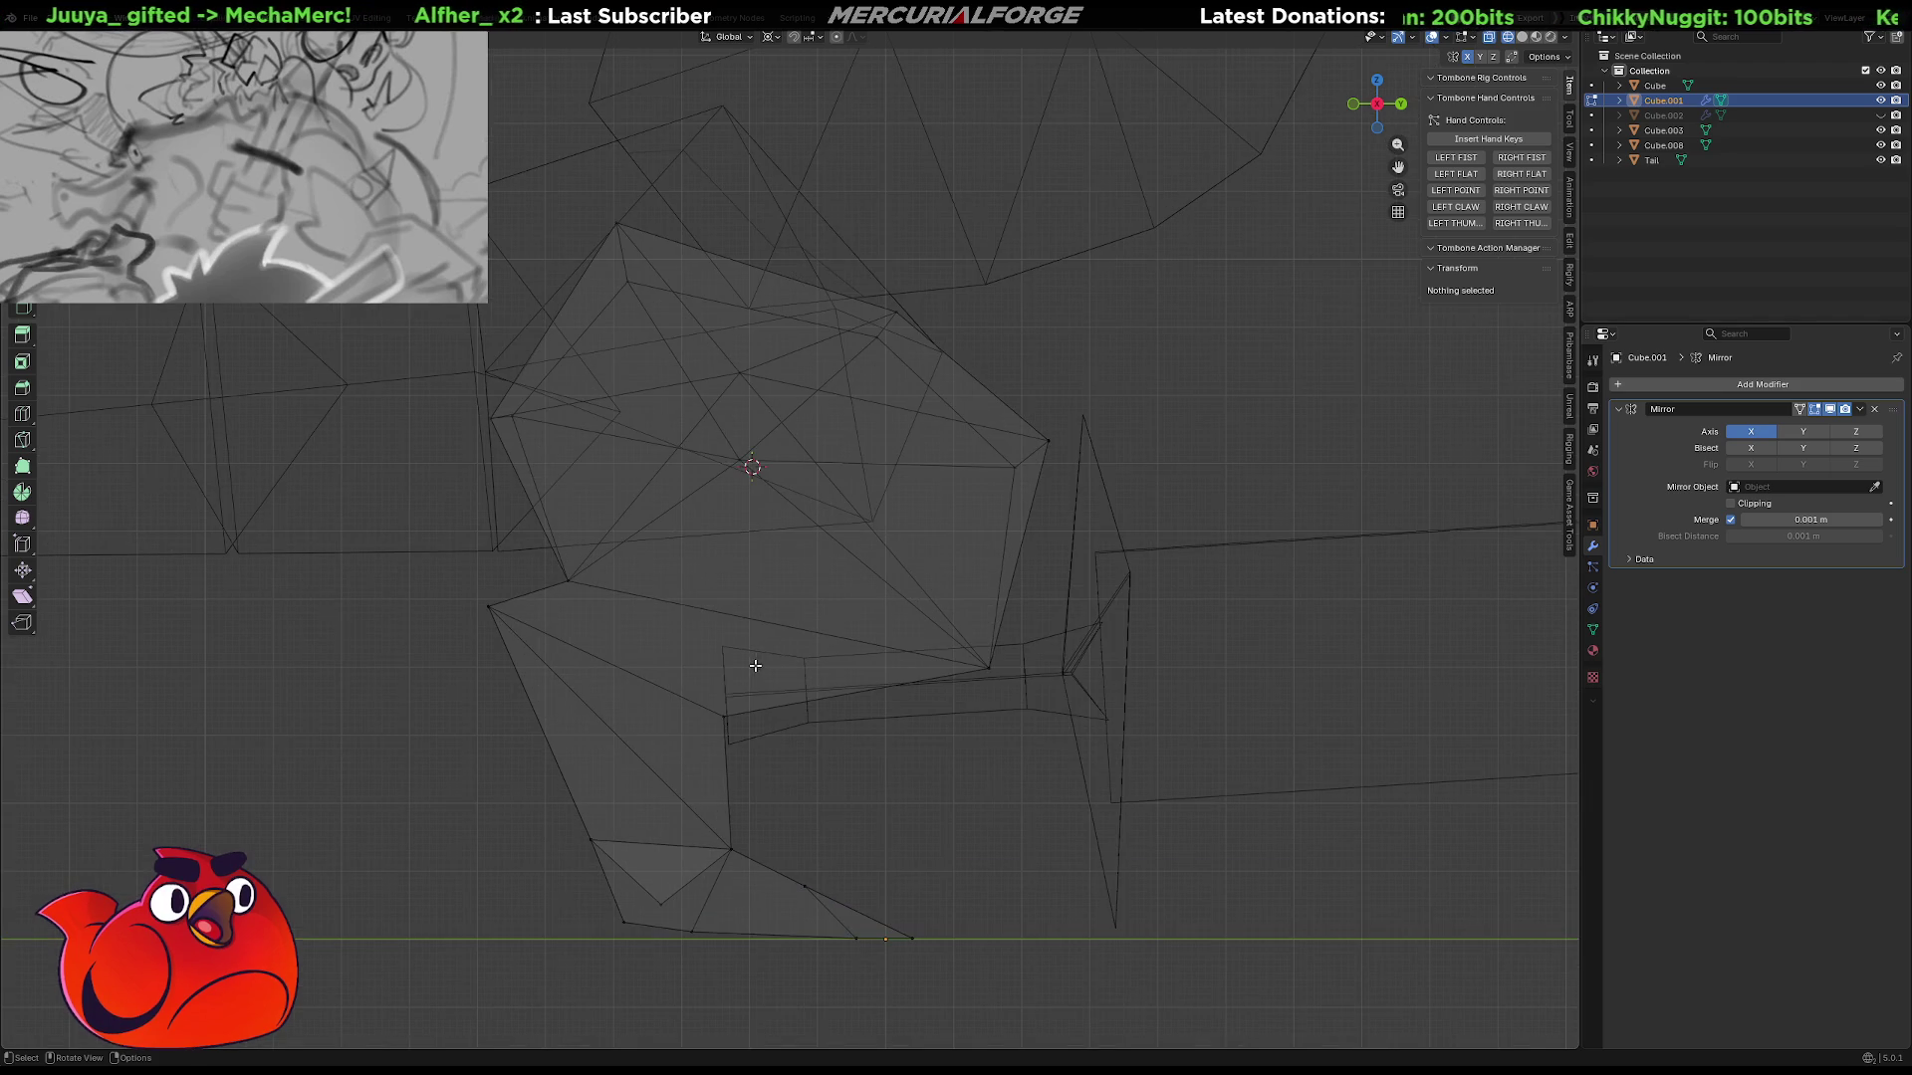
pyautogui.keyDown('shift'); pyautogui.moveTo(747, 730); pyautogui.dragTo(837, 631, button='middle'); pyautogui.keyUp('shift')
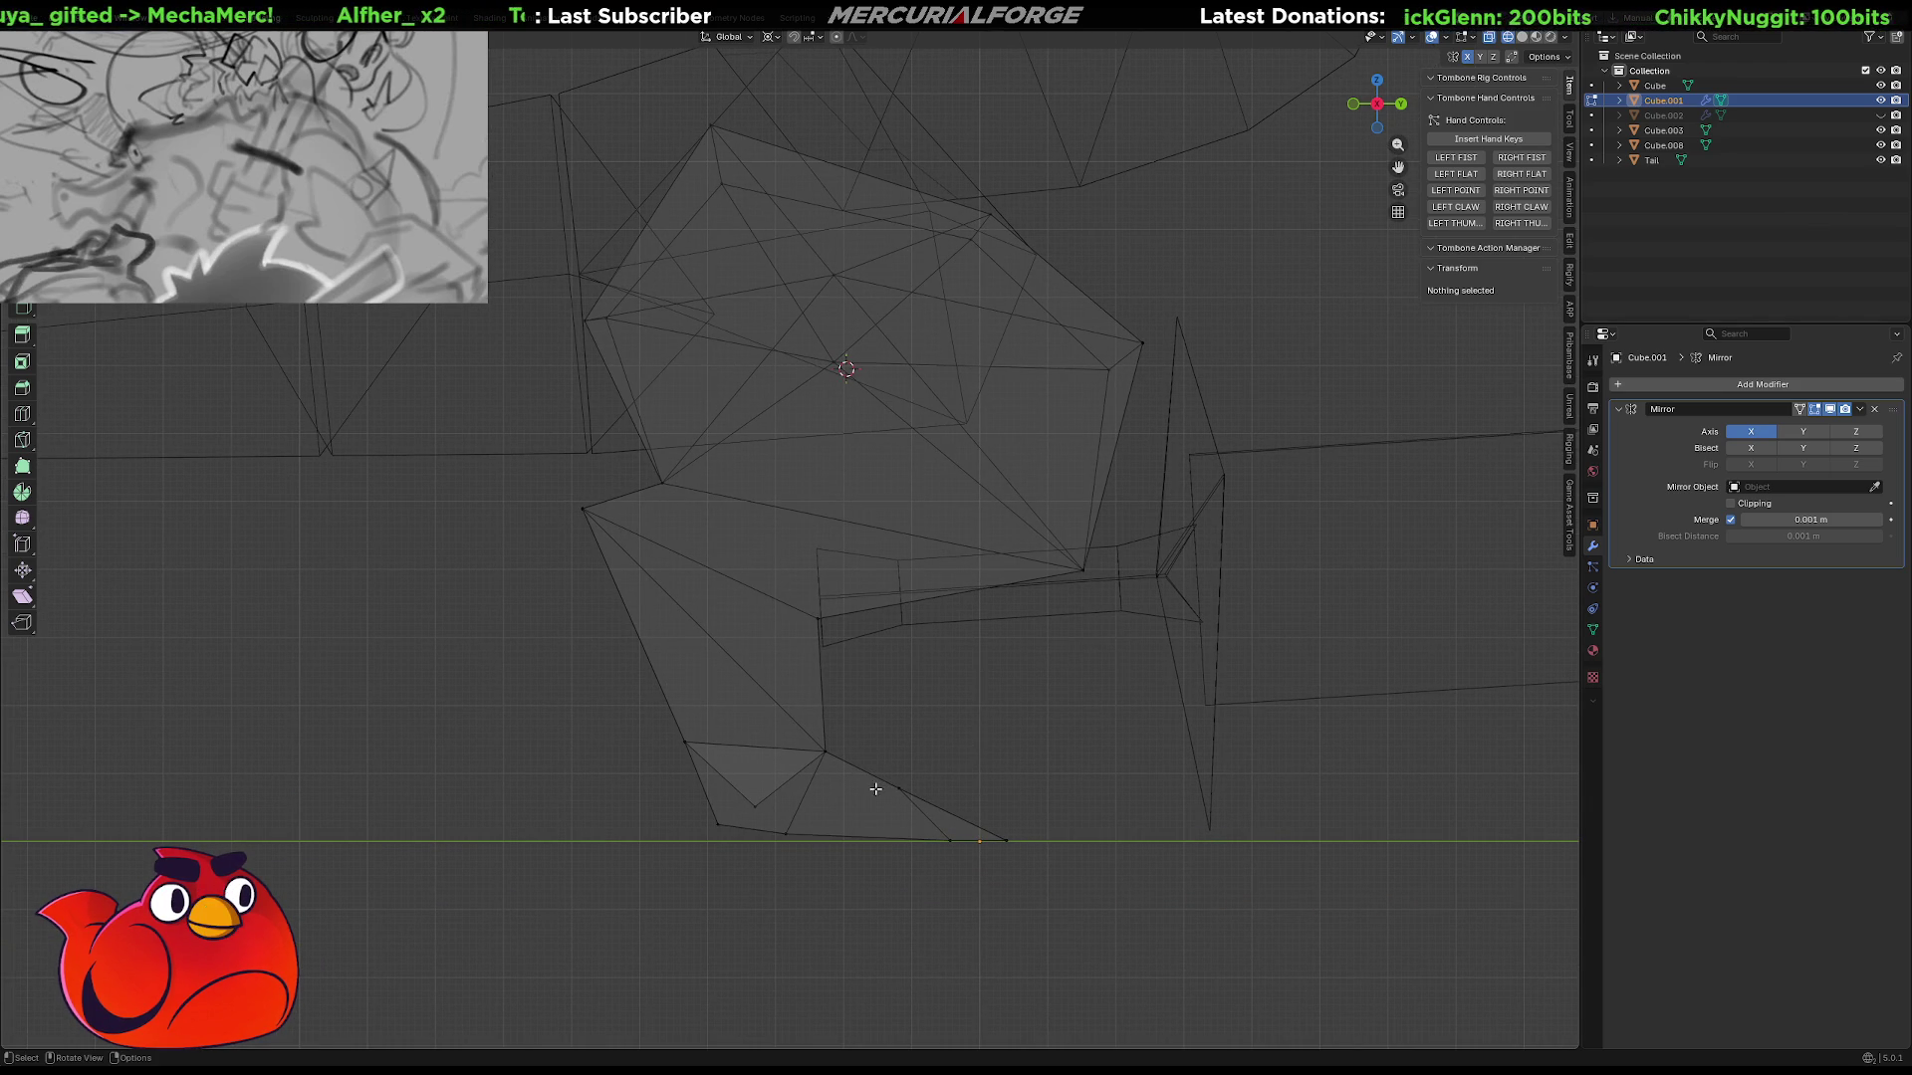
# Select only the bottom edge vertices of the foot's sole.
pyautogui.moveTo(1152, 702)
pyautogui.keyDown('ctrl'); pyautogui.mouseDown(button='right')
pyautogui.moveTo(539, 942)
pyautogui.moveTo(630, 928)
pyautogui.mouseUp(button='right'); pyautogui.keyUp('ctrl')
pyautogui.moveTo(1061, 747)
pyautogui.keyDown('ctrl'); pyautogui.mouseDown(button='right')
pyautogui.moveTo(1095, 844)
pyautogui.moveTo(448, 705)
pyautogui.moveTo(936, 744)
pyautogui.mouseUp(button='right'); pyautogui.keyUp('ctrl')
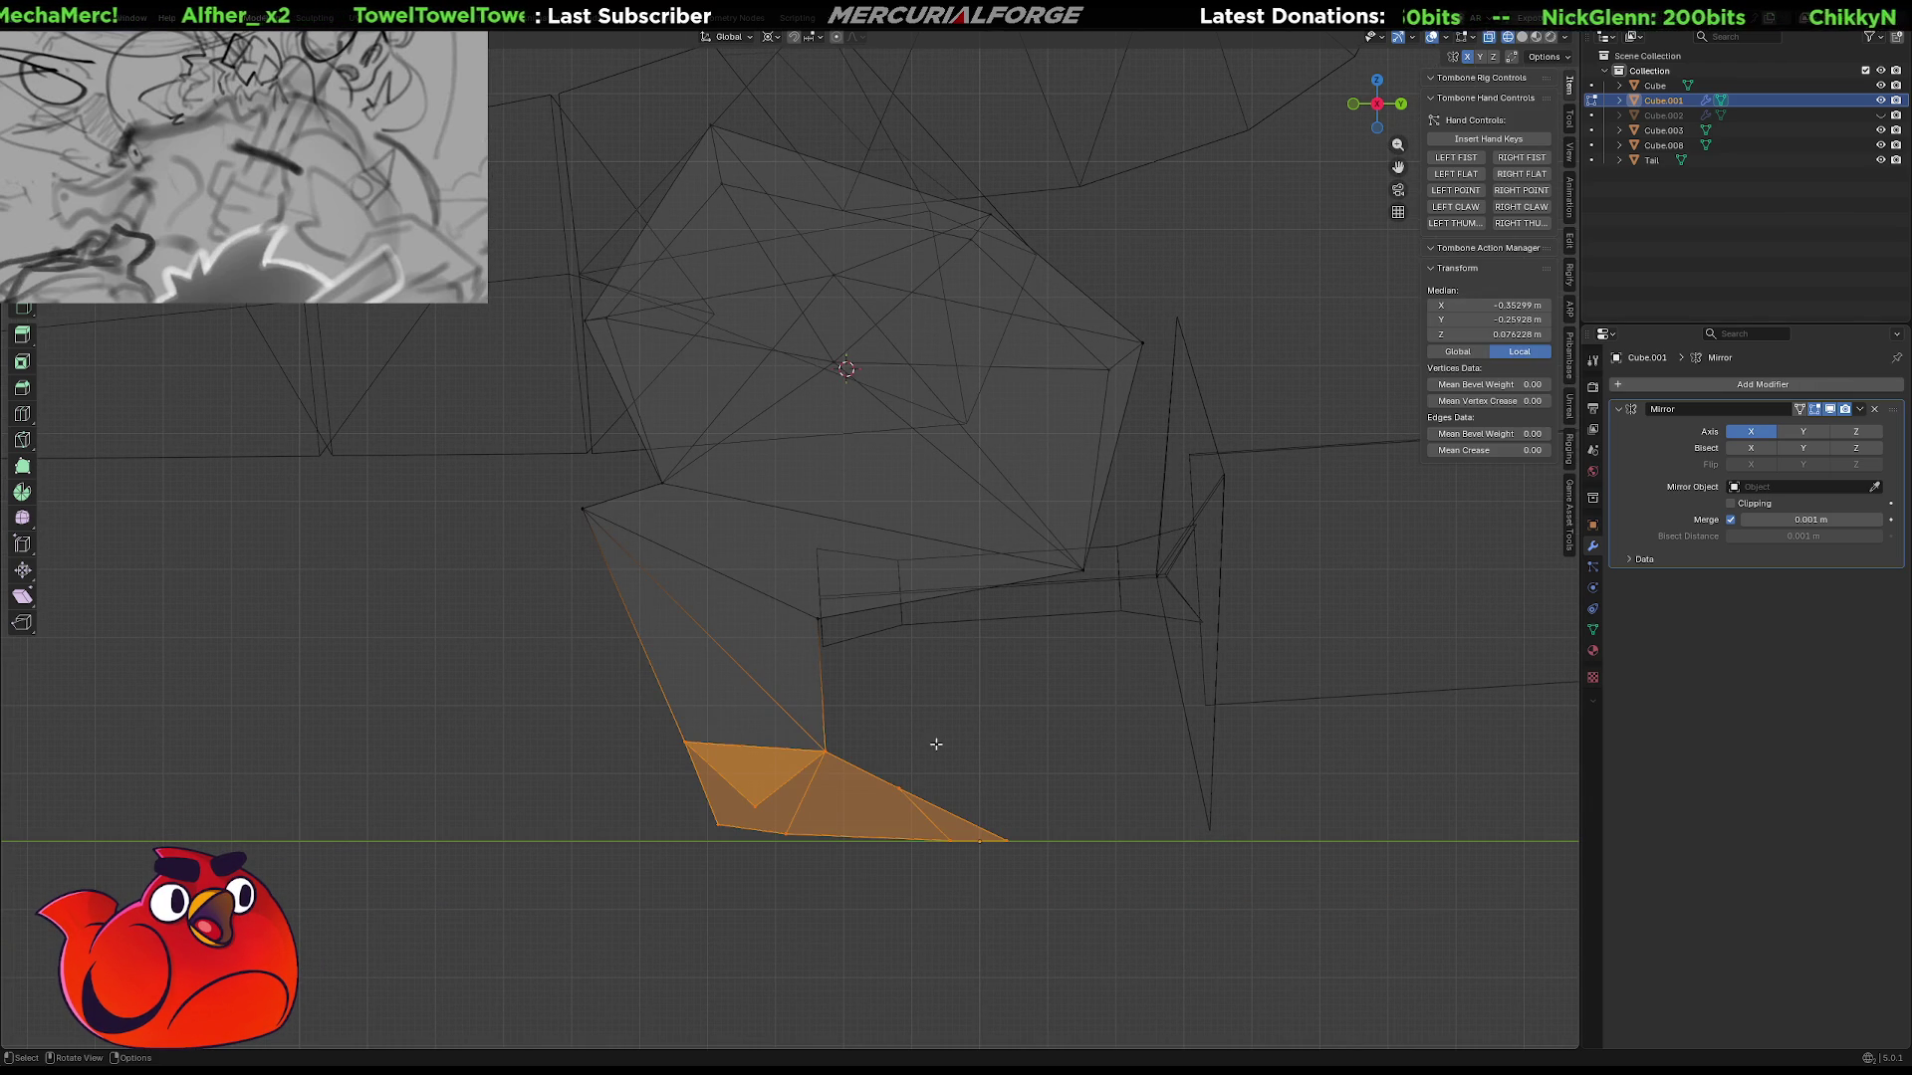
pyautogui.press('r')
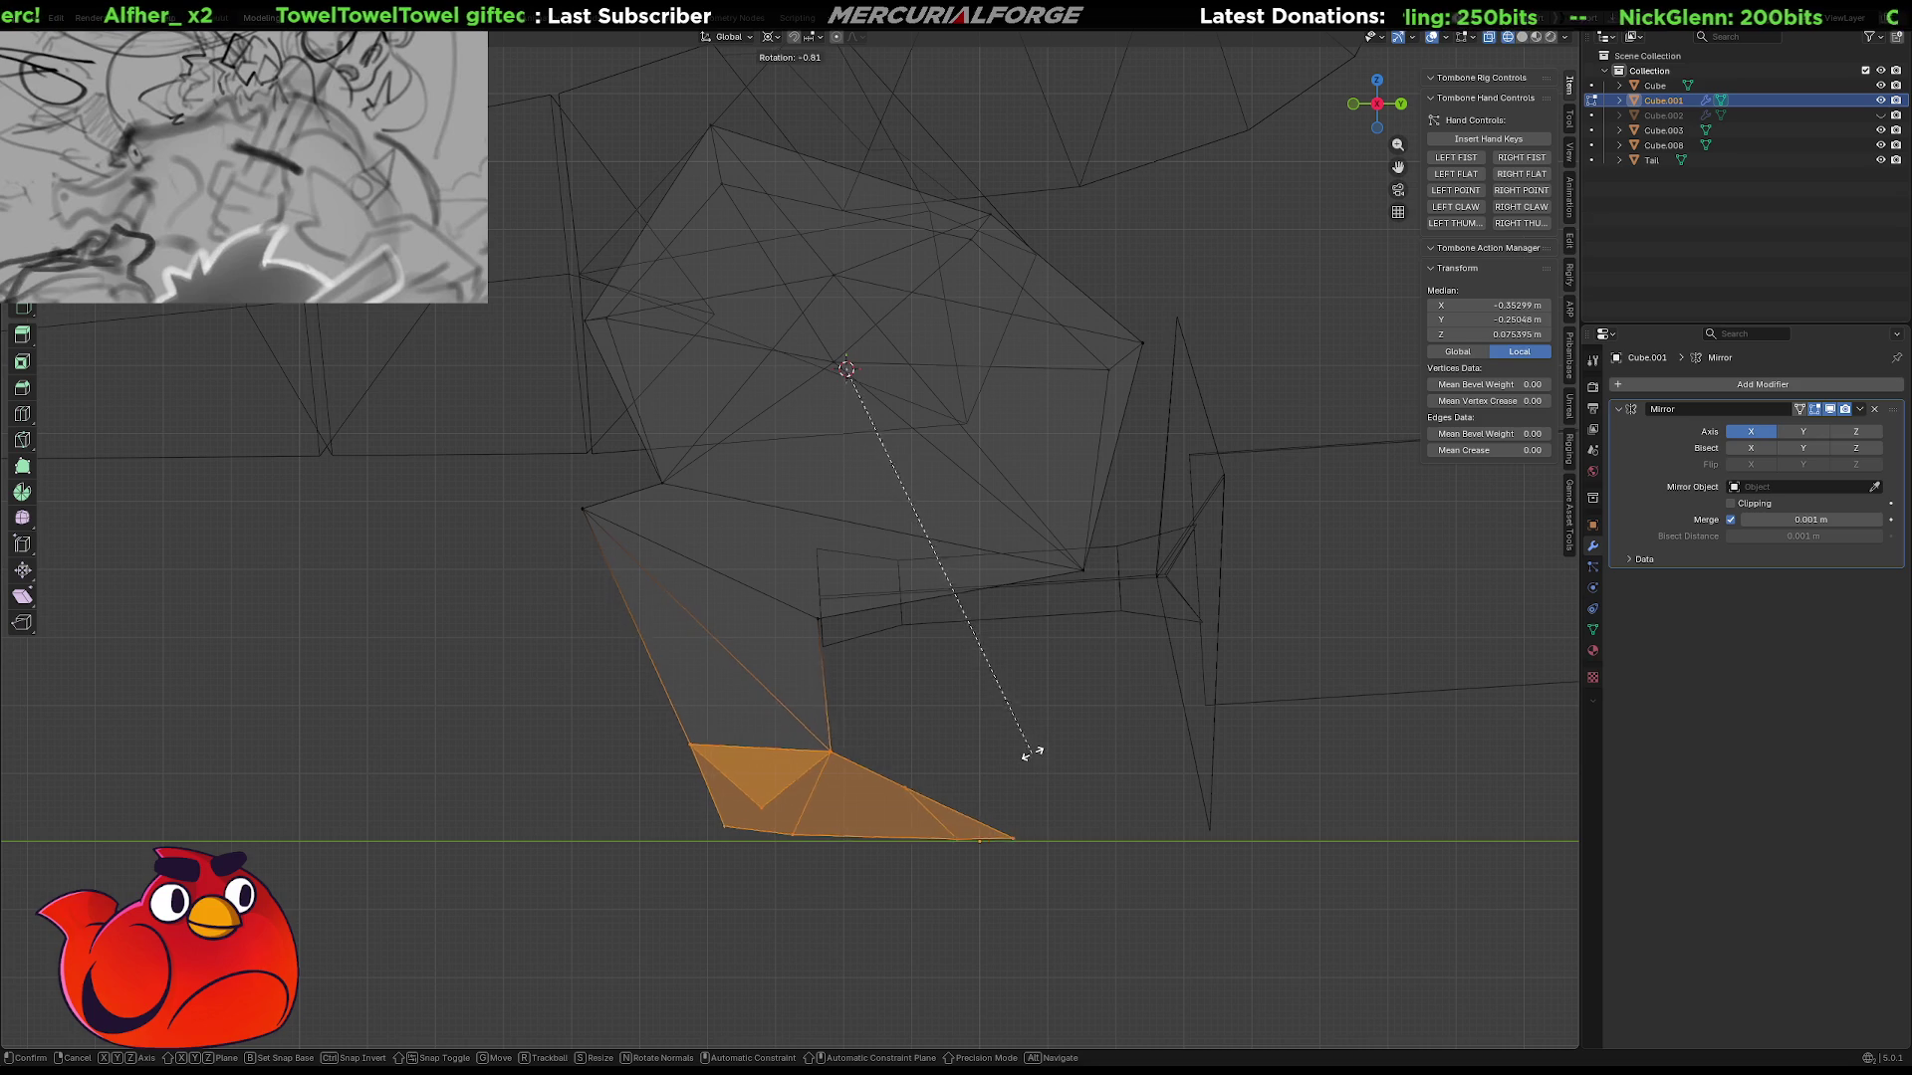
pyautogui.rightClick(1039, 735)
pyautogui.moveTo(1059, 809)
pyautogui.keyDown('ctrl'); pyautogui.mouseDown(button='right')
pyautogui.moveTo(1044, 897)
pyautogui.moveTo(697, 857)
pyautogui.moveTo(700, 823)
pyautogui.mouseUp(button='right'); pyautogui.keyUp('ctrl')
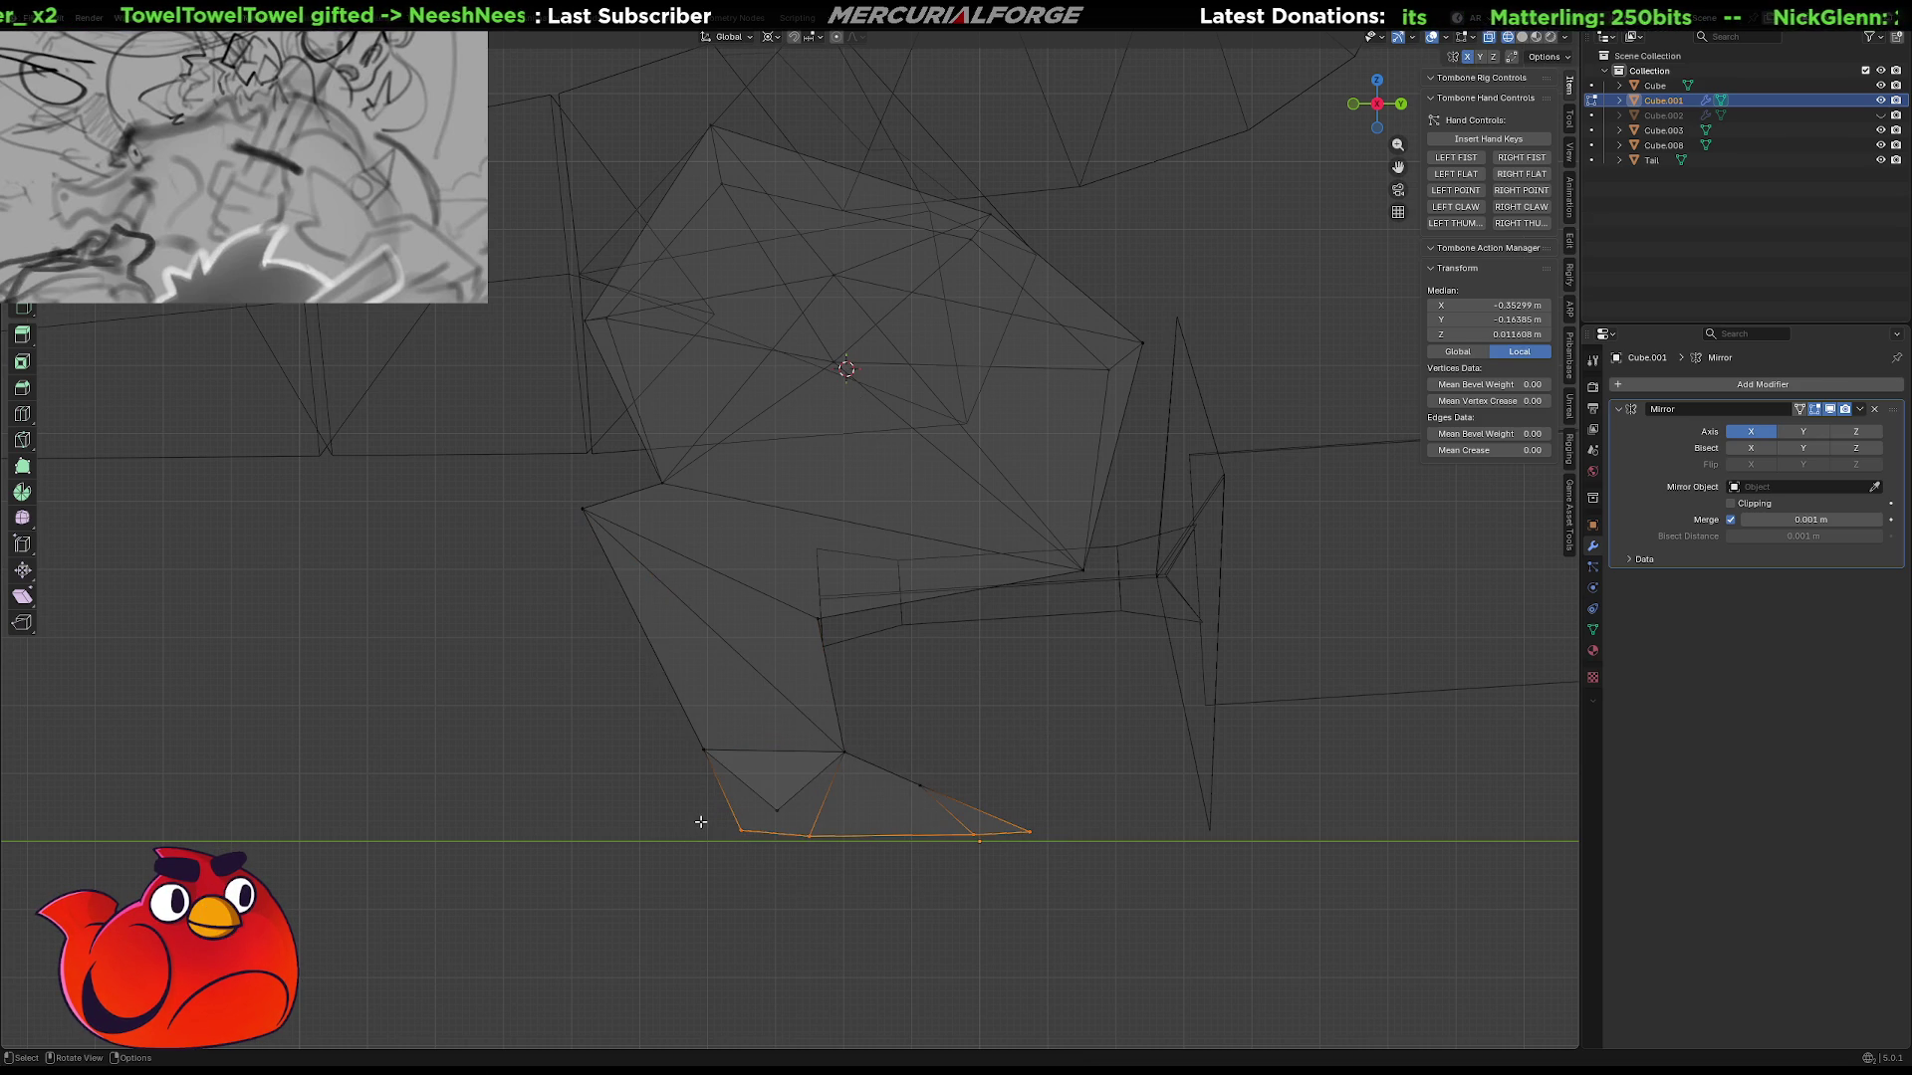
pyautogui.press('s')
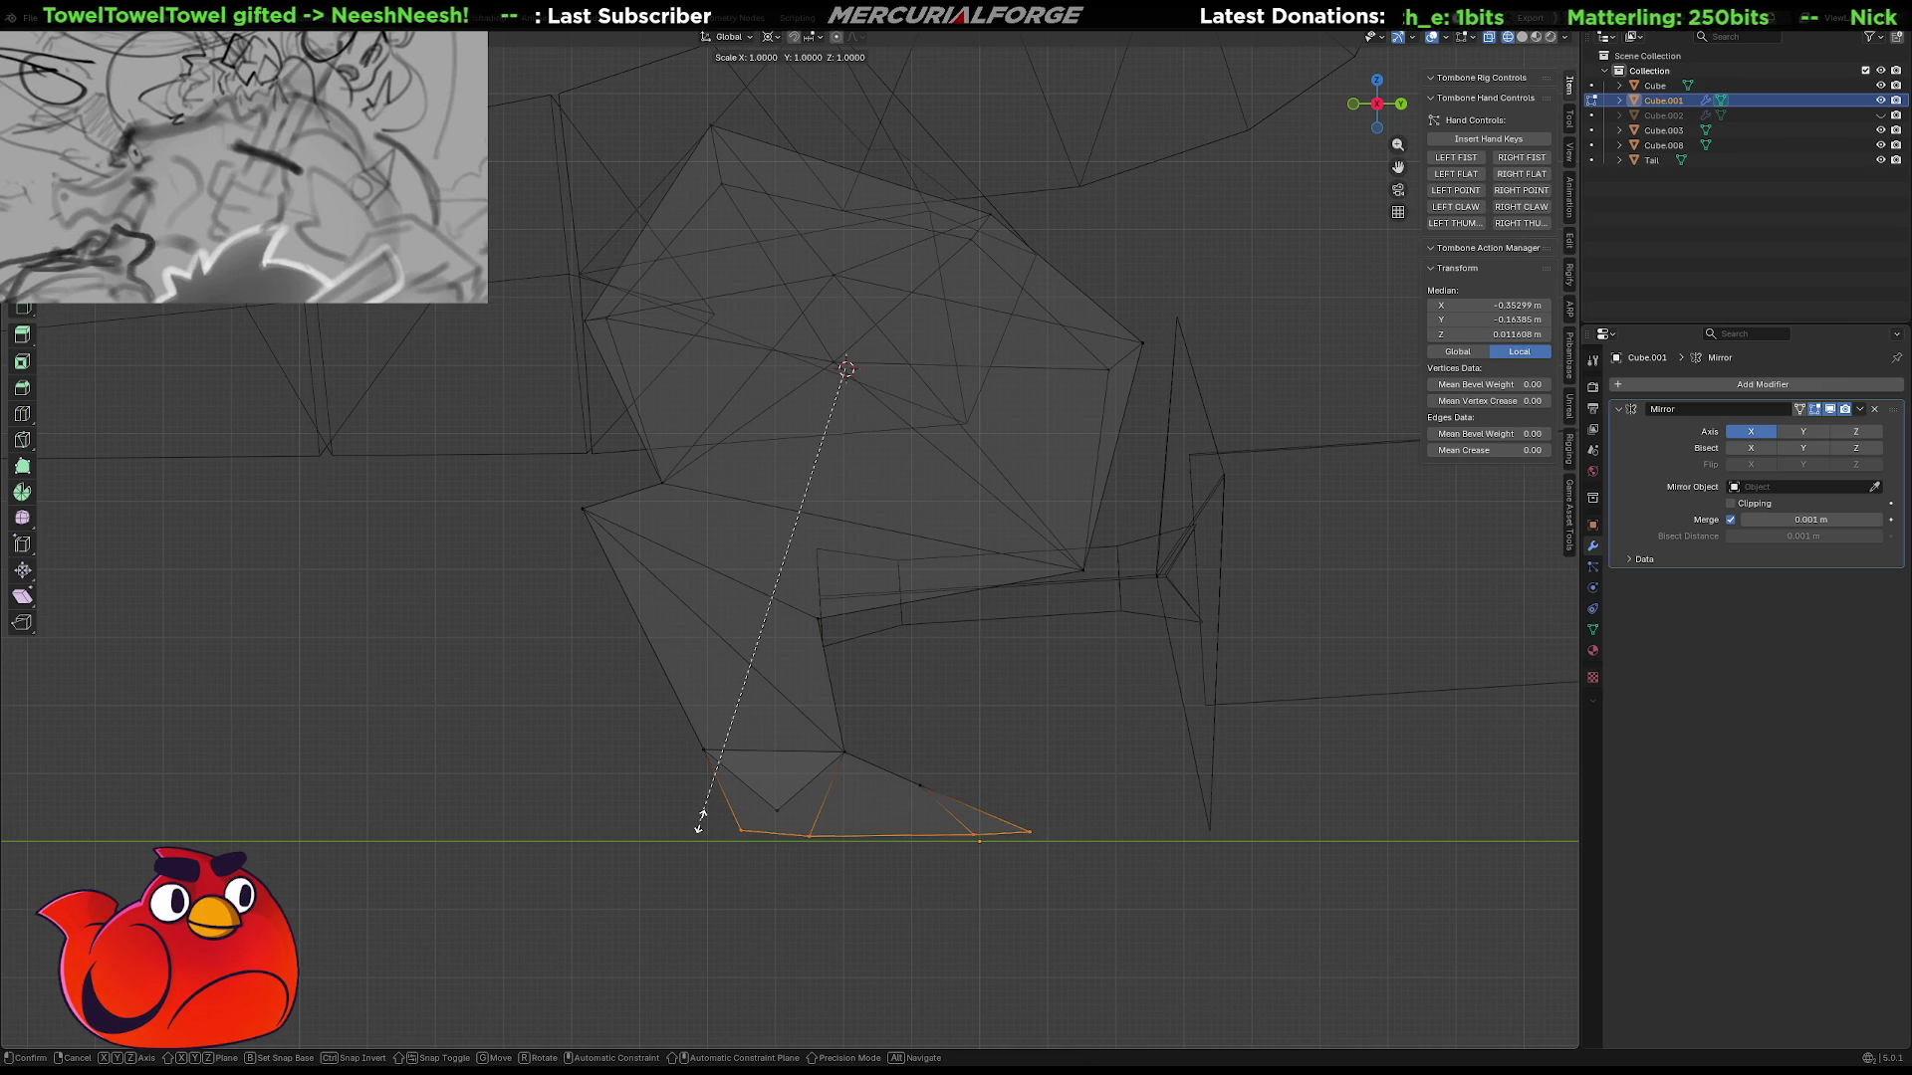
pyautogui.rightClick(699, 821)
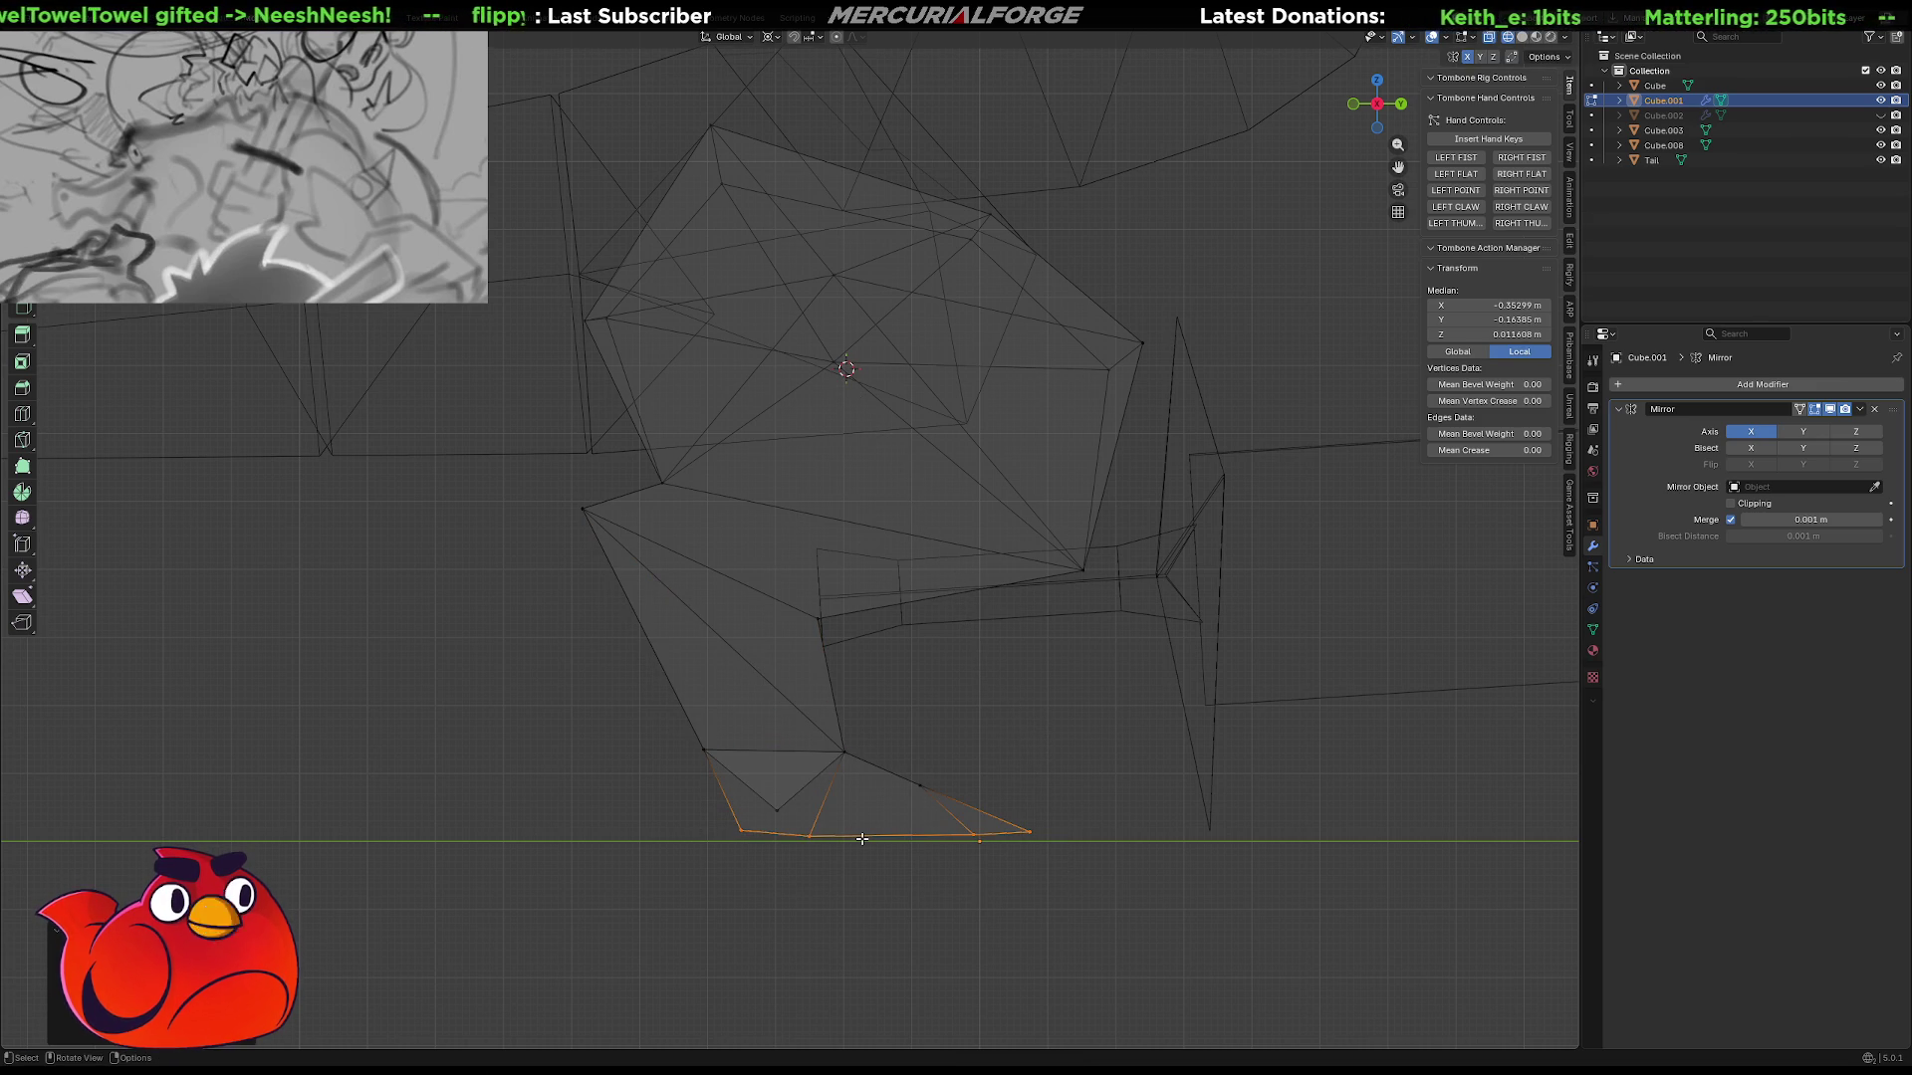
# With pivot set to Median Point, scale the sole to 0 on Z to flatten it.
pyautogui.press('.')
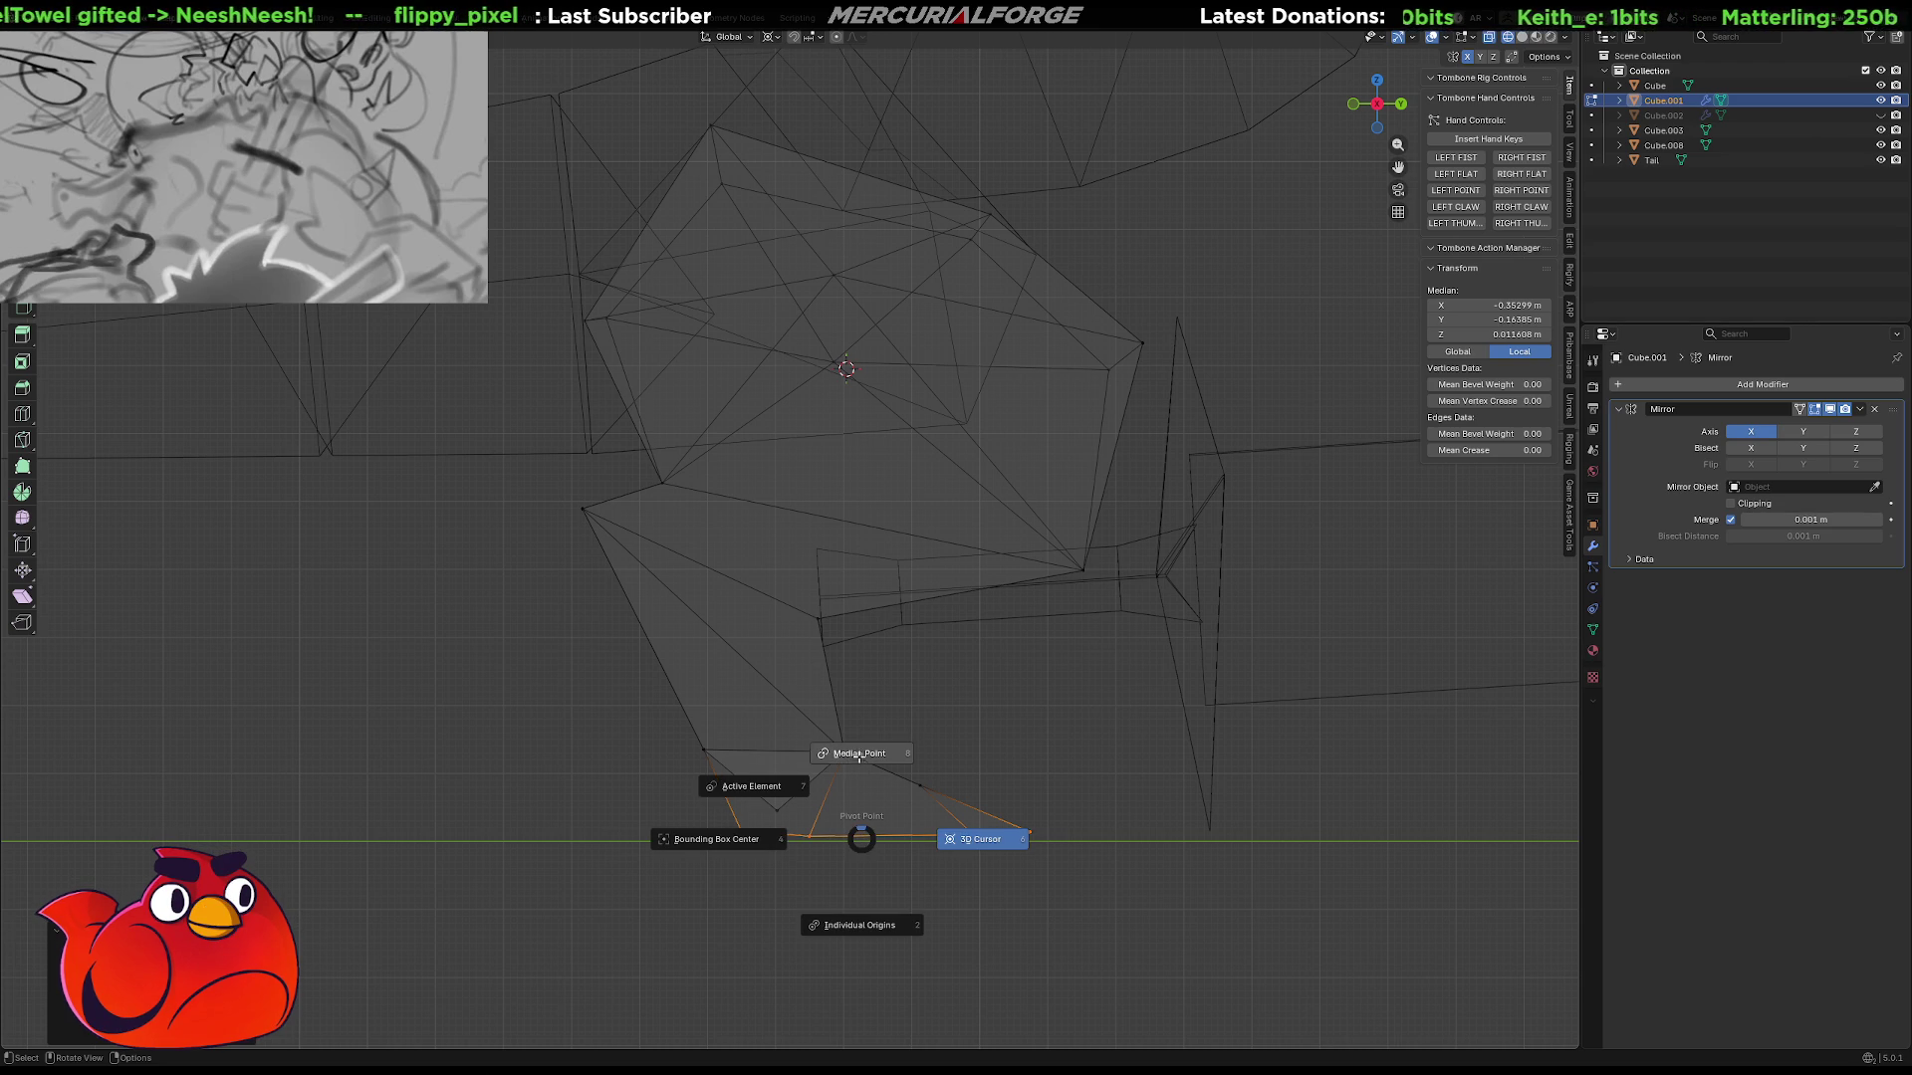
pyautogui.click(858, 756)
pyautogui.press('s')
pyautogui.press('z')
pyautogui.press('0')
pyautogui.press('g')
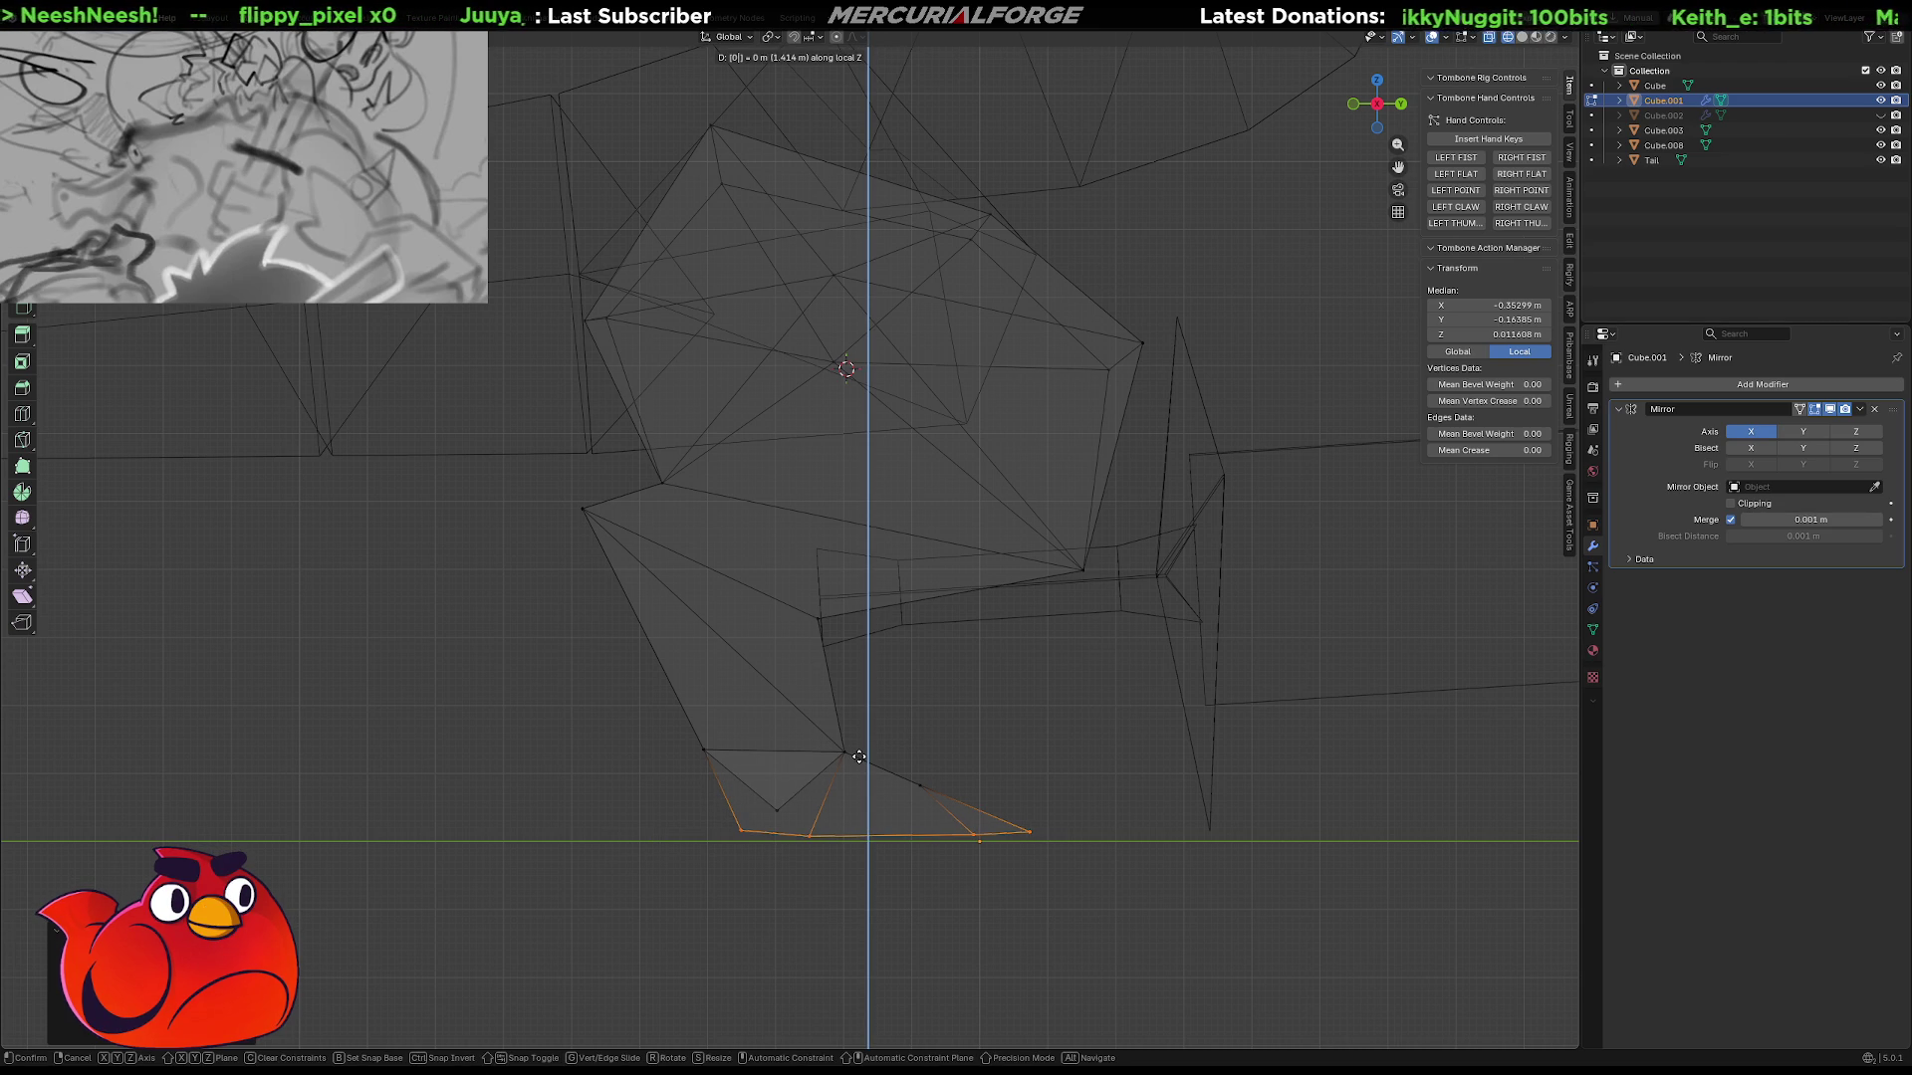
pyautogui.press('s')
pyautogui.press('Return')
# Move the flattened sole straight down along Z onto the ground line, then deselect everything.
pyautogui.press('g')
pyautogui.press('z')
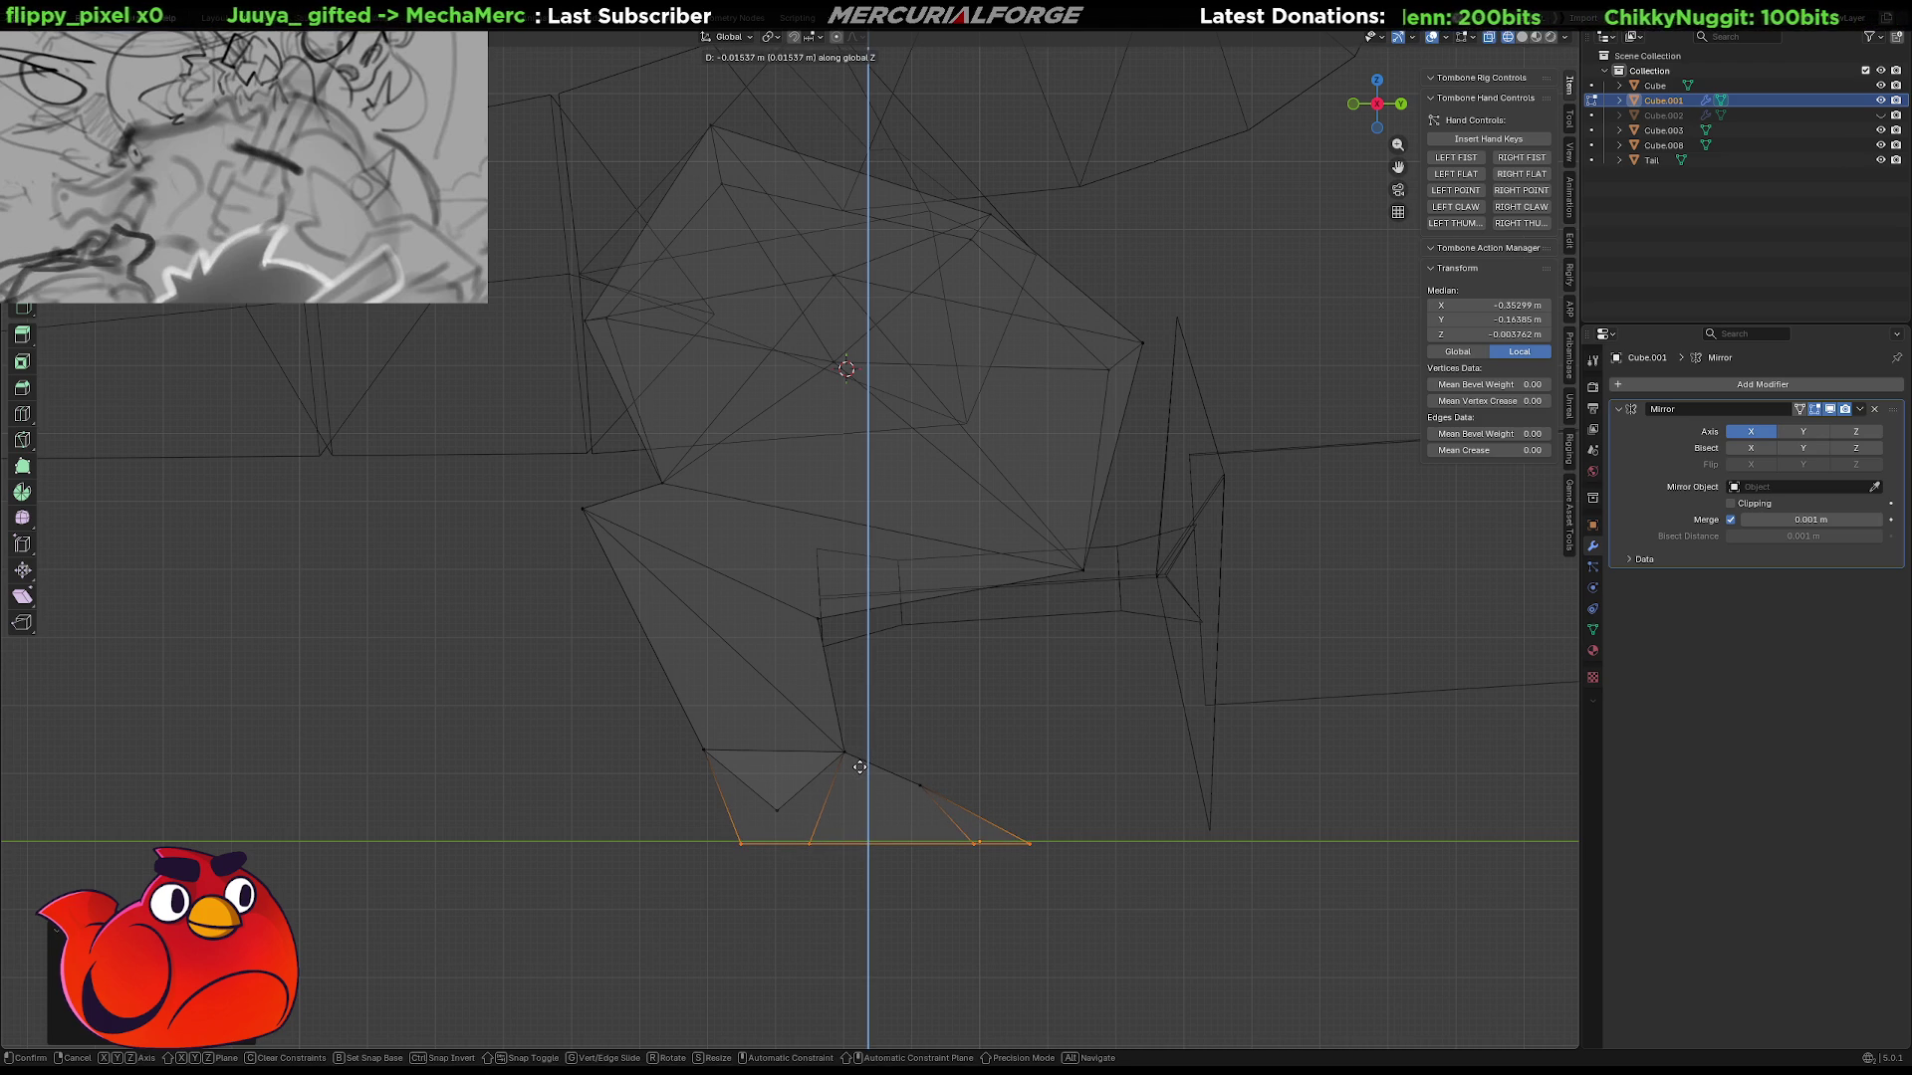
pyautogui.click(866, 764)
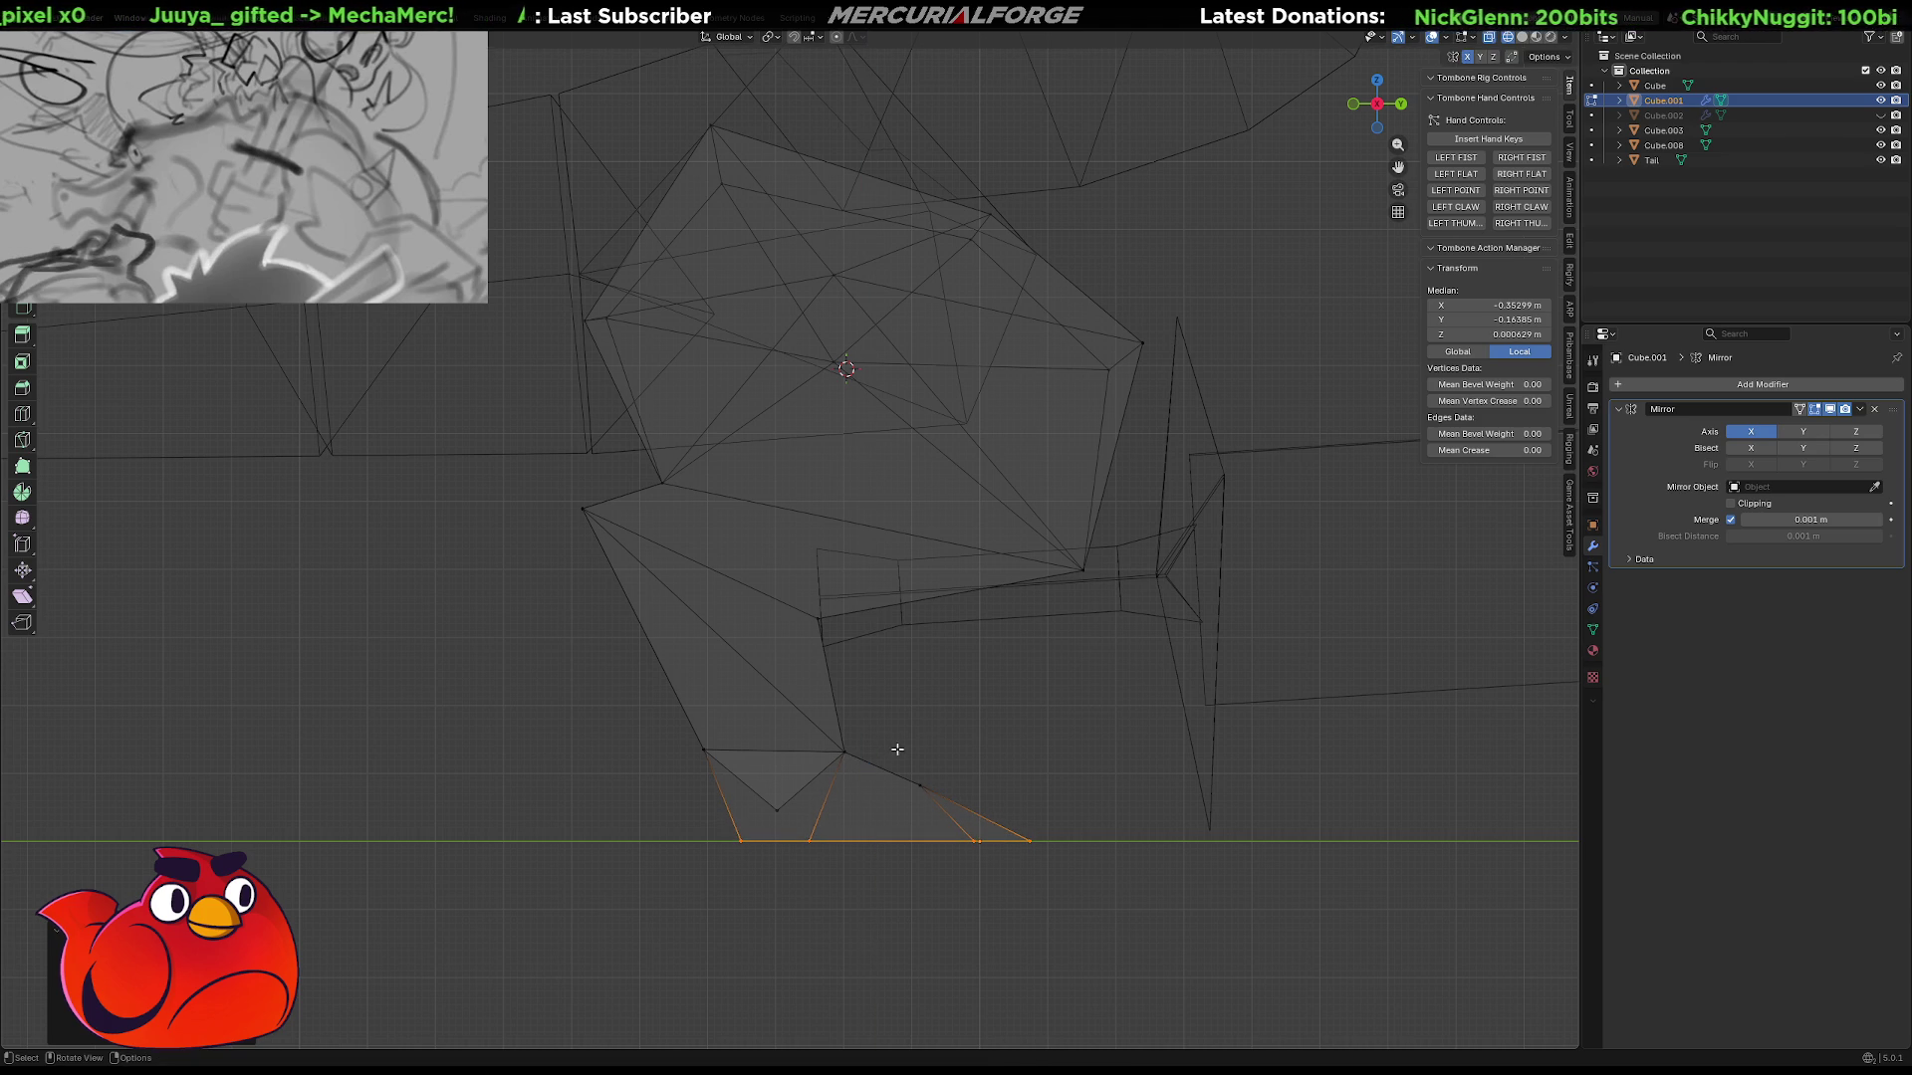
pyautogui.click(939, 713)
pyautogui.keyDown('shift'); pyautogui.moveTo(939, 713); pyautogui.dragTo(961, 765, button='middle'); pyautogui.keyUp('shift')
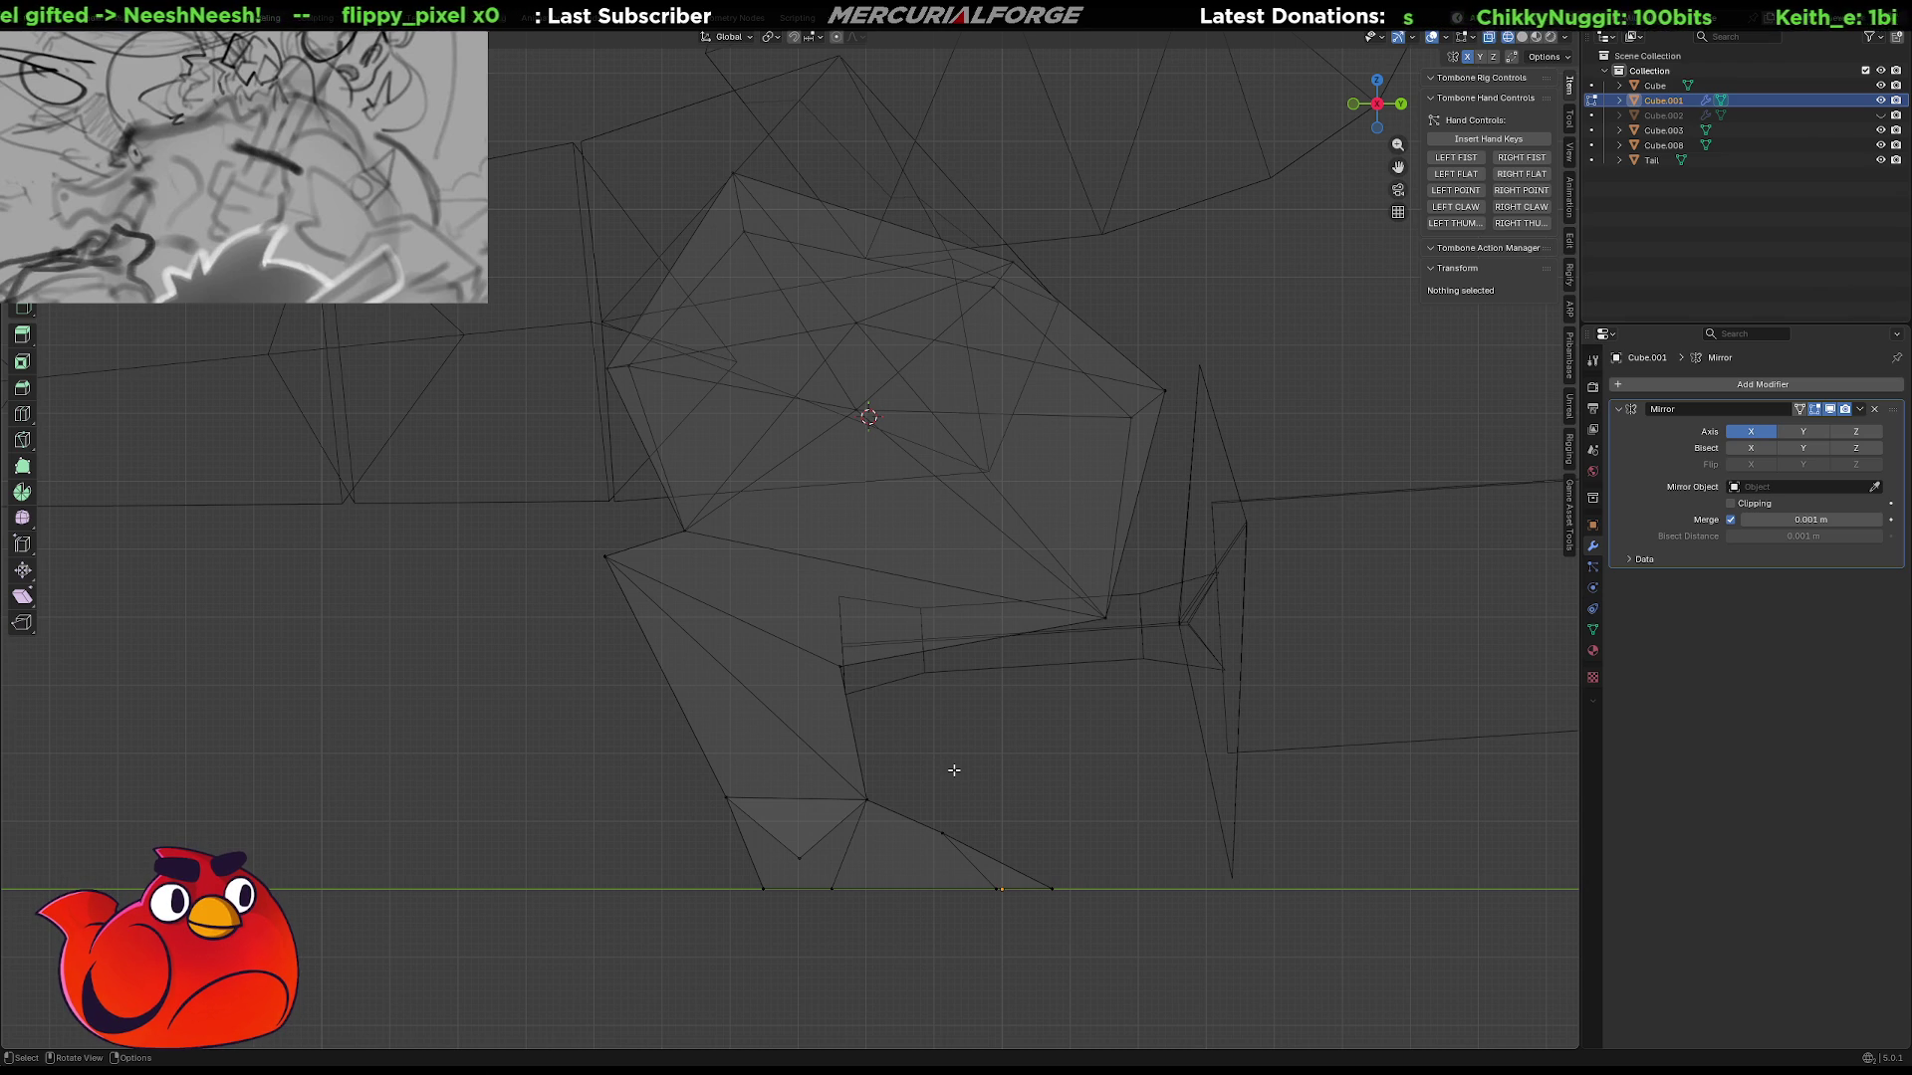
pyautogui.keyDown('shift'); pyautogui.moveTo(1013, 722); pyautogui.dragTo(1032, 781, button='middle'); pyautogui.keyUp('shift')
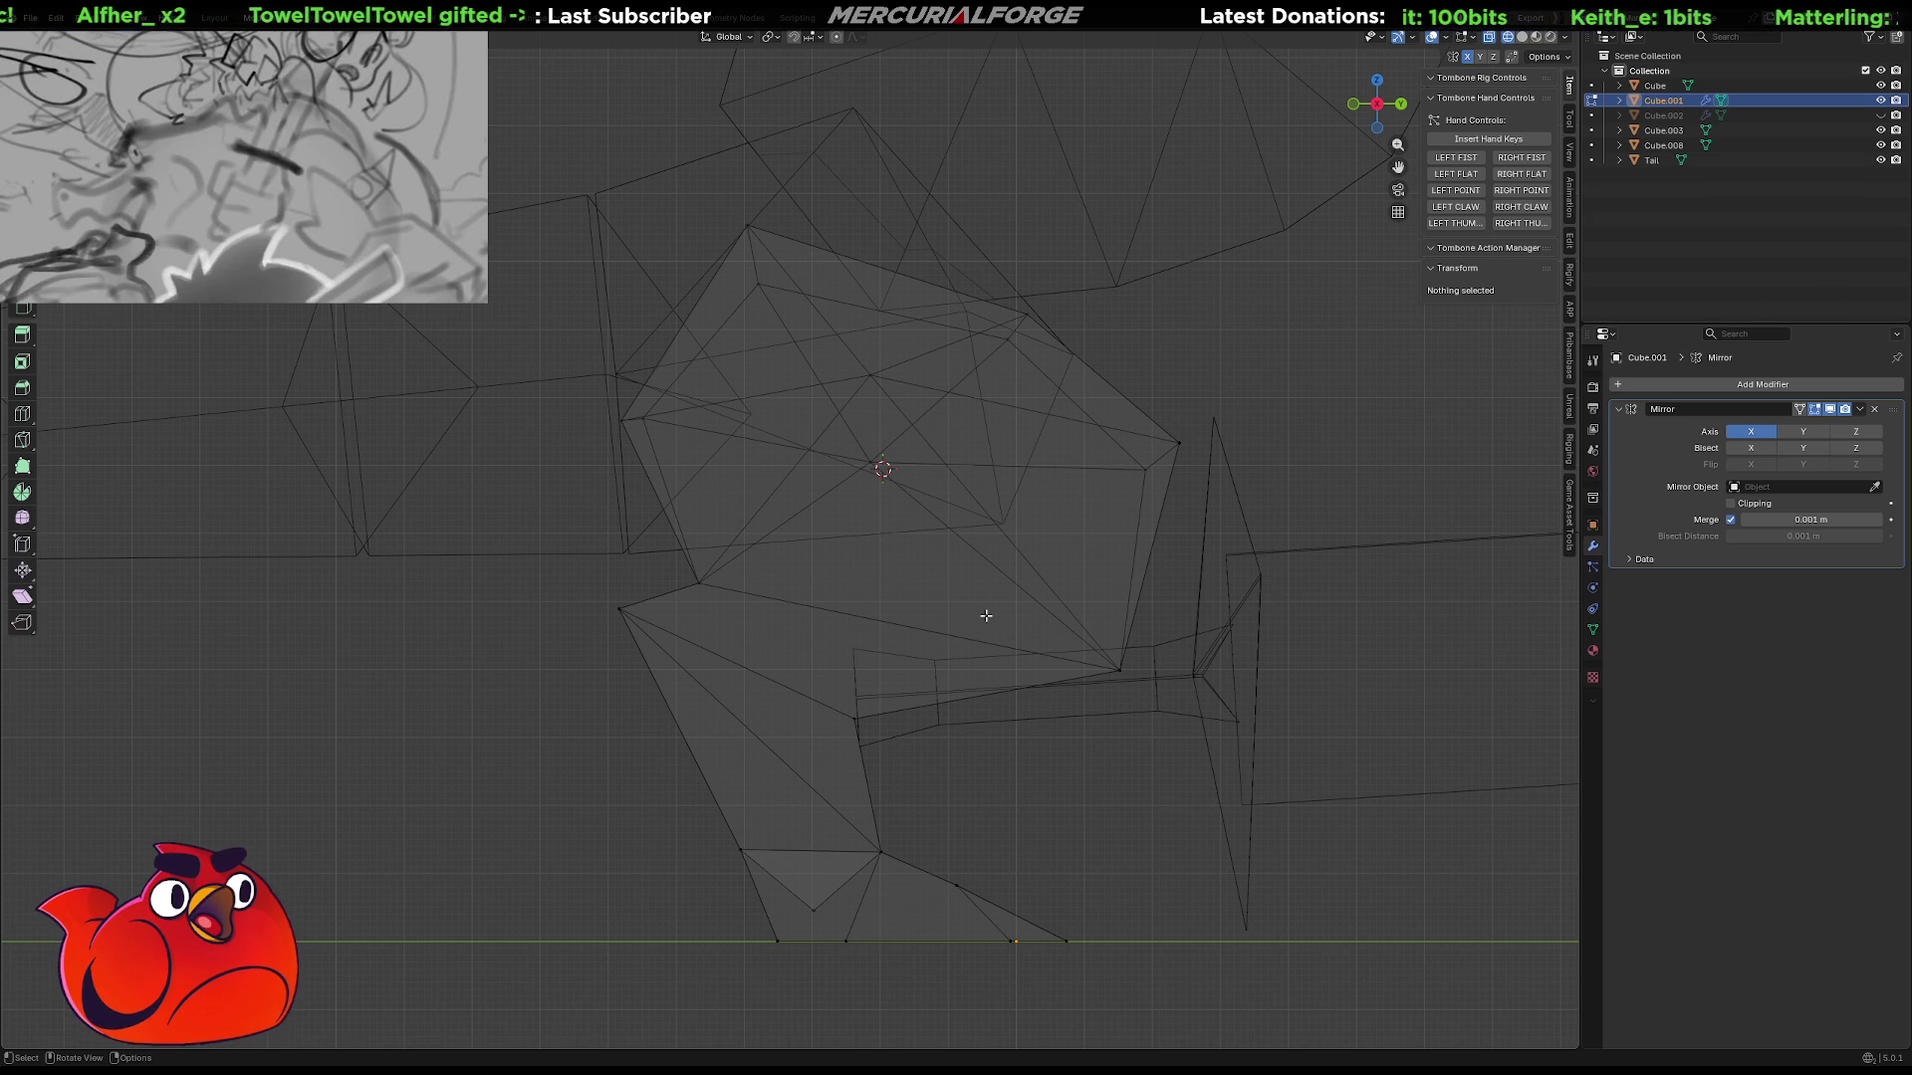
pyautogui.moveTo(942, 686)
pyautogui.keyDown('shift'); pyautogui.mouseDown(button='middle')
pyautogui.moveTo(939, 640)
pyautogui.moveTo(867, 626)
pyautogui.moveTo(999, 593)
pyautogui.moveTo(1032, 615)
pyautogui.mouseUp(button='middle'); pyautogui.keyUp('shift')
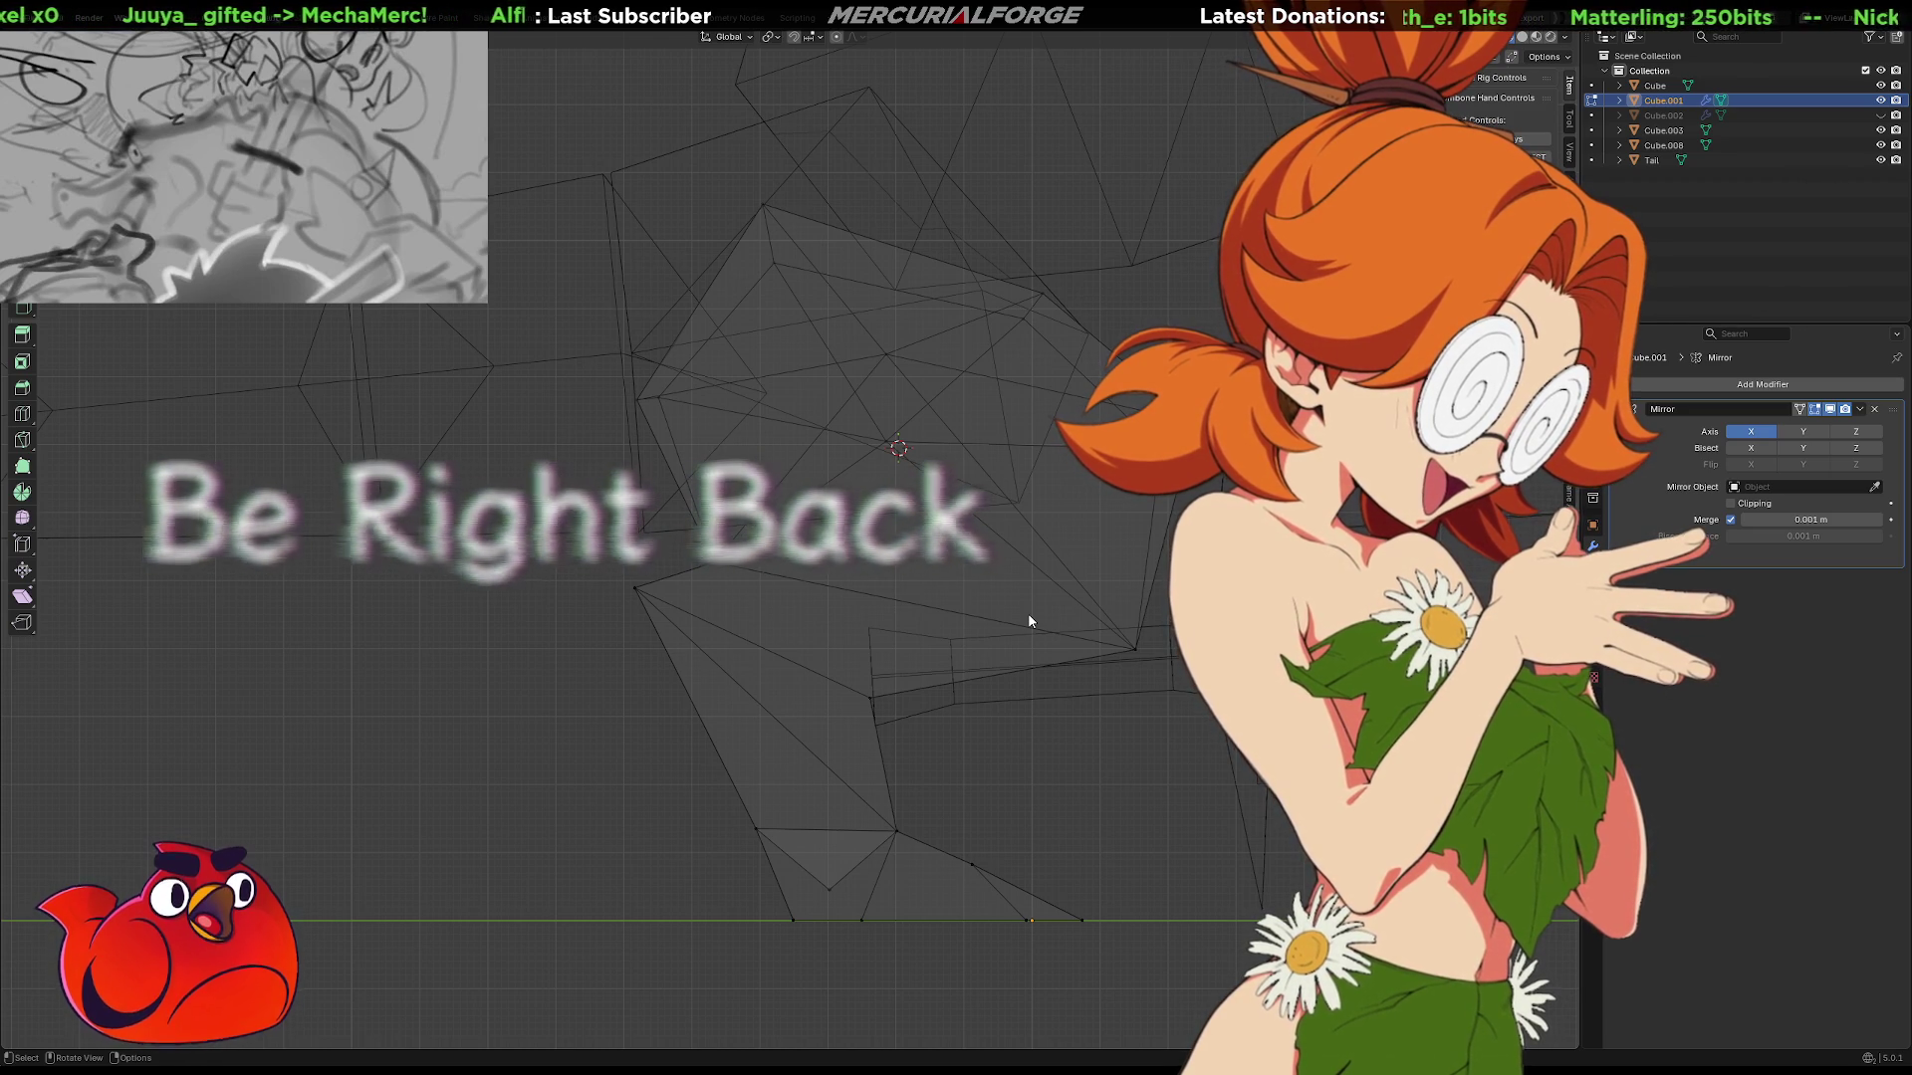
# Pan the Blender viewport slightly to the left.
pyautogui.keyDown('shift'); pyautogui.moveTo(976, 726); pyautogui.dragTo(932, 714, button='middle'); pyautogui.keyUp('shift')
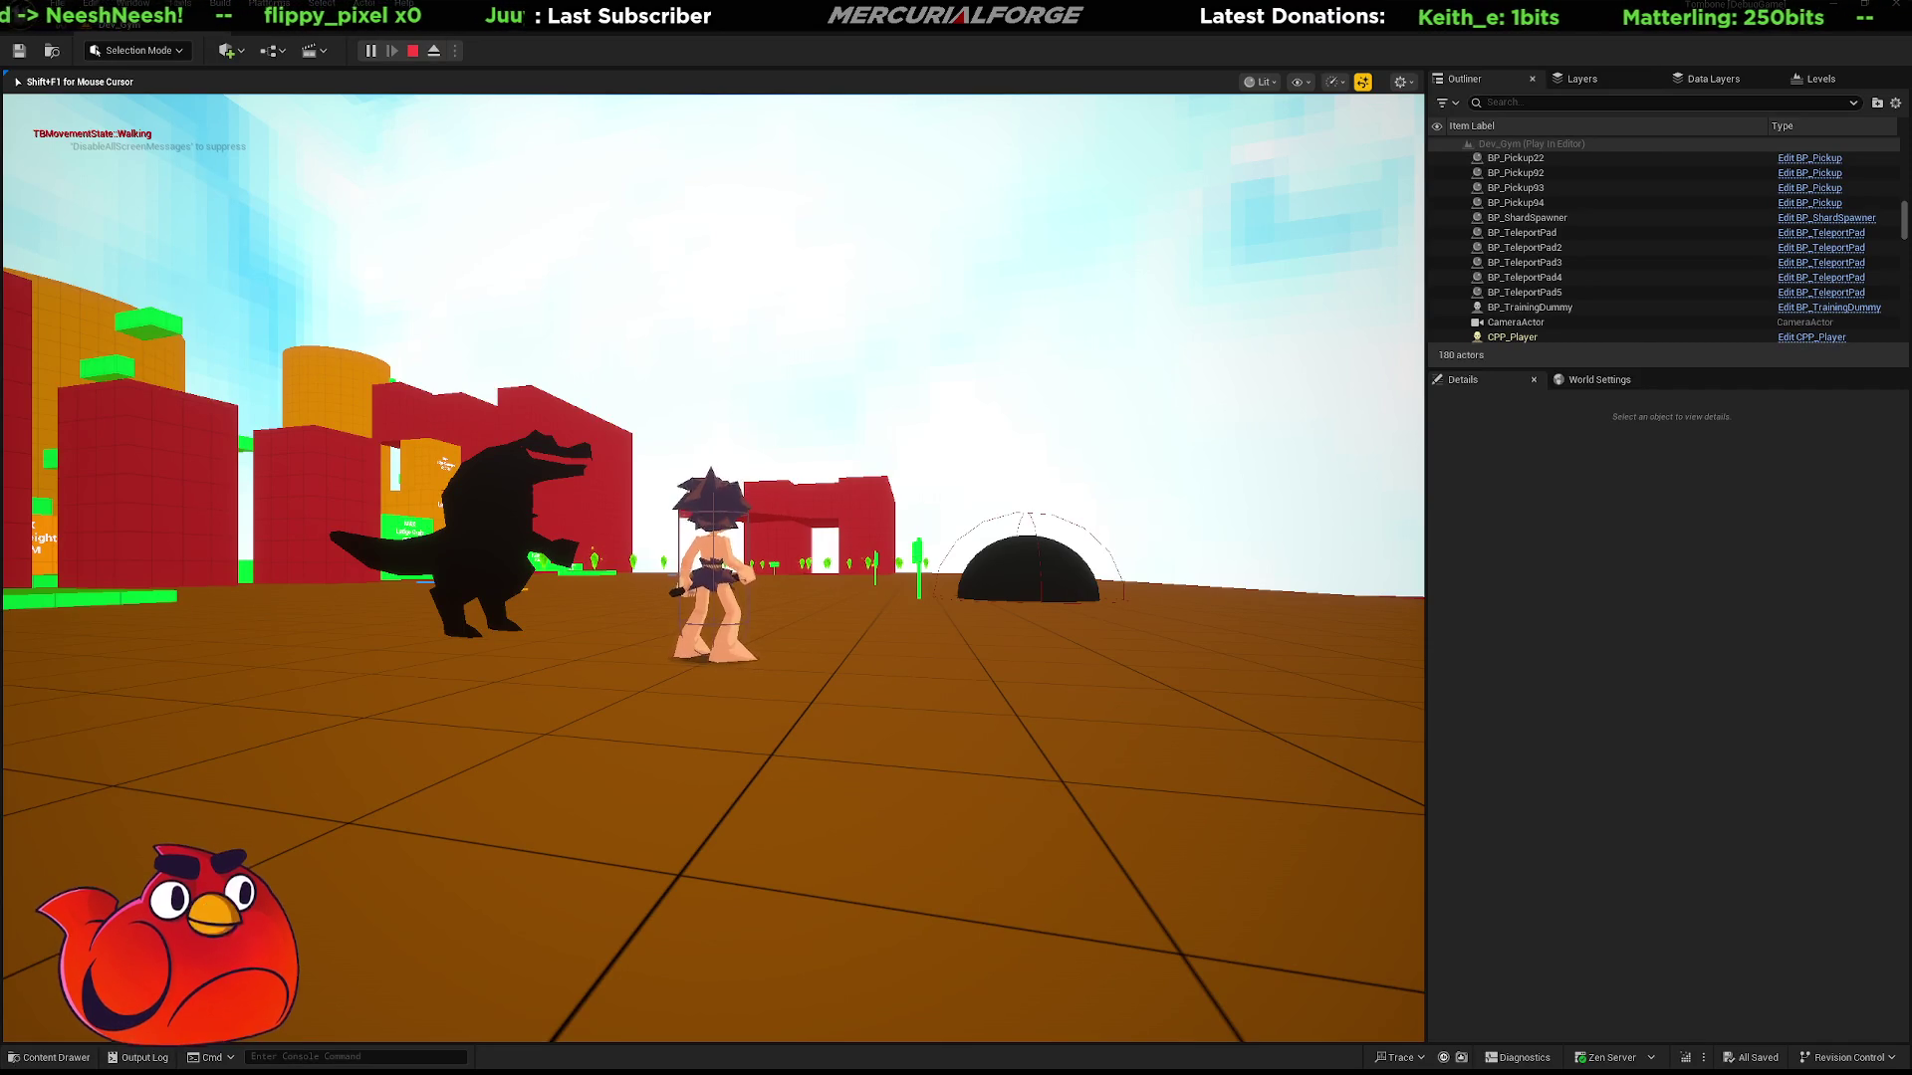
# Dash, jump and dive the character across the arena toward the stick-figure dummy.
pyautogui.press('shift')
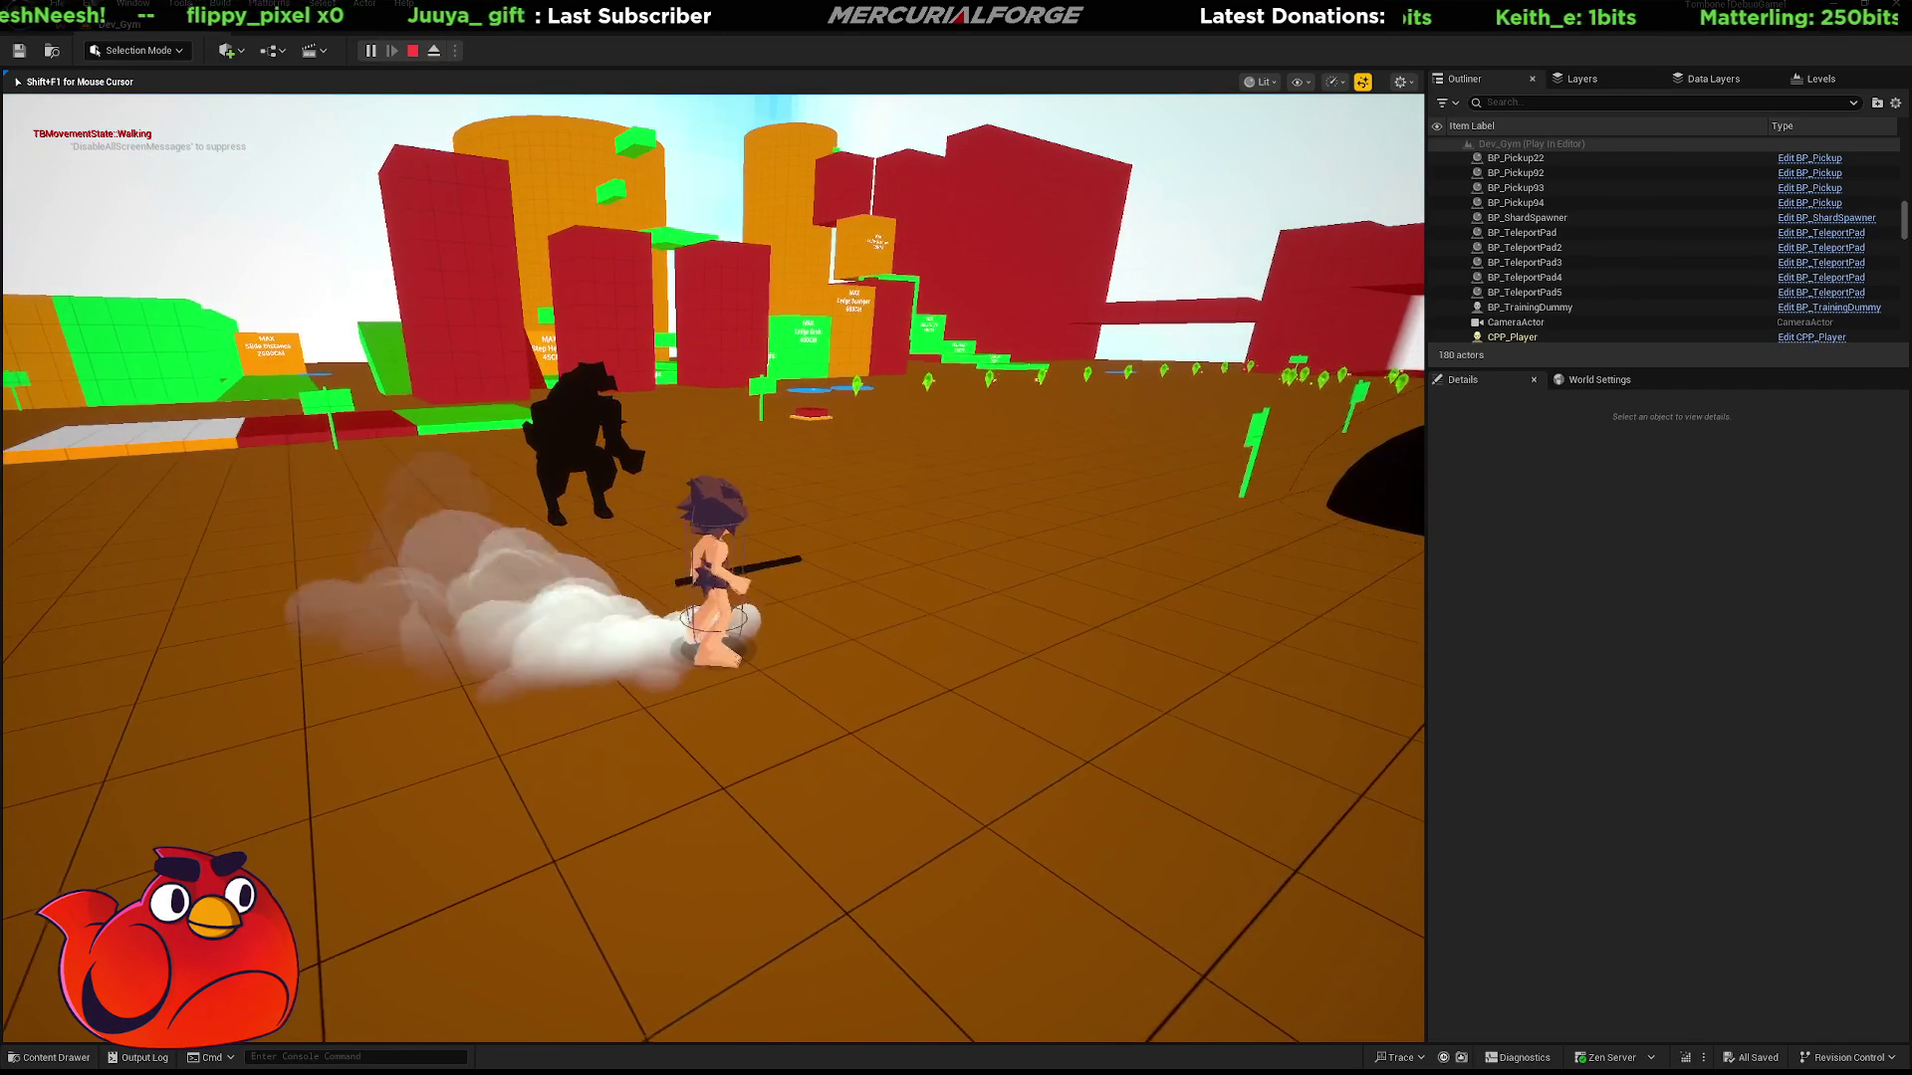
pyautogui.press('shift')
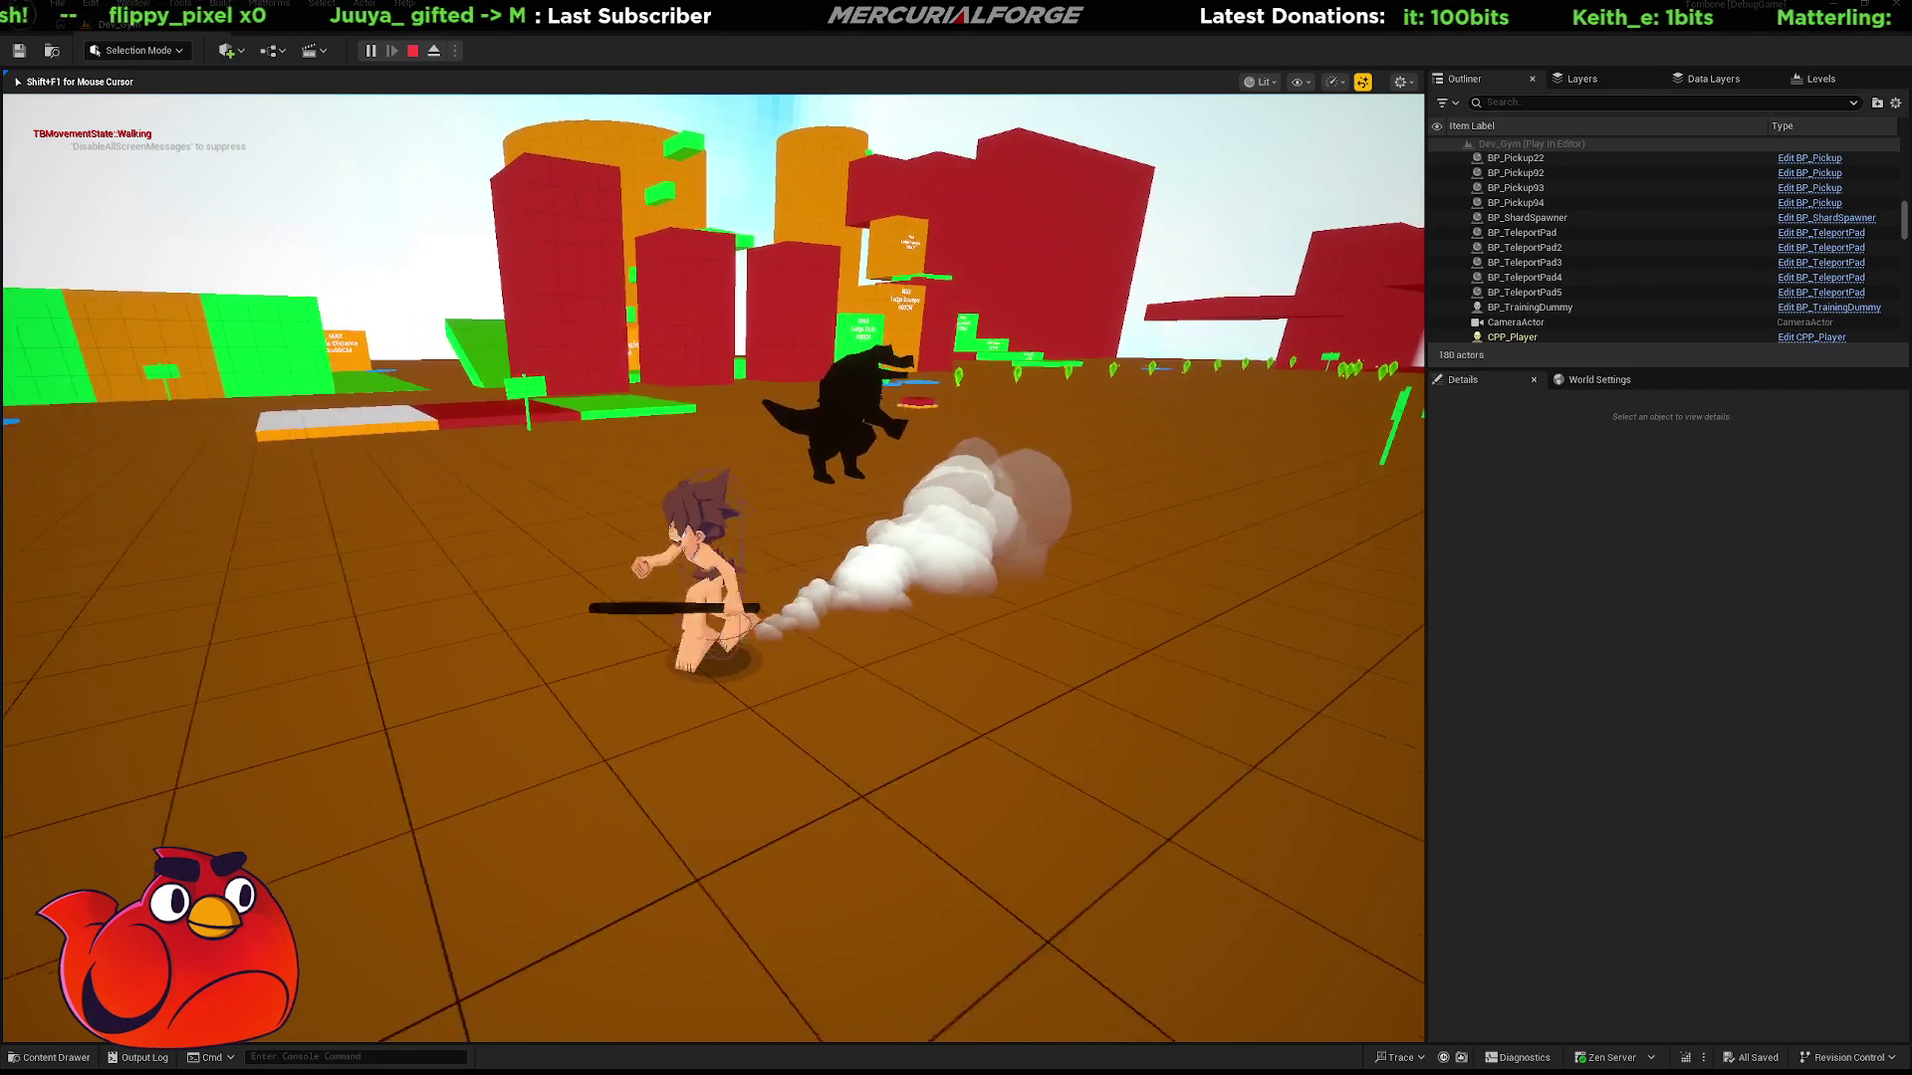
pyautogui.press('space')
pyautogui.press('shift')
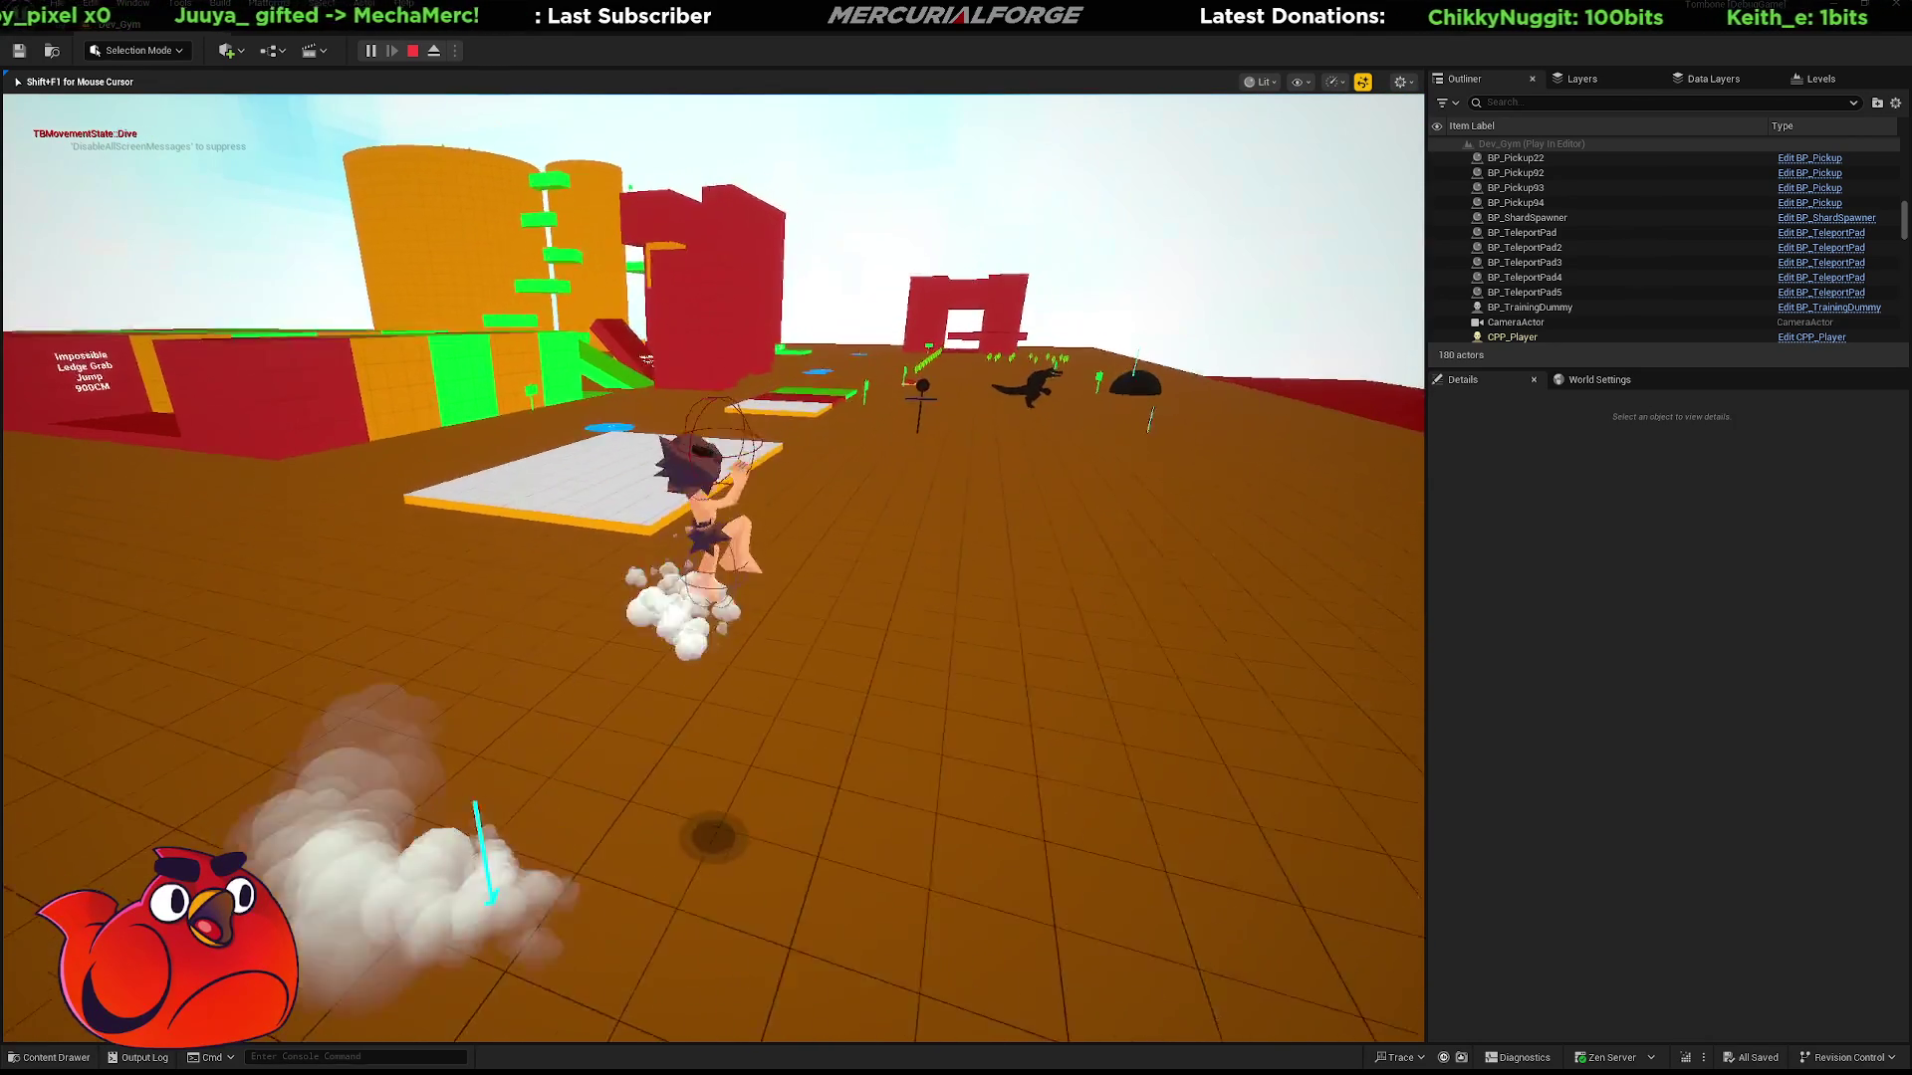
pyautogui.press('shift')
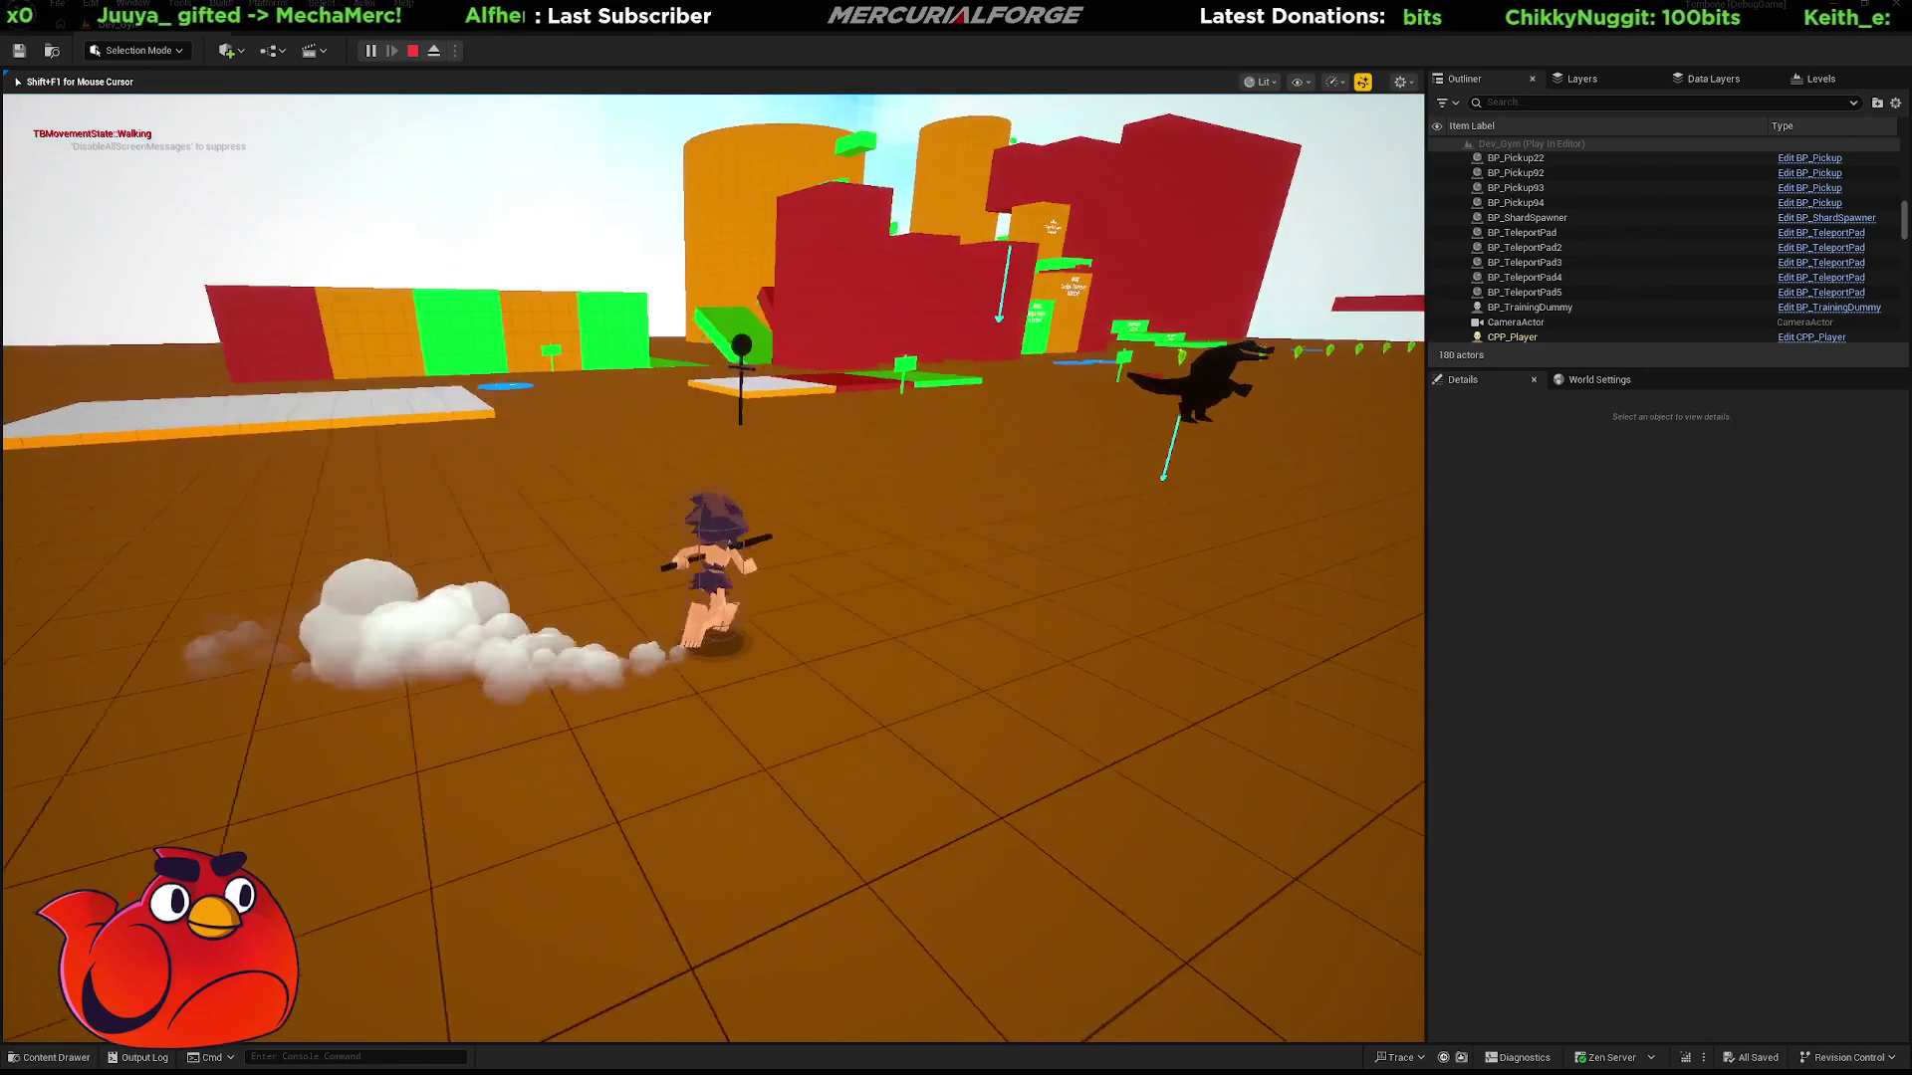
pyautogui.press('space')
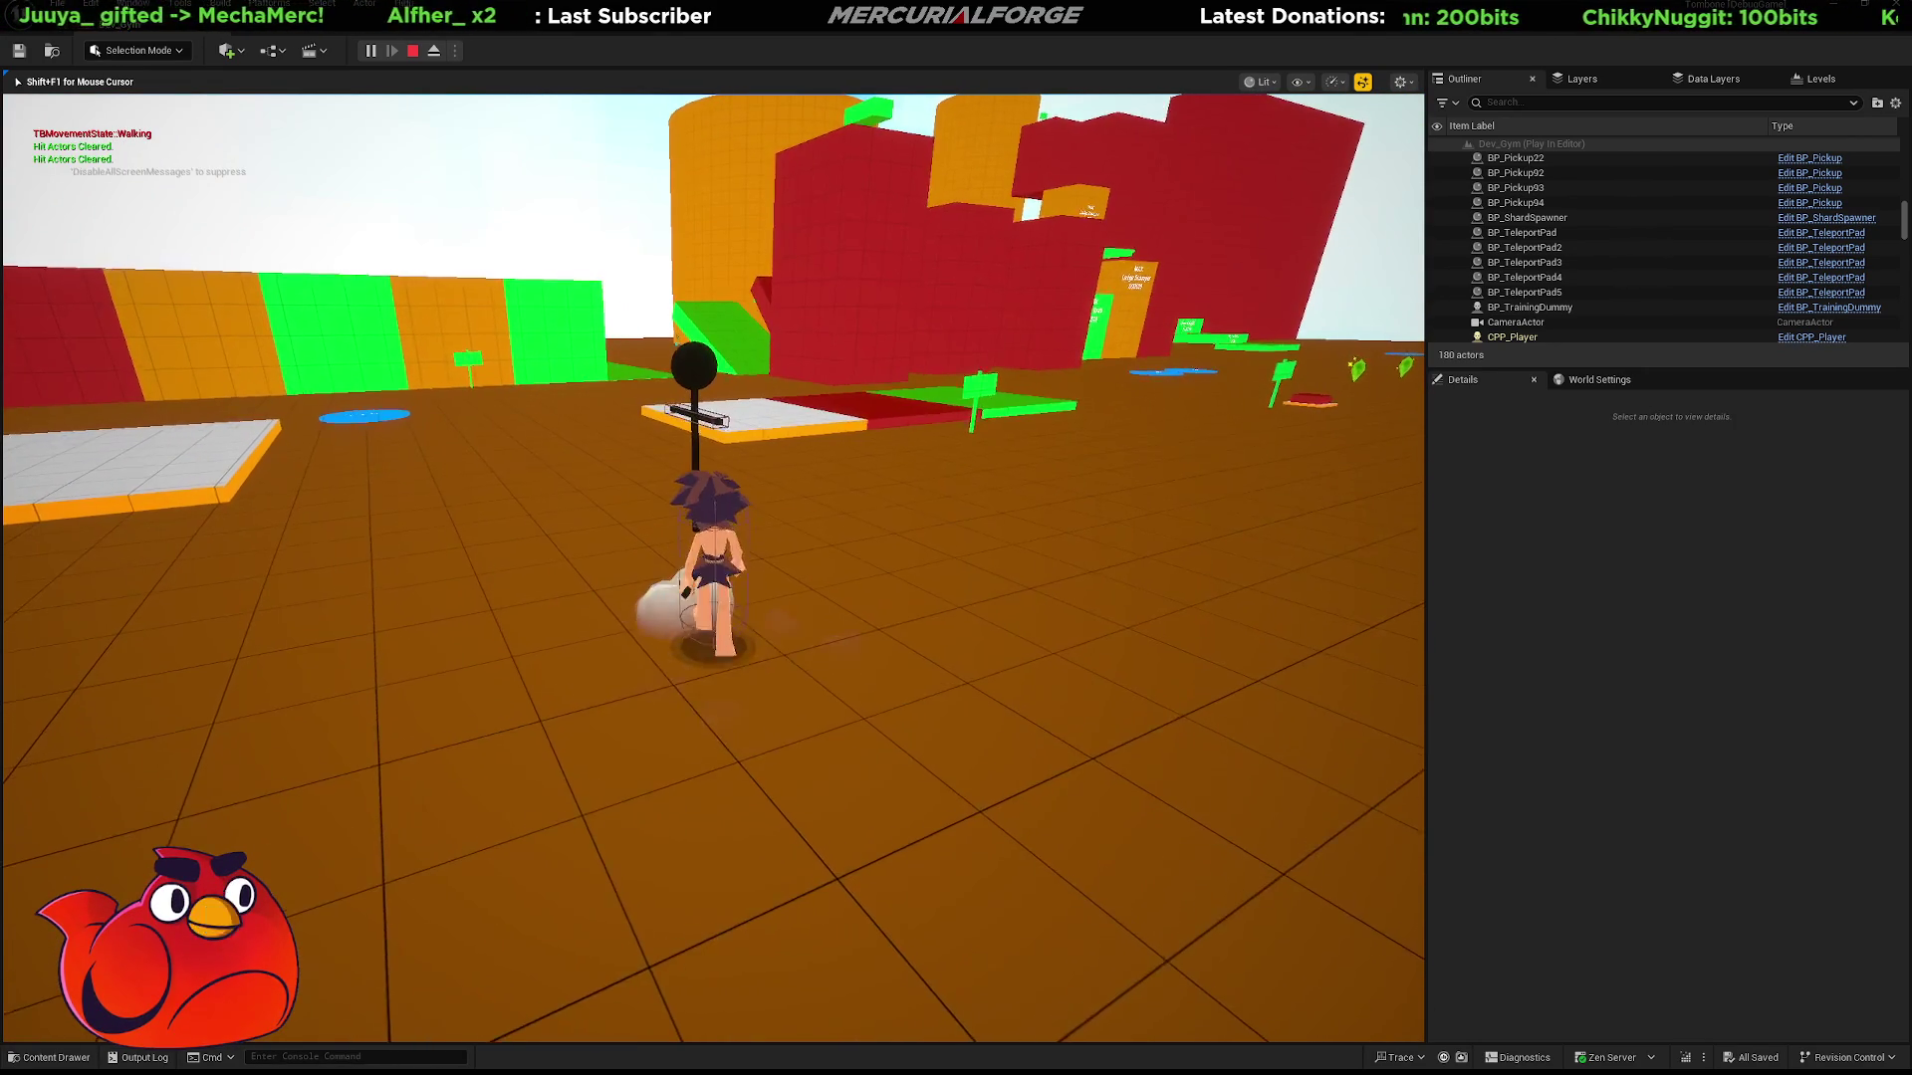
pyautogui.press('shift')
# Strike the dummy, run up the ramp and green steps, and grab the Ledge Scamper wall.
pyautogui.press('w')
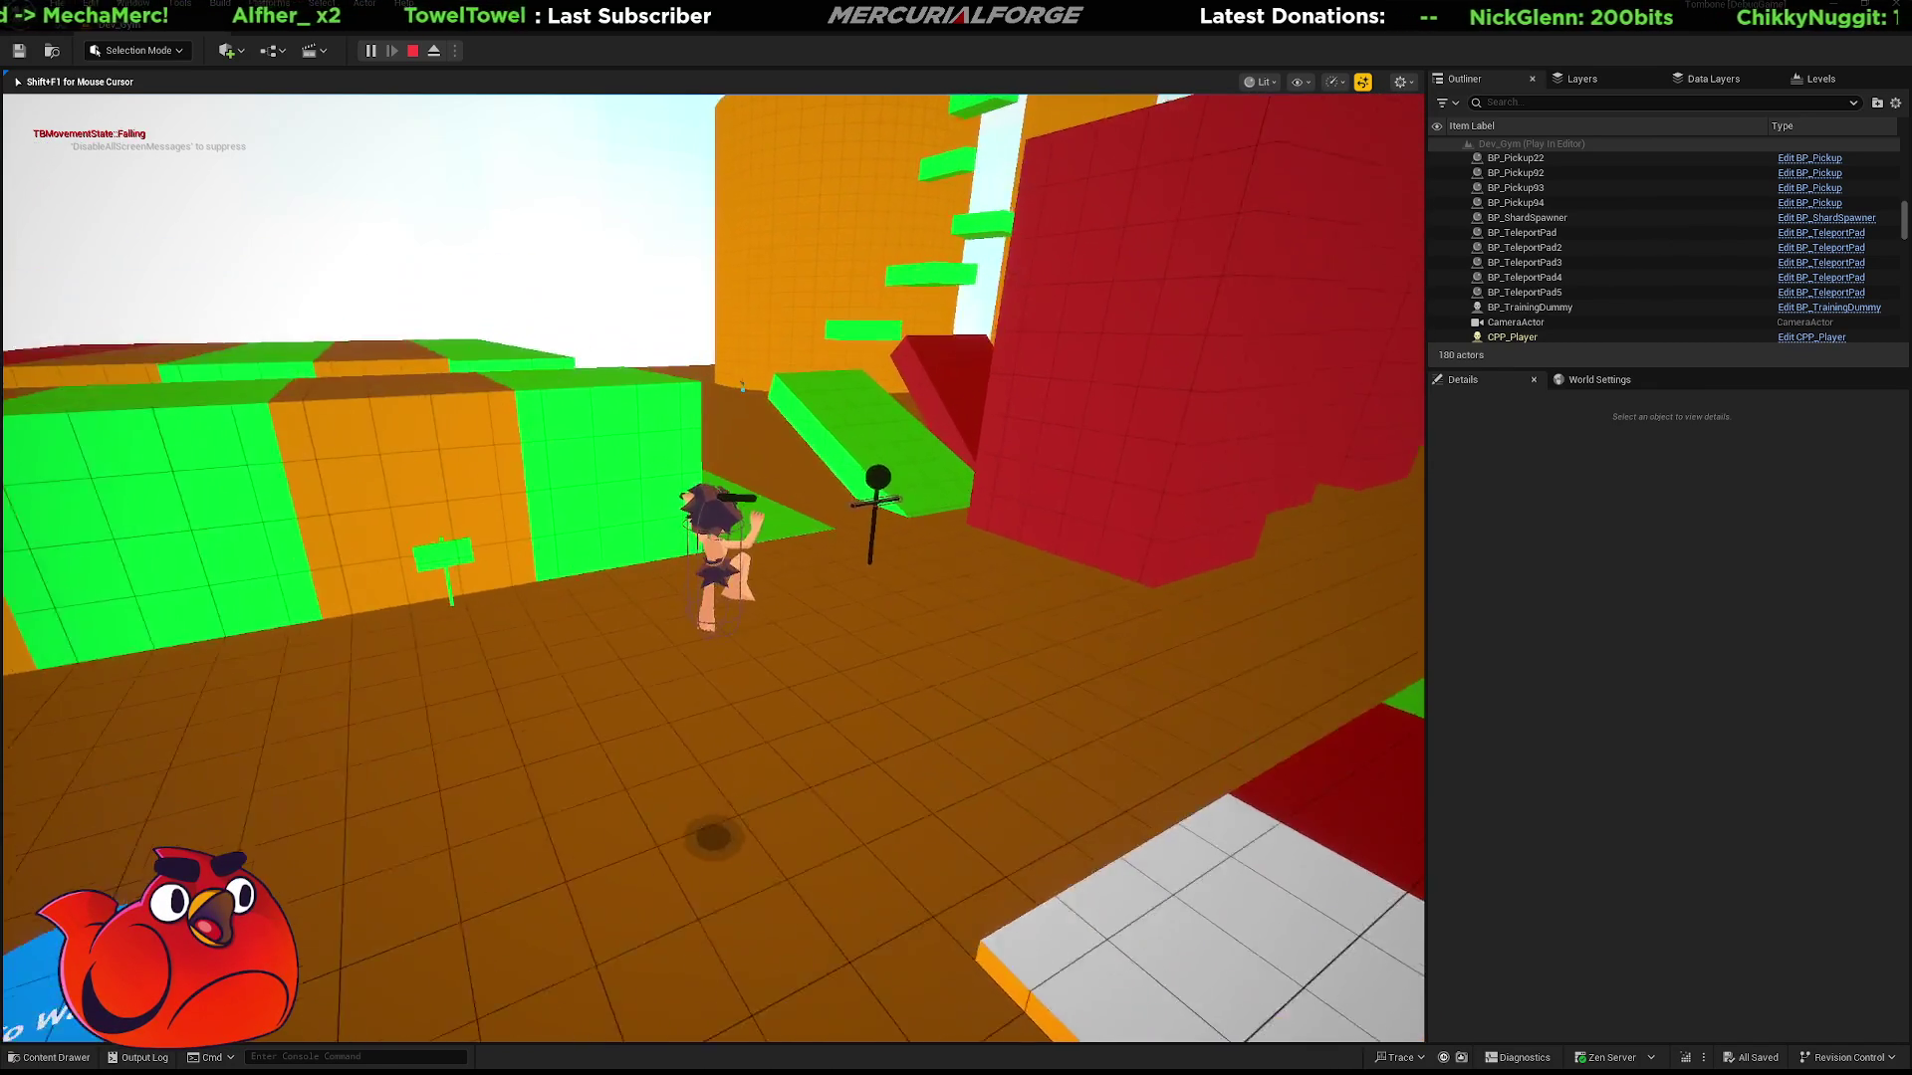
pyautogui.press('w')
pyautogui.press('w')
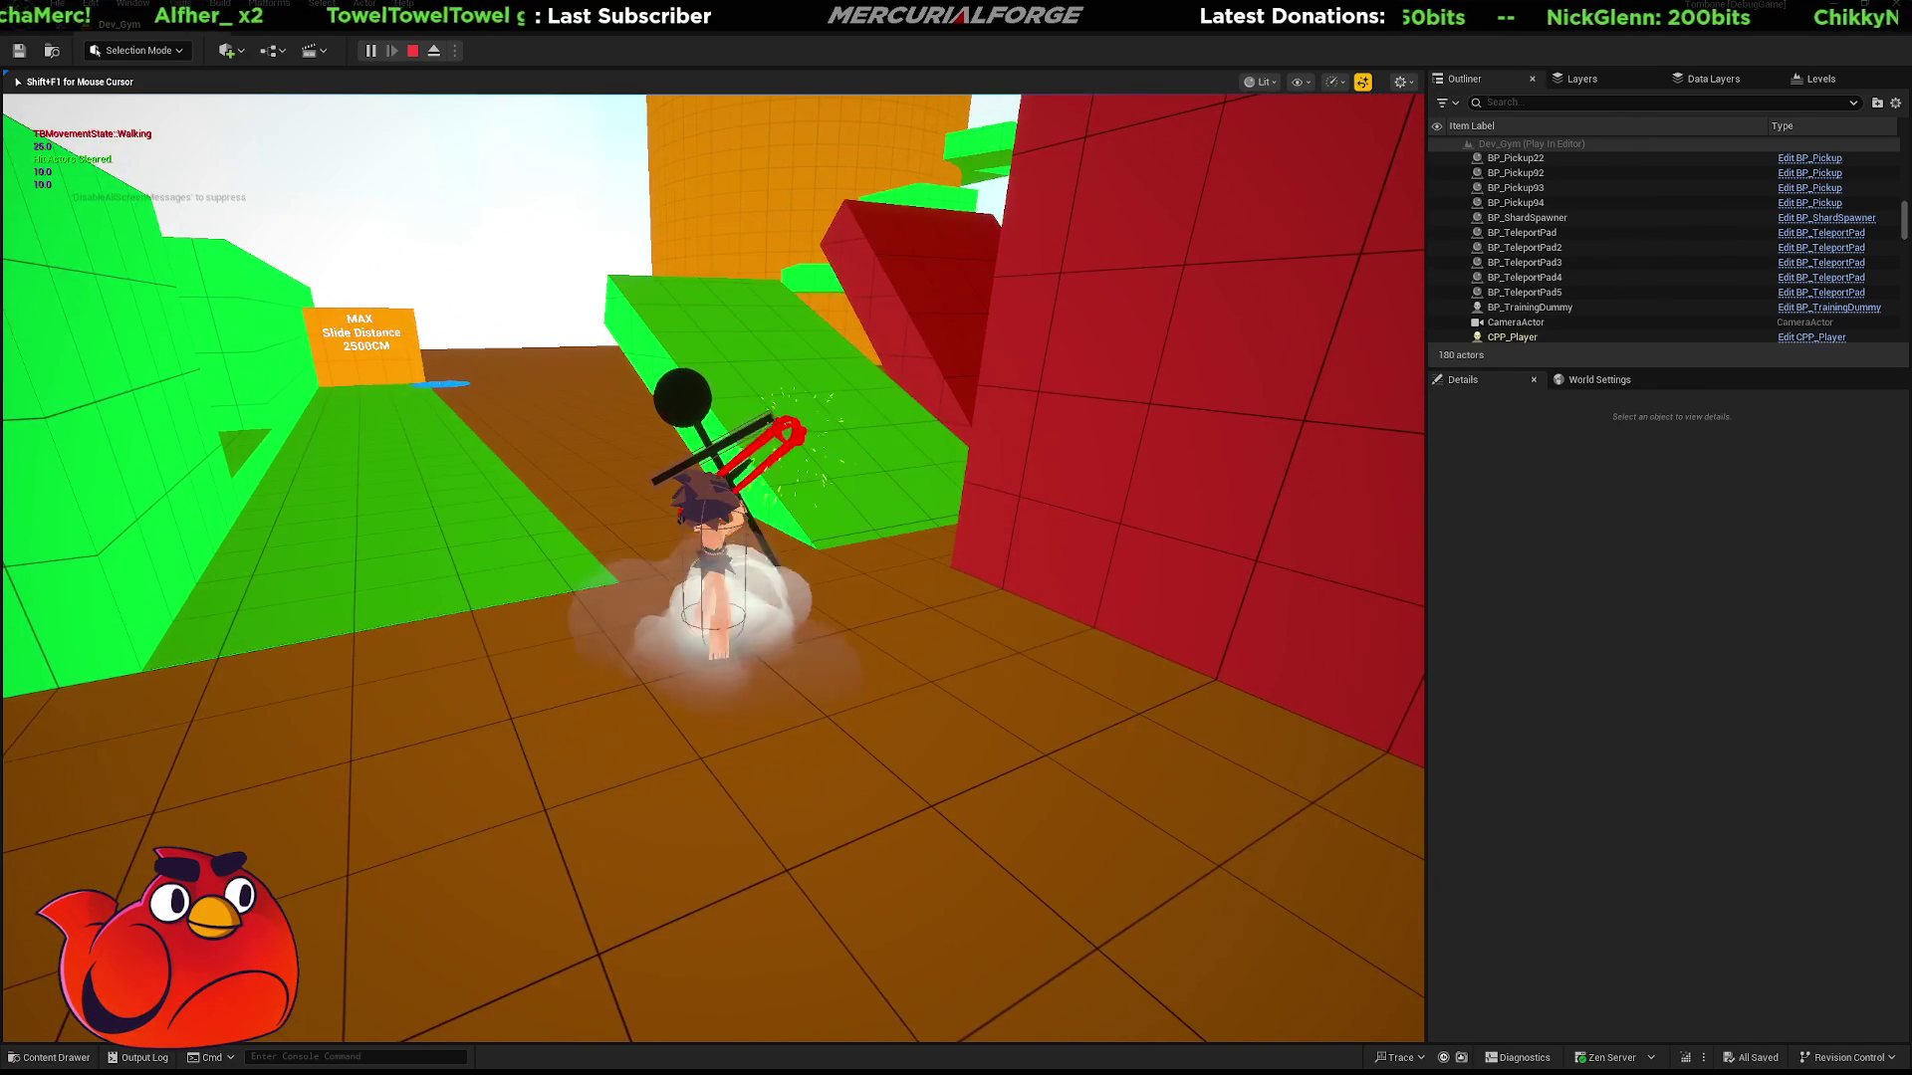
pyautogui.press('w')
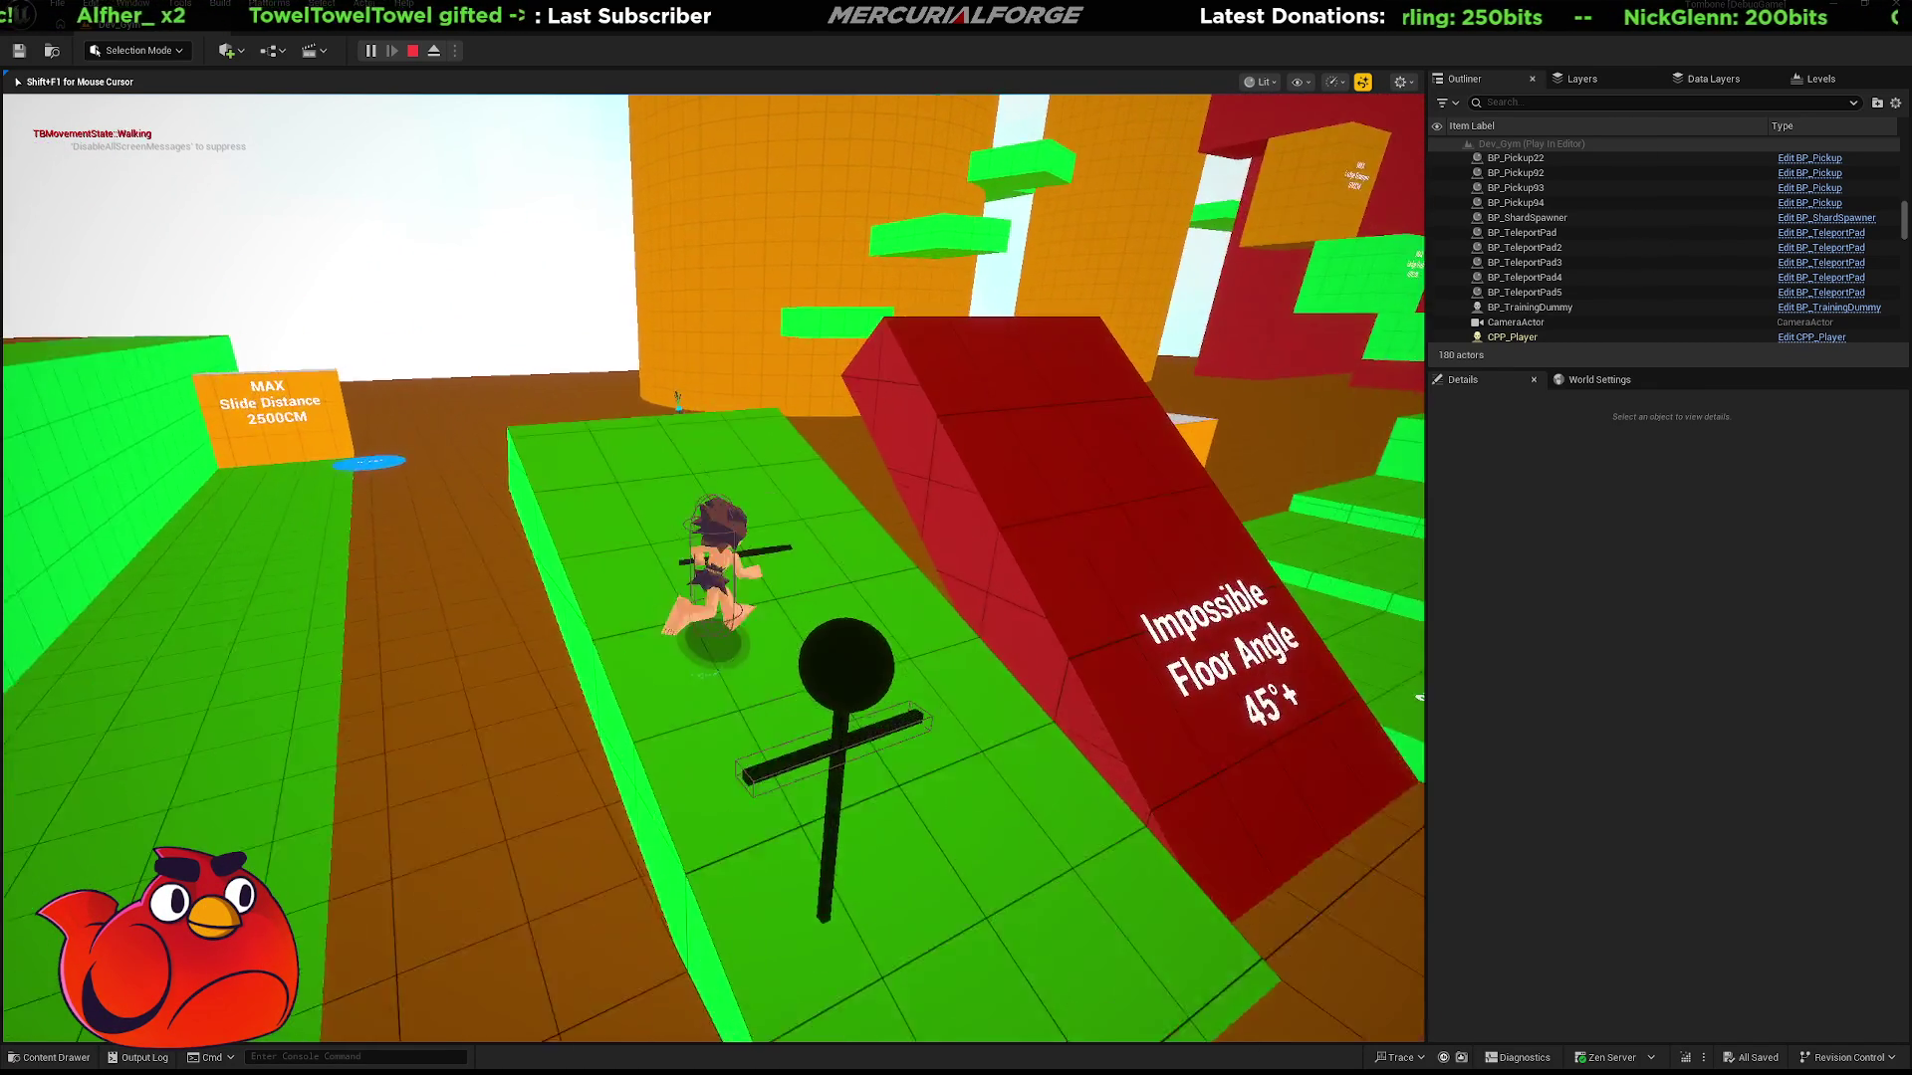
pyautogui.press('w')
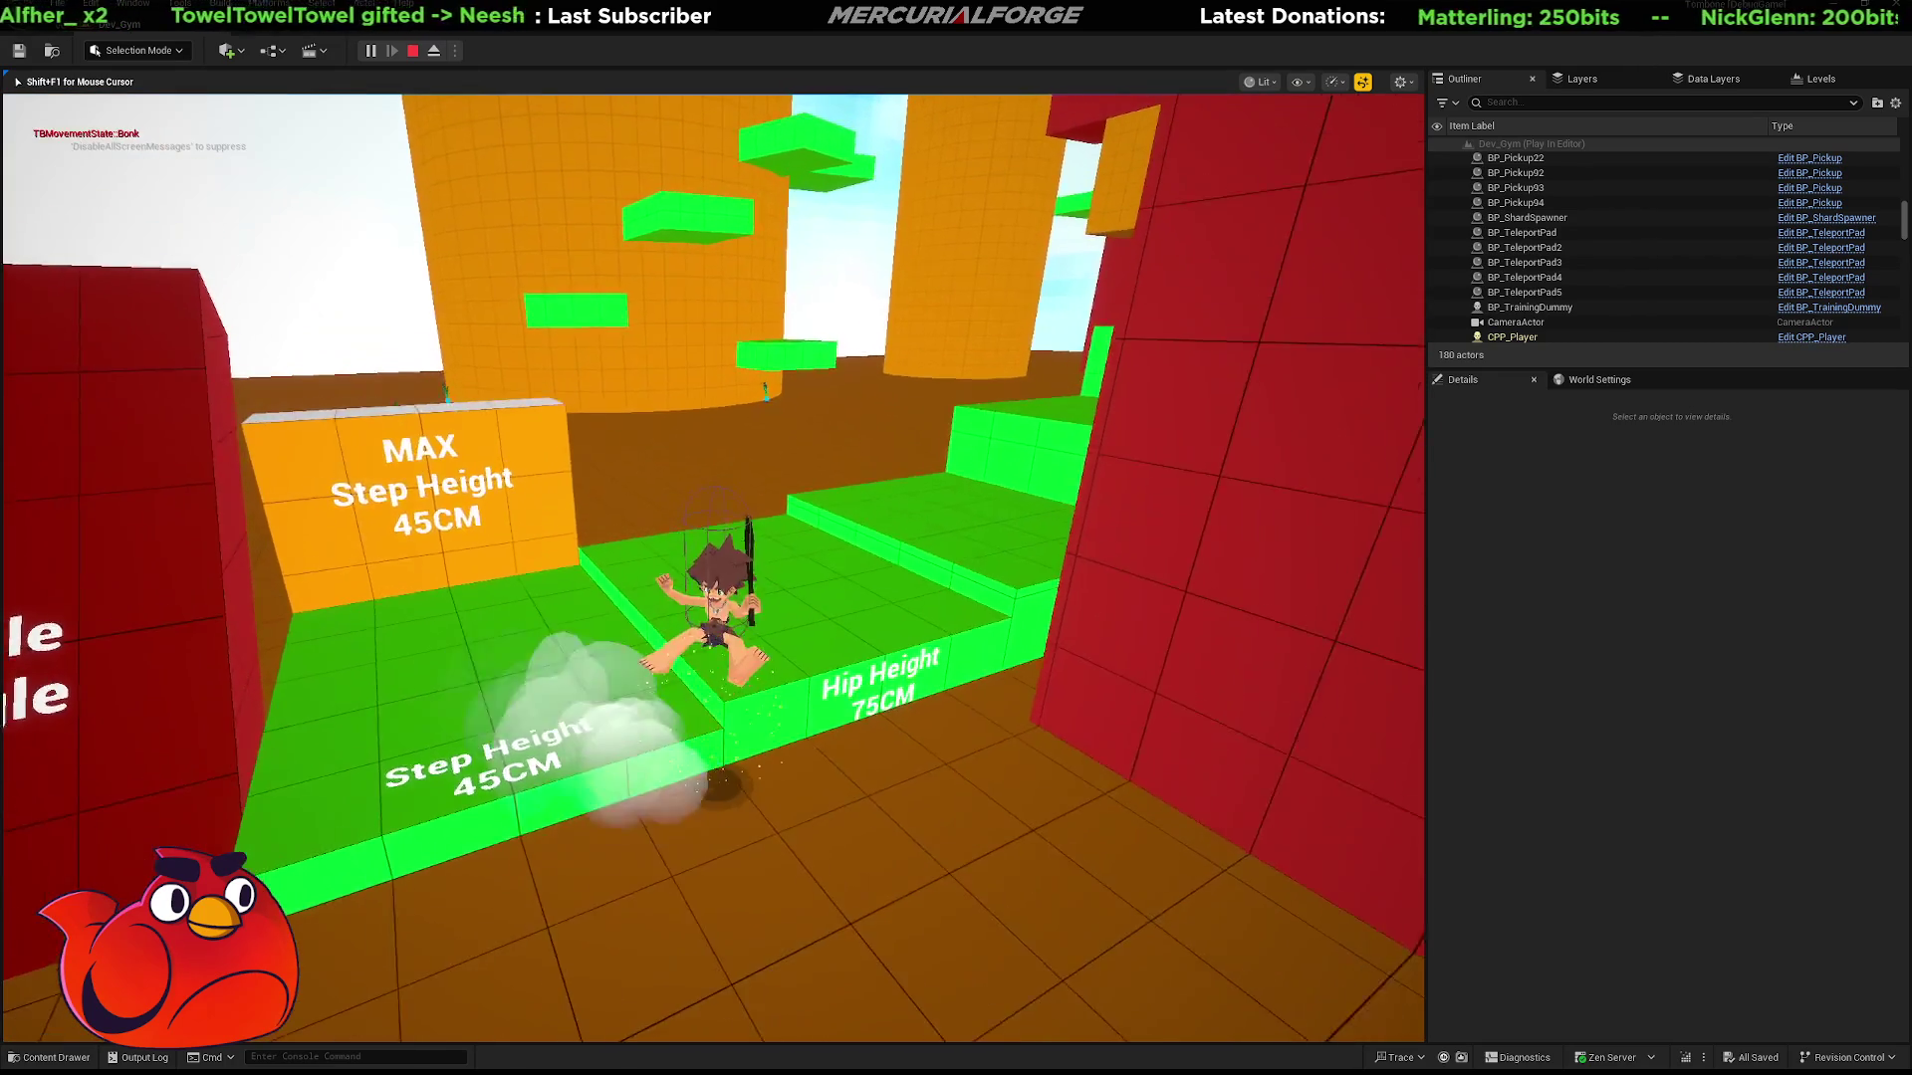
pyautogui.press('w')
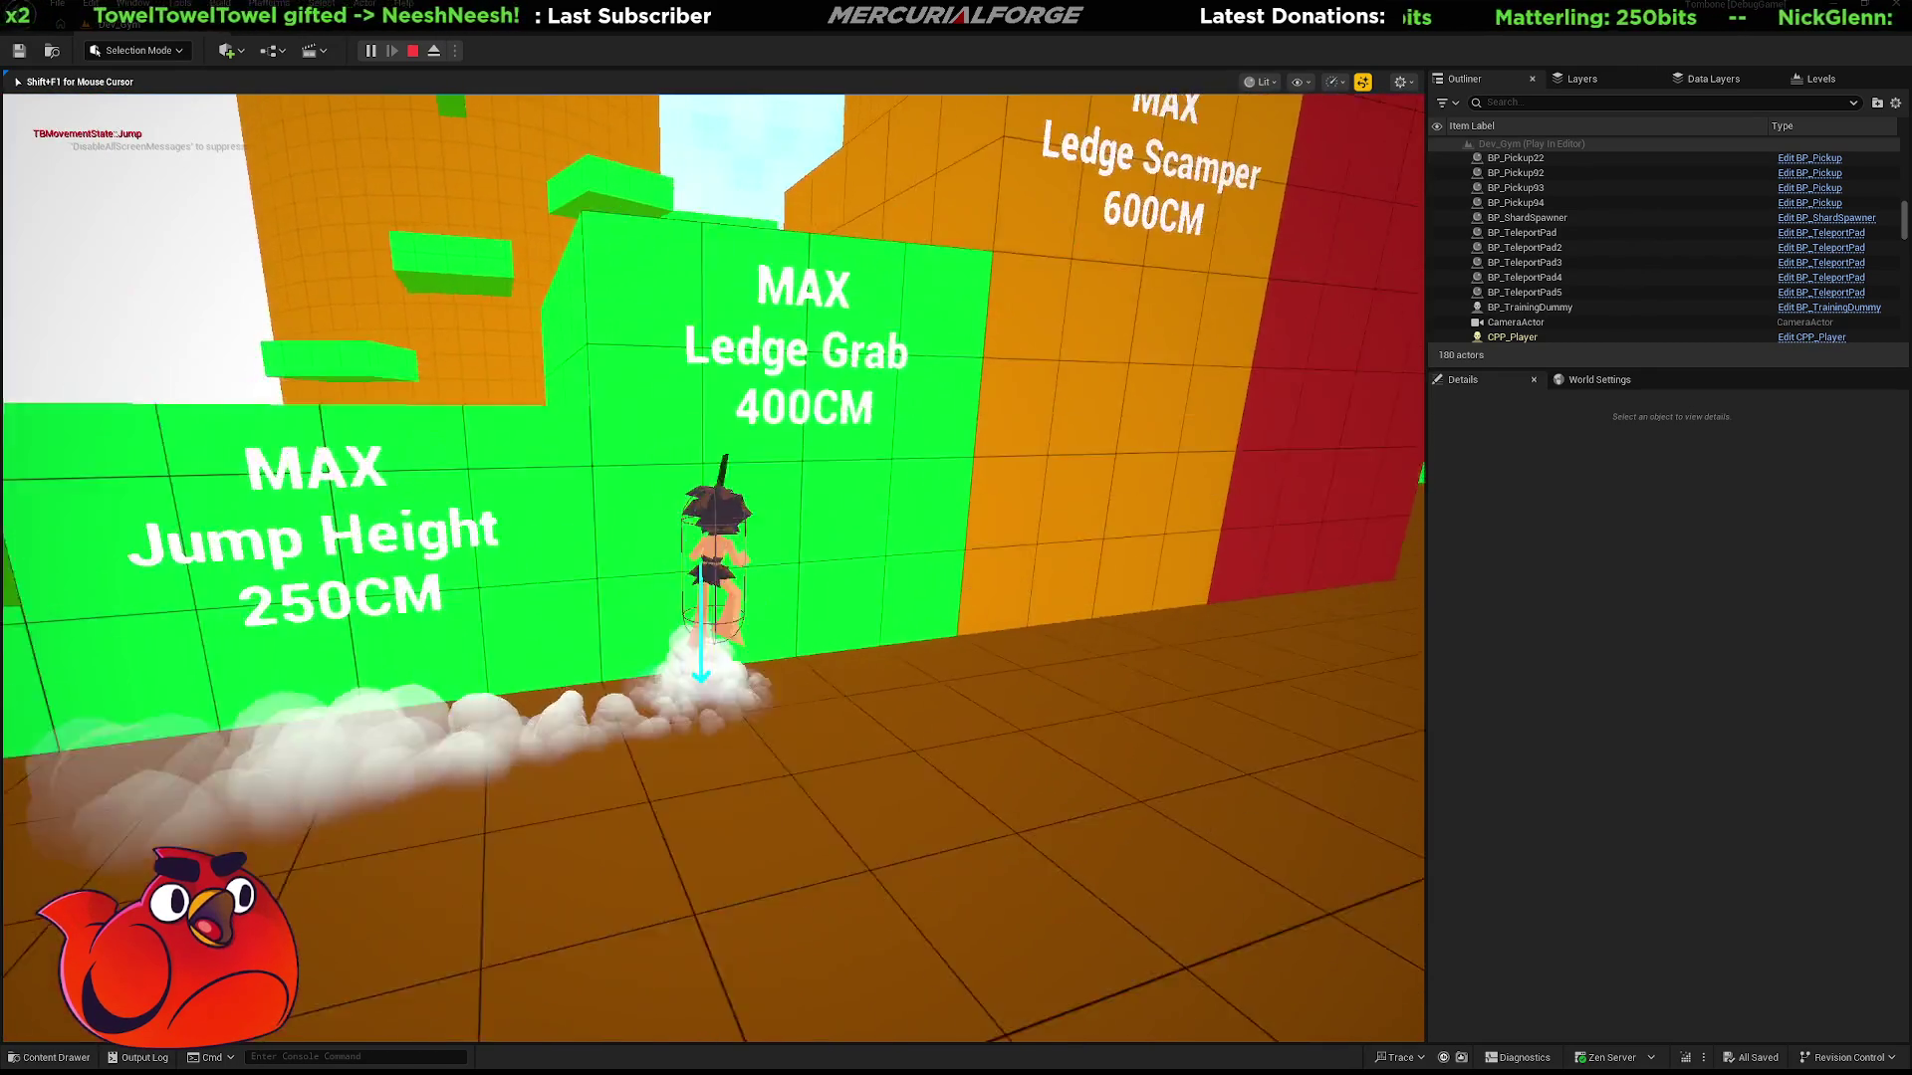
pyautogui.press('w')
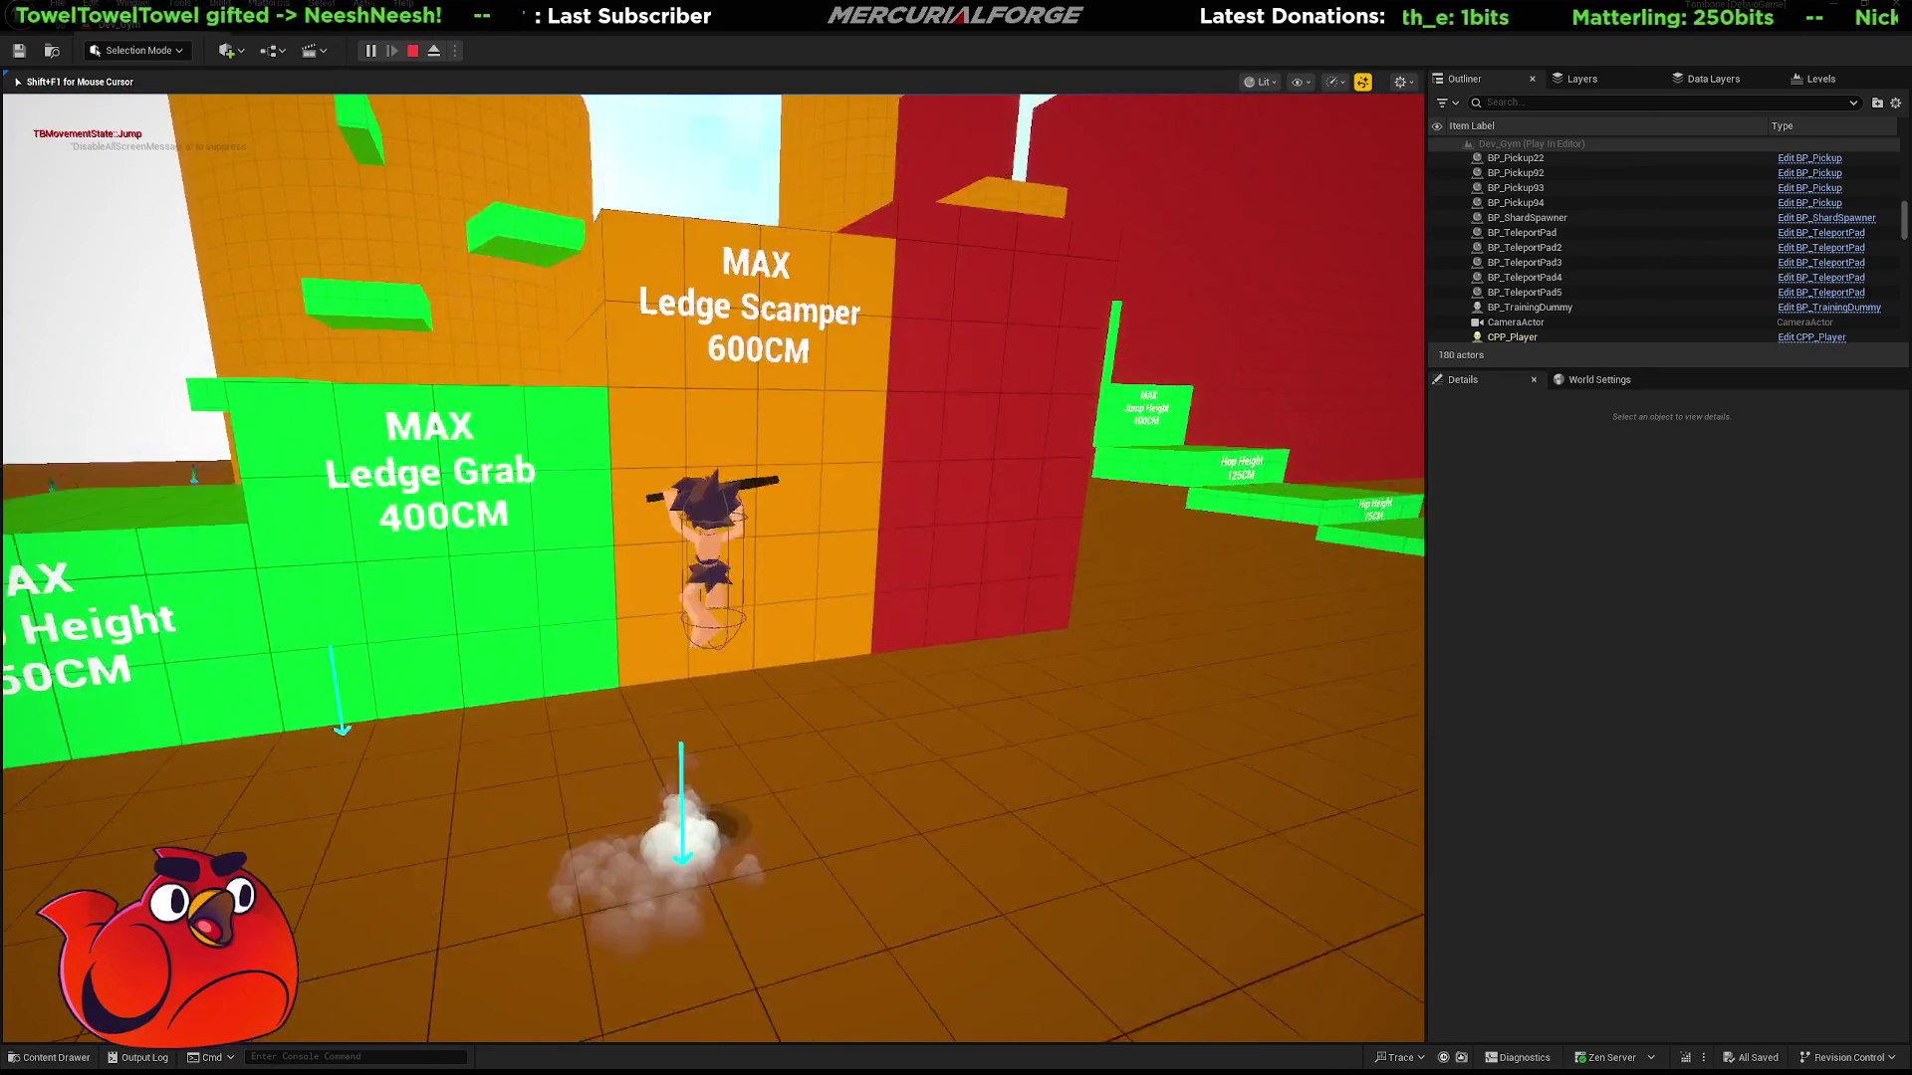
pyautogui.press('w')
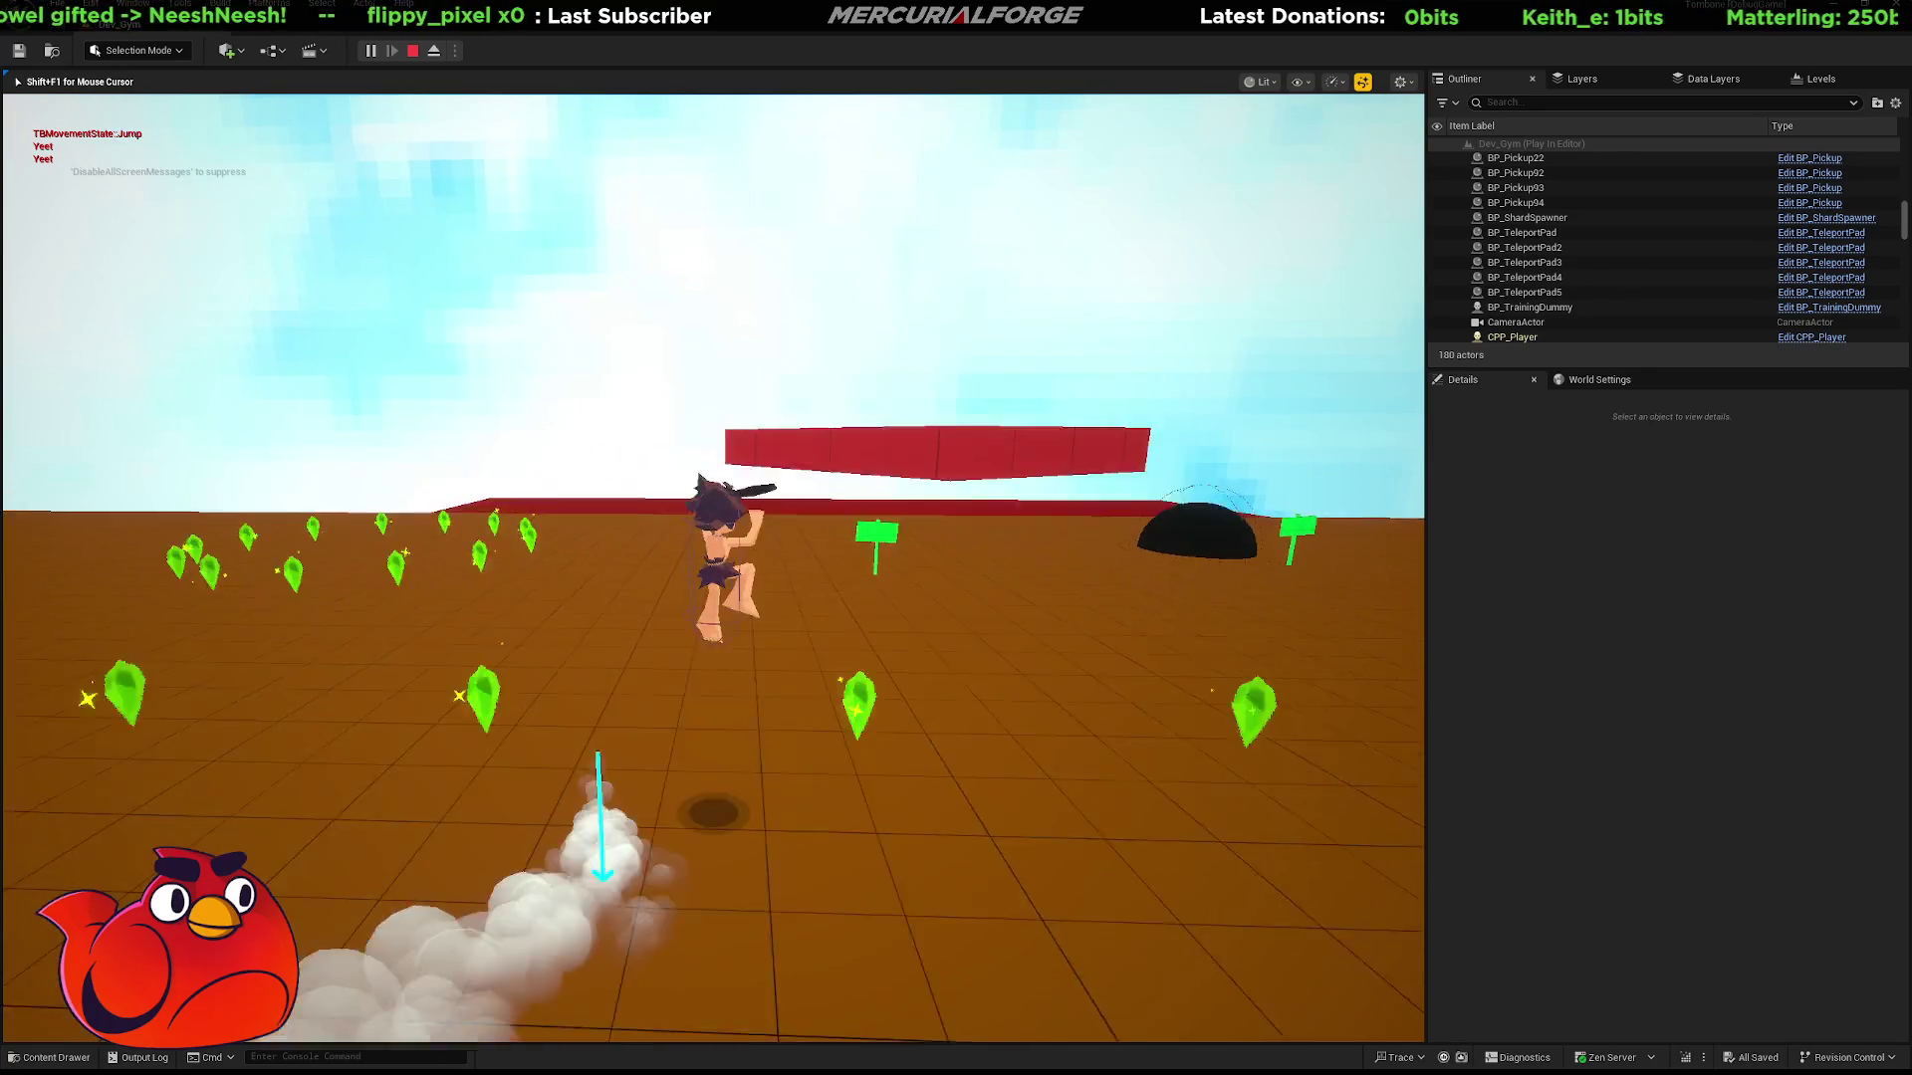
# Drop off the wall and run and jump across the arena collecting pickups.
pyautogui.press('w')
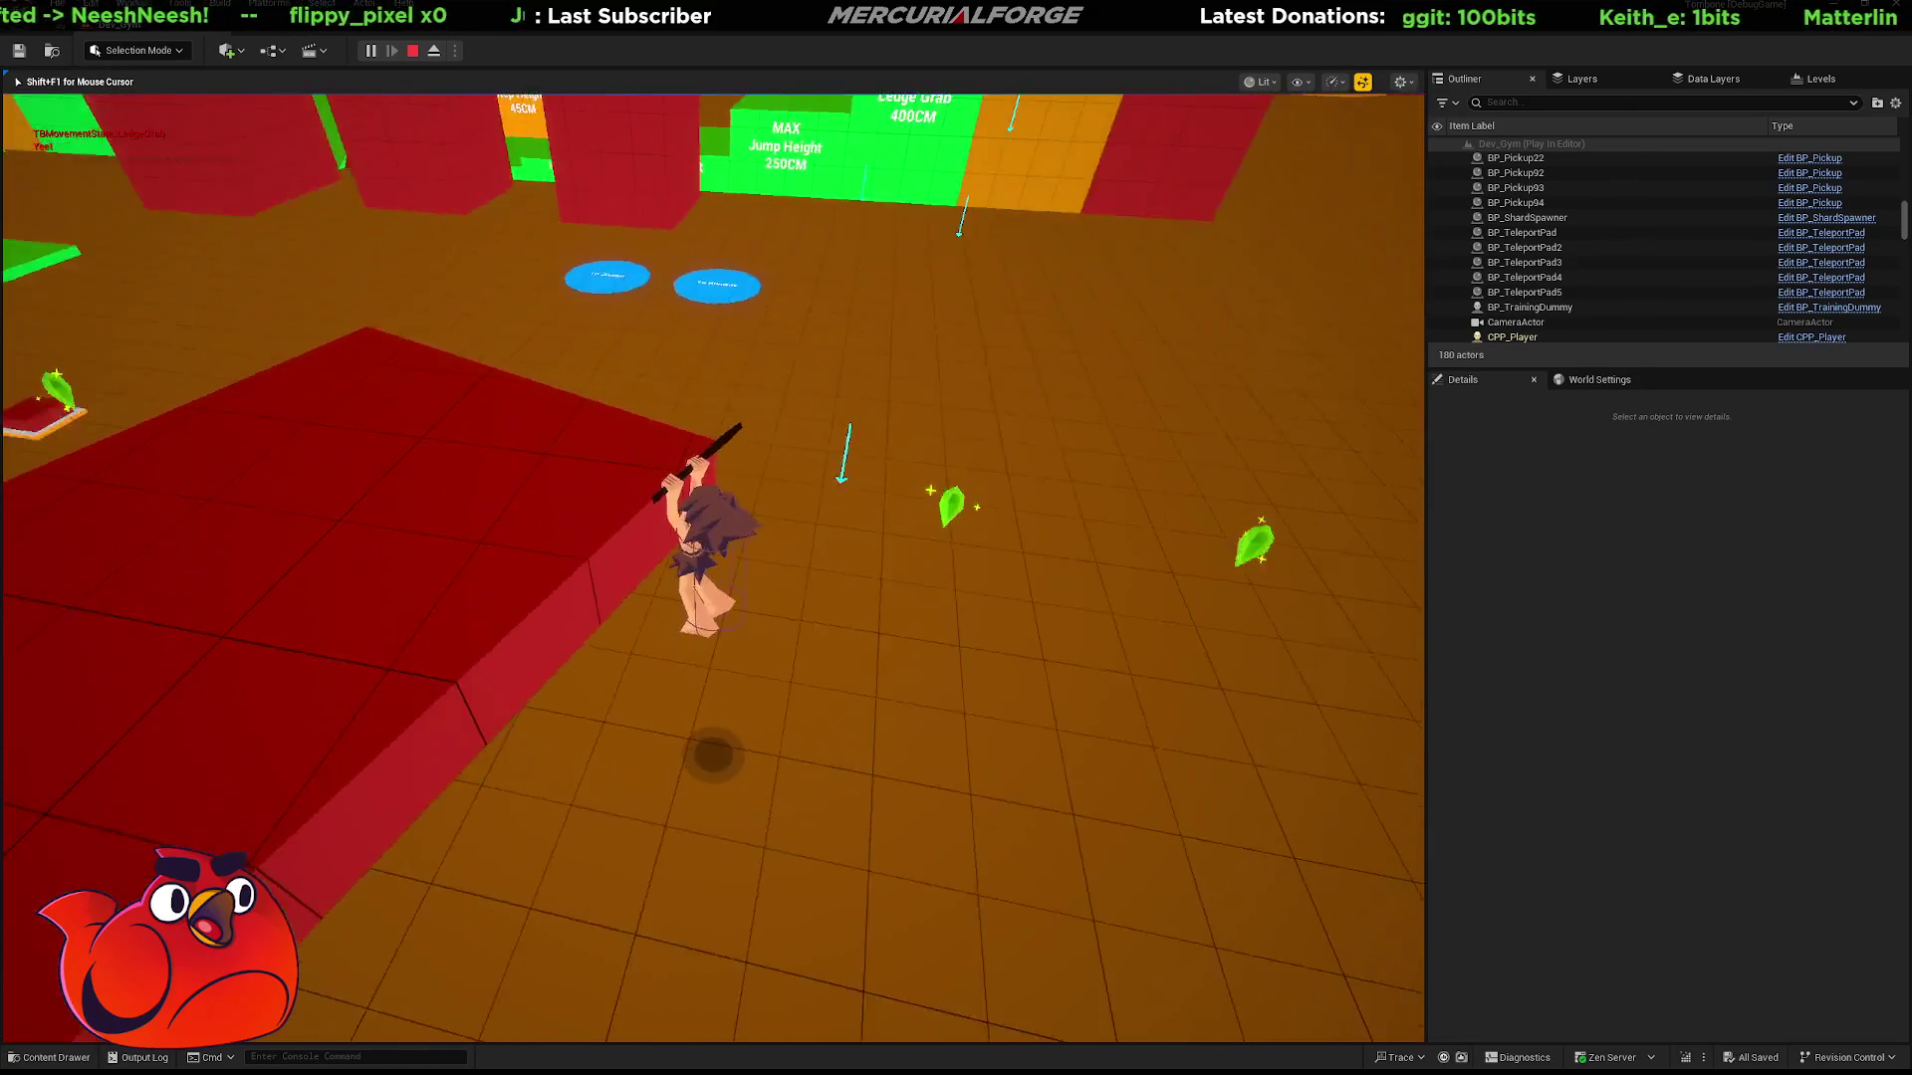
pyautogui.press('w')
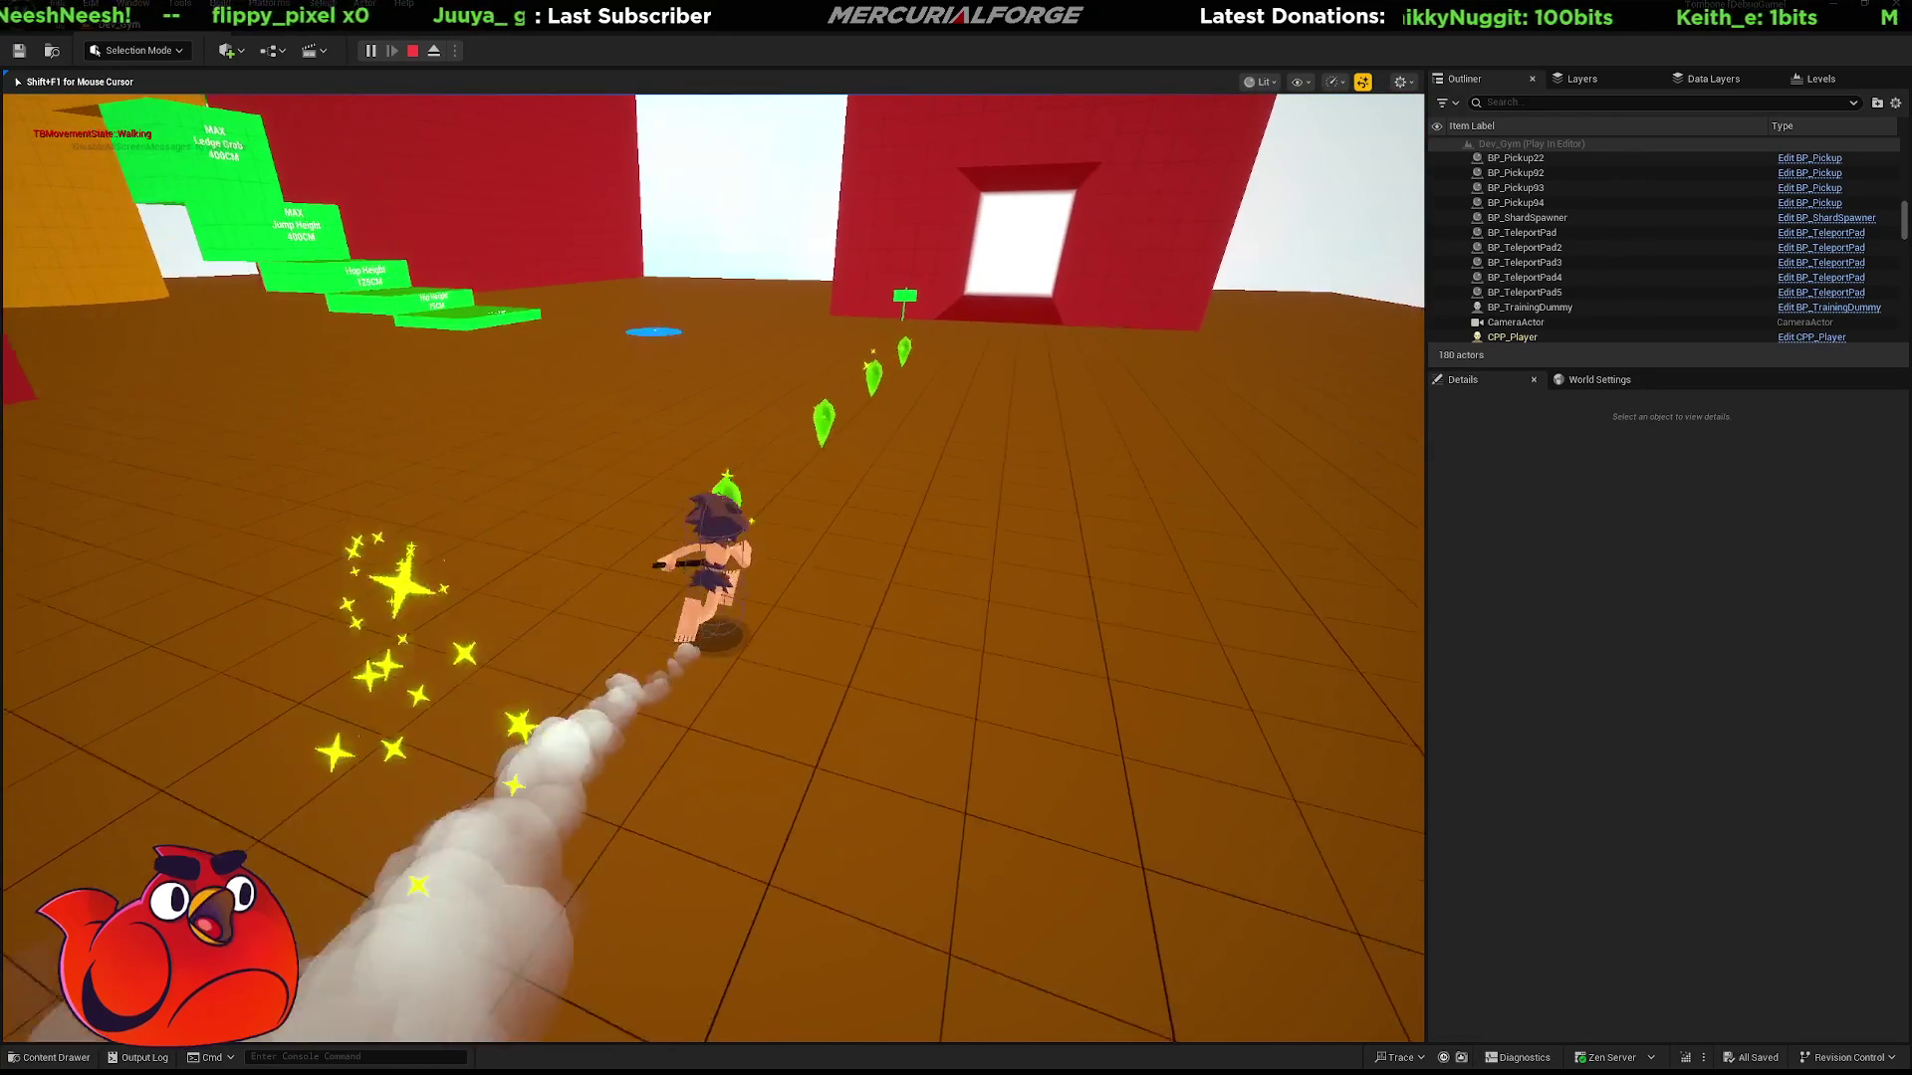
pyautogui.press('w')
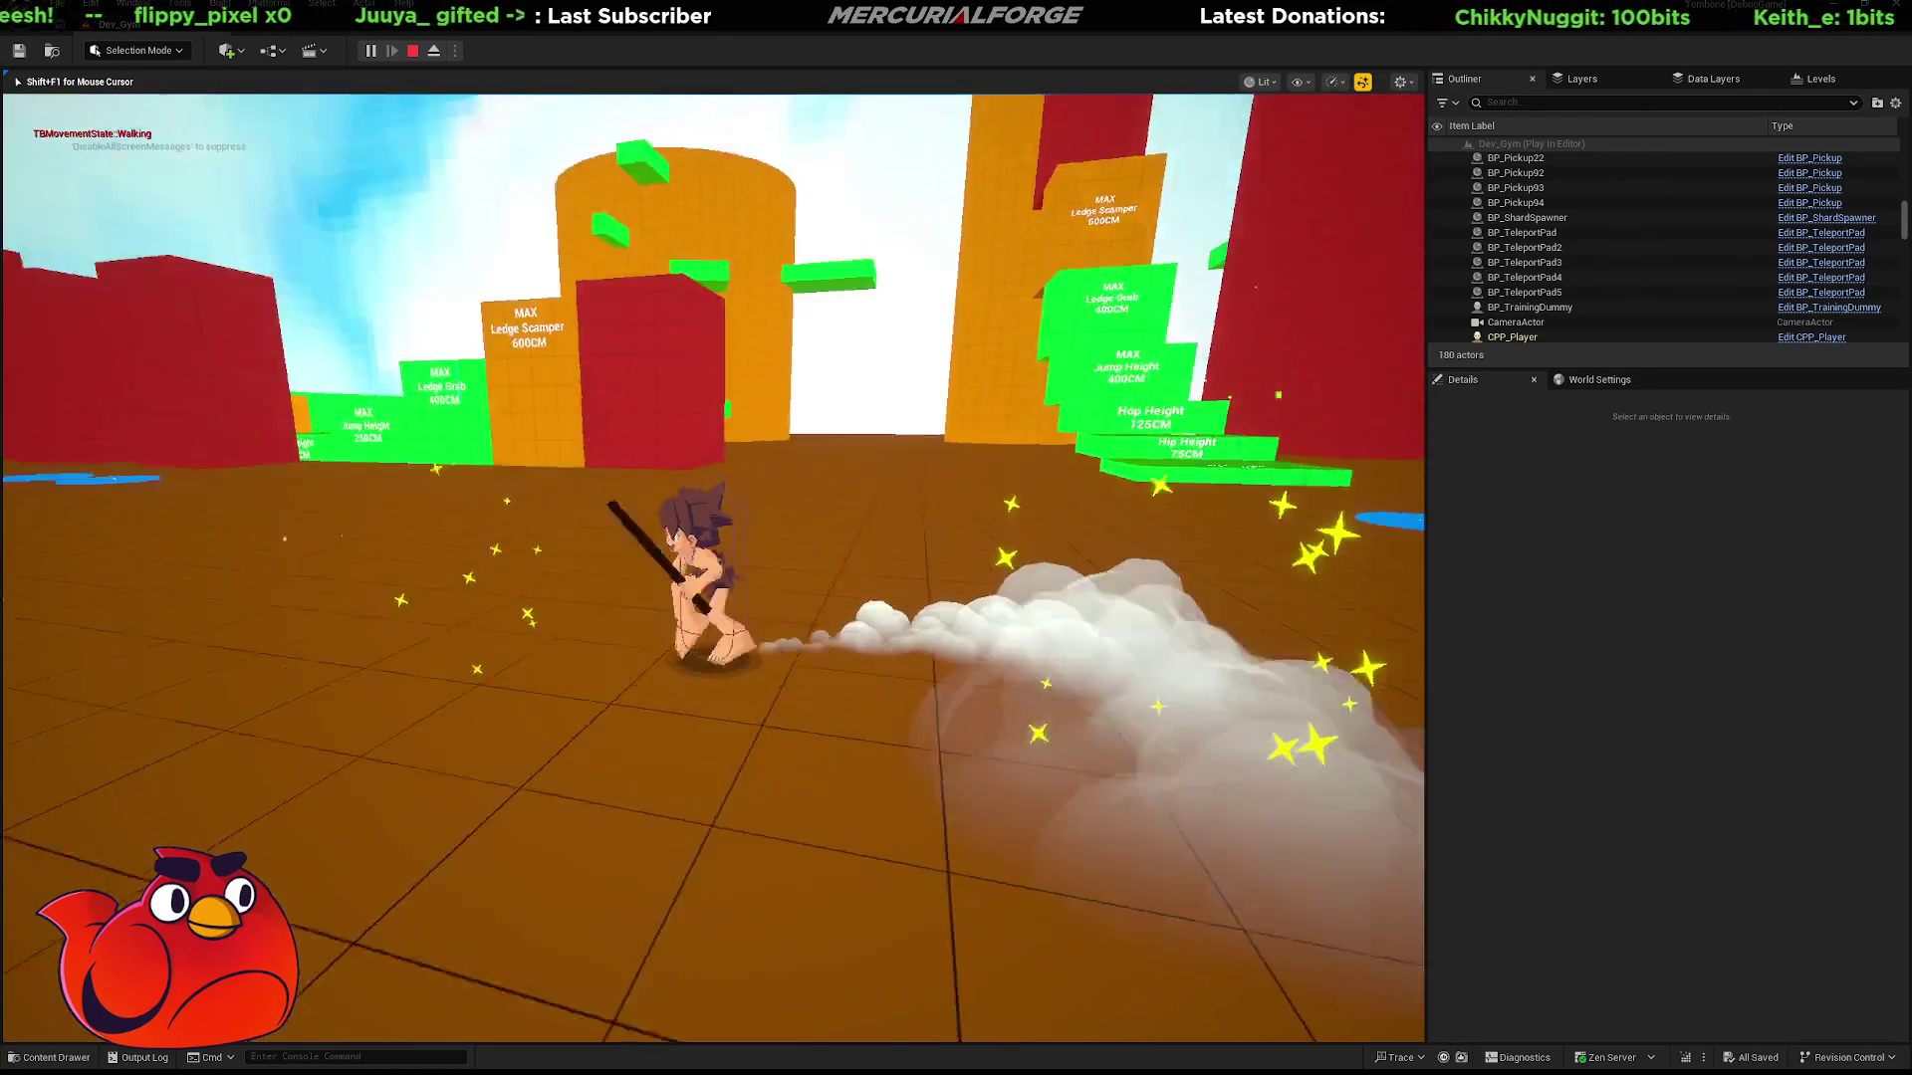
pyautogui.press('space')
pyautogui.press('w')
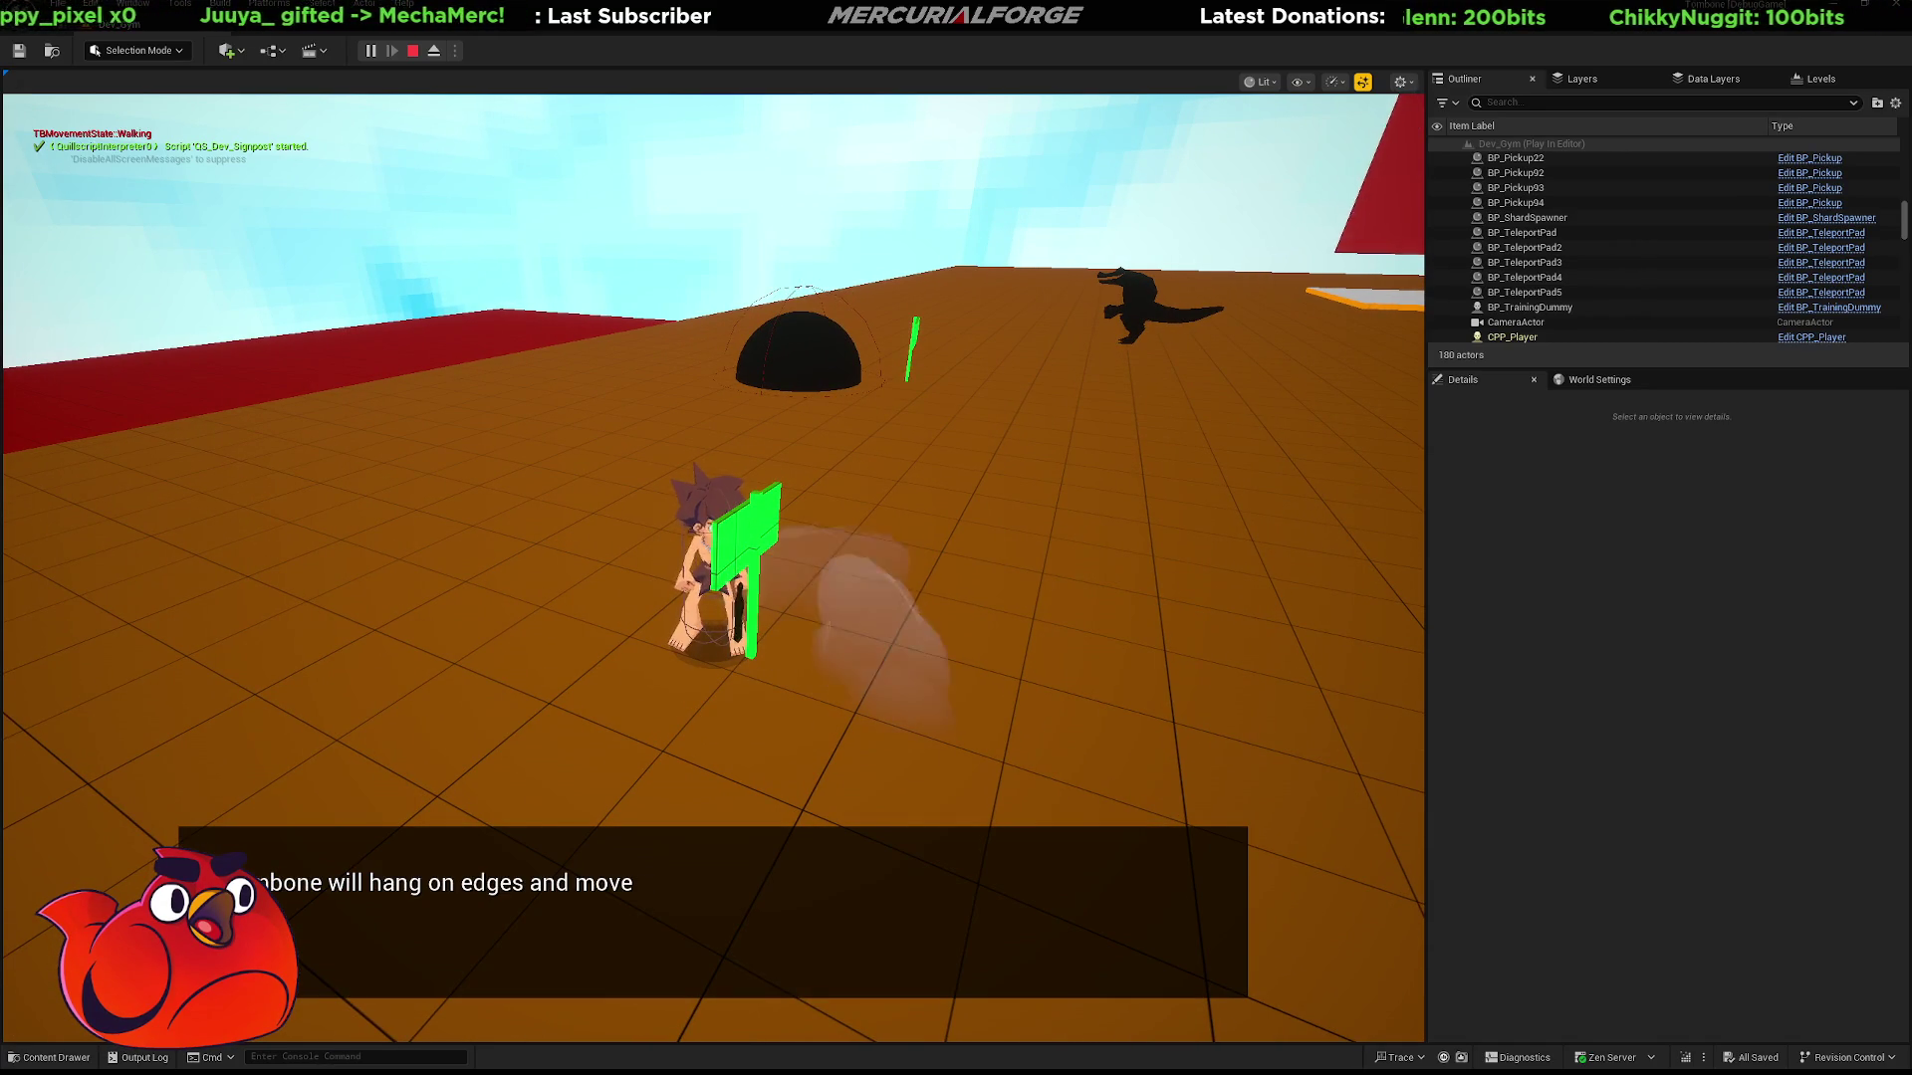
# Dismiss the signpost, dash and dive to capture the Bloombaby, then climb the orange wall.
pyautogui.press('e')
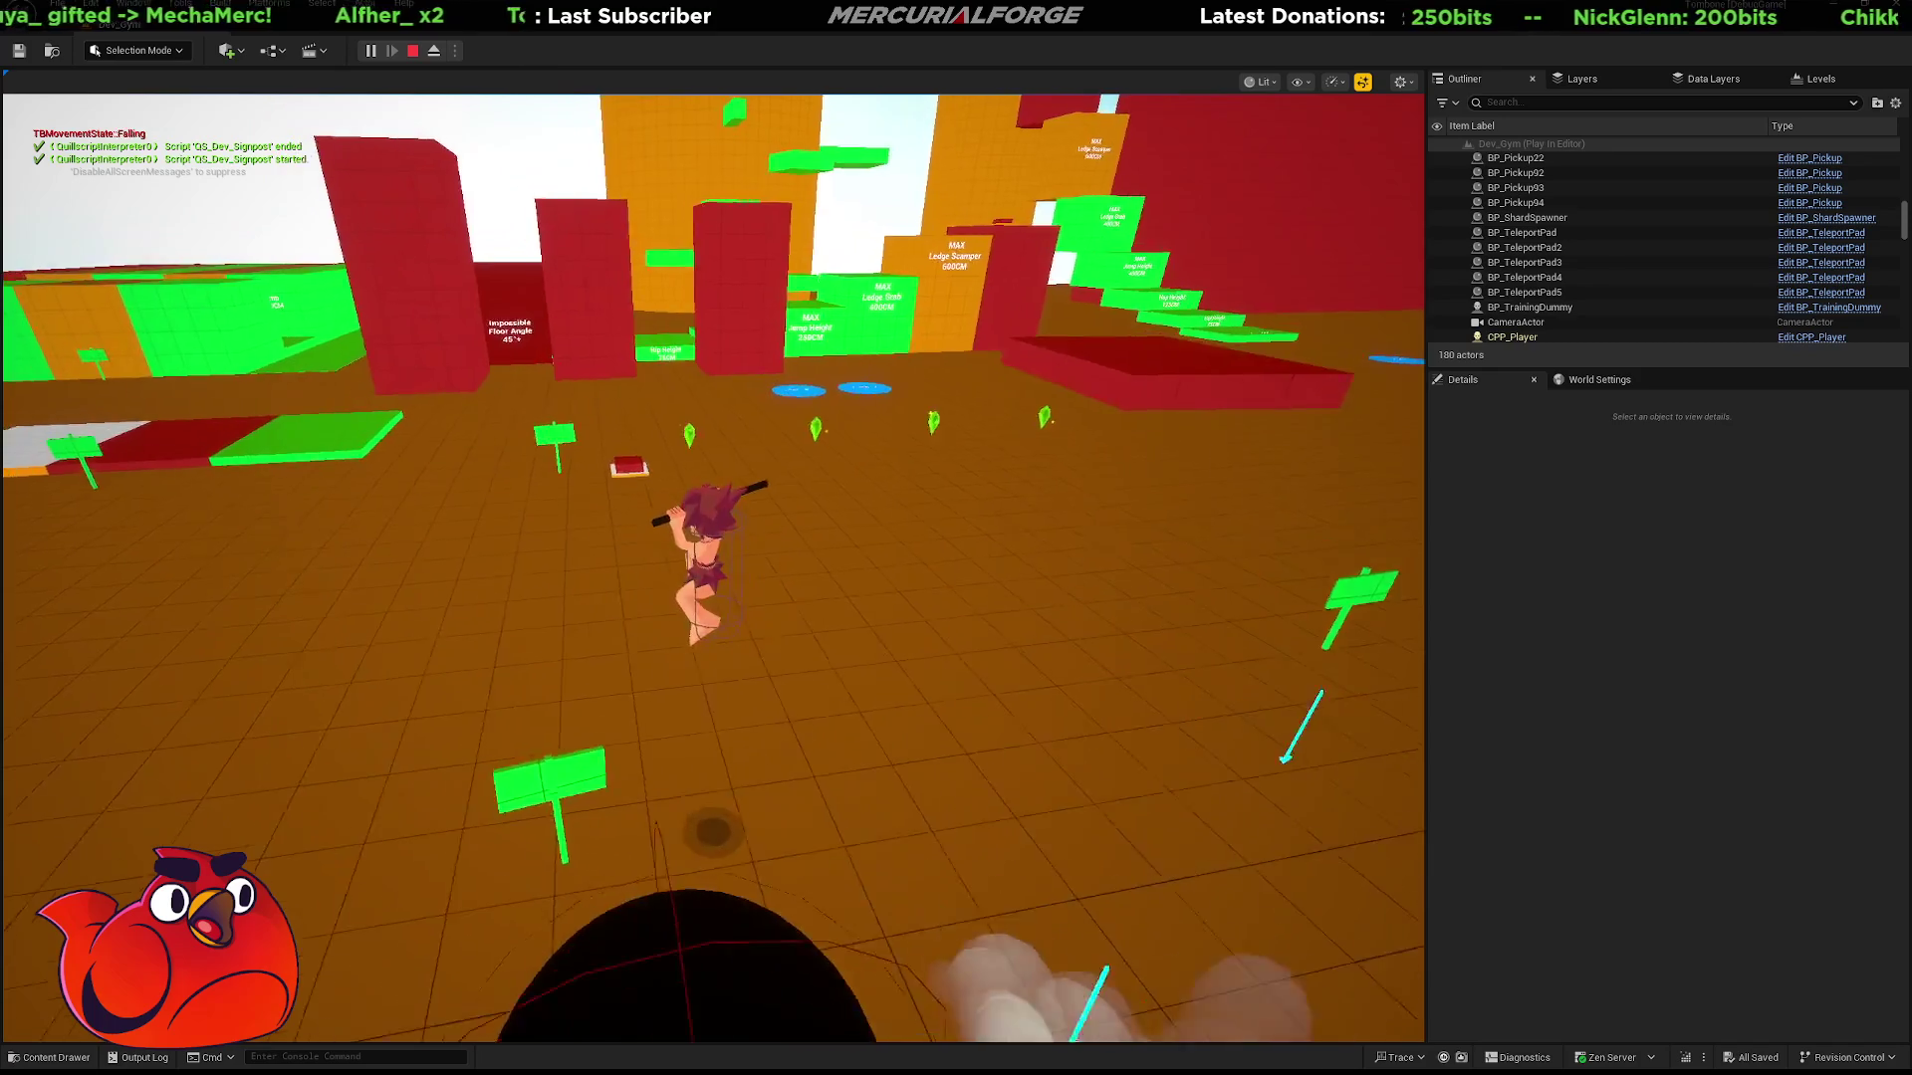
pyautogui.press('shift')
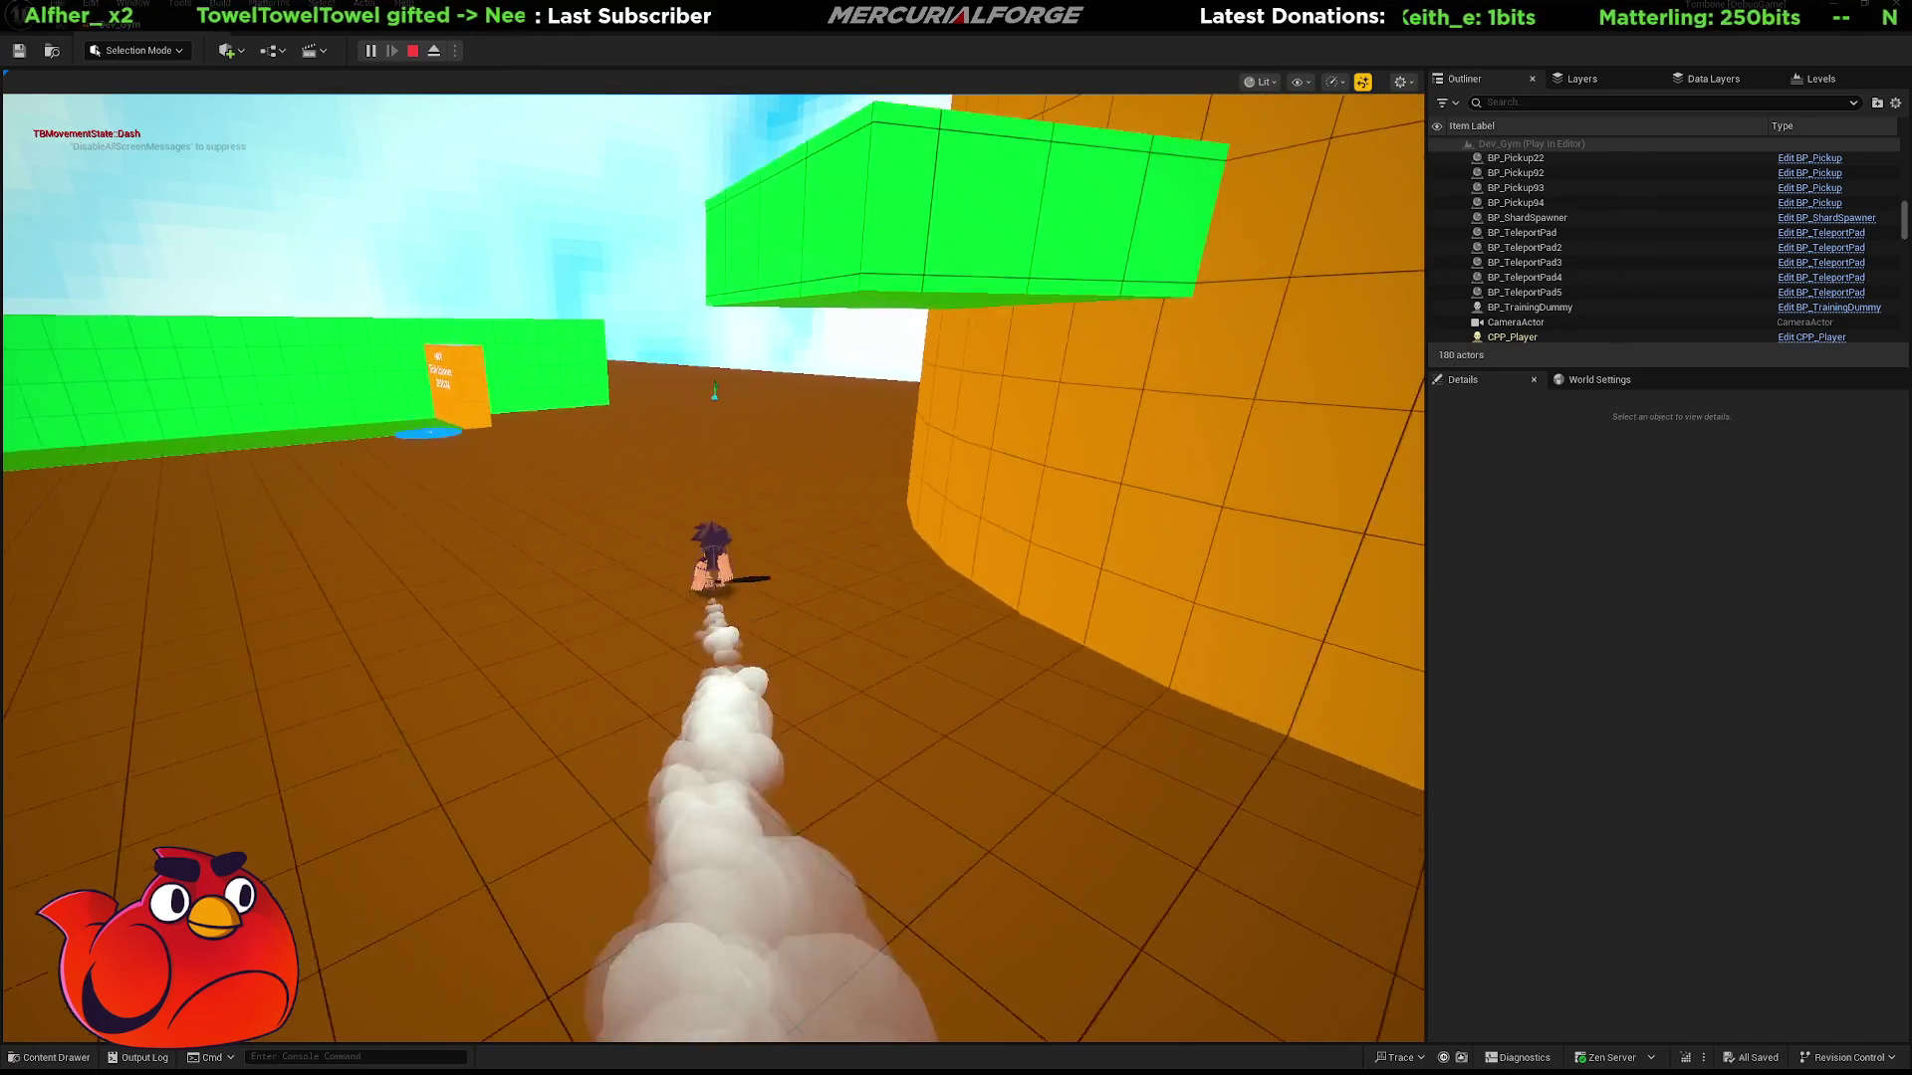
pyautogui.press('space')
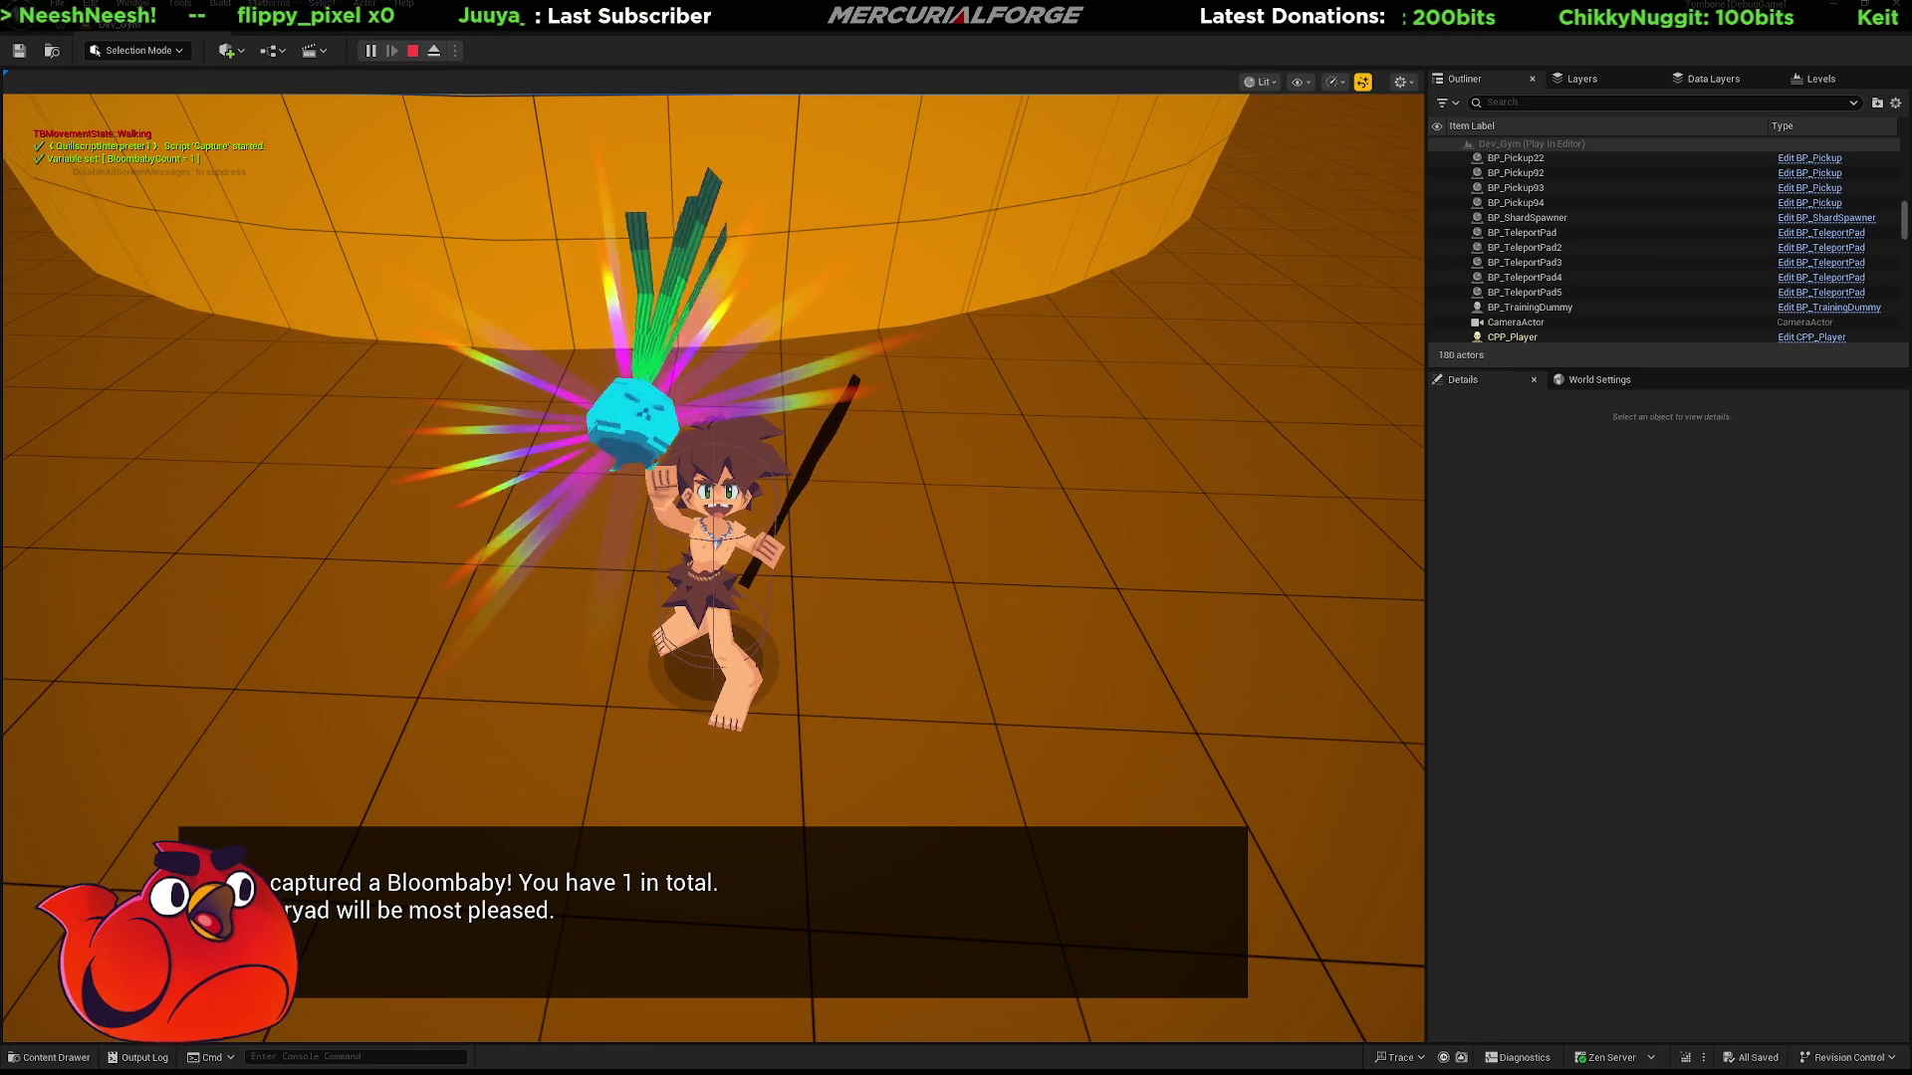
pyautogui.press('space')
pyautogui.press('space')
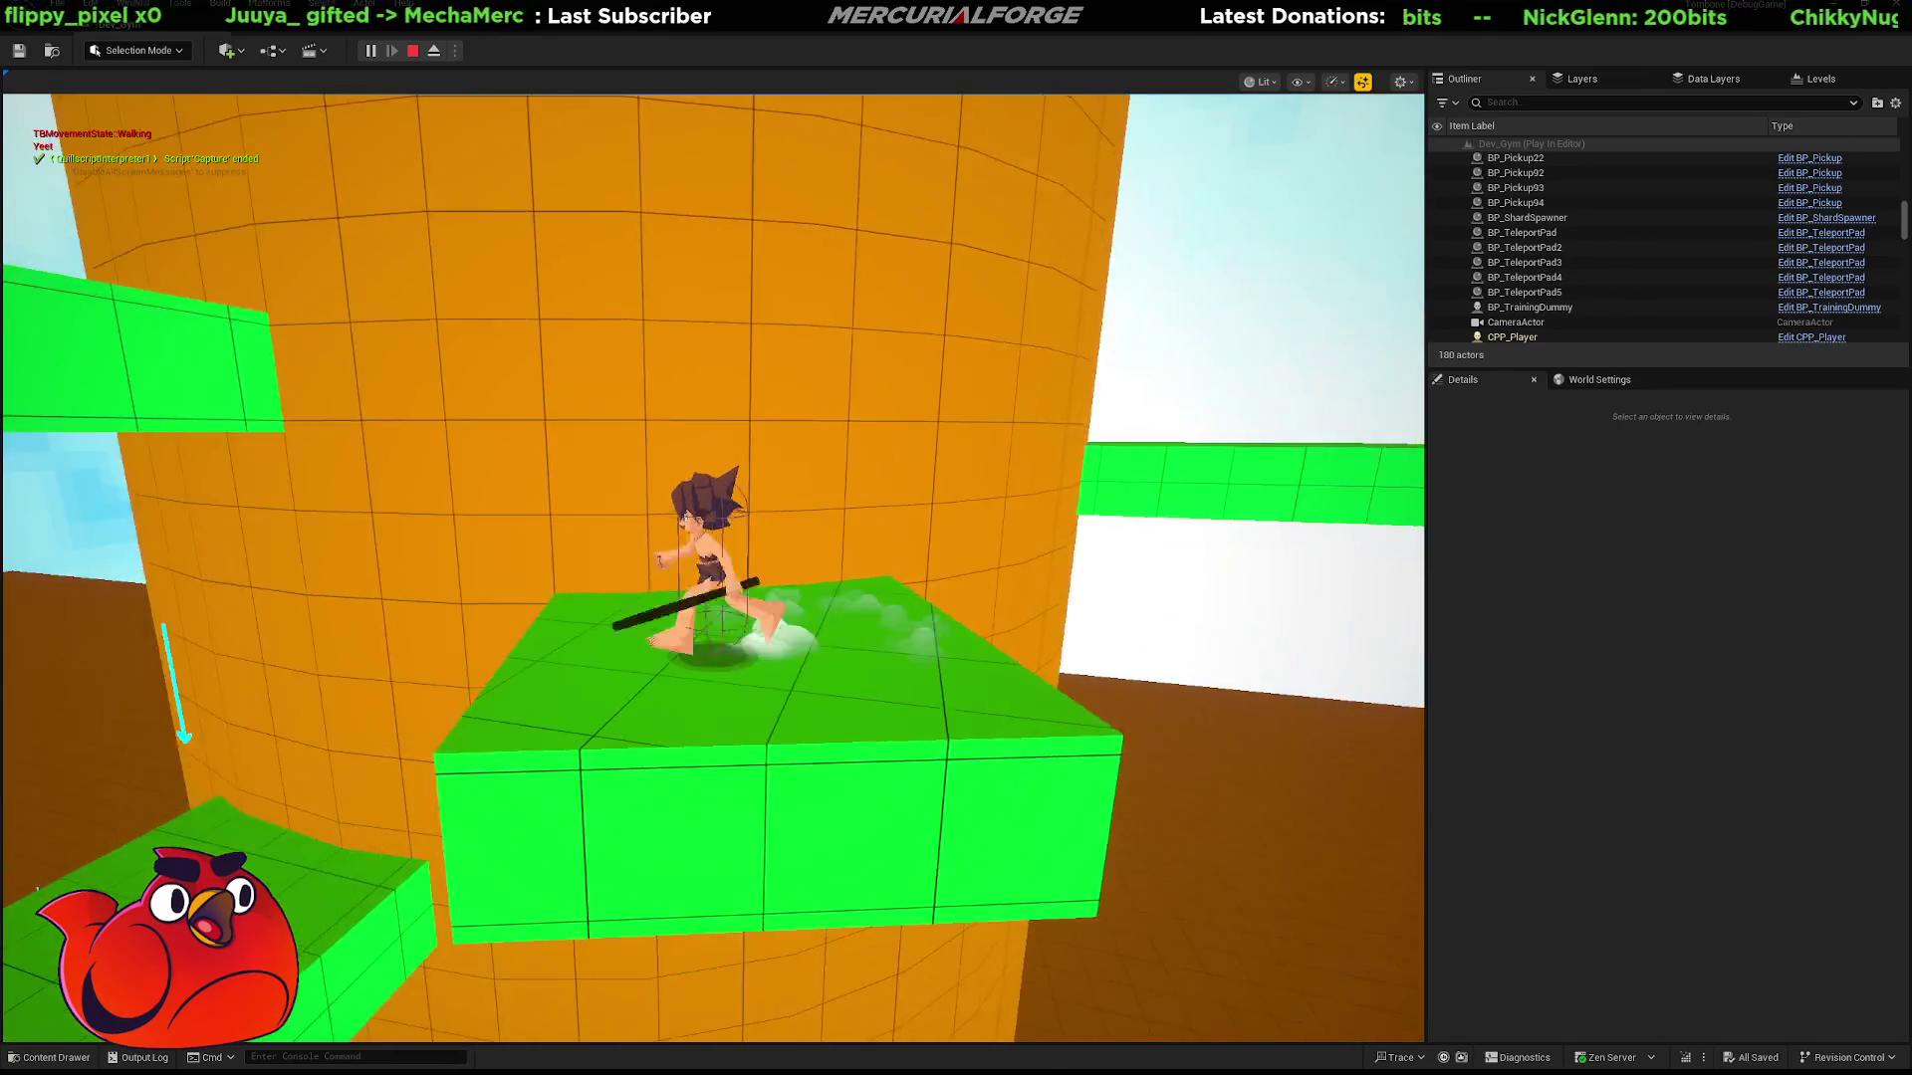
pyautogui.press('space')
pyautogui.press('space')
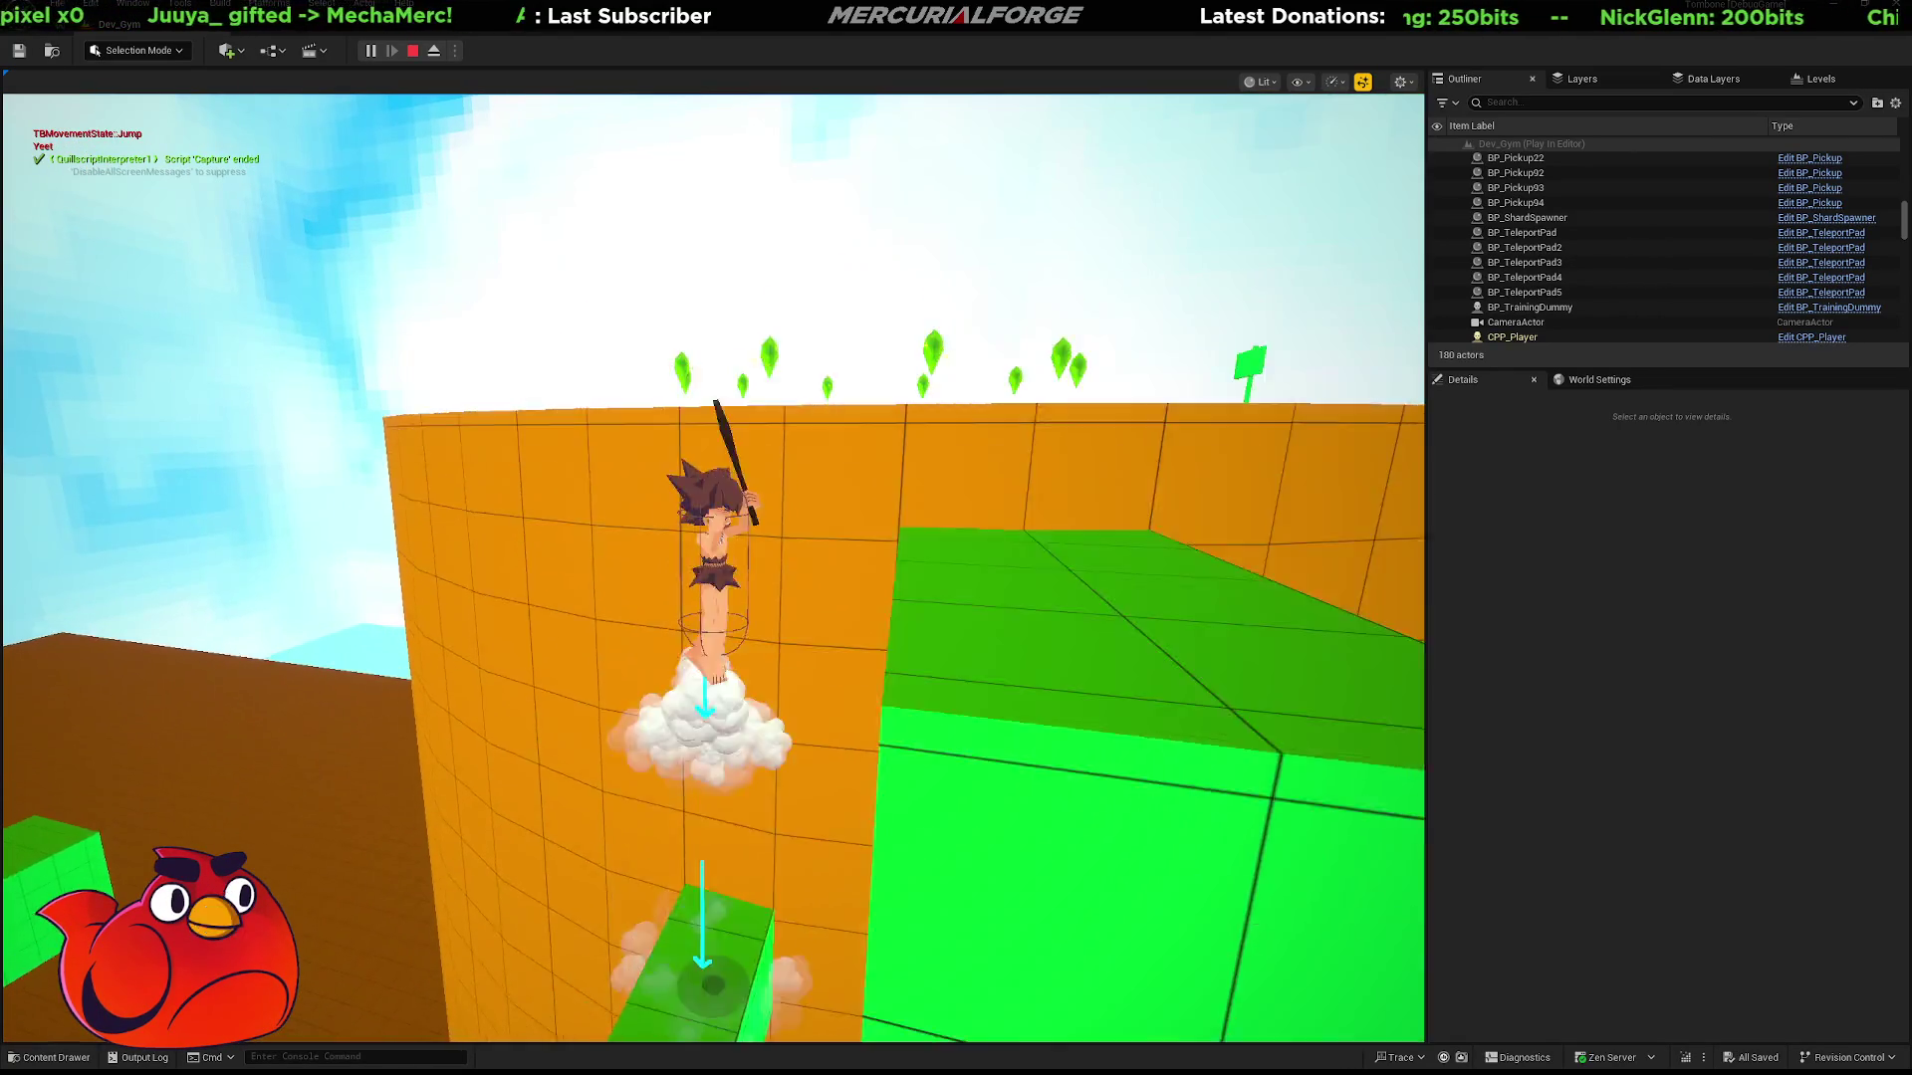
# Cross the orange platform and red block, then sprint across the floor toward the red tower.
pyautogui.press('w')
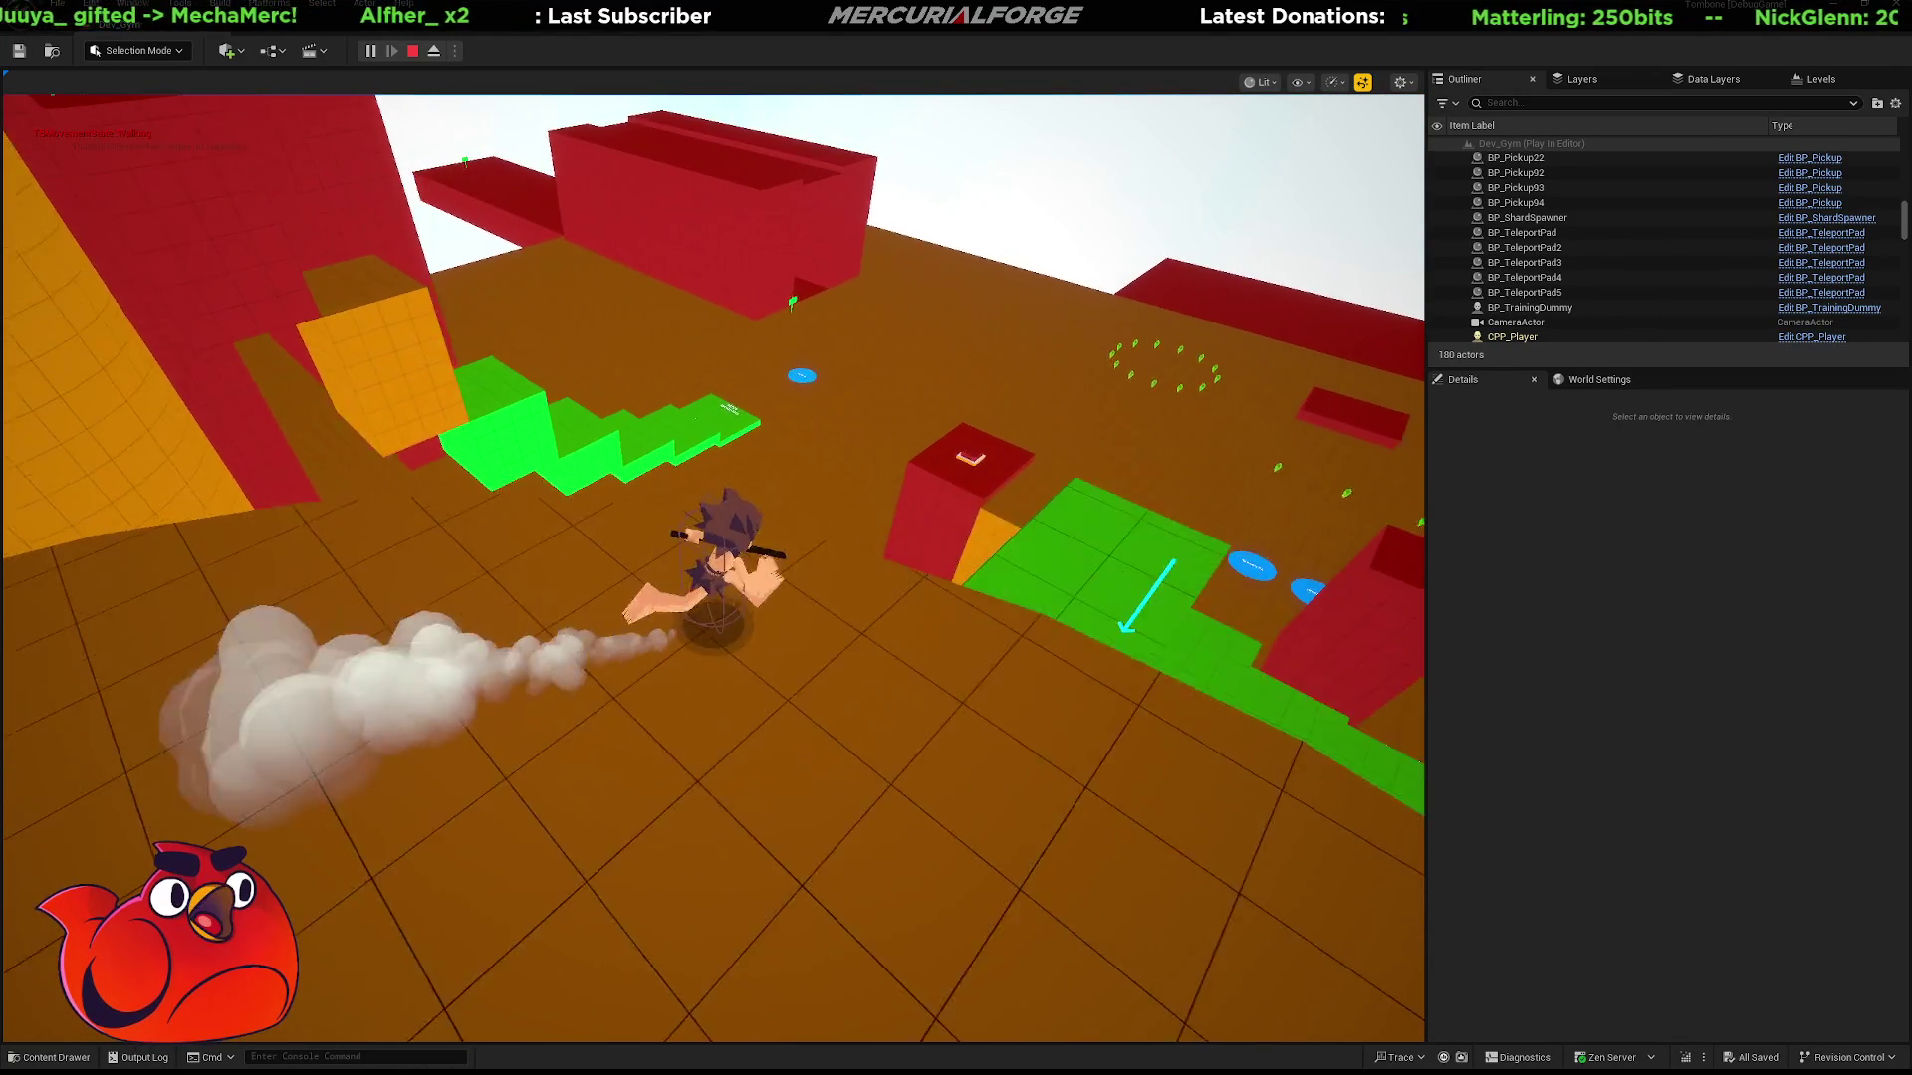
pyautogui.press('space')
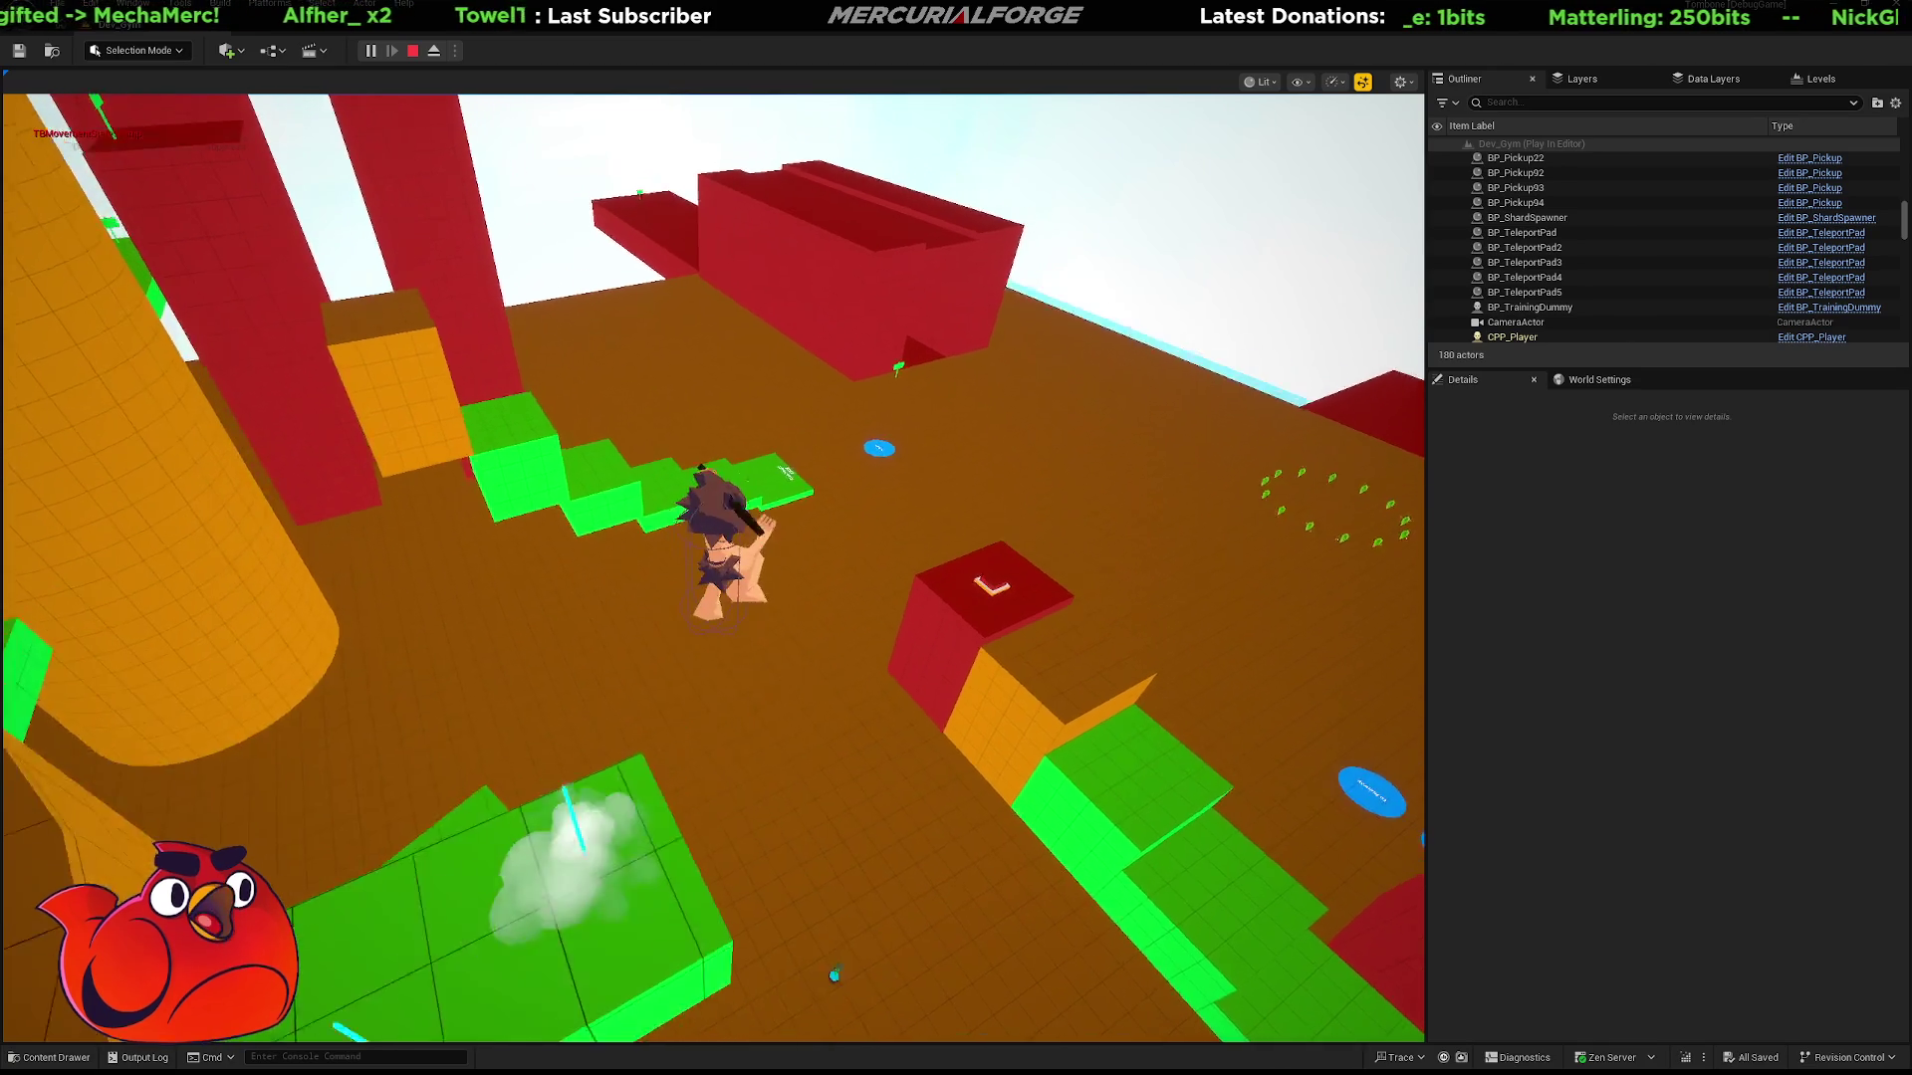
pyautogui.press('w')
pyautogui.press('space')
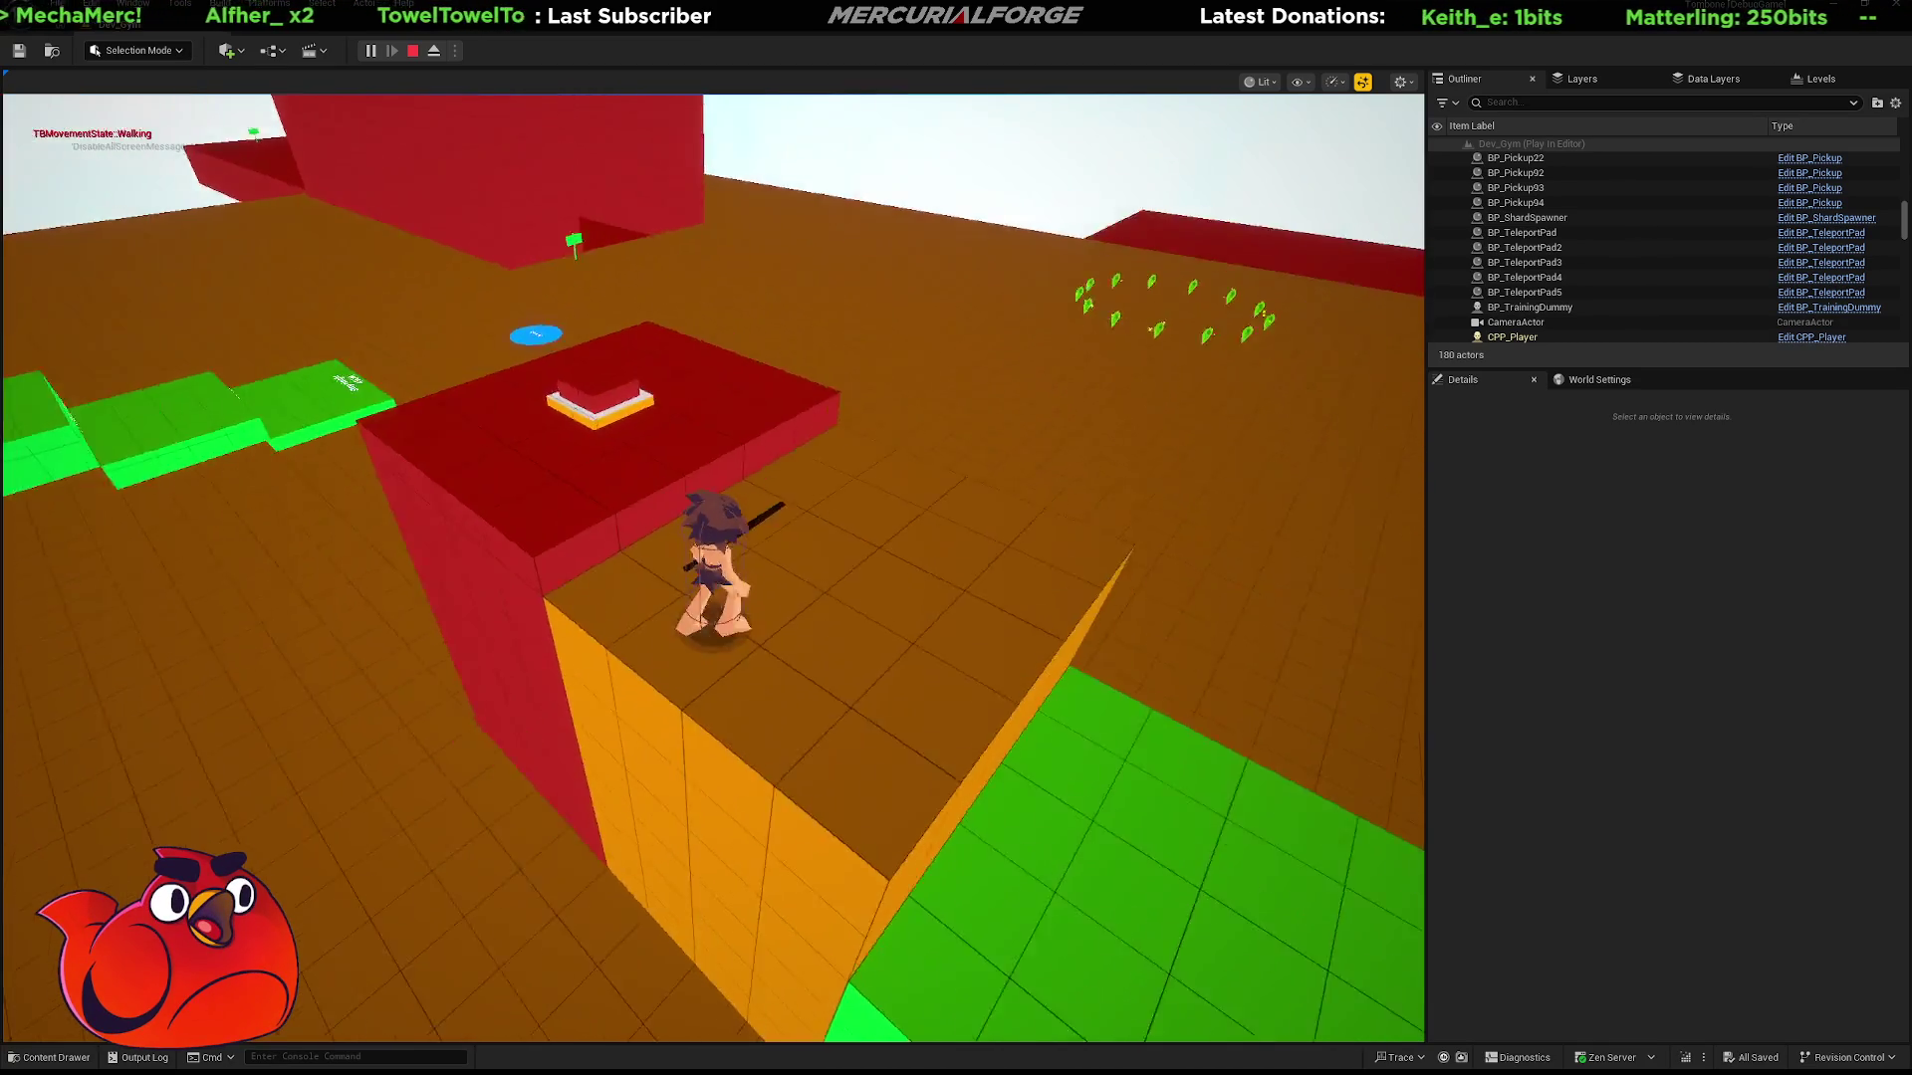
pyautogui.press('w')
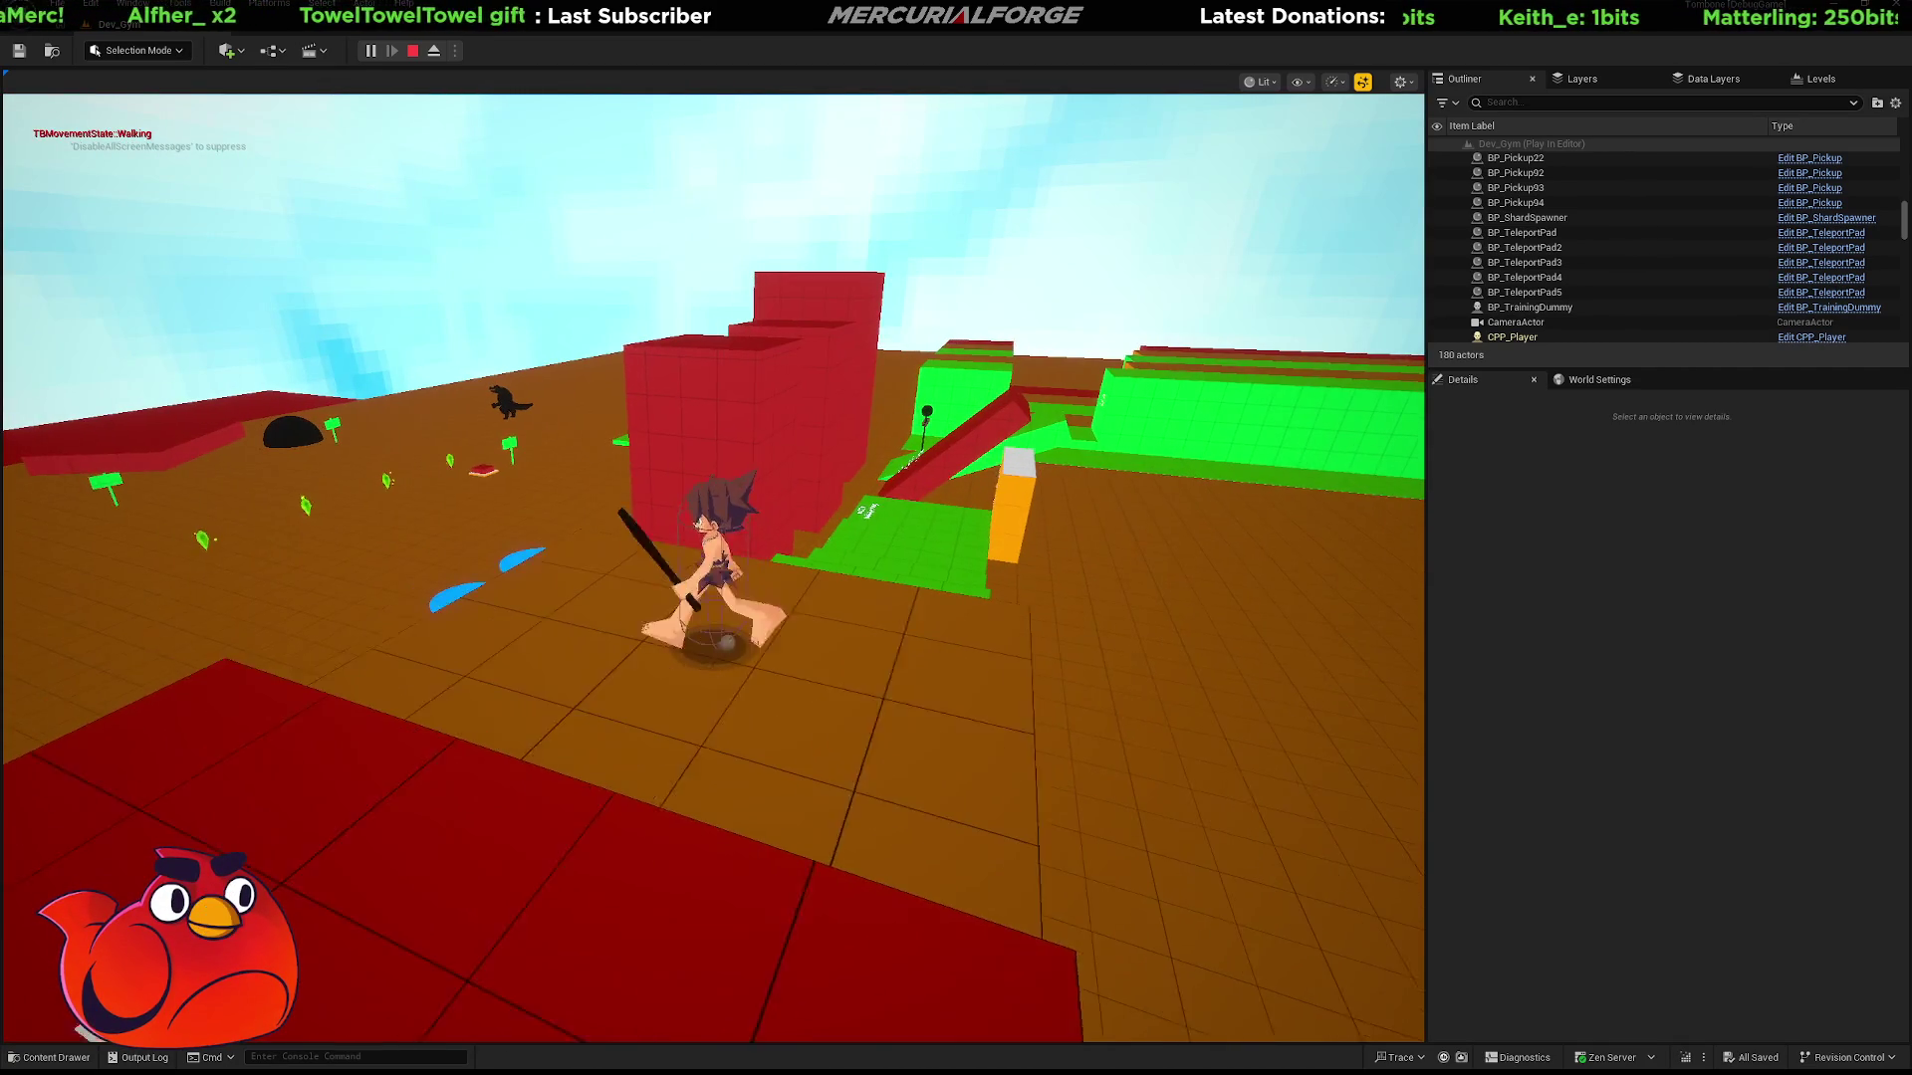
pyautogui.press('w')
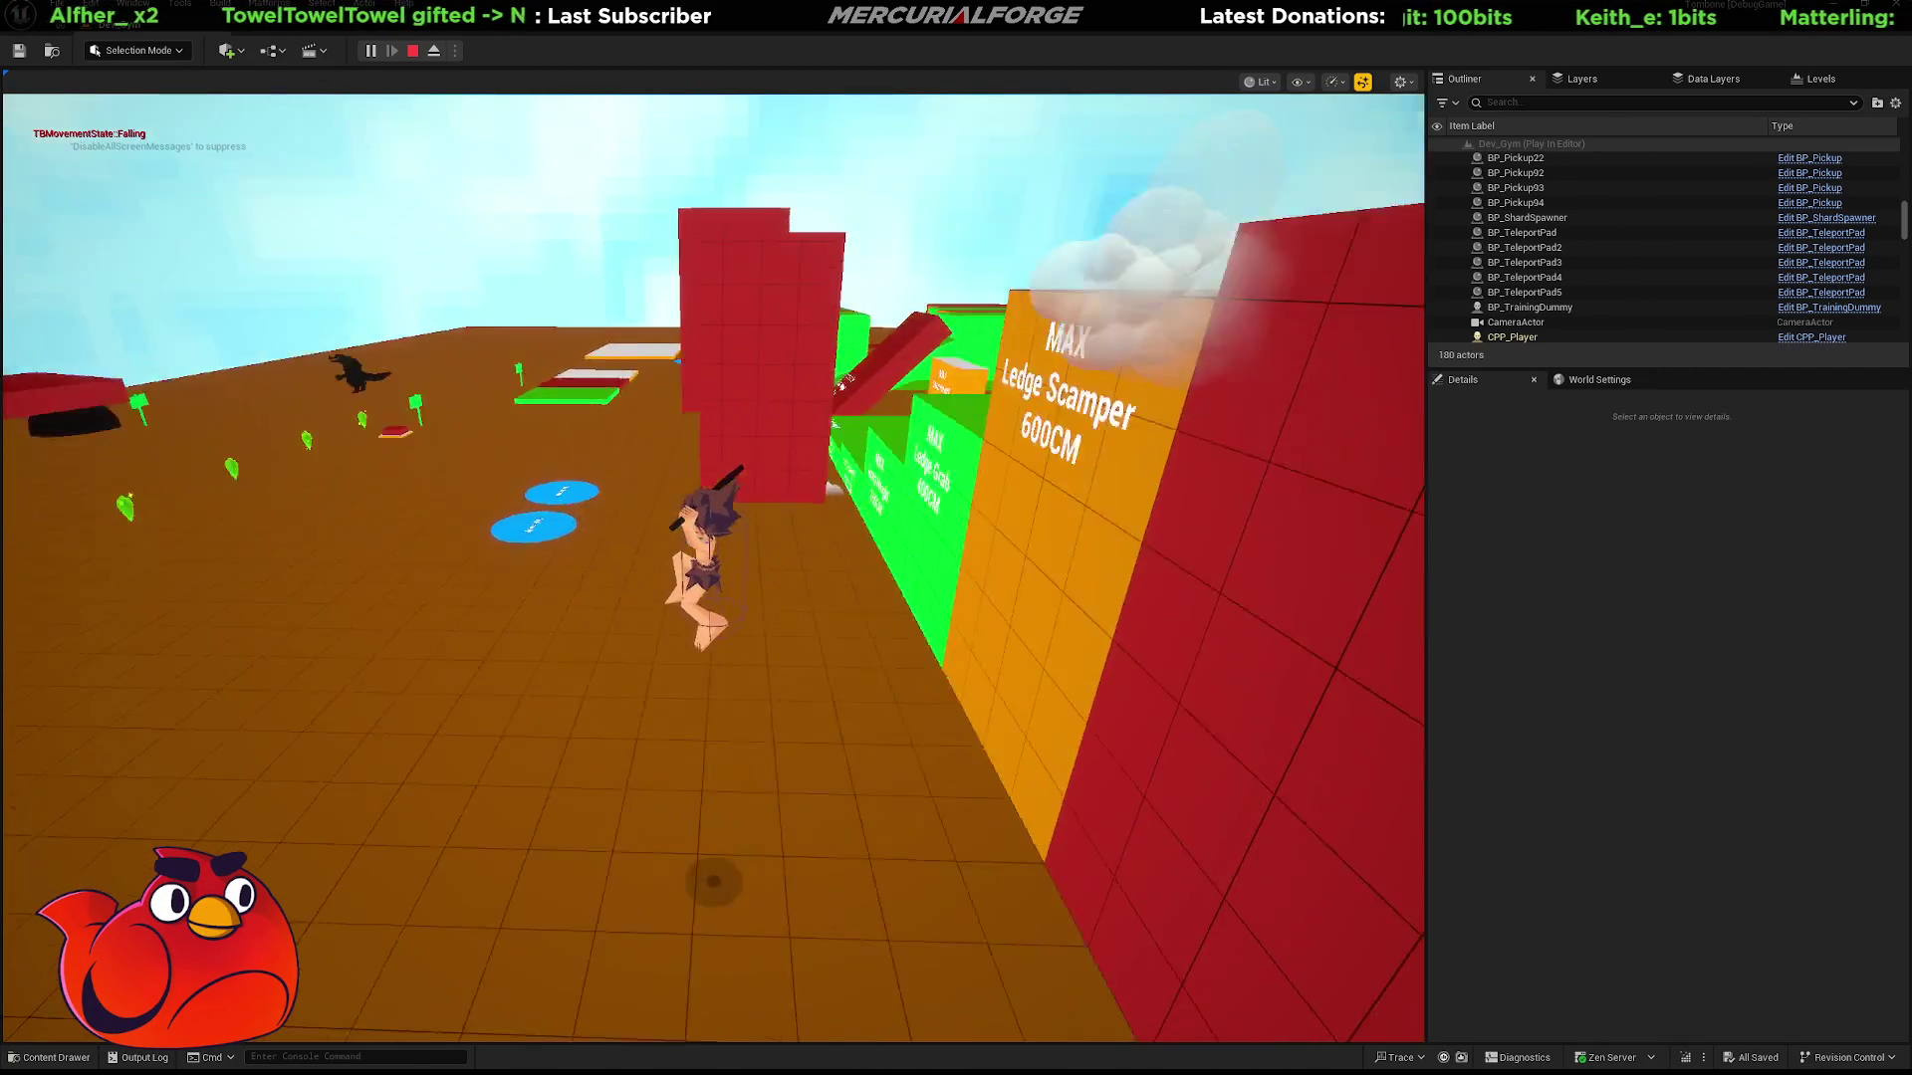
pyautogui.press('w')
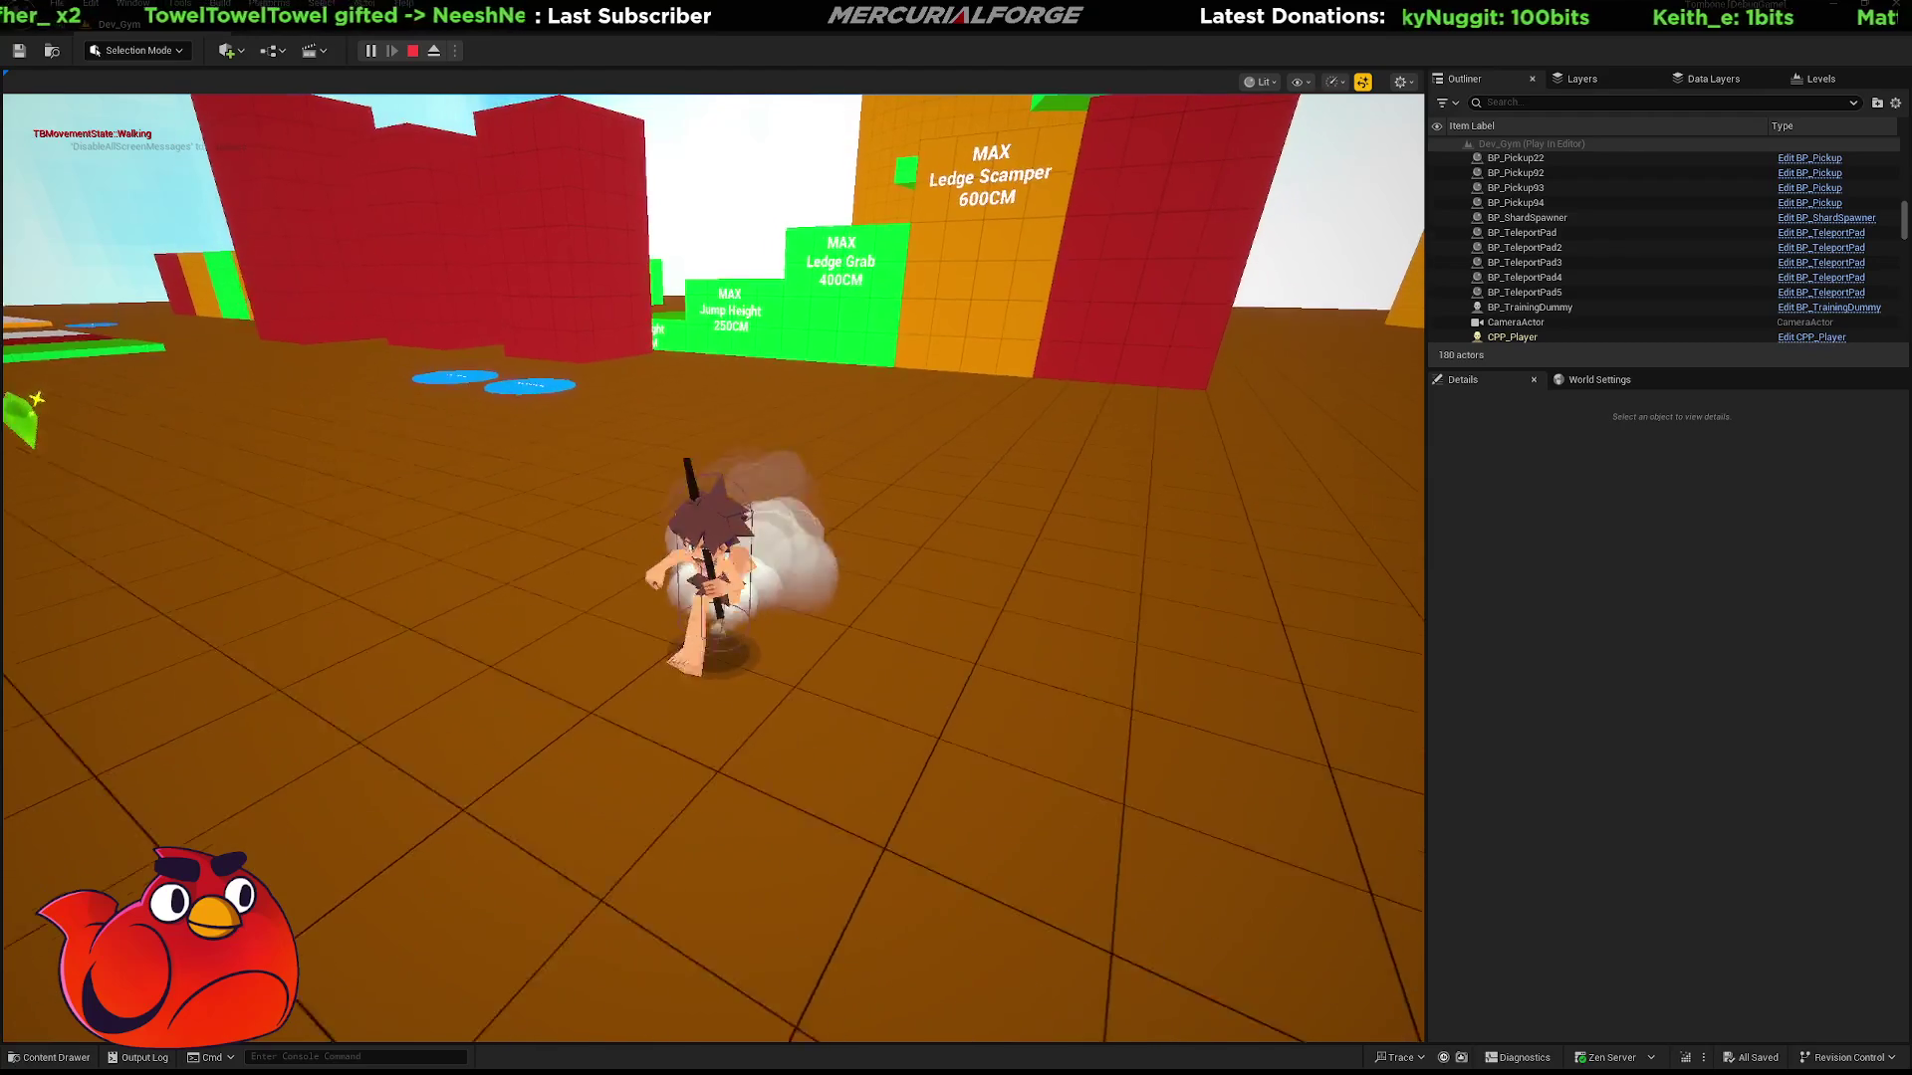
pyautogui.press('w')
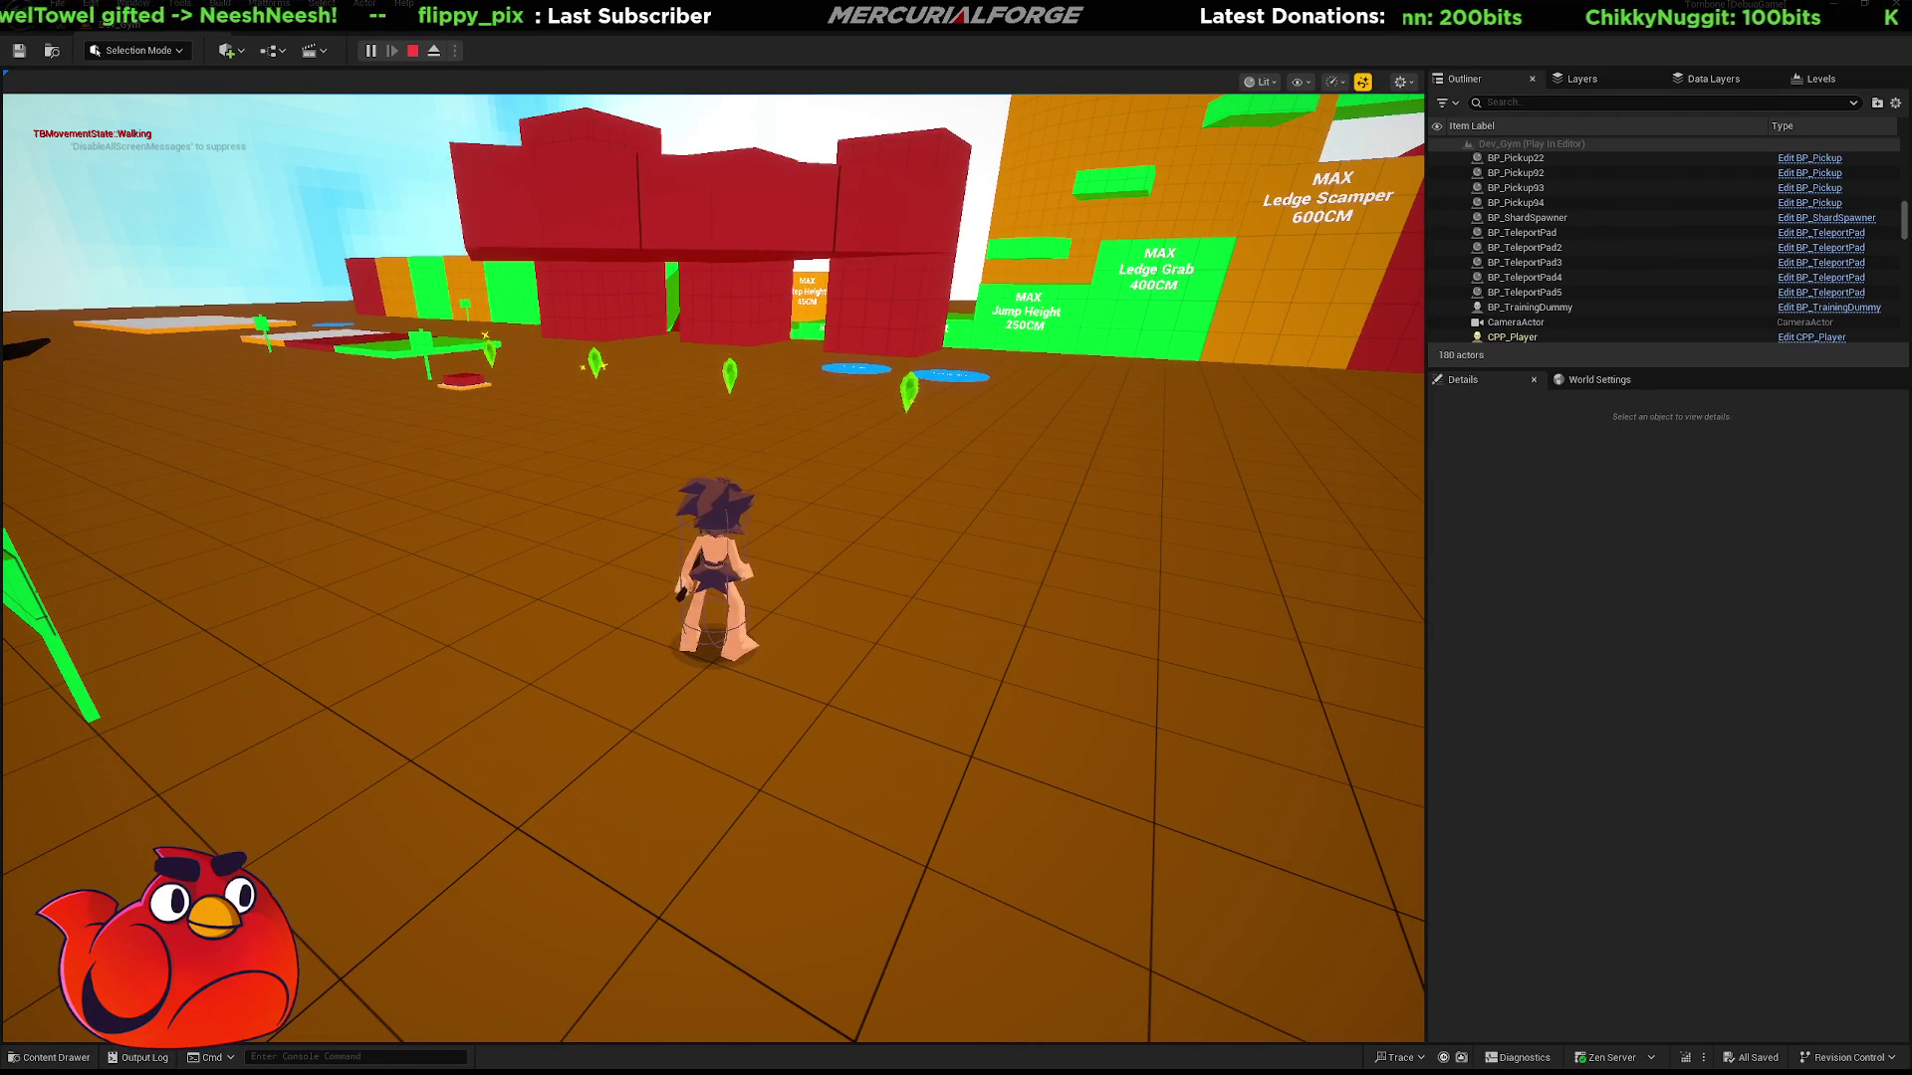
# Rerun a previous command from the in-game console and resume playing.
pyautogui.press('`')
pyautogui.press('Up')
pyautogui.press('Up')
pyautogui.press('Up')
pyautogui.press('Up')
pyautogui.press('Up')
pyautogui.press('Up')
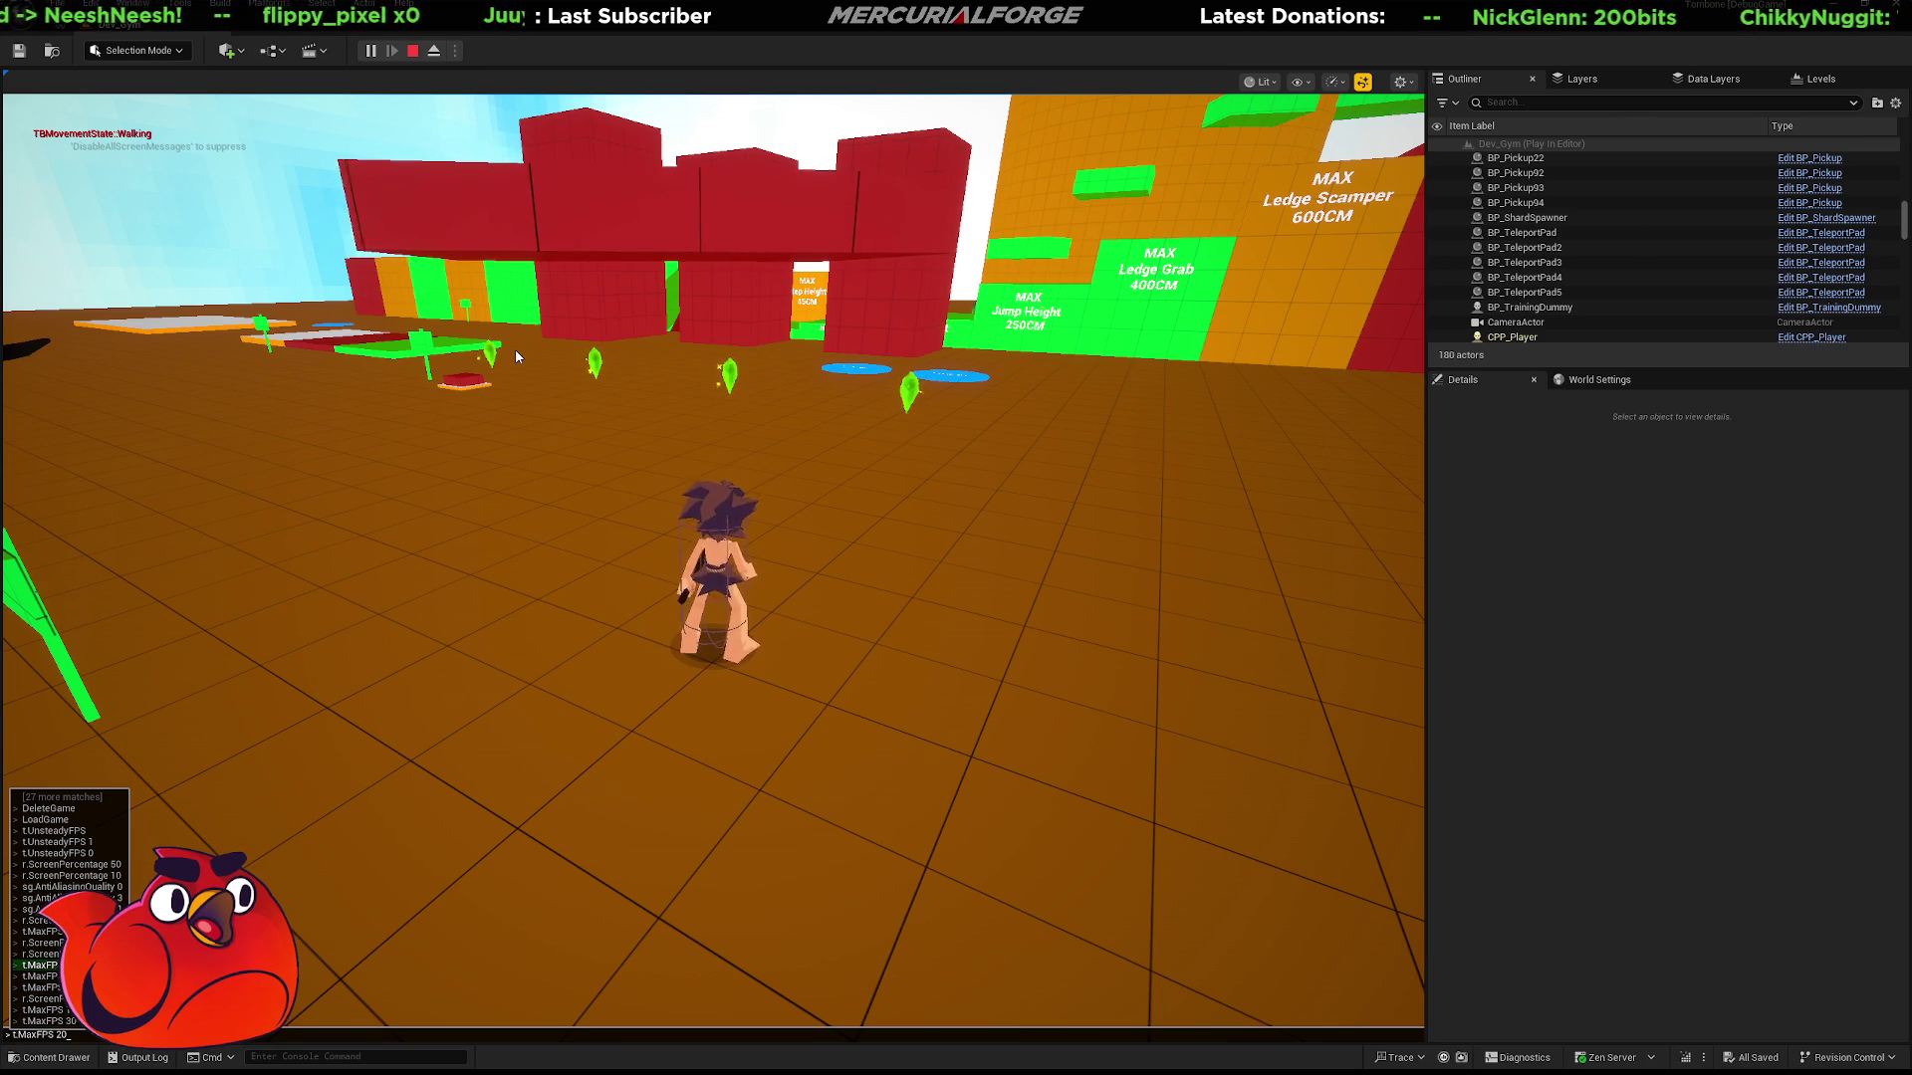
pyautogui.press('Down')
pyautogui.press('Return')
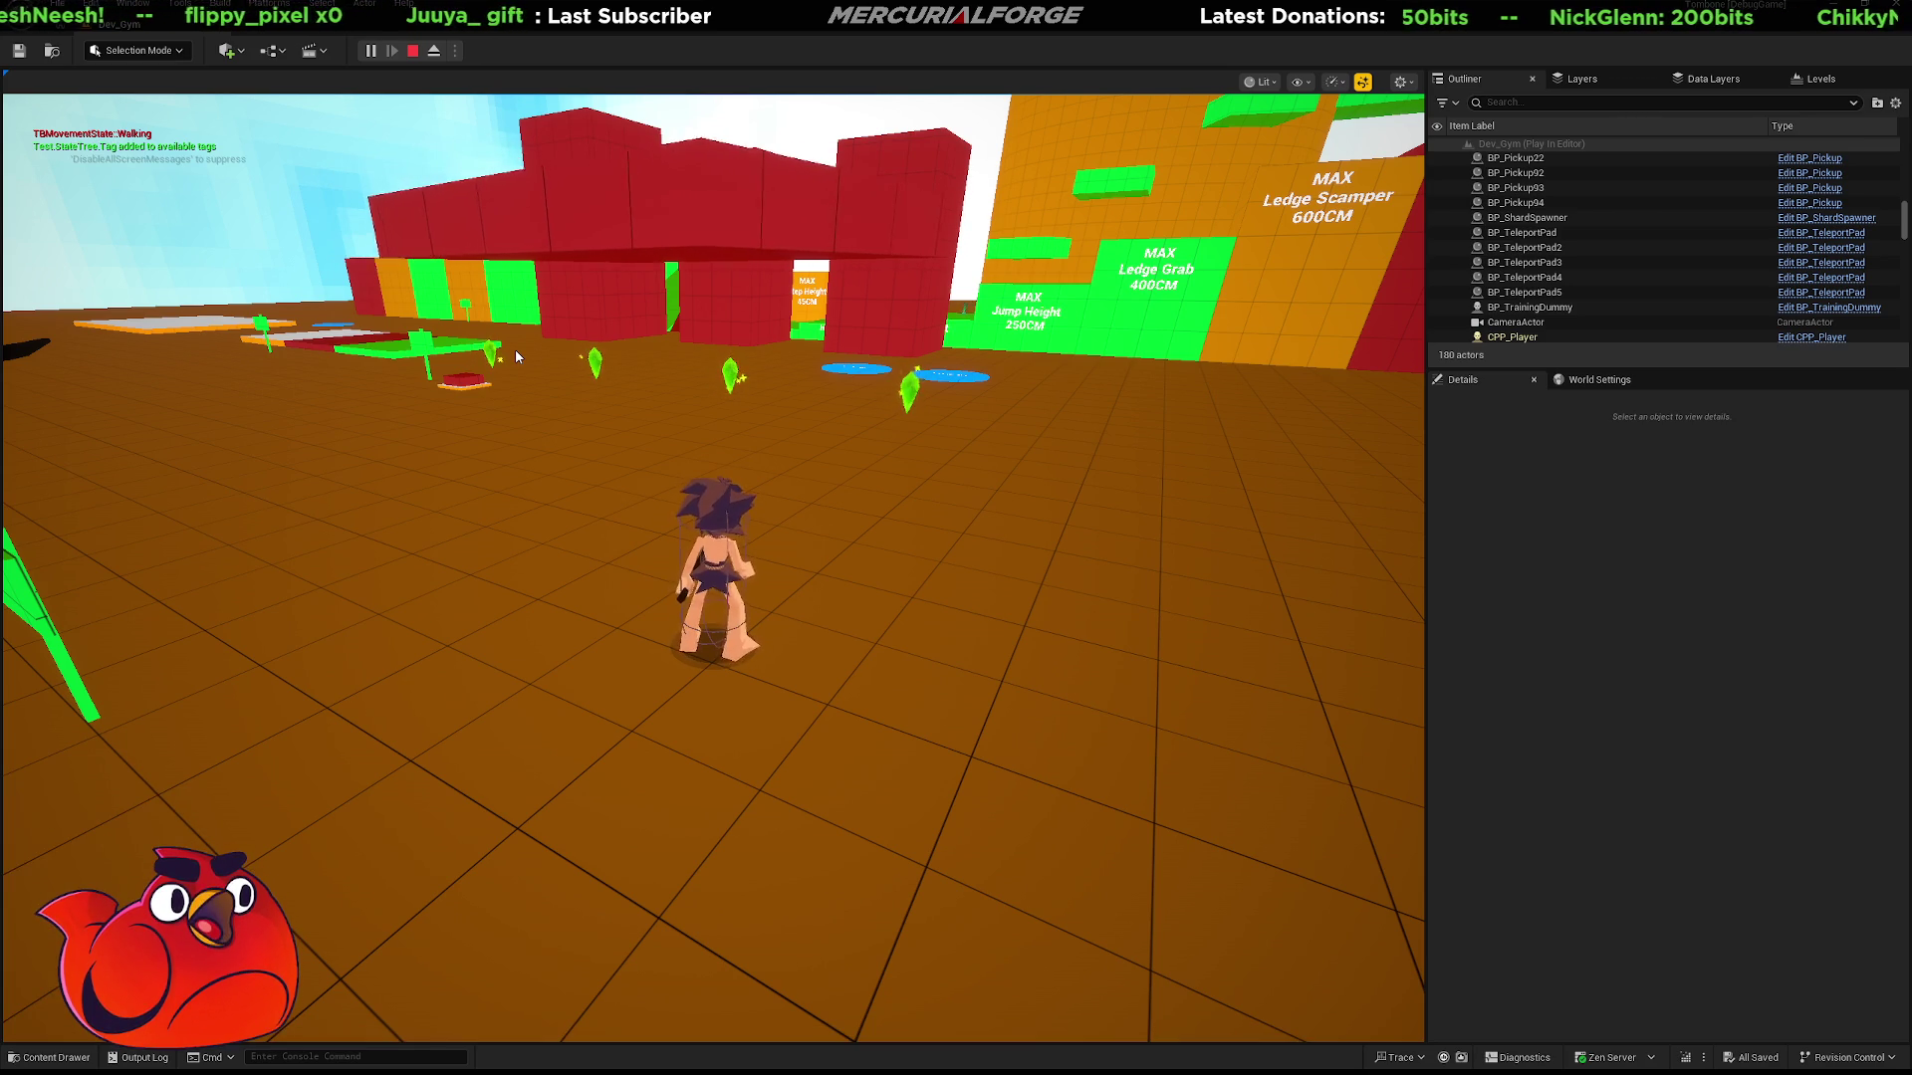
# Climb the red block and tower, dive off, grab a pickup, and take the green teleport pad.
pyautogui.press('w')
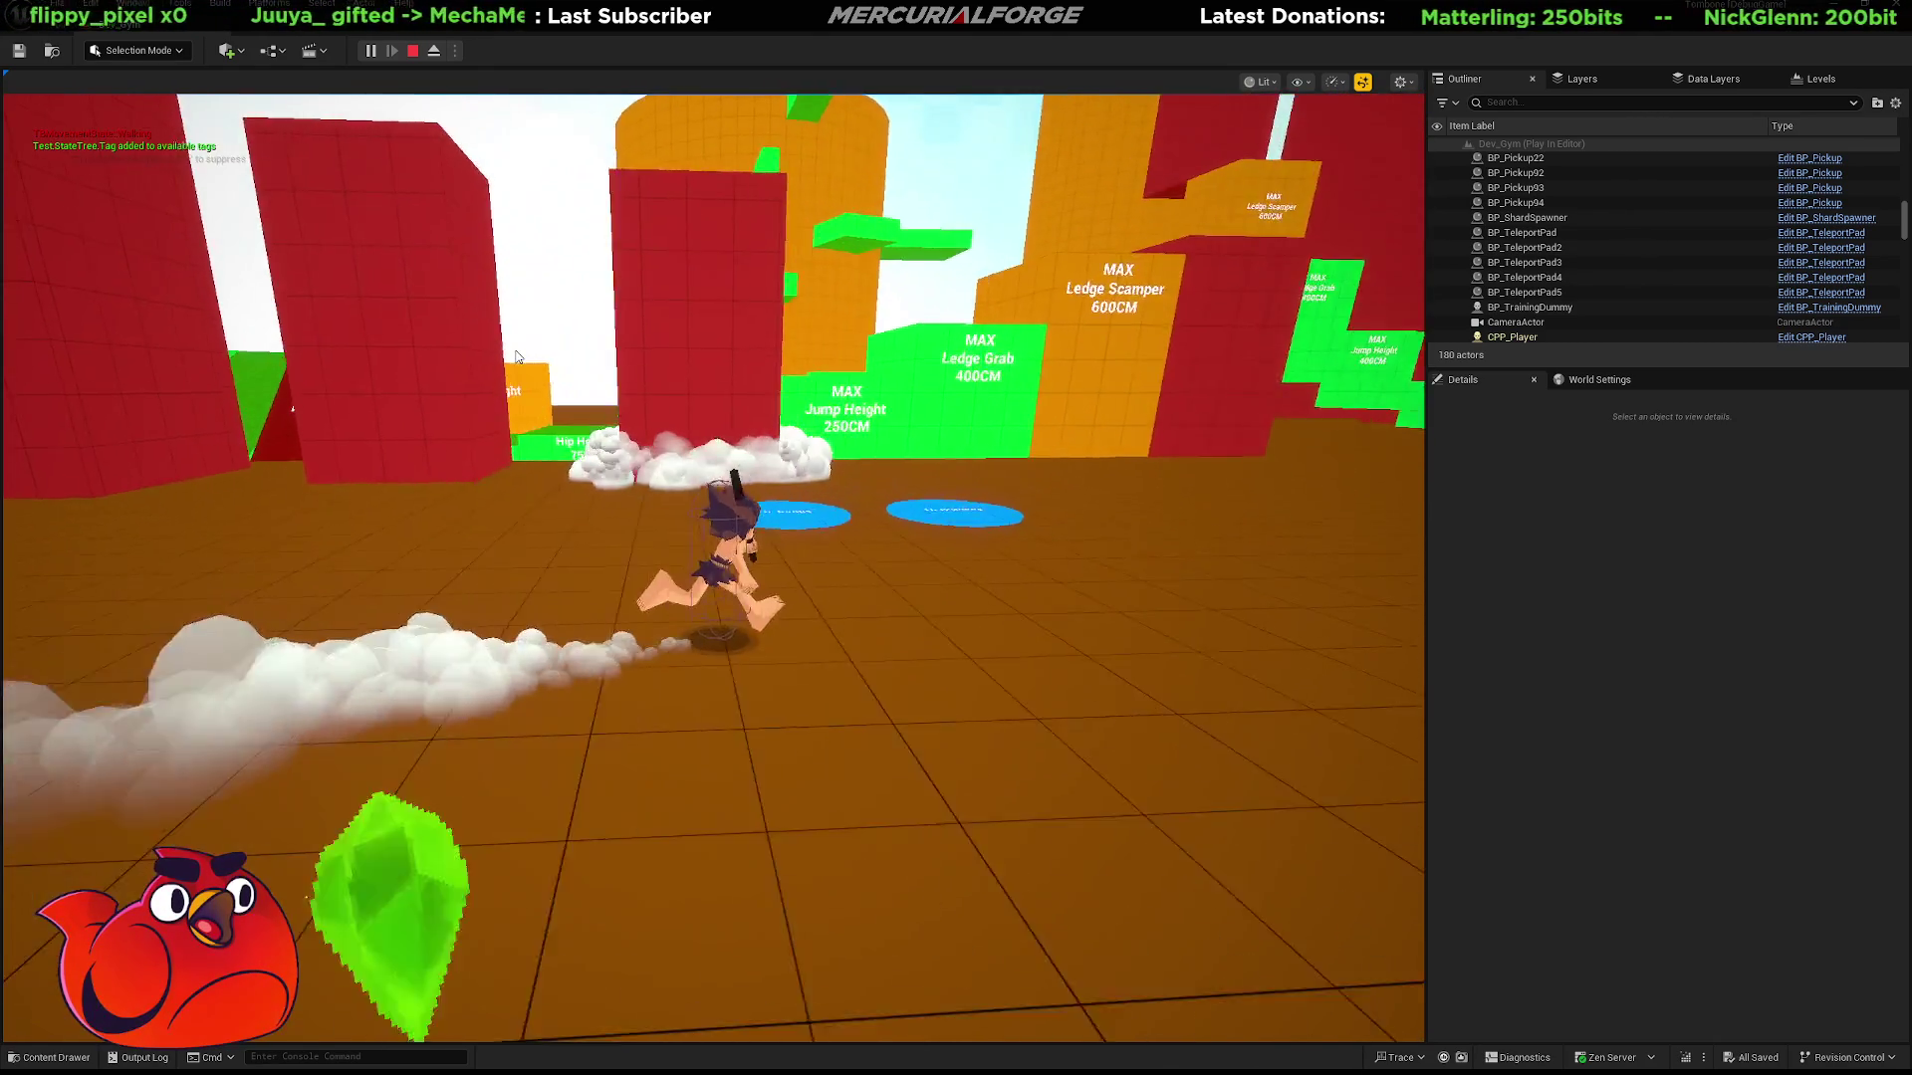
pyautogui.press('space')
pyautogui.press('w')
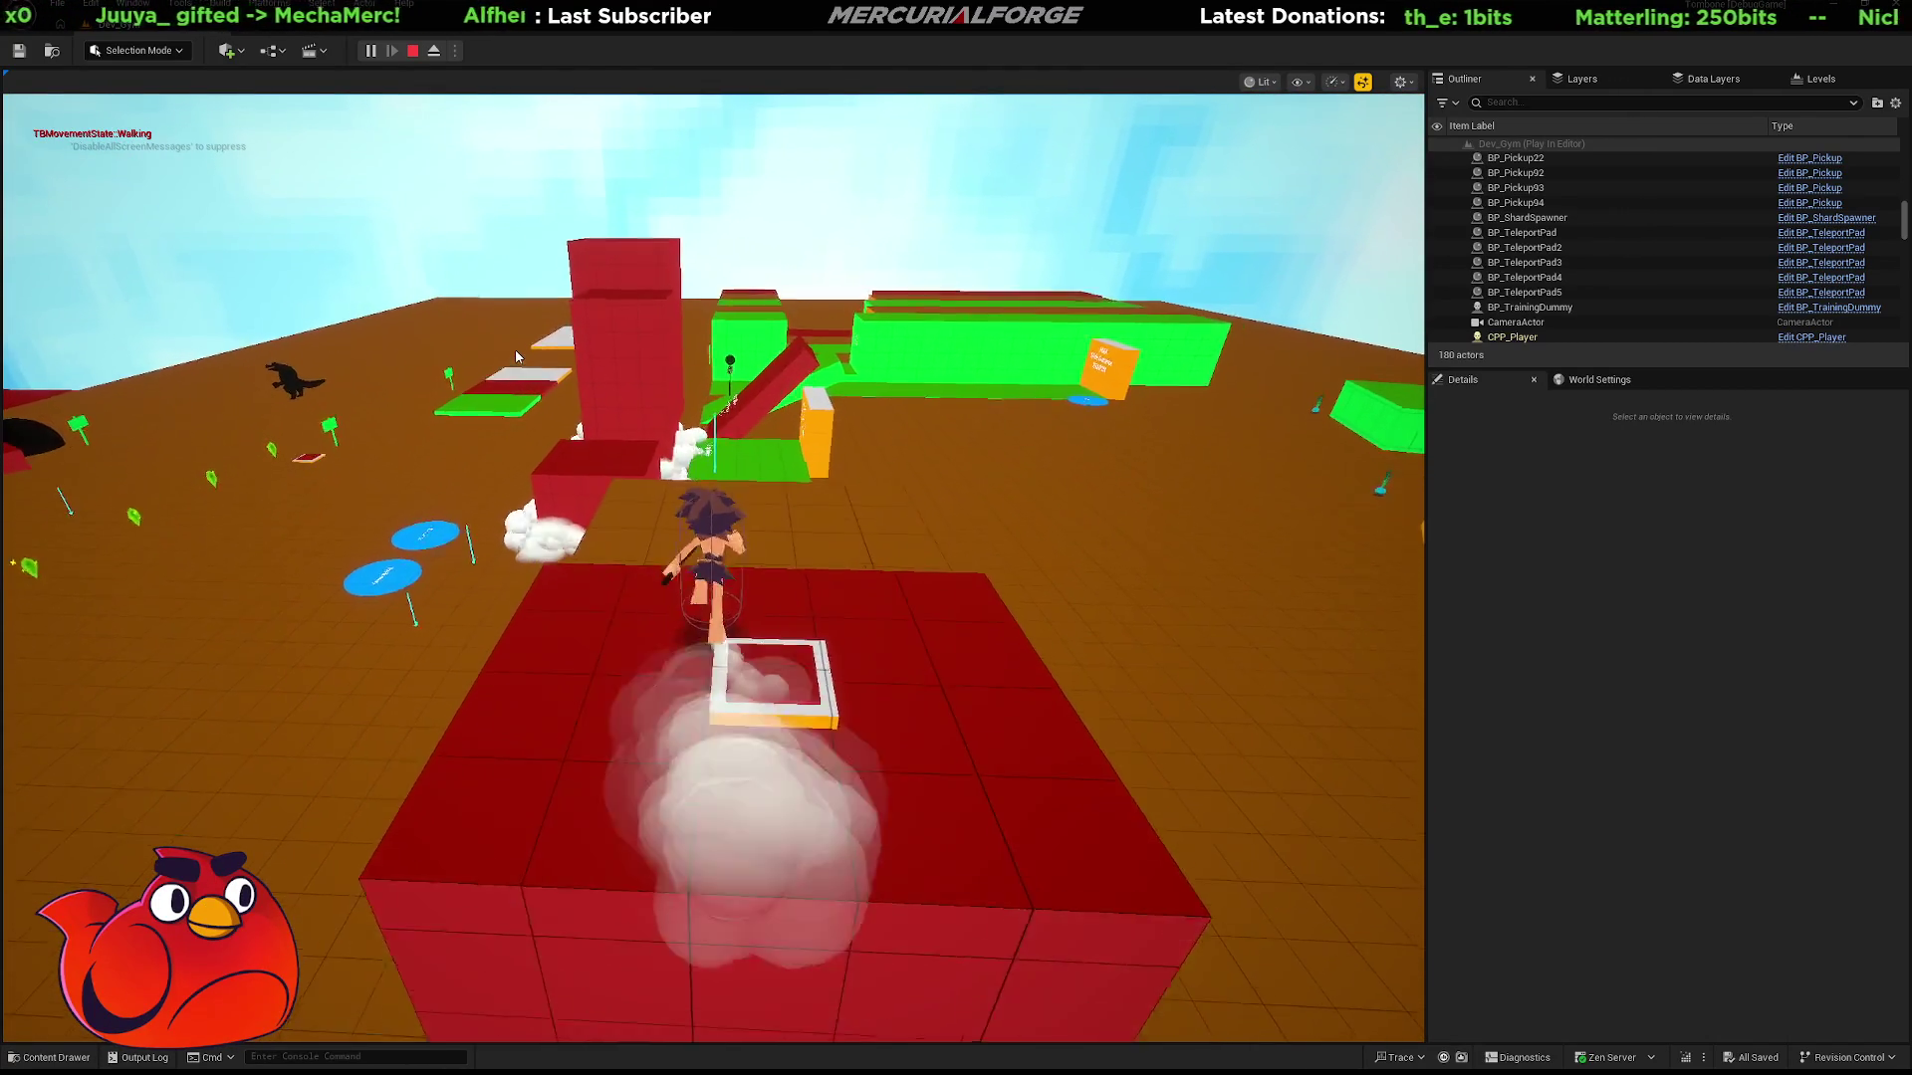
pyautogui.press('space')
pyautogui.press('w')
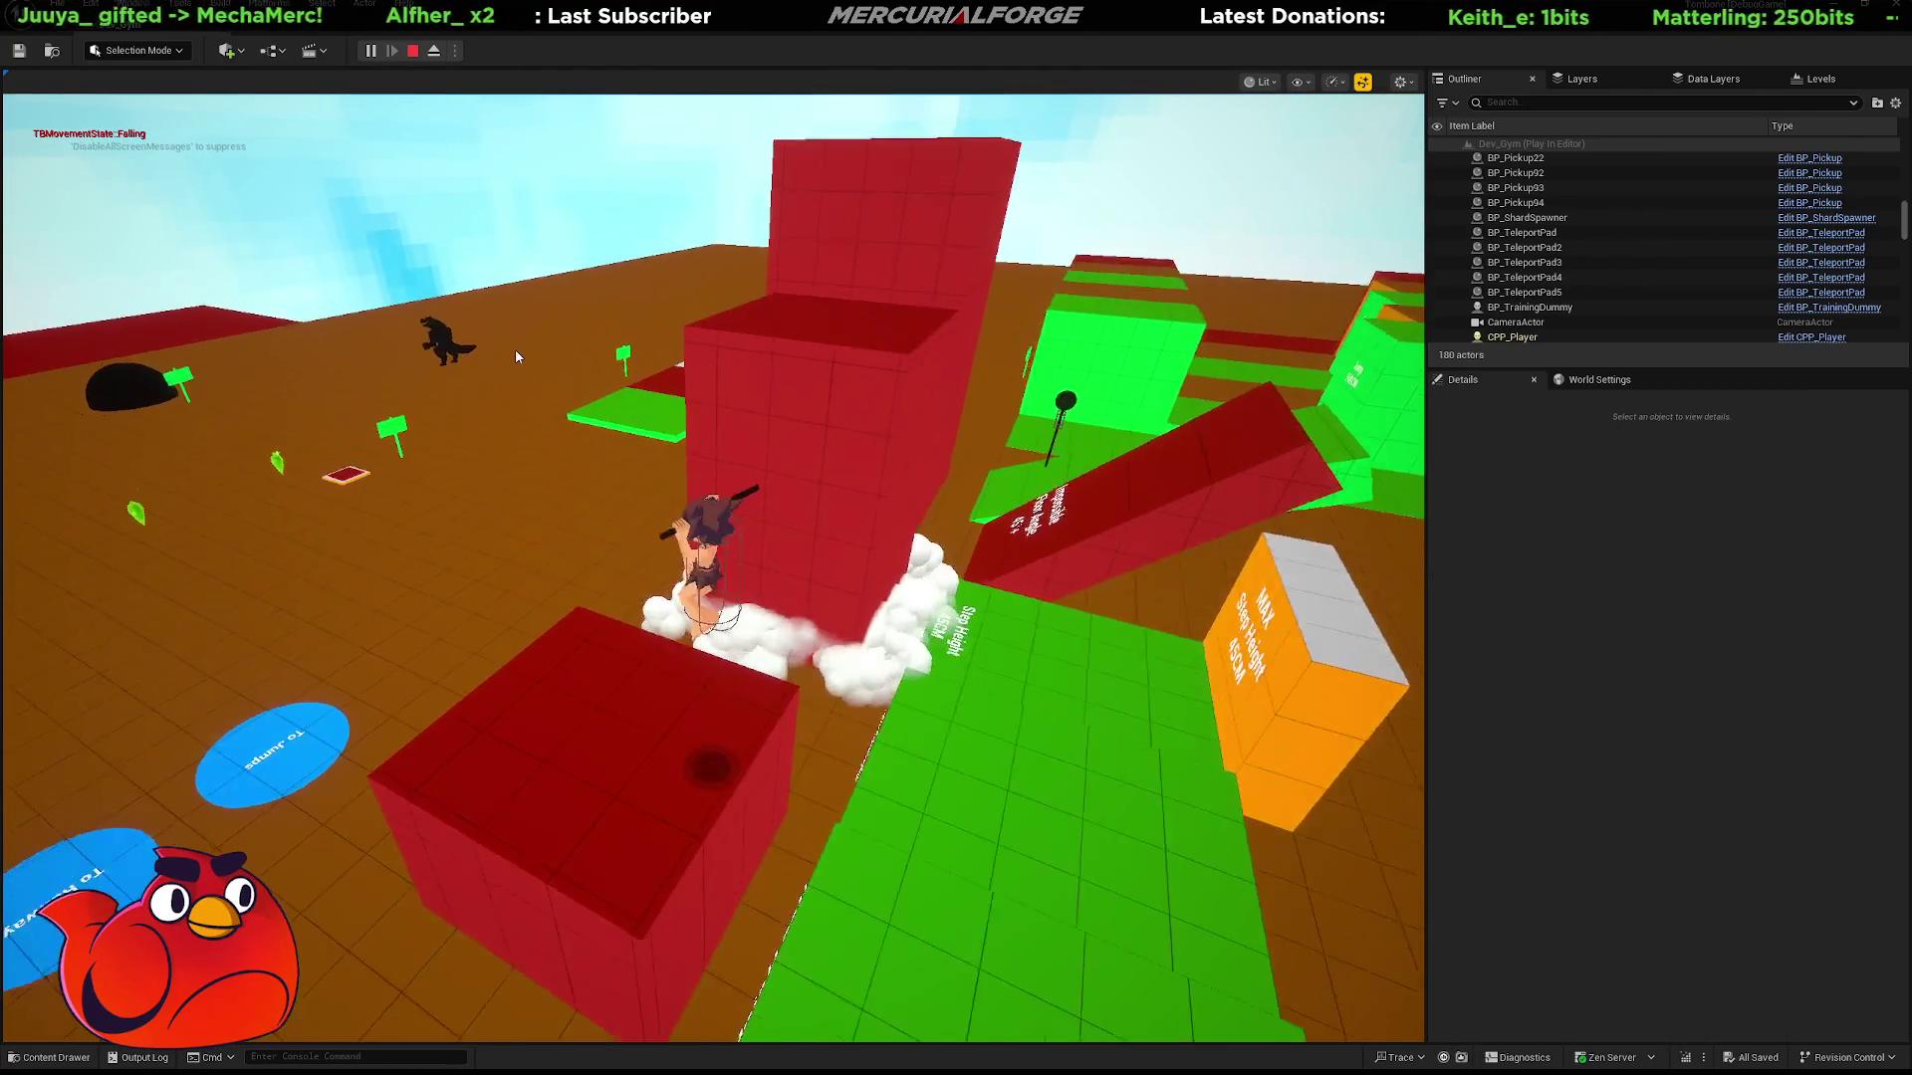
pyautogui.press('w')
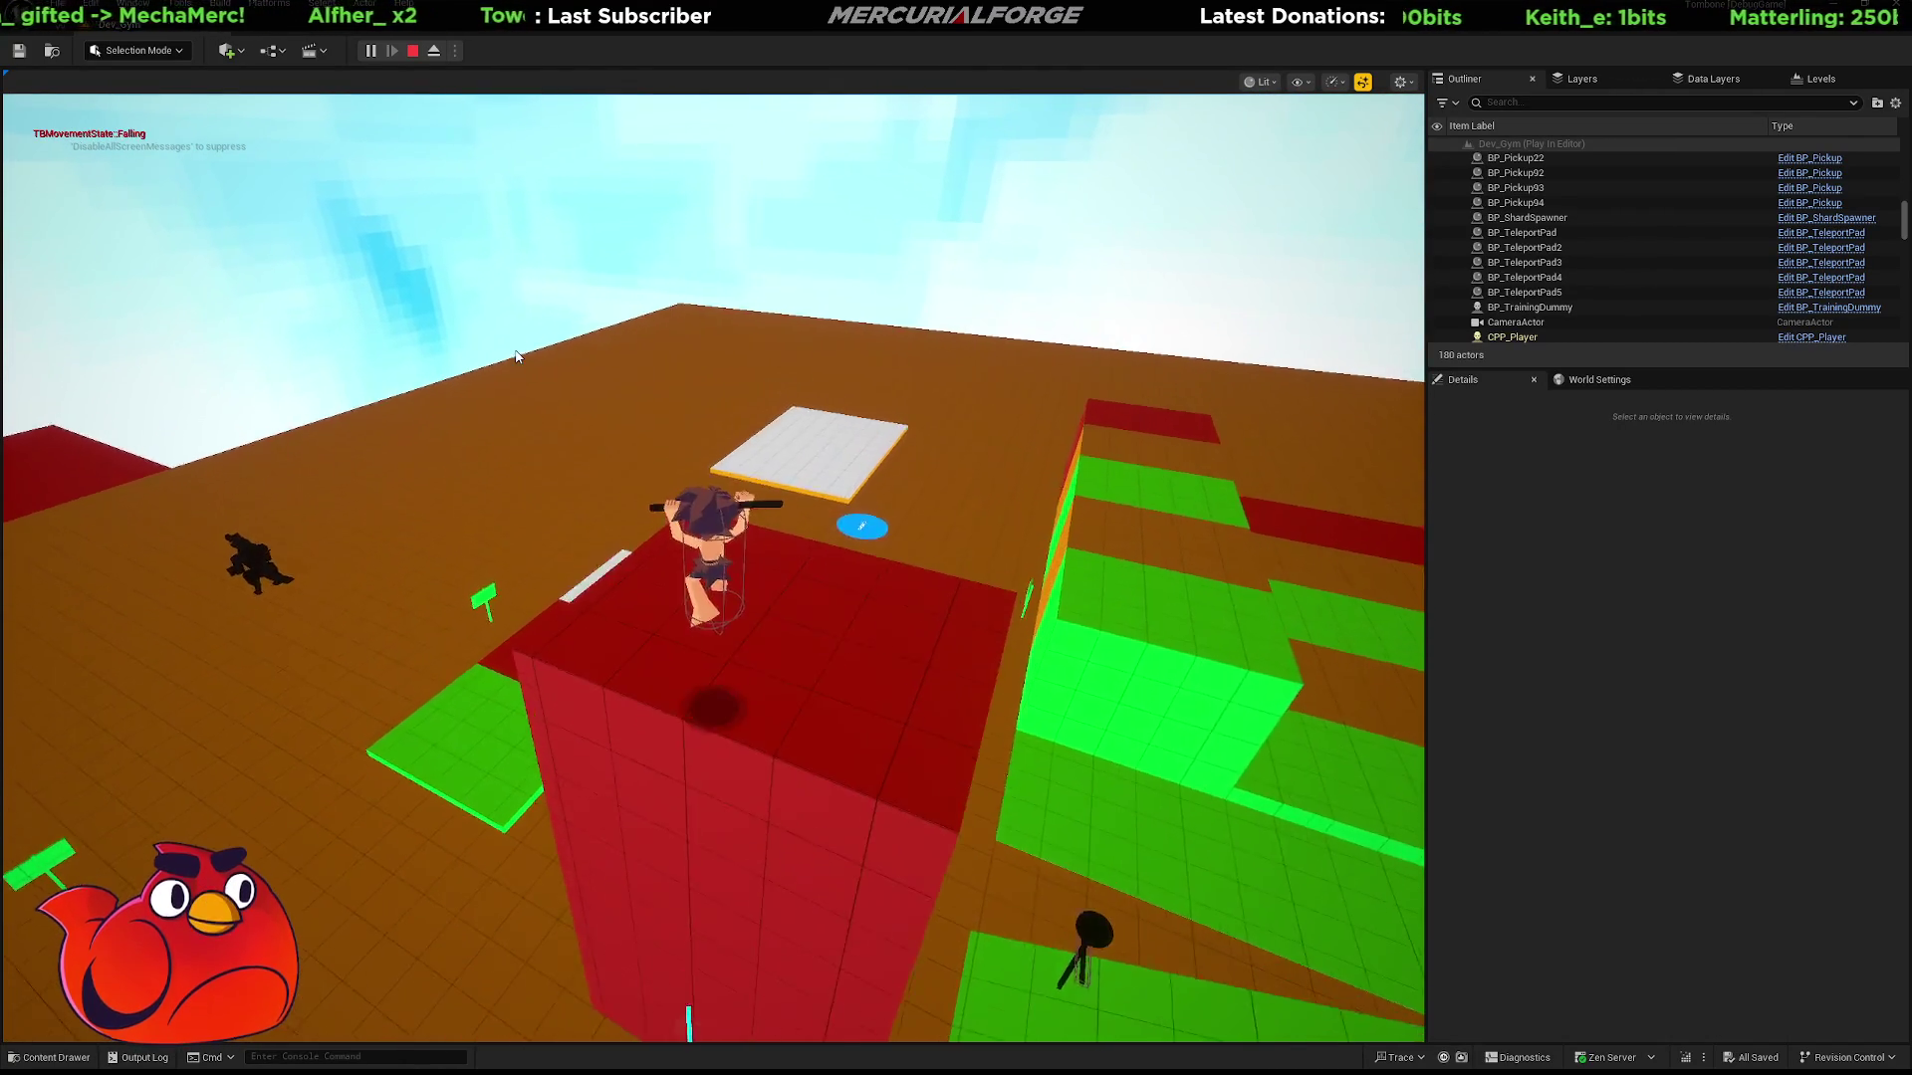
pyautogui.press('w')
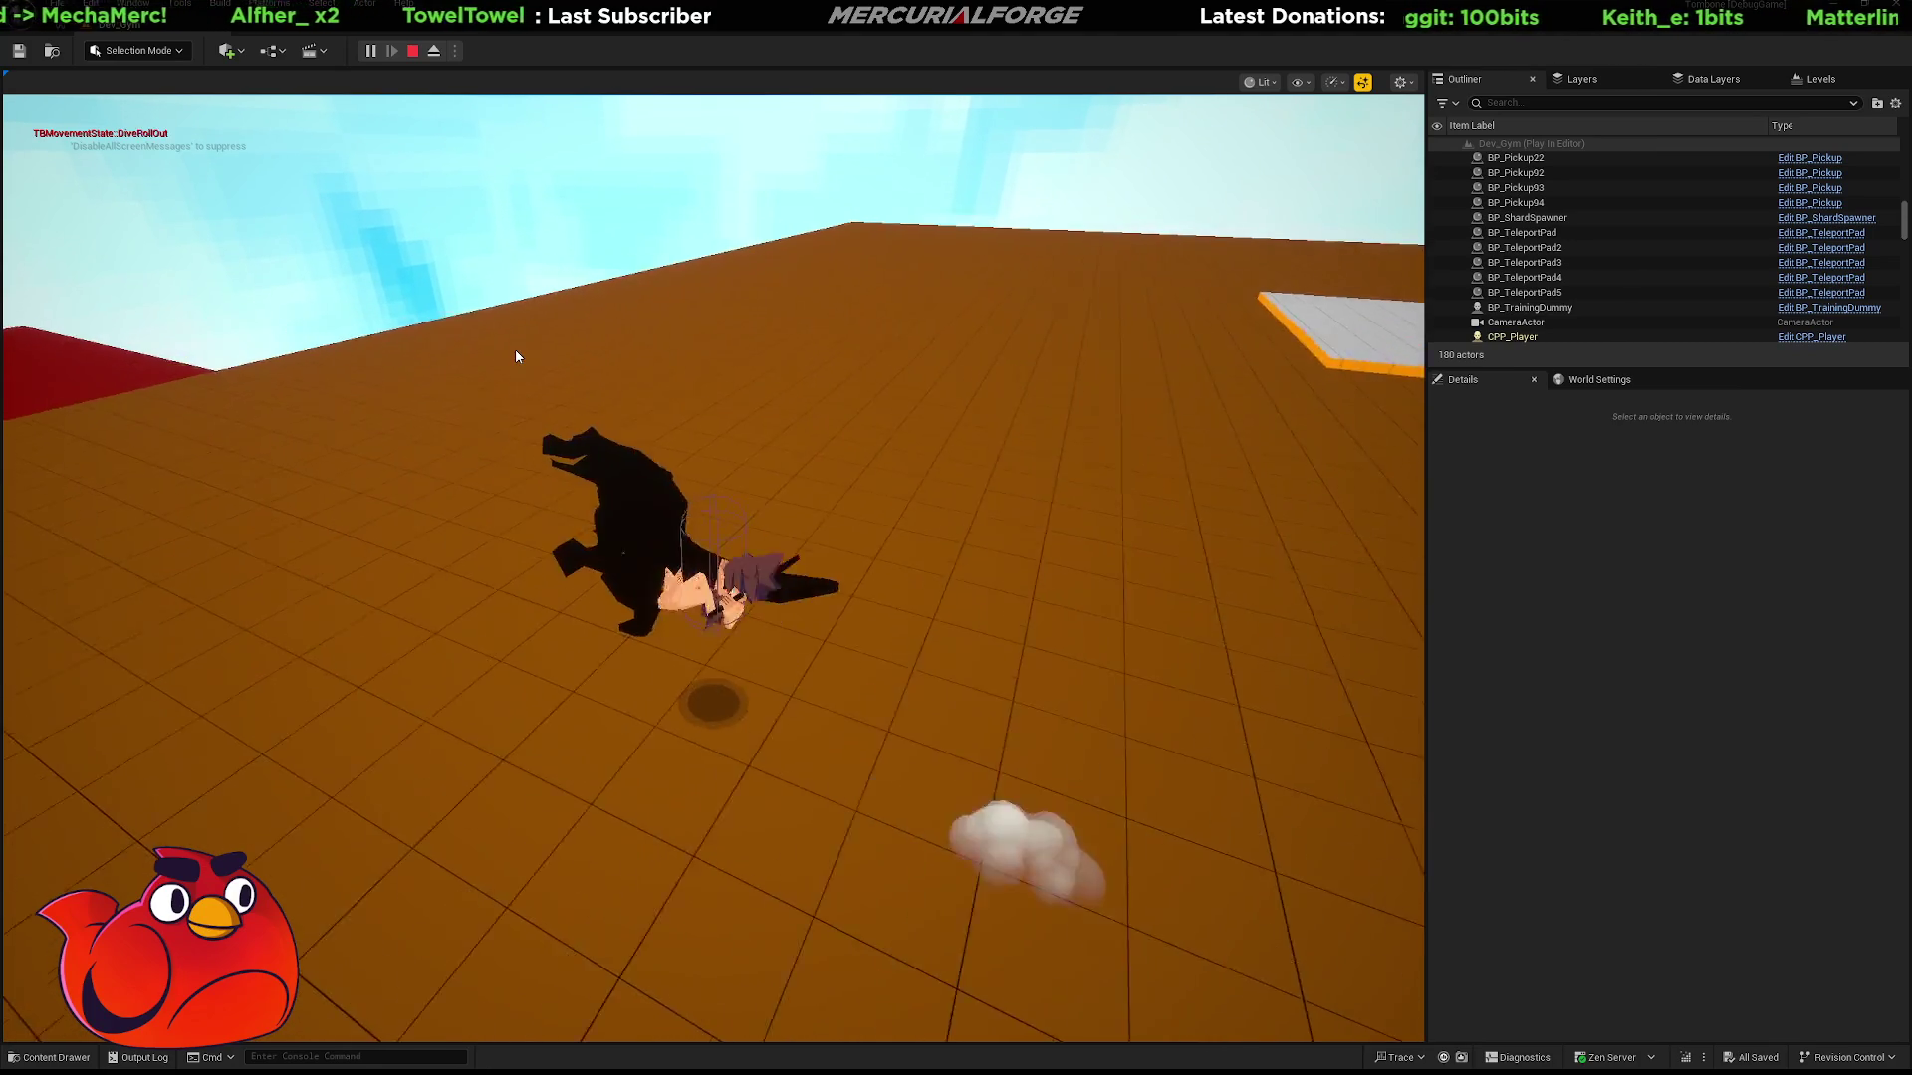
pyautogui.press('w')
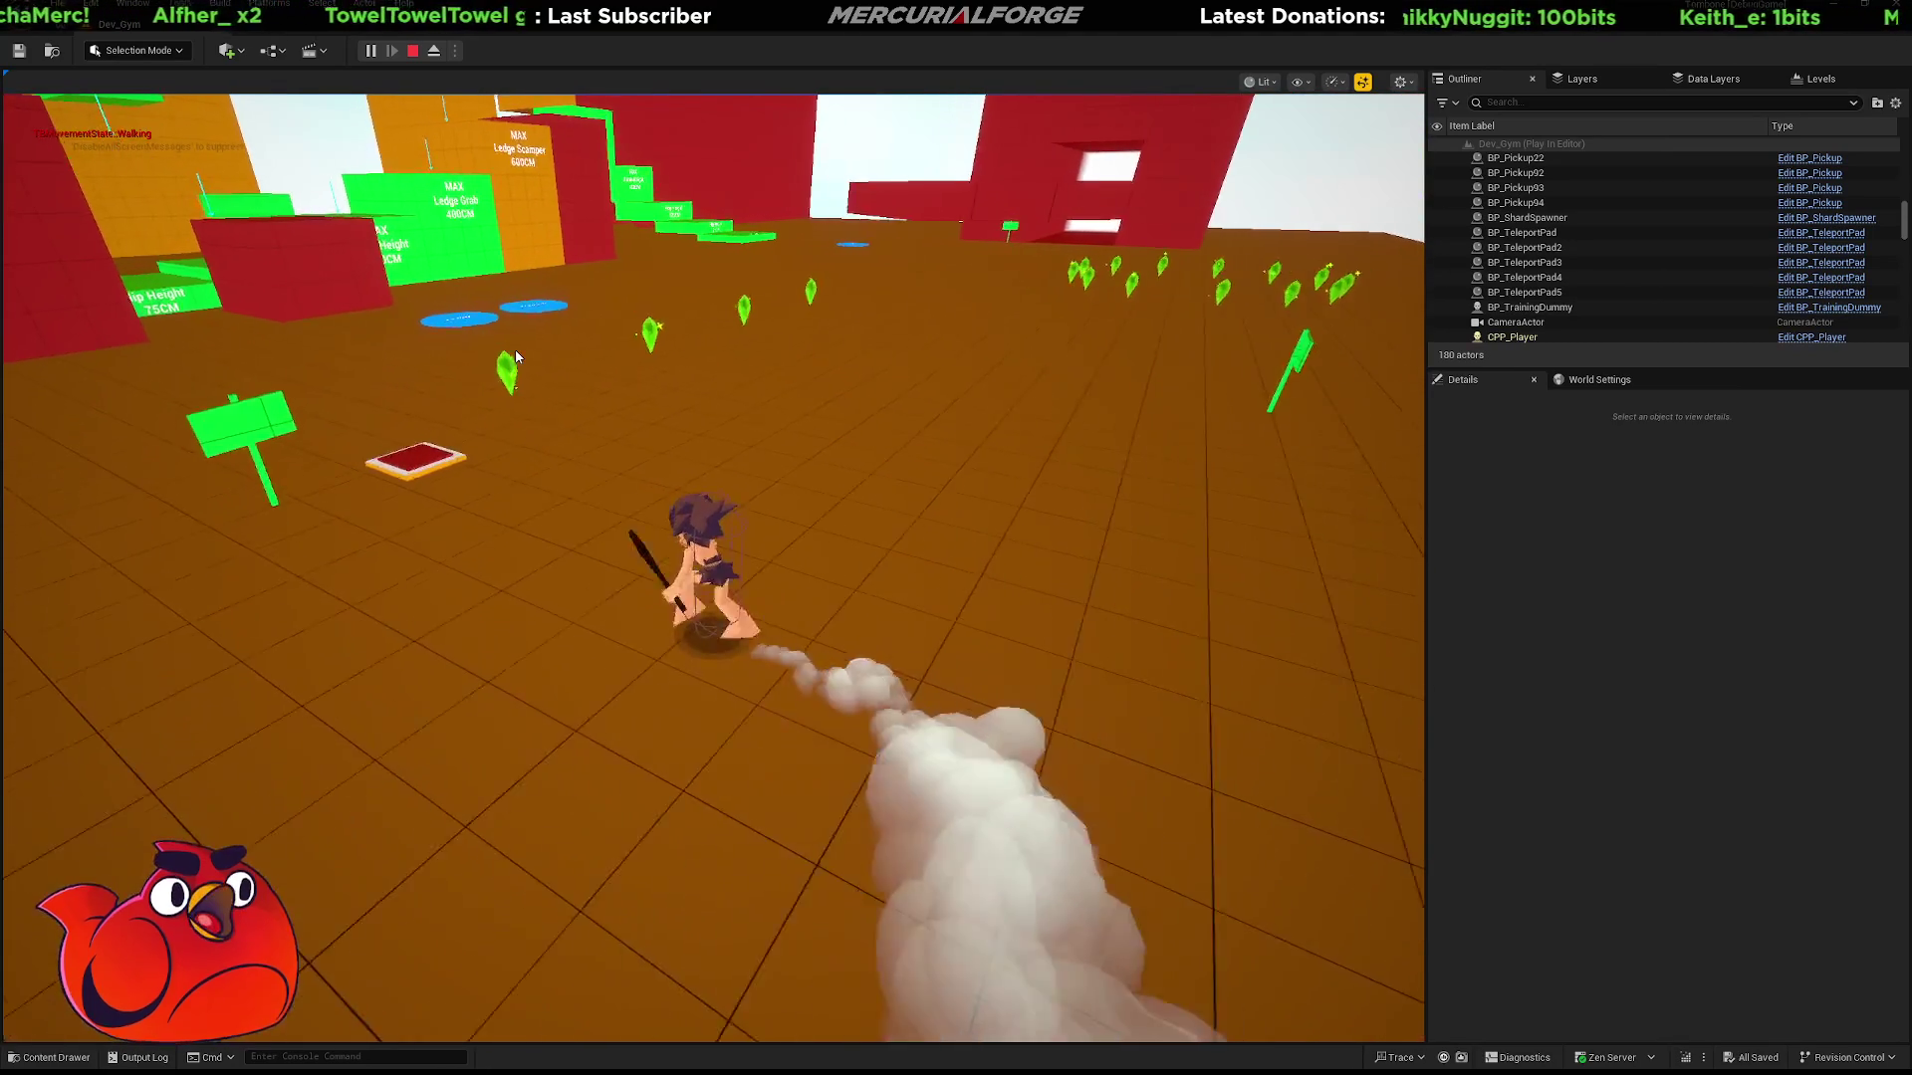
pyautogui.press('w')
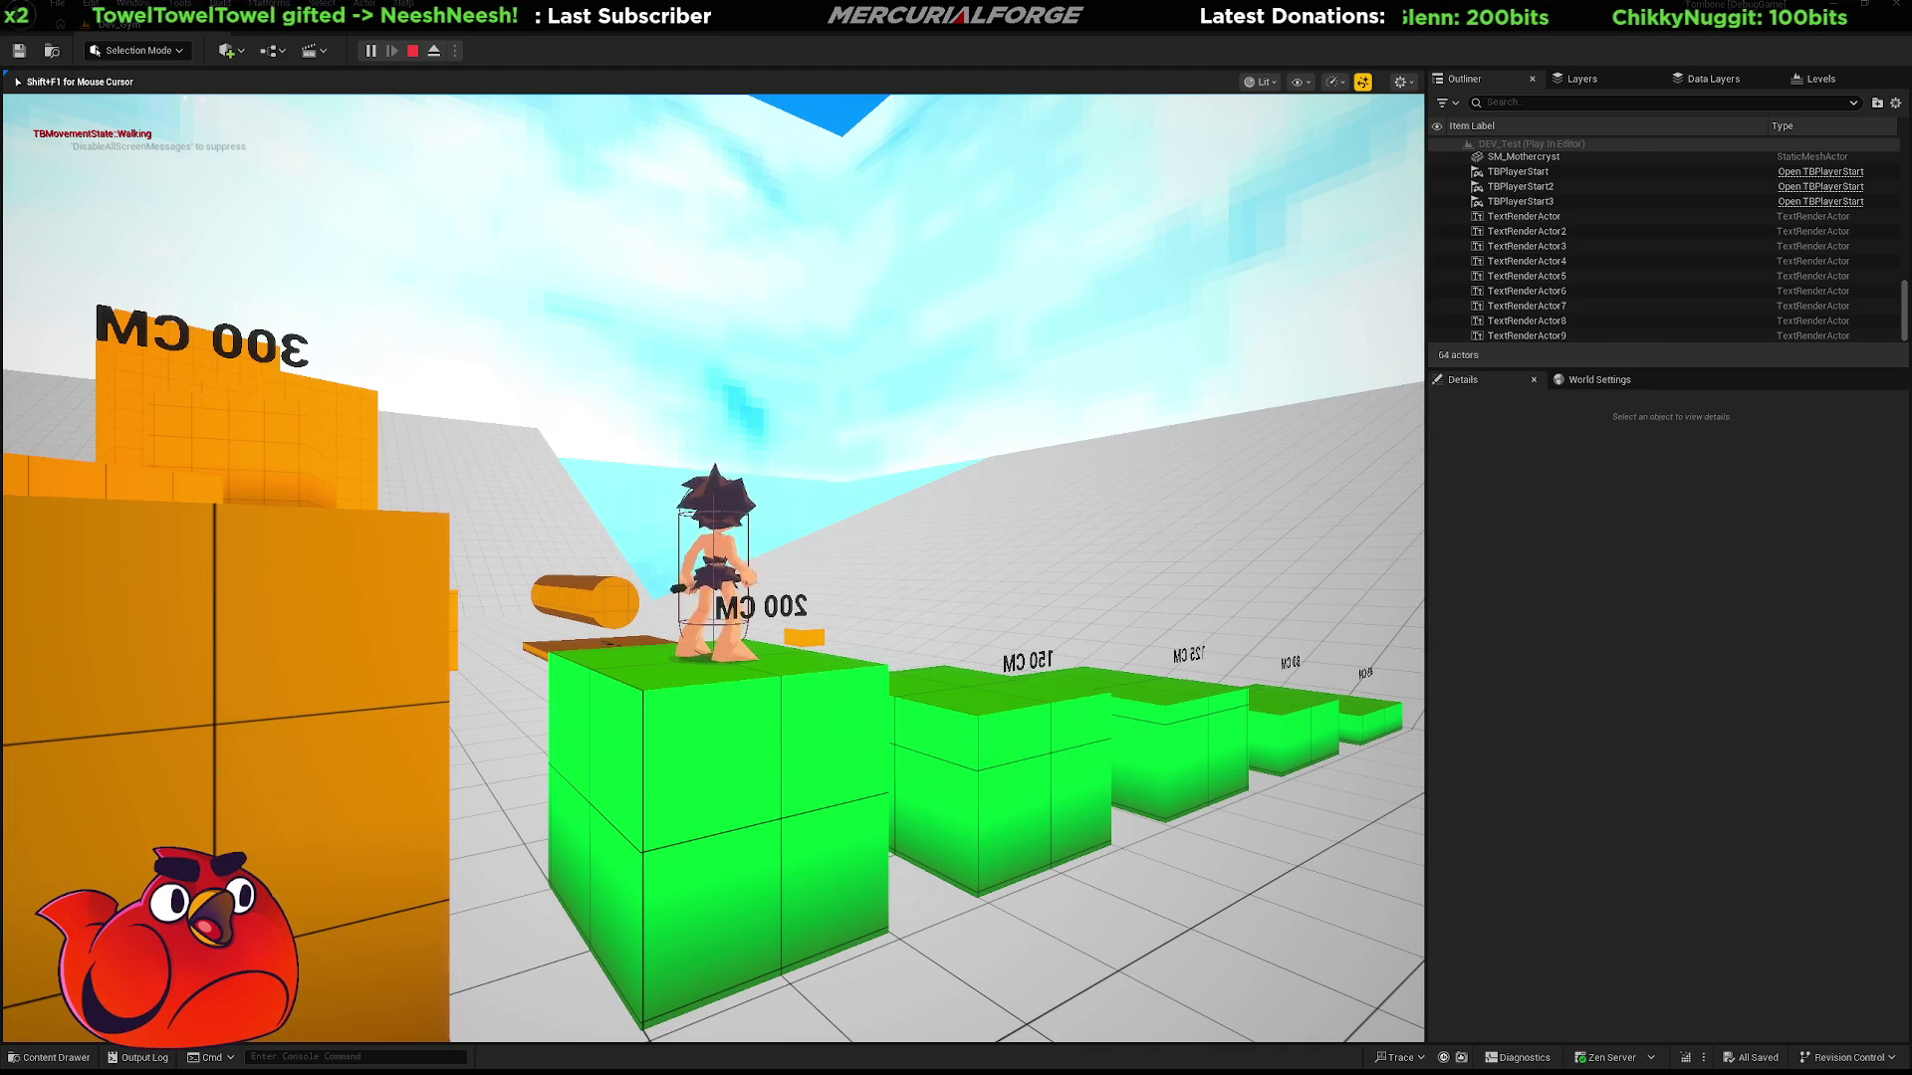
# Drop off the 200 CM block, ride the Runway teleport pad, and jump onto the red ledge.
pyautogui.press('w')
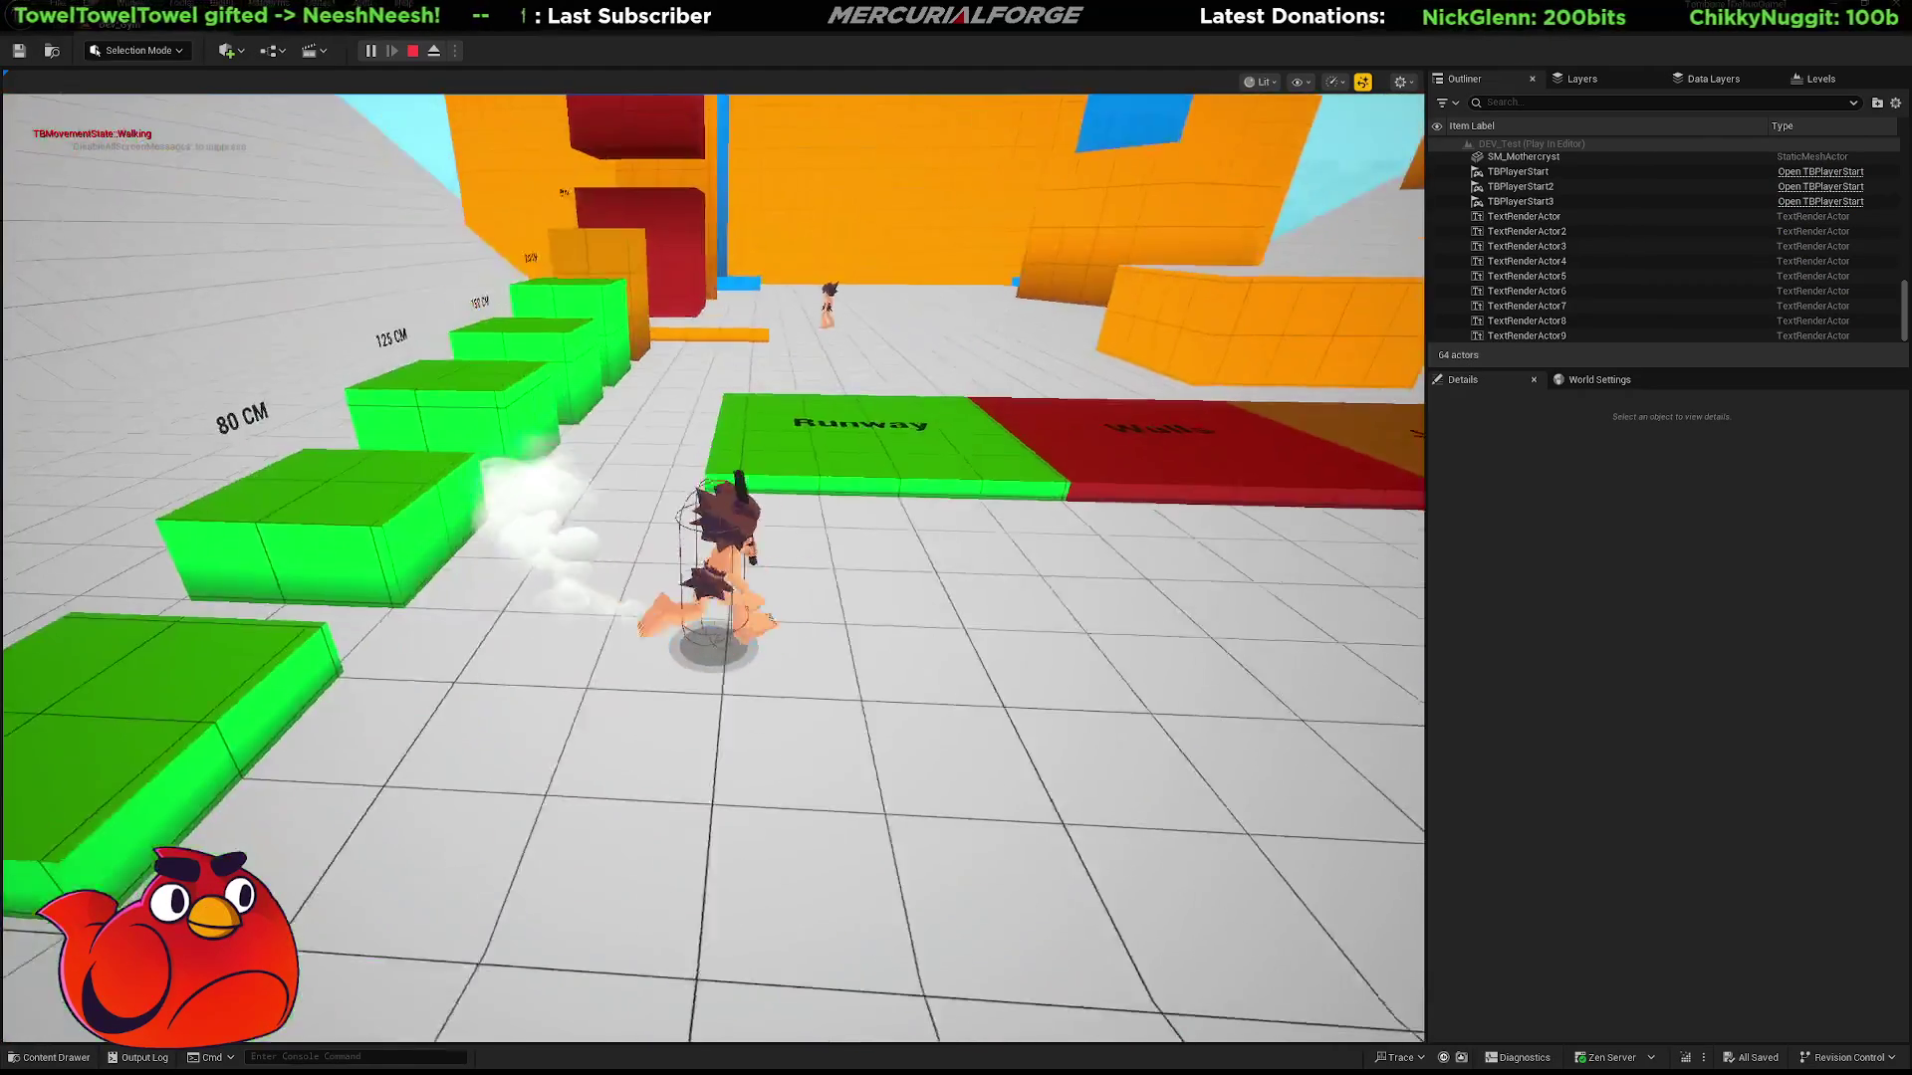
pyautogui.press('w')
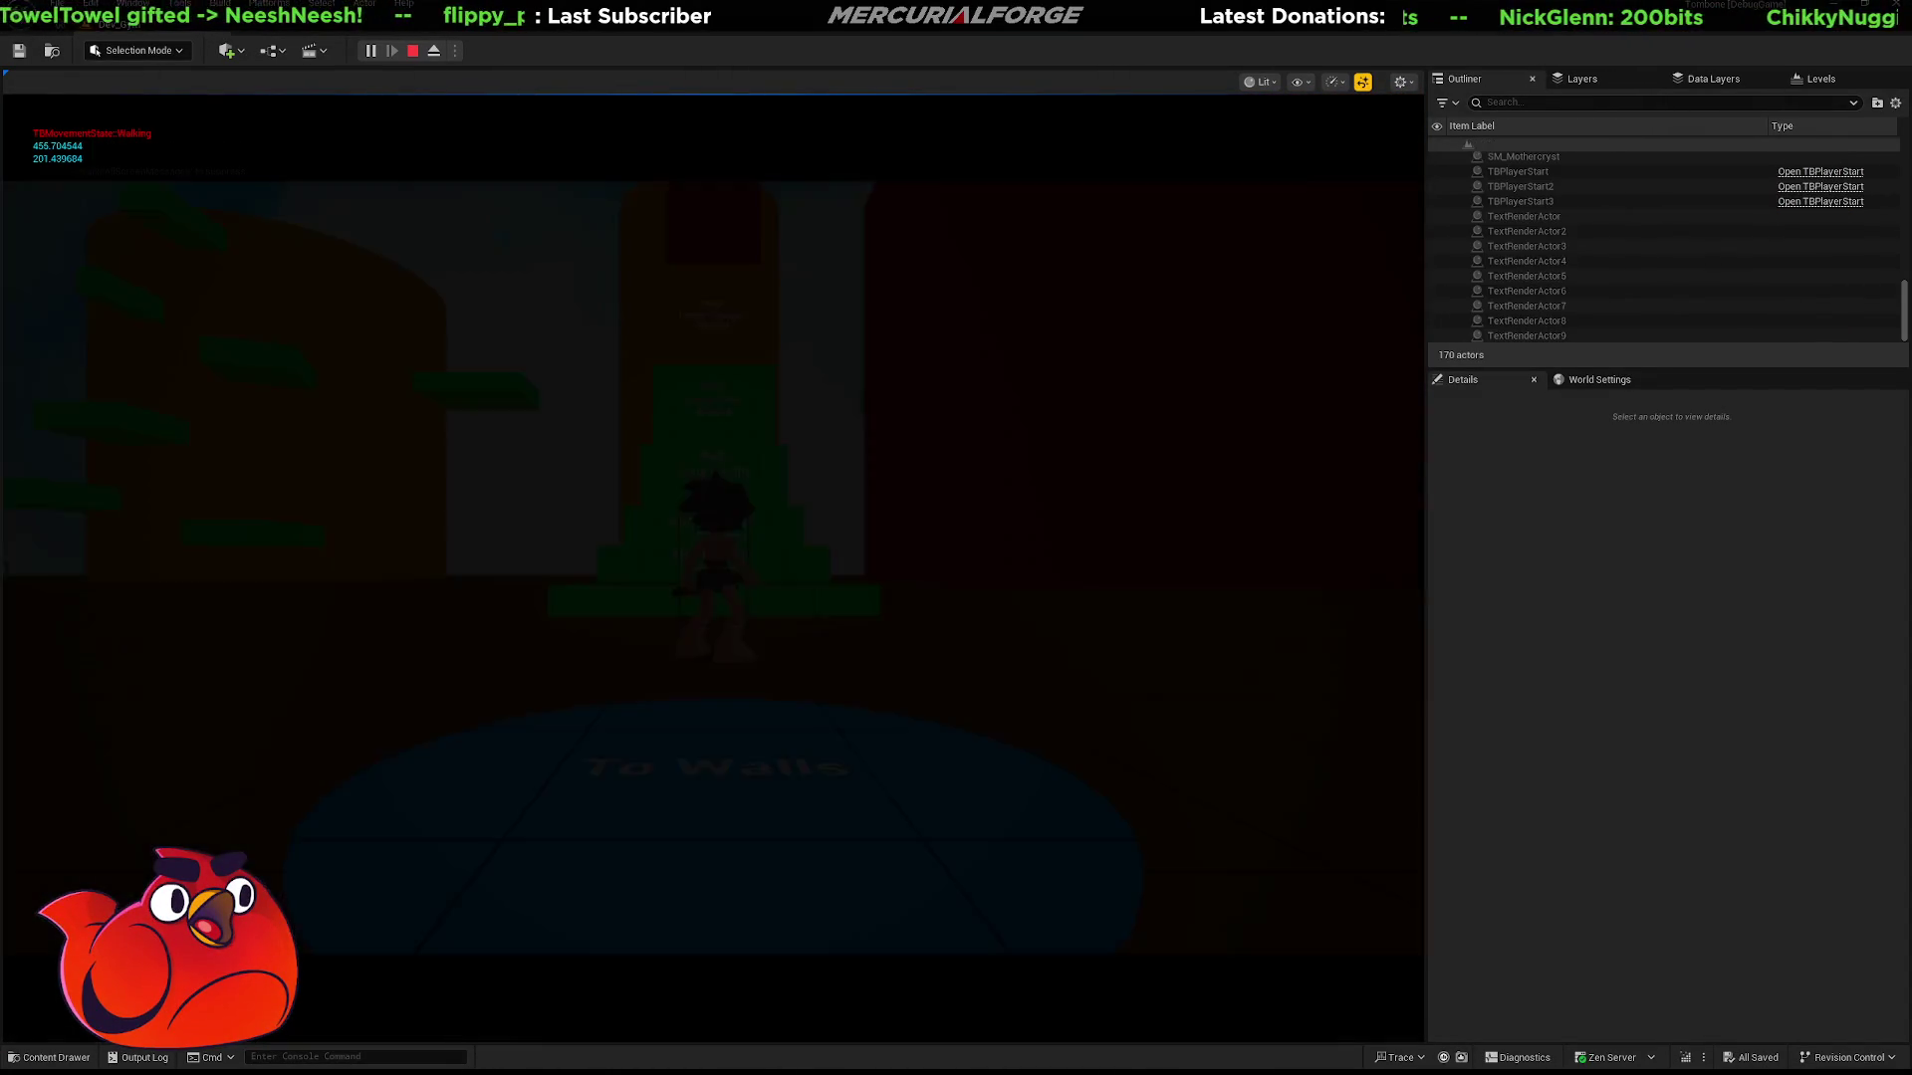
pyautogui.press('w')
pyautogui.press('w')
pyautogui.press('w')
pyautogui.press('w')
pyautogui.press('space')
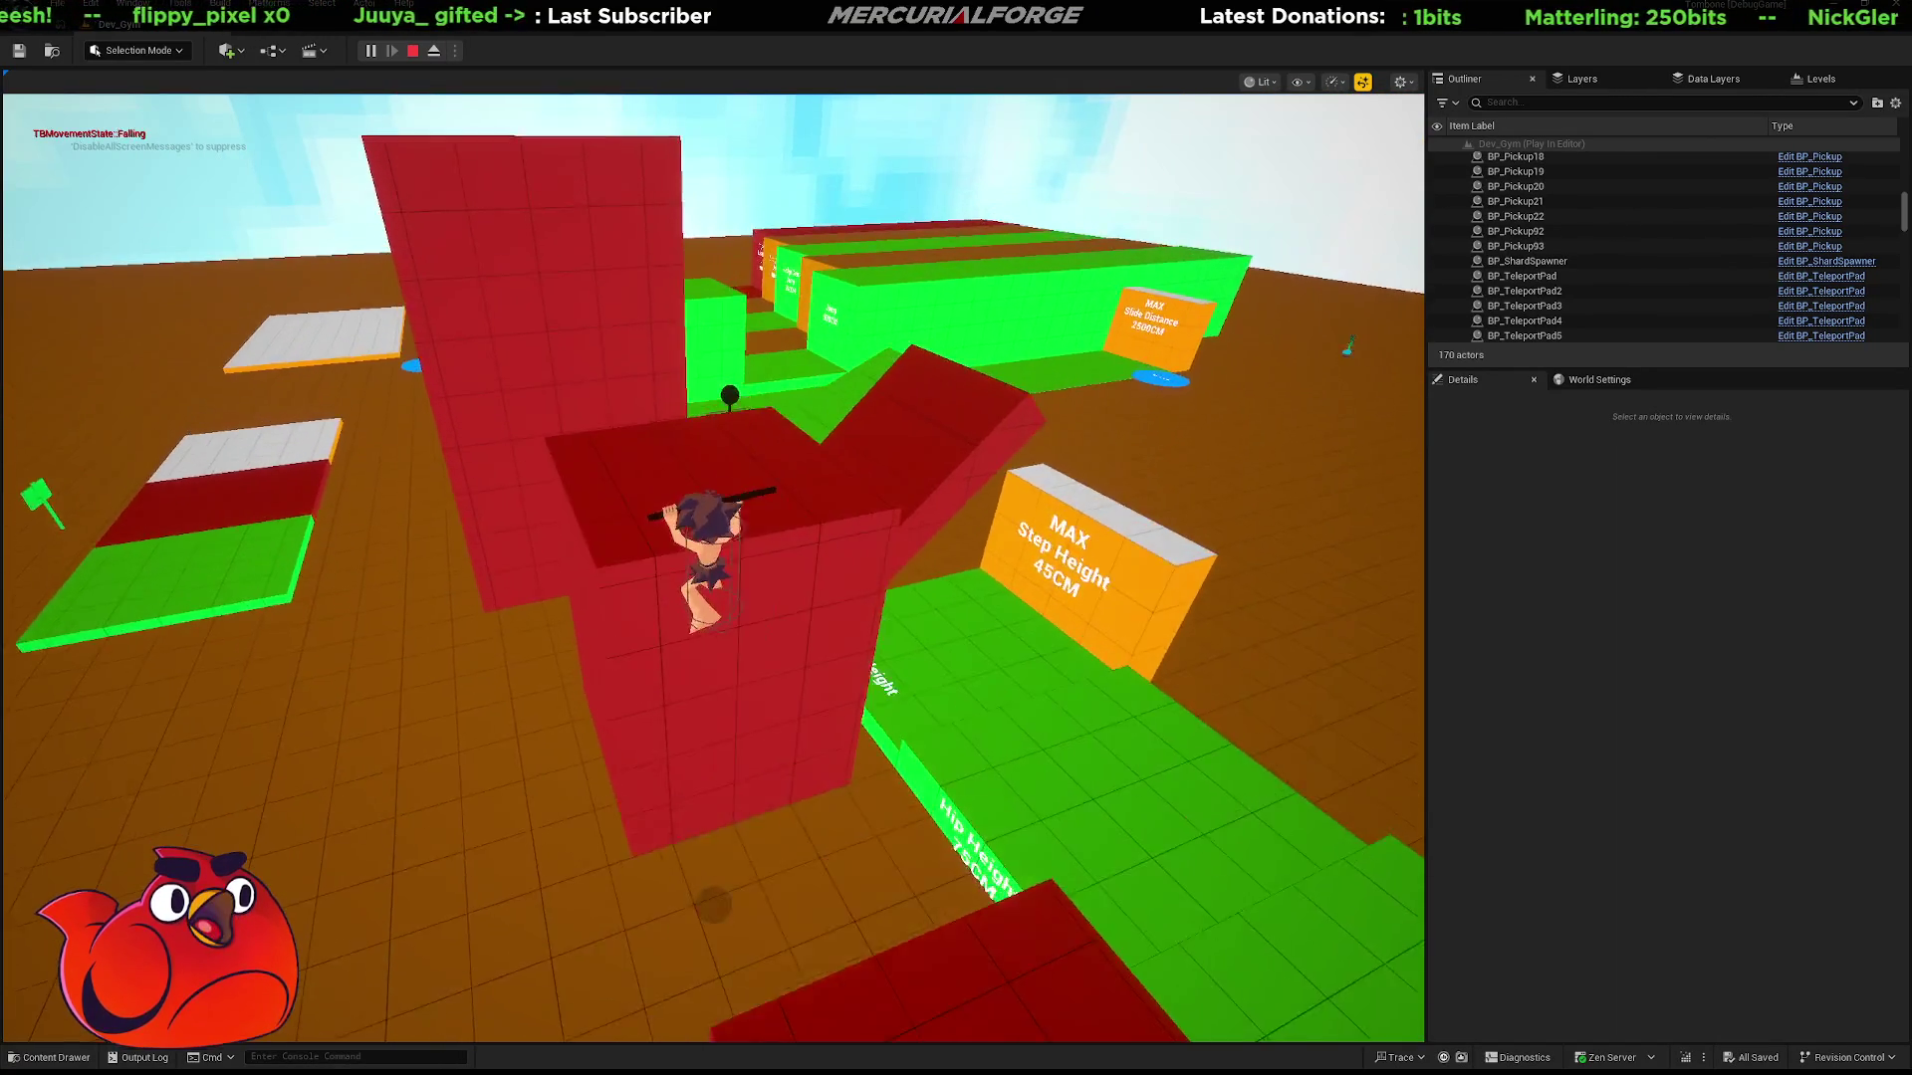
# Let go of the ledge and run through the green step area and slide course, then dash.
pyautogui.press('w')
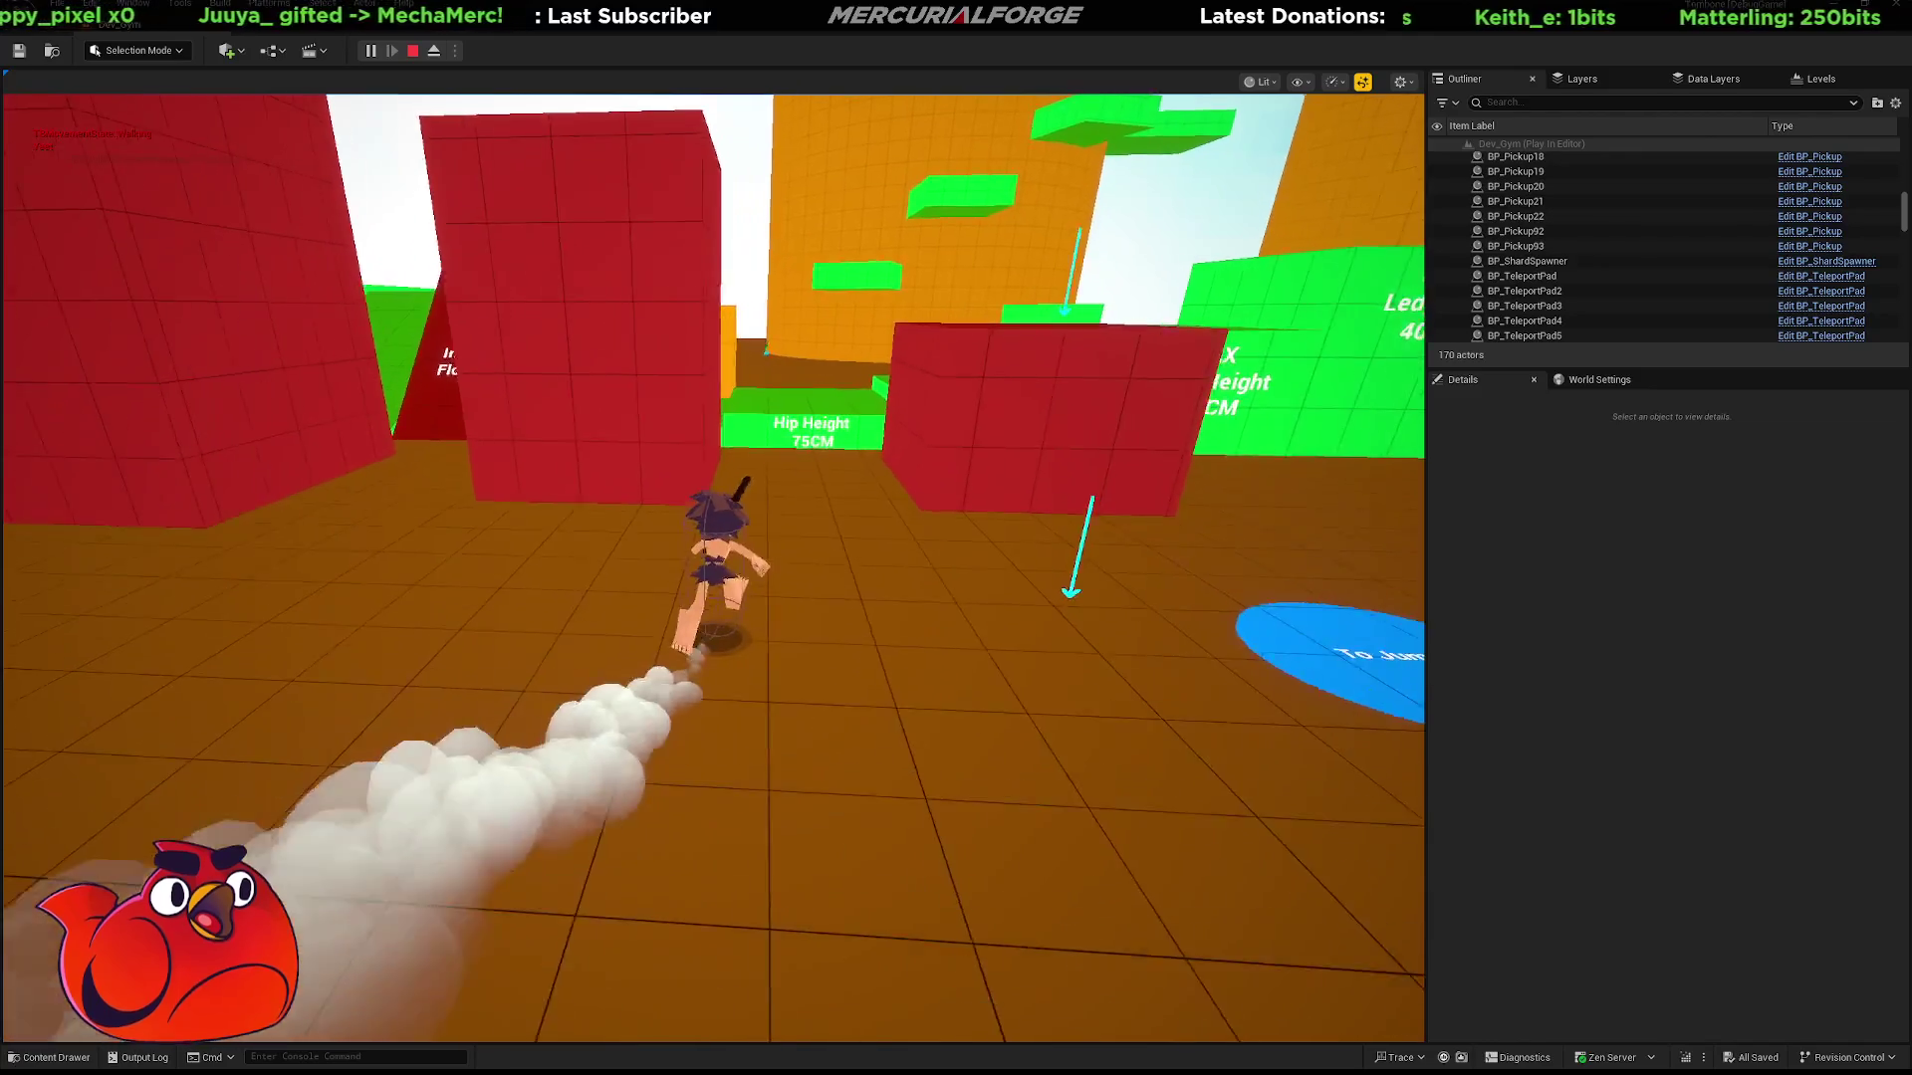
pyautogui.press('w')
pyautogui.press('w')
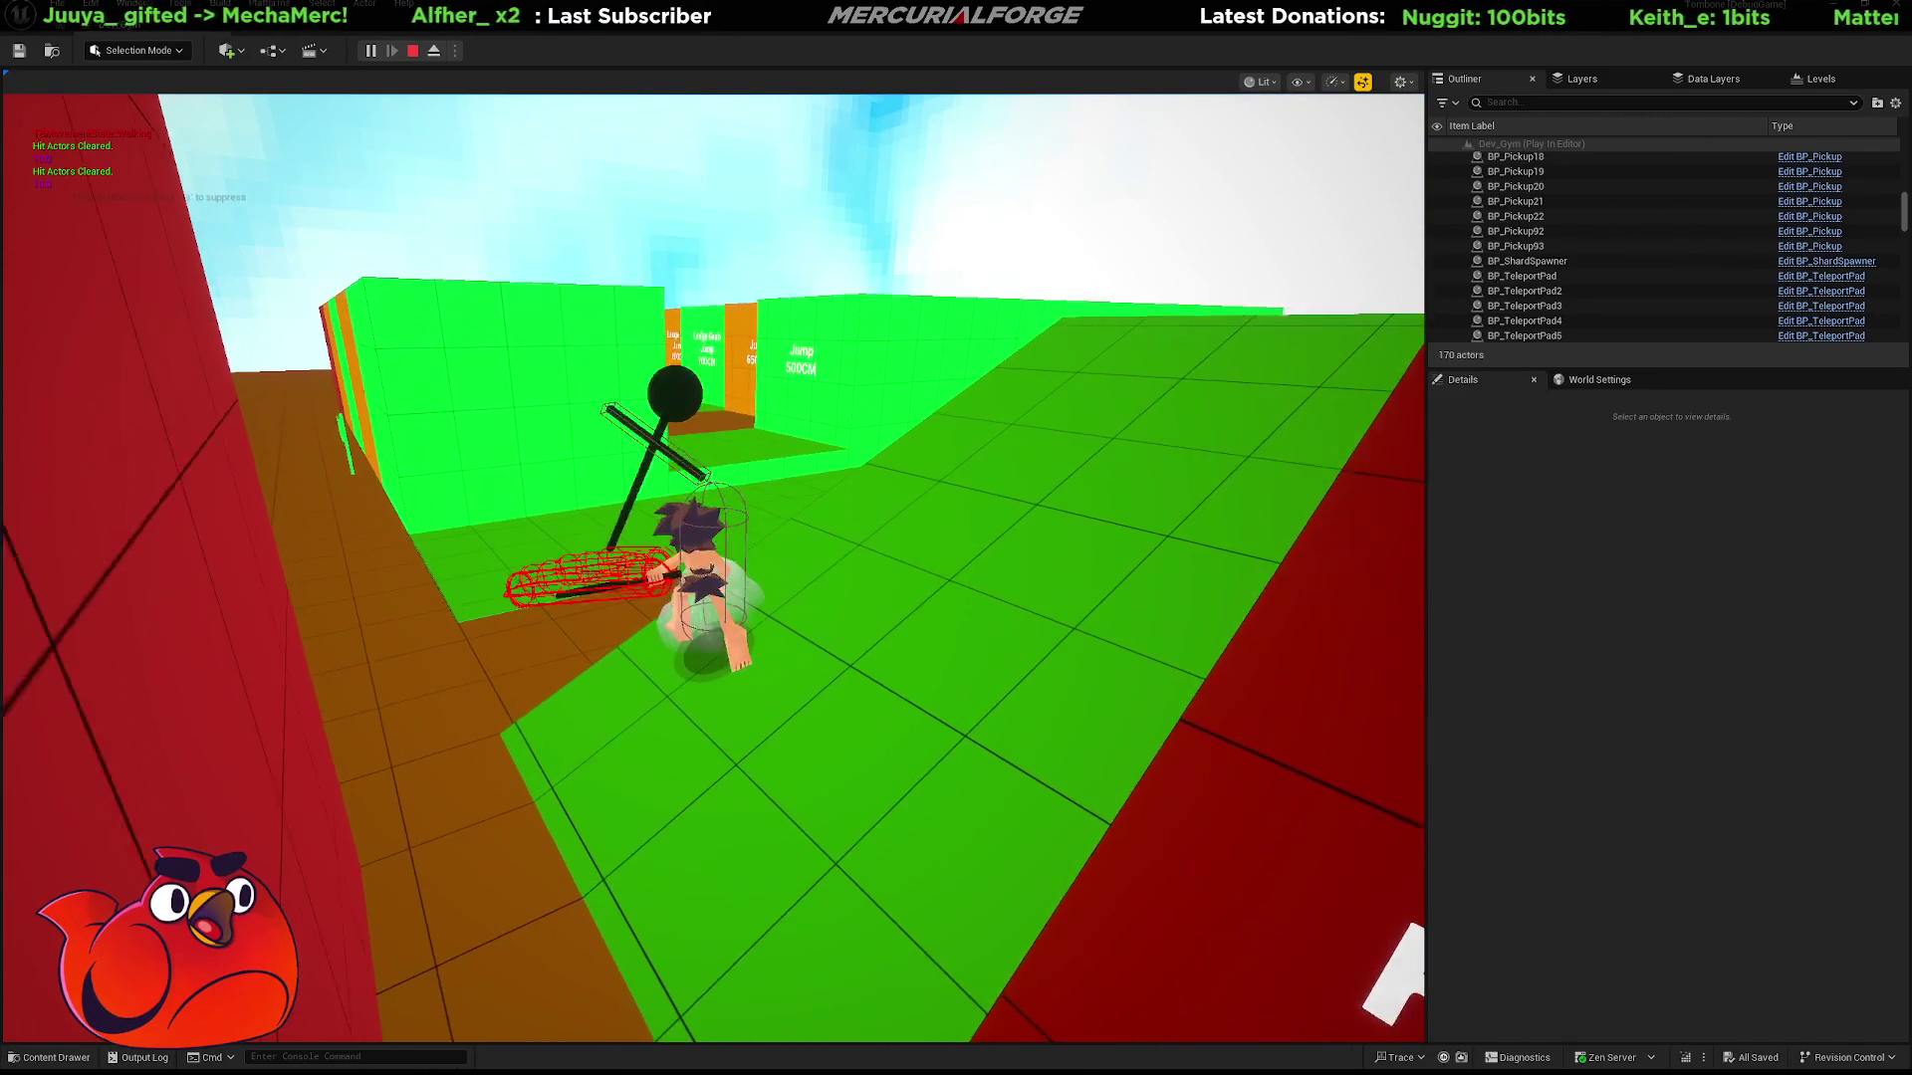
pyautogui.press('w')
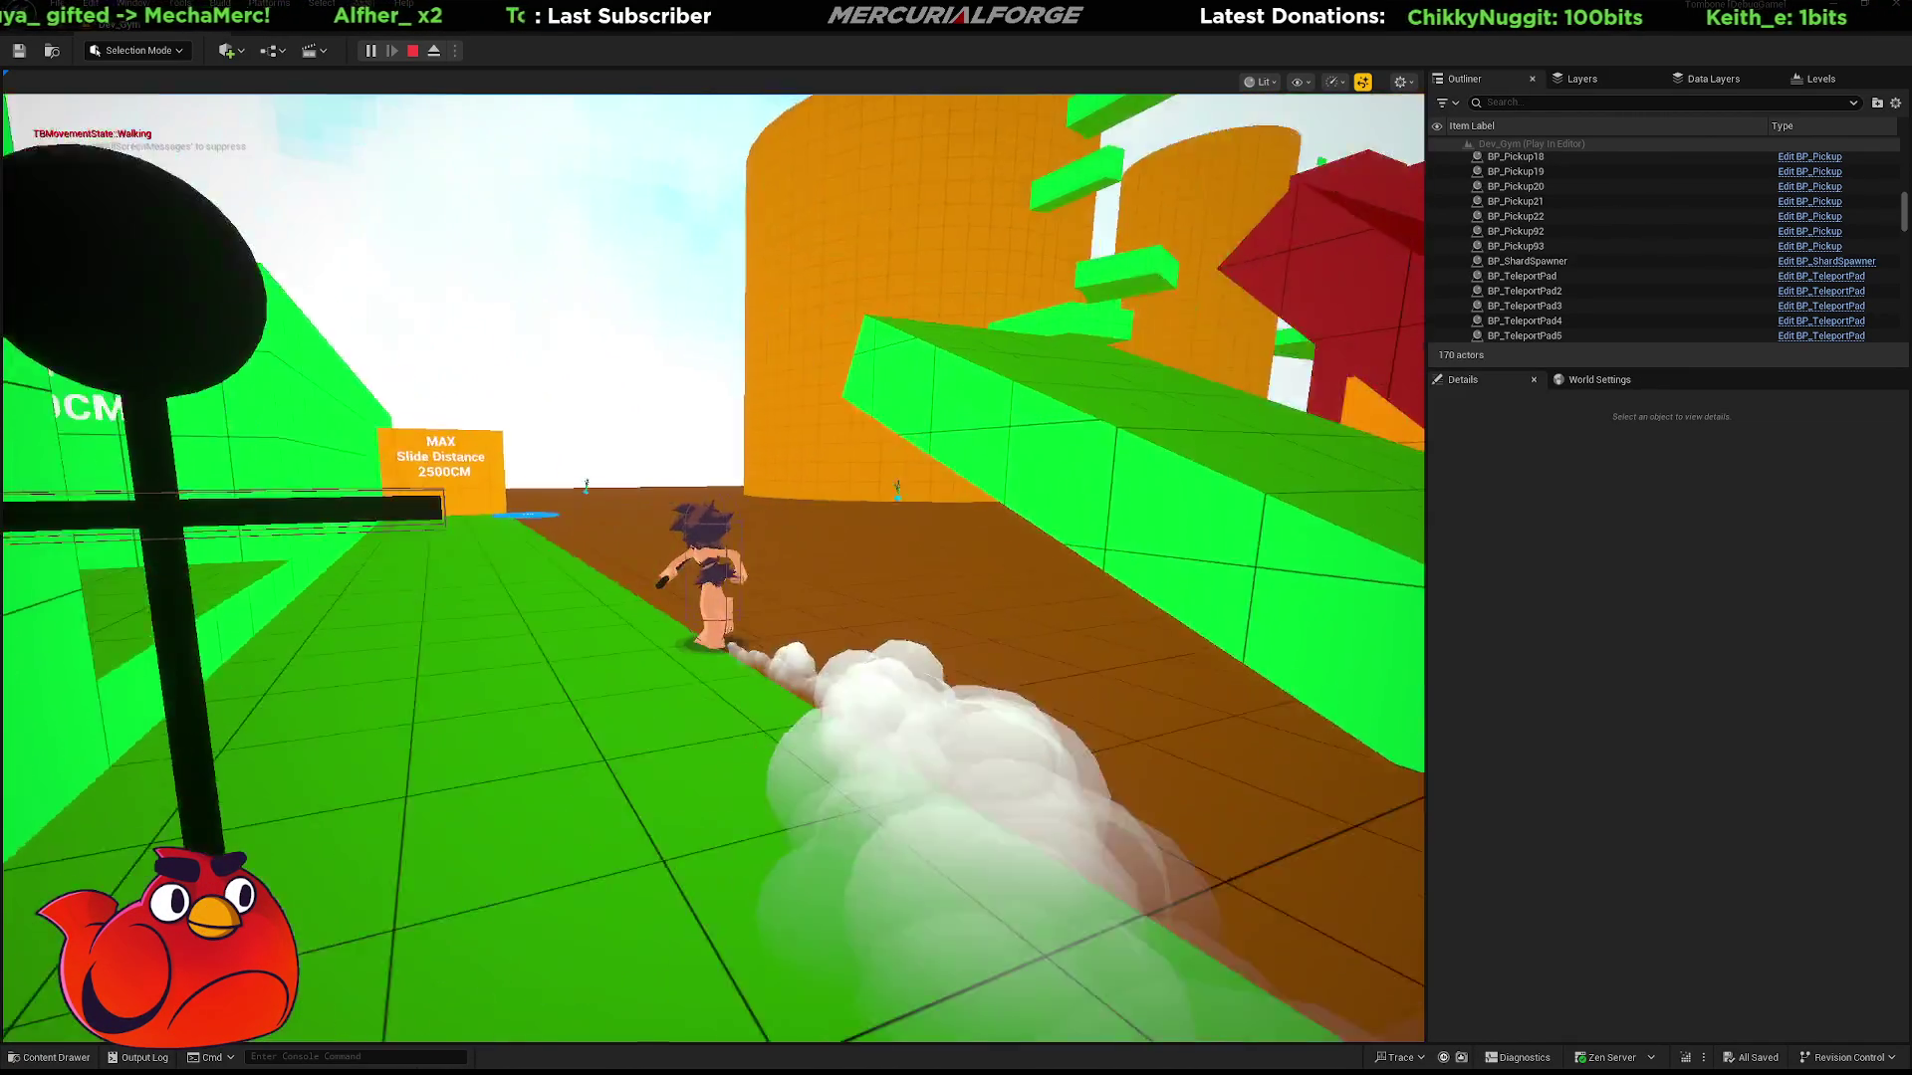
pyautogui.press('w')
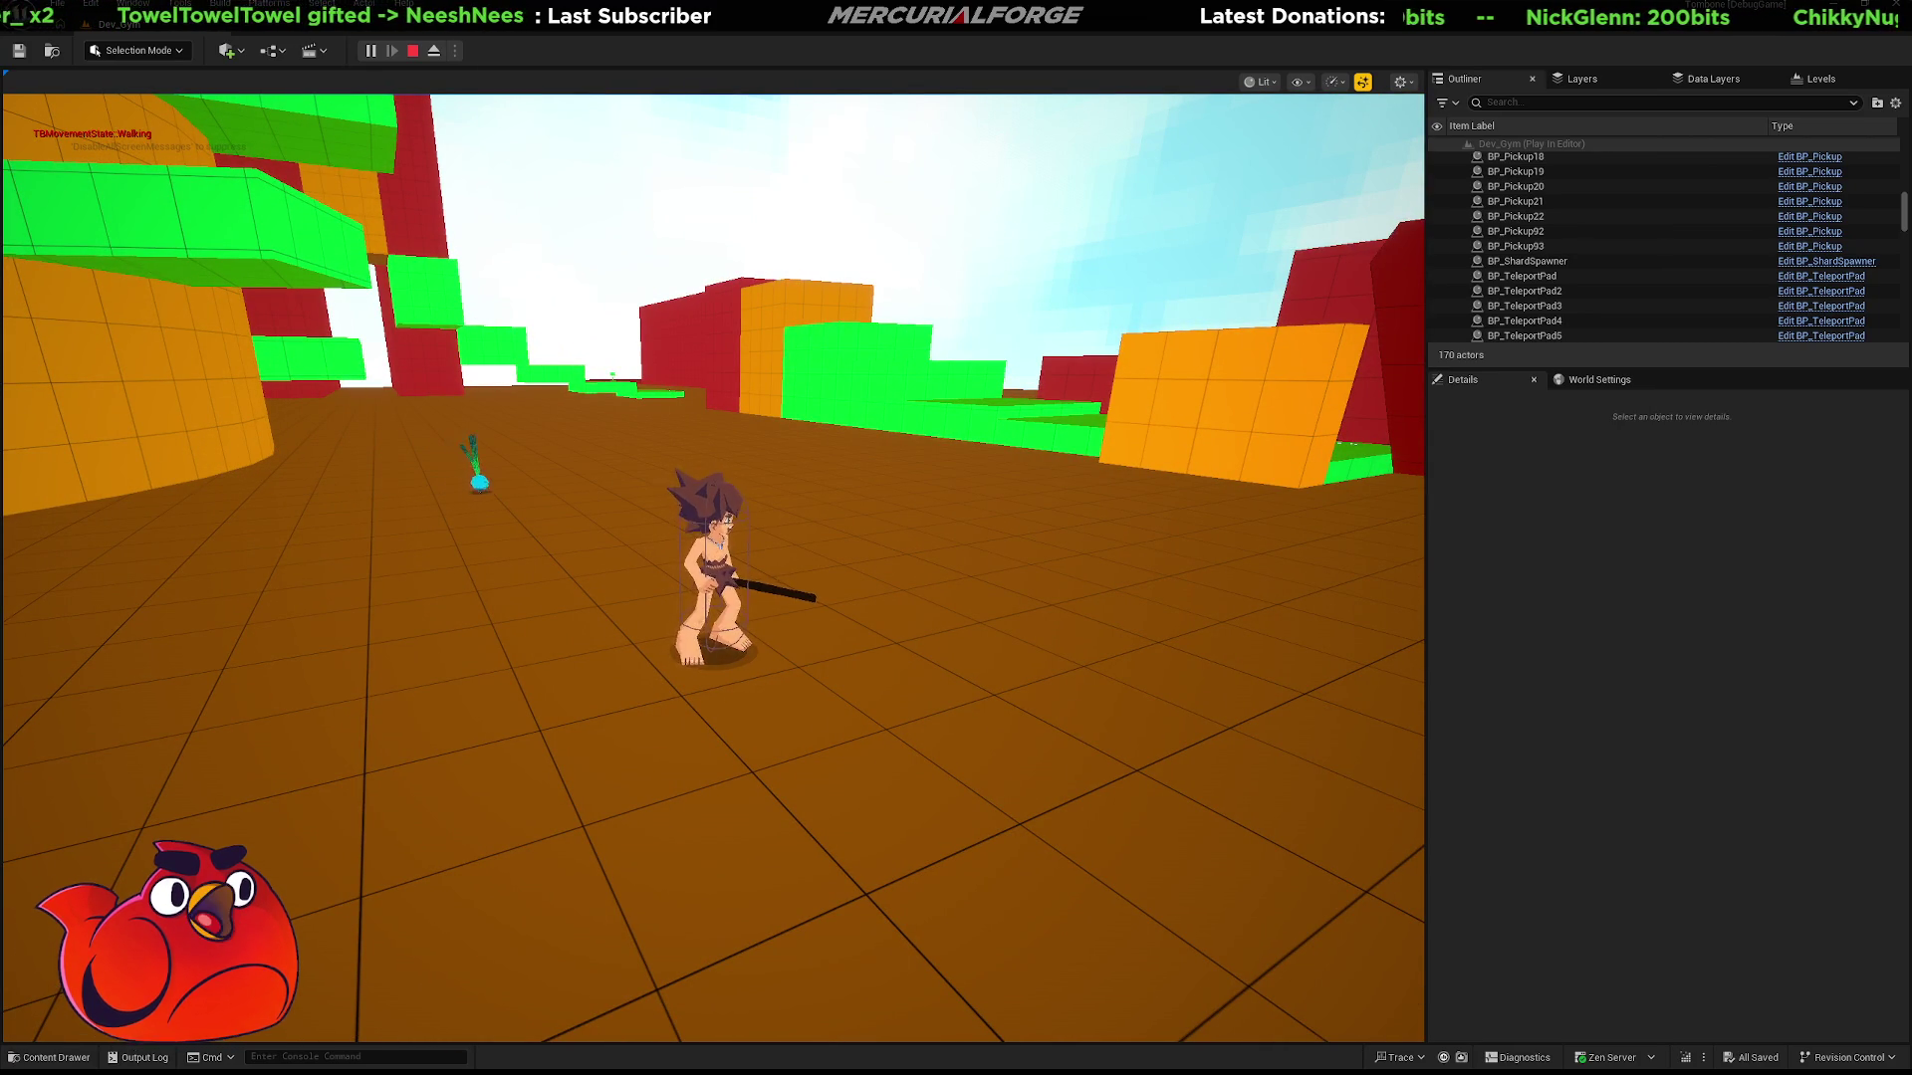
pyautogui.press('space')
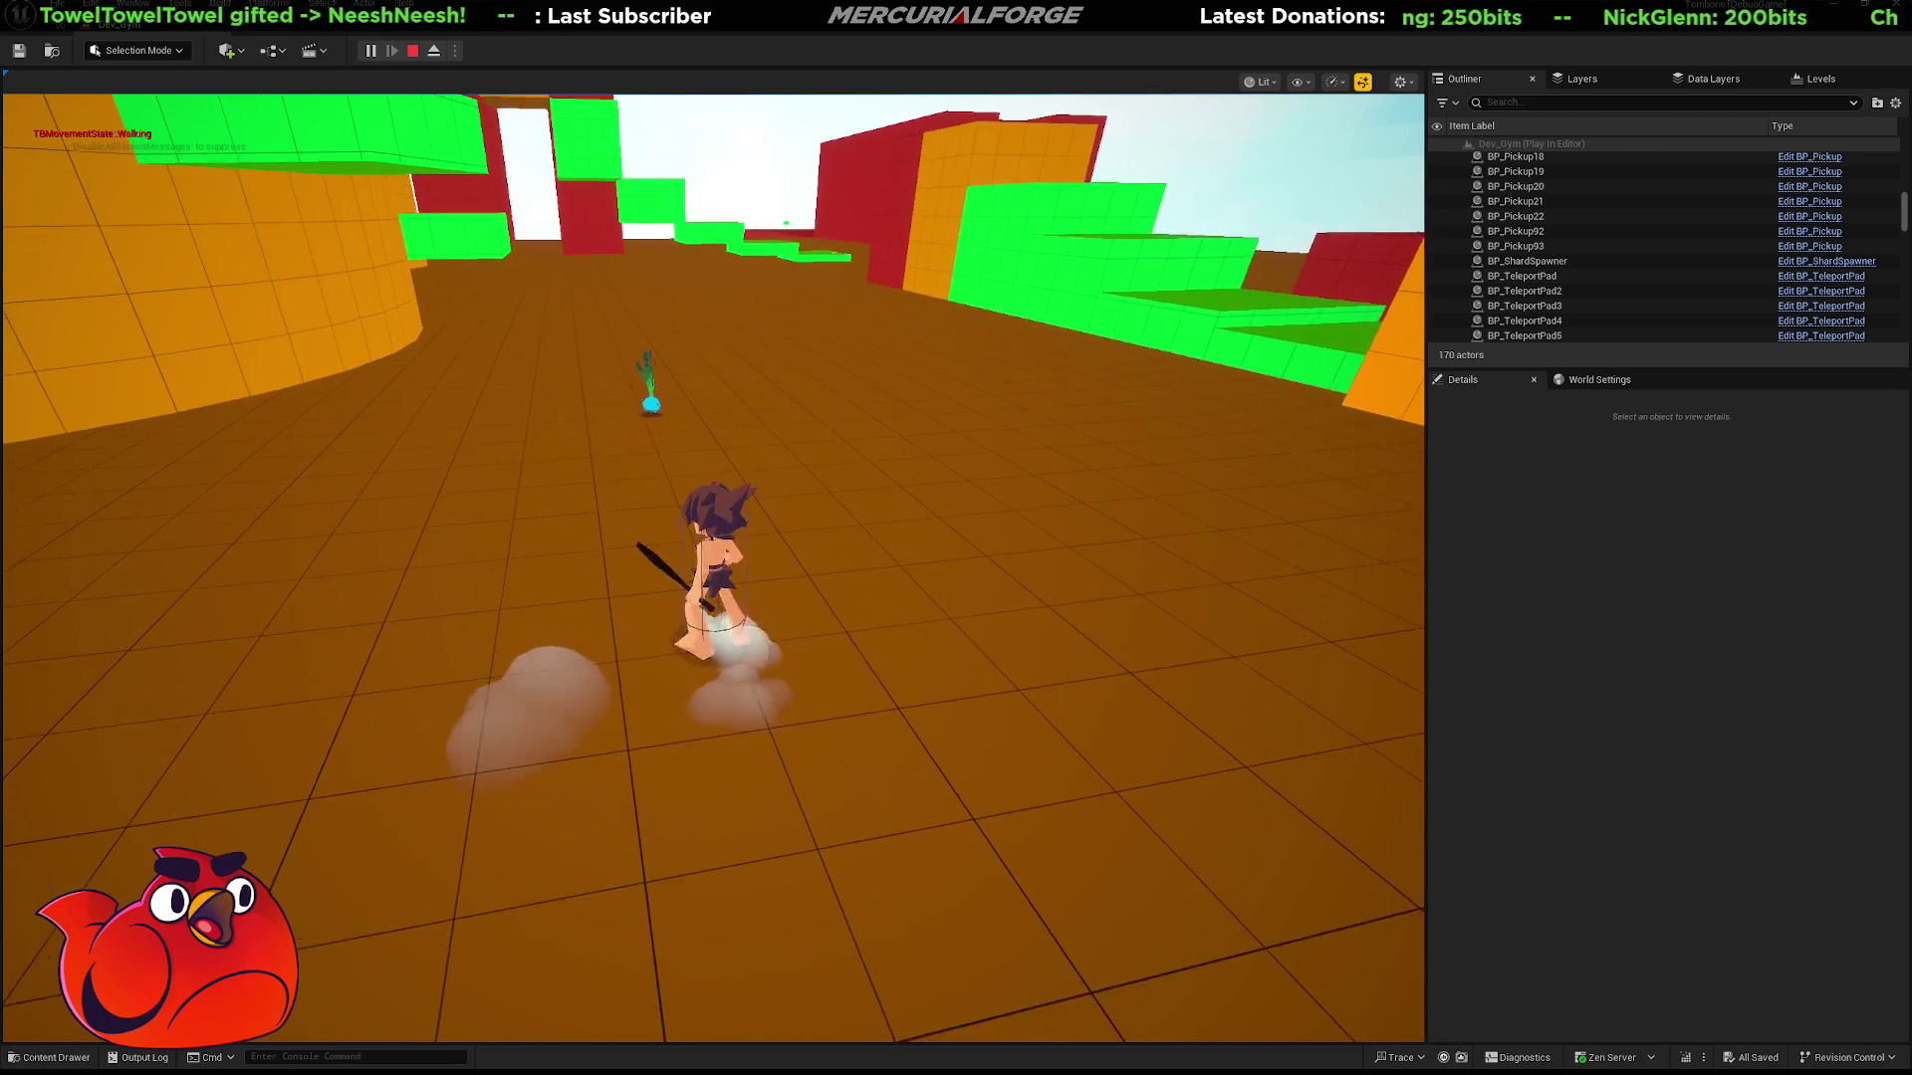
# Run onto the orange block, cross the green steps, and dash down to the floor.
pyautogui.press('w')
pyautogui.press('space')
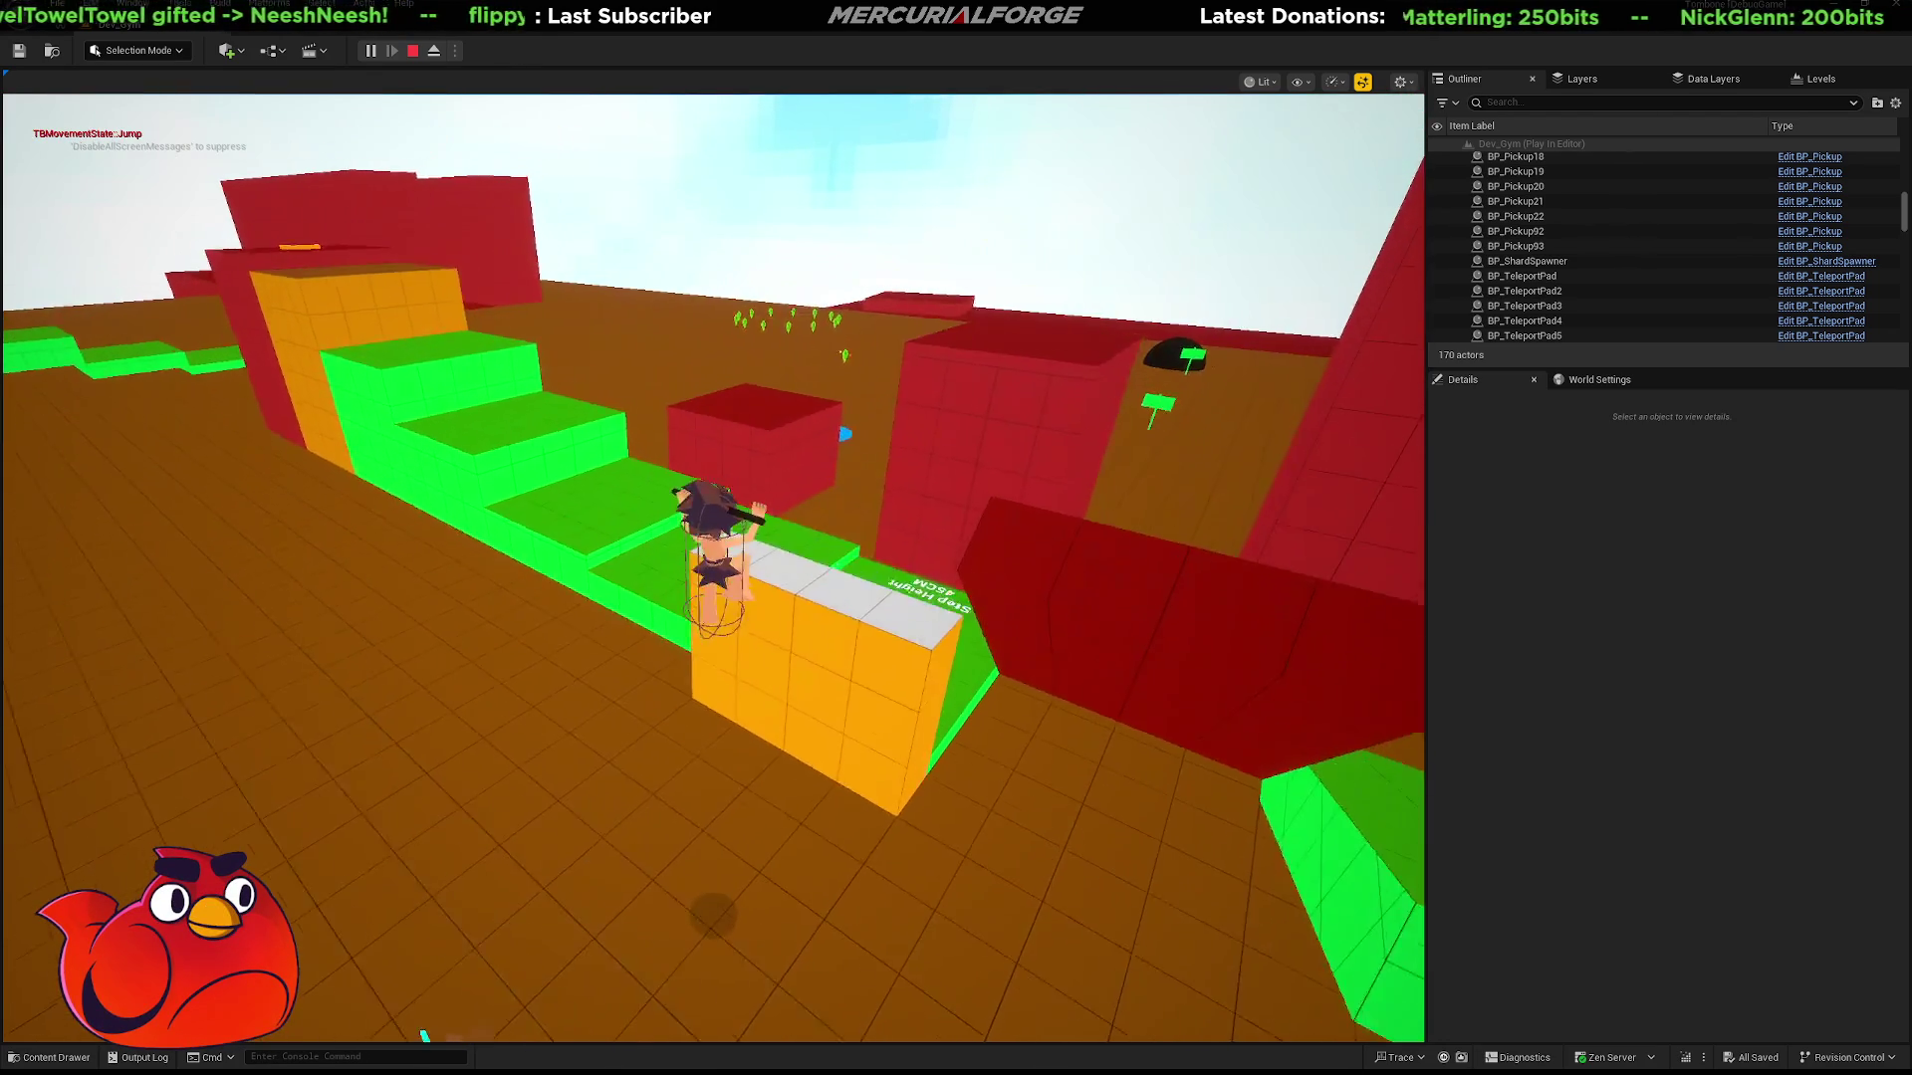
pyautogui.press('w')
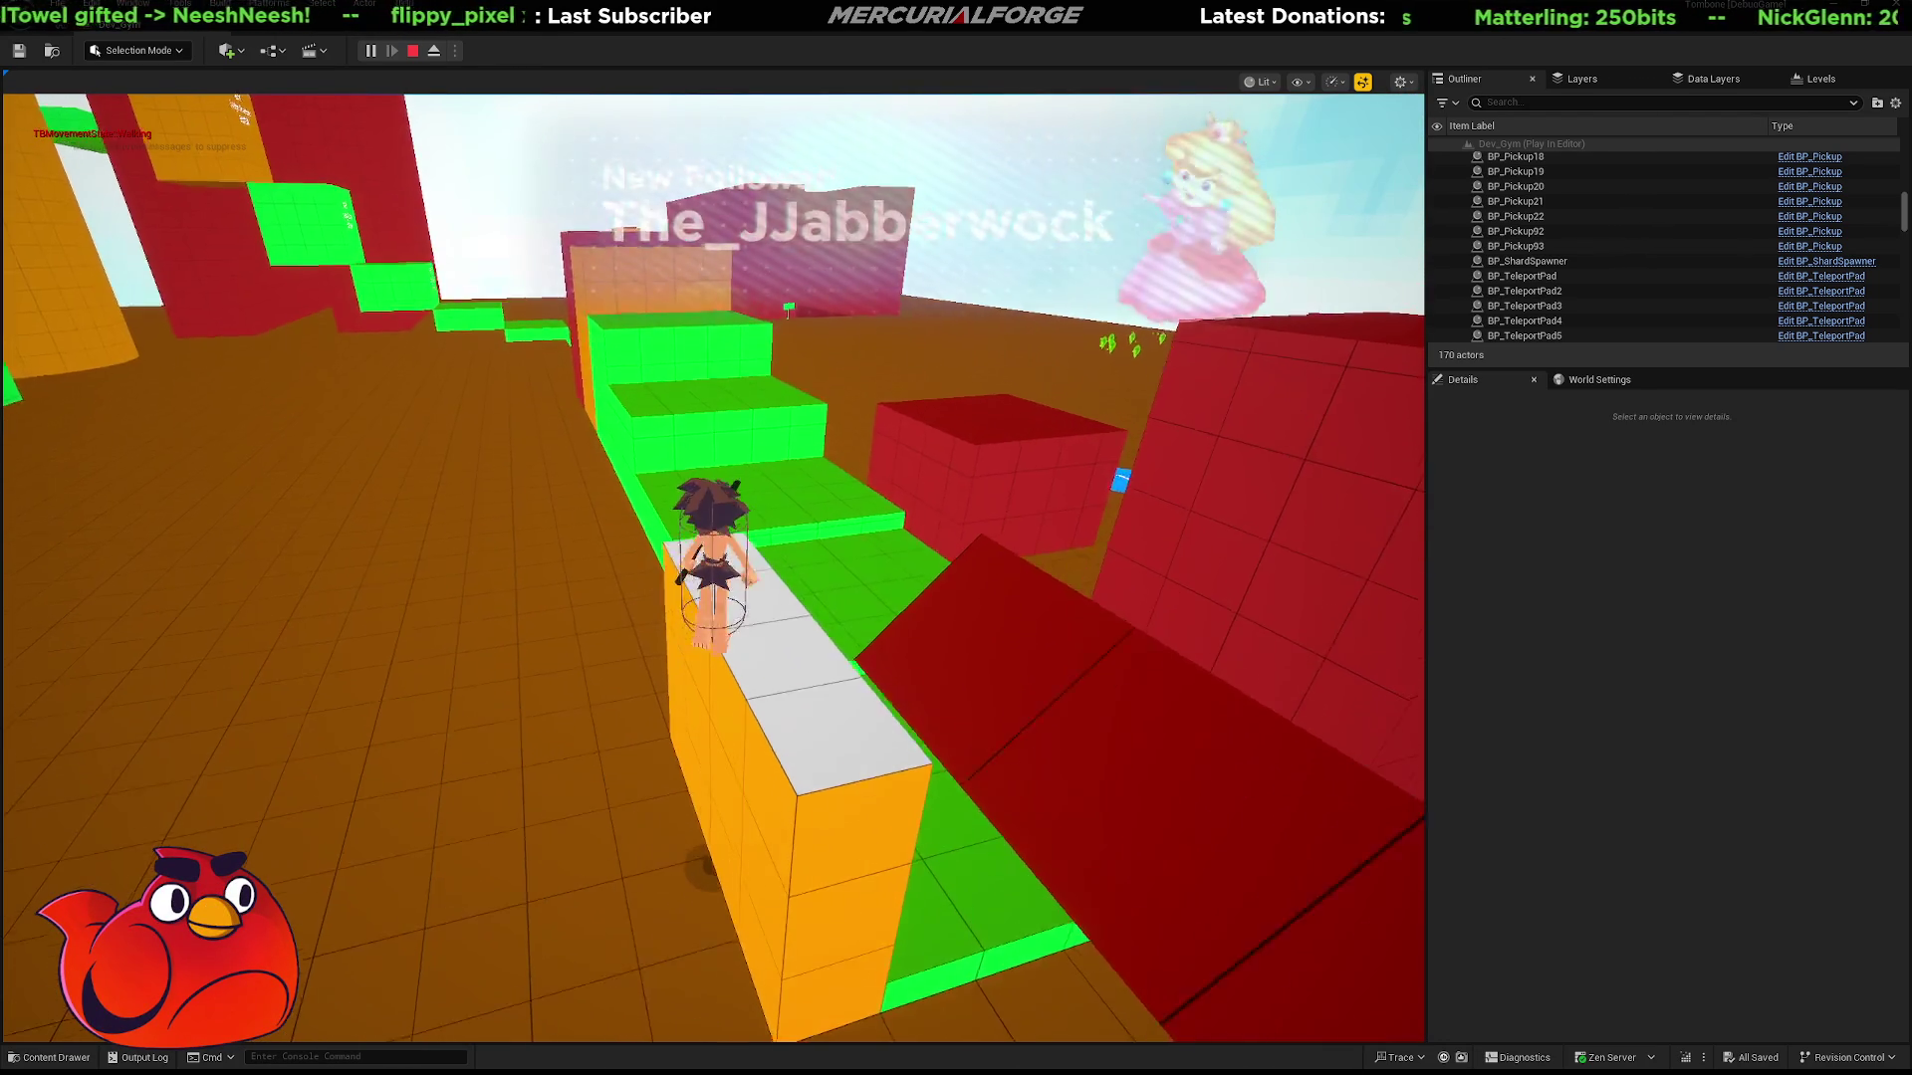
pyautogui.press('w')
pyautogui.press('space')
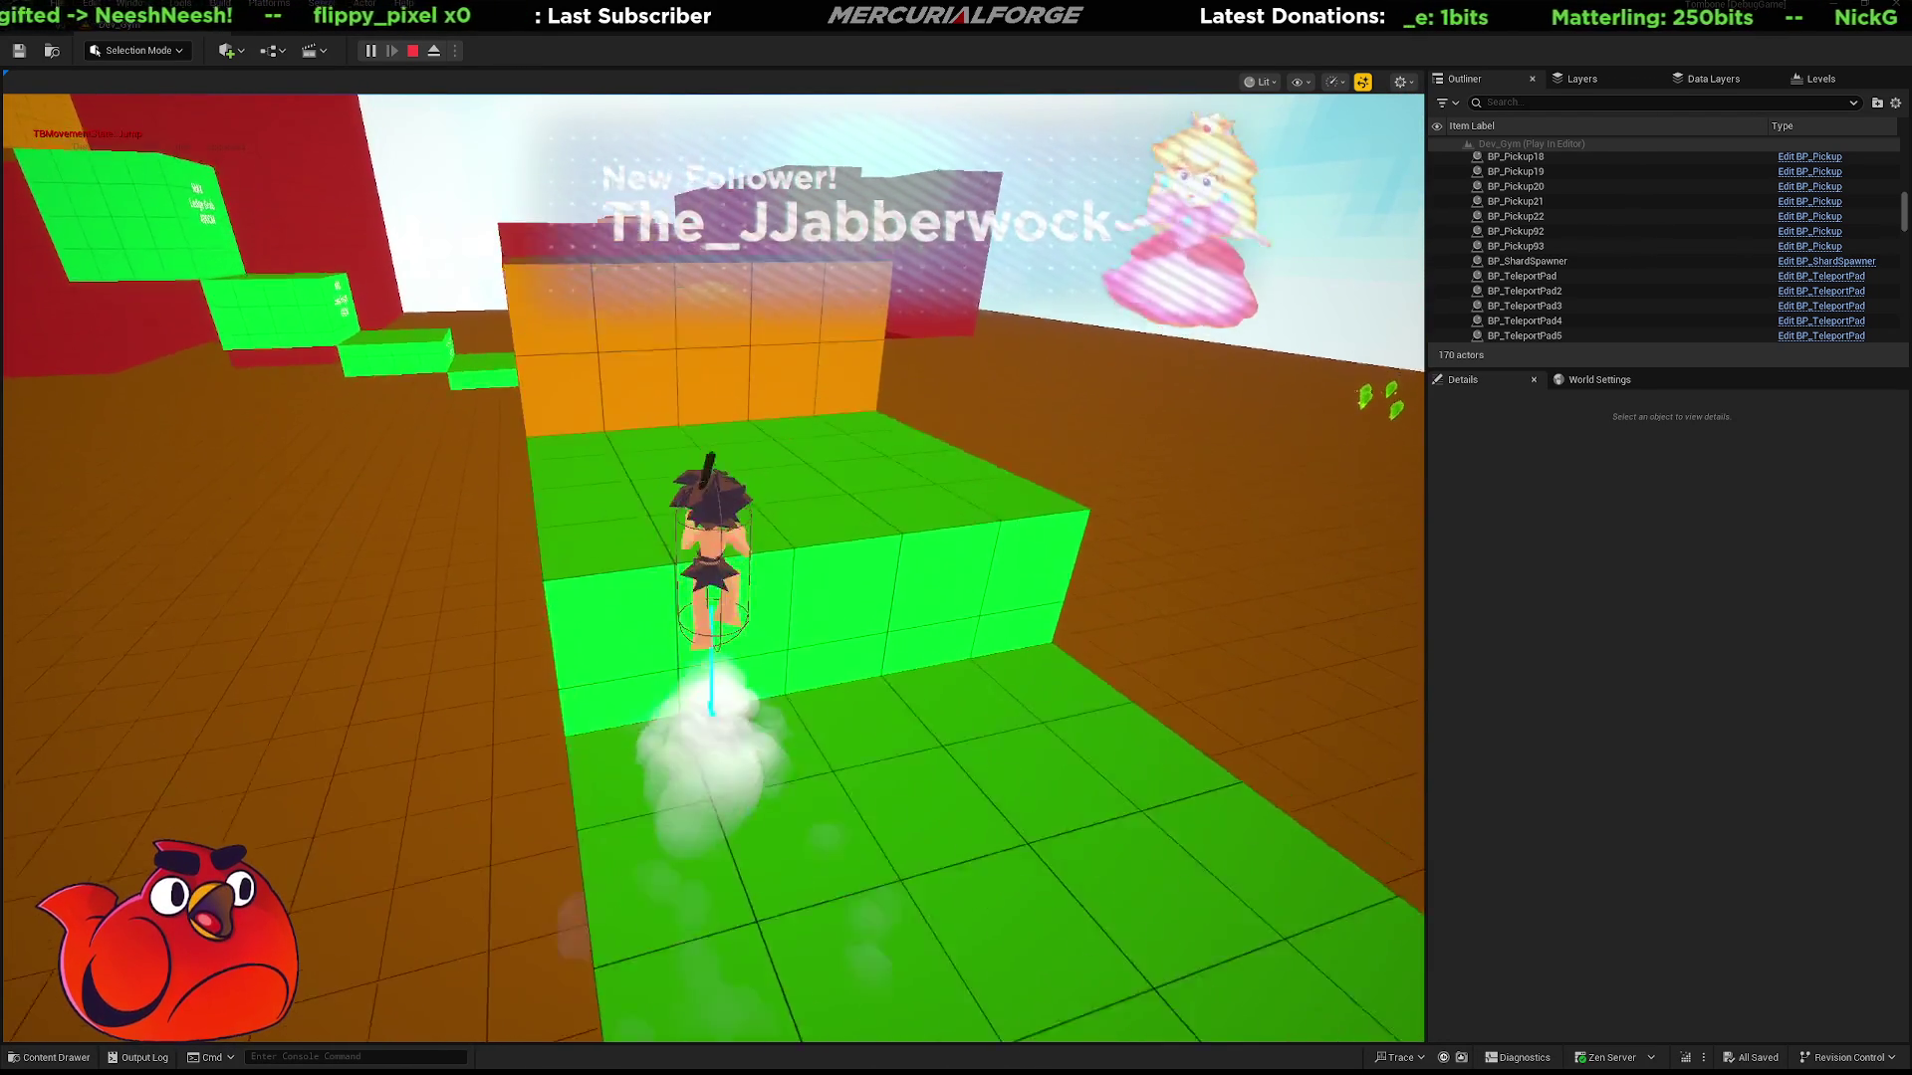
# Jump toward the orange tower, climb the red blocks, and dive forward off the level.
pyautogui.press('w')
pyautogui.press('space')
pyautogui.press('w')
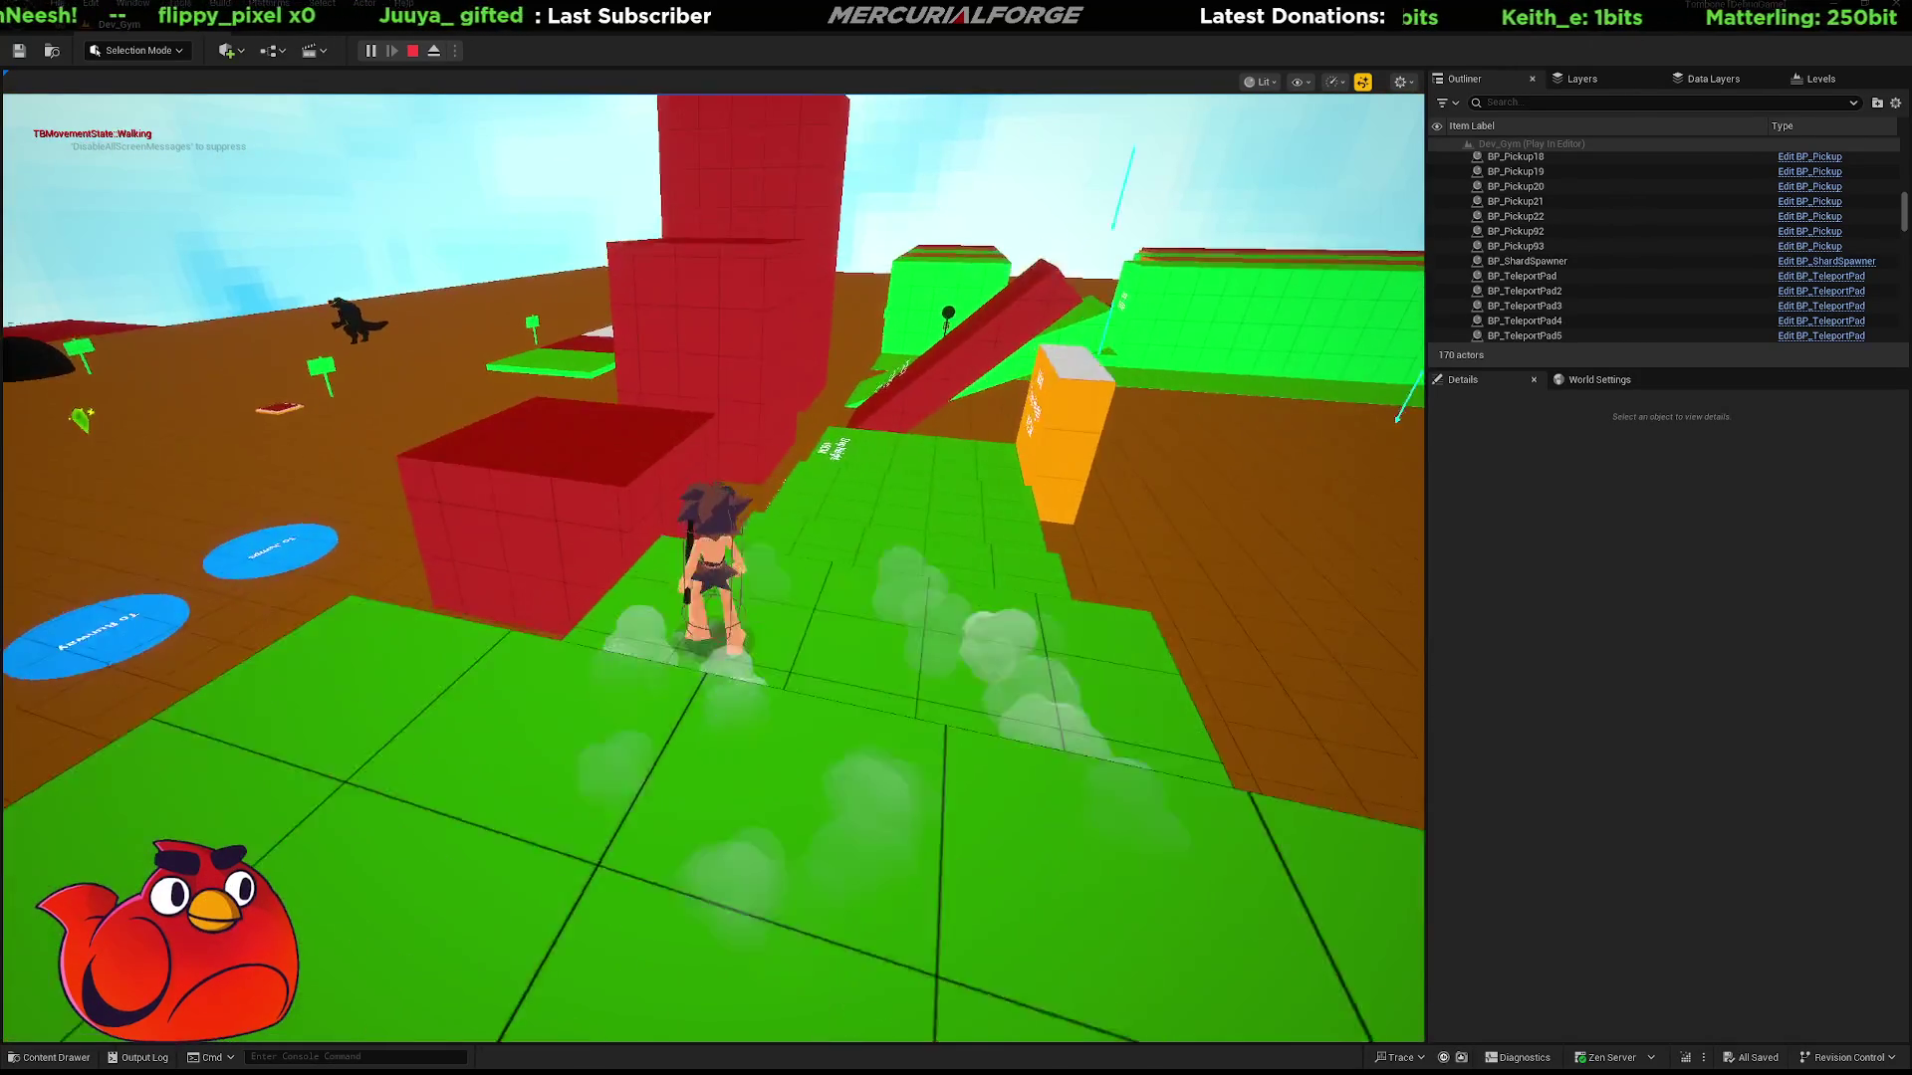
pyautogui.press('space')
pyautogui.press('w')
pyautogui.press('space')
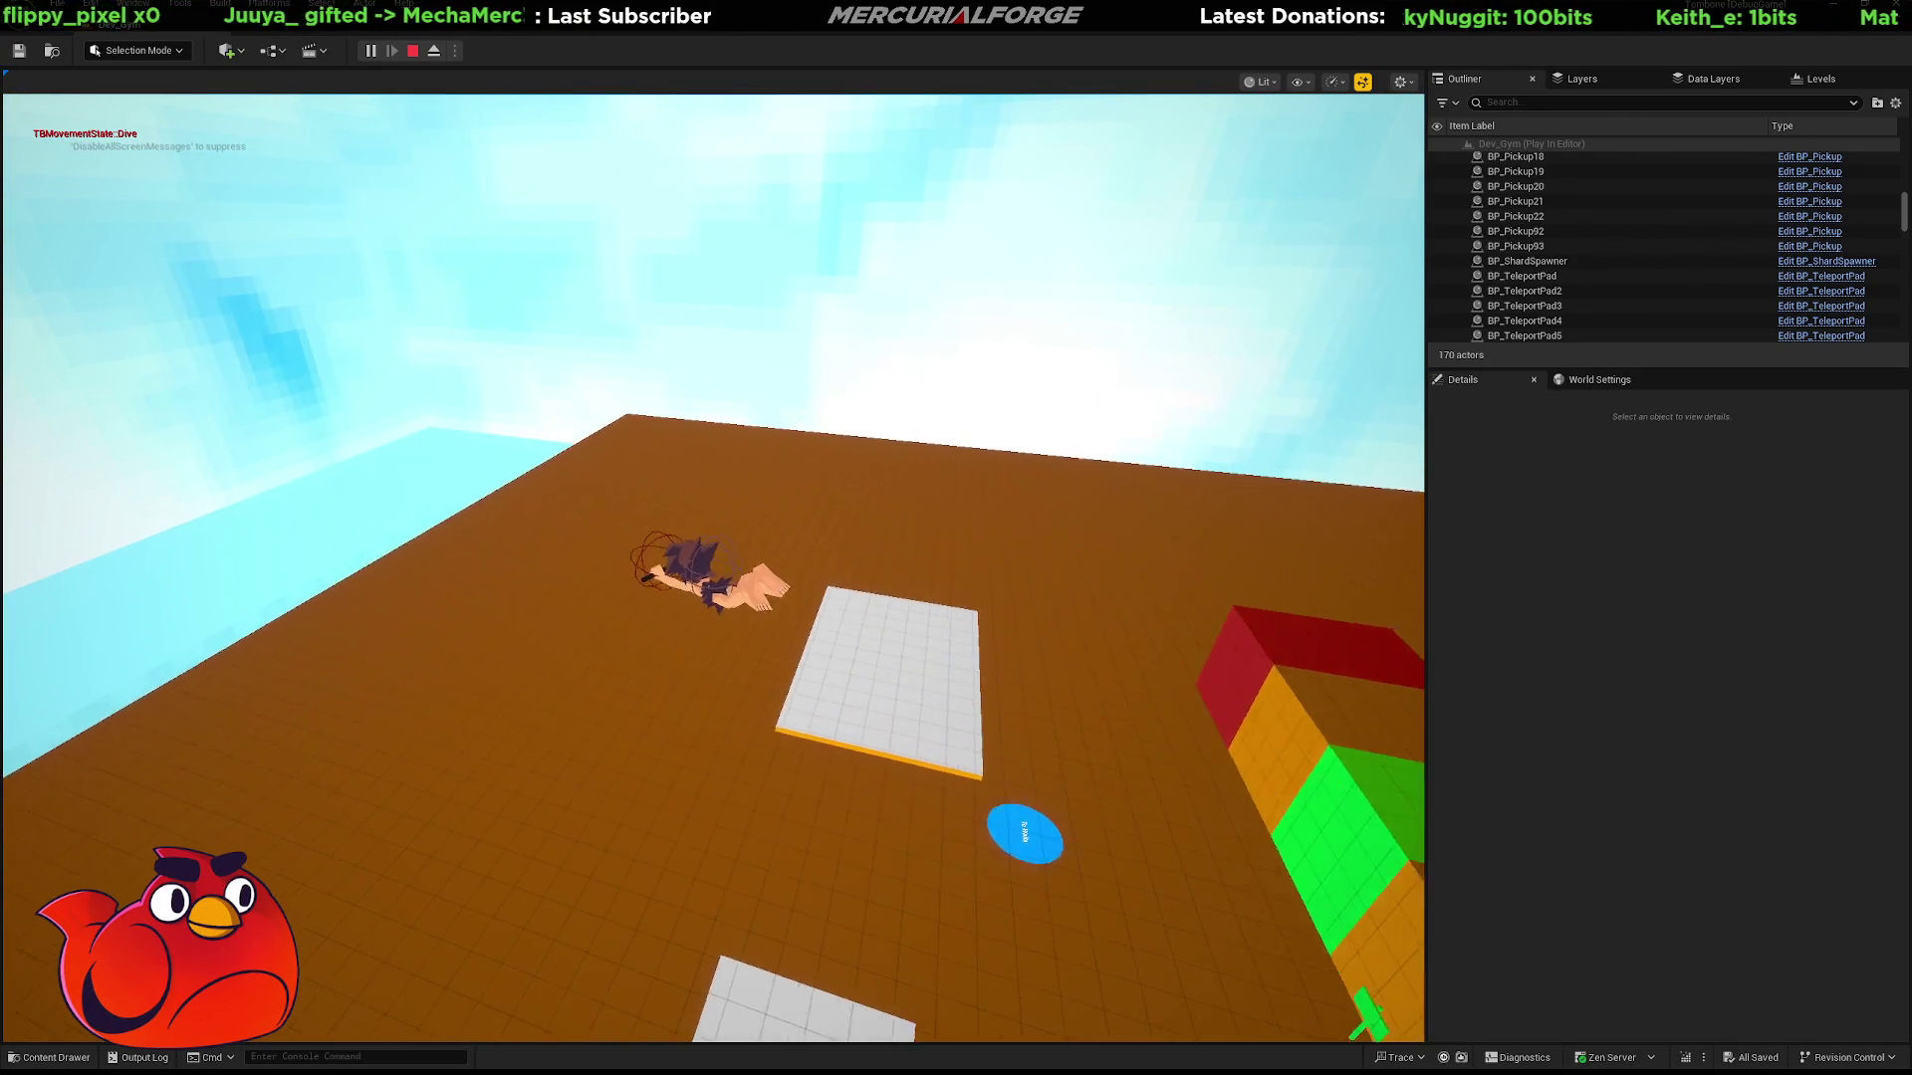
pyautogui.press('w')
pyautogui.press('w')
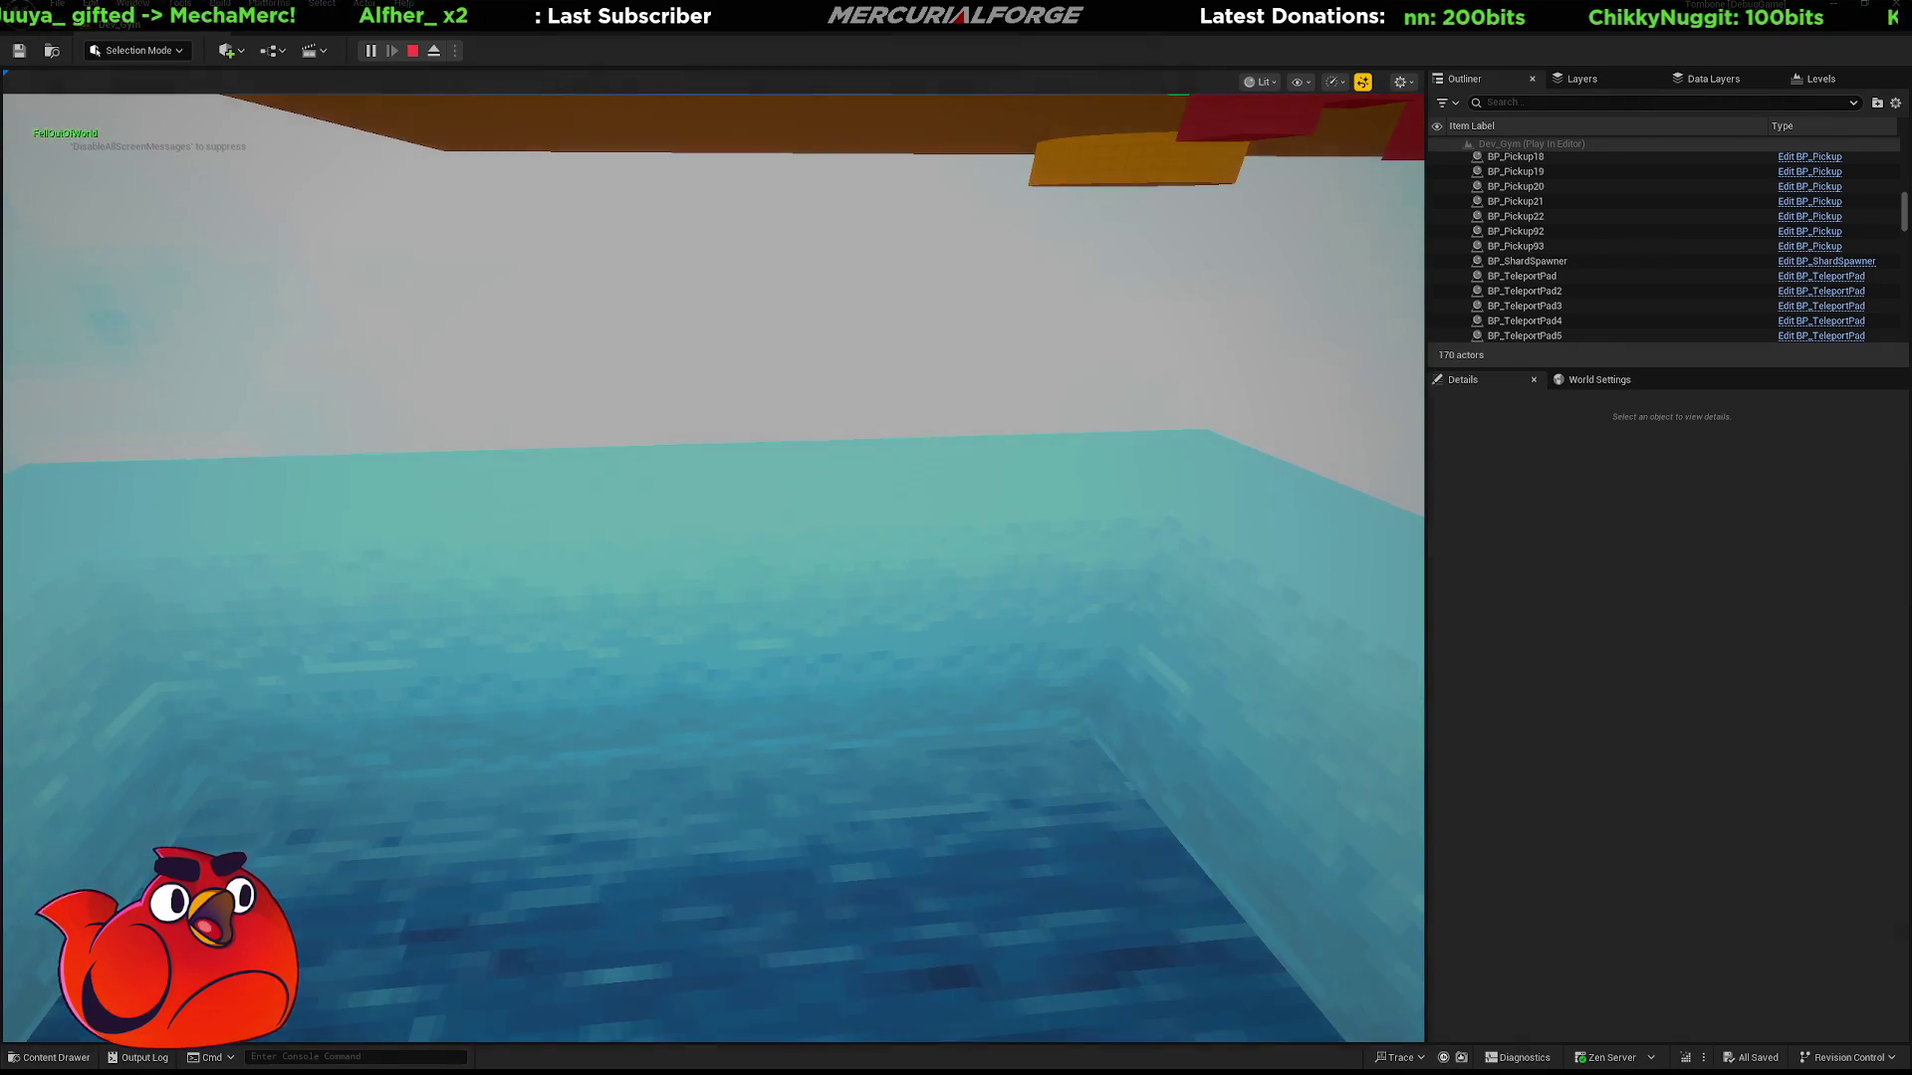
# Run the respawned character back toward the red blocks.
pyautogui.press('w')
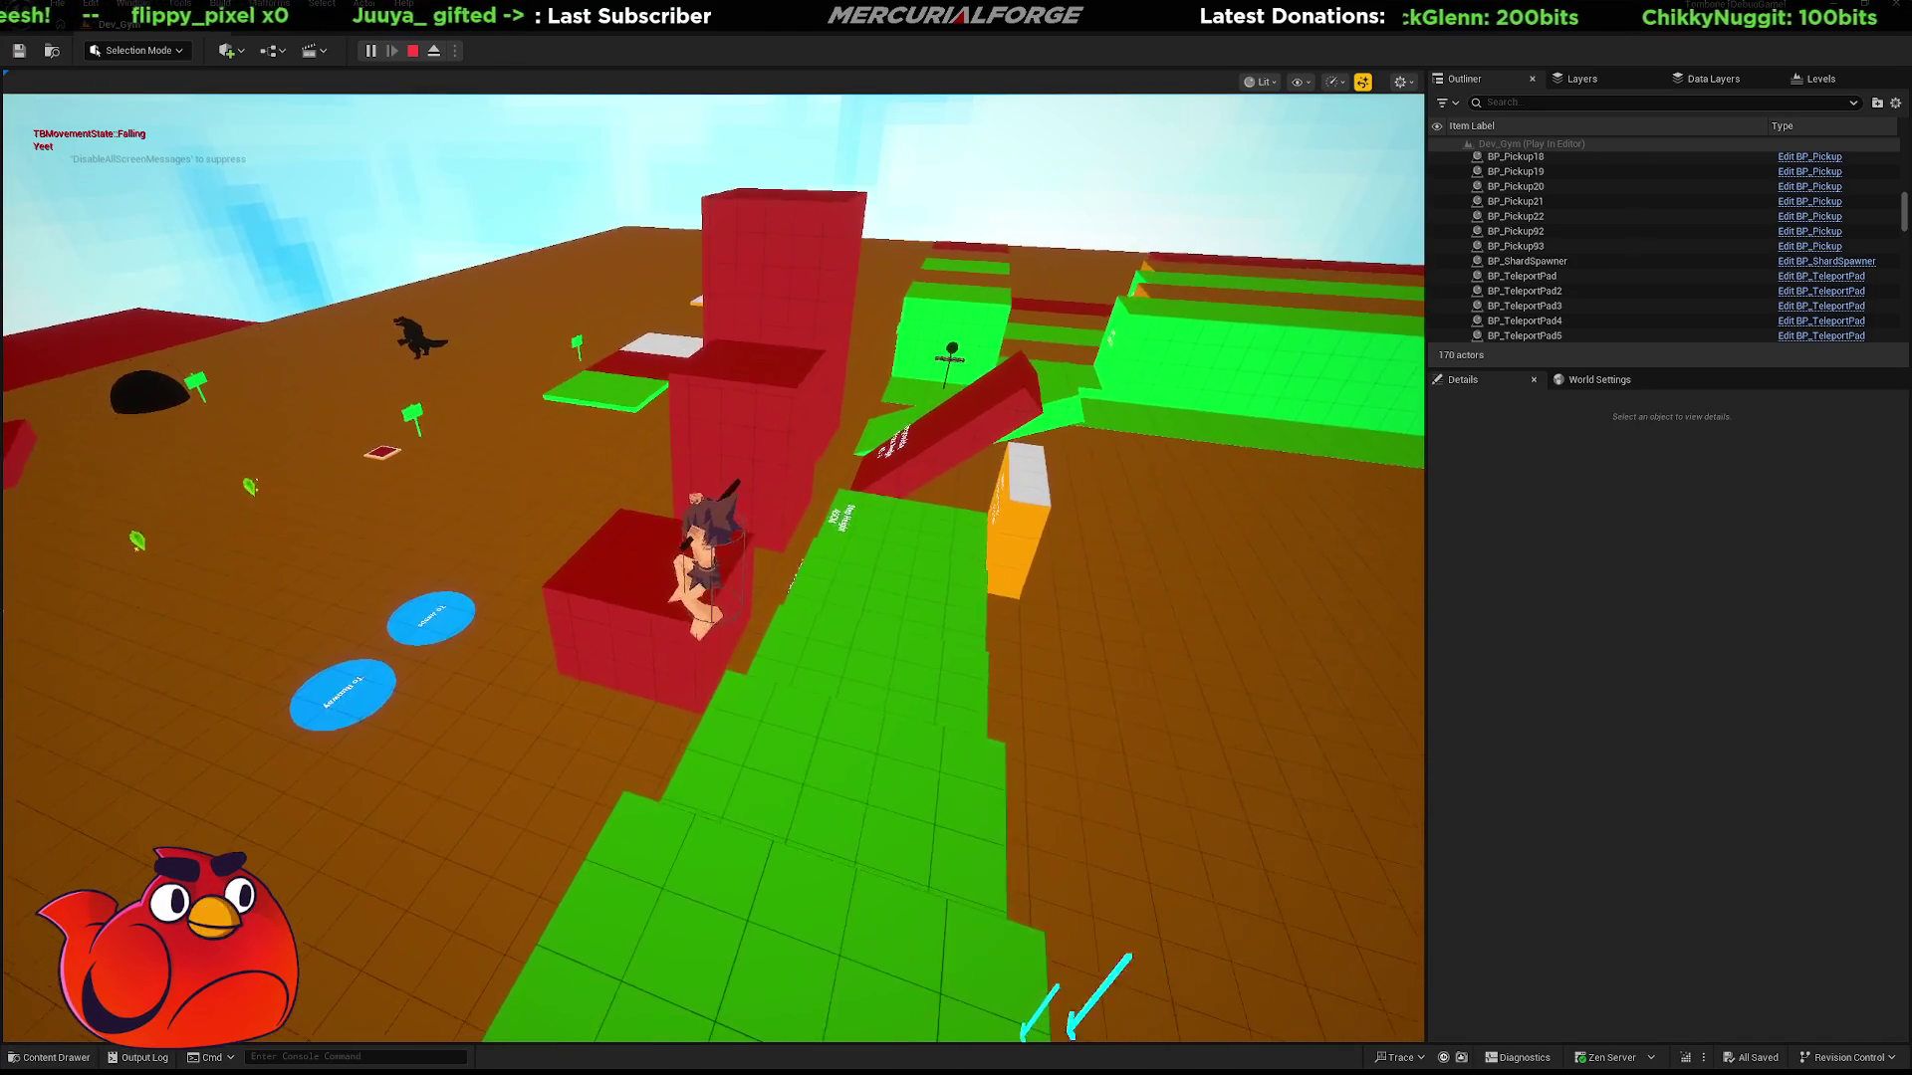
# Jump from the red block to the wall, then grab the block's ledge and climb on top.
pyautogui.press('space')
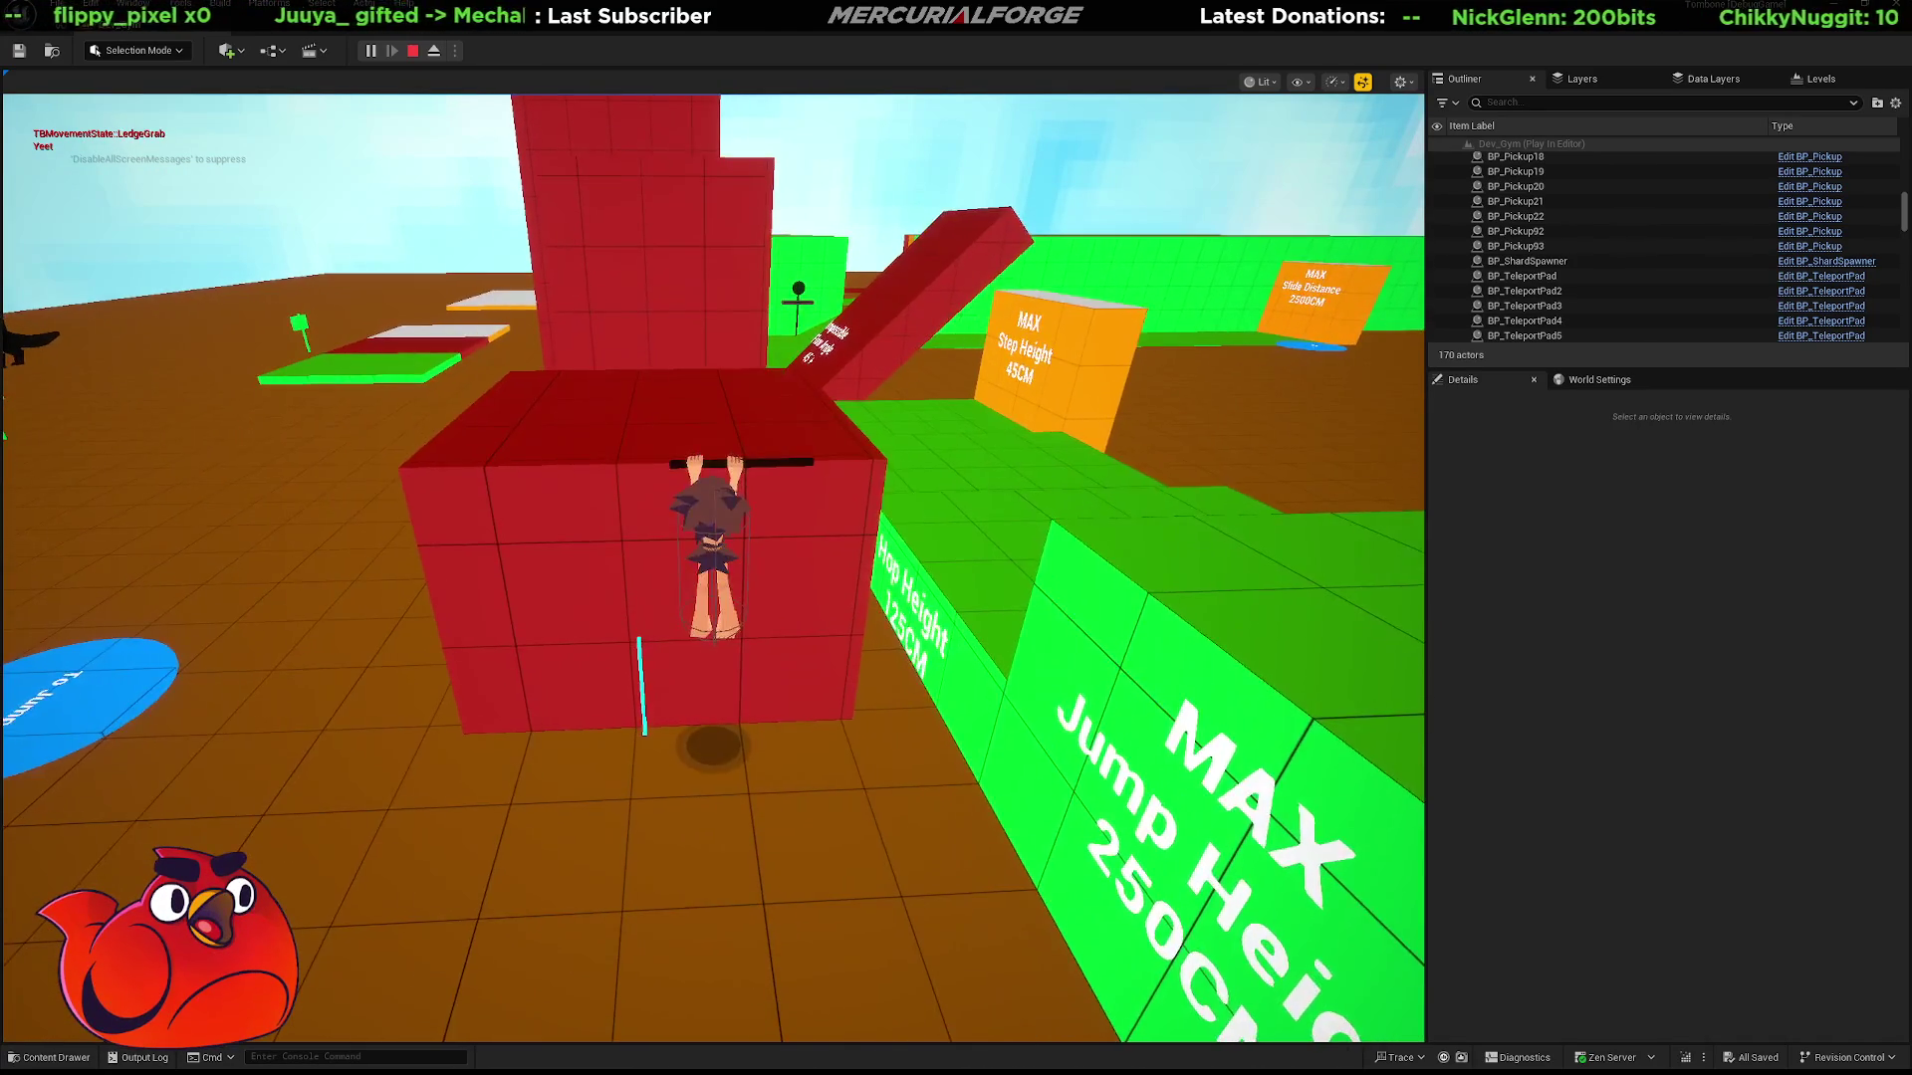
pyautogui.press('space')
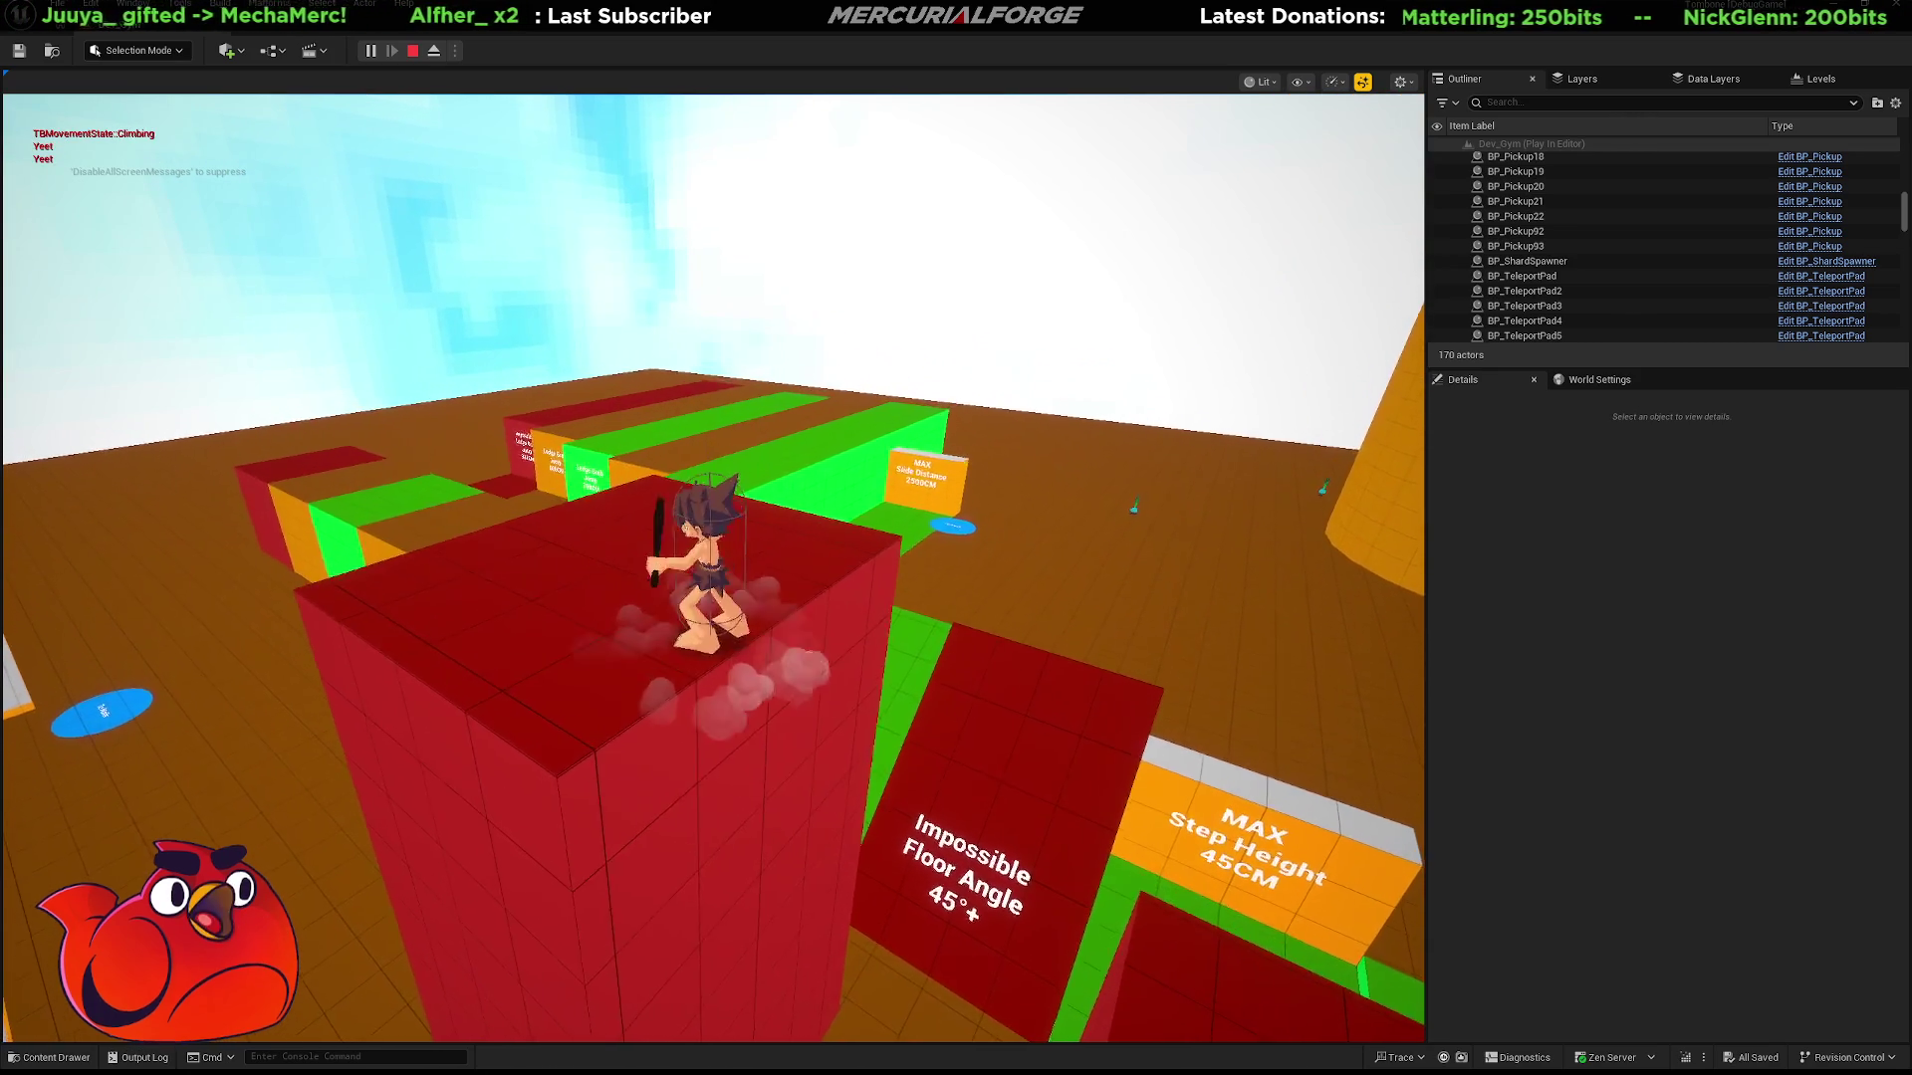
pyautogui.press('w')
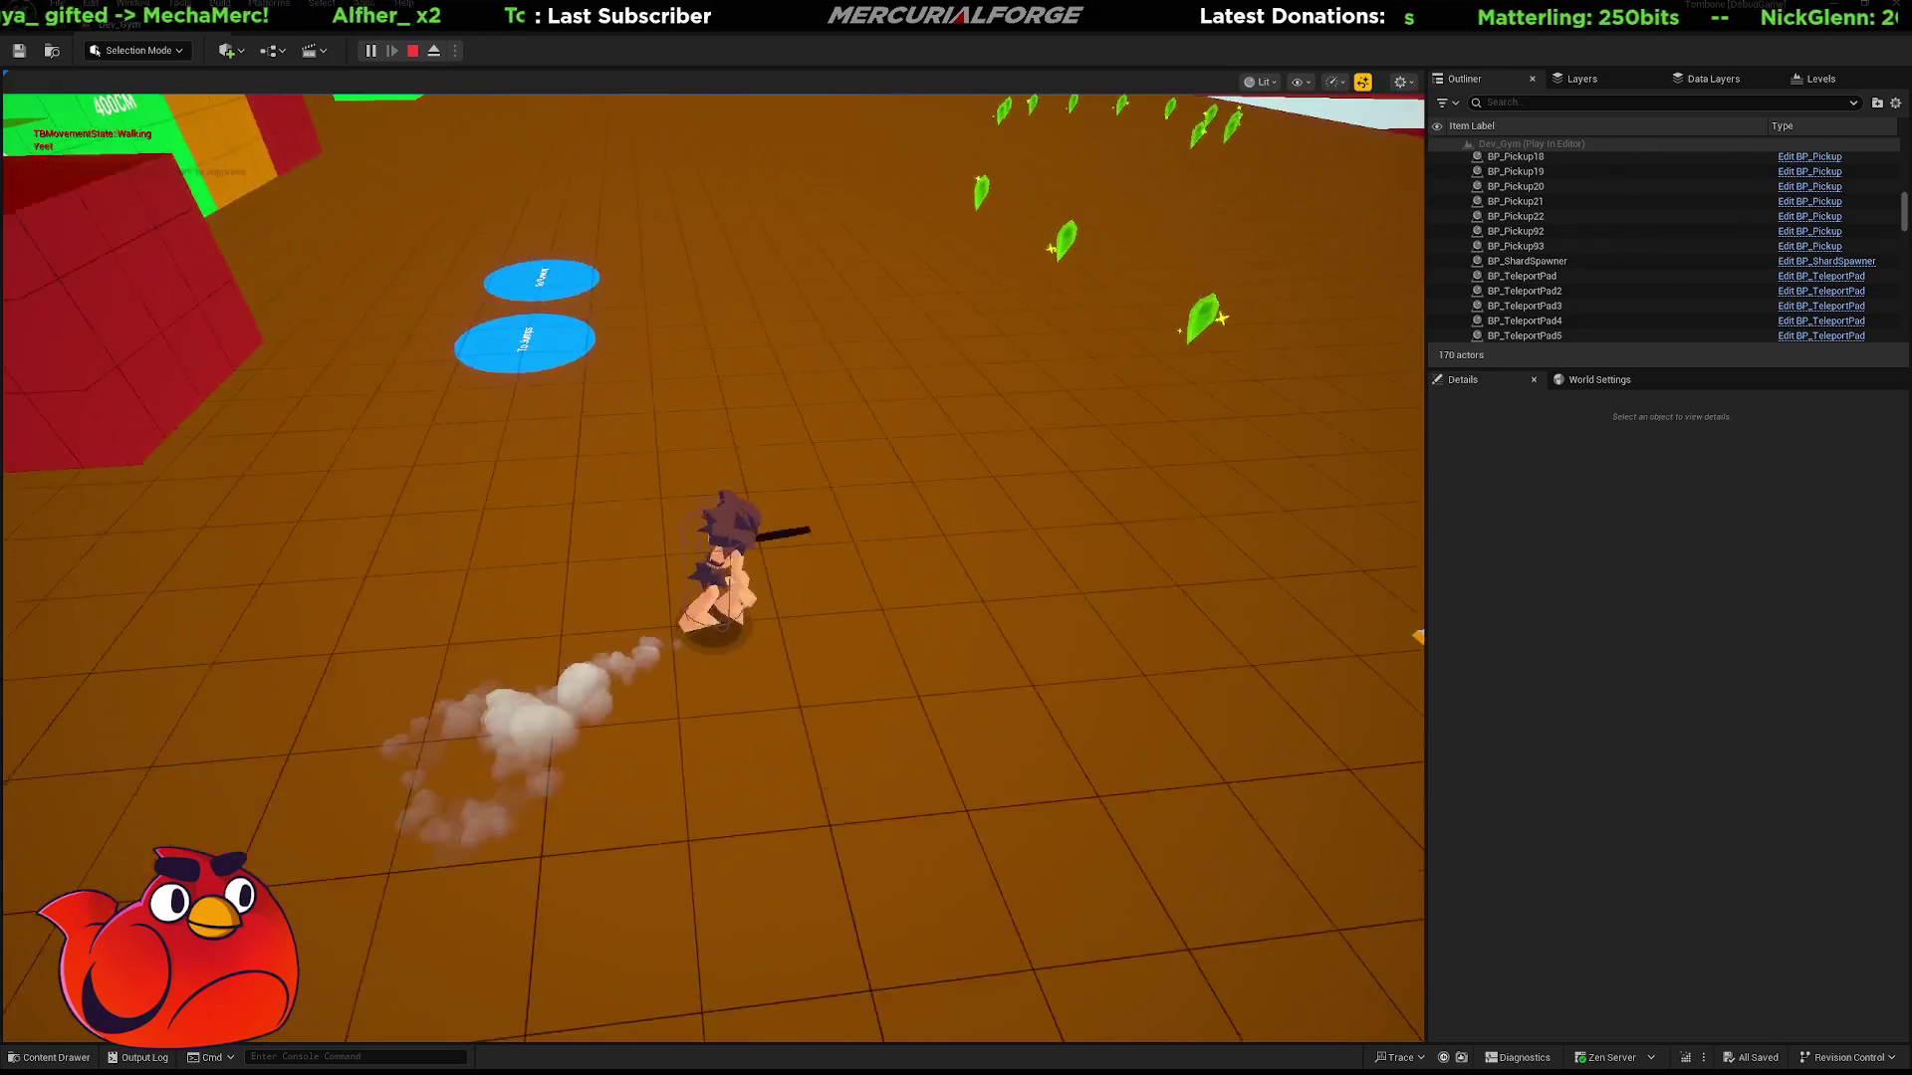
pyautogui.press('space')
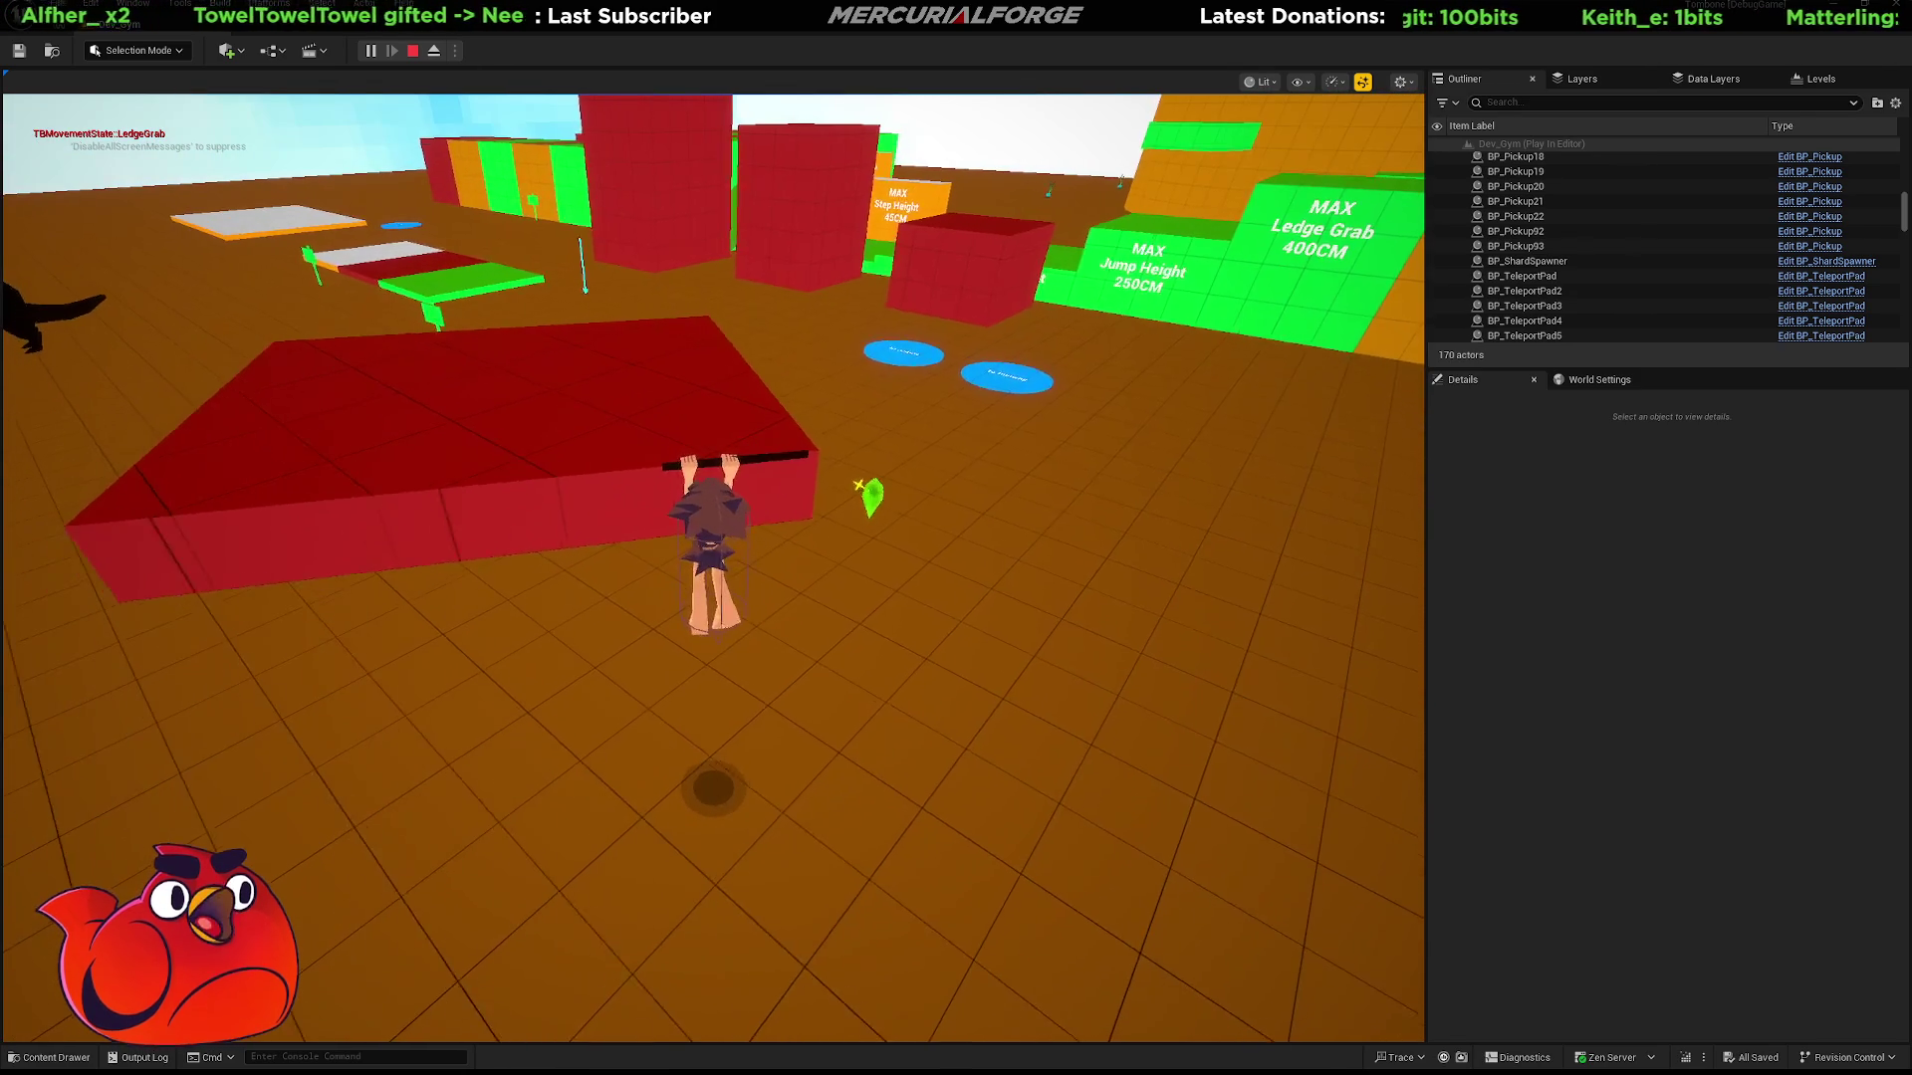
pyautogui.press('space')
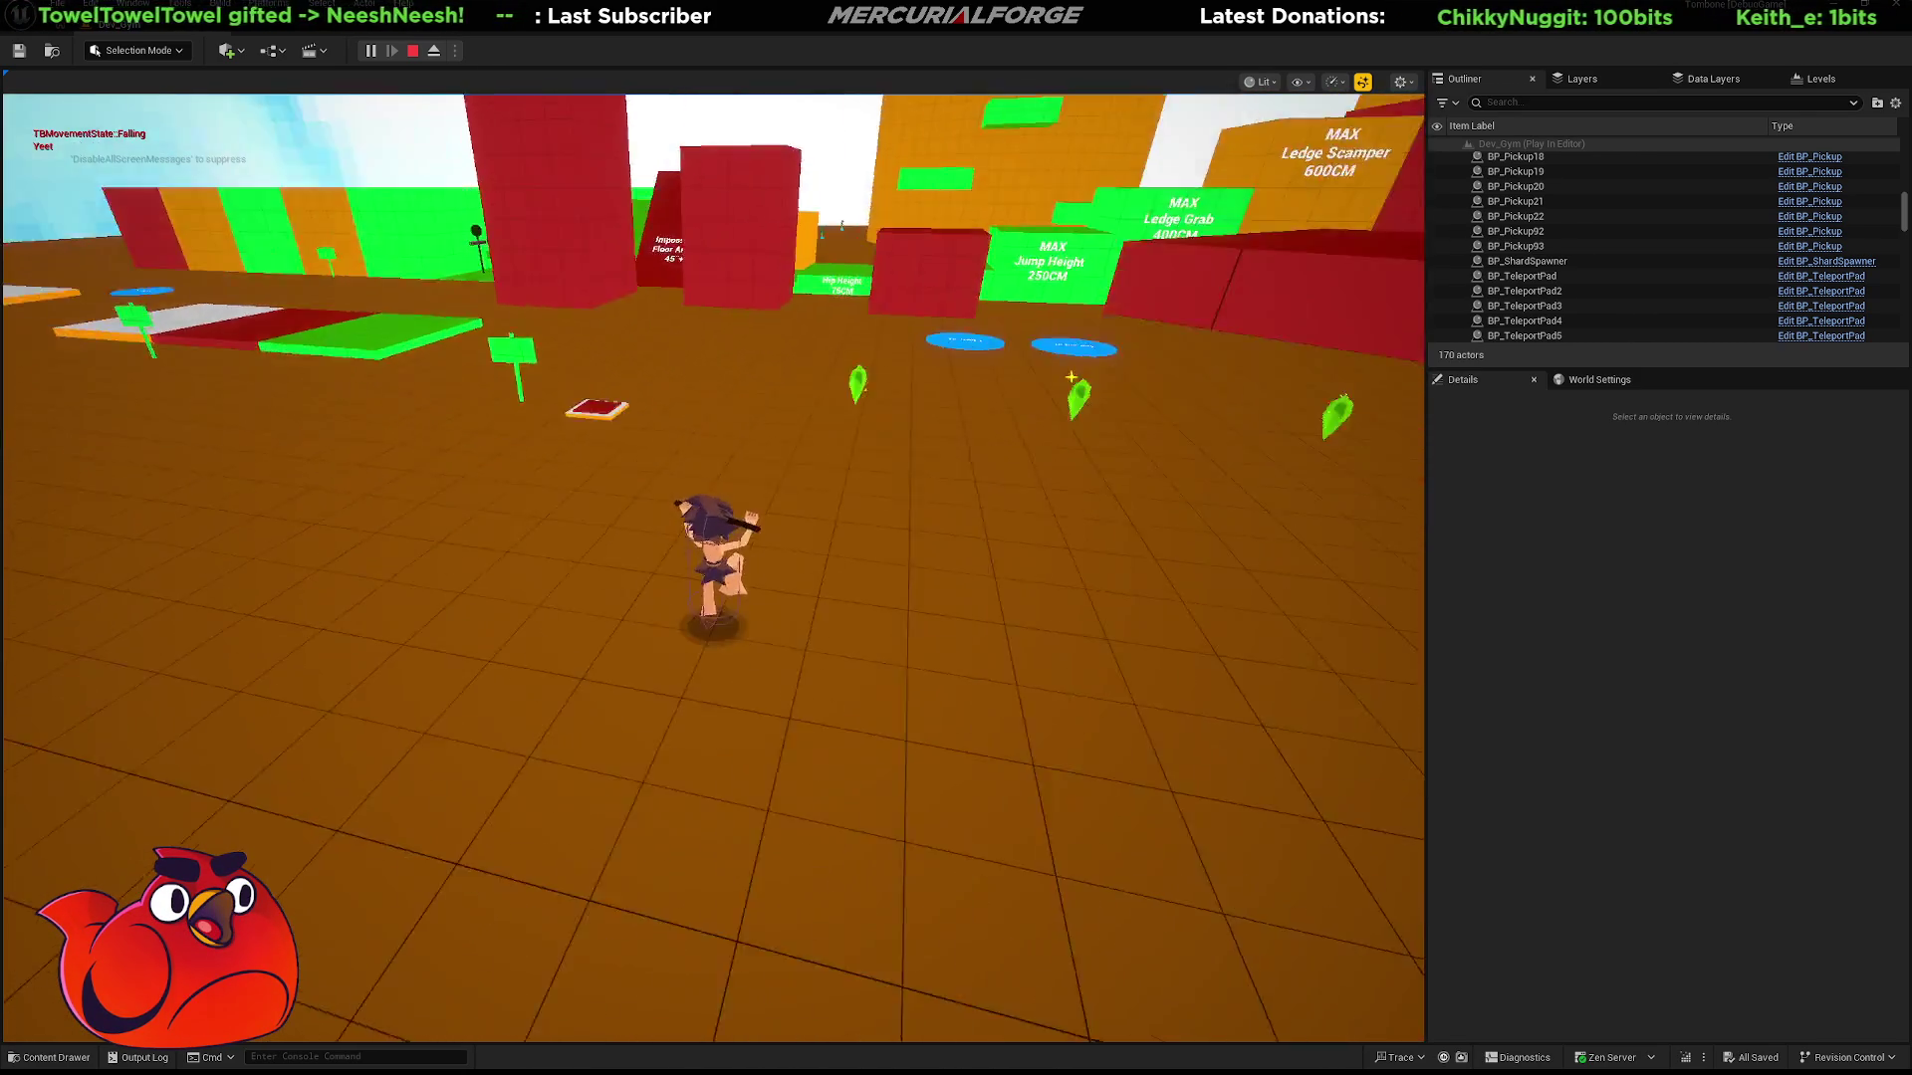
# Climb and dive off another red block, clear the jump-test blocks, then slide and jump down the green lane.
pyautogui.press('w')
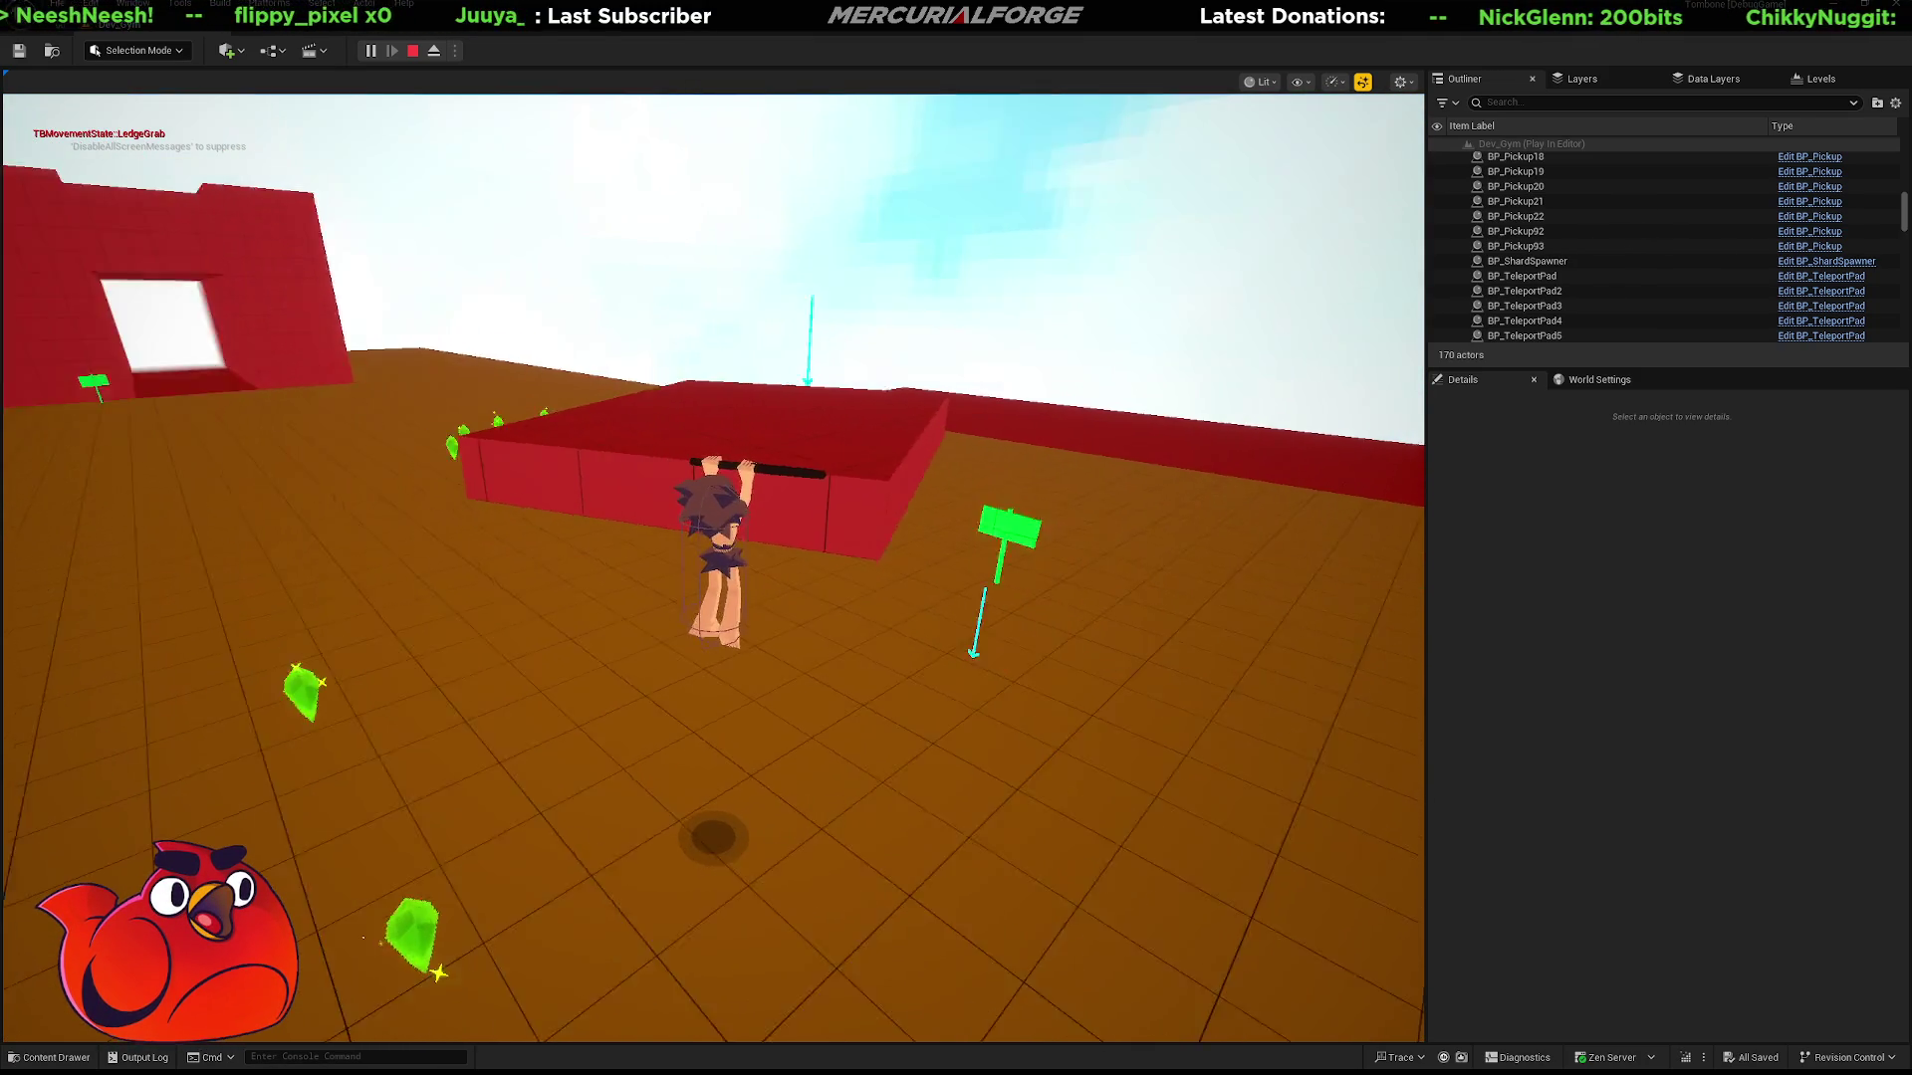
pyautogui.press('space')
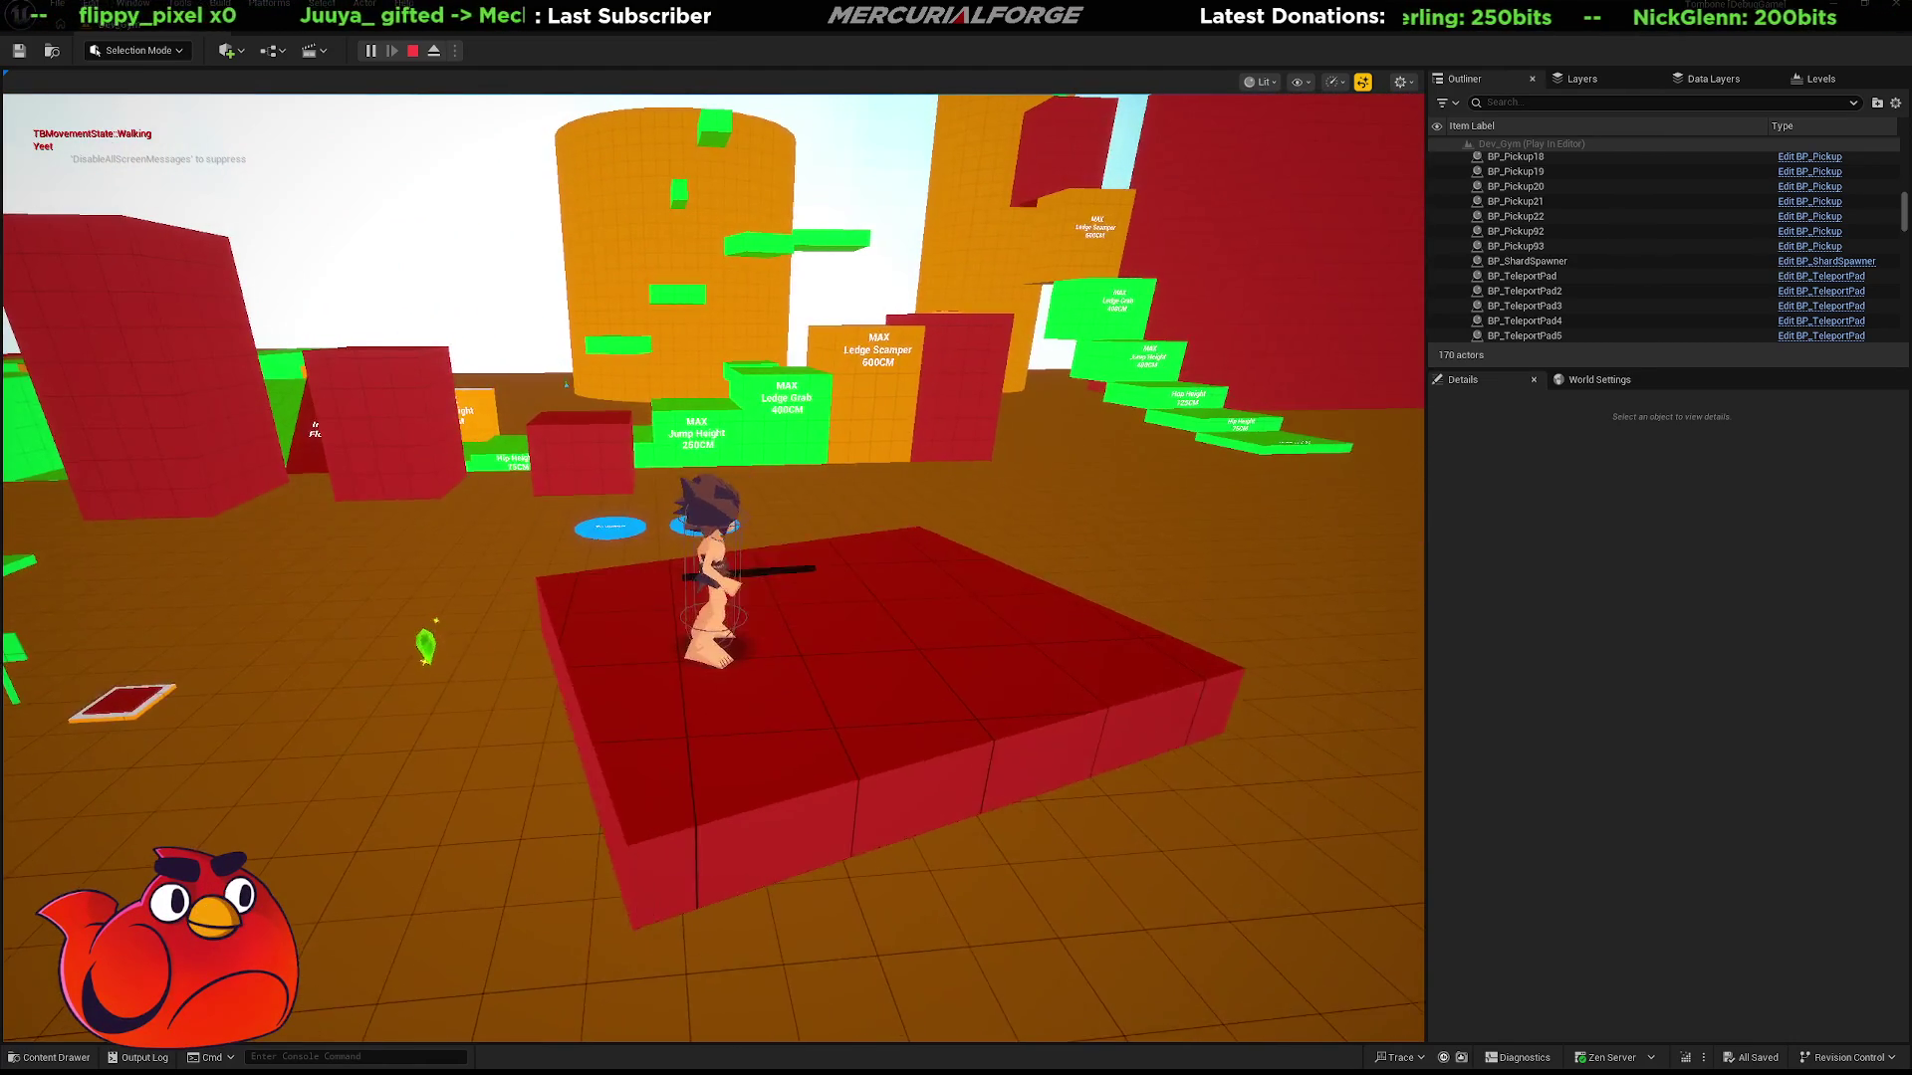
pyautogui.press('space')
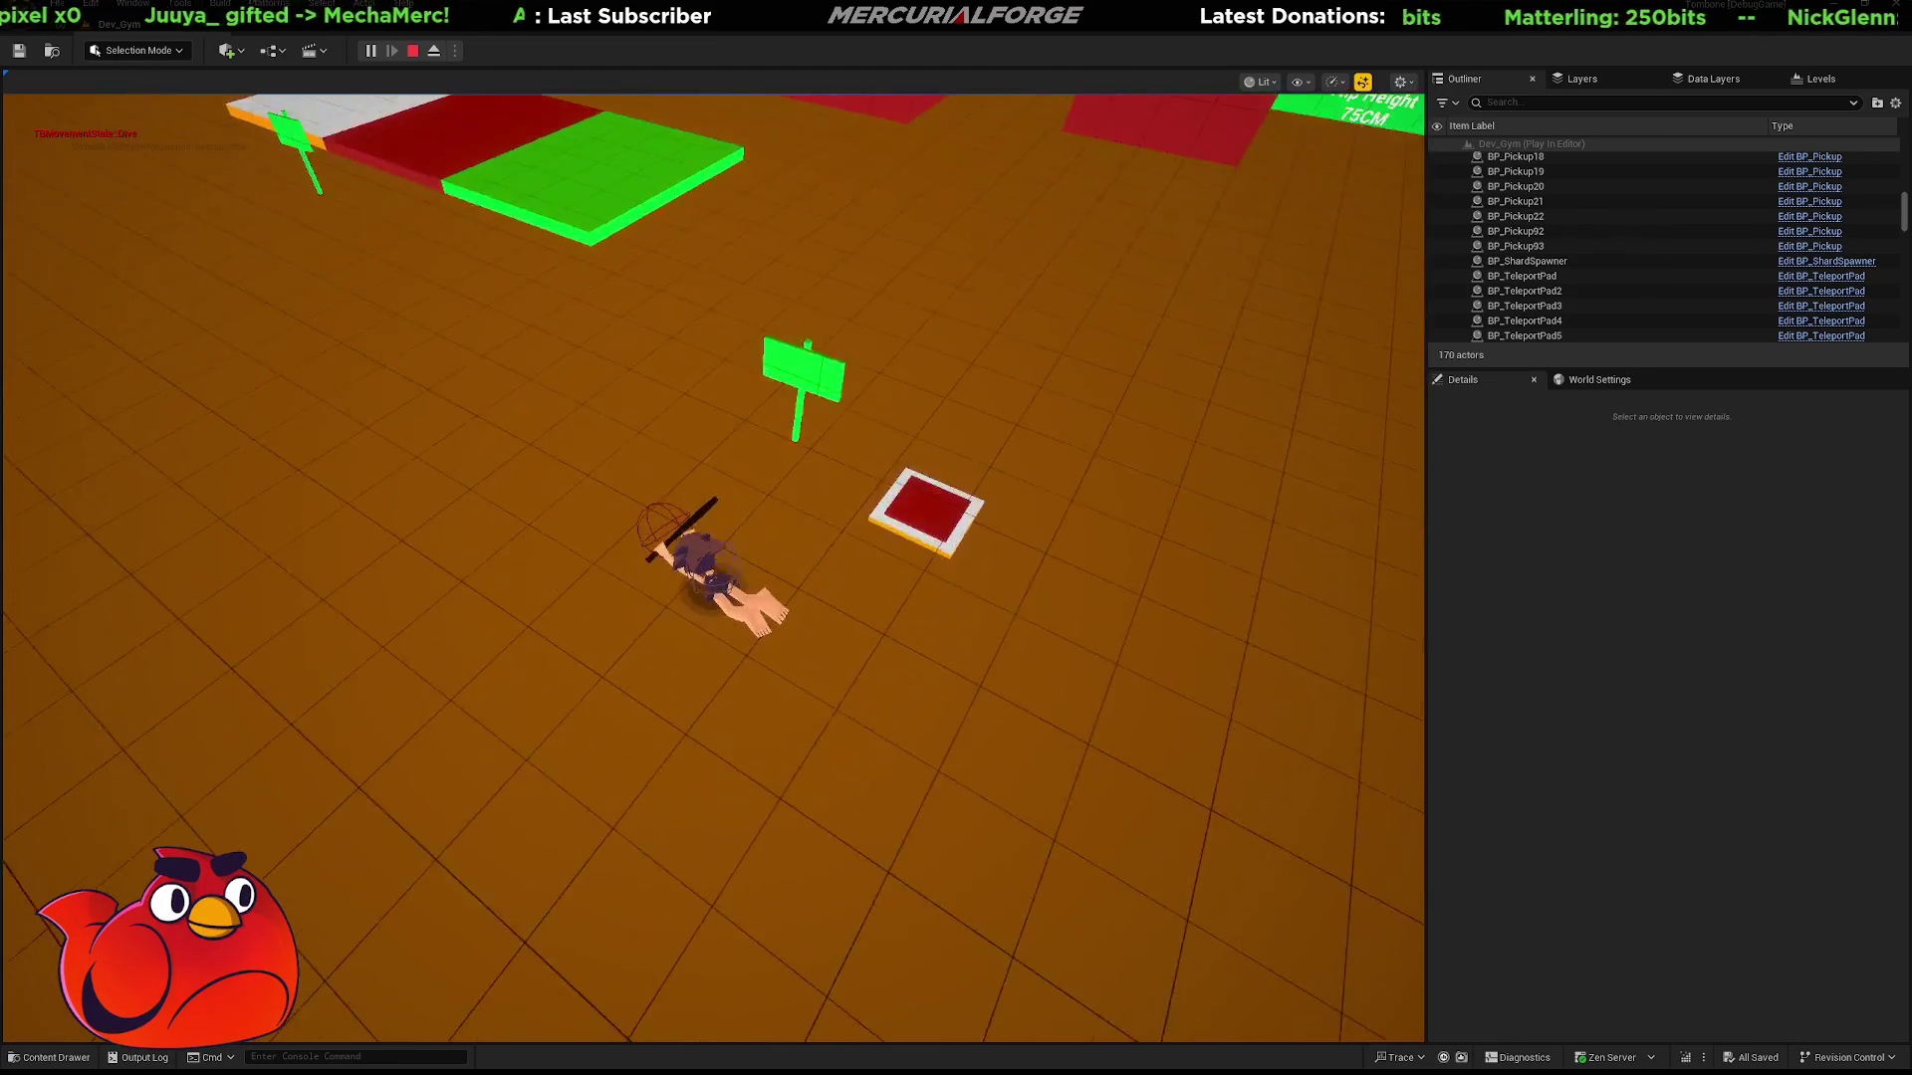
pyautogui.press('w')
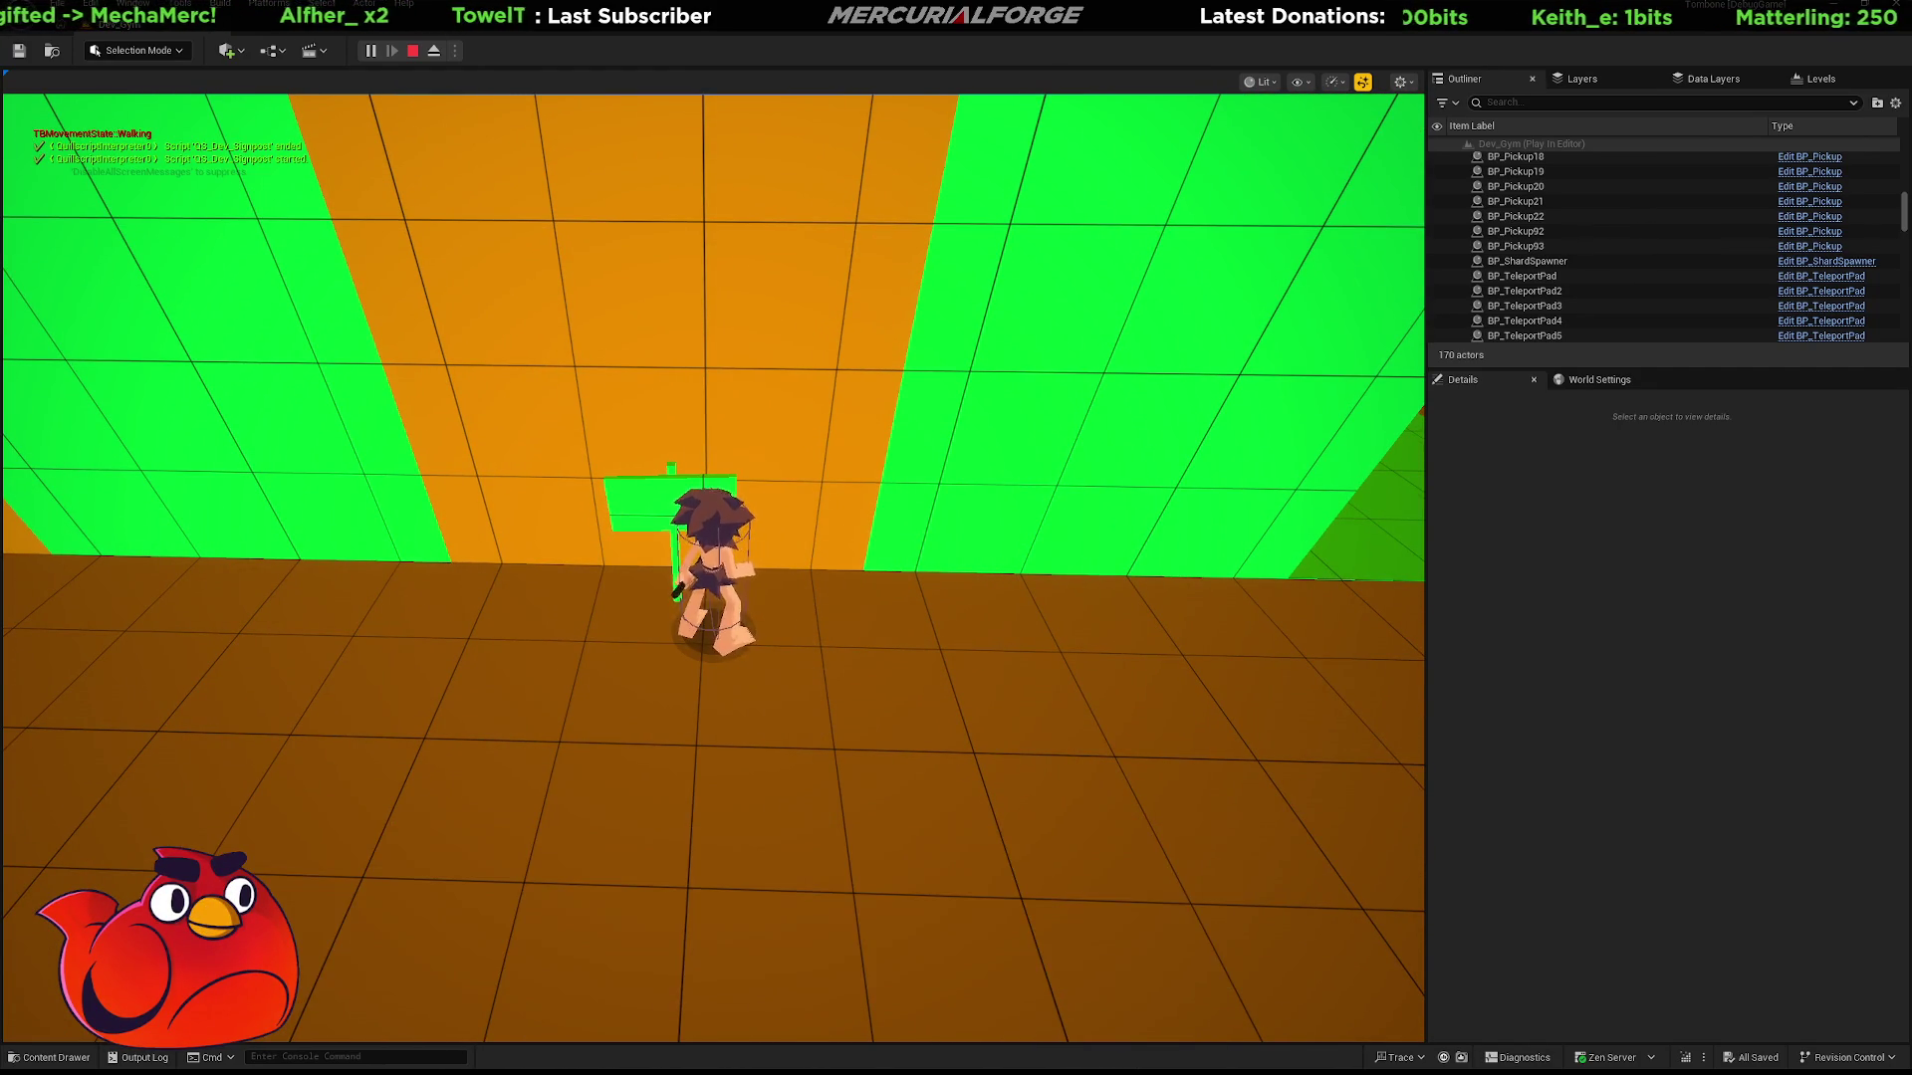
pyautogui.press('space')
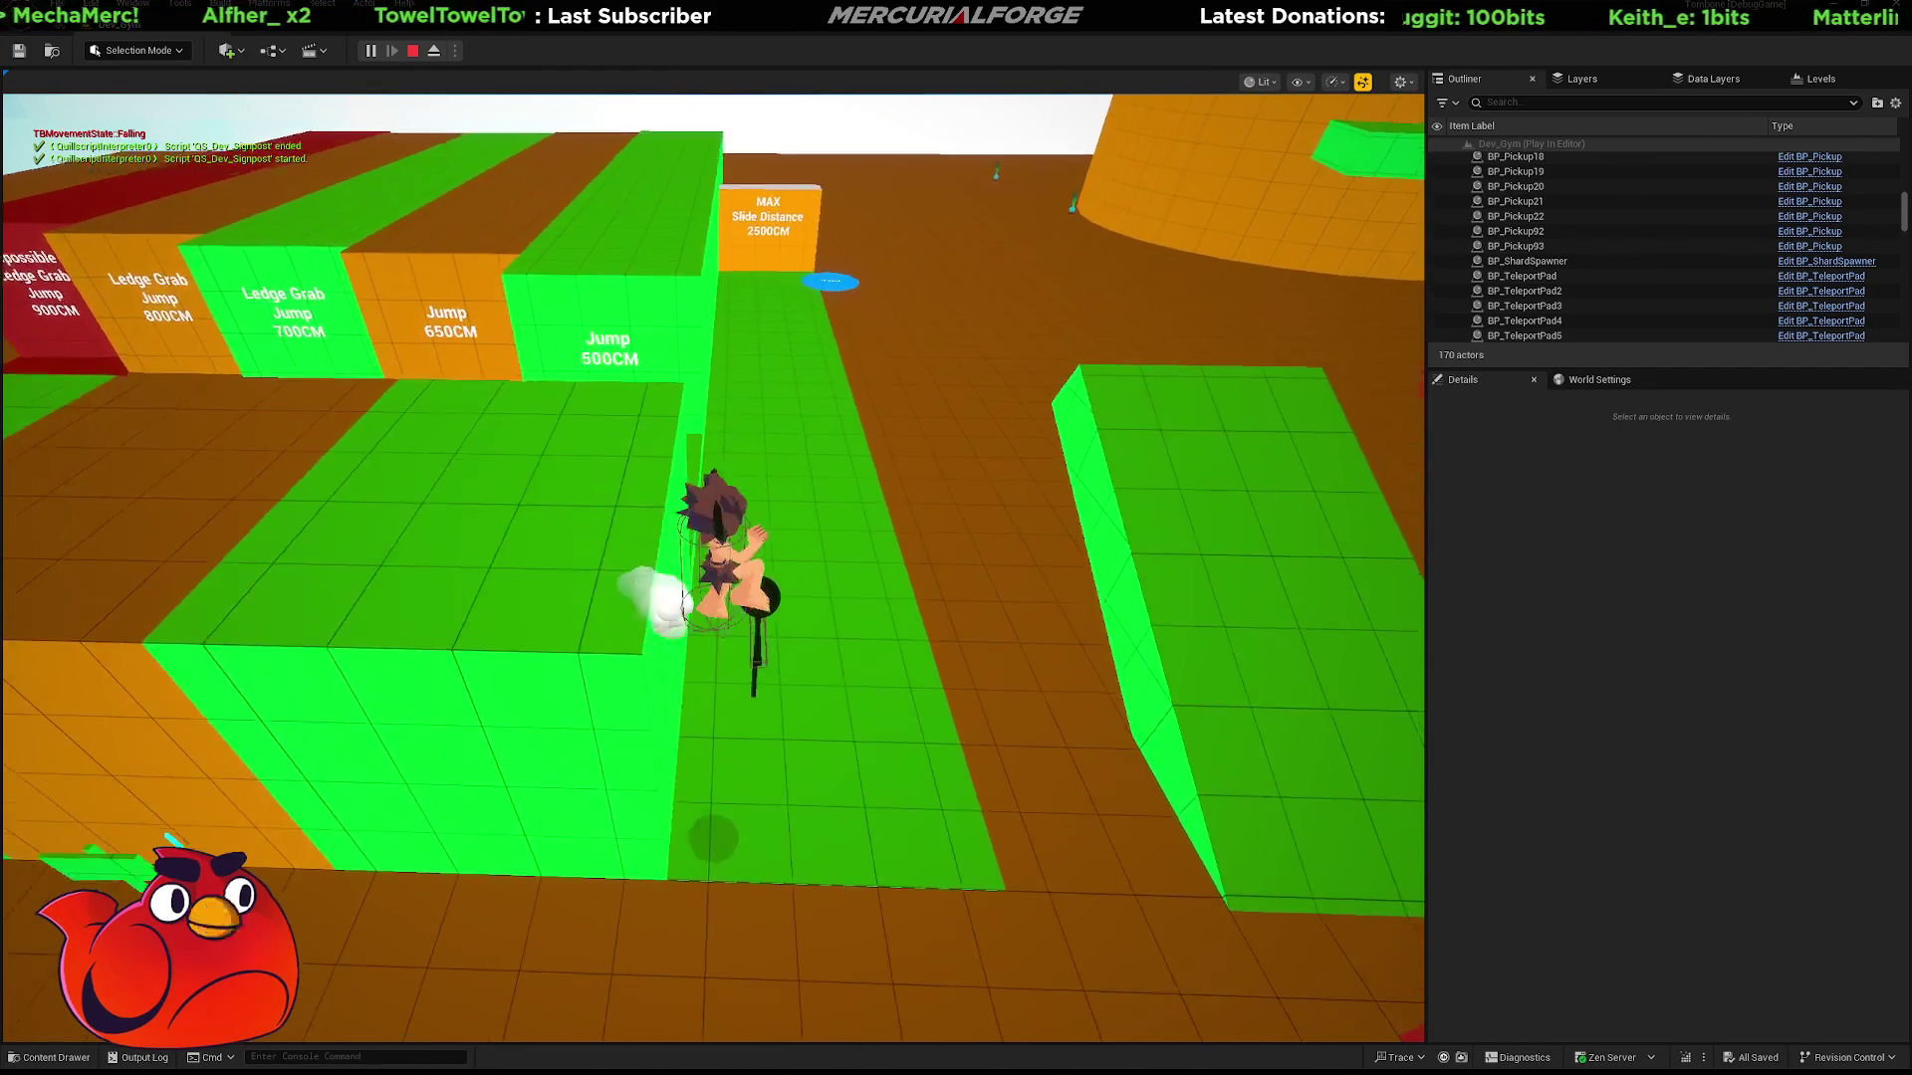
pyautogui.press('ctrl')
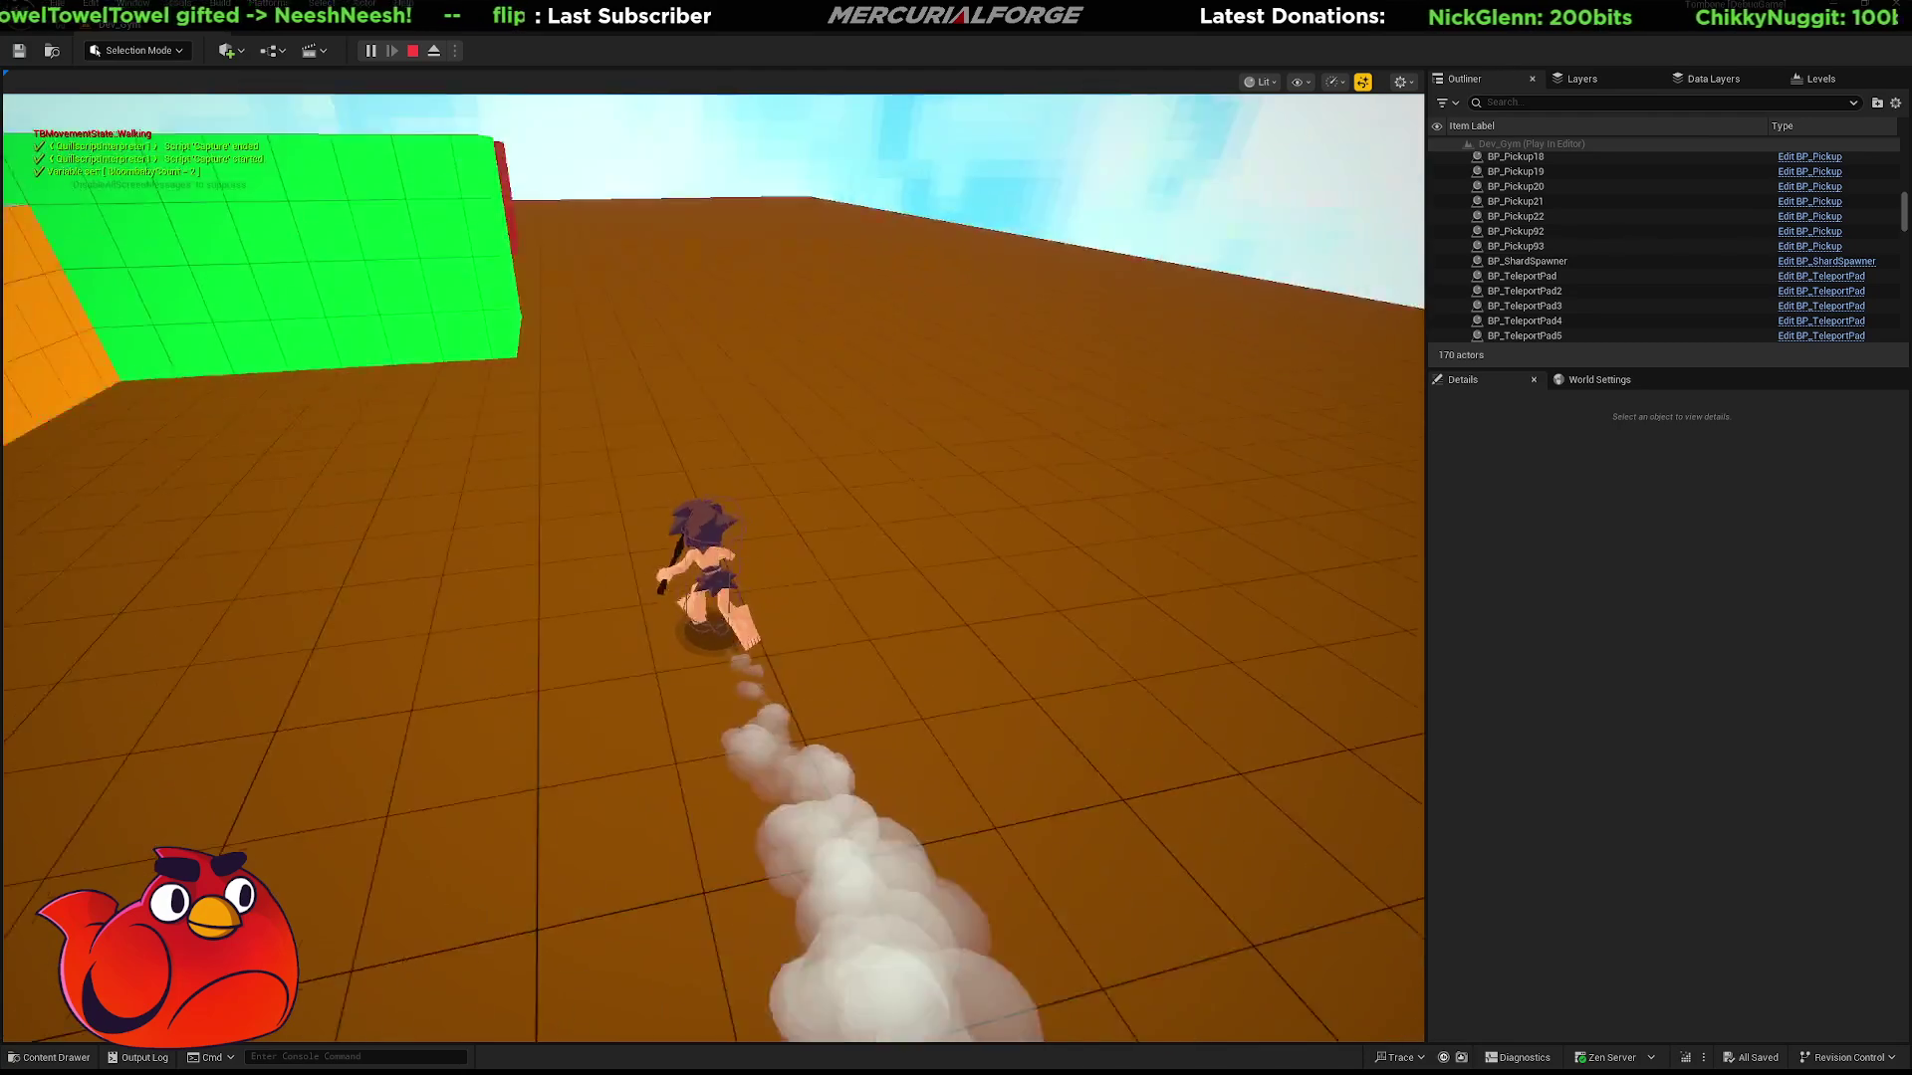
pyautogui.press('space')
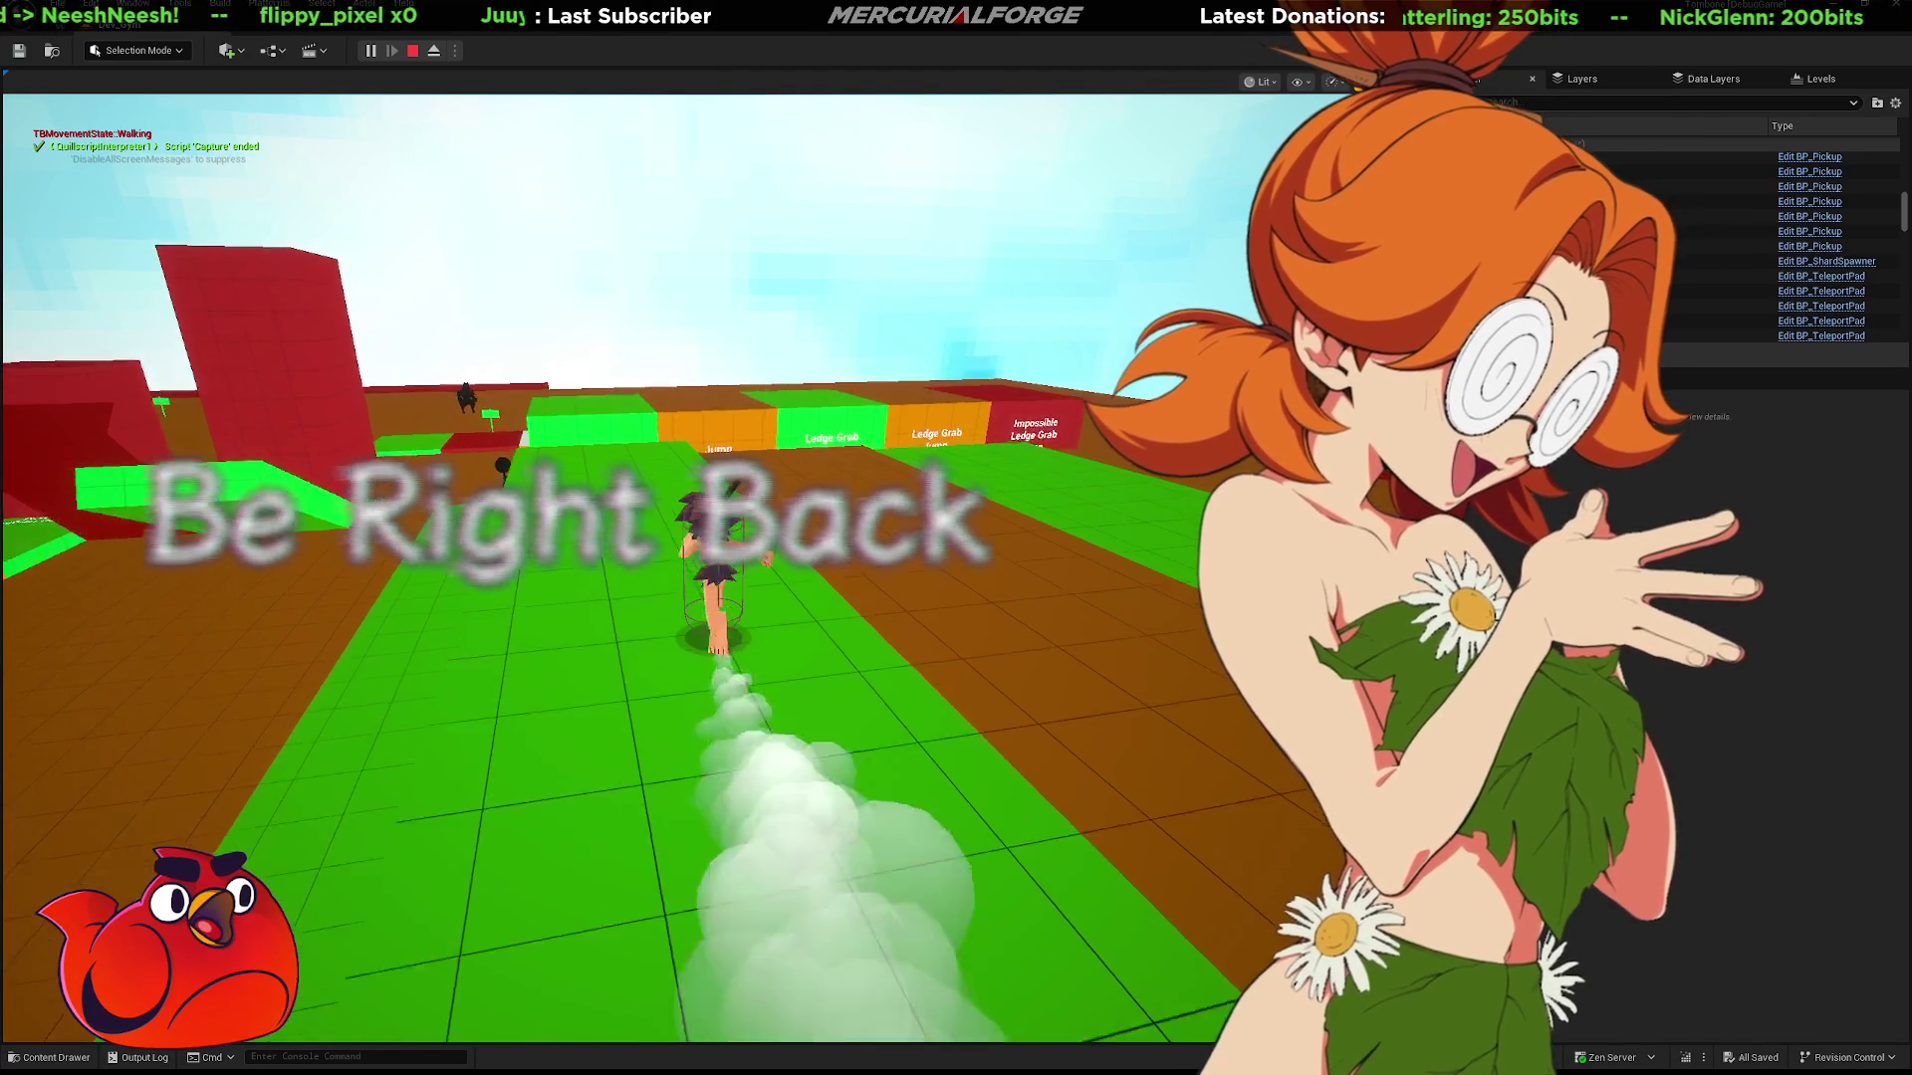
# Jump off the green lane, up the red and green steps, and onto the red platform.
pyautogui.press('space')
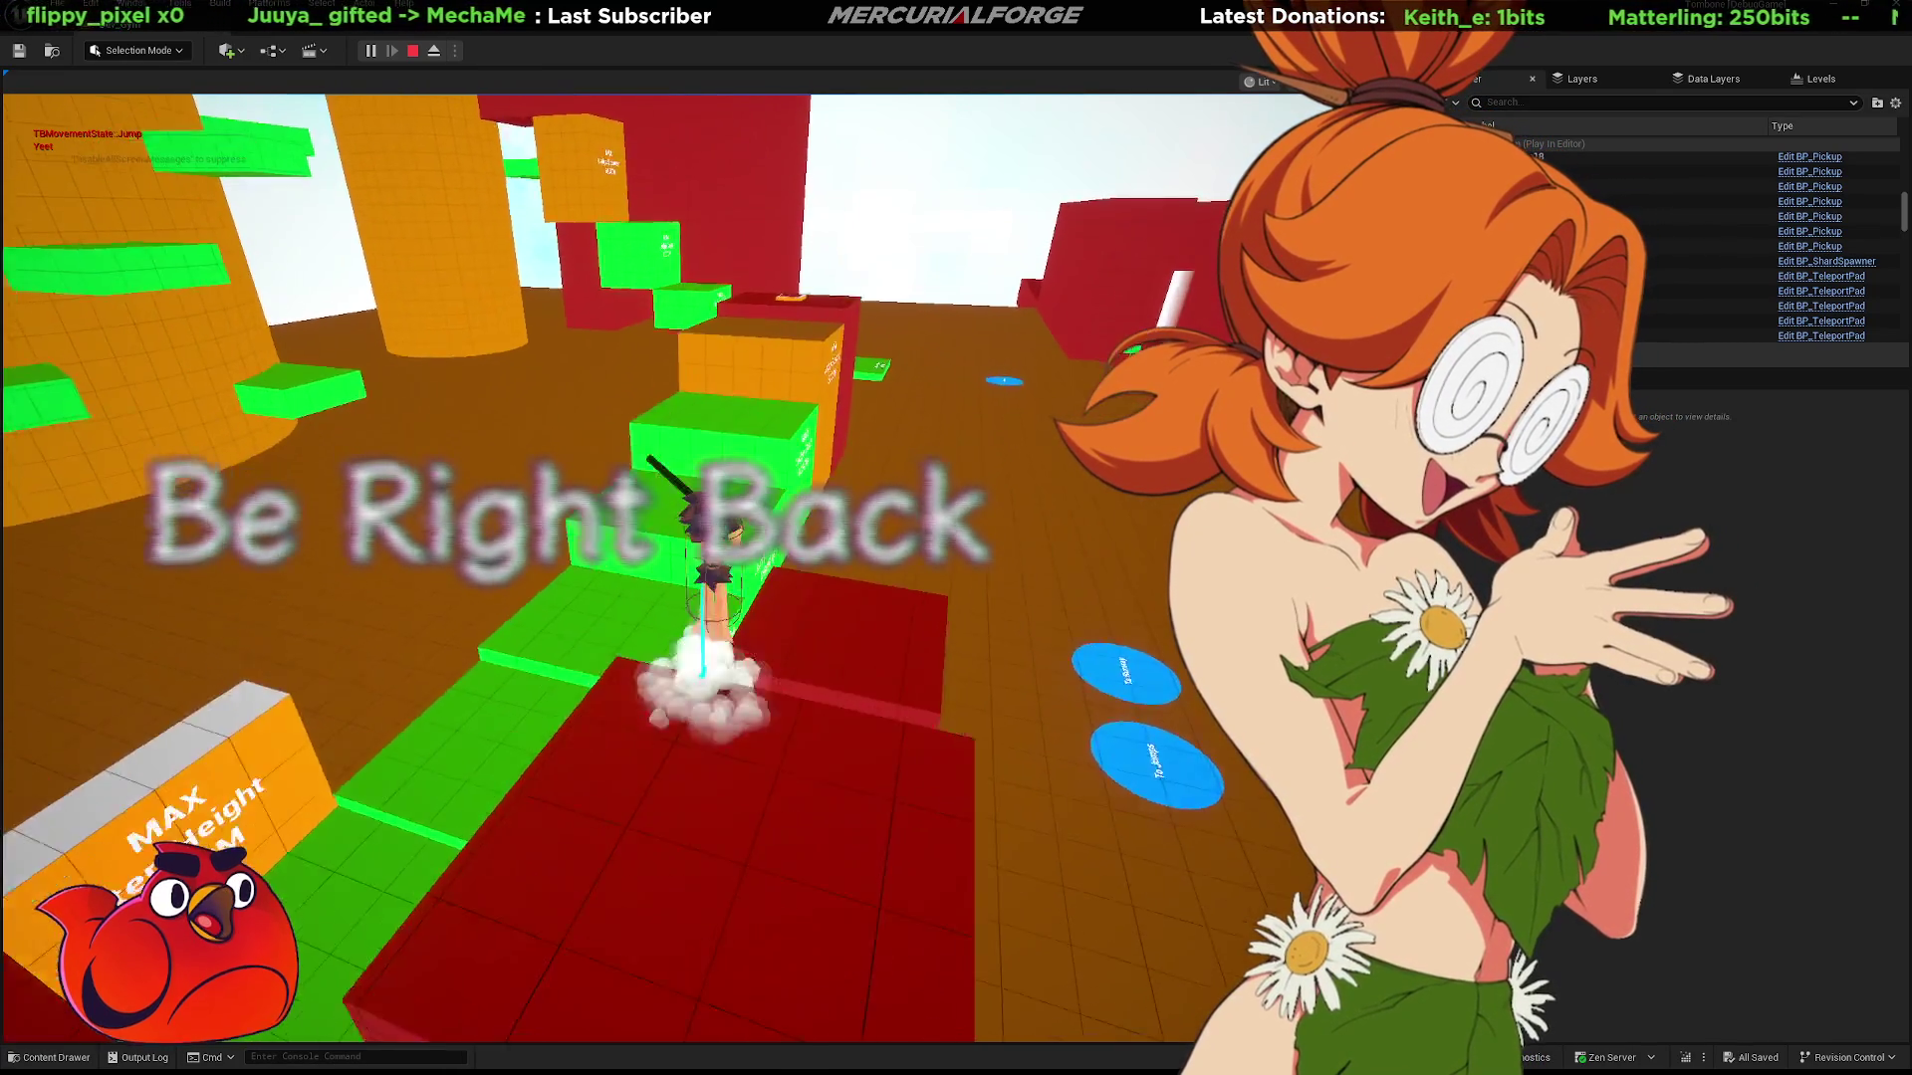
pyautogui.press('space')
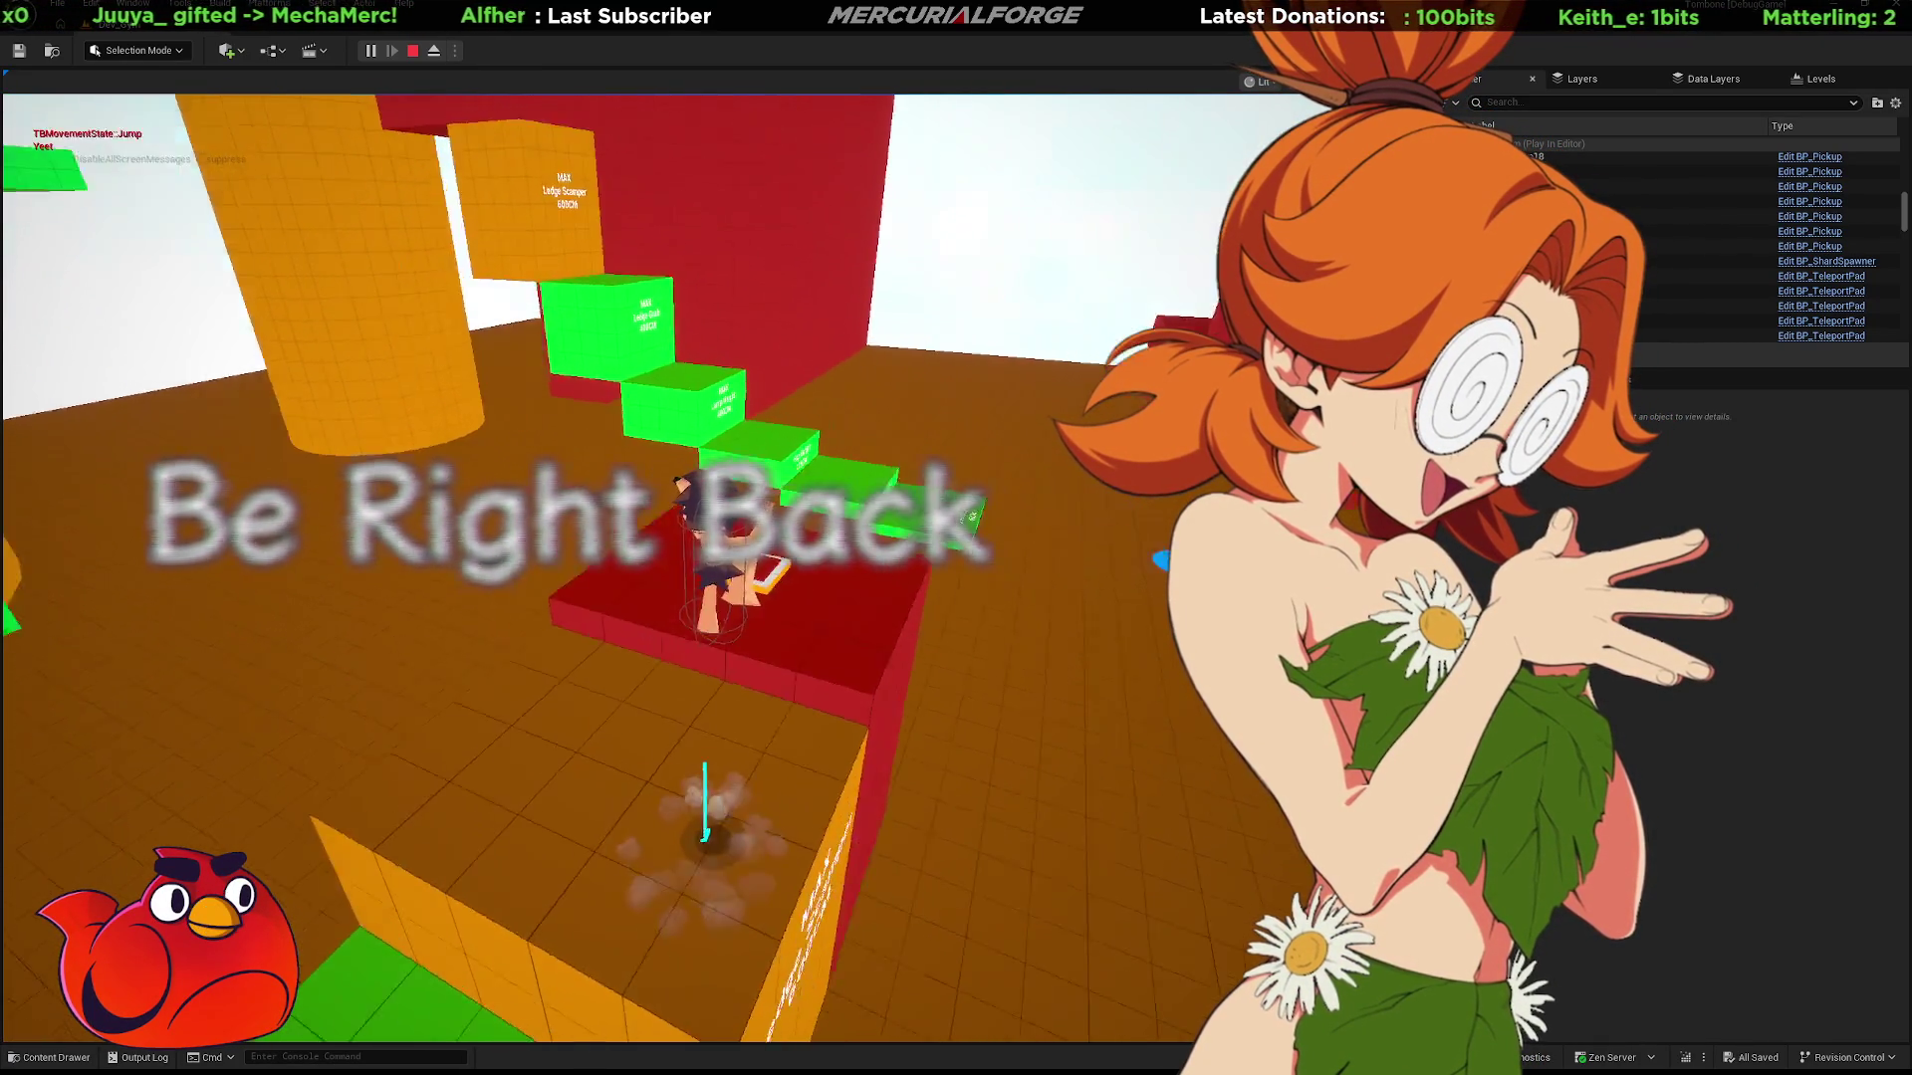
pyautogui.press('space')
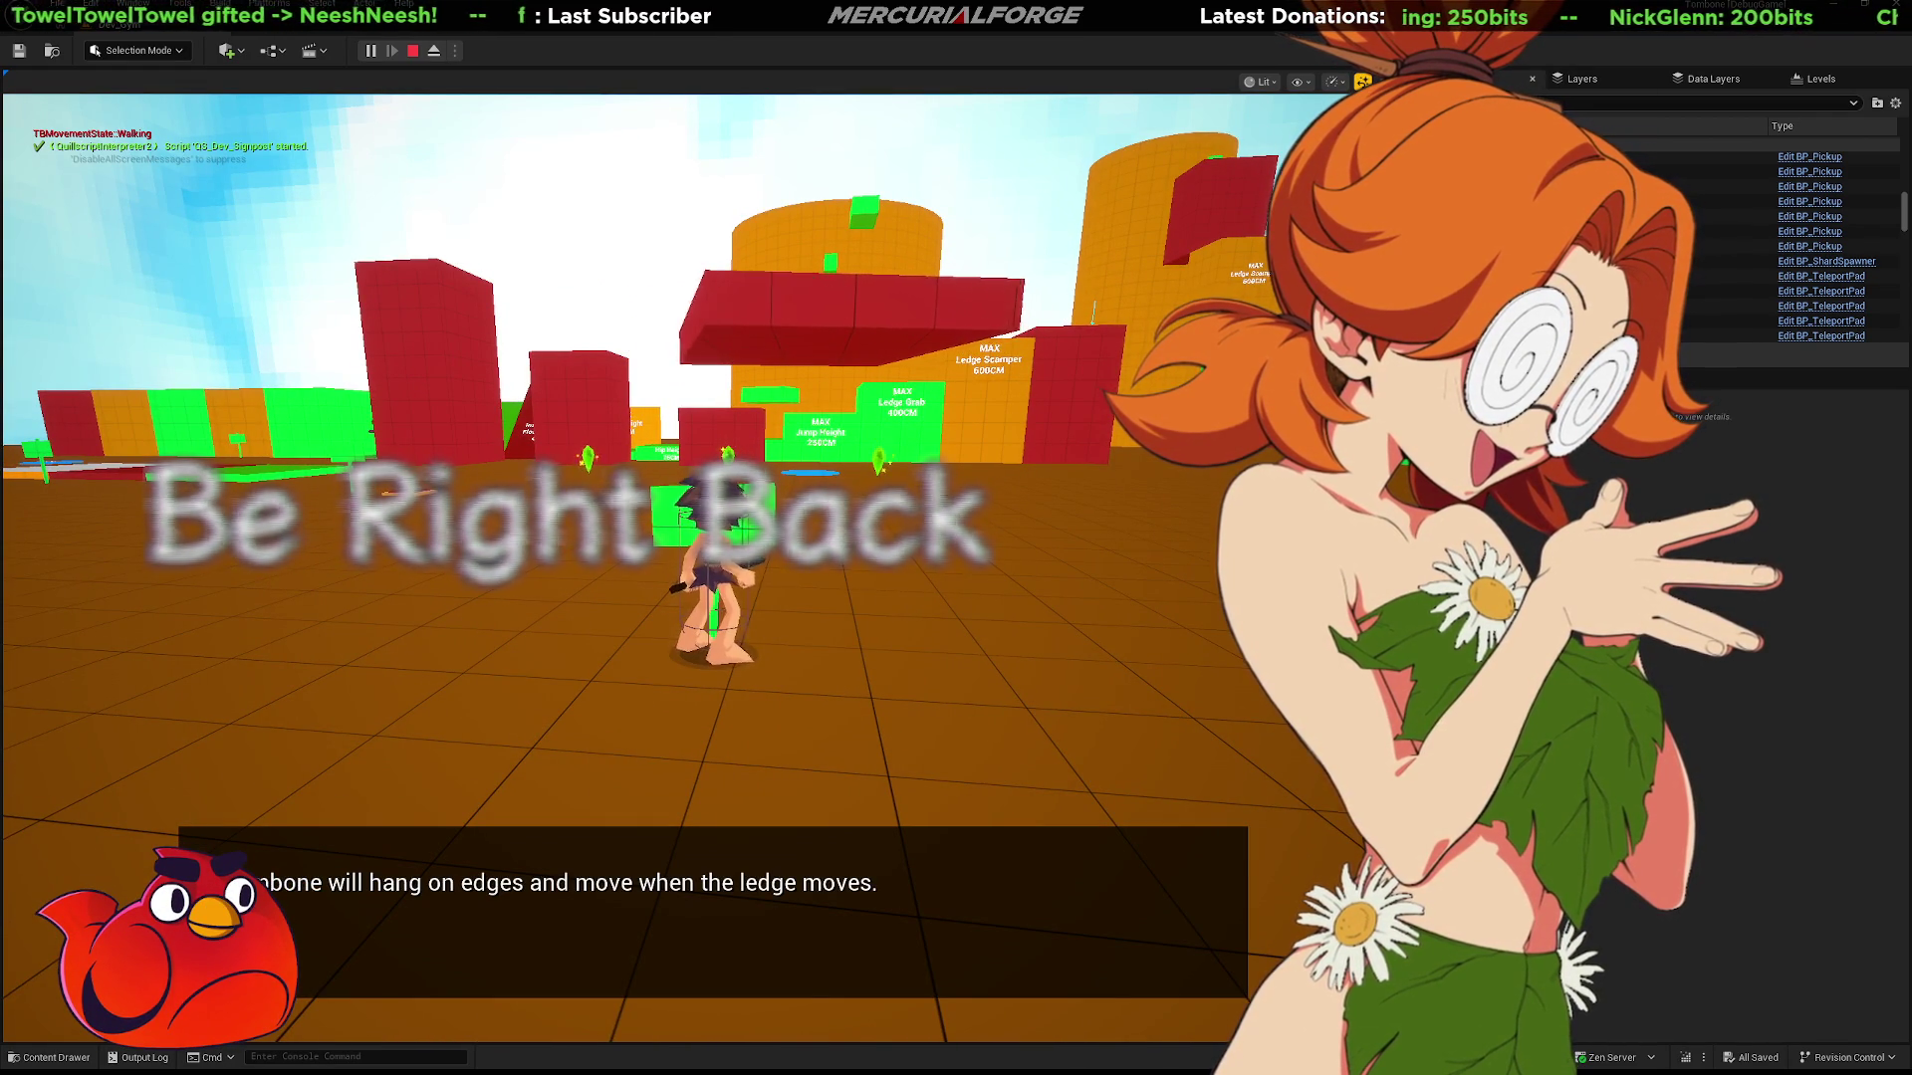
pyautogui.press('space')
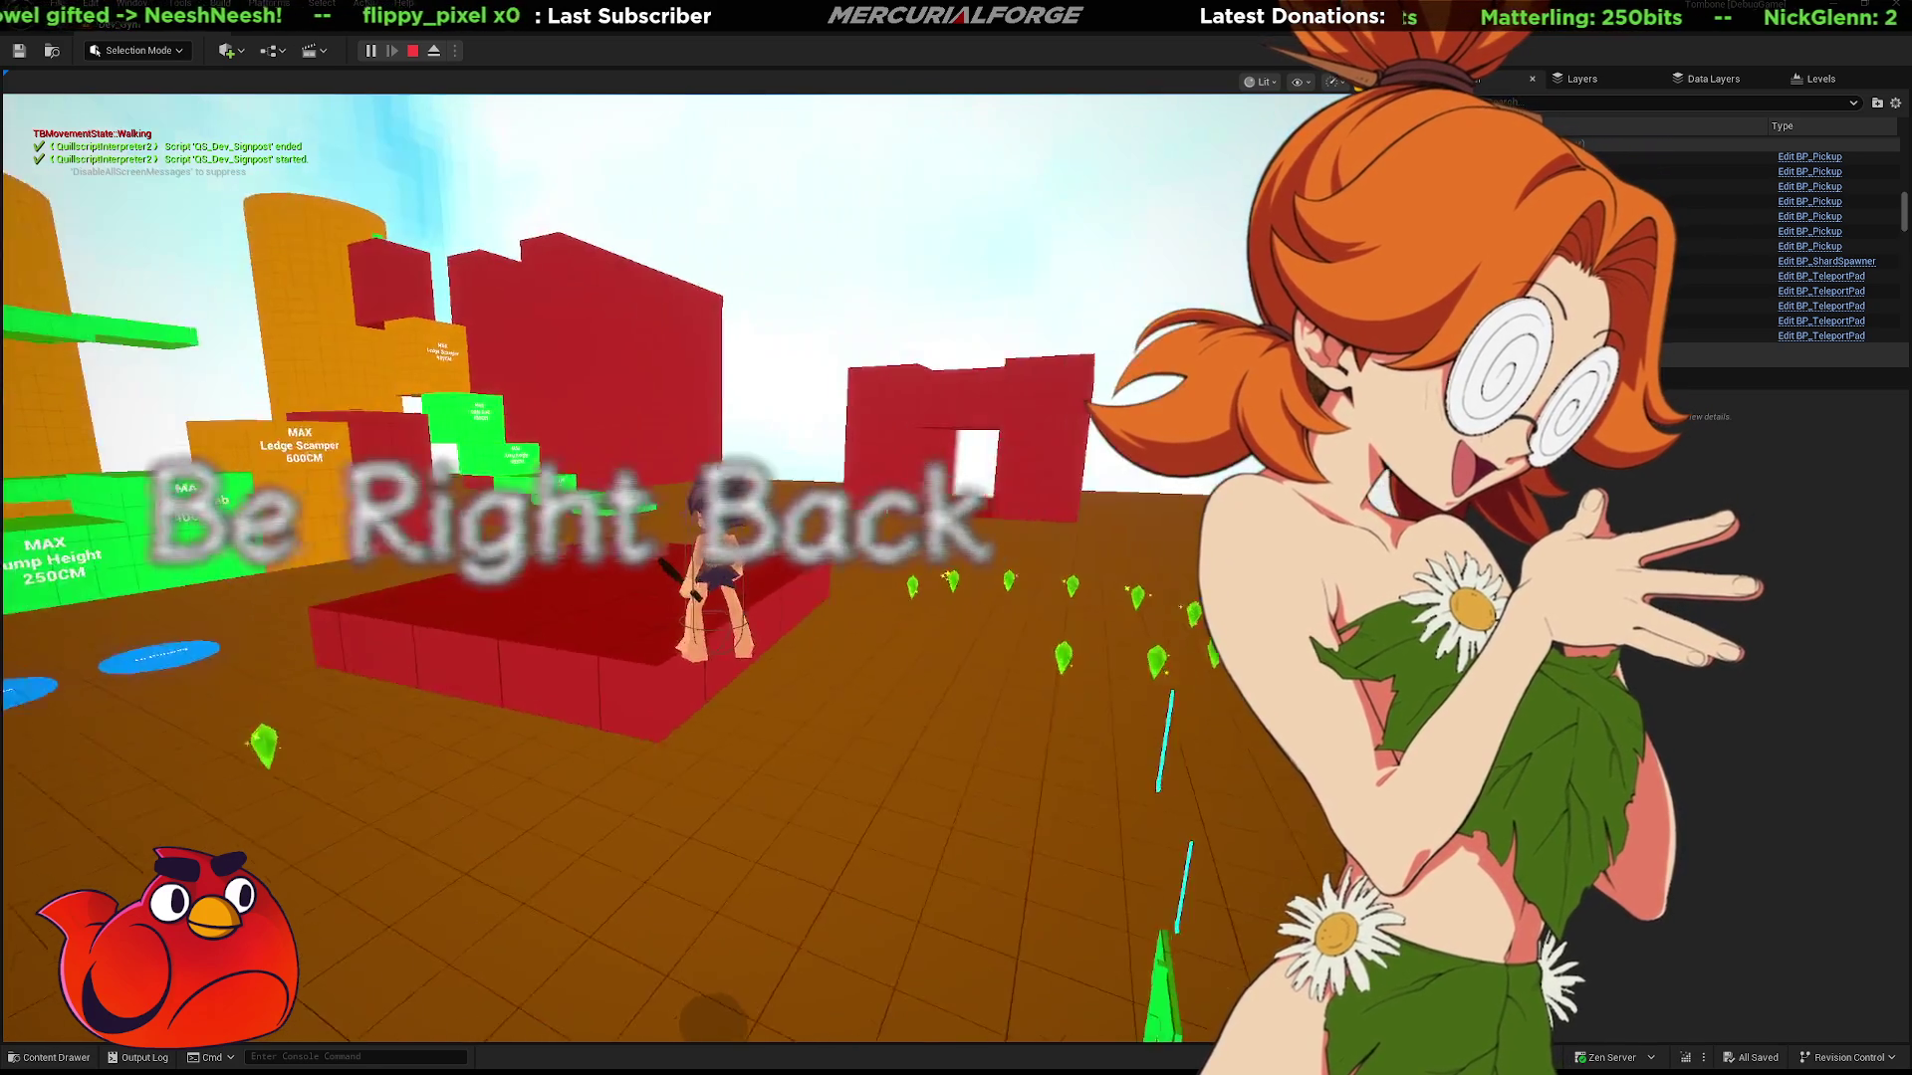
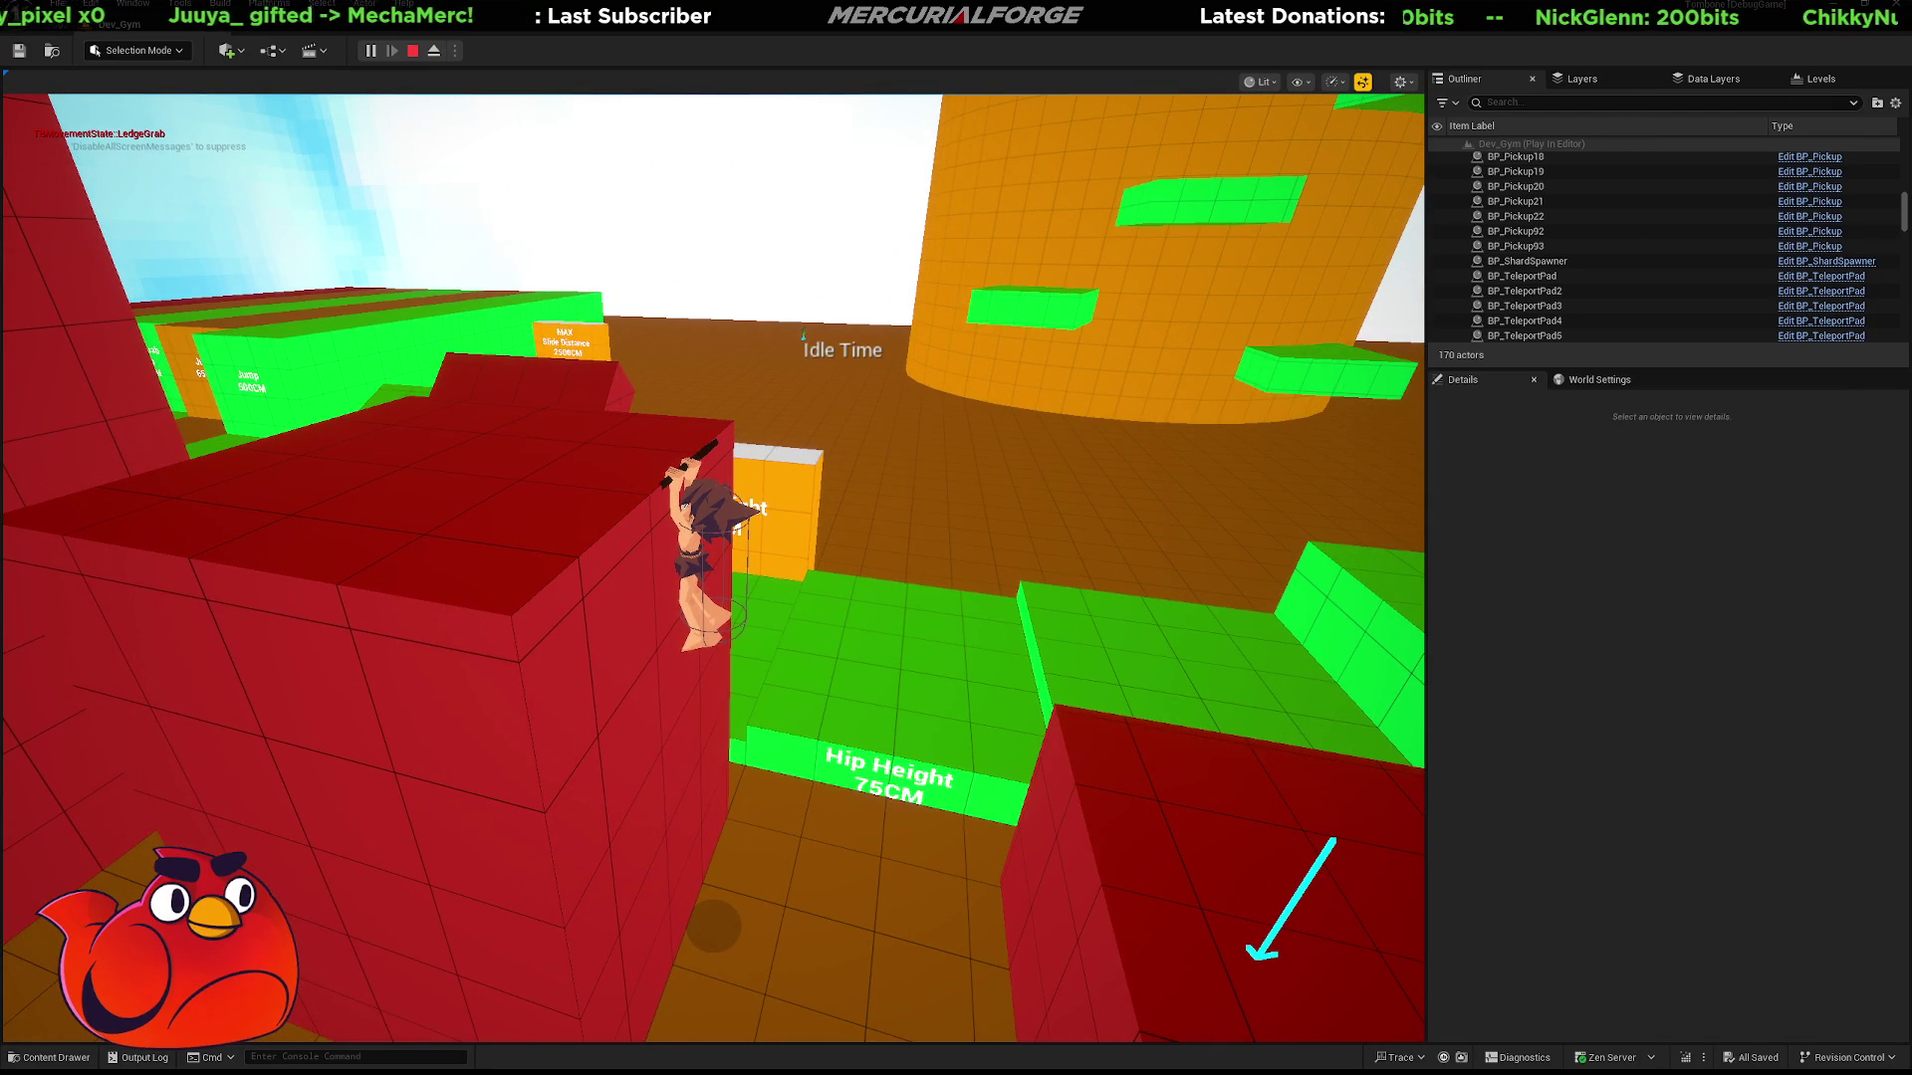
# Lower the render resolution with r.ScreenPercentage, then restore it to full.
pyautogui.press('`')
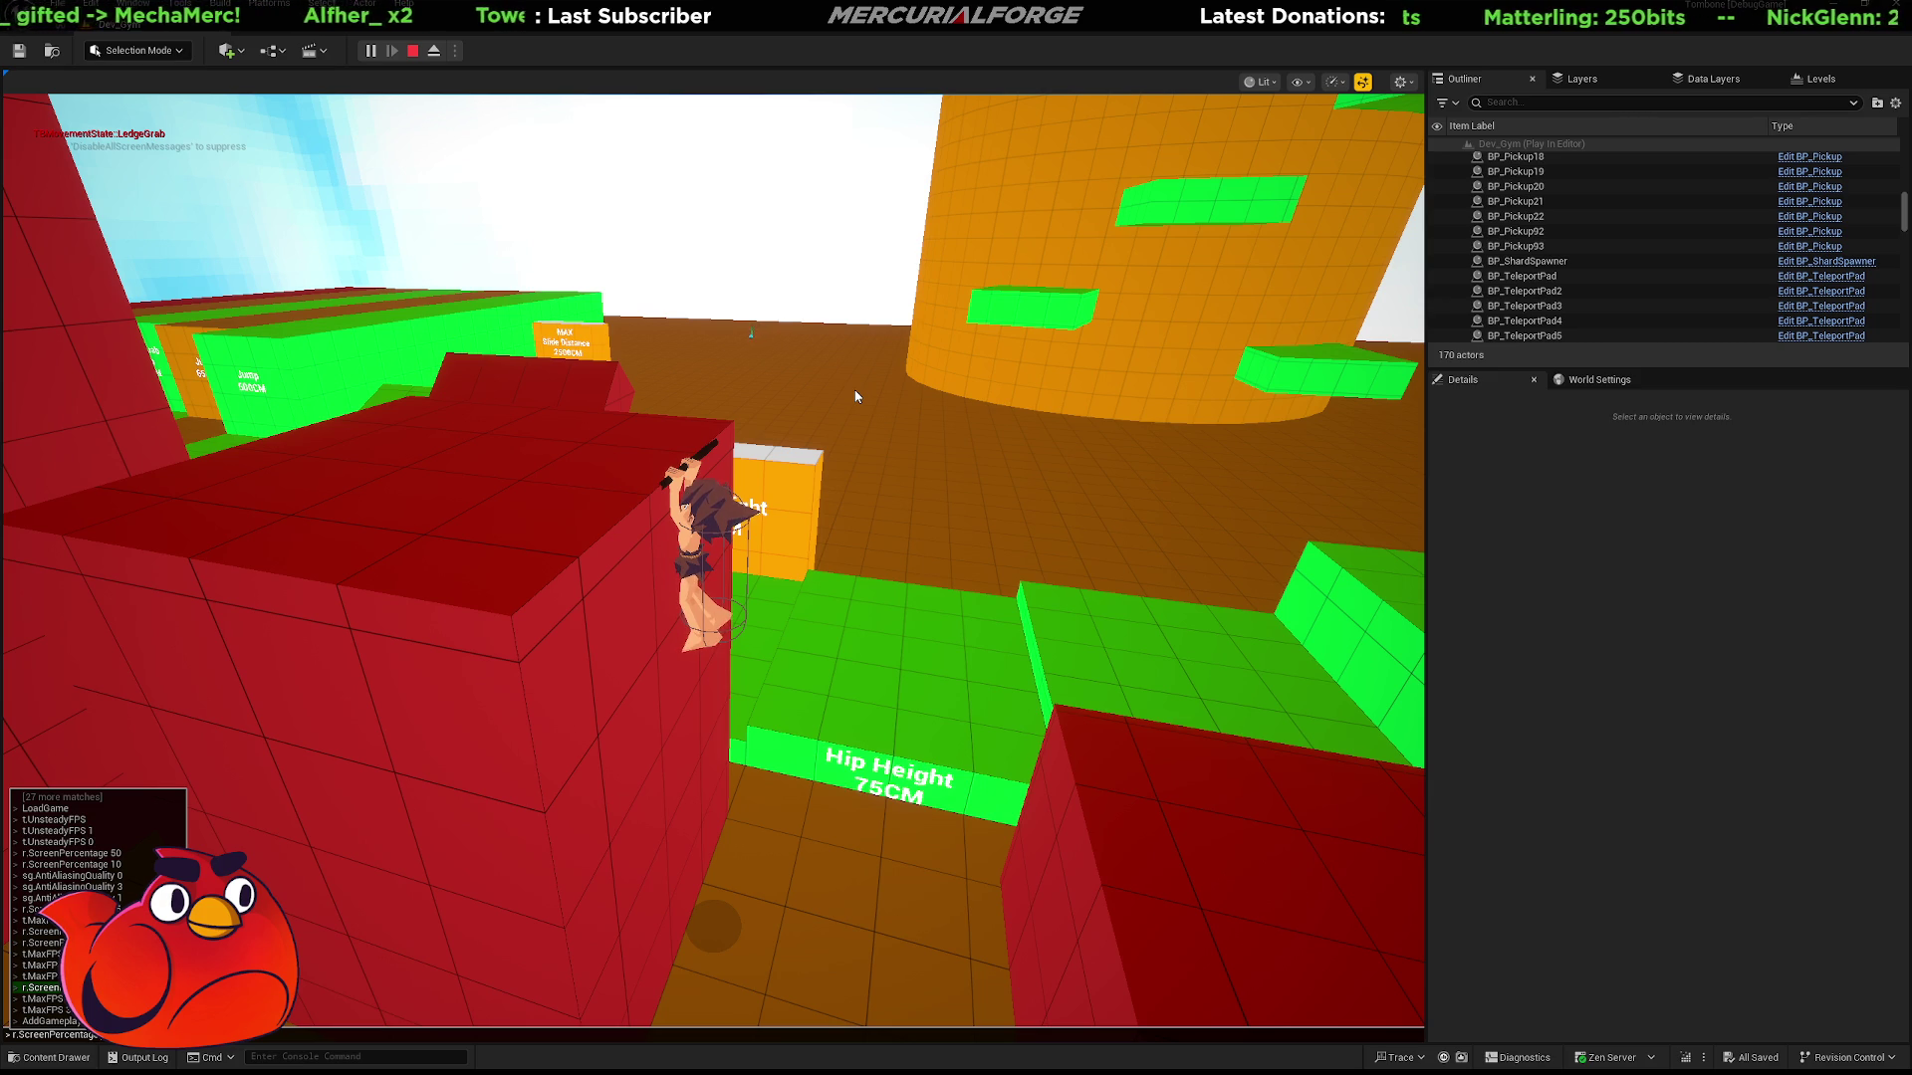
pyautogui.press('Return')
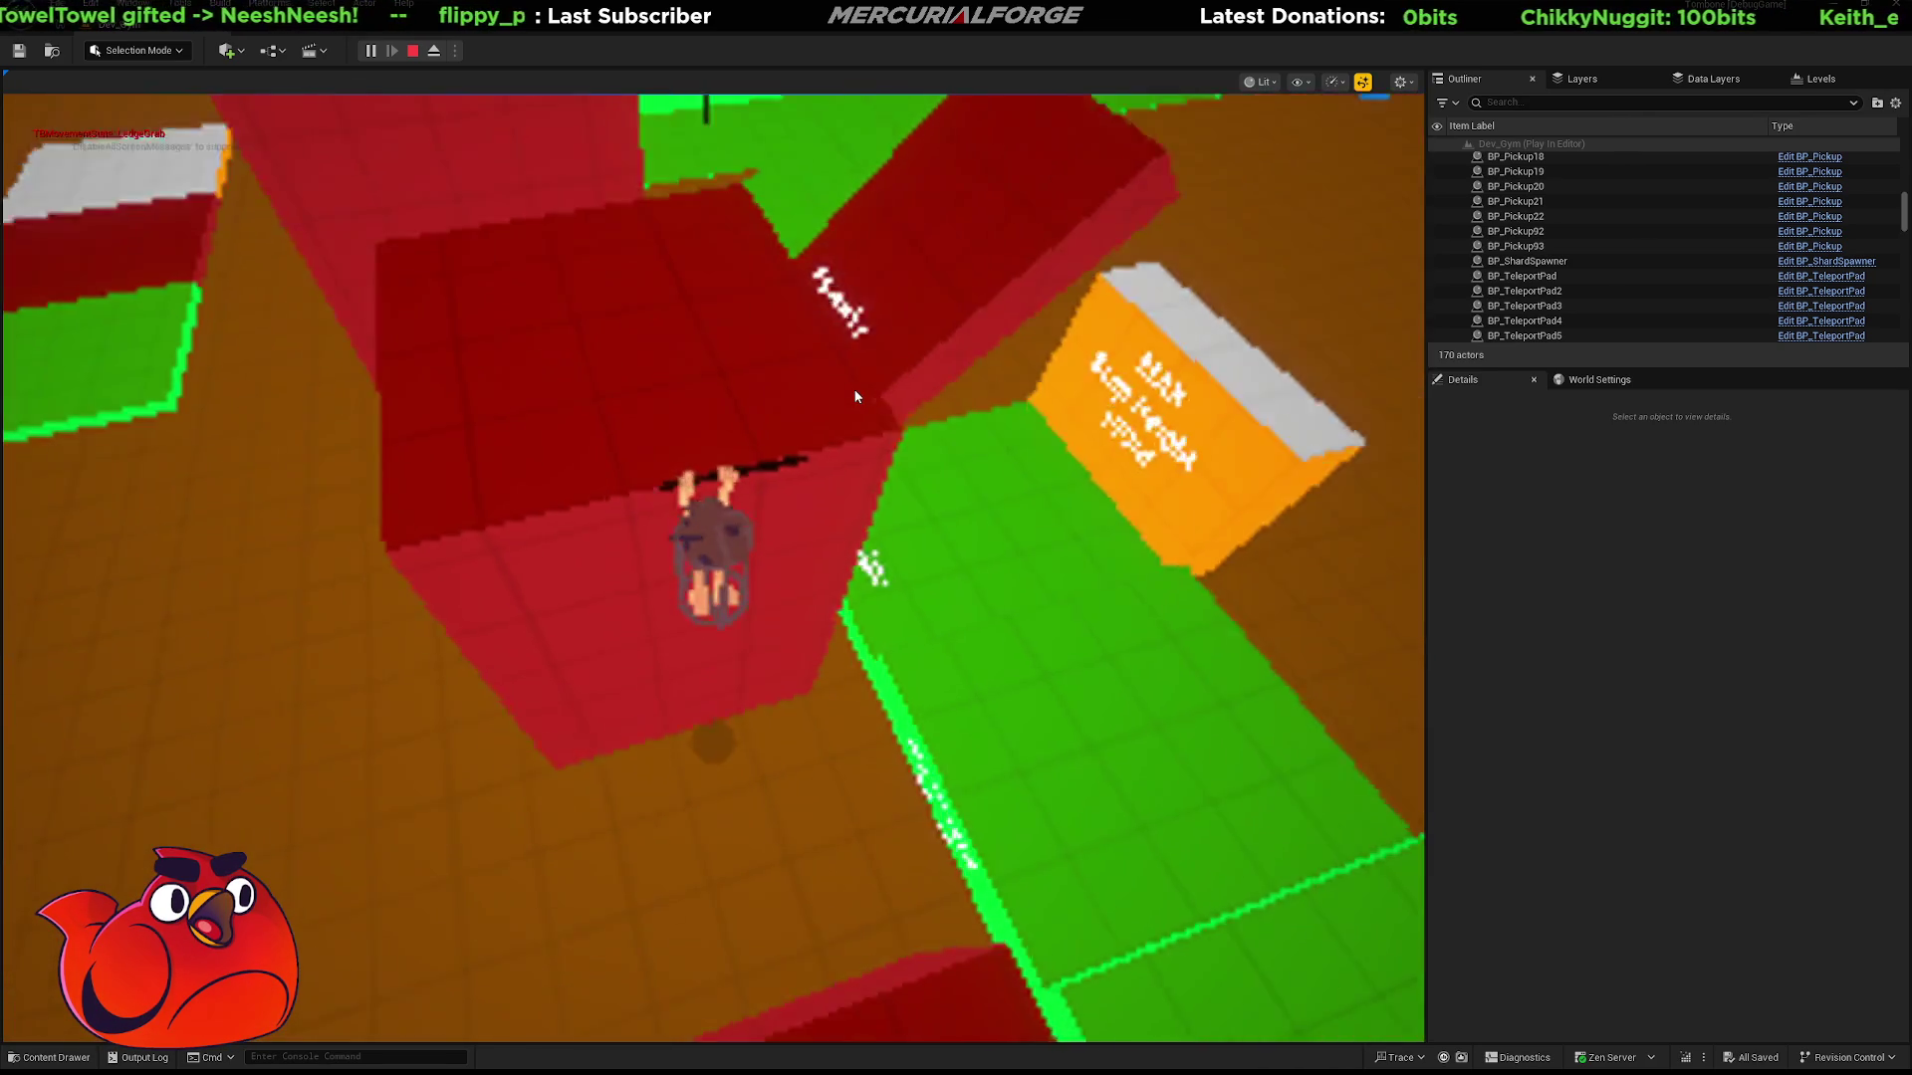
pyautogui.press('`')
pyautogui.press('Up')
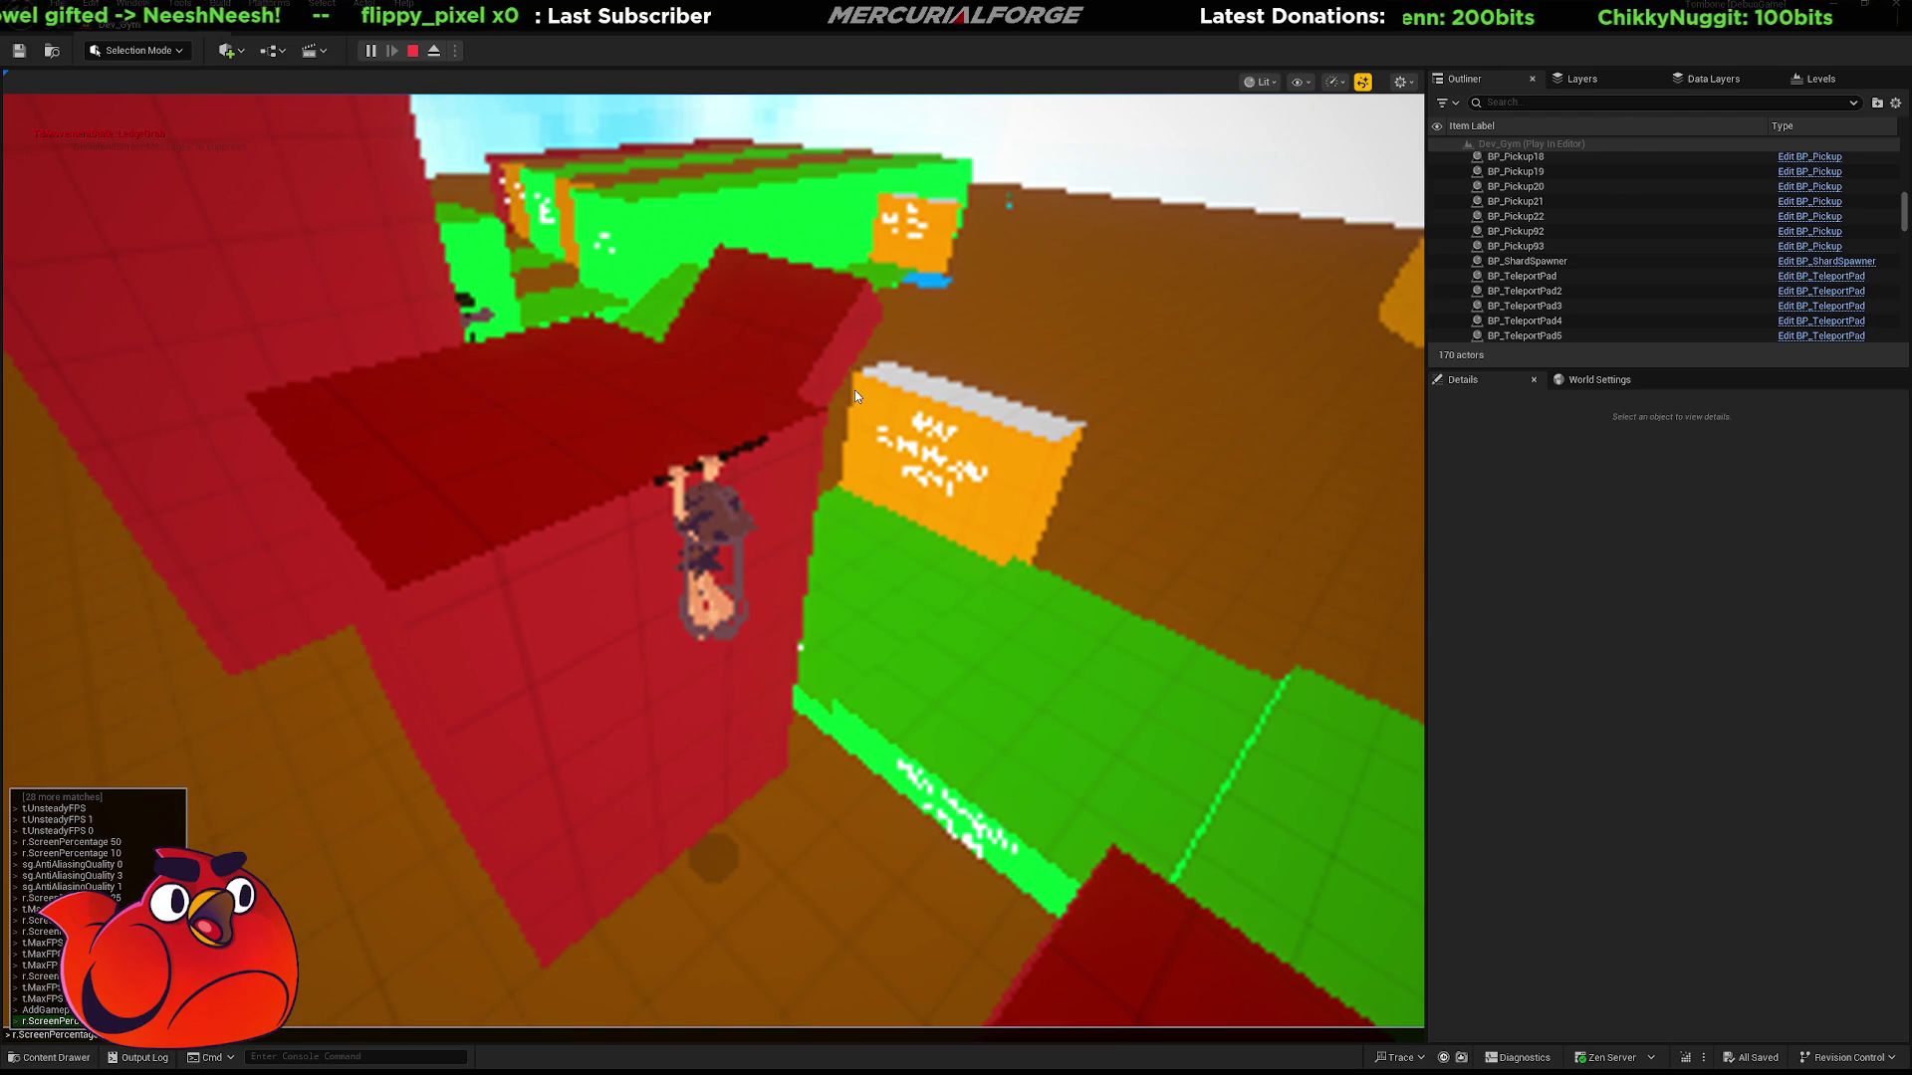
pyautogui.press('Escape')
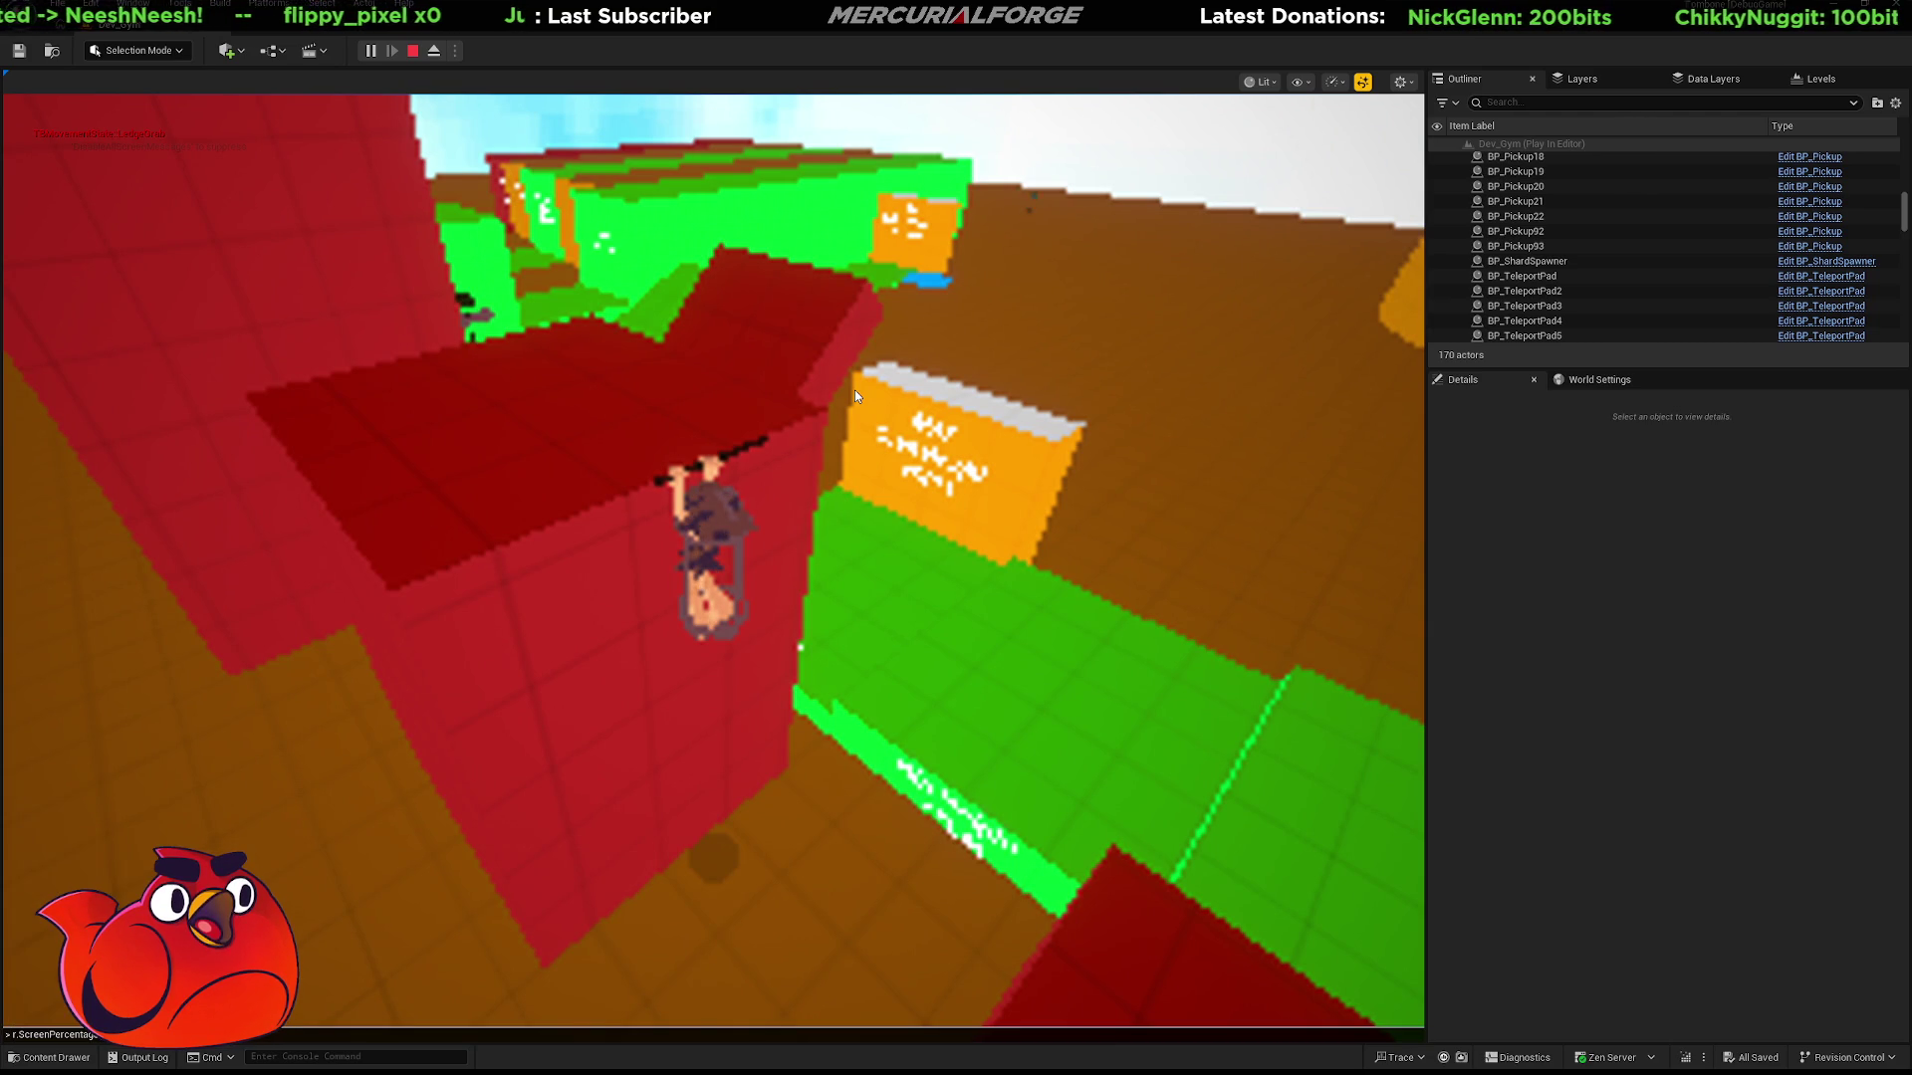
pyautogui.press('Return')
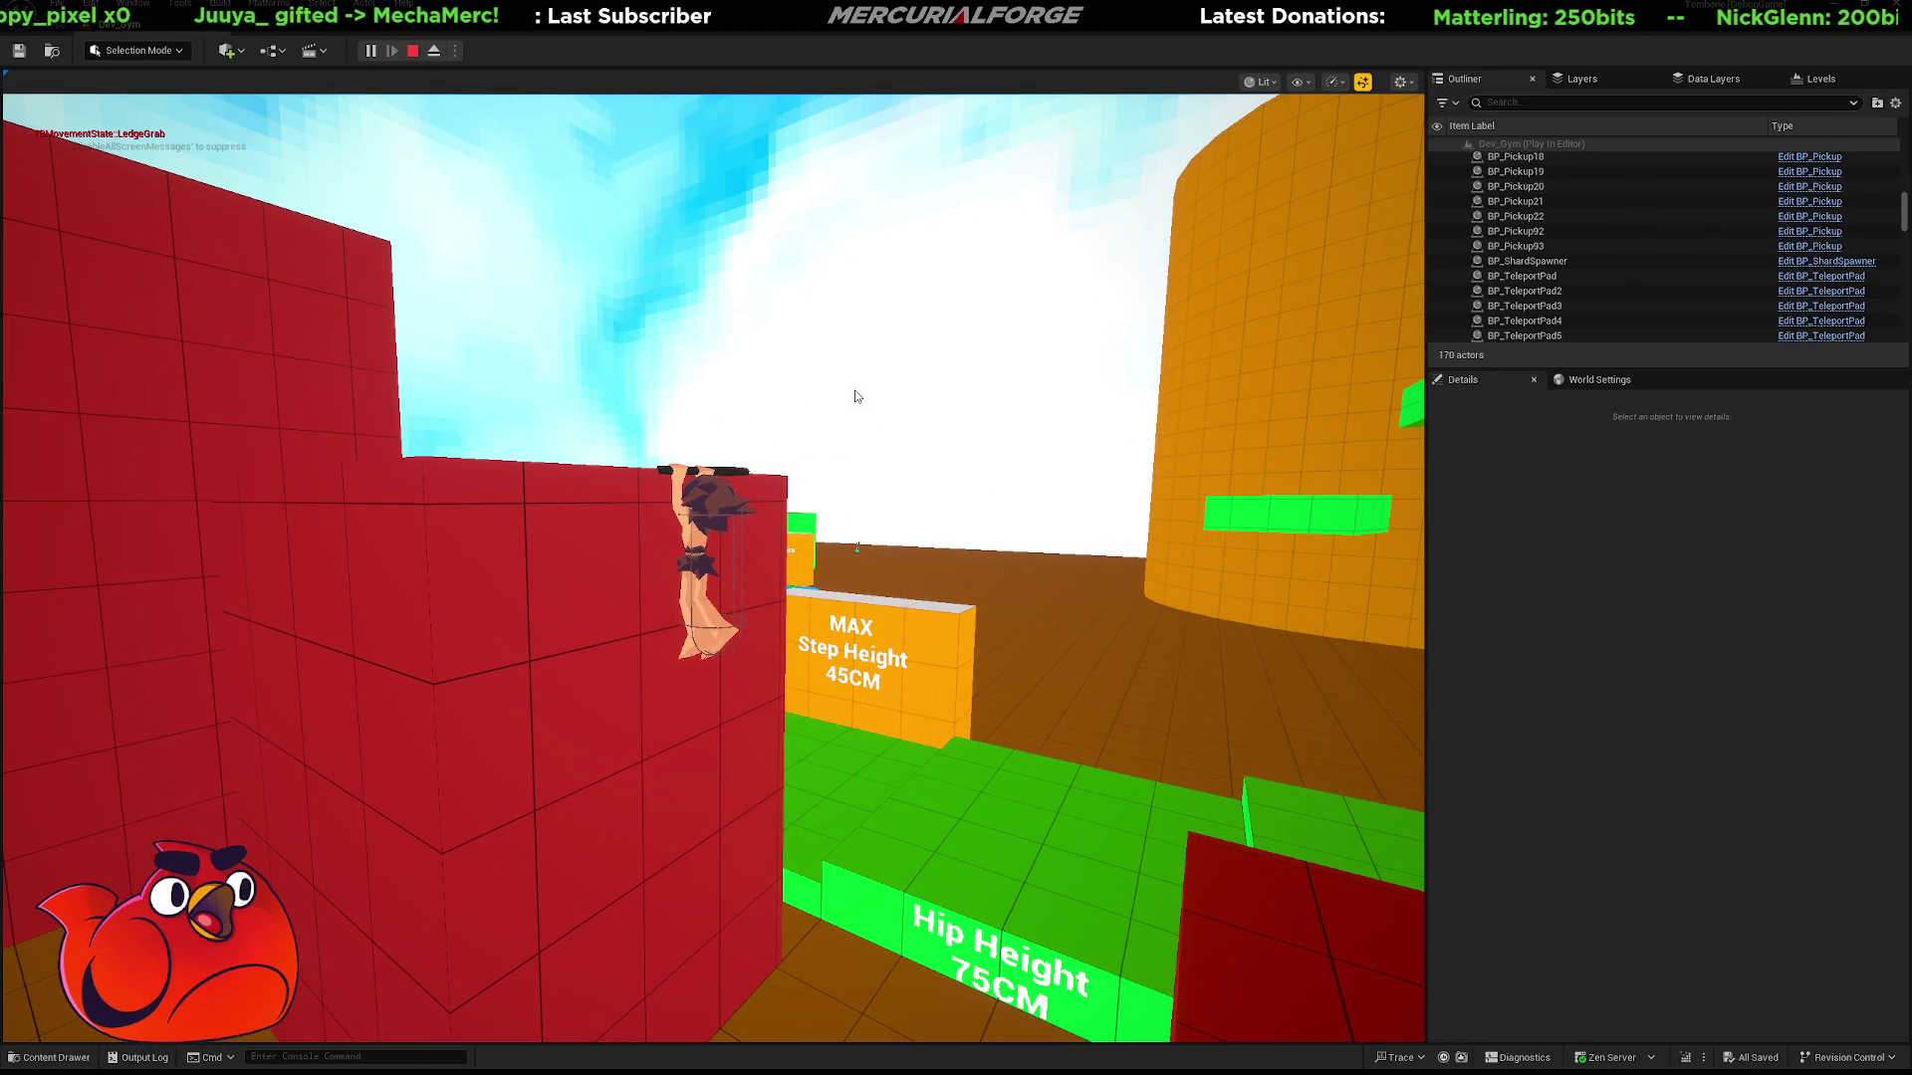
# Drop the screen percentage again and slow game time with Slomo 0.3.
pyautogui.press('`')
pyautogui.press('Up')
pyautogui.press('Return')
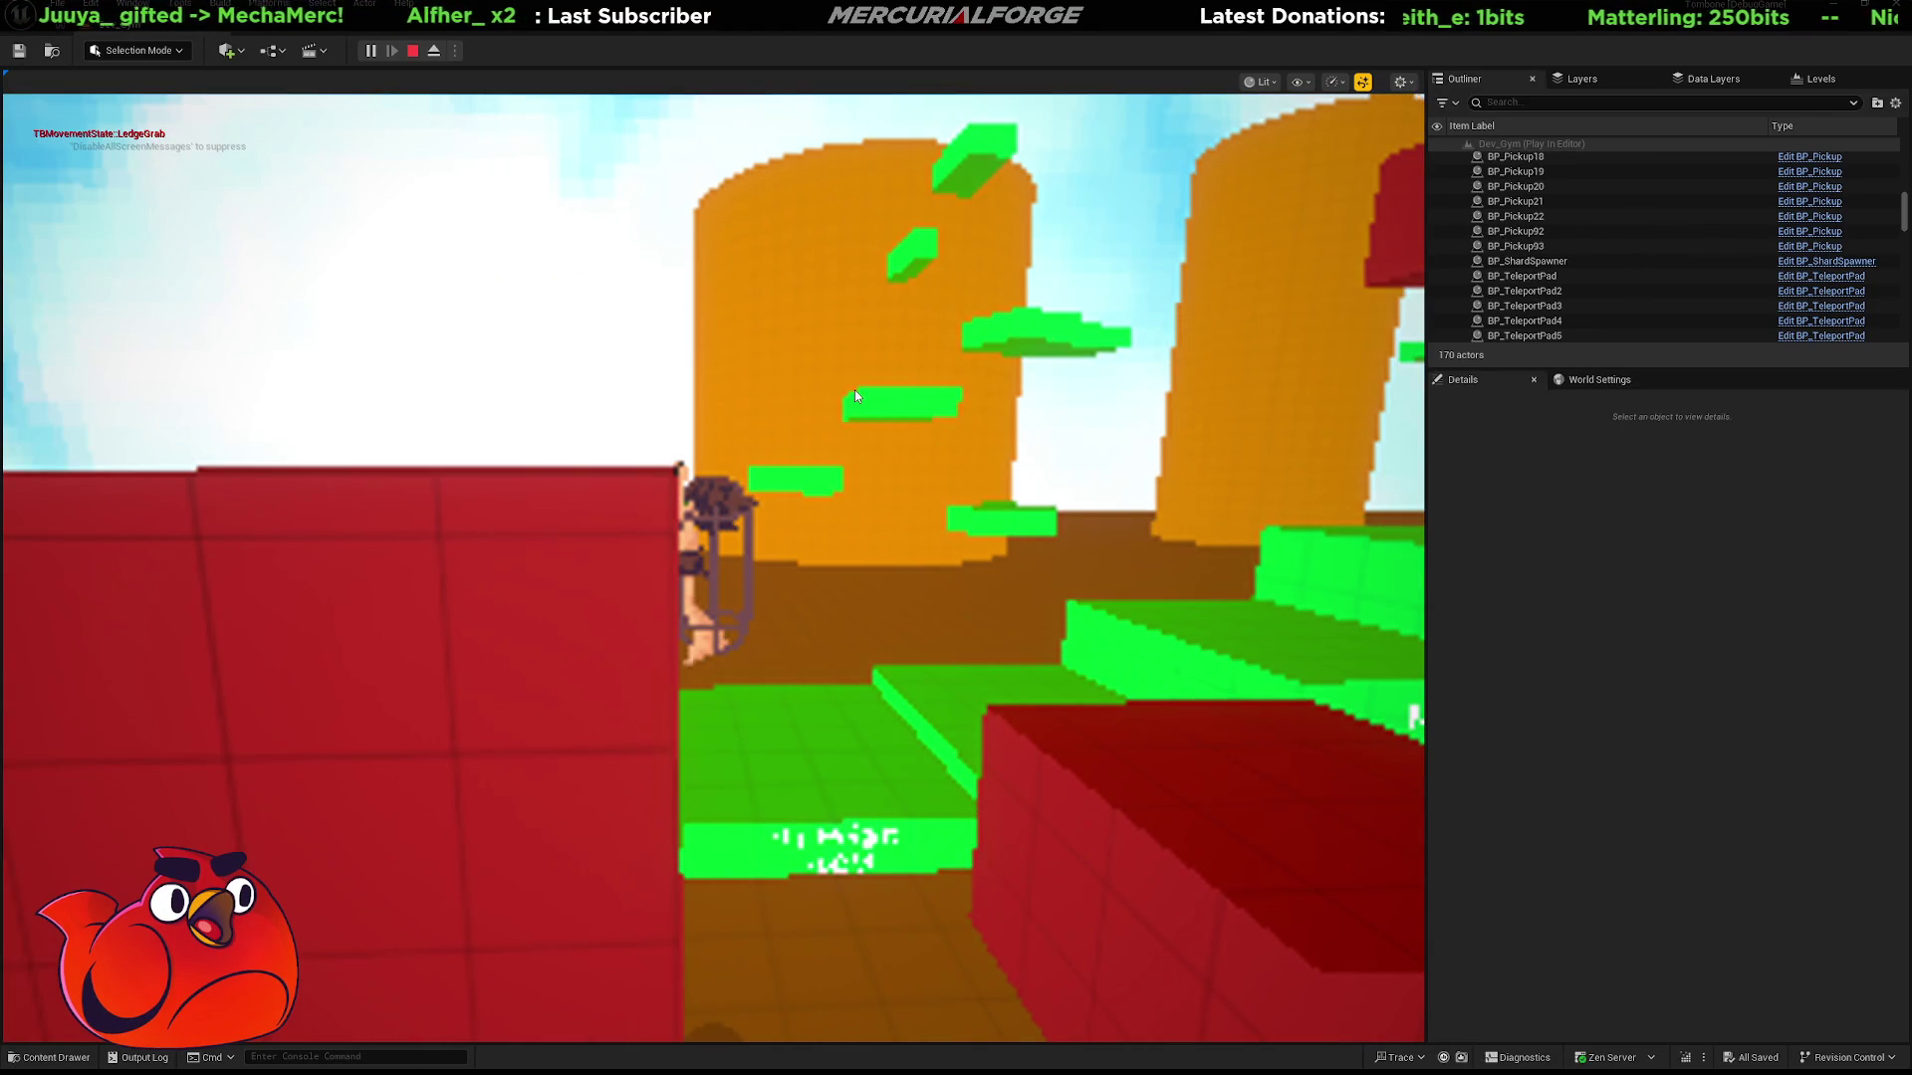
pyautogui.press('`')
pyautogui.press('Up')
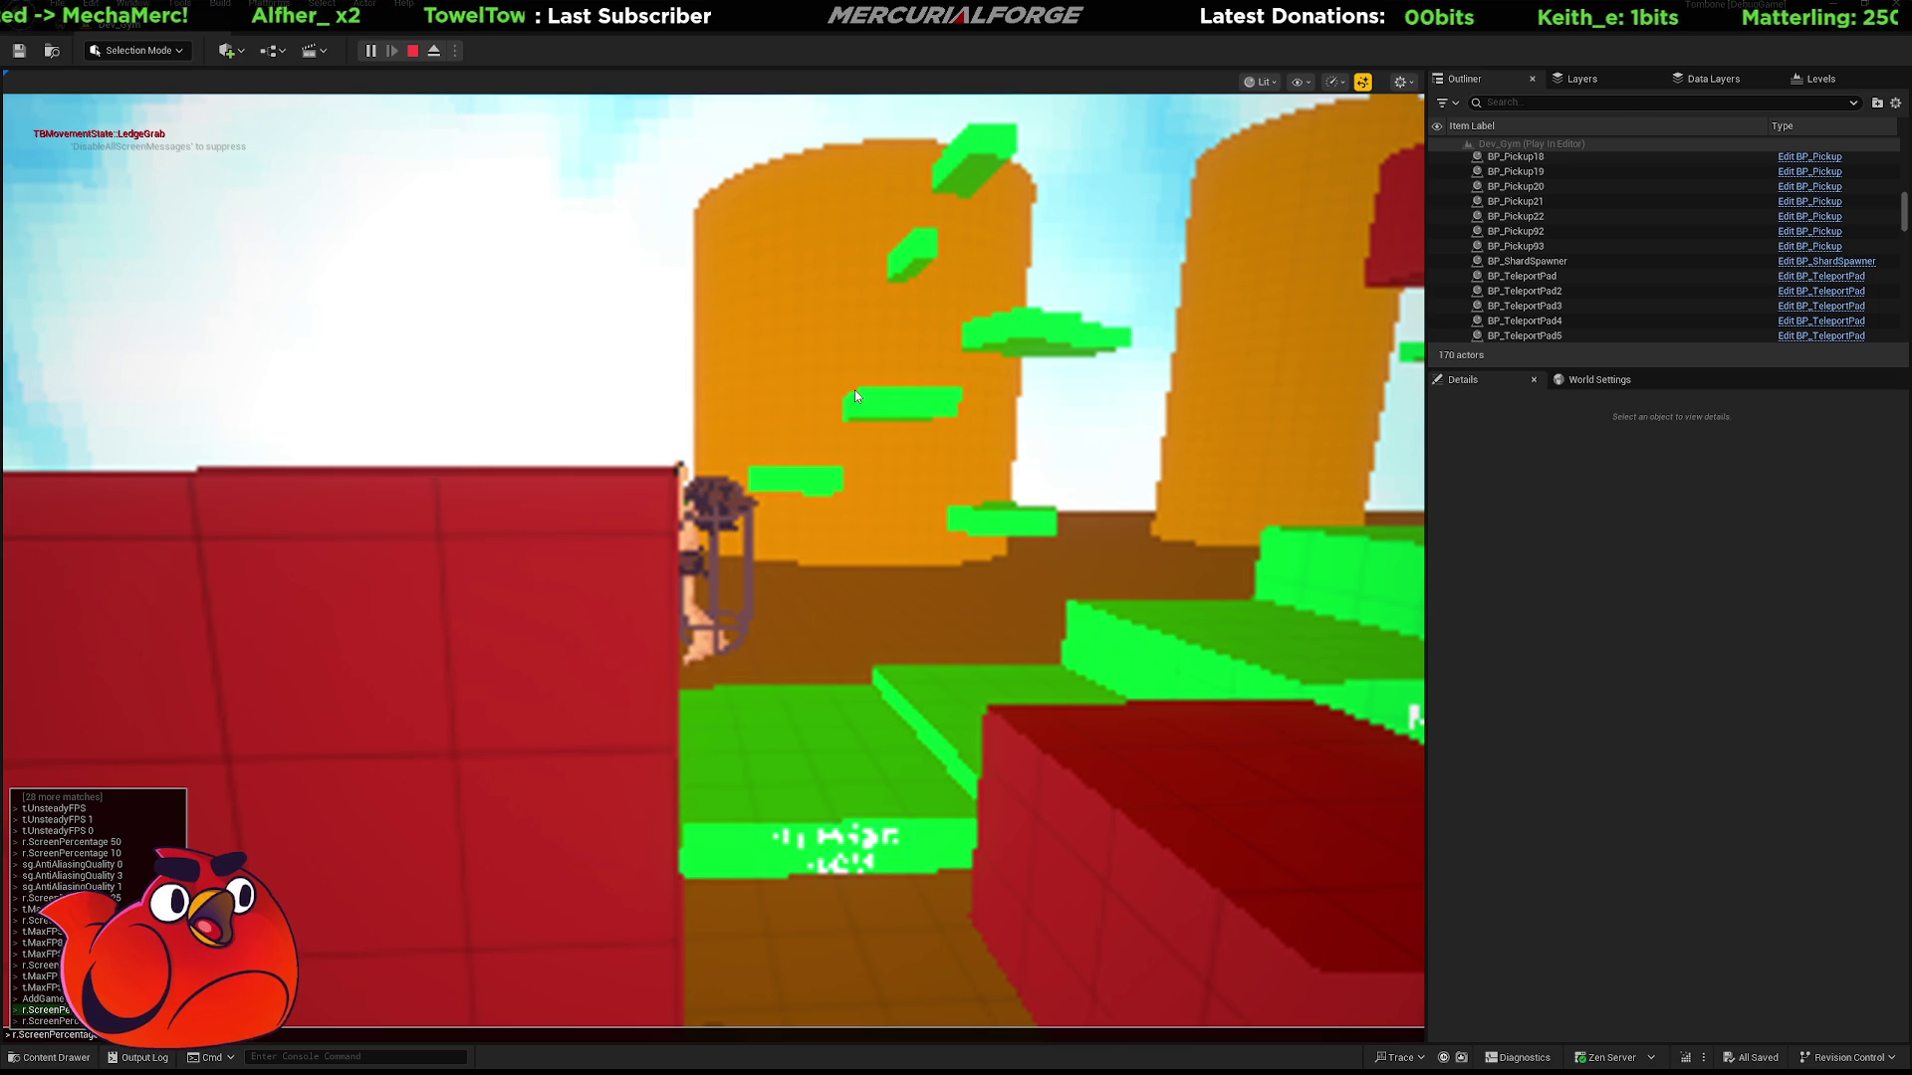
pyautogui.press('Up')
pyautogui.press('Up')
pyautogui.press('Up')
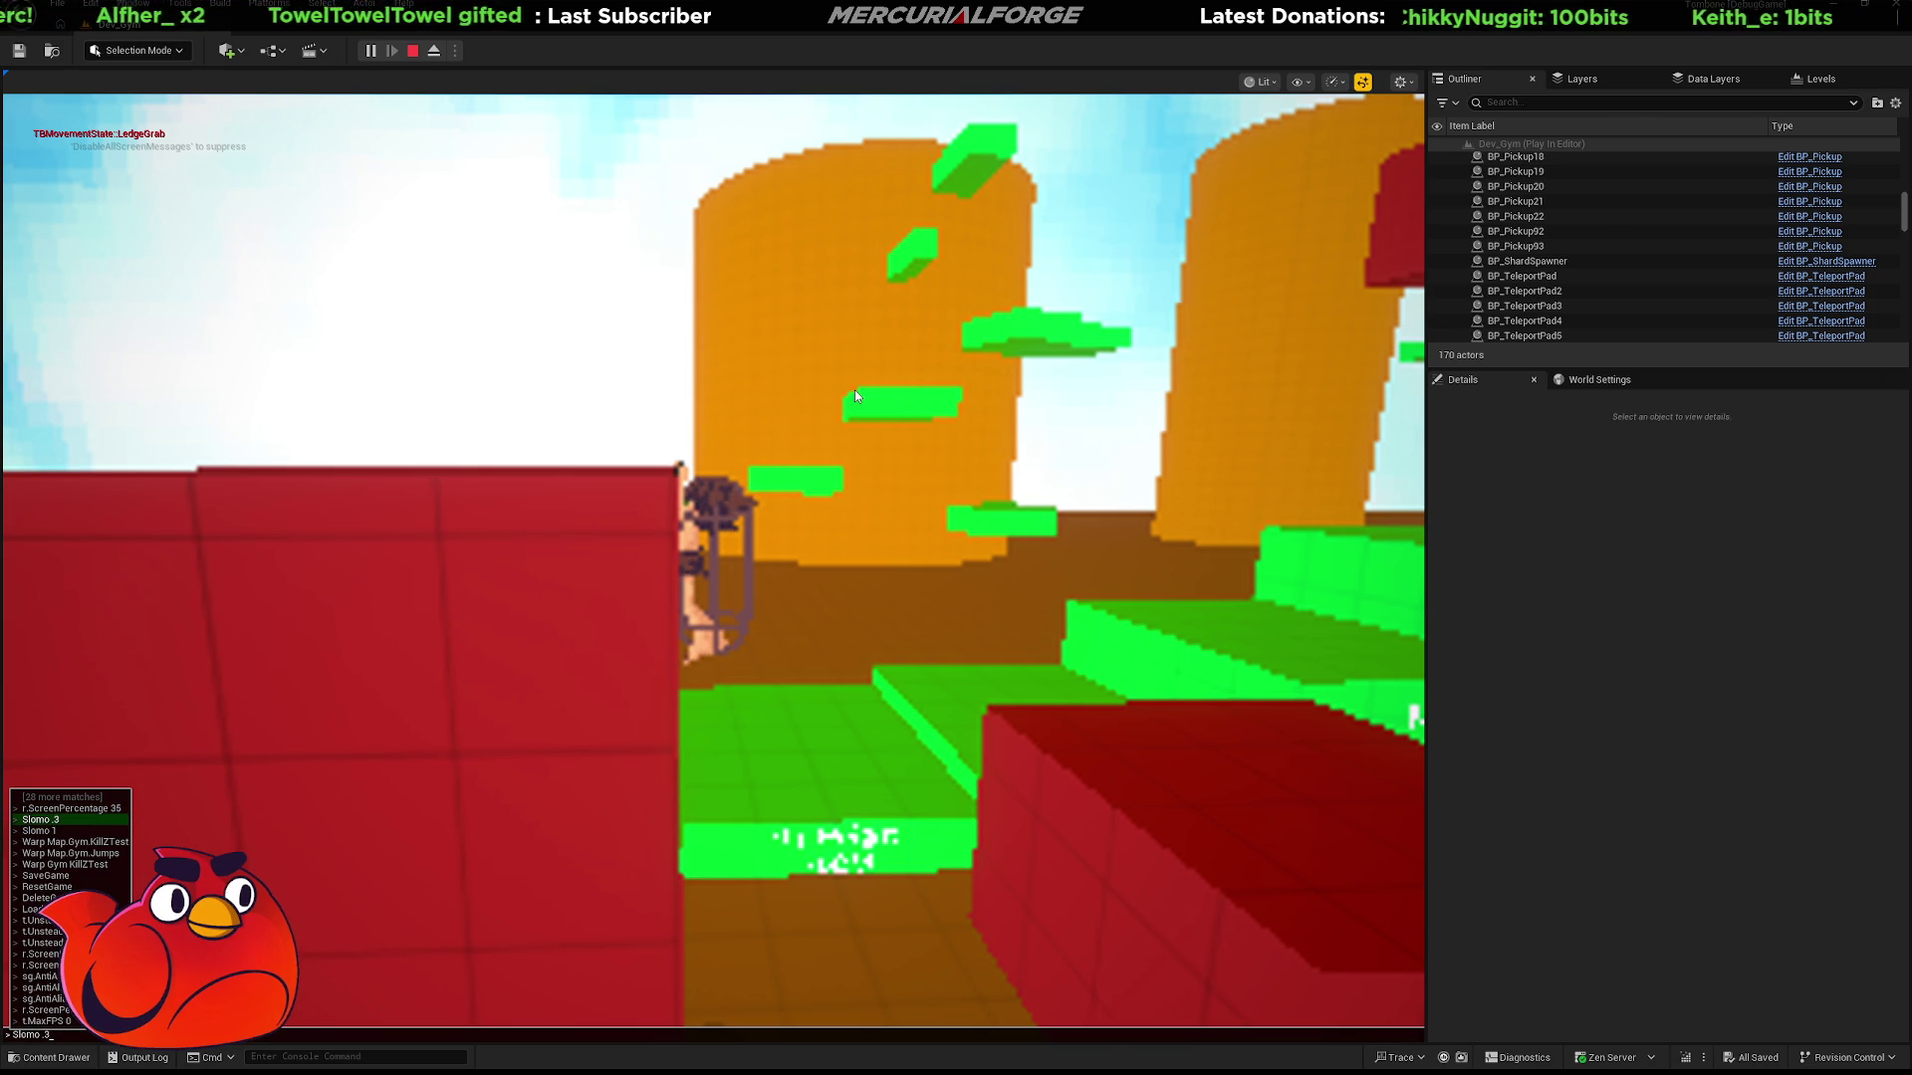
pyautogui.press('Return')
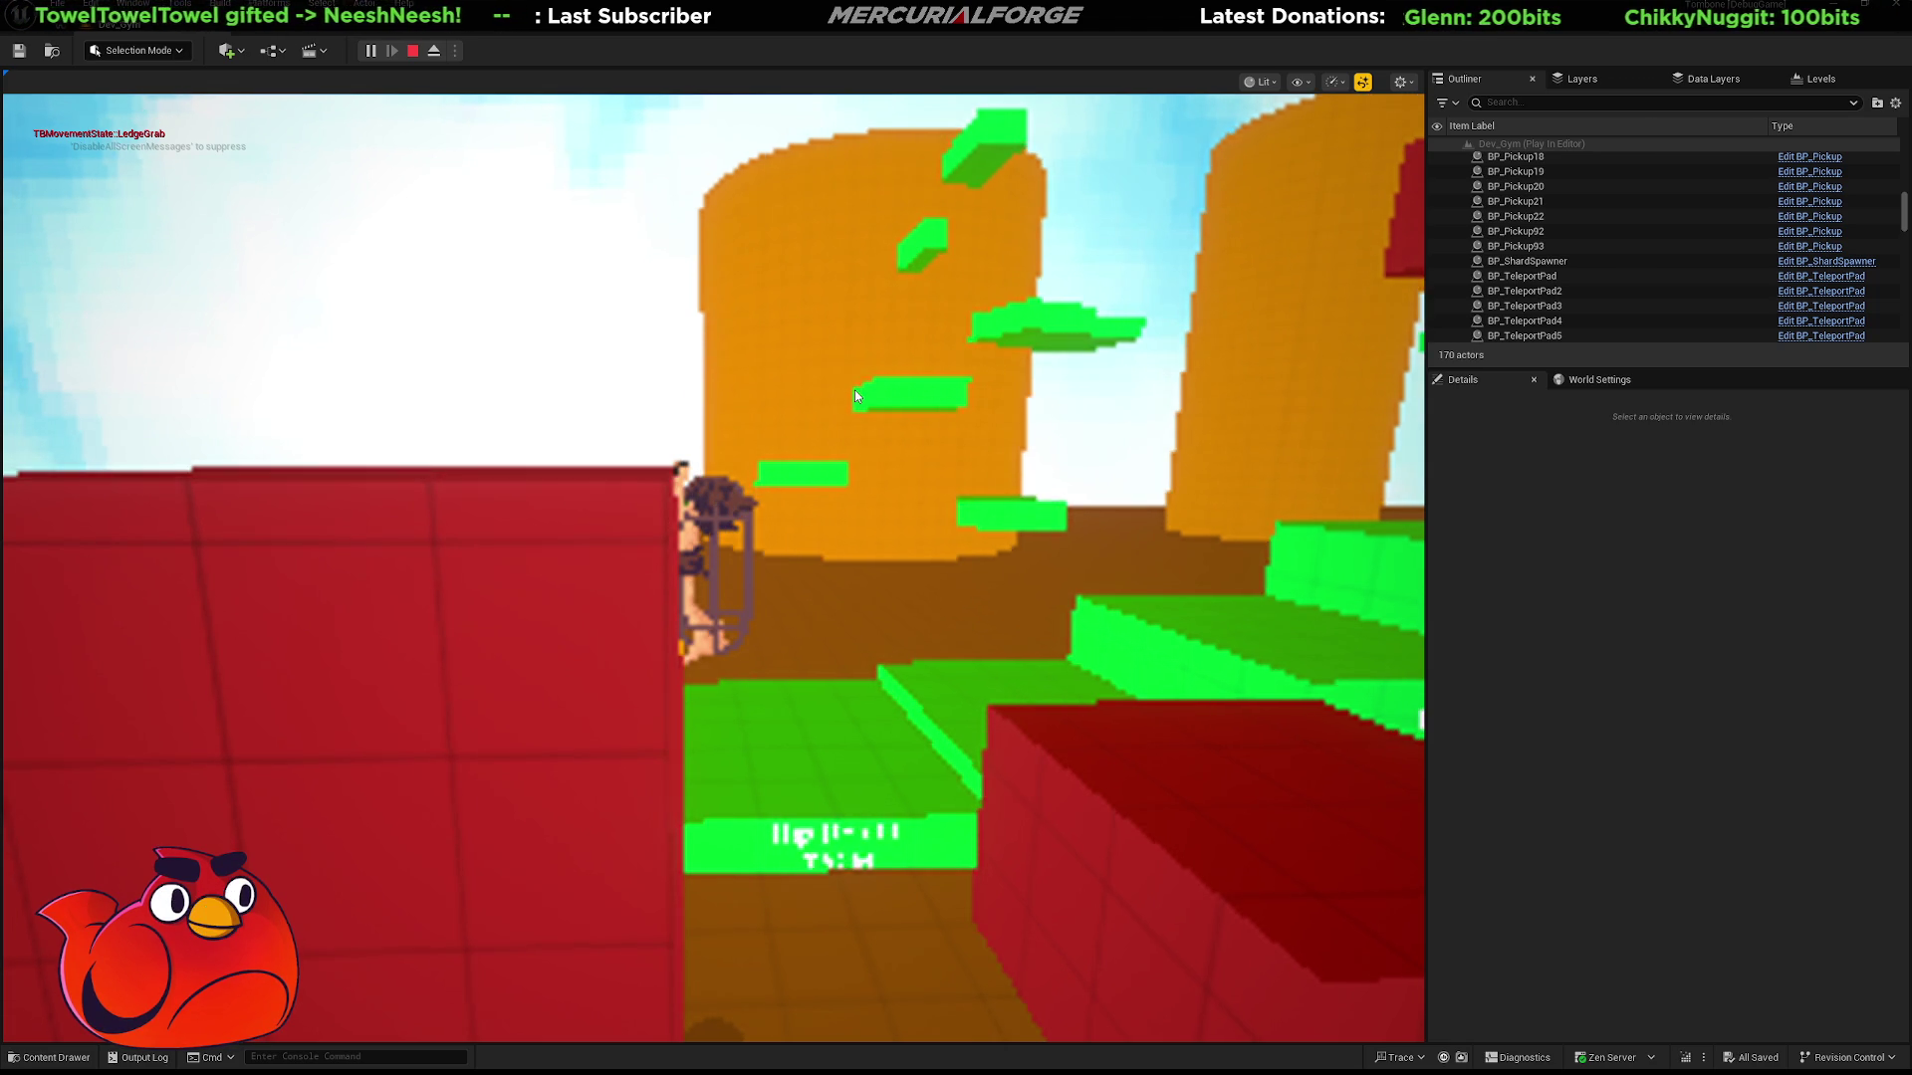
# Climb up from the ledge and slow game time to Slomo 0.1.
pyautogui.press('space')
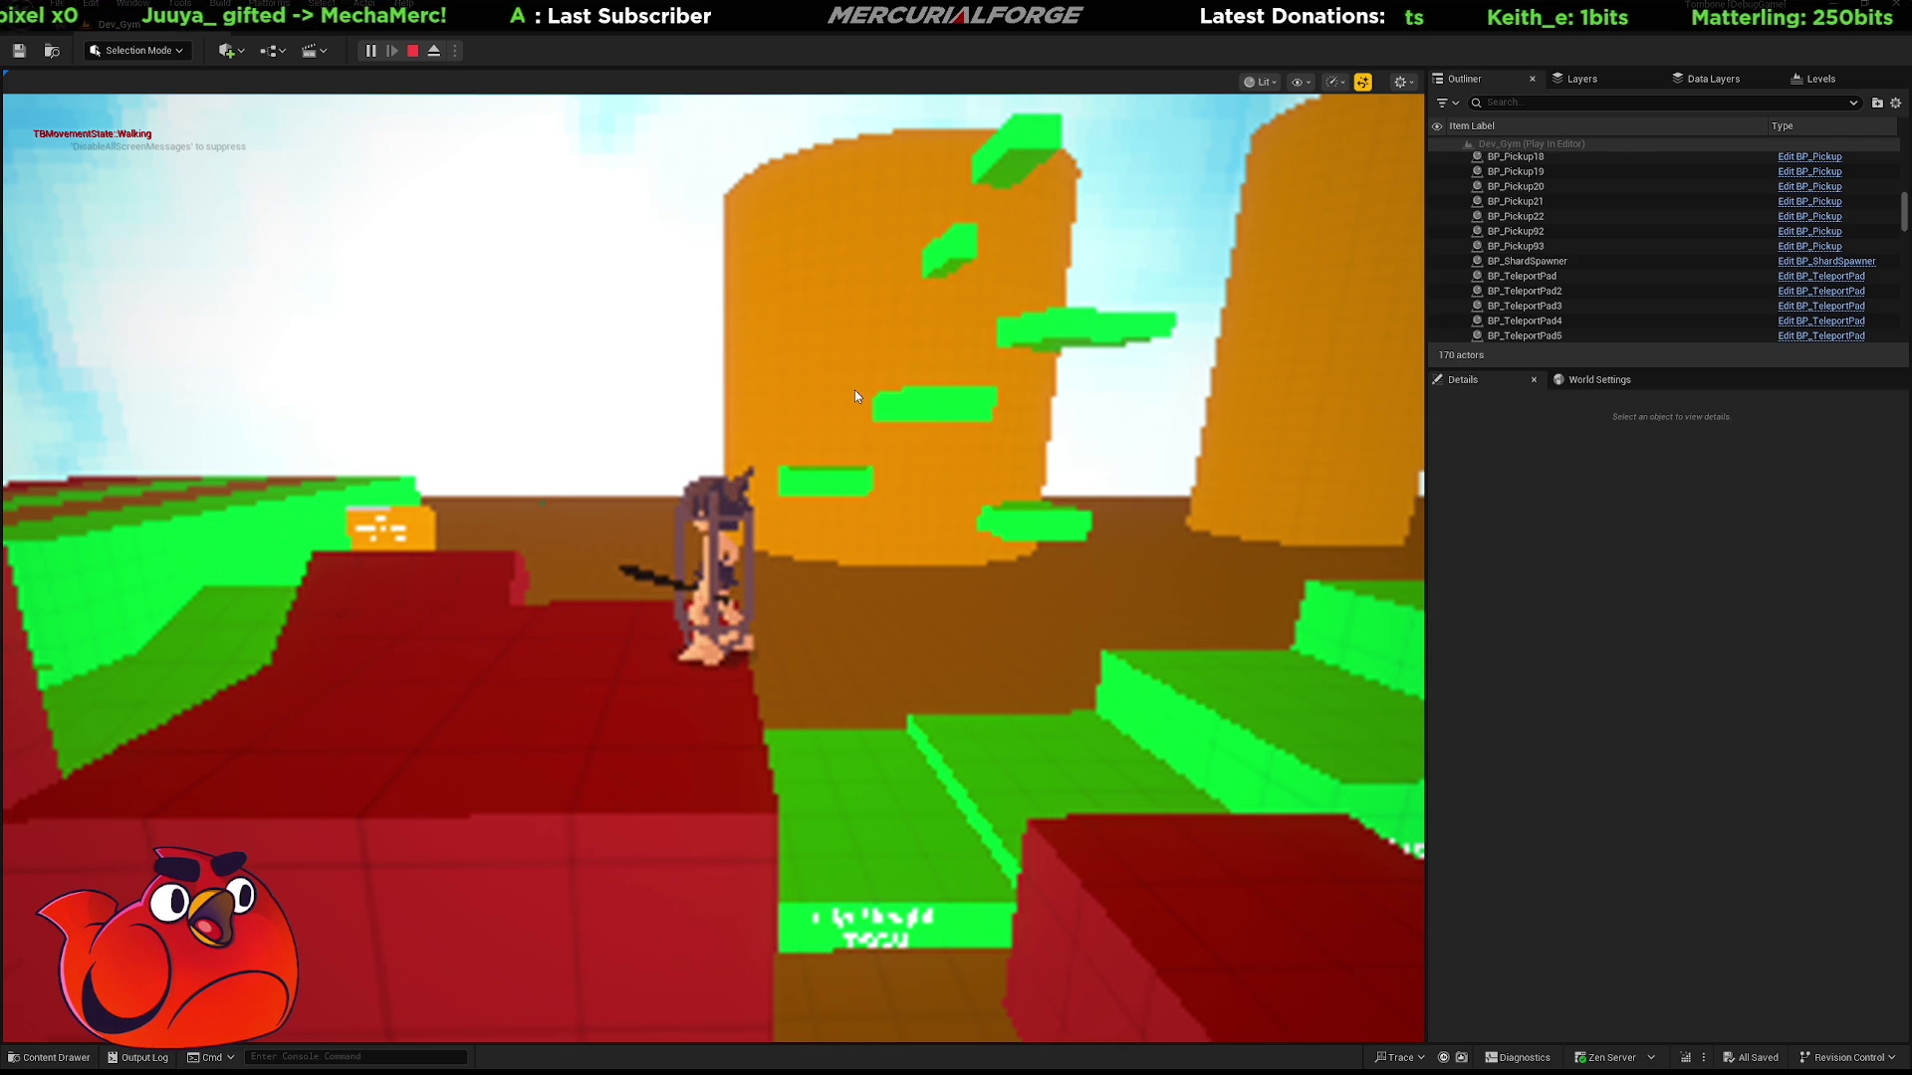
pyautogui.press('`')
pyautogui.press('Up')
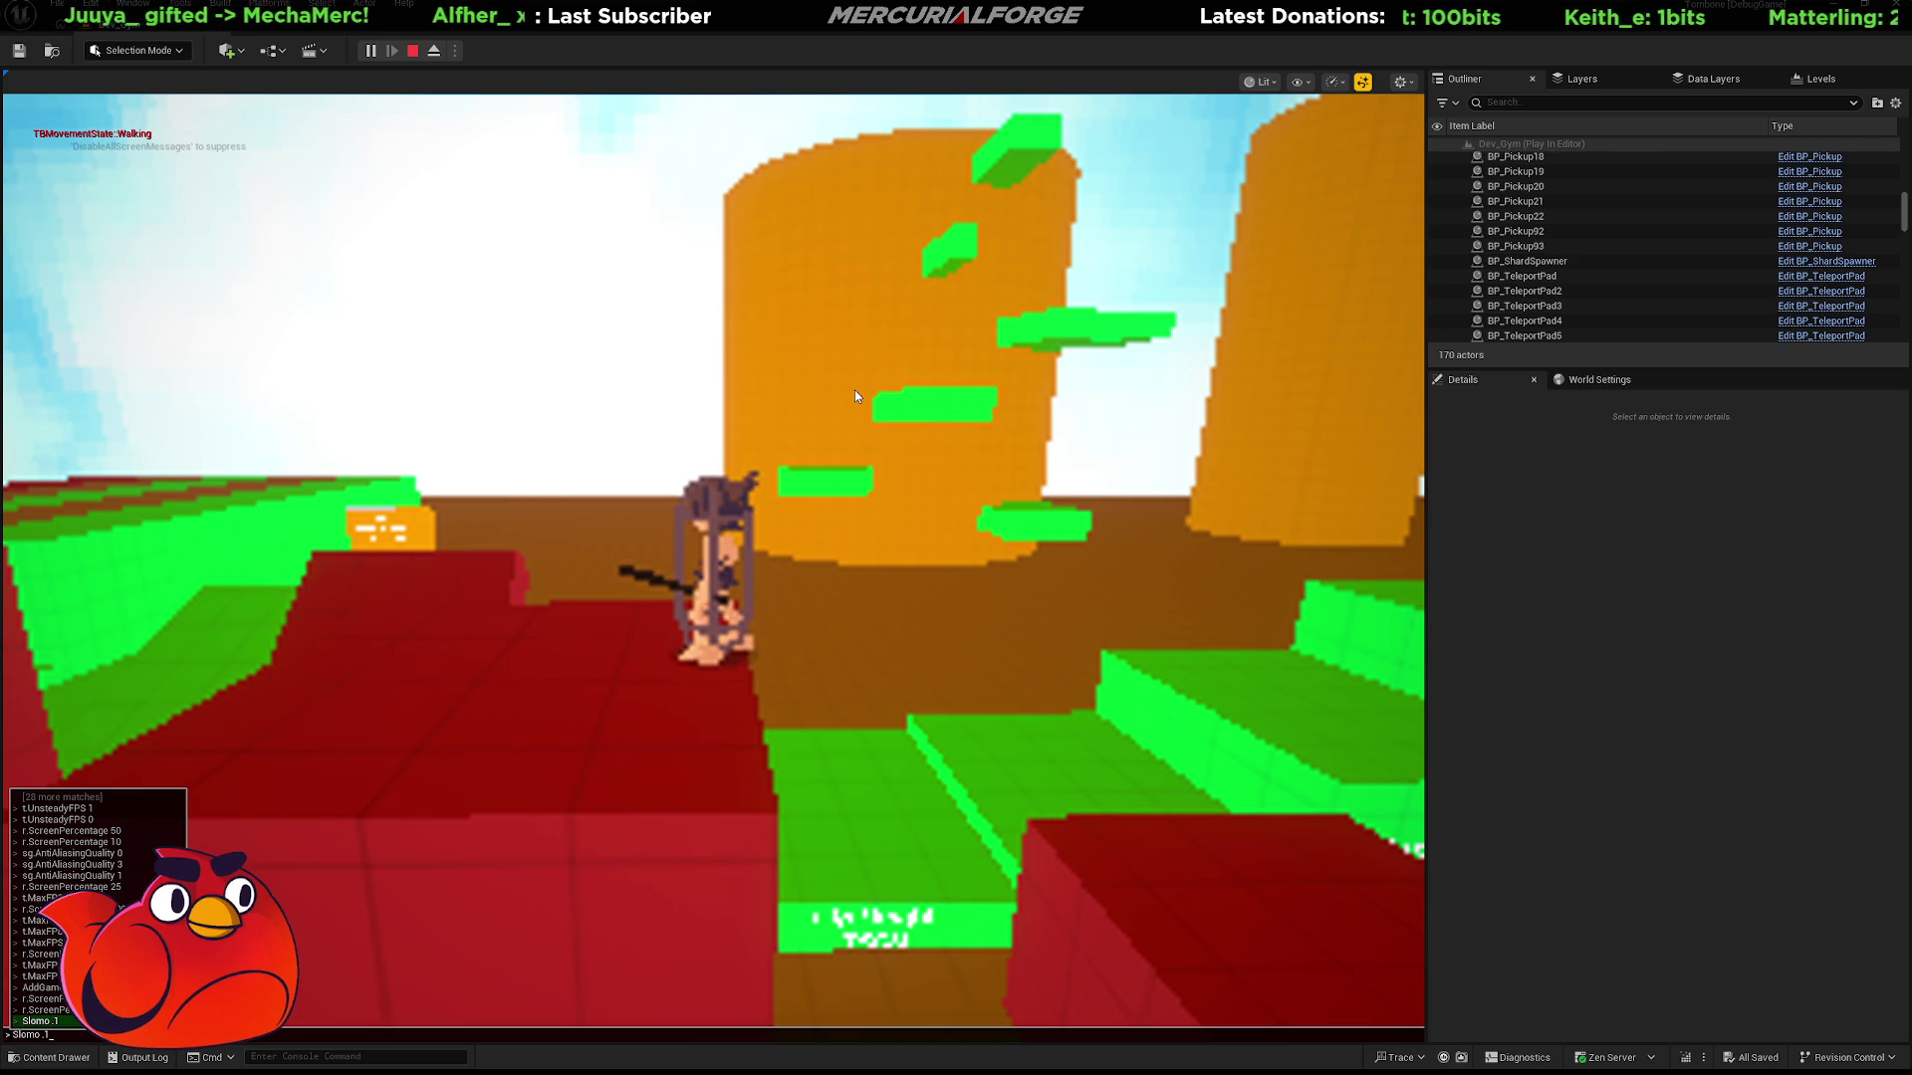
pyautogui.press('Return')
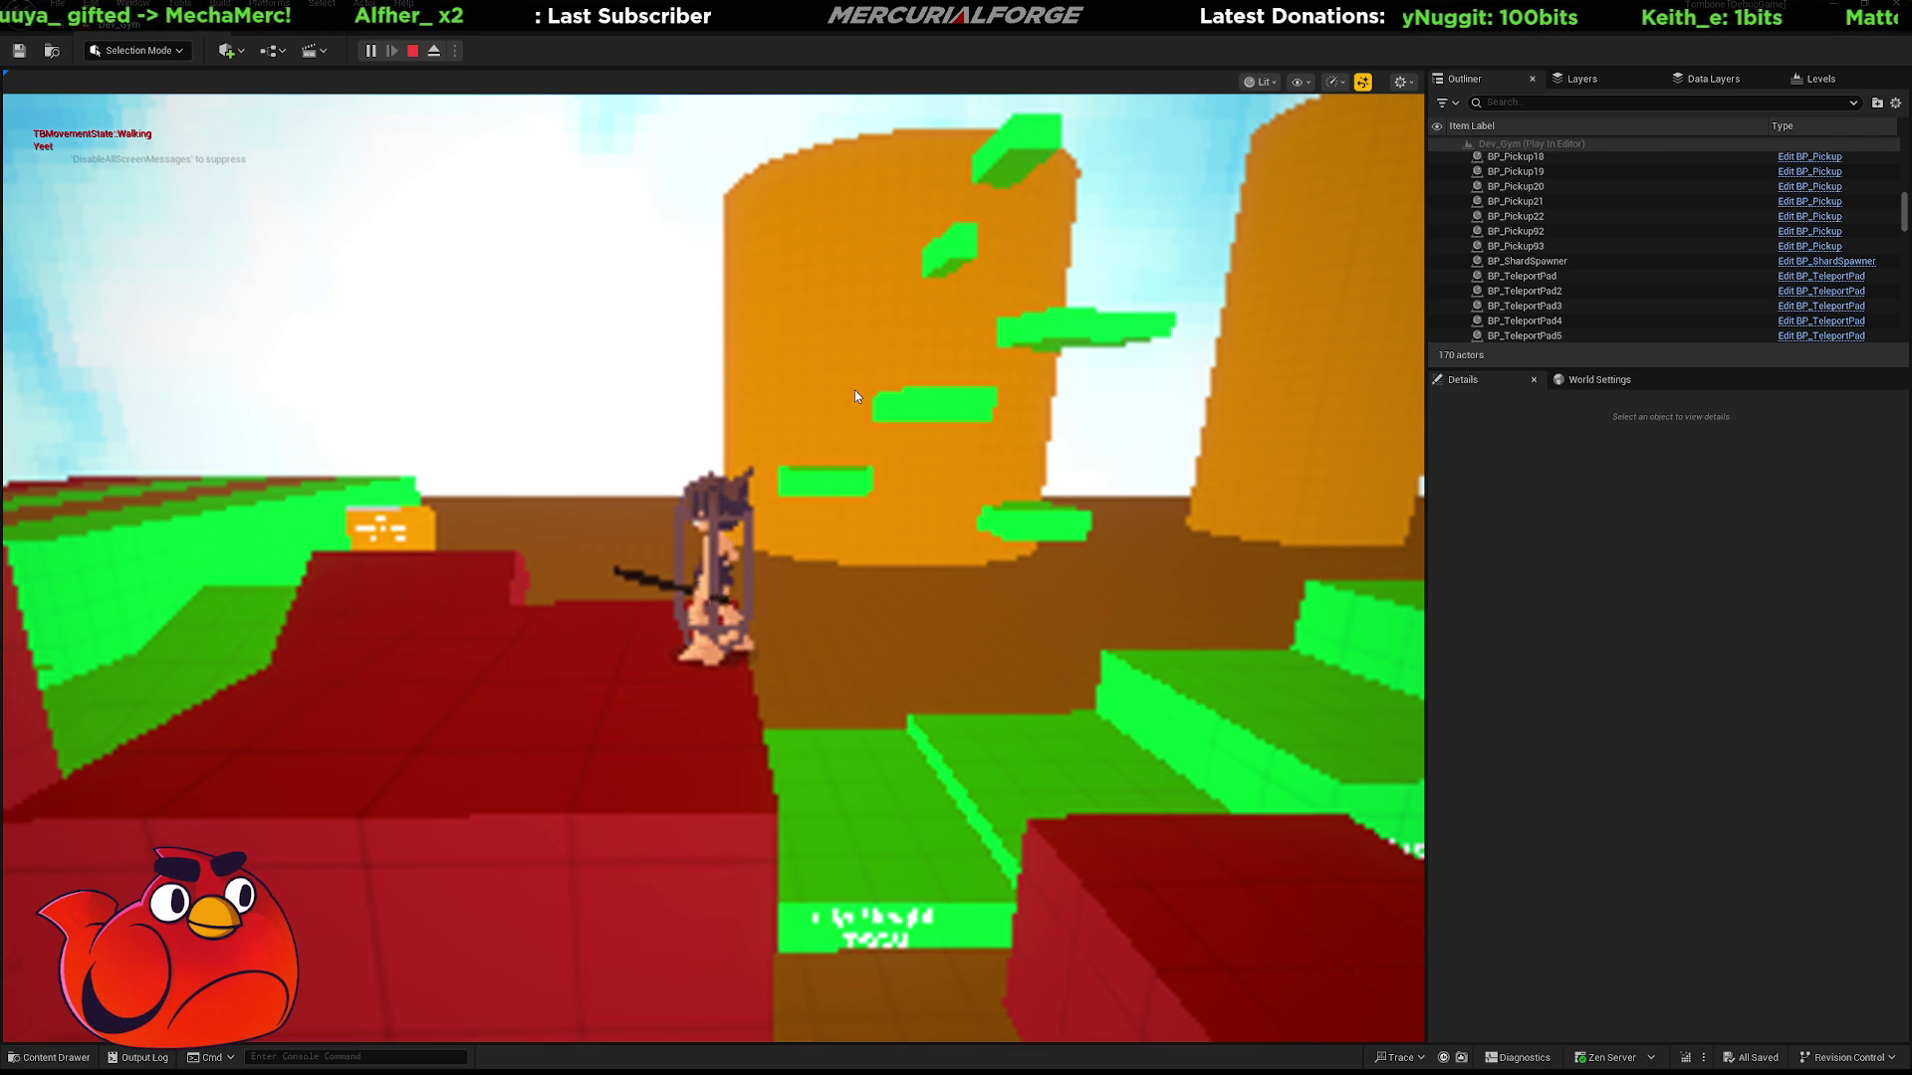
# Rerun the higher r.ScreenPercentage command so the game renders sharply.
pyautogui.press('`')
pyautogui.press('Up')
pyautogui.press('Up')
pyautogui.press('Up')
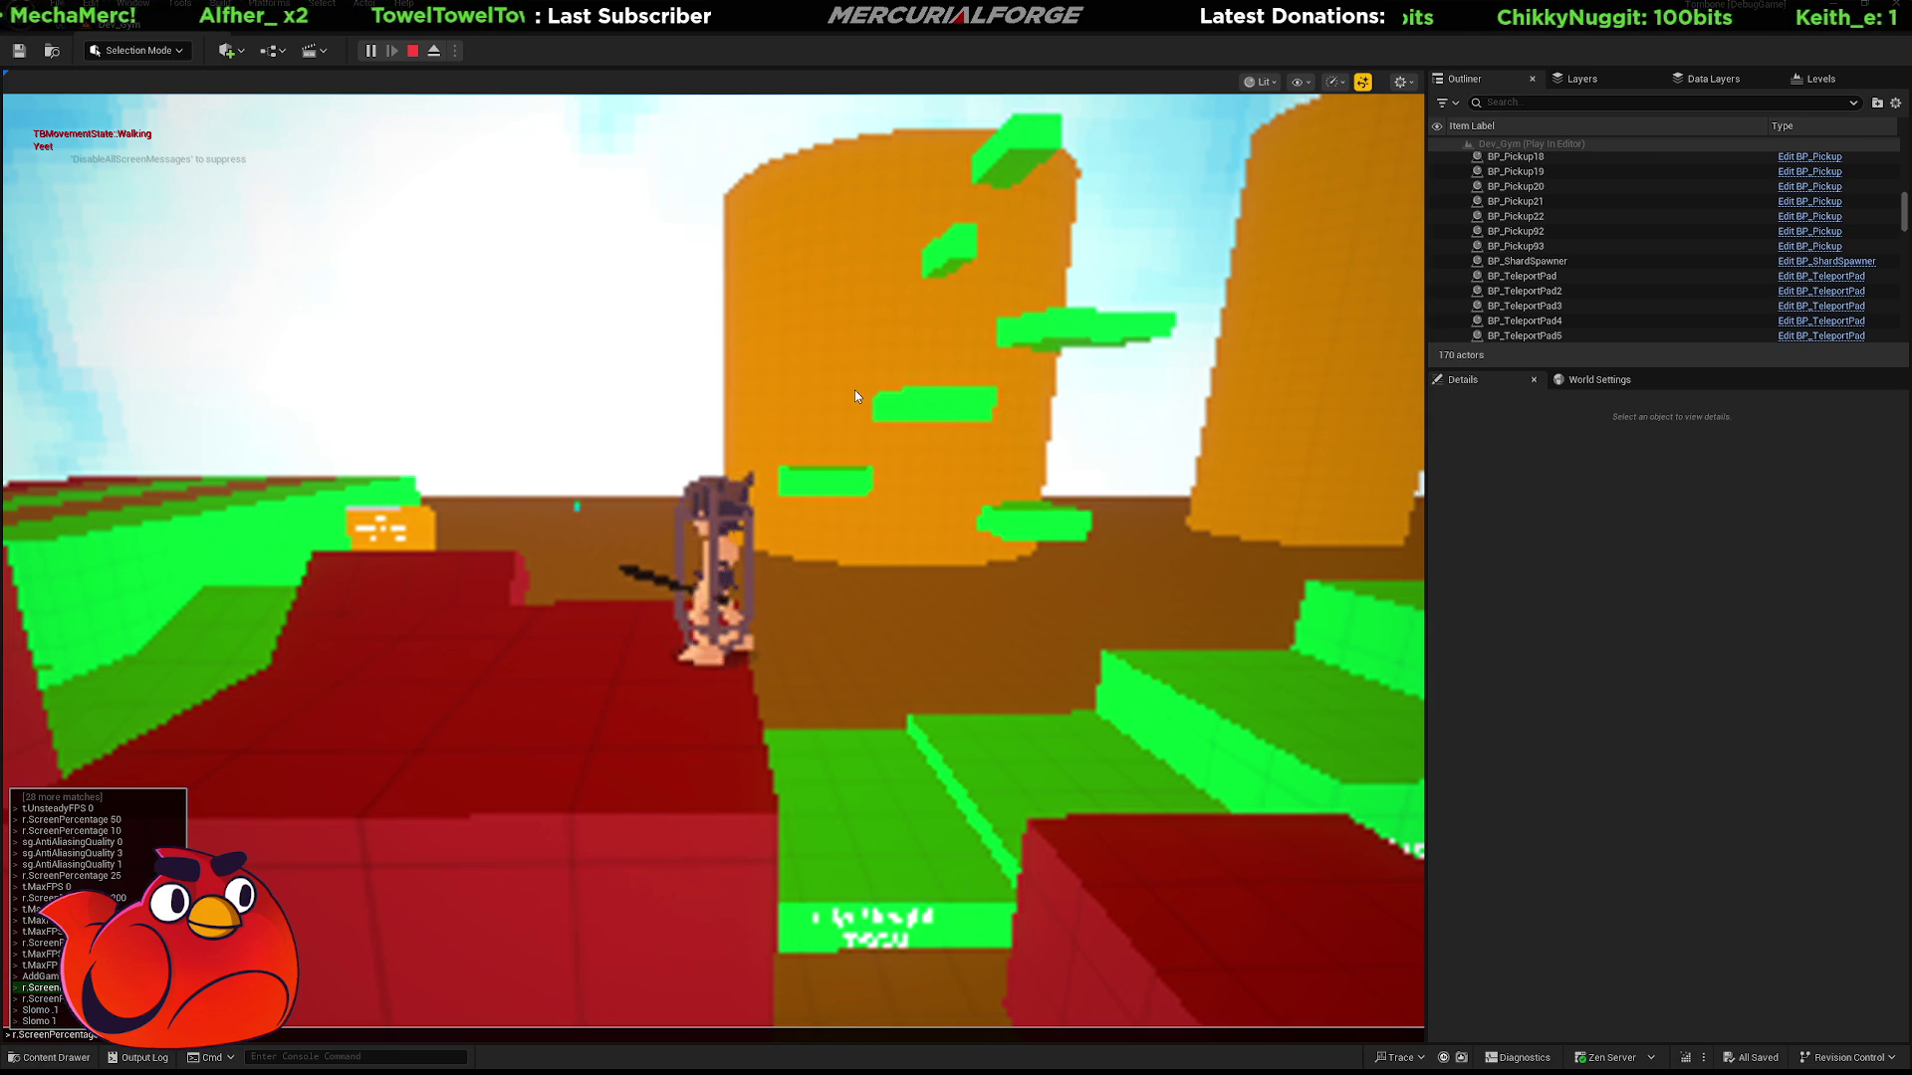
pyautogui.press('Return')
# Jump onto the red block and climb the Ledge Grab and Scamper walls.
pyautogui.press('space')
pyautogui.press('w')
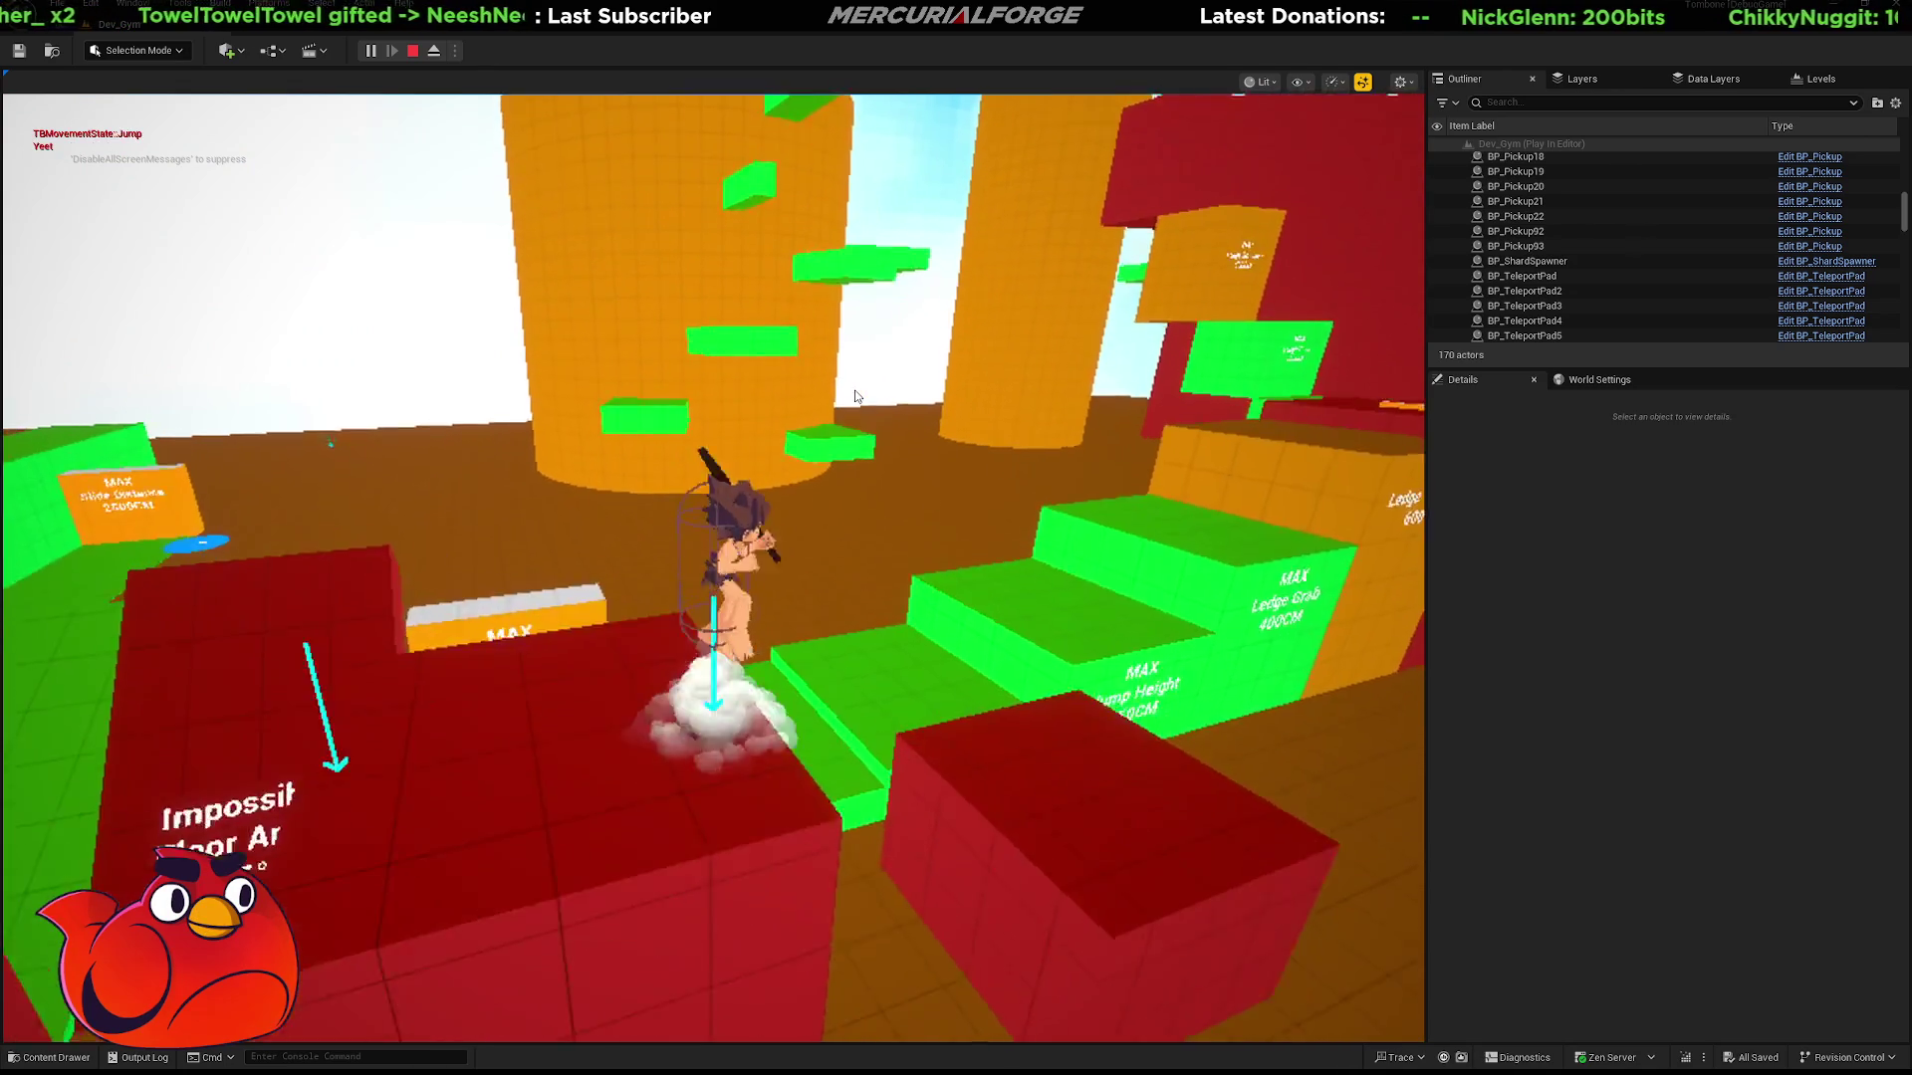
pyautogui.press('space')
pyautogui.press('w')
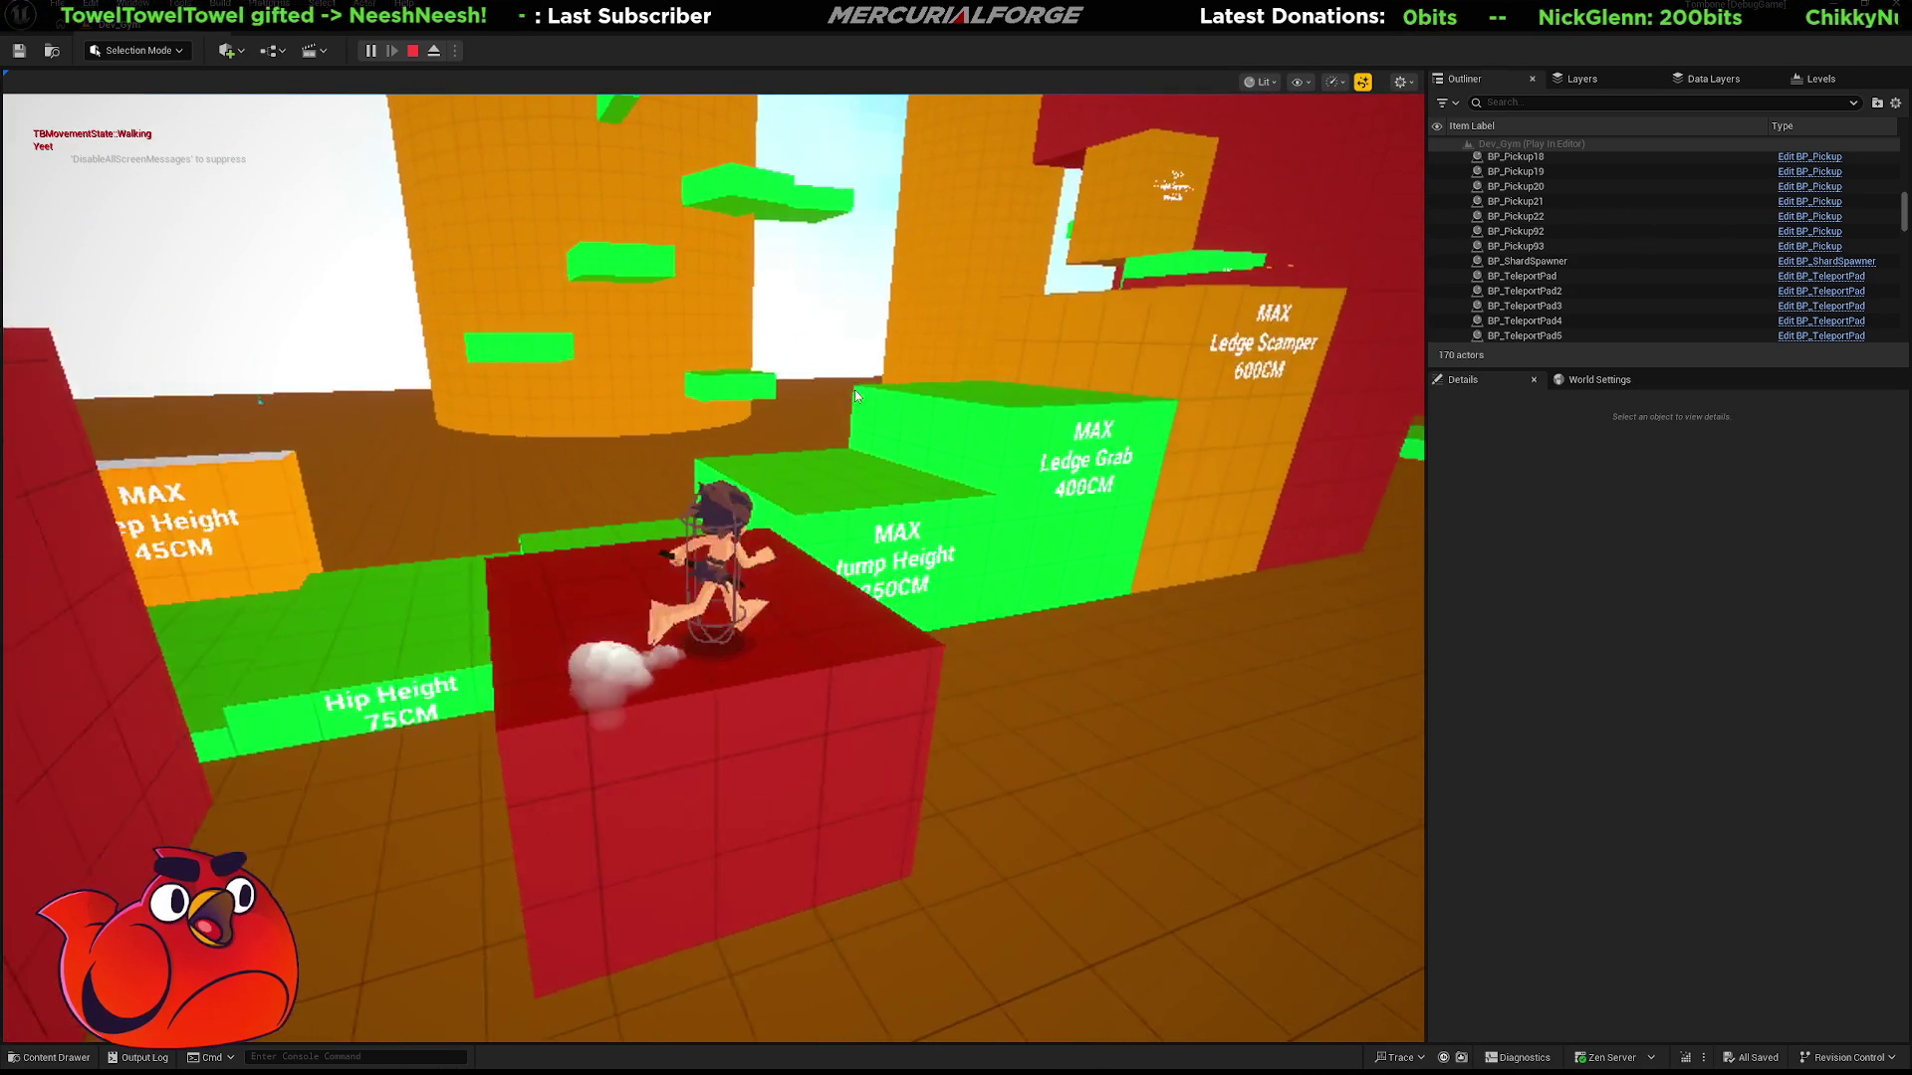
pyautogui.press('space')
pyautogui.press('w')
pyautogui.press('space')
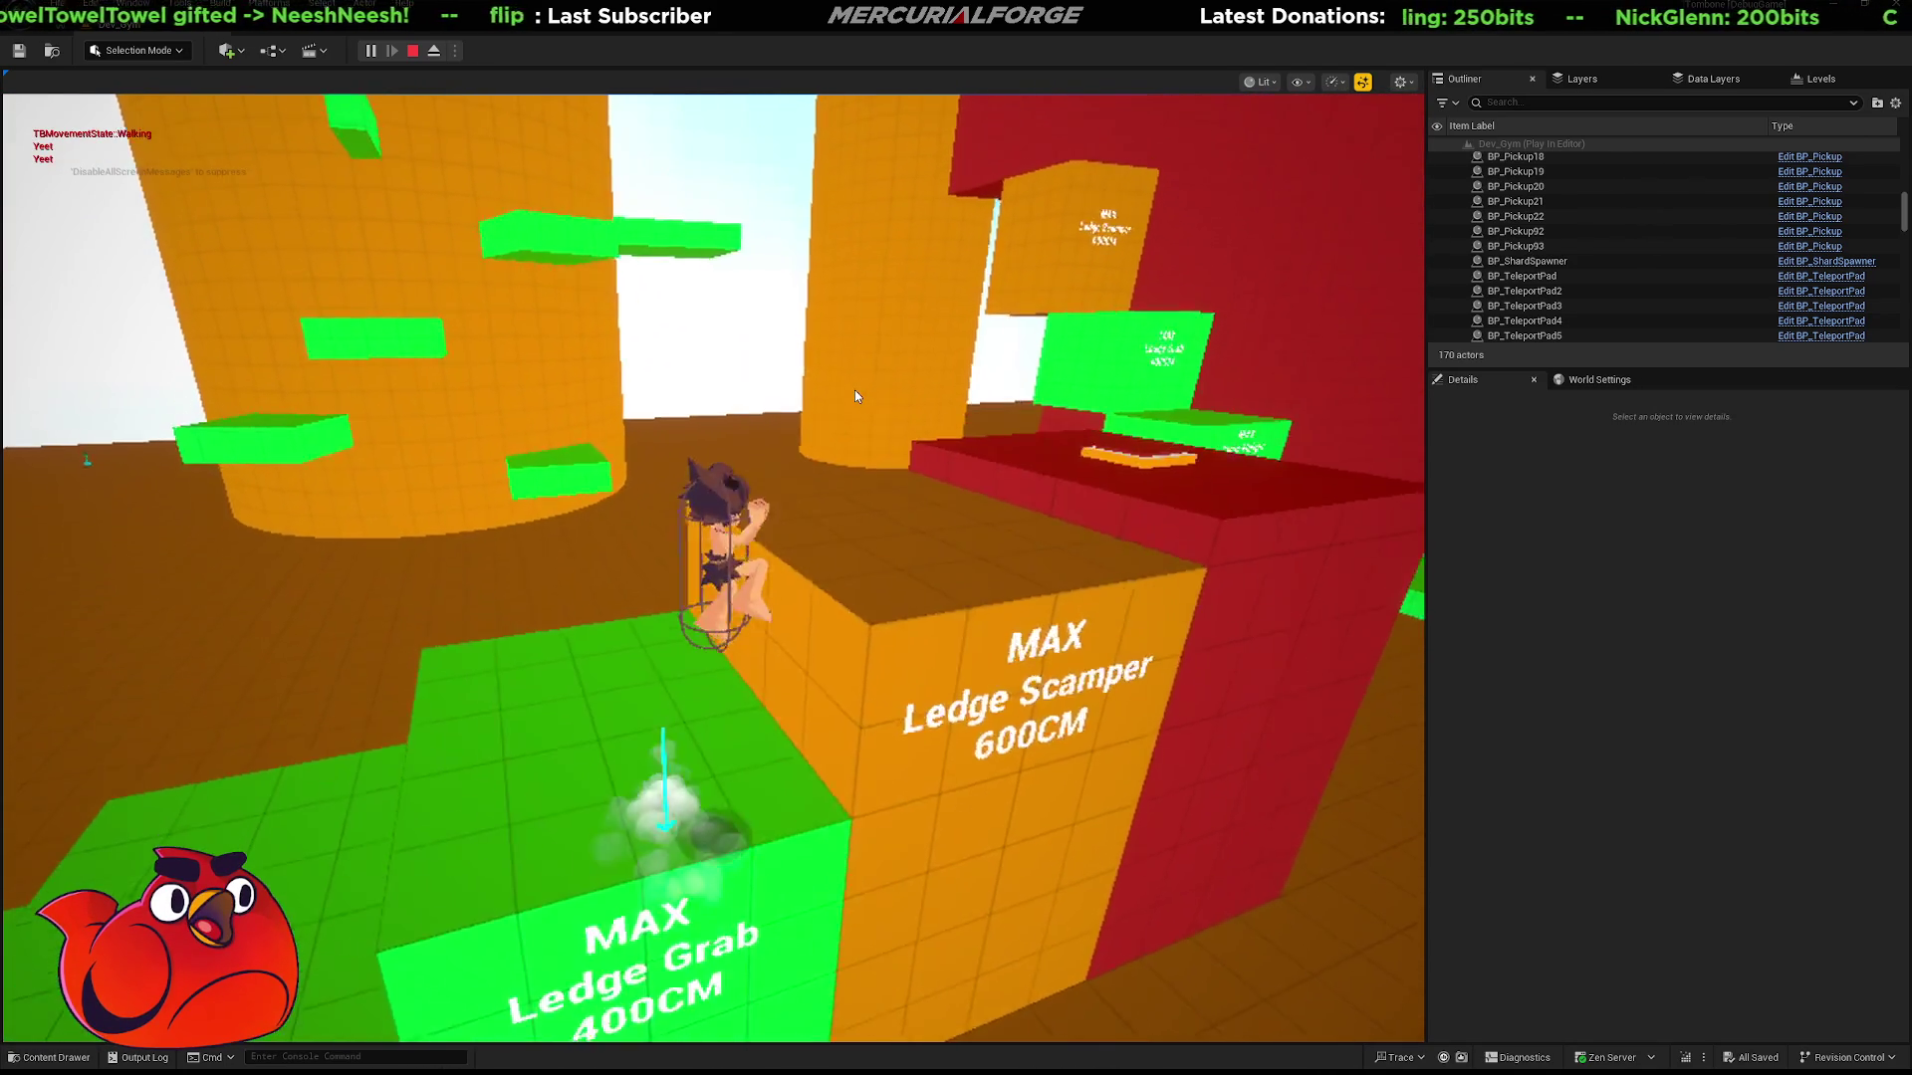
# Run up the green steps and jump toward the Ledge Grab block.
pyautogui.press('w')
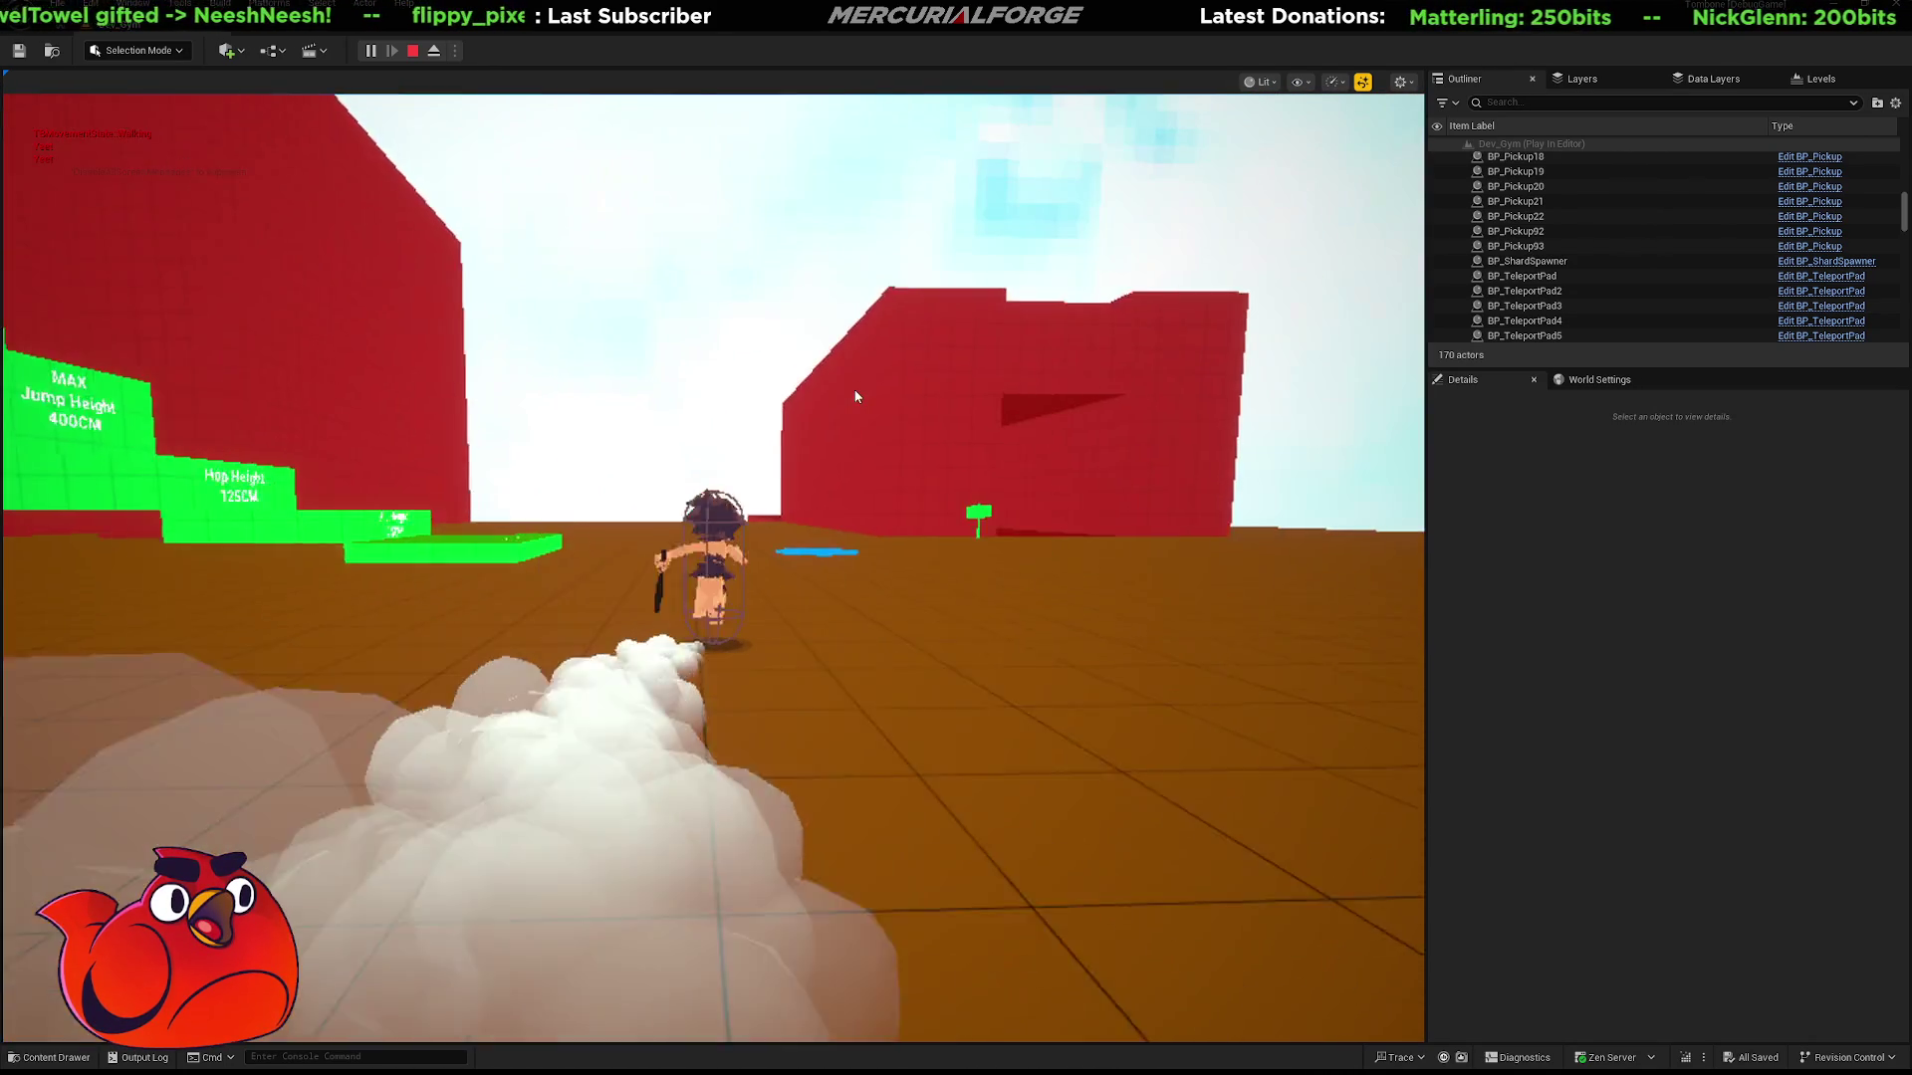
pyautogui.press('w')
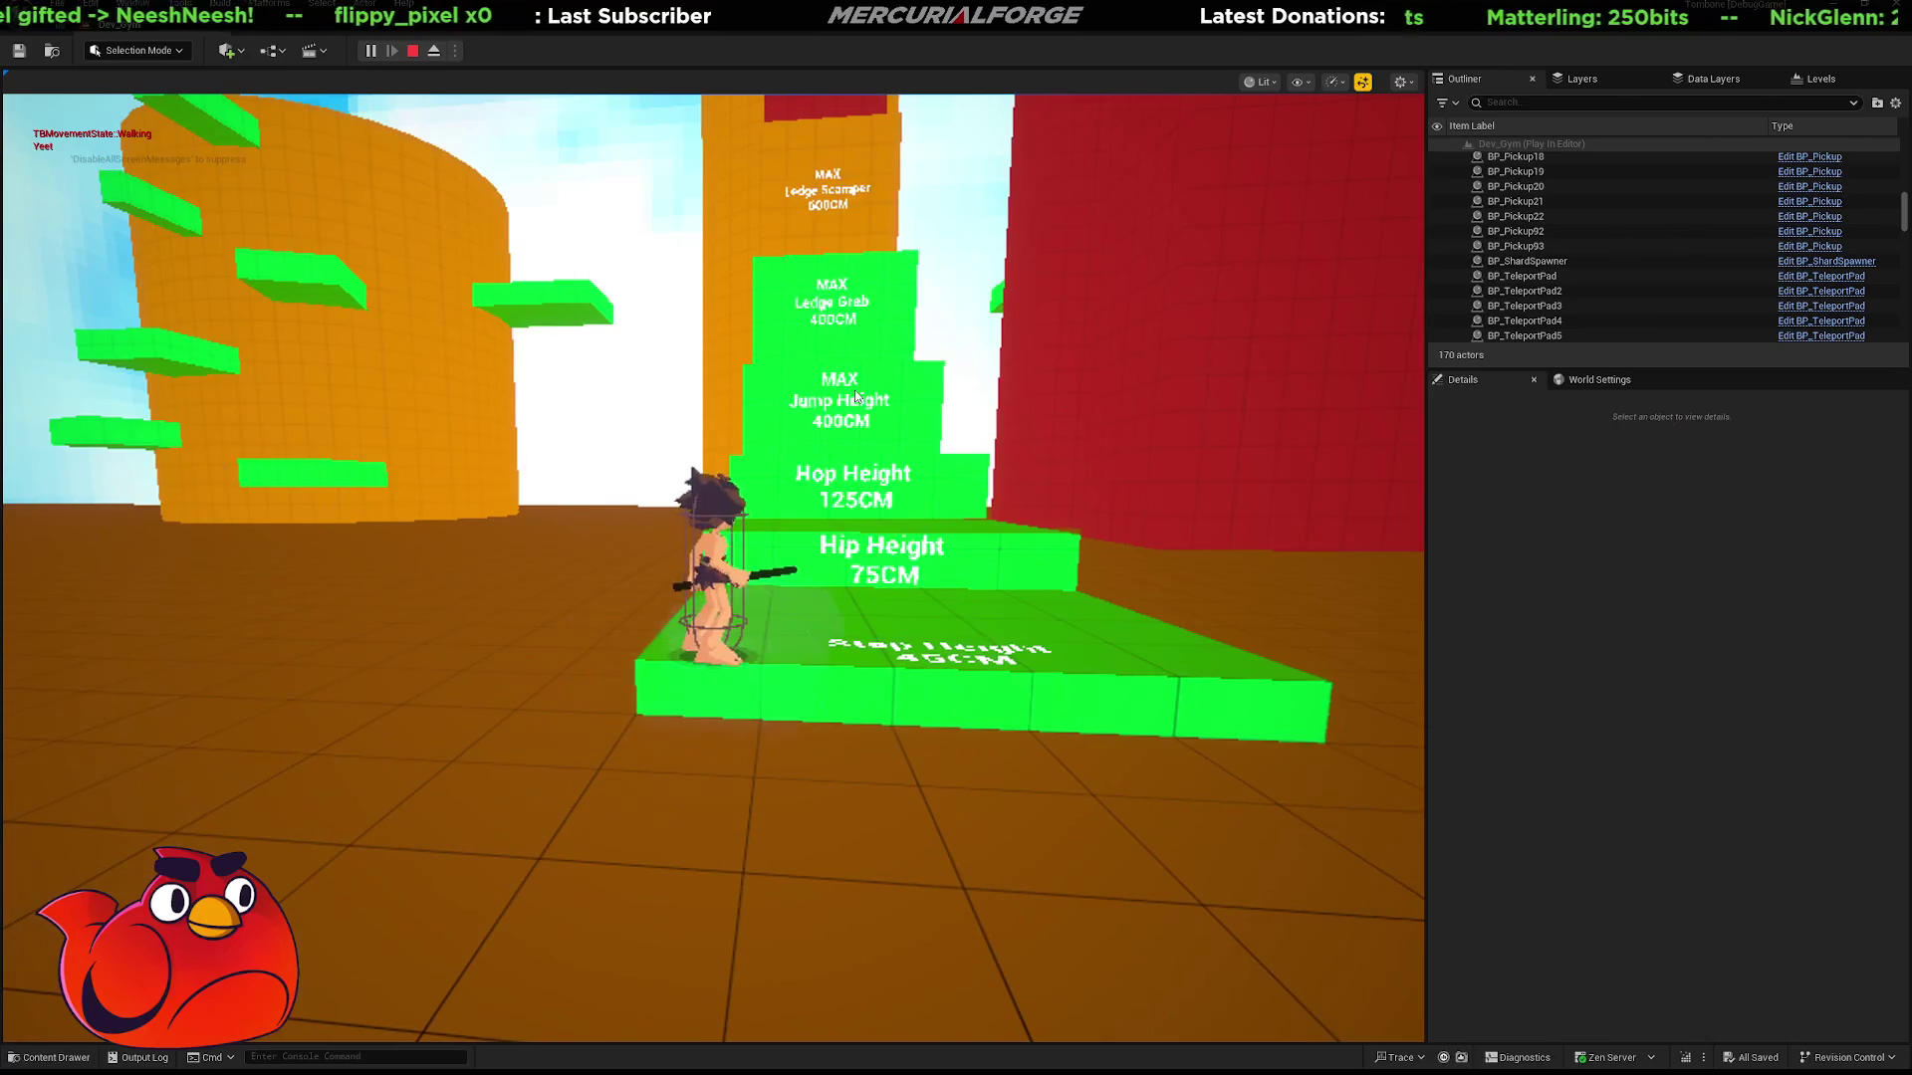
pyautogui.press('w')
pyautogui.press('w')
pyautogui.press('space')
pyautogui.press('w')
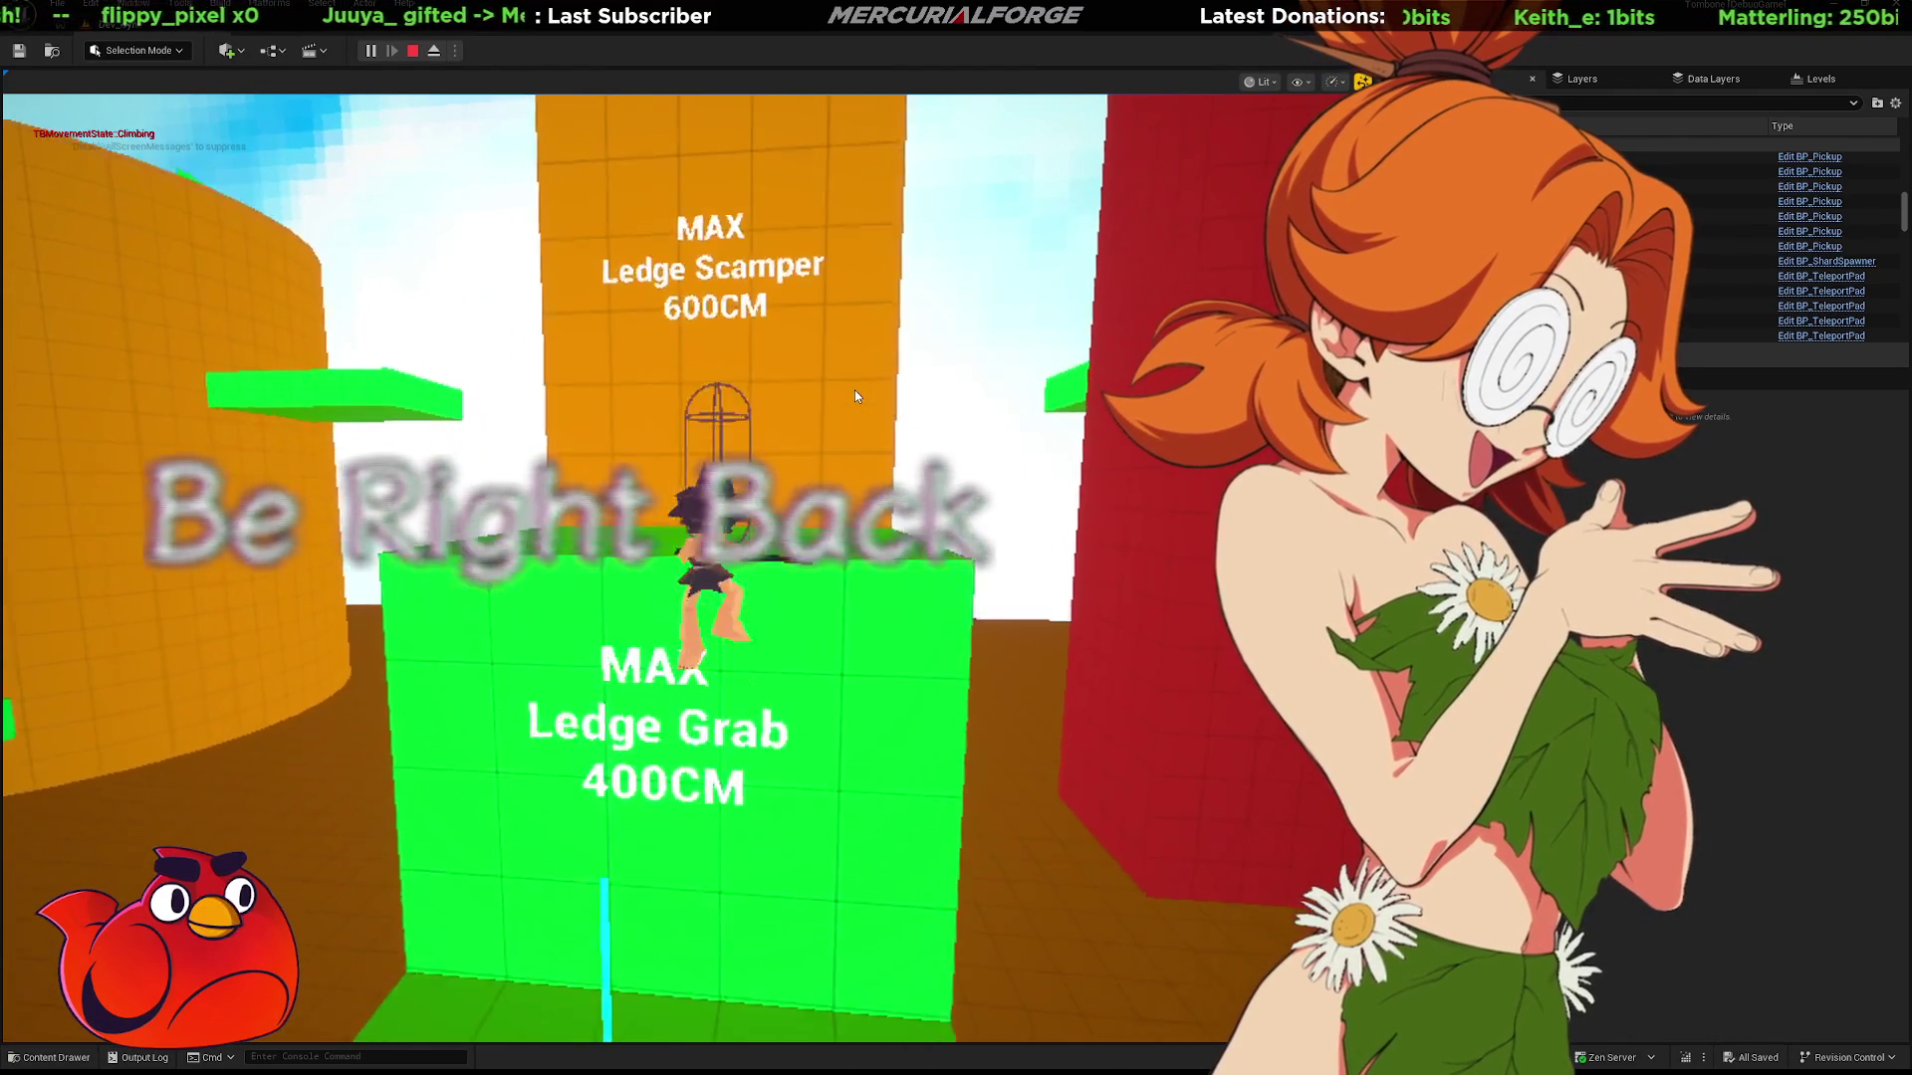
# Climb the Ledge Grab block and red wall, run across the red block, and look back.
pyautogui.press('w')
pyautogui.press('space')
pyautogui.press('w')
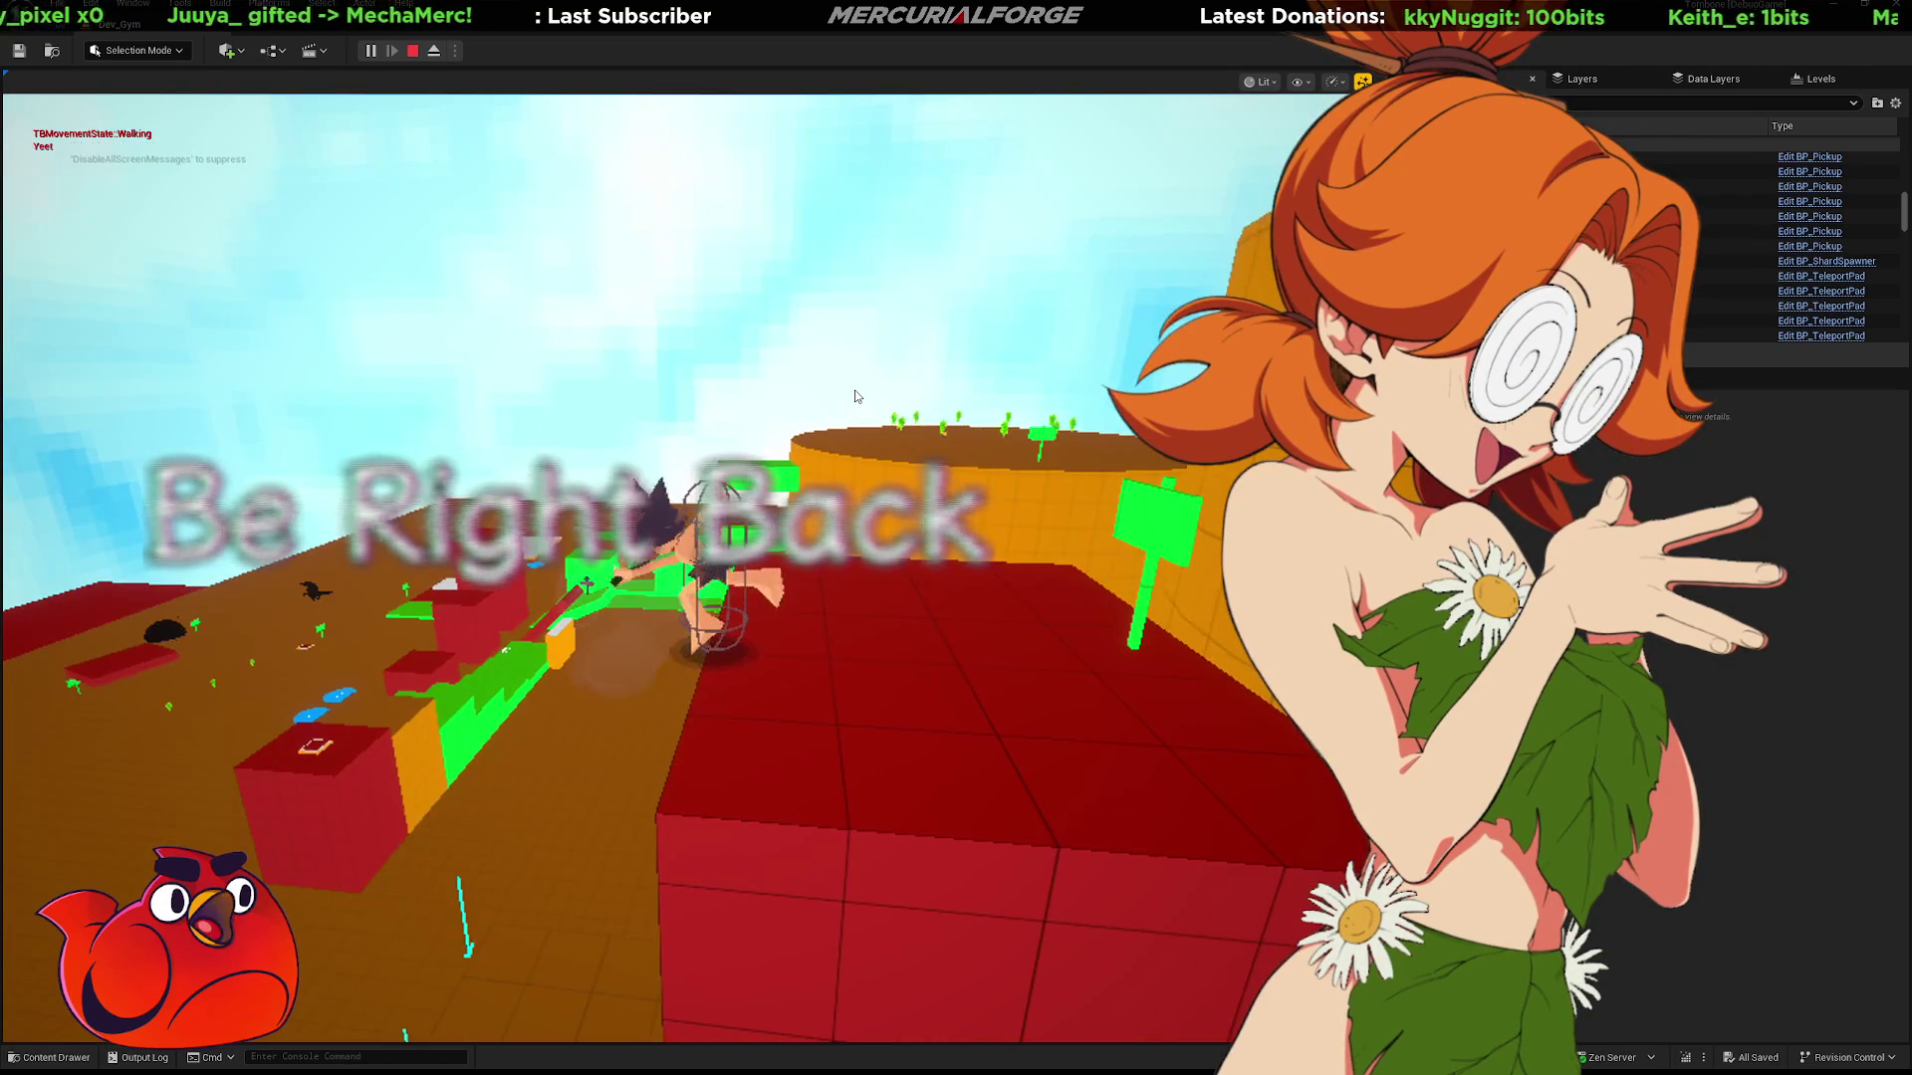
pyautogui.press('w')
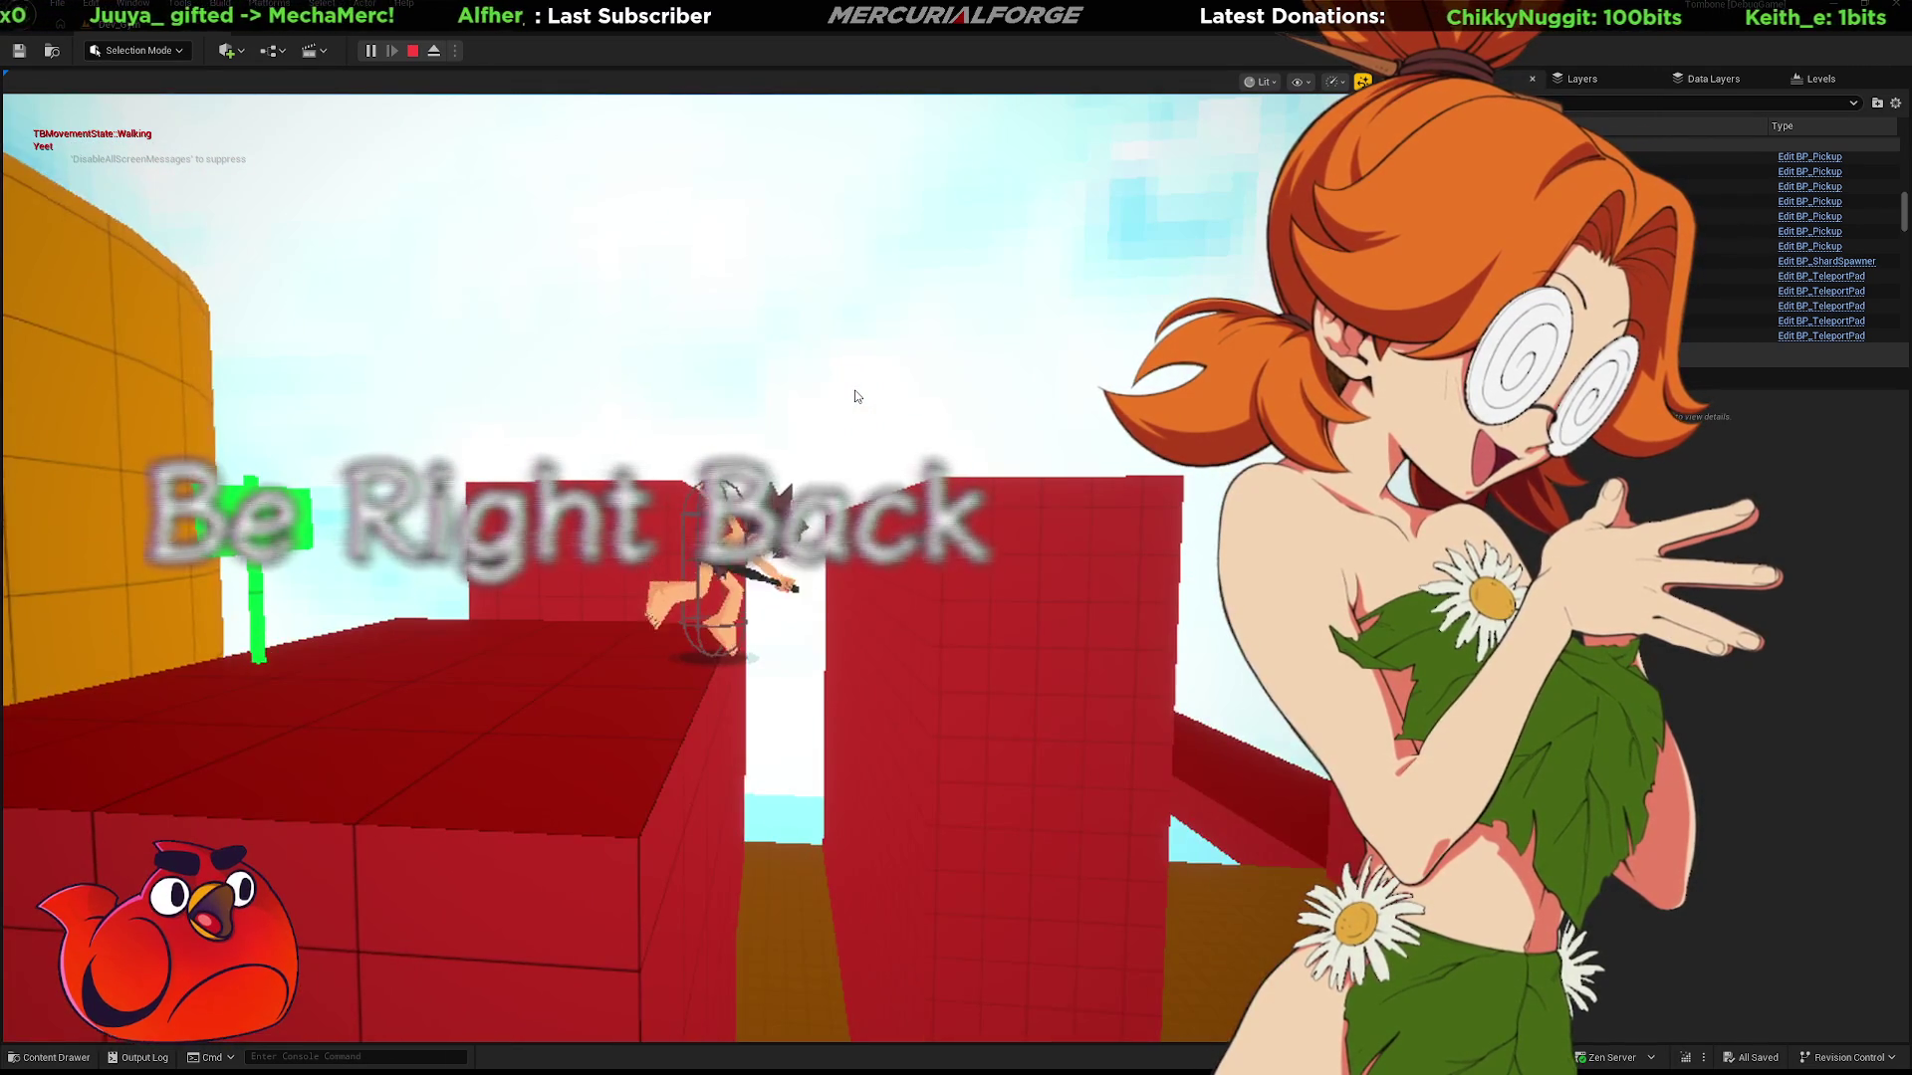
pyautogui.press('w')
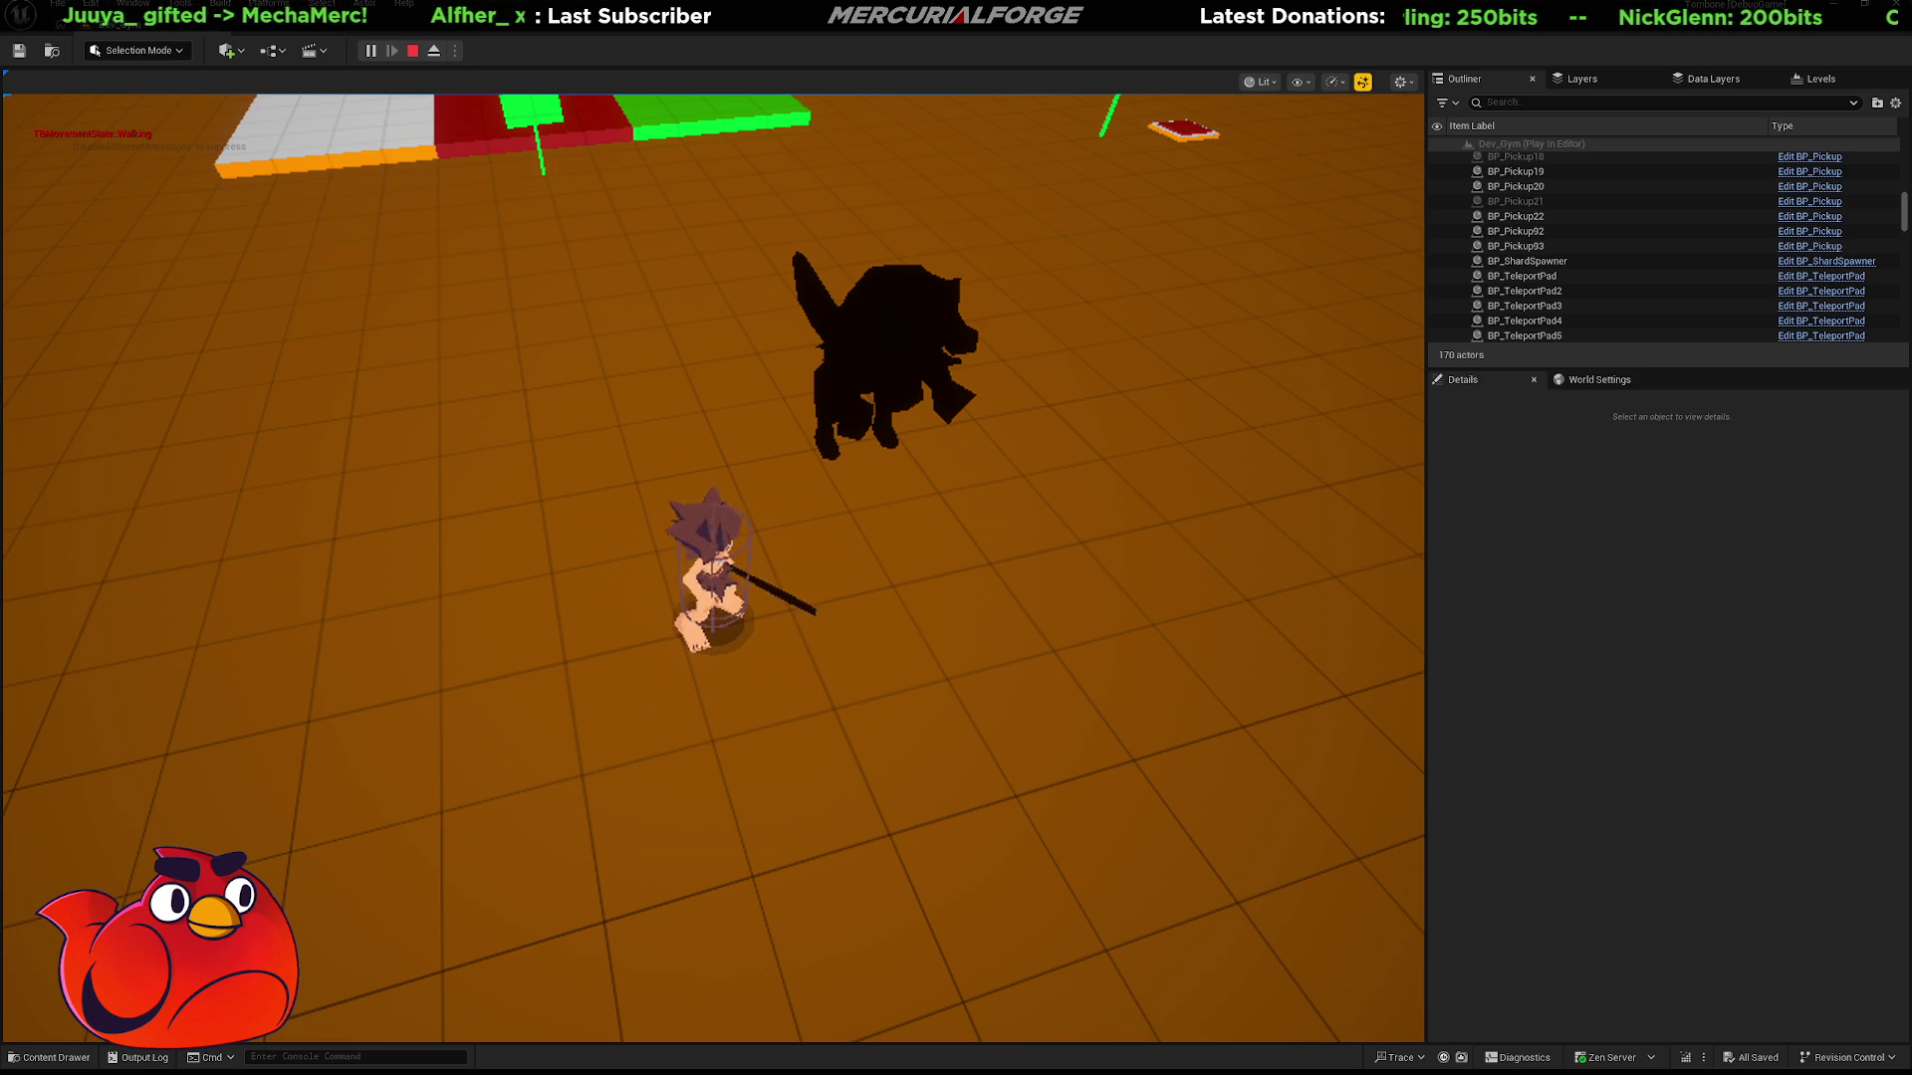
pyautogui.press('Escape')
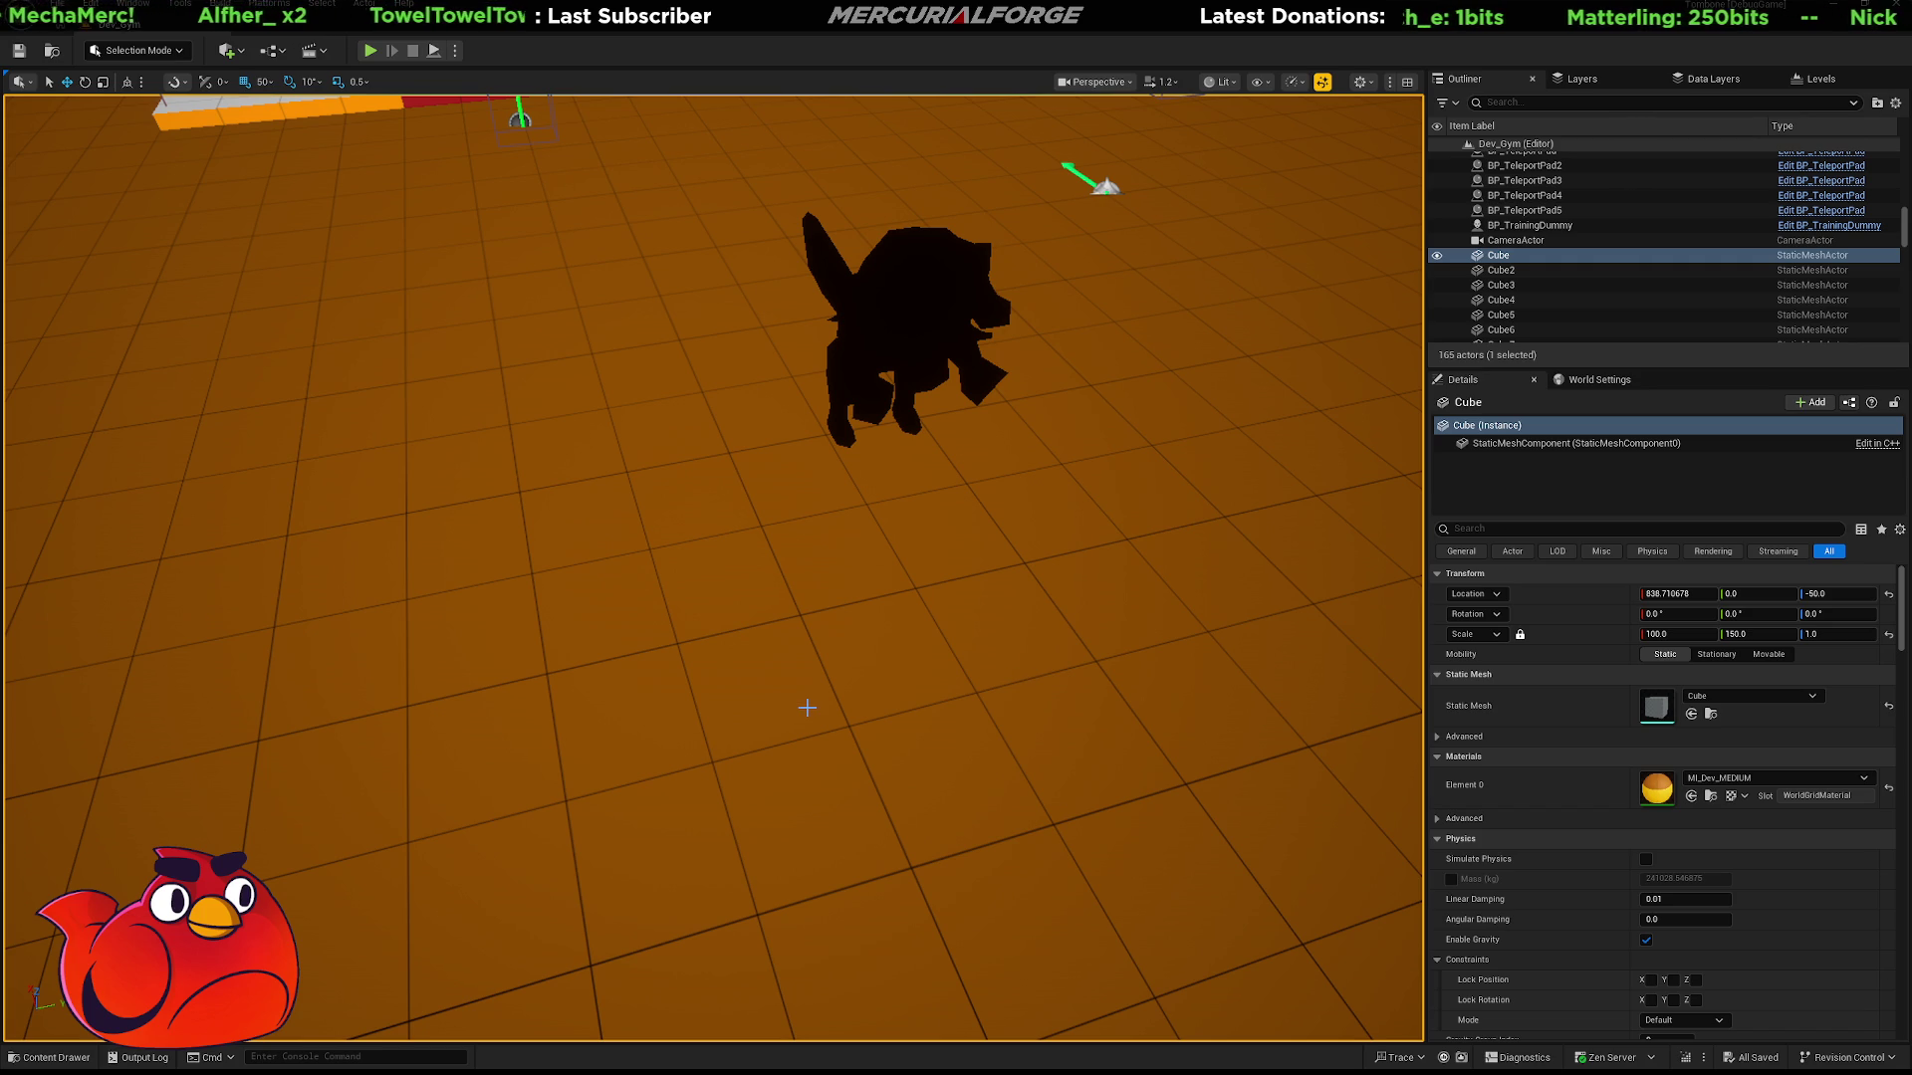
pyautogui.hotkey('alt', 'p')
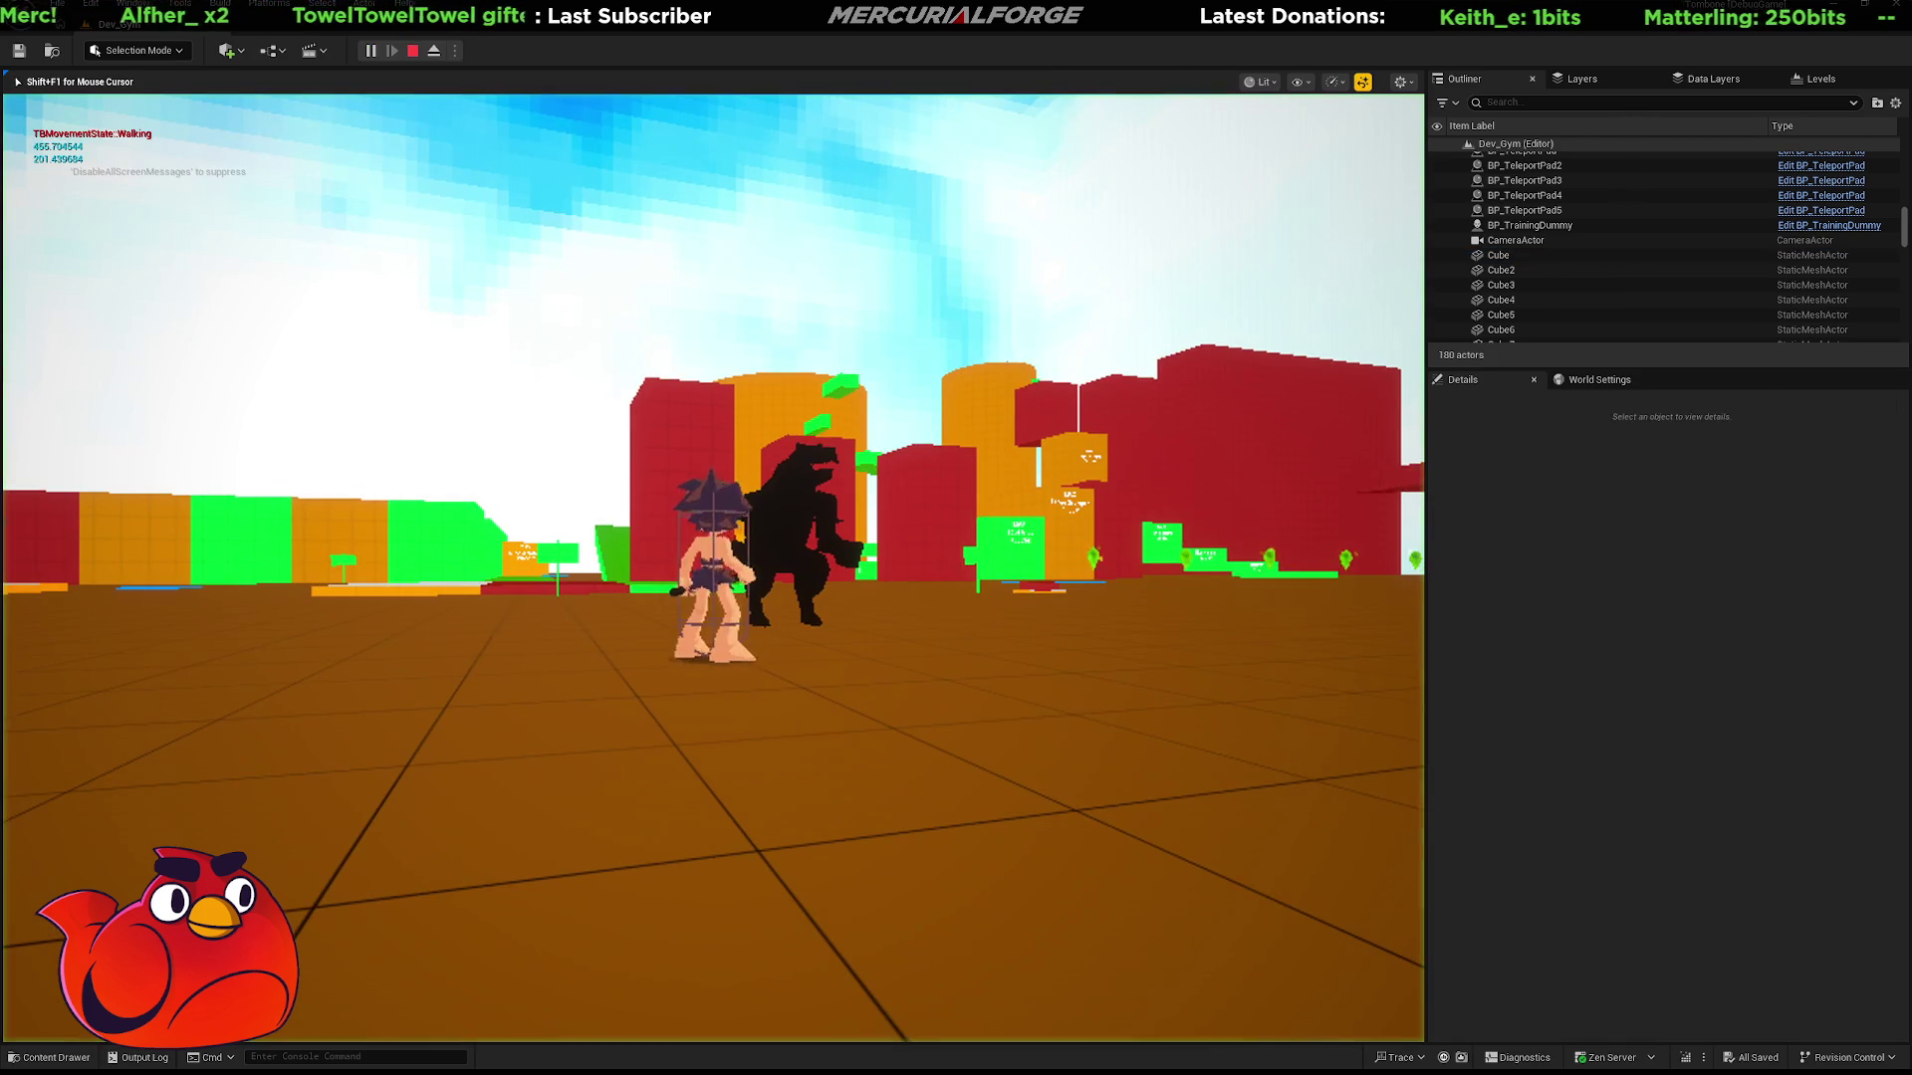
pyautogui.press('w')
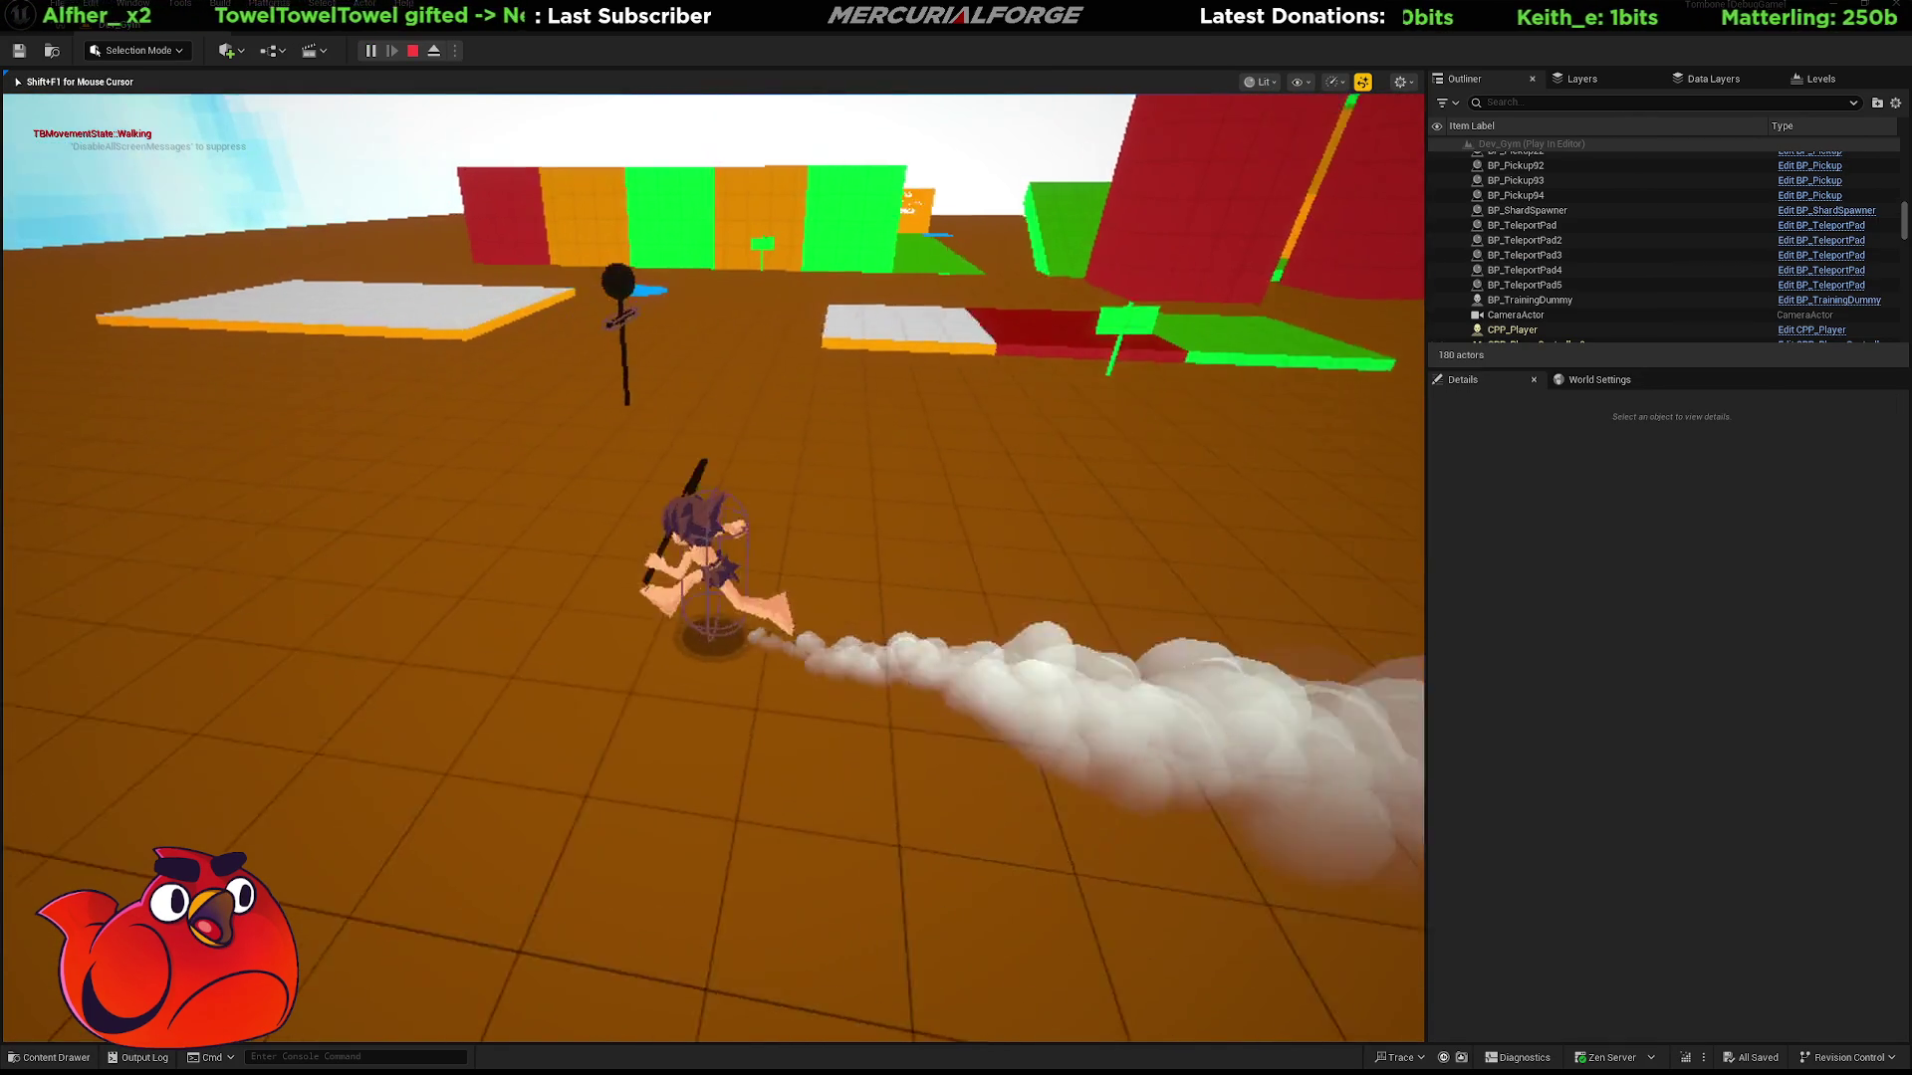
pyautogui.press('w')
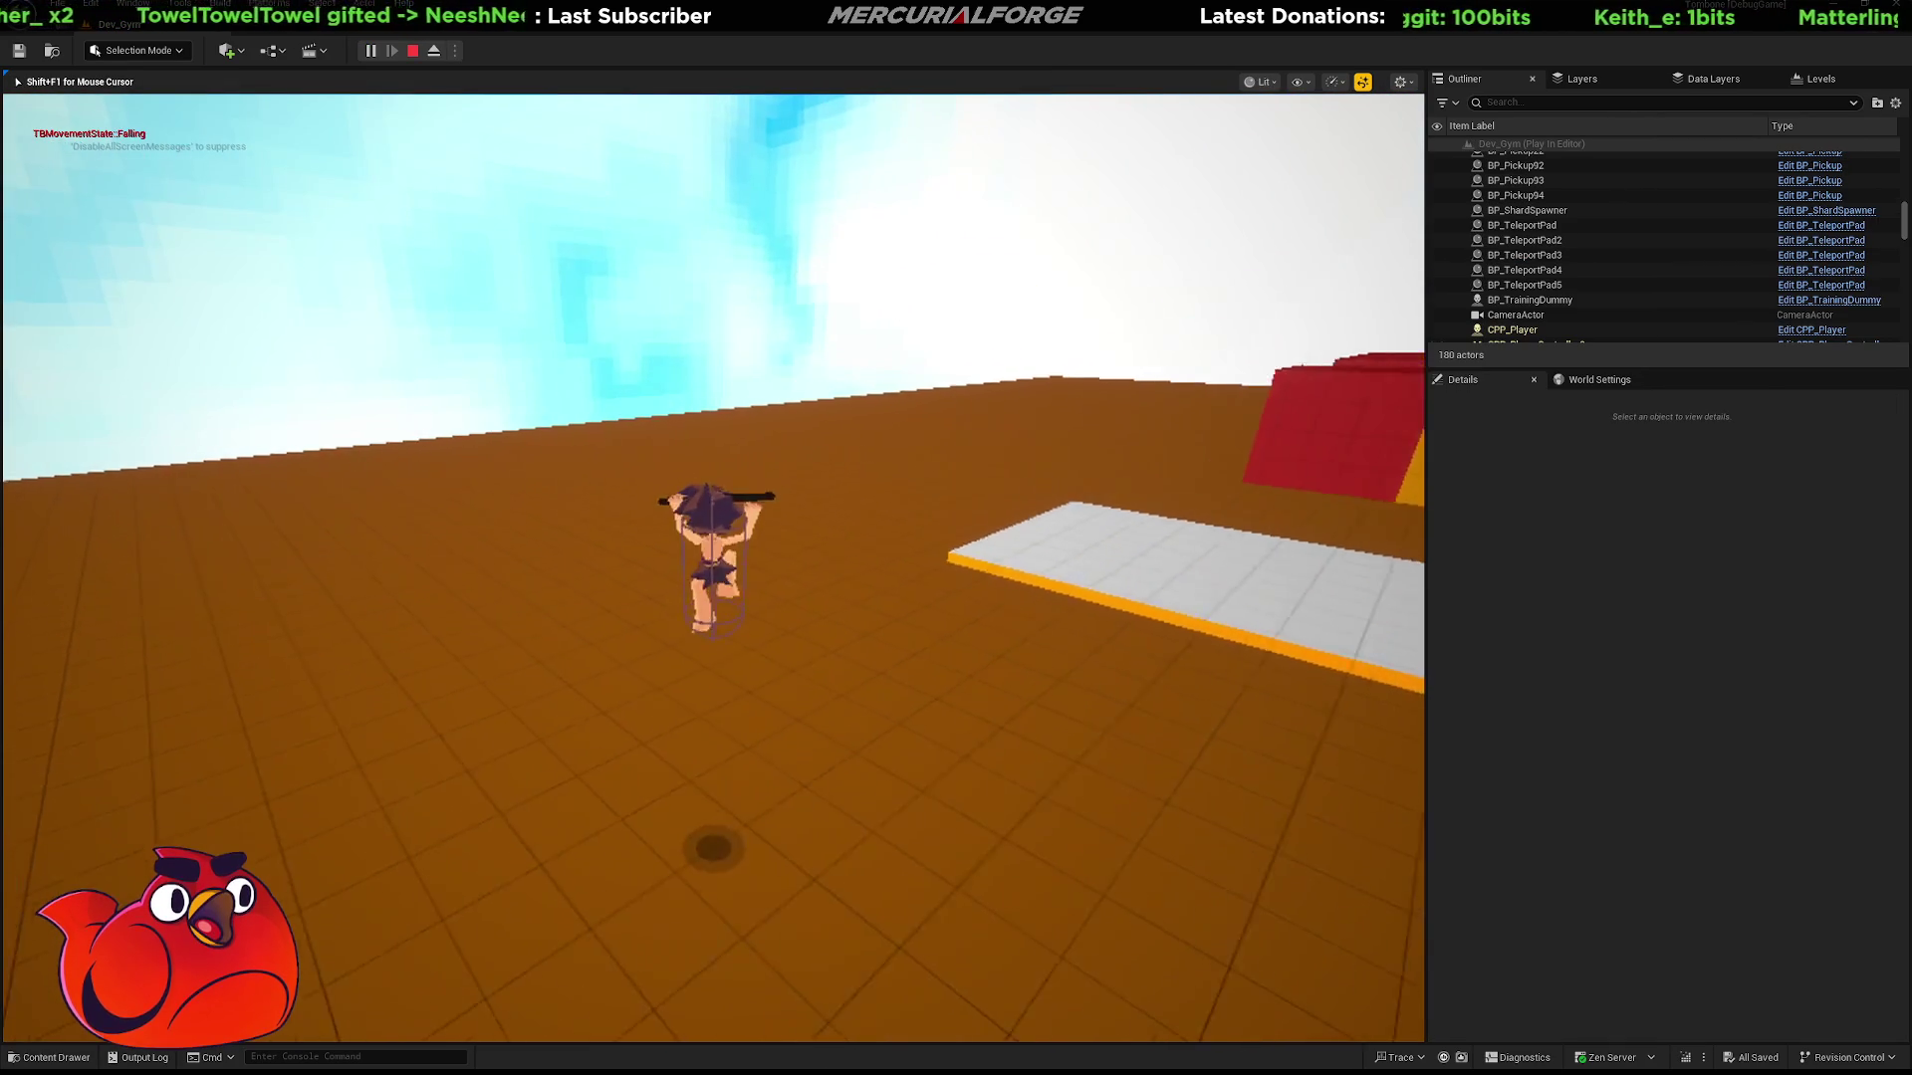
pyautogui.press('w')
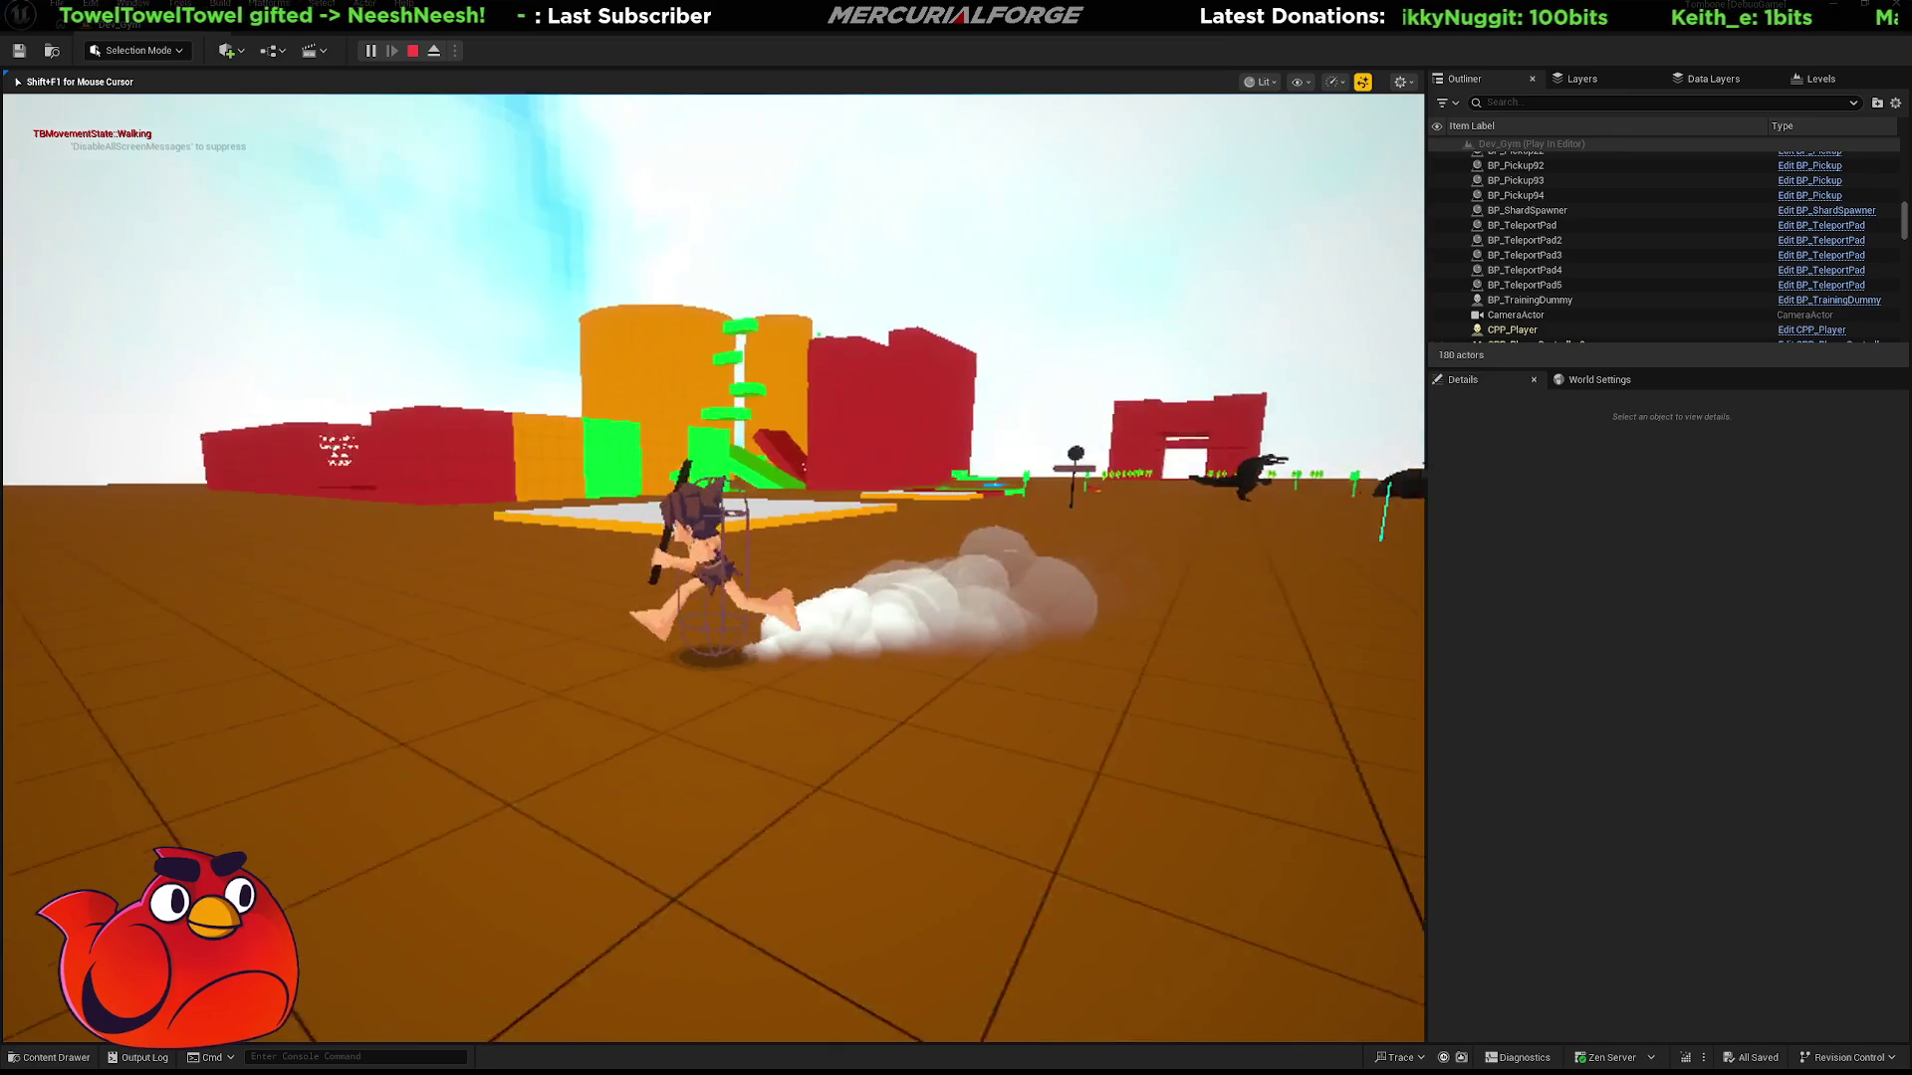
pyautogui.press('w')
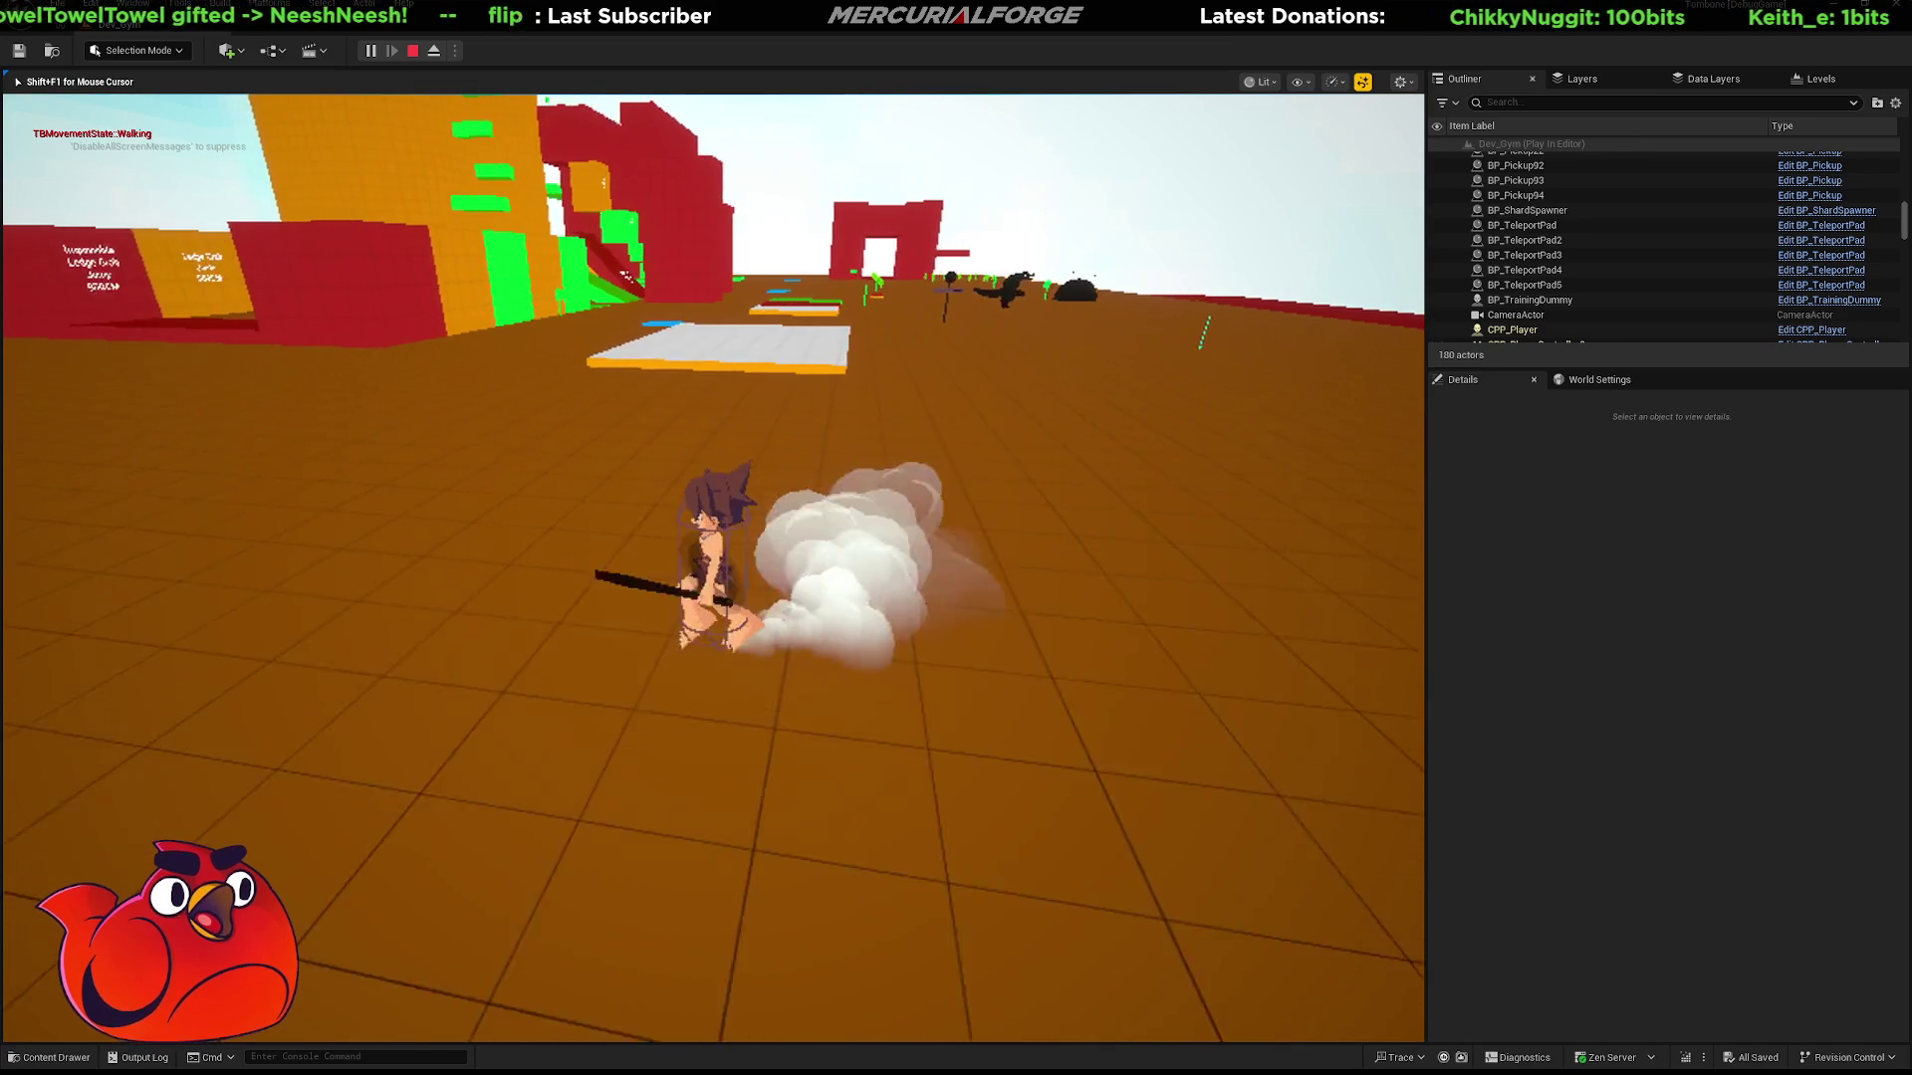
pyautogui.press('`')
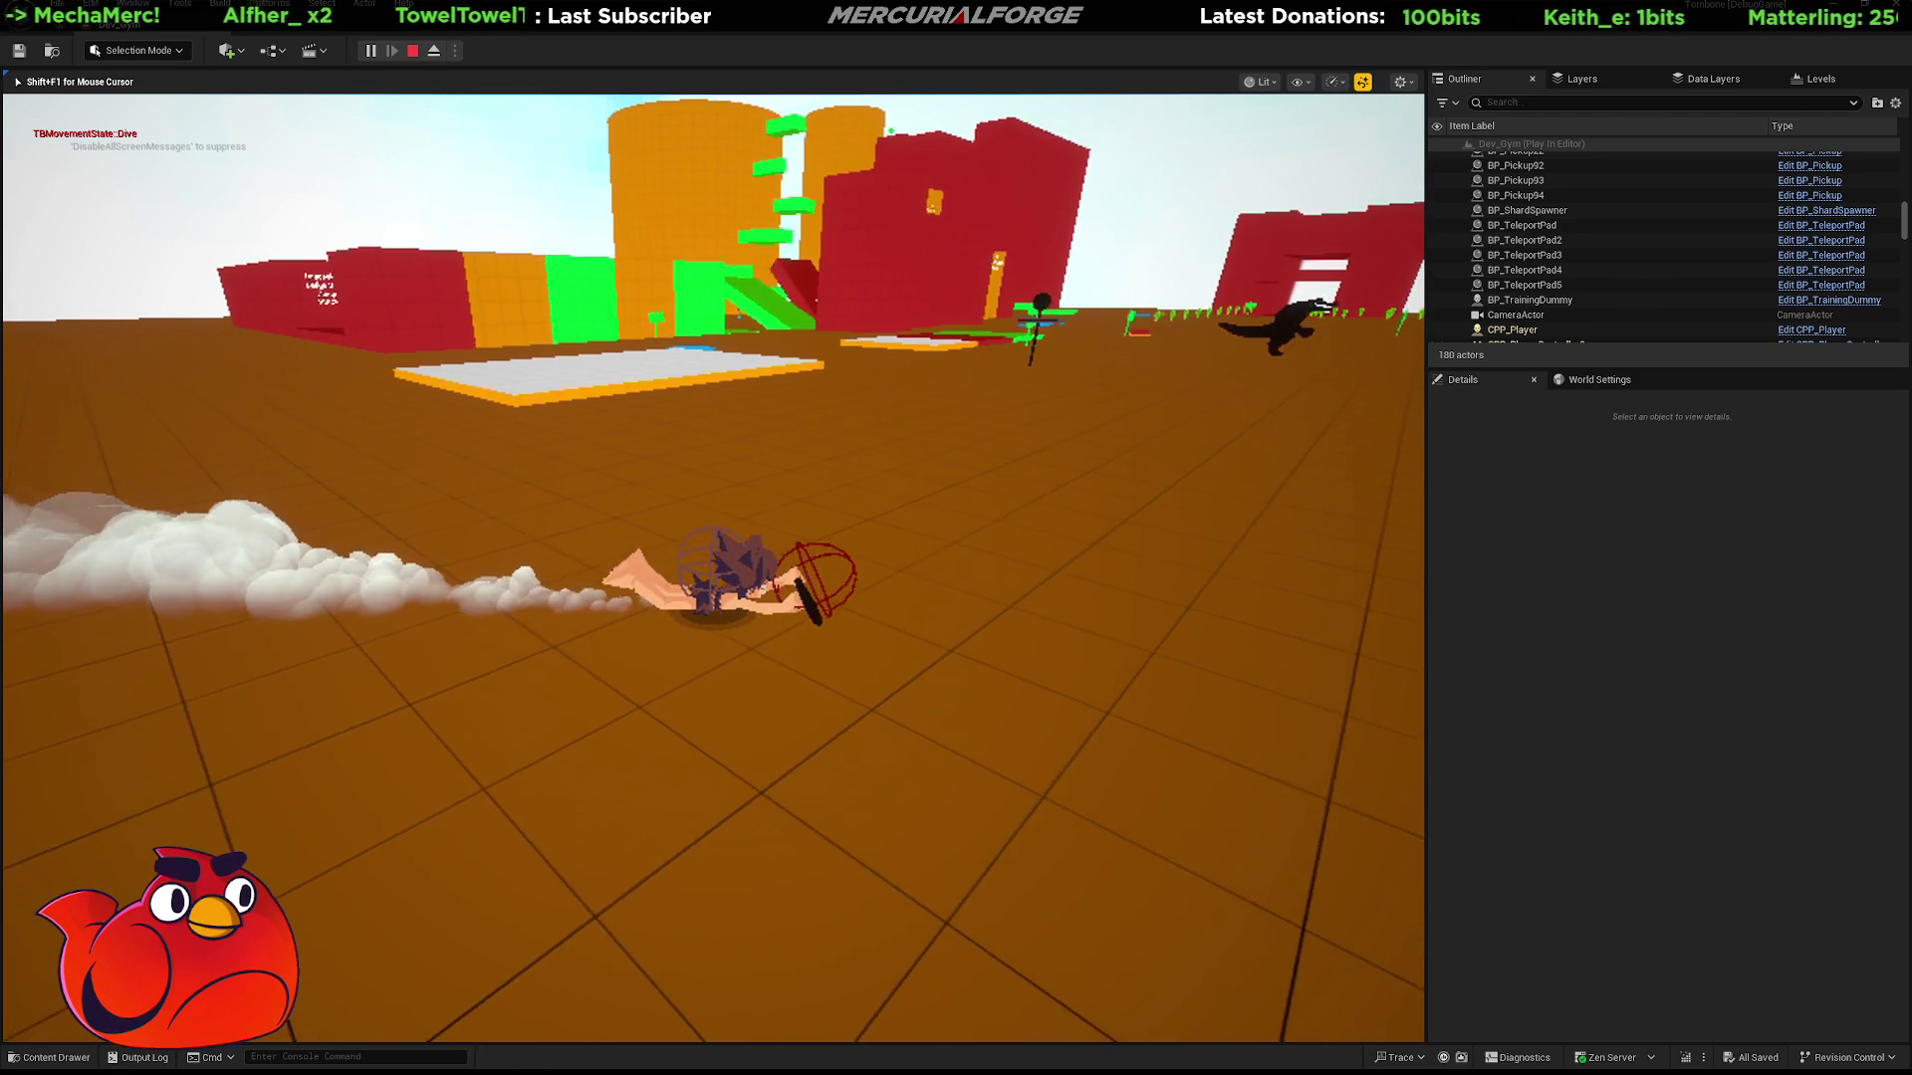
pyautogui.press('Escape')
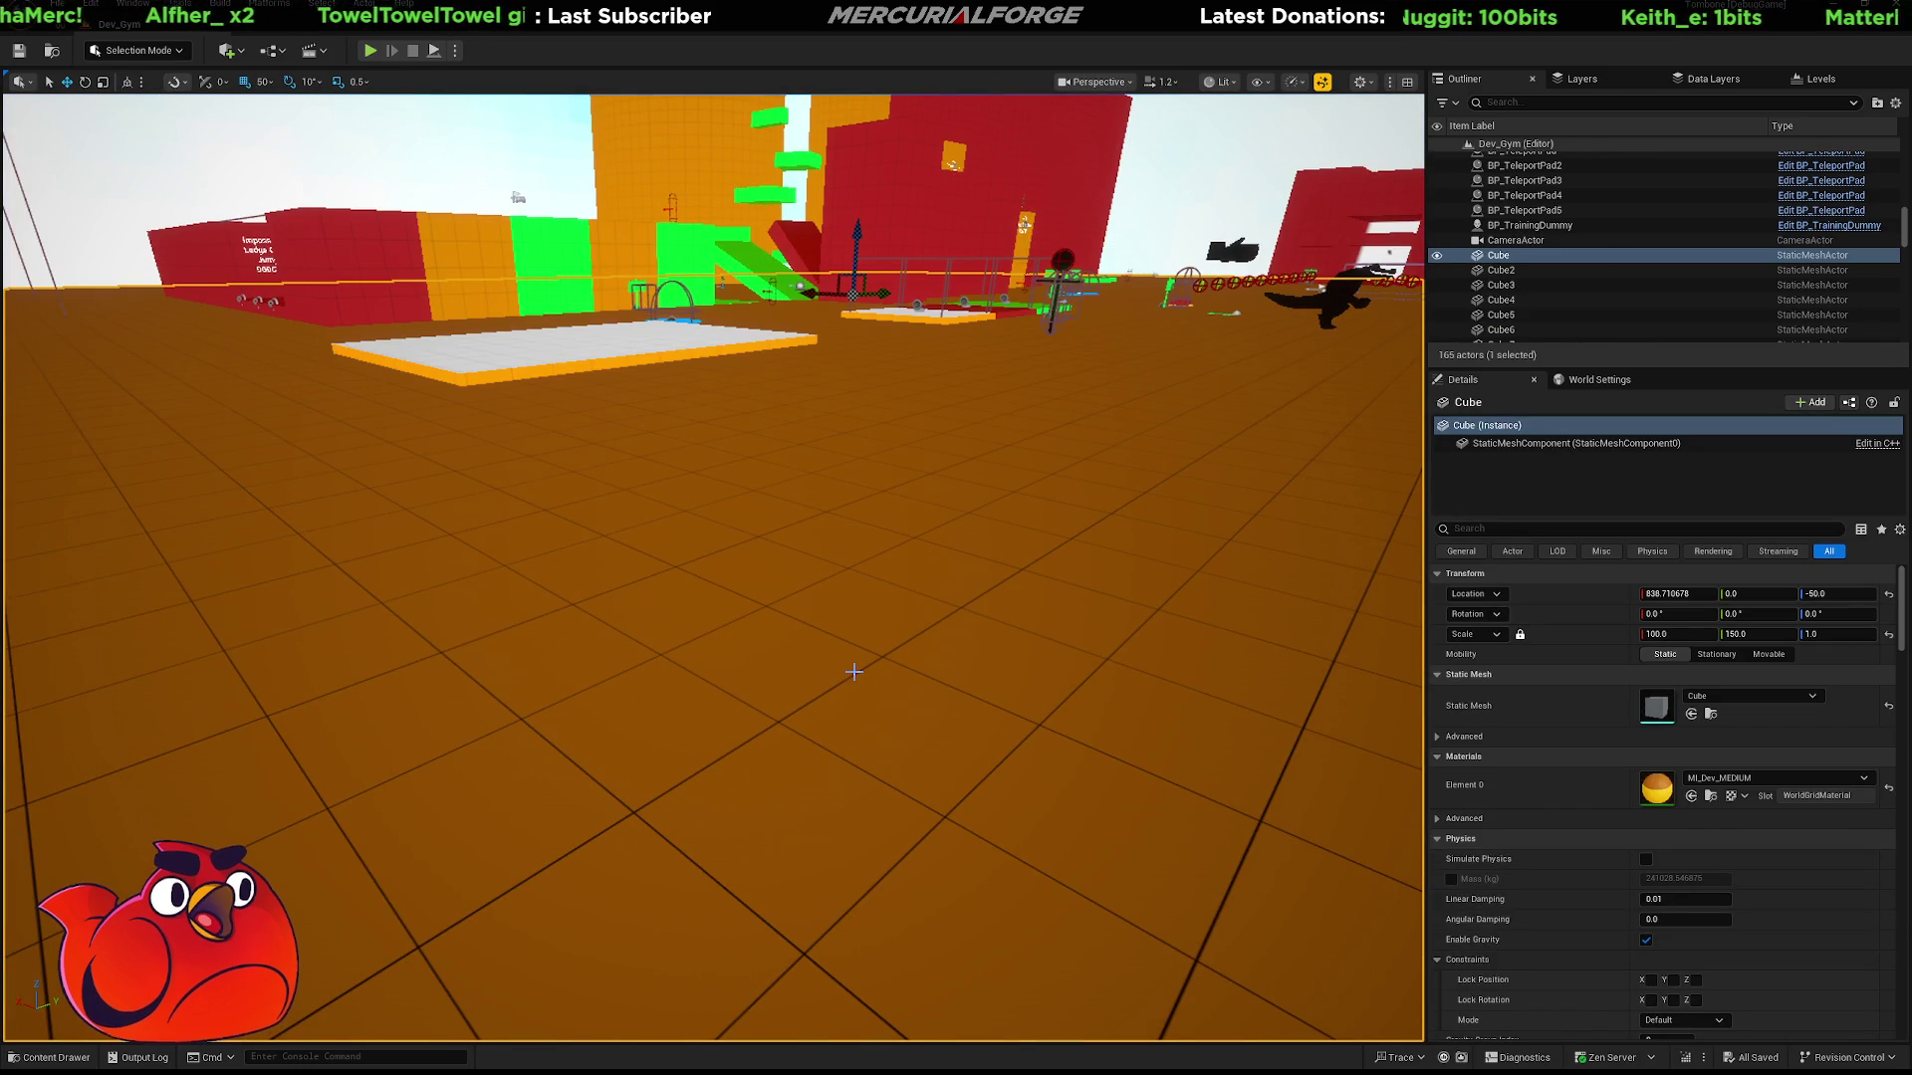
pyautogui.hotkey('alt', 'p')
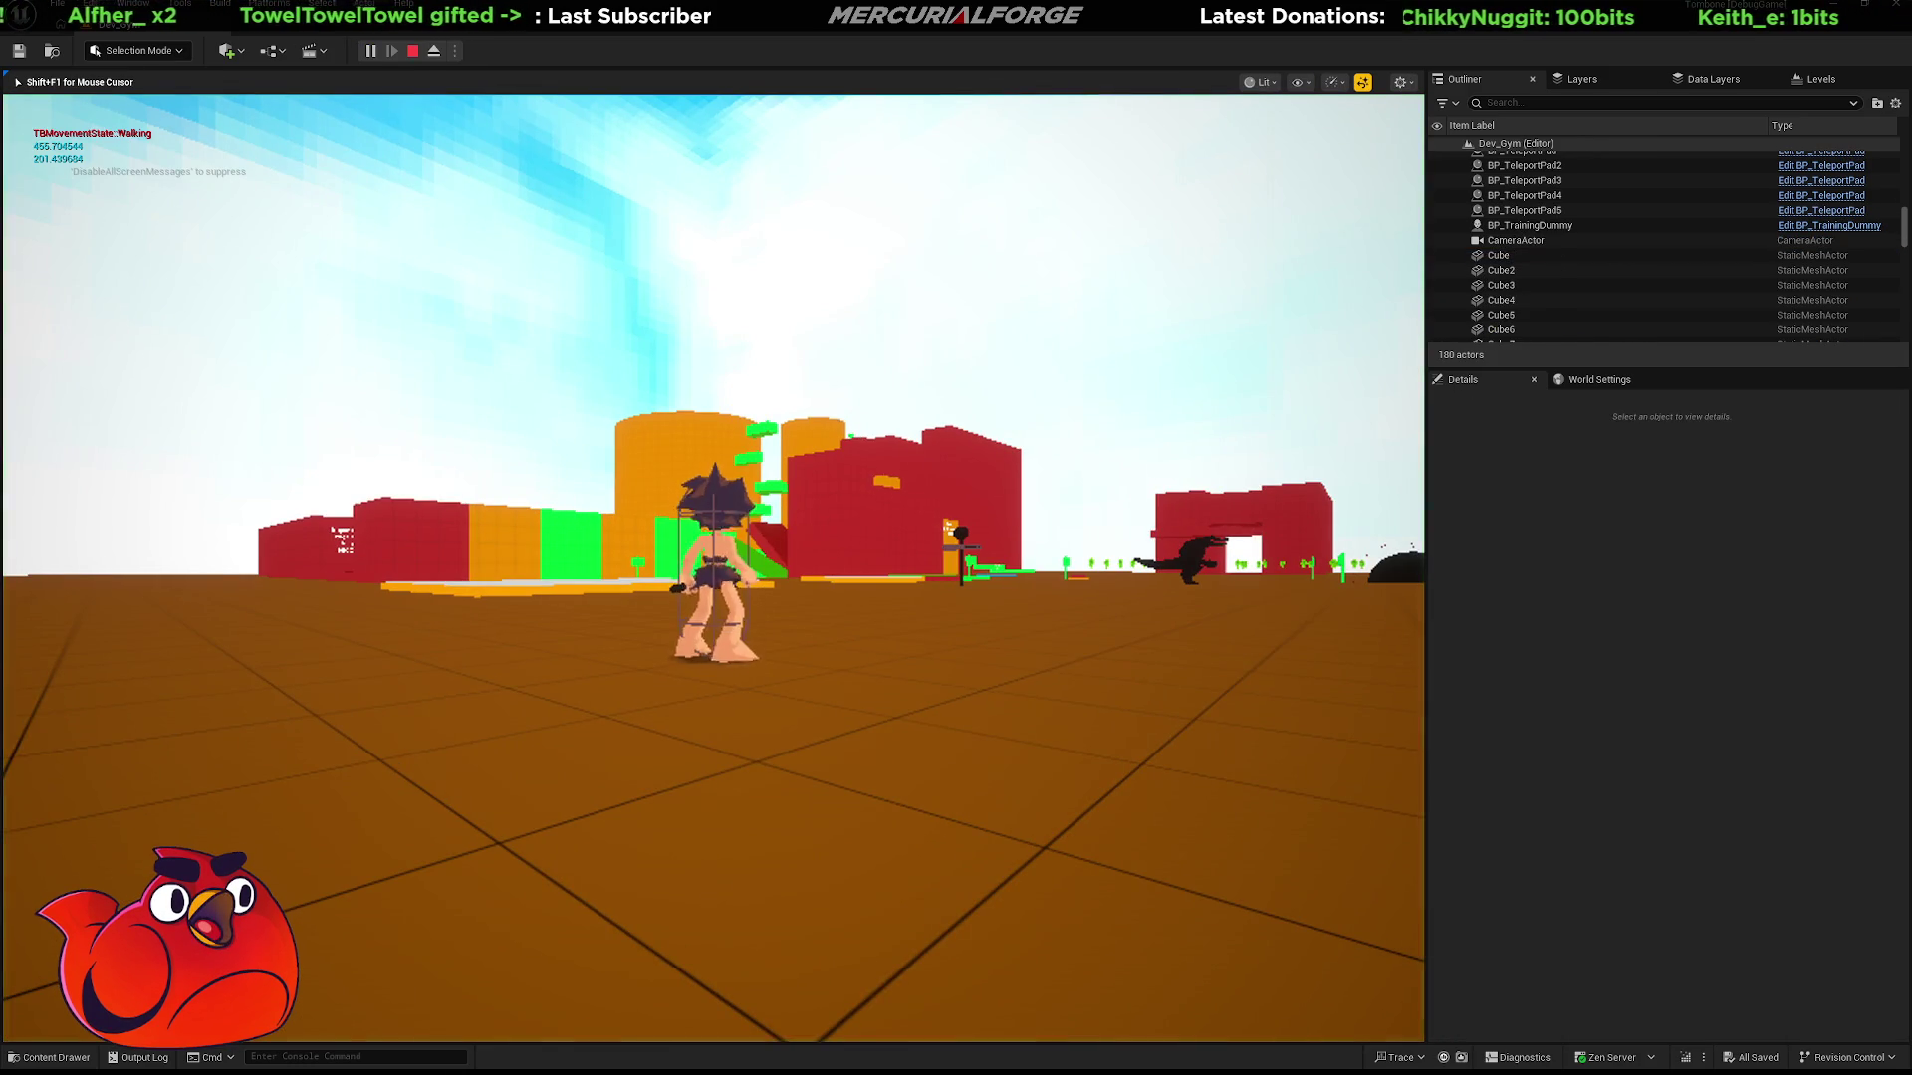
pyautogui.press('Escape')
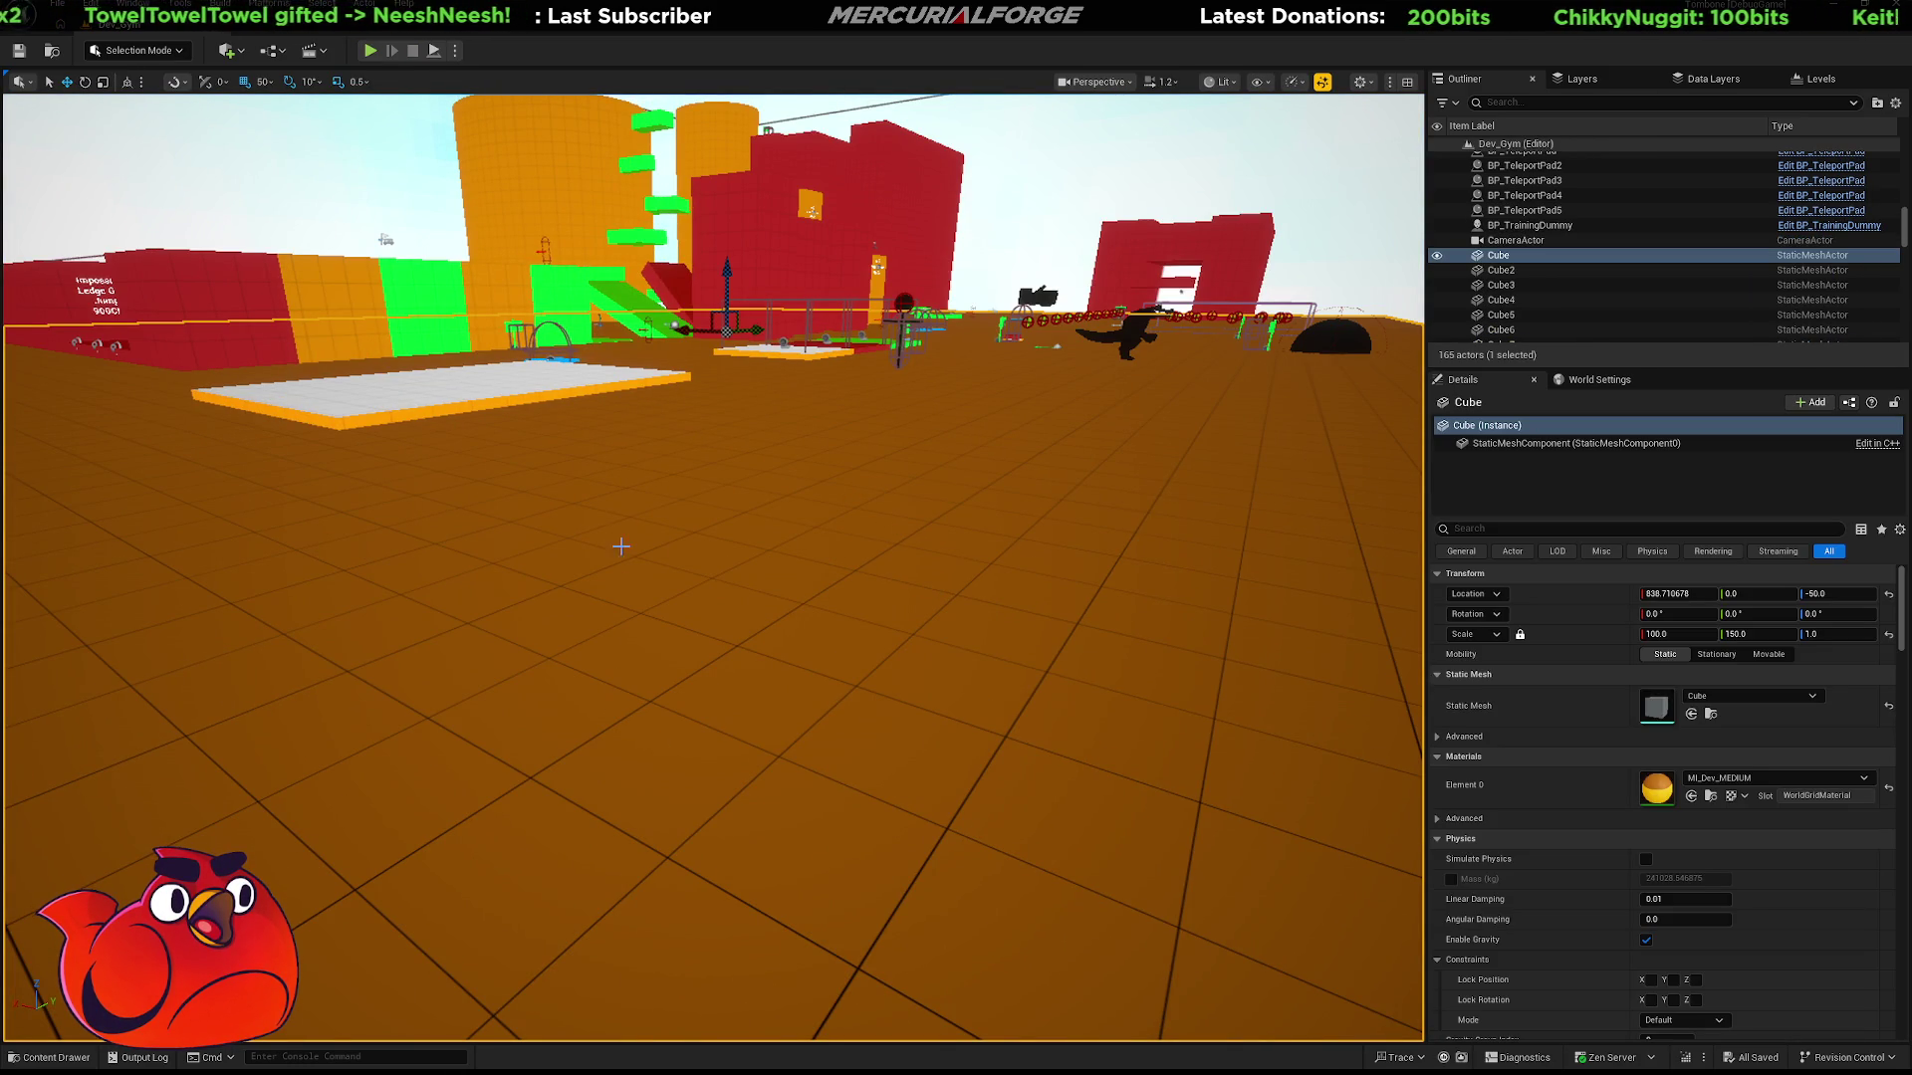
pyautogui.moveTo(713, 567)
pyautogui.mouseDown(button='right')
pyautogui.moveTo(628, 518)
pyautogui.moveTo(628, 550)
pyautogui.mouseUp(button='right')
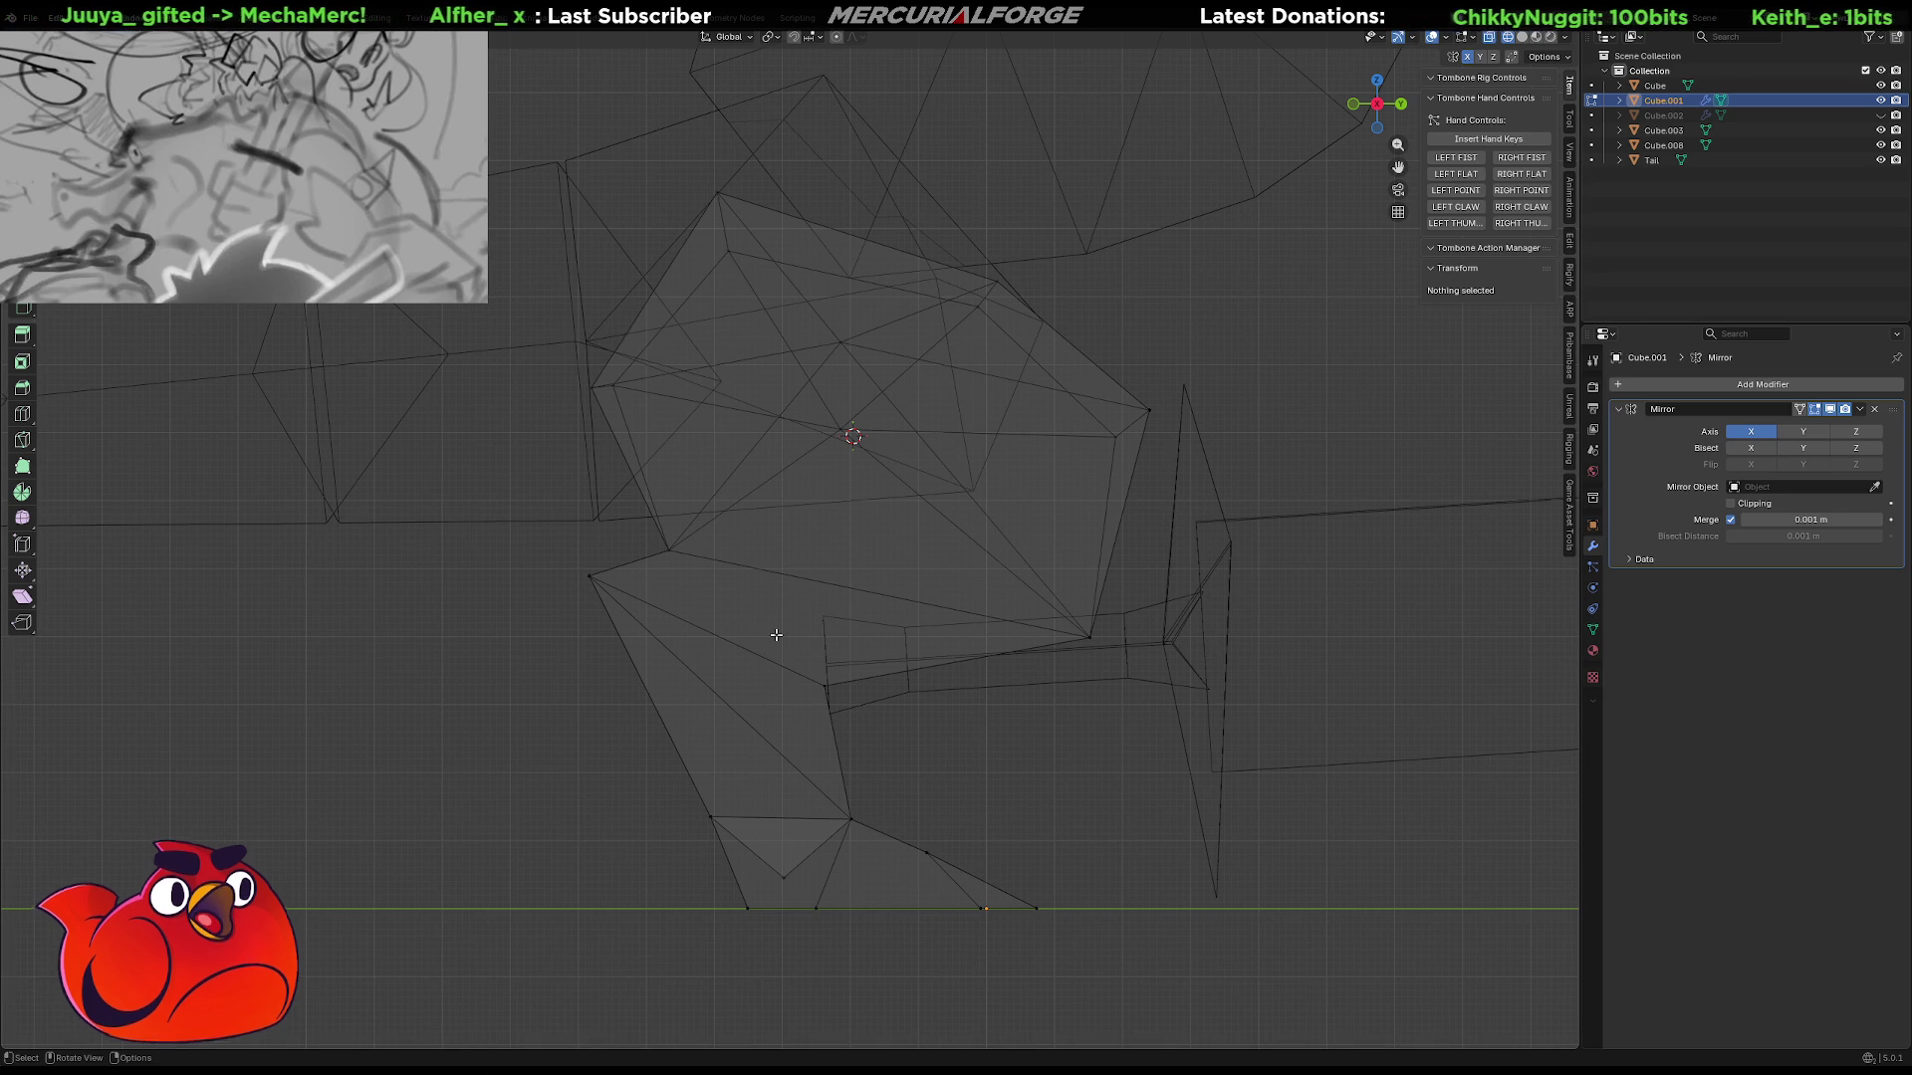
# Unhide the Cube.002 body piece in solid shading and orbit around the creature.
pyautogui.hotkey('shift', 'z')
pyautogui.scroll(-5, 1072, 597)
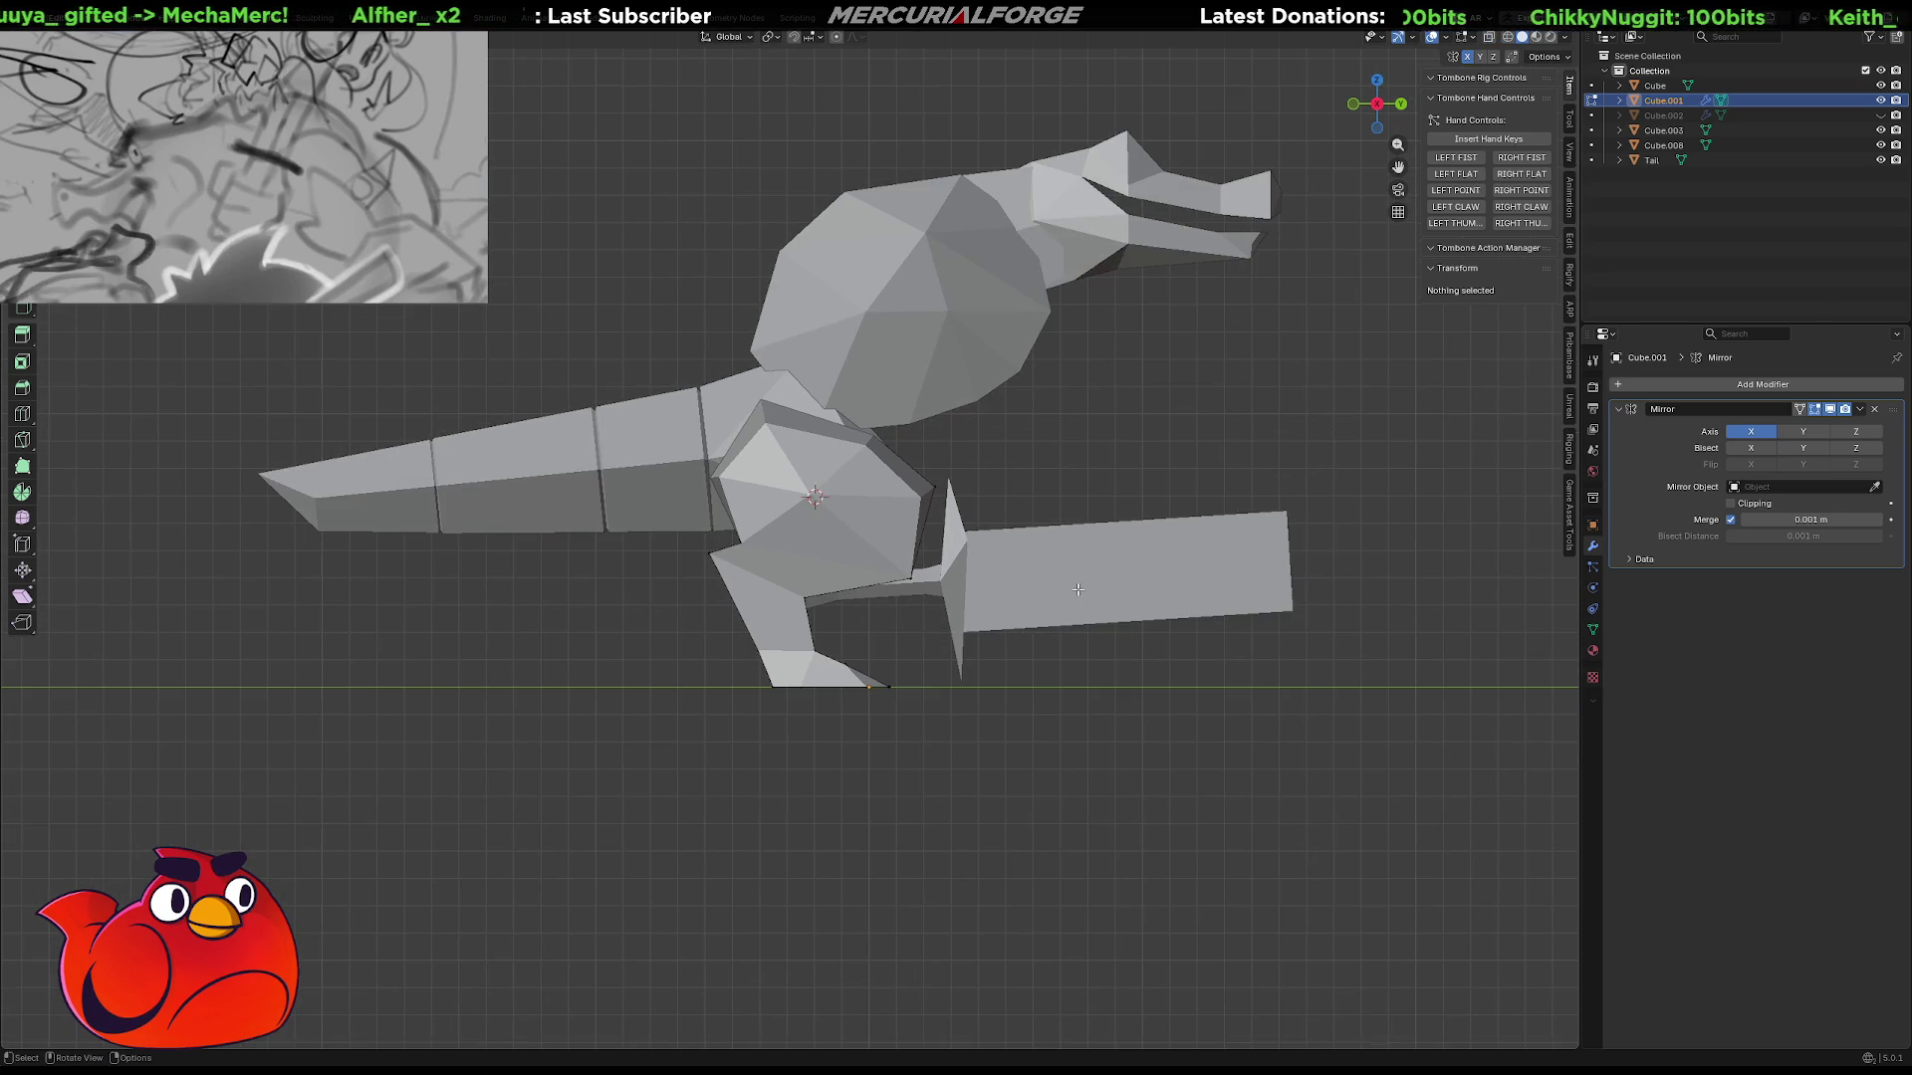
pyautogui.click(1881, 114)
pyautogui.moveTo(1315, 424)
pyautogui.mouseDown(button='middle')
pyautogui.moveTo(1026, 427)
pyautogui.moveTo(1053, 438)
pyautogui.mouseUp(button='middle')
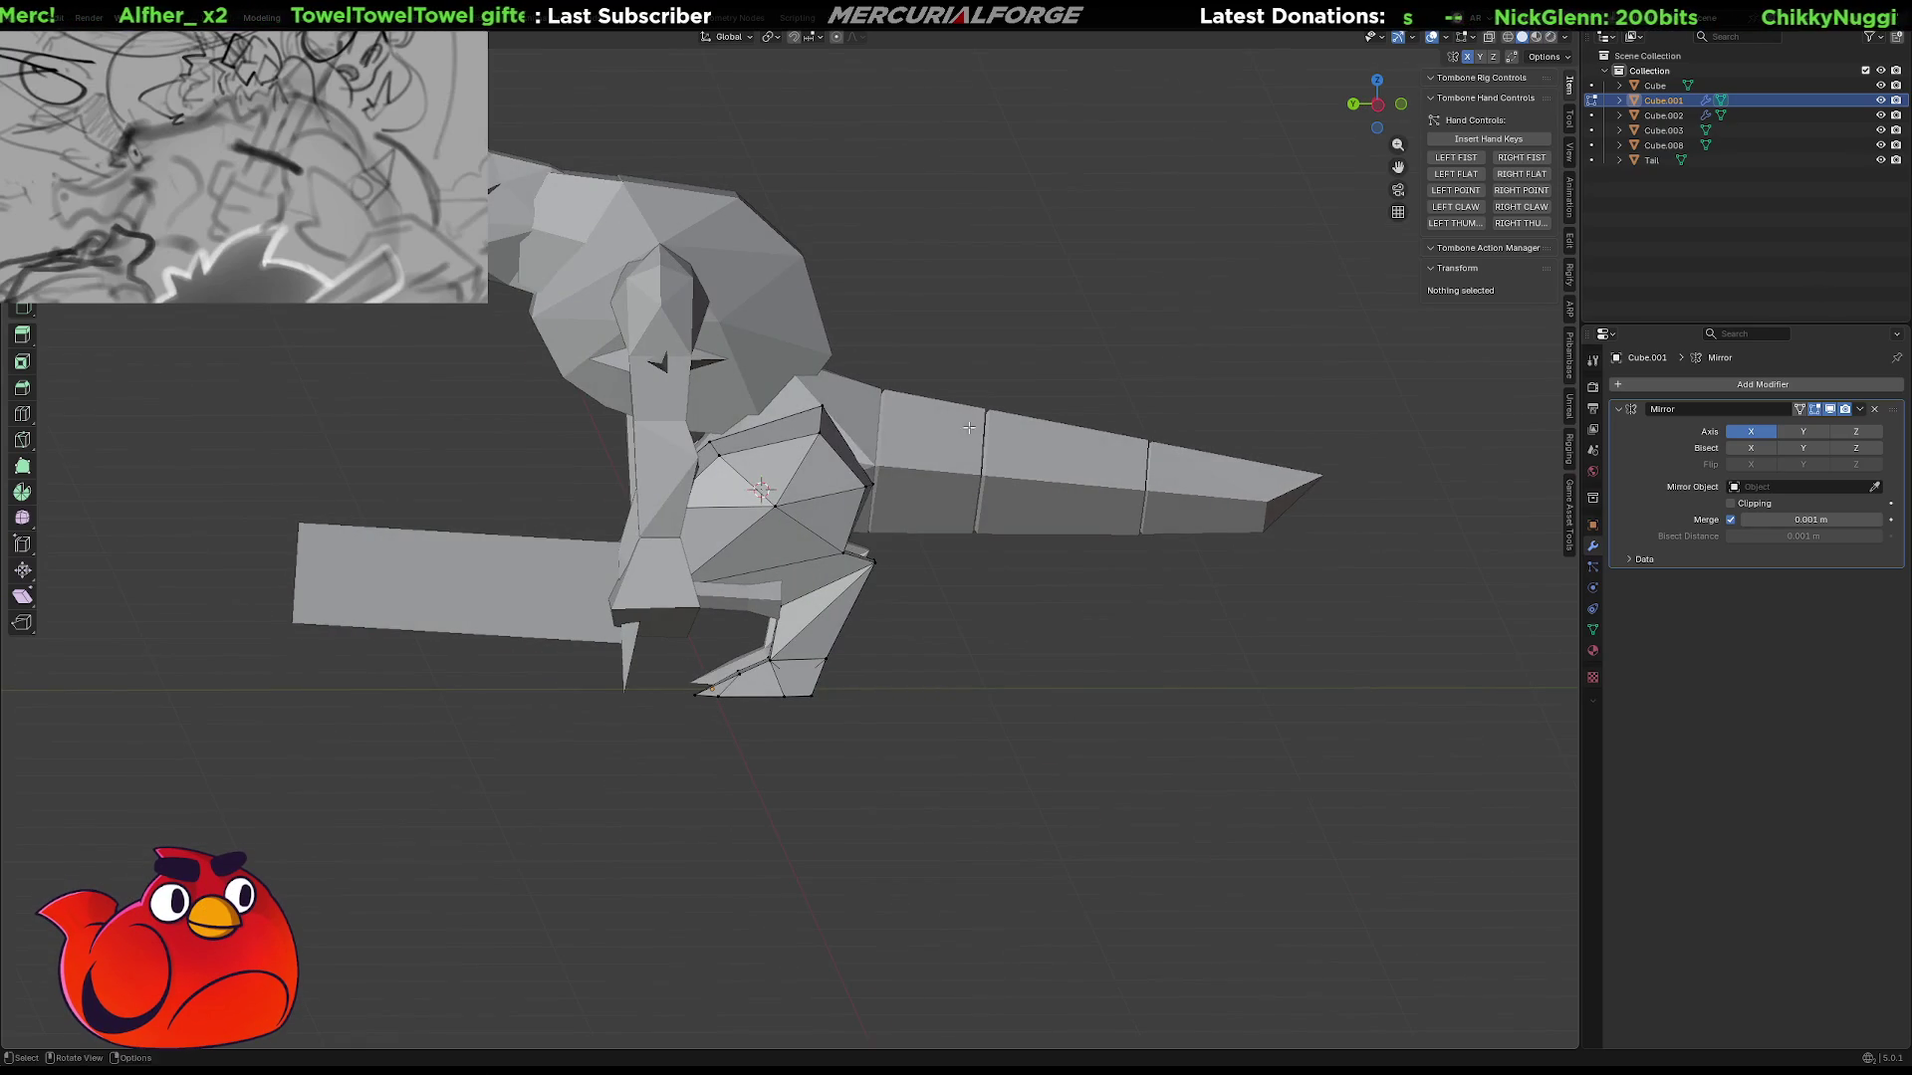
pyautogui.scroll(3, 1054, 535)
pyautogui.moveTo(1055, 535)
pyautogui.mouseDown(button='middle')
pyautogui.moveTo(1276, 529)
pyautogui.moveTo(1171, 520)
pyautogui.mouseUp(button='middle')
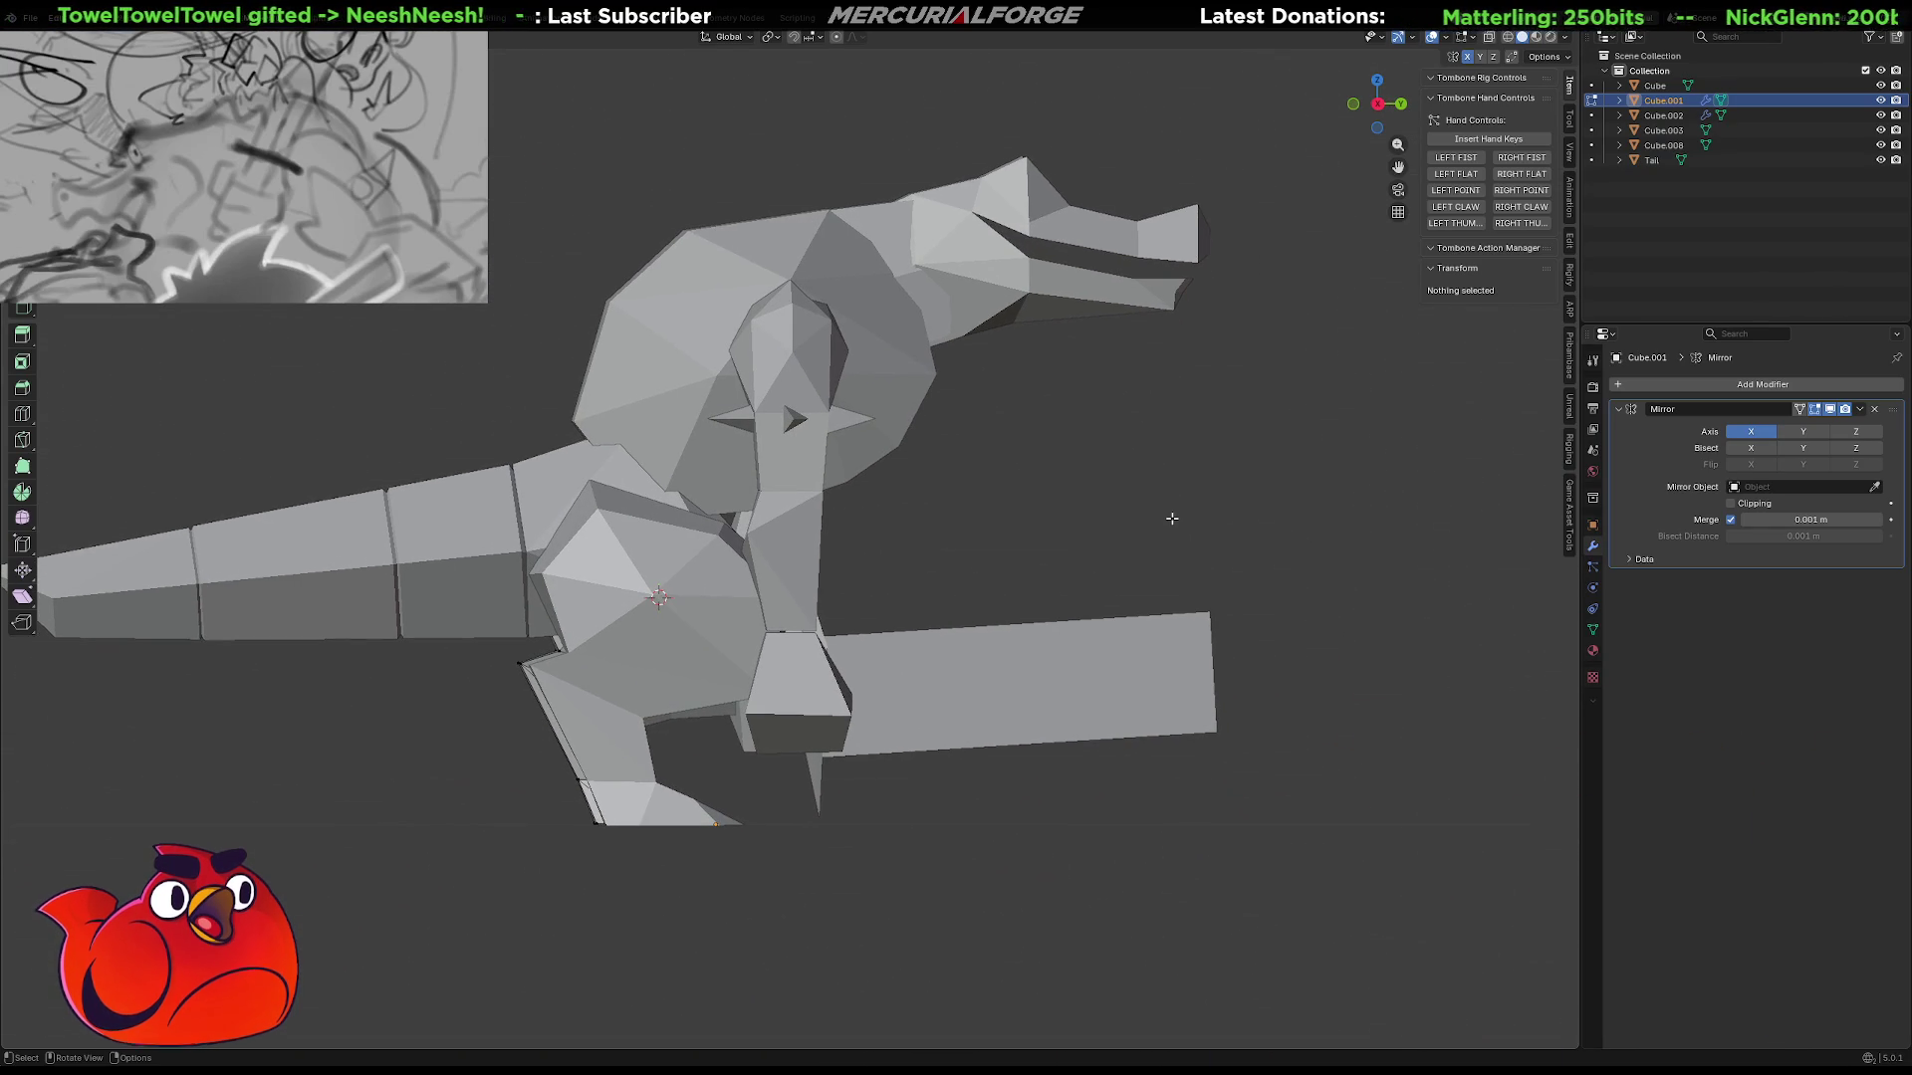
pyautogui.moveTo(1046, 559)
pyautogui.mouseDown(button='middle')
pyautogui.moveTo(1136, 652)
pyautogui.moveTo(482, 675)
pyautogui.moveTo(384, 640)
pyautogui.moveTo(517, 647)
pyautogui.moveTo(468, 645)
pyautogui.moveTo(487, 649)
pyautogui.mouseUp(button='middle')
# In wireframe, move a top corner vertex of the Cube.003 shoulder piece along global Y.
pyautogui.click(591, 540)
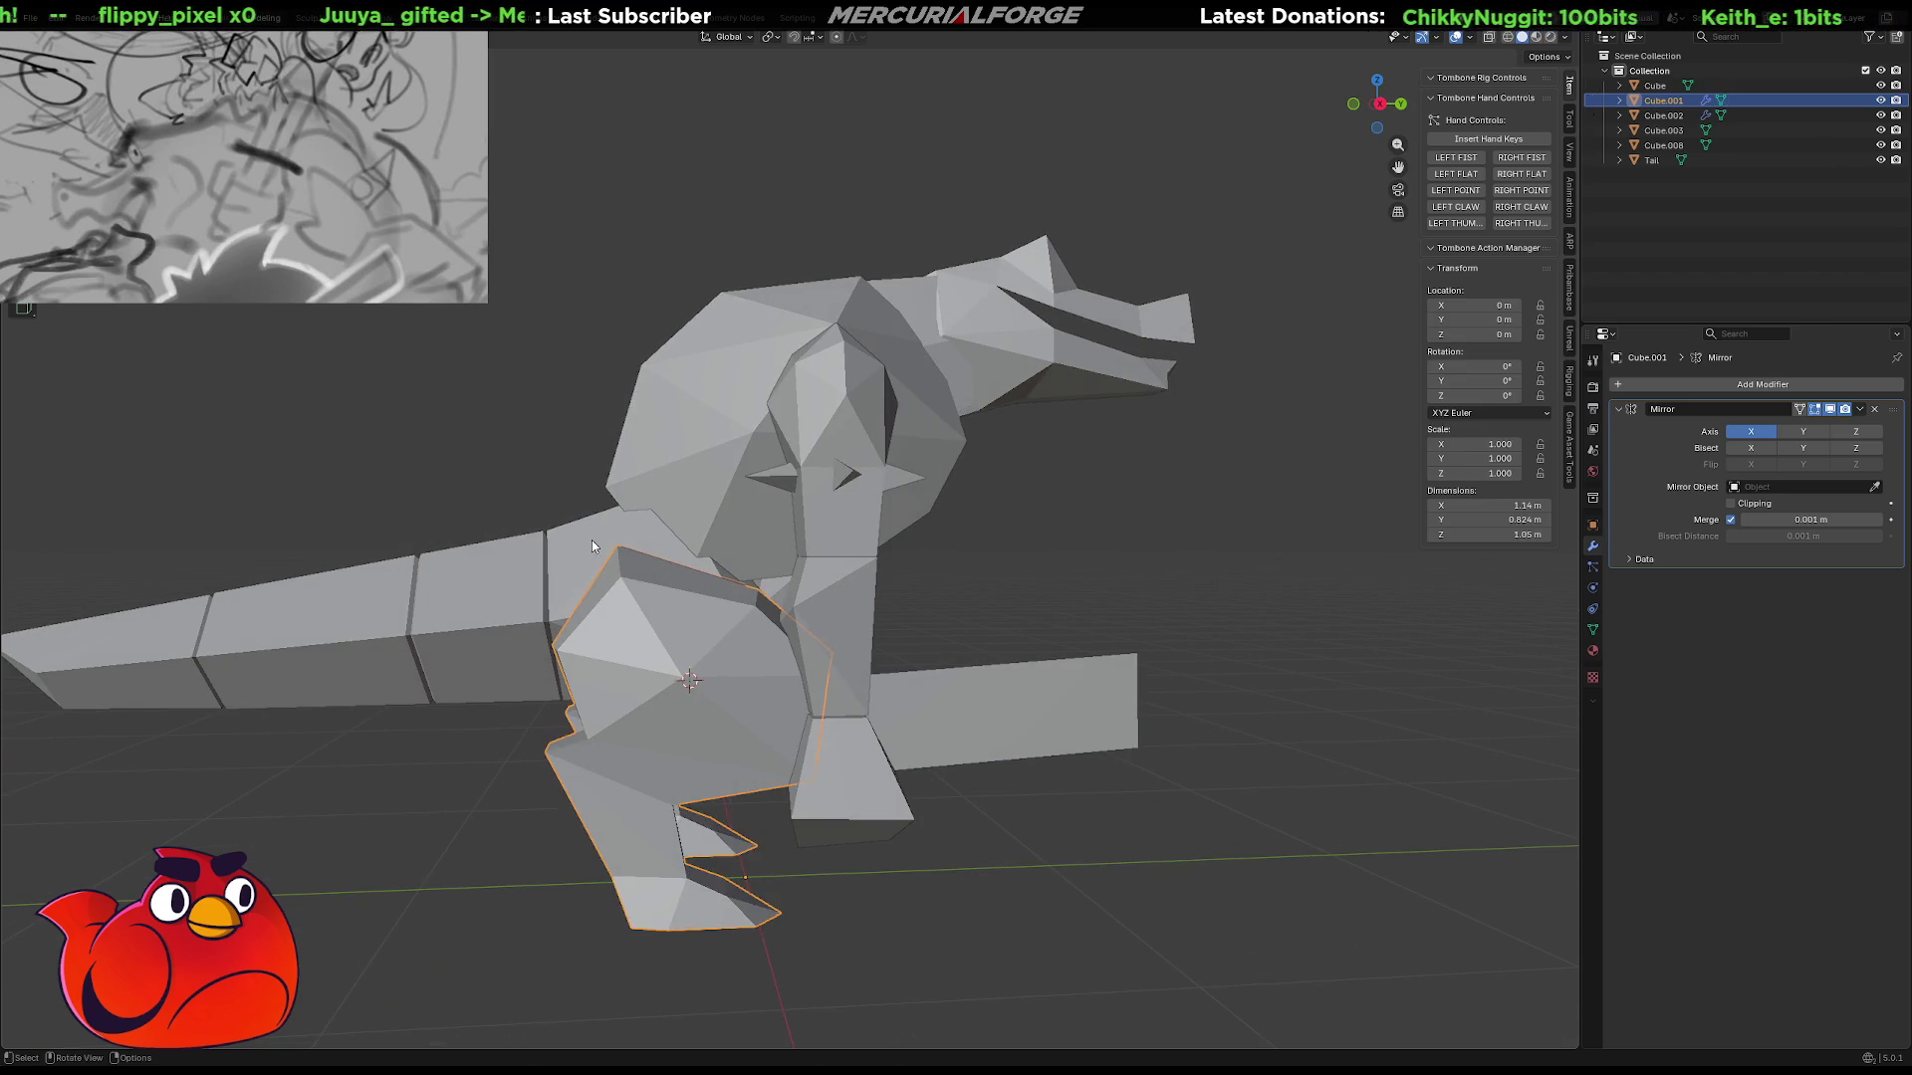
pyautogui.moveTo(592, 539)
pyautogui.mouseDown(button='middle')
pyautogui.moveTo(701, 548)
pyautogui.moveTo(827, 519)
pyautogui.mouseUp(button='middle')
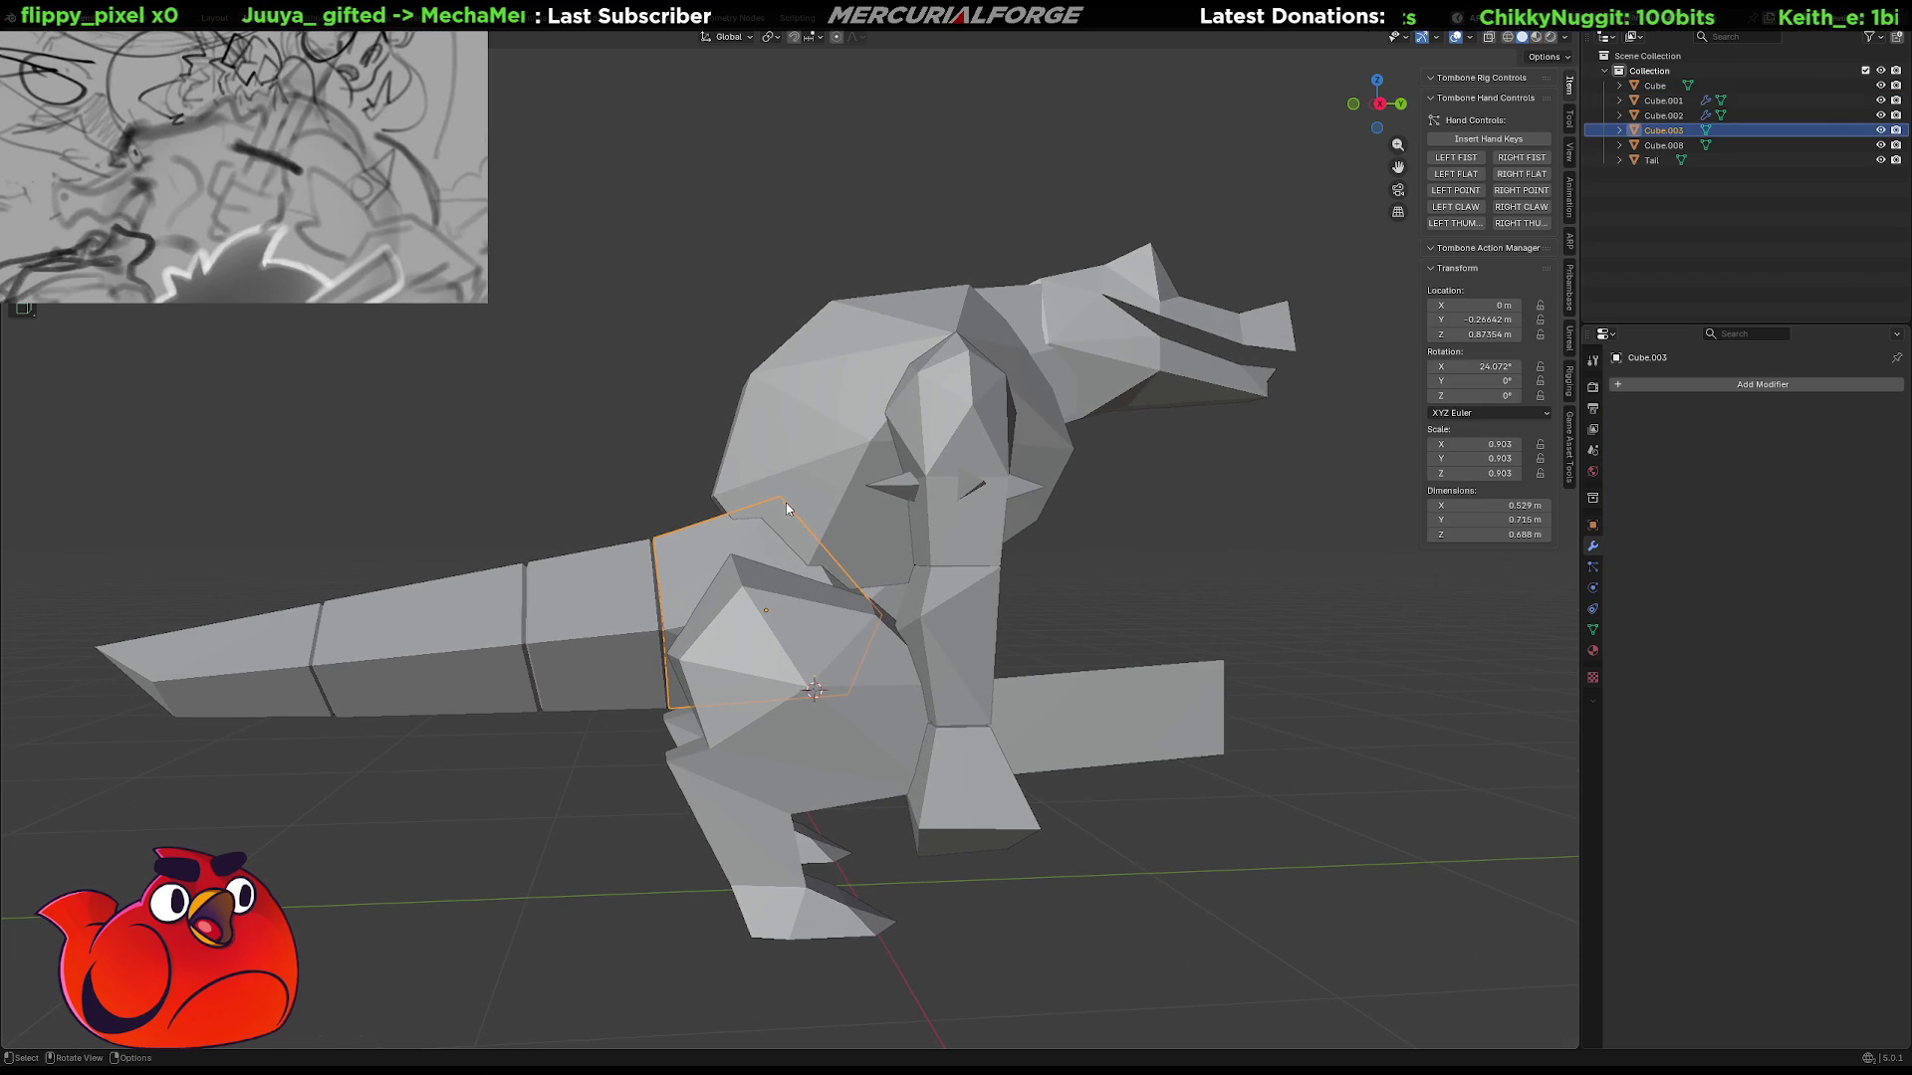
pyautogui.hotkey('shift', 'z')
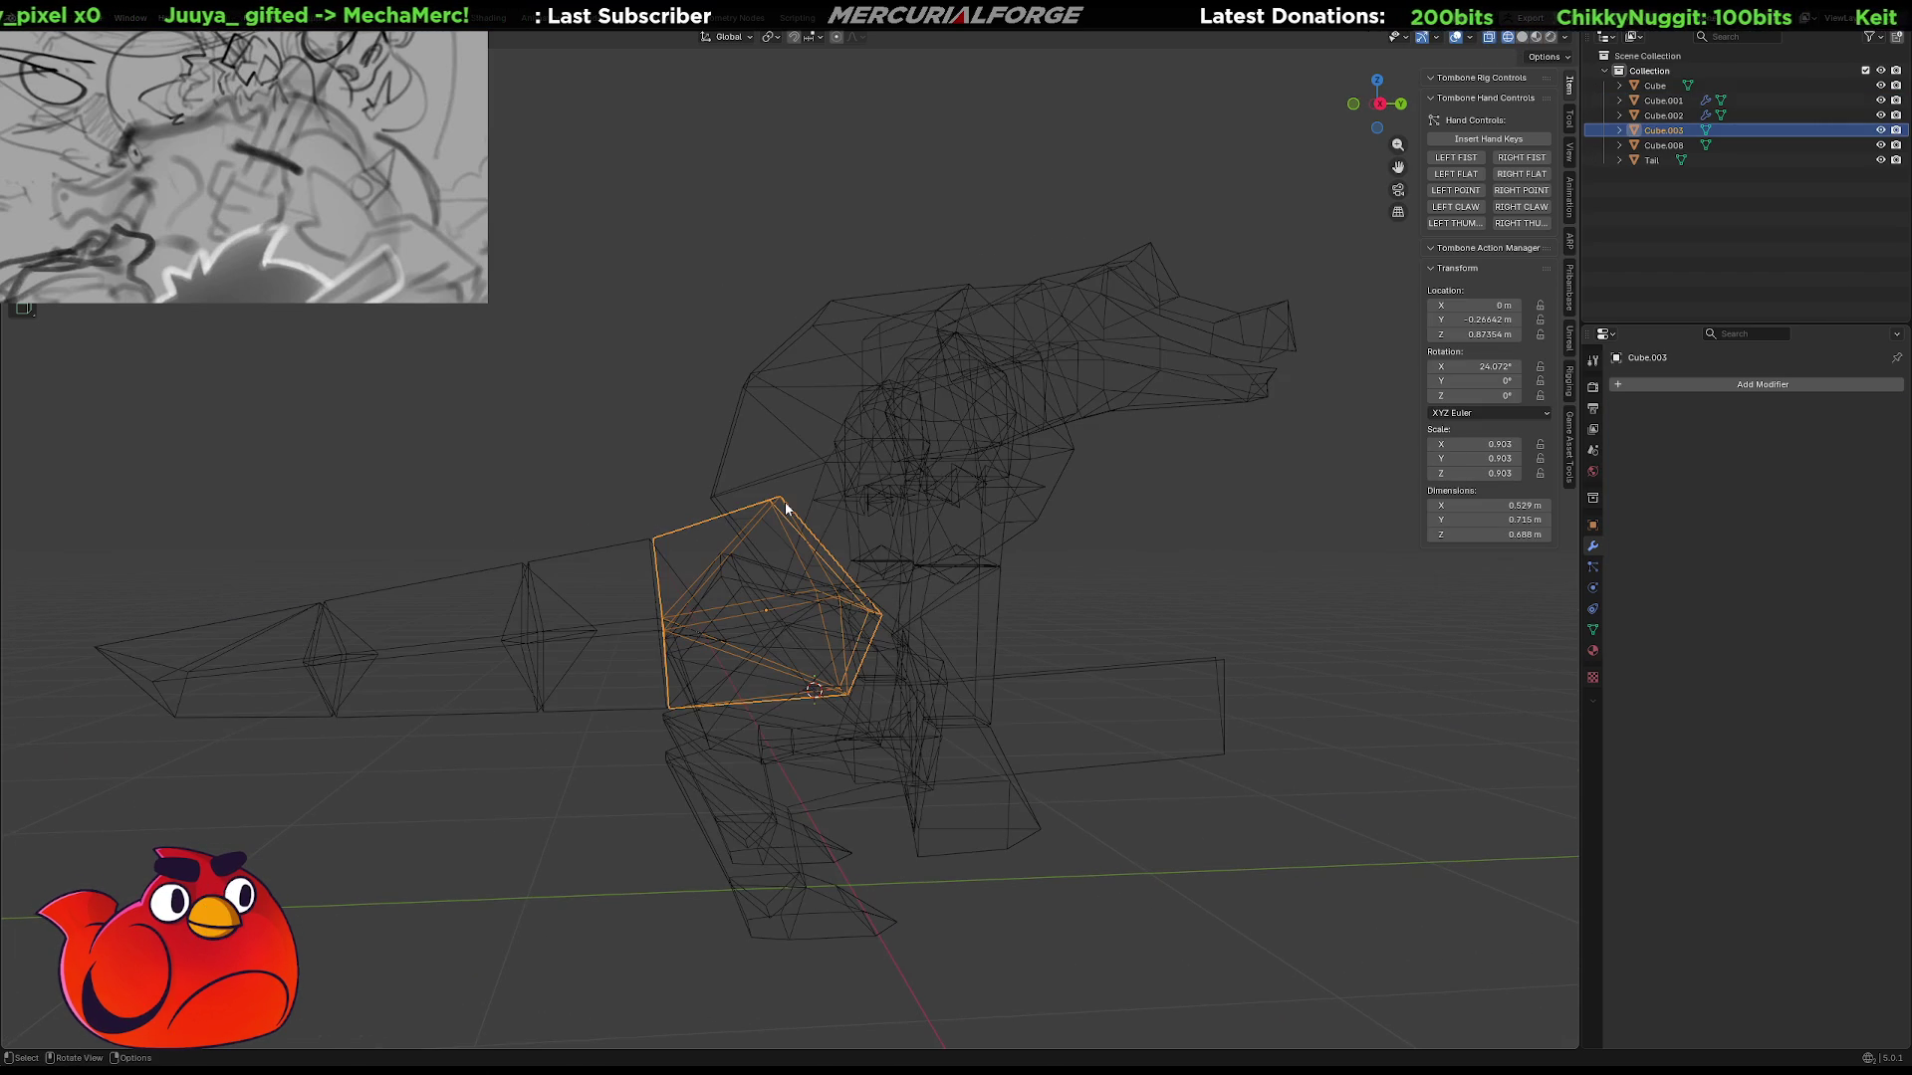
pyautogui.keyDown('shift'); pyautogui.click(751, 504); pyautogui.keyUp('shift')
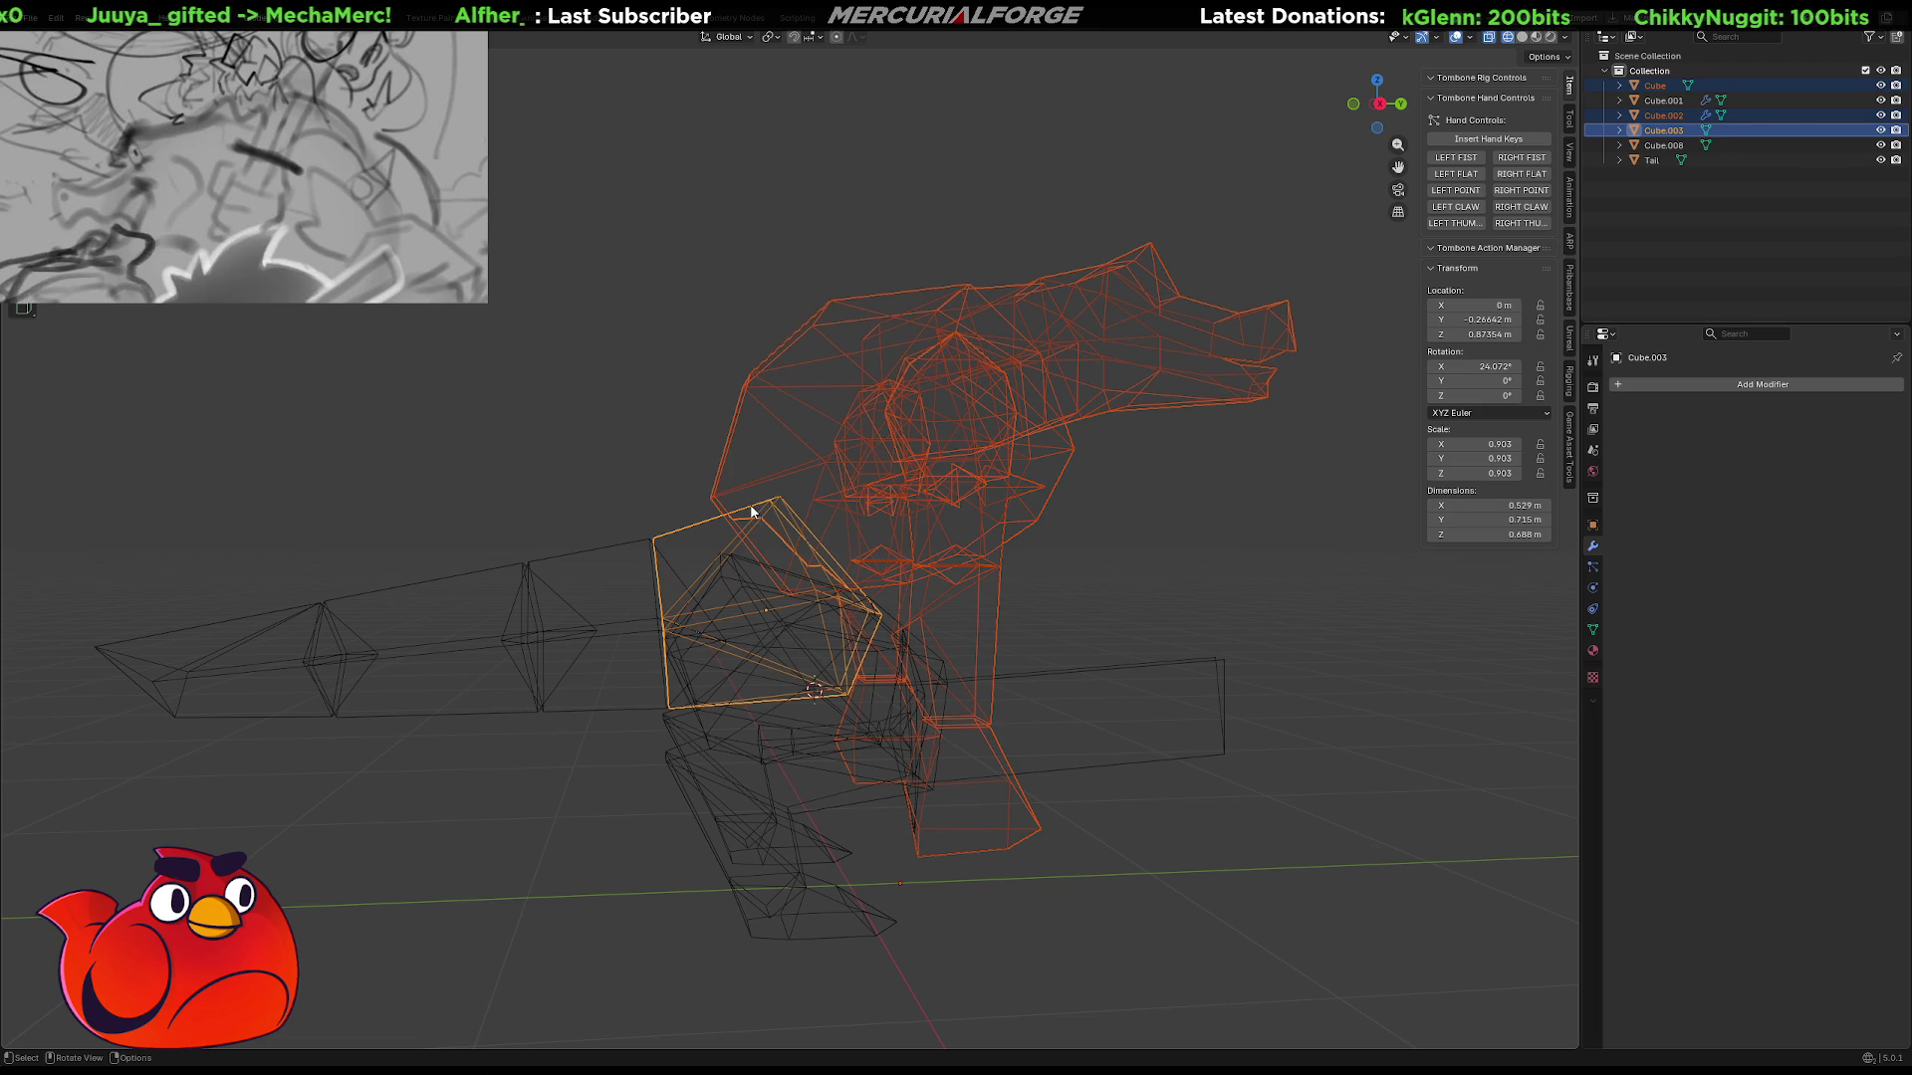
pyautogui.press('Tab')
pyautogui.hotkey('alt', 'a')
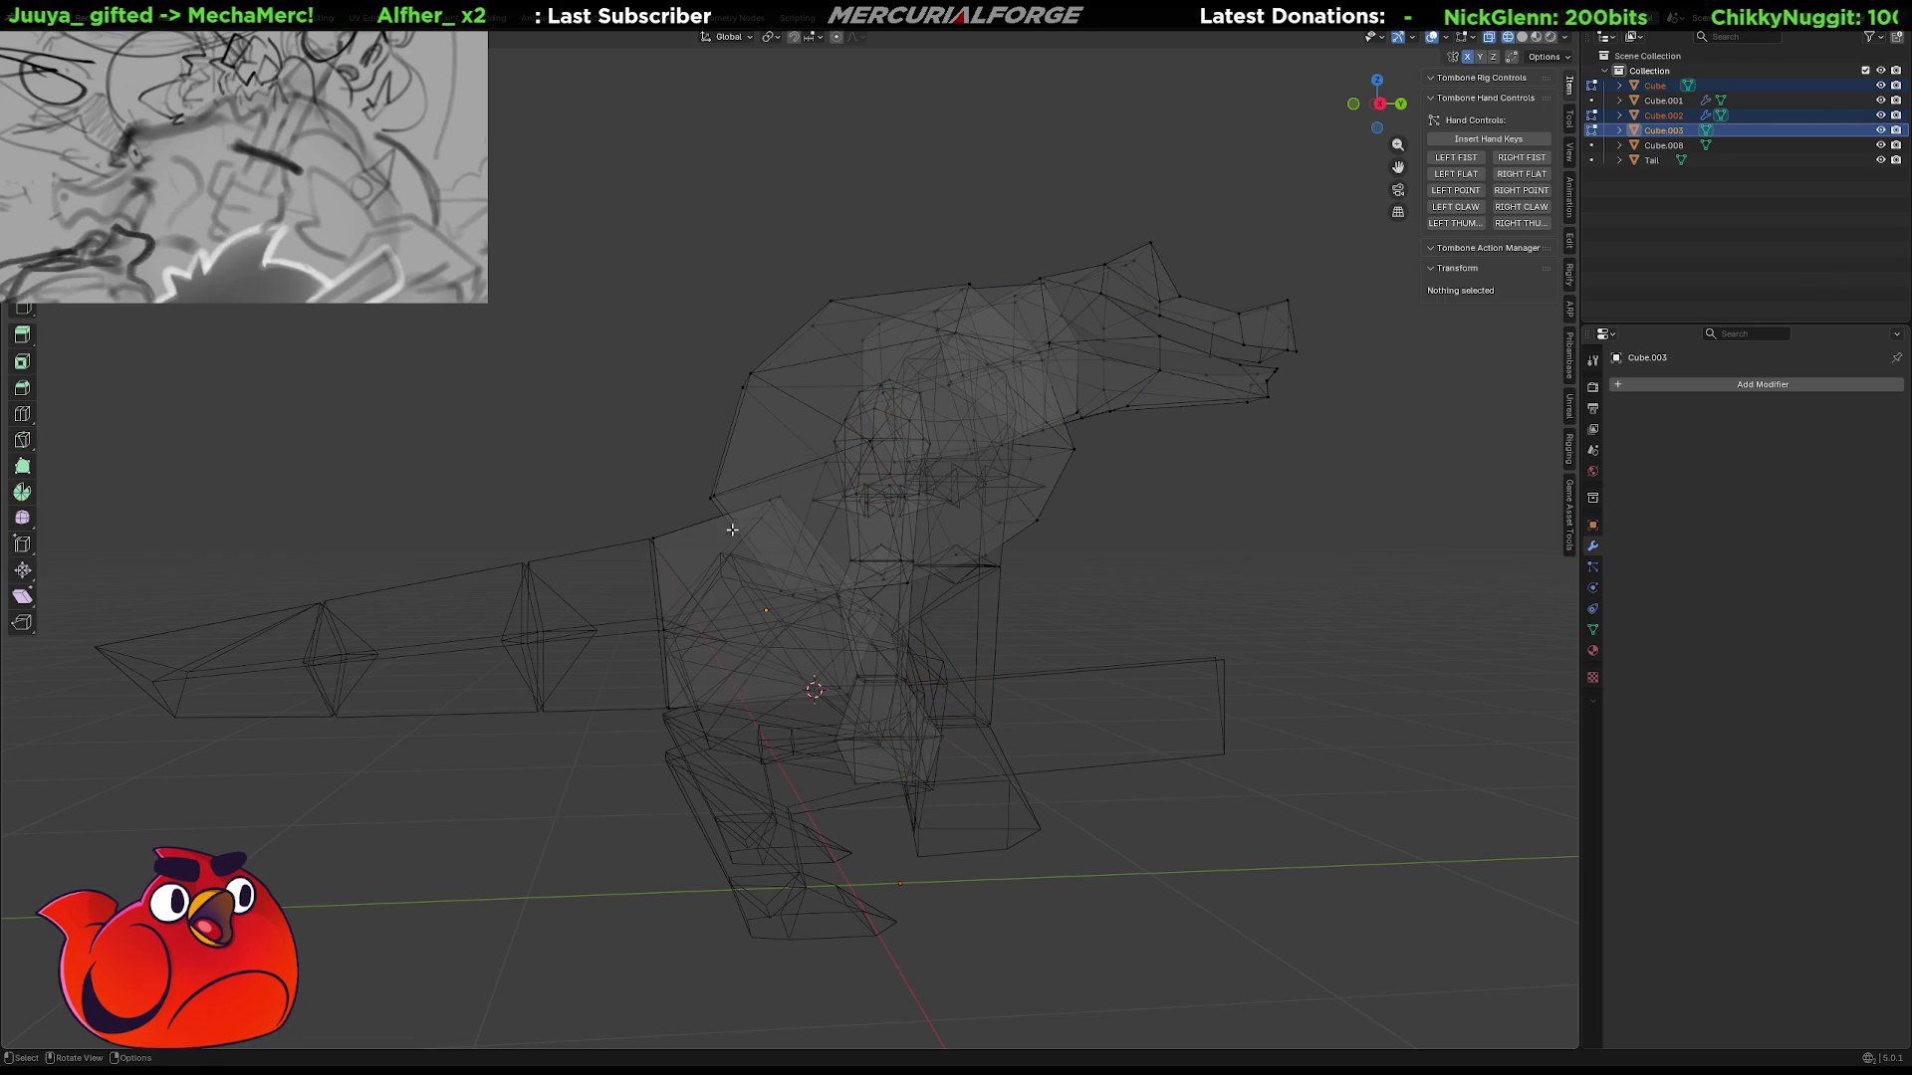
pyautogui.click(776, 498)
pyautogui.press('g')
pyautogui.press('y')
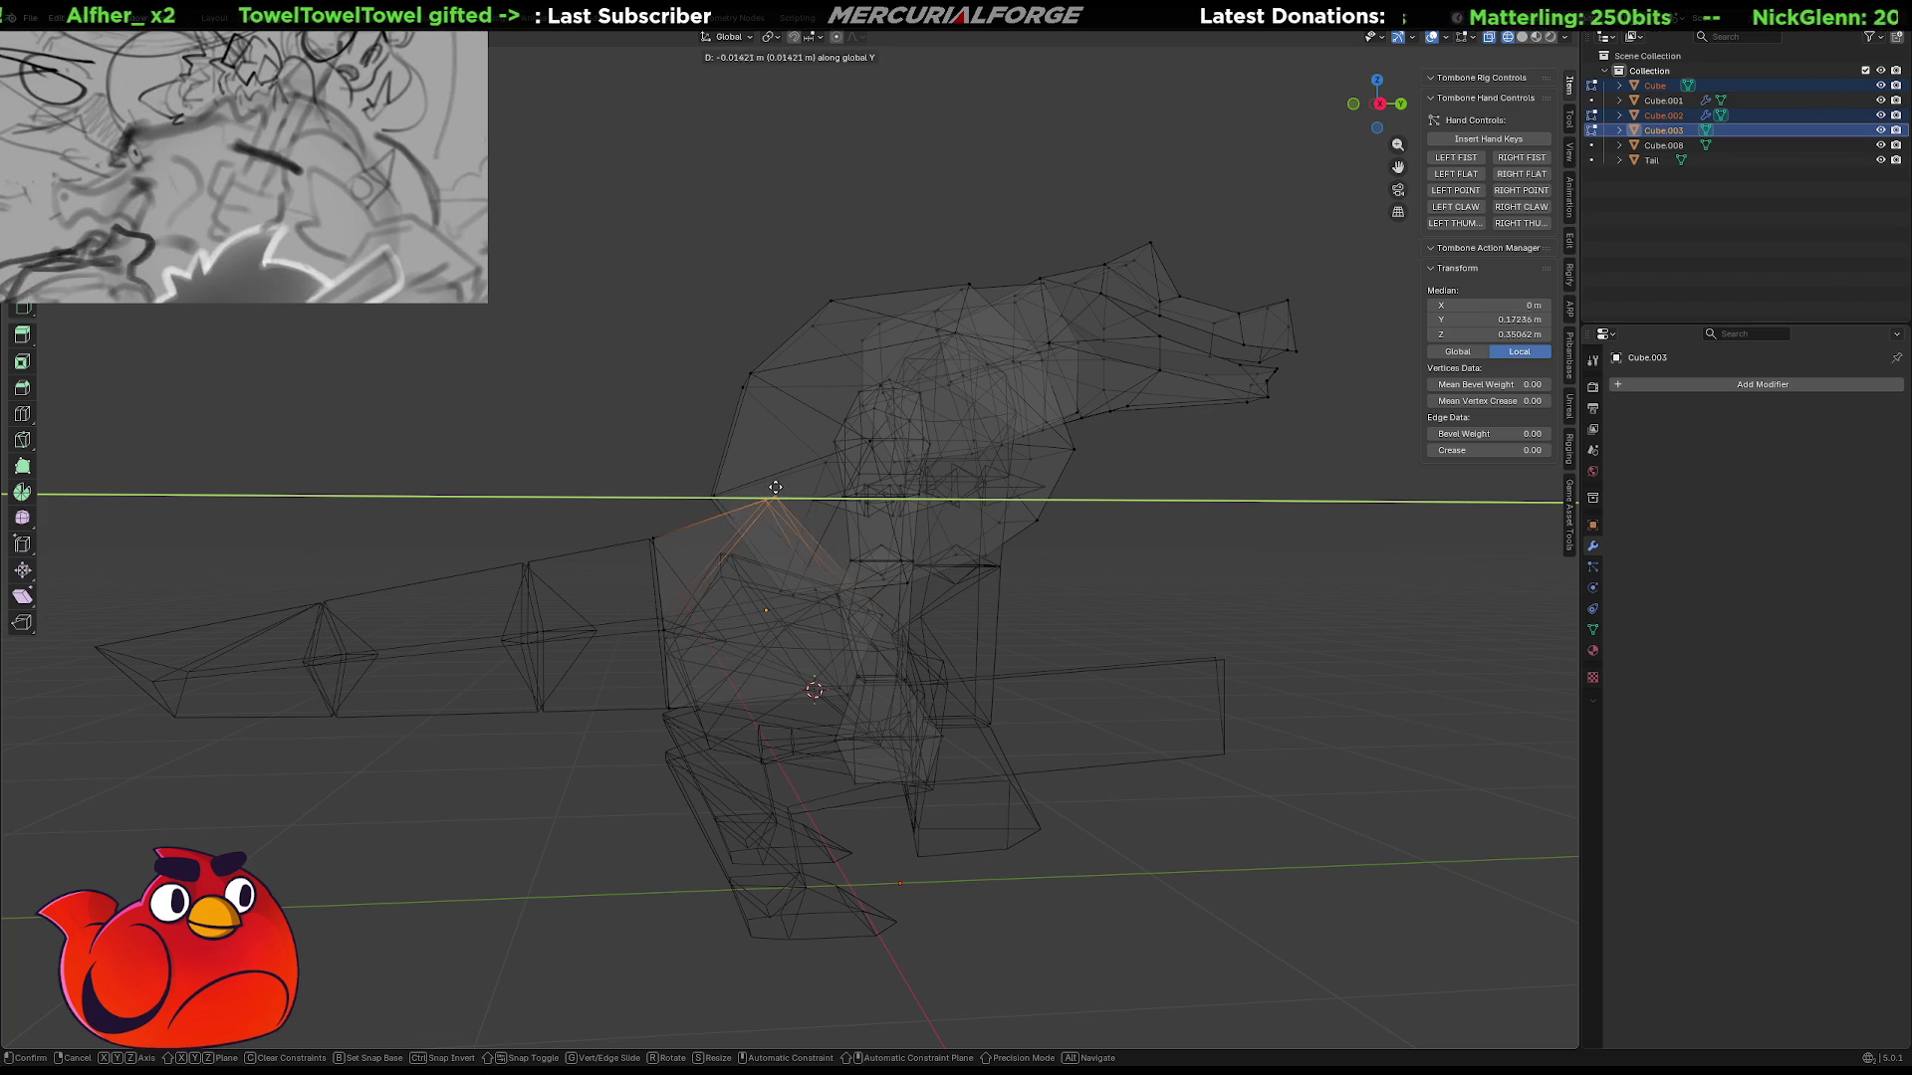
pyautogui.click(755, 486)
pyautogui.press('Tab')
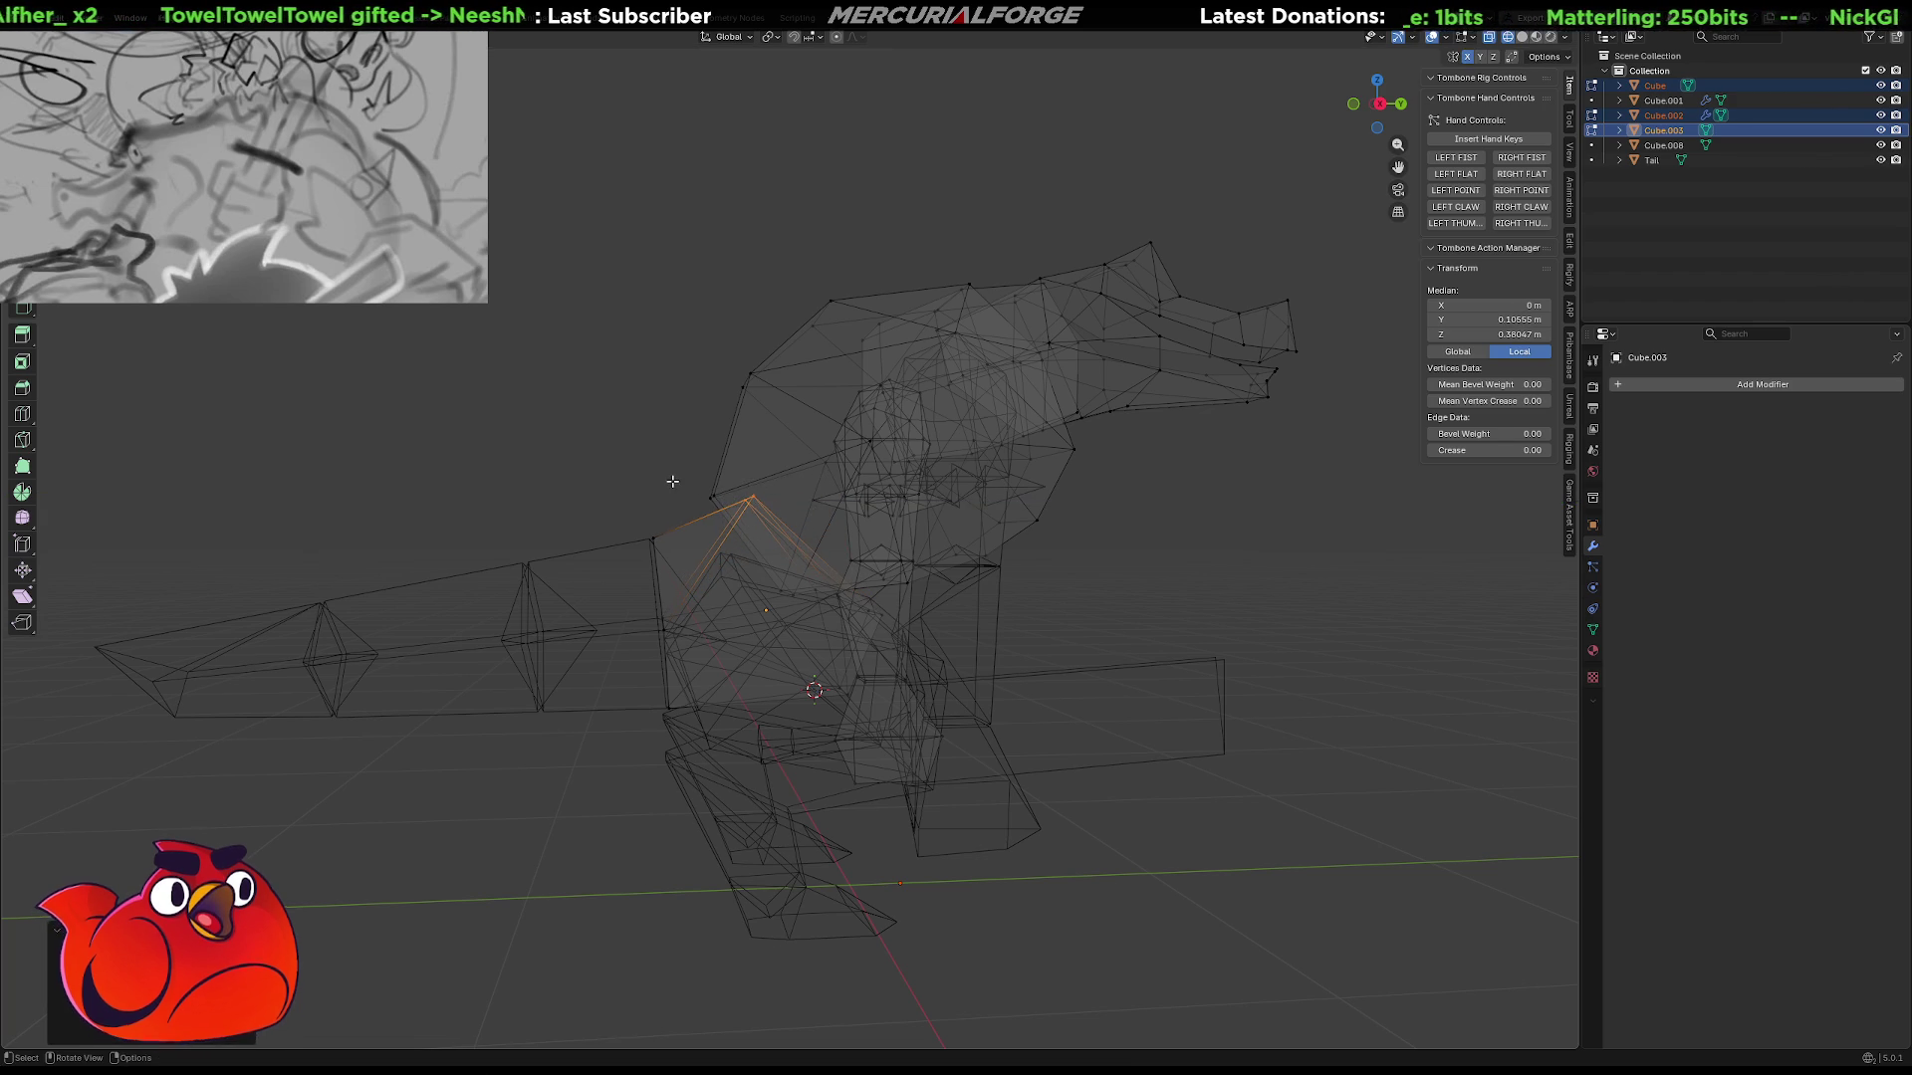
pyautogui.click(673, 487)
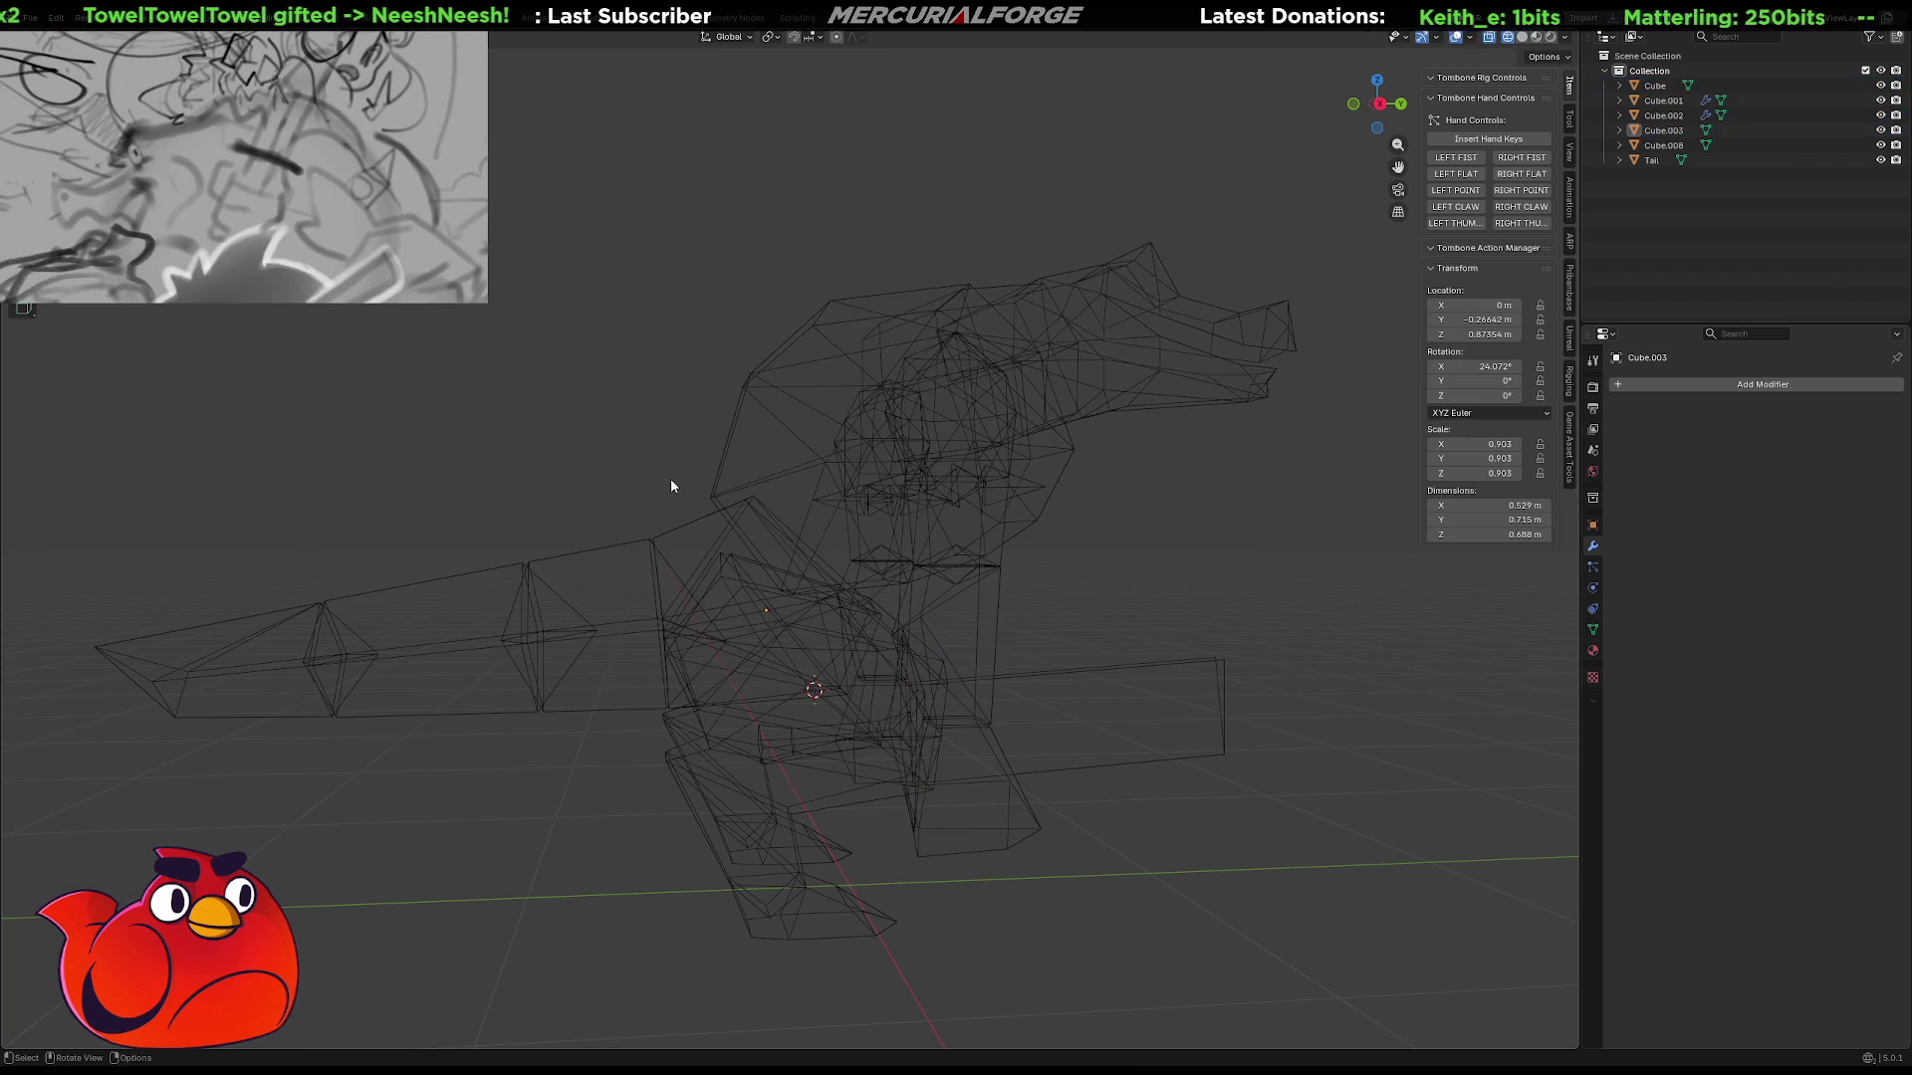
# Back in solid shading, select all dinosaur parts and export them with Game Asset Tools.
pyautogui.hotkey('shift', 'z')
pyautogui.scroll(-3, 1111, 569)
pyautogui.moveTo(1111, 570); pyautogui.dragTo(797, 569, button='middle')
pyautogui.click(813, 533)
pyautogui.moveTo(1126, 351)
pyautogui.mouseDown()
pyautogui.moveTo(1237, 1045)
pyautogui.moveTo(1237, 35)
pyautogui.moveTo(351, 928)
pyautogui.mouseUp()
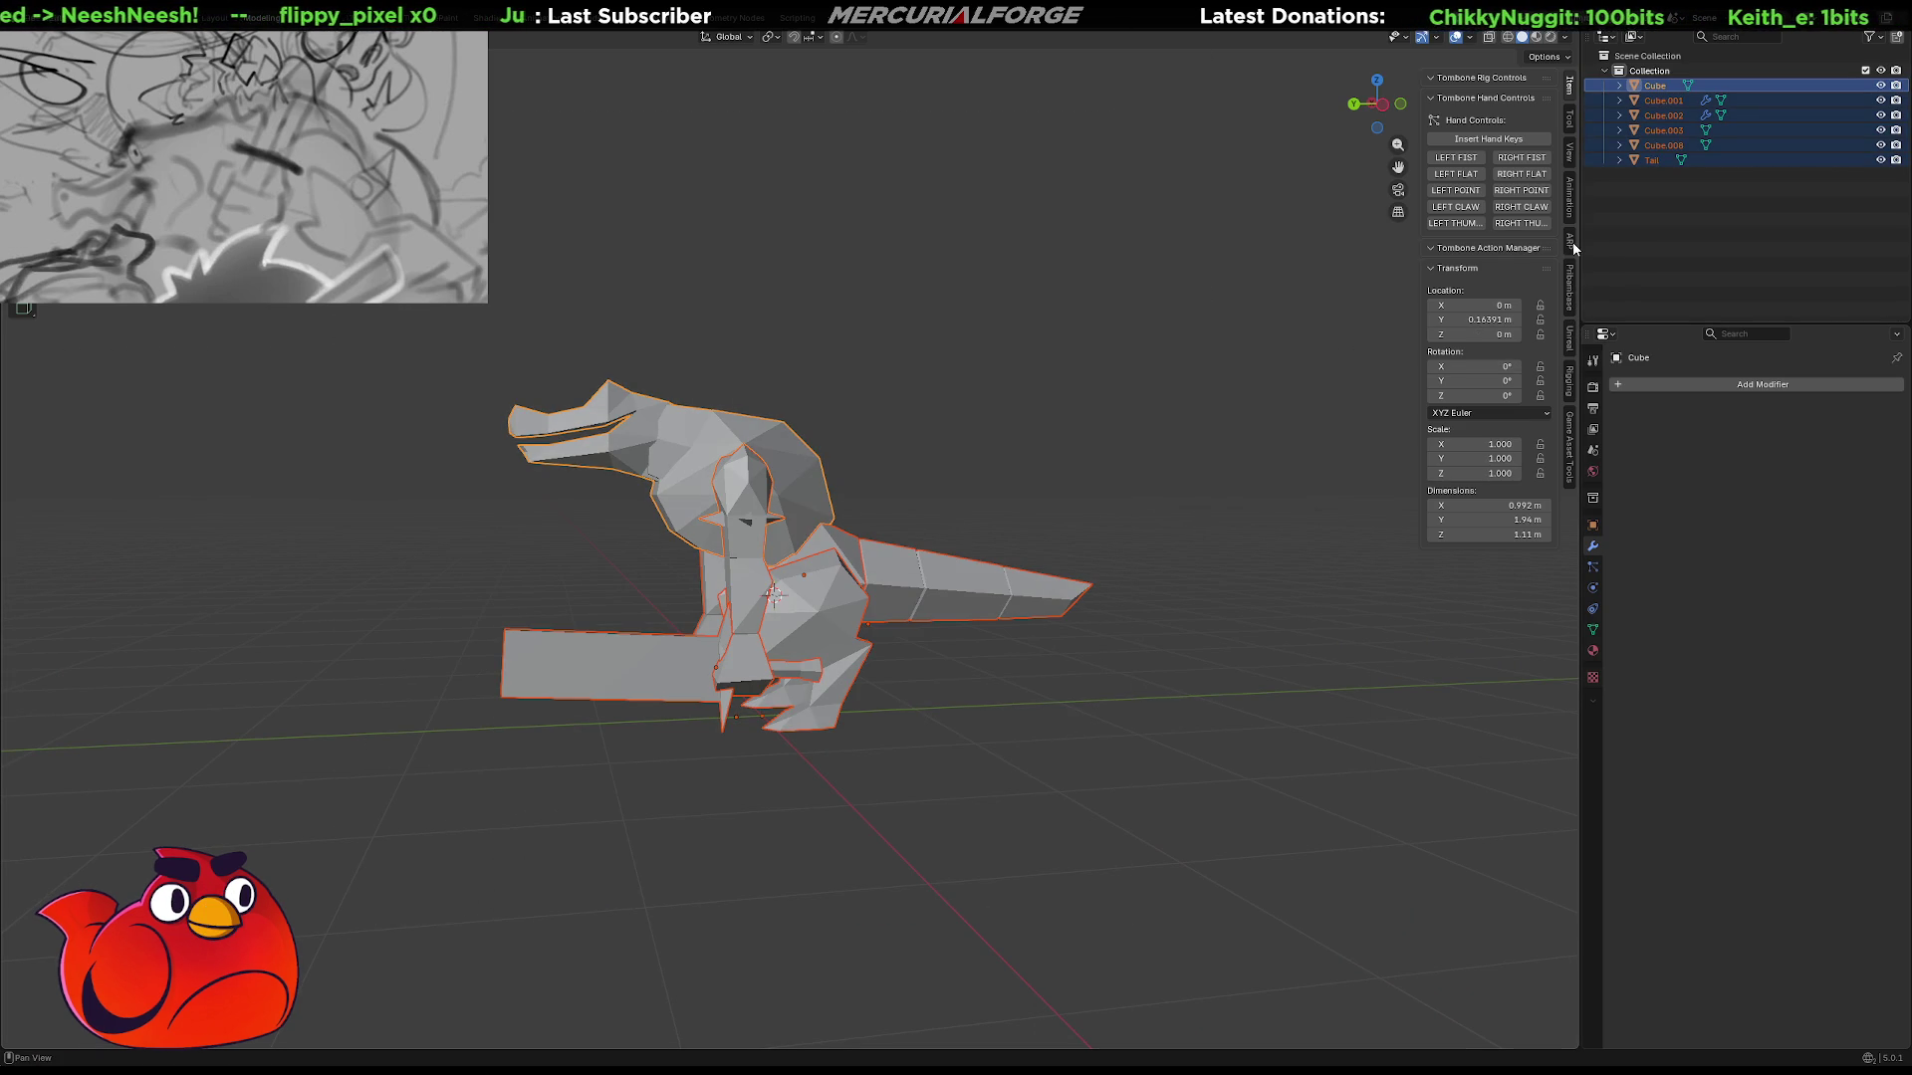
pyautogui.click(1571, 433)
pyautogui.click(1512, 204)
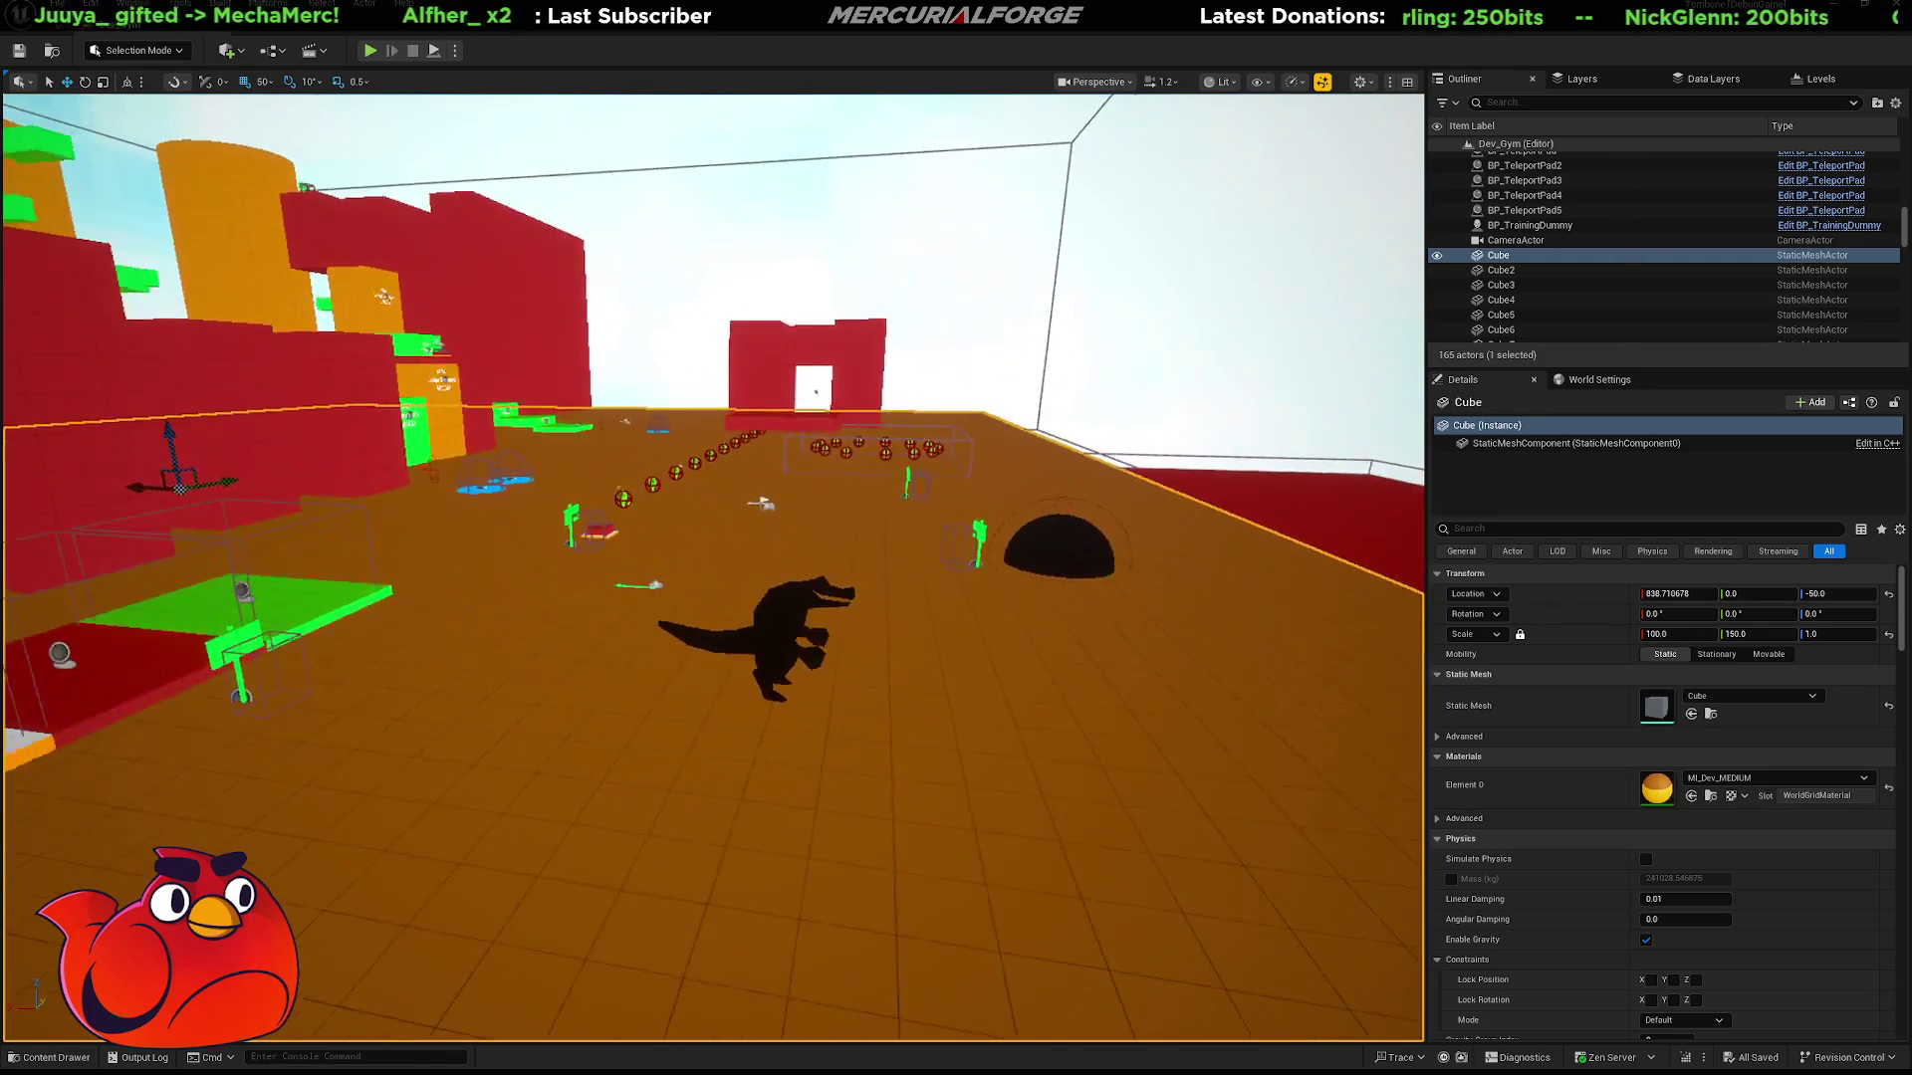
# Select the ReptilePrototype mount and rotate it about -90° on Z.
pyautogui.click(688, 562)
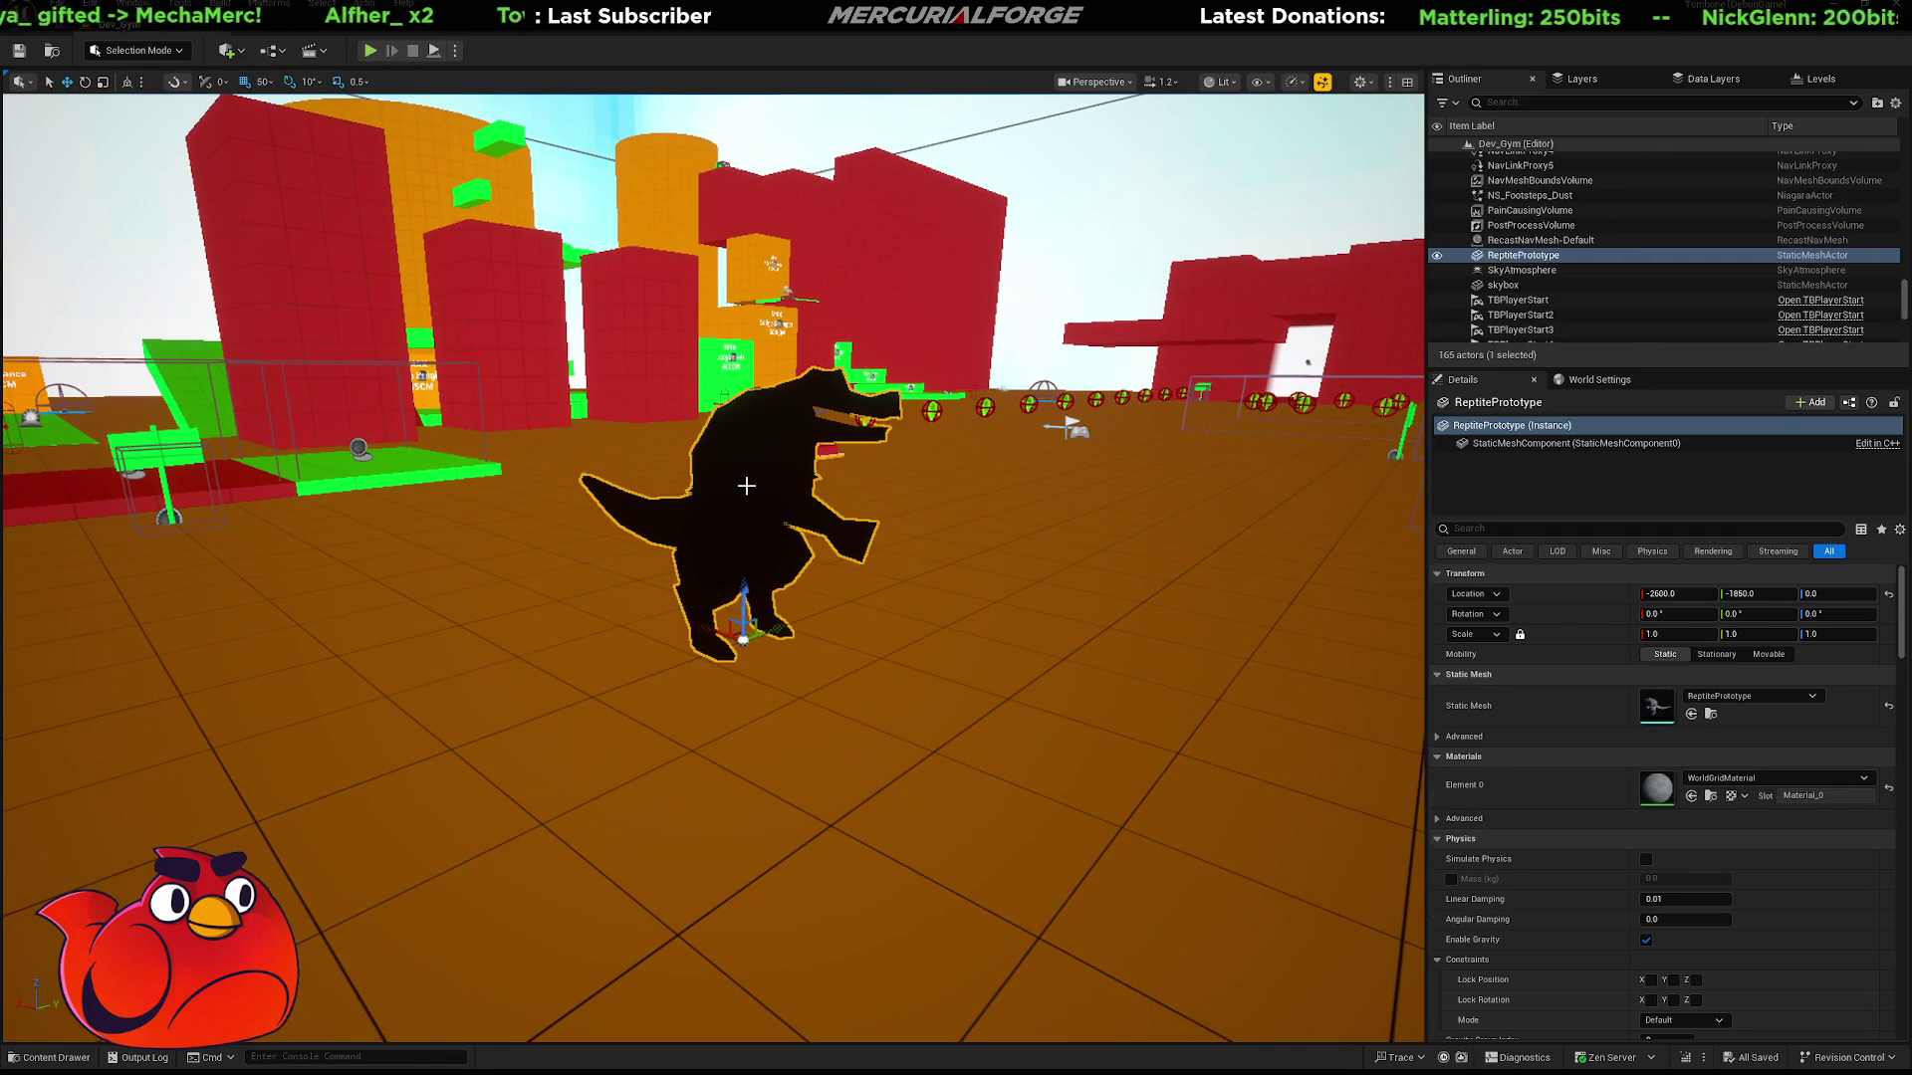
pyautogui.click(1710, 715)
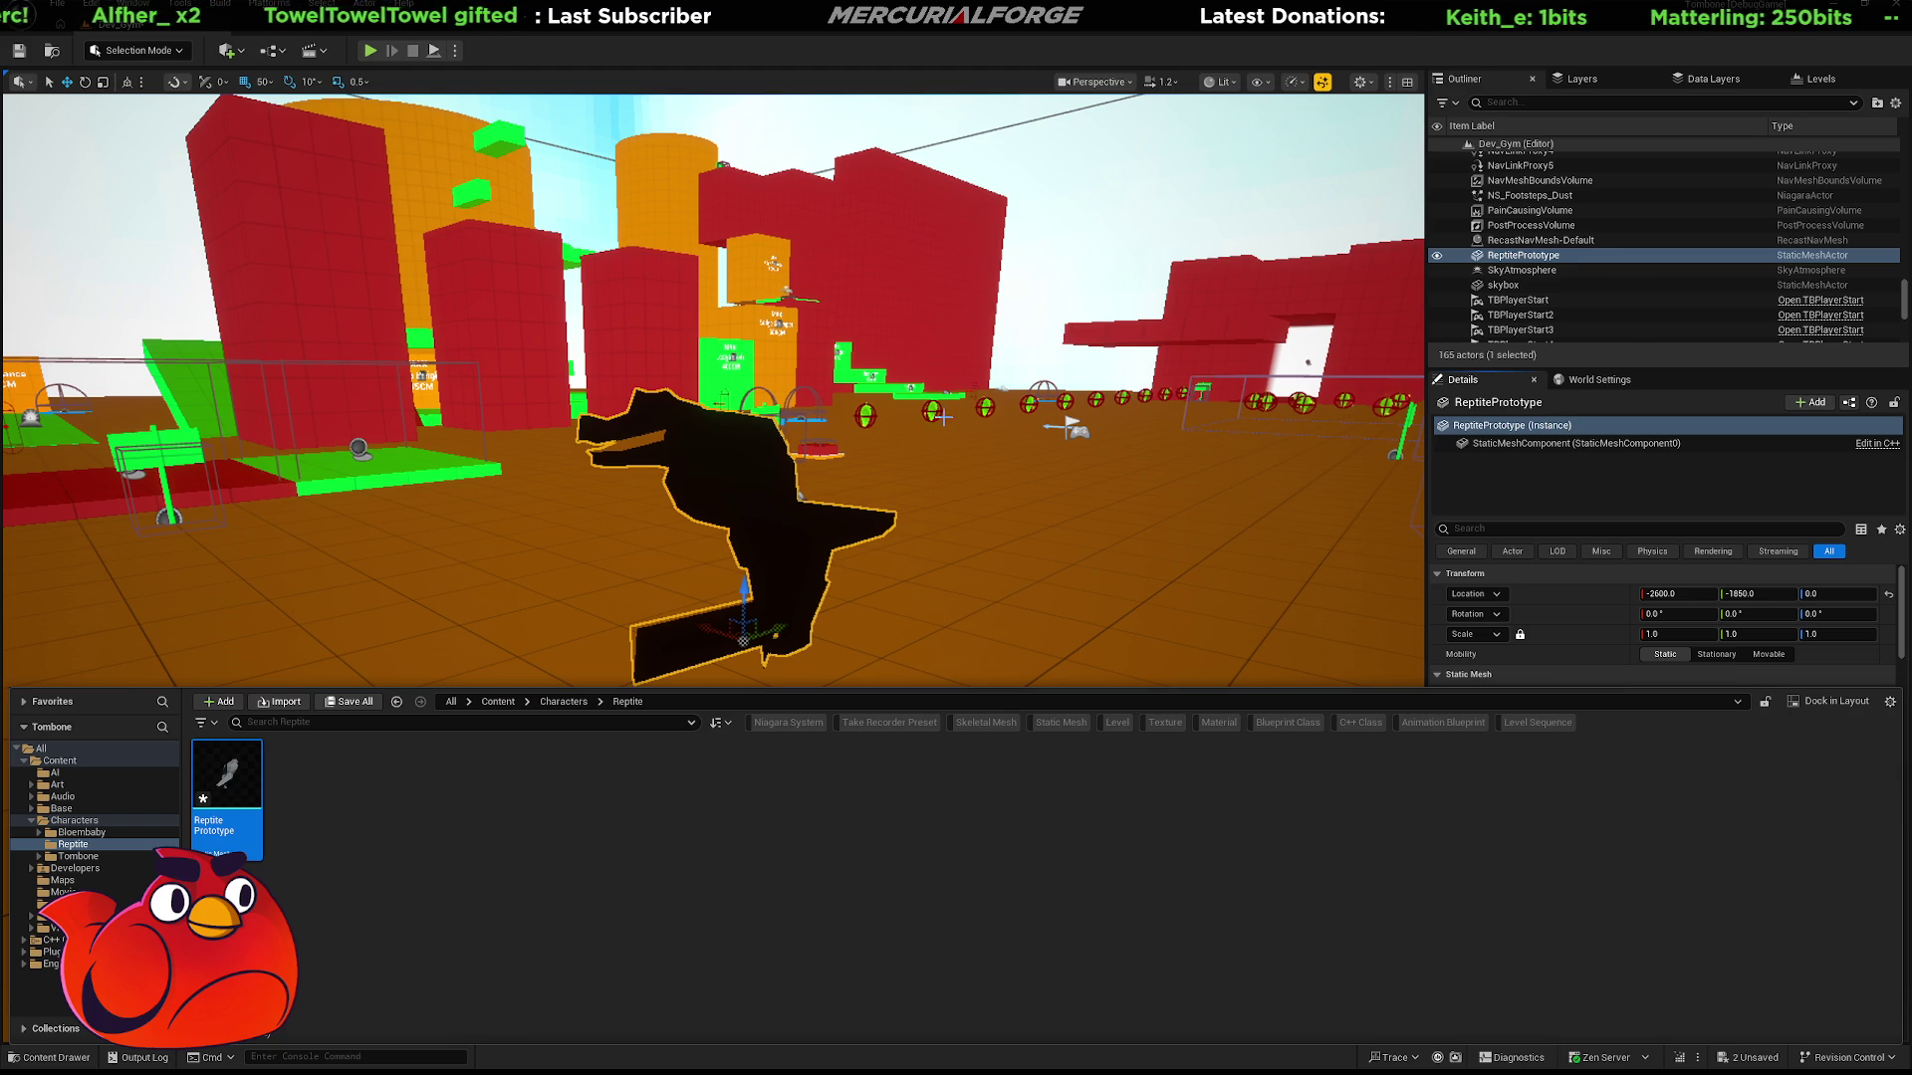
pyautogui.press('e')
pyautogui.moveTo(793, 667)
pyautogui.mouseDown()
pyautogui.moveTo(683, 623)
pyautogui.moveTo(685, 659)
pyautogui.moveTo(679, 644)
pyautogui.mouseUp()
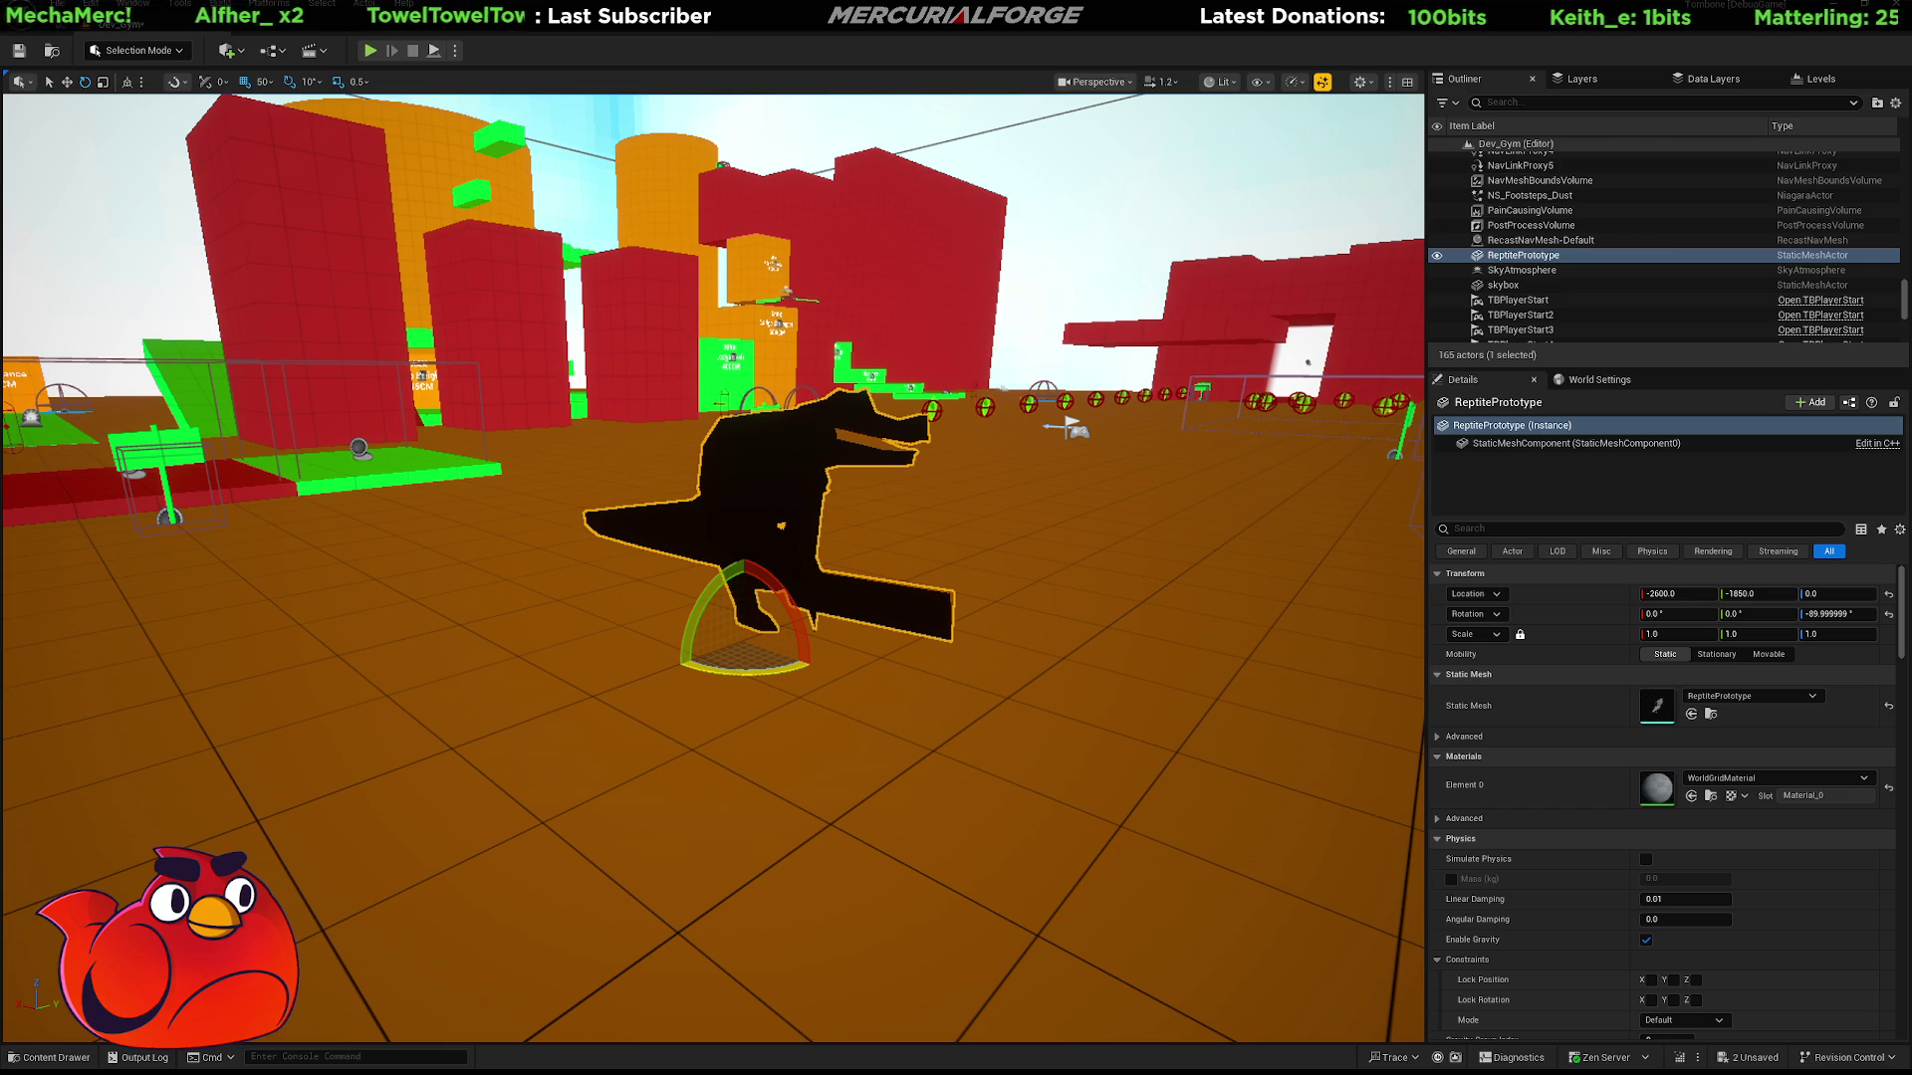
# Select the floor cube instead and start a play session with Alt+P.
pyautogui.hotkey('ctrl', 'b')
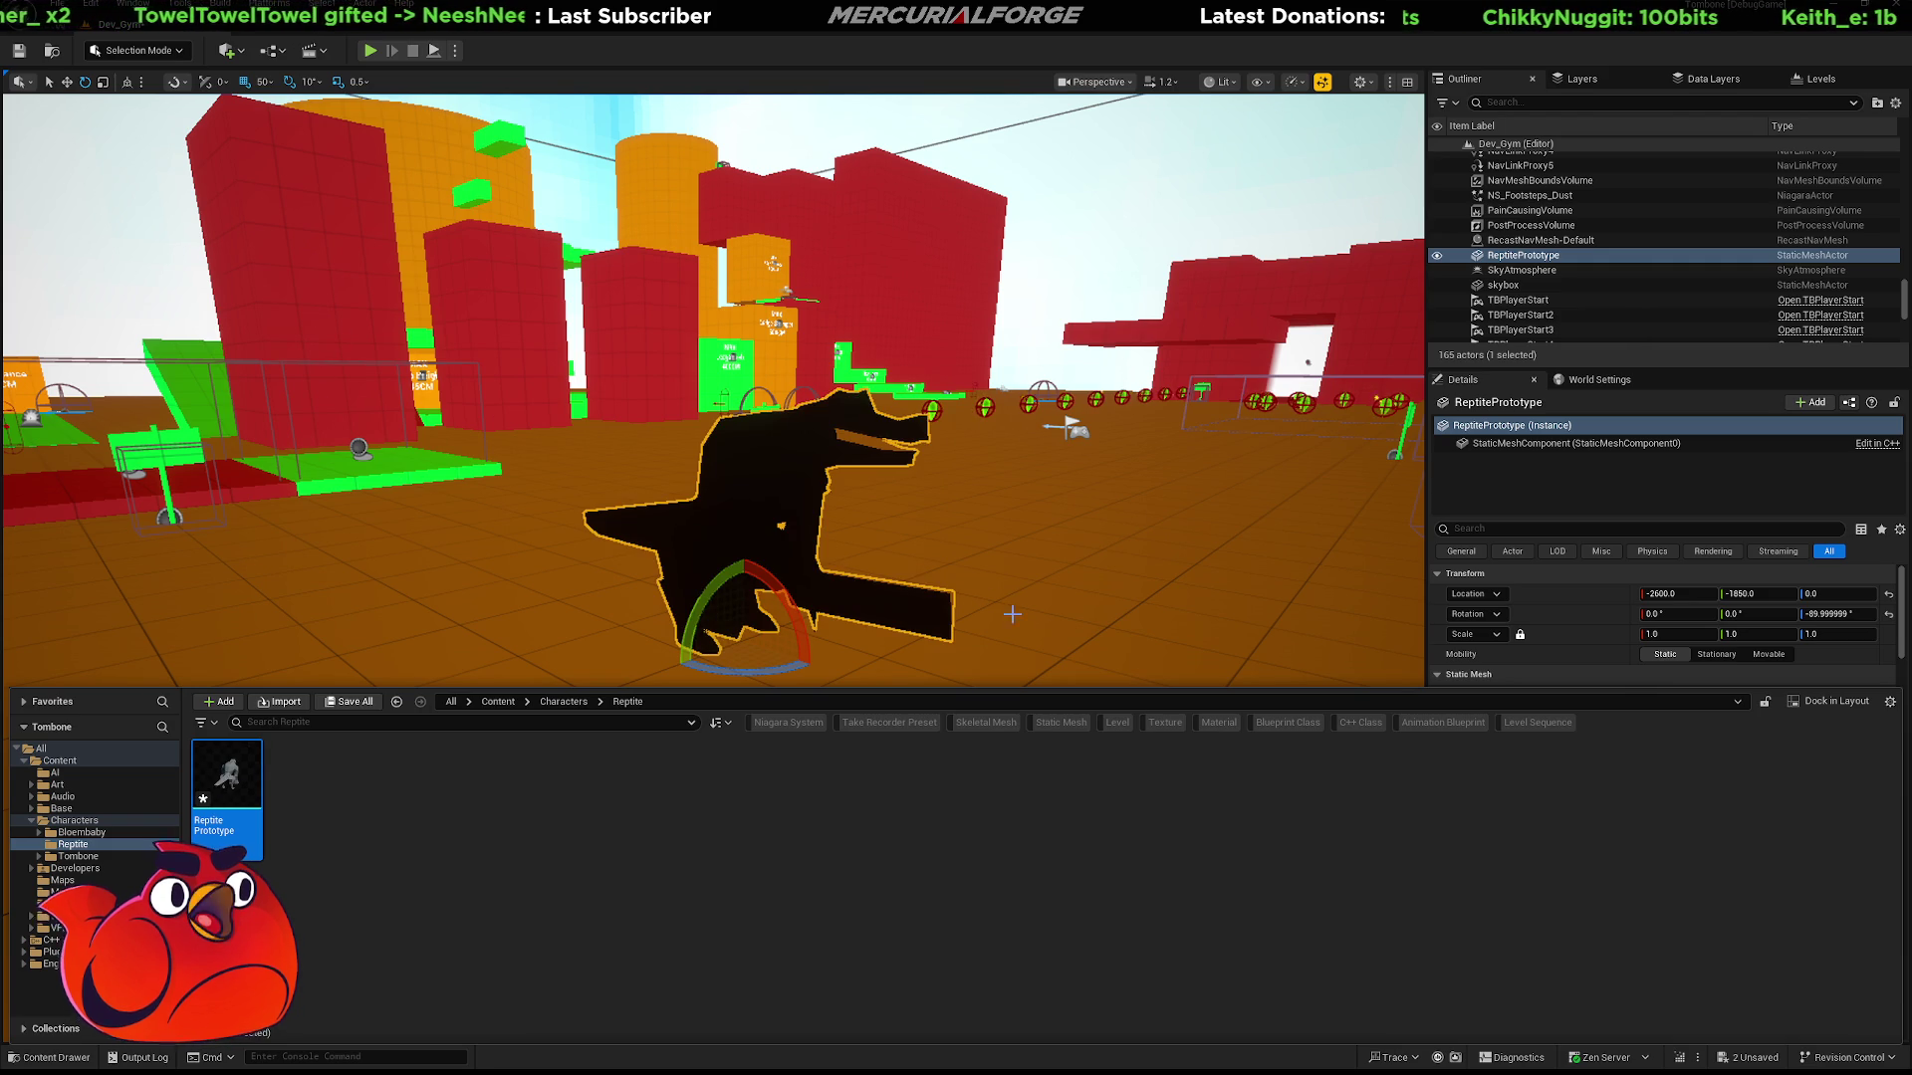
pyautogui.click(1047, 622)
pyautogui.hotkey('alt', 'p')
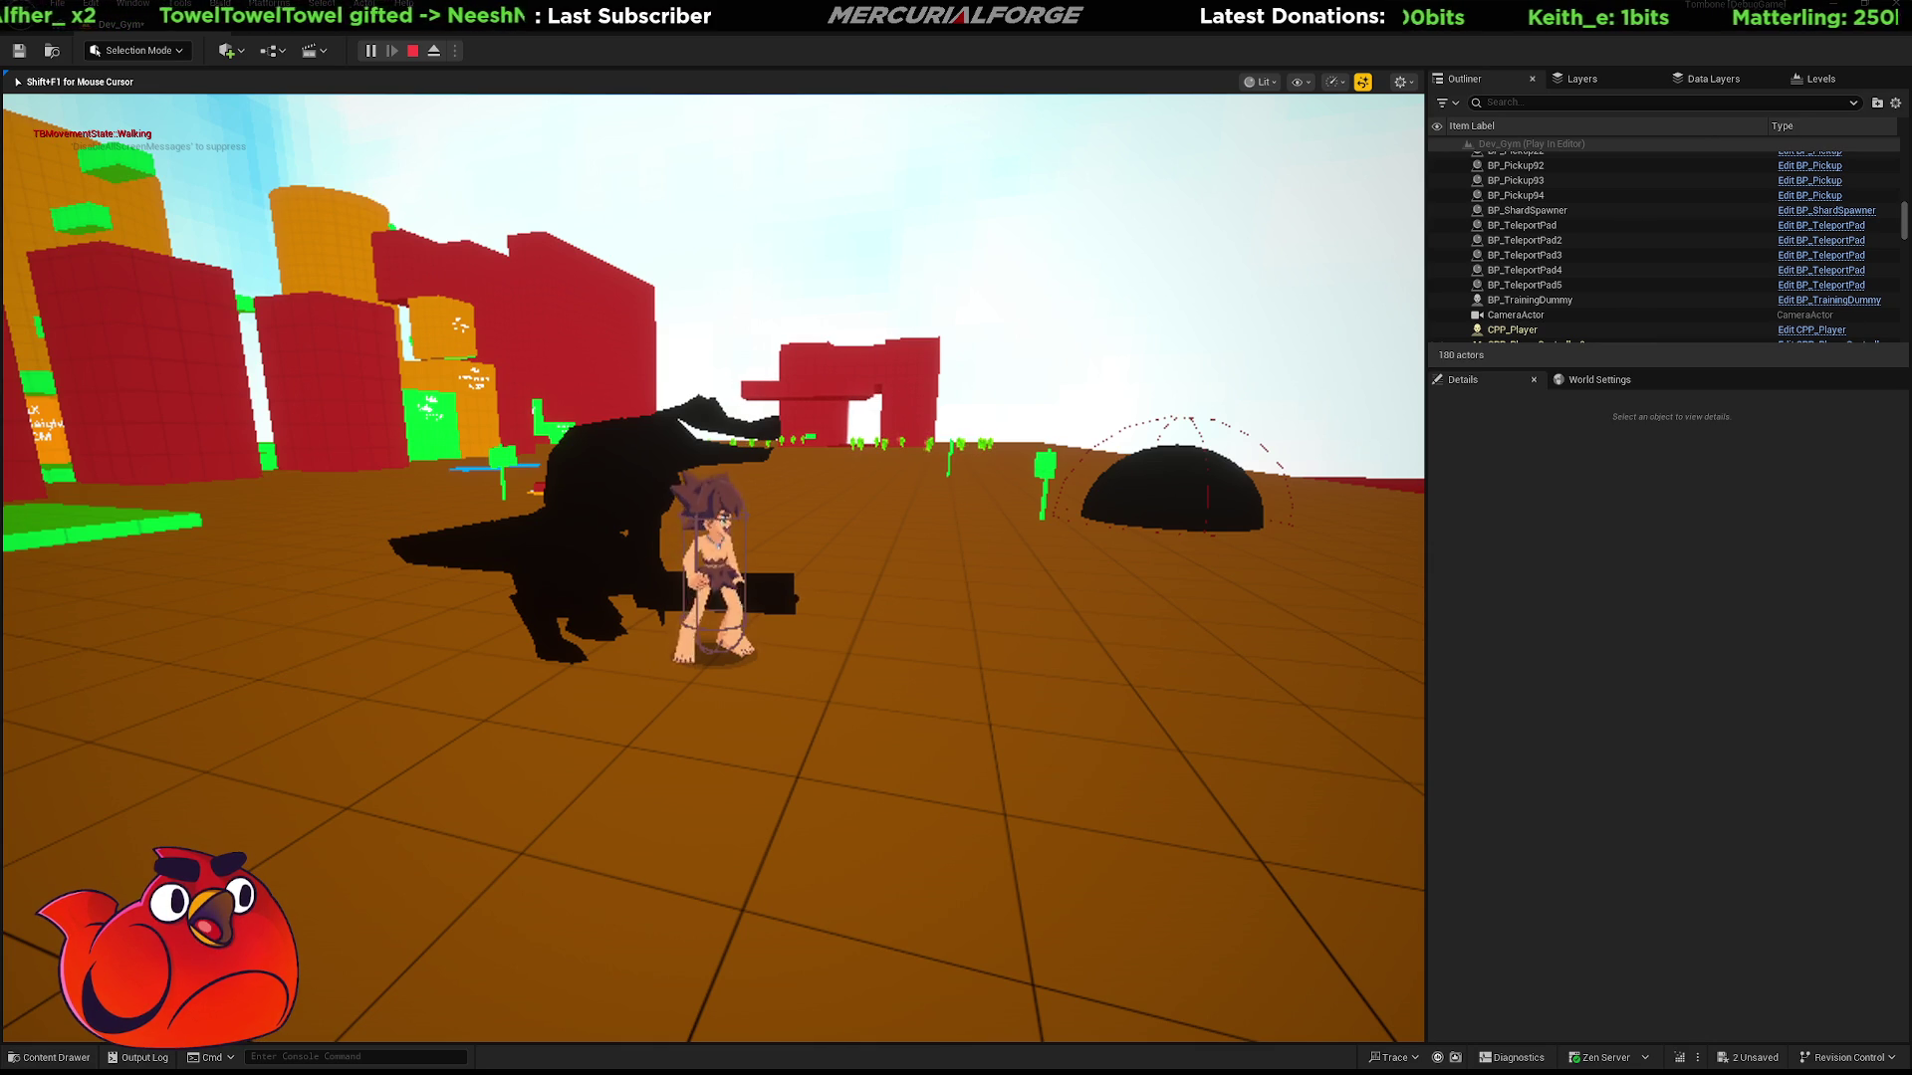
pyautogui.press('Escape')
# Turn the editor viewport left to reveal more of the level.
pyautogui.moveTo(697, 558); pyautogui.dragTo(458, 558, button='right')
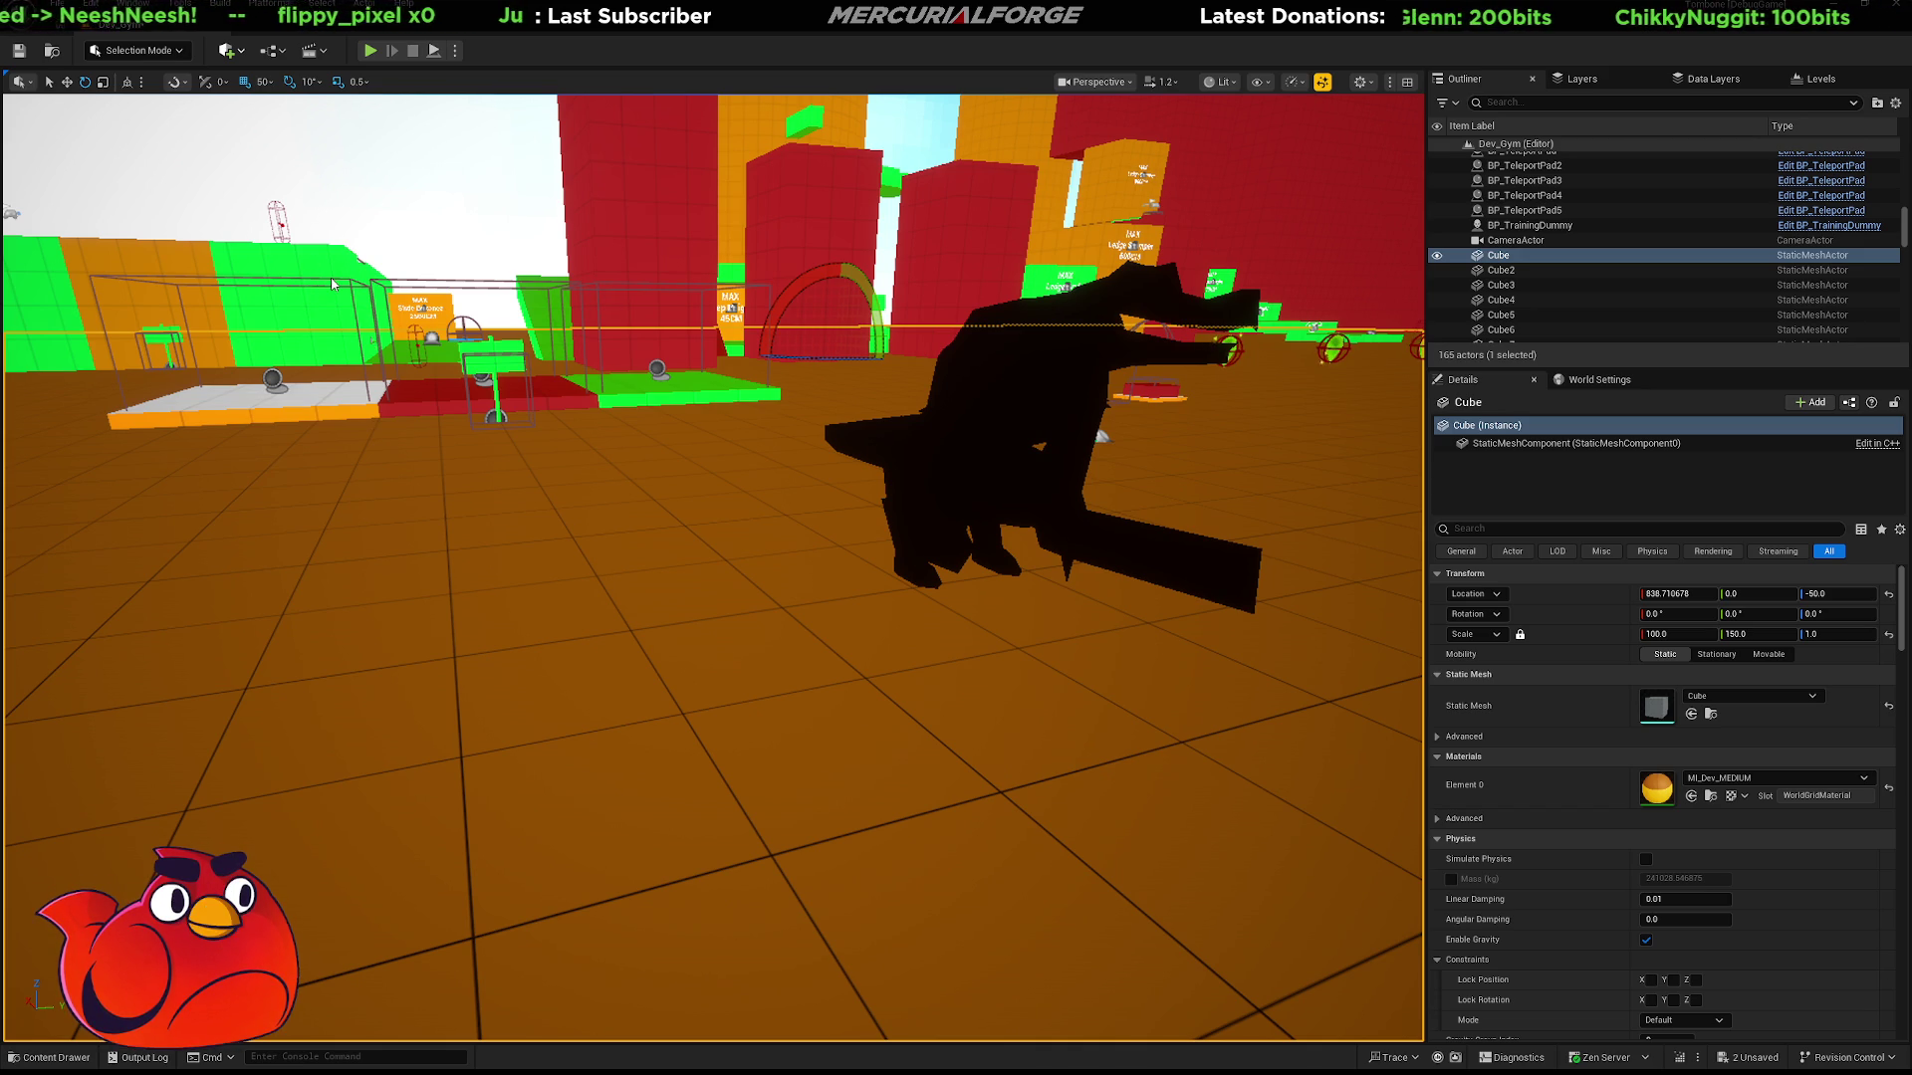
# Place a new cube beside the dinosaur and scale it to 0.5, 0.5, 1.0.
pyautogui.moveTo(308, 194)
pyautogui.mouseDown()
pyautogui.moveTo(466, 413)
pyautogui.moveTo(627, 439)
pyautogui.moveTo(794, 585)
pyautogui.moveTo(808, 509)
pyautogui.mouseUp()
pyautogui.scroll(-2, 826, 495)
pyautogui.moveTo(835, 495); pyautogui.dragTo(826, 495, button='right')
pyautogui.moveTo(666, 515)
pyautogui.mouseDown(button='right')
pyautogui.moveTo(647, 516)
pyautogui.moveTo(665, 516)
pyautogui.mouseUp(button='right')
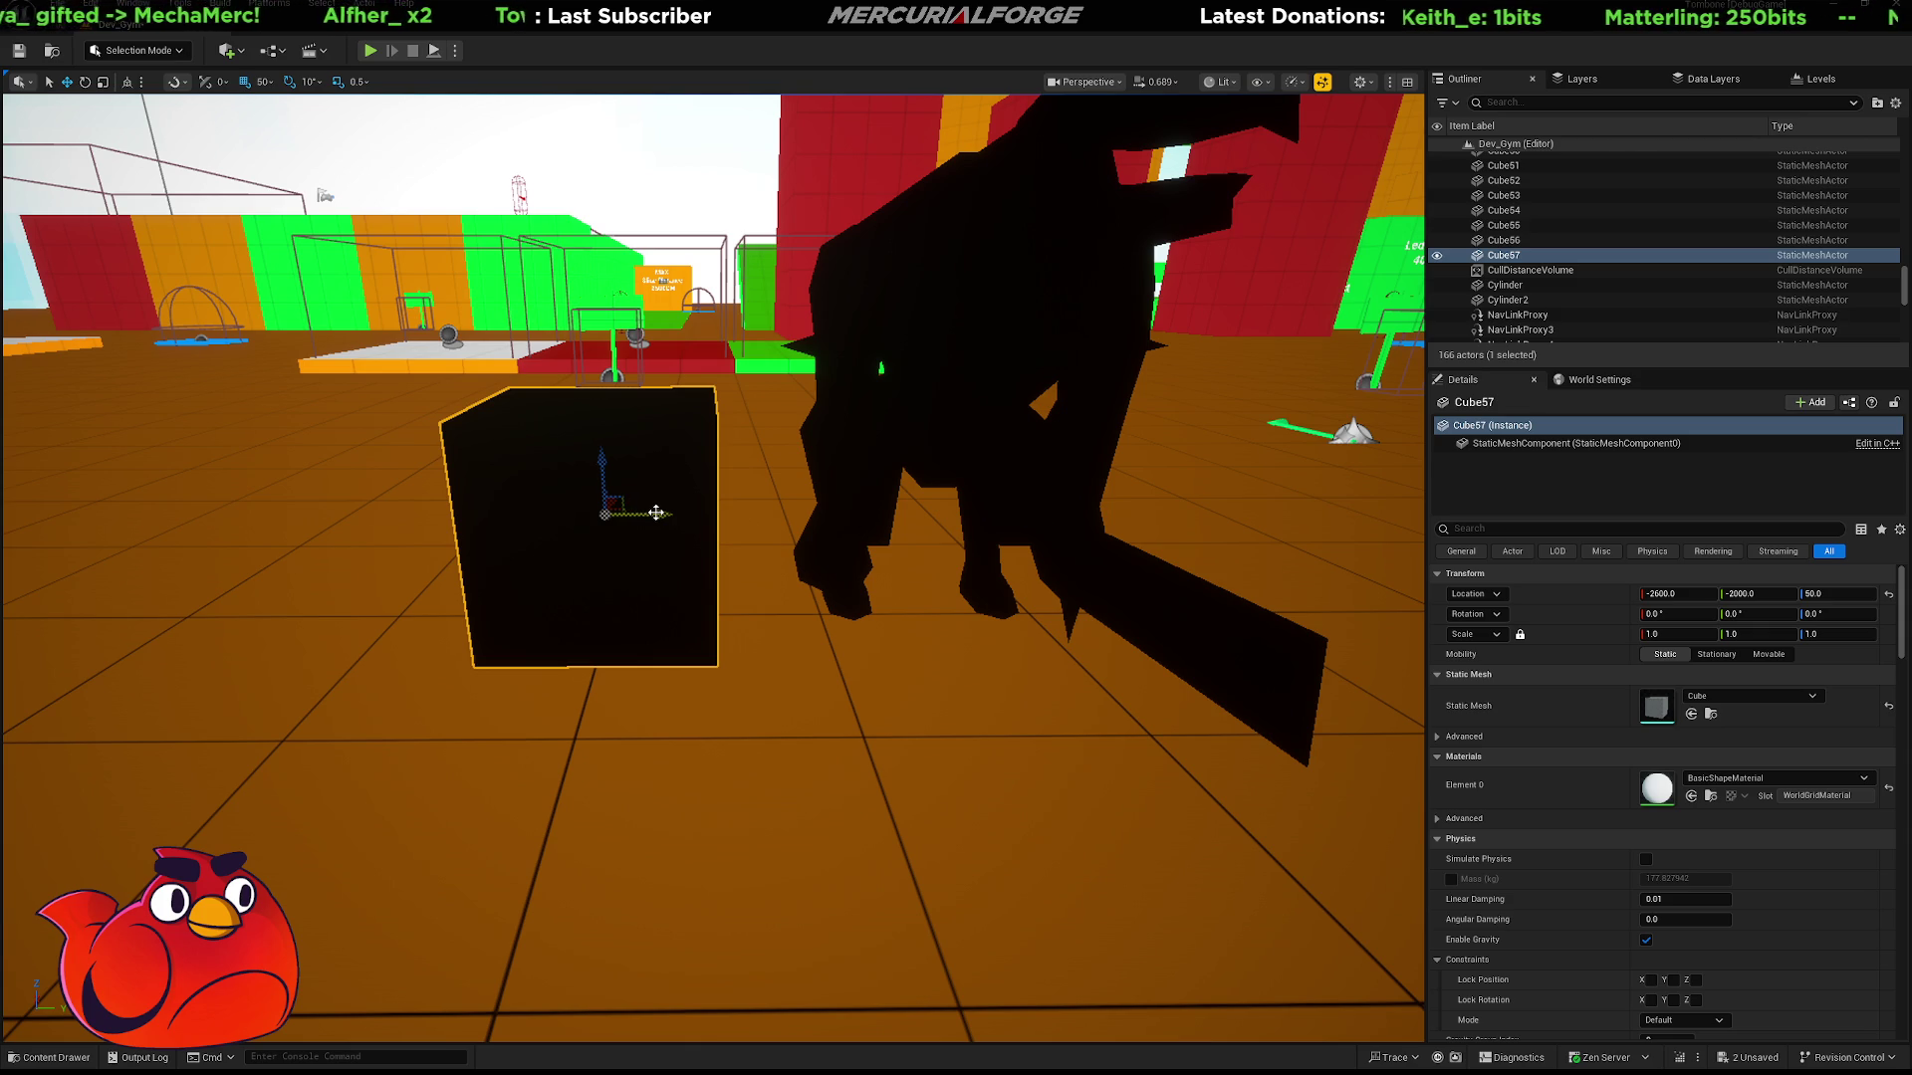
pyautogui.moveTo(639, 512); pyautogui.dragTo(708, 455, button='right')
pyautogui.scroll(4, 715, 425)
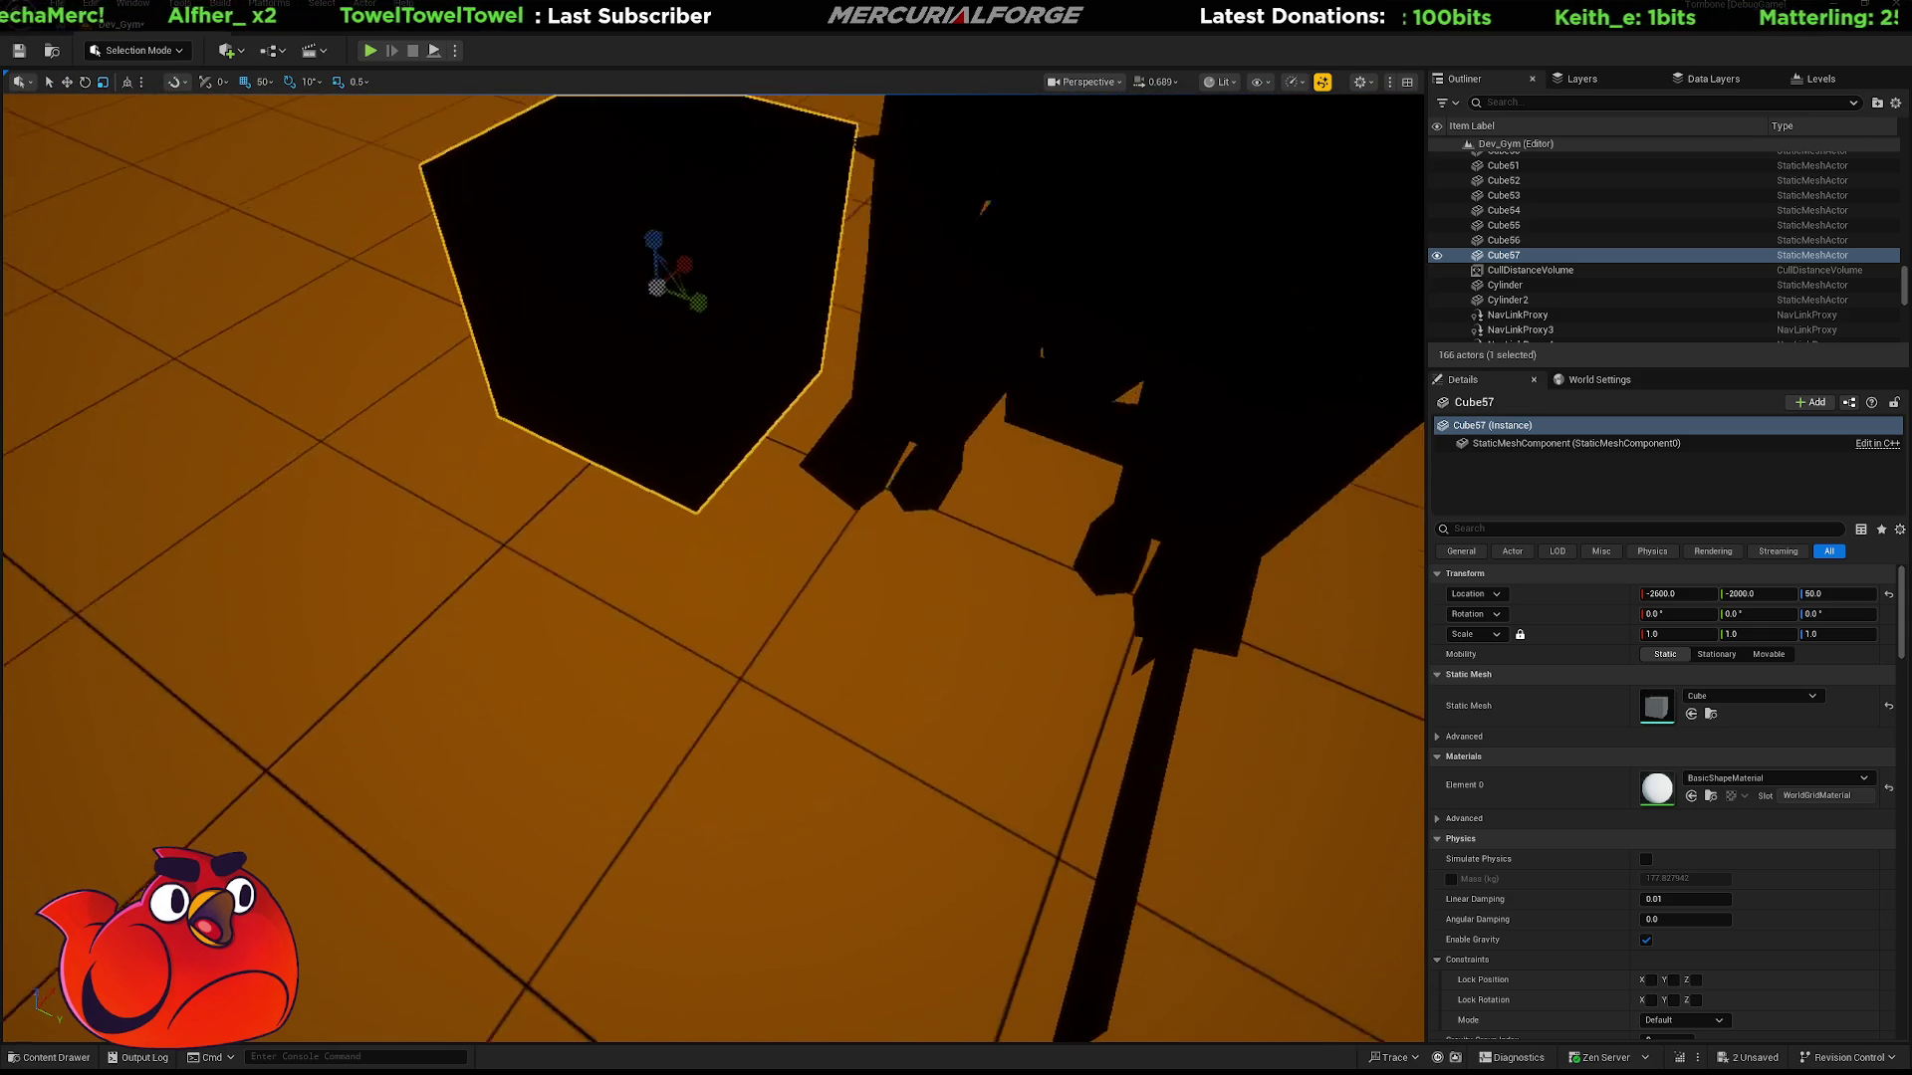
pyautogui.moveTo(674, 330); pyautogui.dragTo(659, 344)
pyautogui.moveTo(672, 331); pyautogui.dragTo(704, 494, button='right')
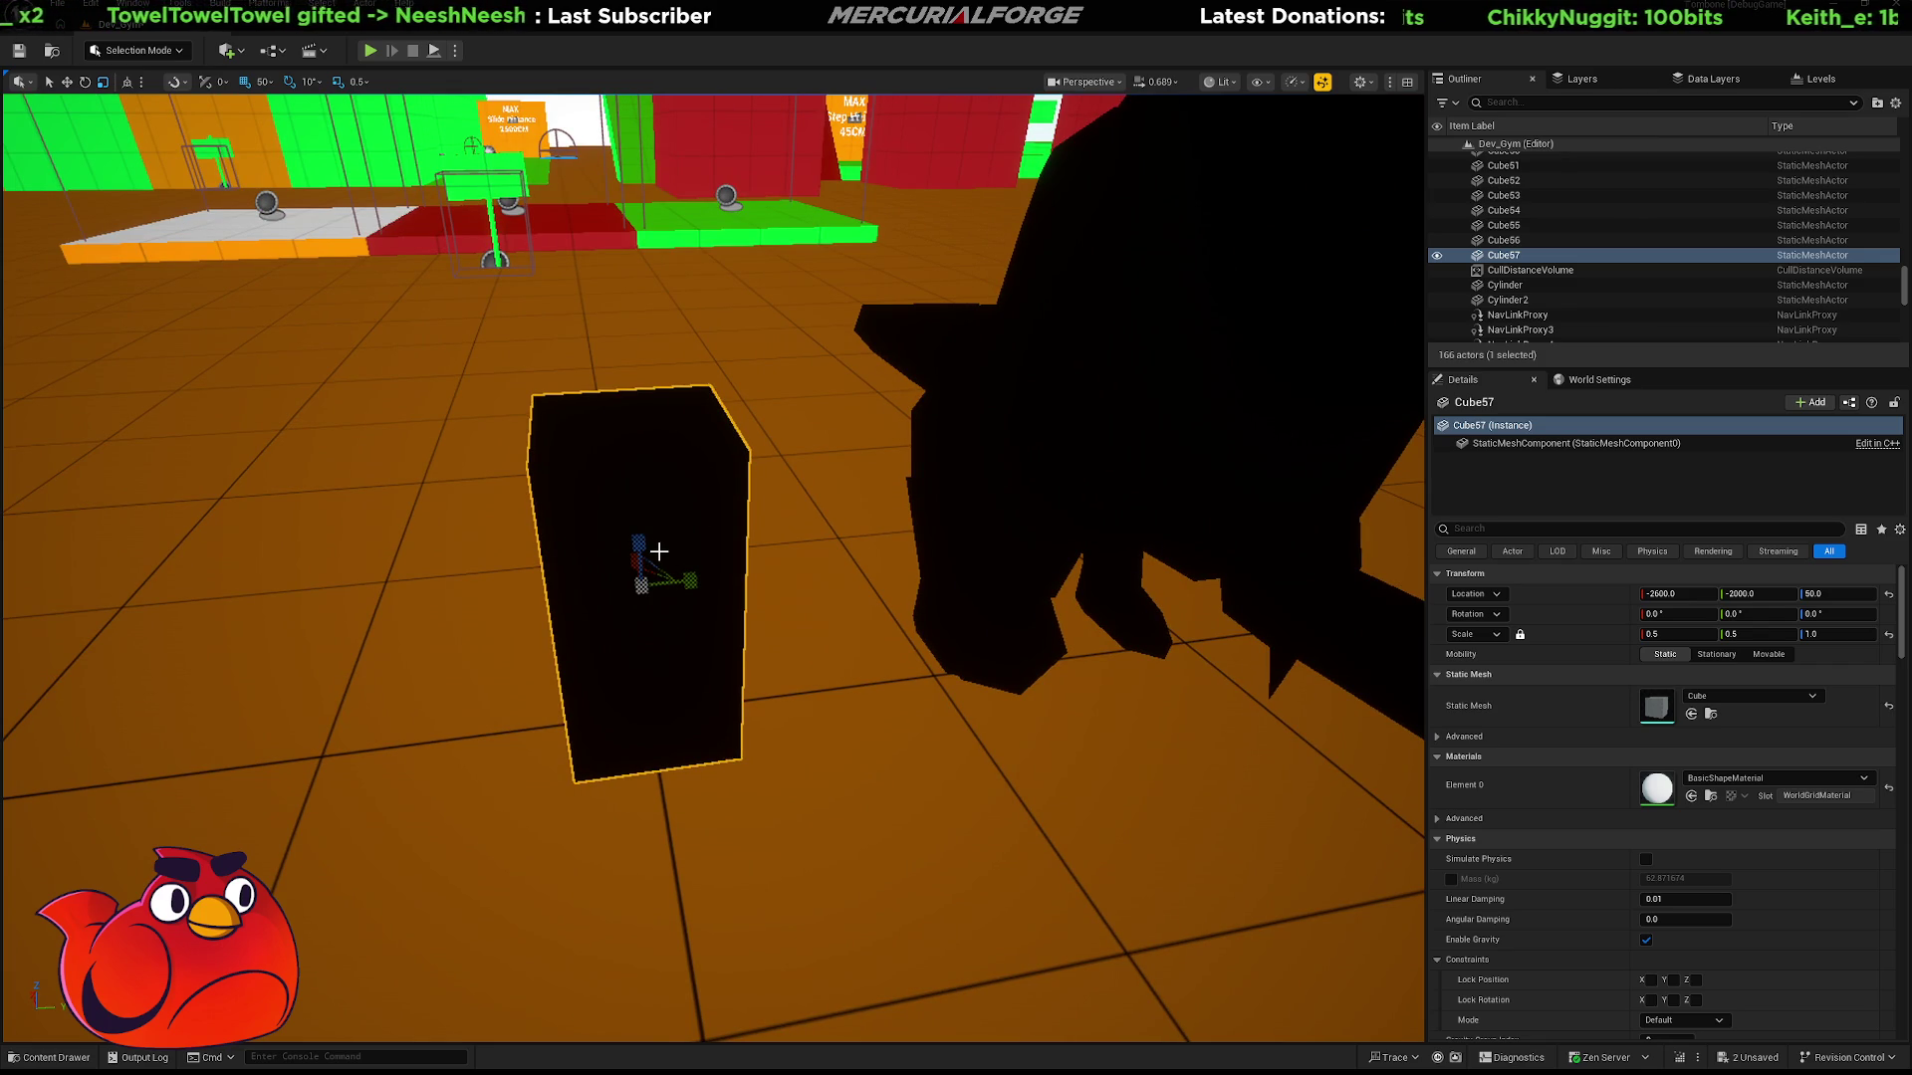
# Alt-drag two copies upward to stack a three-cube column.
pyautogui.hotkey('ctrl', 'd')
pyautogui.moveTo(682, 539)
pyautogui.mouseDown(button='right')
pyautogui.moveTo(663, 561)
pyautogui.moveTo(782, 583)
pyautogui.mouseUp(button='right')
pyautogui.hotkey('ctrl', 'z')
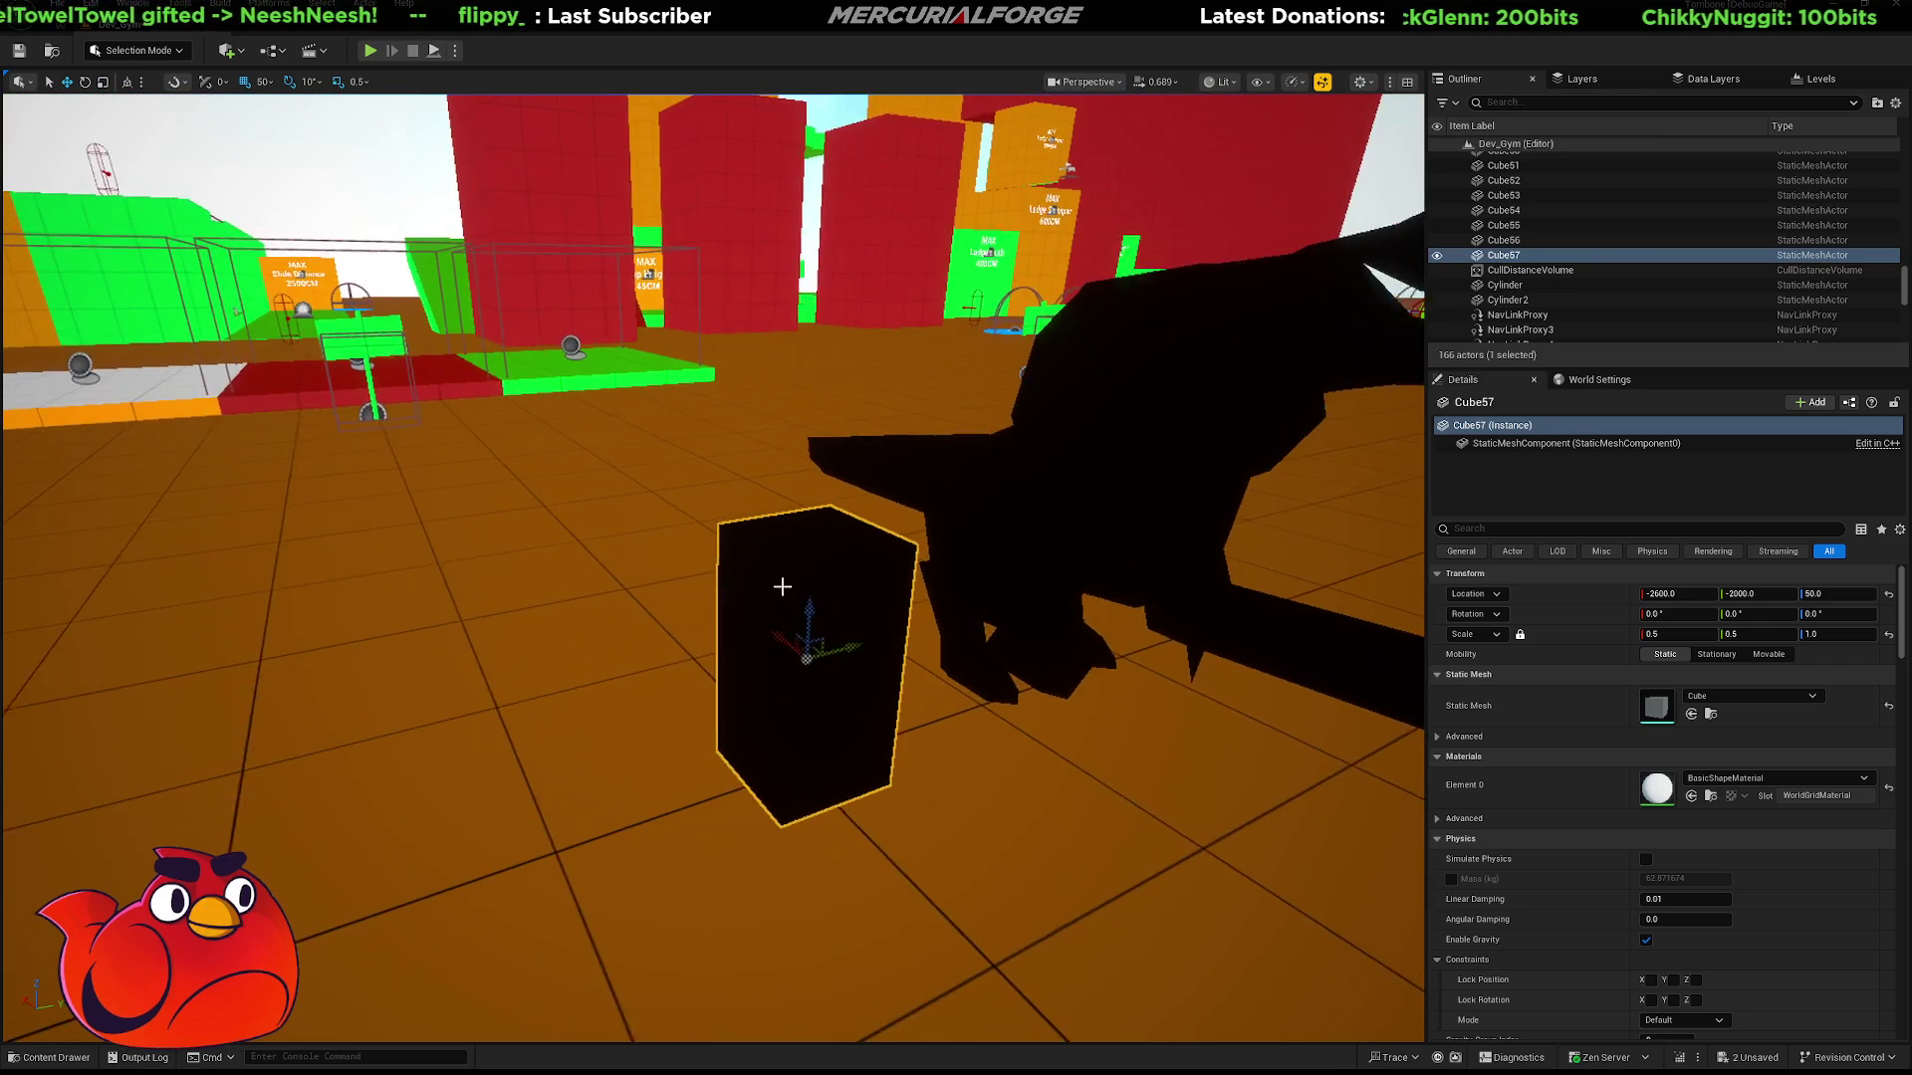
pyautogui.keyDown('alt'); pyautogui.moveTo(816, 610); pyautogui.dragTo(831, 386); pyautogui.keyUp('alt')
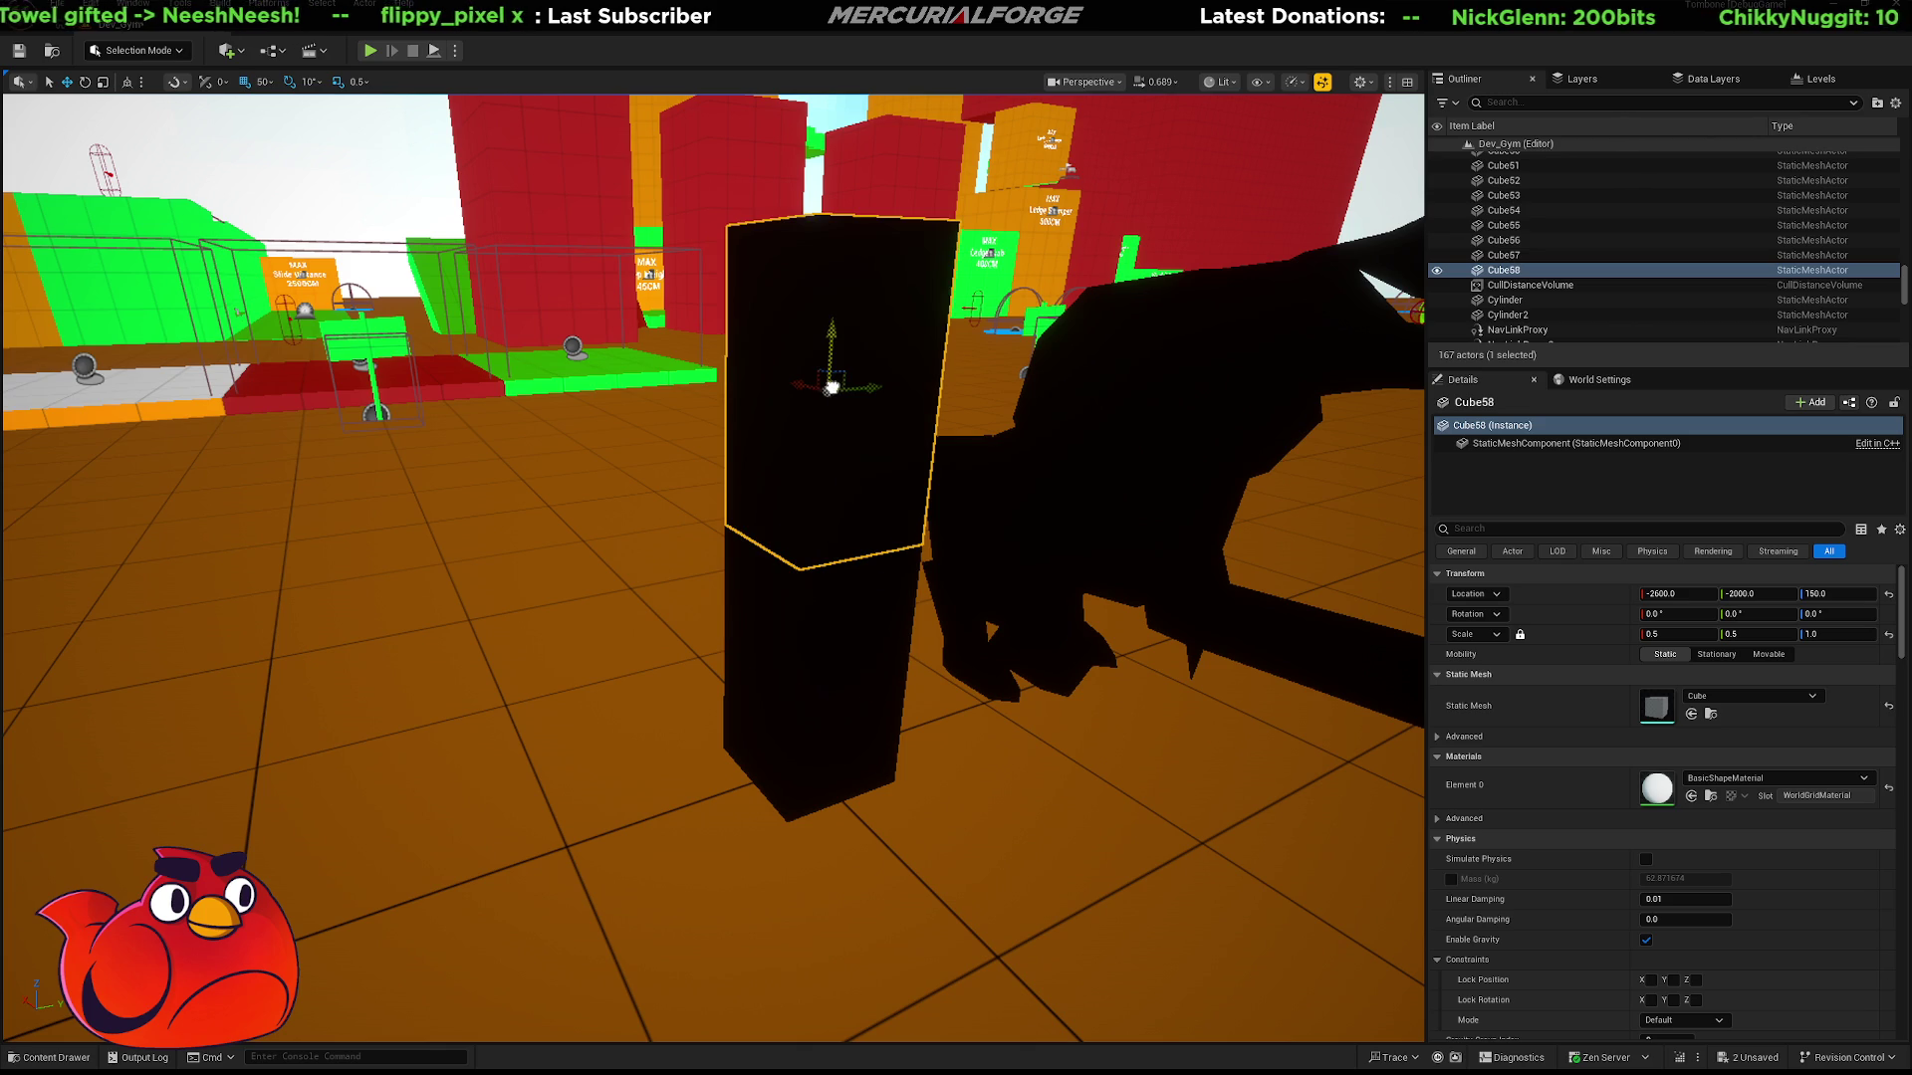
pyautogui.moveTo(831, 389); pyautogui.dragTo(831, 388, button='right')
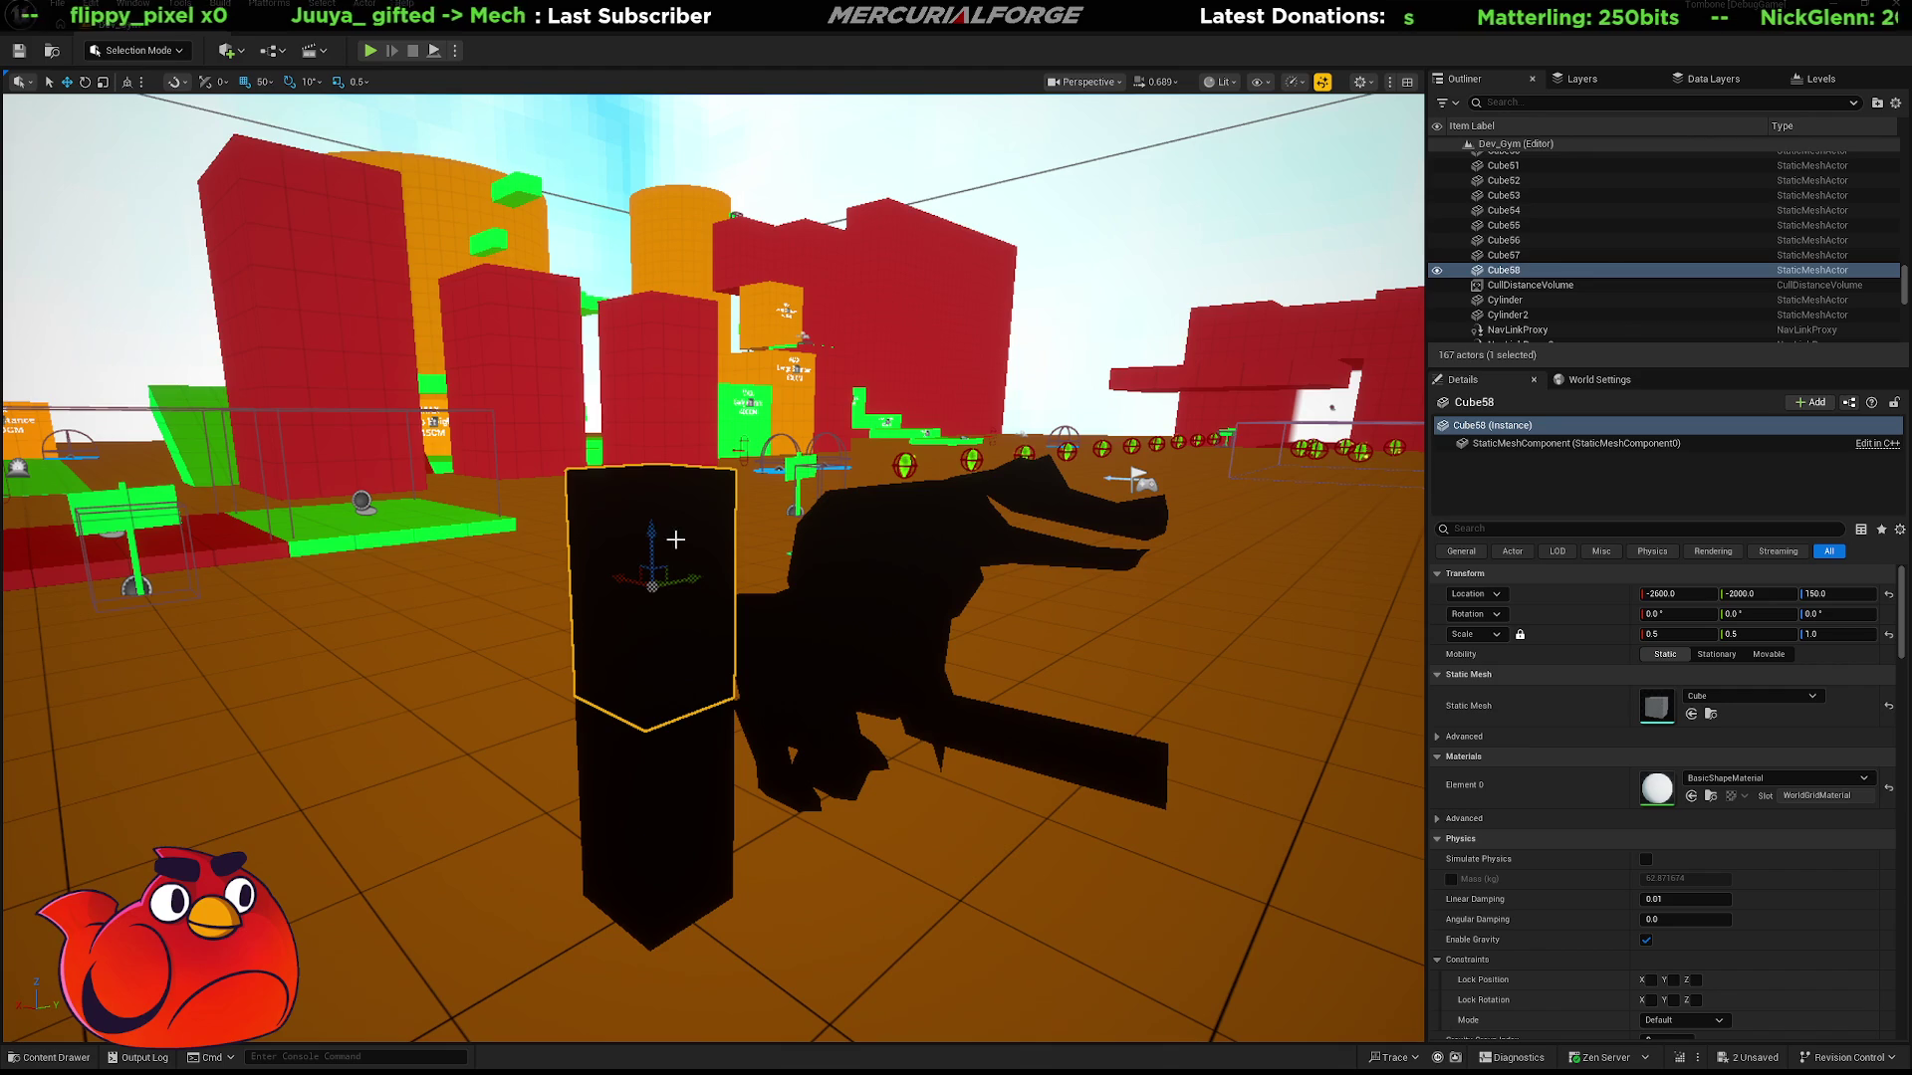
pyautogui.moveTo(657, 481)
pyautogui.keyDown('alt'); pyautogui.mouseDown()
pyautogui.moveTo(683, 299)
pyautogui.moveTo(653, 176)
pyautogui.moveTo(663, 318)
pyautogui.mouseUp(); pyautogui.keyUp('alt')
# Move the ReptilePrototype mount to X -2550 and start a play test.
pyautogui.moveTo(663, 319)
pyautogui.mouseDown(button='right')
pyautogui.moveTo(638, 338)
pyautogui.moveTo(682, 603)
pyautogui.mouseUp(button='right')
pyautogui.click(681, 603)
pyautogui.moveTo(681, 604)
pyautogui.keyDown('alt'); pyautogui.mouseDown()
pyautogui.moveTo(836, 653)
pyautogui.moveTo(856, 742)
pyautogui.moveTo(923, 724)
pyautogui.moveTo(873, 734)
pyautogui.moveTo(737, 687)
pyautogui.moveTo(675, 708)
pyautogui.moveTo(815, 804)
pyautogui.mouseUp(); pyautogui.keyUp('alt')
pyautogui.hotkey('alt', 'p')
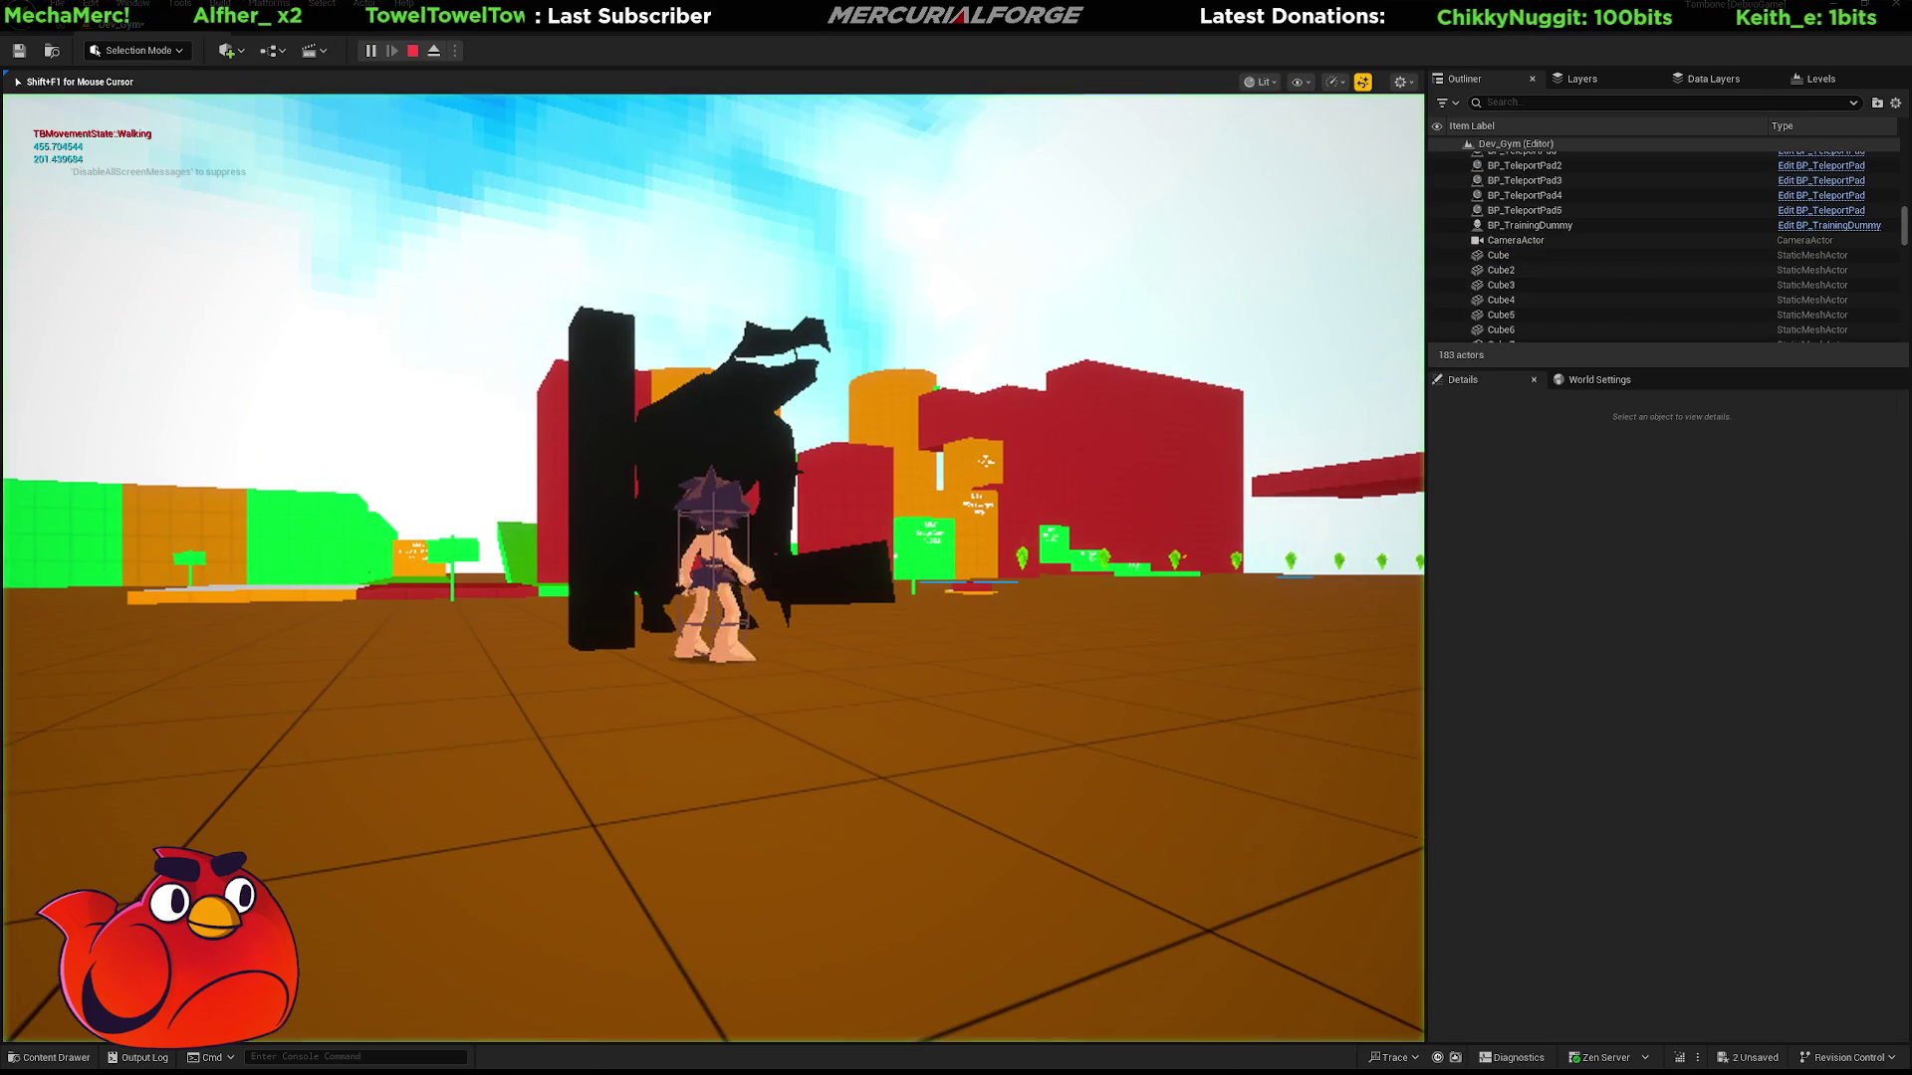
# Run and jump the character past the reptile and around the black column.
pyautogui.press('space')
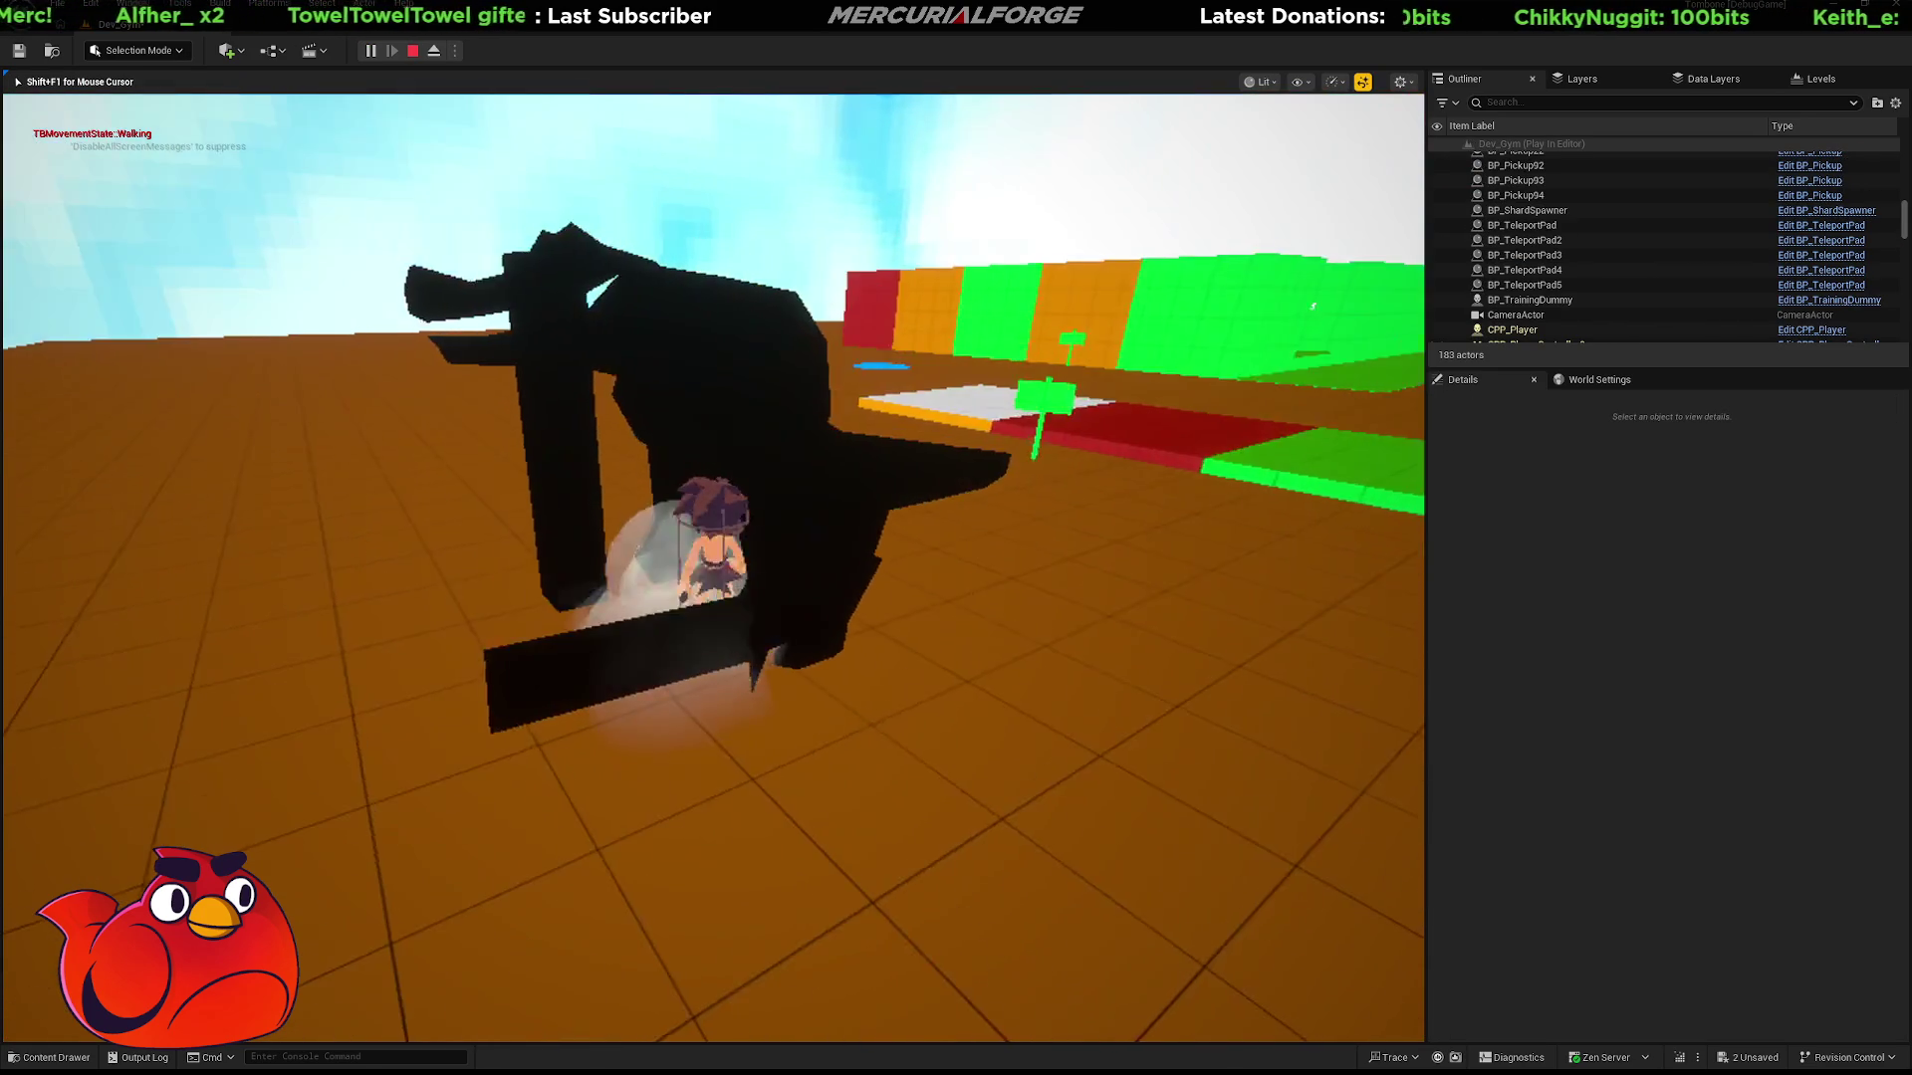
pyautogui.press('w')
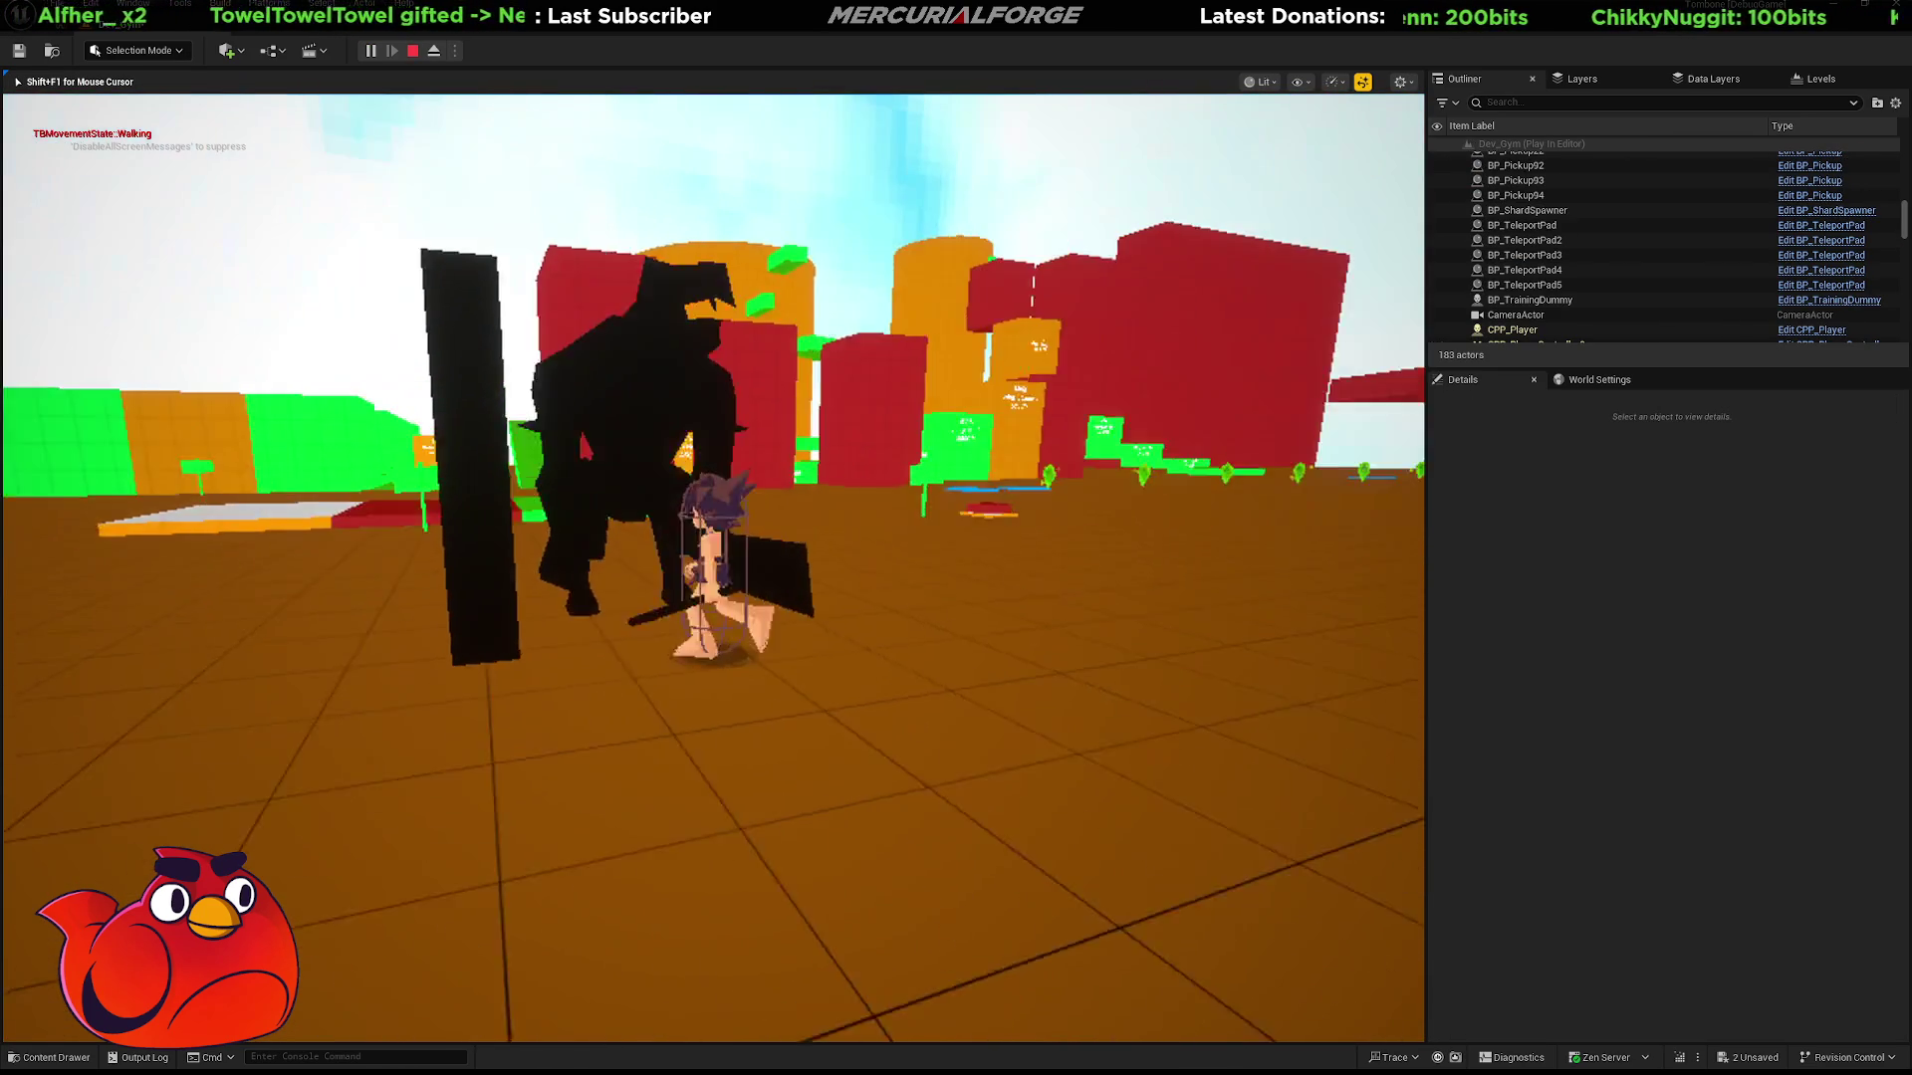
pyautogui.press('w')
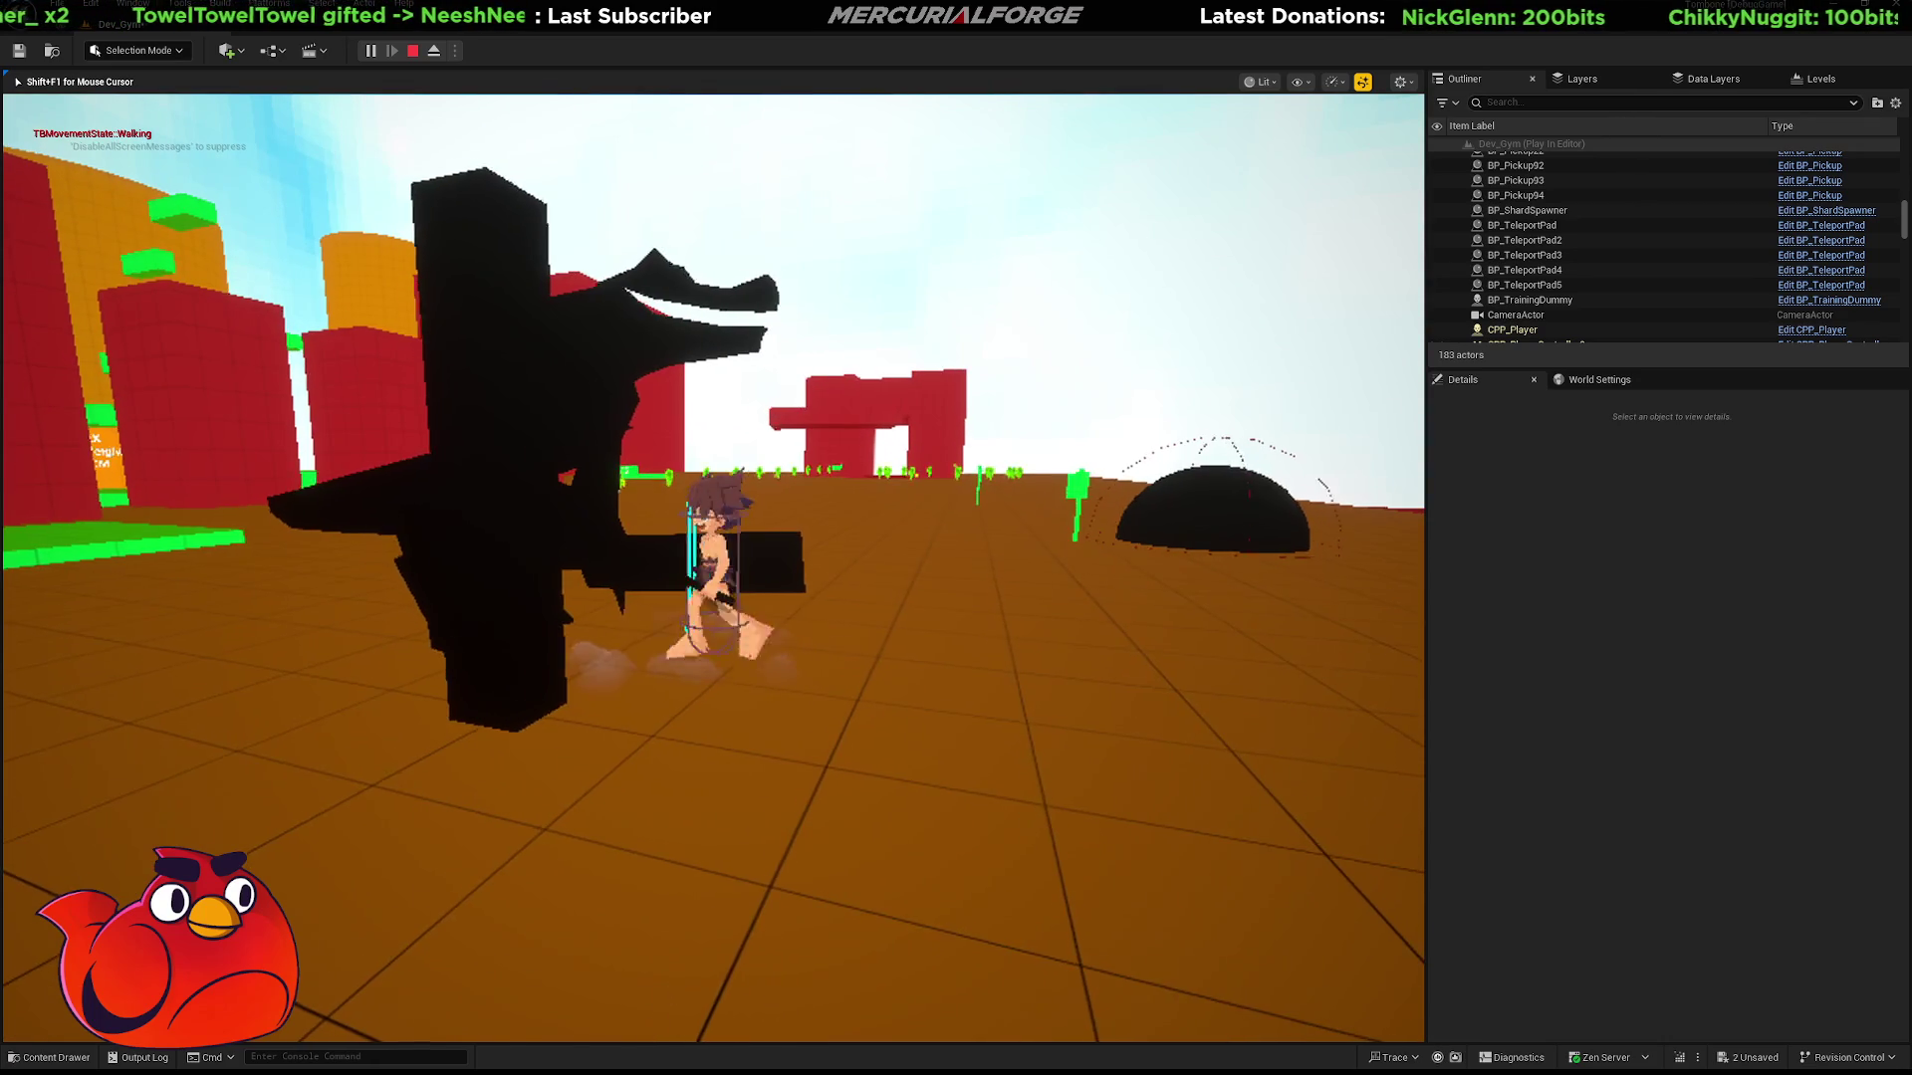
pyautogui.press('space')
pyautogui.press('w')
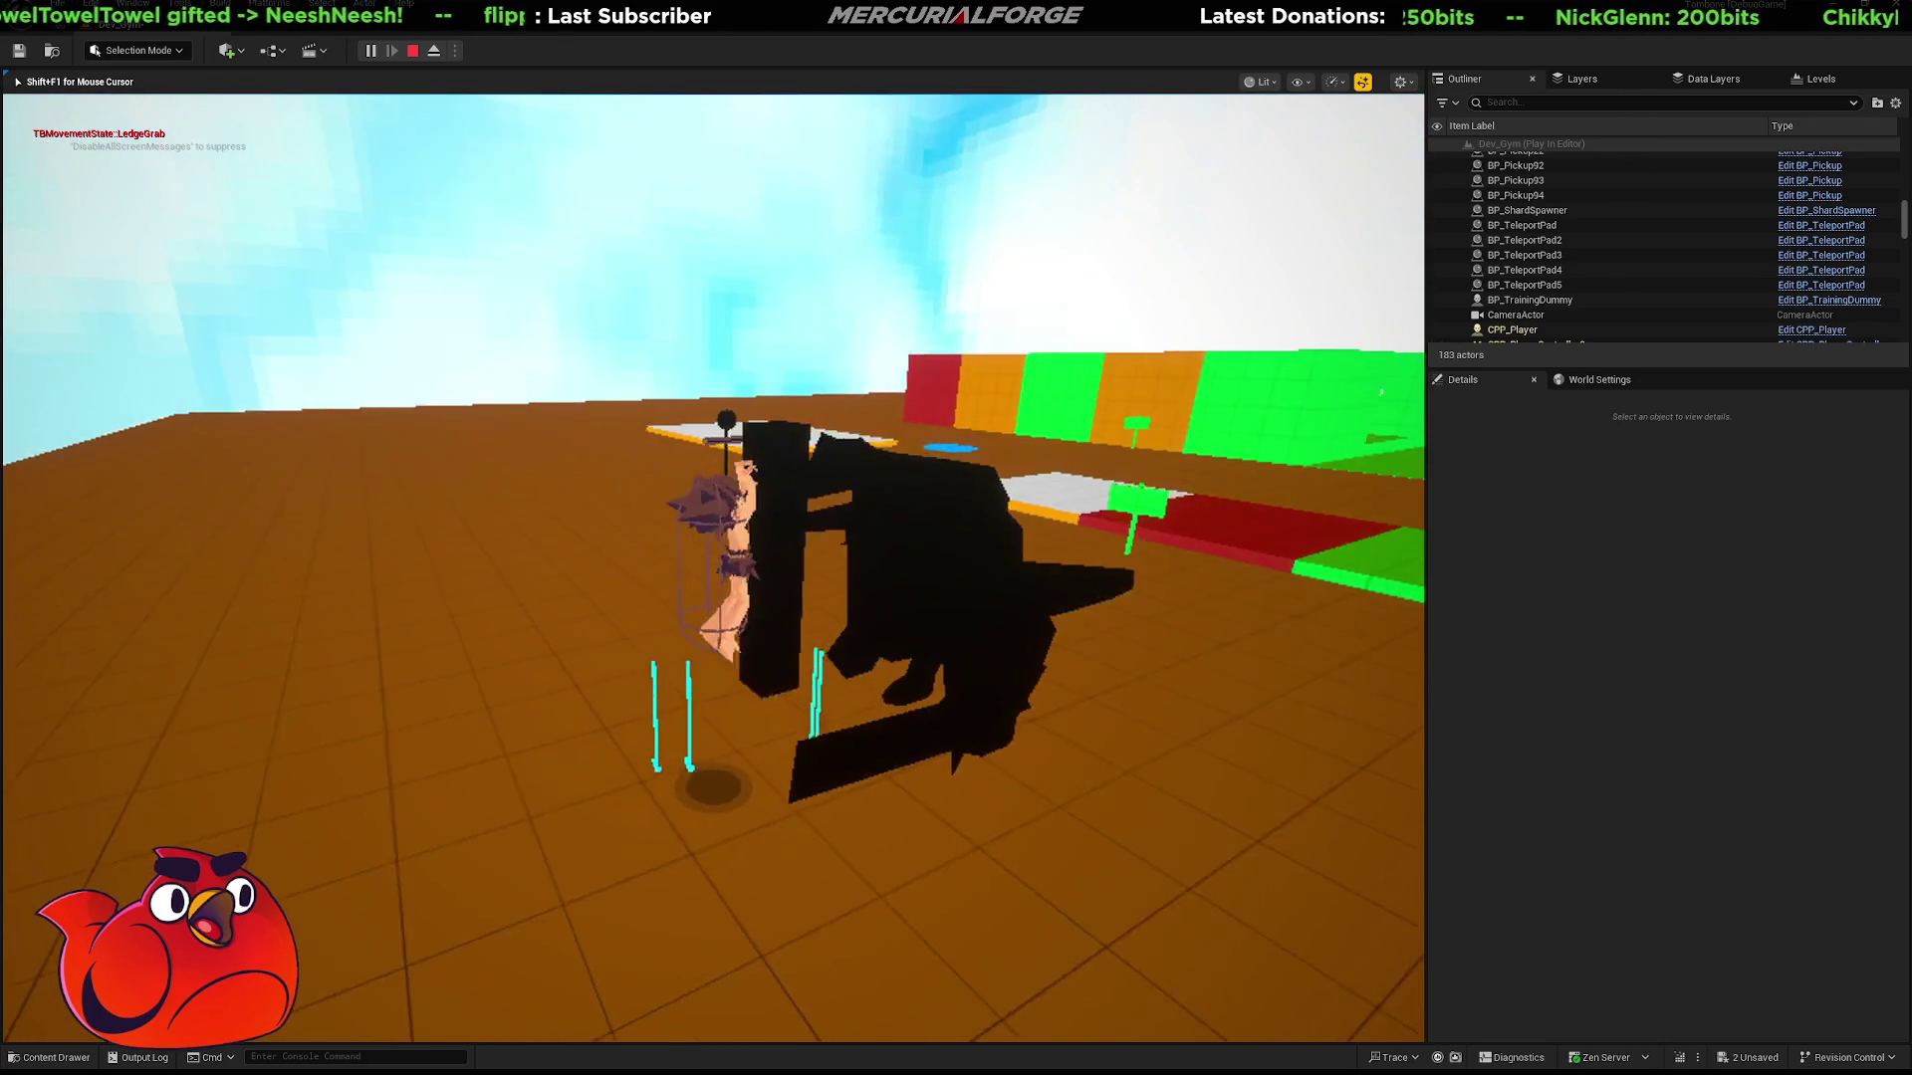
pyautogui.press('w')
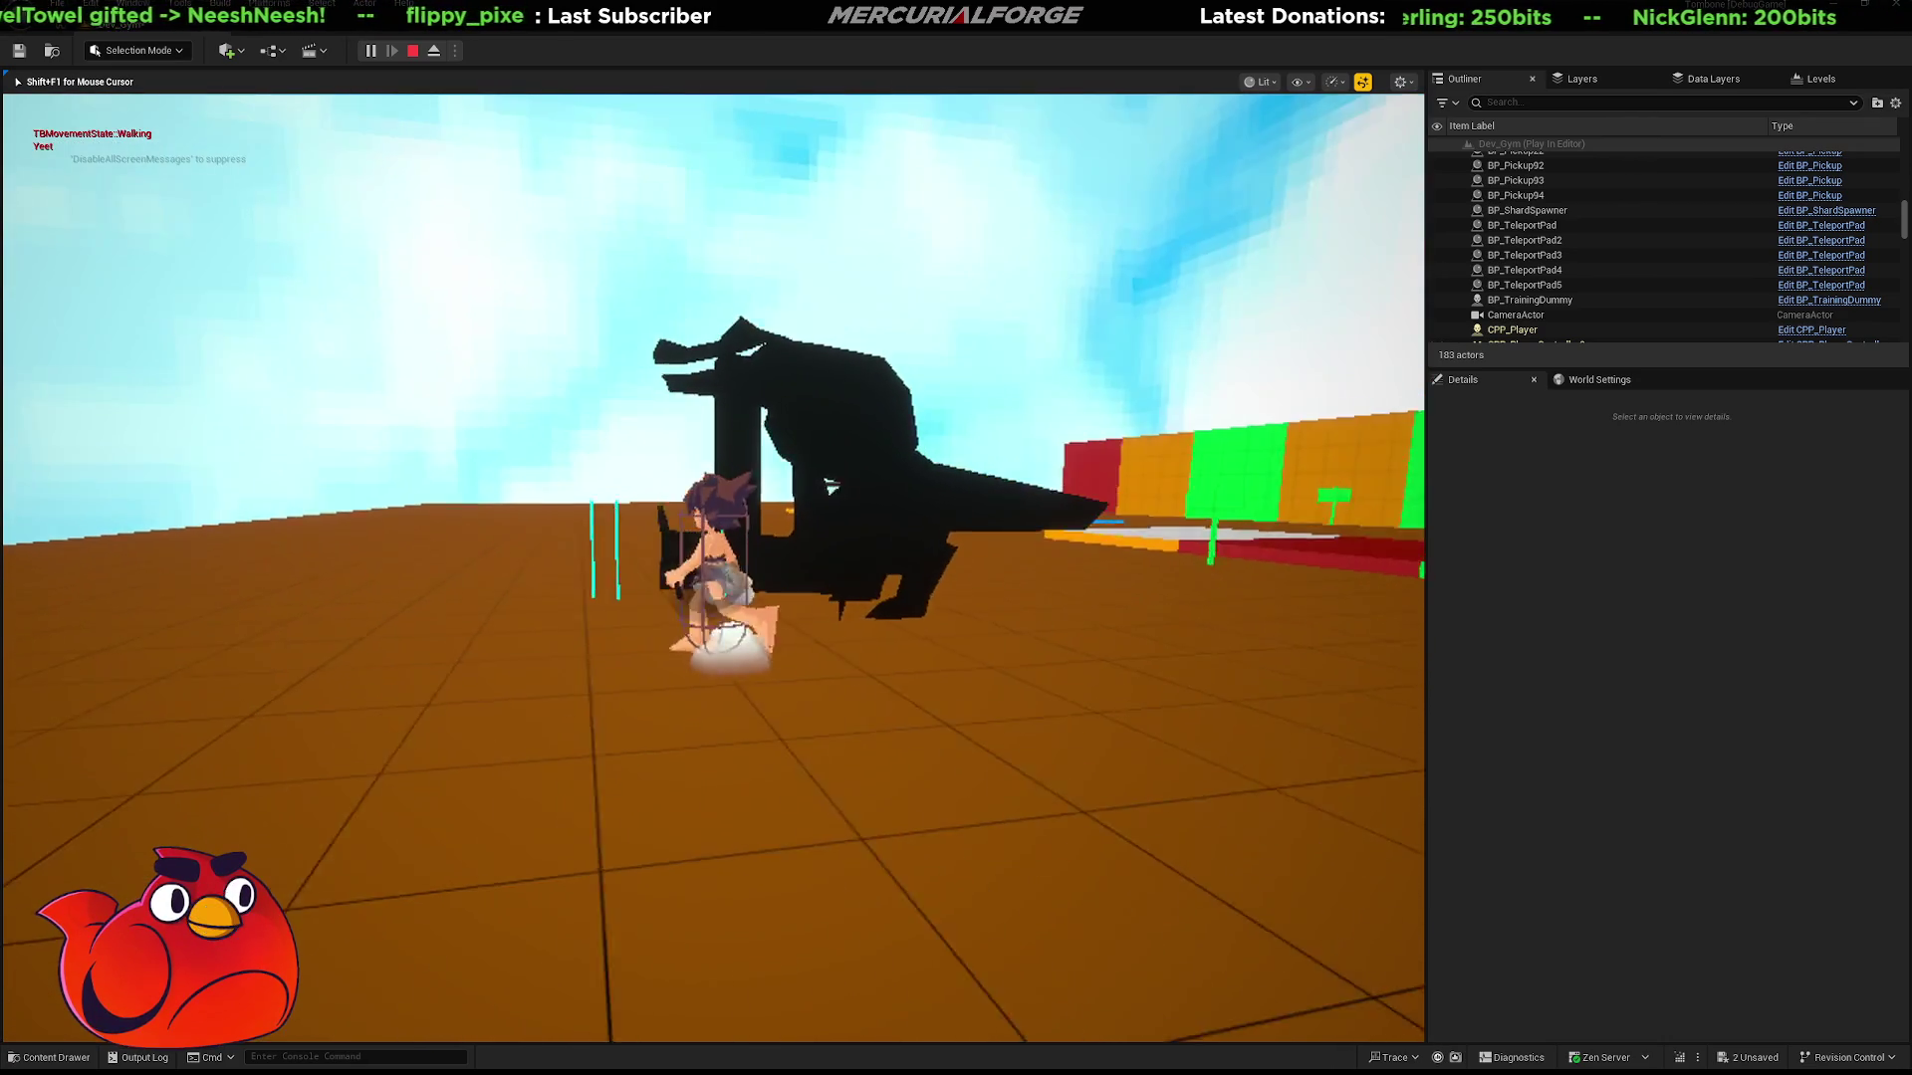
pyautogui.press('w')
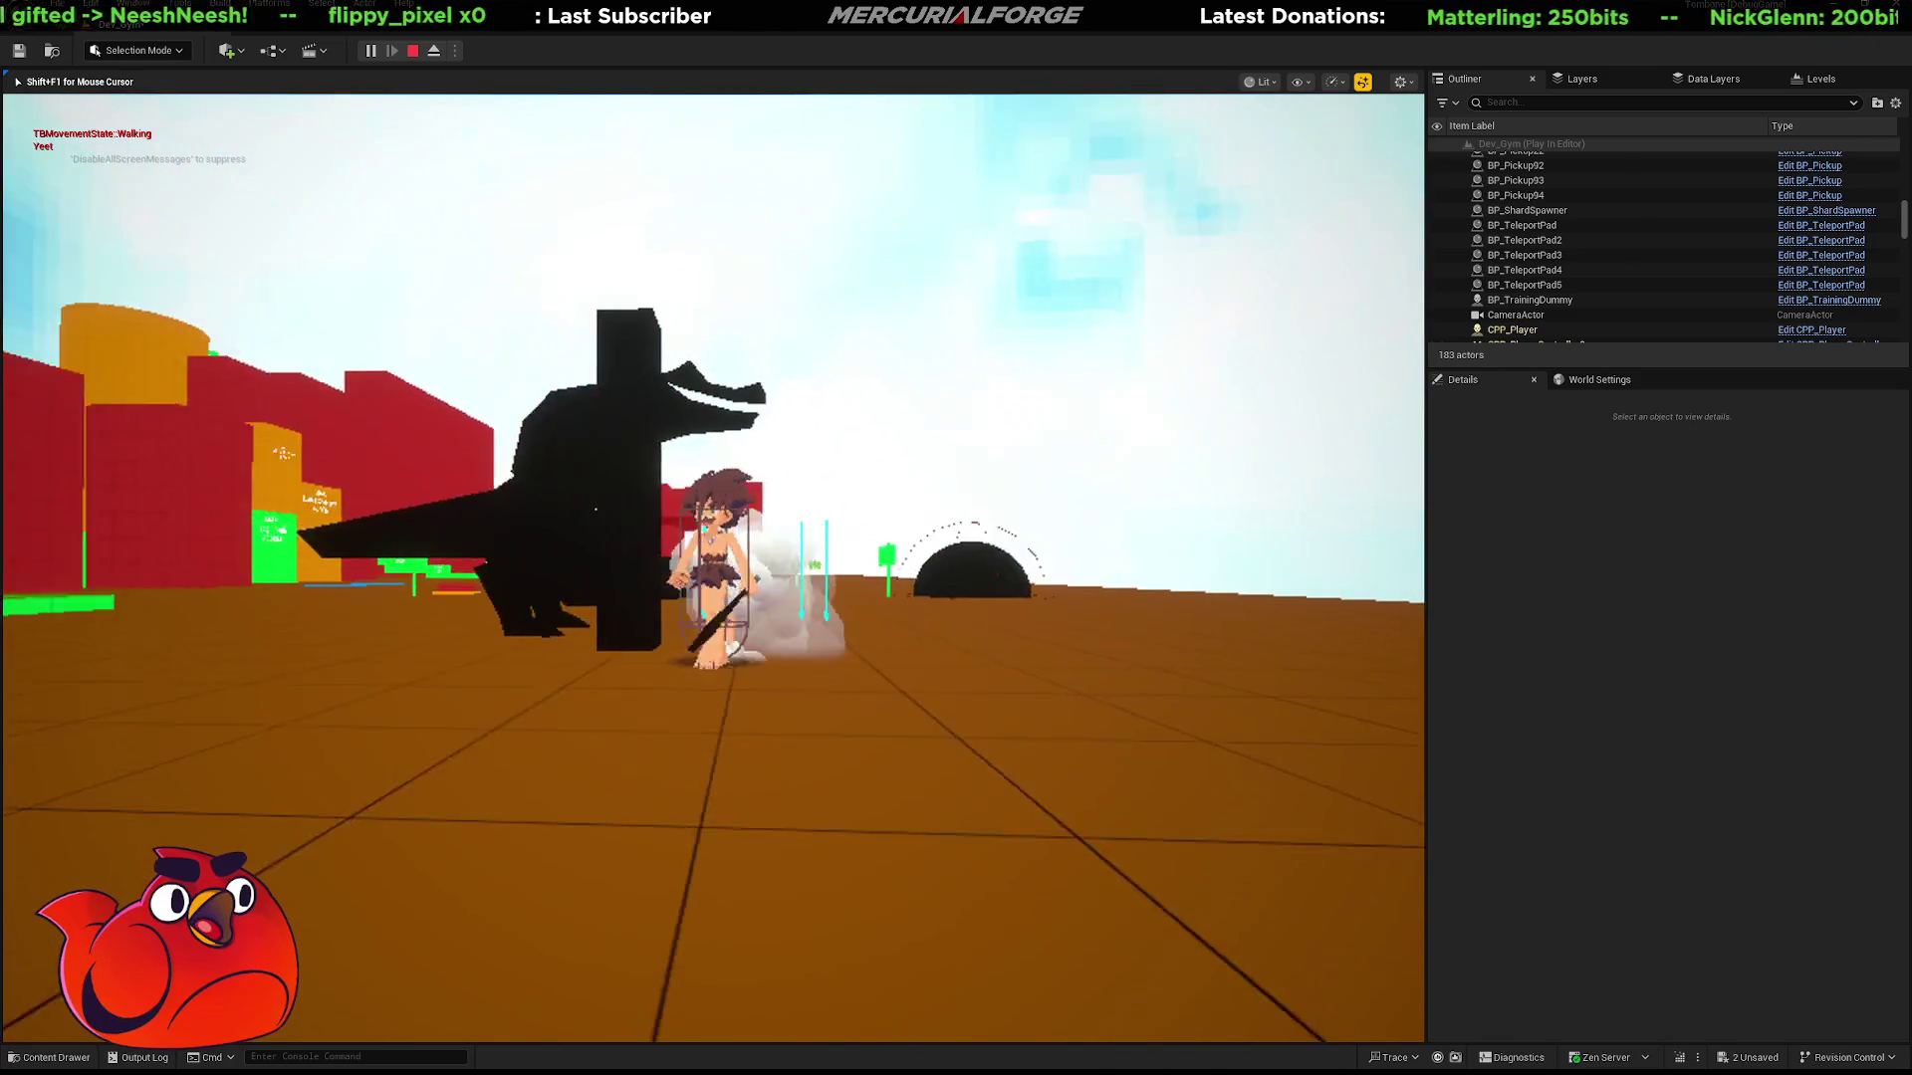
pyautogui.press('w')
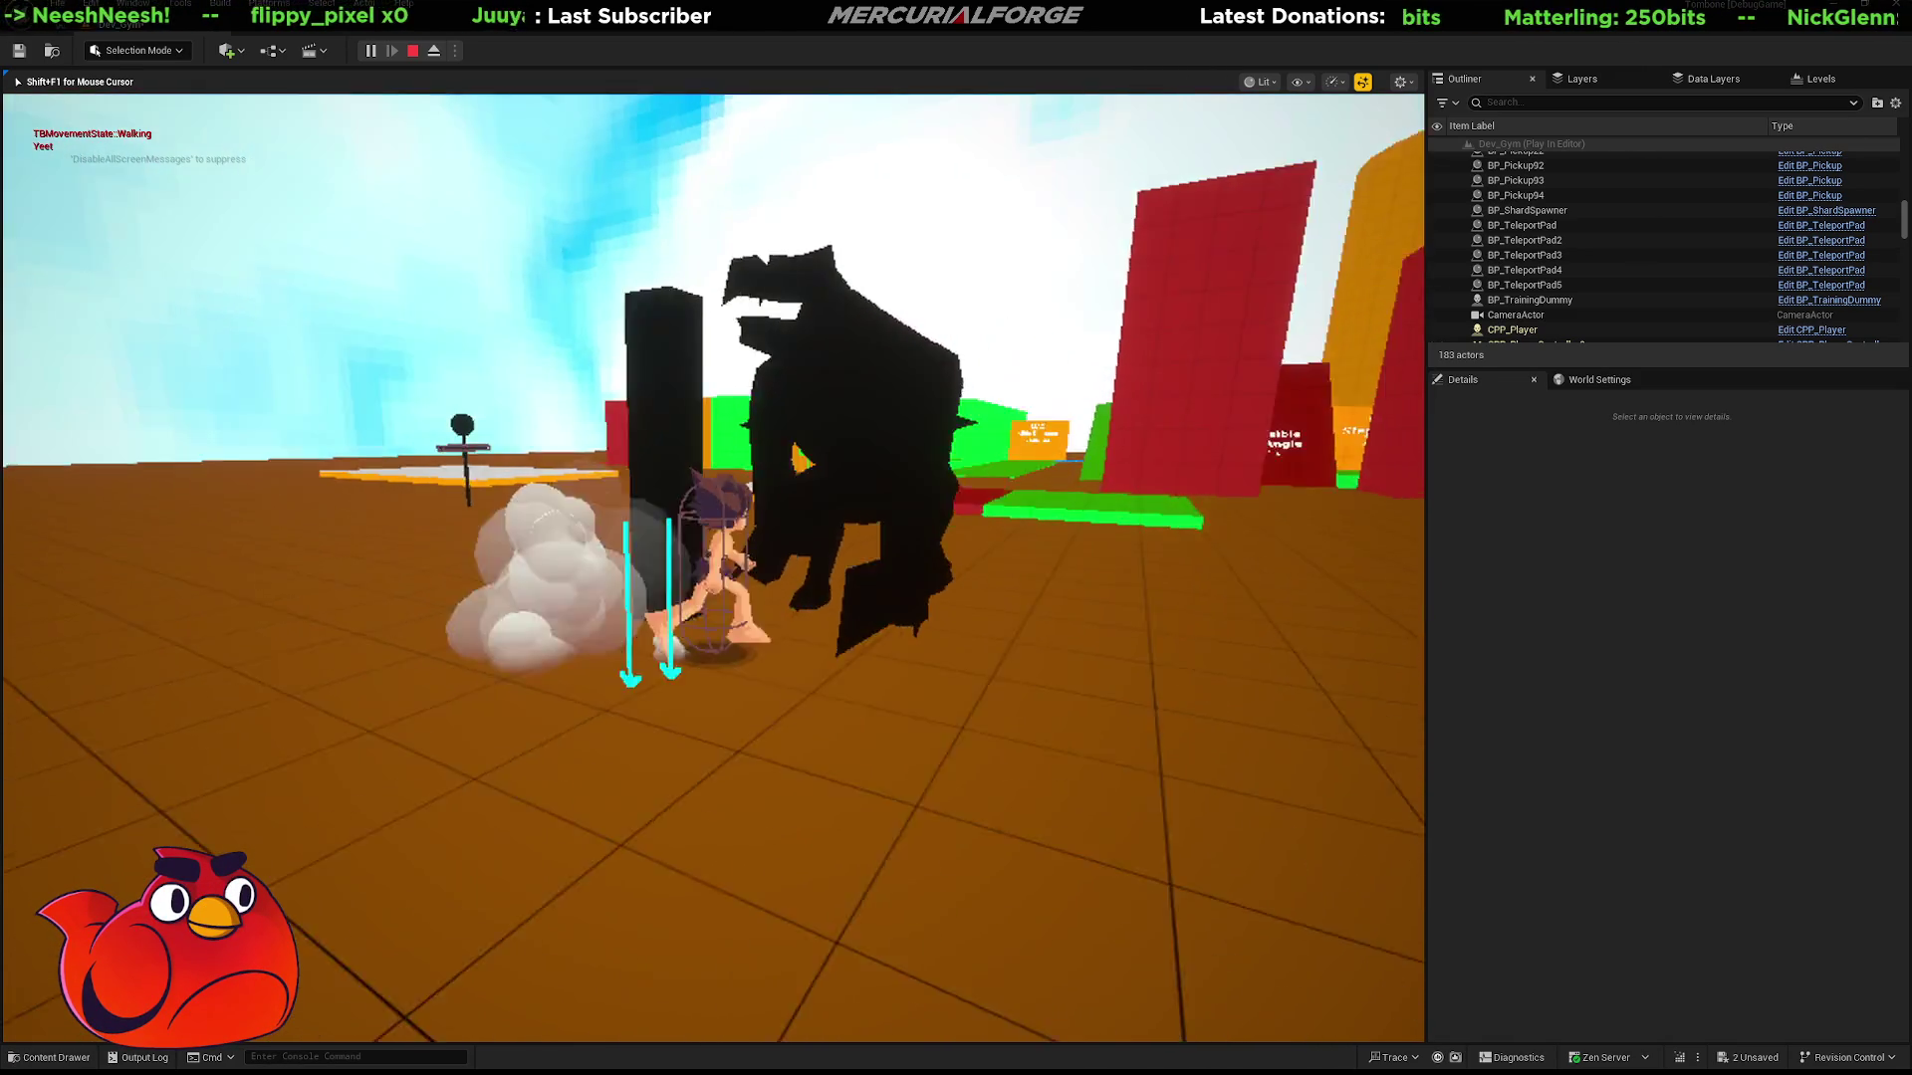
pyautogui.press('w')
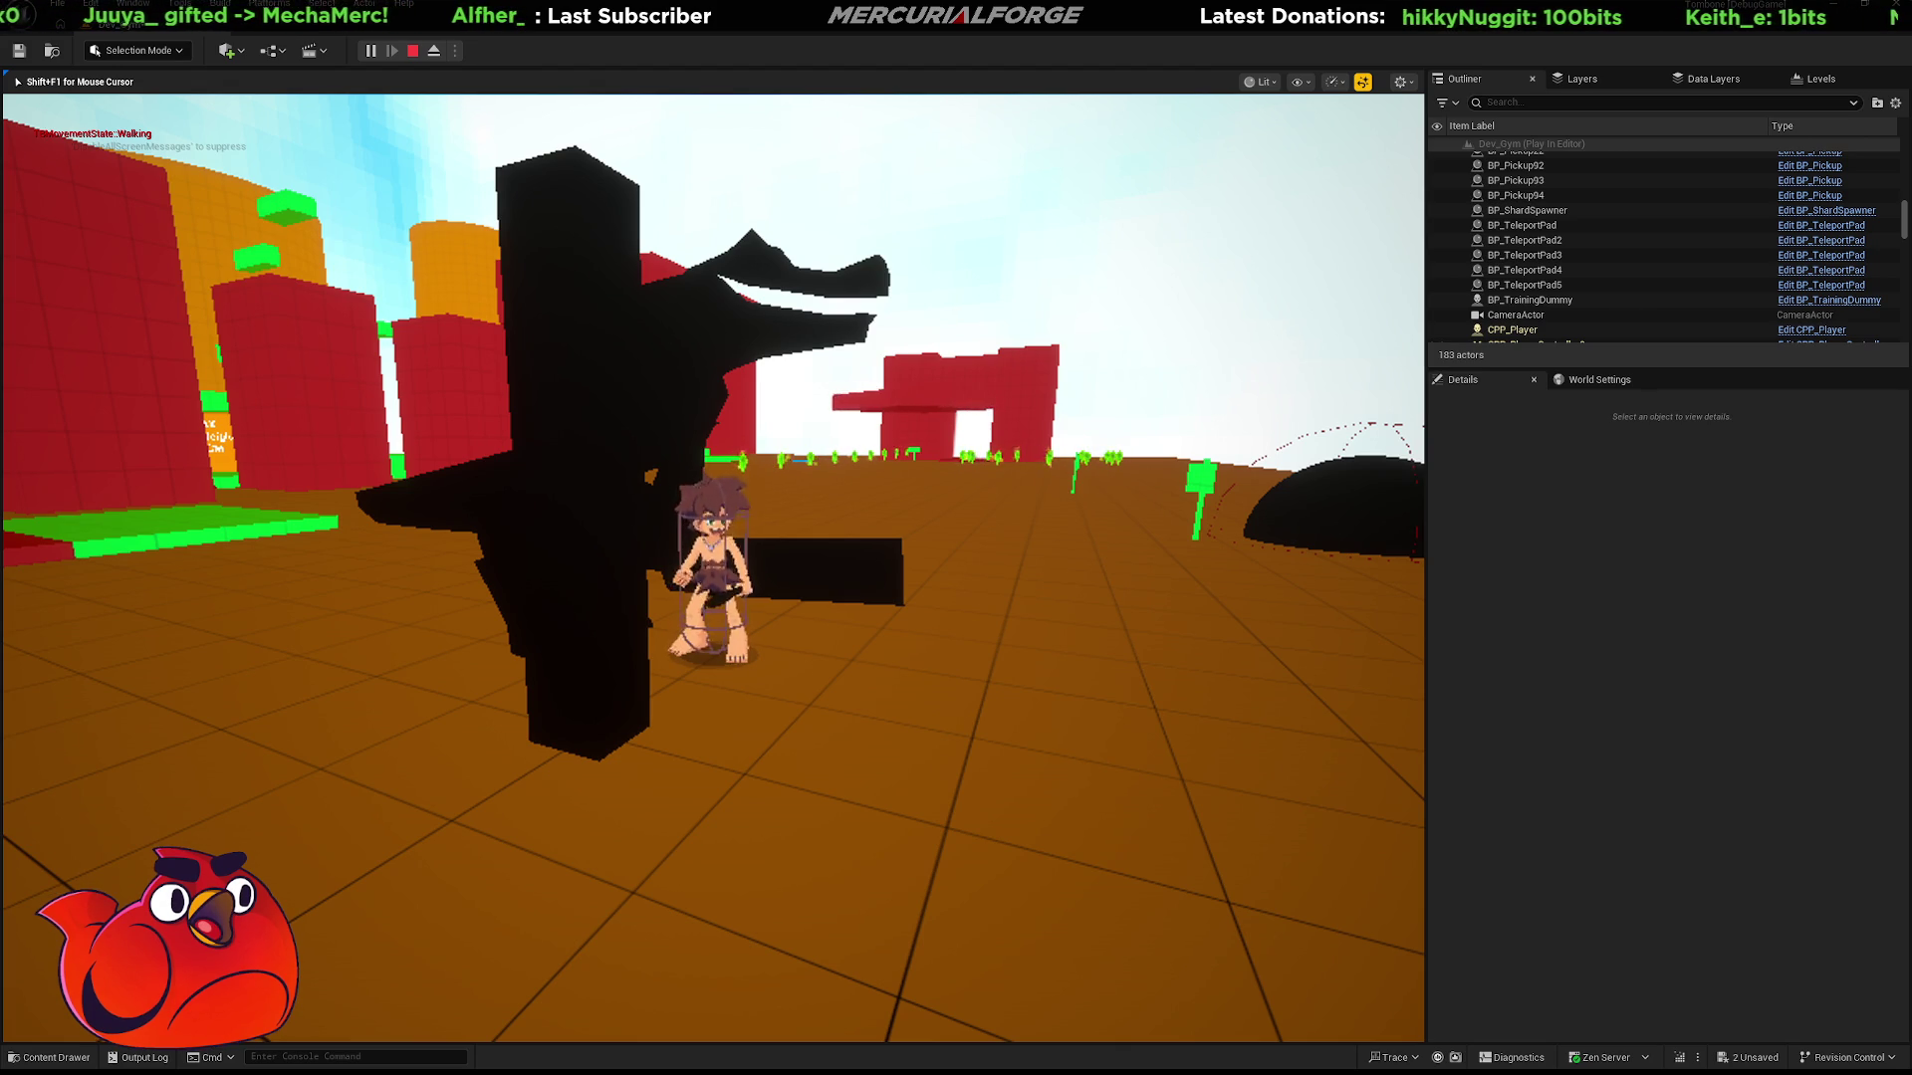
# Dash and jump beside the mount to compare heights, then stop the play test.
pyautogui.press('w')
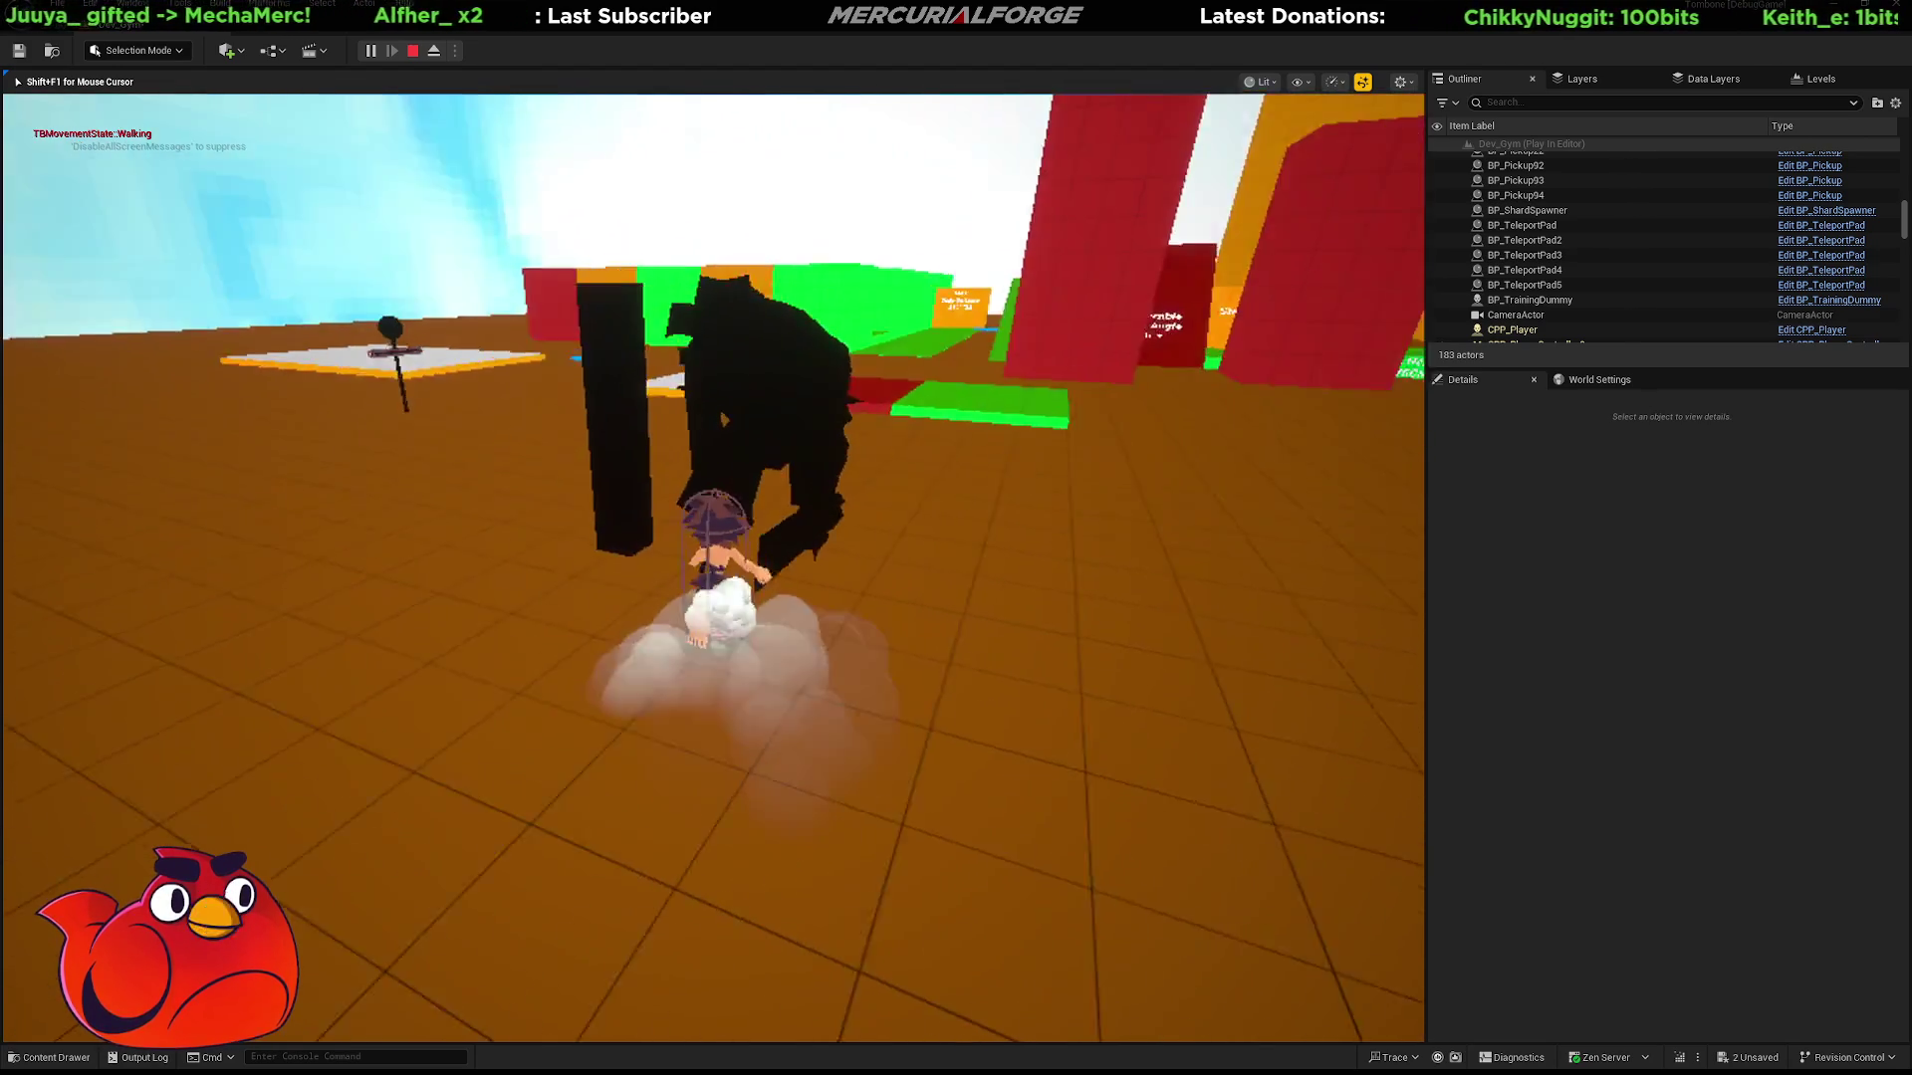
pyautogui.press('s')
pyautogui.press('w')
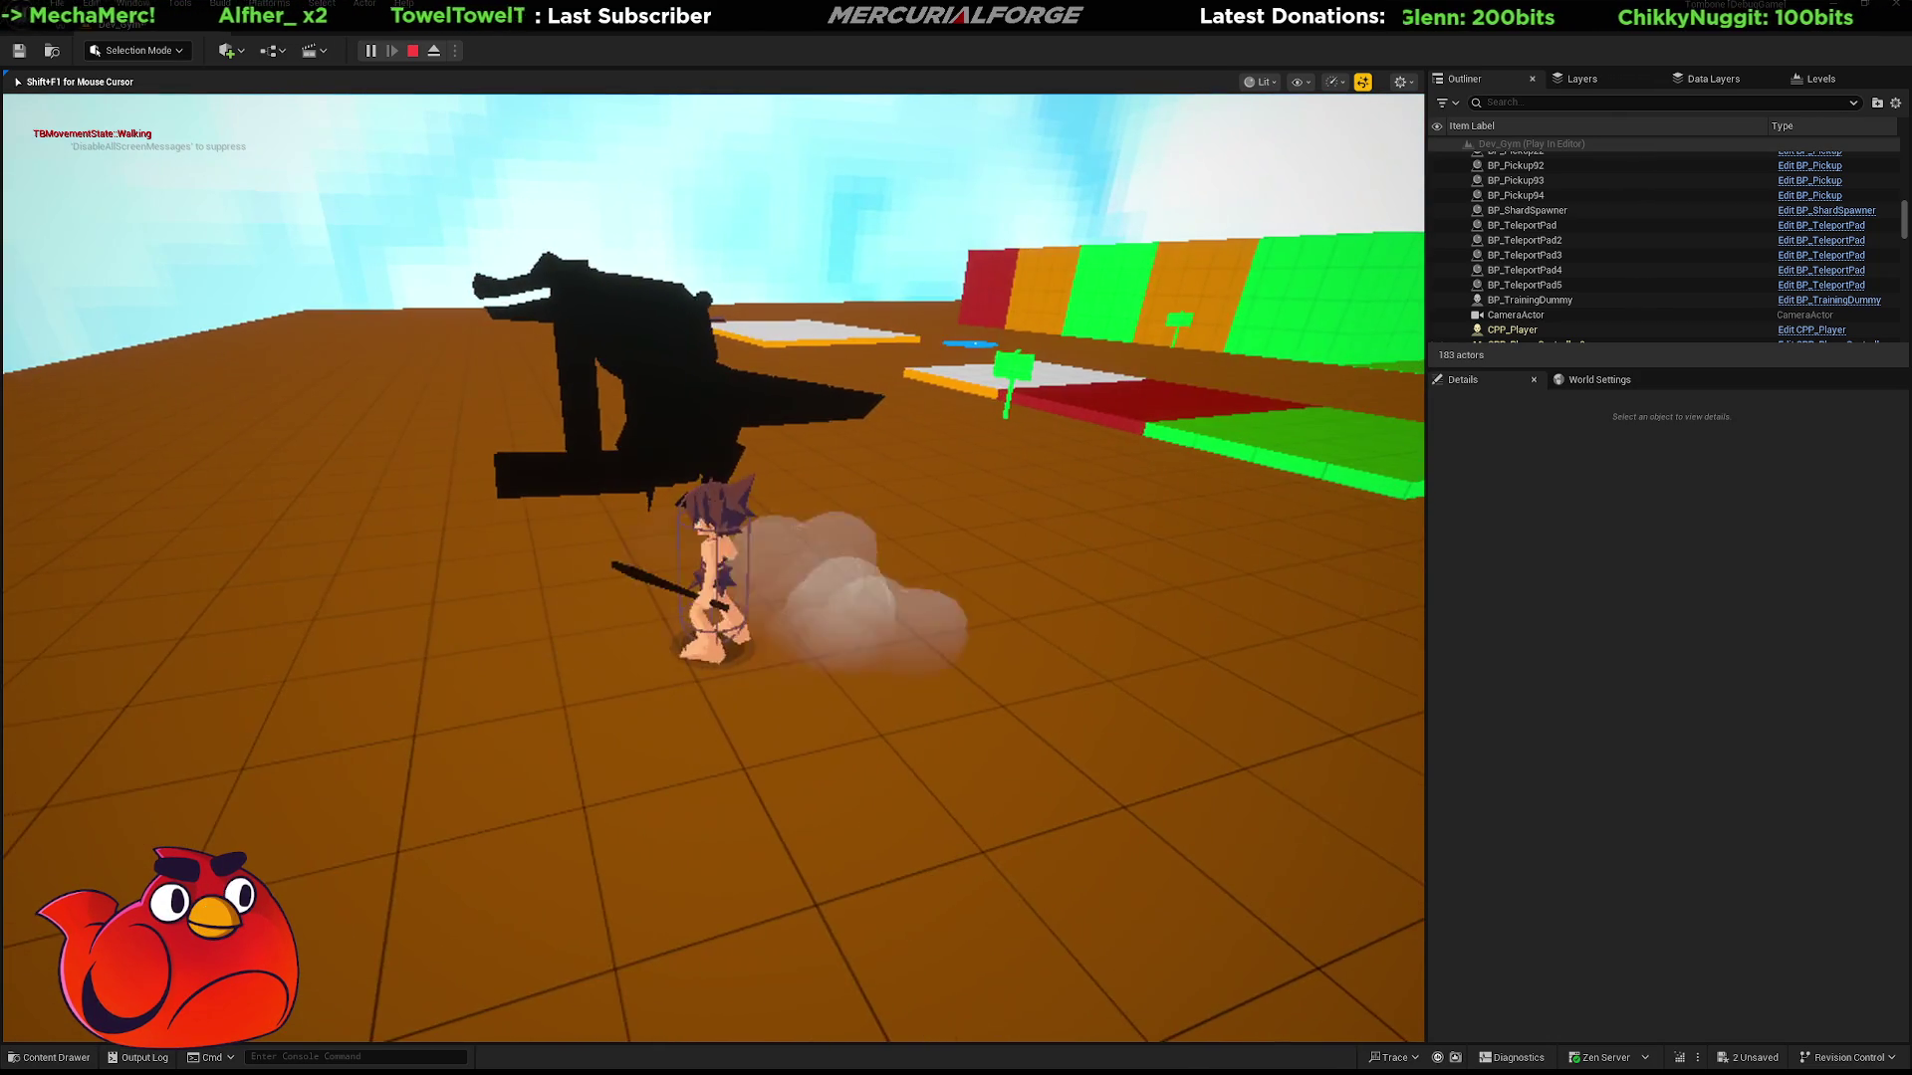
pyautogui.press('shift')
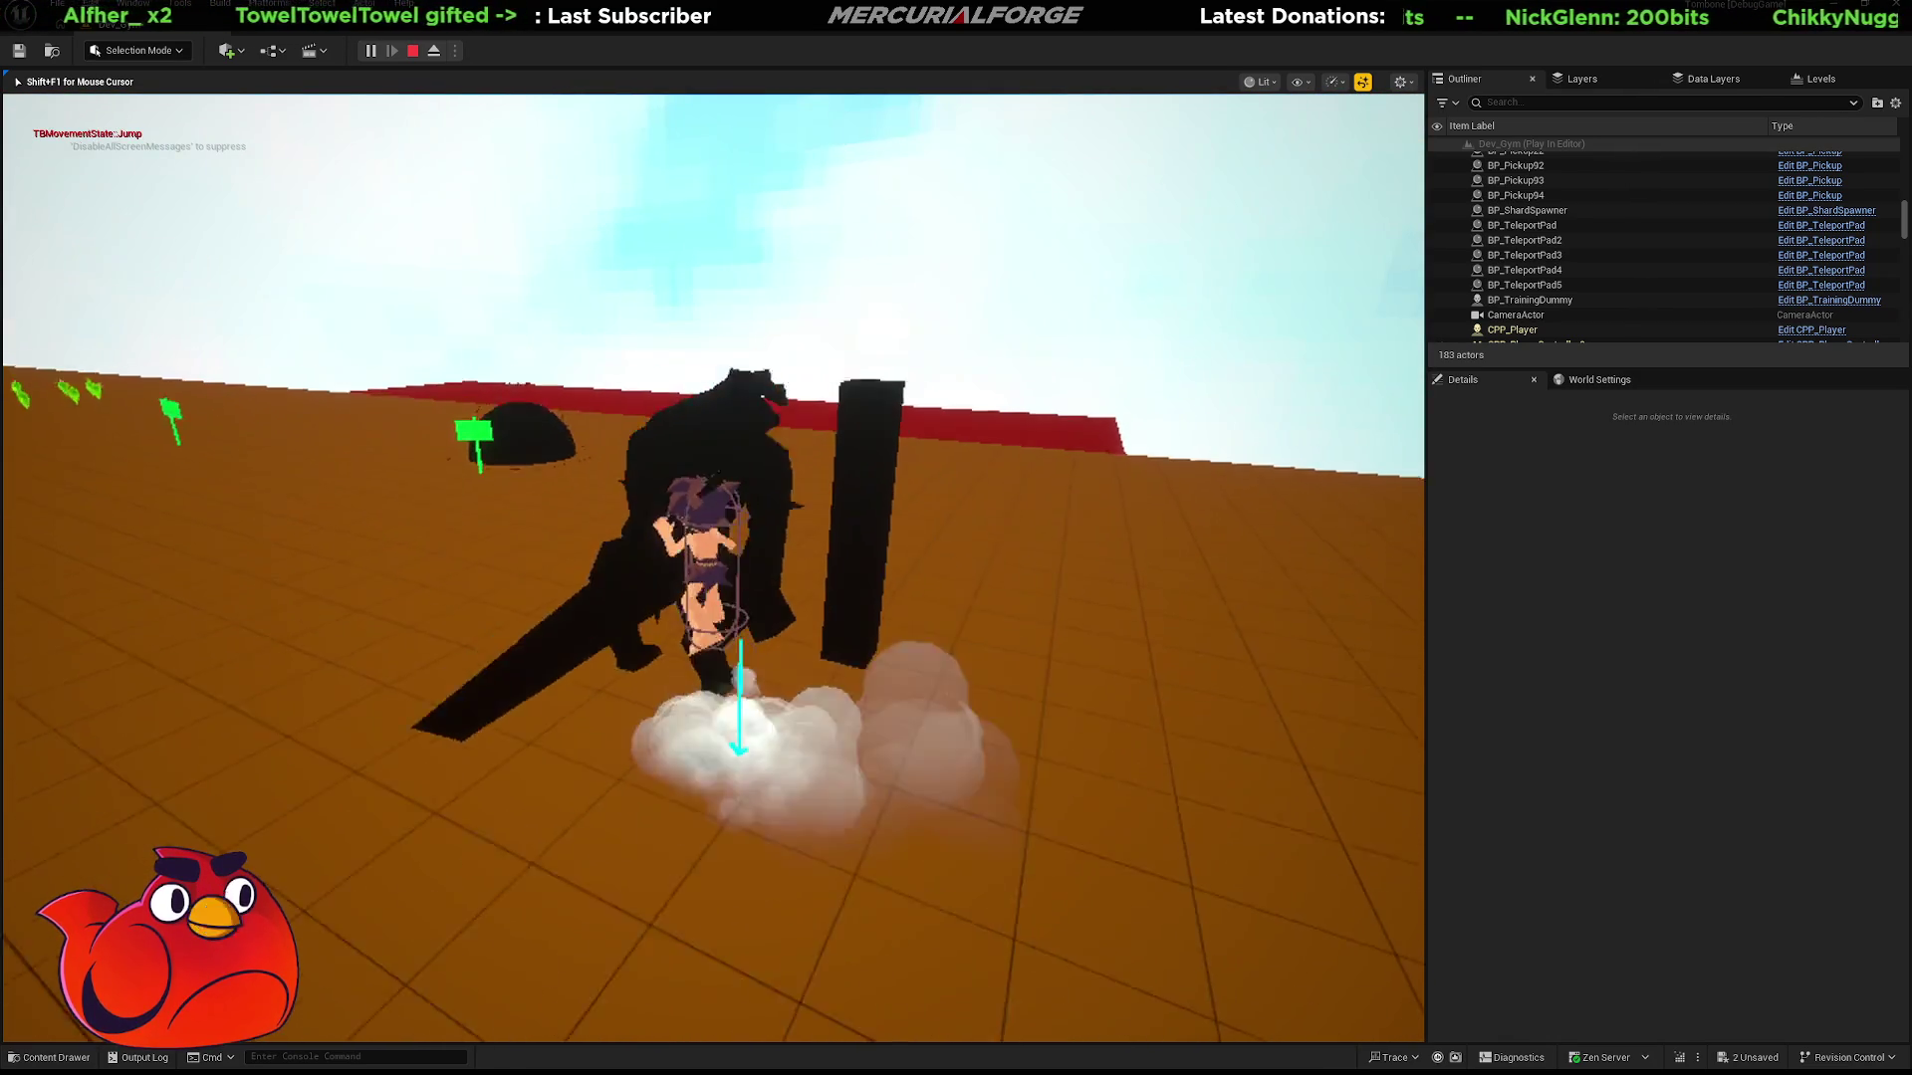
pyautogui.press('space')
pyautogui.press('shift')
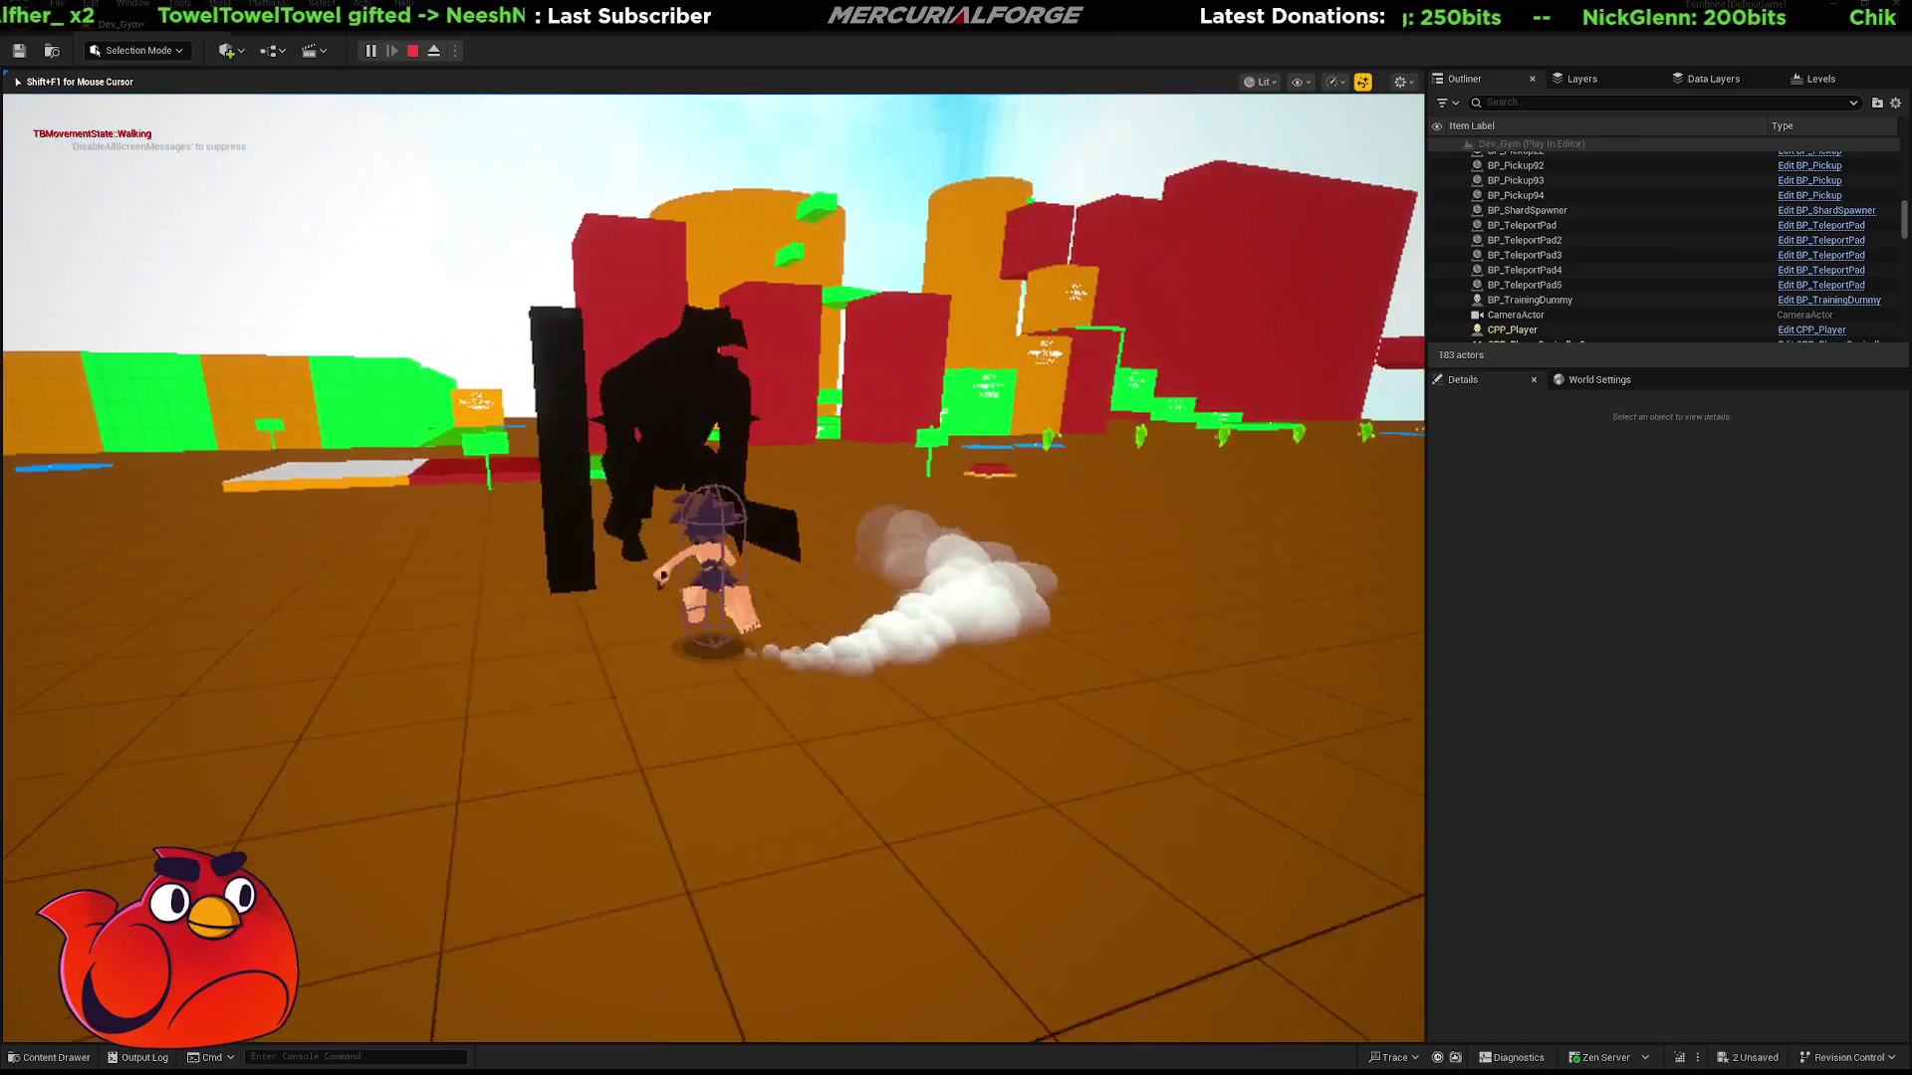
pyautogui.press('shift')
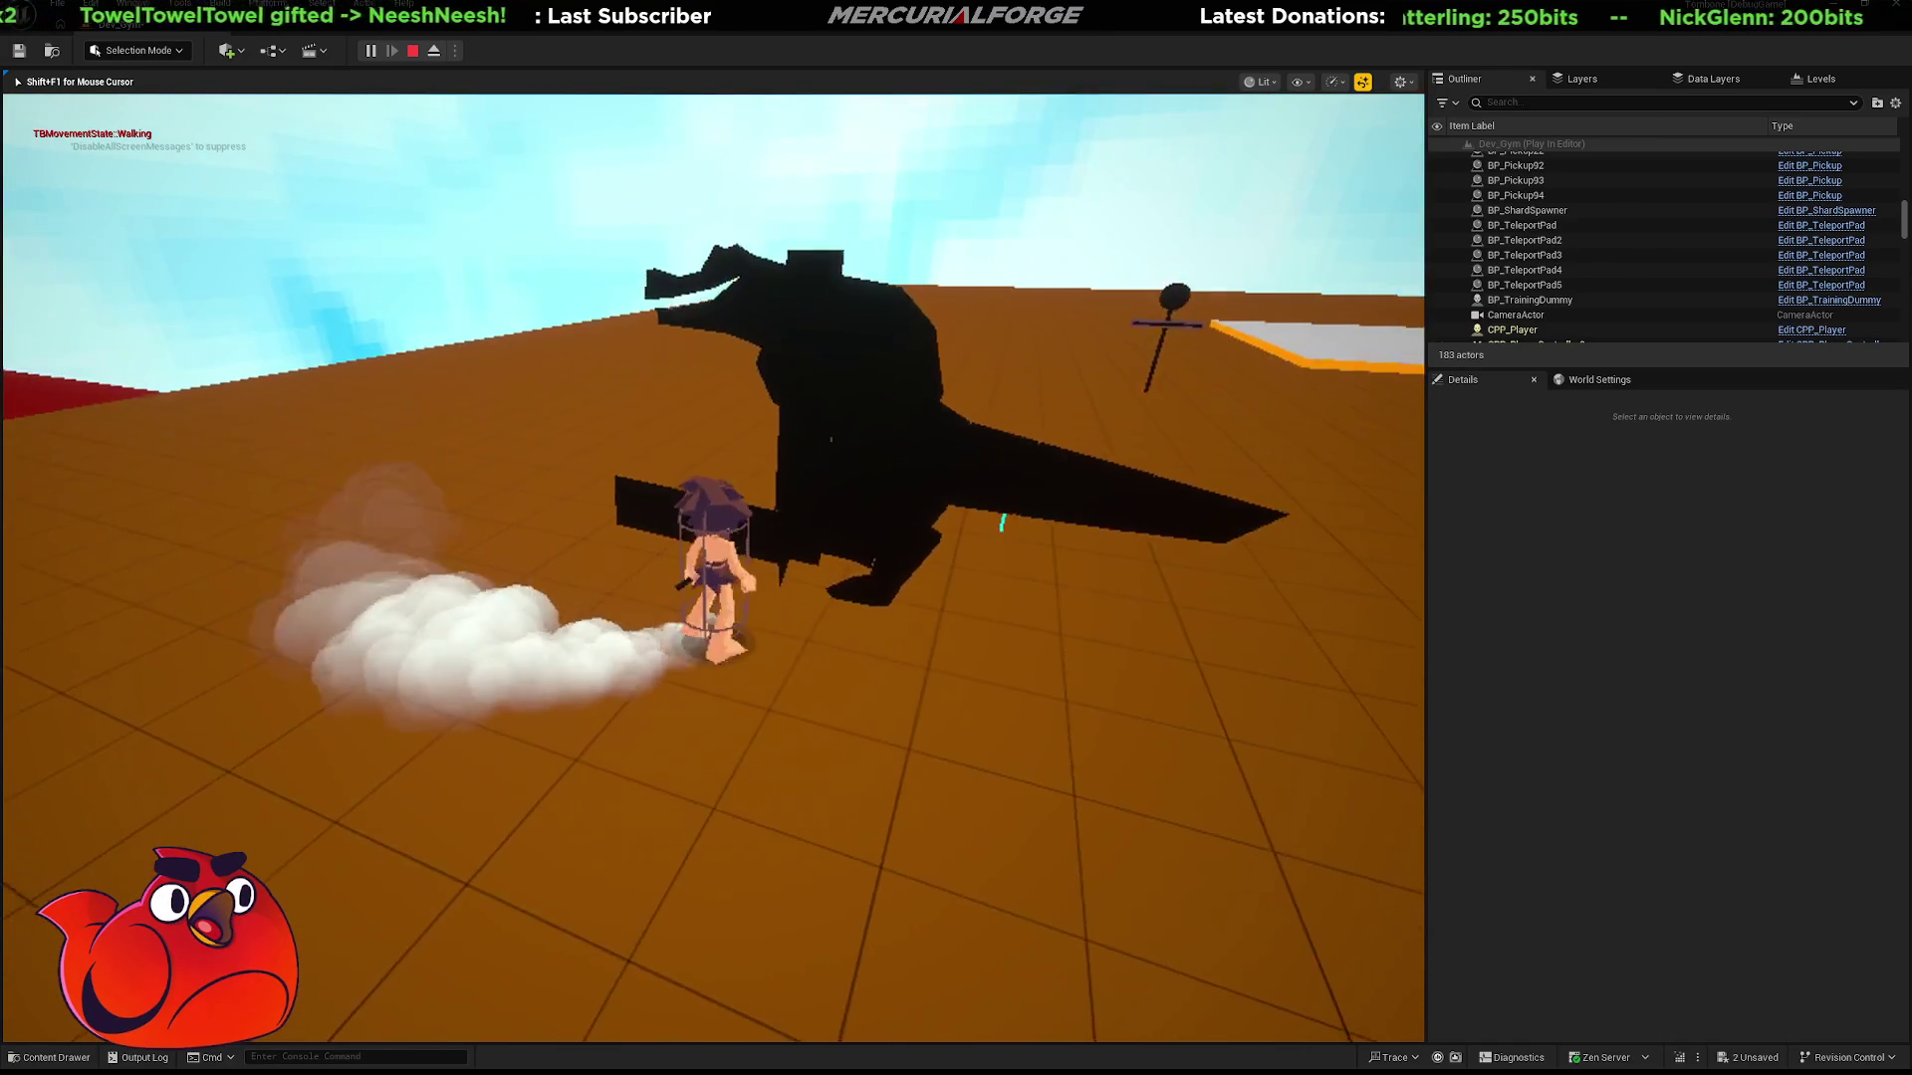
pyautogui.press('shift')
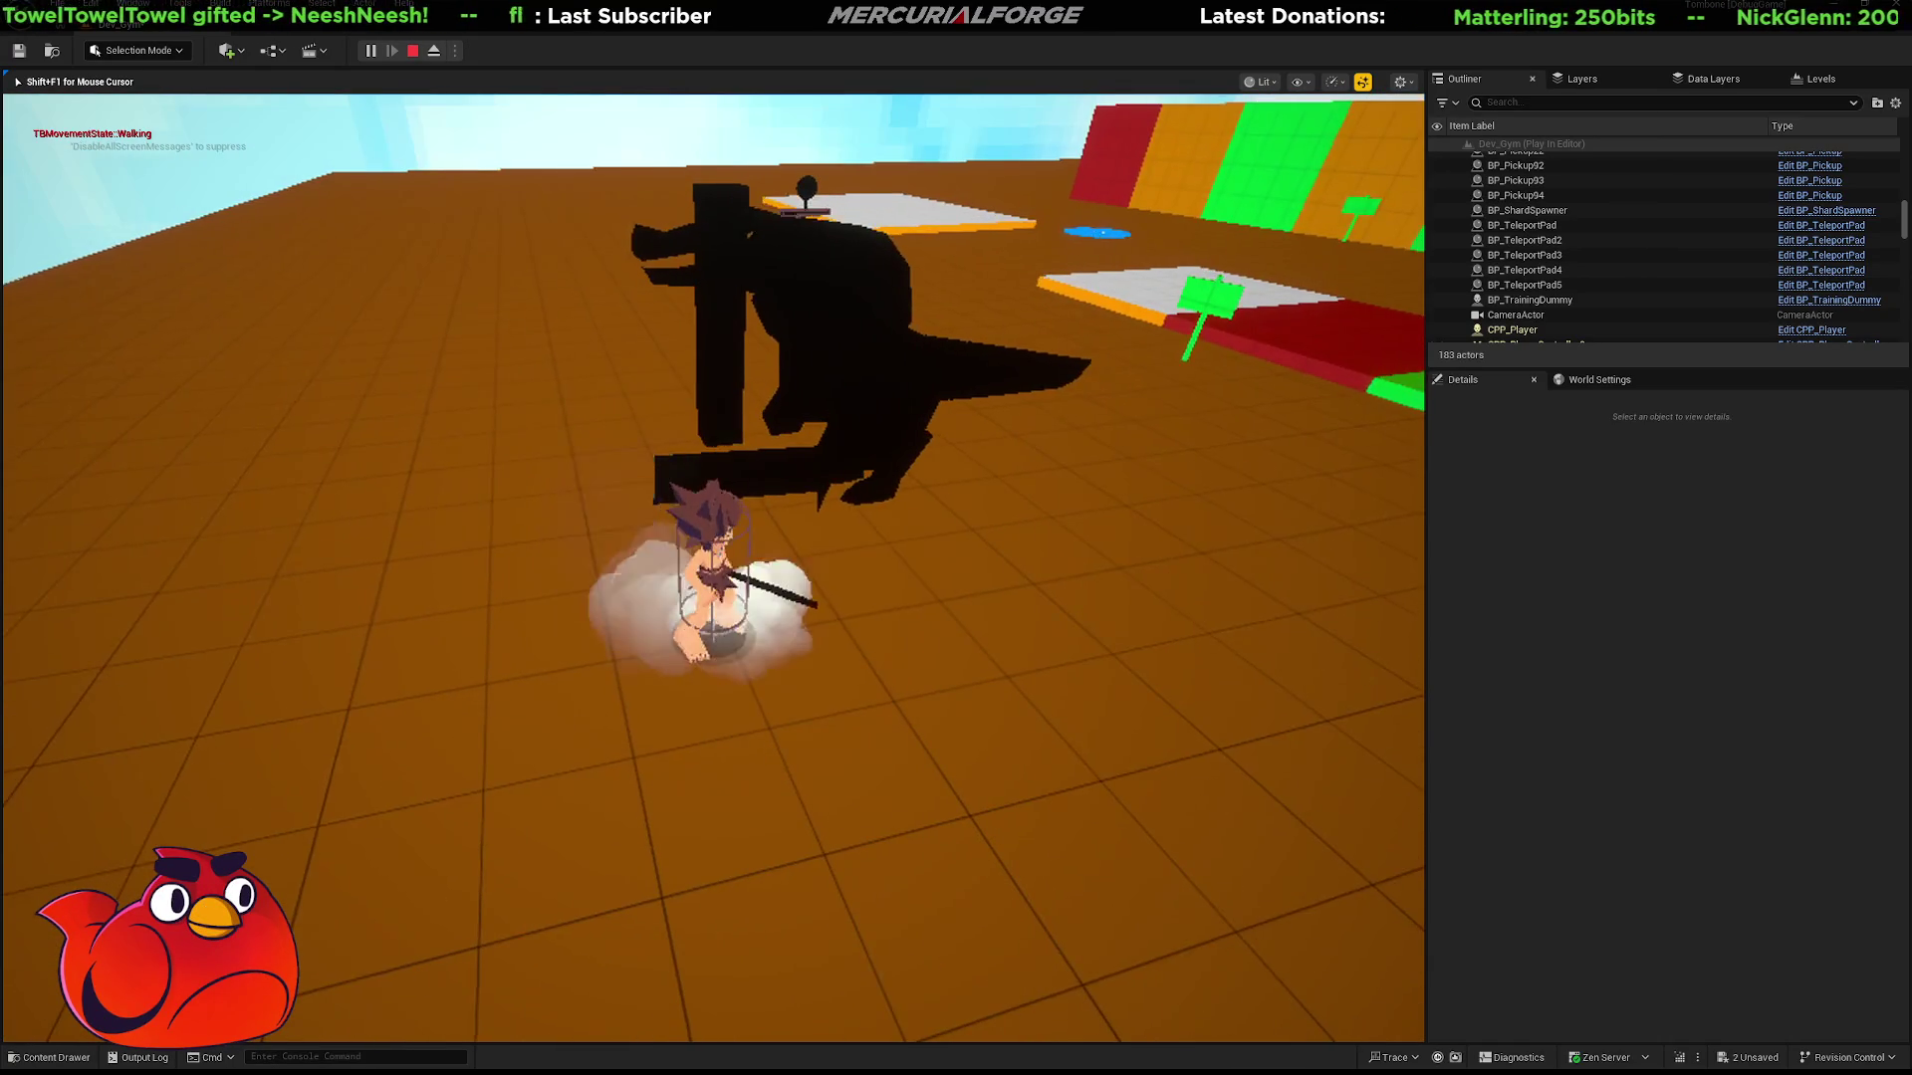
pyautogui.press('Escape')
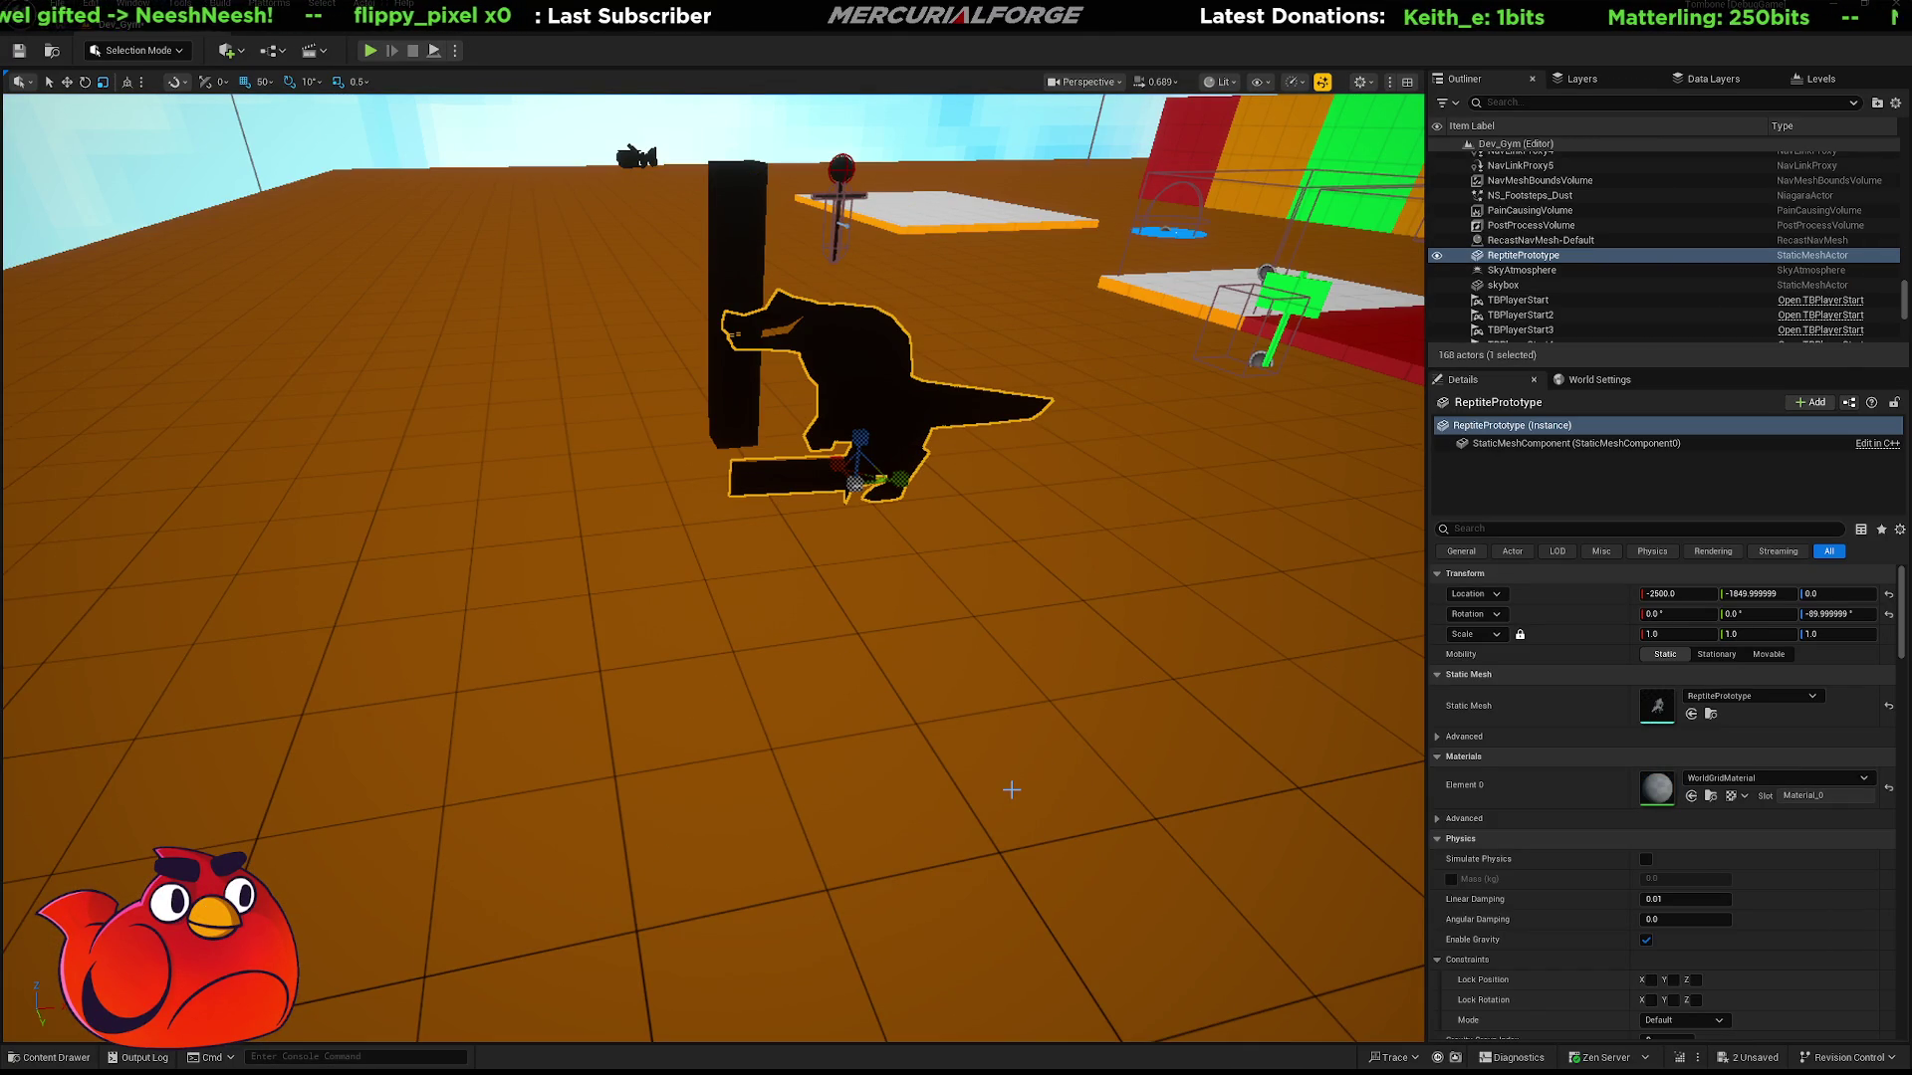
# Frame ReptilePrototype, set its uniform scale to 1.25, and launch a play test.
pyautogui.press('f')
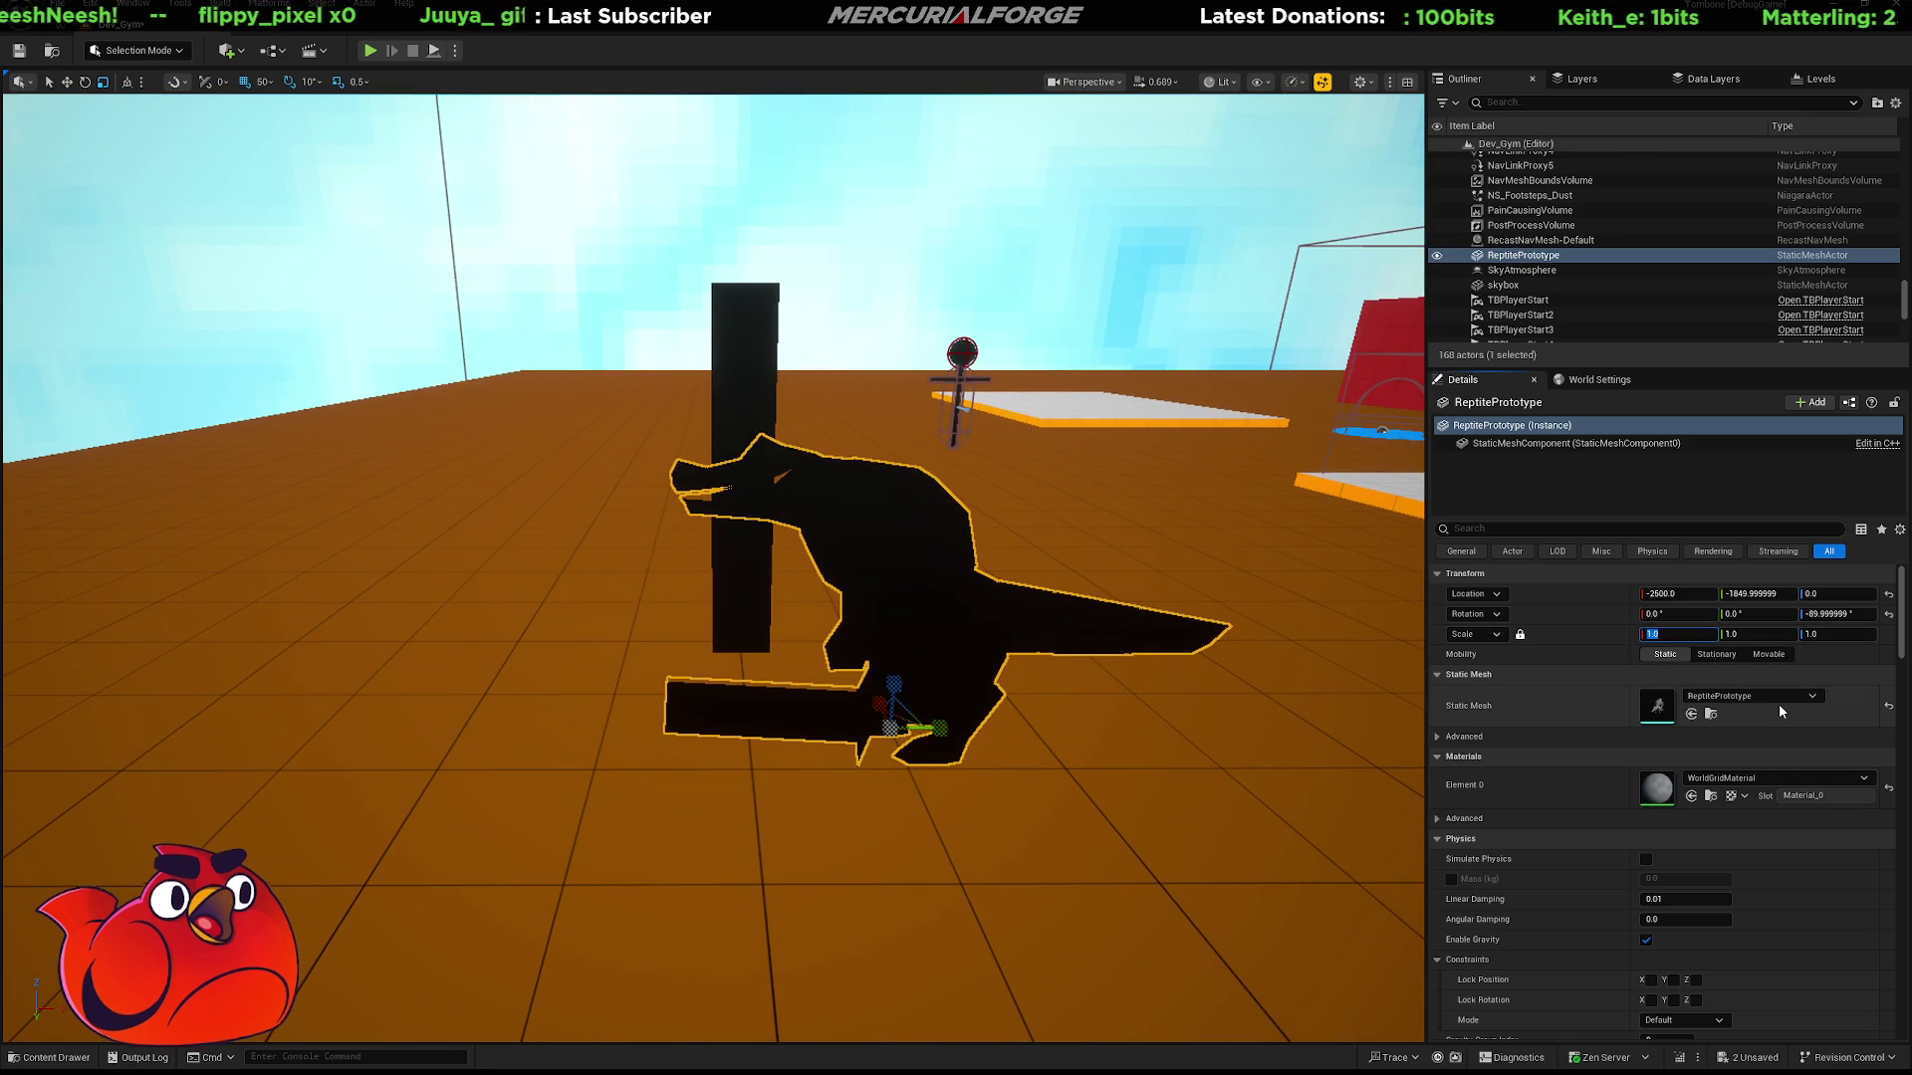
pyautogui.write('1.25')
pyautogui.press('Return')
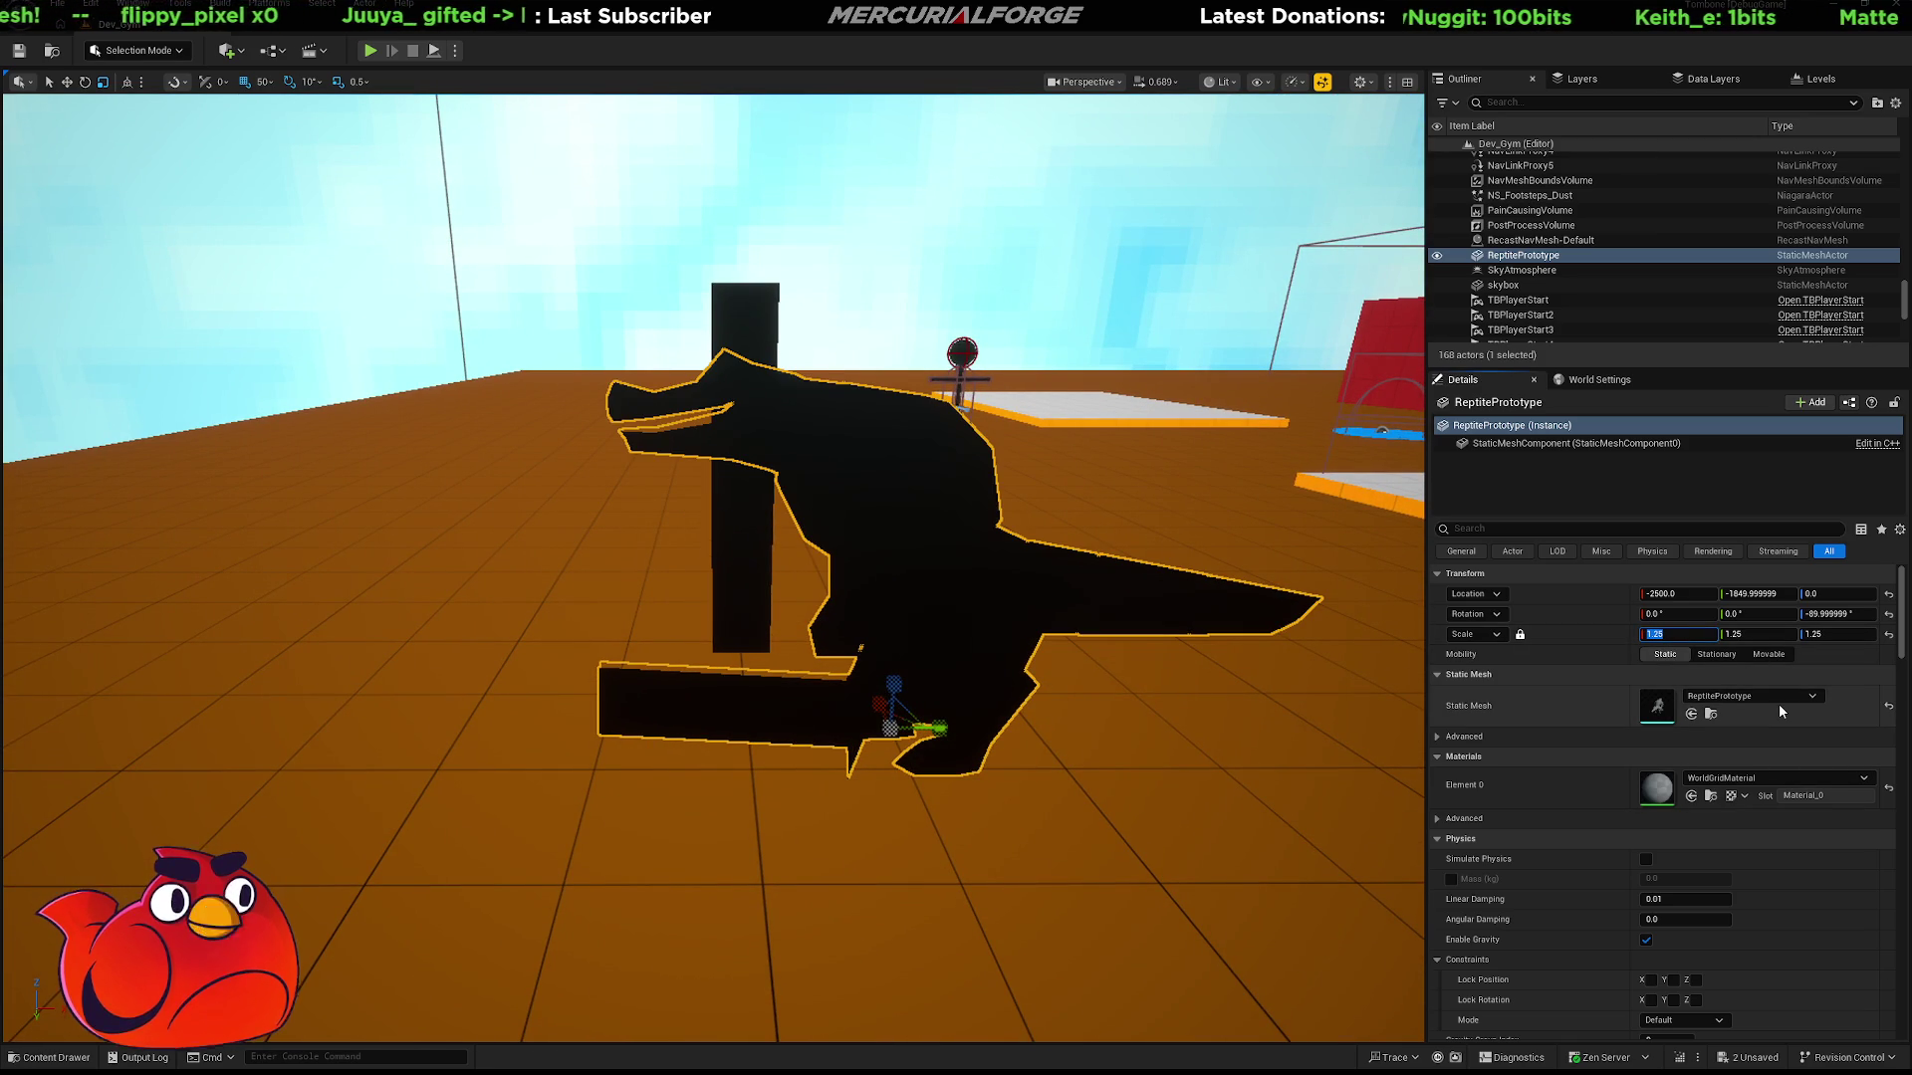
pyautogui.click(769, 872)
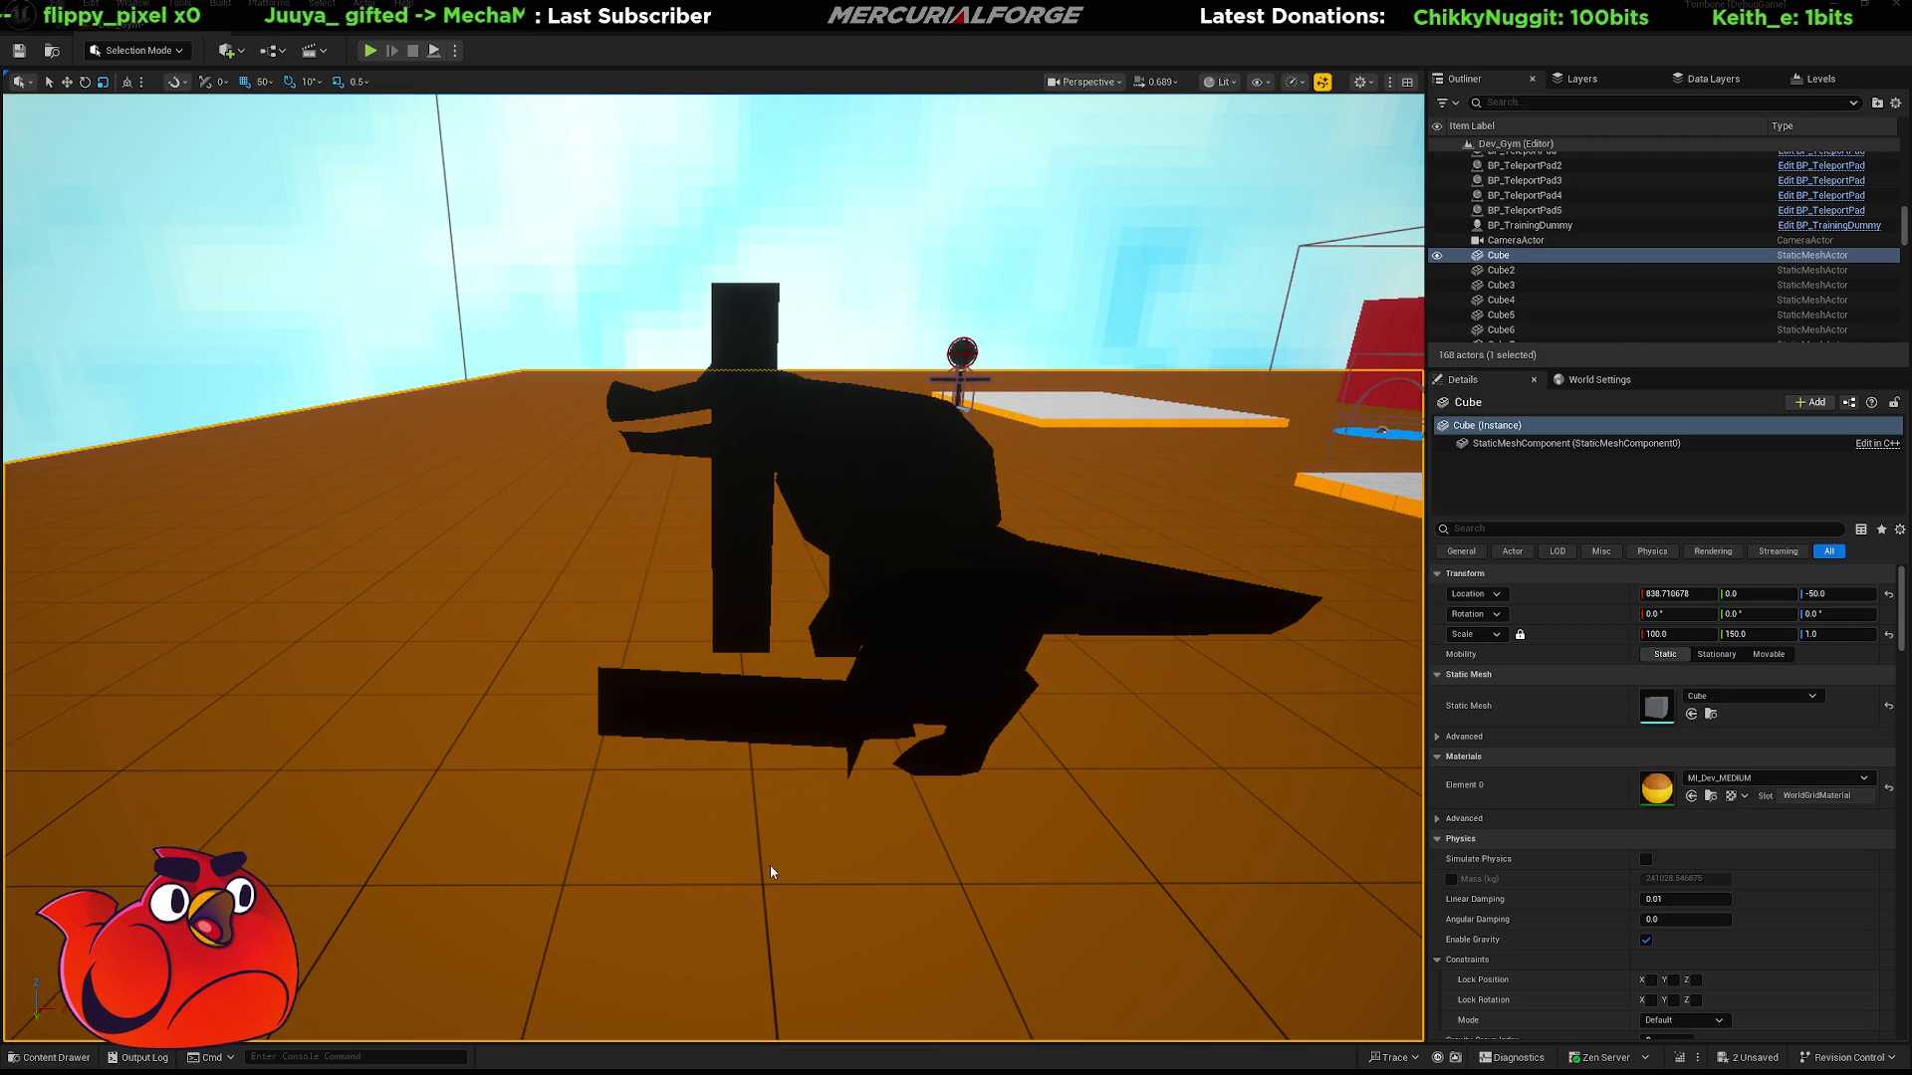
pyautogui.hotkey('alt', 'p')
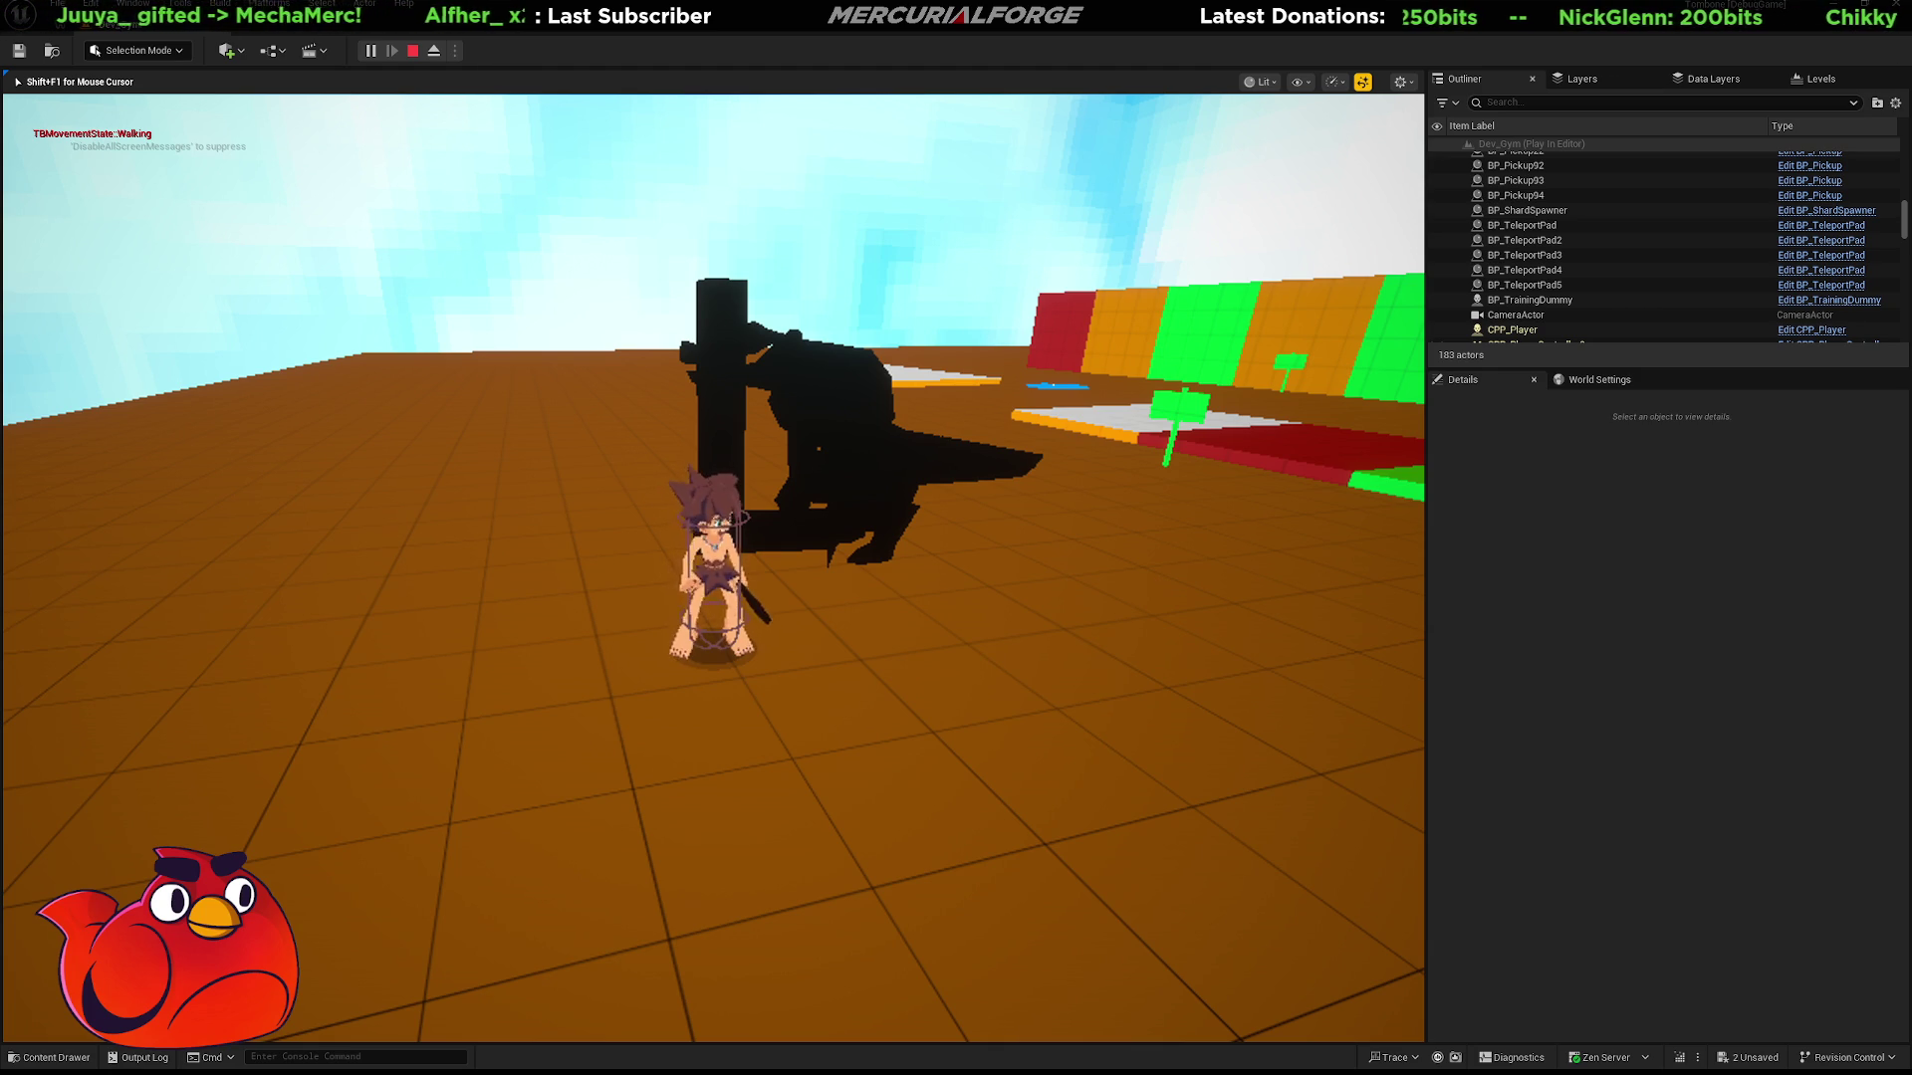
pyautogui.press('w')
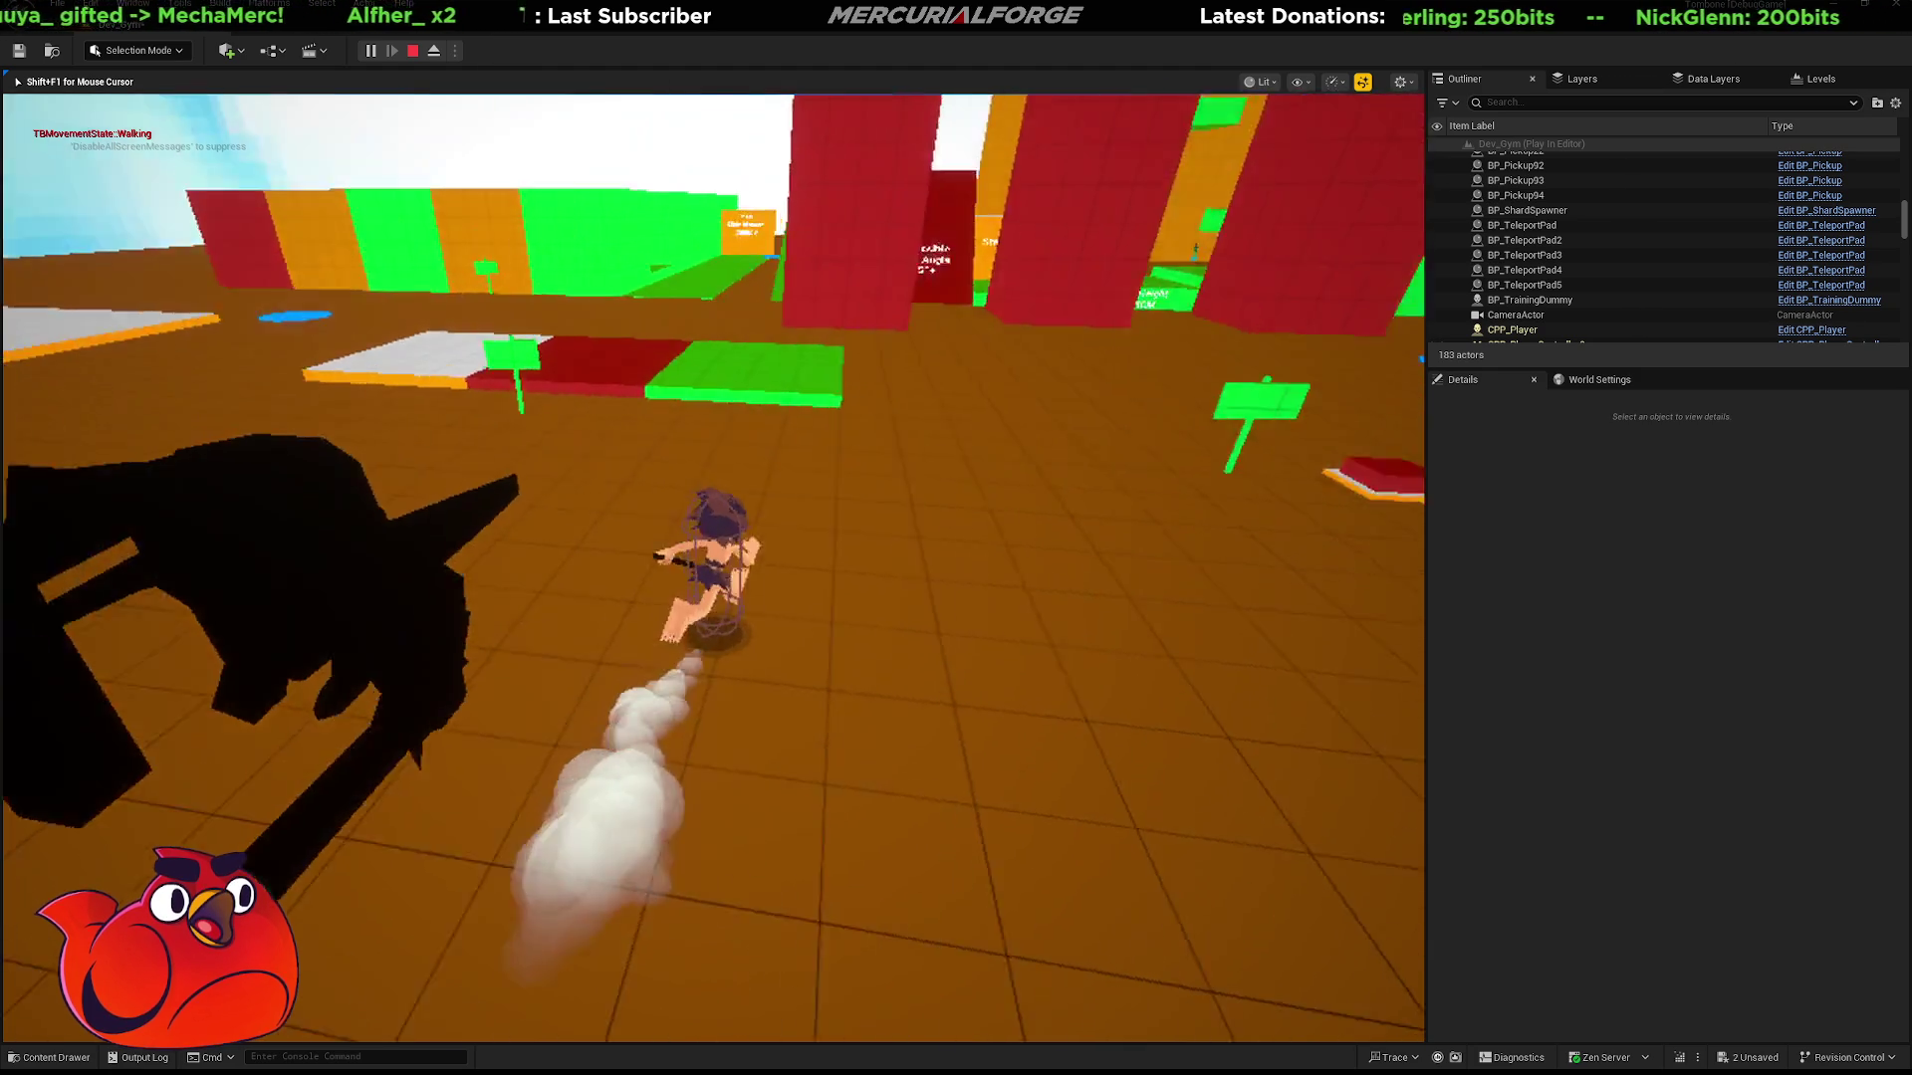
pyautogui.press('w')
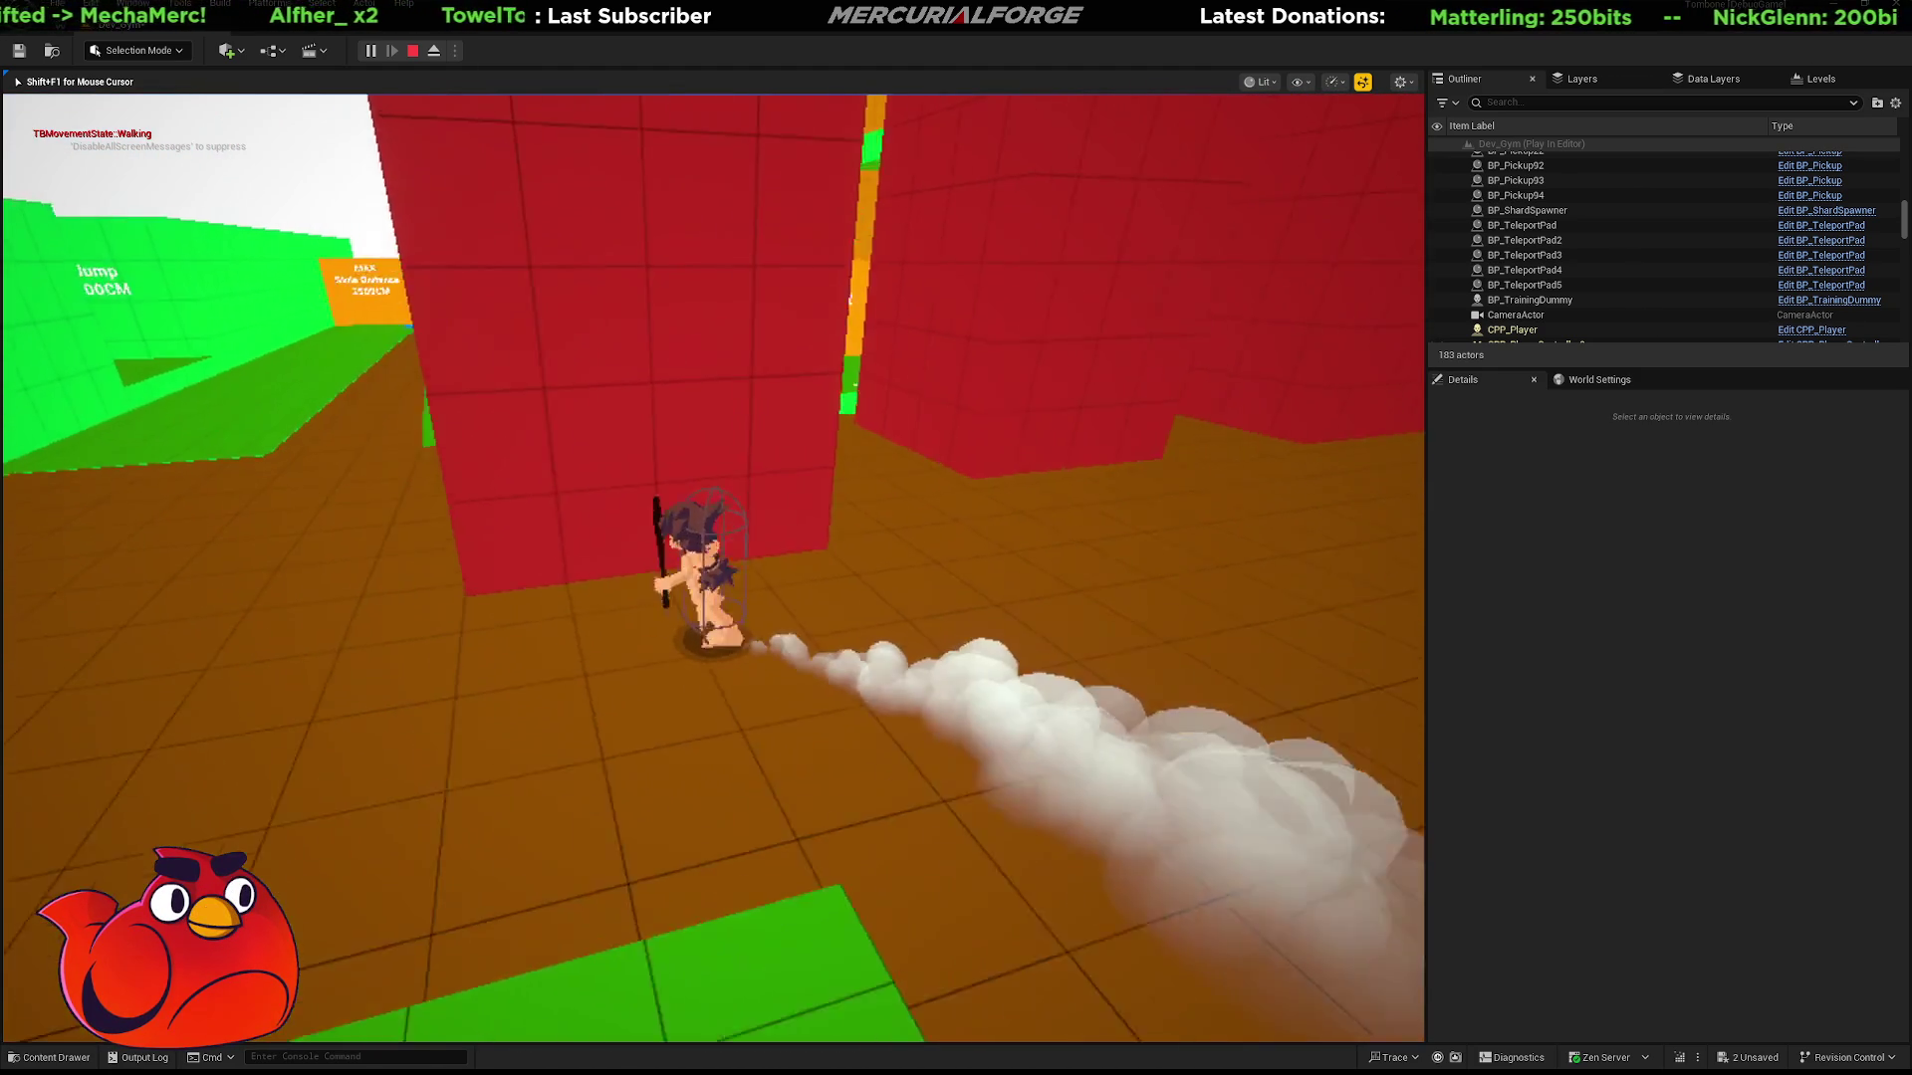
pyautogui.press('w')
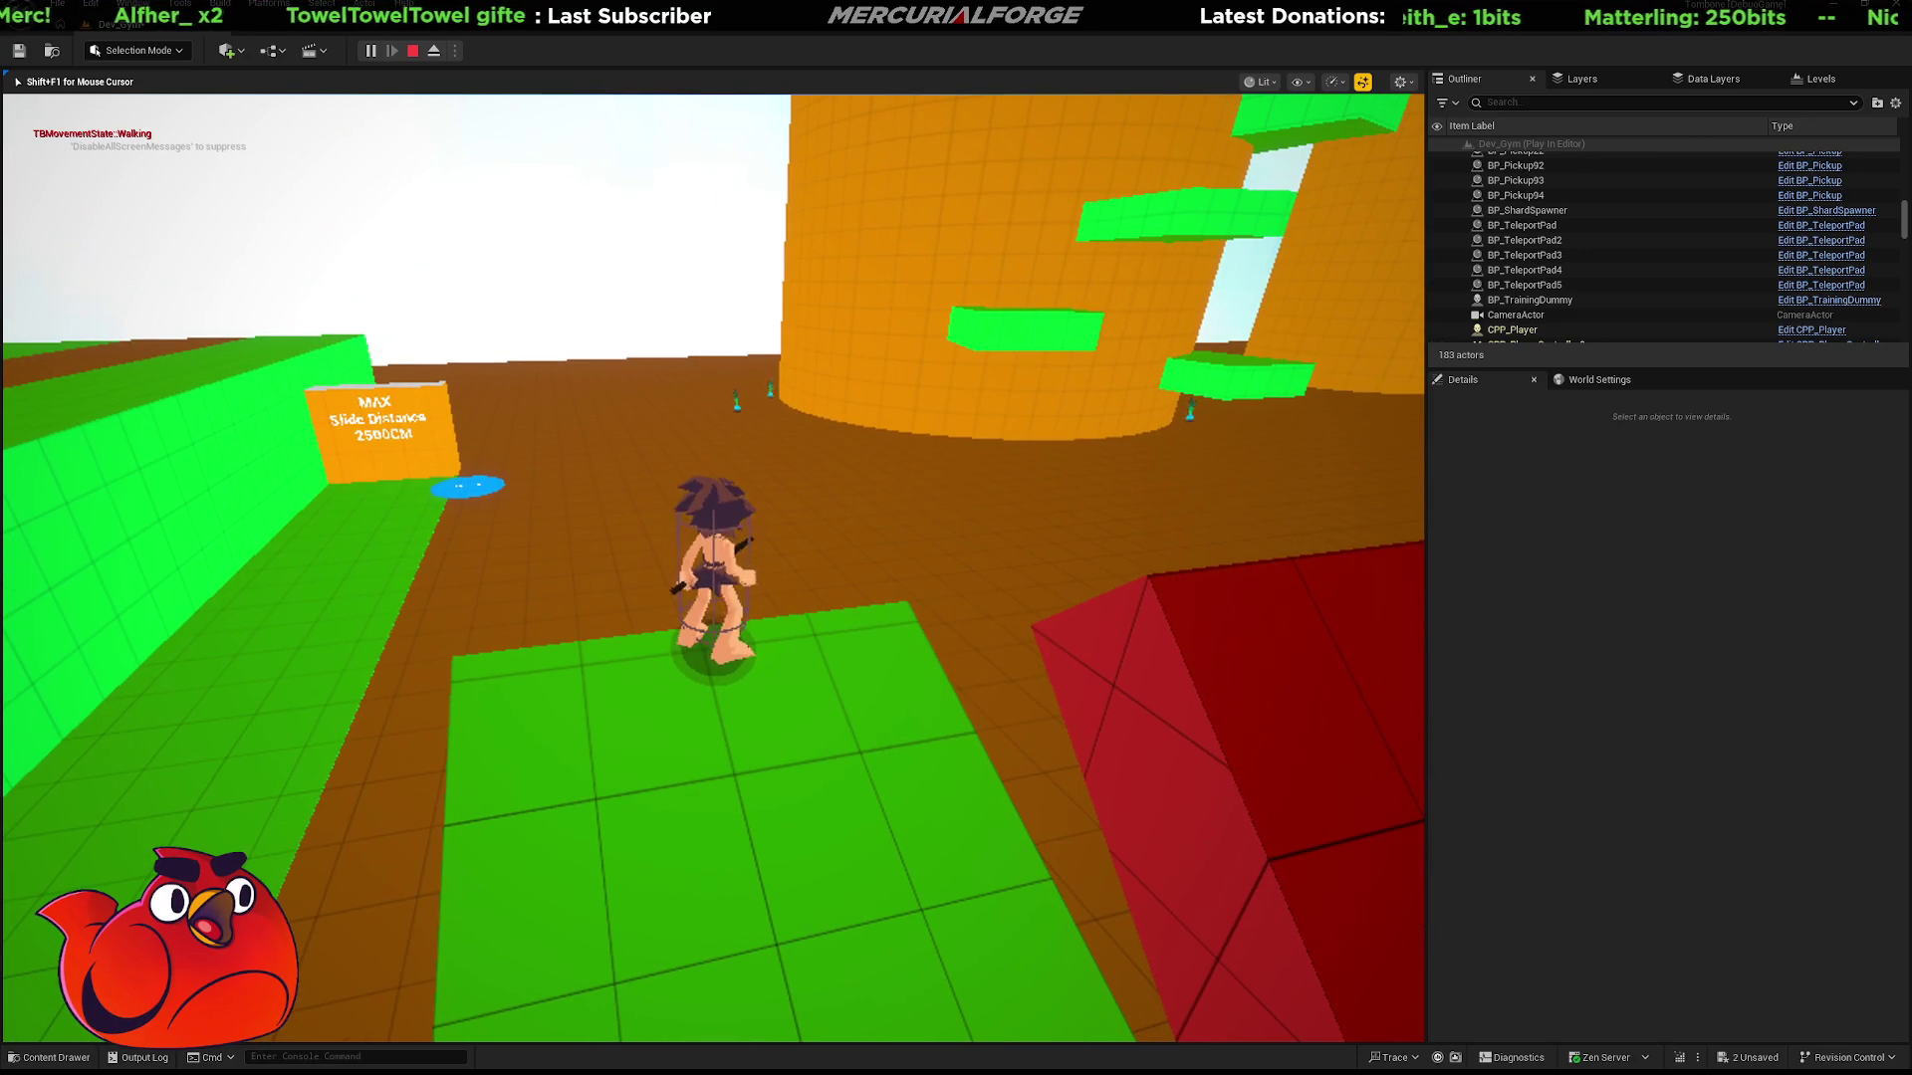
pyautogui.press('w')
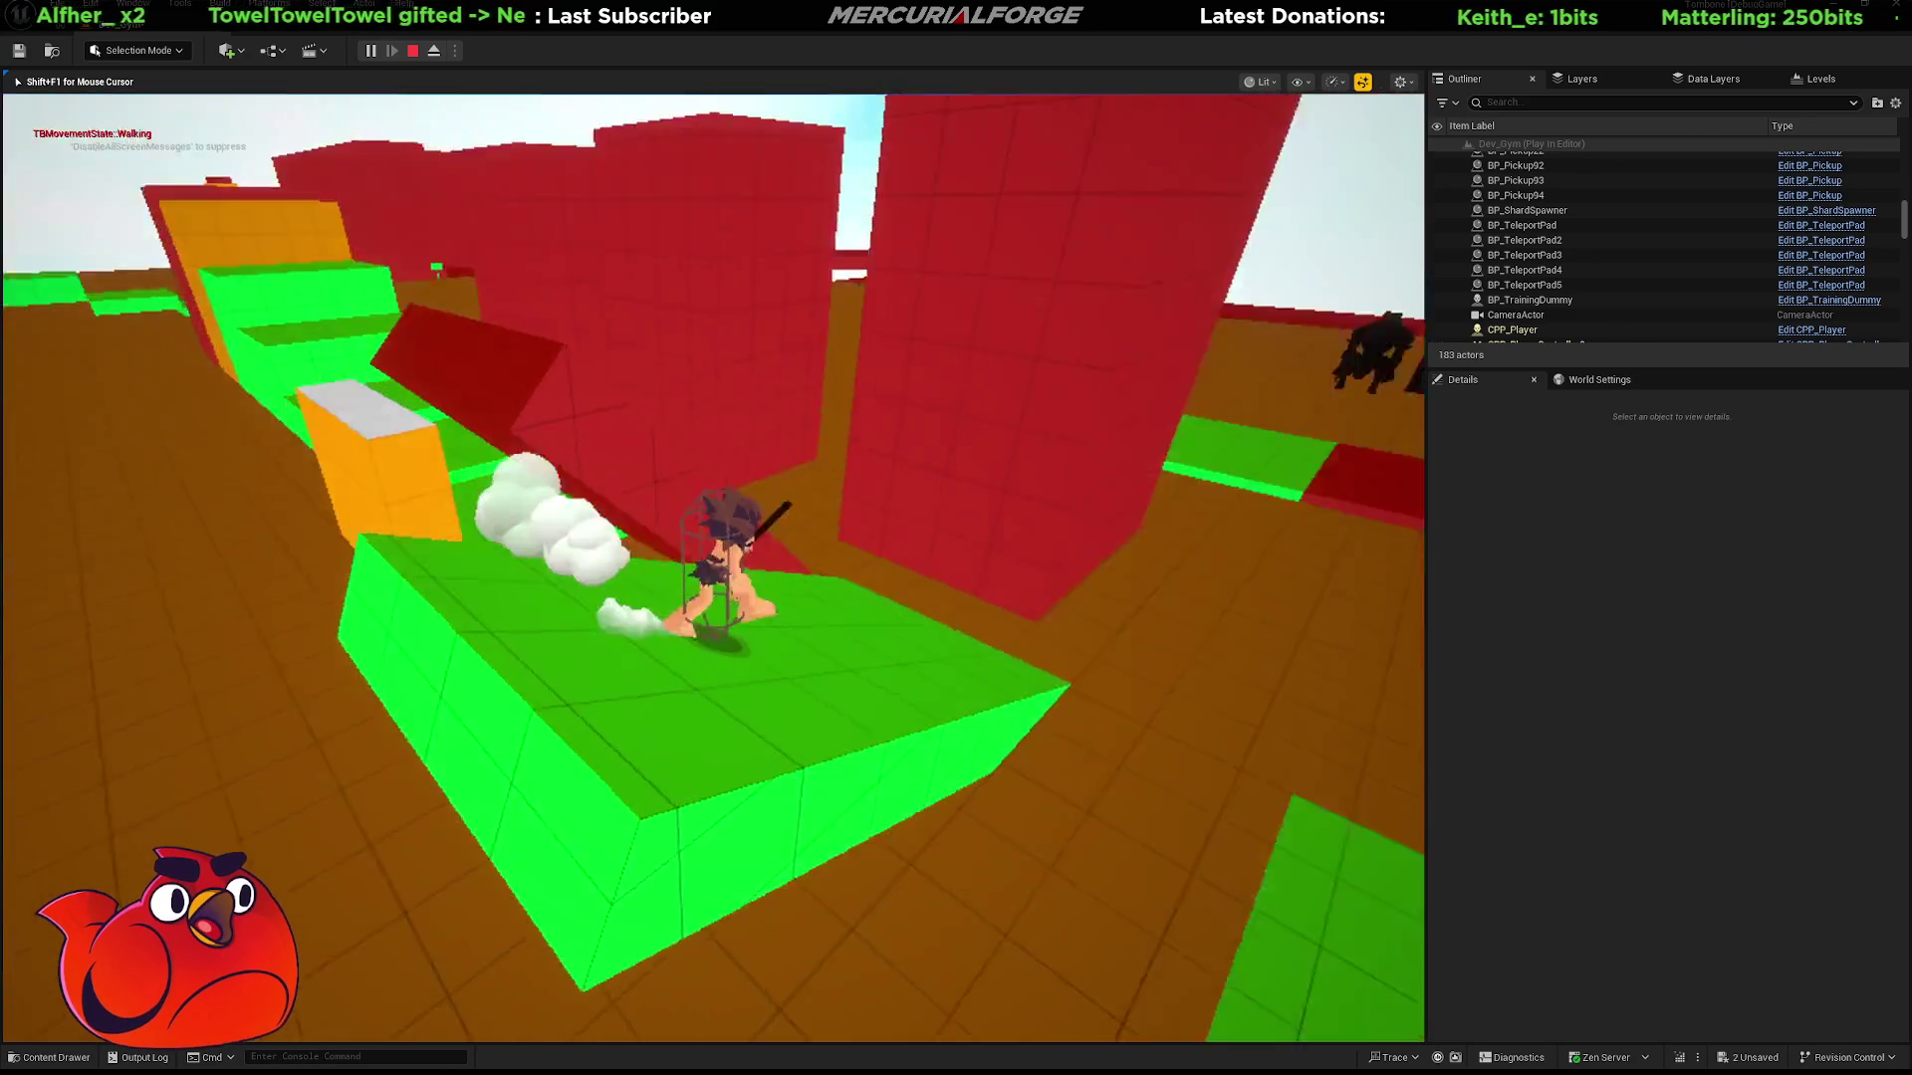
pyautogui.press('w')
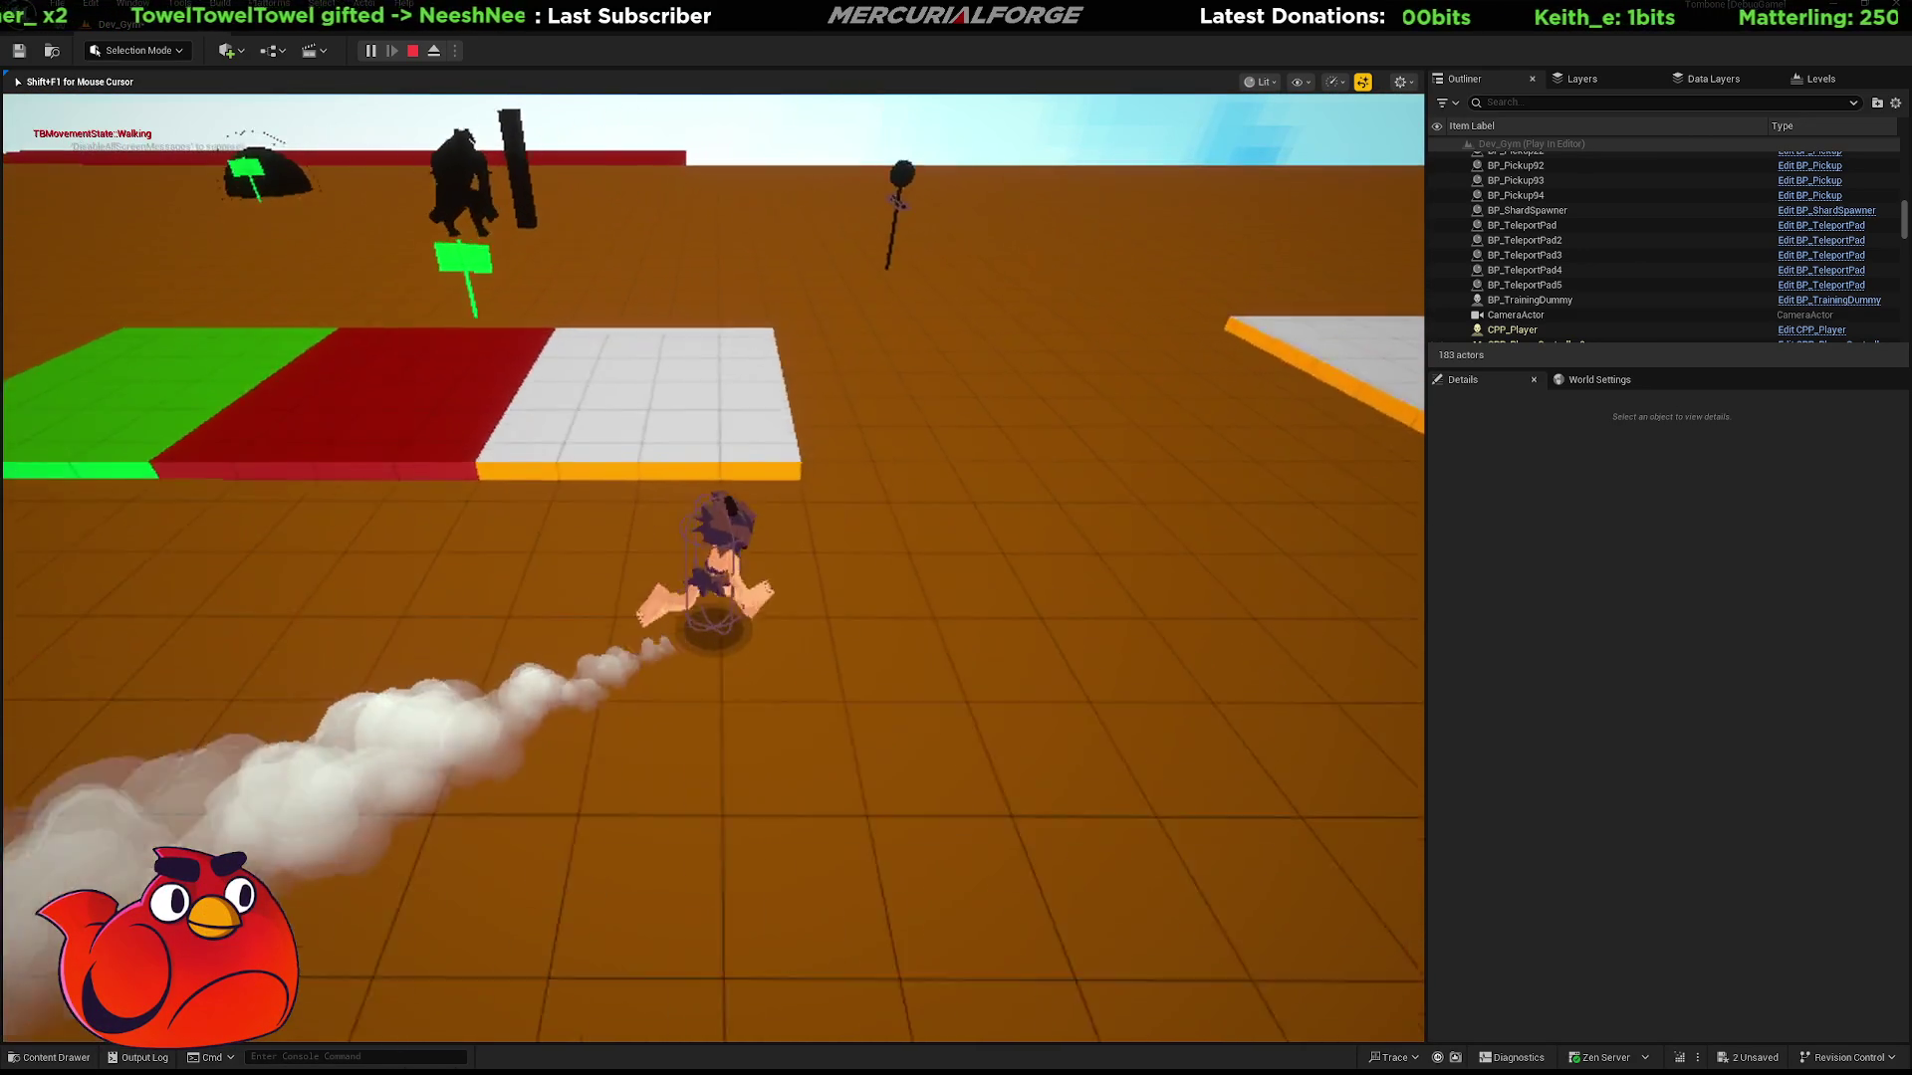
pyautogui.press('w')
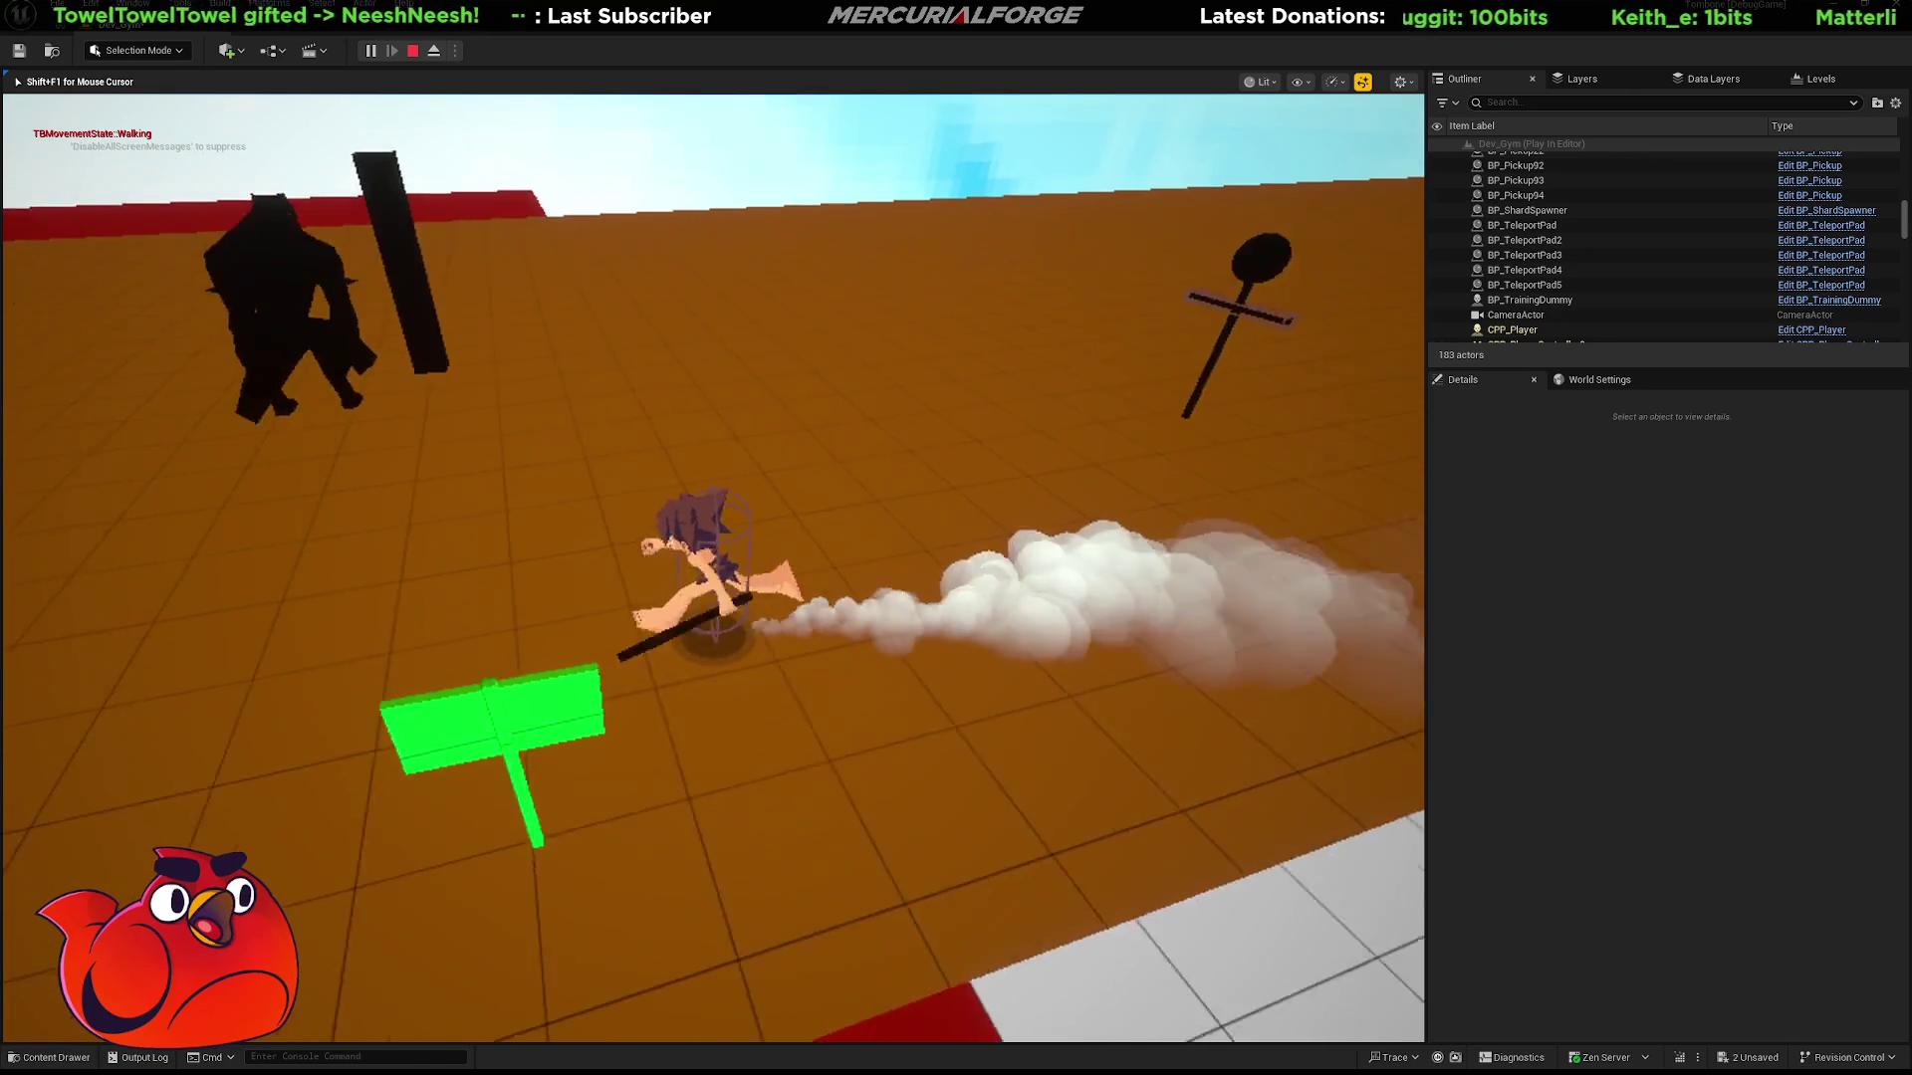
pyautogui.press('w')
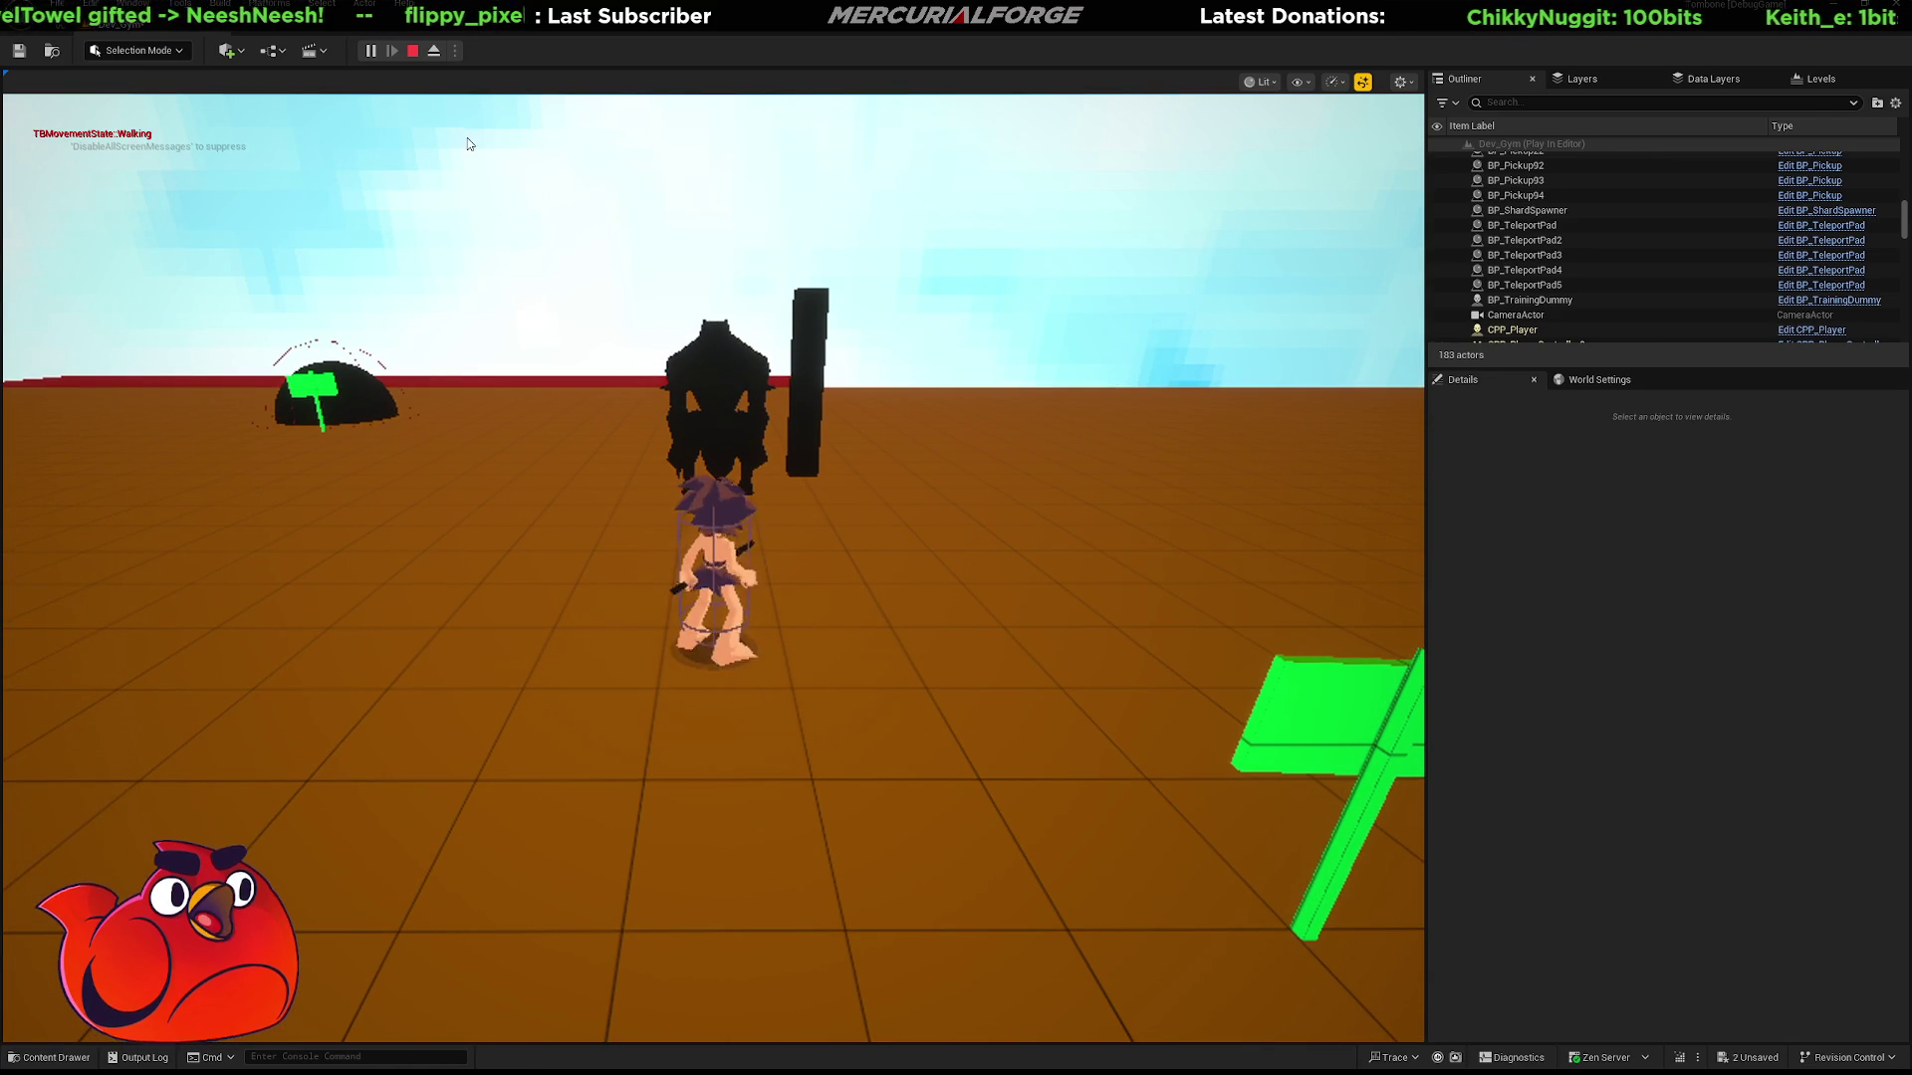
pyautogui.click(433, 50)
pyautogui.click(723, 346)
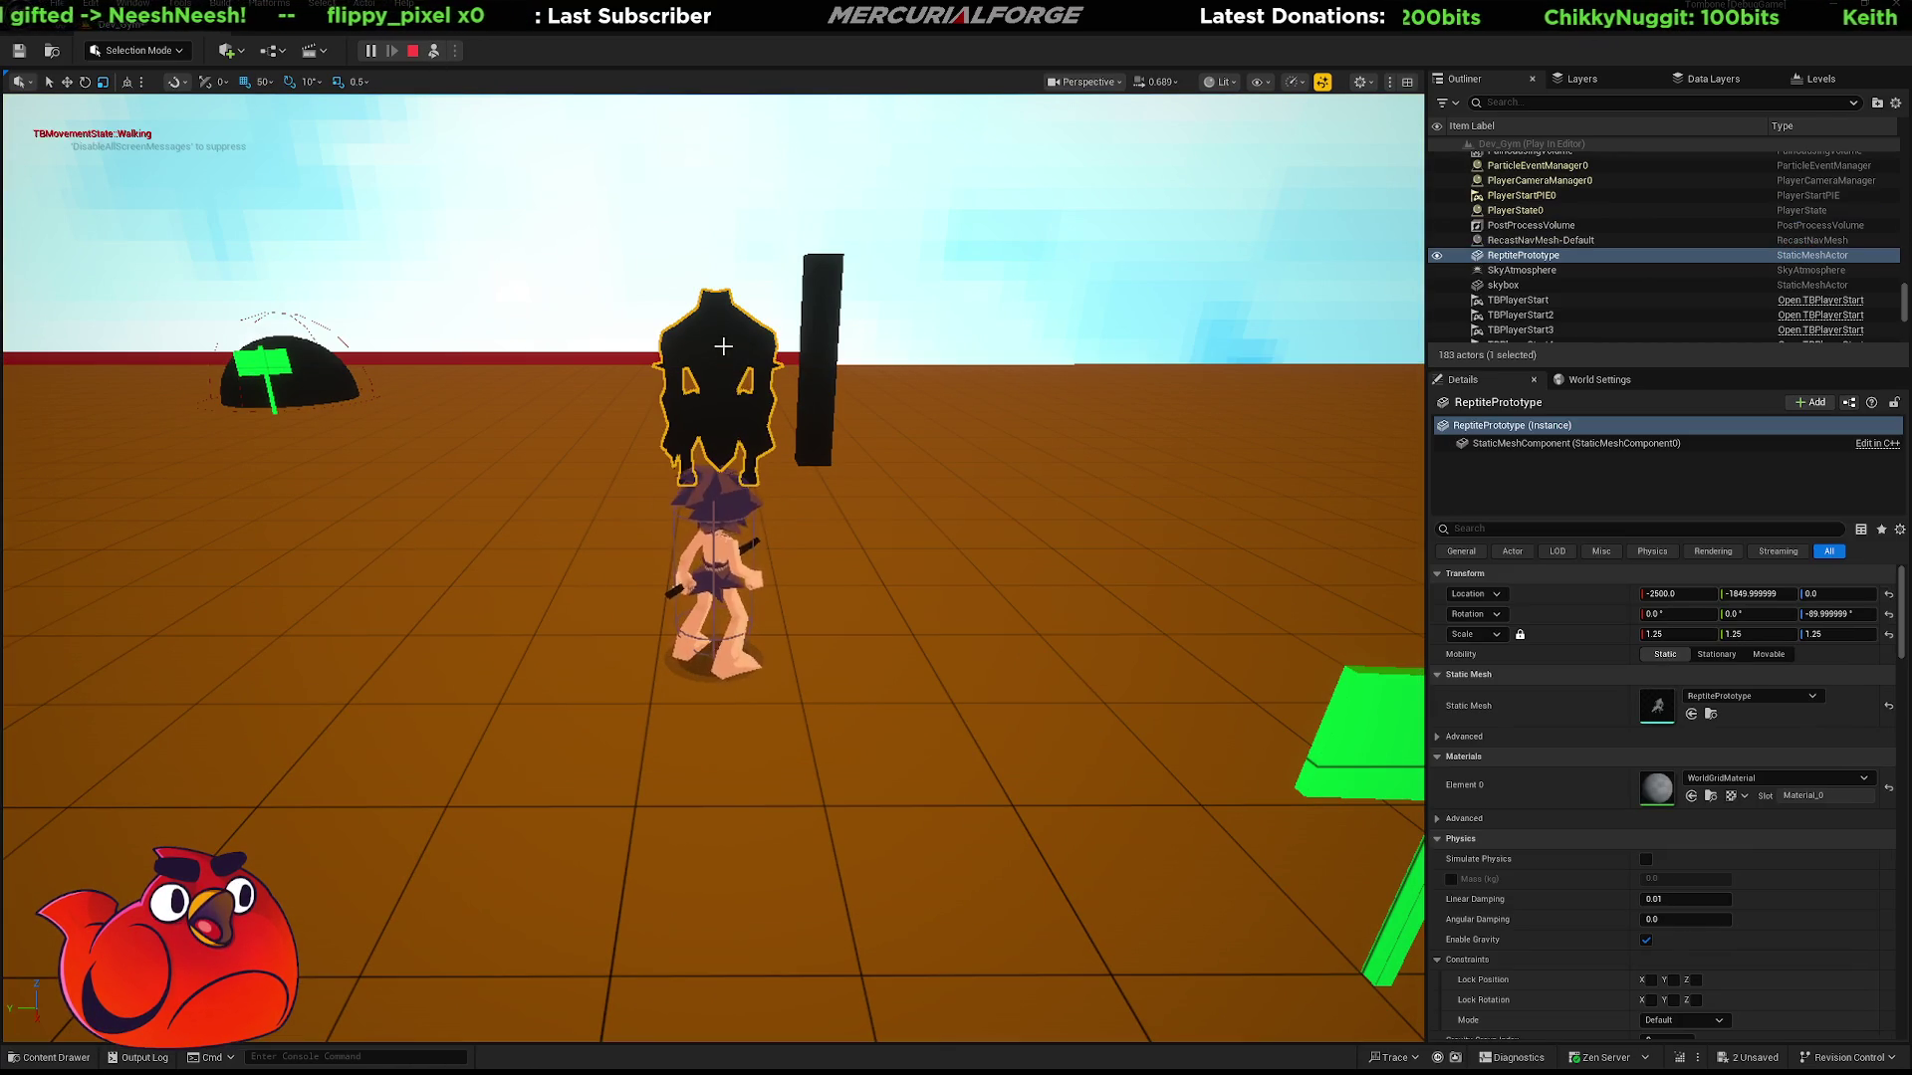
pyautogui.moveTo(747, 406); pyautogui.dragTo(747, 409, button='right')
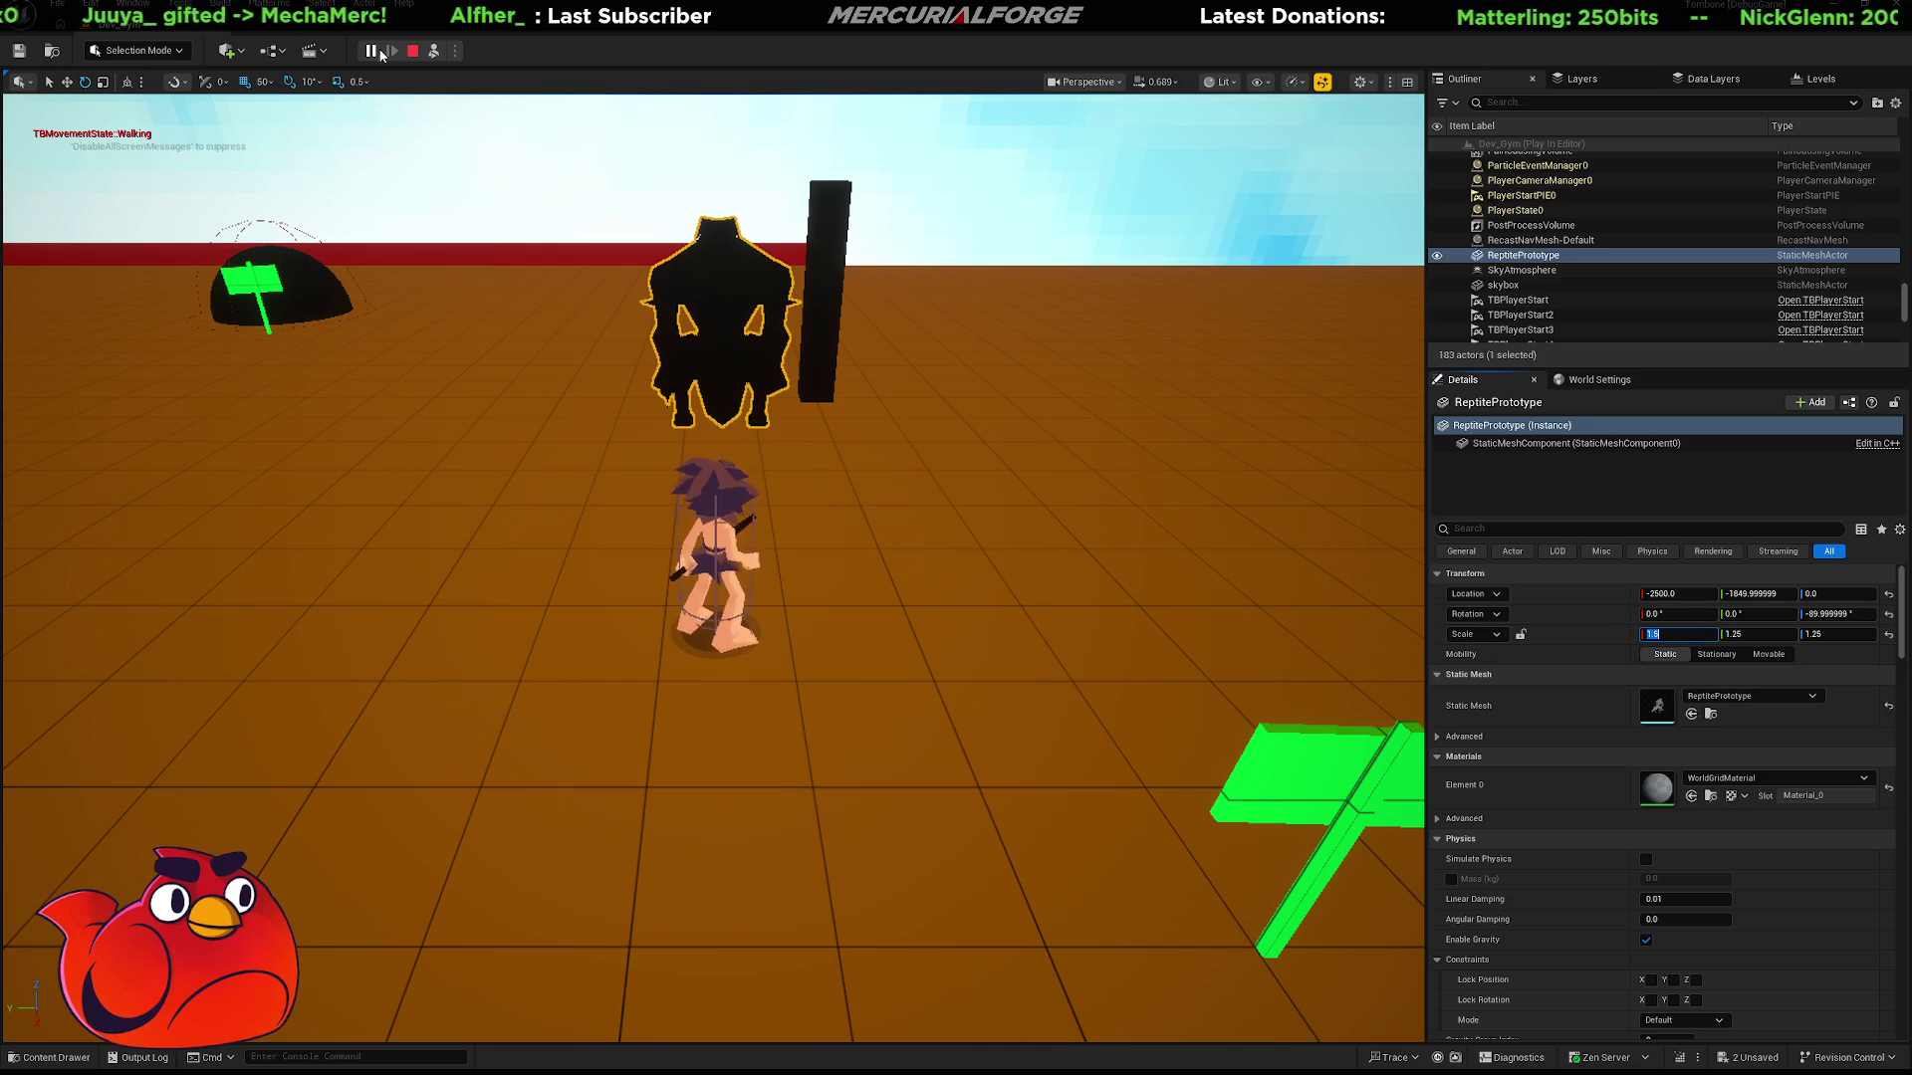
pyautogui.click(430, 52)
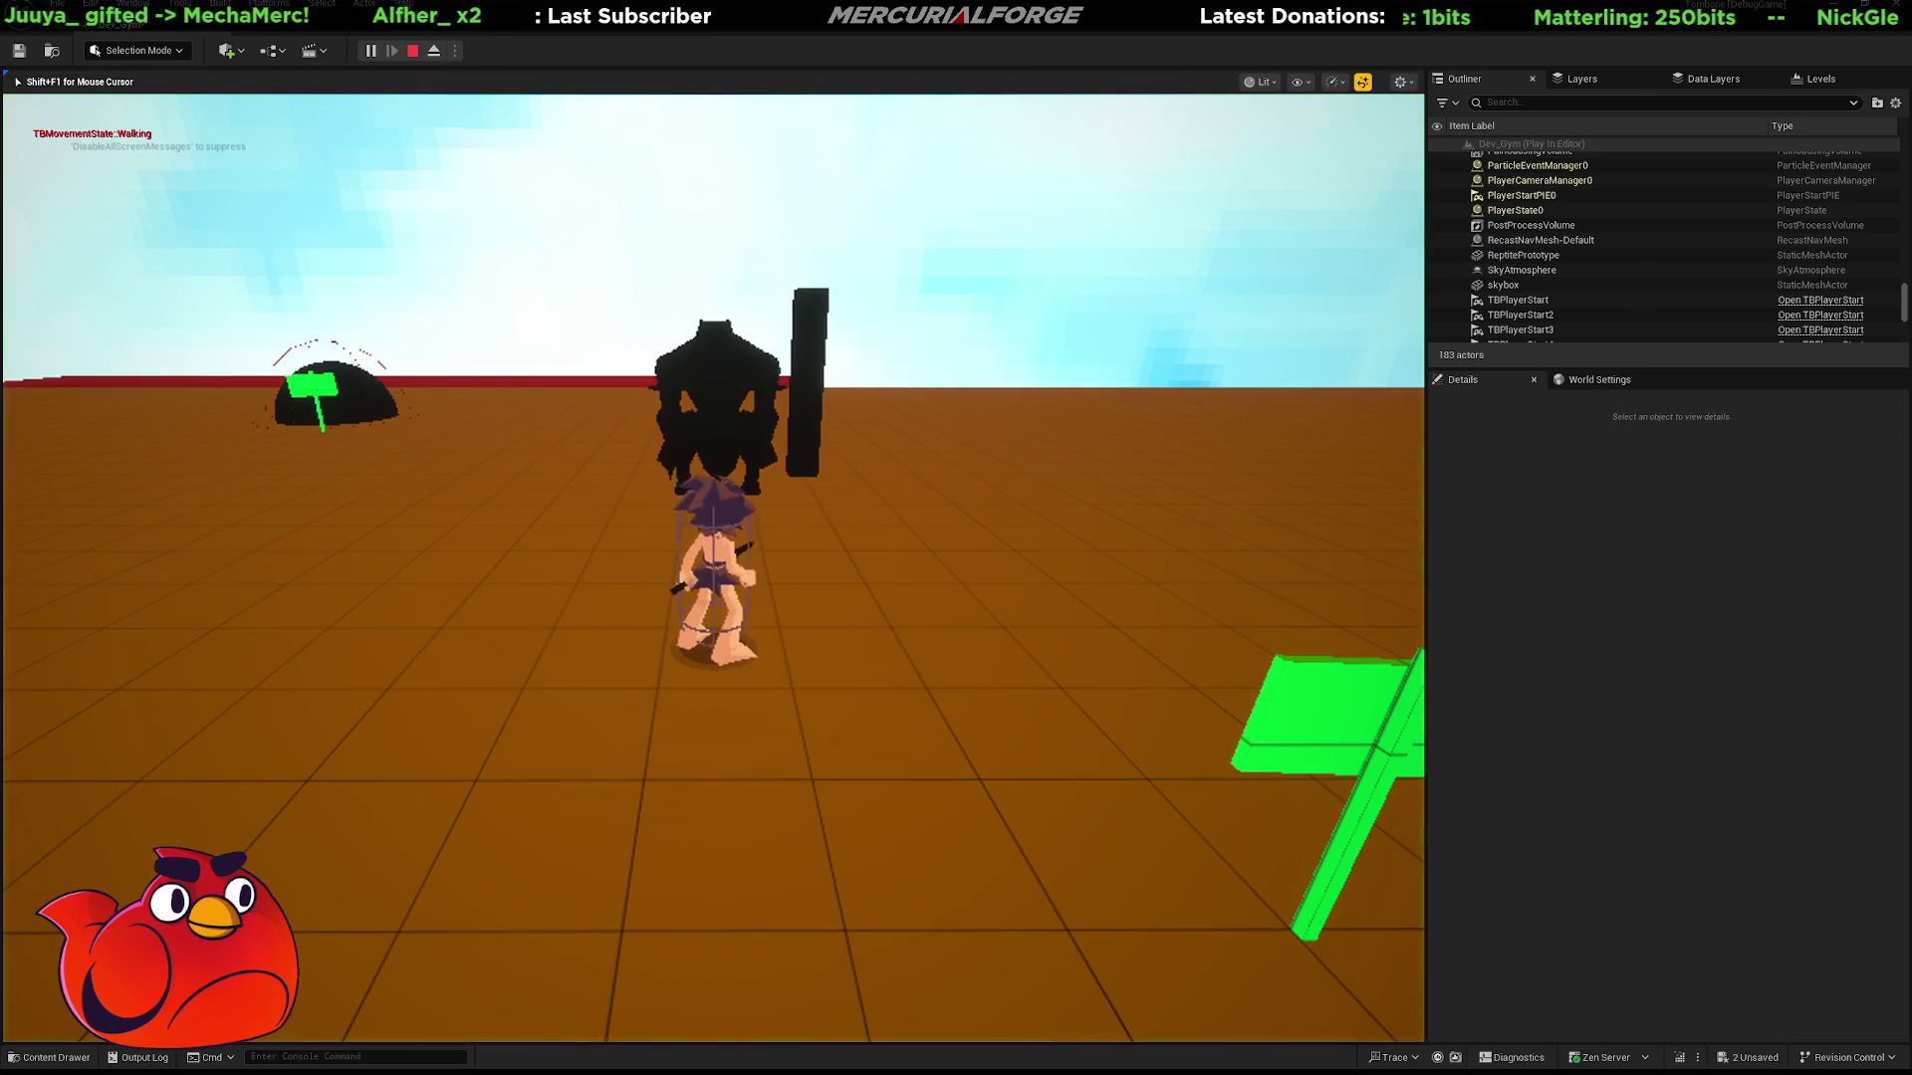
pyautogui.press('w')
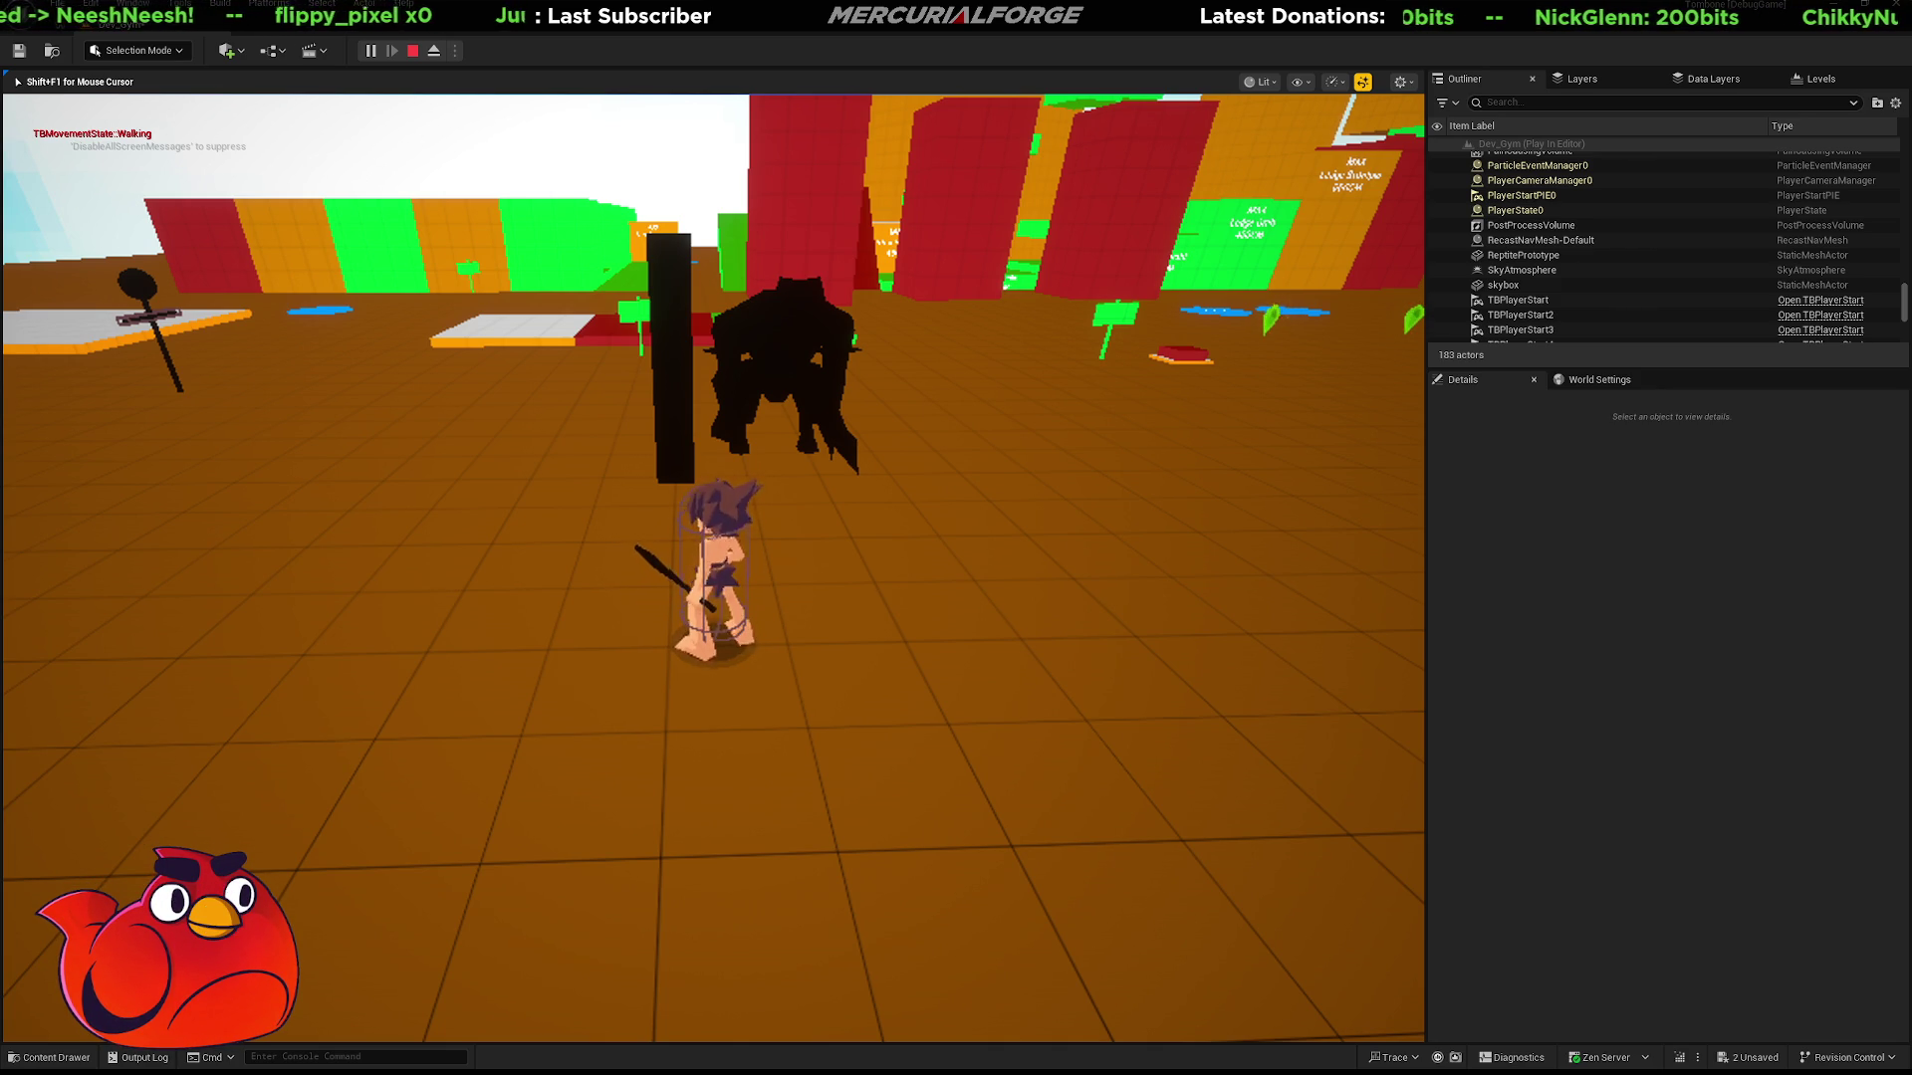
# Run, dash and jump around the dark pillar and dinosaur mount.
pyautogui.press('w')
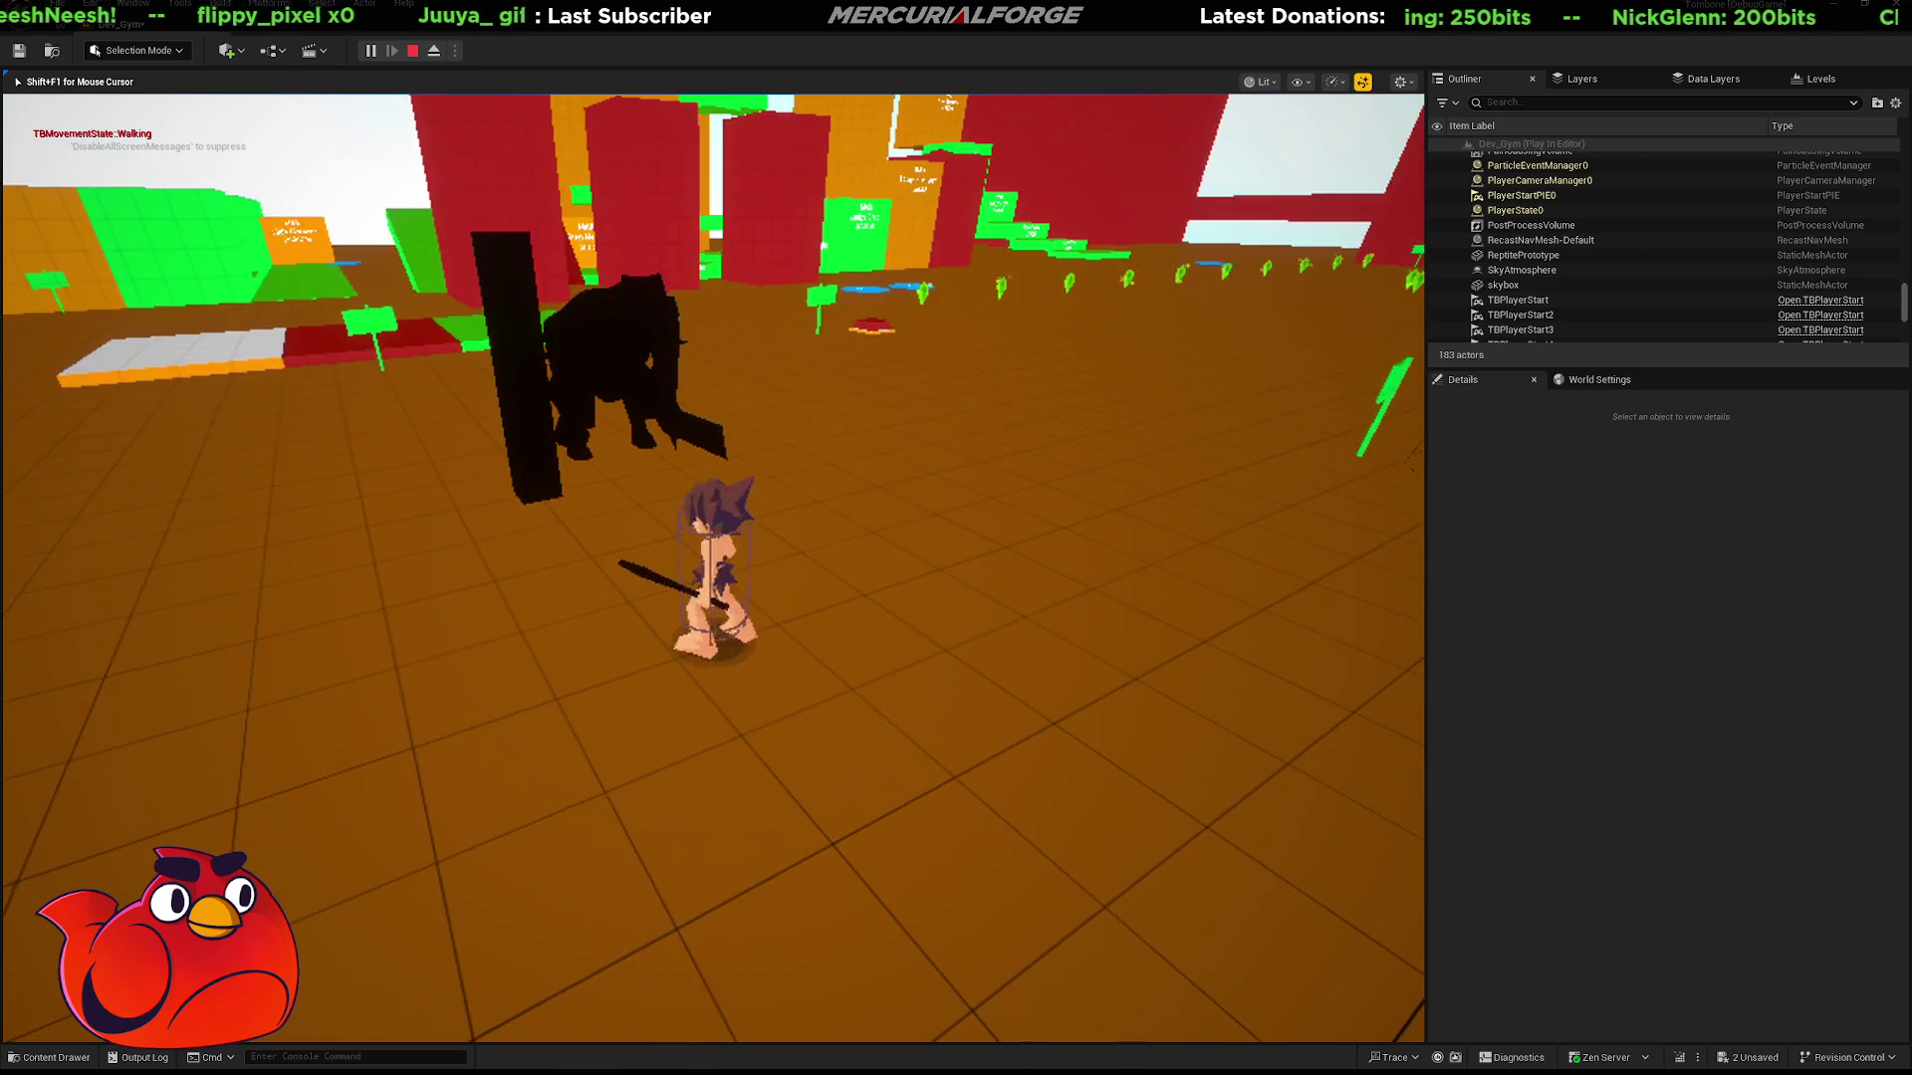
pyautogui.press('s')
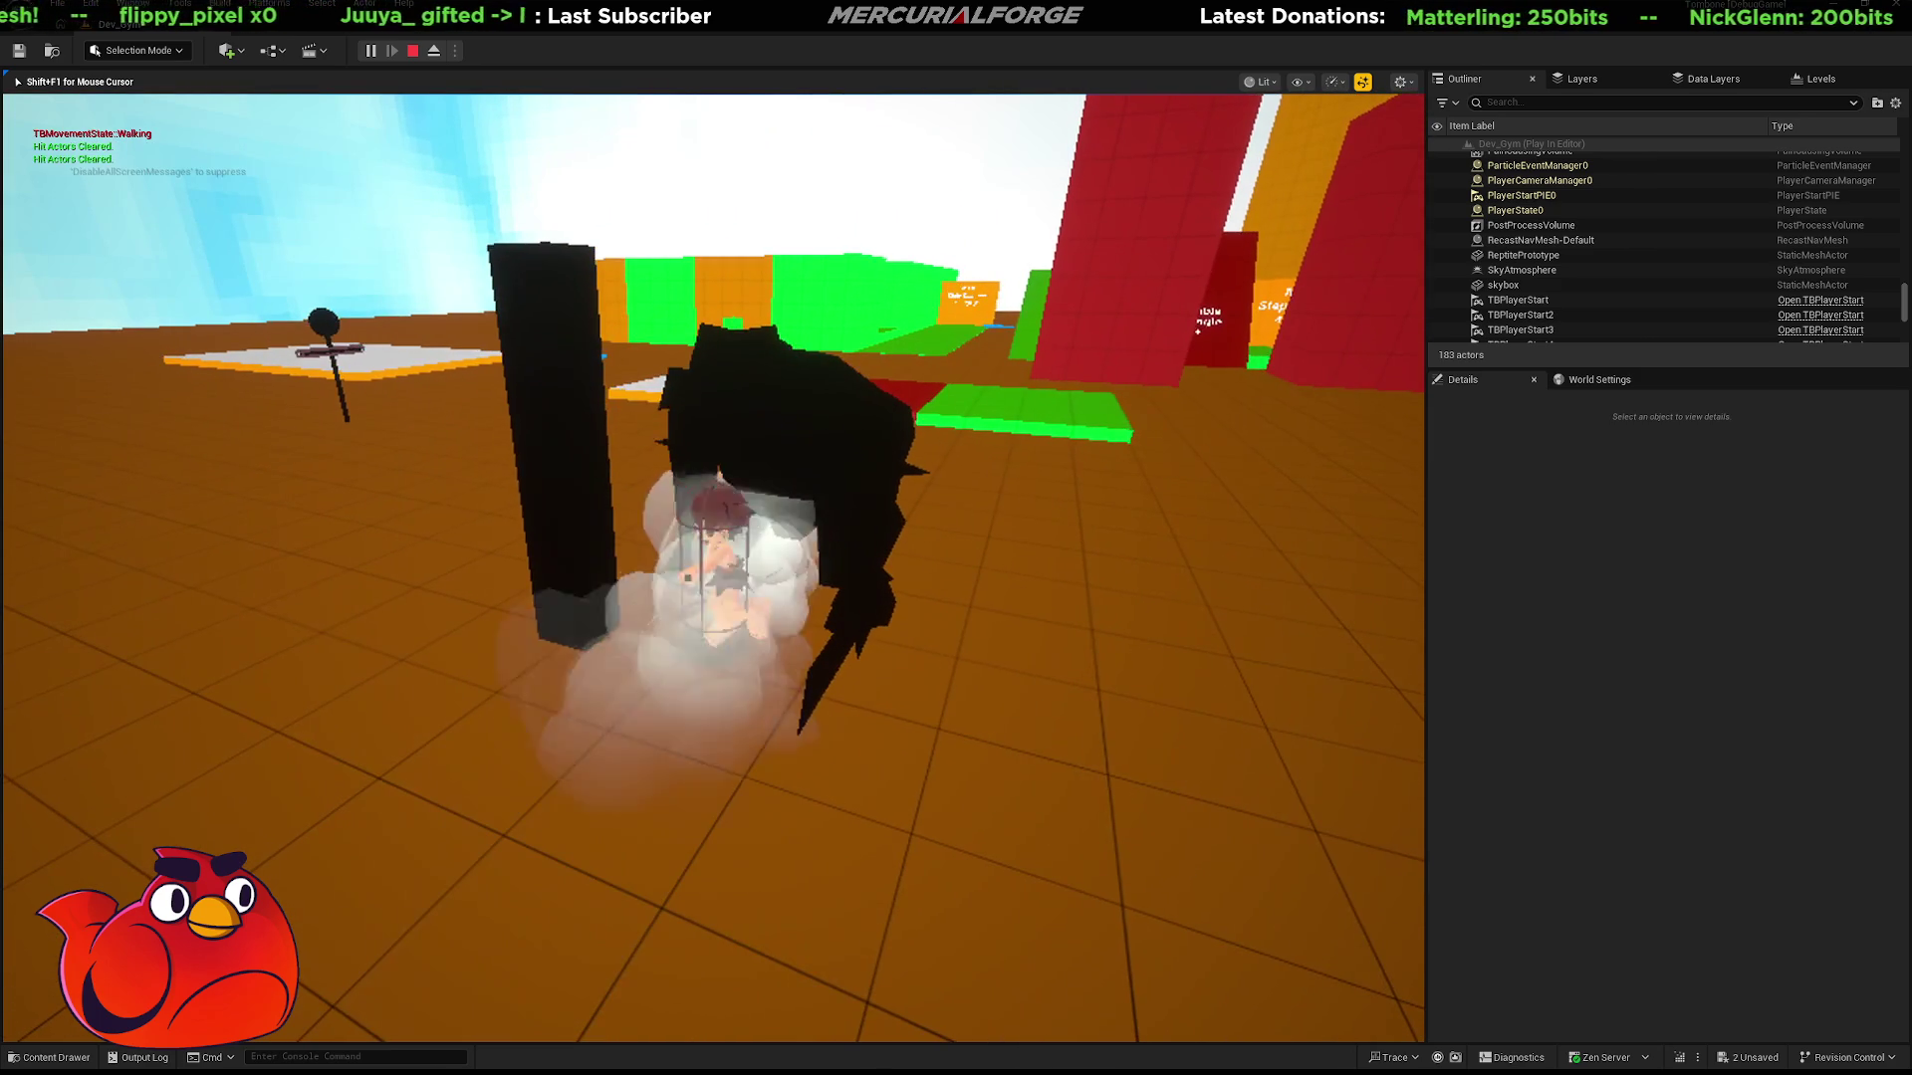
pyautogui.press('a')
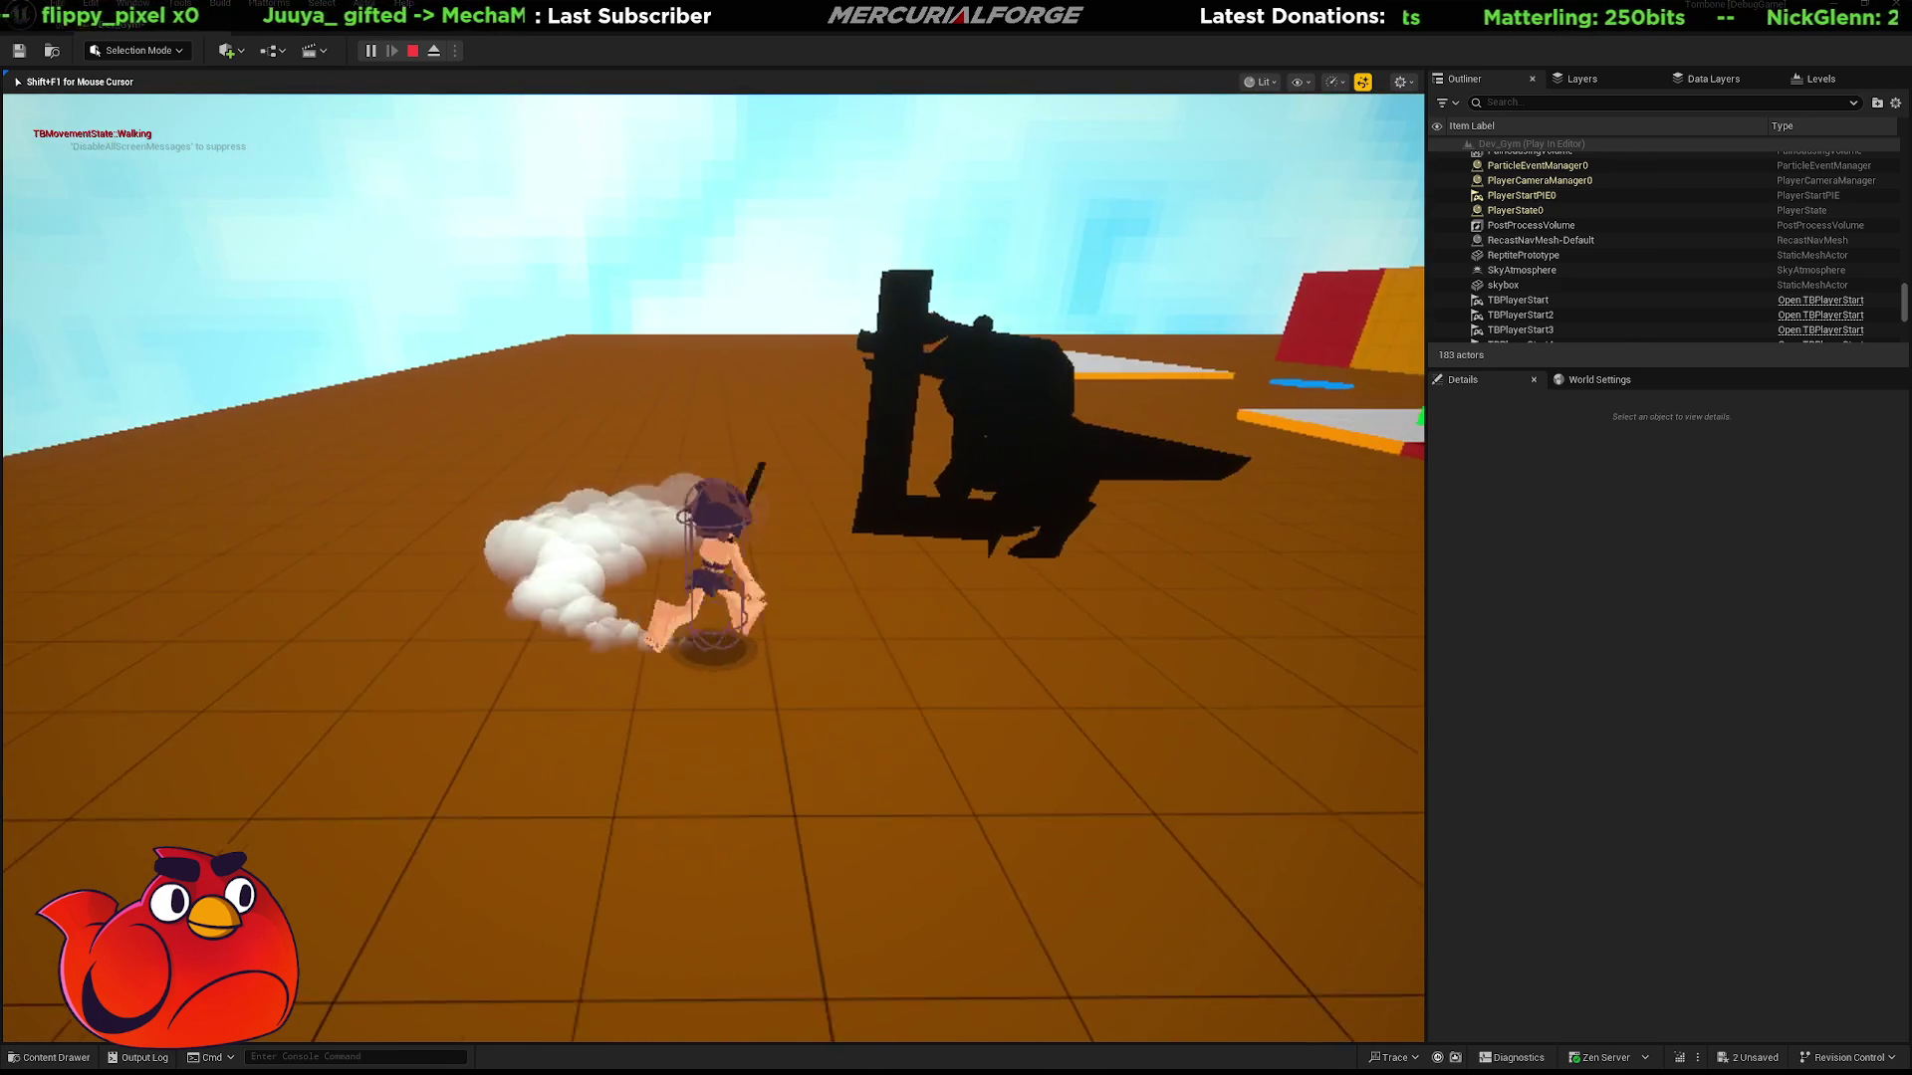
pyautogui.press('space')
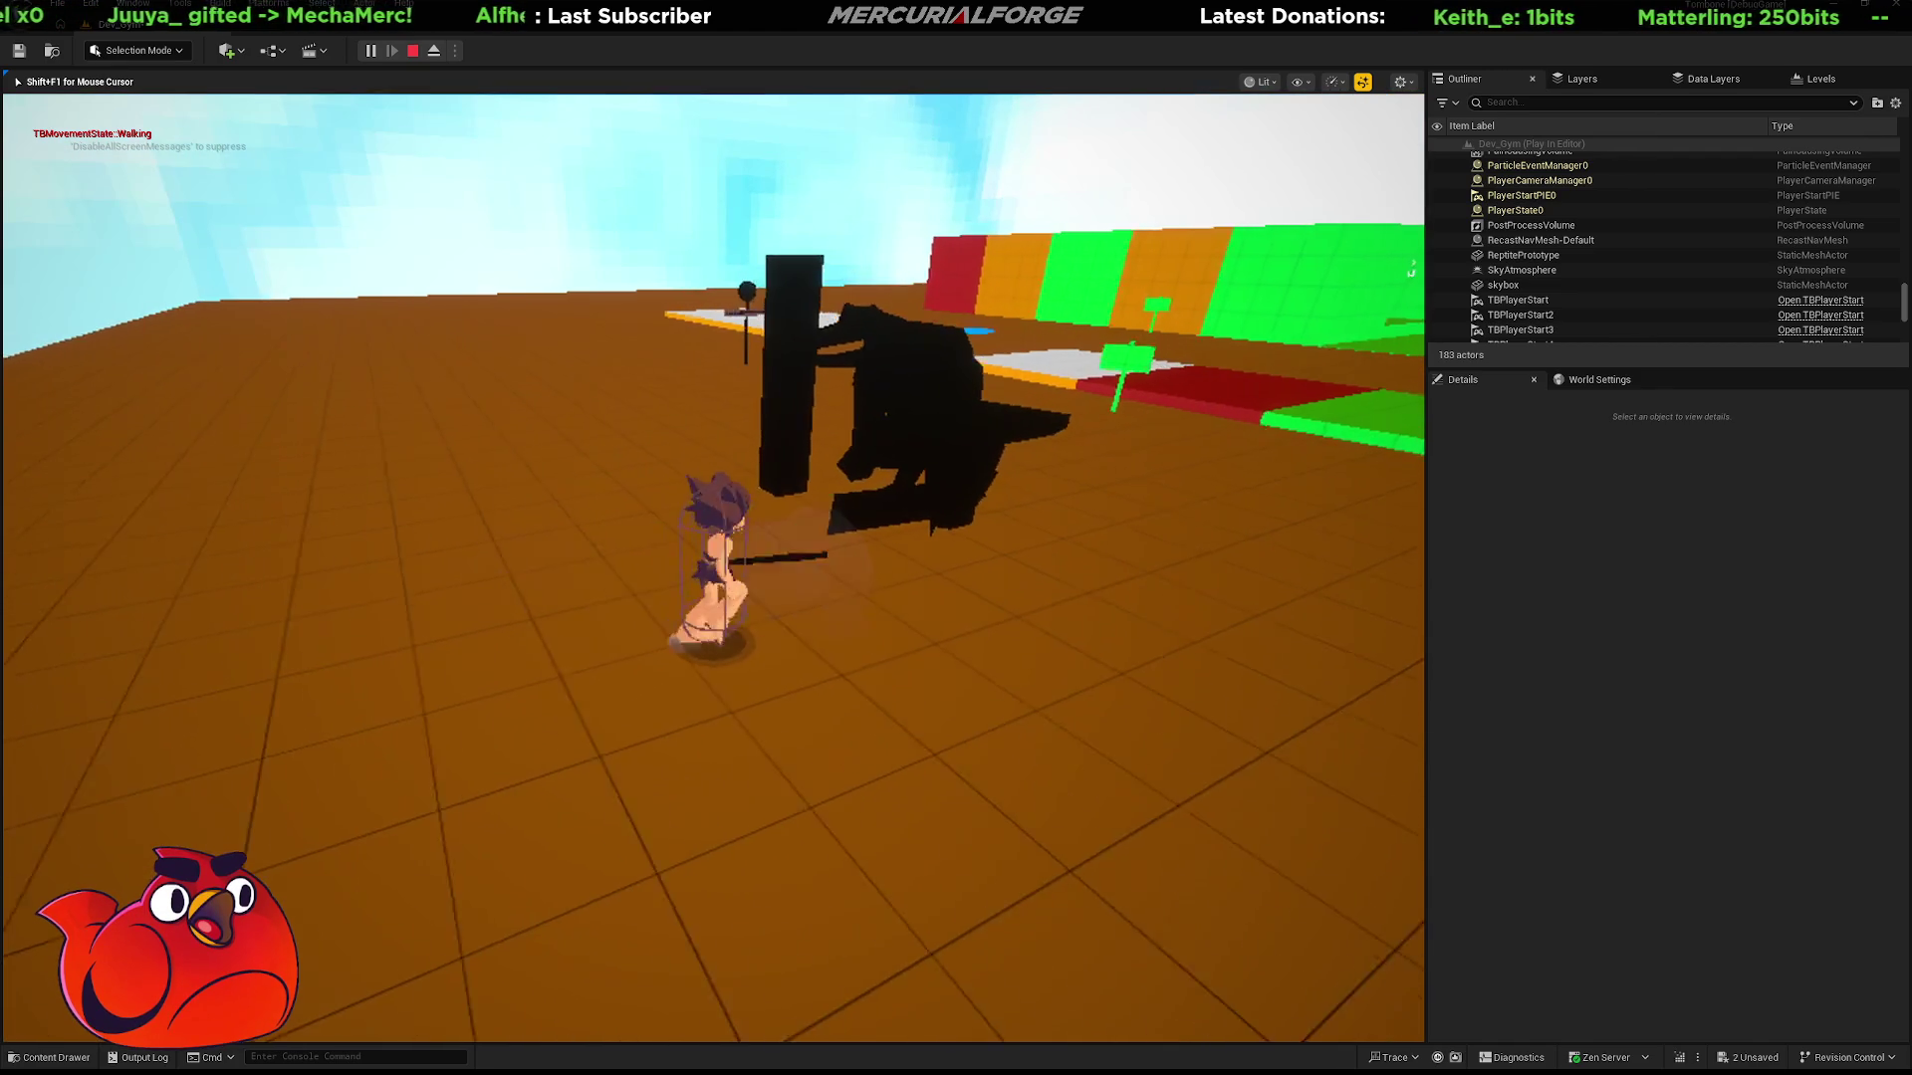
pyautogui.press('d')
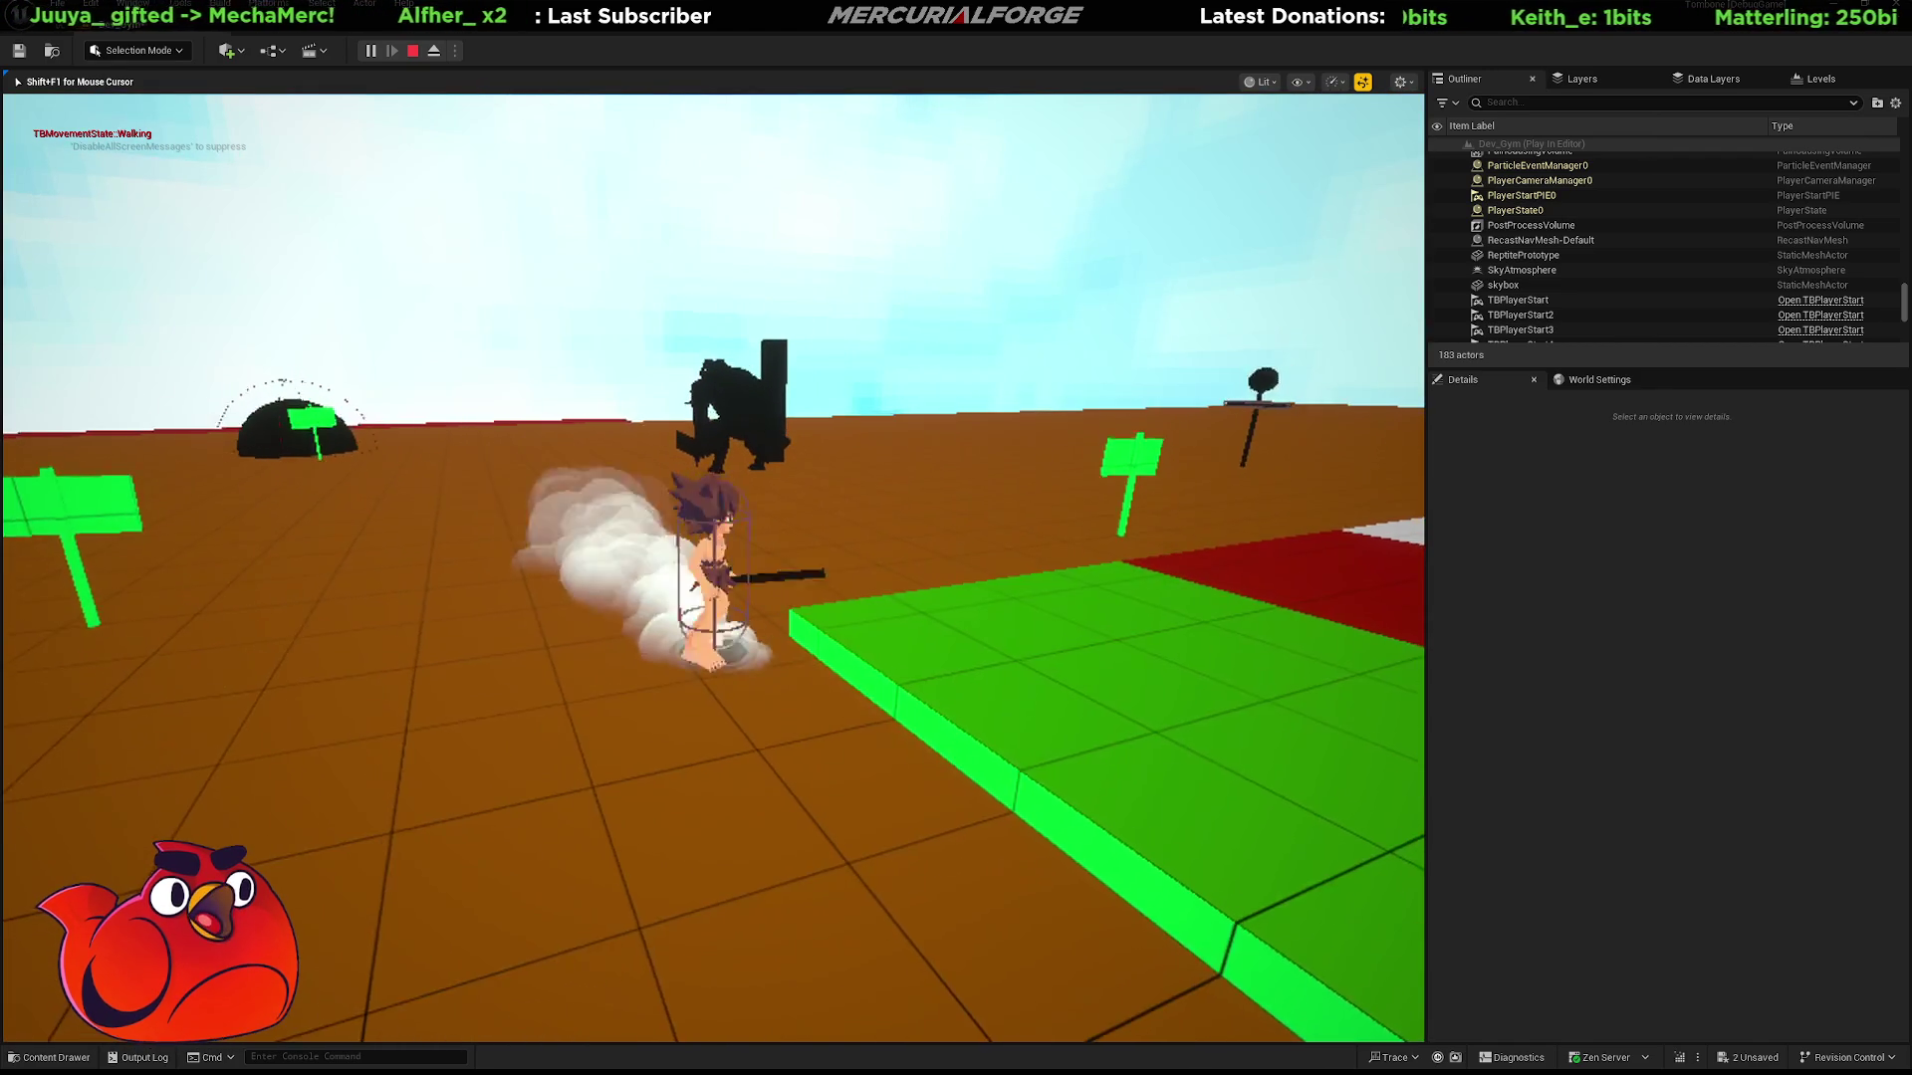
pyautogui.press('w')
pyautogui.press('s')
pyautogui.press('w')
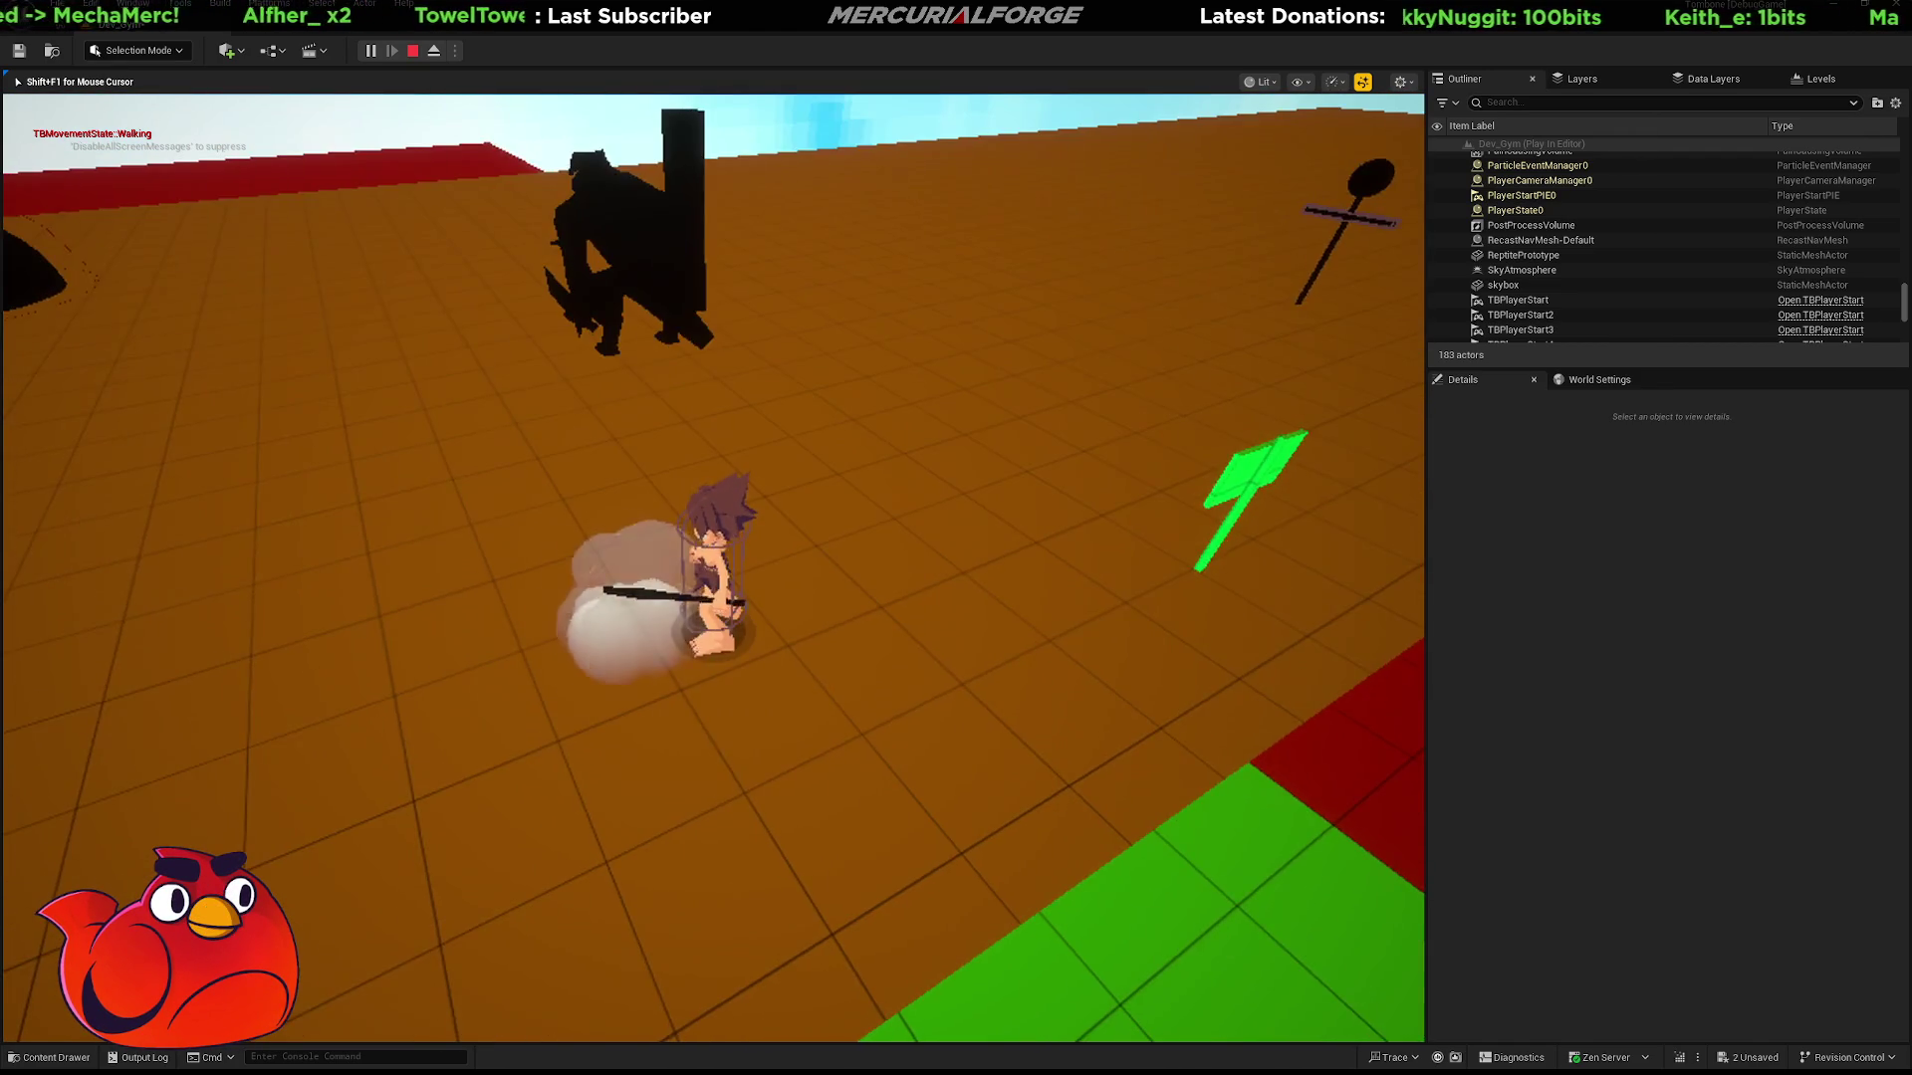
pyautogui.press('shift')
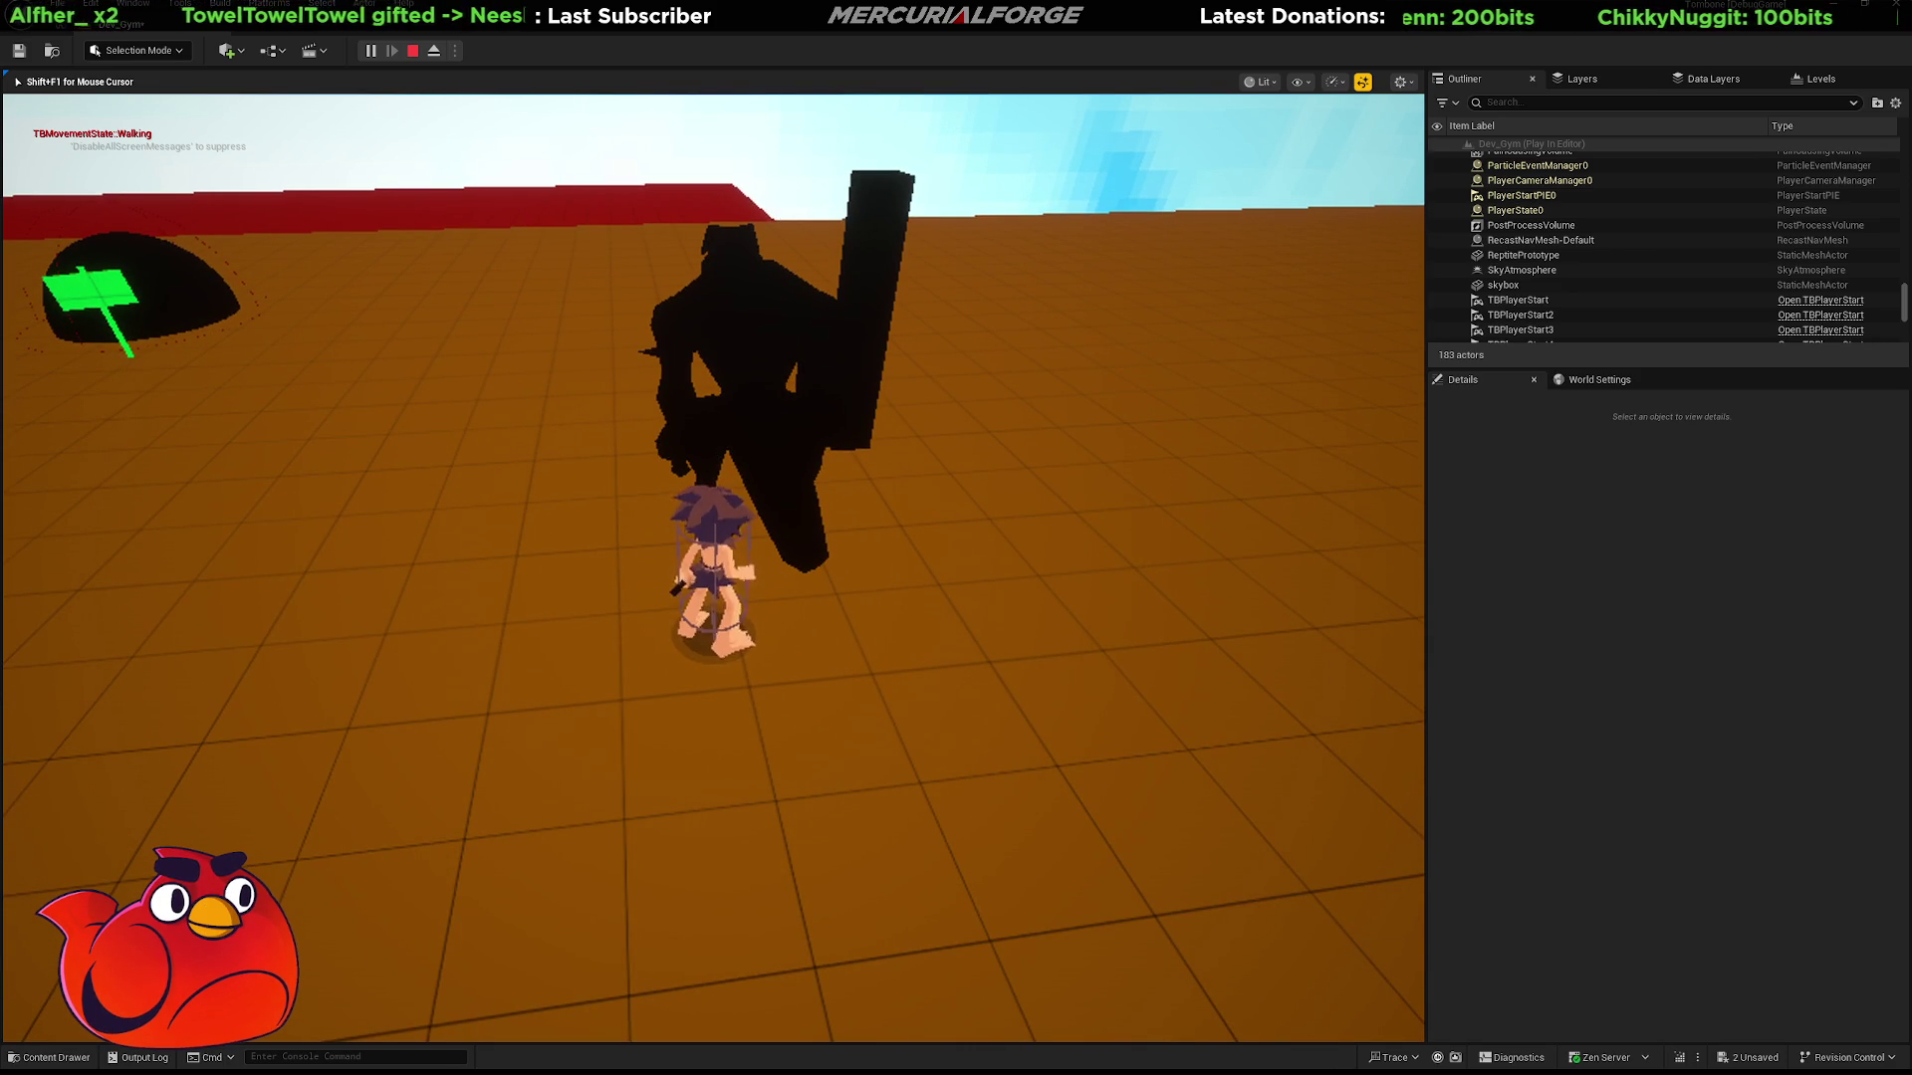
pyautogui.press('space')
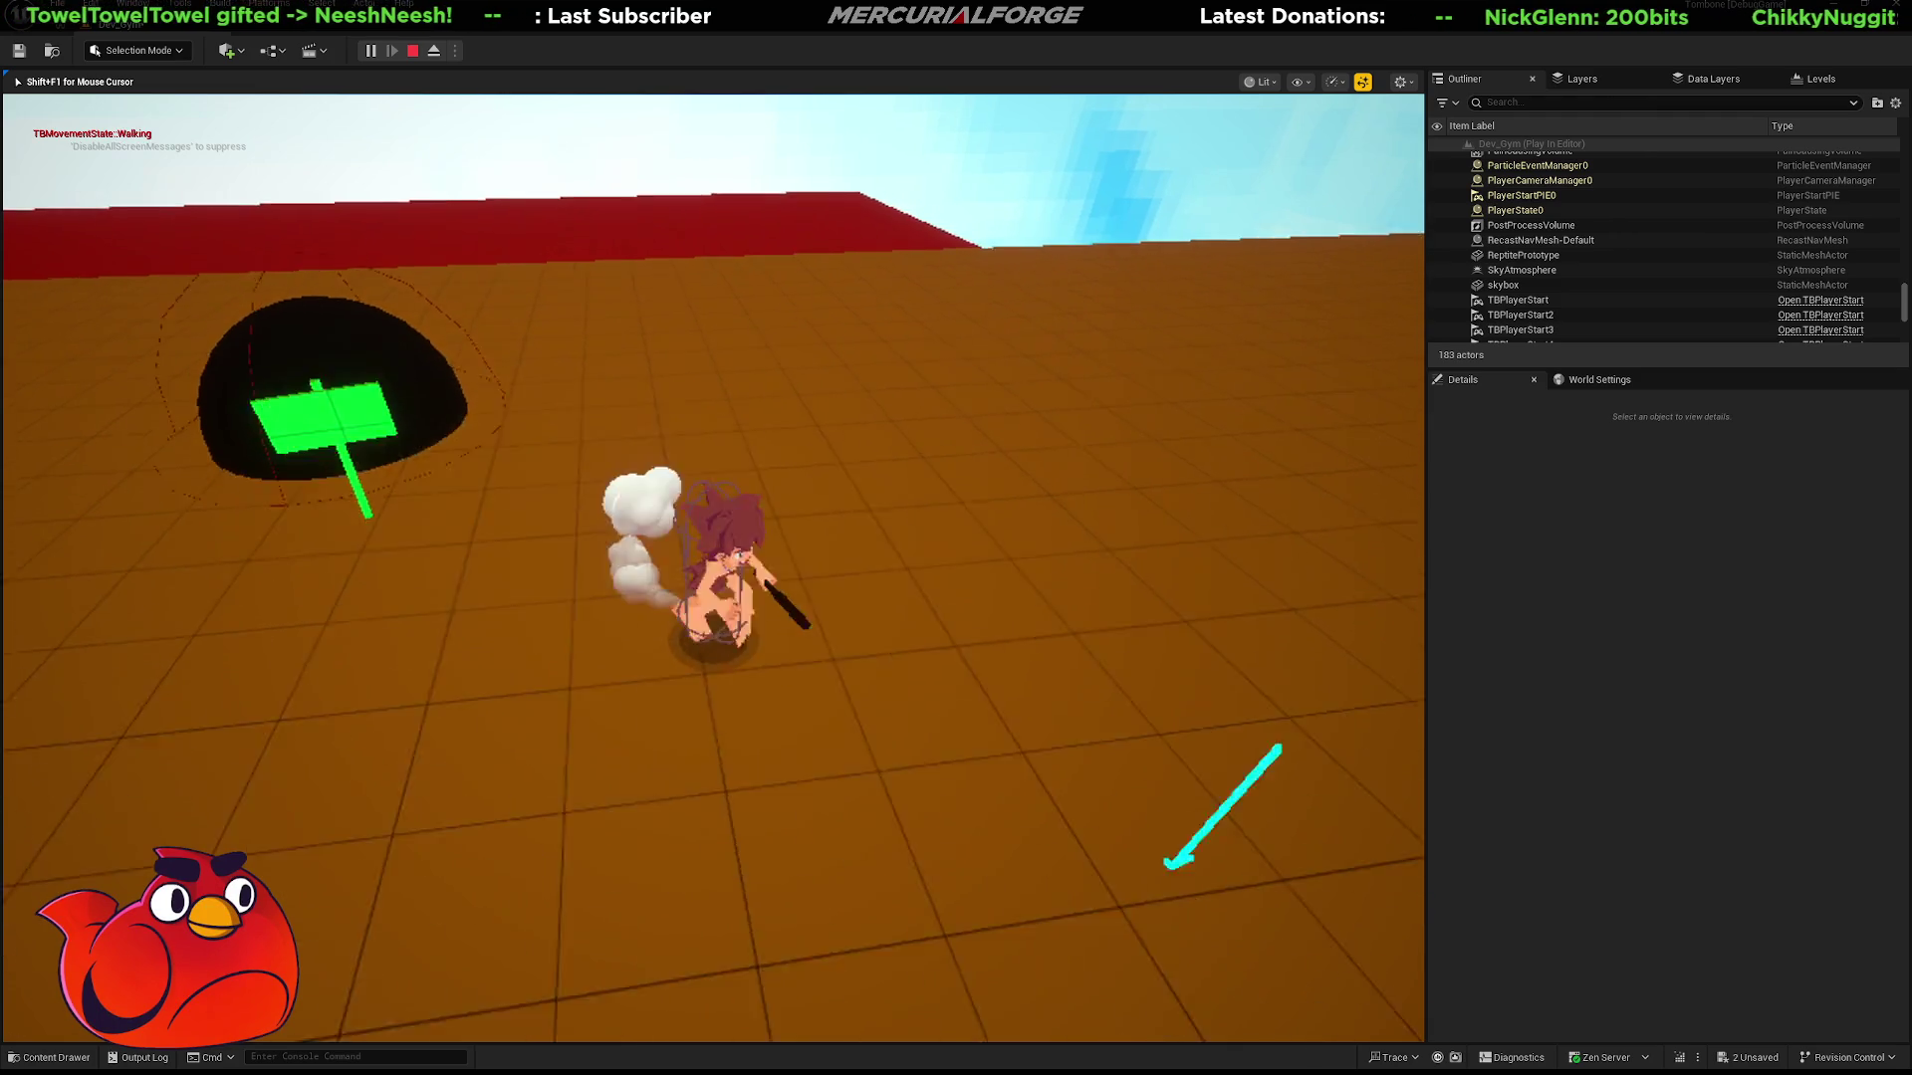
# Attack the dinosaur, climb the black block's ledge twice, then stop the playtest.
pyautogui.press('w')
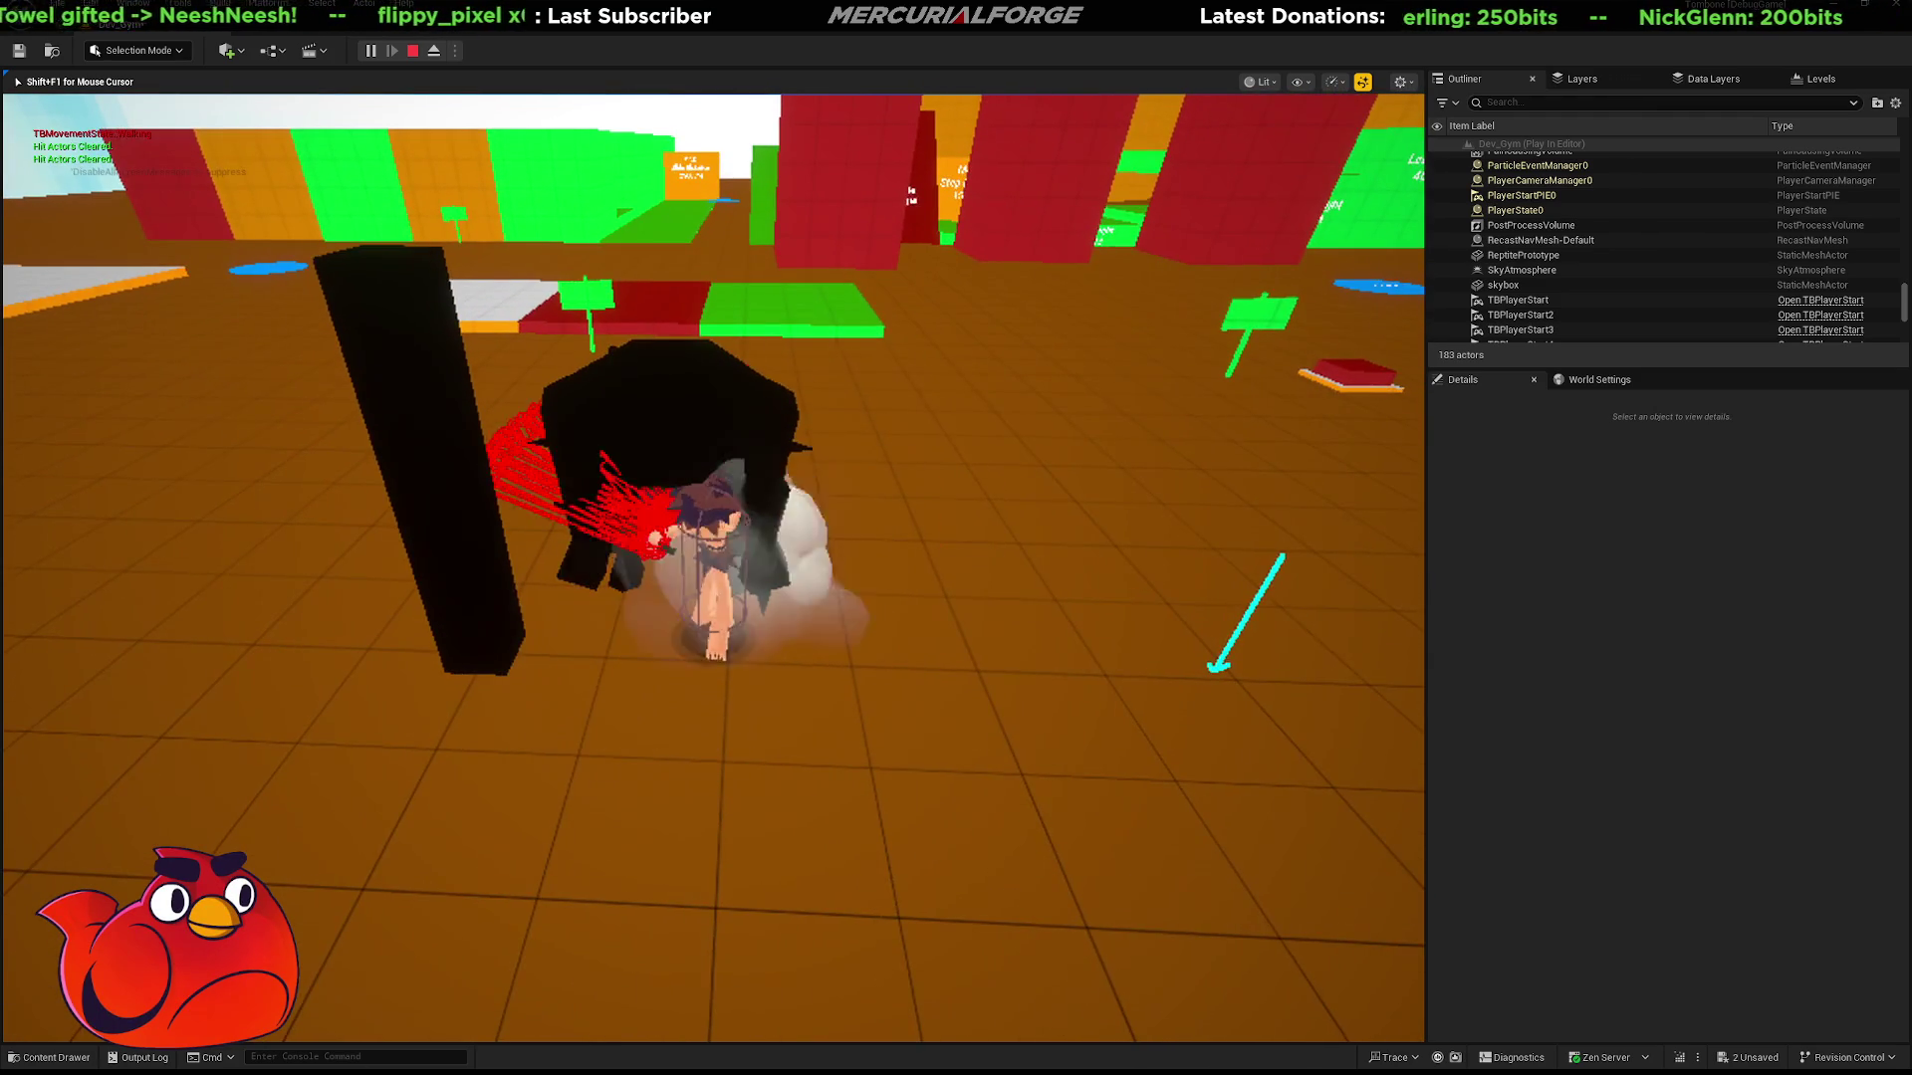
pyautogui.press('w')
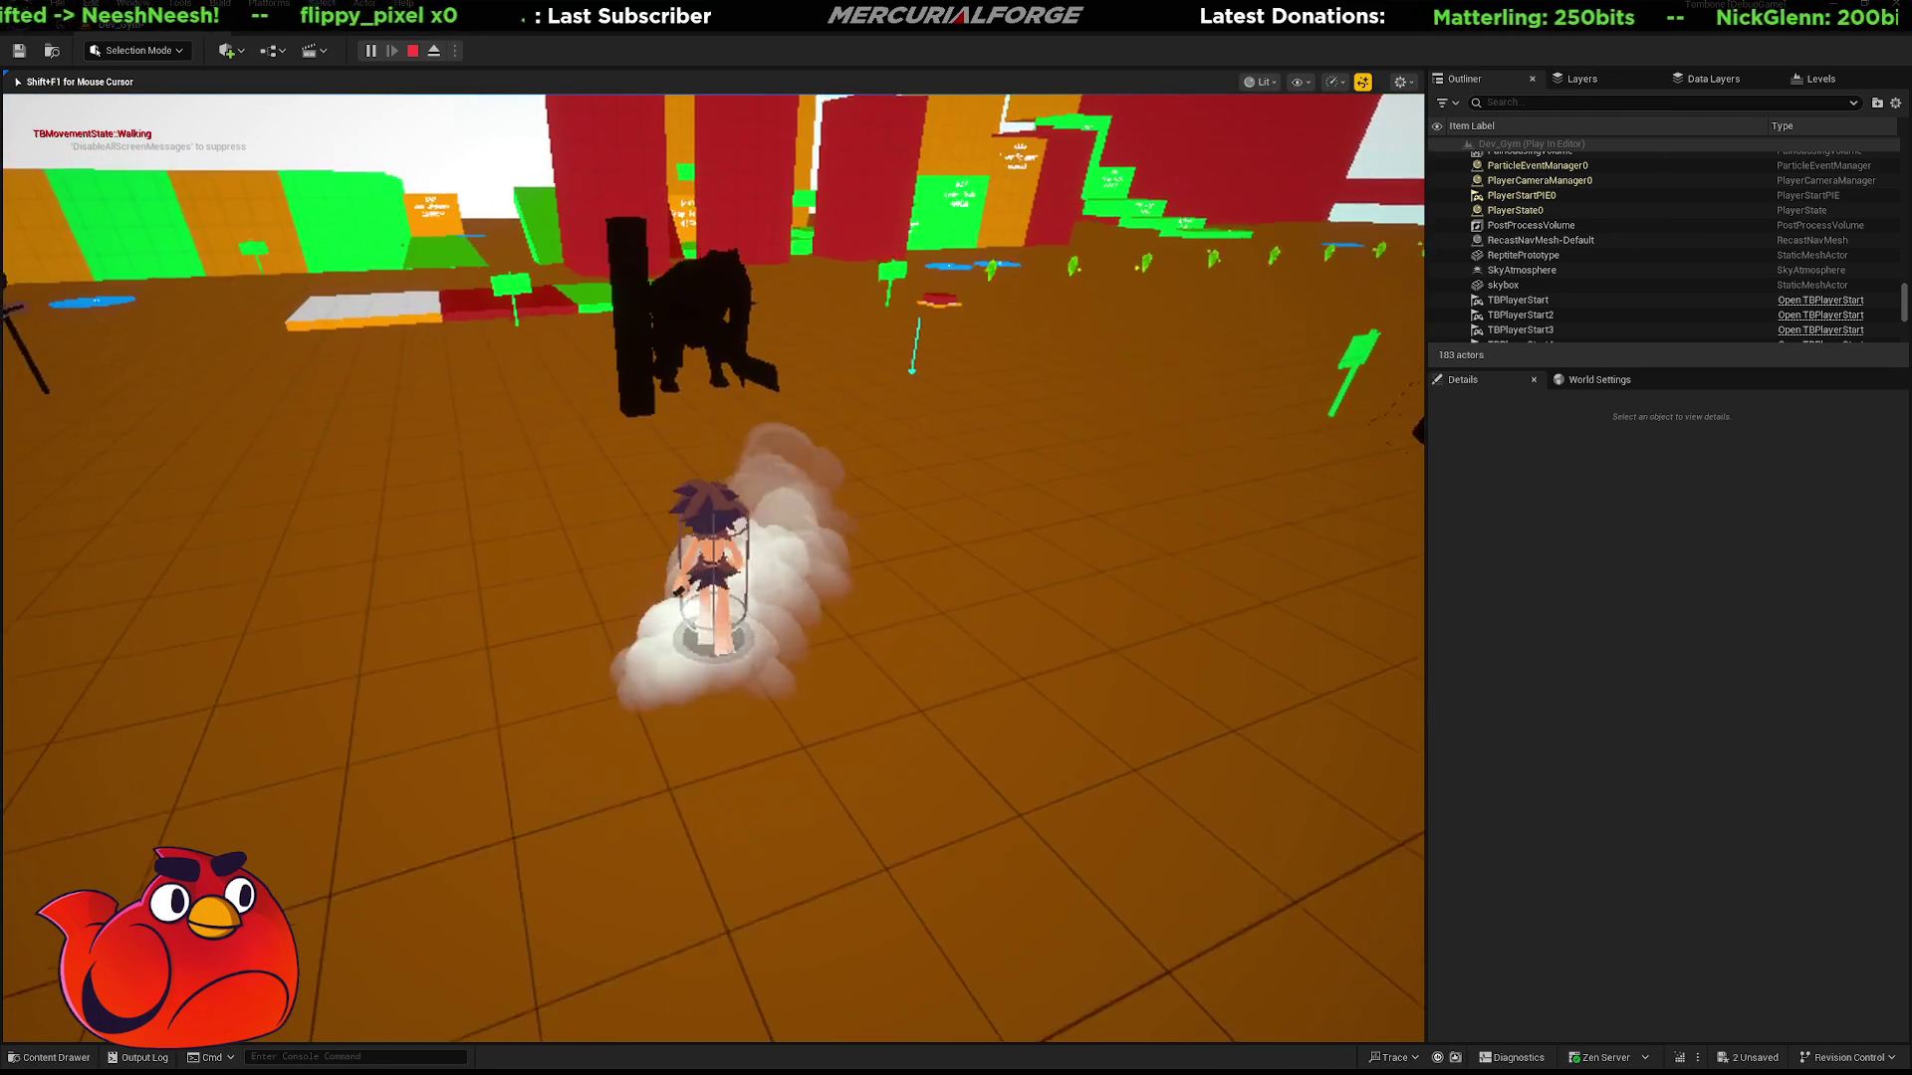
pyautogui.press('w')
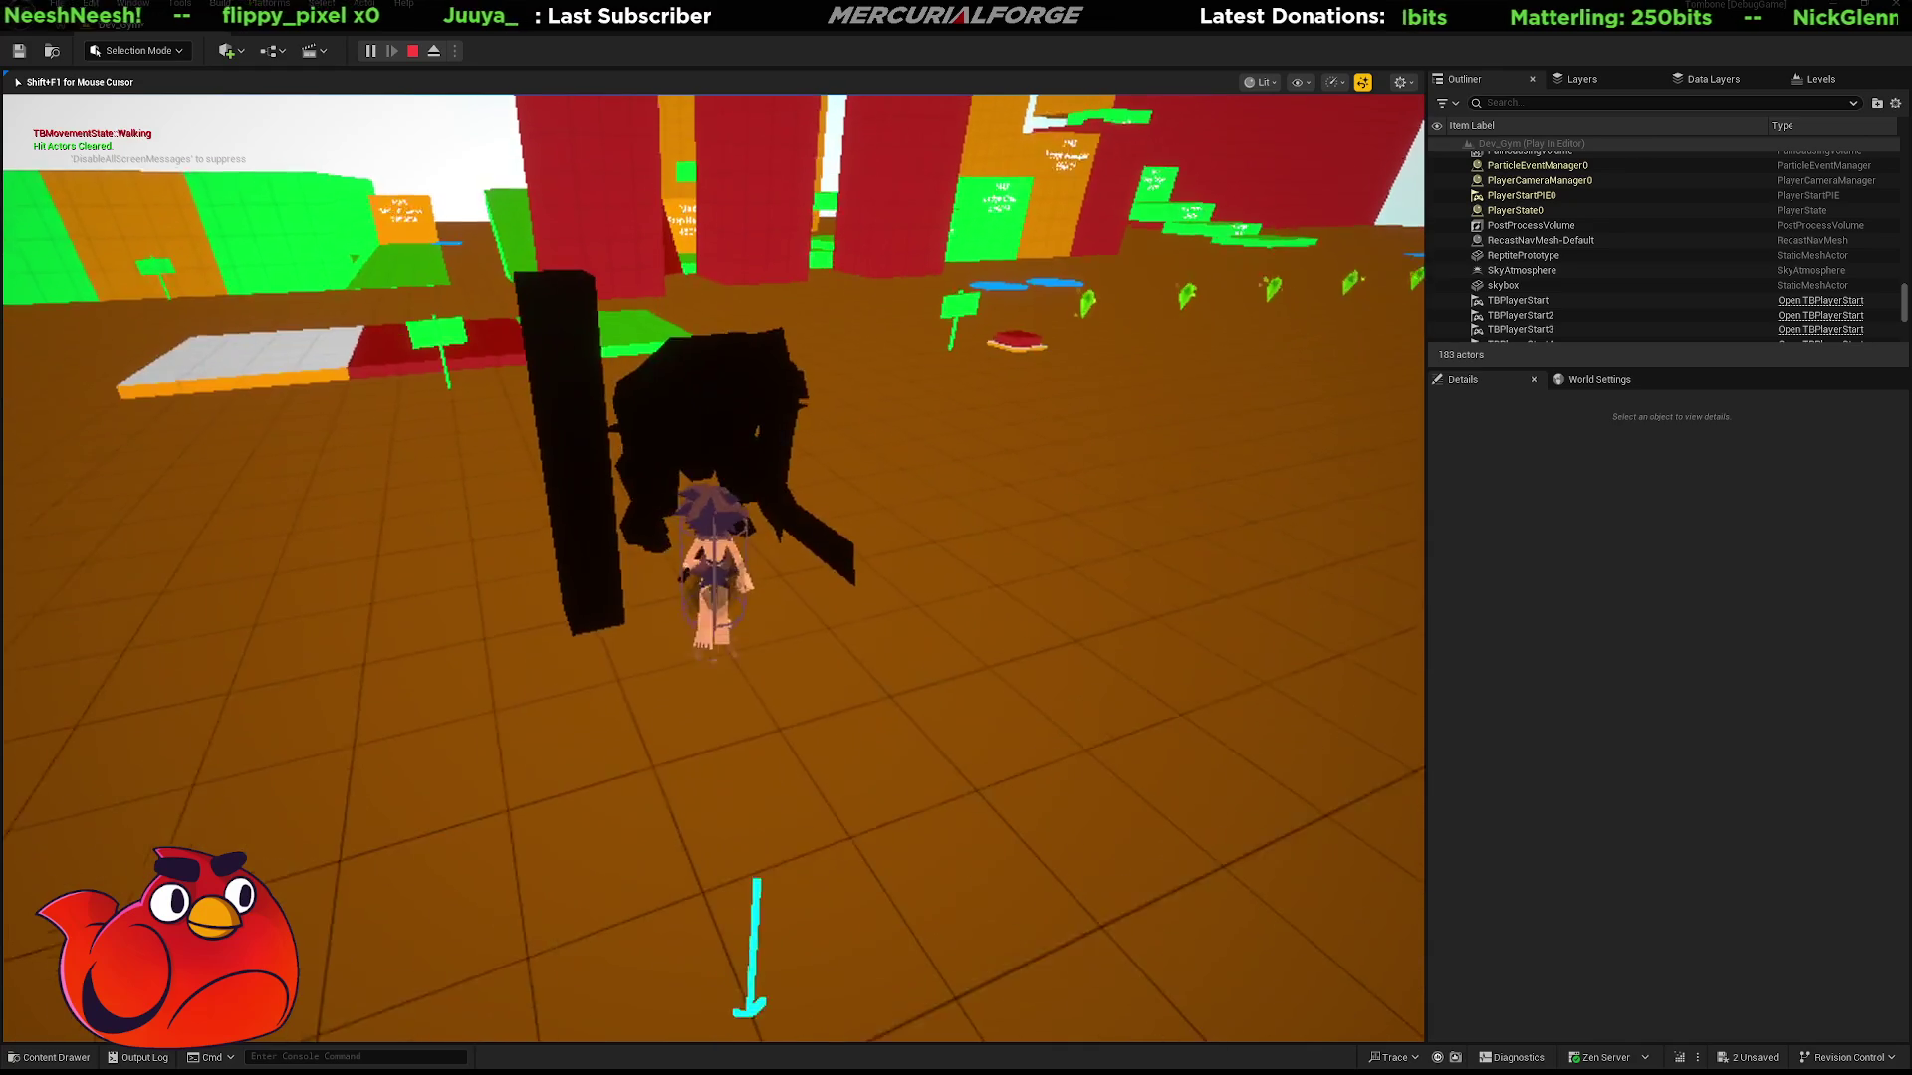
pyautogui.press('space')
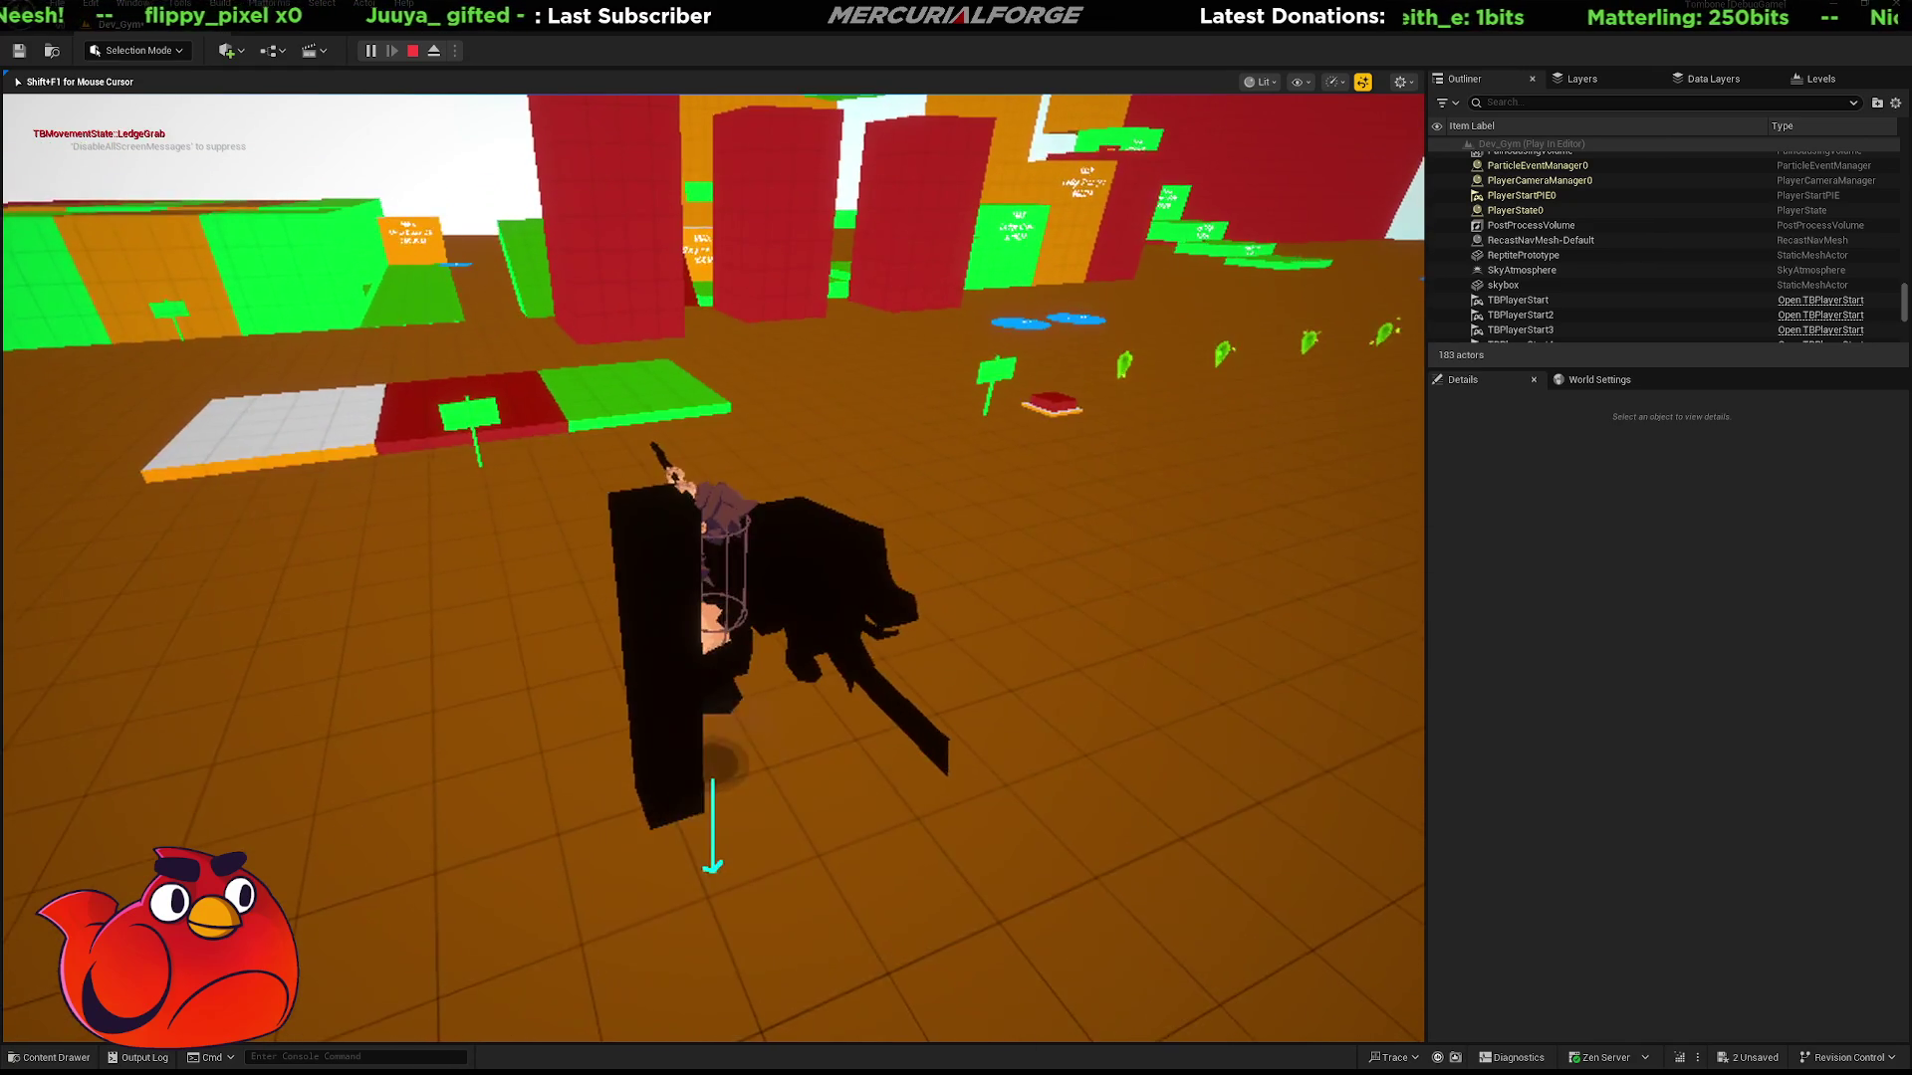
pyautogui.press('w')
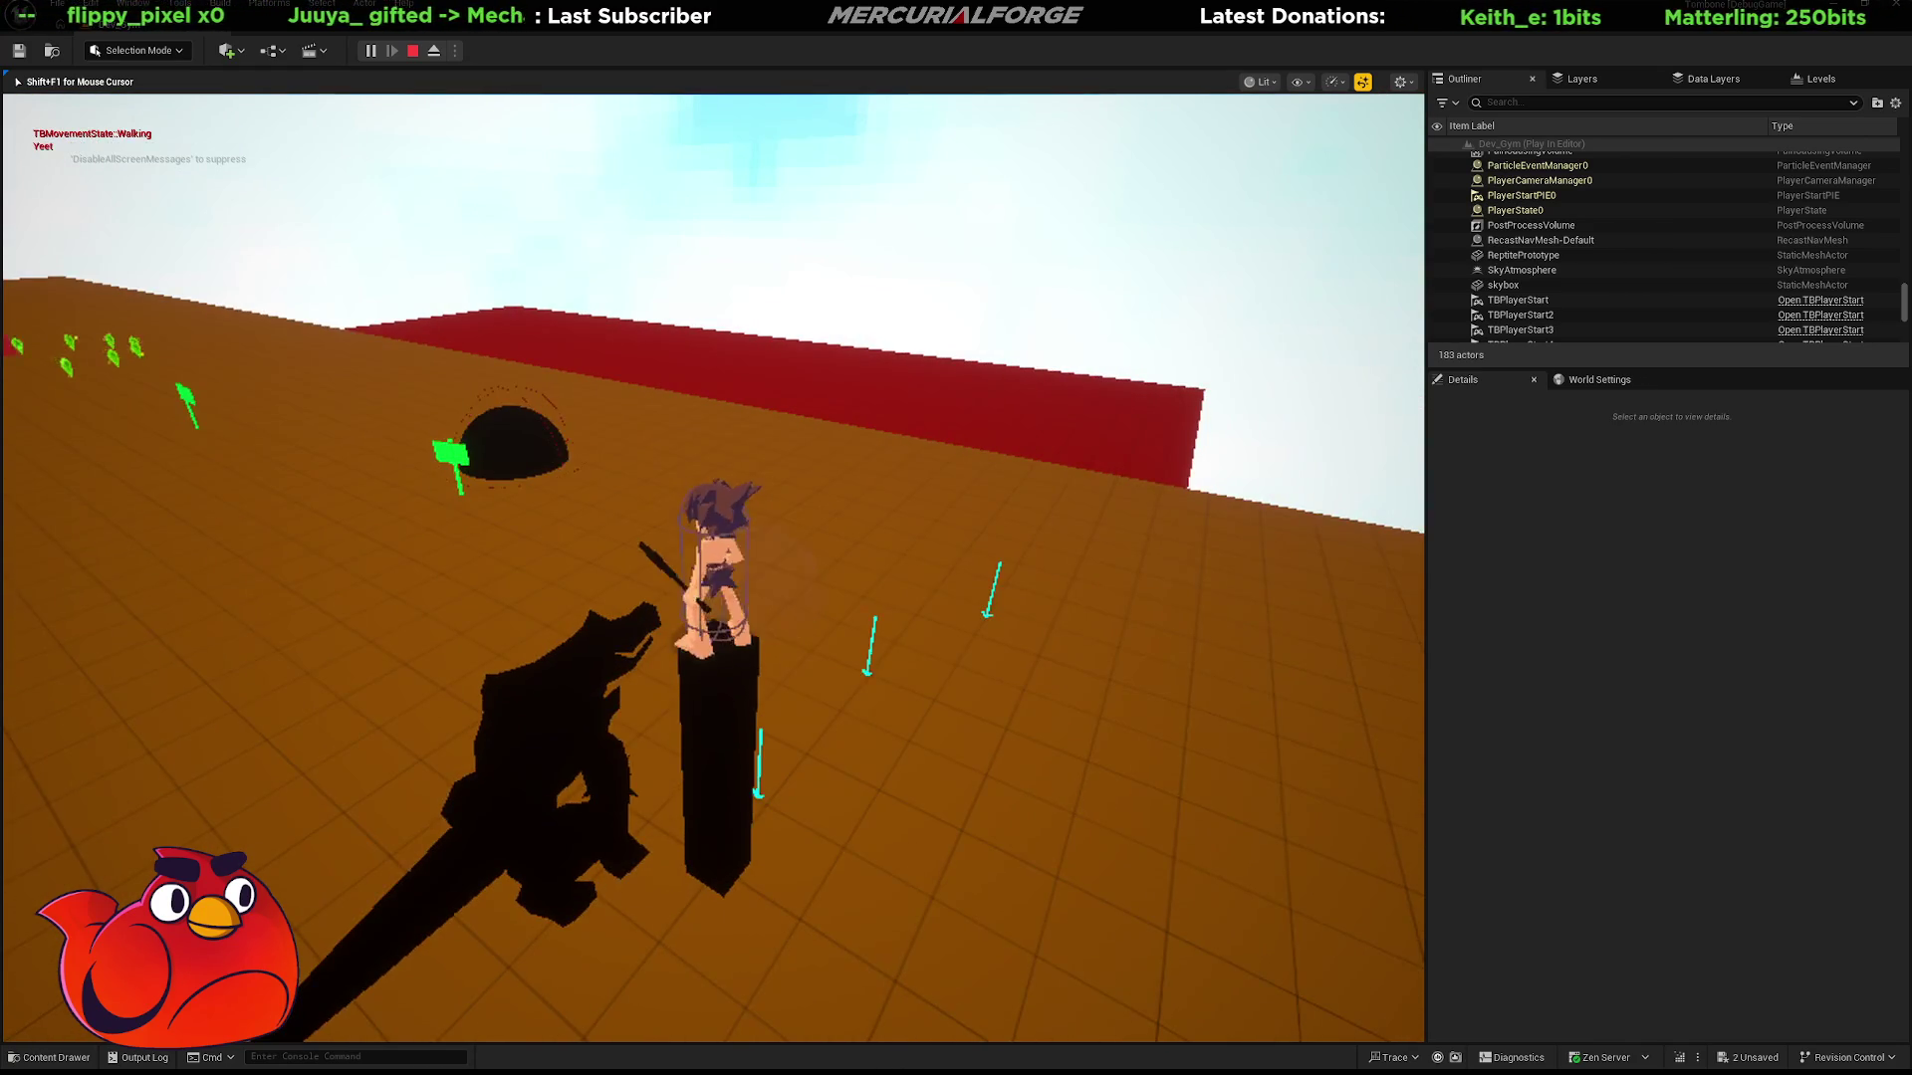
pyautogui.press('space')
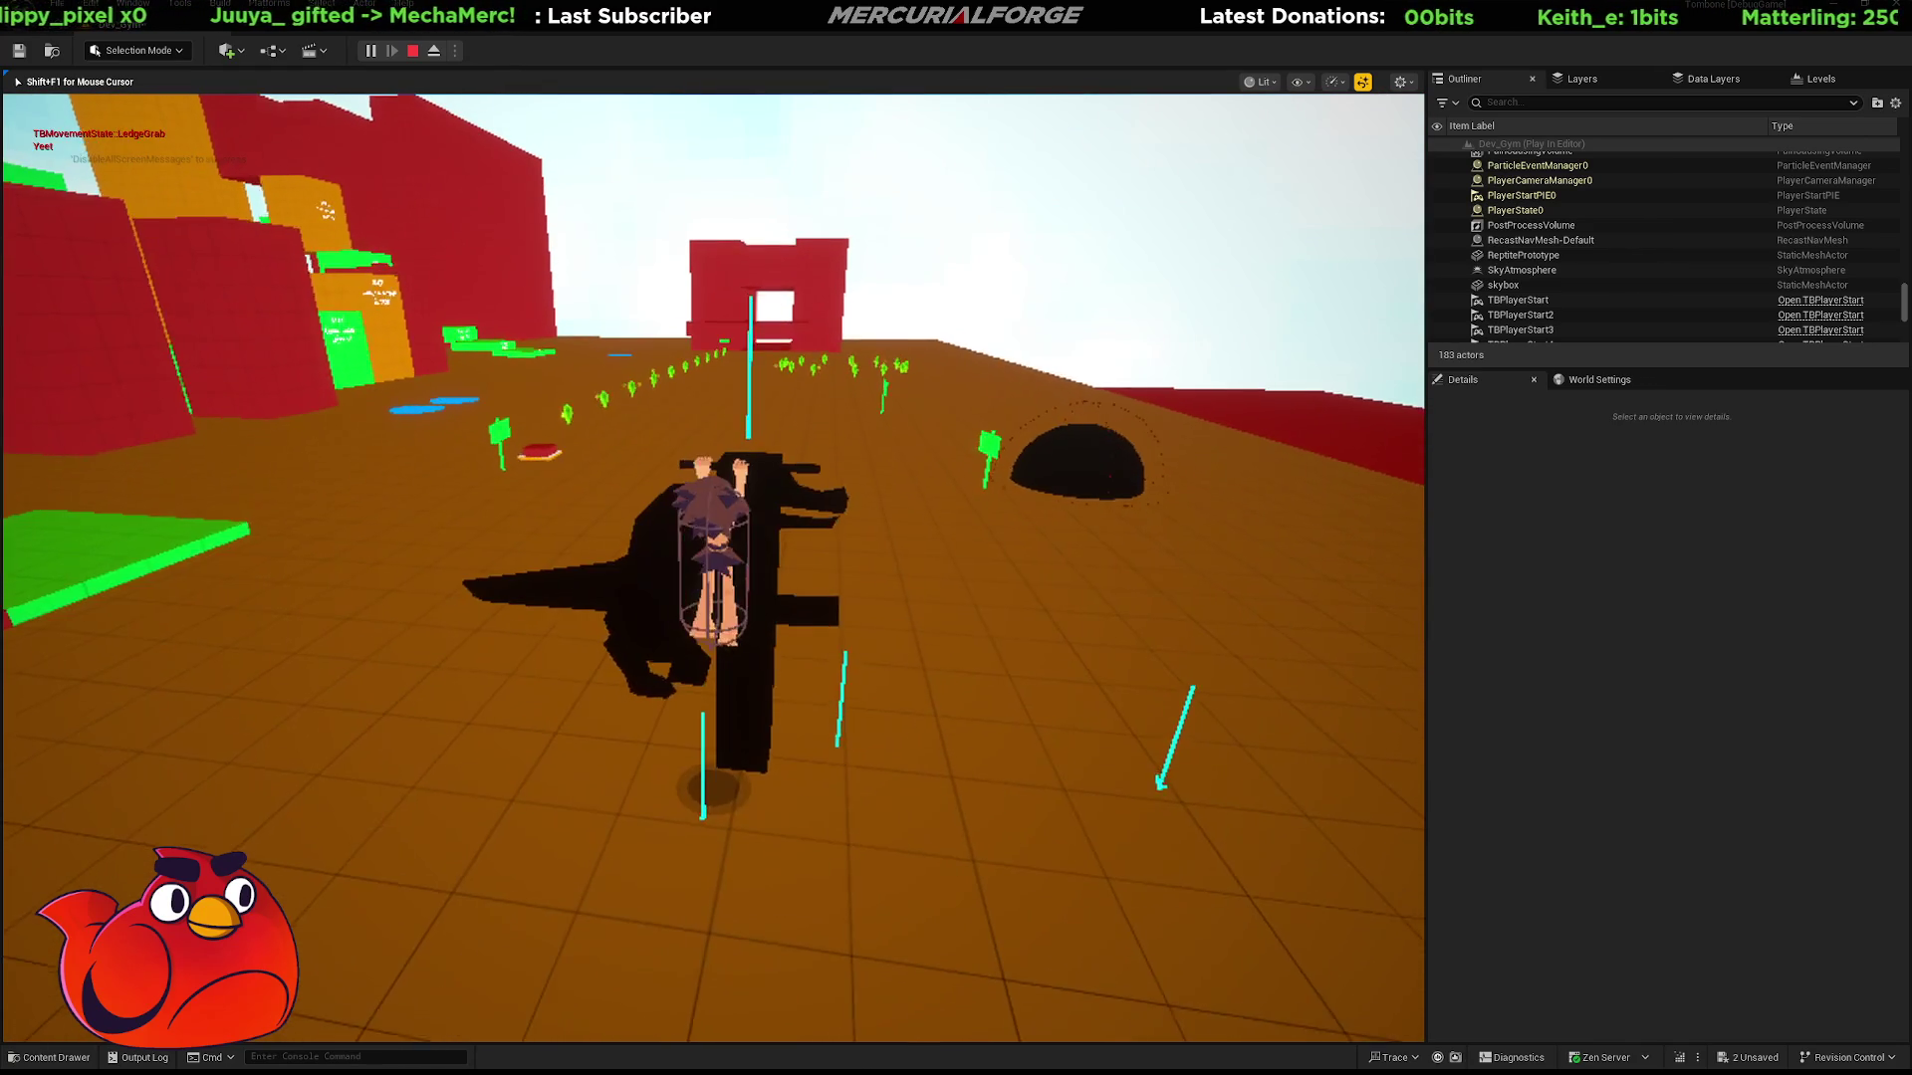
pyautogui.press('w')
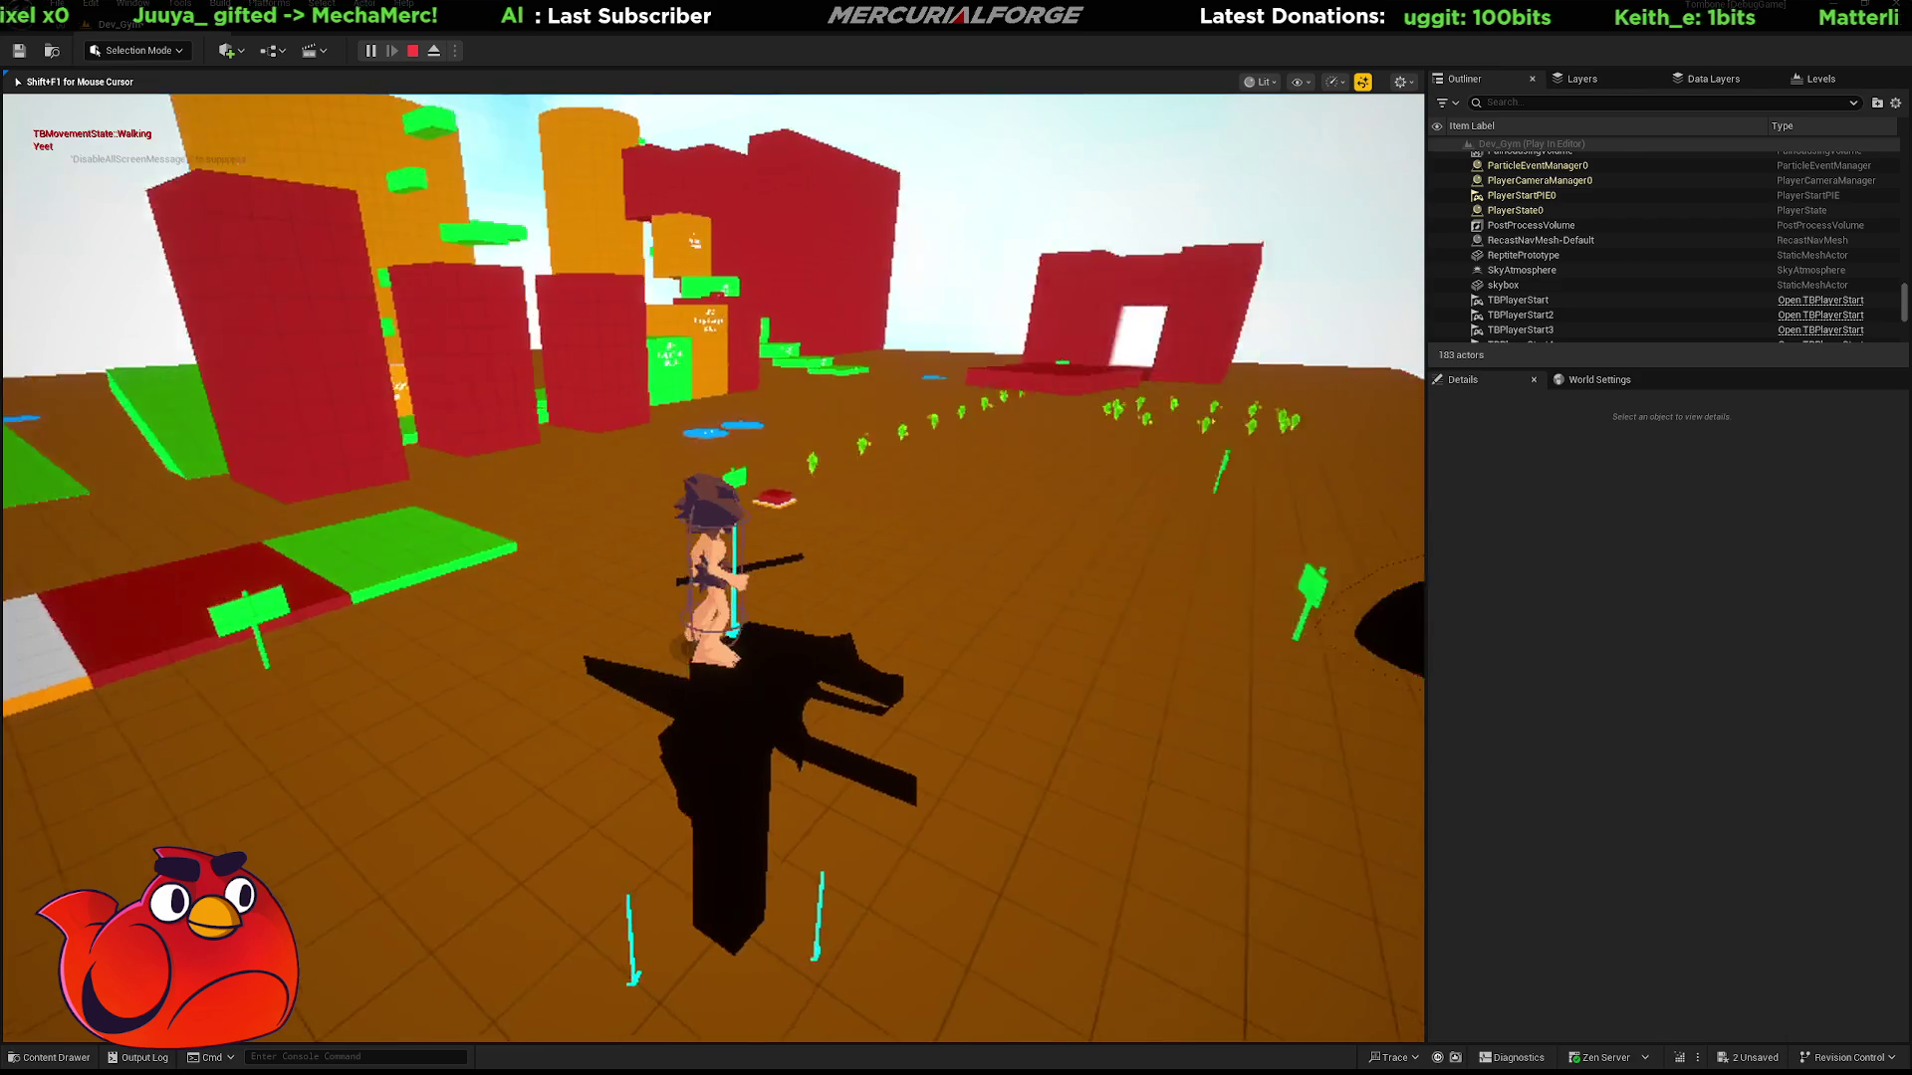
pyautogui.press('space')
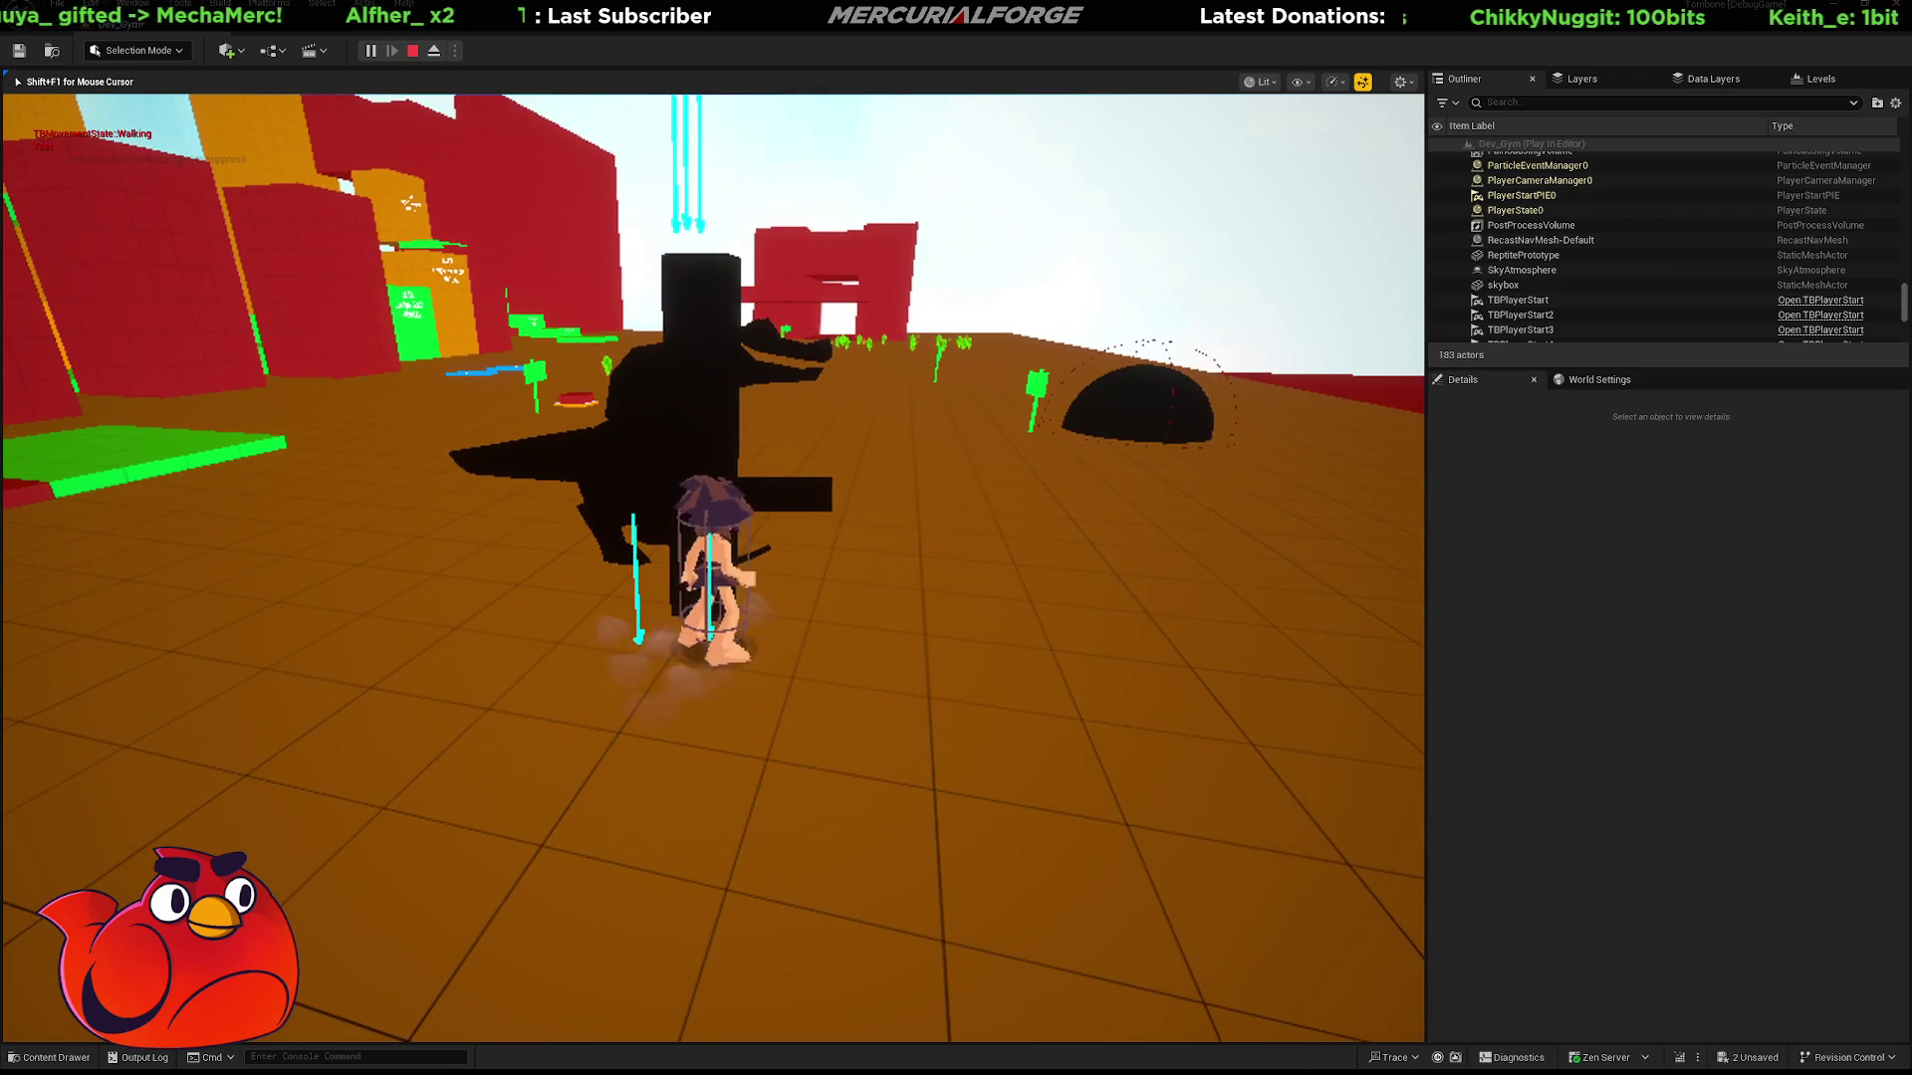
pyautogui.press('s')
pyautogui.press('s')
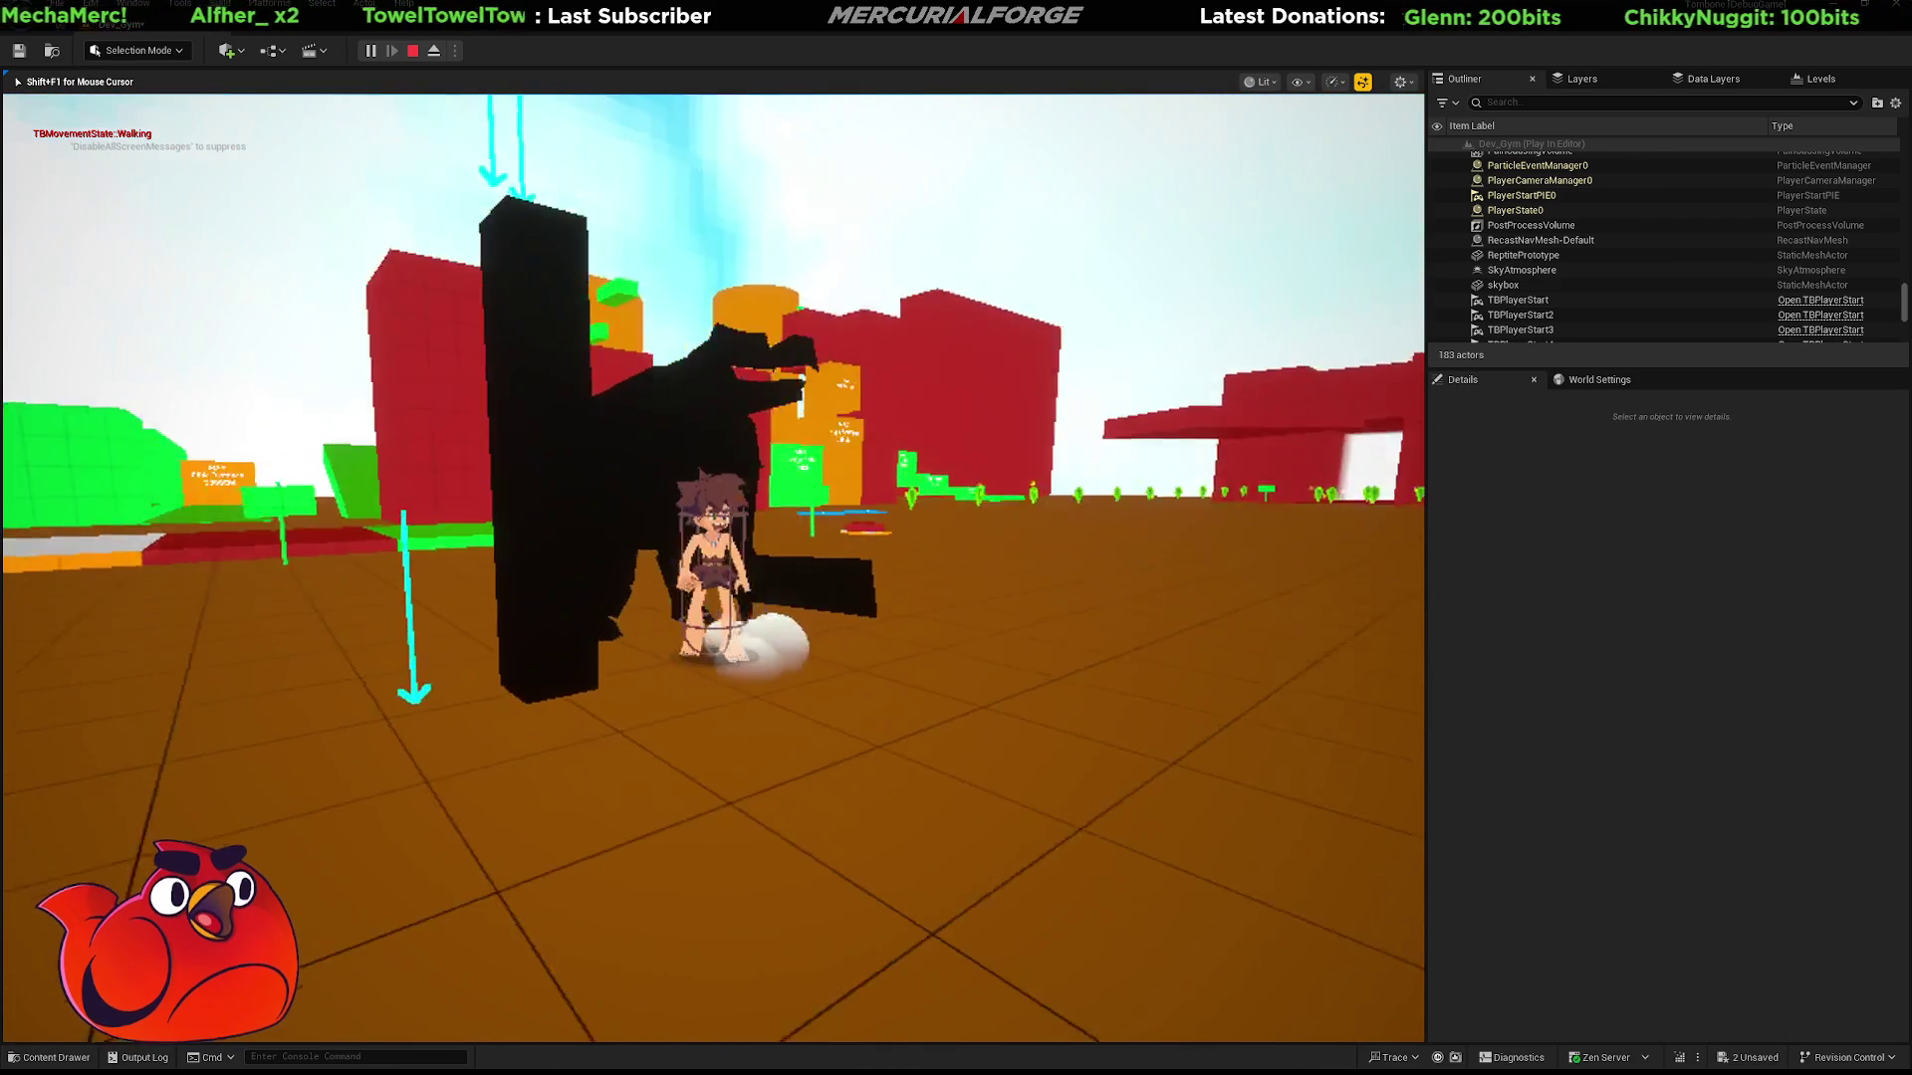
pyautogui.press('s')
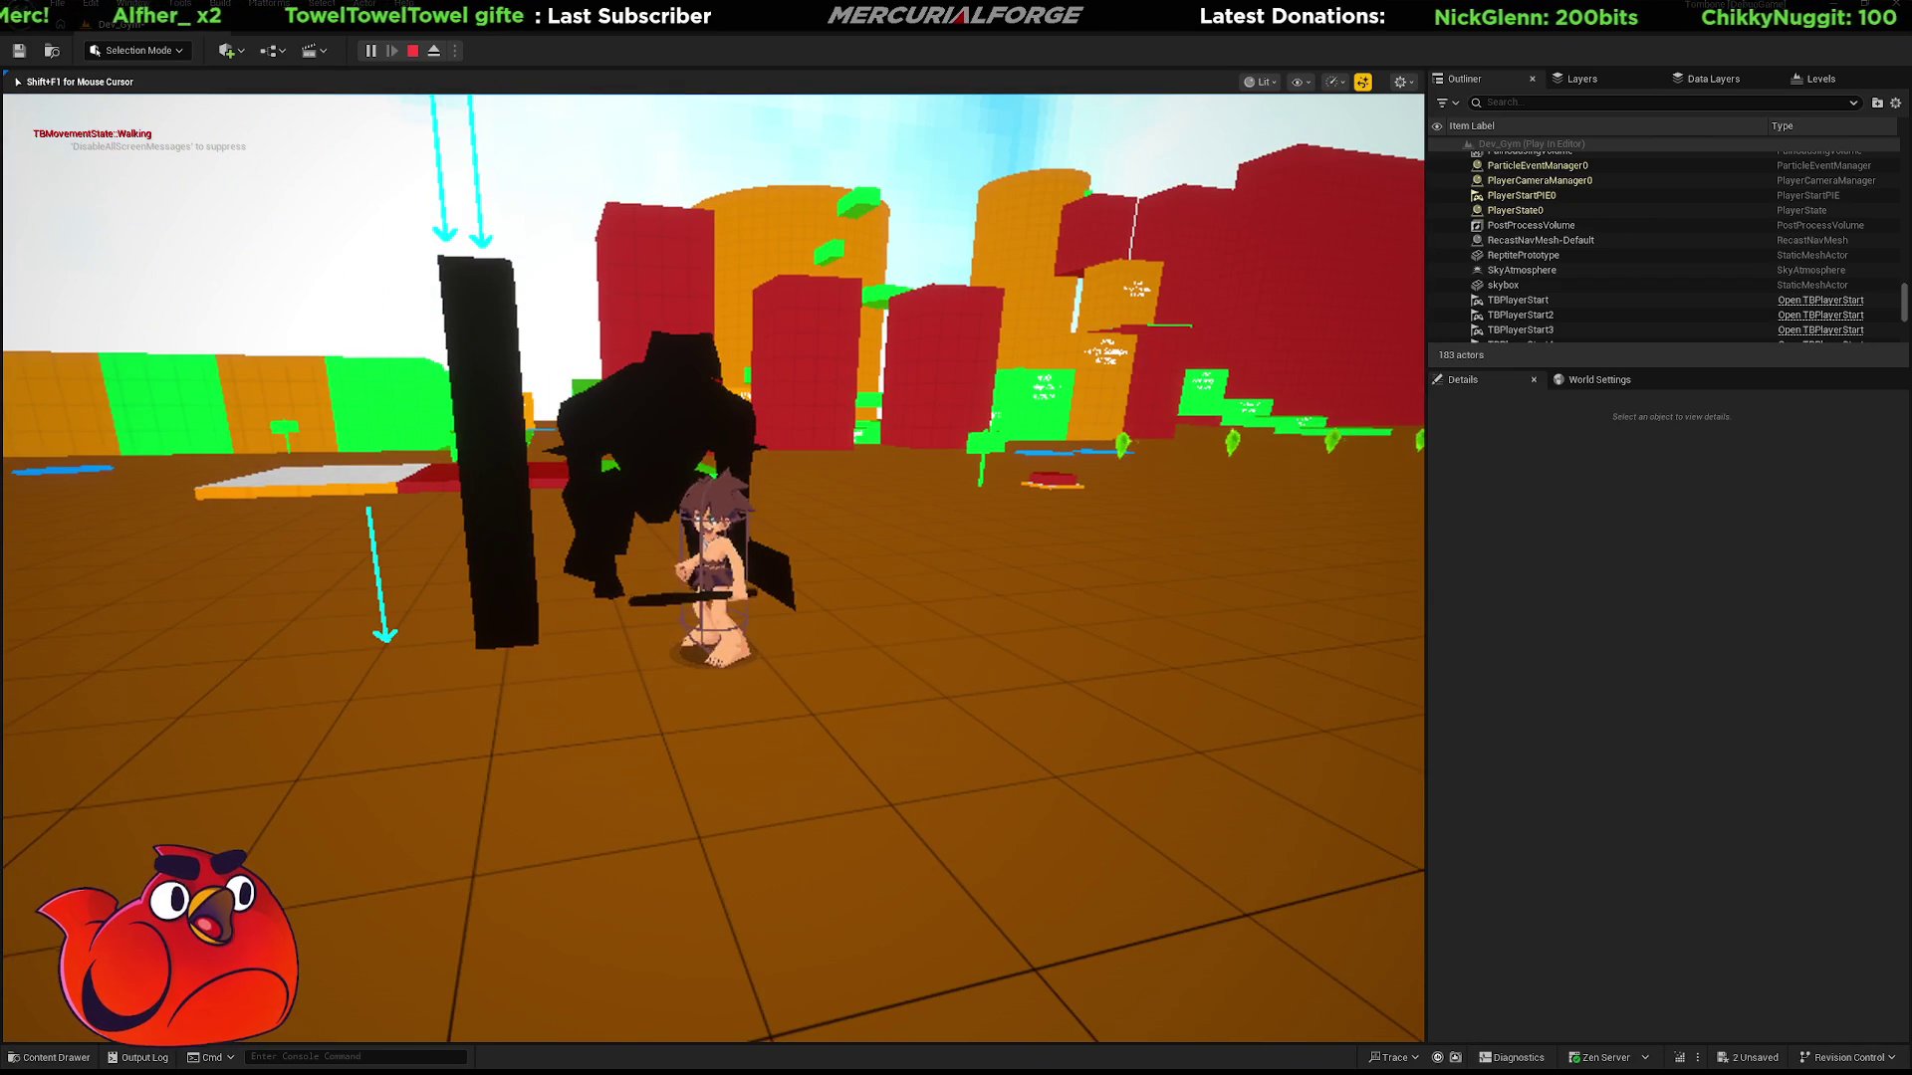
pyautogui.press('Escape')
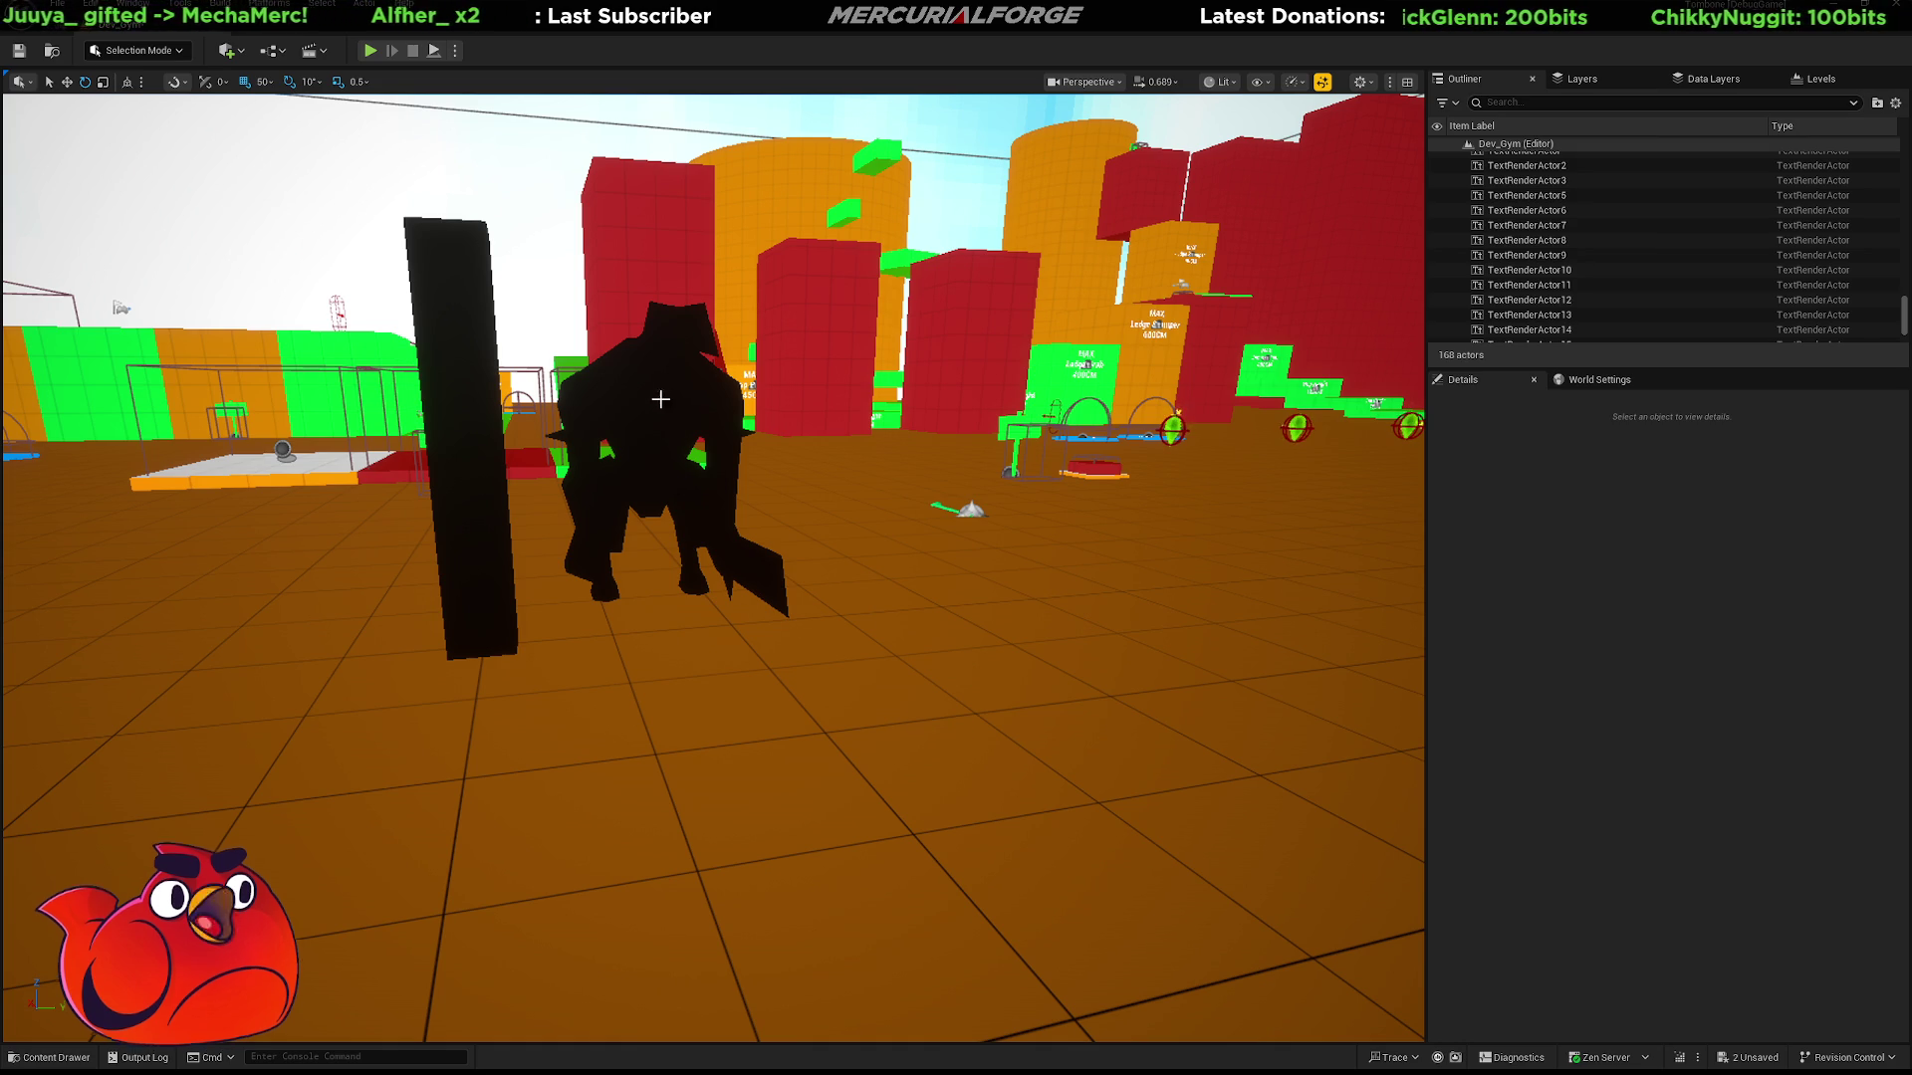
# Reset ReptilePrototype's scale to 1.0 on all axes, toggle the Content Drawer, and start a playtest.
pyautogui.click(737, 567)
pyautogui.click(1888, 635)
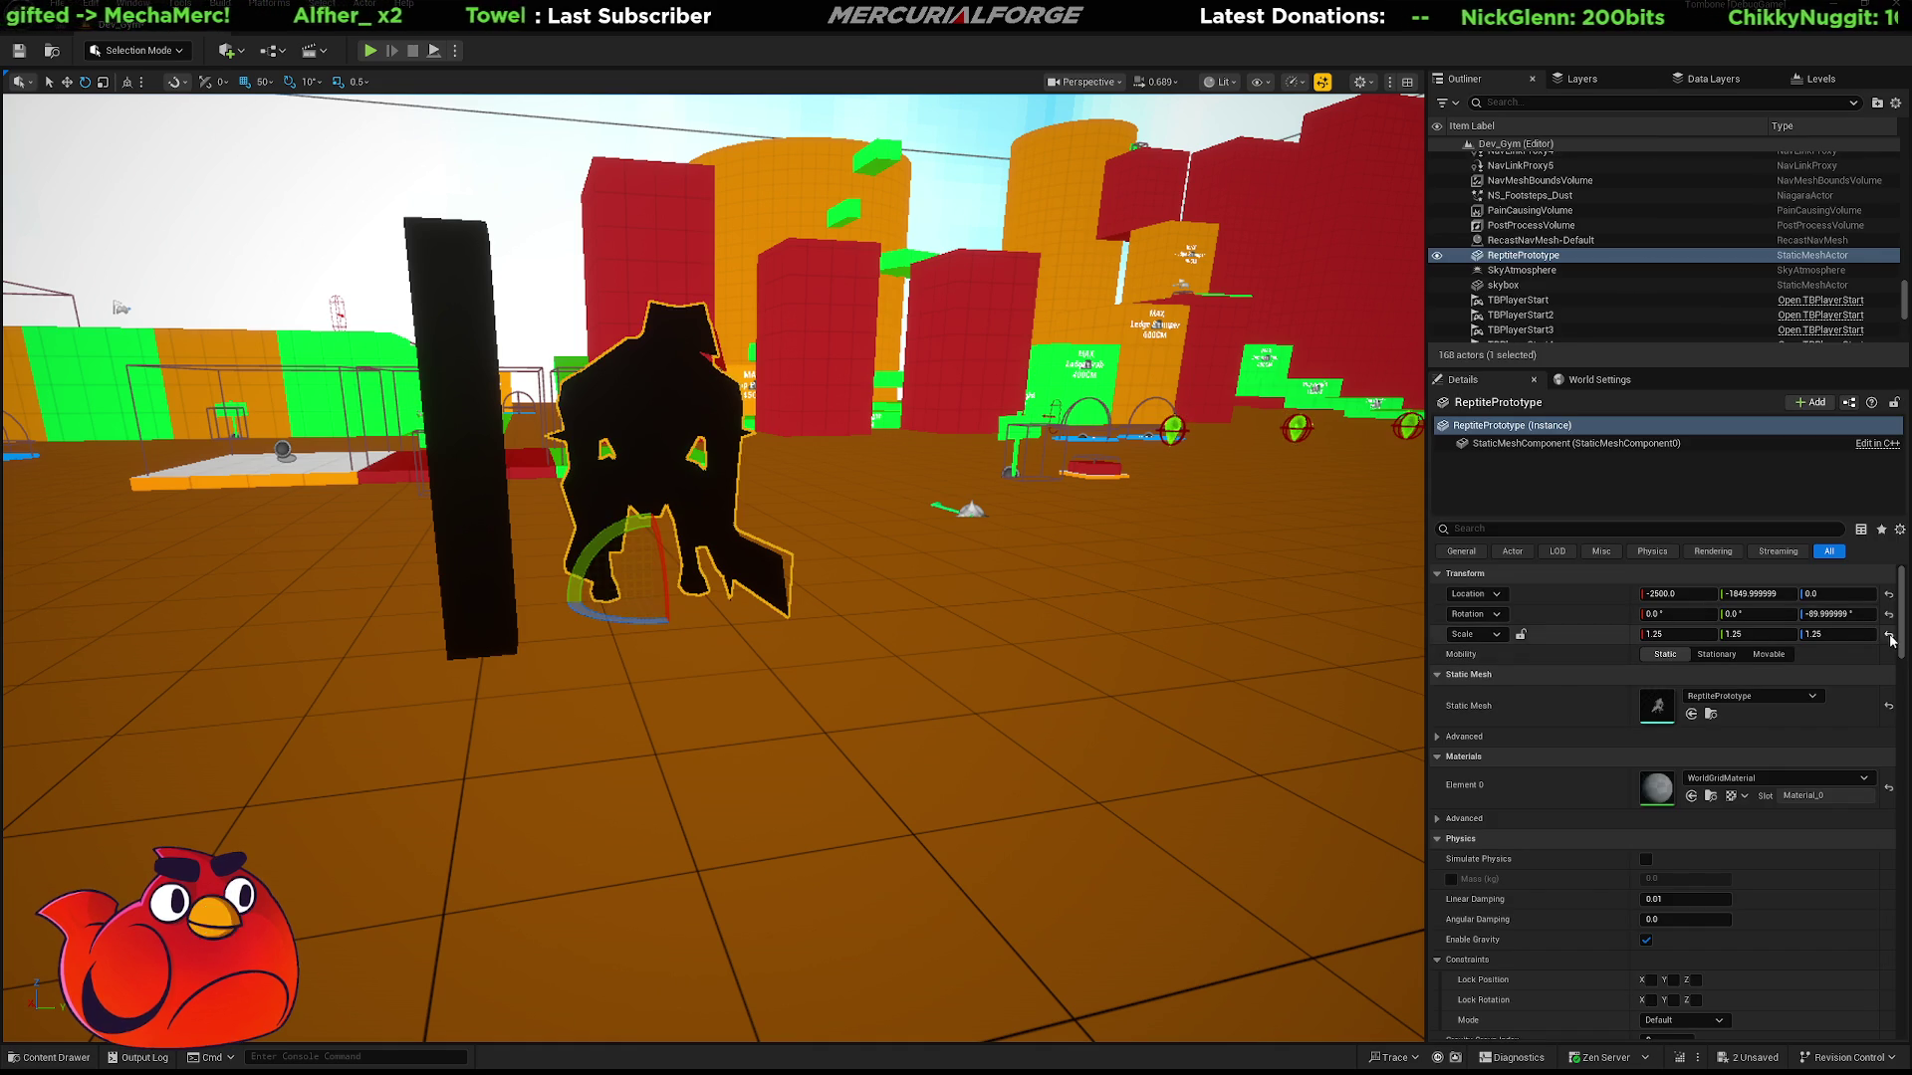
pyautogui.hotkey('ctrl', 'b')
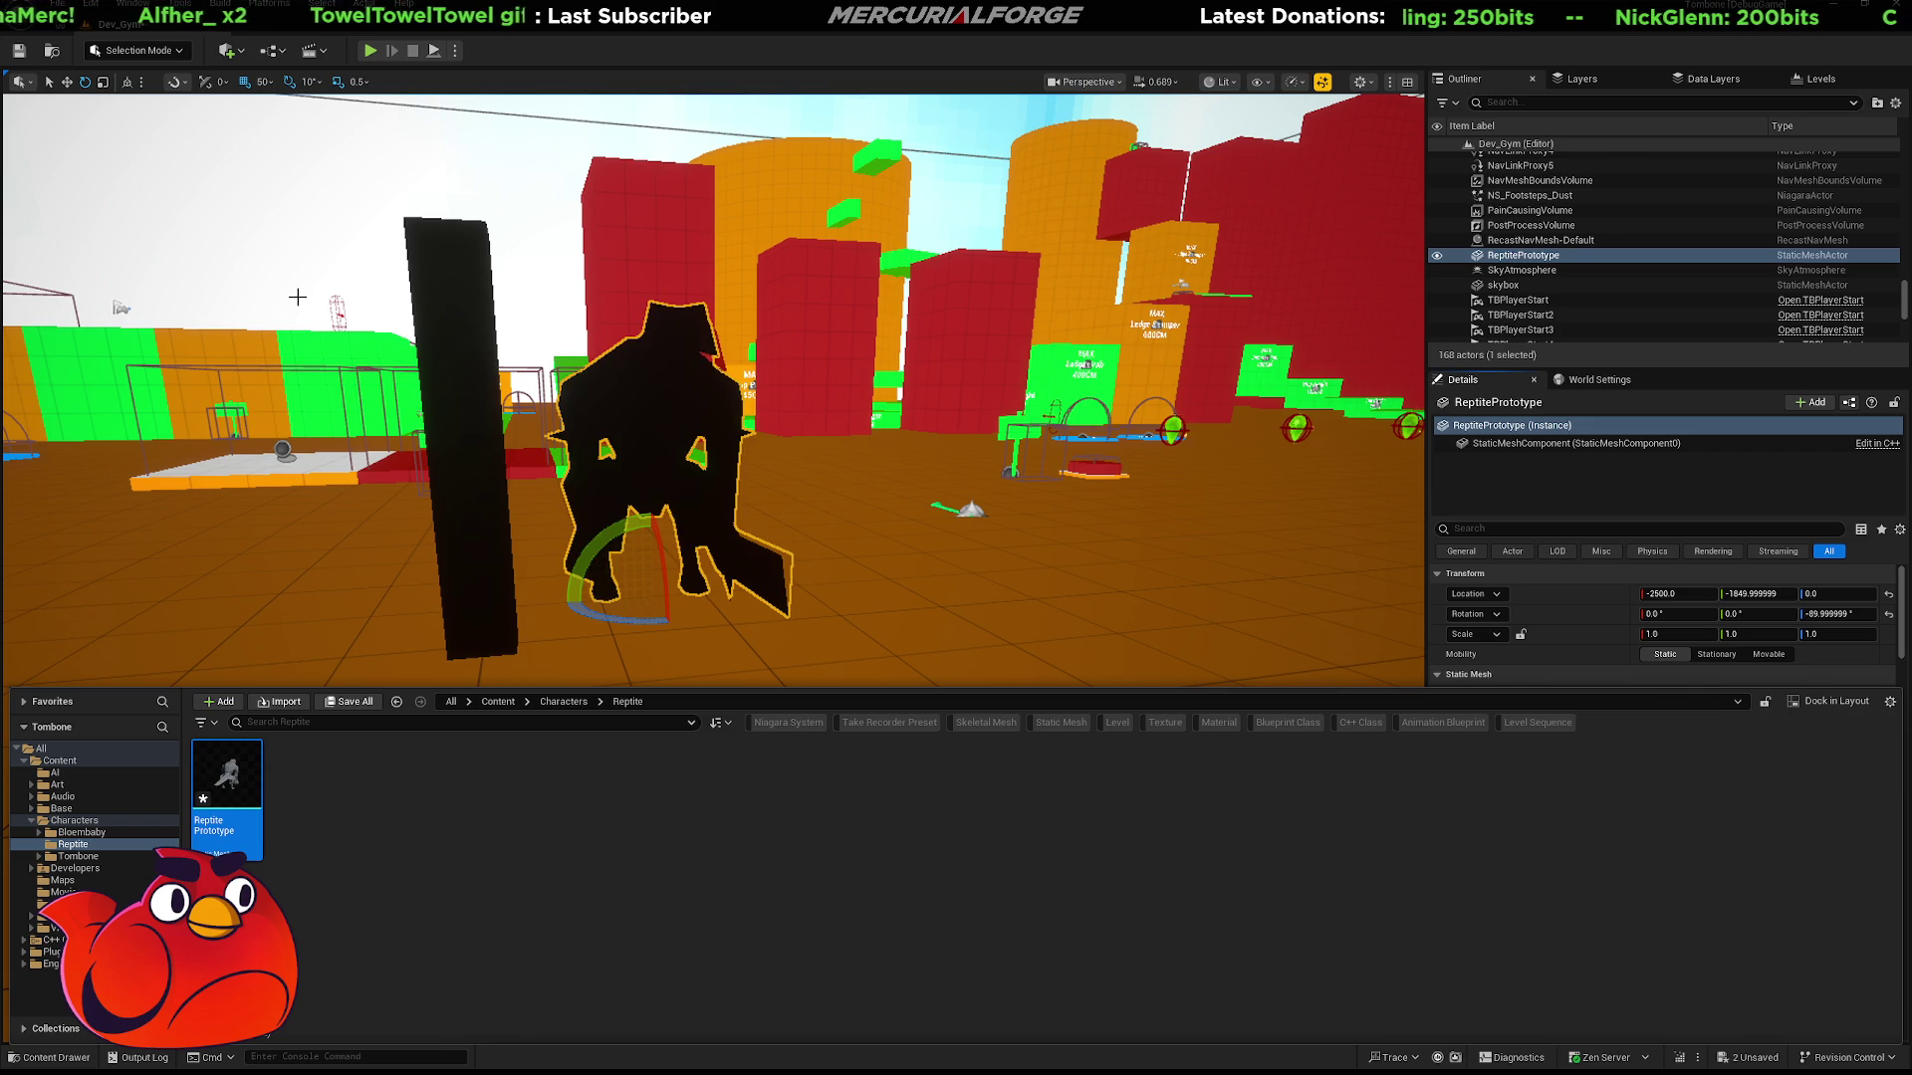
pyautogui.moveTo(288, 319); pyautogui.dragTo(289, 319, button='right')
pyautogui.moveTo(803, 691); pyautogui.dragTo(803, 691, button='right')
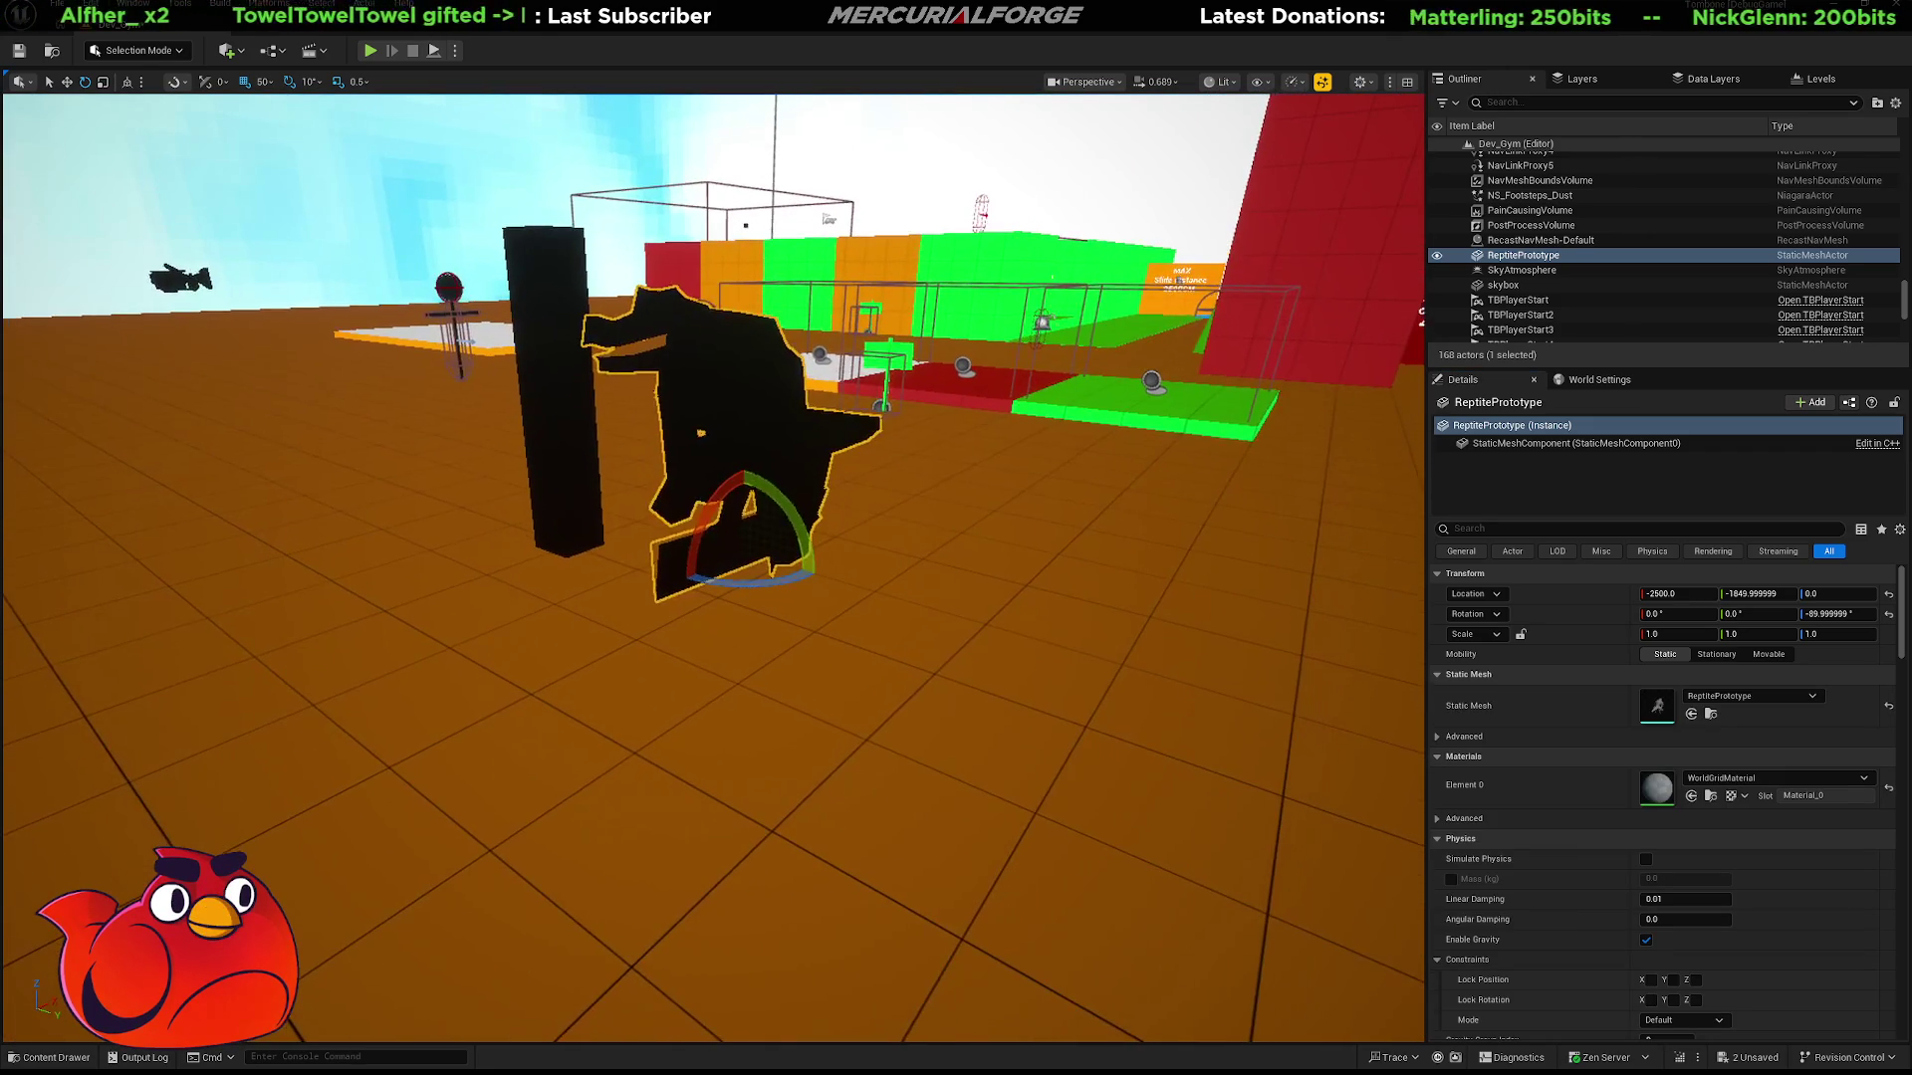
pyautogui.hotkey('alt', 'p')
# Run the character around the resized reptile in Play in Editor to judge its size.
pyautogui.press('w')
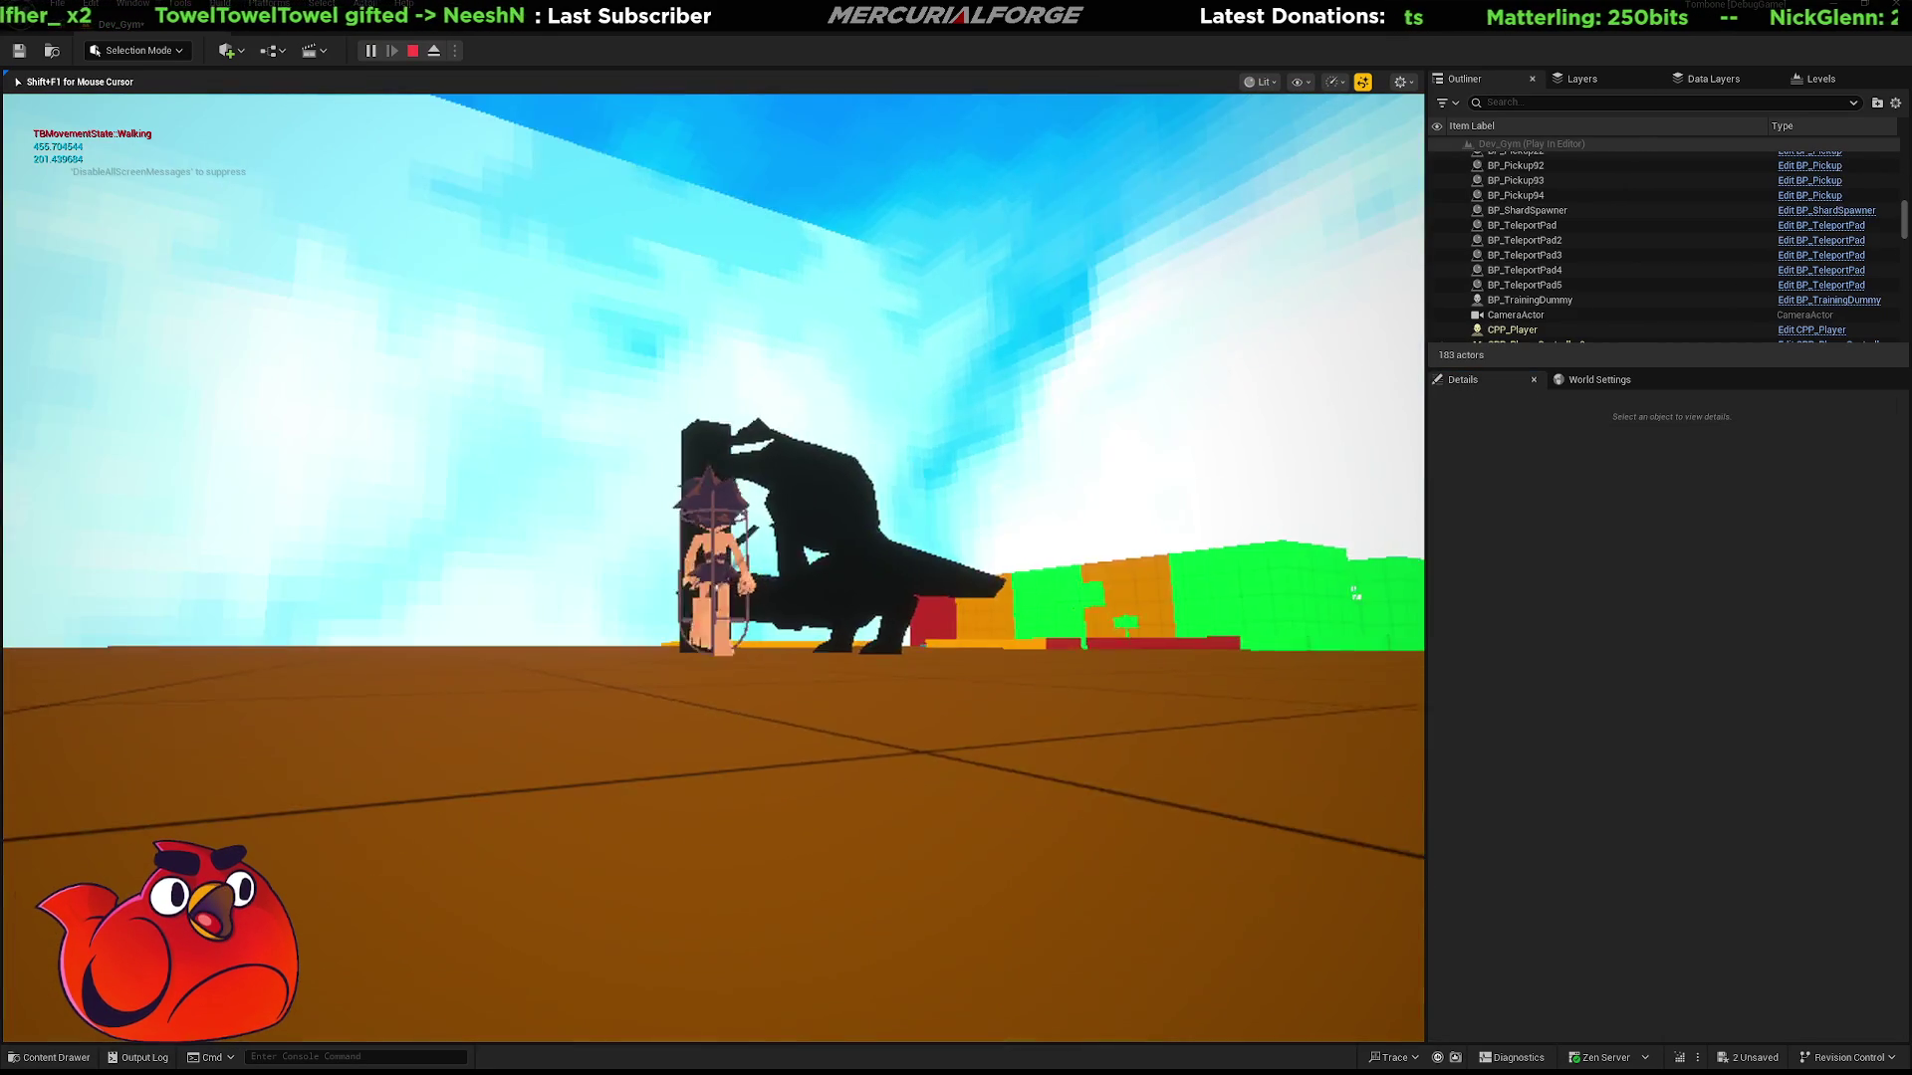
pyautogui.press('w')
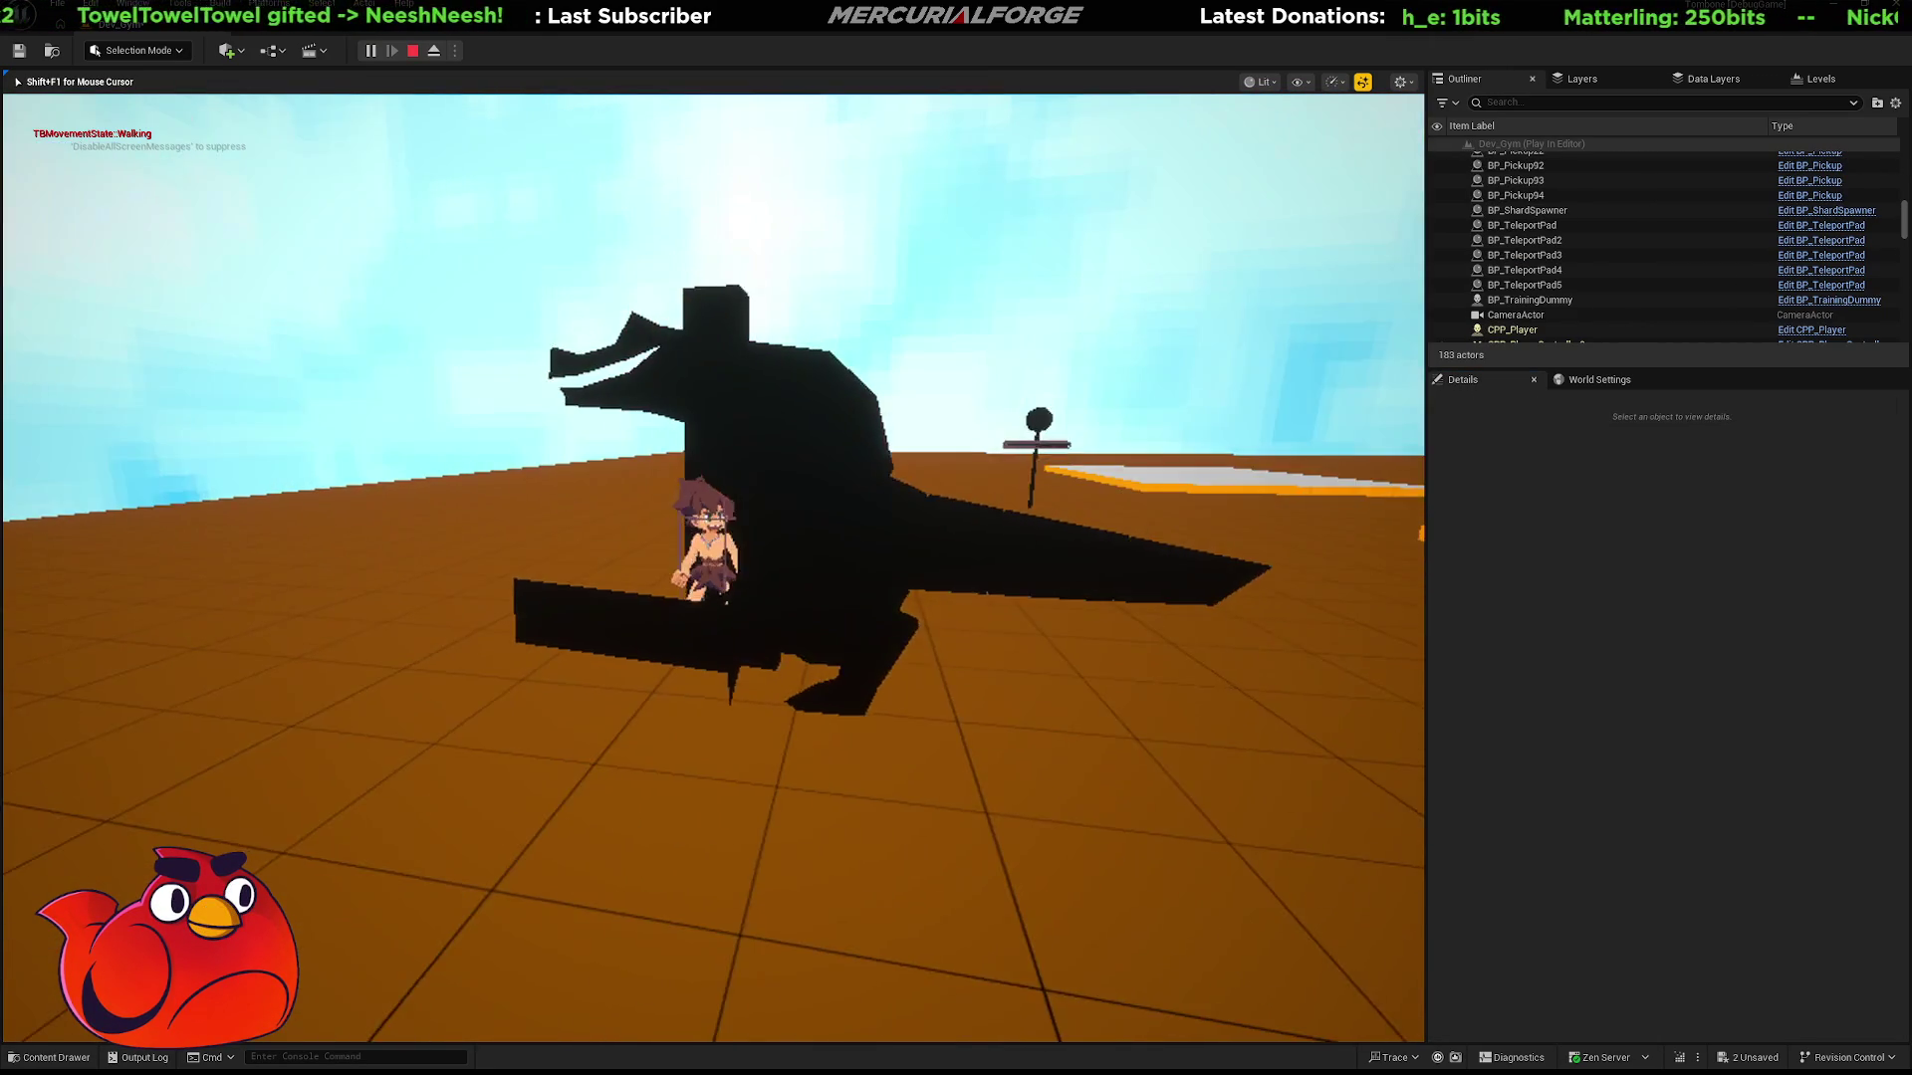
pyautogui.press('w')
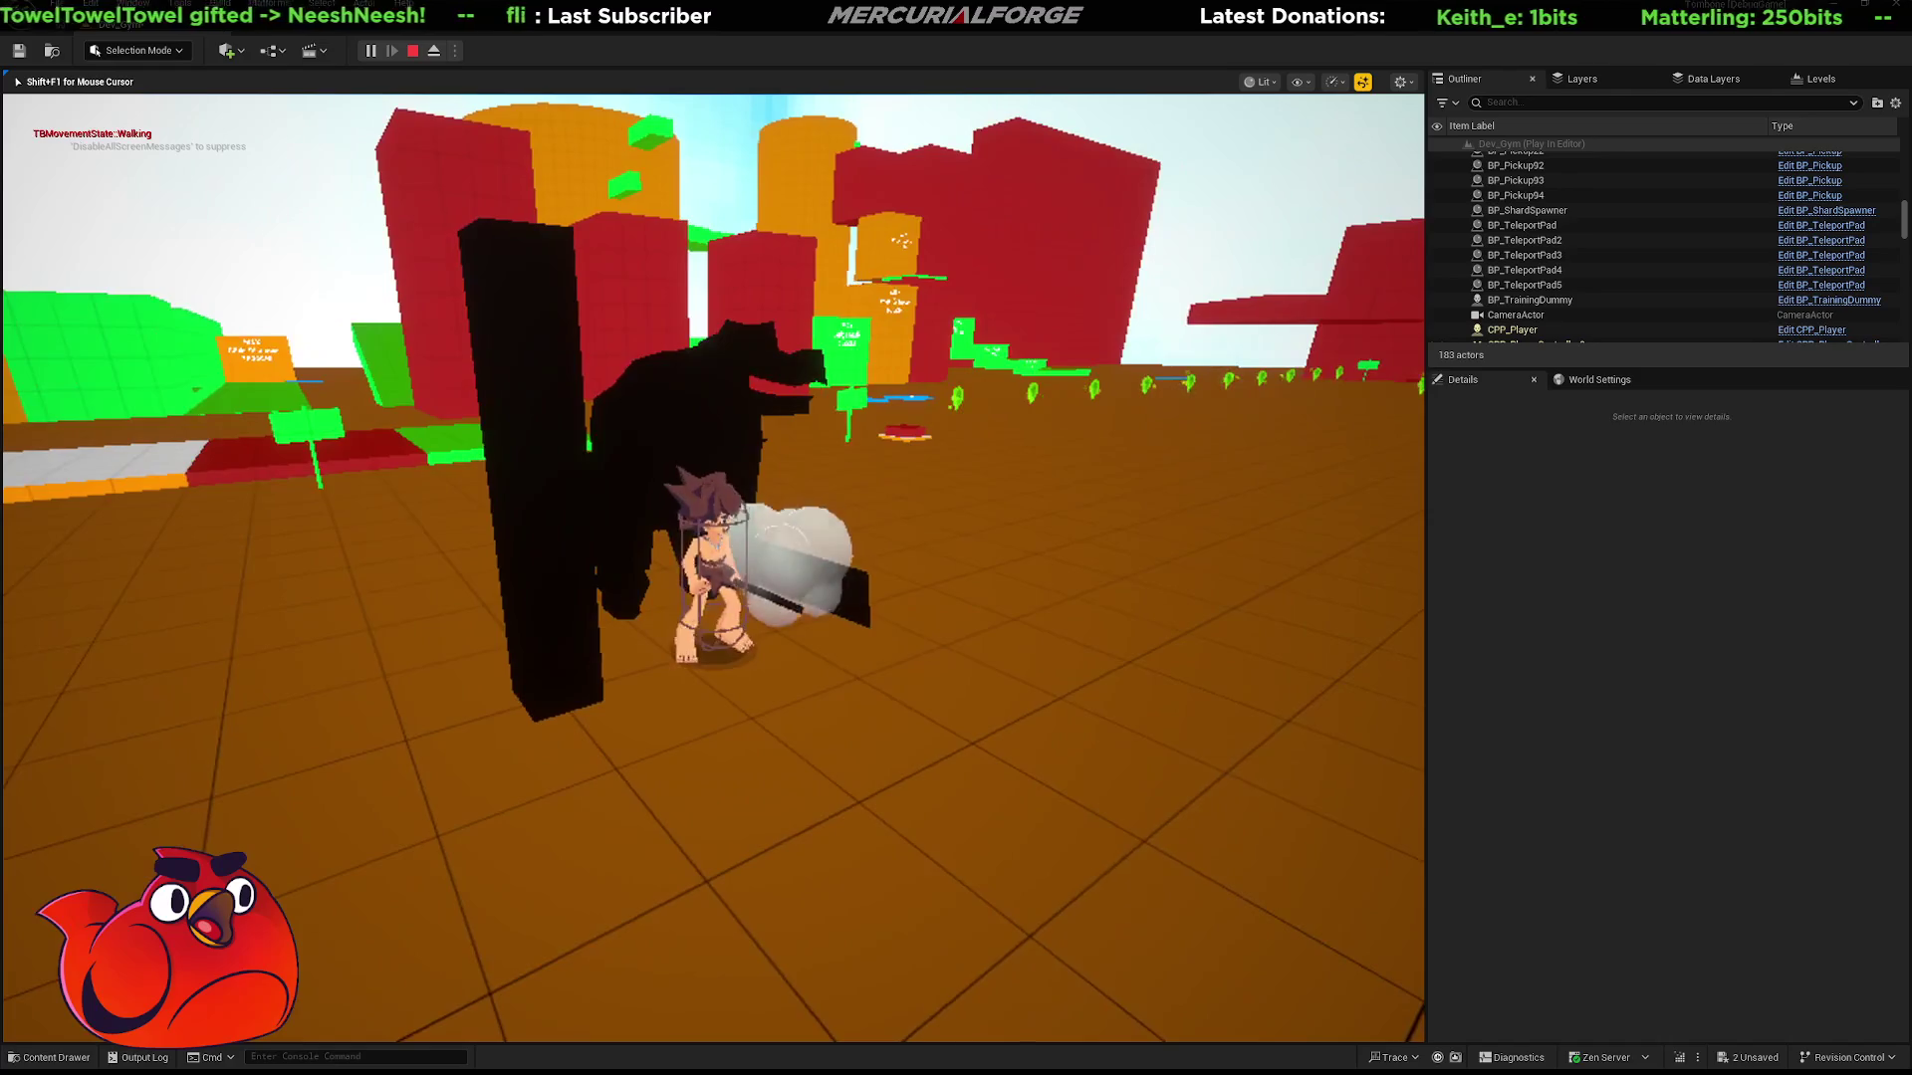
pyautogui.press('w')
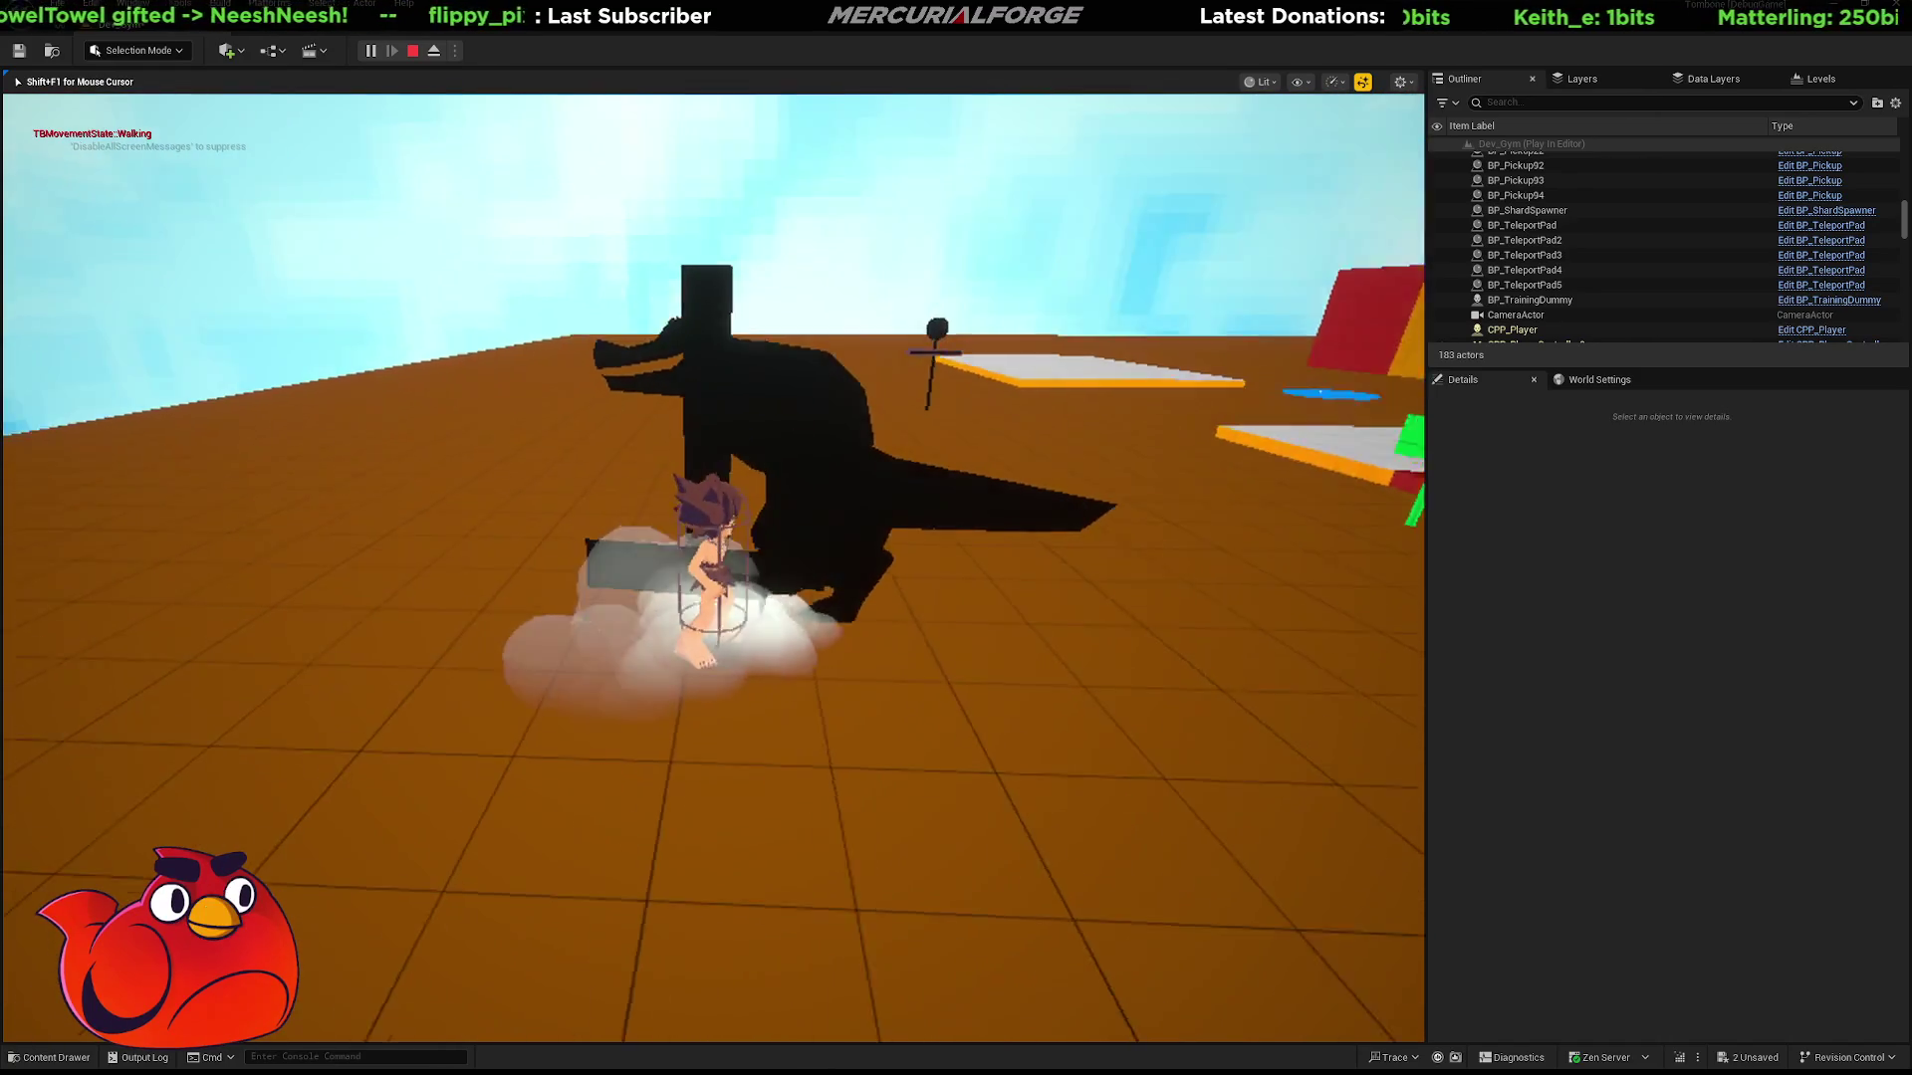
pyautogui.press('w')
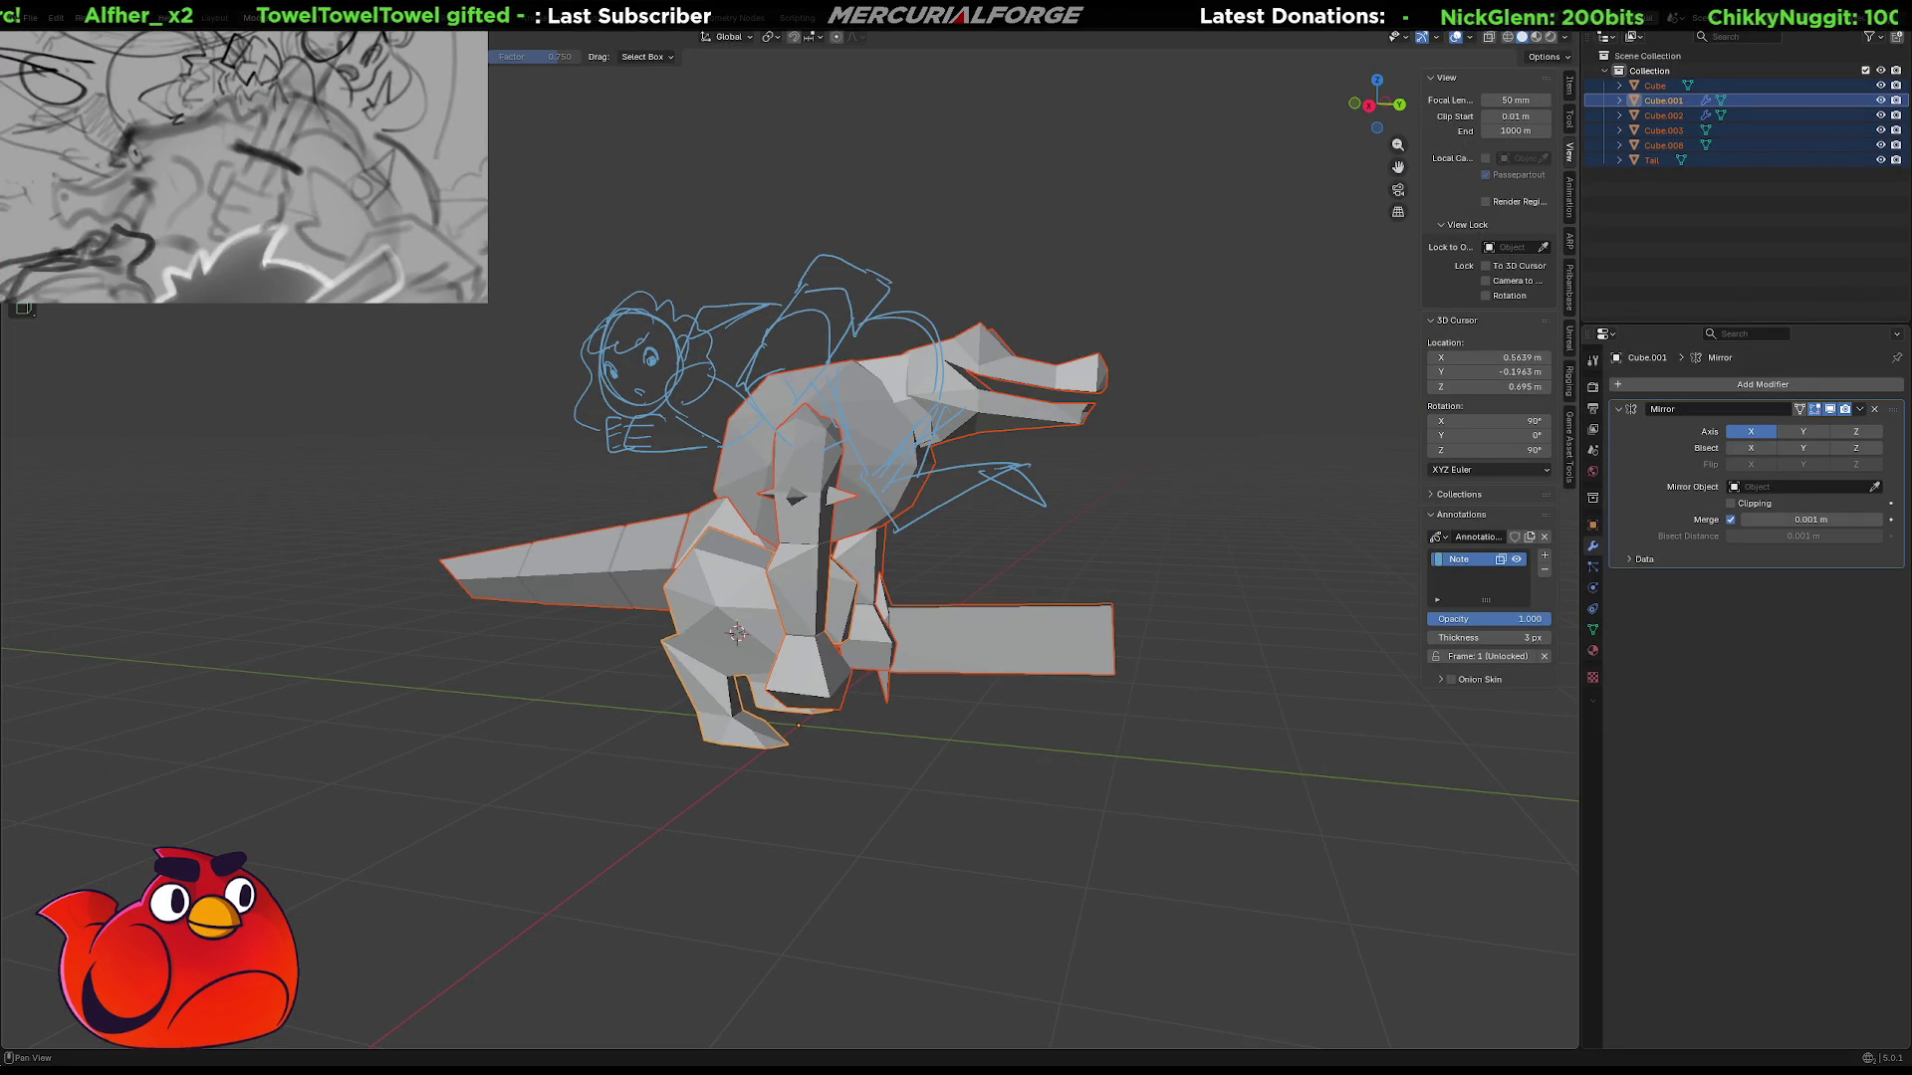
# Toggle the left leg mesh off and on, then sketch annotation strokes along the back and left side.
pyautogui.click(1881, 99)
pyautogui.click(1881, 100)
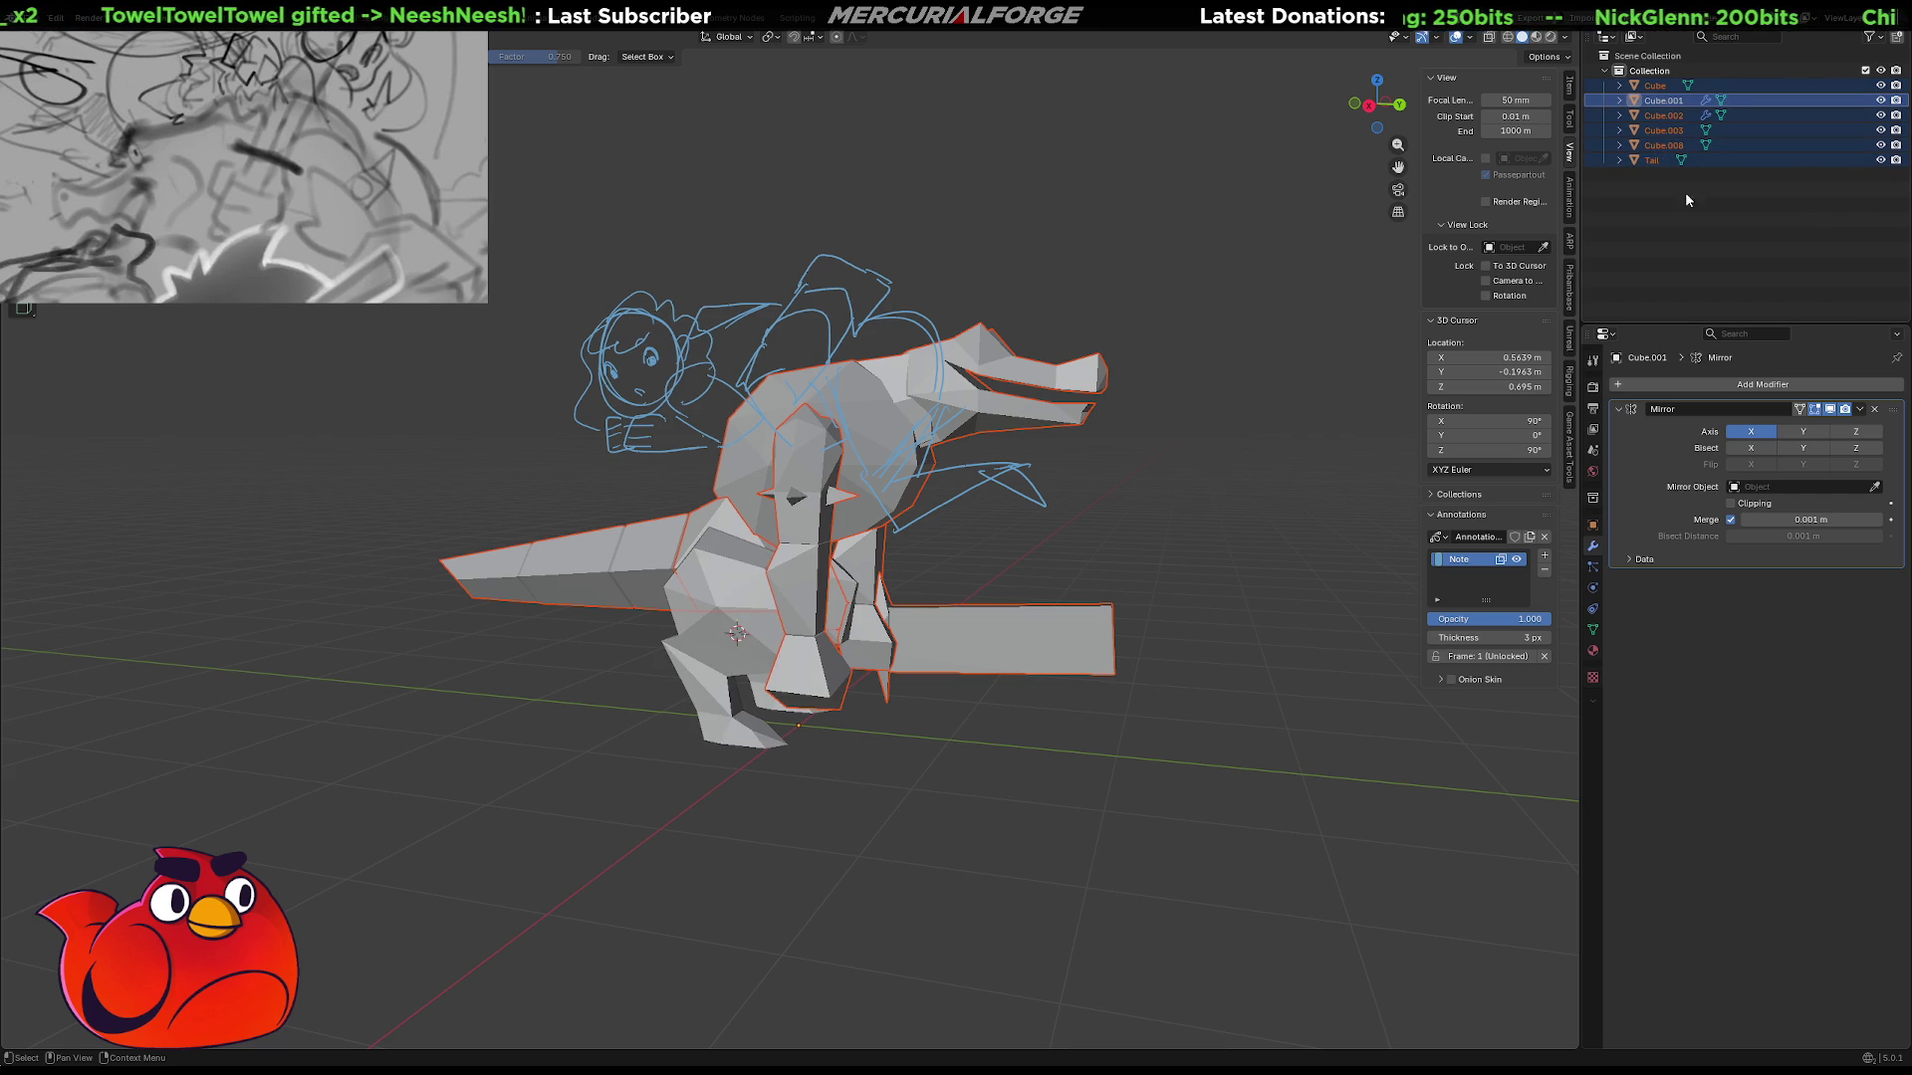
pyautogui.moveTo(983, 331); pyautogui.dragTo(948, 333)
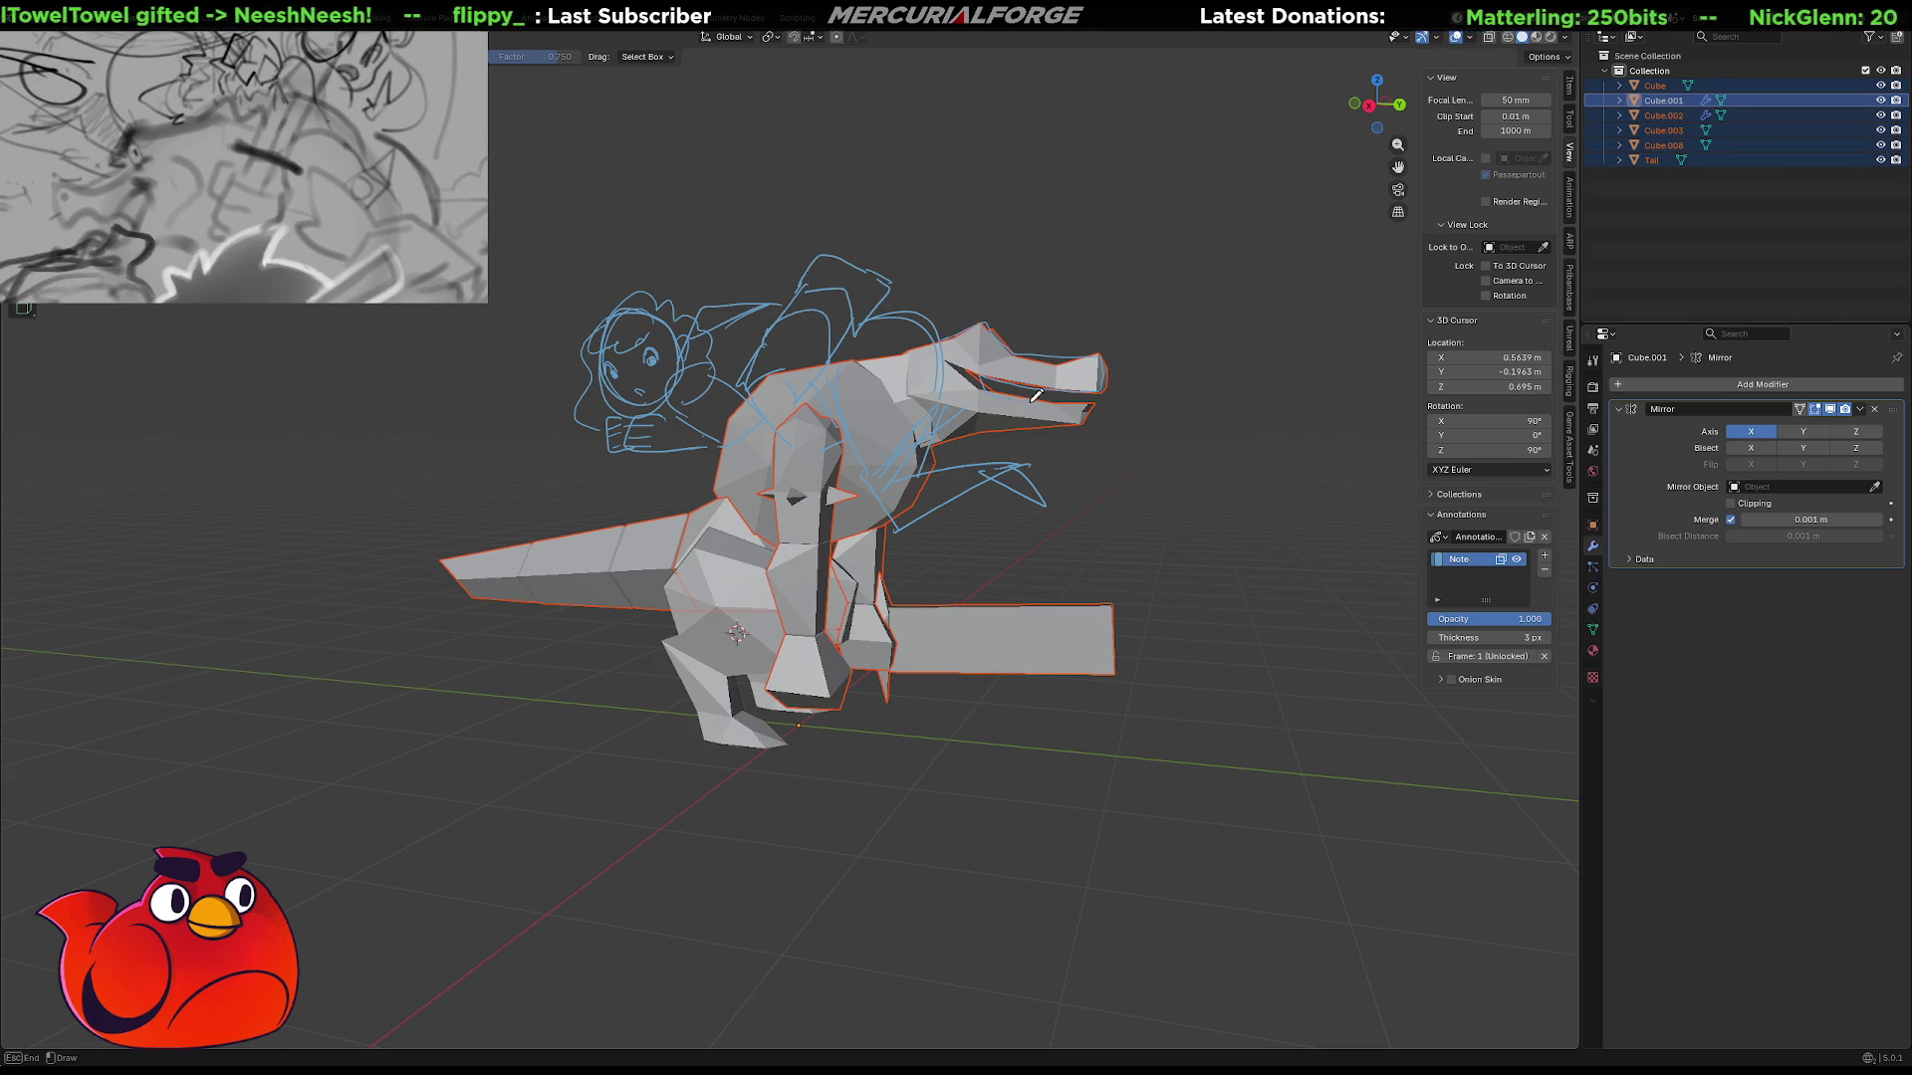
pyautogui.moveTo(943, 455); pyautogui.dragTo(942, 454)
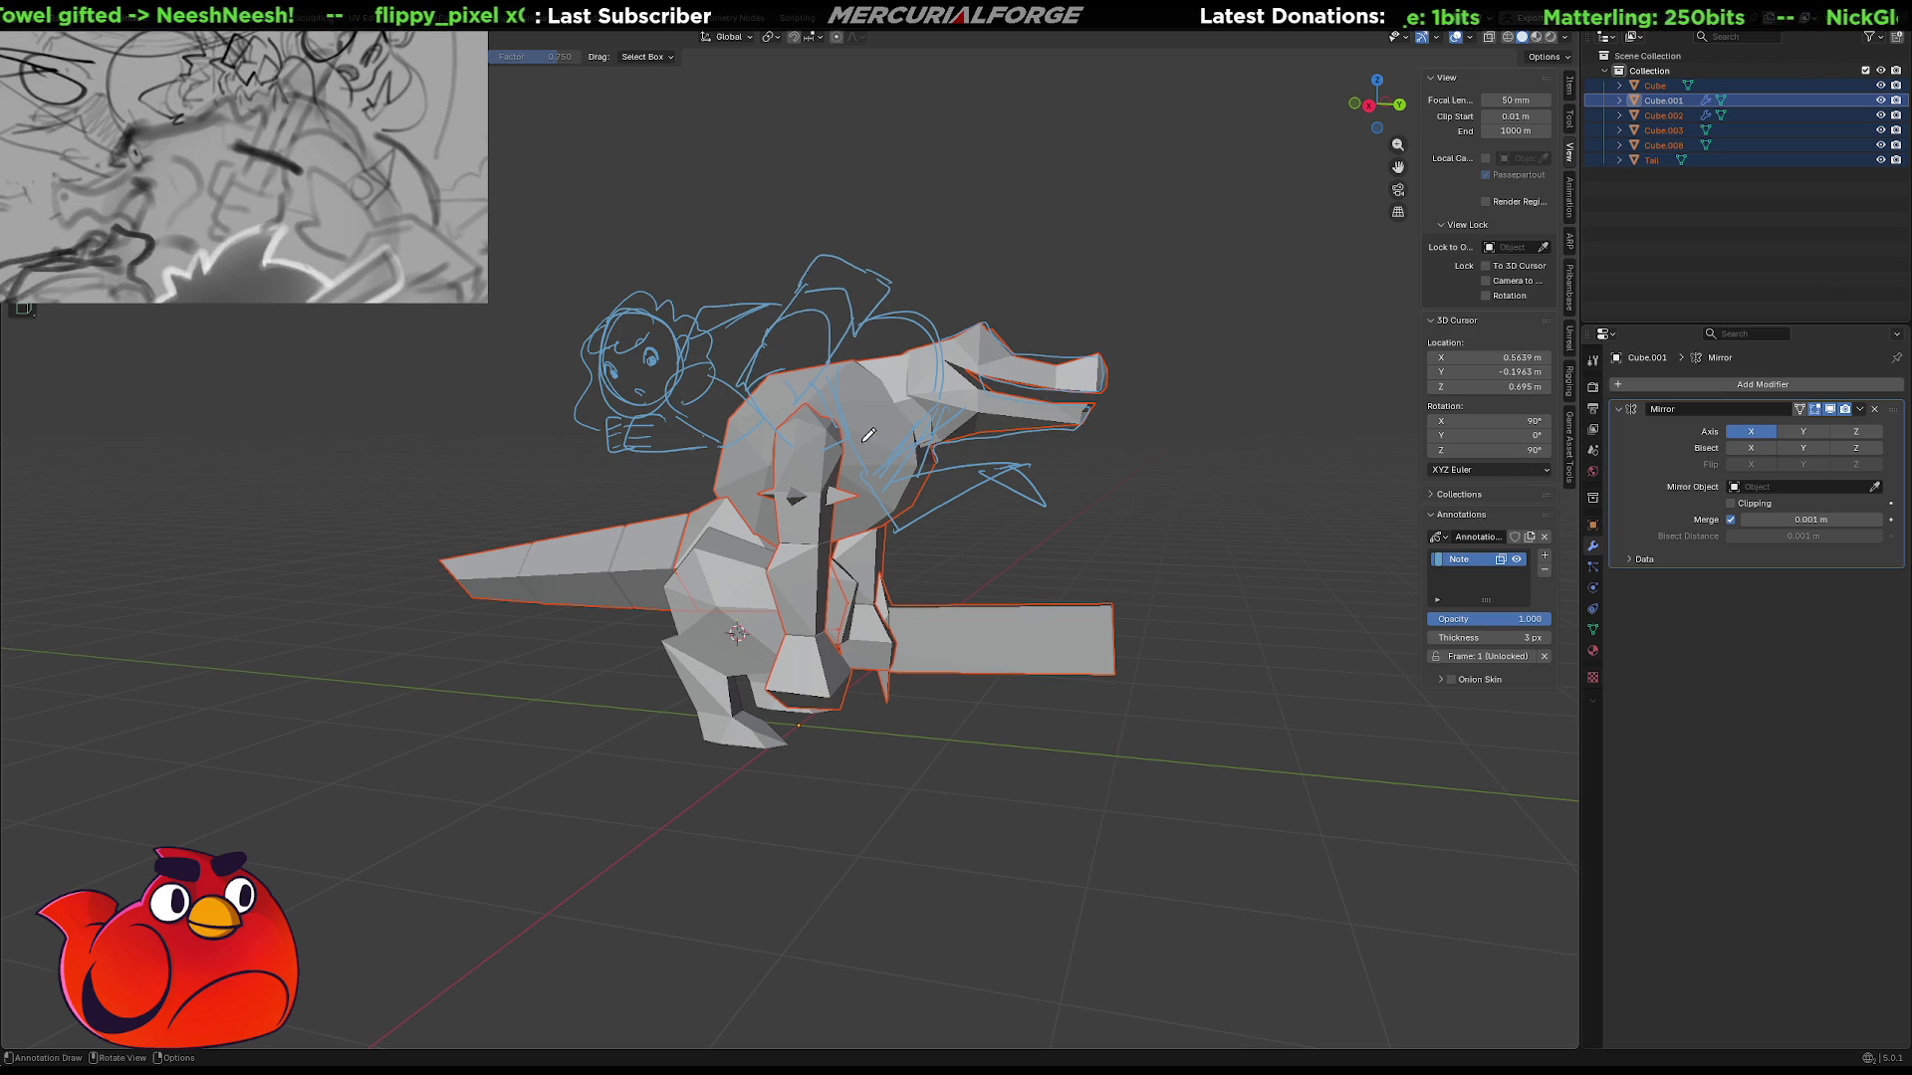
pyautogui.moveTo(730, 443); pyautogui.dragTo(690, 502)
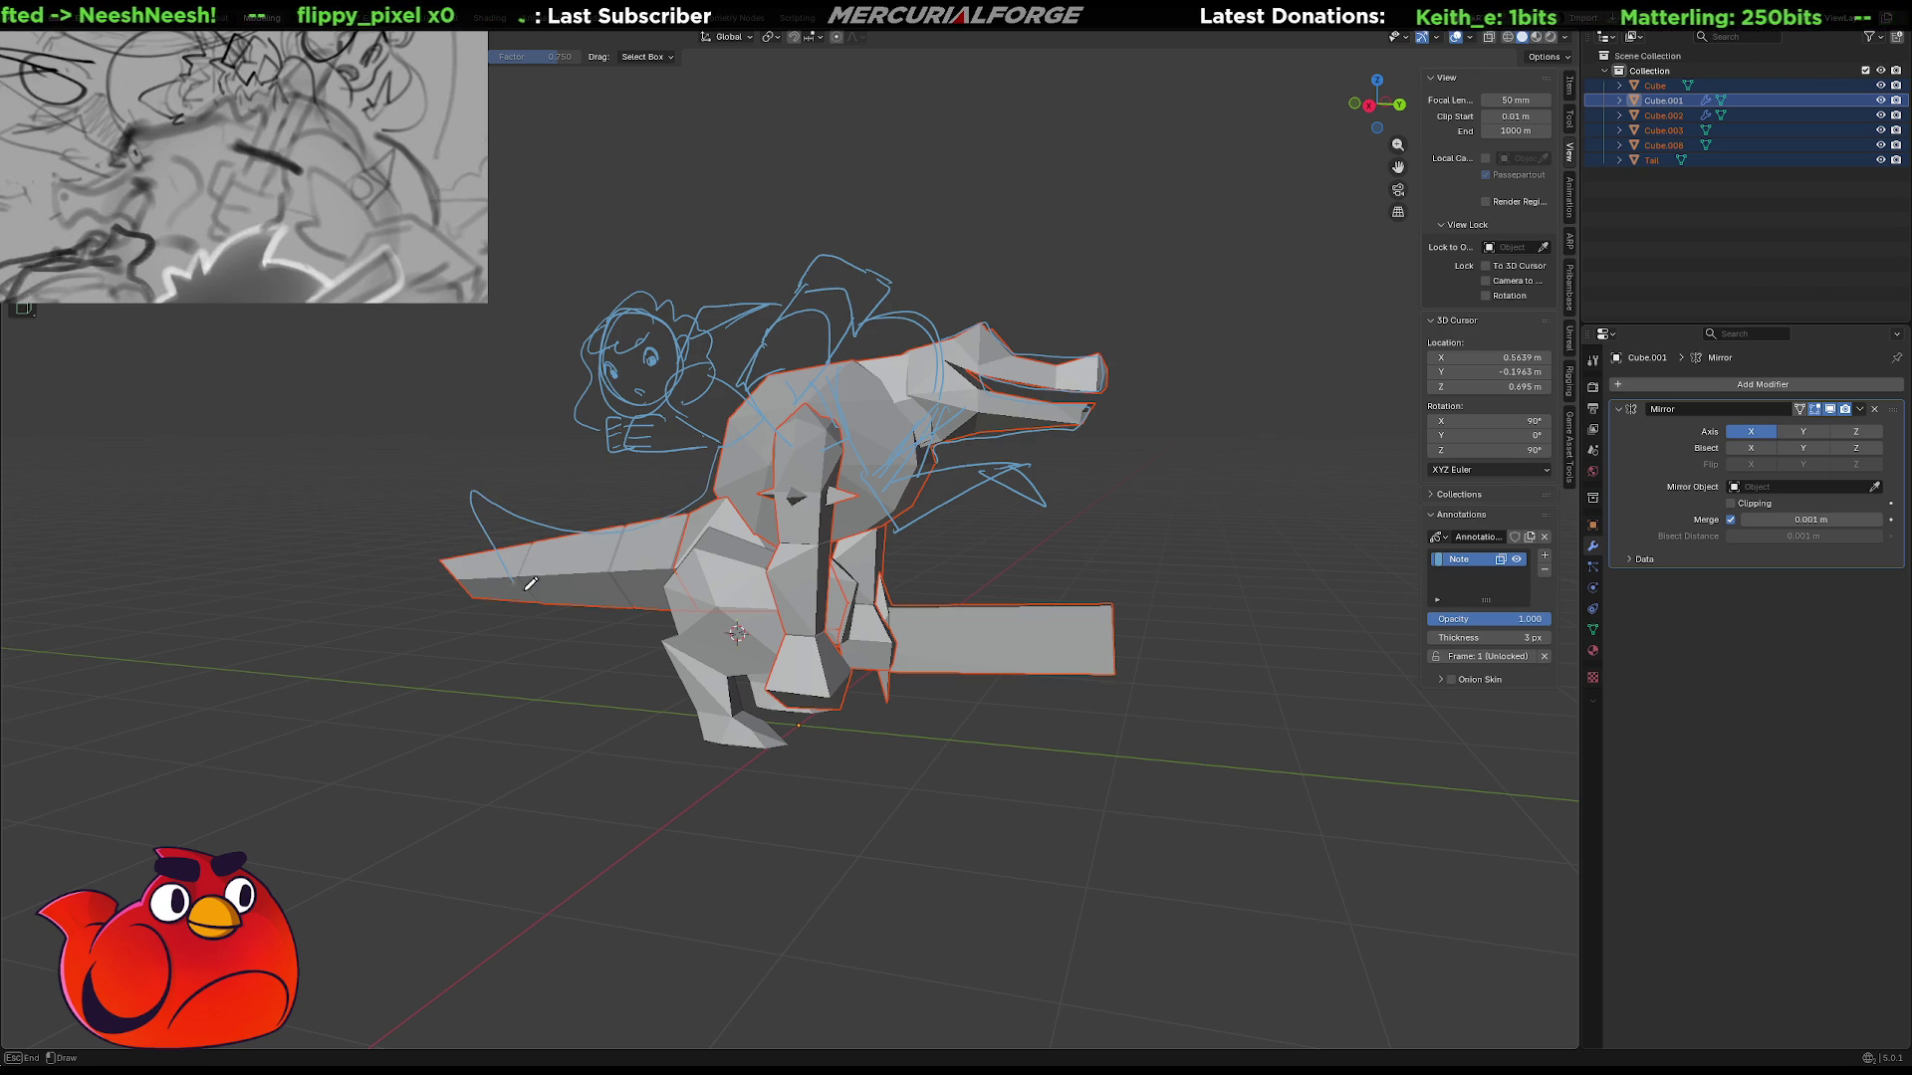
pyautogui.moveTo(772, 542); pyautogui.dragTo(773, 538)
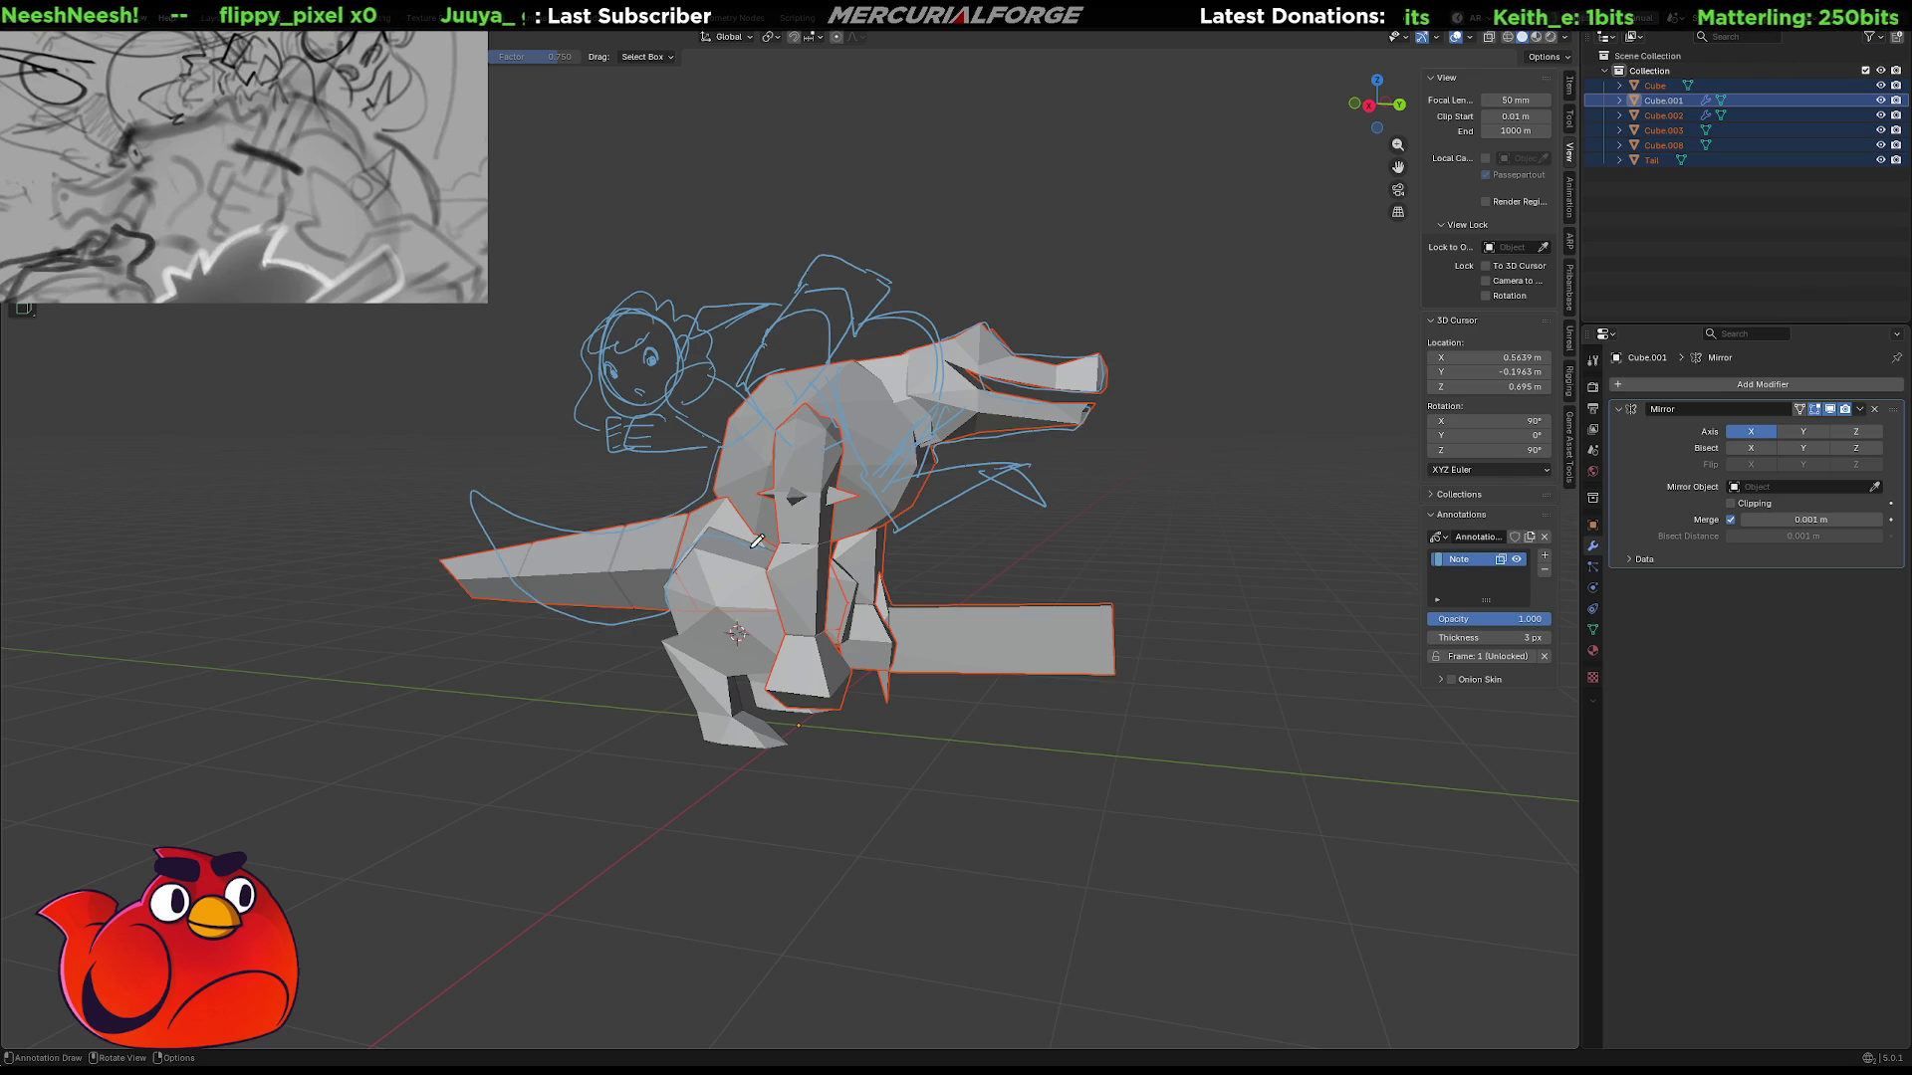
# Trace the leg with annotation strokes and hide every mesh except Tail.
pyautogui.moveTo(669, 598)
pyautogui.mouseDown()
pyautogui.moveTo(667, 638)
pyautogui.moveTo(762, 668)
pyautogui.moveTo(760, 707)
pyautogui.moveTo(839, 650)
pyautogui.mouseUp()
pyautogui.moveTo(847, 563)
pyautogui.mouseDown()
pyautogui.moveTo(884, 562)
pyautogui.moveTo(908, 654)
pyautogui.moveTo(996, 602)
pyautogui.moveTo(1103, 597)
pyautogui.mouseUp()
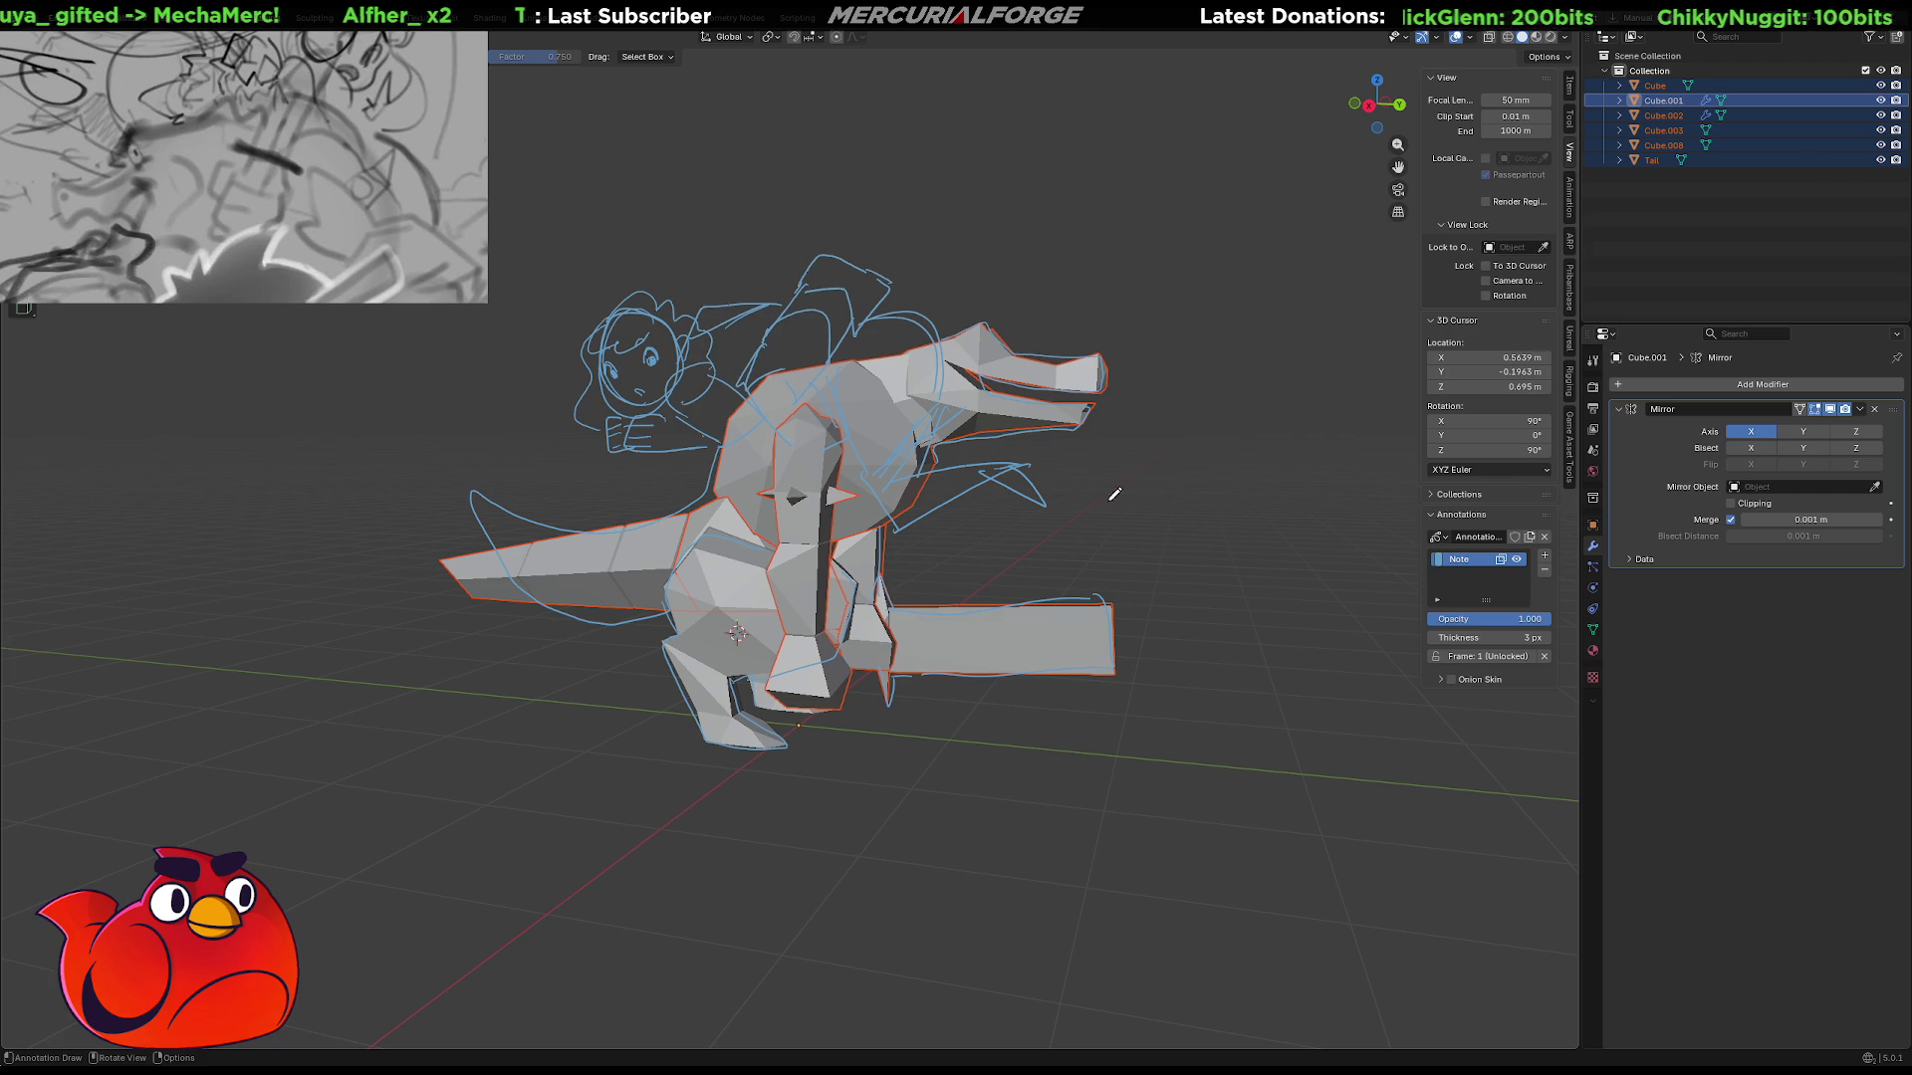
pyautogui.keyDown('ctrl'); pyautogui.click(1882, 156); pyautogui.keyUp('ctrl')
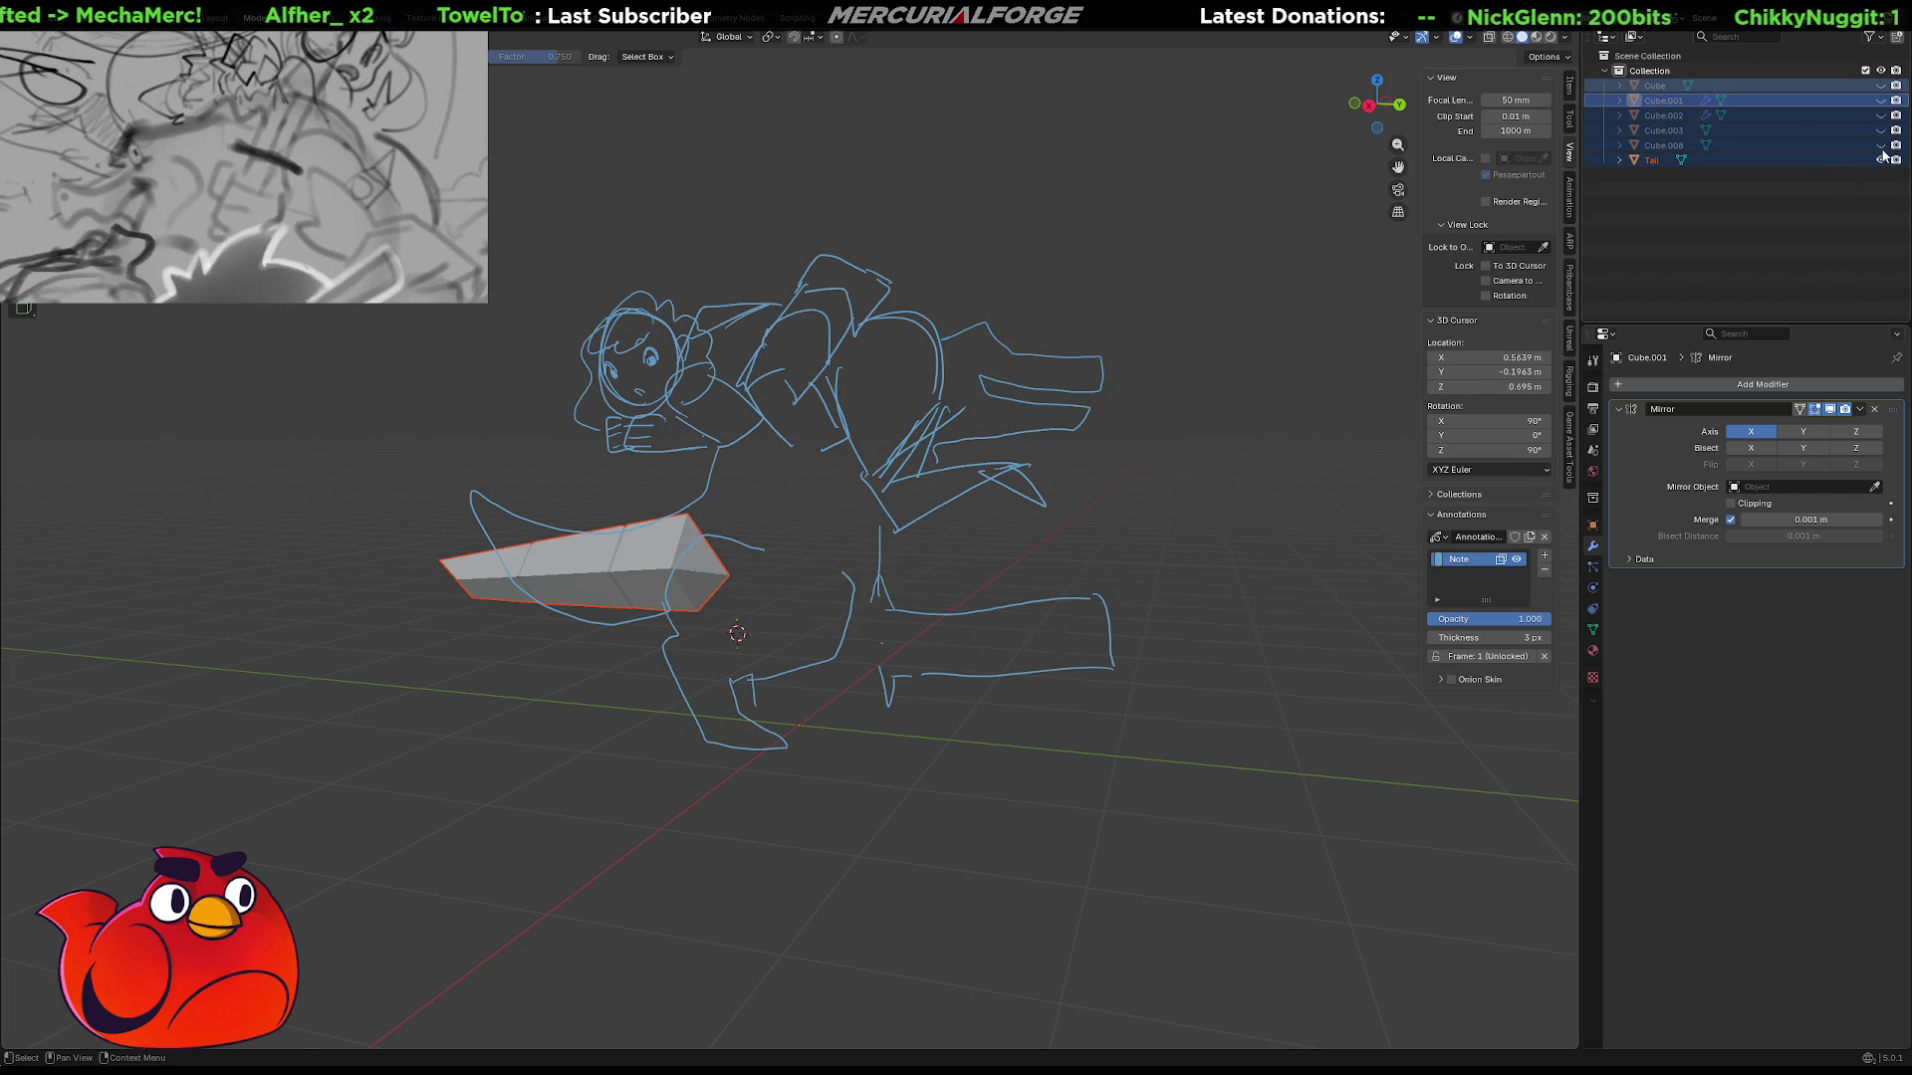
# Hide the Tail mesh and add more annotation strokes along the leg and shoulder.
pyautogui.click(1882, 160)
pyautogui.moveTo(764, 548)
pyautogui.mouseDown()
pyautogui.moveTo(897, 594)
pyautogui.moveTo(830, 698)
pyautogui.moveTo(847, 701)
pyautogui.moveTo(774, 708)
pyautogui.mouseUp()
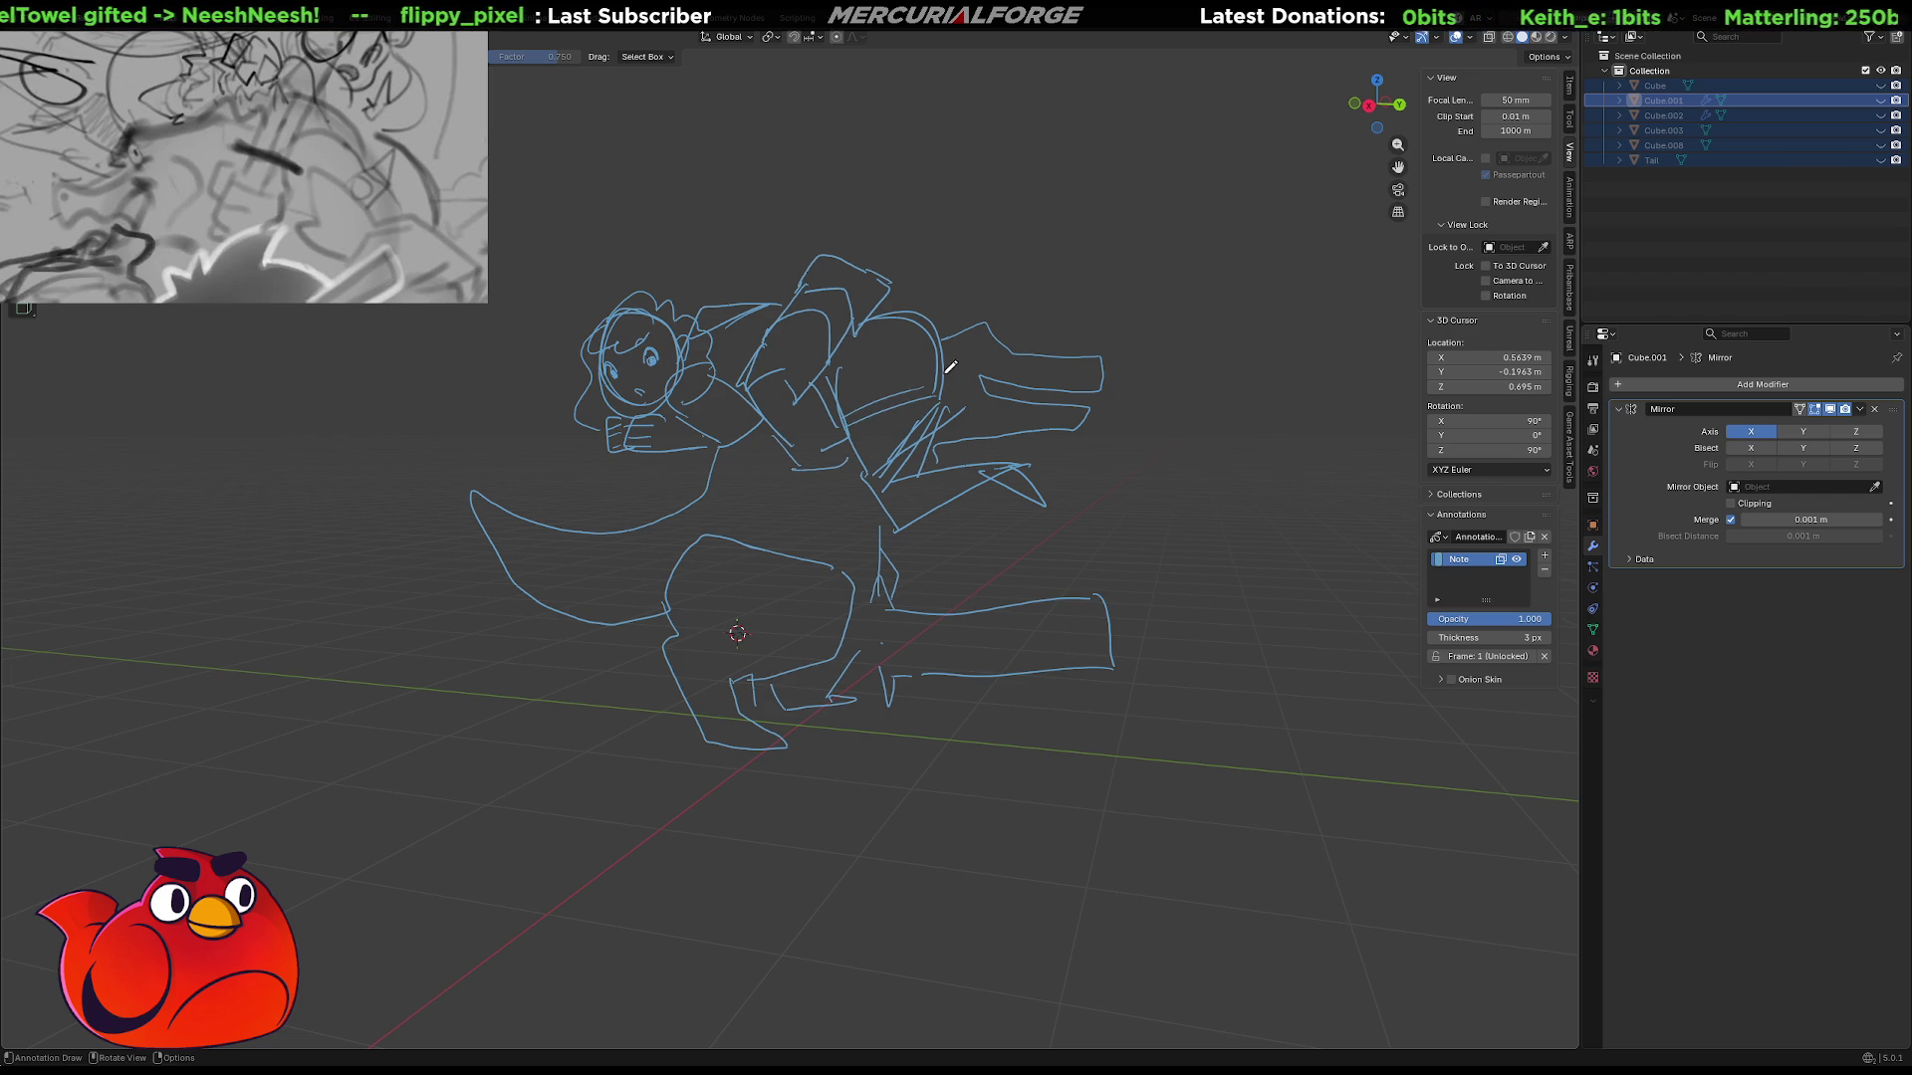
pyautogui.hotkey('alt', 'a')
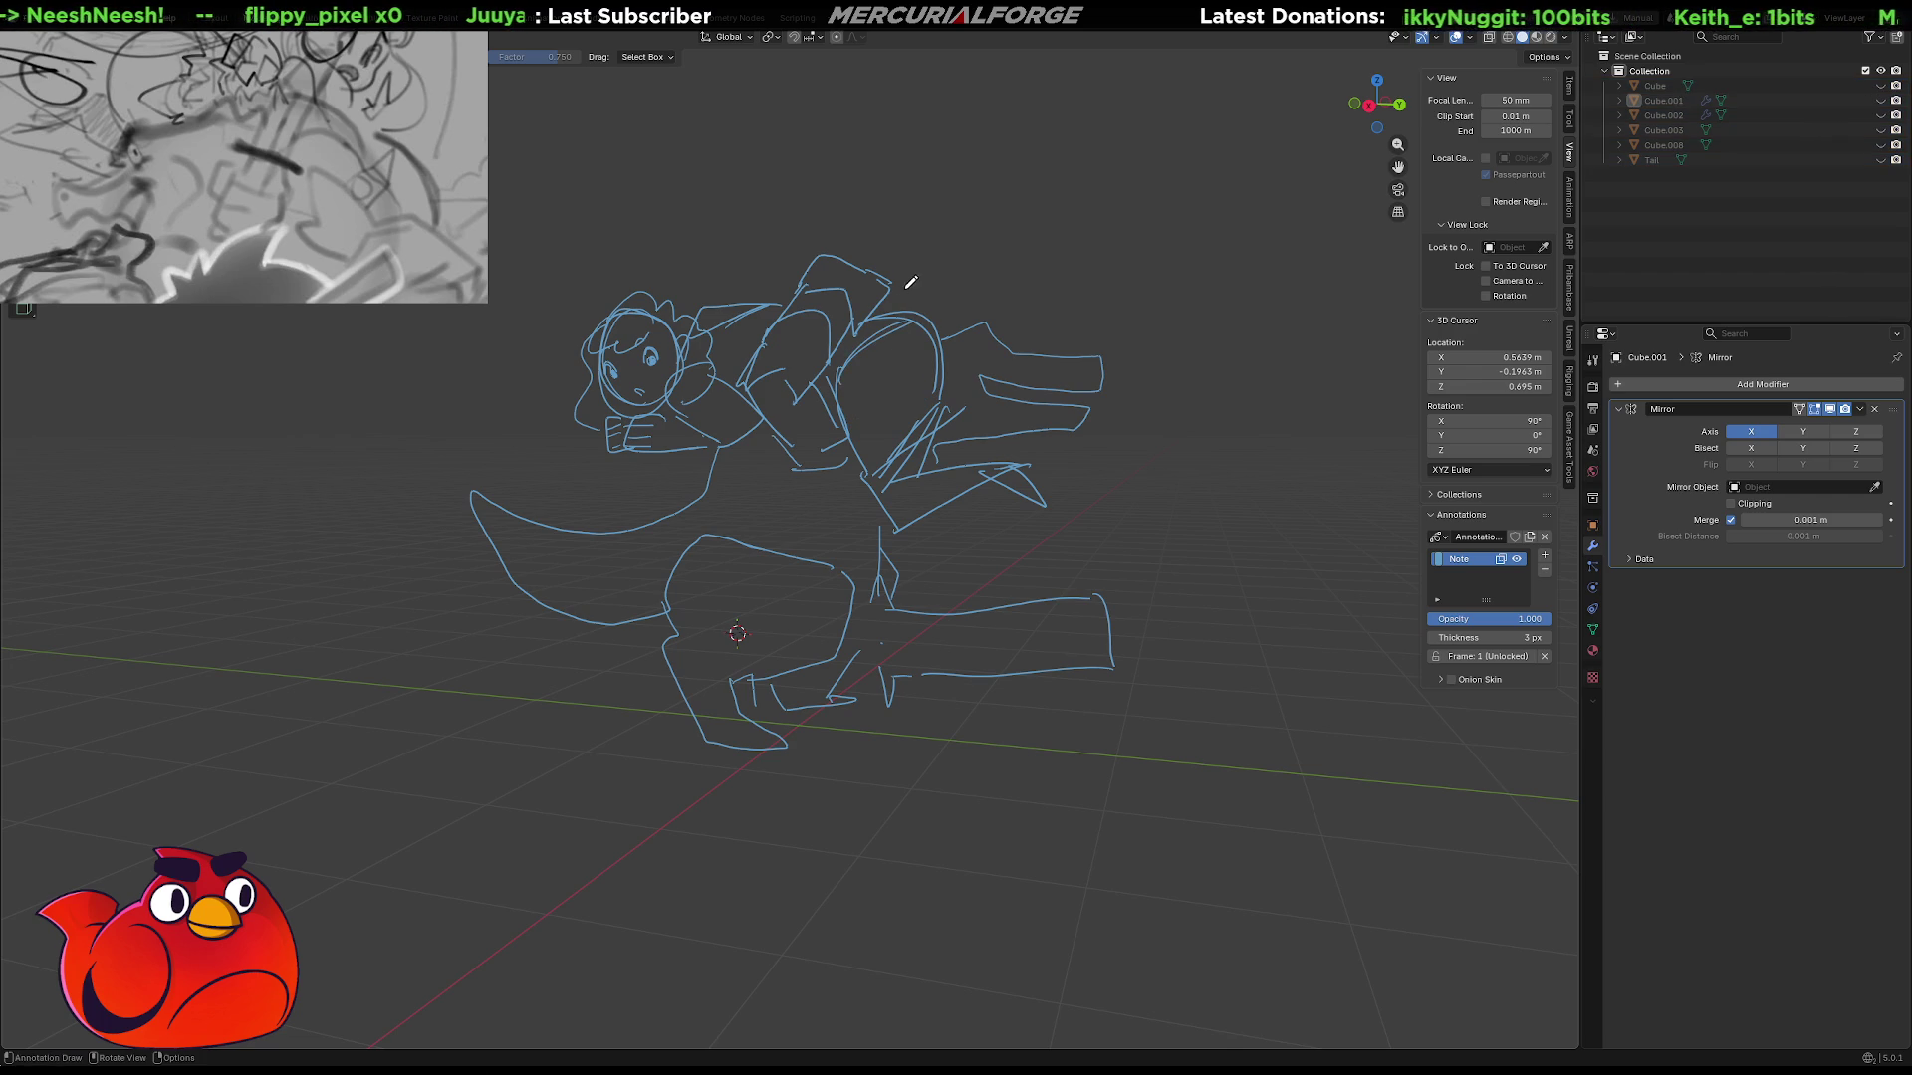
pyautogui.moveTo(903, 289)
pyautogui.mouseDown()
pyautogui.moveTo(924, 293)
pyautogui.moveTo(871, 349)
pyautogui.mouseUp()
pyautogui.moveTo(738, 342)
pyautogui.mouseDown()
pyautogui.moveTo(762, 305)
pyautogui.moveTo(747, 373)
pyautogui.mouseUp()
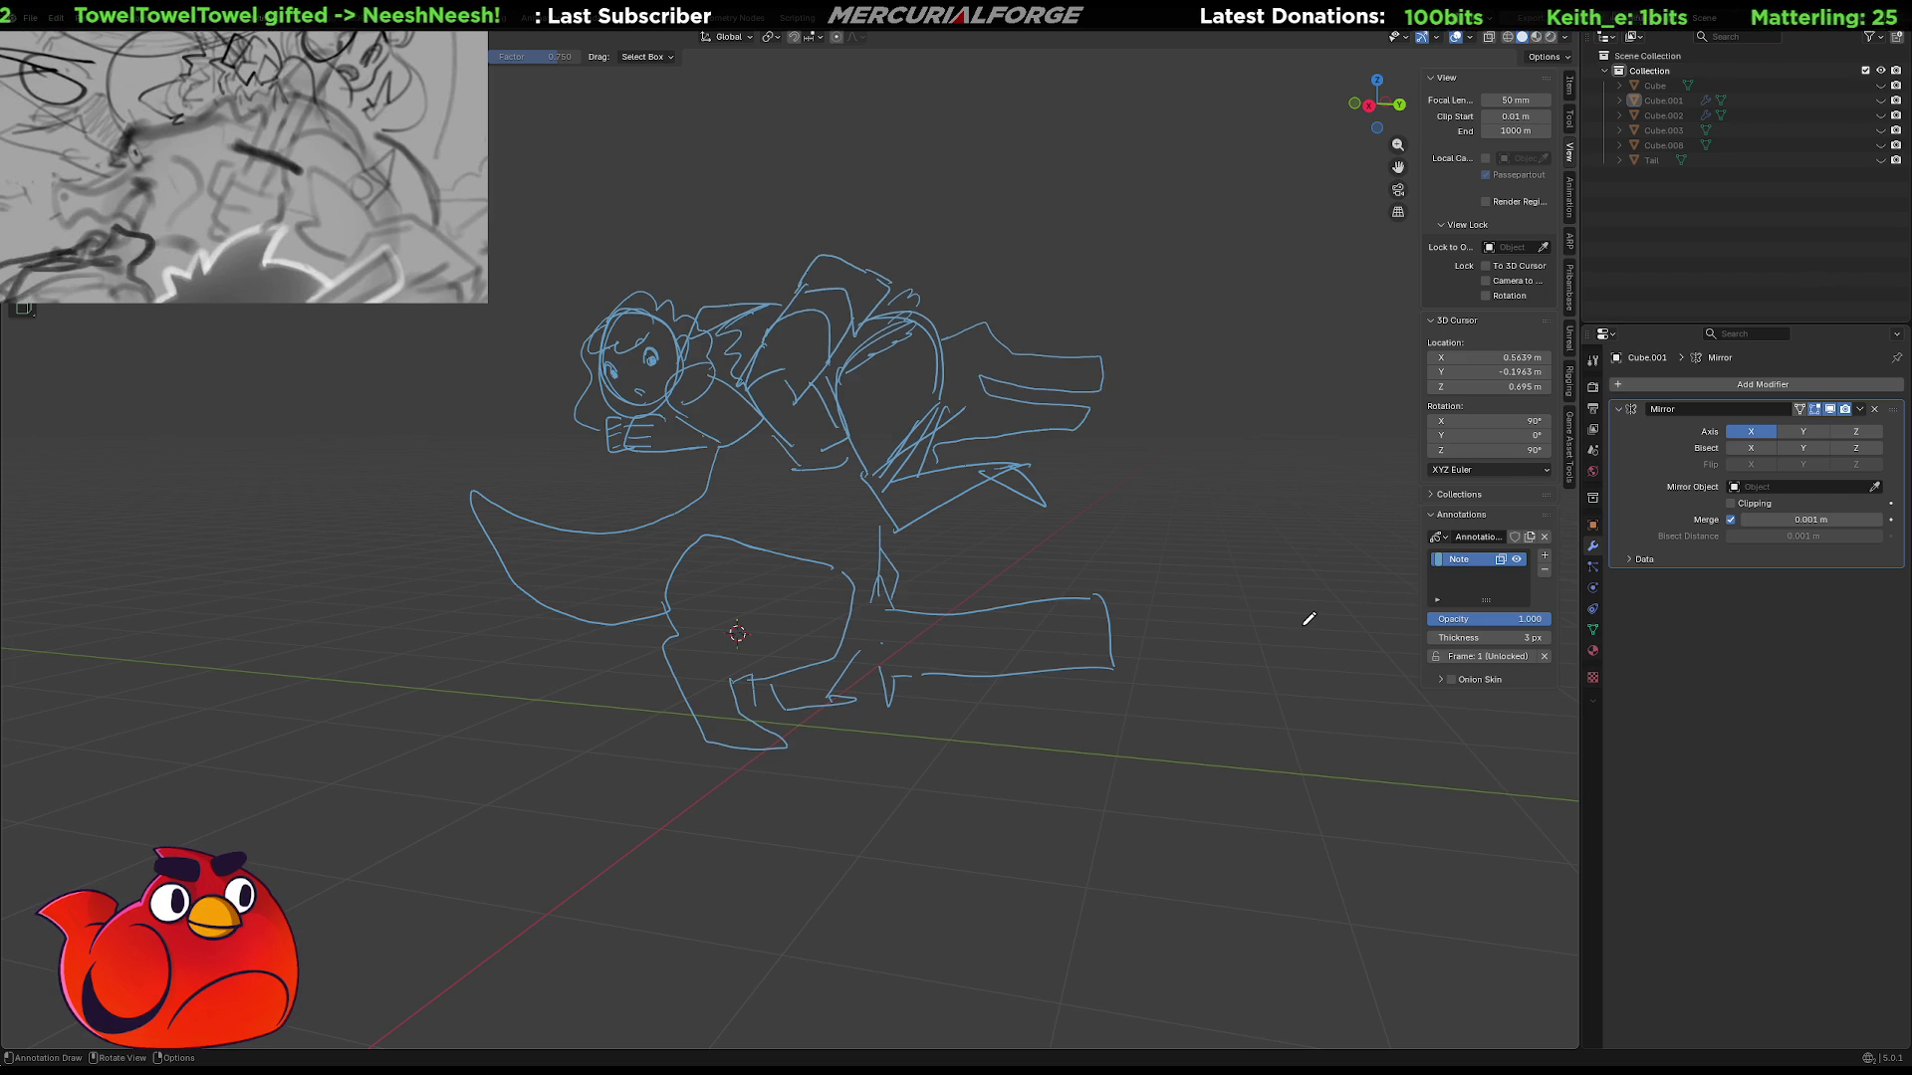
# Delete the Note annotation layer and make the Cube object visible again.
pyautogui.moveTo(1089, 485)
pyautogui.mouseDown(button='middle')
pyautogui.moveTo(910, 495)
pyautogui.moveTo(1099, 488)
pyautogui.mouseUp(button='middle')
pyautogui.click(1545, 571)
pyautogui.moveTo(1340, 585)
pyautogui.mouseDown(button='middle')
pyautogui.moveTo(1183, 560)
pyautogui.moveTo(1195, 538)
pyautogui.mouseUp(button='middle')
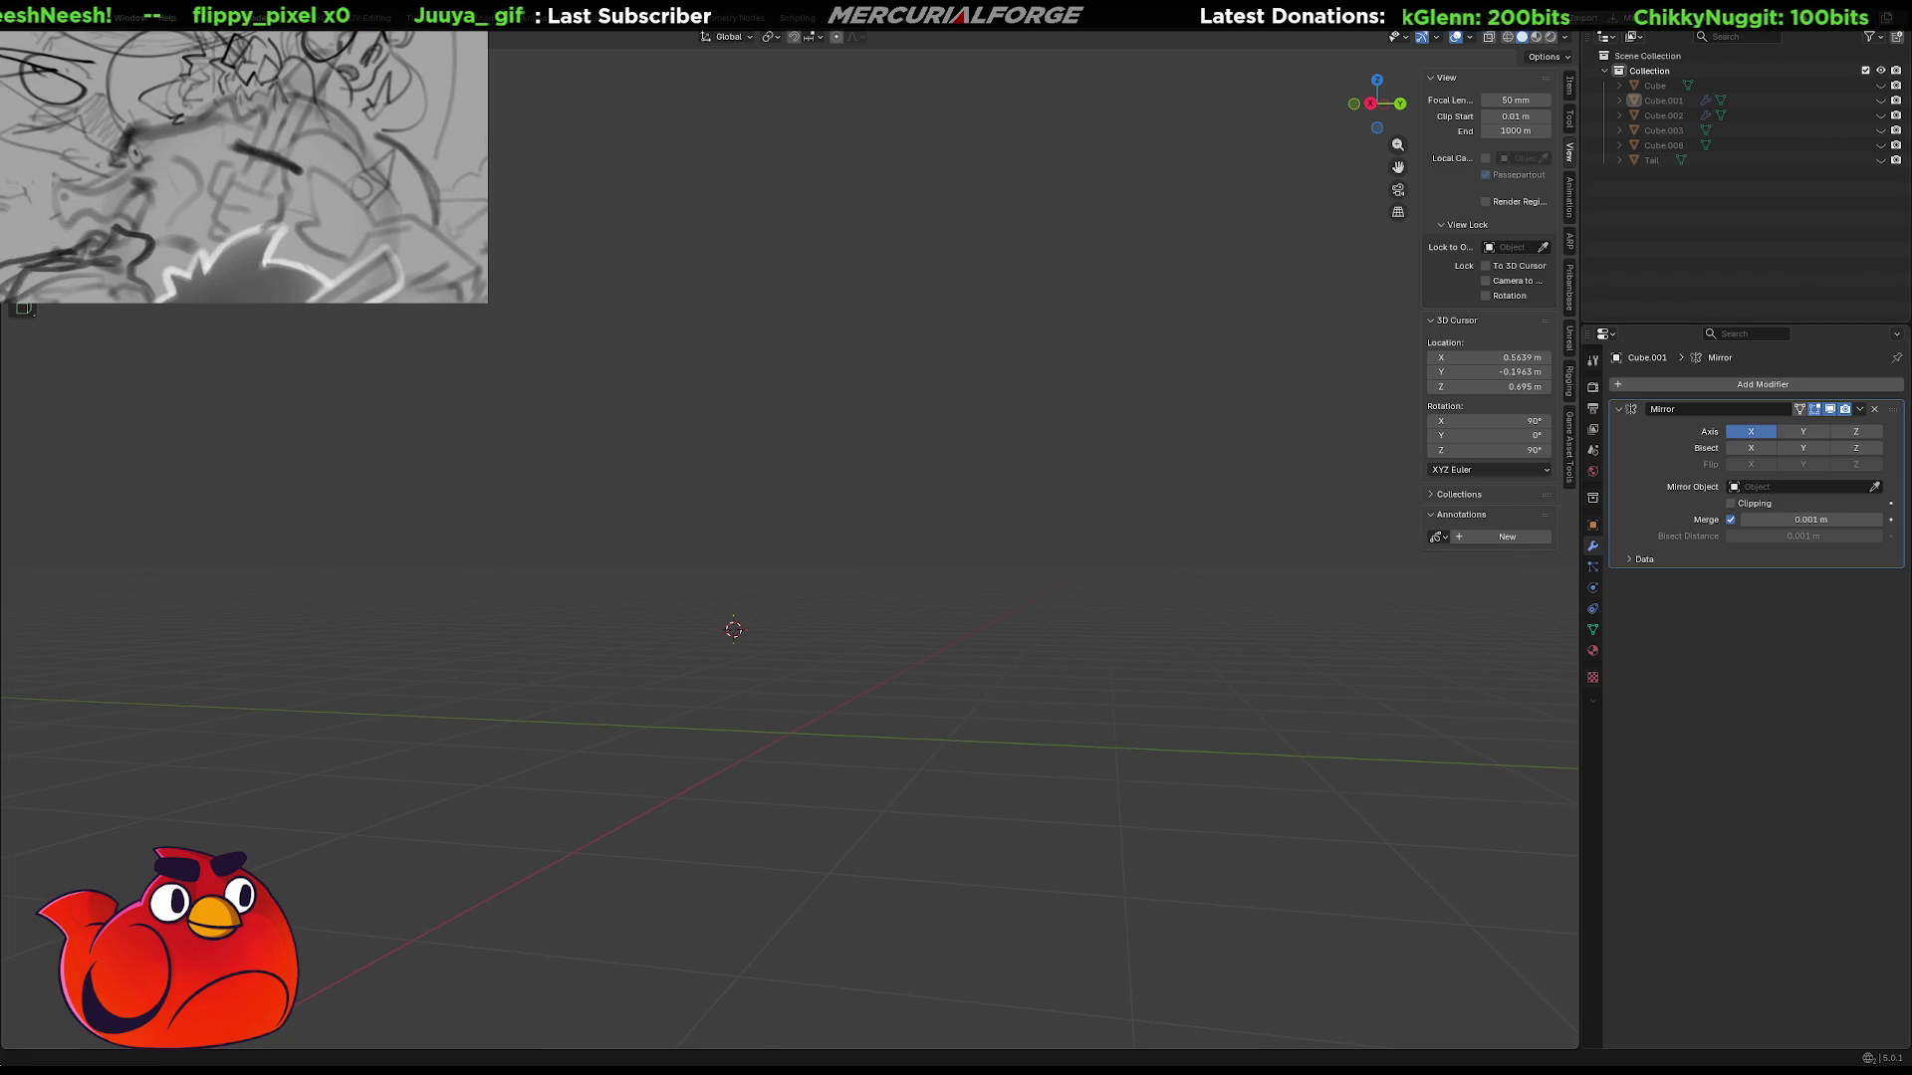
pyautogui.click(1881, 85)
# Unhide all the creature's parts and select the blade piece Cube.008.
pyautogui.moveTo(1881, 101); pyautogui.dragTo(1885, 209)
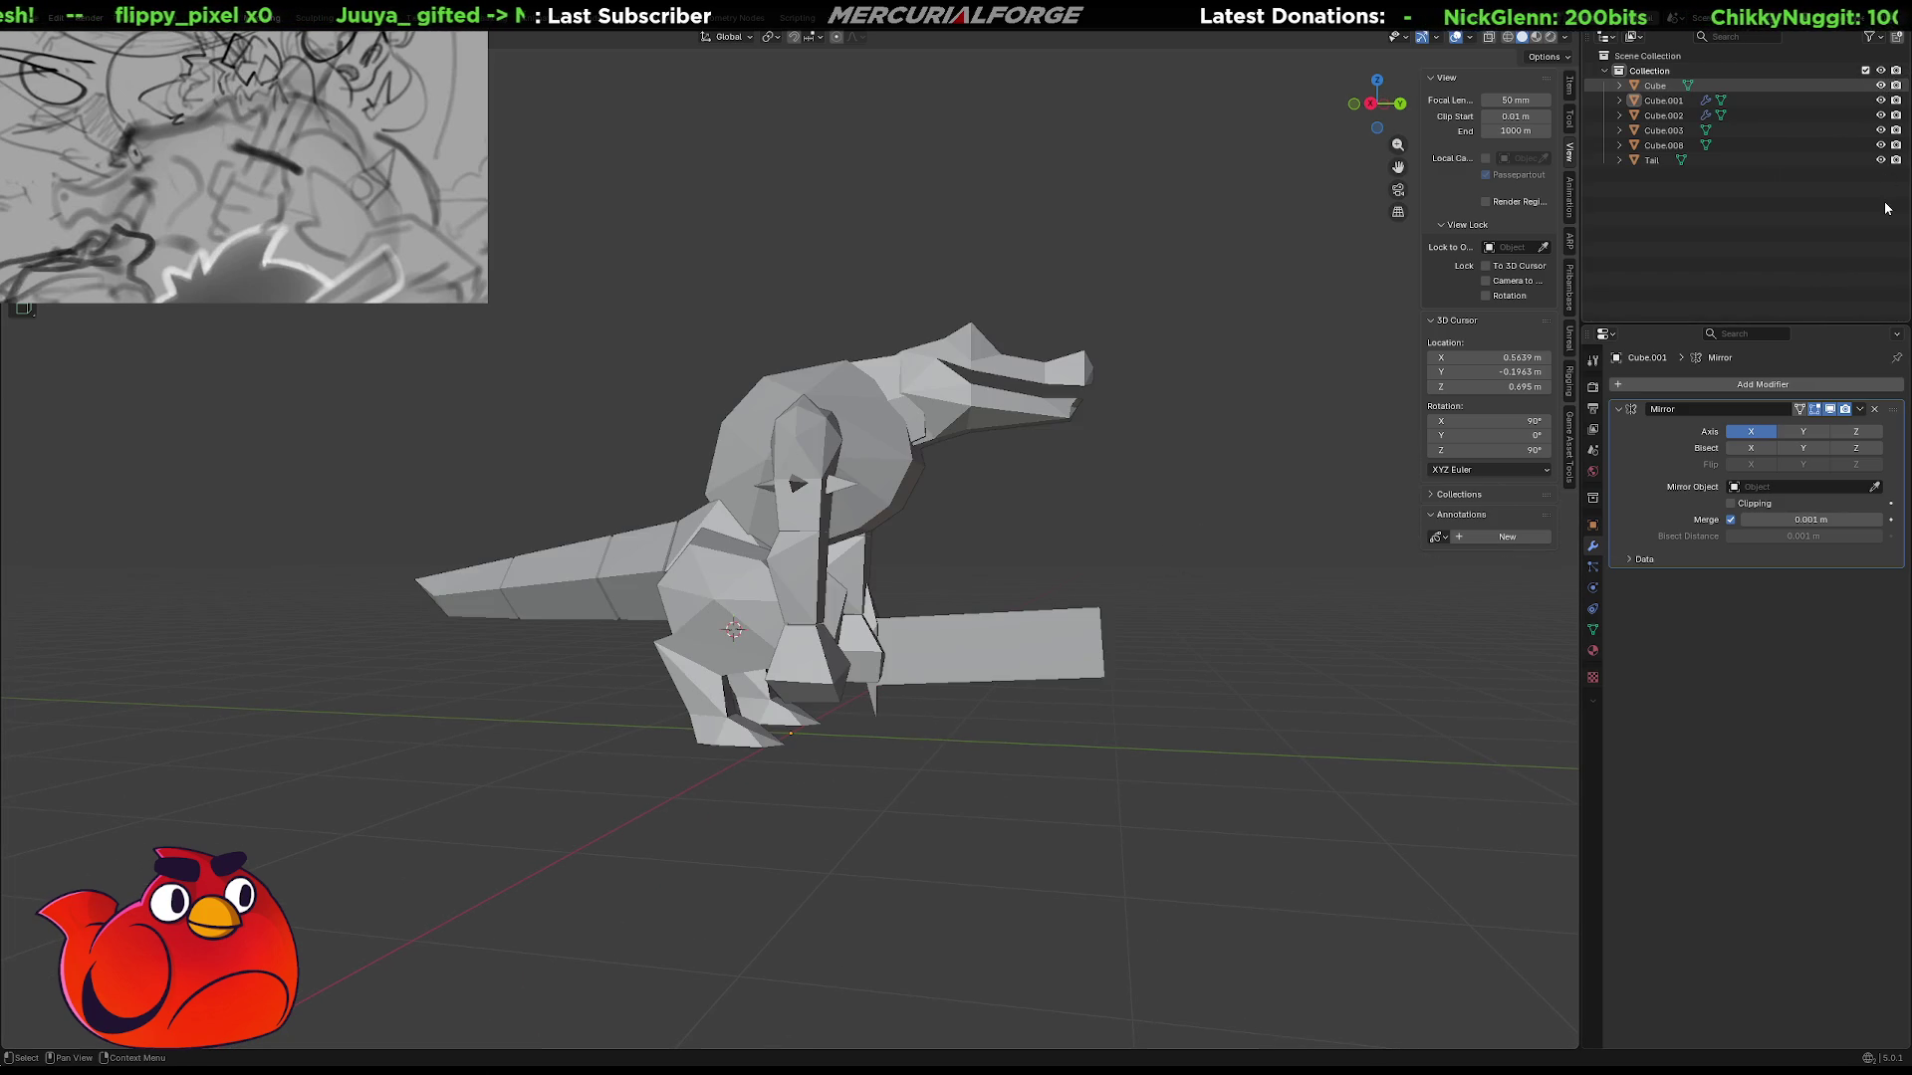
pyautogui.moveTo(1210, 421); pyautogui.dragTo(1068, 466, button='middle')
pyautogui.click(910, 560)
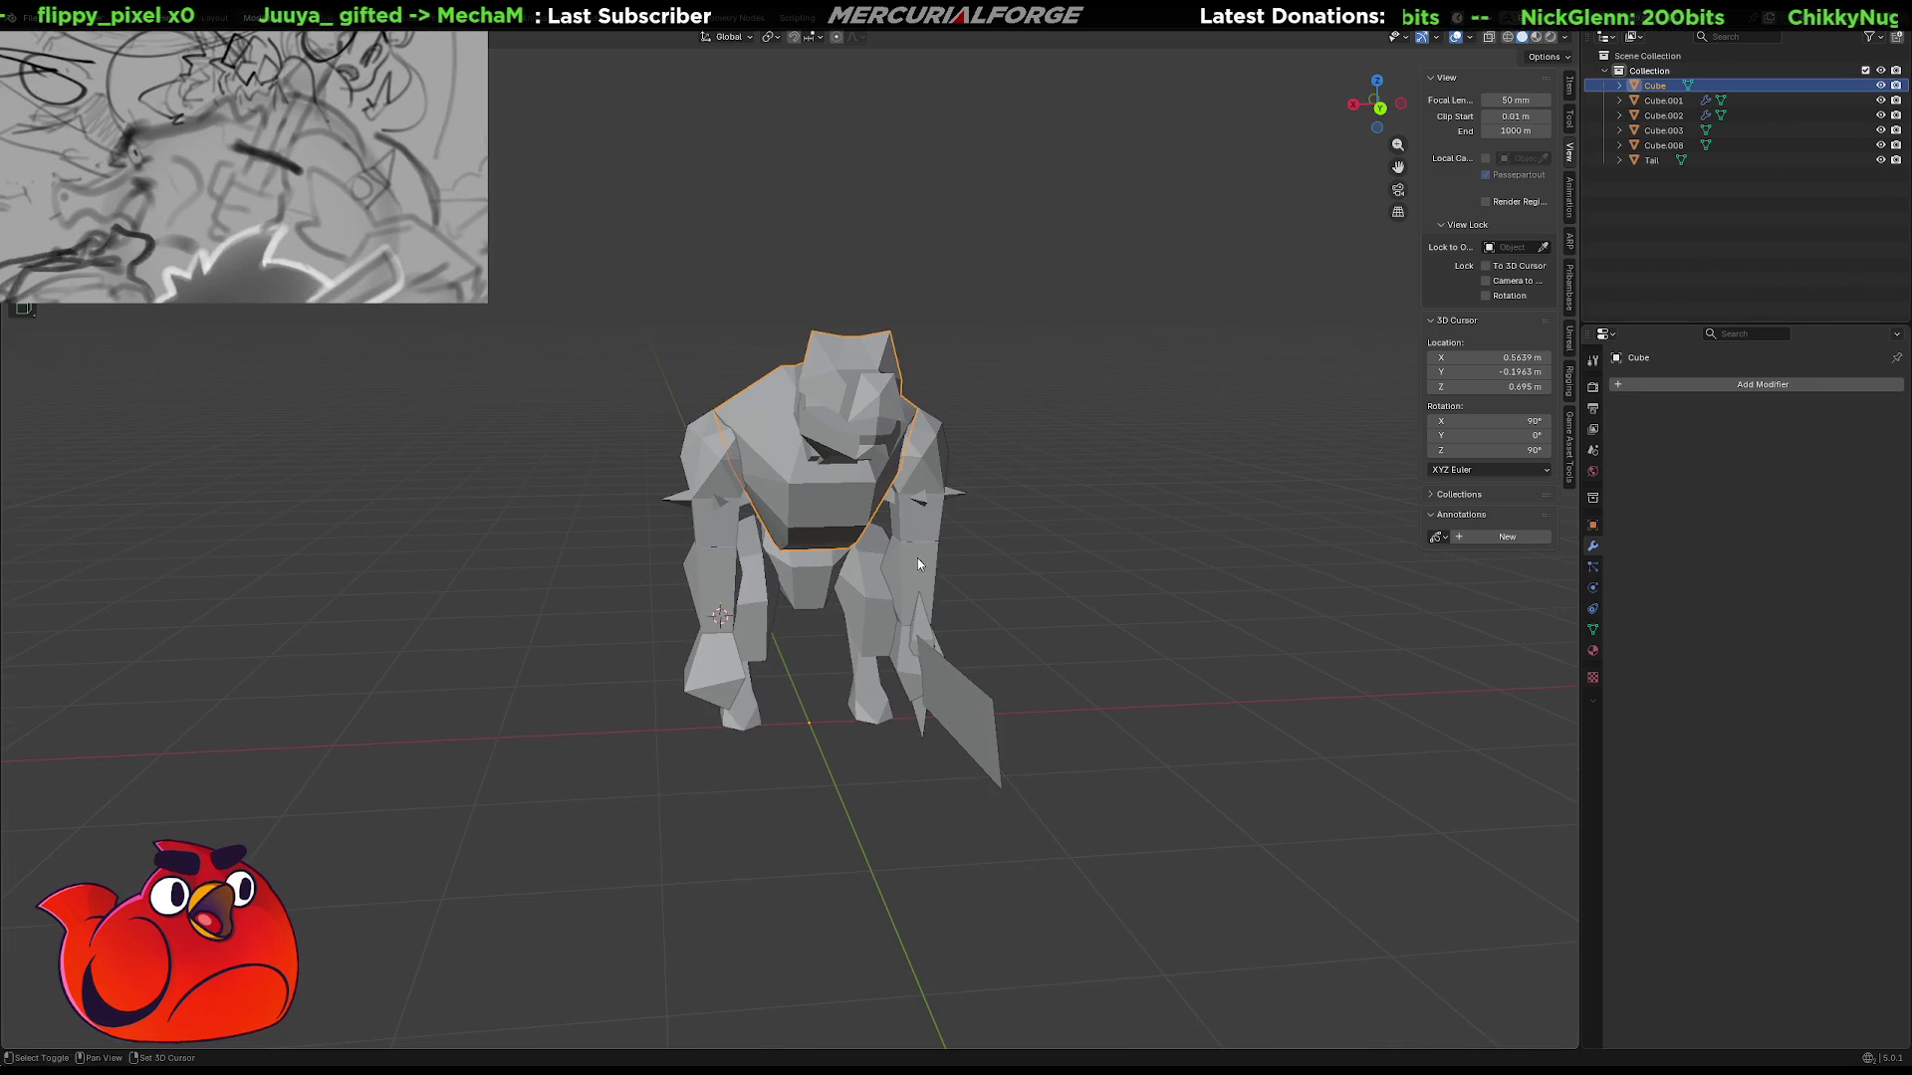
pyautogui.keyDown('shift'); pyautogui.moveTo(910, 560); pyautogui.dragTo(827, 429, button='middle'); pyautogui.keyUp('shift')
pyautogui.click(841, 528)
pyautogui.moveTo(842, 528); pyautogui.dragTo(799, 508, button='middle')
pyautogui.scroll(3, 799, 508)
# Slide the blade Cube.008 along the Y axis into a new position.
pyautogui.press('g')
pyautogui.press('z')
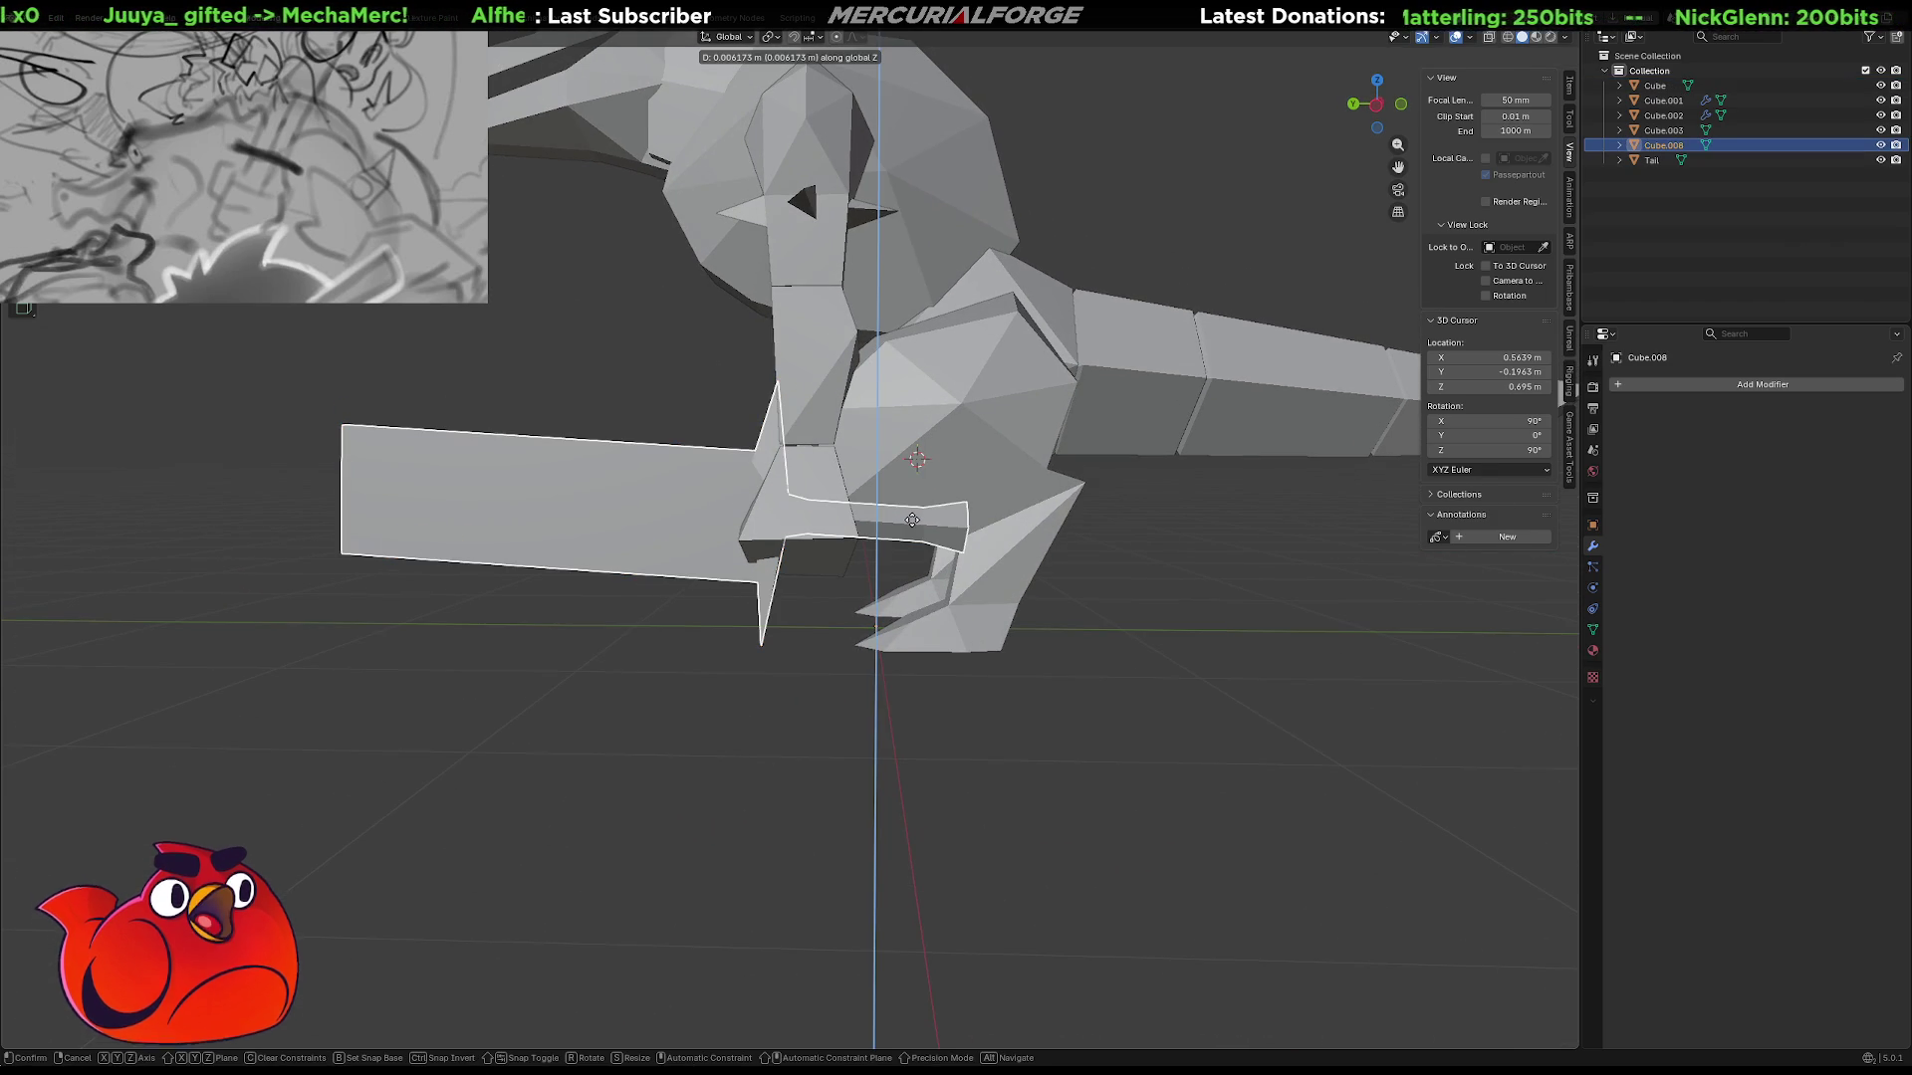
pyautogui.press('y')
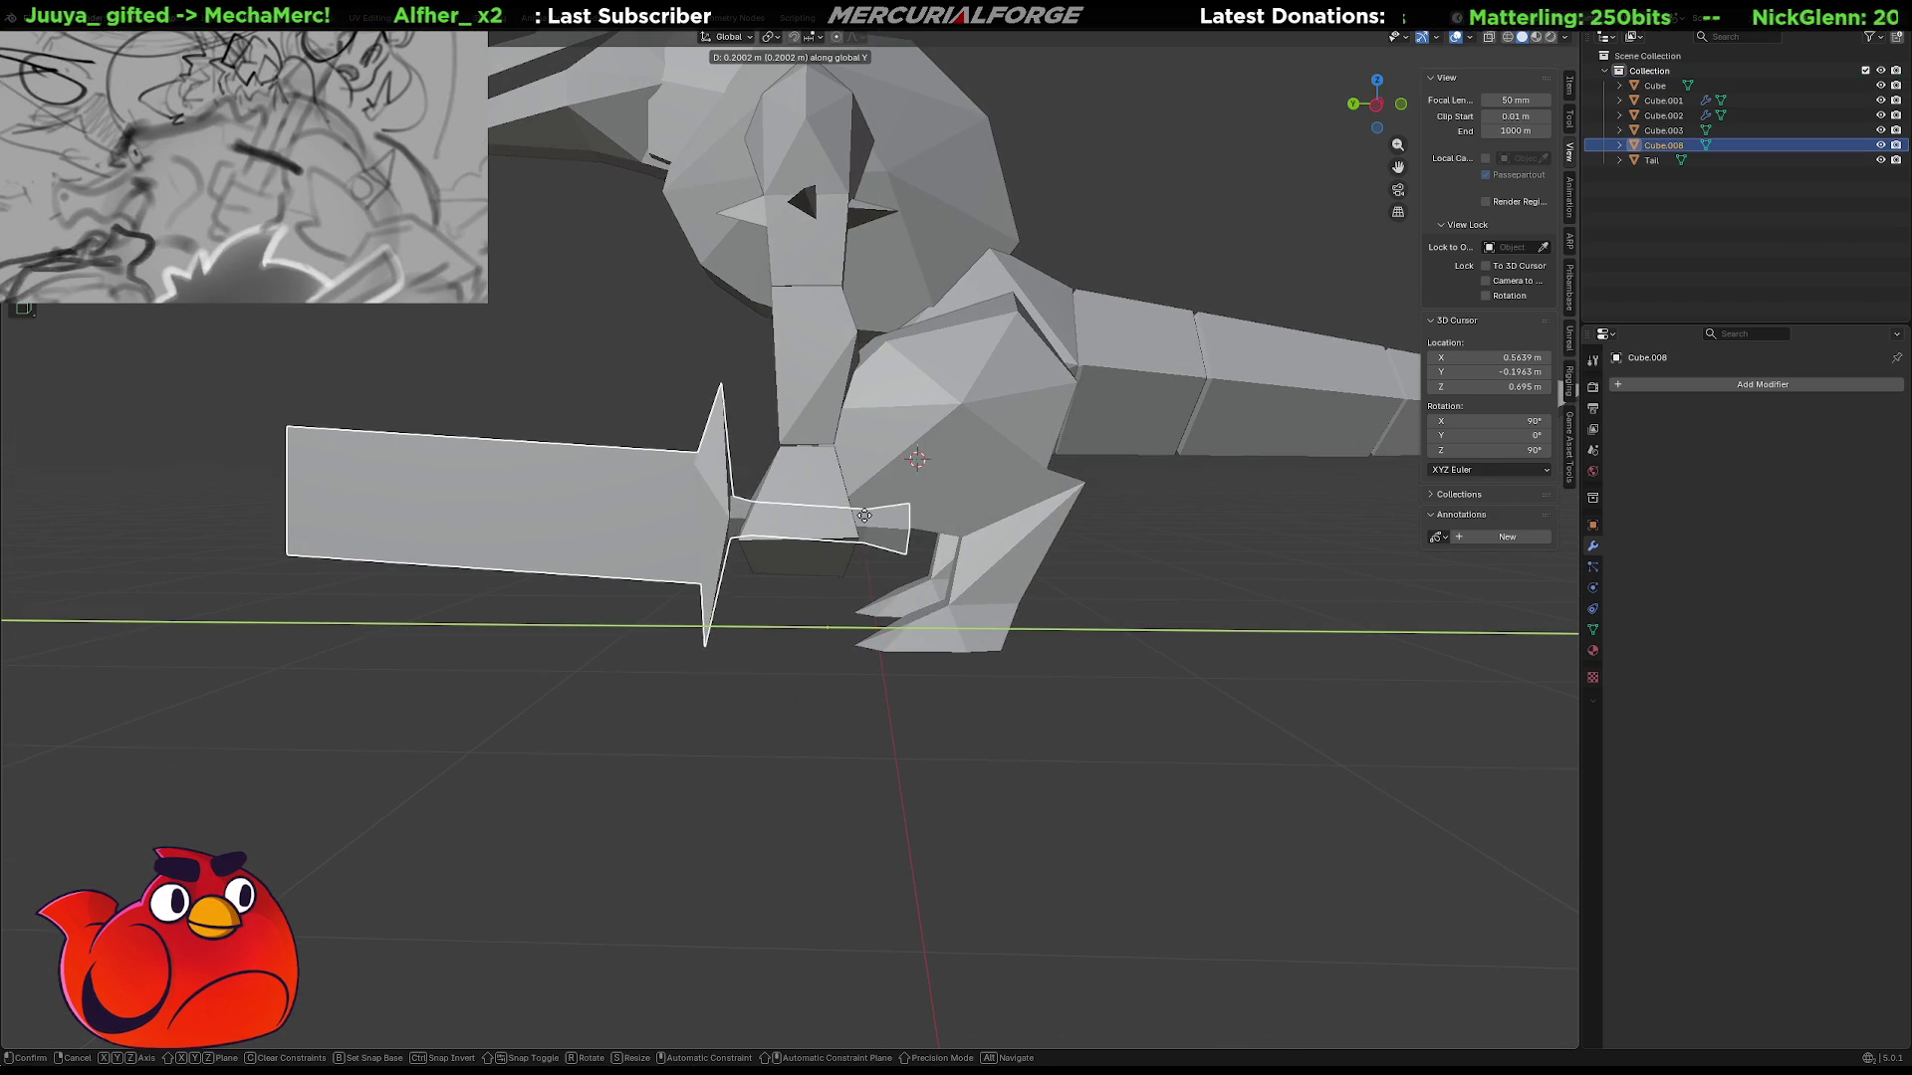
pyautogui.click(863, 512)
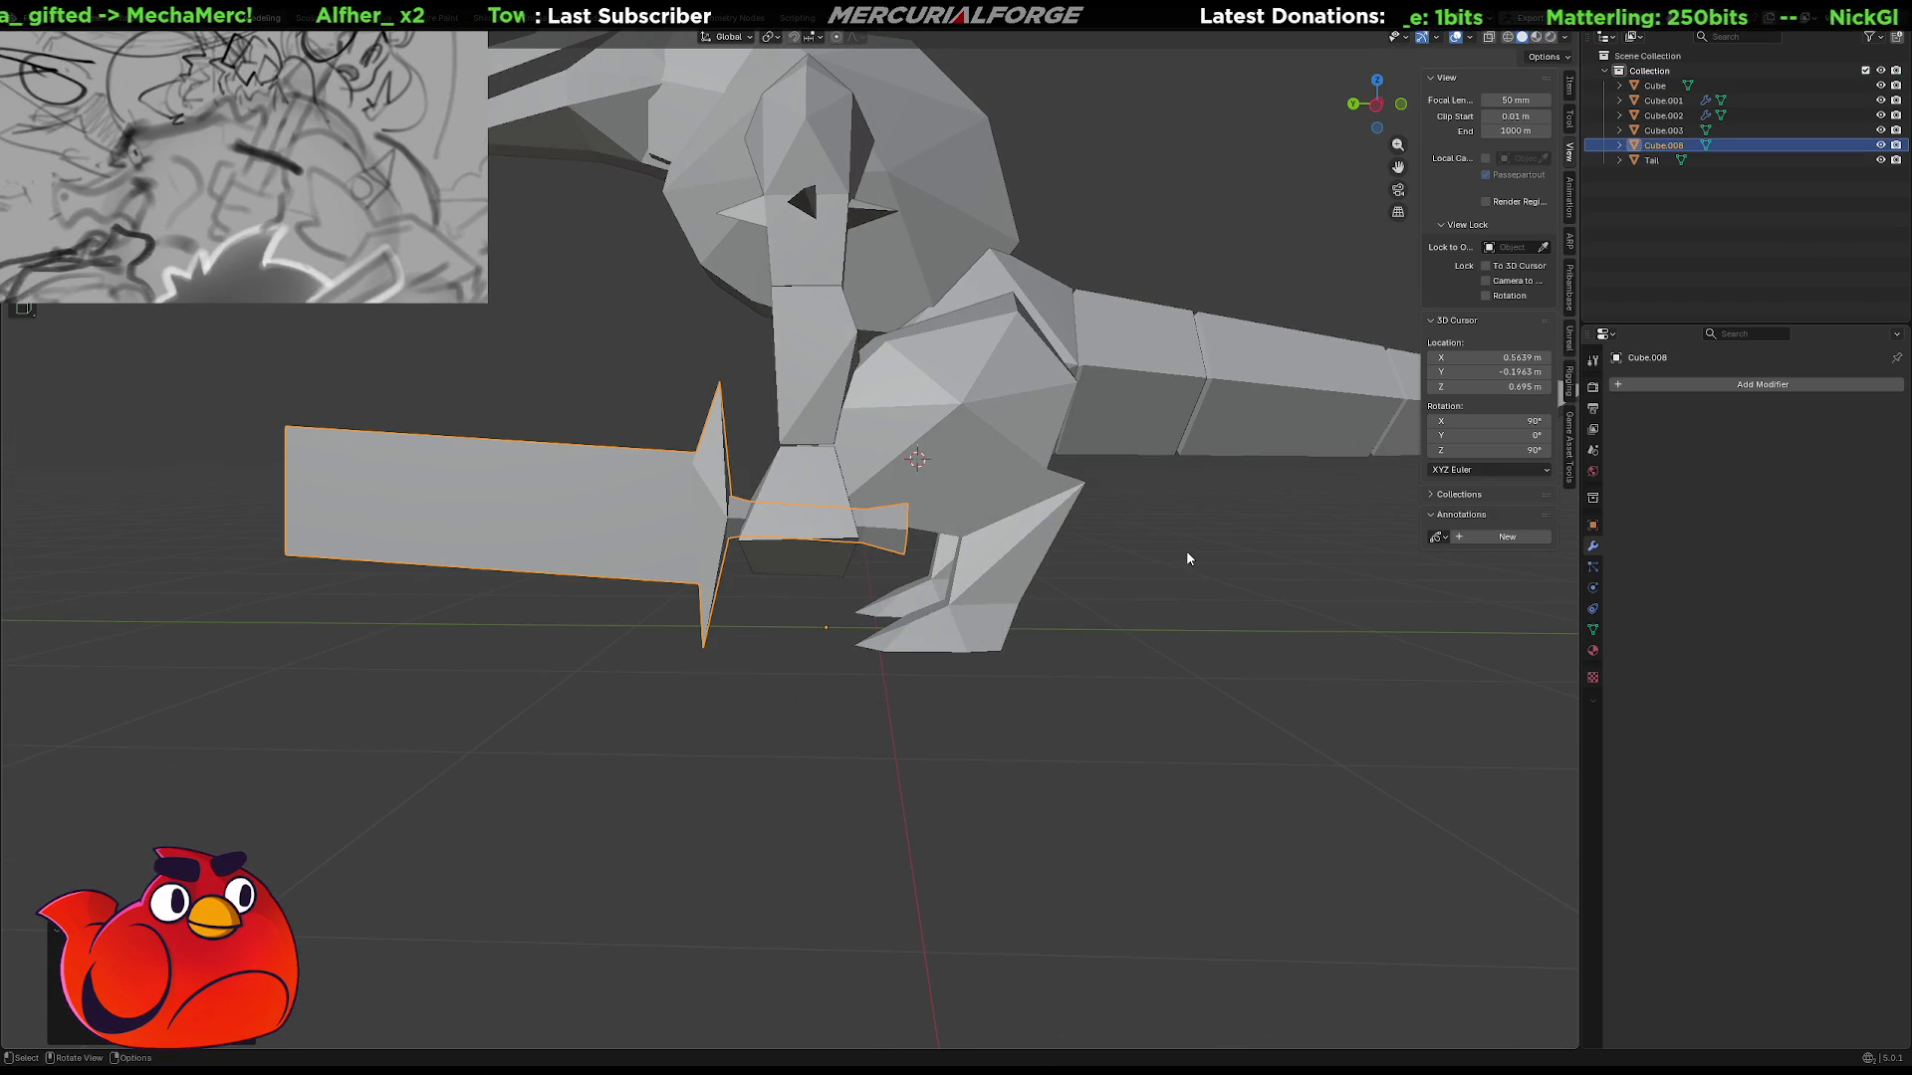
pyautogui.click(1186, 559)
pyautogui.scroll(-5, 1186, 559)
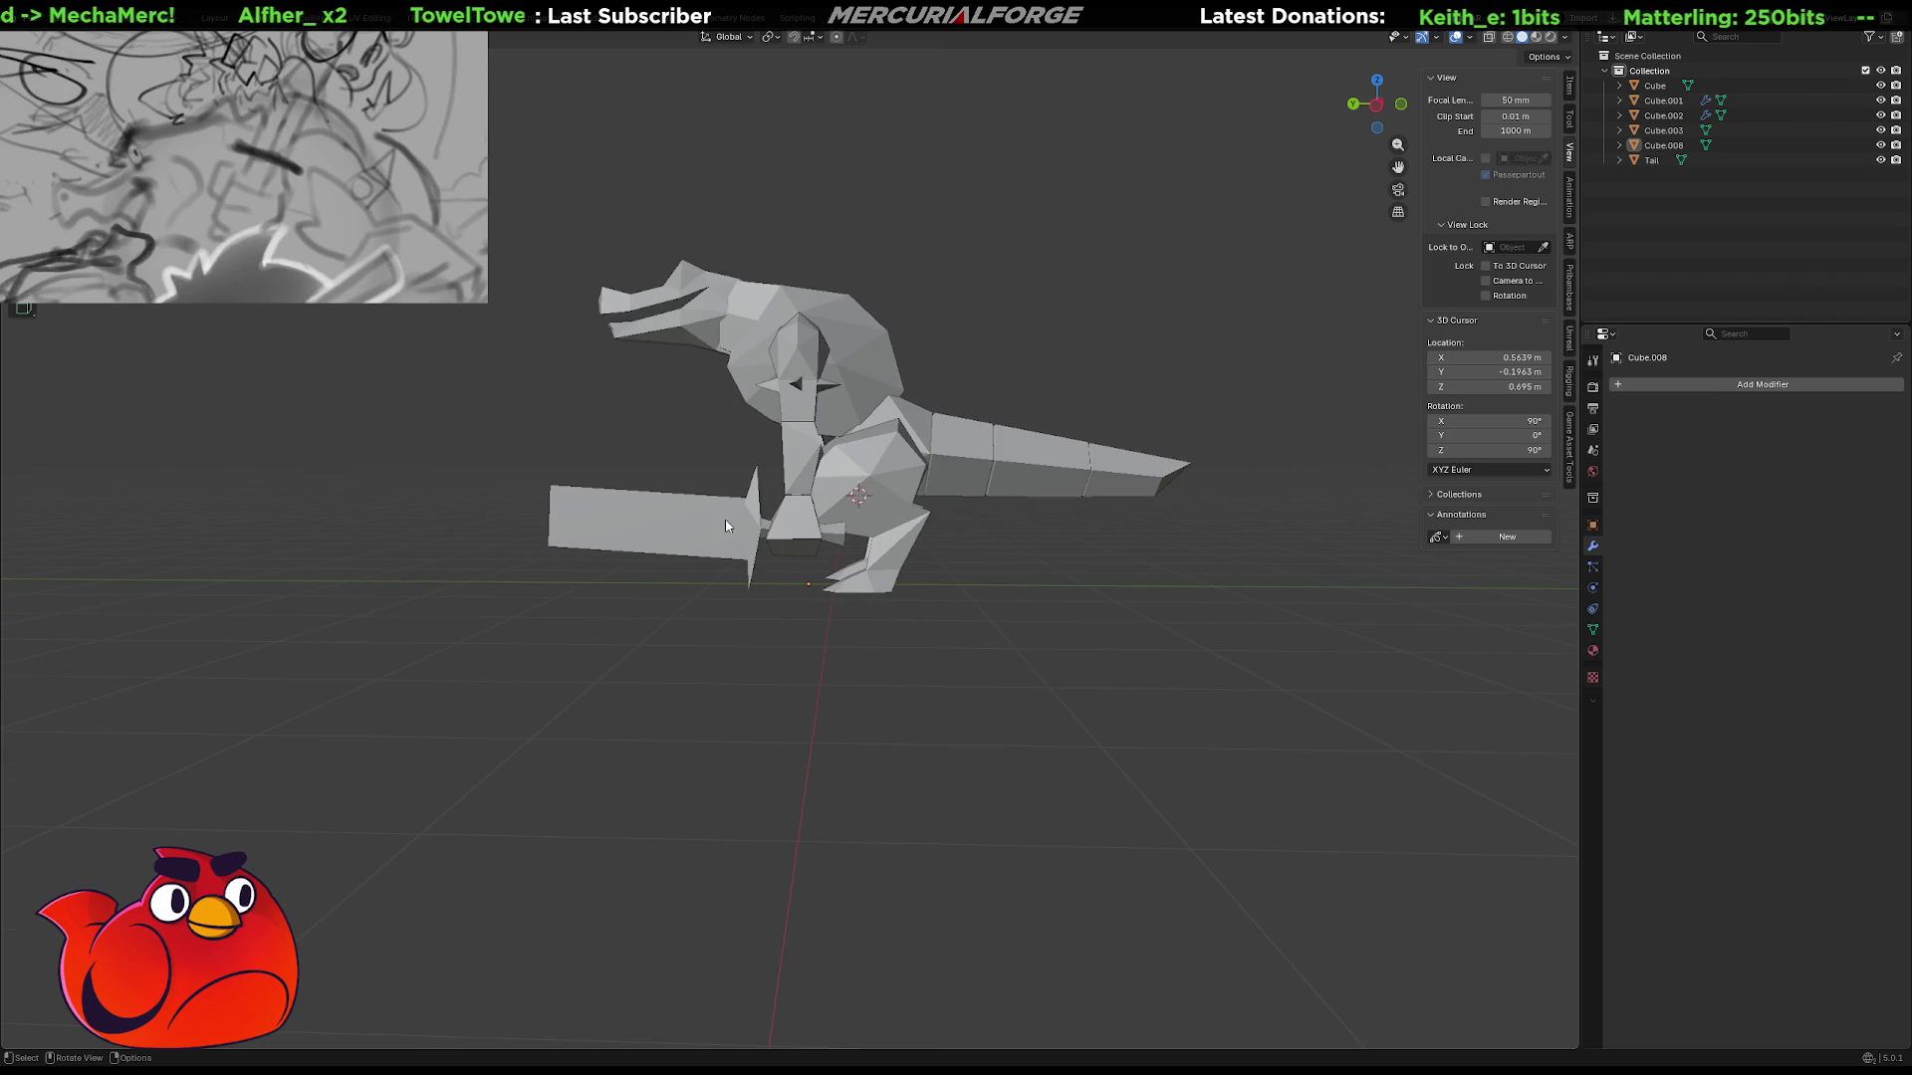
# Nudge Cube.008 further along Y so it sits against the hip.
pyautogui.click(733, 530)
pyautogui.press('g')
pyautogui.press('y')
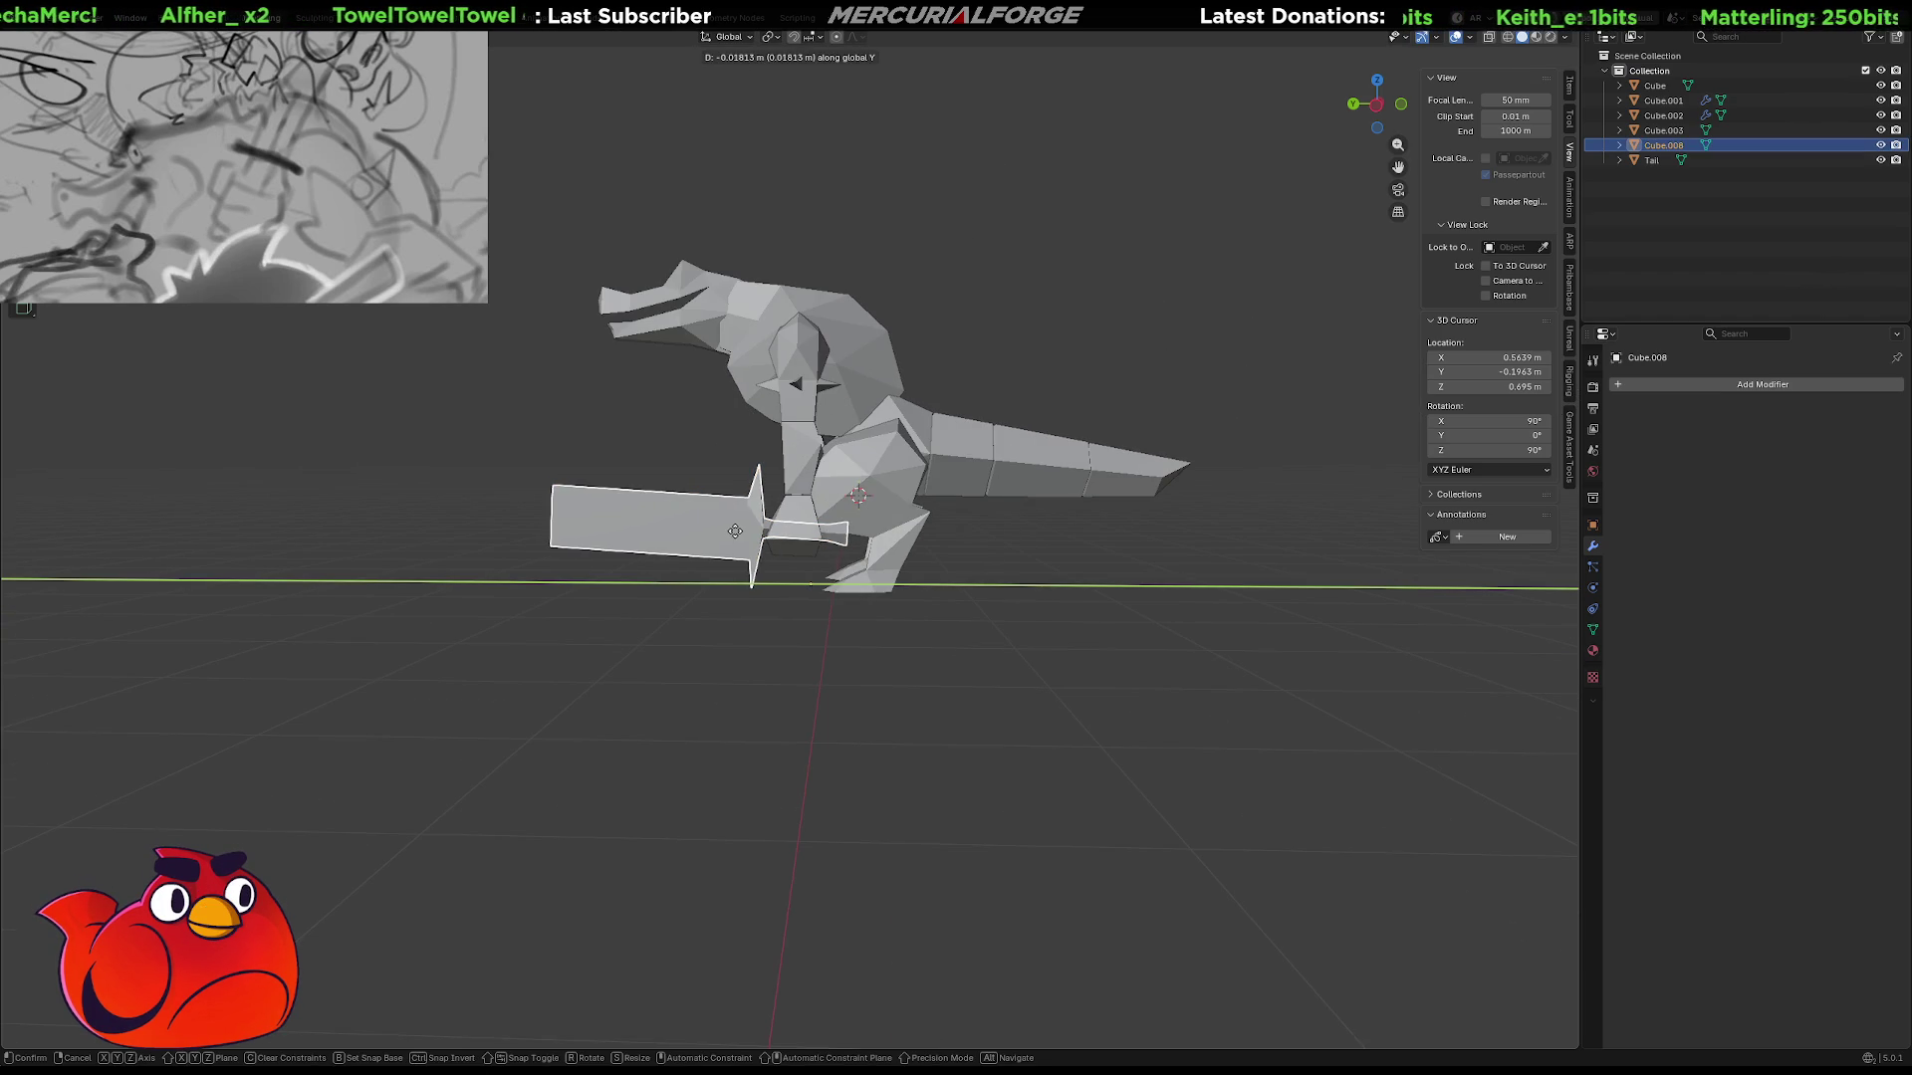
pyautogui.click(734, 531)
pyautogui.click(914, 541)
pyautogui.moveTo(917, 540)
pyautogui.mouseDown(button='middle')
pyautogui.moveTo(1210, 538)
pyautogui.moveTo(798, 546)
pyautogui.moveTo(943, 570)
pyautogui.moveTo(1259, 555)
pyautogui.moveTo(1058, 568)
pyautogui.moveTo(1080, 555)
pyautogui.moveTo(941, 463)
pyautogui.mouseUp(button='middle')
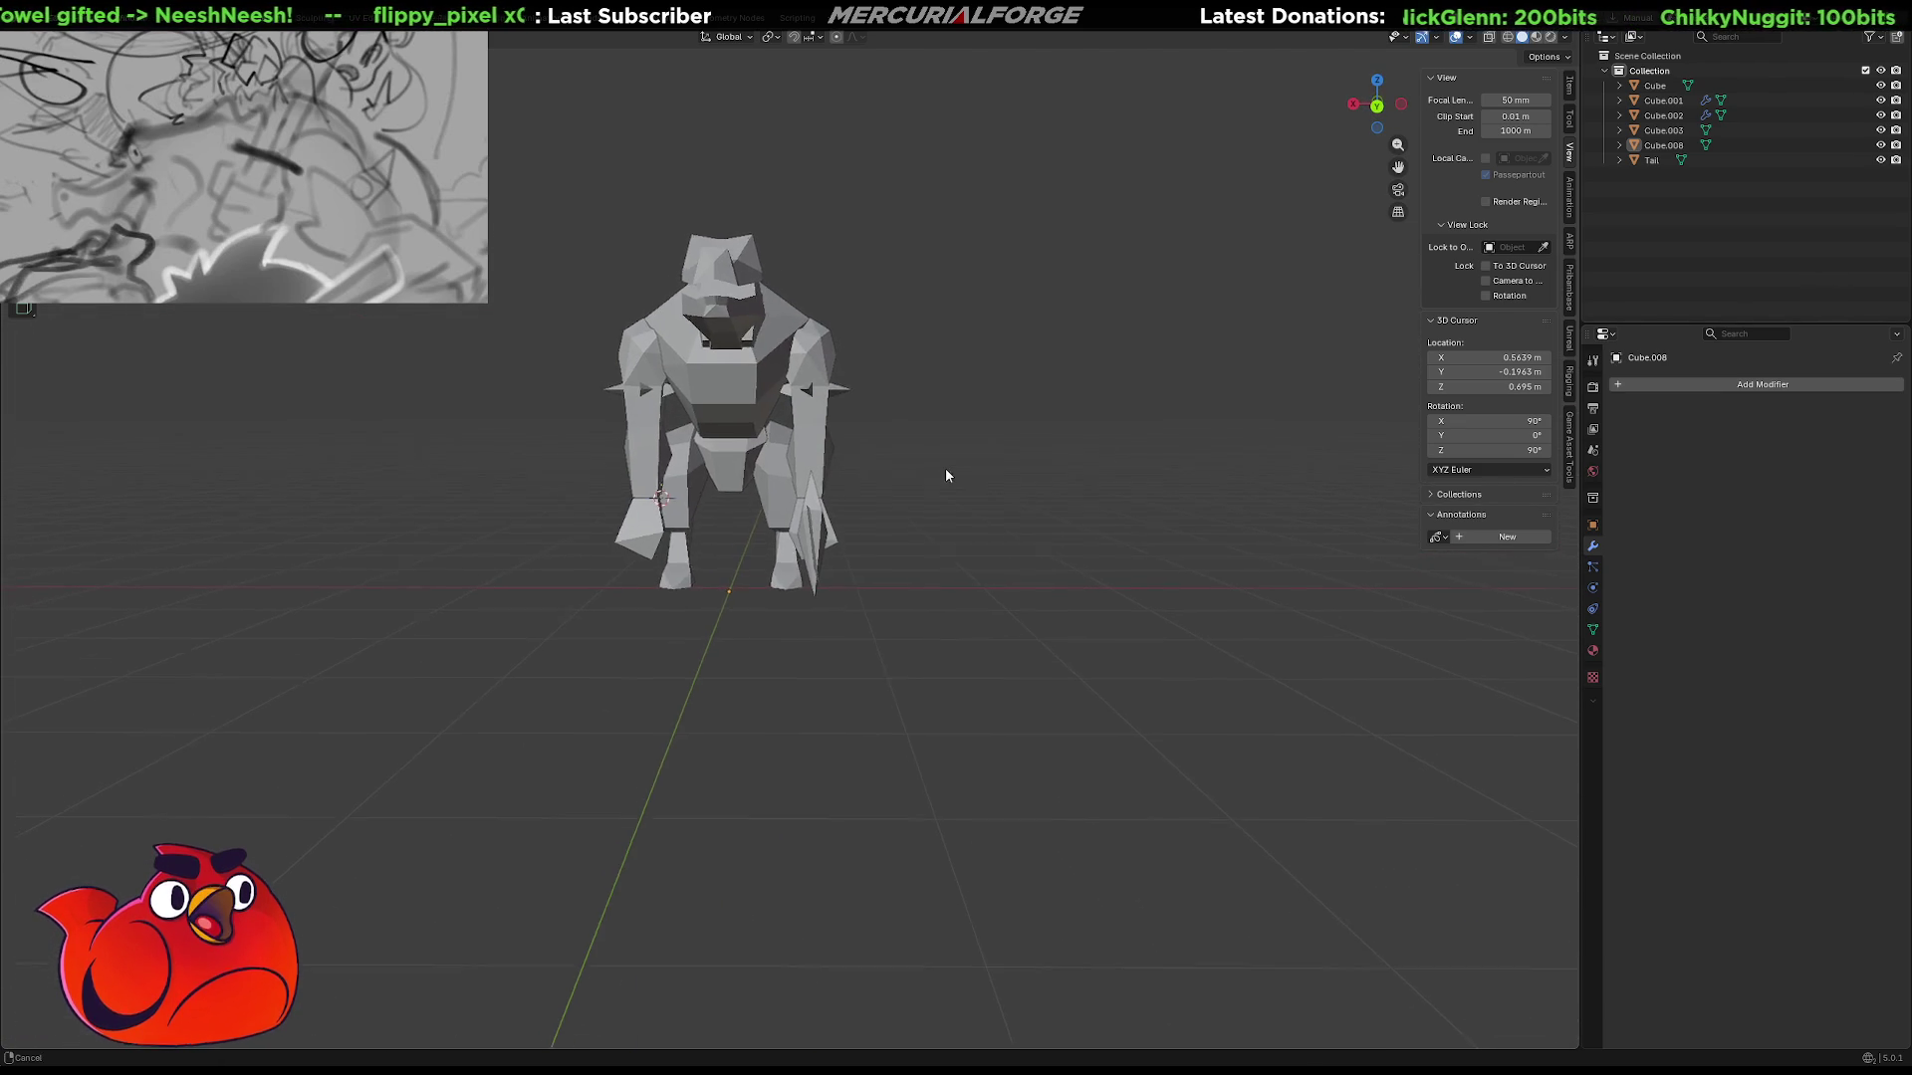
pyautogui.scroll(2, 976, 498)
pyautogui.moveTo(1011, 535)
pyautogui.mouseDown(button='middle')
pyautogui.moveTo(829, 531)
pyautogui.moveTo(982, 517)
pyautogui.moveTo(1188, 538)
pyautogui.moveTo(827, 543)
pyautogui.moveTo(1199, 544)
pyautogui.moveTo(1018, 550)
pyautogui.moveTo(1136, 537)
pyautogui.moveTo(1006, 499)
pyautogui.mouseUp(button='middle')
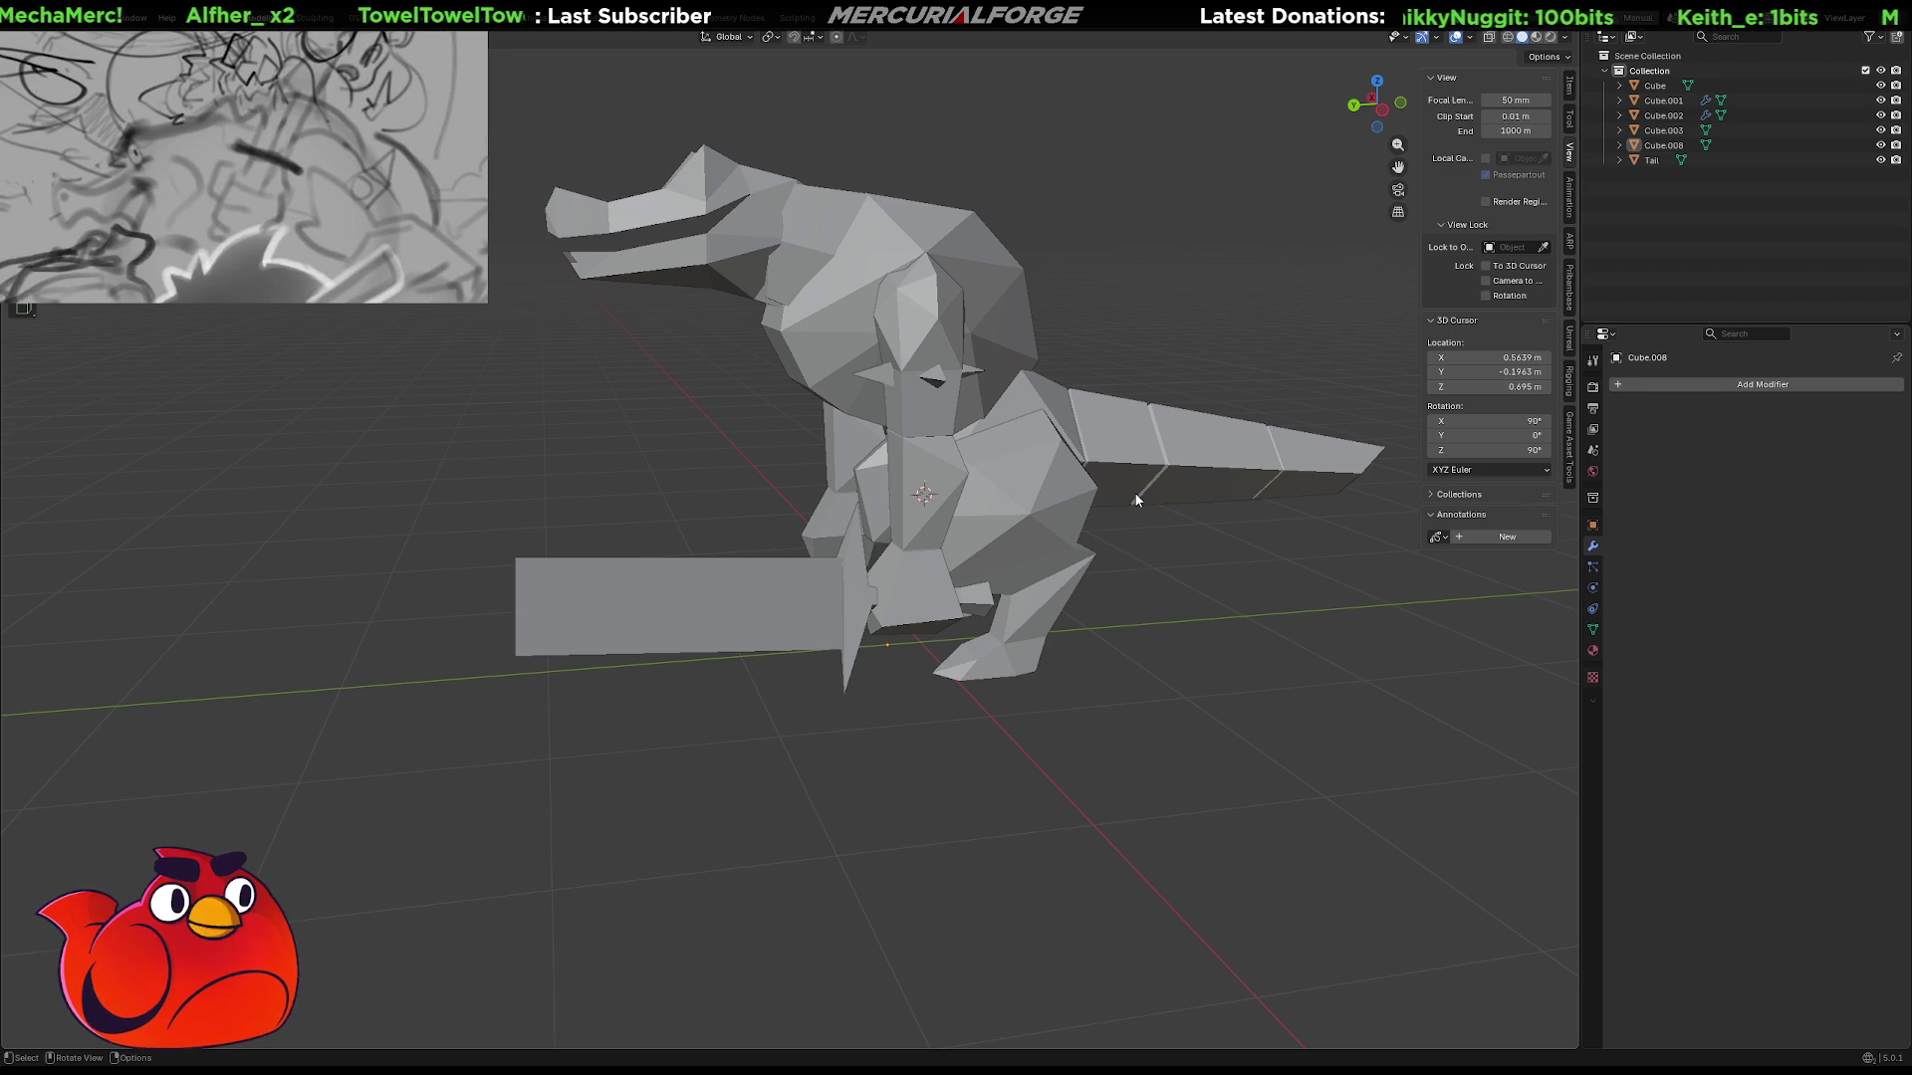
pyautogui.moveTo(1136, 495)
pyautogui.mouseDown(button='middle')
pyautogui.moveTo(834, 474)
pyautogui.moveTo(1049, 460)
pyautogui.moveTo(888, 401)
pyautogui.moveTo(975, 503)
pyautogui.moveTo(906, 499)
pyautogui.moveTo(1076, 525)
pyautogui.moveTo(1199, 508)
pyautogui.moveTo(1251, 640)
pyautogui.moveTo(1241, 504)
pyautogui.moveTo(1350, 474)
pyautogui.moveTo(1106, 444)
pyautogui.moveTo(1084, 457)
pyautogui.moveTo(1101, 469)
pyautogui.moveTo(797, 561)
pyautogui.moveTo(1133, 547)
pyautogui.moveTo(845, 540)
pyautogui.moveTo(590, 567)
pyautogui.moveTo(707, 533)
pyautogui.moveTo(858, 554)
pyautogui.moveTo(811, 541)
pyautogui.moveTo(848, 373)
pyautogui.moveTo(815, 329)
pyautogui.moveTo(702, 423)
pyautogui.moveTo(652, 536)
pyautogui.moveTo(691, 525)
pyautogui.moveTo(777, 568)
pyautogui.moveTo(744, 605)
pyautogui.moveTo(743, 585)
pyautogui.moveTo(857, 569)
pyautogui.moveTo(1181, 589)
pyautogui.moveTo(663, 573)
pyautogui.moveTo(814, 536)
pyautogui.moveTo(472, 537)
pyautogui.mouseUp(button='middle')
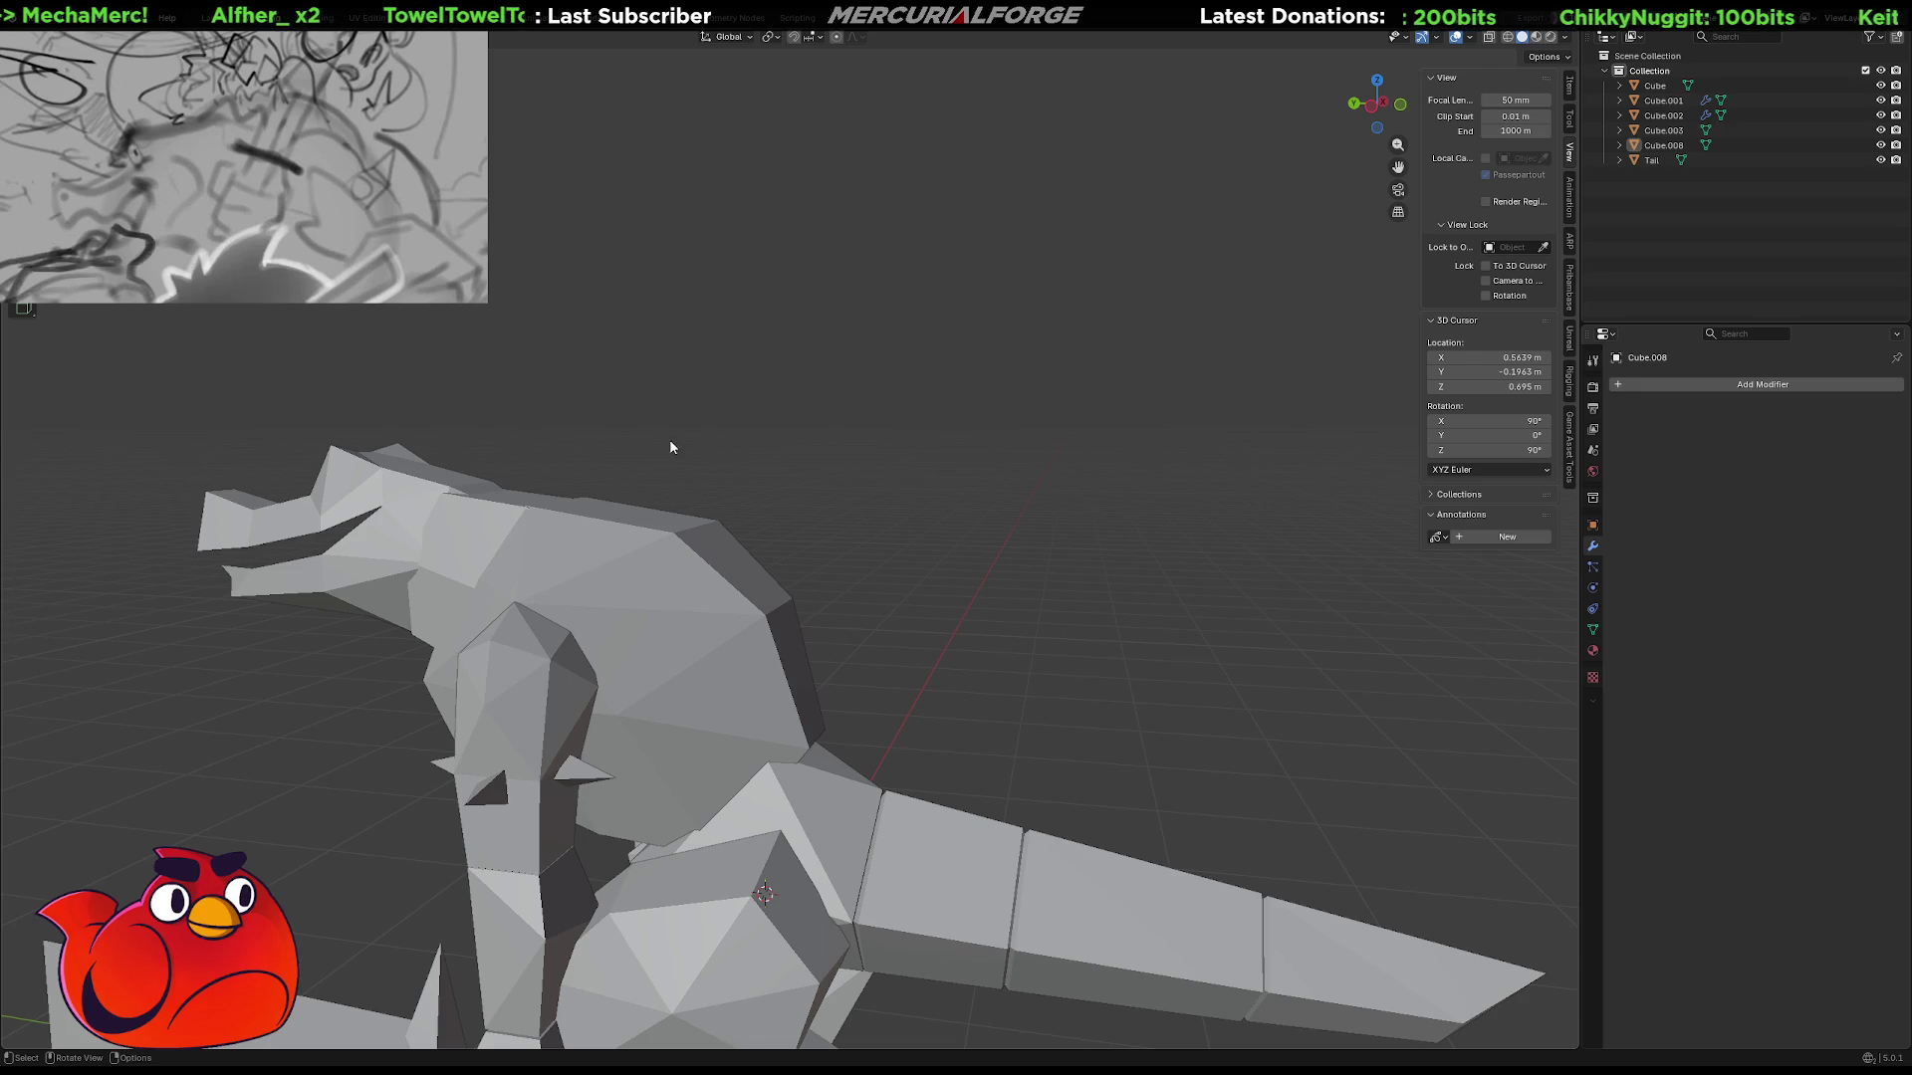
pyautogui.scroll(4, 852, 623)
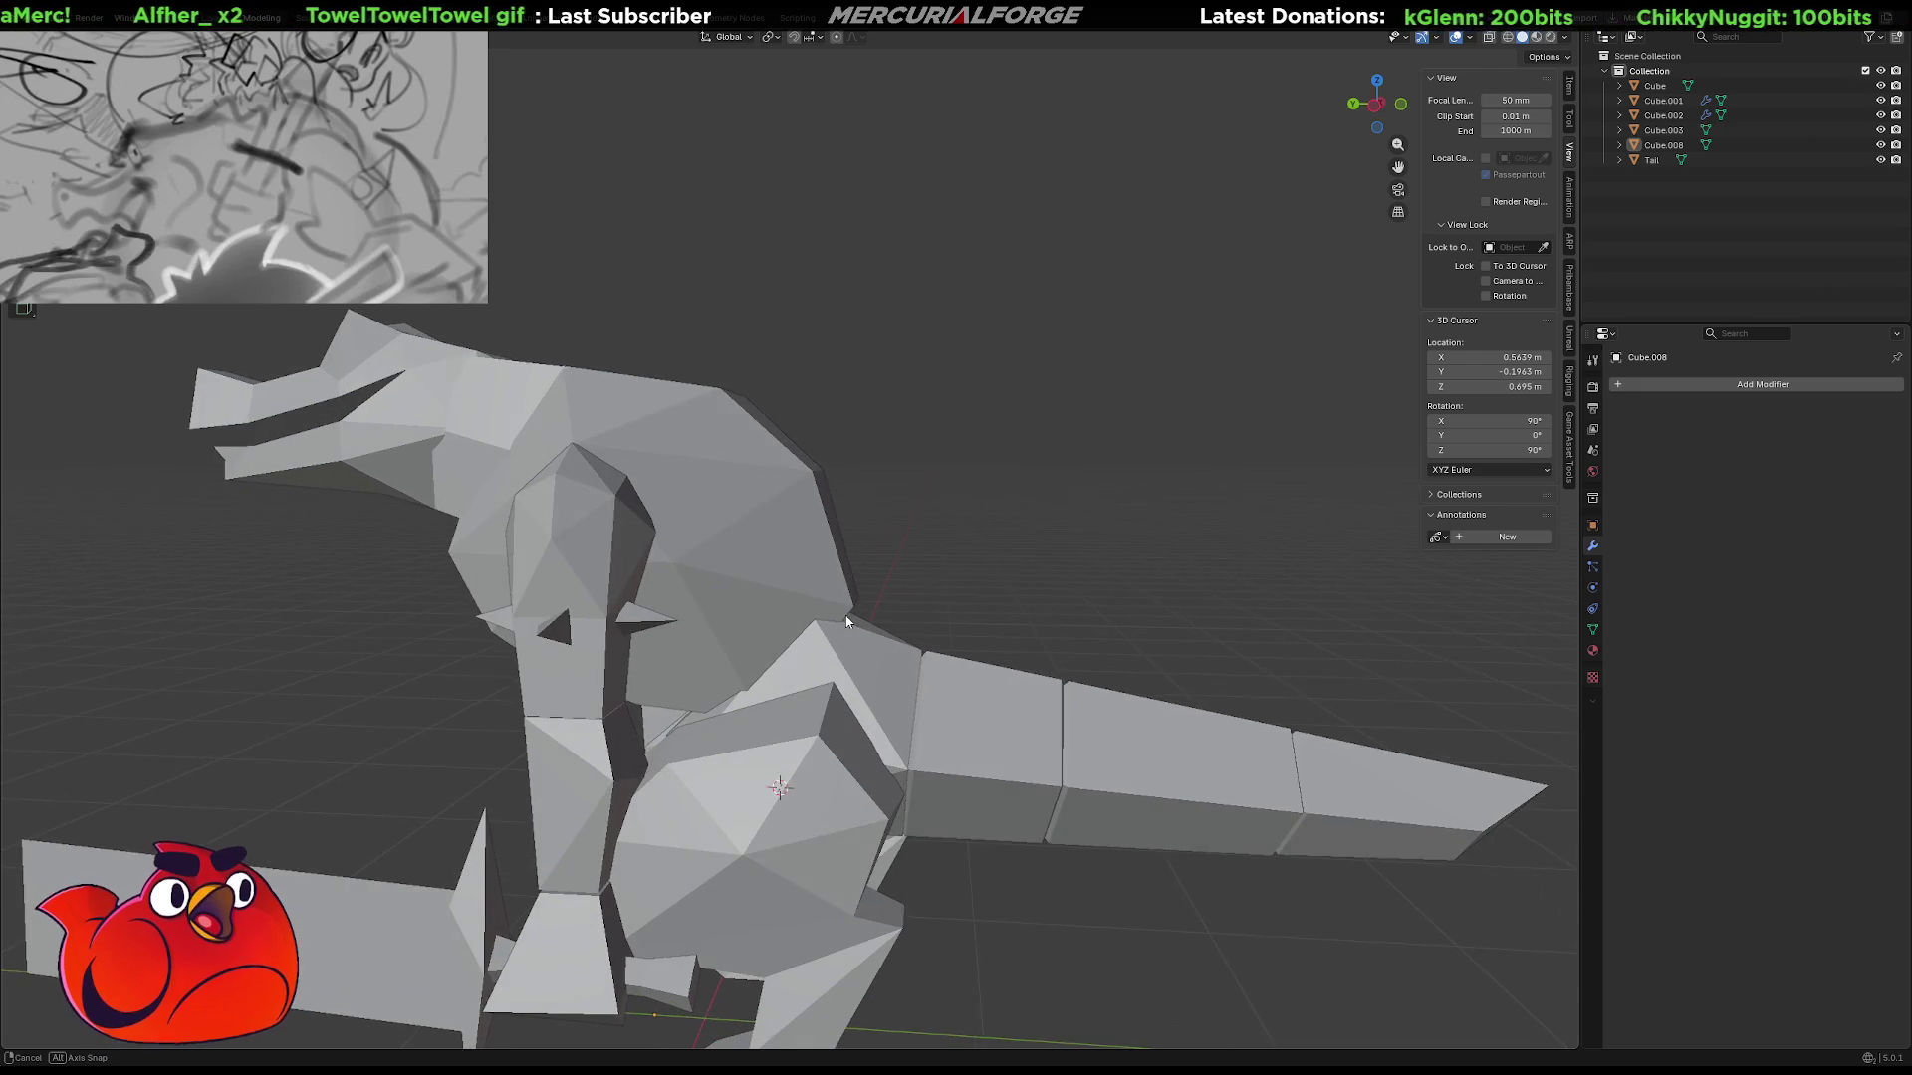
pyautogui.scroll(-3, 852, 623)
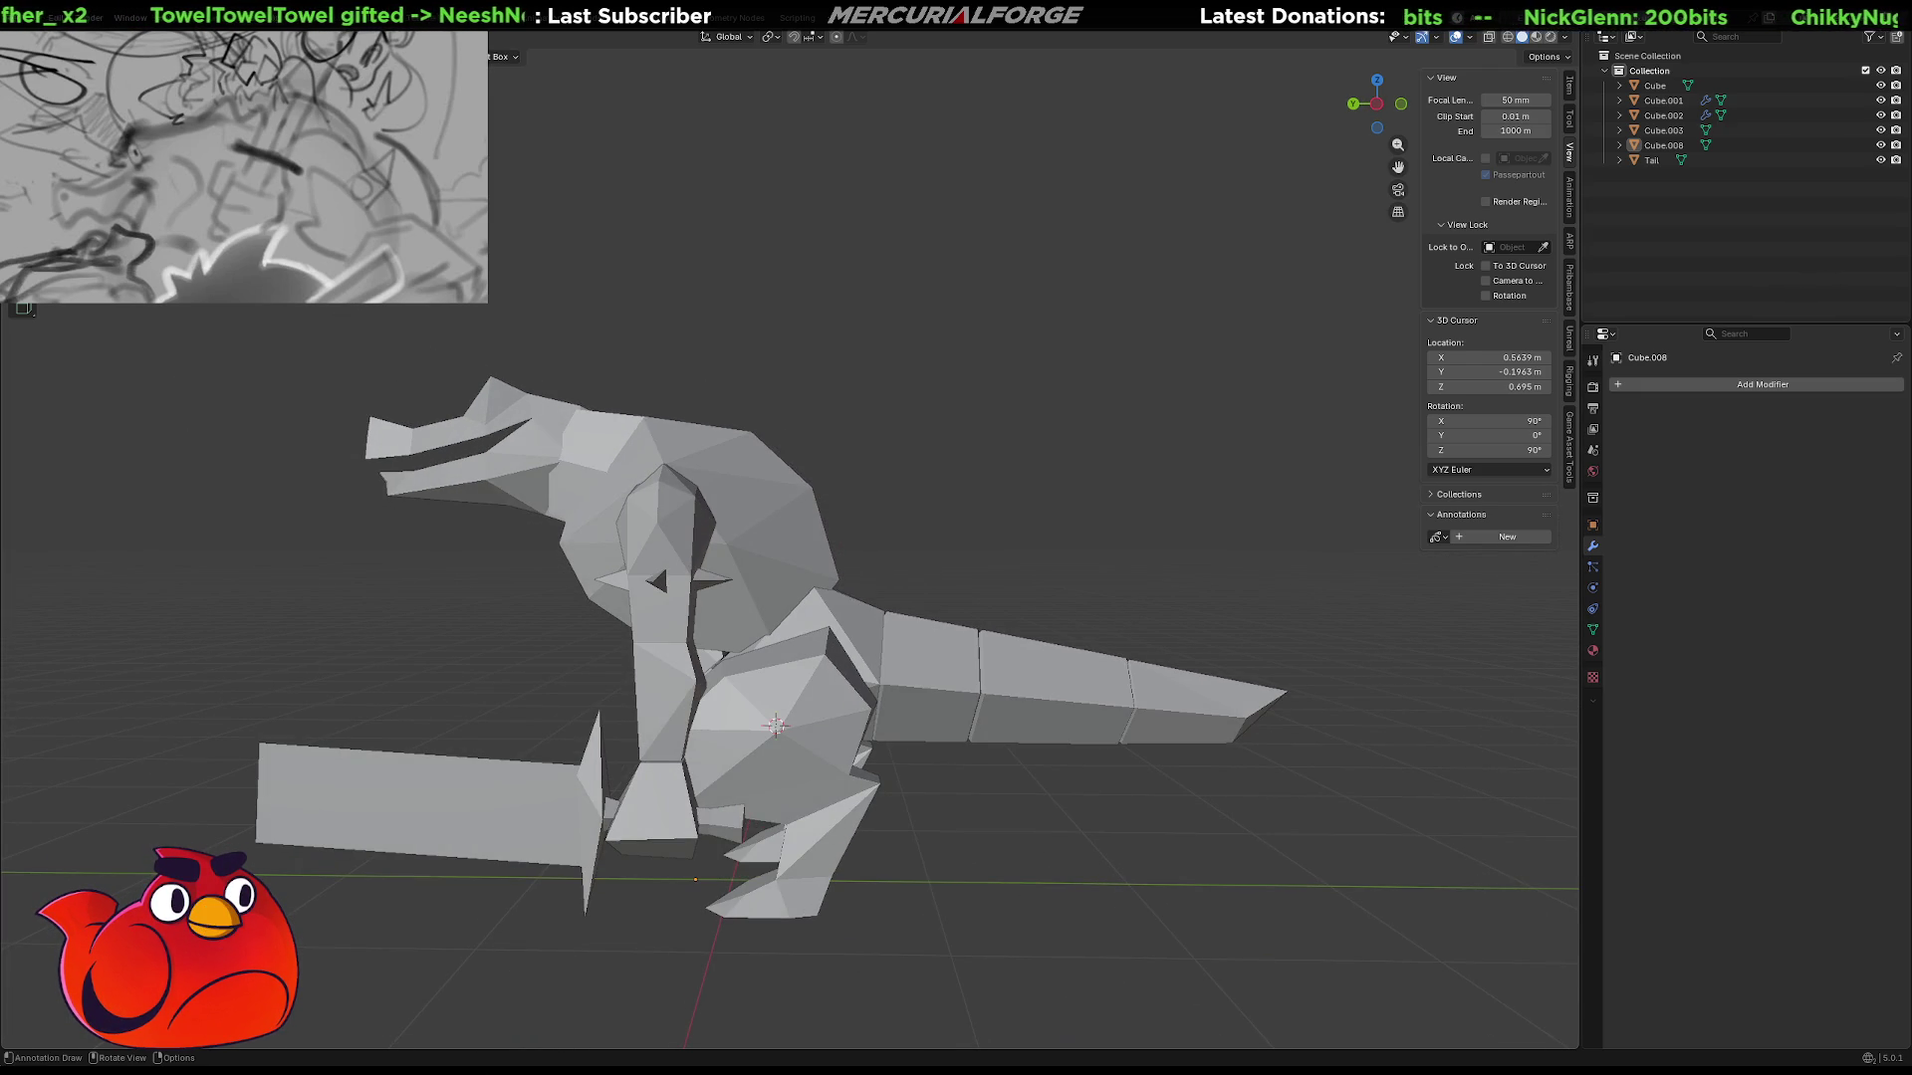
pyautogui.click(567, 394)
# Sketch scalloped spine ridges over the head, back and tail, plus an arrow pointing at them.
pyautogui.moveTo(568, 393); pyautogui.dragTo(739, 389)
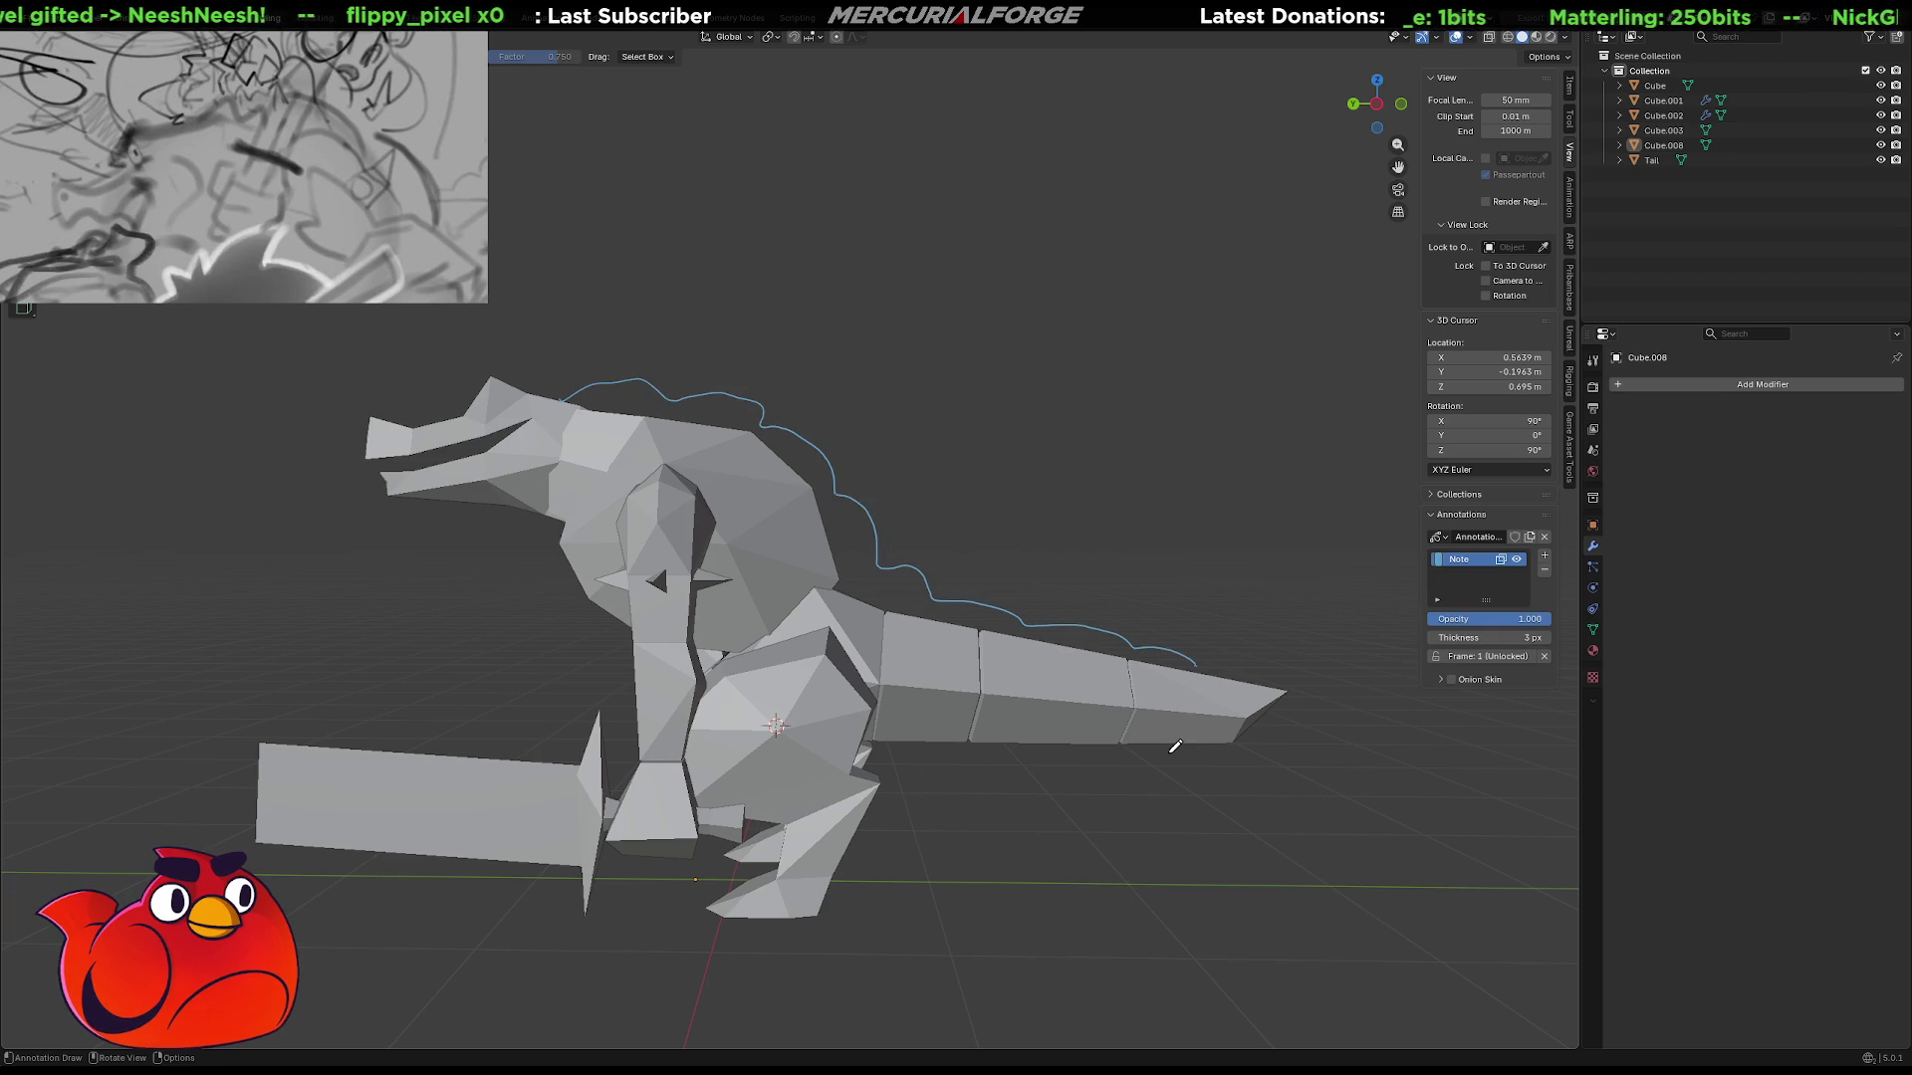
pyautogui.hotkey('ctrl', 'z')
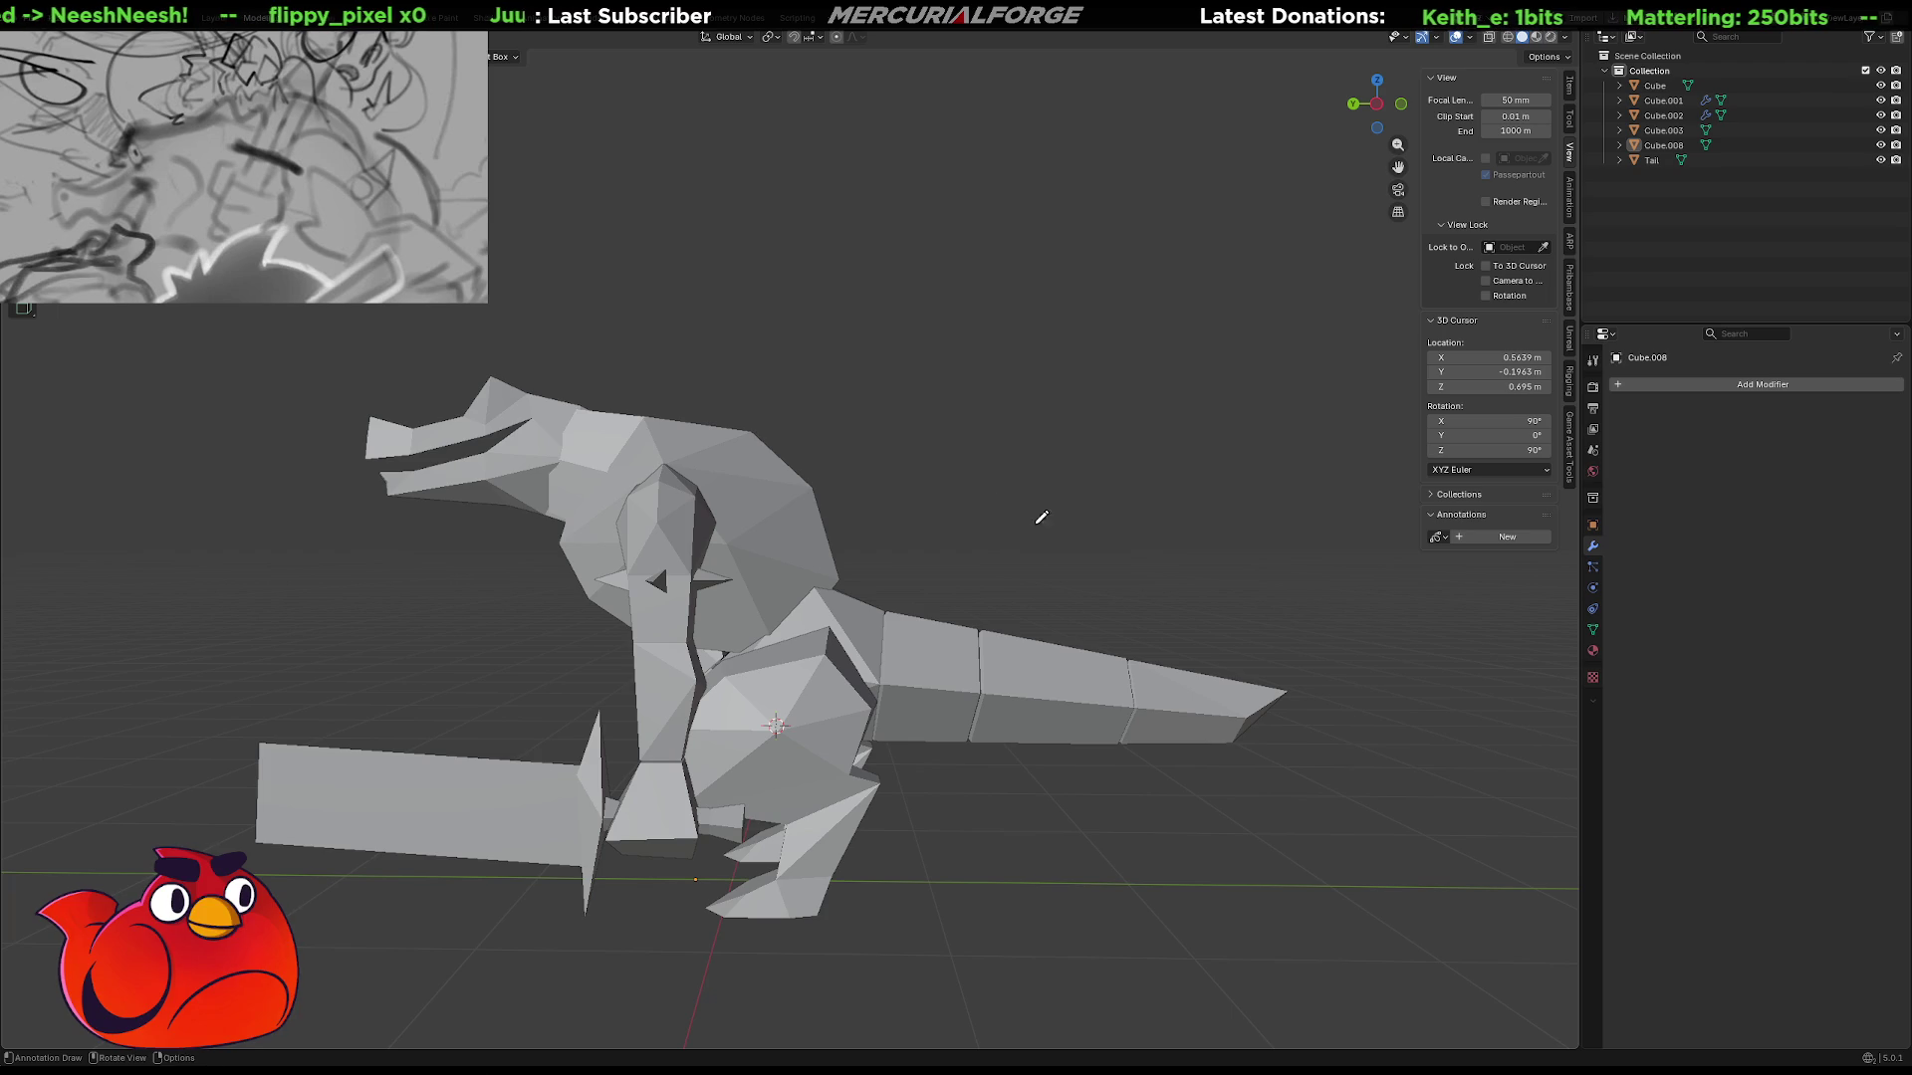
pyautogui.moveTo(608, 408); pyautogui.dragTo(721, 418)
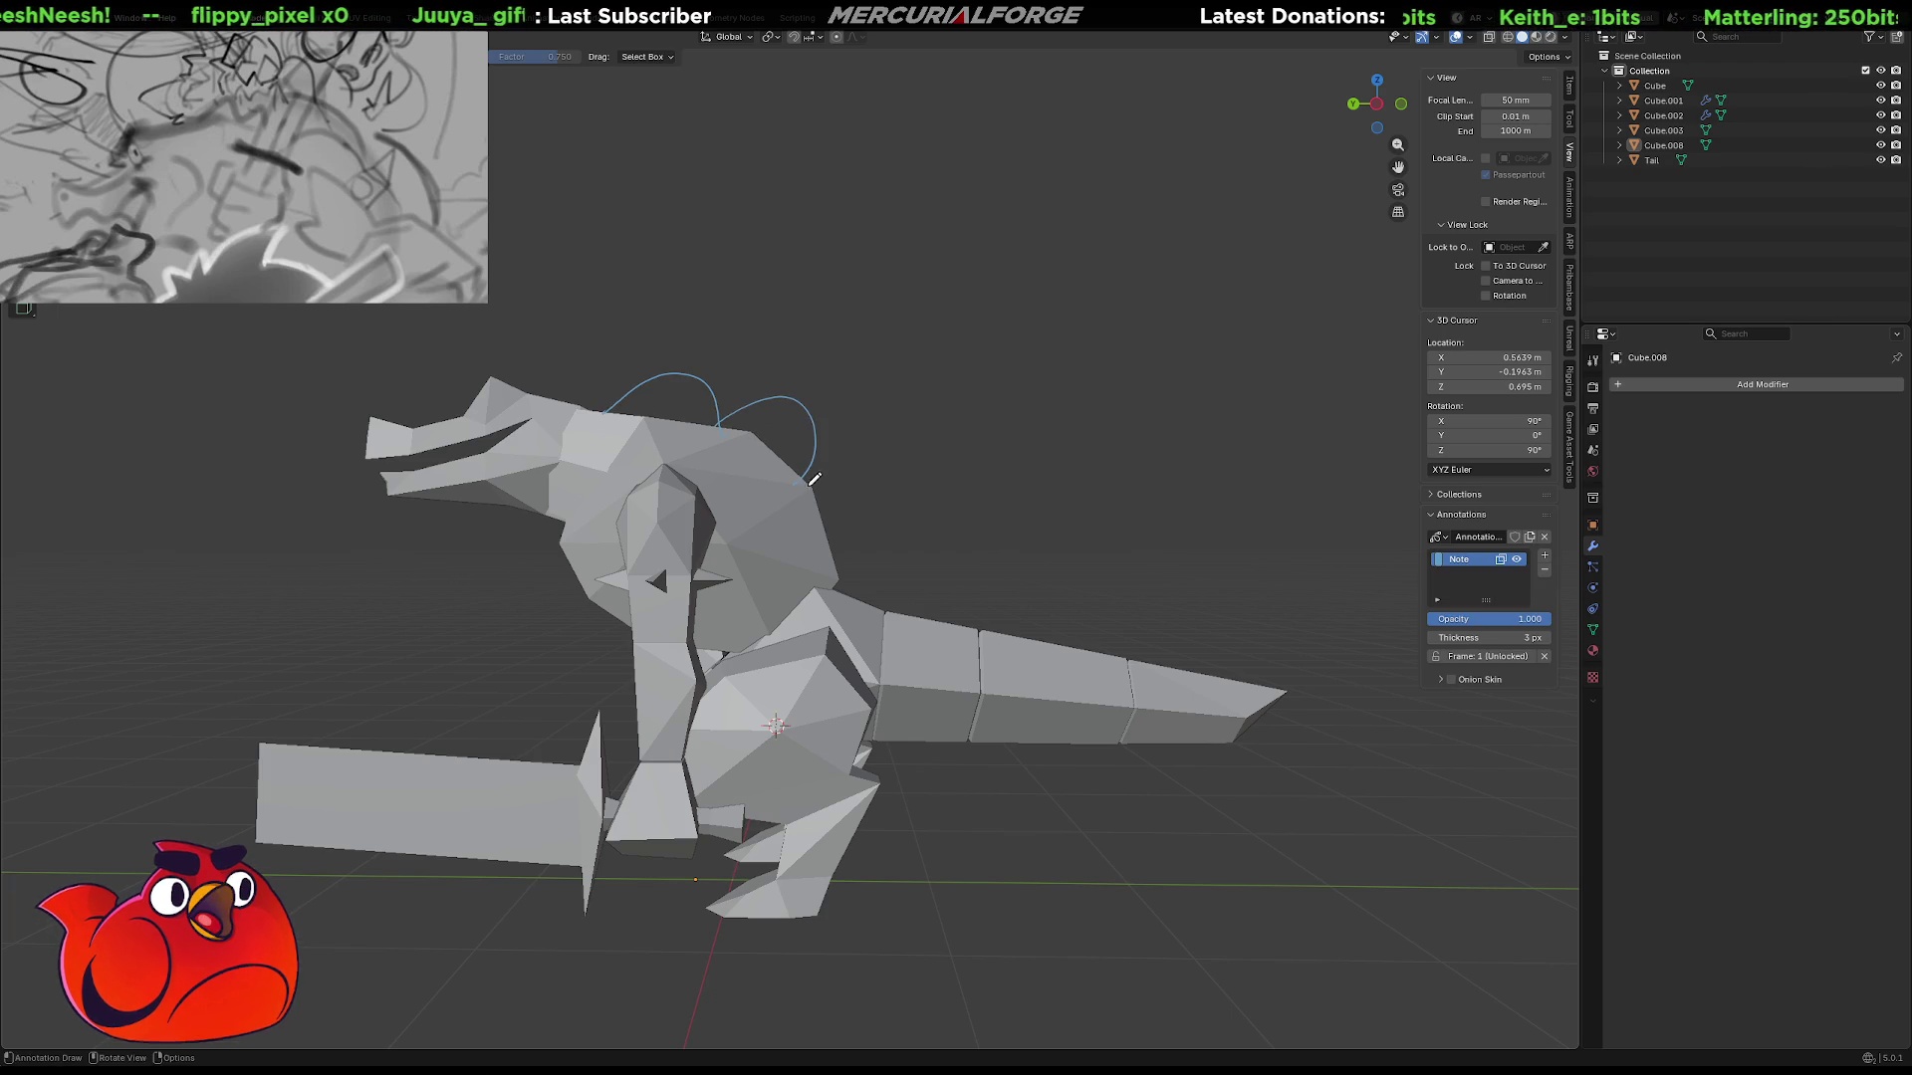
pyautogui.moveTo(888, 467)
pyautogui.mouseDown()
pyautogui.moveTo(875, 569)
pyautogui.moveTo(968, 612)
pyautogui.mouseUp()
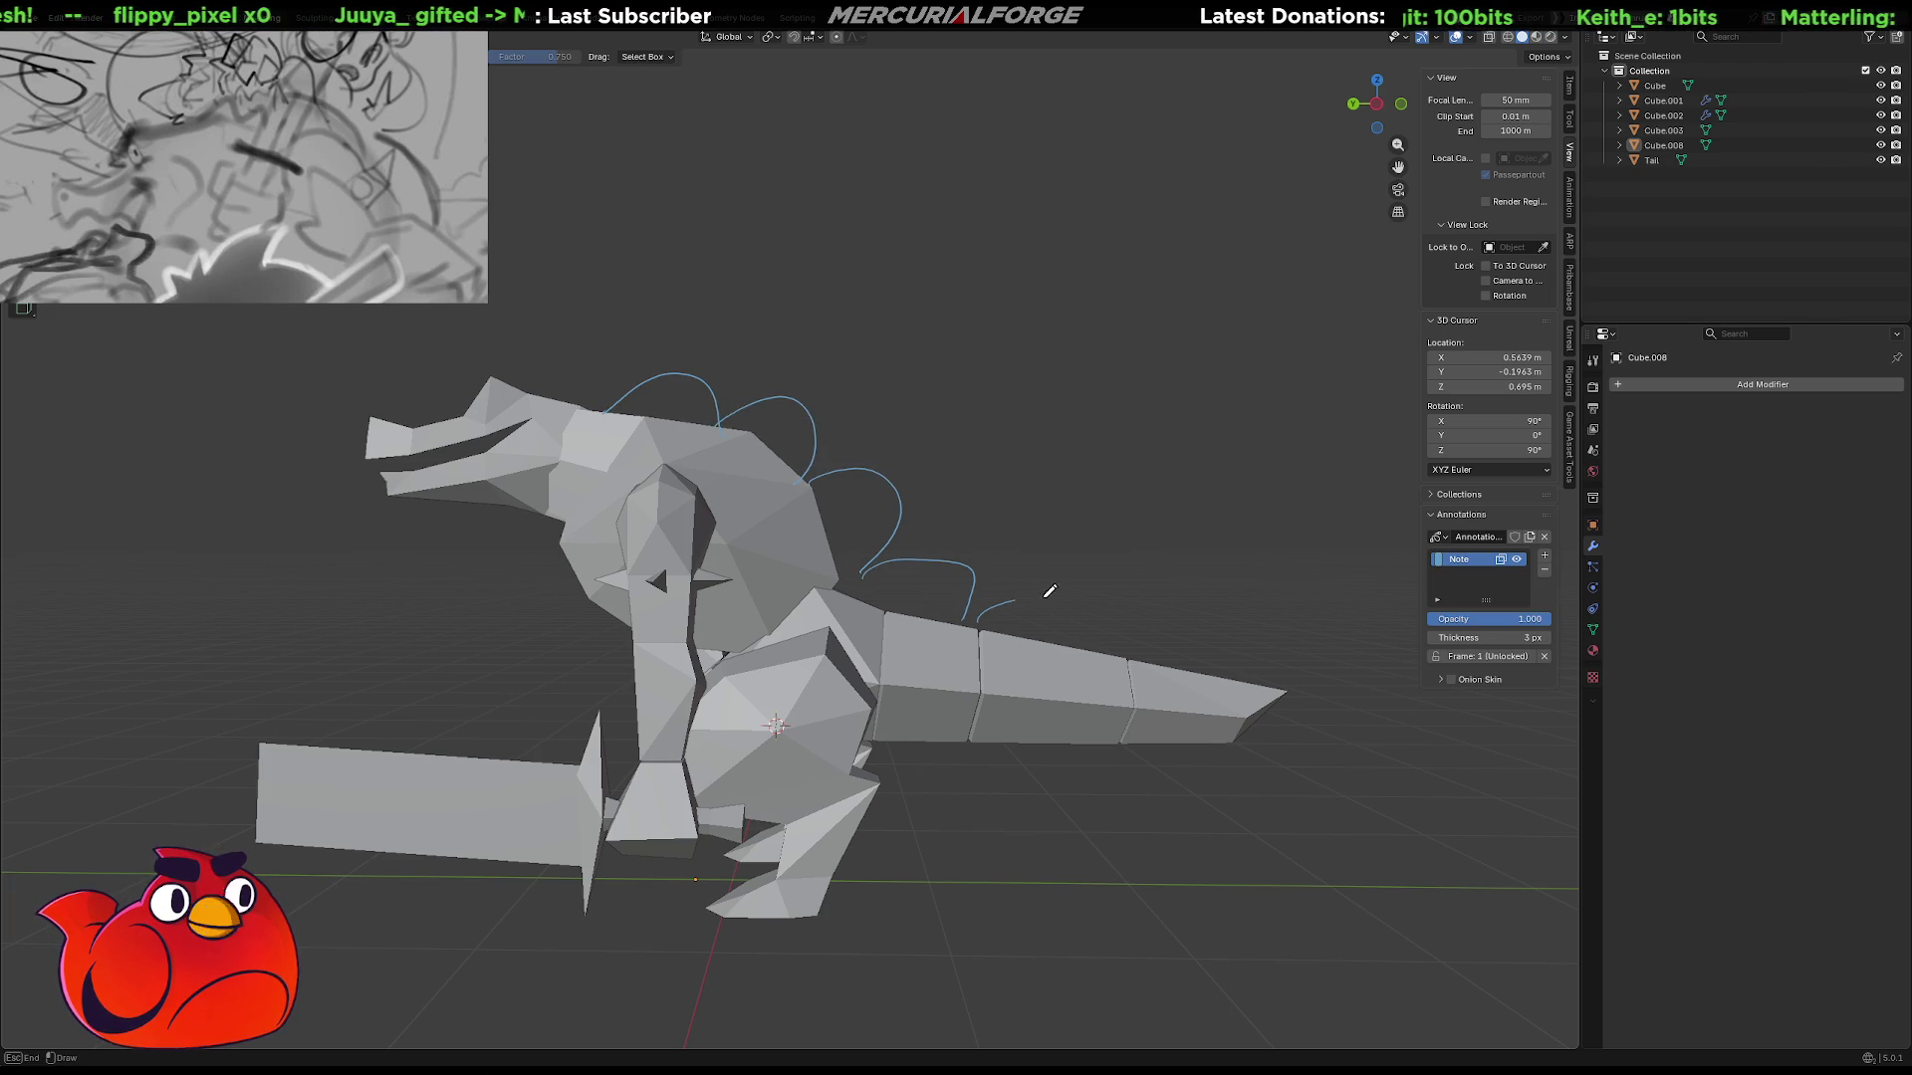
pyautogui.moveTo(615, 395); pyautogui.dragTo(505, 391)
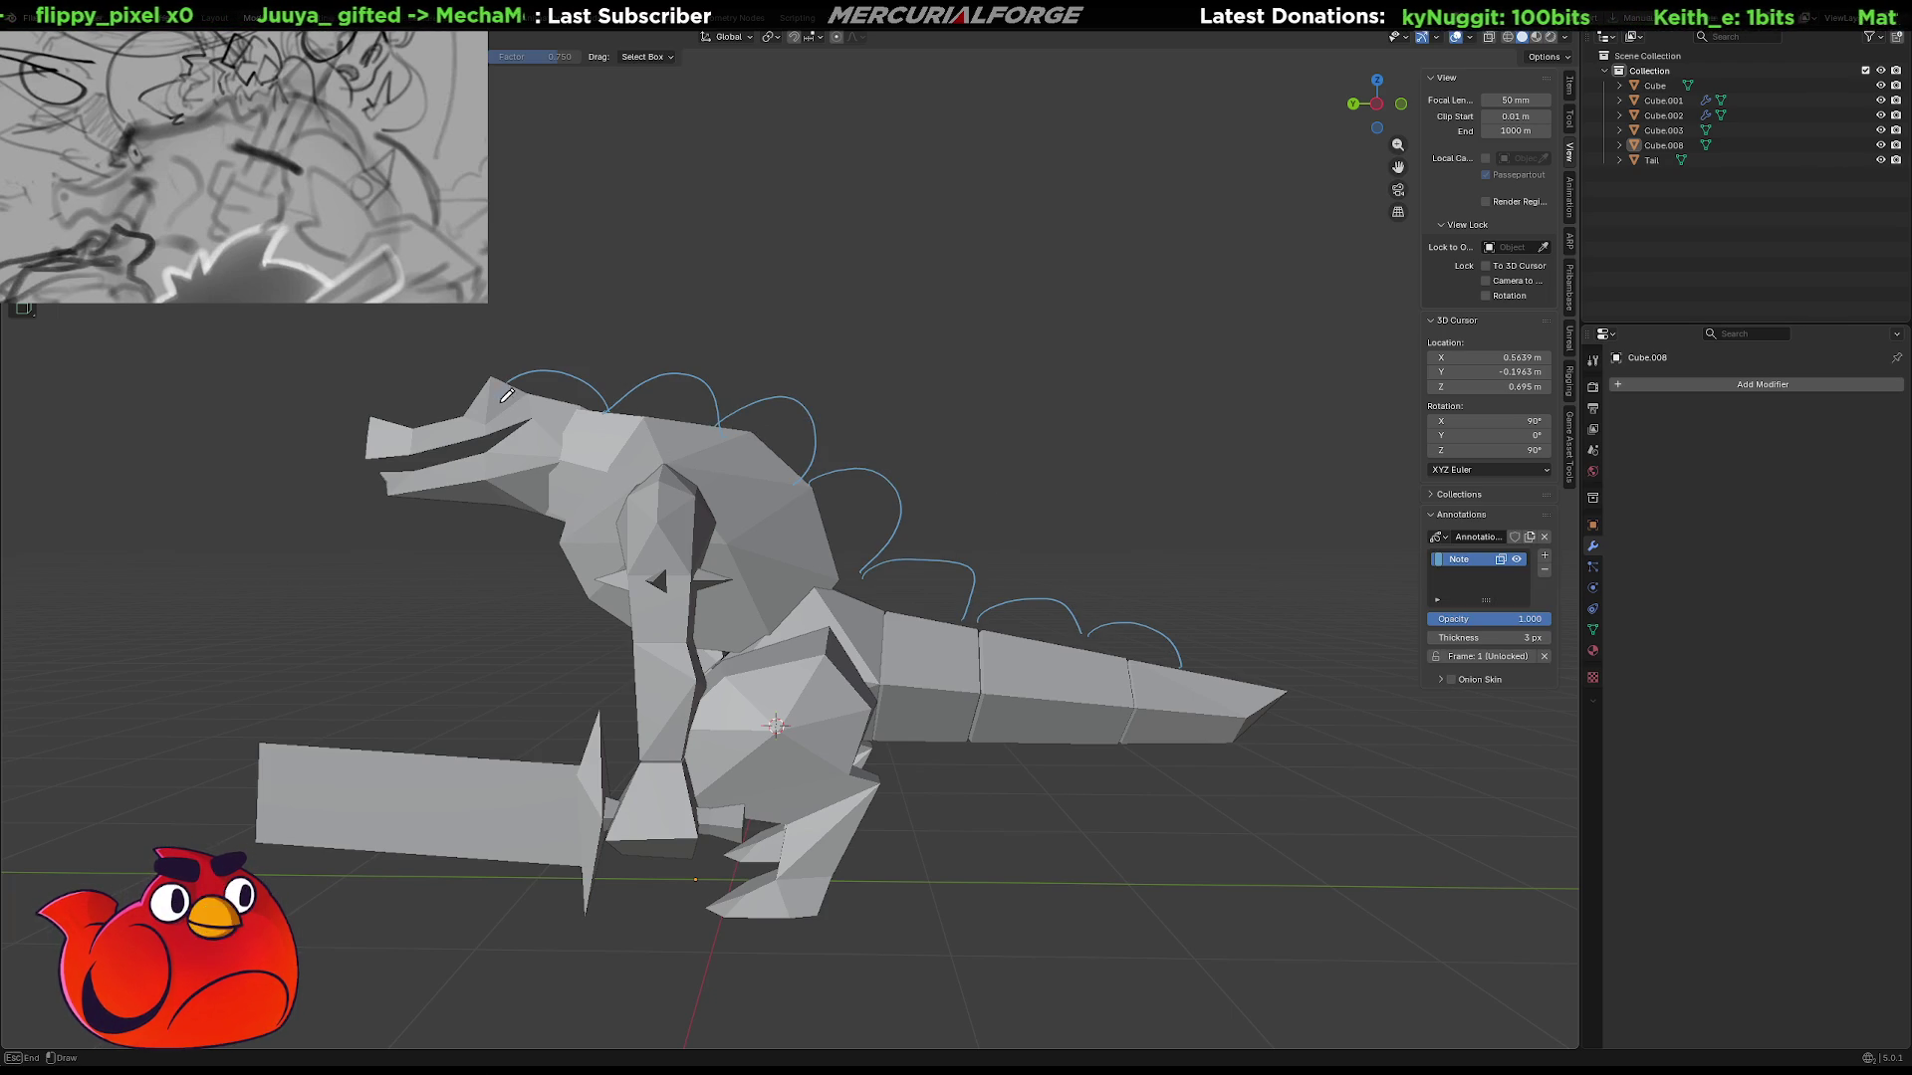
pyautogui.moveTo(1043, 261)
pyautogui.mouseDown()
pyautogui.moveTo(919, 408)
pyautogui.moveTo(1014, 396)
pyautogui.mouseUp()
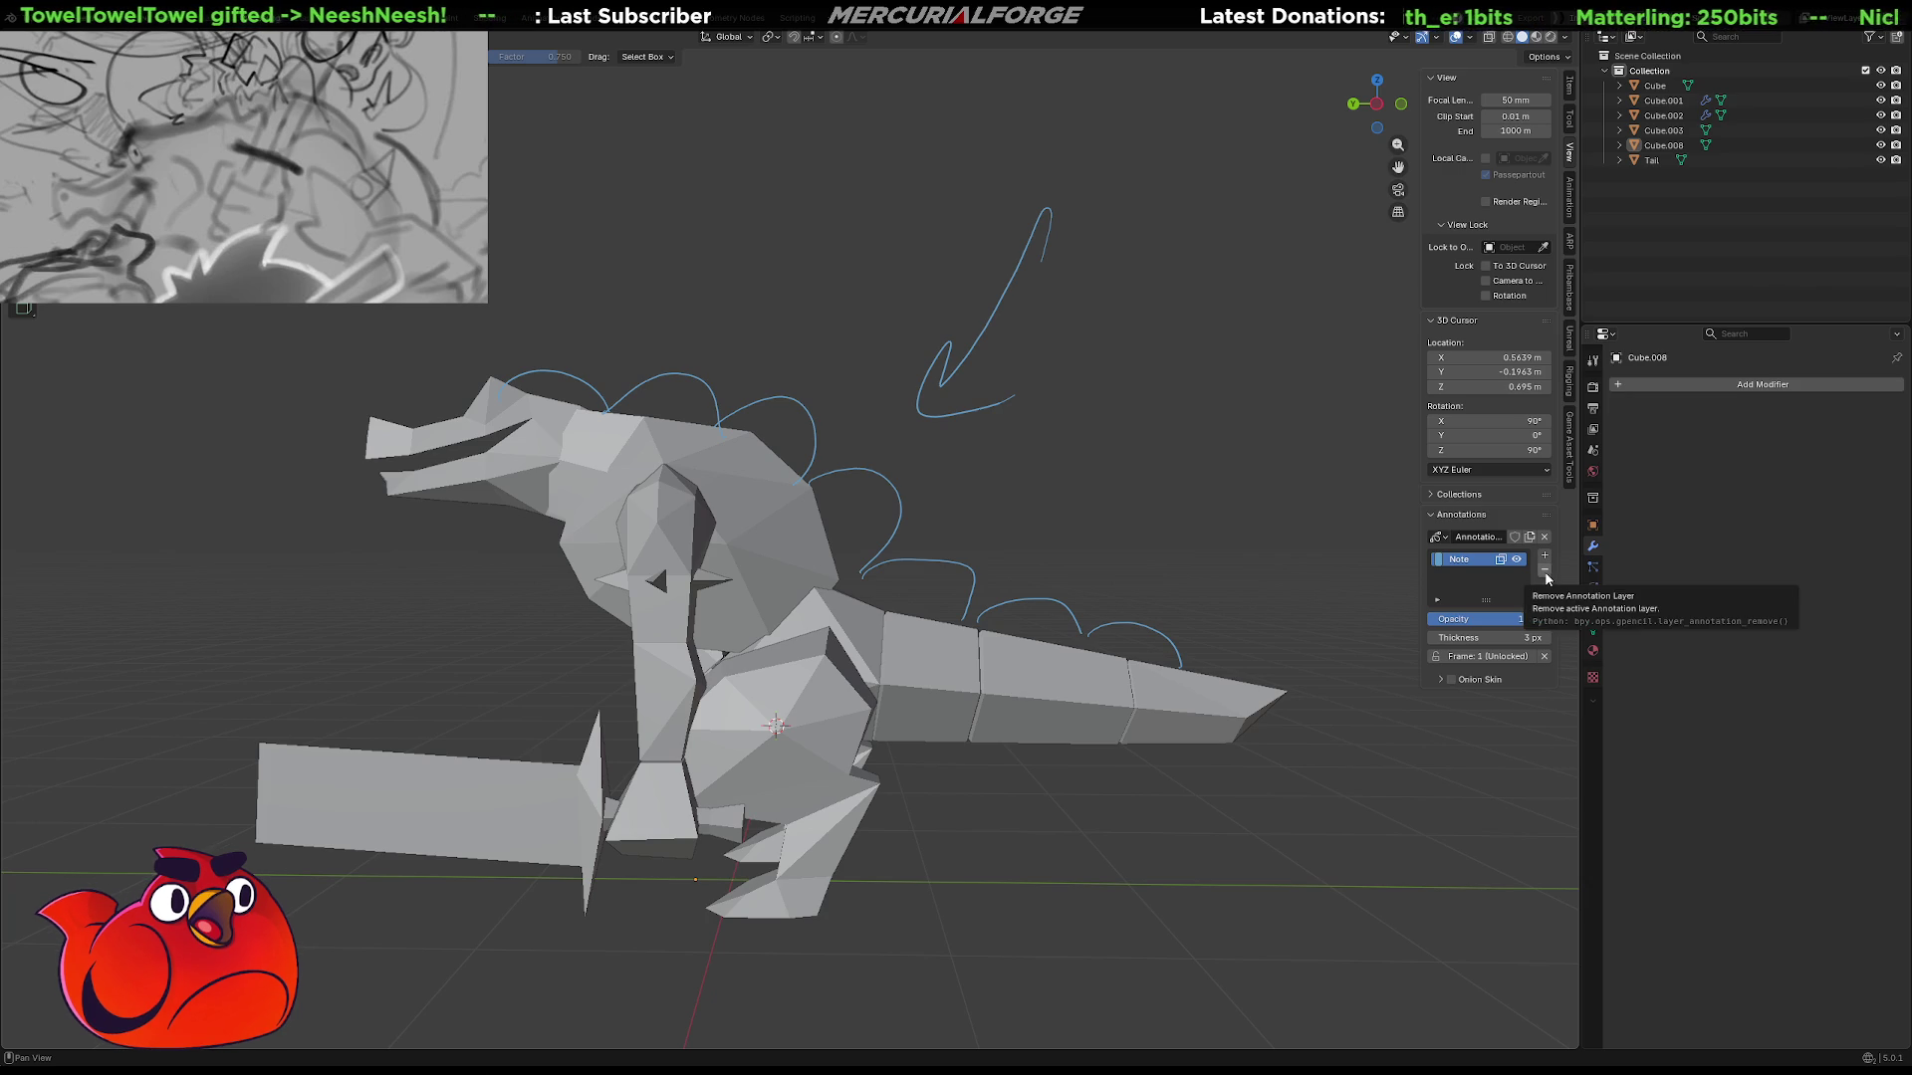
# Delete the Note layer, then sketch tall spikes along the back and undo them.
pyautogui.click(1543, 570)
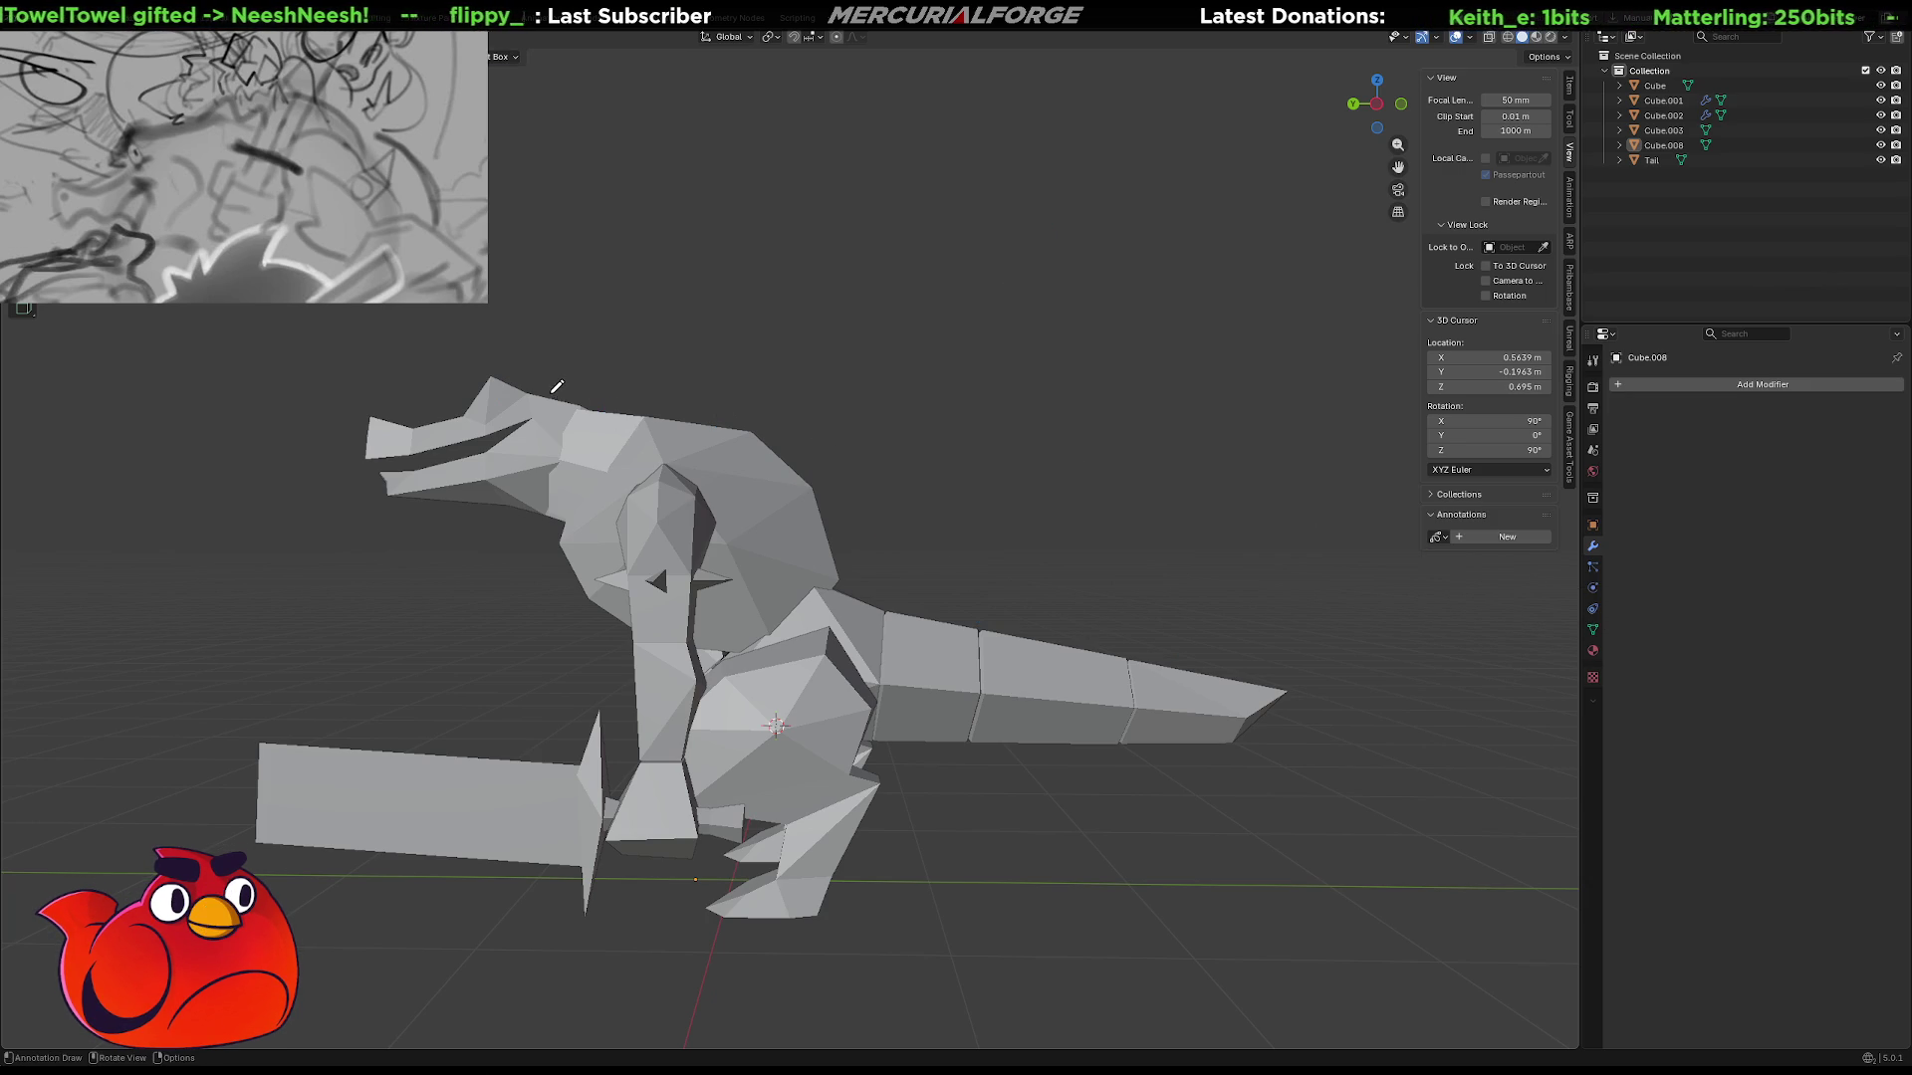
pyautogui.moveTo(557, 387); pyautogui.dragTo(554, 387)
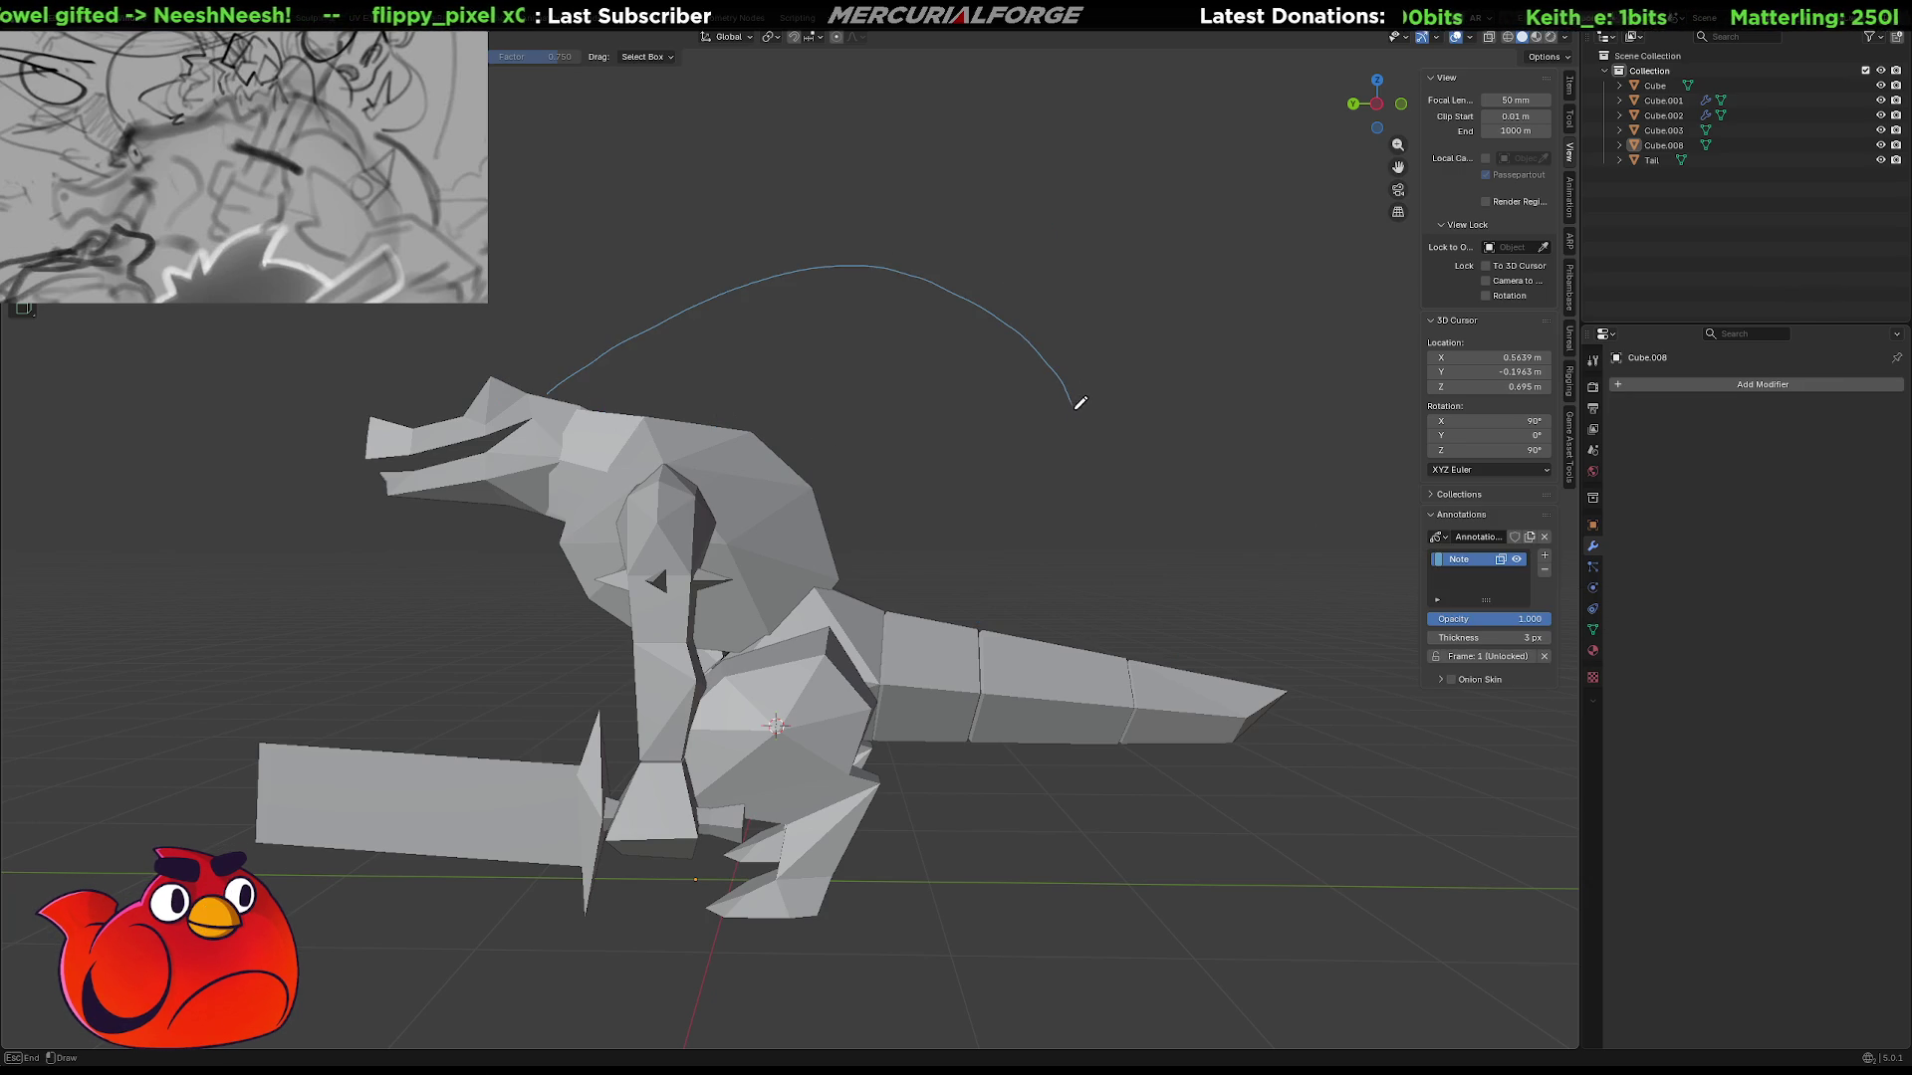
pyautogui.moveTo(781, 445)
pyautogui.mouseDown()
pyautogui.moveTo(797, 423)
pyautogui.moveTo(740, 405)
pyautogui.moveTo(634, 419)
pyautogui.mouseUp()
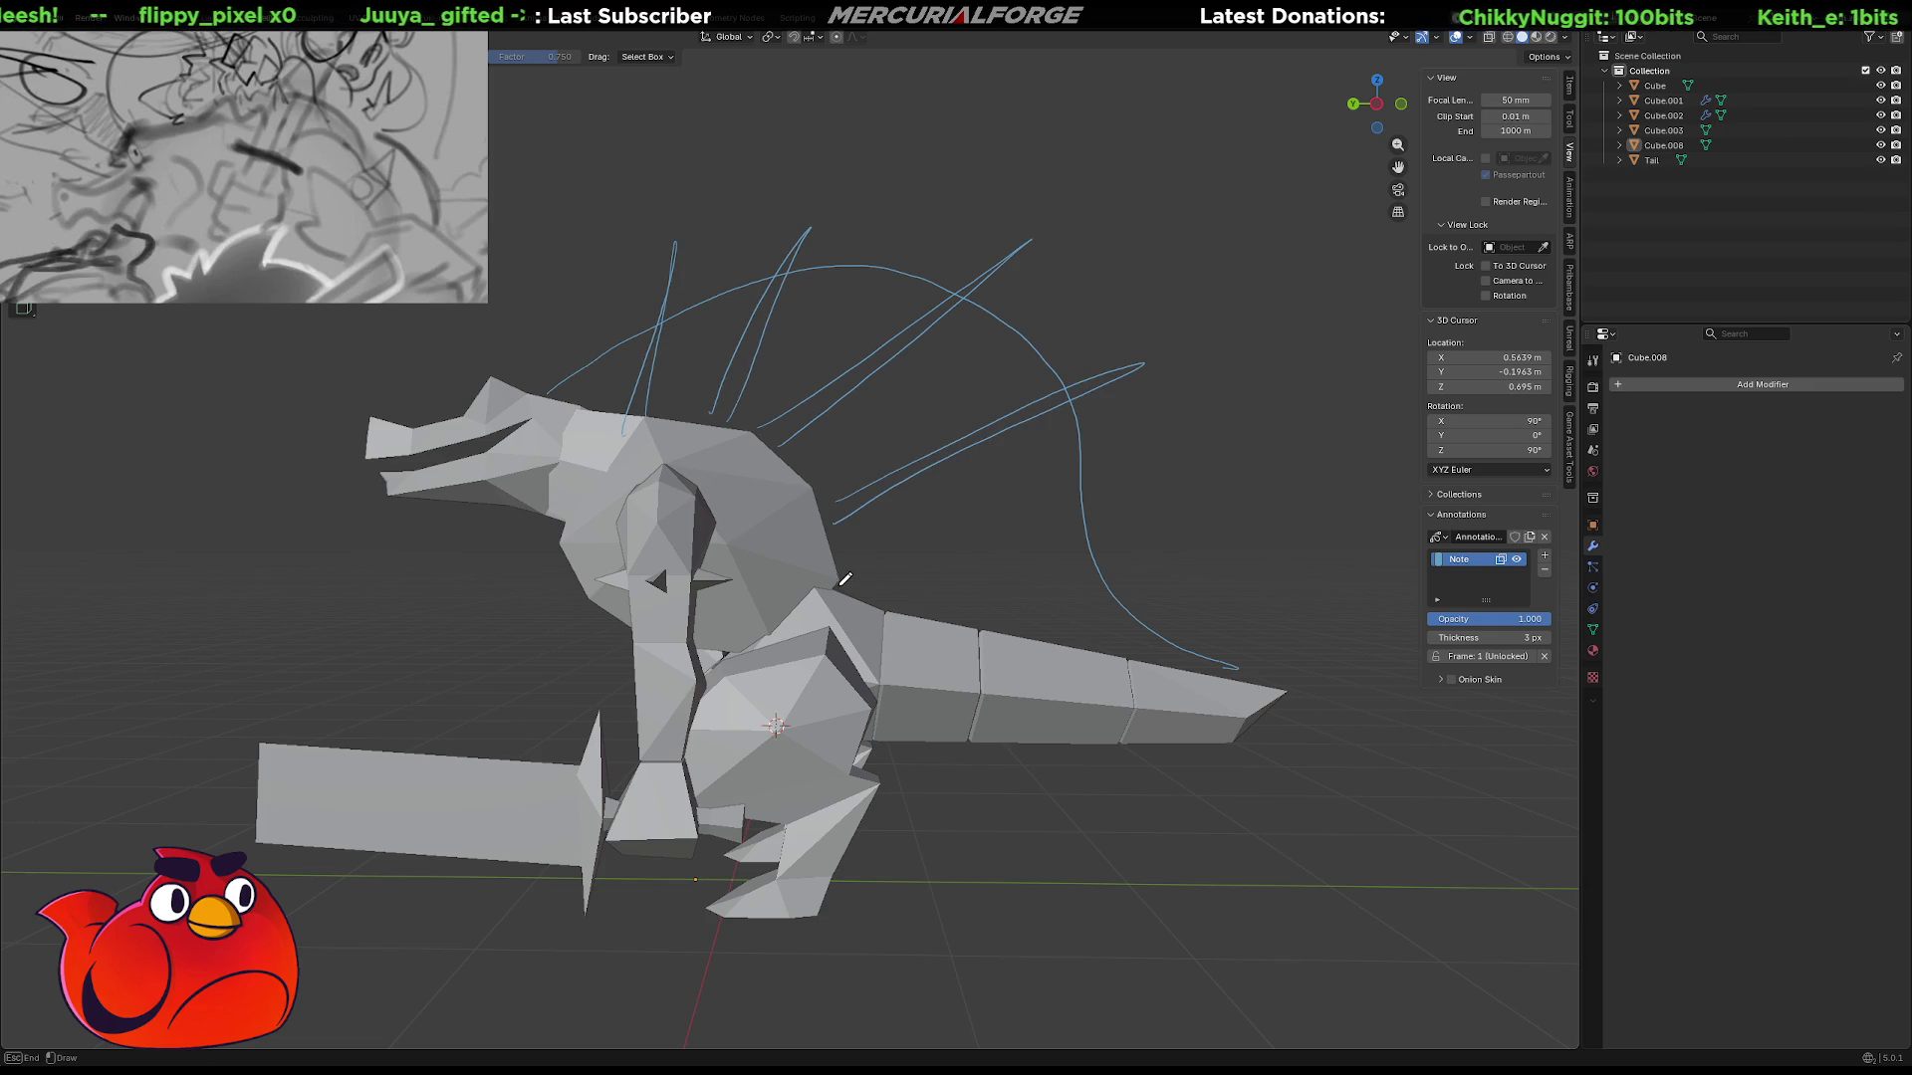
pyautogui.moveTo(869, 596); pyautogui.dragTo(877, 598)
pyautogui.moveTo(1080, 613); pyautogui.dragTo(1123, 631)
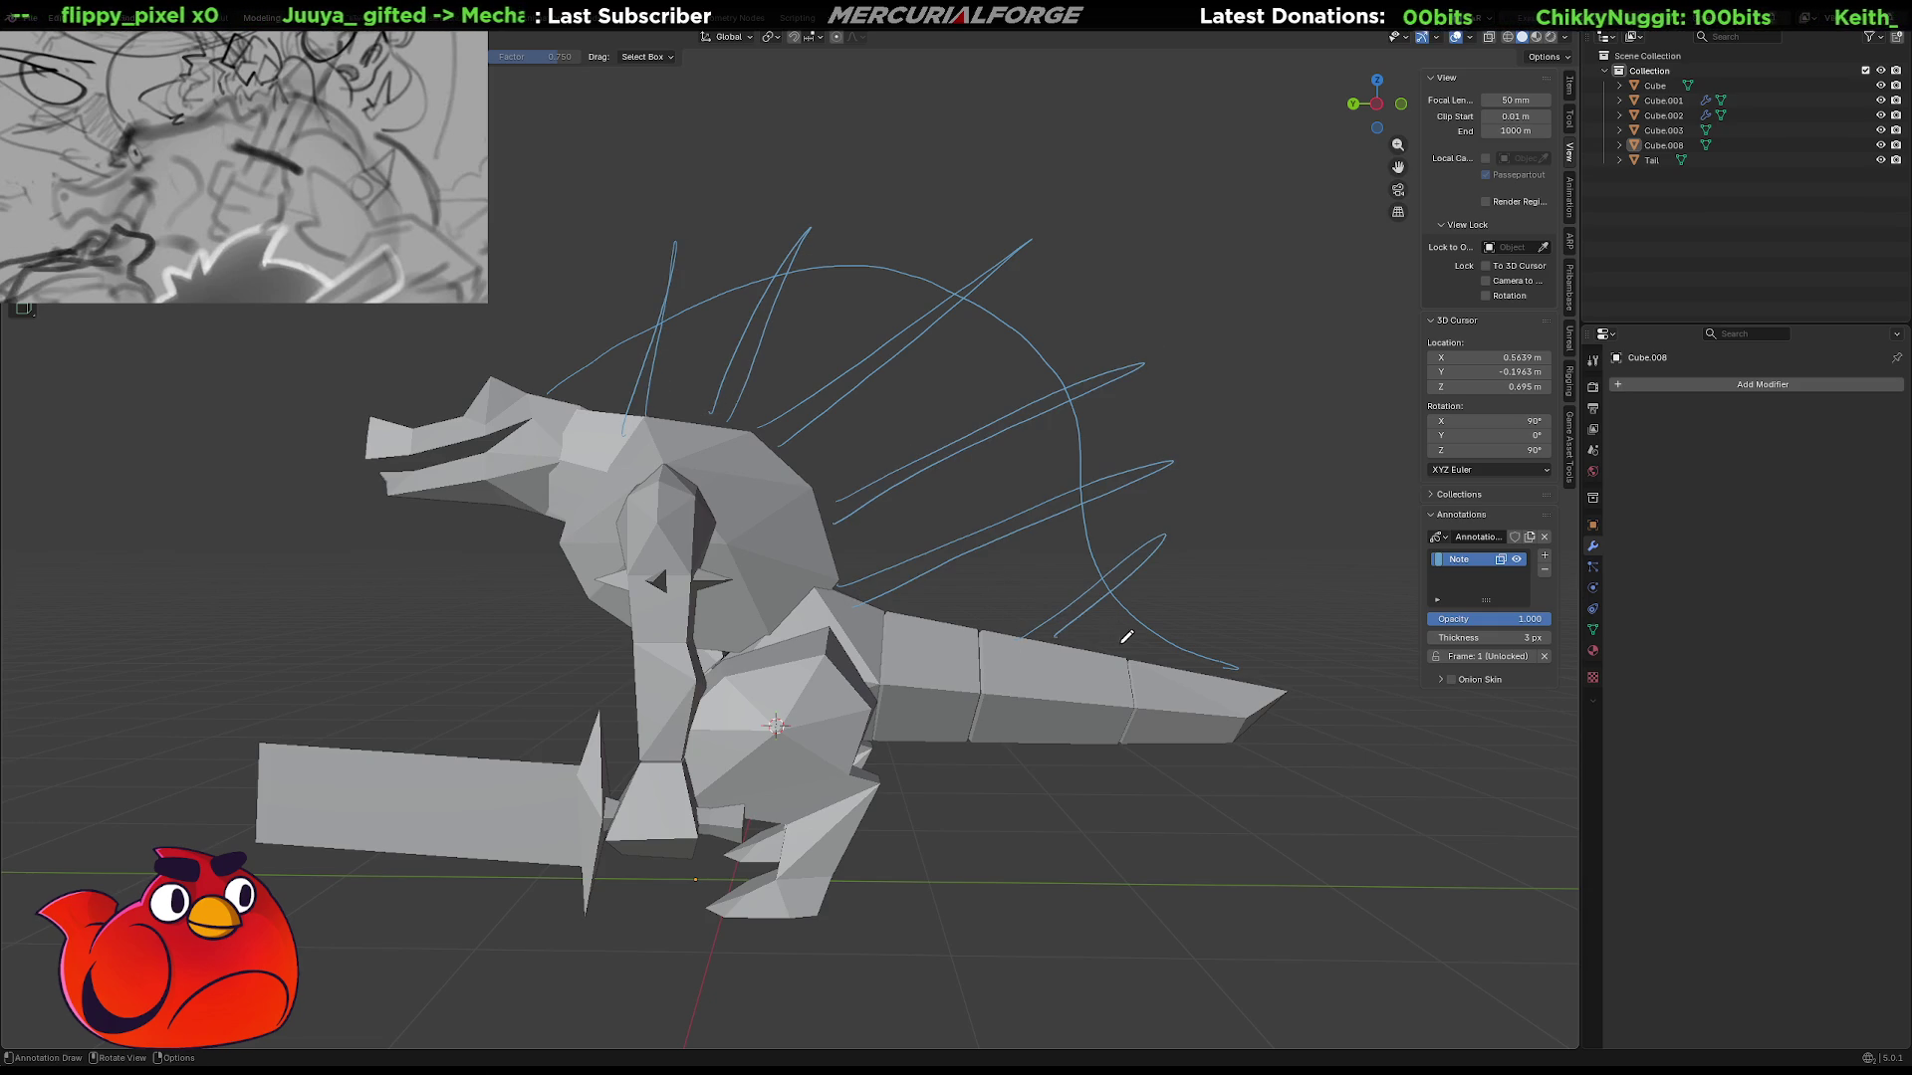
pyautogui.hotkey('ctrl', 'z')
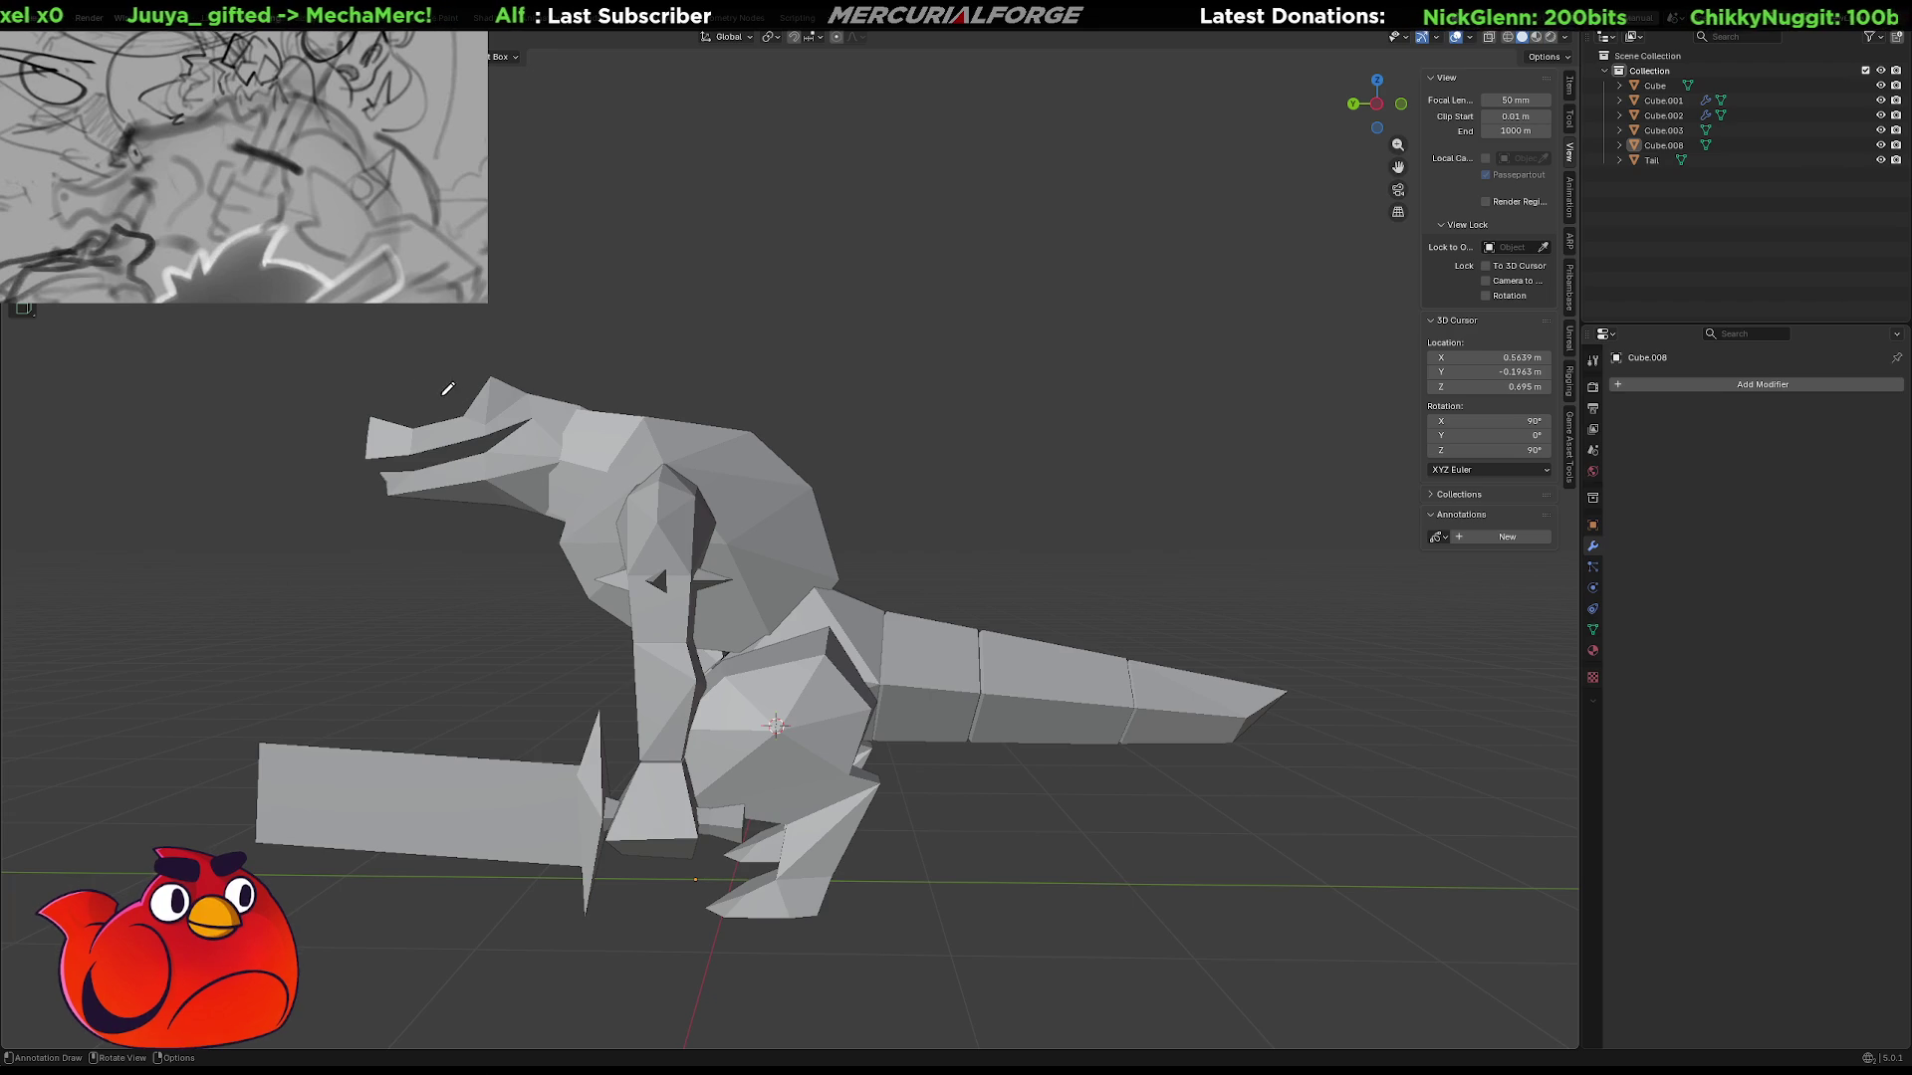
# Draw a small curled crest above the snout, undoing the extra curl.
pyautogui.moveTo(468, 385); pyautogui.dragTo(460, 384)
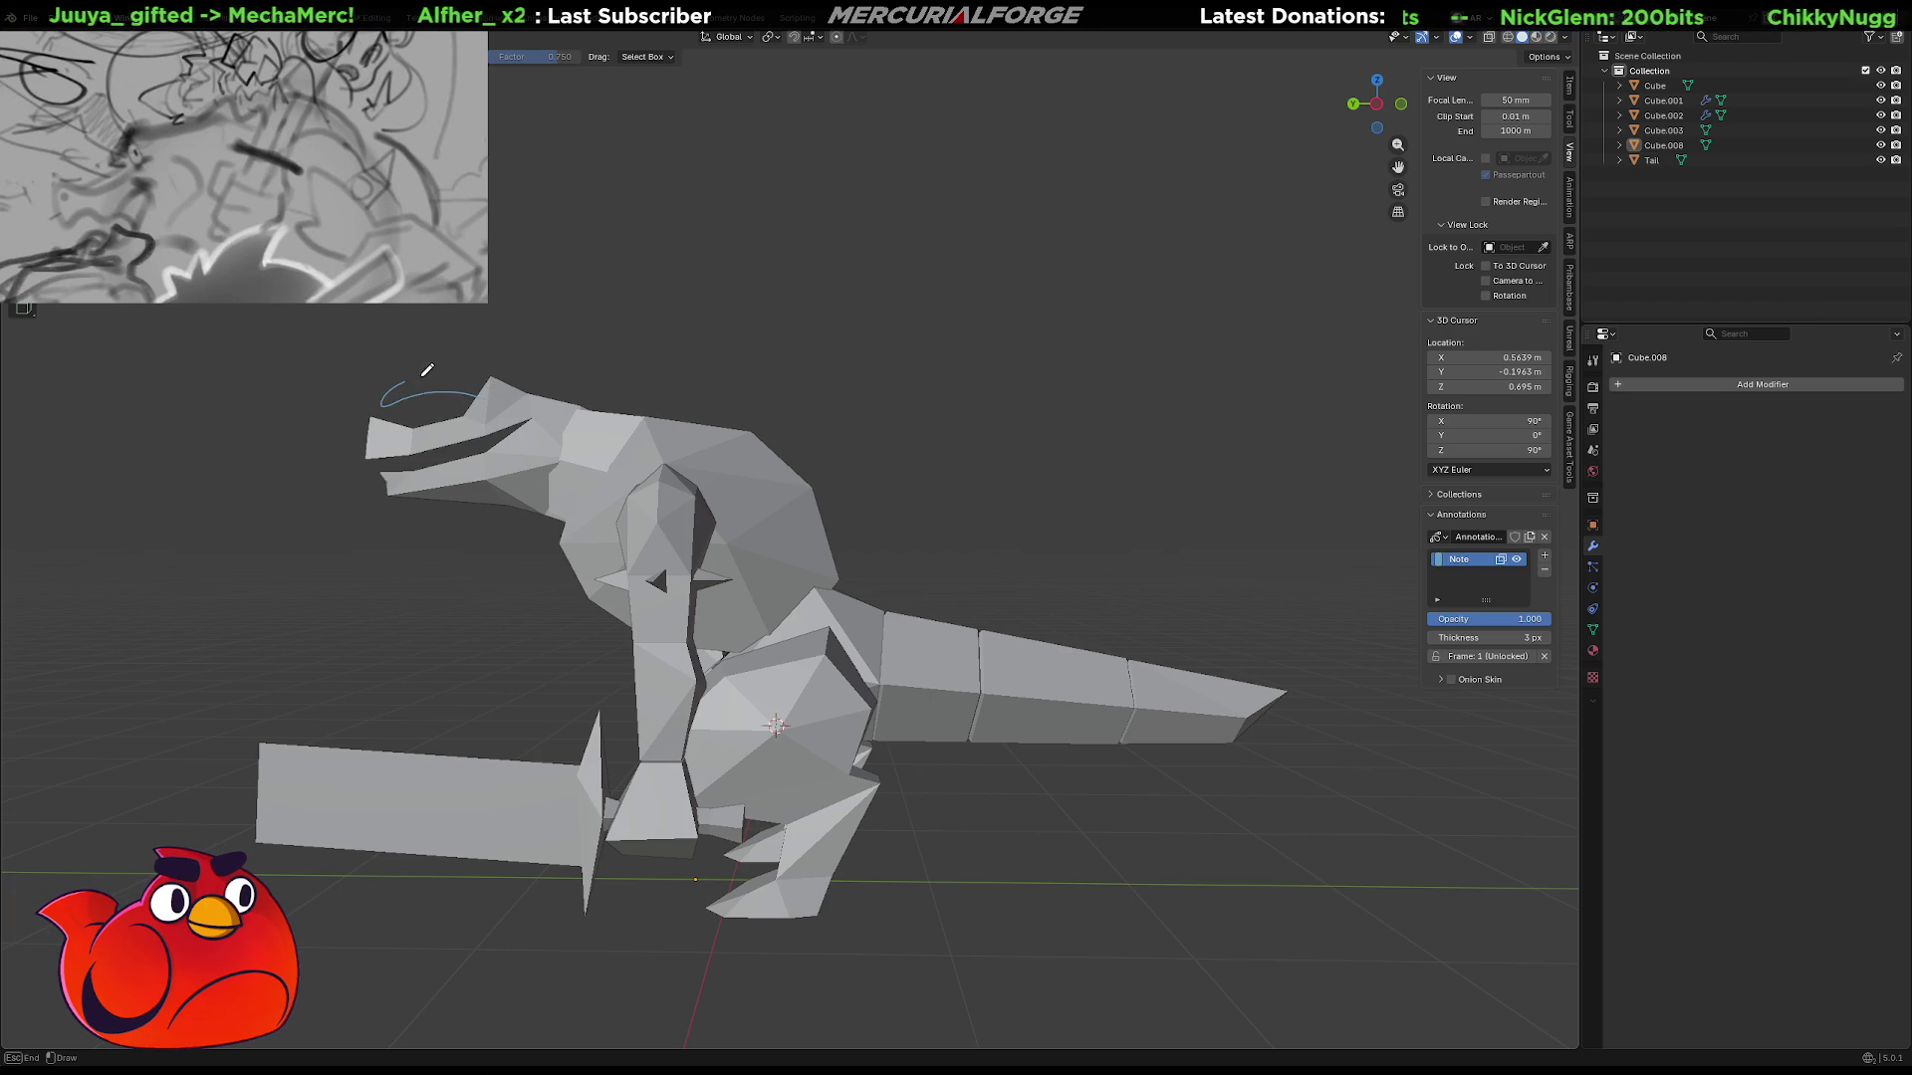
pyautogui.moveTo(525, 355); pyautogui.dragTo(523, 370)
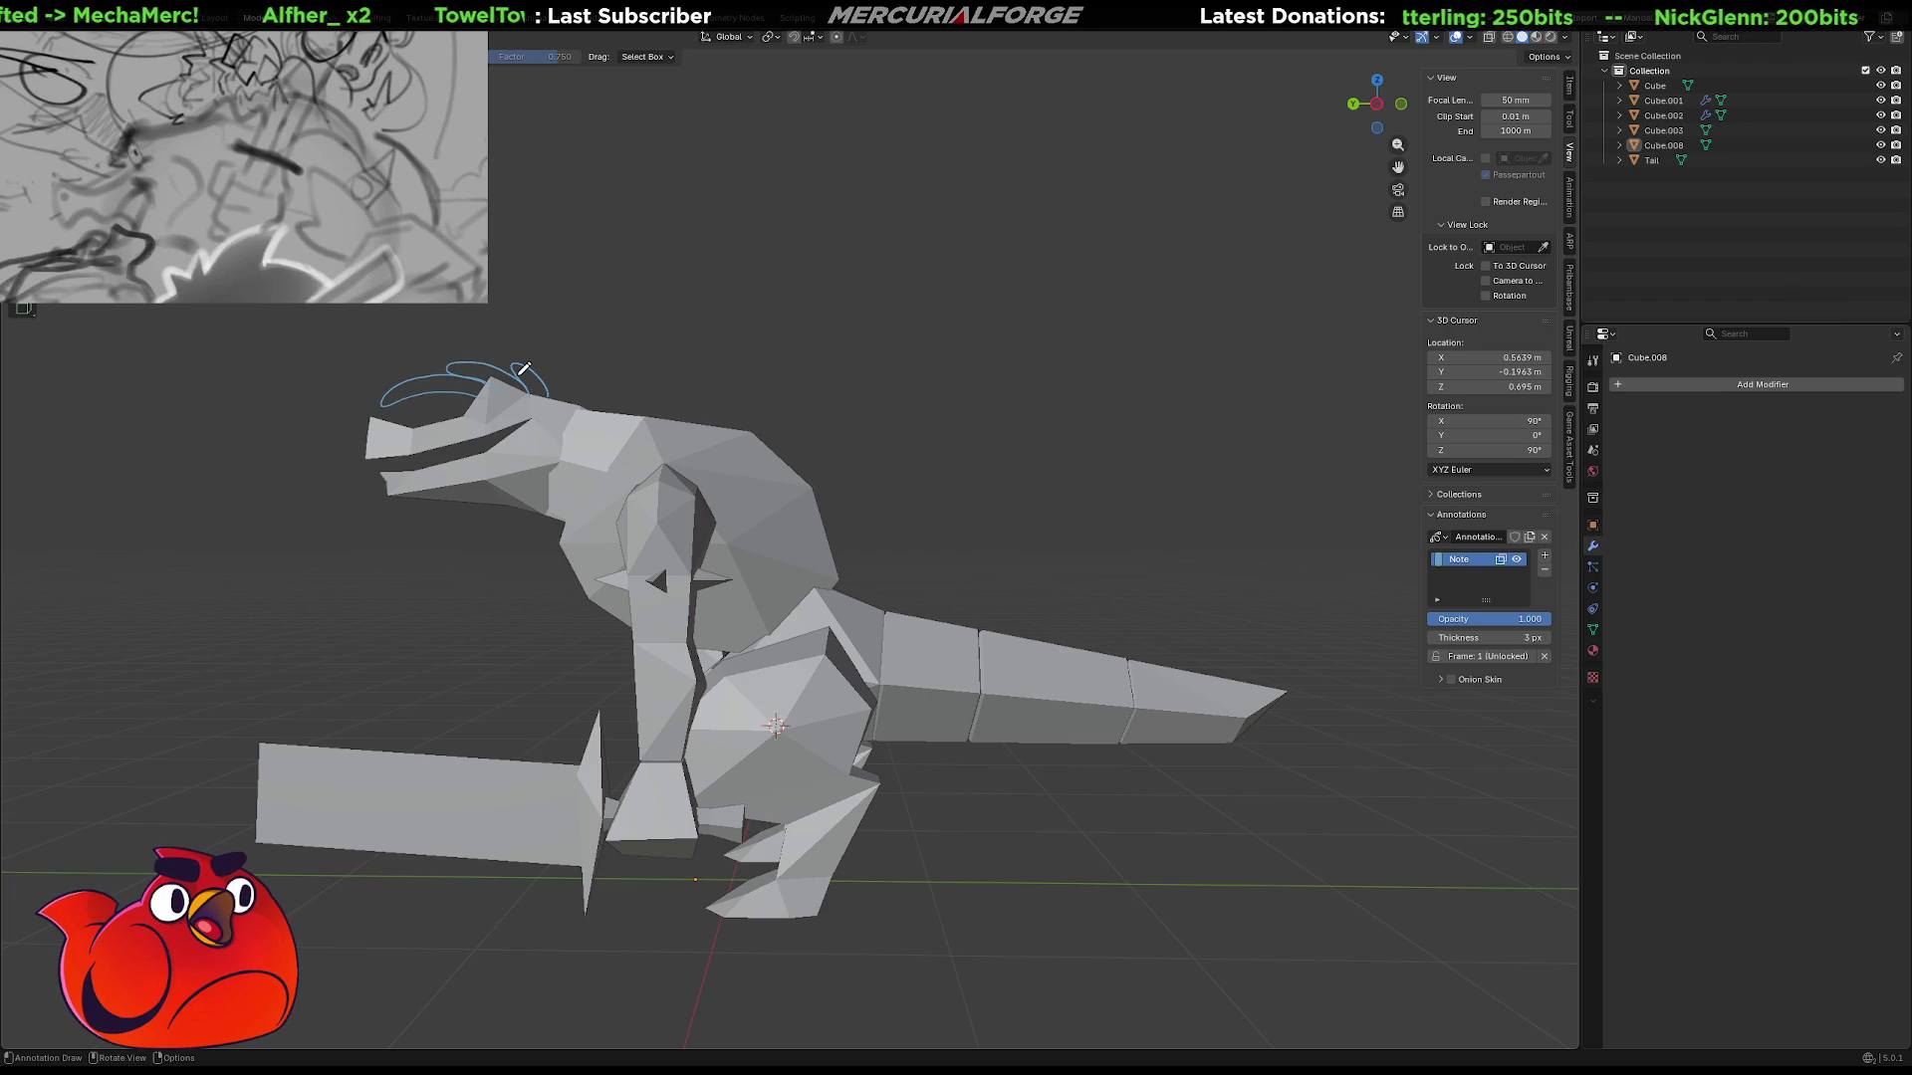
pyautogui.hotkey('ctrl', 'z')
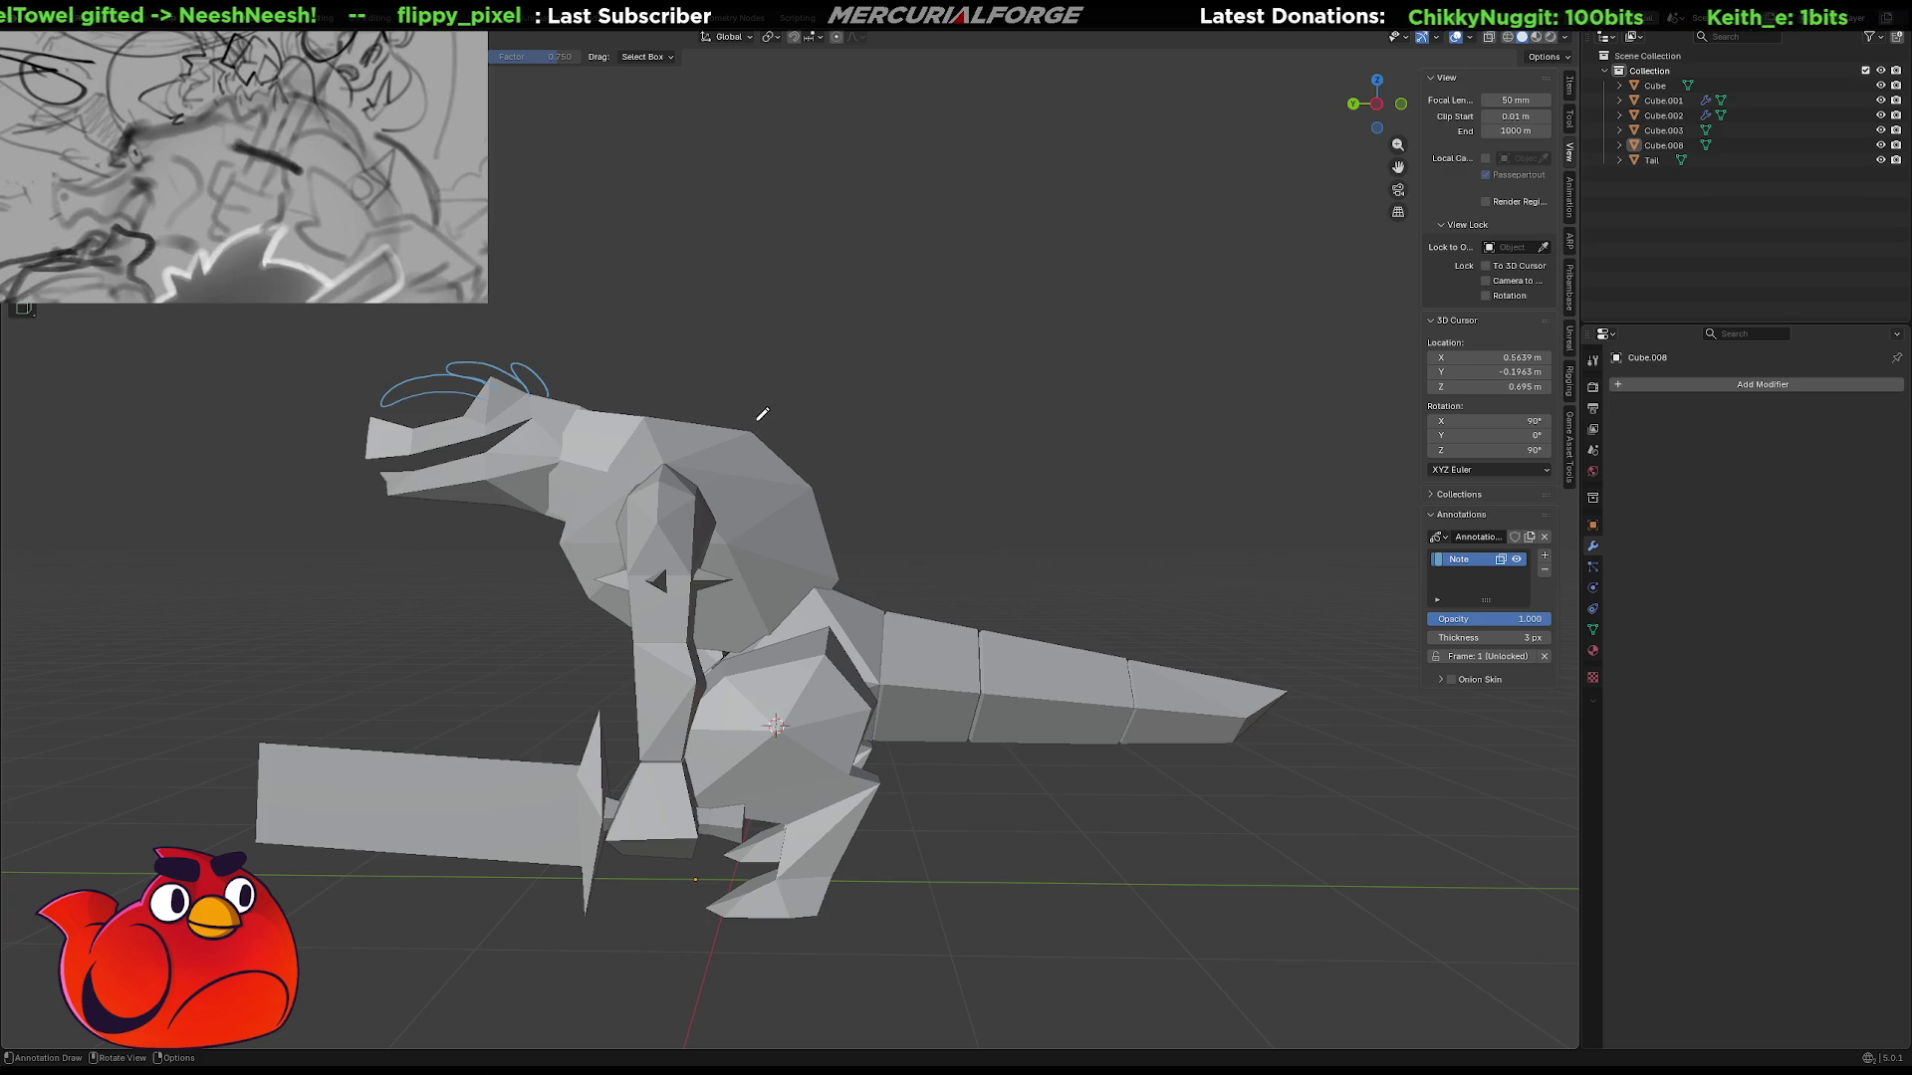
pyautogui.moveTo(752, 416)
pyautogui.mouseDown(button='middle')
pyautogui.moveTo(745, 385)
pyautogui.moveTo(789, 403)
pyautogui.mouseUp(button='middle')
pyautogui.moveTo(985, 439)
pyautogui.mouseDown(button='middle')
pyautogui.moveTo(1013, 428)
pyautogui.moveTo(976, 429)
pyautogui.moveTo(1056, 539)
pyautogui.moveTo(1182, 542)
pyautogui.mouseUp(button='middle')
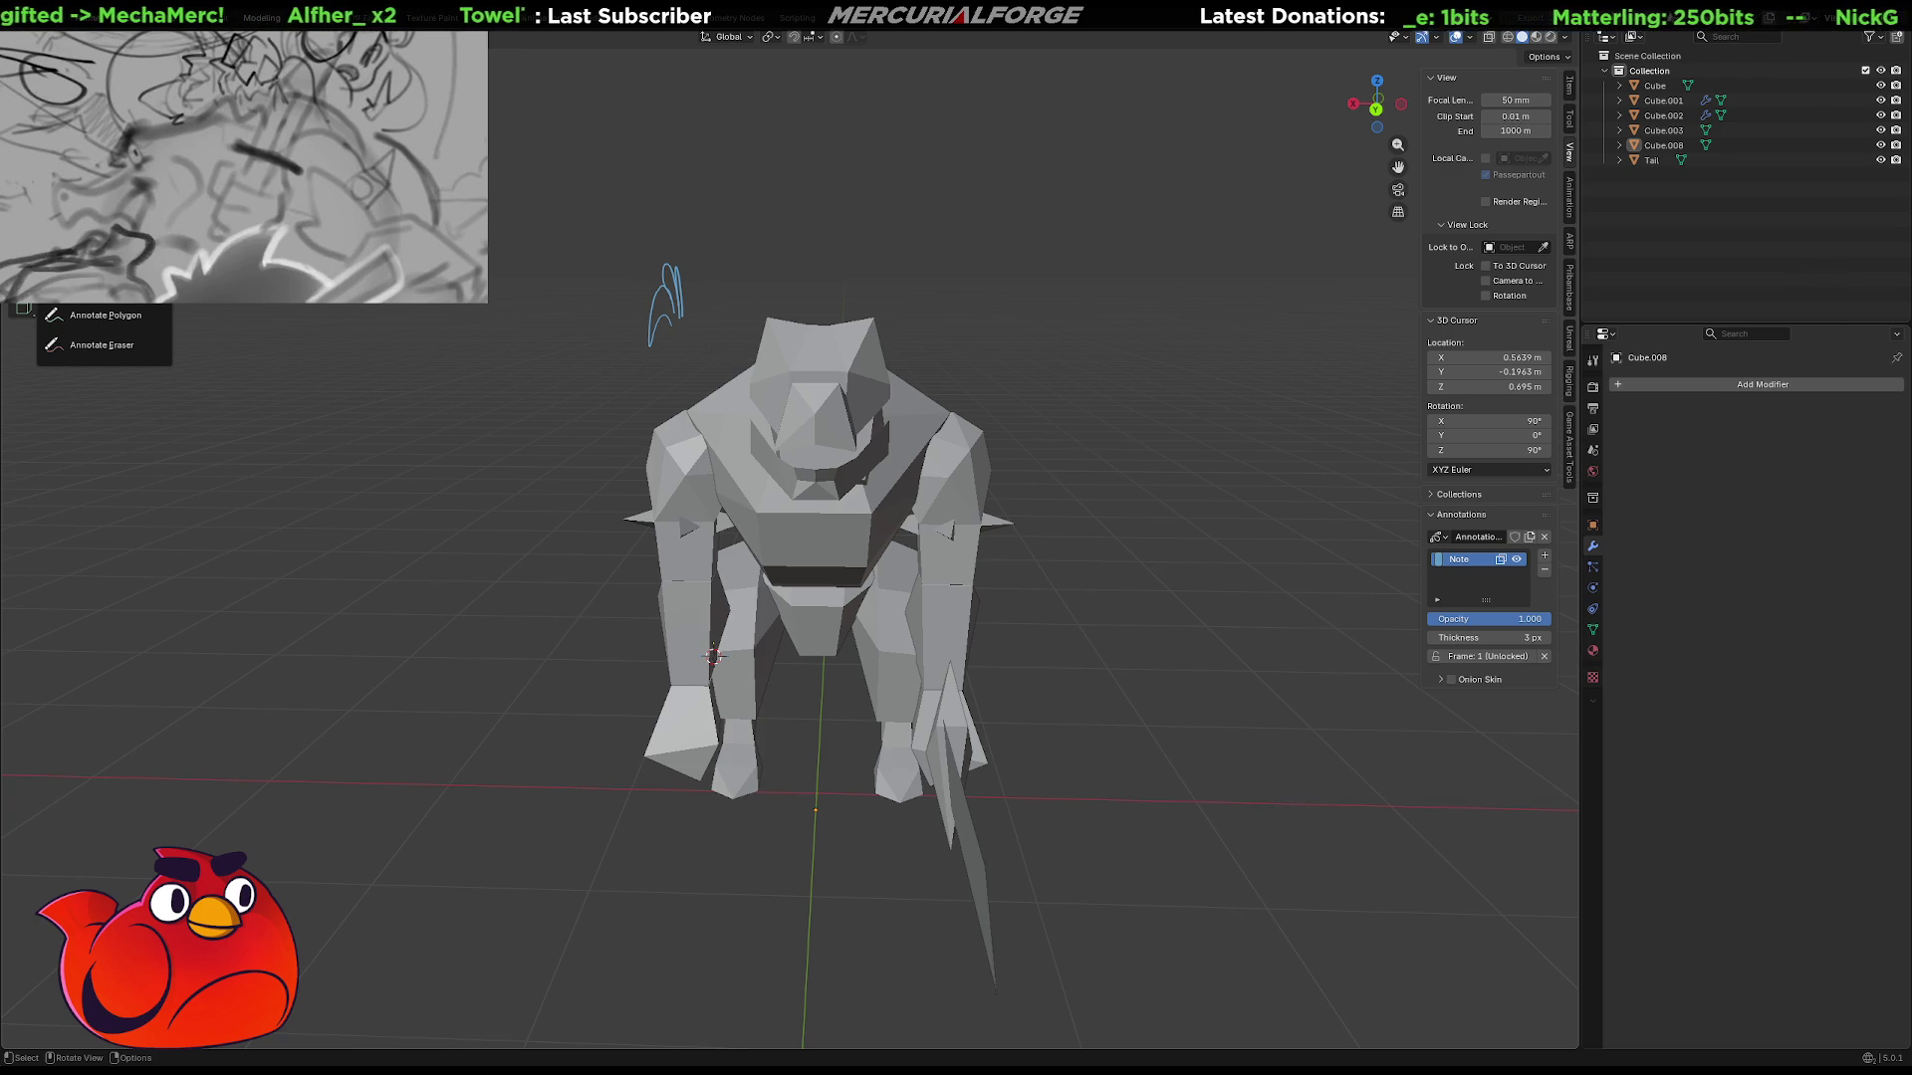
# Set annotation stroke thickness to 8 px and opacity to 1.000, and draw strokes in front of objects.
pyautogui.press('d')
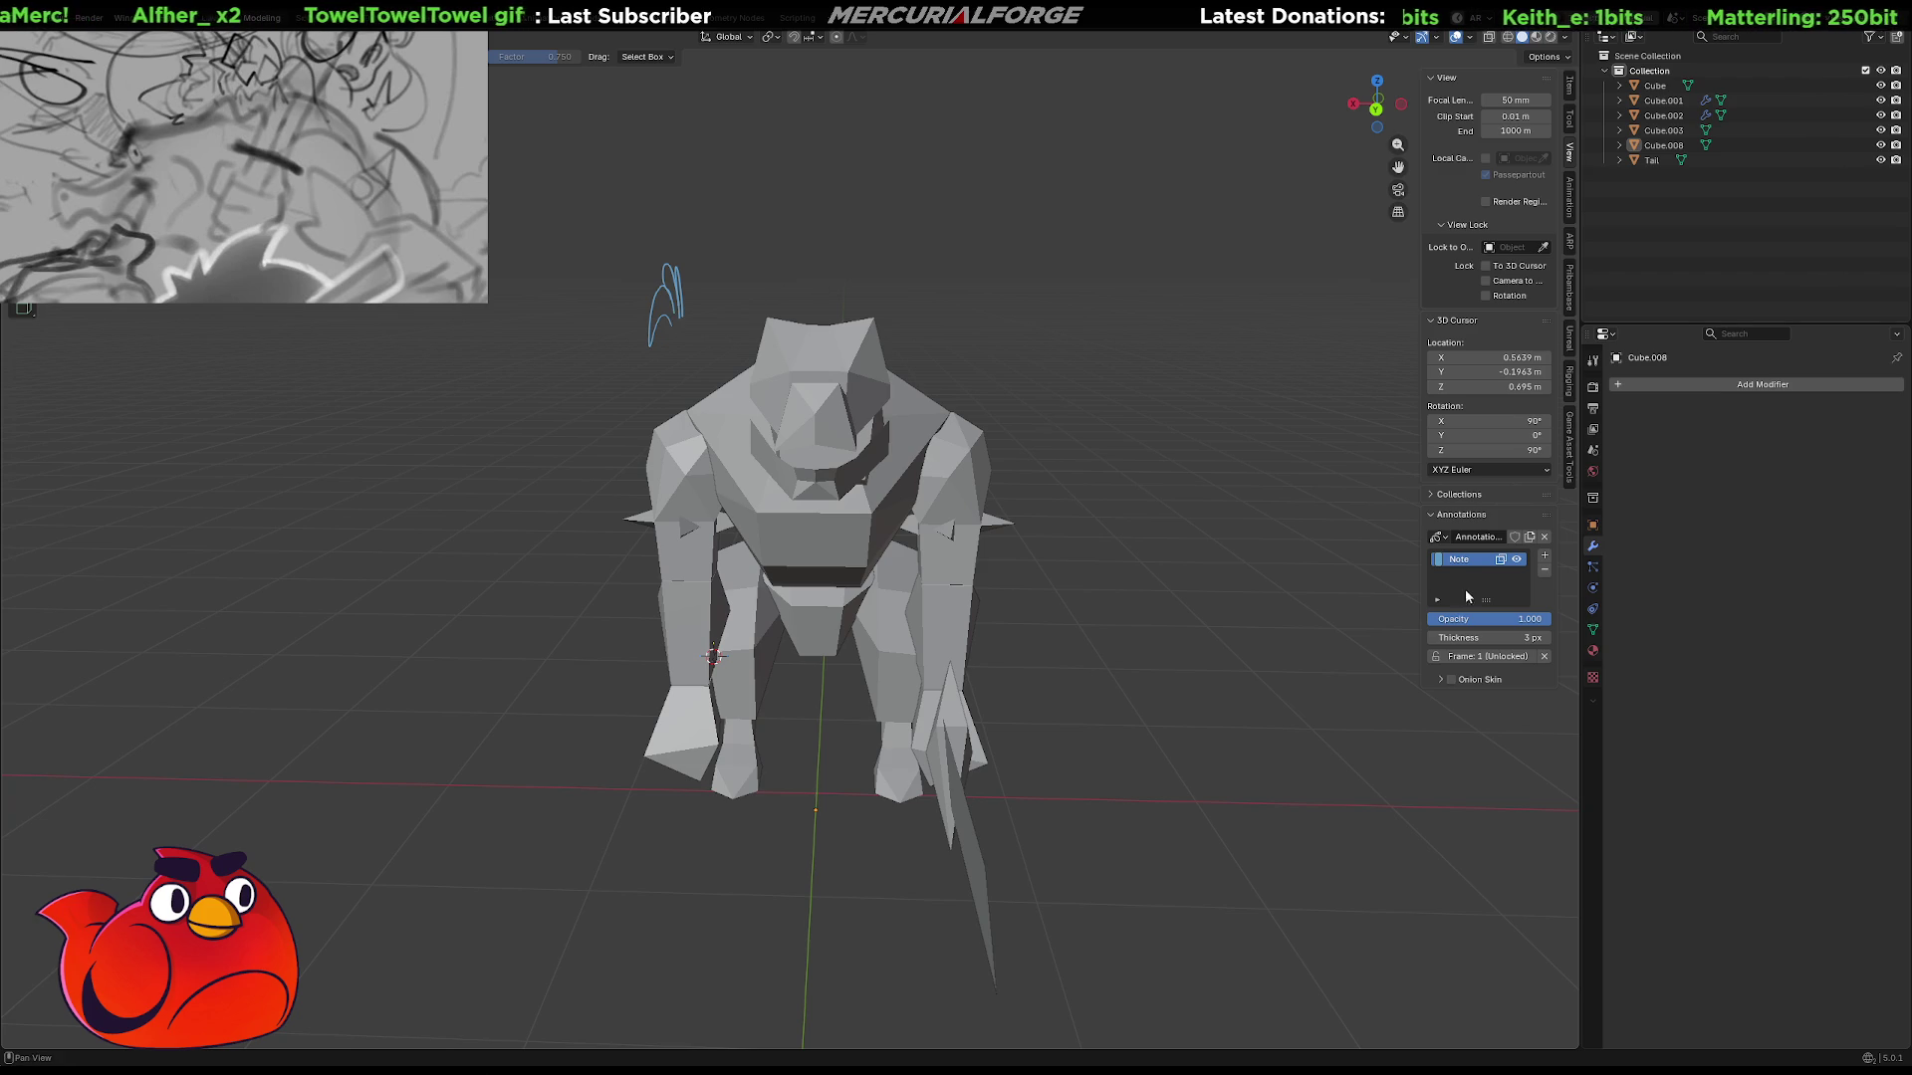
pyautogui.moveTo(1365, 559); pyautogui.dragTo(1329, 596, button='middle')
pyautogui.moveTo(1489, 637)
pyautogui.mouseDown()
pyautogui.moveTo(1534, 637)
pyautogui.moveTo(1474, 637)
pyautogui.mouseUp()
pyautogui.moveTo(1175, 587)
pyautogui.mouseDown(button='middle')
pyautogui.moveTo(1012, 533)
pyautogui.moveTo(1192, 577)
pyautogui.moveTo(1087, 574)
pyautogui.moveTo(1175, 578)
pyautogui.mouseUp(button='middle')
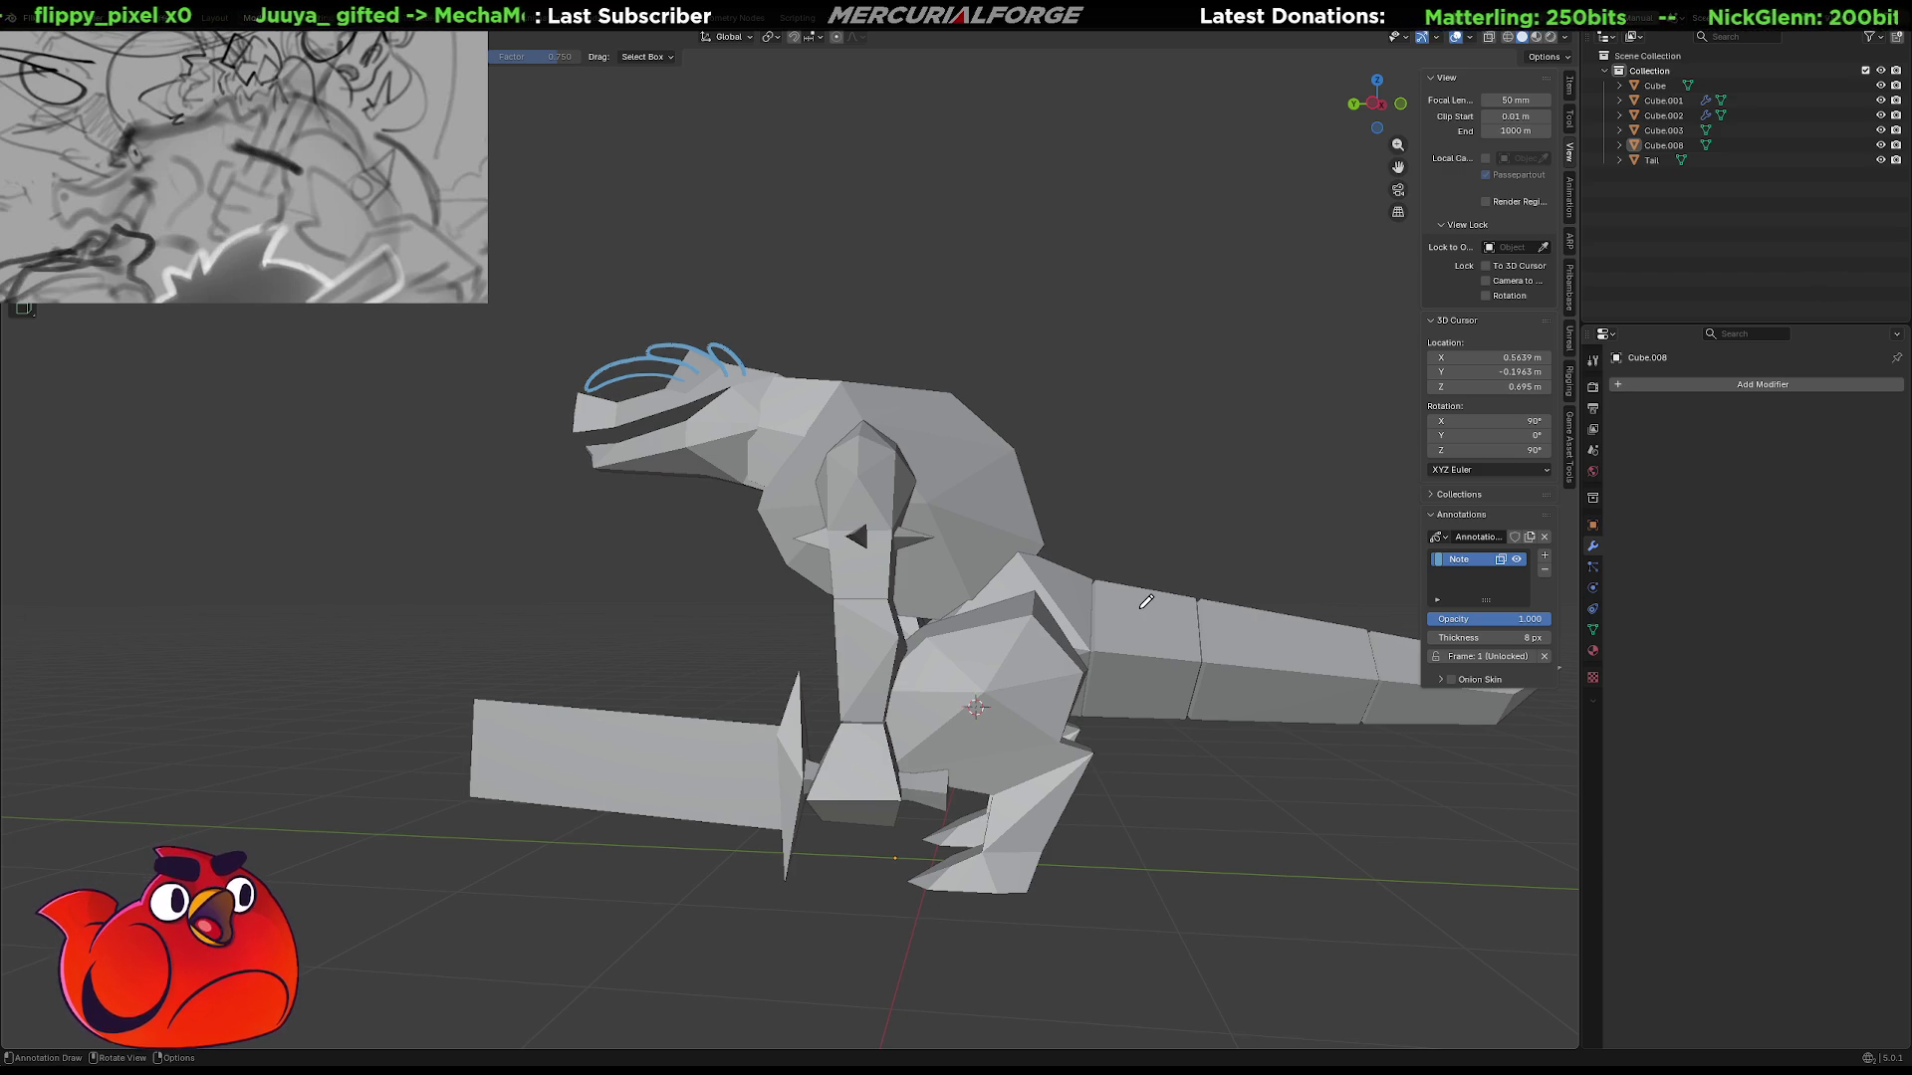
pyautogui.moveTo(1100, 603)
pyautogui.mouseDown(button='middle')
pyautogui.moveTo(1294, 627)
pyautogui.moveTo(1146, 637)
pyautogui.mouseUp(button='middle')
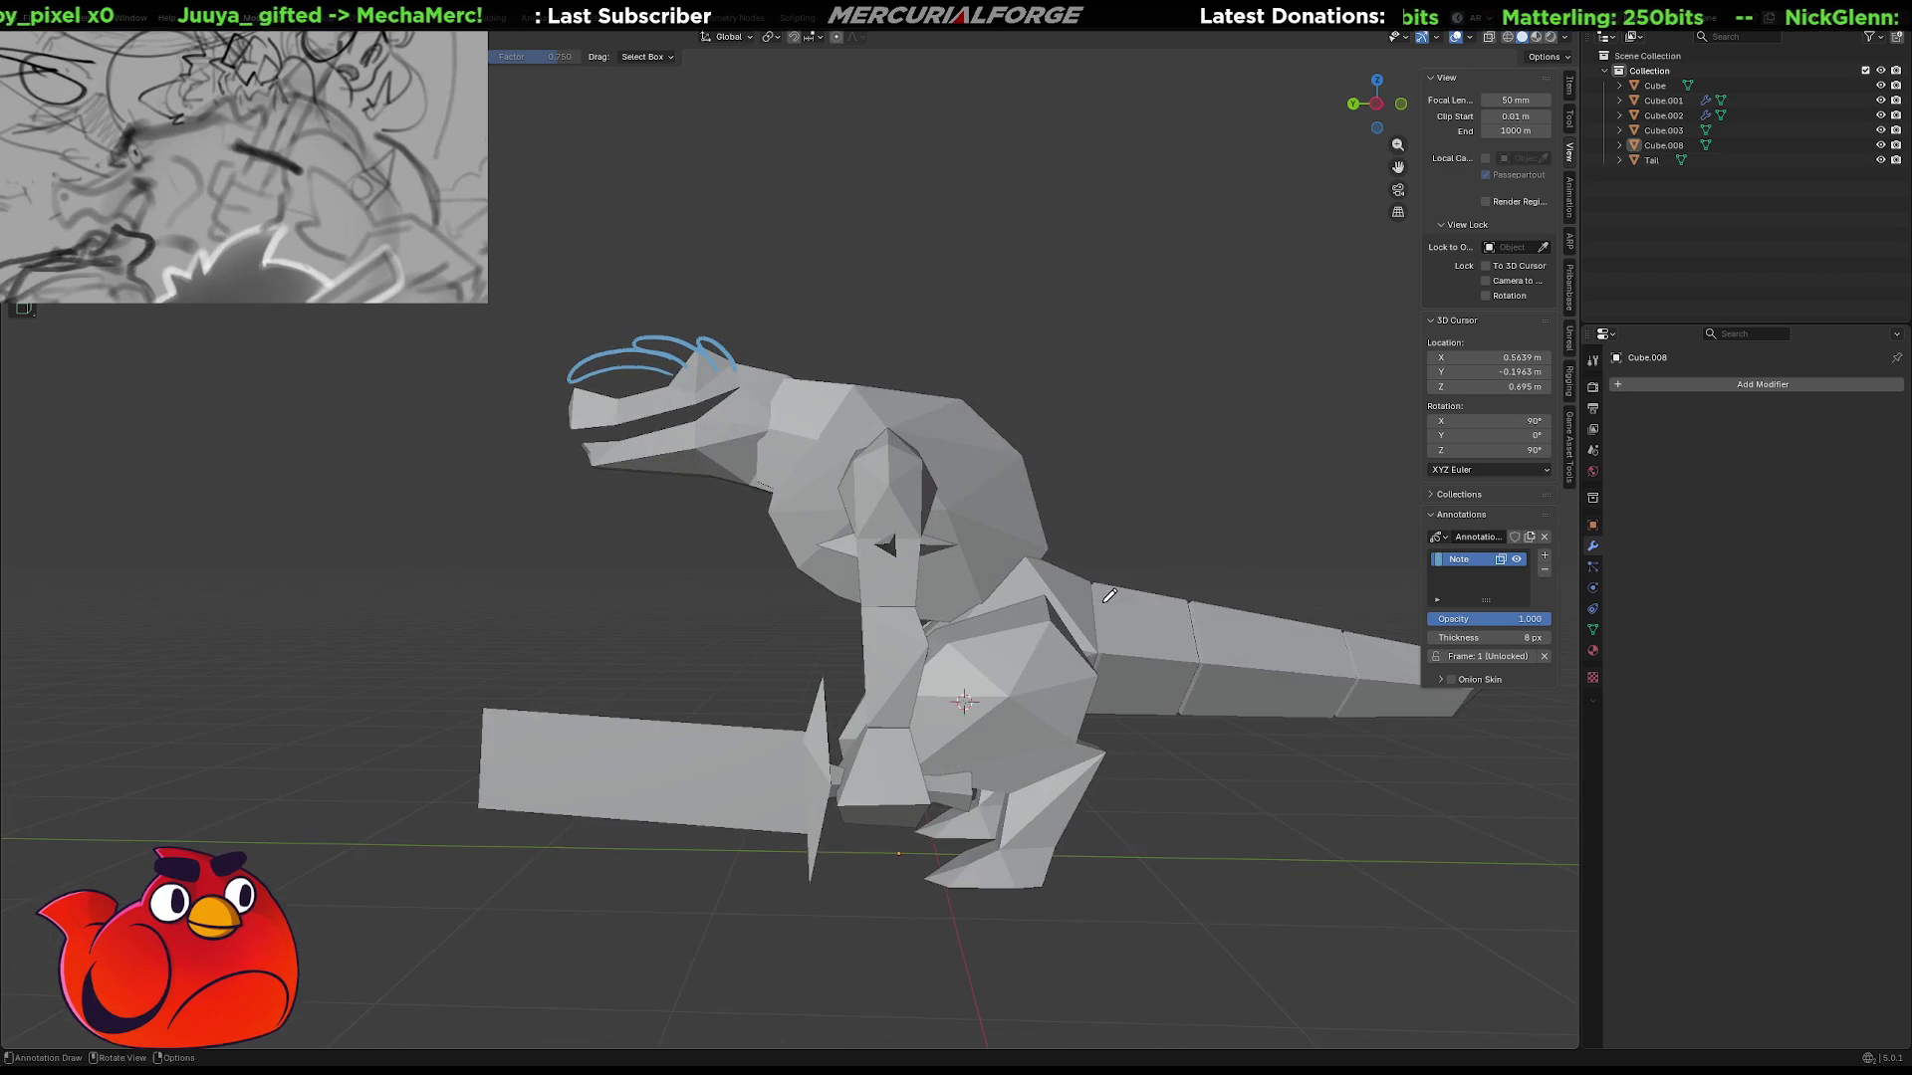
pyautogui.moveTo(1529, 618); pyautogui.dragTo(1550, 619)
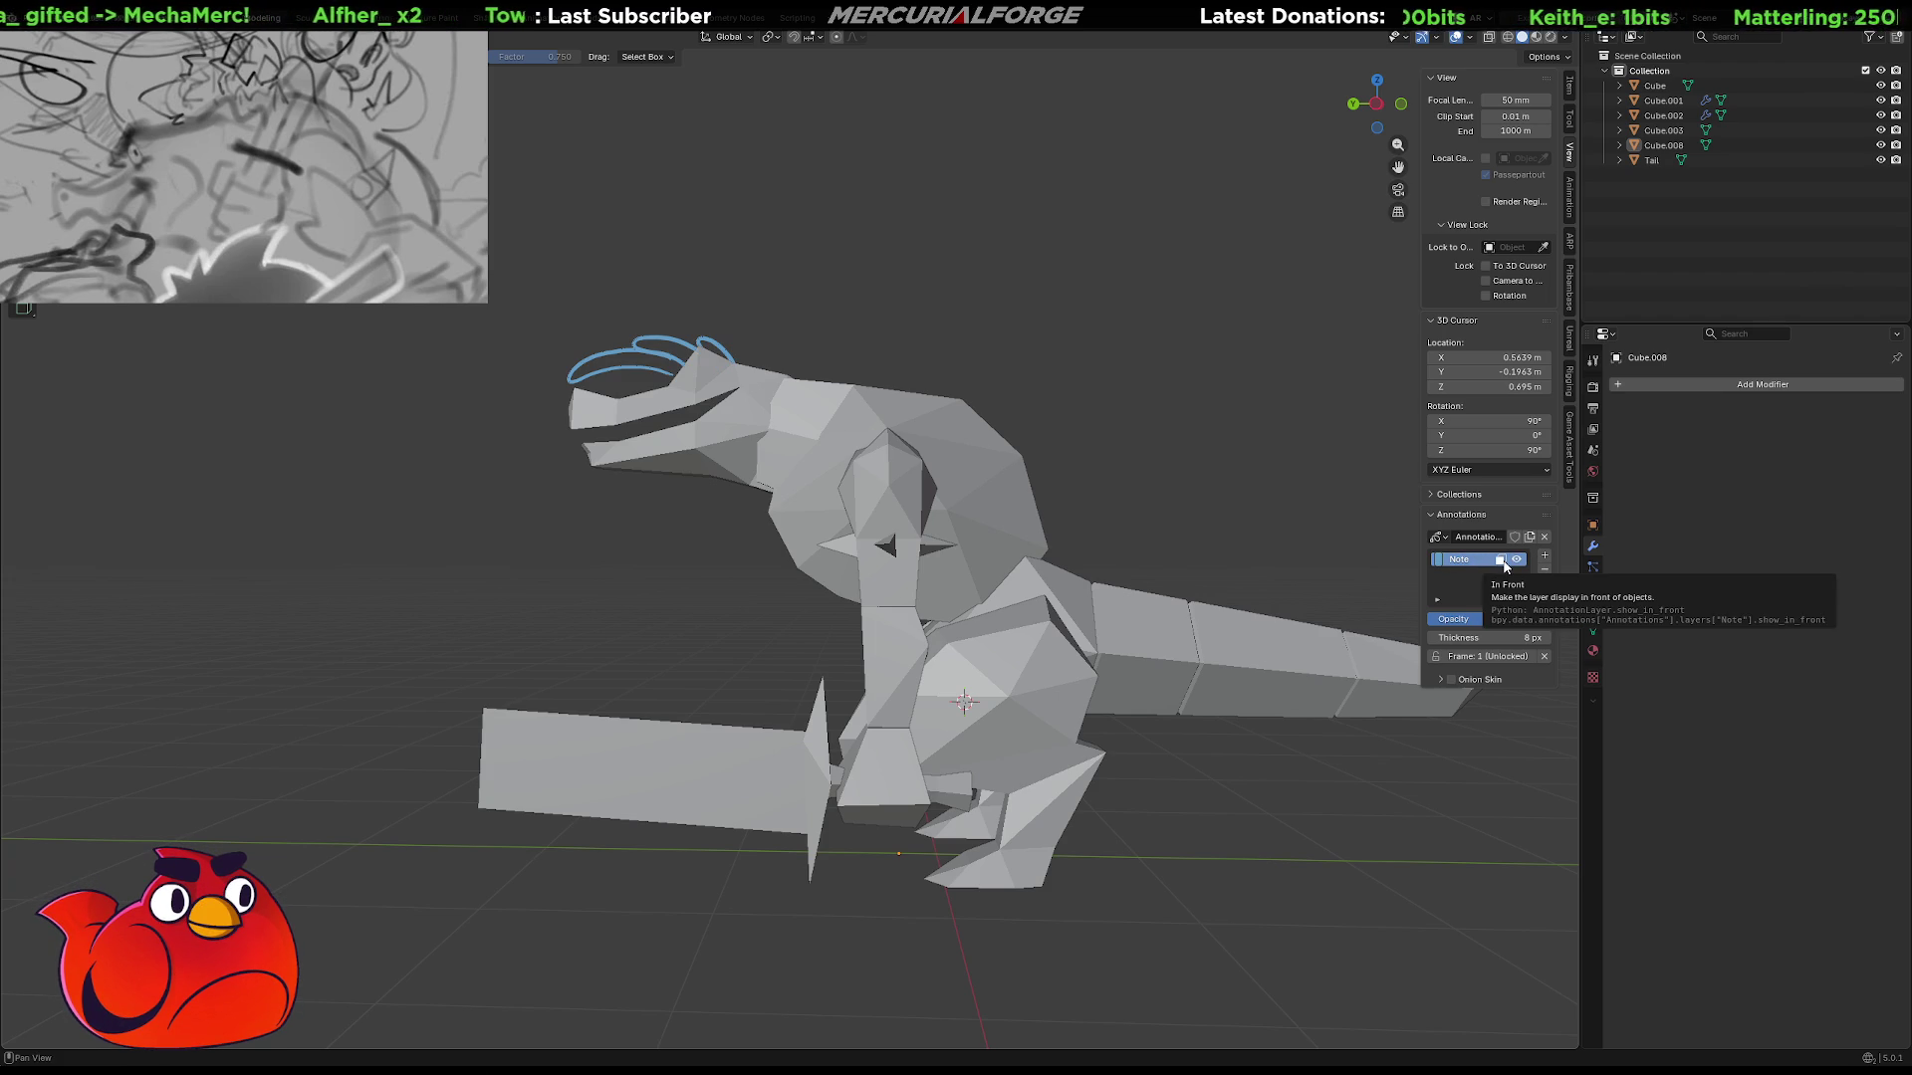
pyautogui.click(1500, 560)
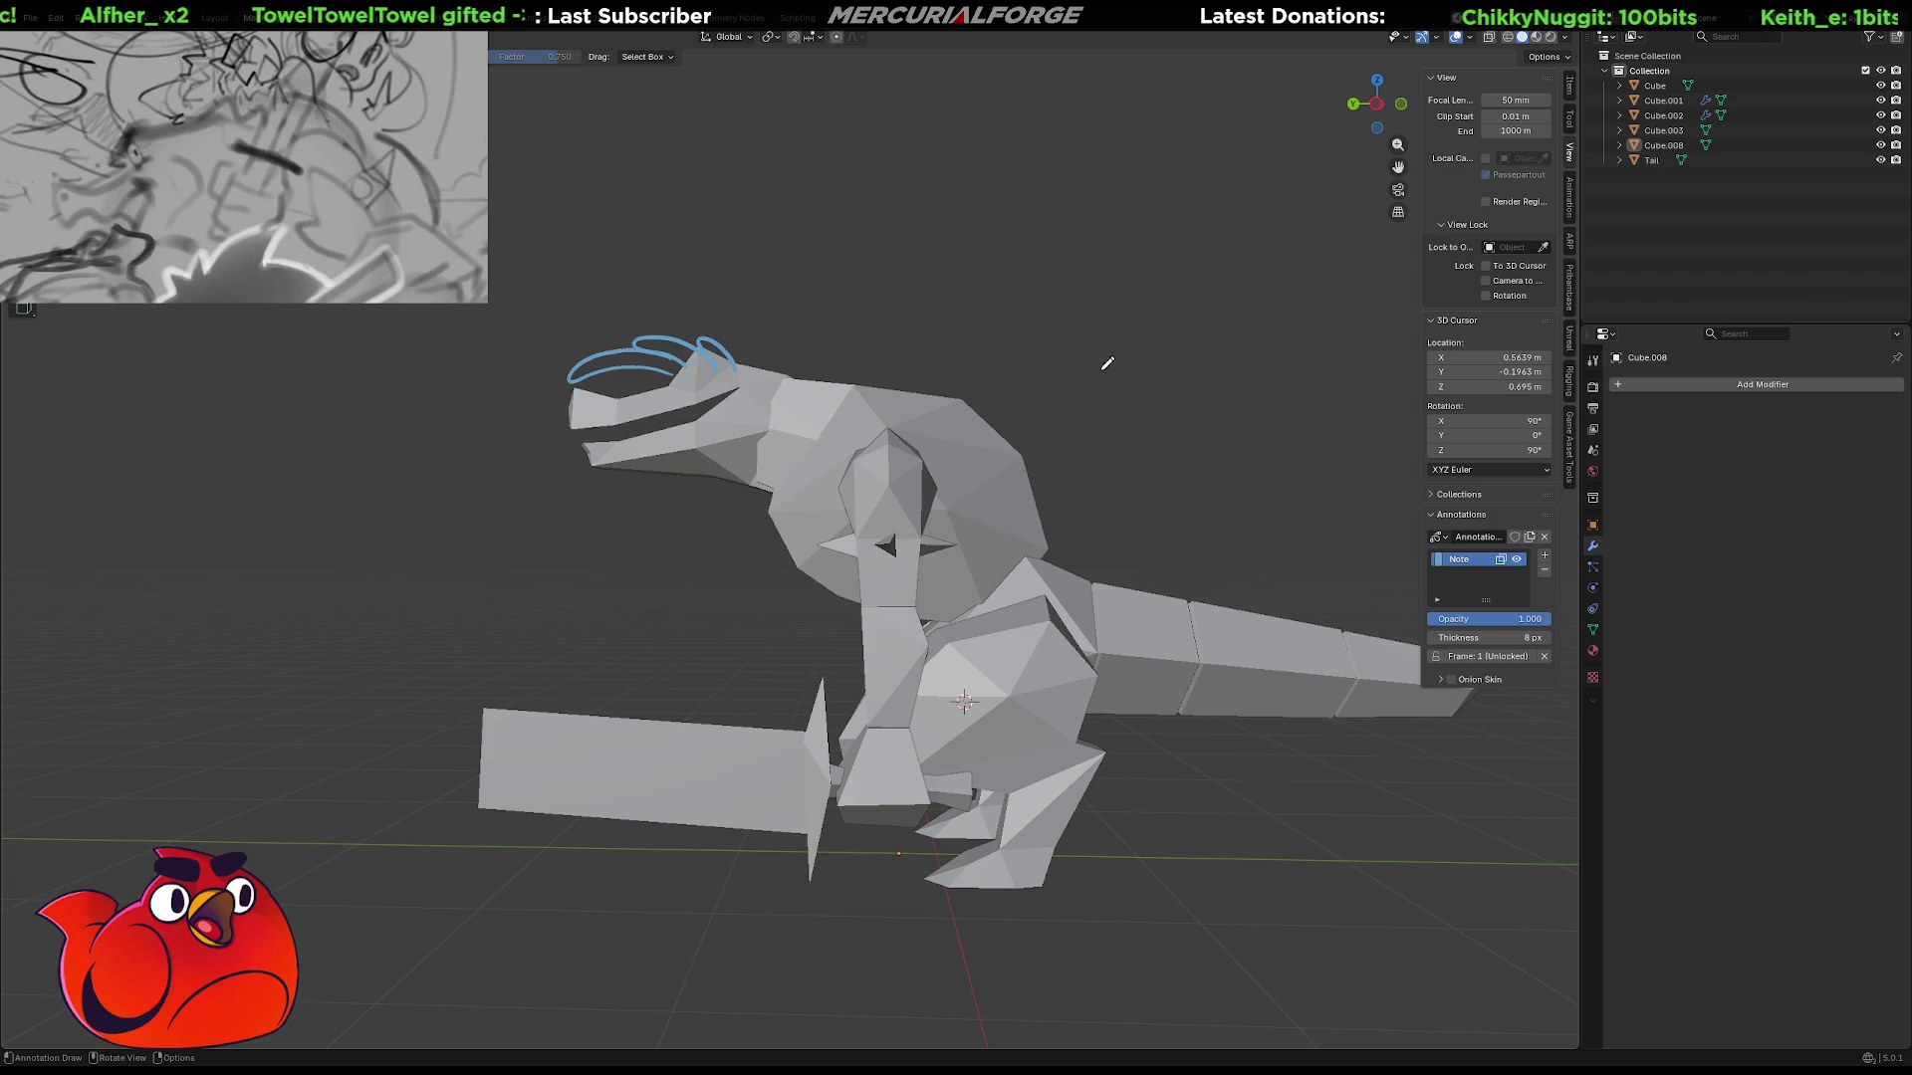
pyautogui.moveTo(697, 354); pyautogui.dragTo(867, 356, button='middle')
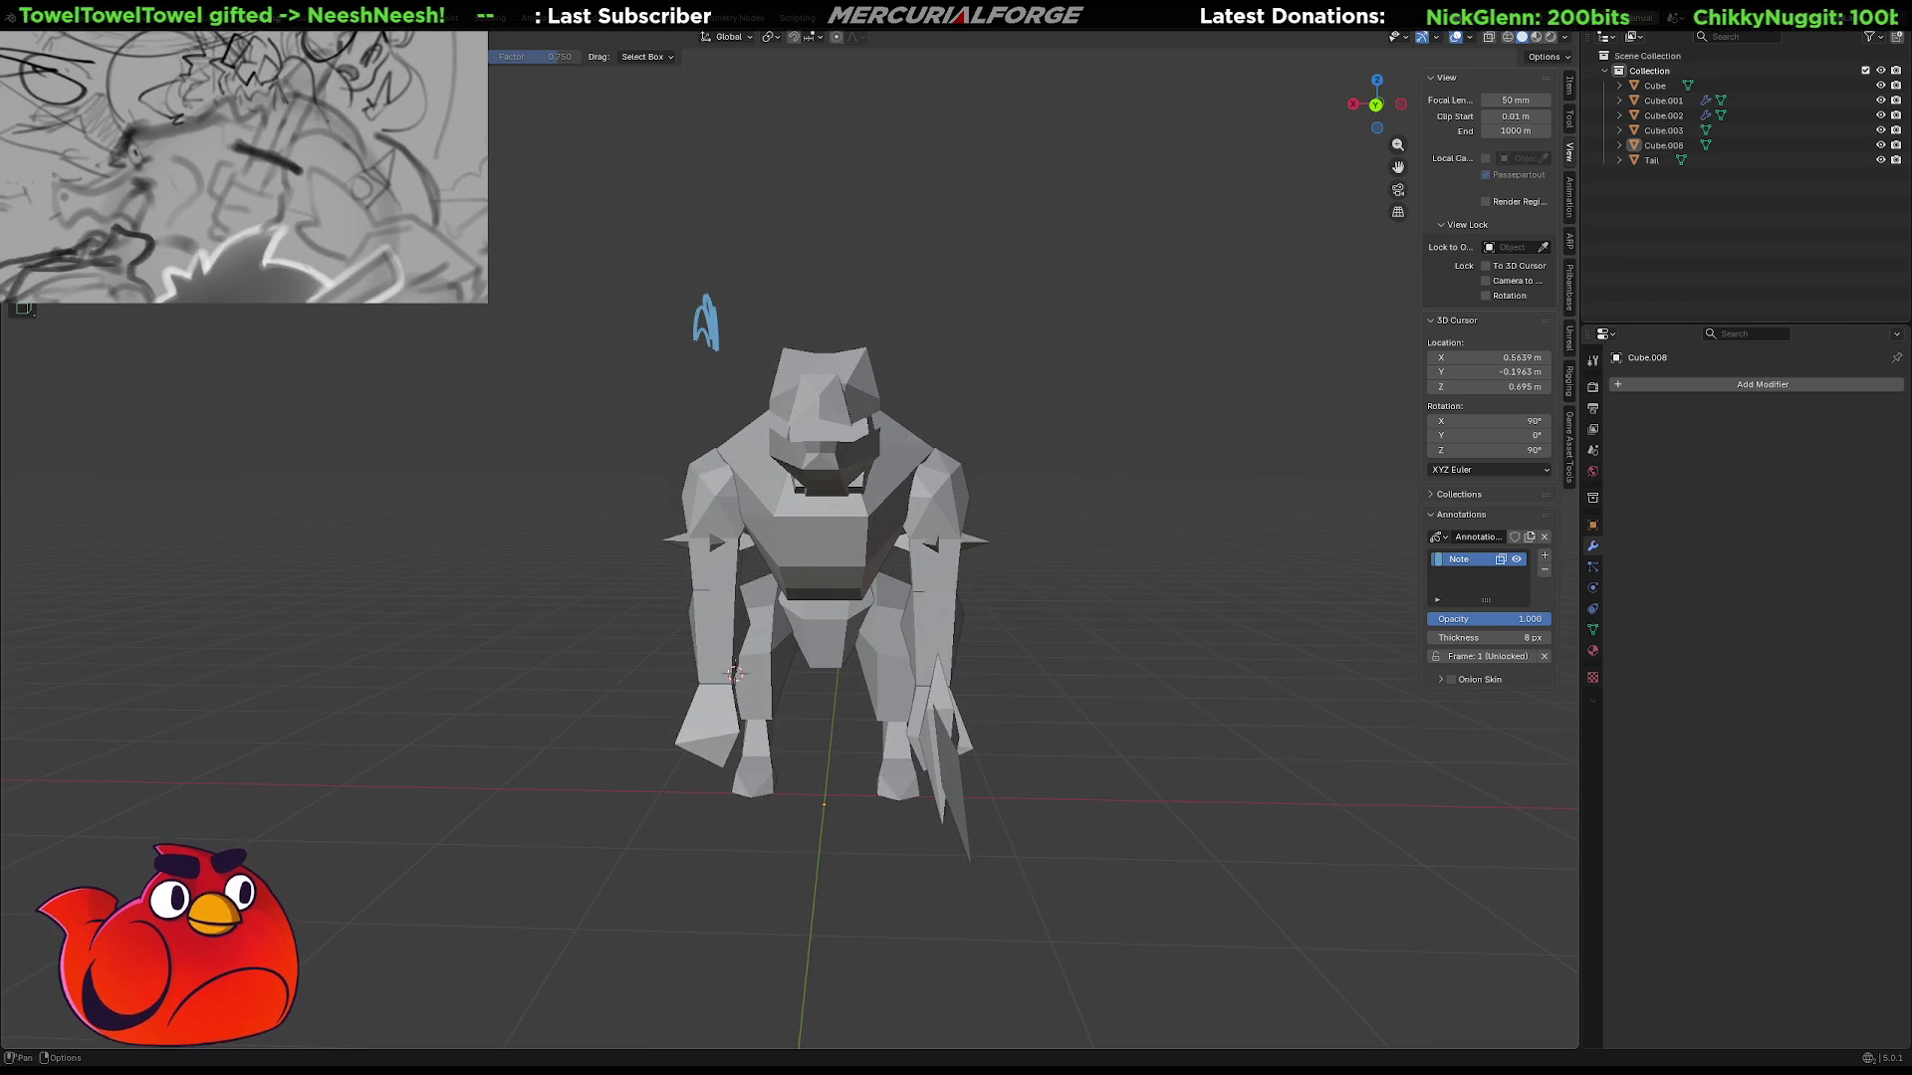
# Select every part of the dinosaur and view it from the side.
pyautogui.press('a')
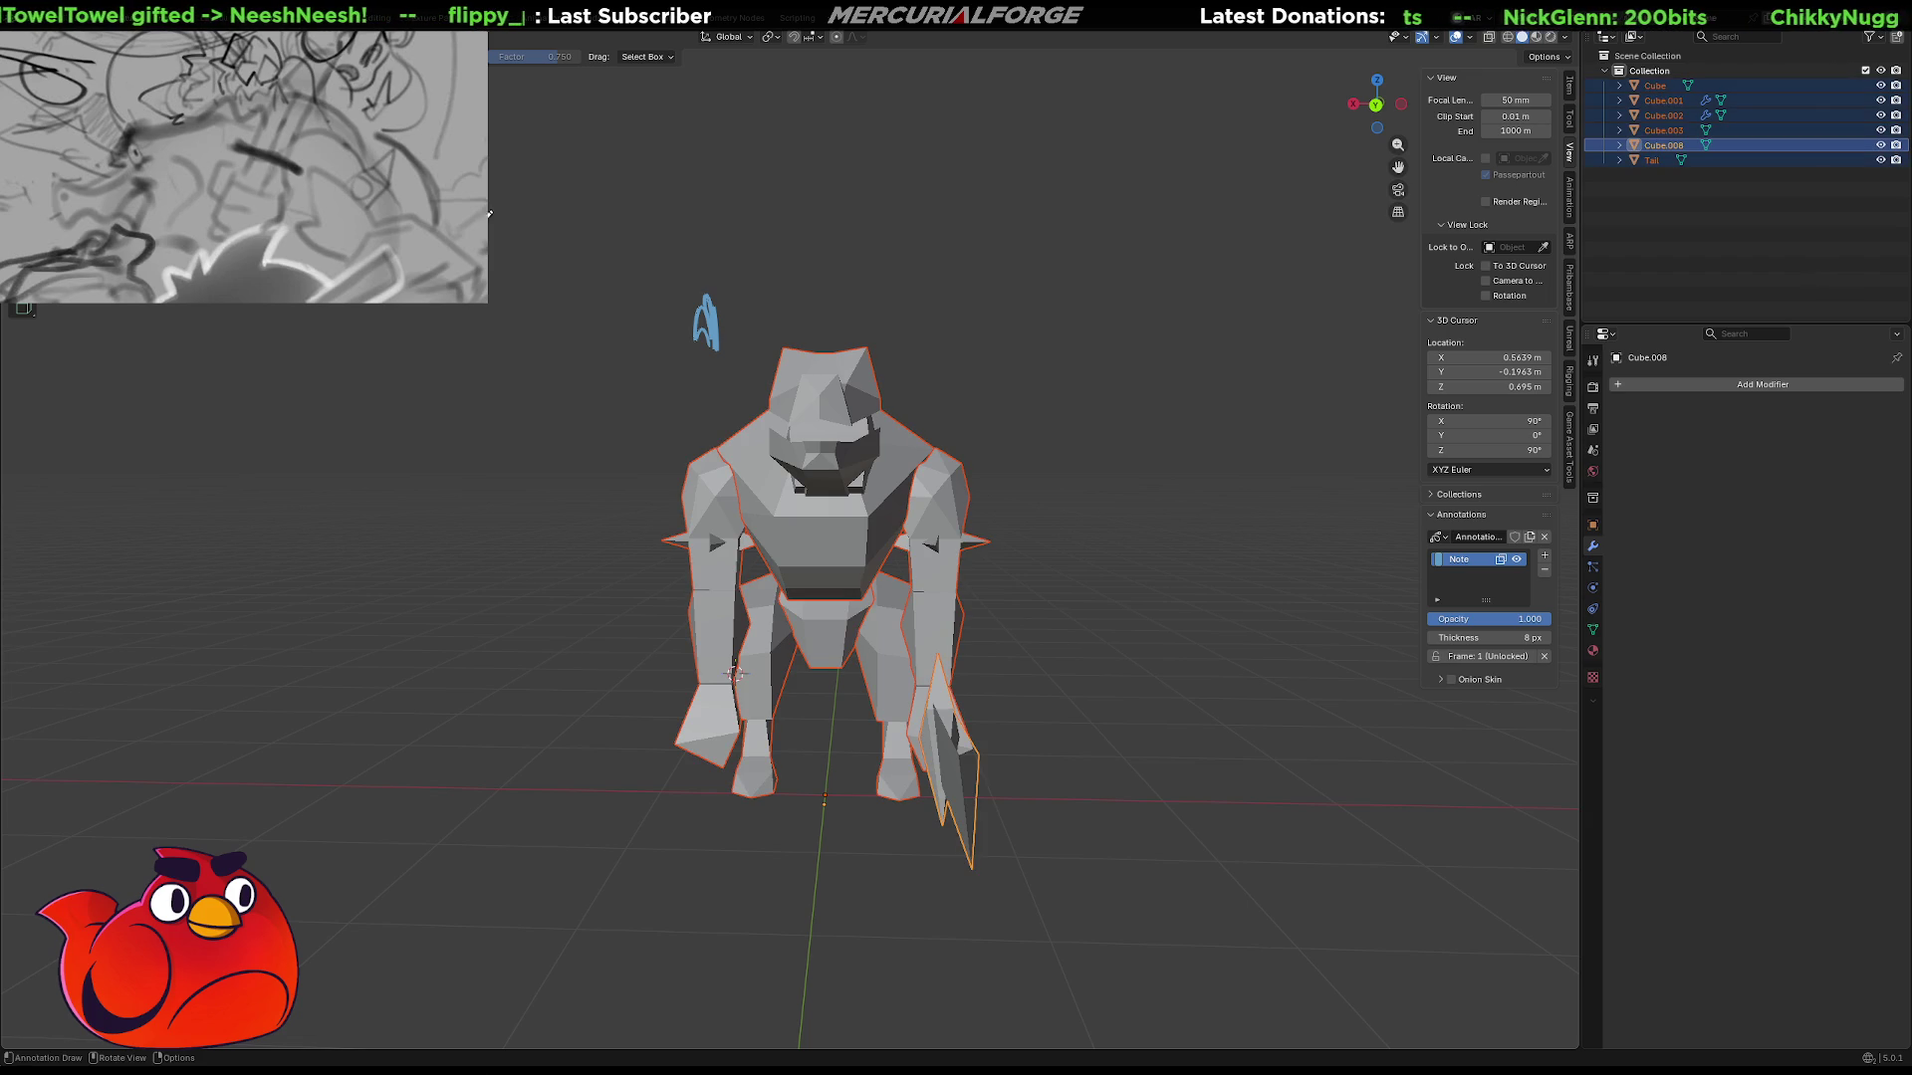
pyautogui.moveTo(768, 342)
pyautogui.mouseDown(button='middle')
pyautogui.moveTo(948, 367)
pyautogui.moveTo(917, 409)
pyautogui.moveTo(1095, 418)
pyautogui.moveTo(836, 430)
pyautogui.moveTo(598, 399)
pyautogui.mouseUp(button='middle')
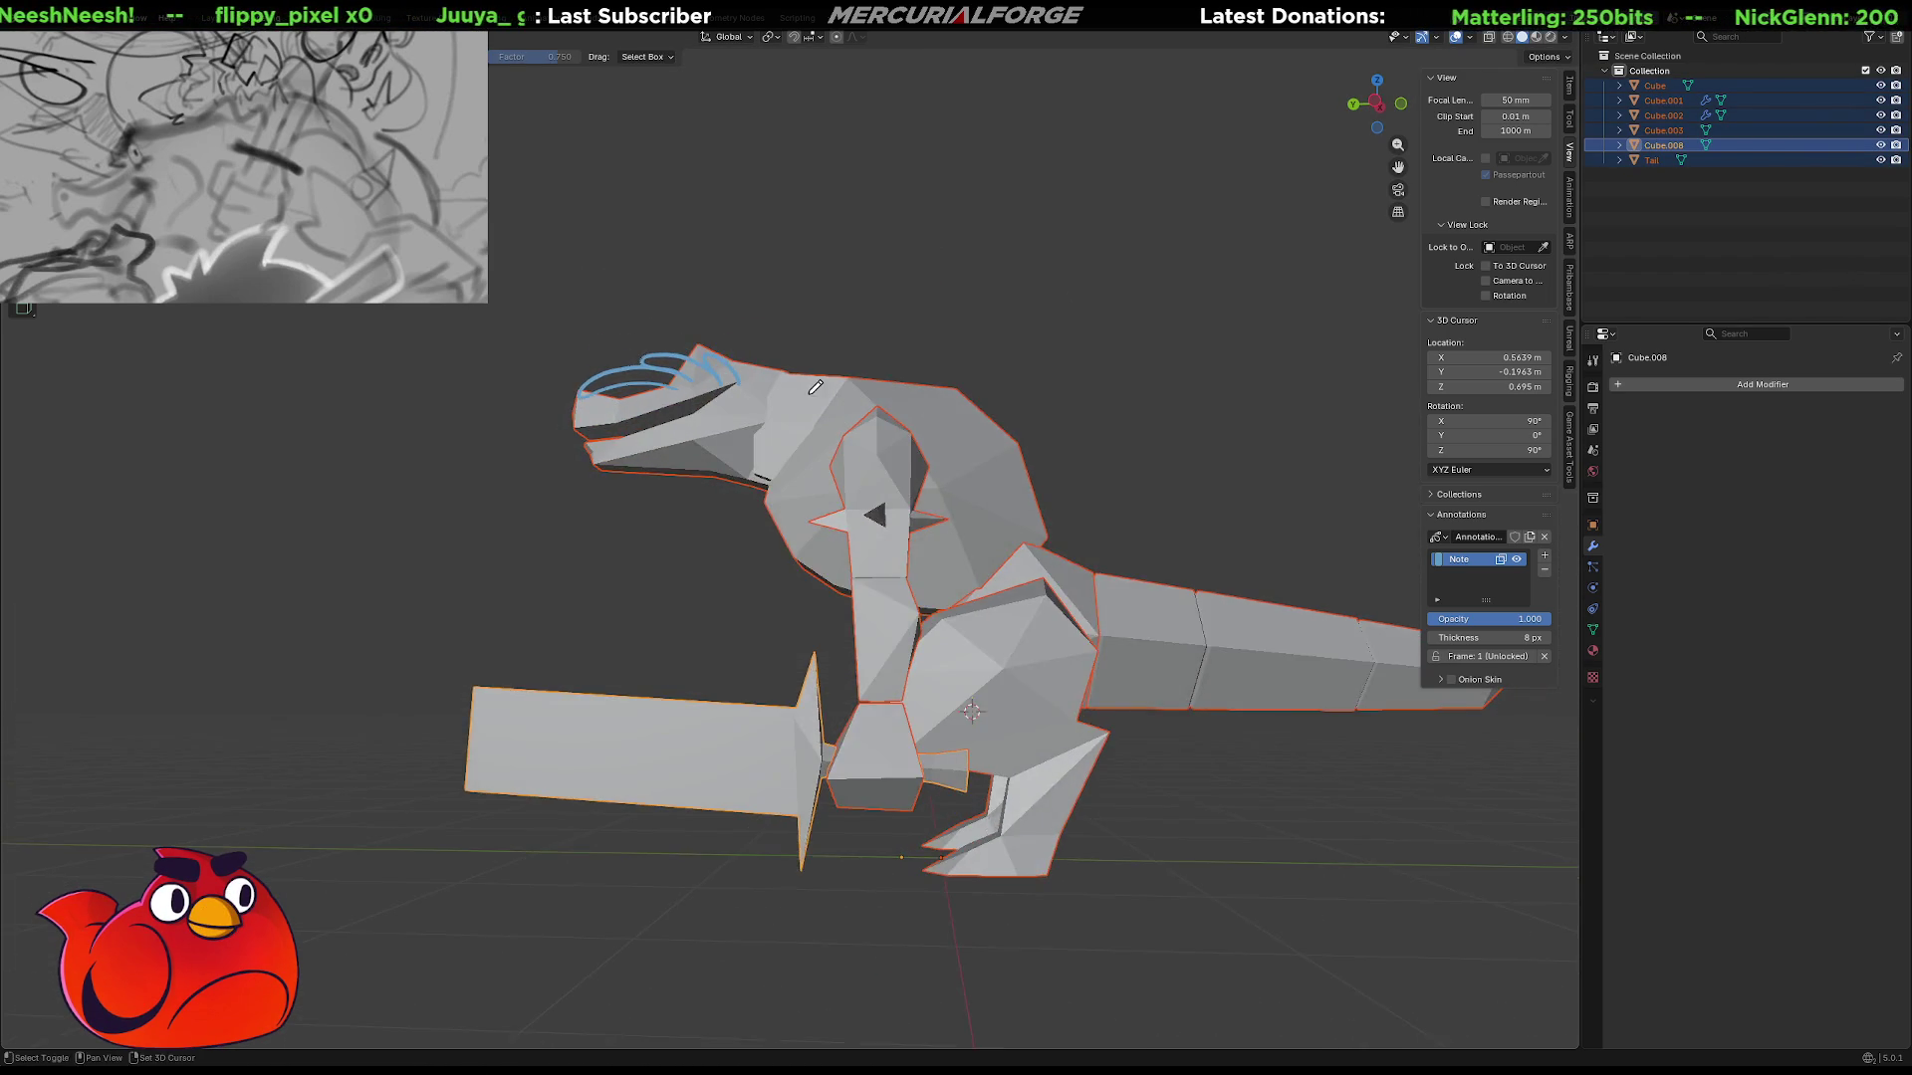
pyautogui.scroll(3, 295, 342)
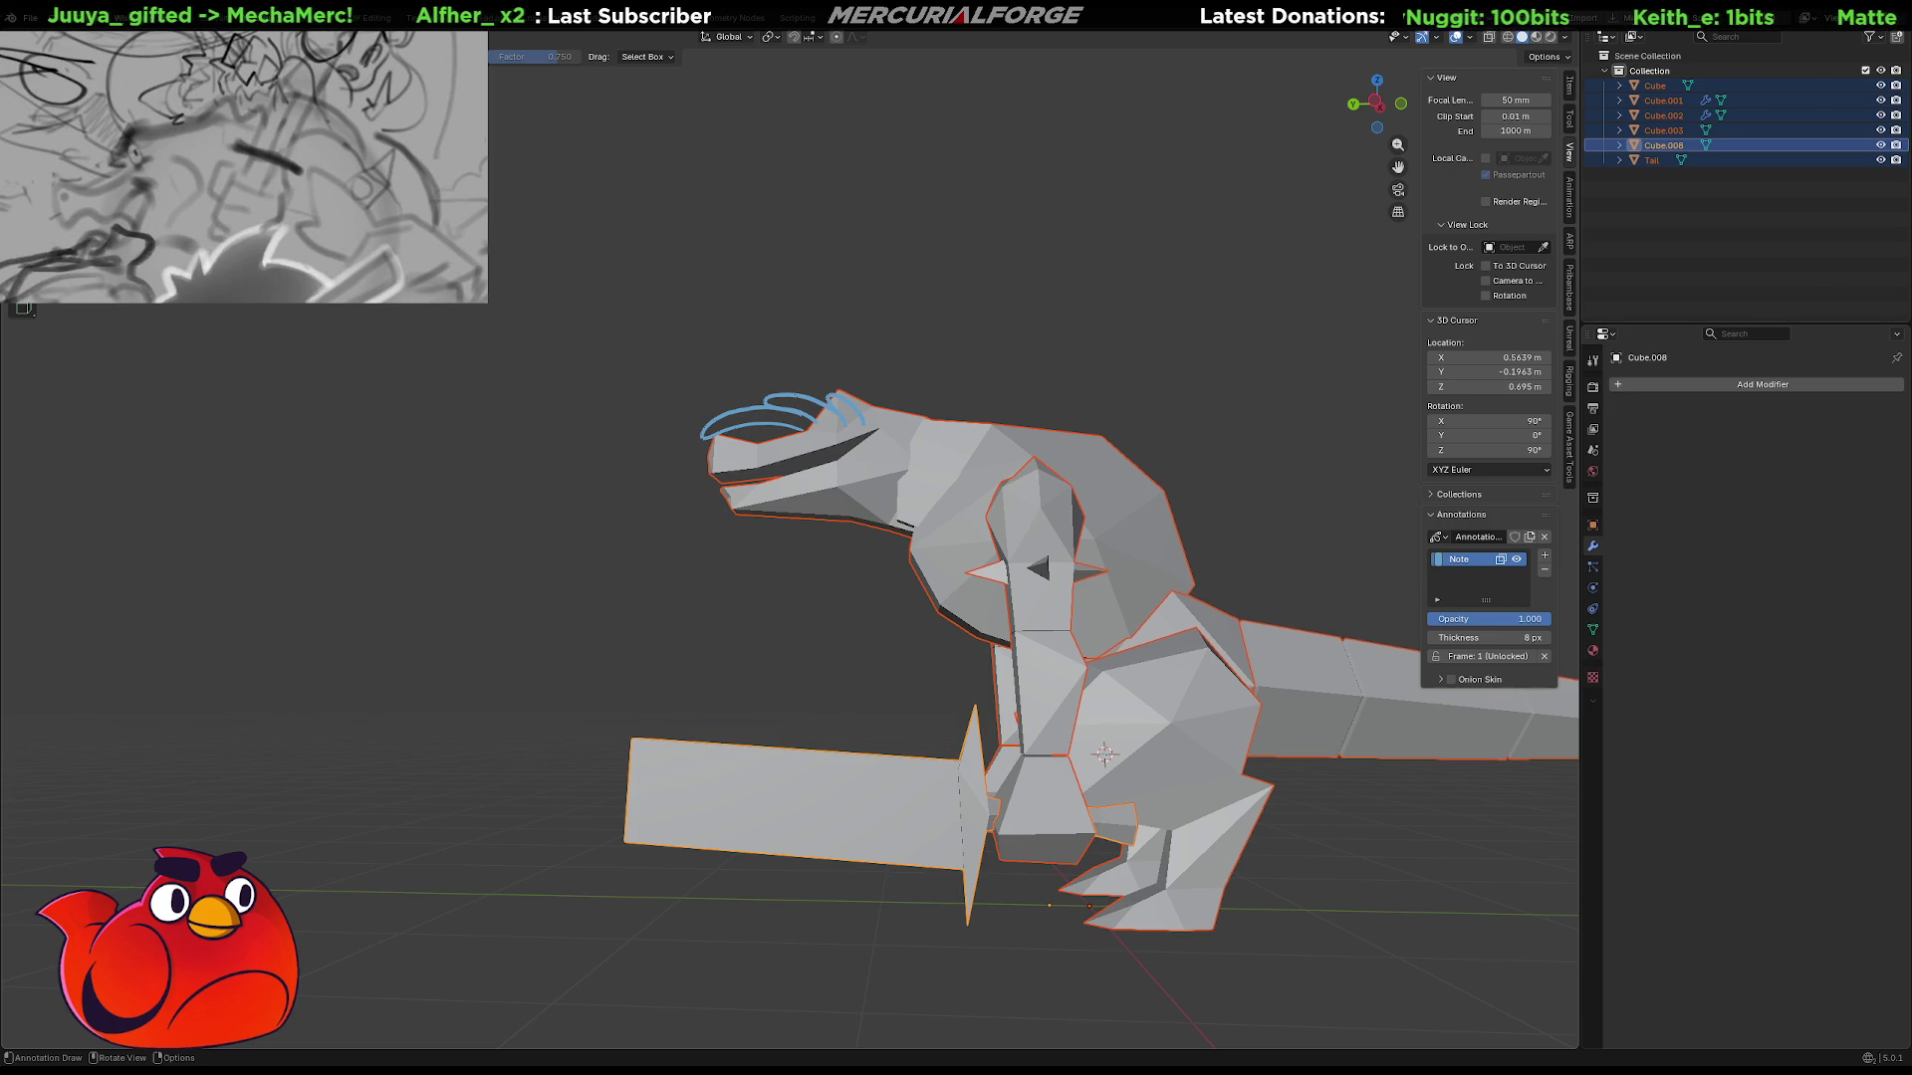
# Switch the drag setting to Tweak and back to Select Box, then enter Edit Mode.
pyautogui.click(670, 62)
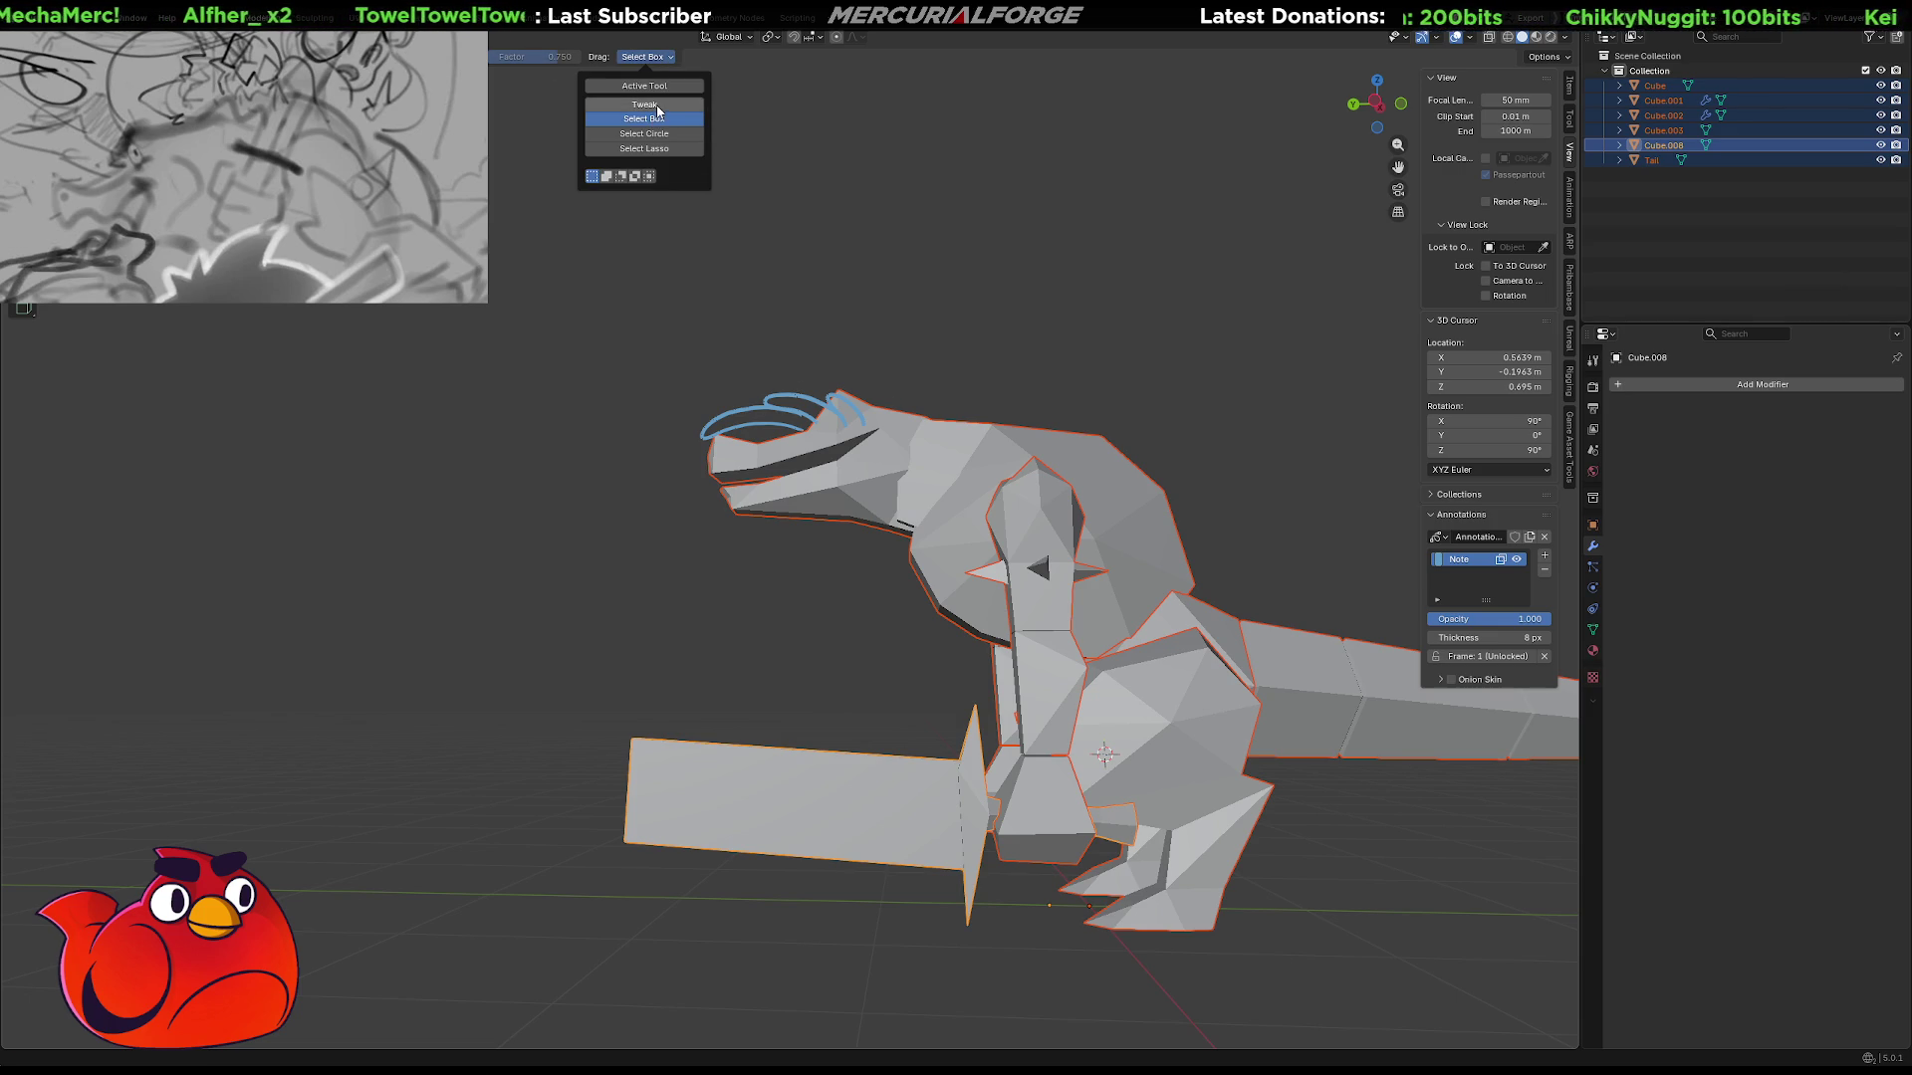
pyautogui.click(661, 102)
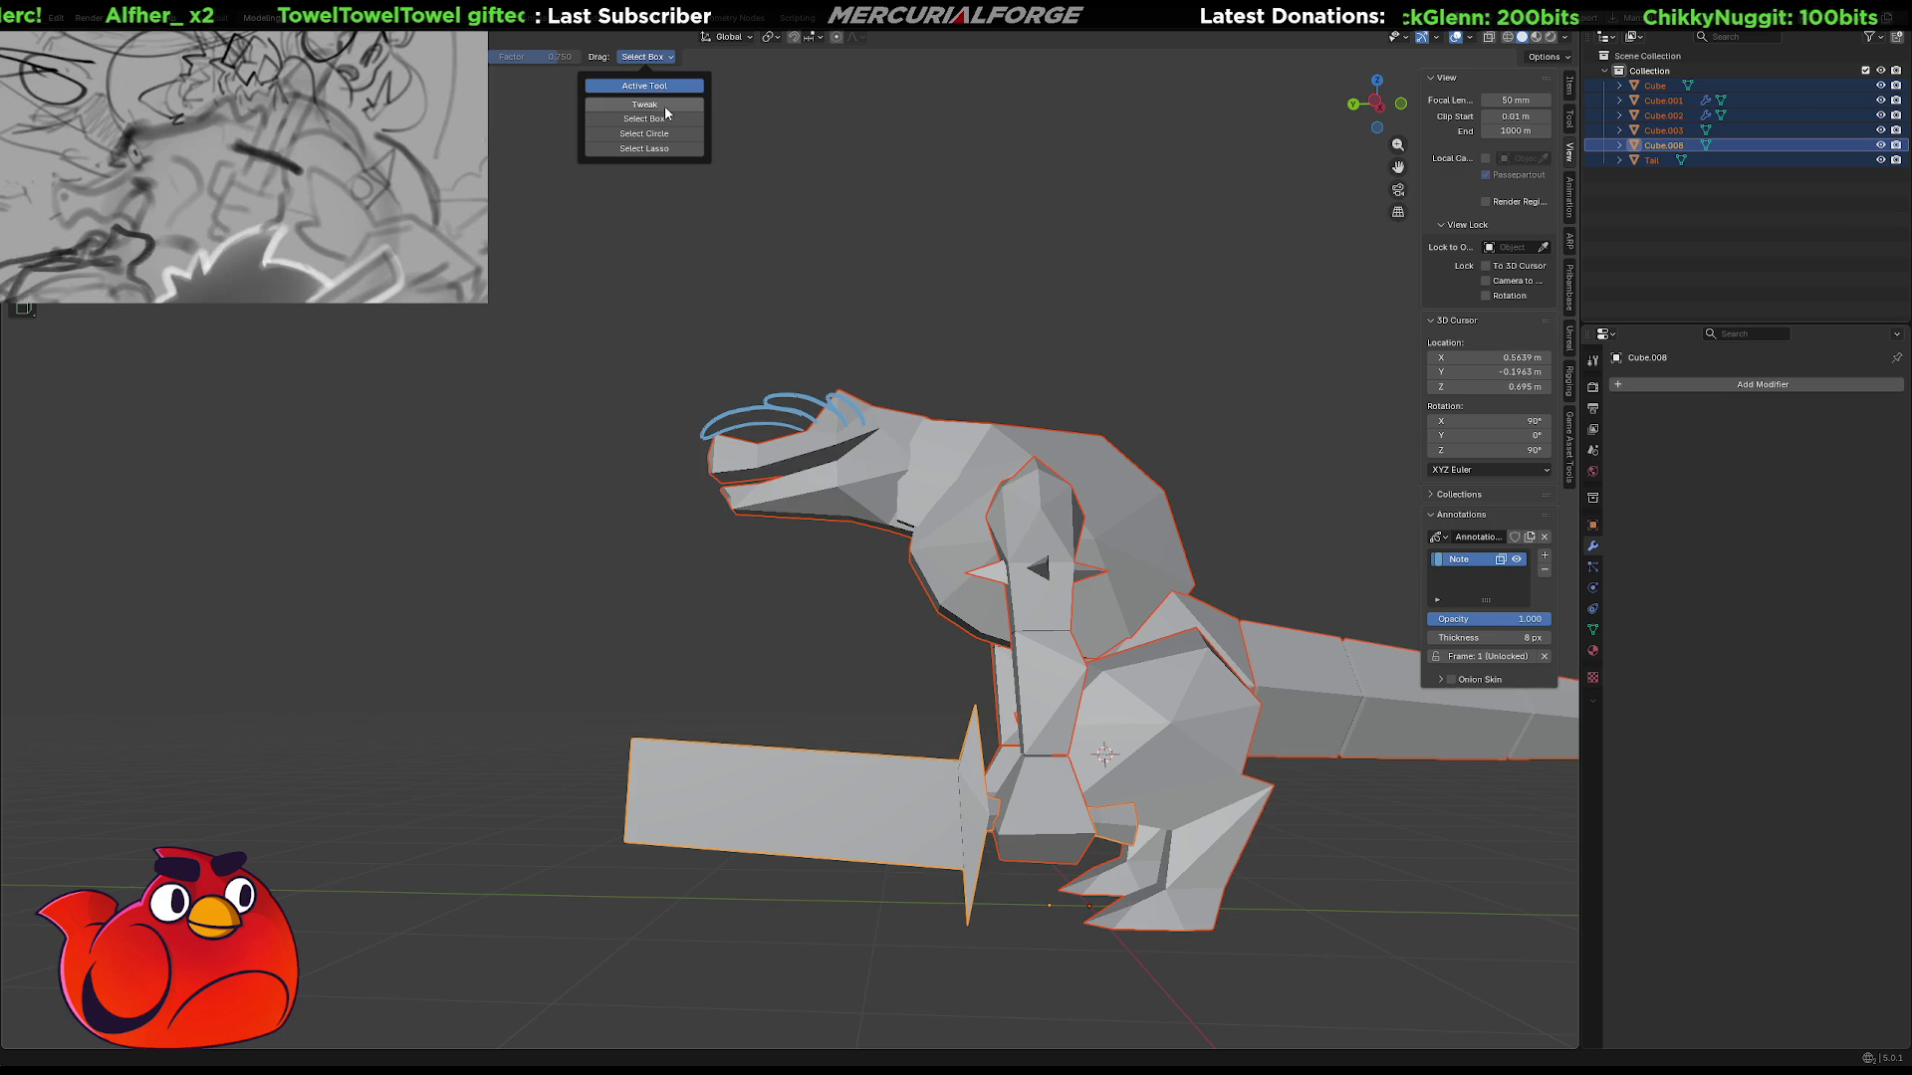
pyautogui.click(657, 120)
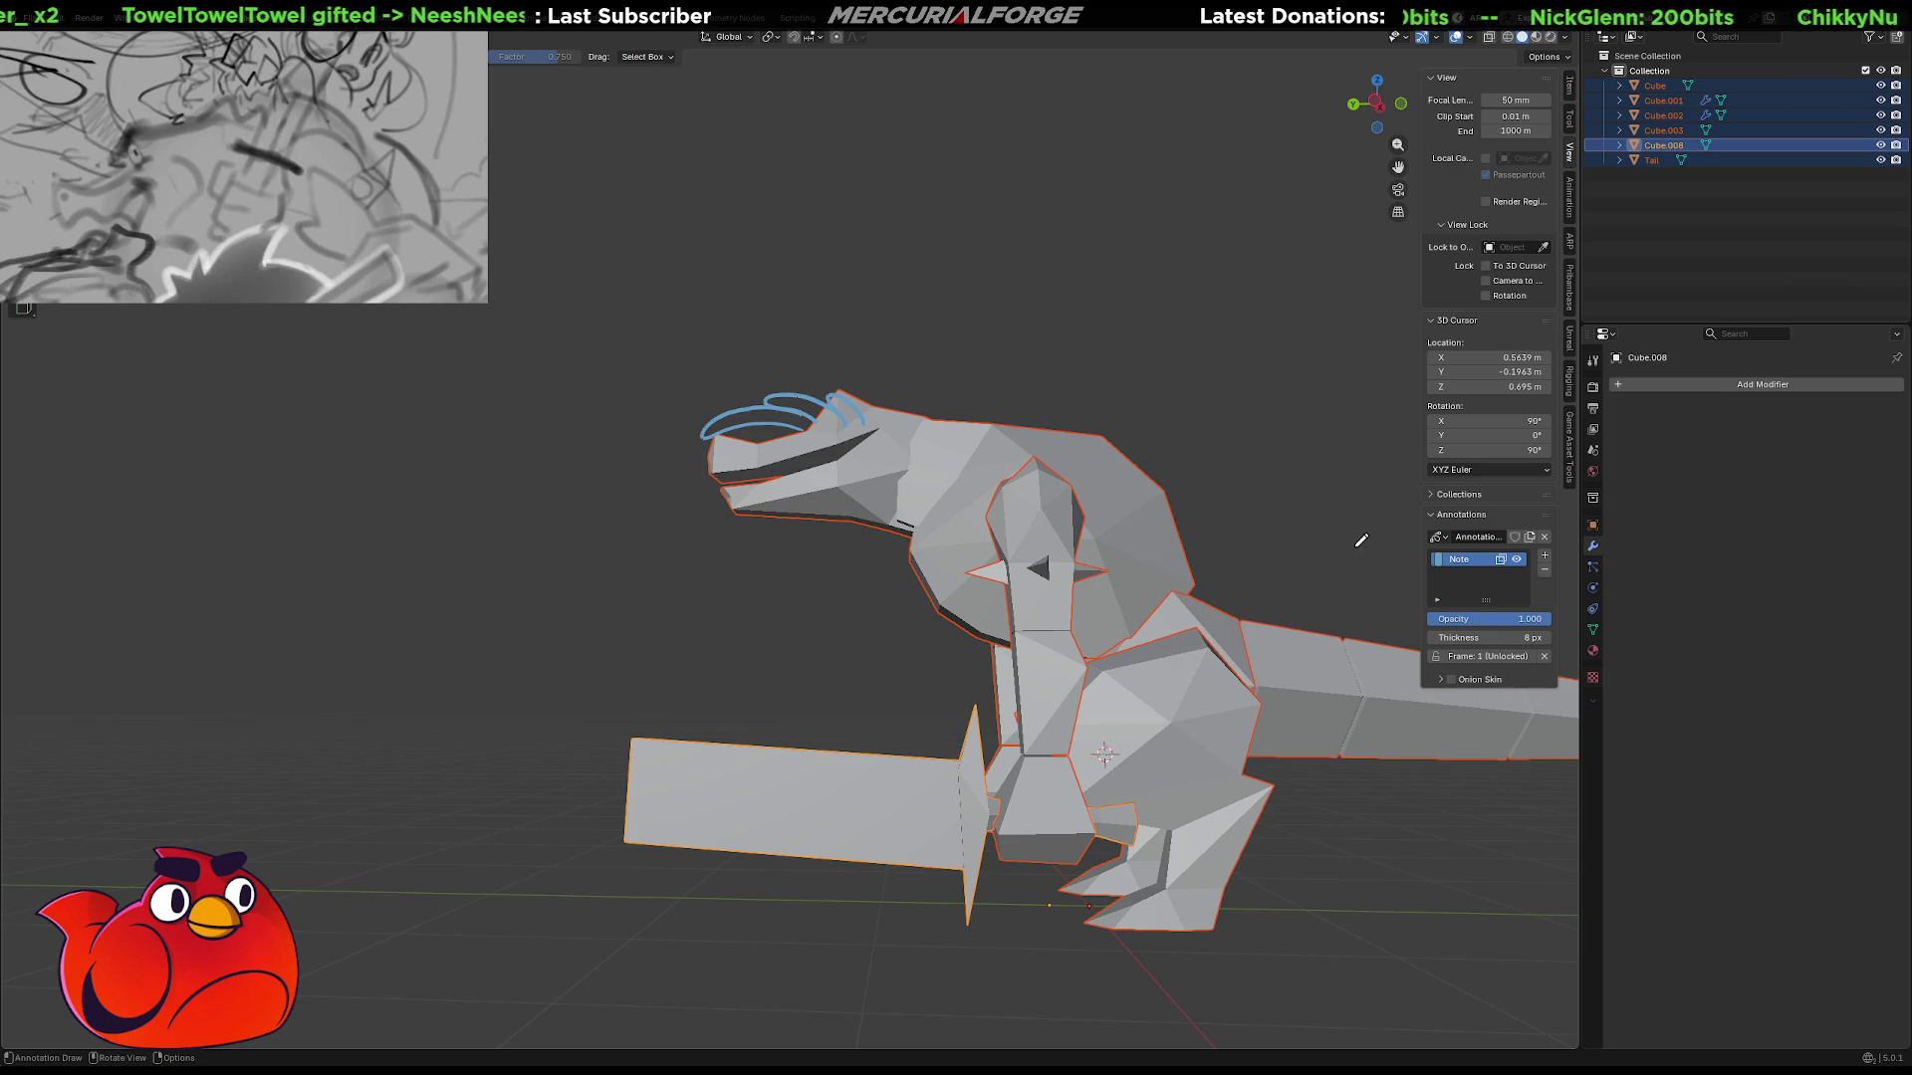
pyautogui.press('Tab')
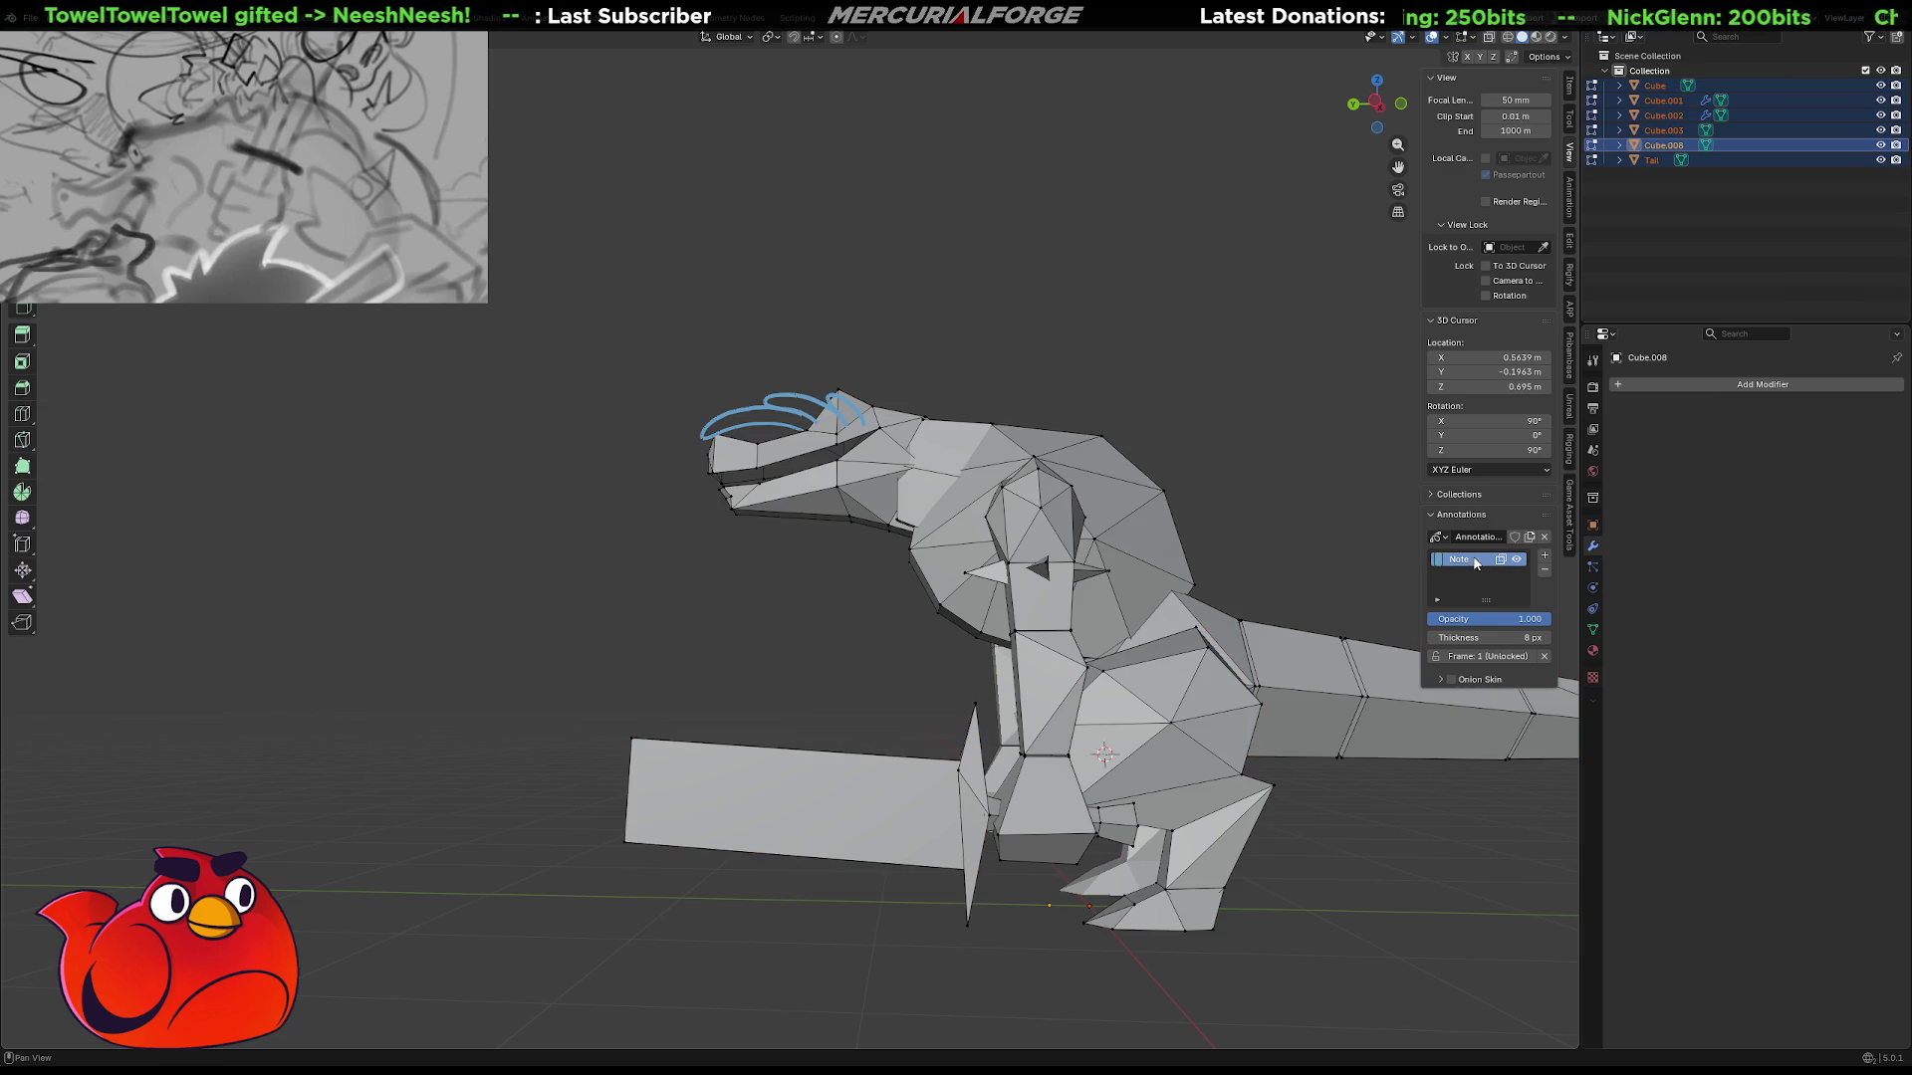
# Return to Object Mode, move the selected parts, and view the model from behind.
pyautogui.press('Tab')
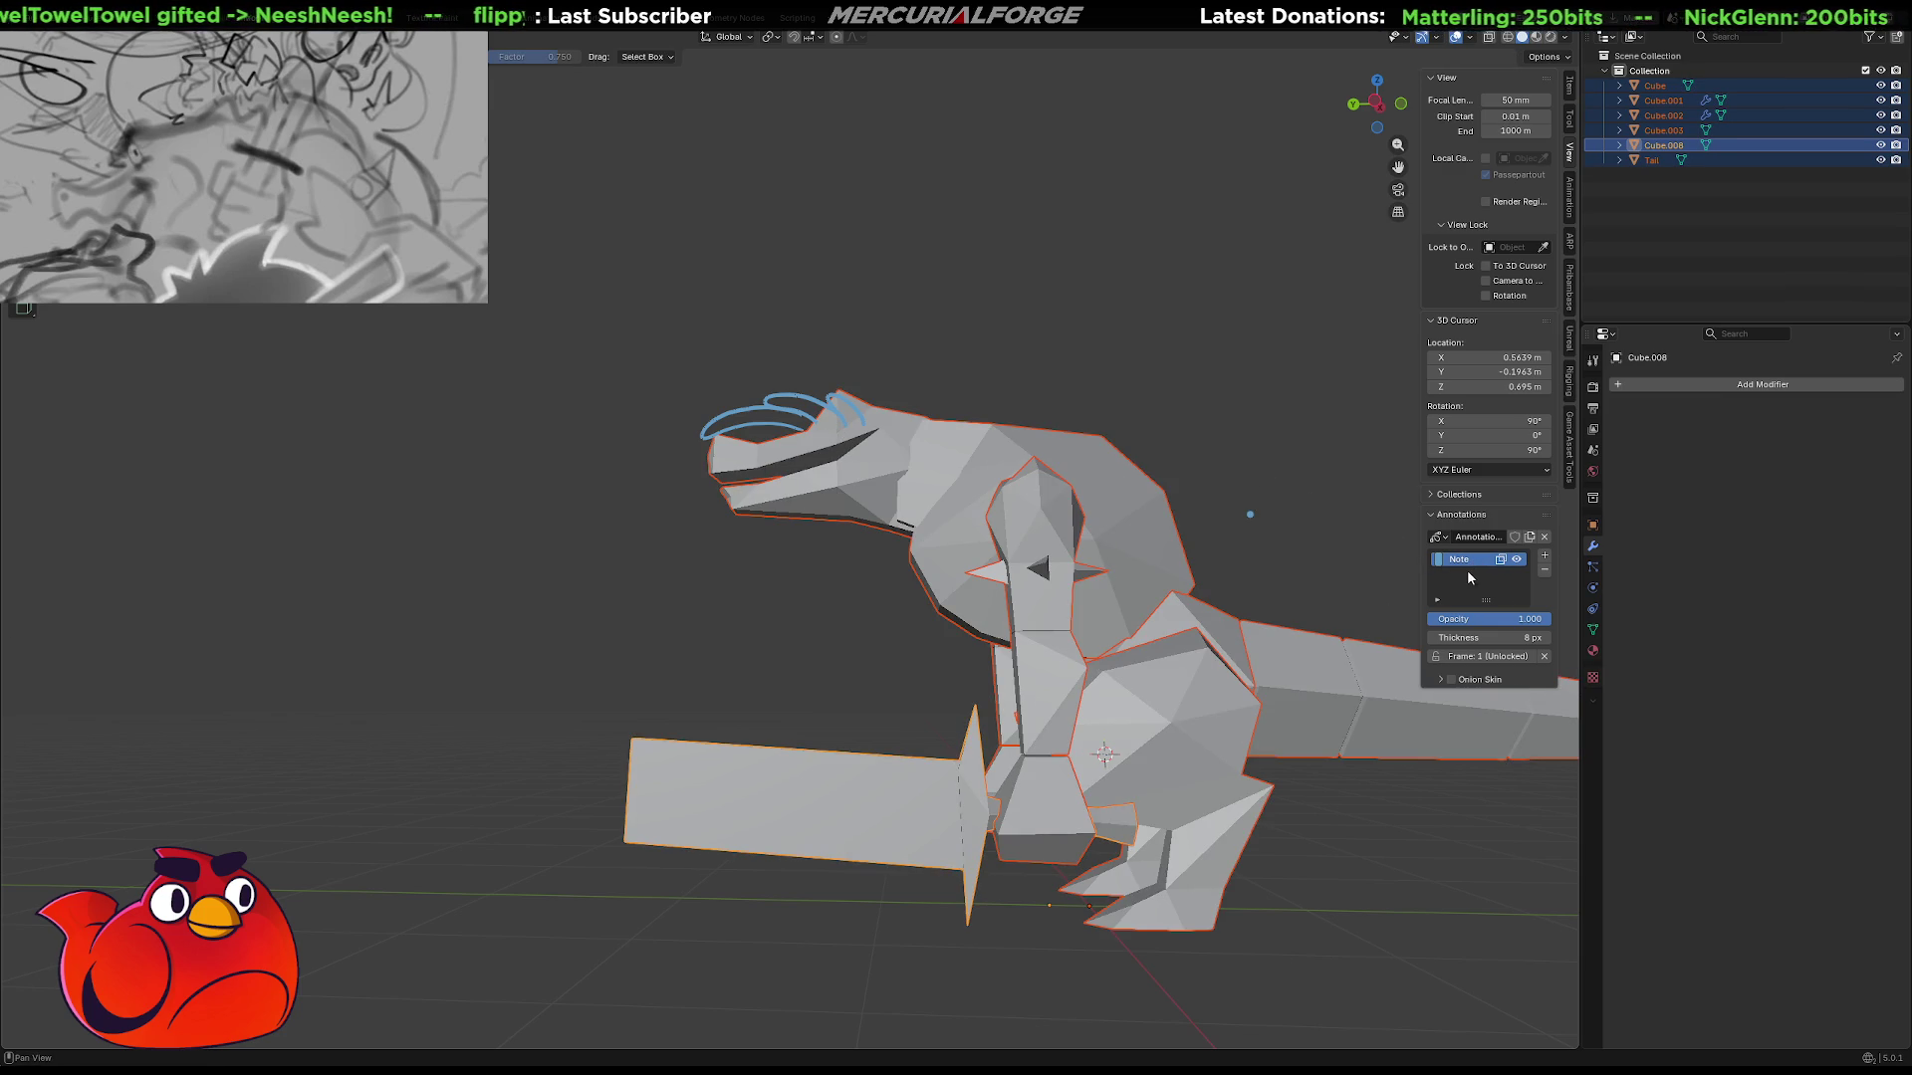
pyautogui.moveTo(1145, 498); pyautogui.dragTo(1035, 419, button='middle')
pyautogui.press('g')
pyautogui.click(947, 350)
pyautogui.moveTo(947, 349)
pyautogui.mouseDown(button='middle')
pyautogui.moveTo(918, 414)
pyautogui.moveTo(823, 464)
pyautogui.moveTo(1110, 469)
pyautogui.moveTo(1145, 427)
pyautogui.moveTo(1310, 439)
pyautogui.moveTo(756, 402)
pyautogui.moveTo(299, 406)
pyautogui.moveTo(339, 420)
pyautogui.mouseUp(button='middle')
pyautogui.moveTo(671, 511)
pyautogui.mouseDown(button='middle')
pyautogui.moveTo(588, 517)
pyautogui.moveTo(1053, 508)
pyautogui.moveTo(647, 492)
pyautogui.moveTo(977, 524)
pyautogui.moveTo(1126, 514)
pyautogui.moveTo(995, 474)
pyautogui.moveTo(746, 489)
pyautogui.moveTo(774, 456)
pyautogui.moveTo(839, 533)
pyautogui.moveTo(848, 505)
pyautogui.mouseUp(button='middle')
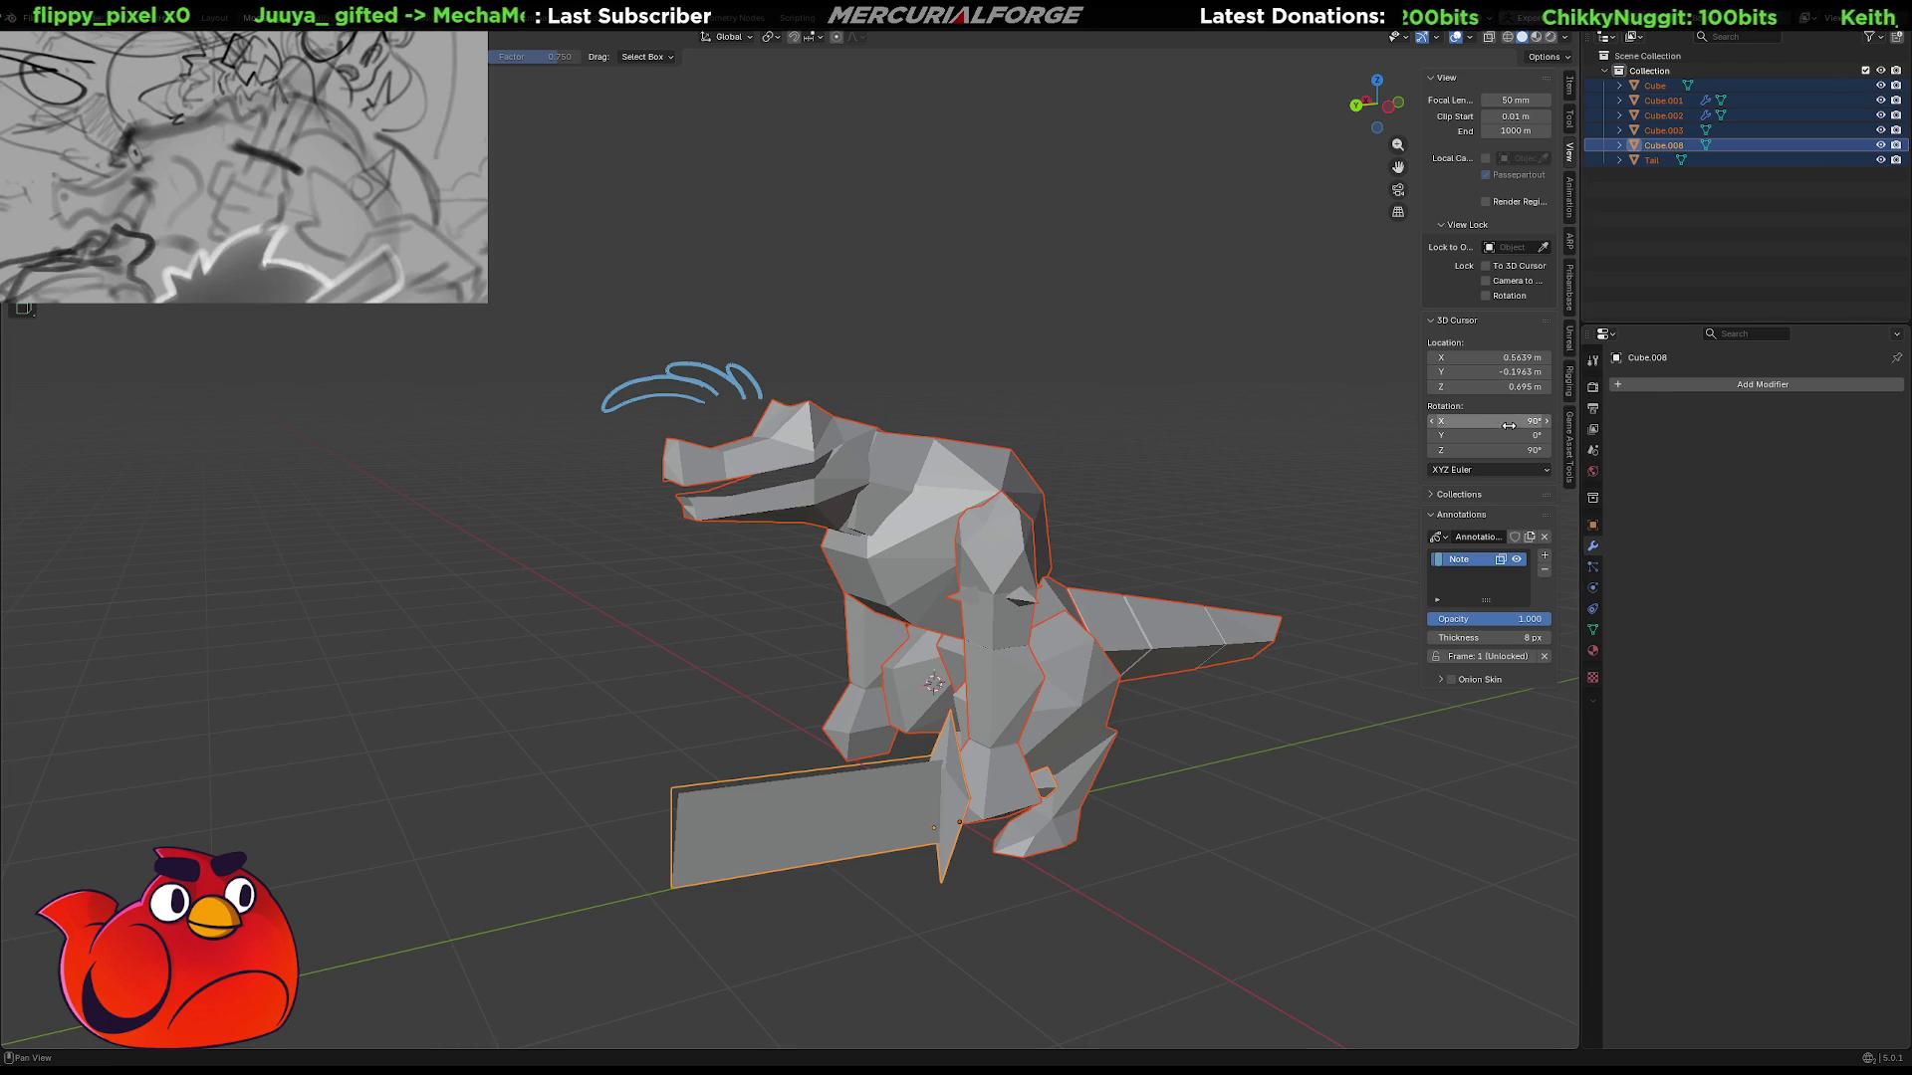
# Shift the 3D cursor along X and toggle the Note layer's visibility off and on.
pyautogui.moveTo(1493, 357); pyautogui.dragTo(1550, 362)
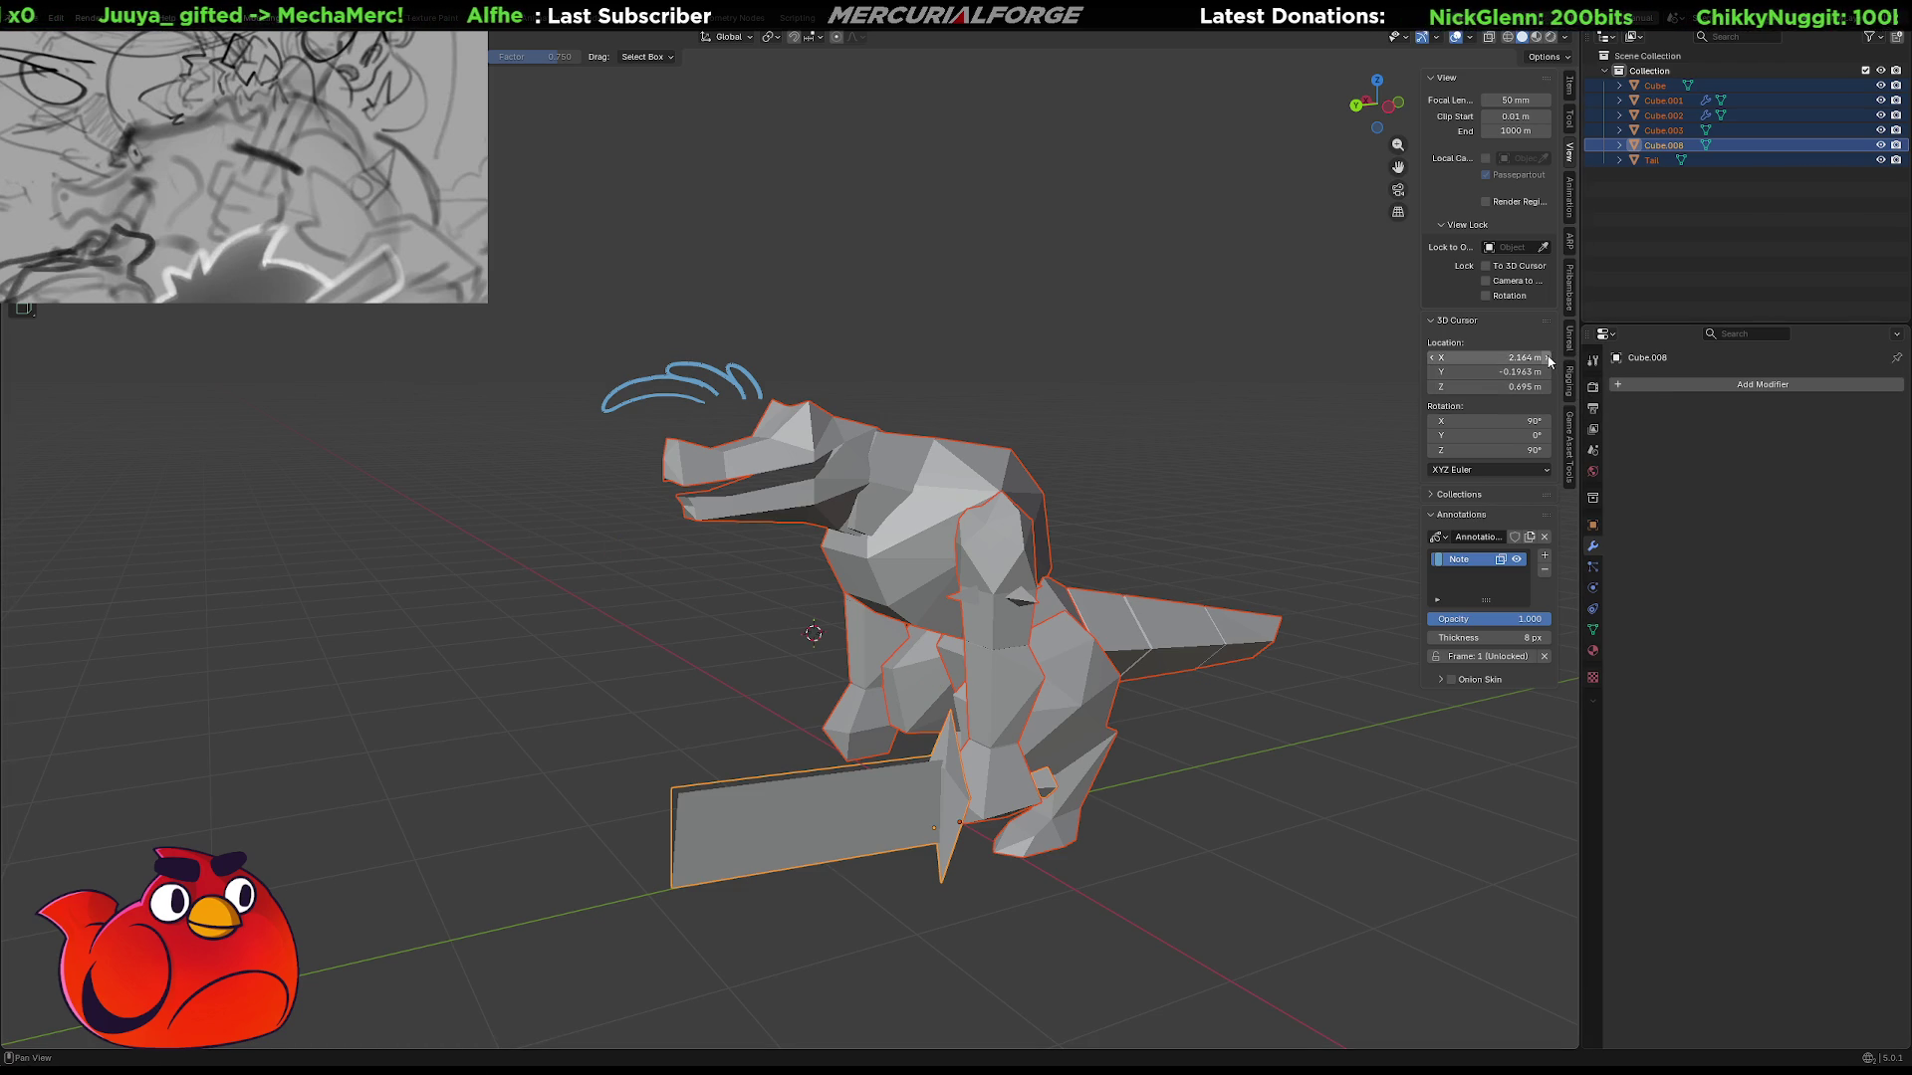
pyautogui.click(1516, 560)
pyautogui.click(1517, 562)
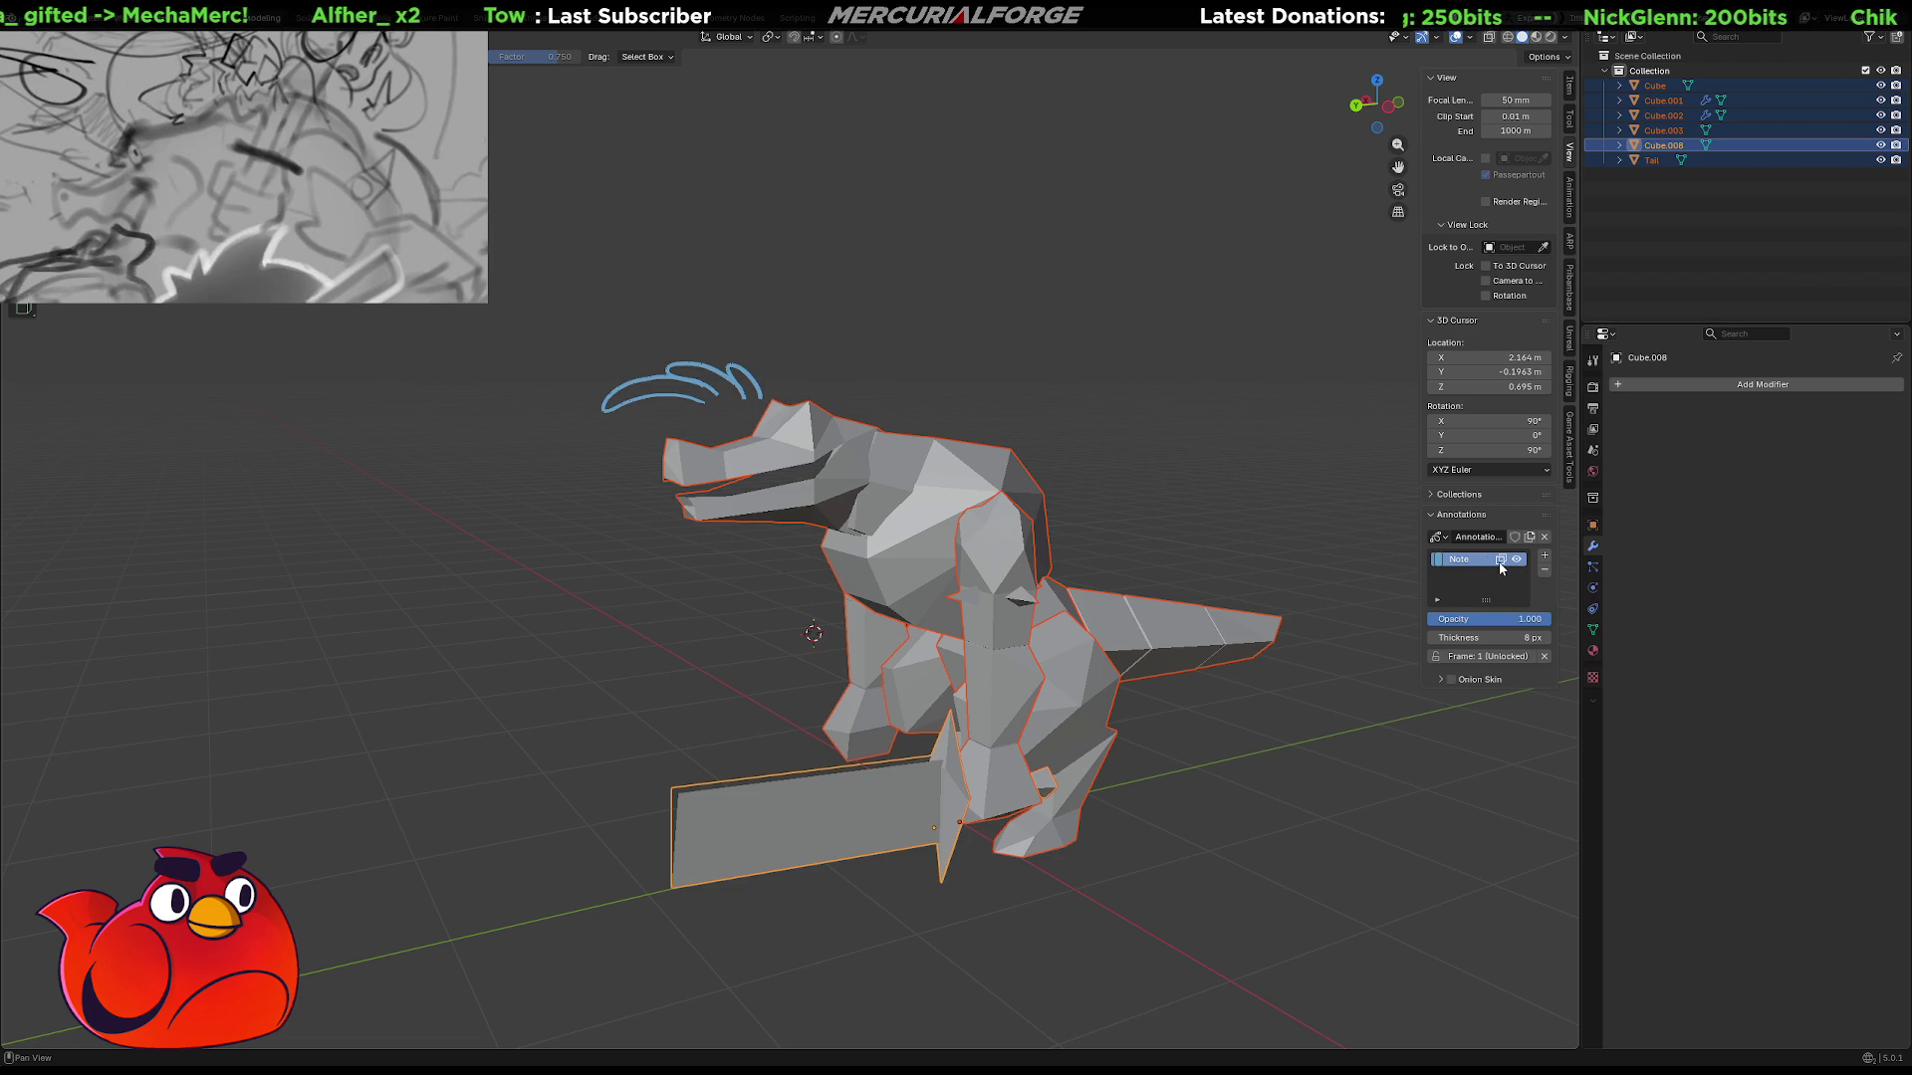
pyautogui.click(1437, 600)
pyautogui.click(1438, 601)
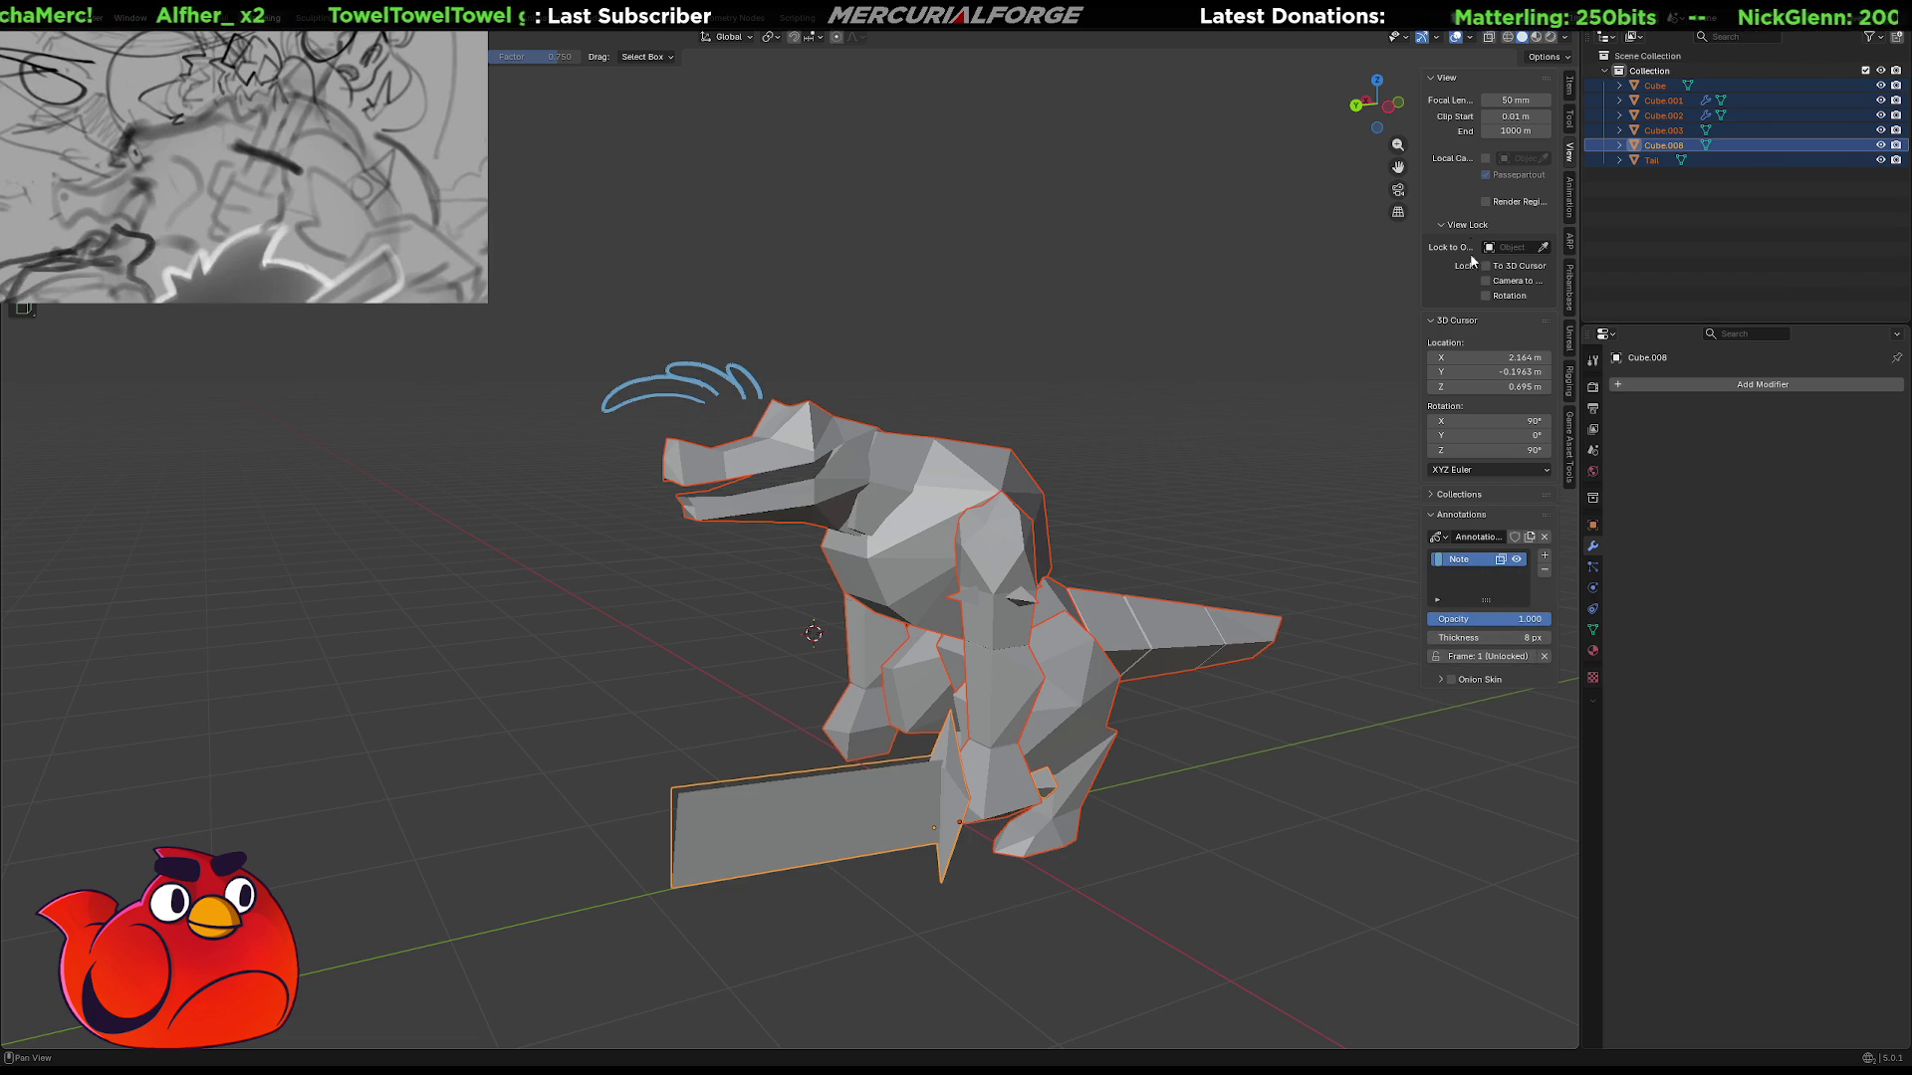
# Open the object context menu, undo, and re-enter Edit Mode on the selected parts.
pyautogui.press('d')
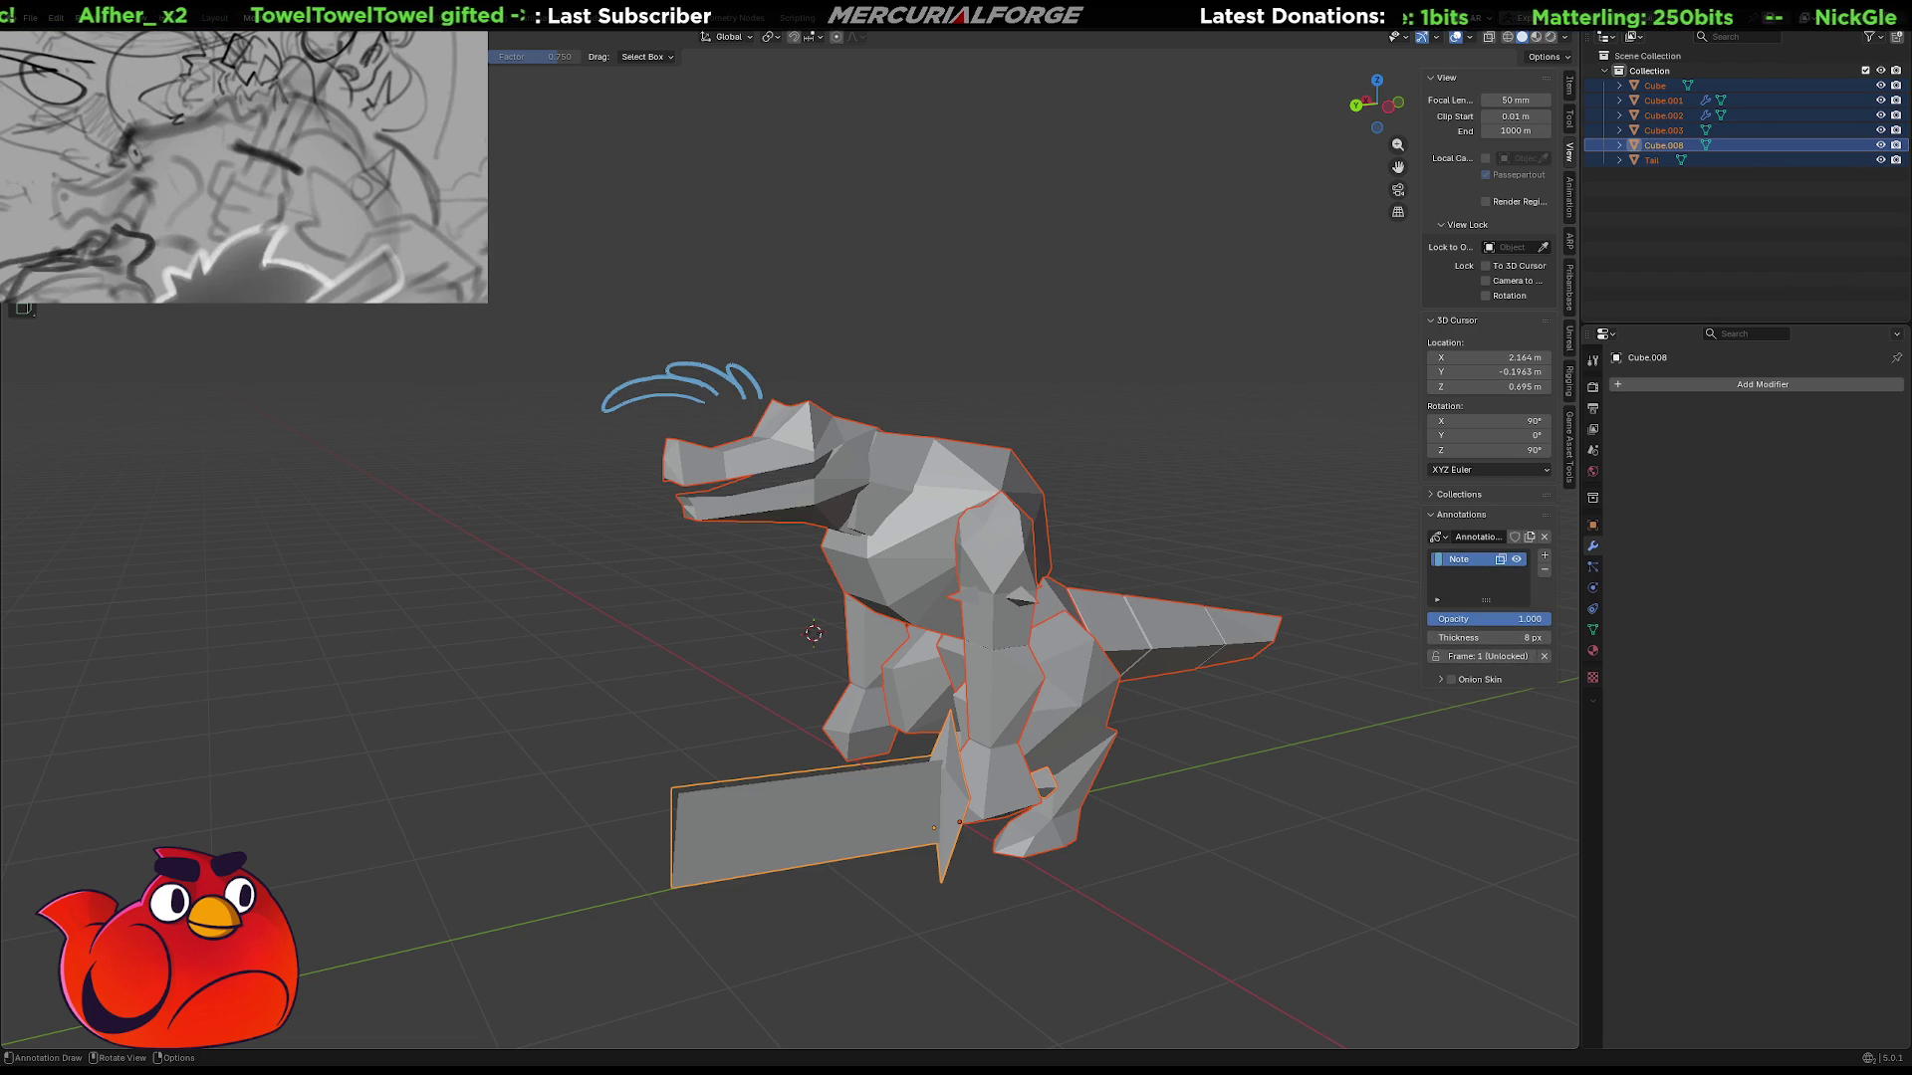
pyautogui.rightClick(249, 310)
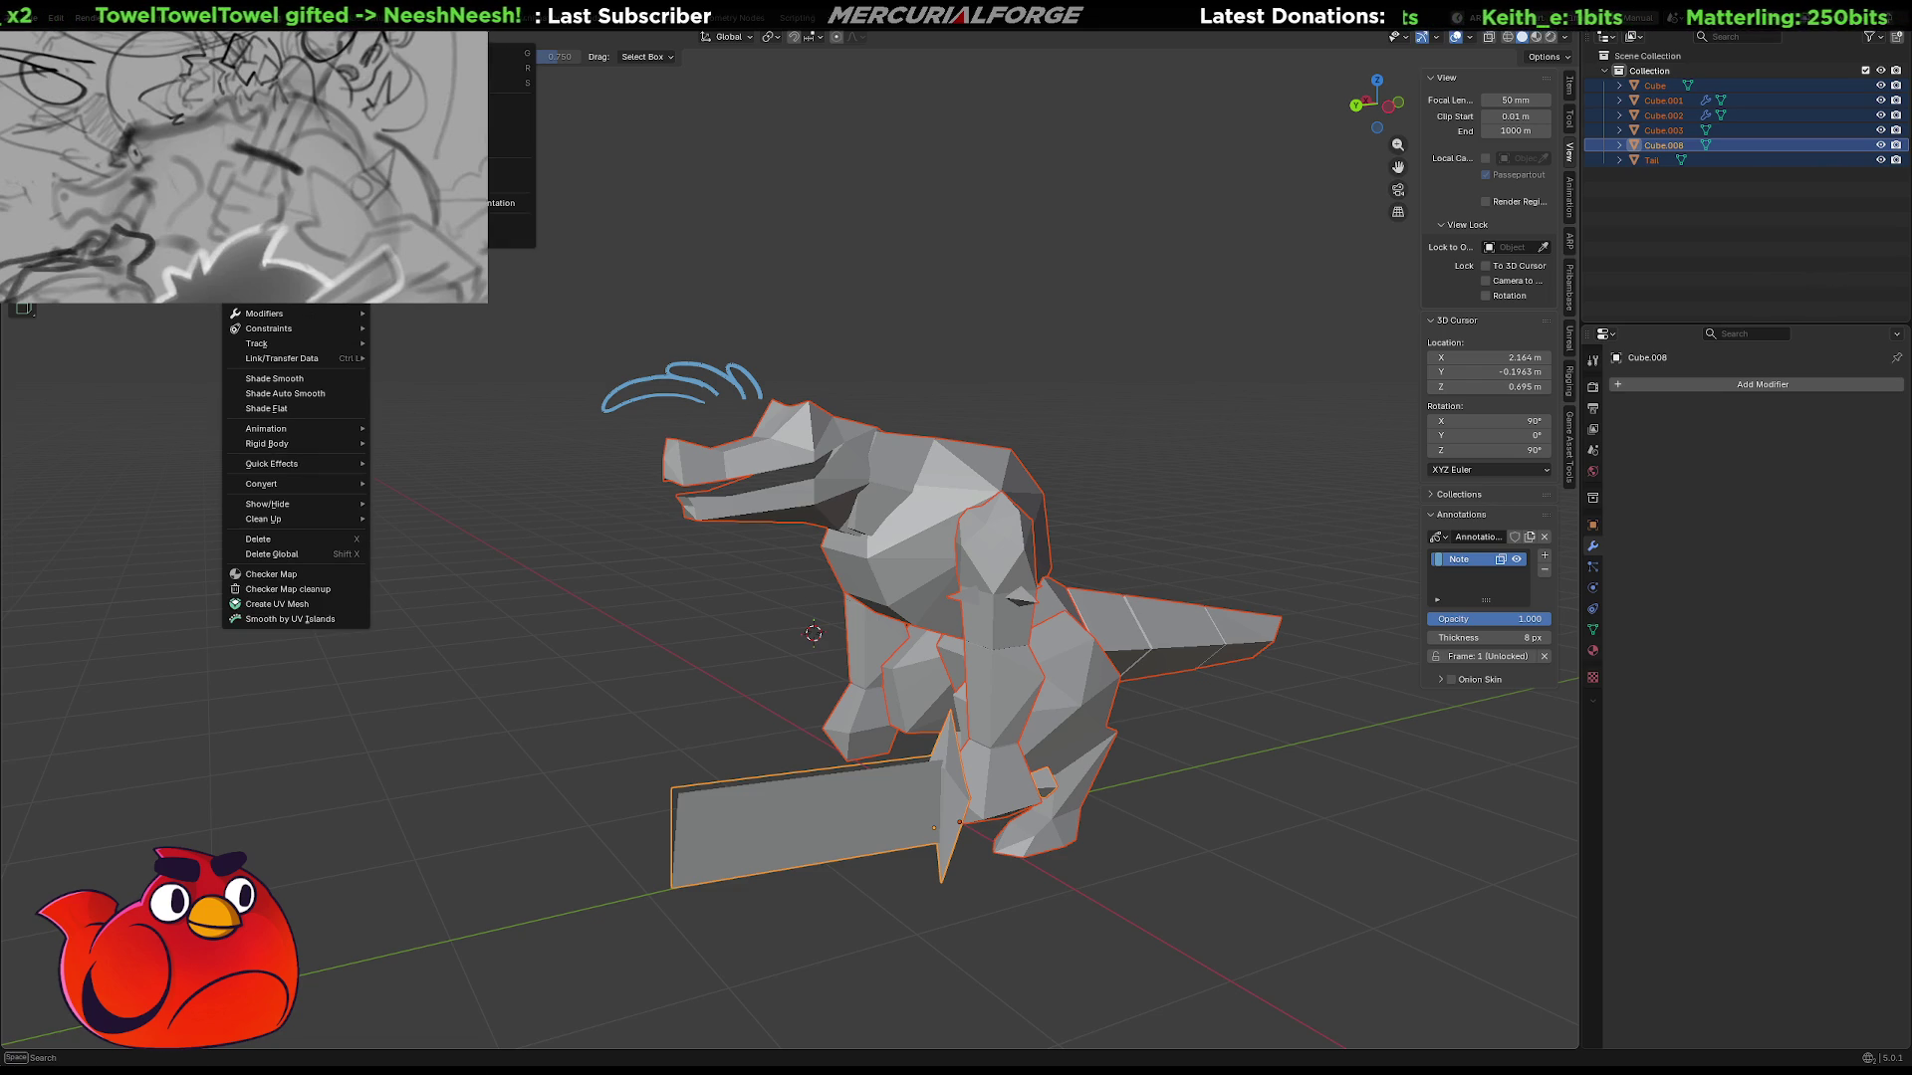
pyautogui.keyDown('ctrl'); pyautogui.moveTo(458, 249); pyautogui.dragTo(522, 190, button='middle'); pyautogui.keyUp('ctrl')
pyautogui.hotkey('ctrl', 'z')
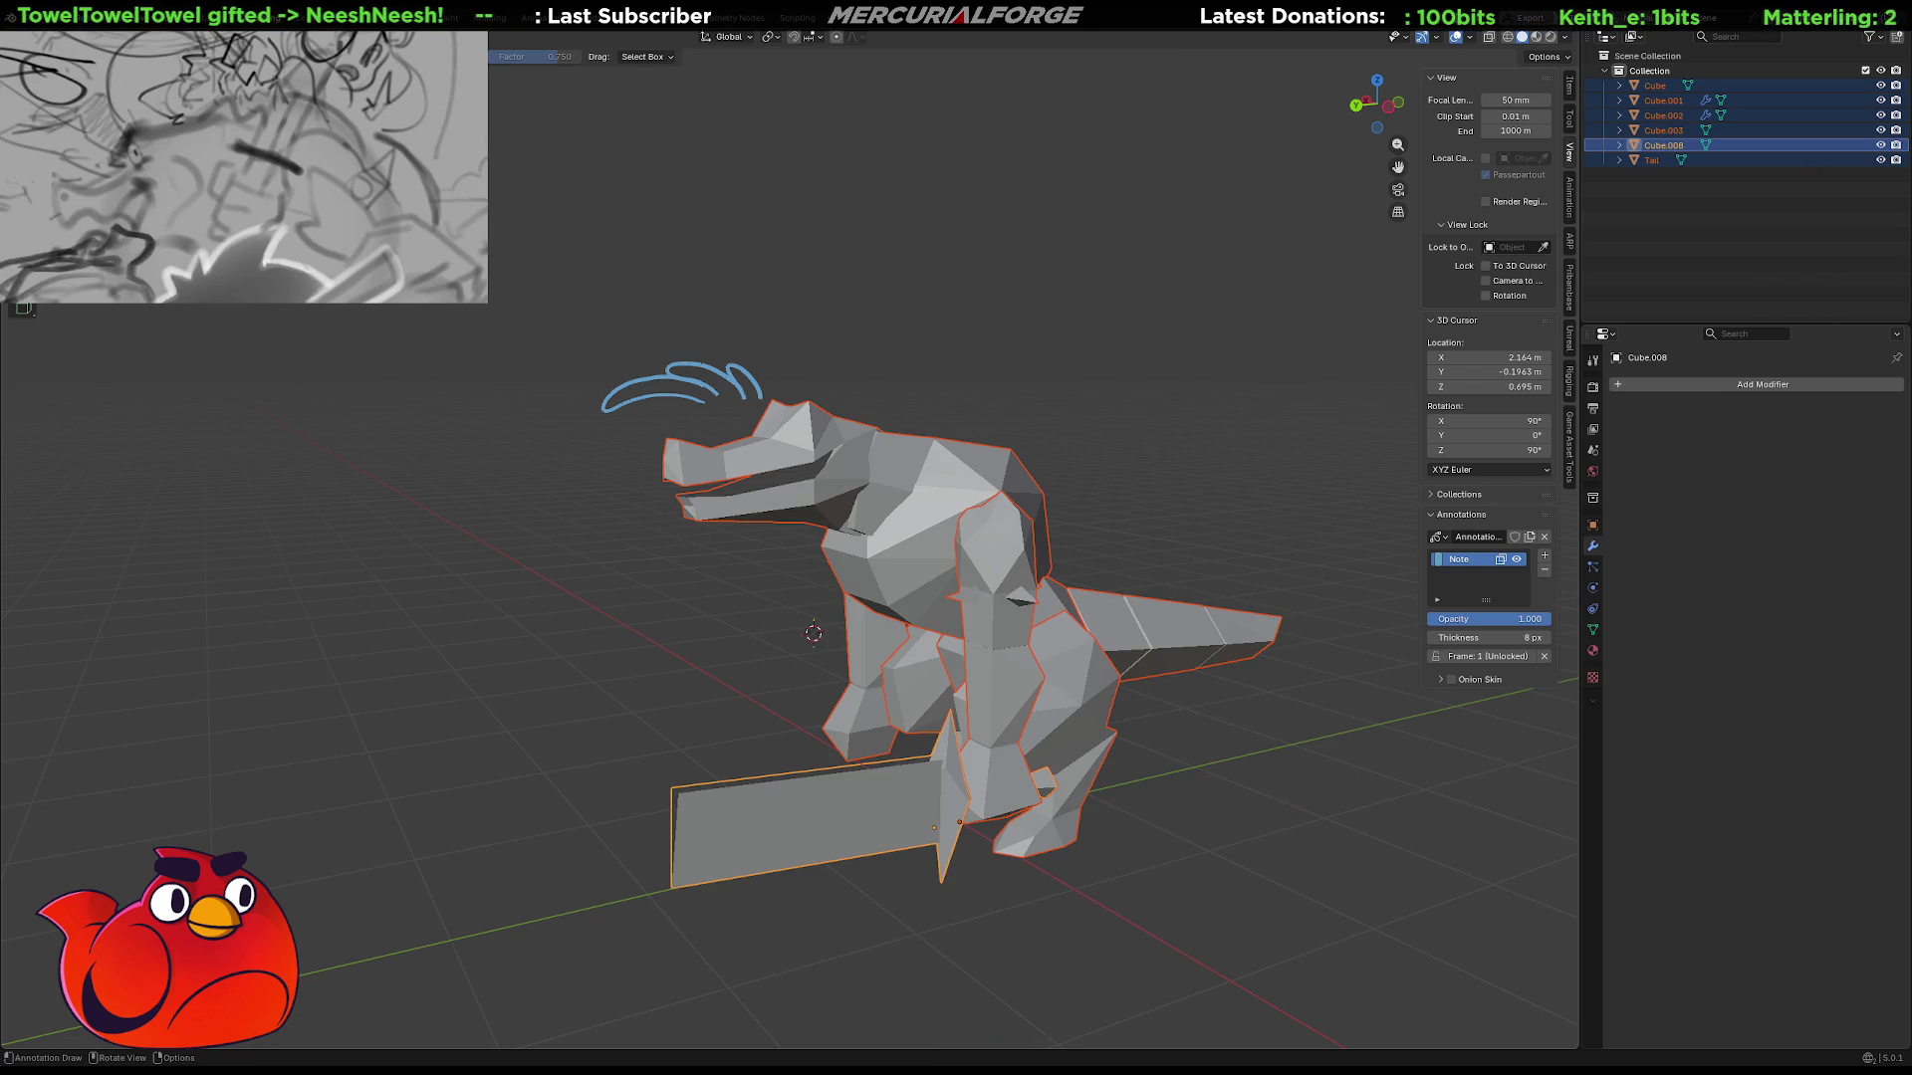
pyautogui.press('Tab')
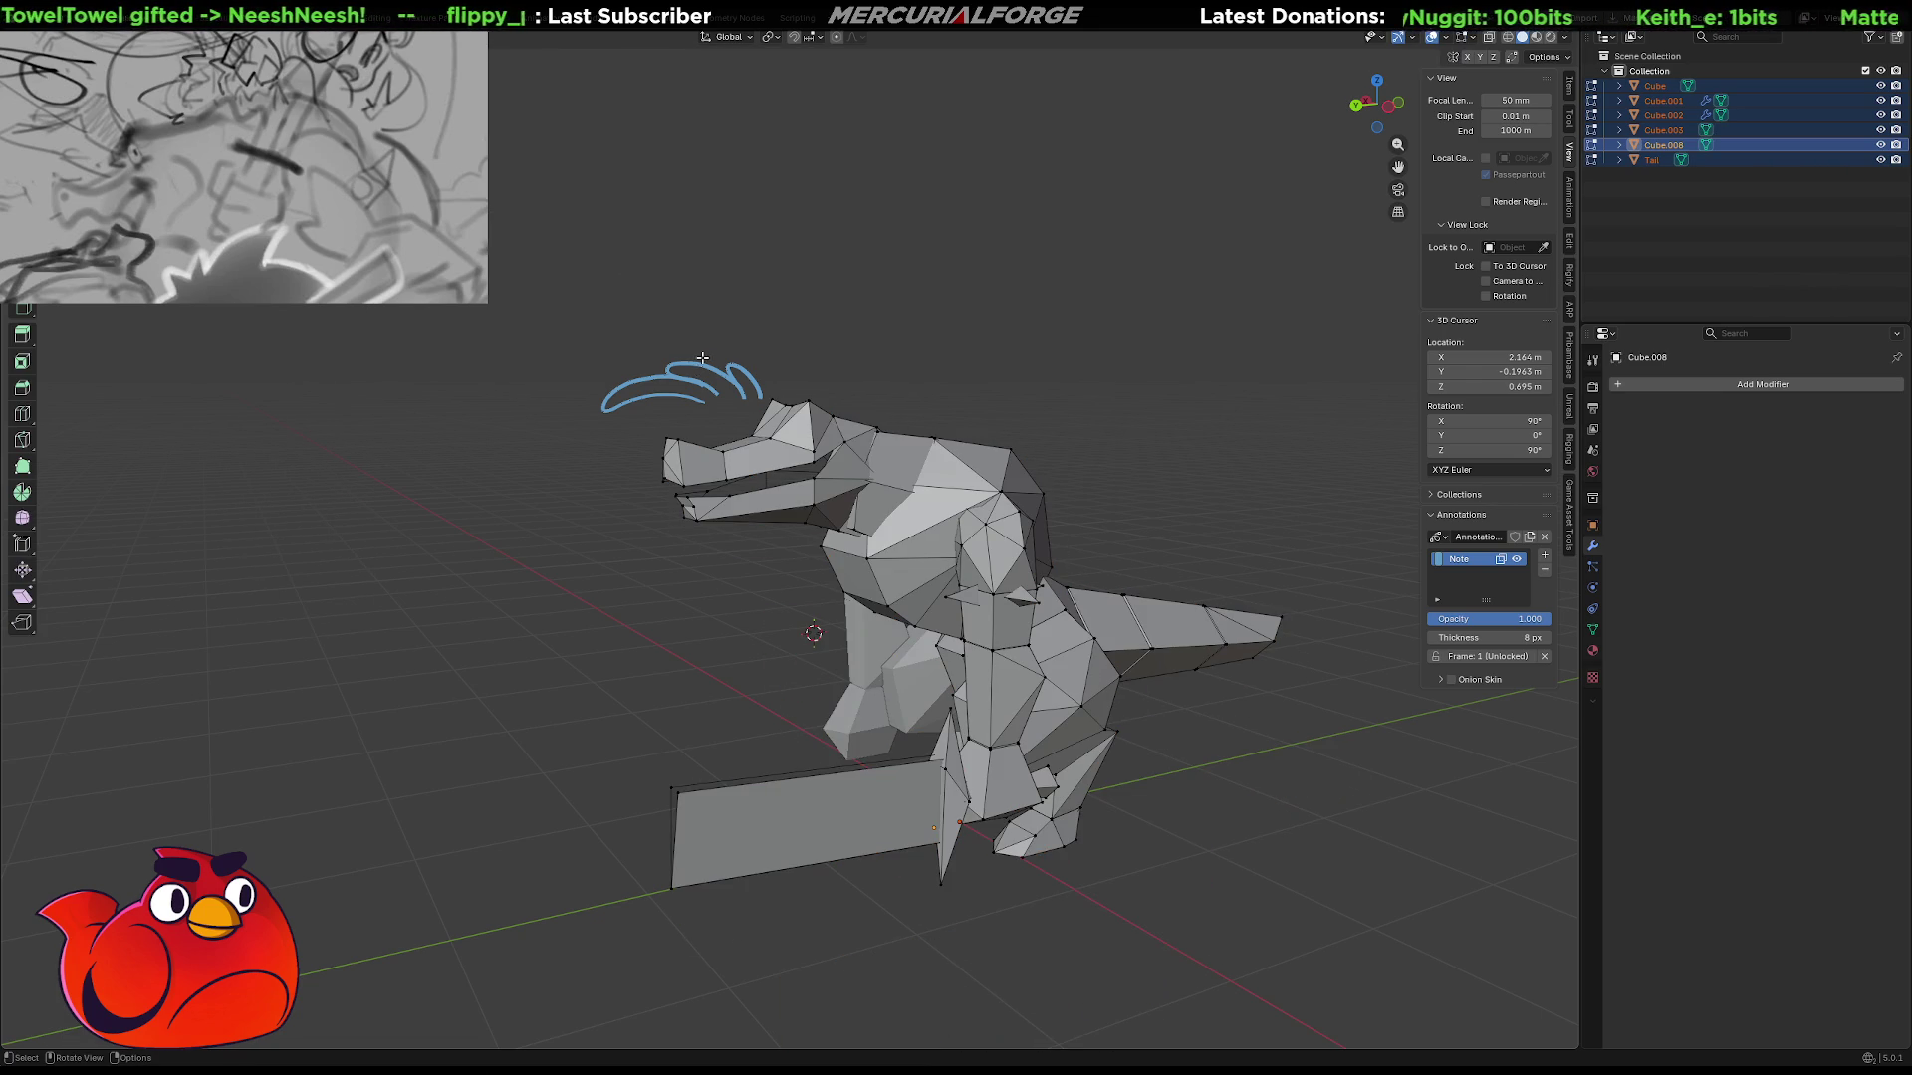
# Lasso-select vertices near the dinosaur's head, then orbit the mesh to view it from several sides.
pyautogui.moveTo(734, 344)
pyautogui.mouseDown()
pyautogui.moveTo(627, 397)
pyautogui.moveTo(583, 329)
pyautogui.moveTo(732, 338)
pyautogui.moveTo(562, 343)
pyautogui.moveTo(727, 316)
pyautogui.moveTo(558, 398)
pyautogui.moveTo(697, 317)
pyautogui.mouseUp()
pyautogui.press('Tab')
pyautogui.press('Tab')
pyautogui.moveTo(695, 314); pyautogui.dragTo(1245, 308, button='middle')
pyautogui.moveTo(1145, 538); pyautogui.dragTo(1517, 585, button='middle')
pyautogui.moveTo(1103, 536)
pyautogui.mouseDown(button='middle')
pyautogui.moveTo(937, 472)
pyautogui.moveTo(956, 458)
pyautogui.moveTo(896, 429)
pyautogui.moveTo(1010, 391)
pyautogui.moveTo(1132, 457)
pyautogui.moveTo(965, 438)
pyautogui.moveTo(1303, 350)
pyautogui.moveTo(1105, 341)
pyautogui.moveTo(944, 425)
pyautogui.moveTo(973, 414)
pyautogui.moveTo(957, 417)
pyautogui.mouseUp(button='middle')
pyautogui.press('Tab')
pyautogui.press('Tab')
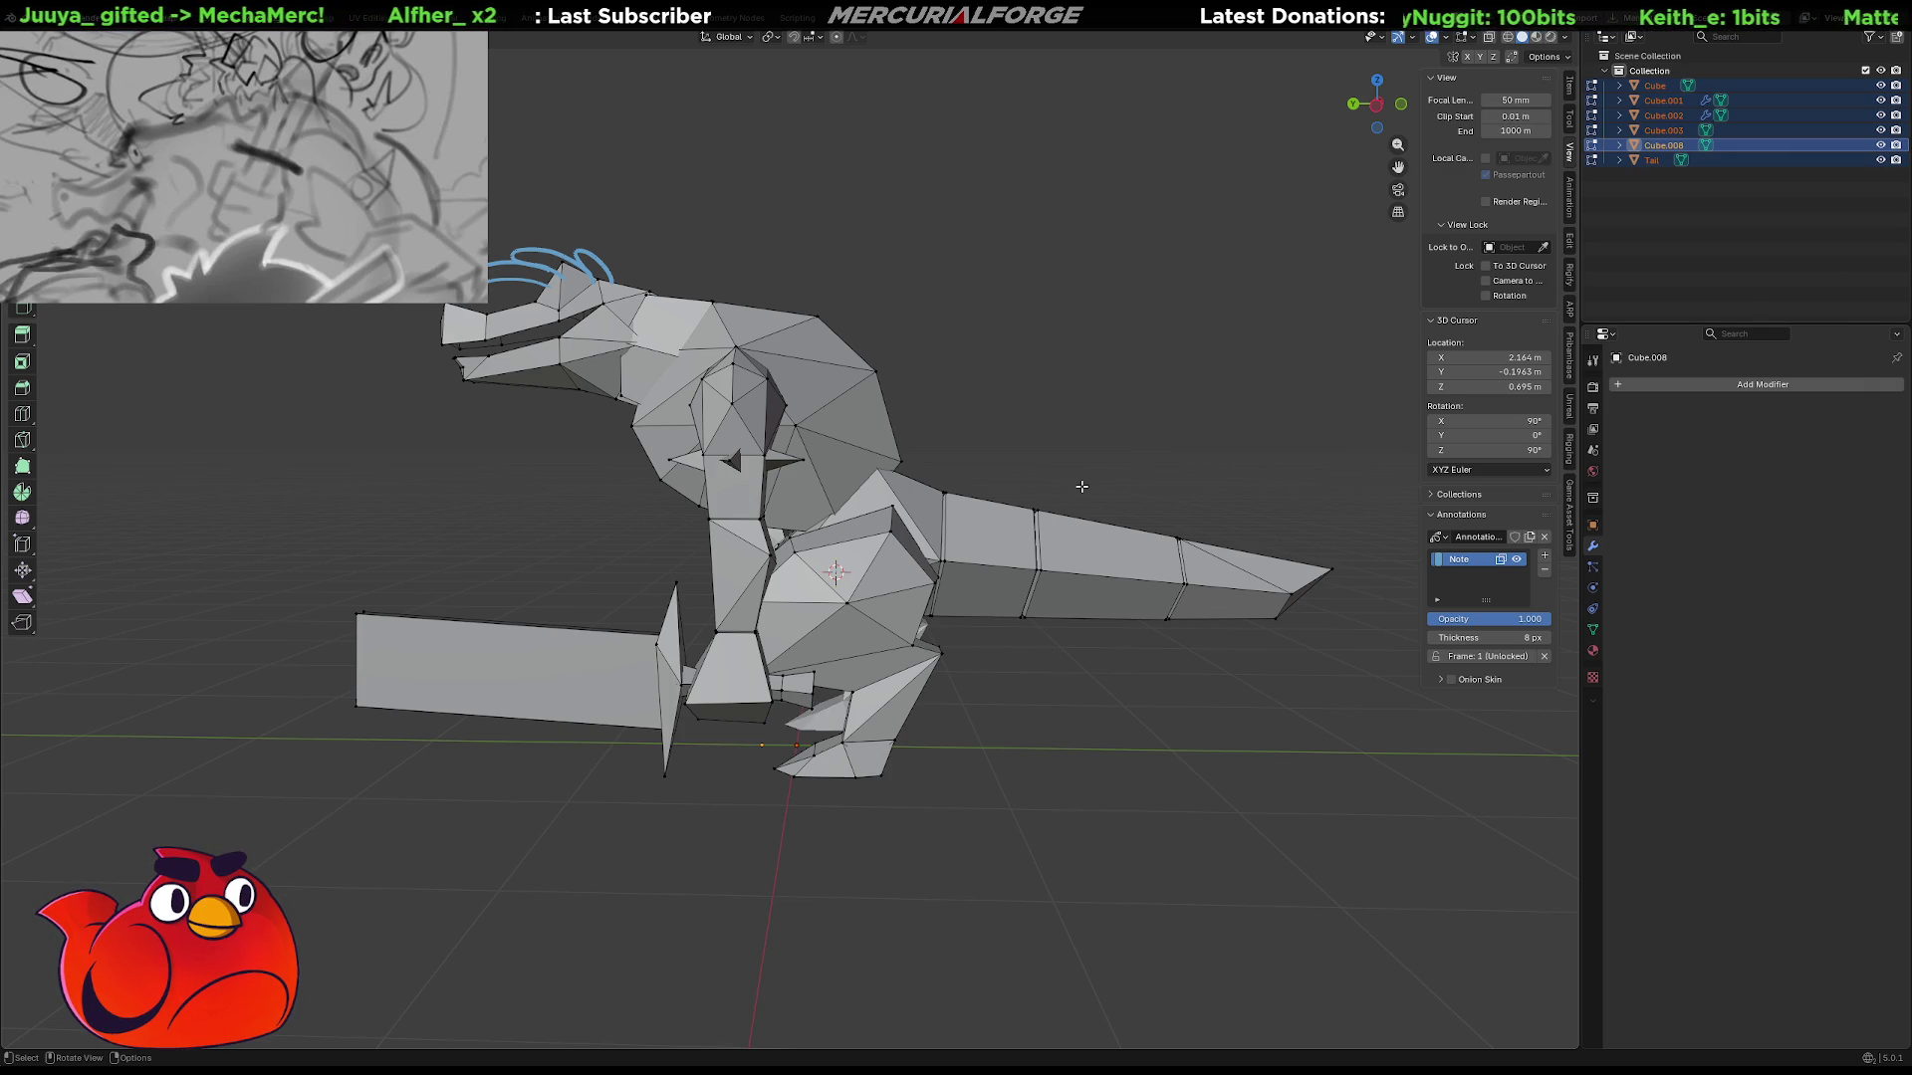
pyautogui.moveTo(817, 392)
pyautogui.mouseDown(button='middle')
pyautogui.moveTo(1213, 404)
pyautogui.moveTo(832, 392)
pyautogui.mouseUp(button='middle')
# Return the dinosaur to Object Mode and deselect all objects.
pyautogui.press('Tab')
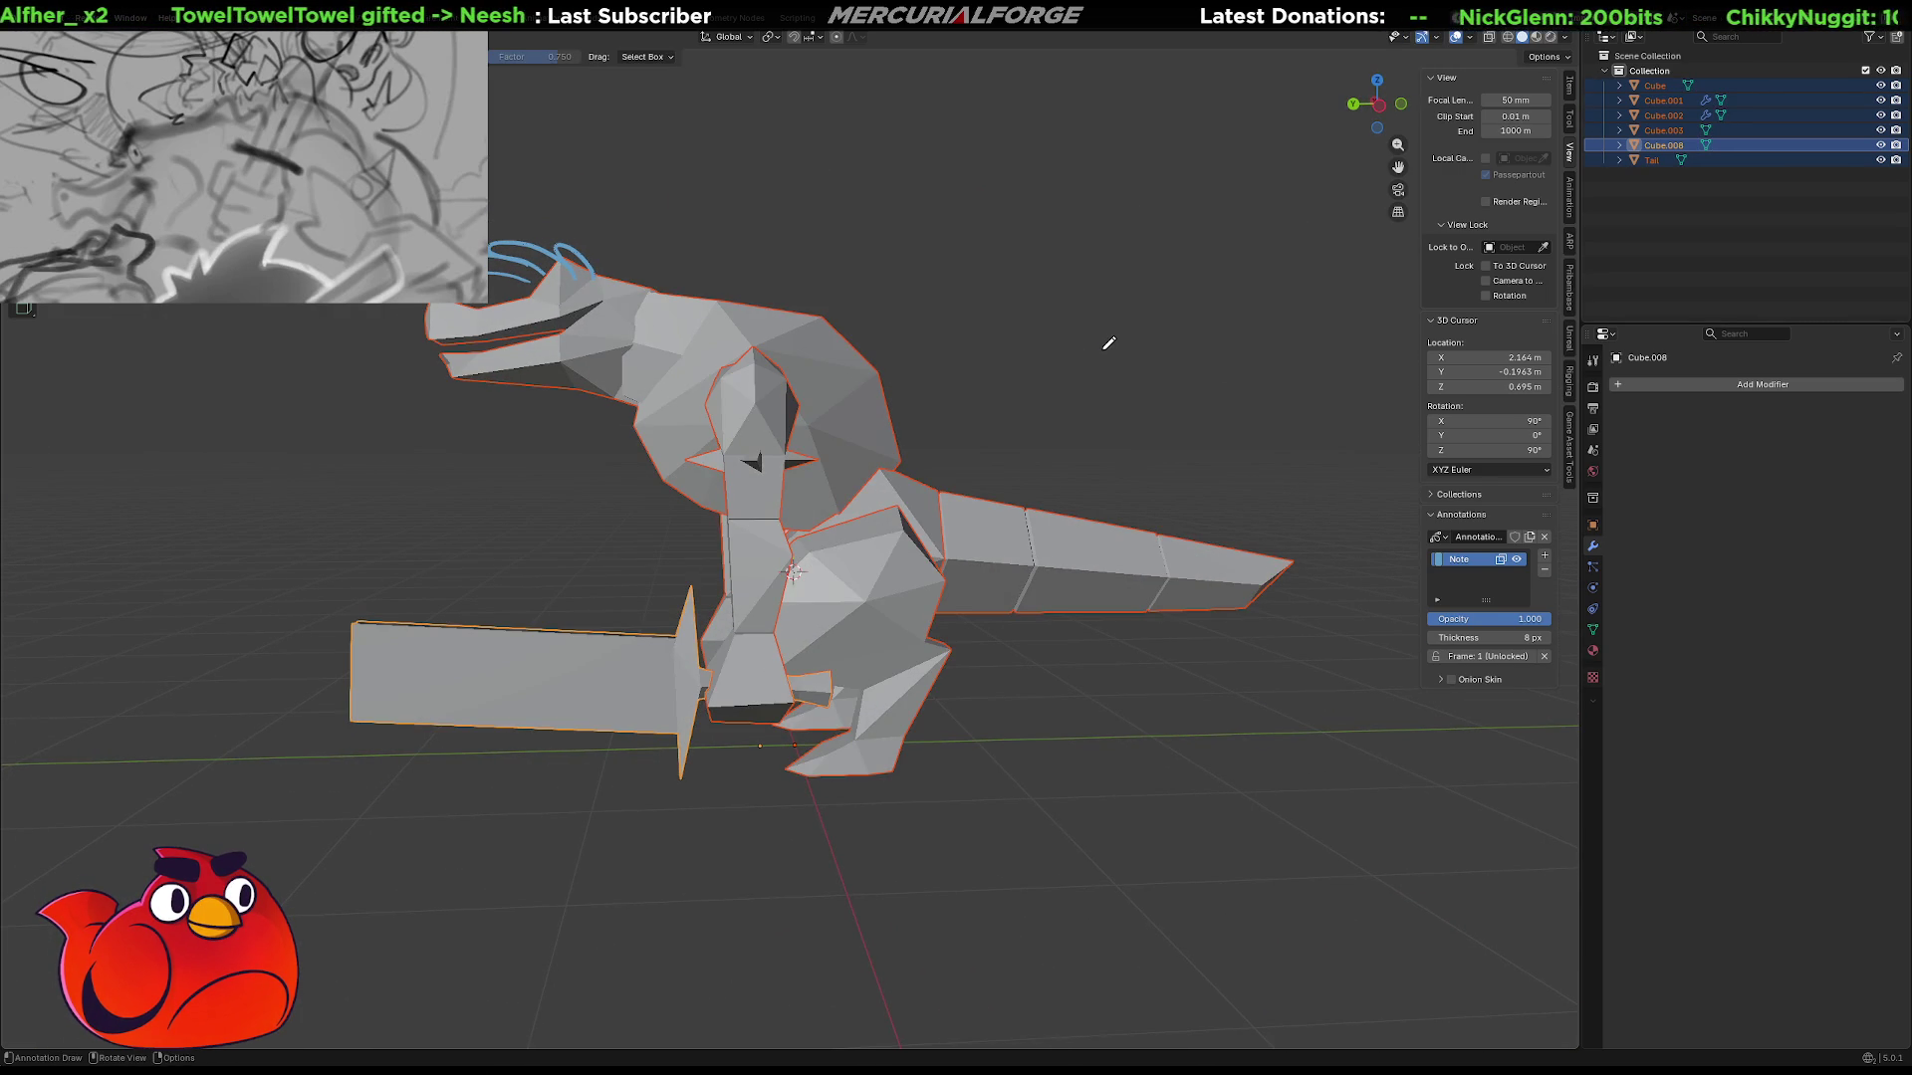
pyautogui.click(1228, 392)
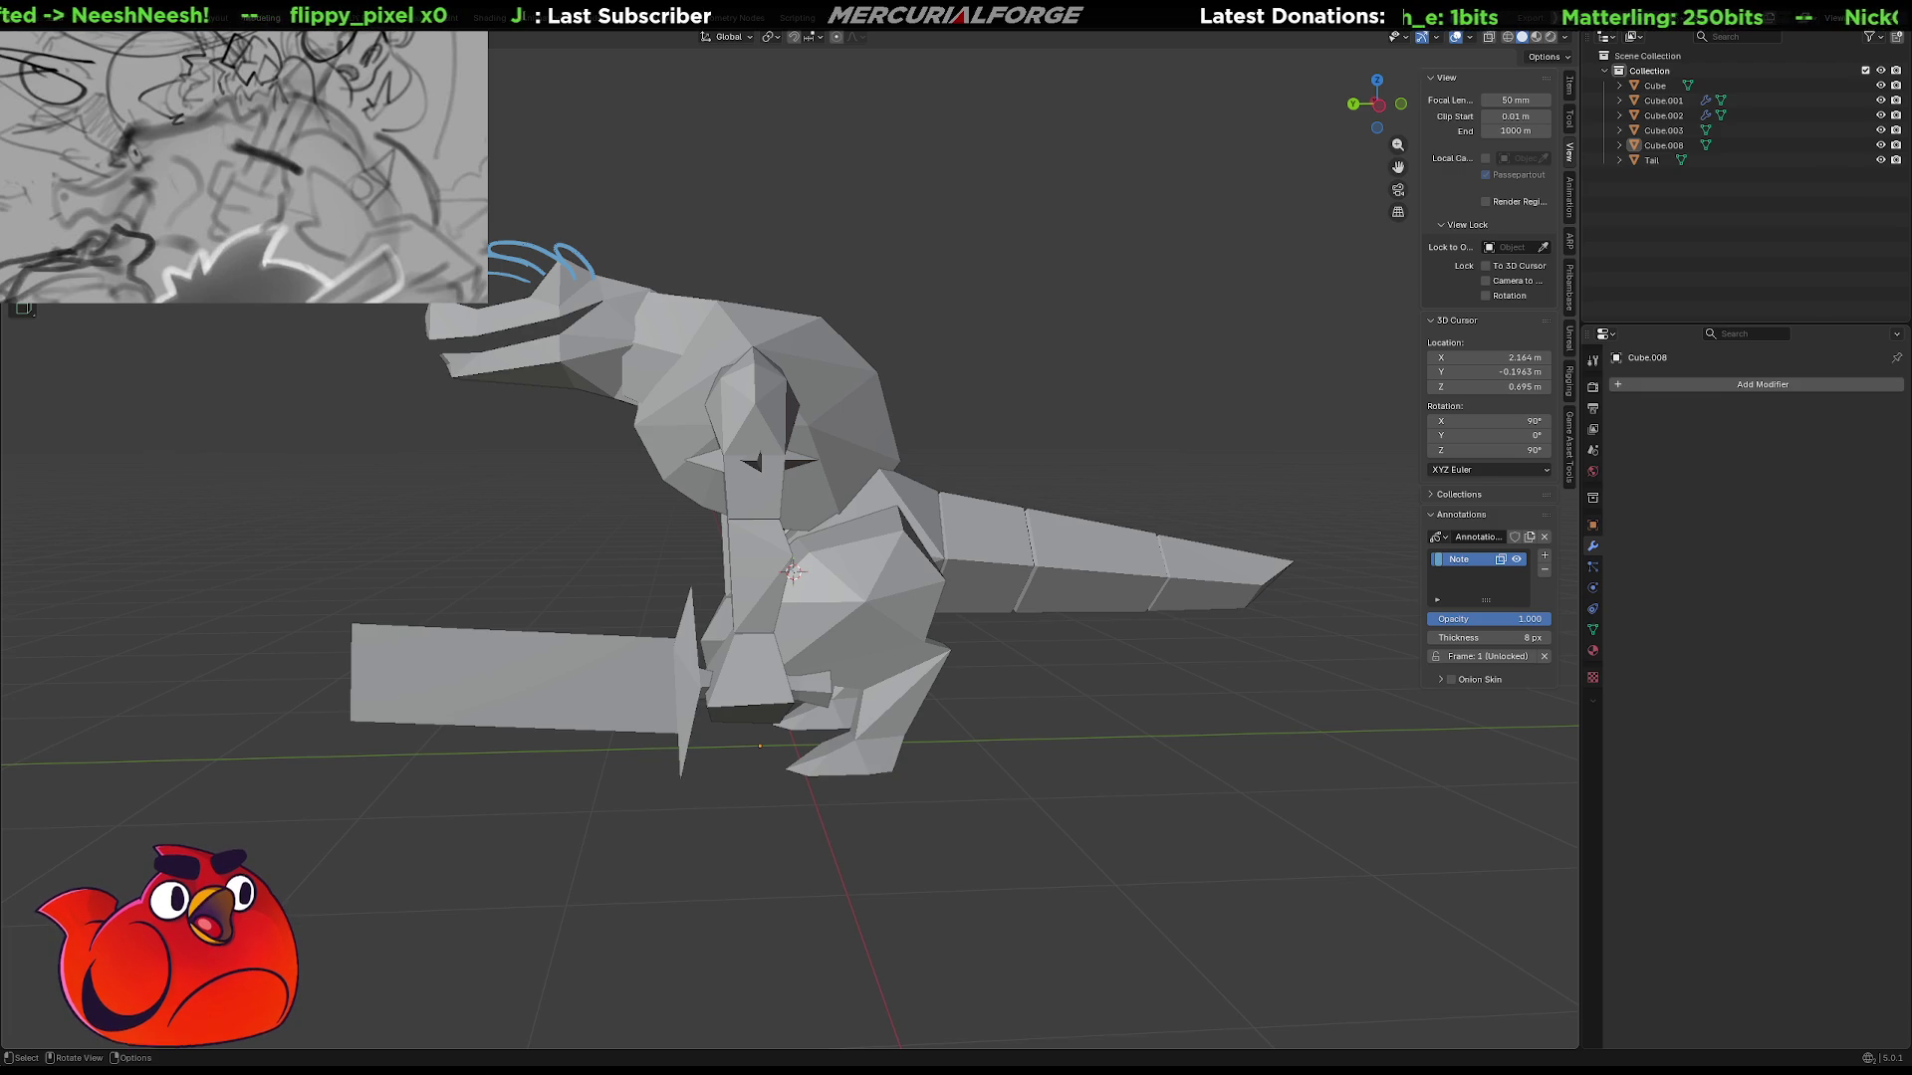
pyautogui.moveTo(1335, 680)
pyautogui.mouseDown(button='middle')
pyautogui.moveTo(1225, 751)
pyautogui.moveTo(1161, 726)
pyautogui.moveTo(1114, 743)
pyautogui.moveTo(1282, 720)
pyautogui.mouseUp(button='middle')
# Hide the Note annotation layer and select the arm piece Cube.002 from a front view.
pyautogui.click(1515, 560)
pyautogui.moveTo(1035, 774)
pyautogui.mouseDown(button='middle')
pyautogui.moveTo(1013, 803)
pyautogui.moveTo(1167, 792)
pyautogui.moveTo(1075, 794)
pyautogui.moveTo(1118, 790)
pyautogui.moveTo(1016, 721)
pyautogui.mouseUp(button='middle')
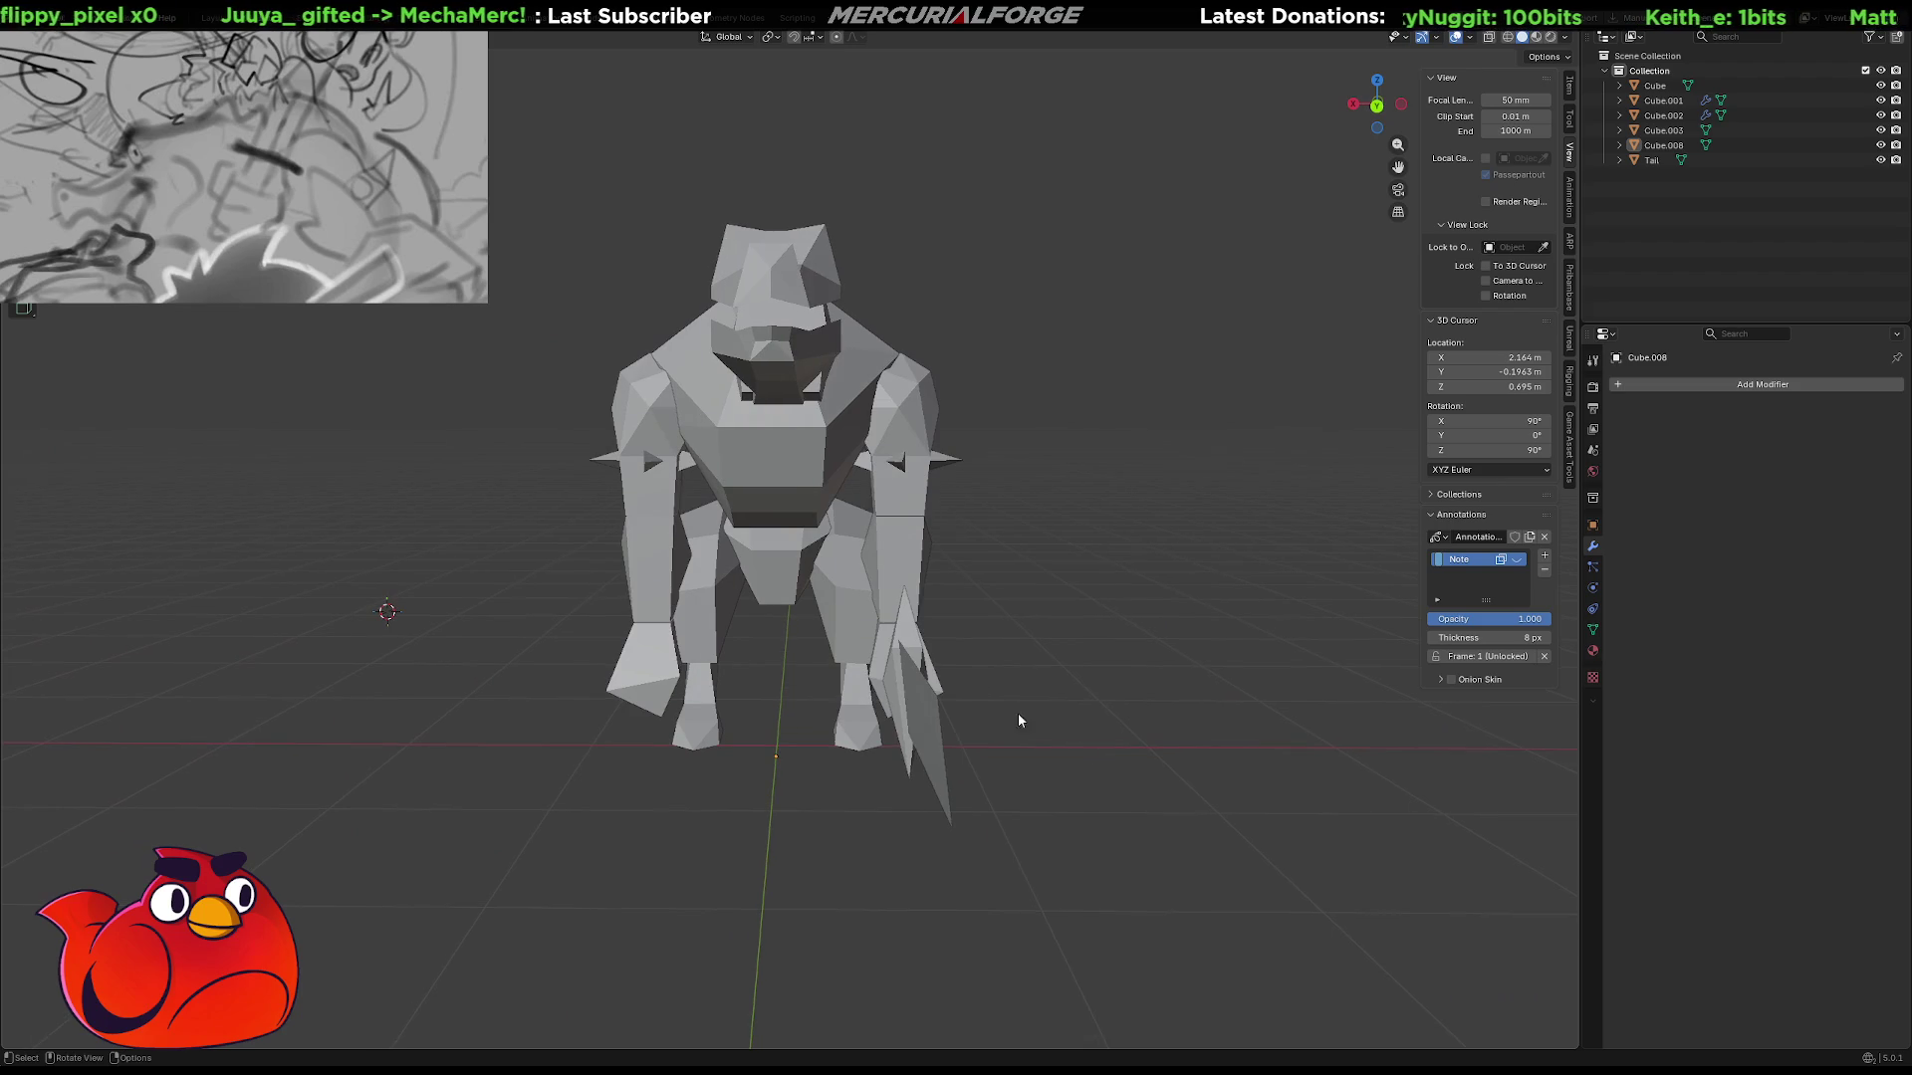
pyautogui.click(896, 543)
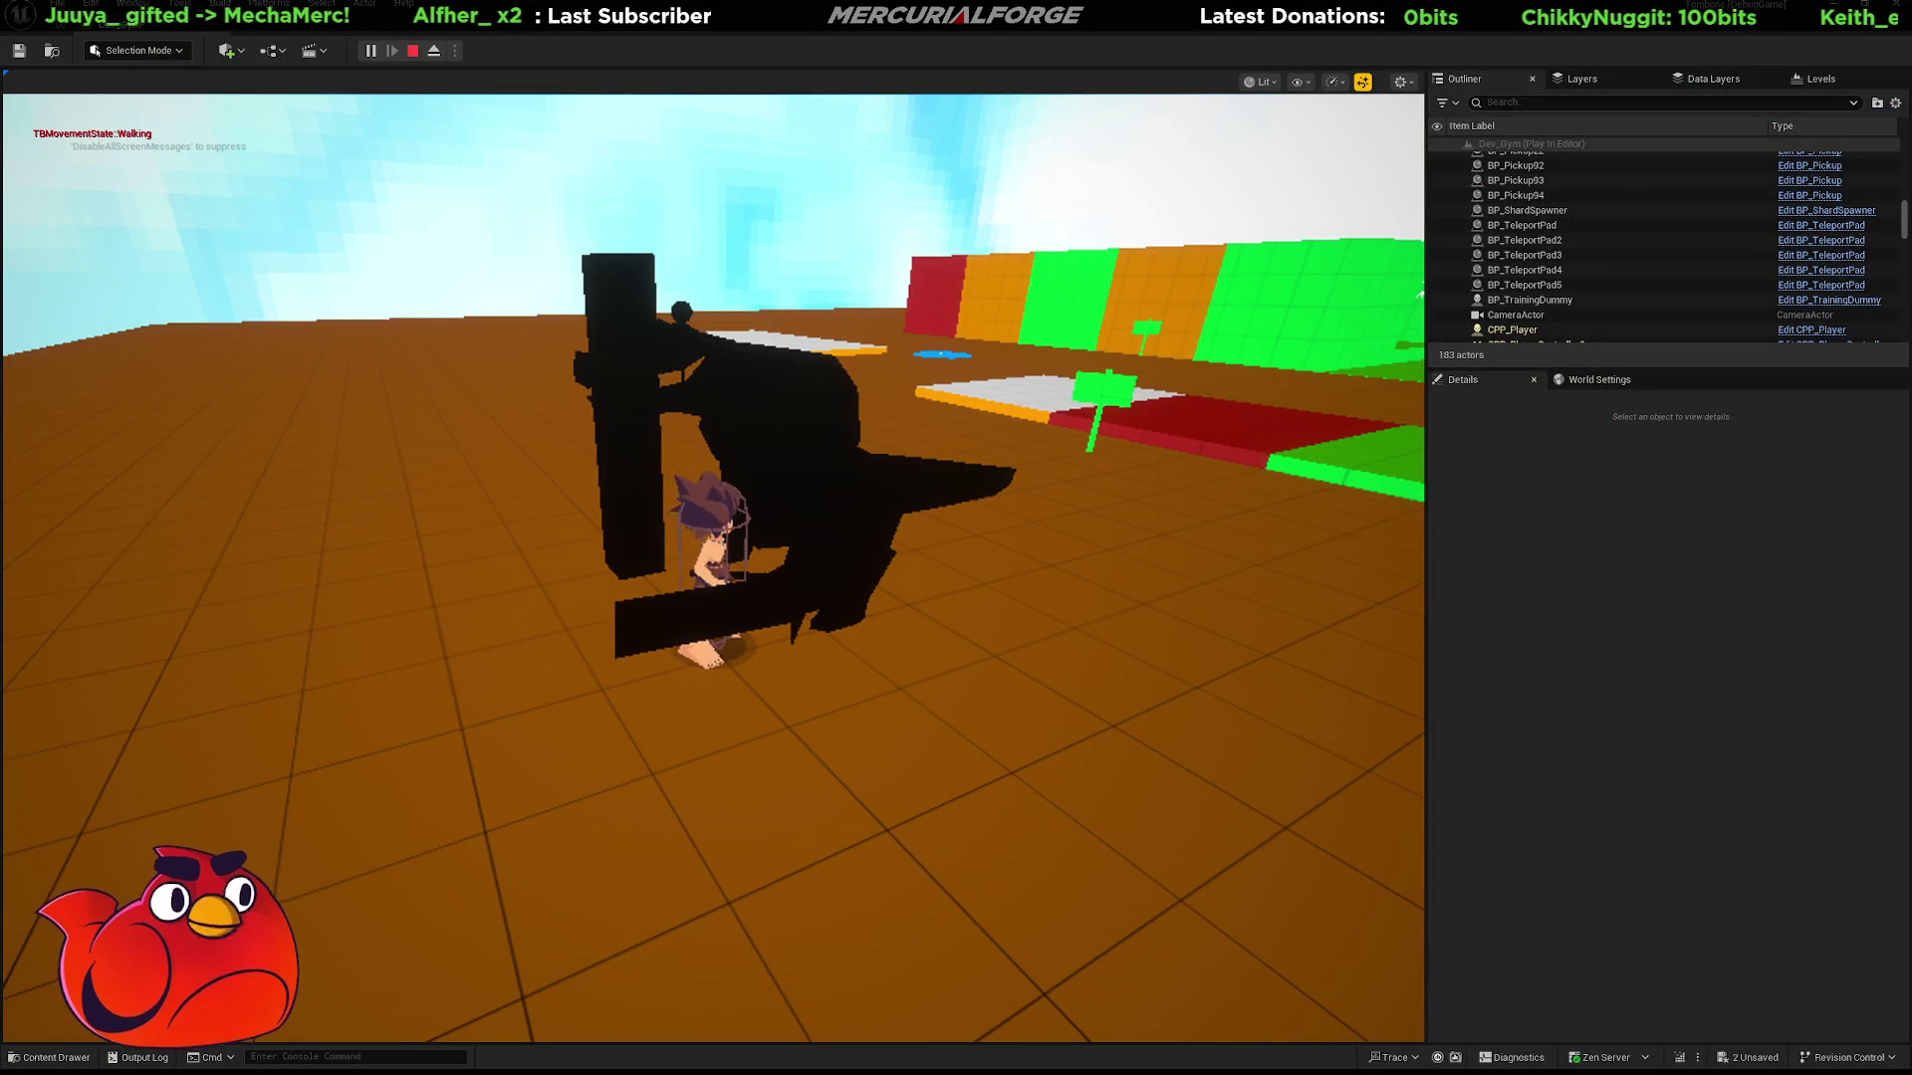
# Stop play, select ReptilePrototype, and set its Transform Scale X to 1.15.
pyautogui.press('Escape')
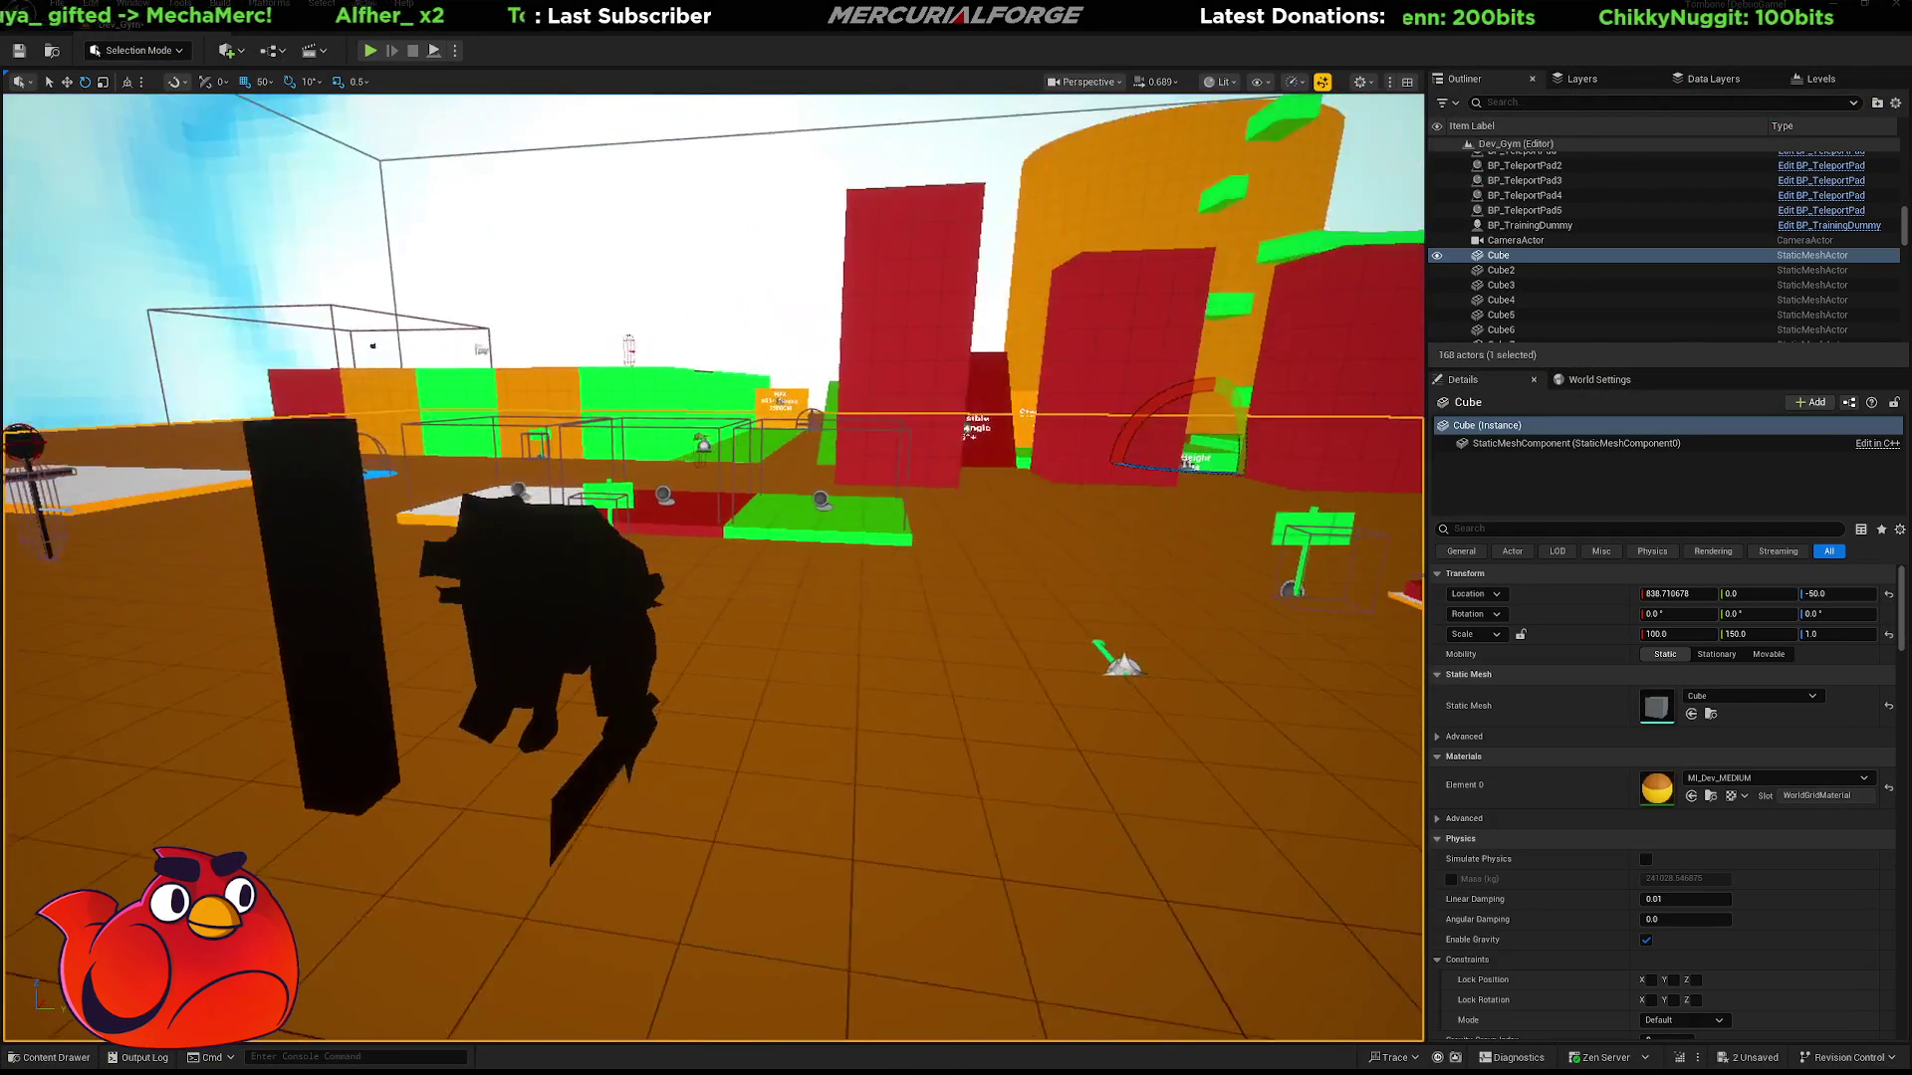
pyautogui.click(687, 468)
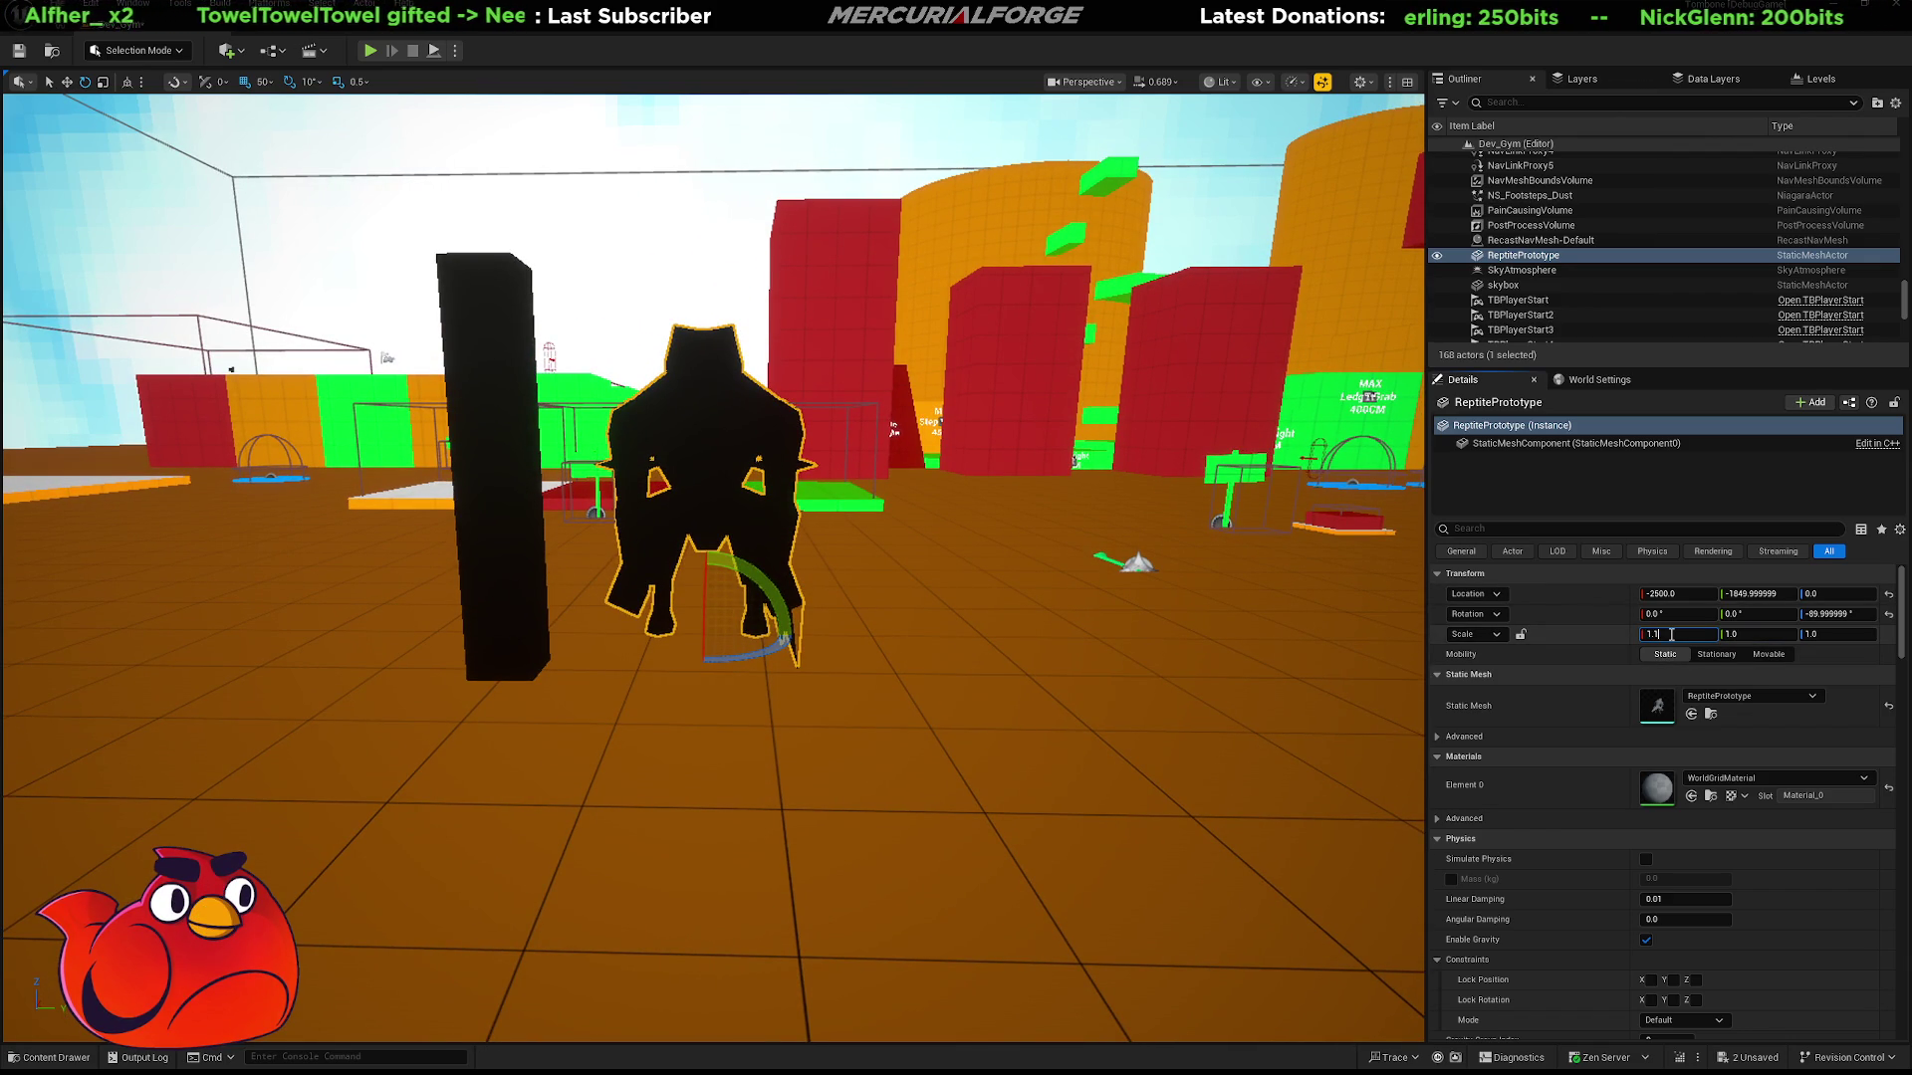
pyautogui.press('BackSpace')
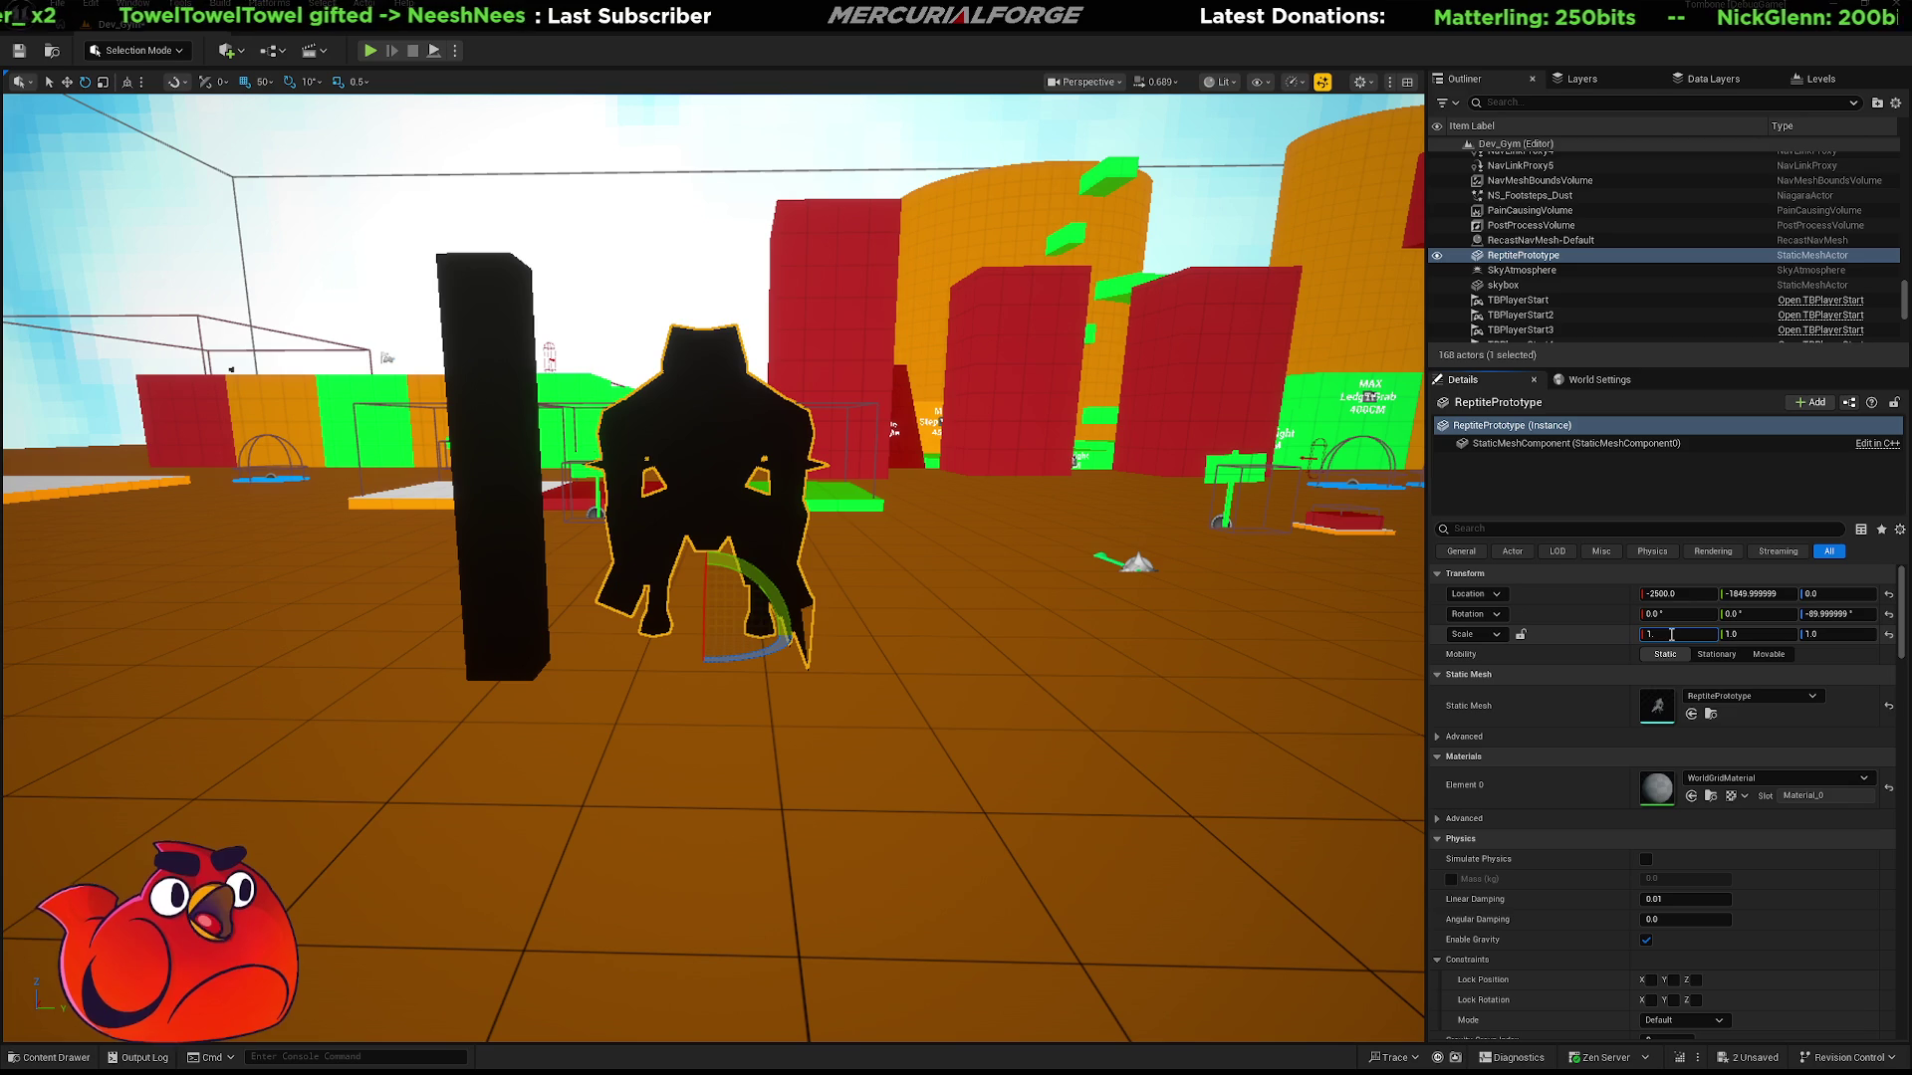
pyautogui.write('2')
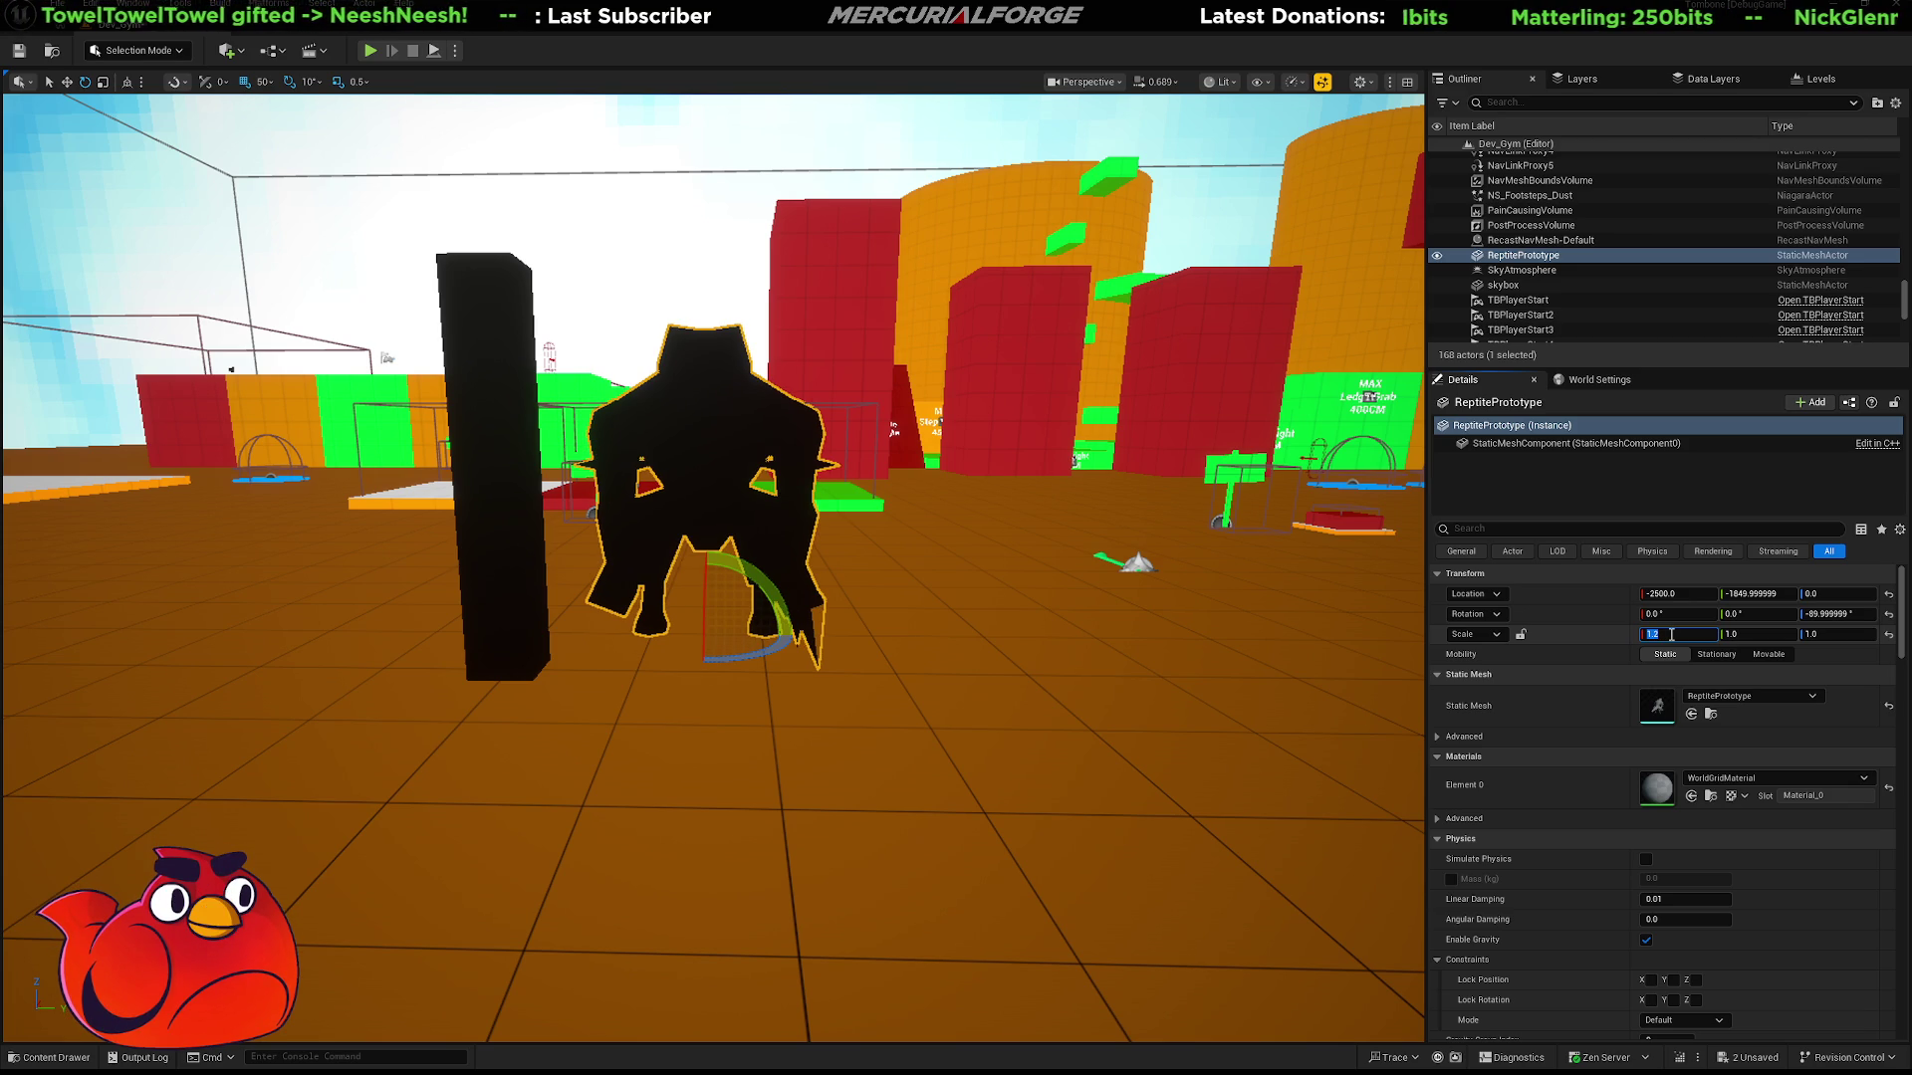
pyautogui.press('BackSpace')
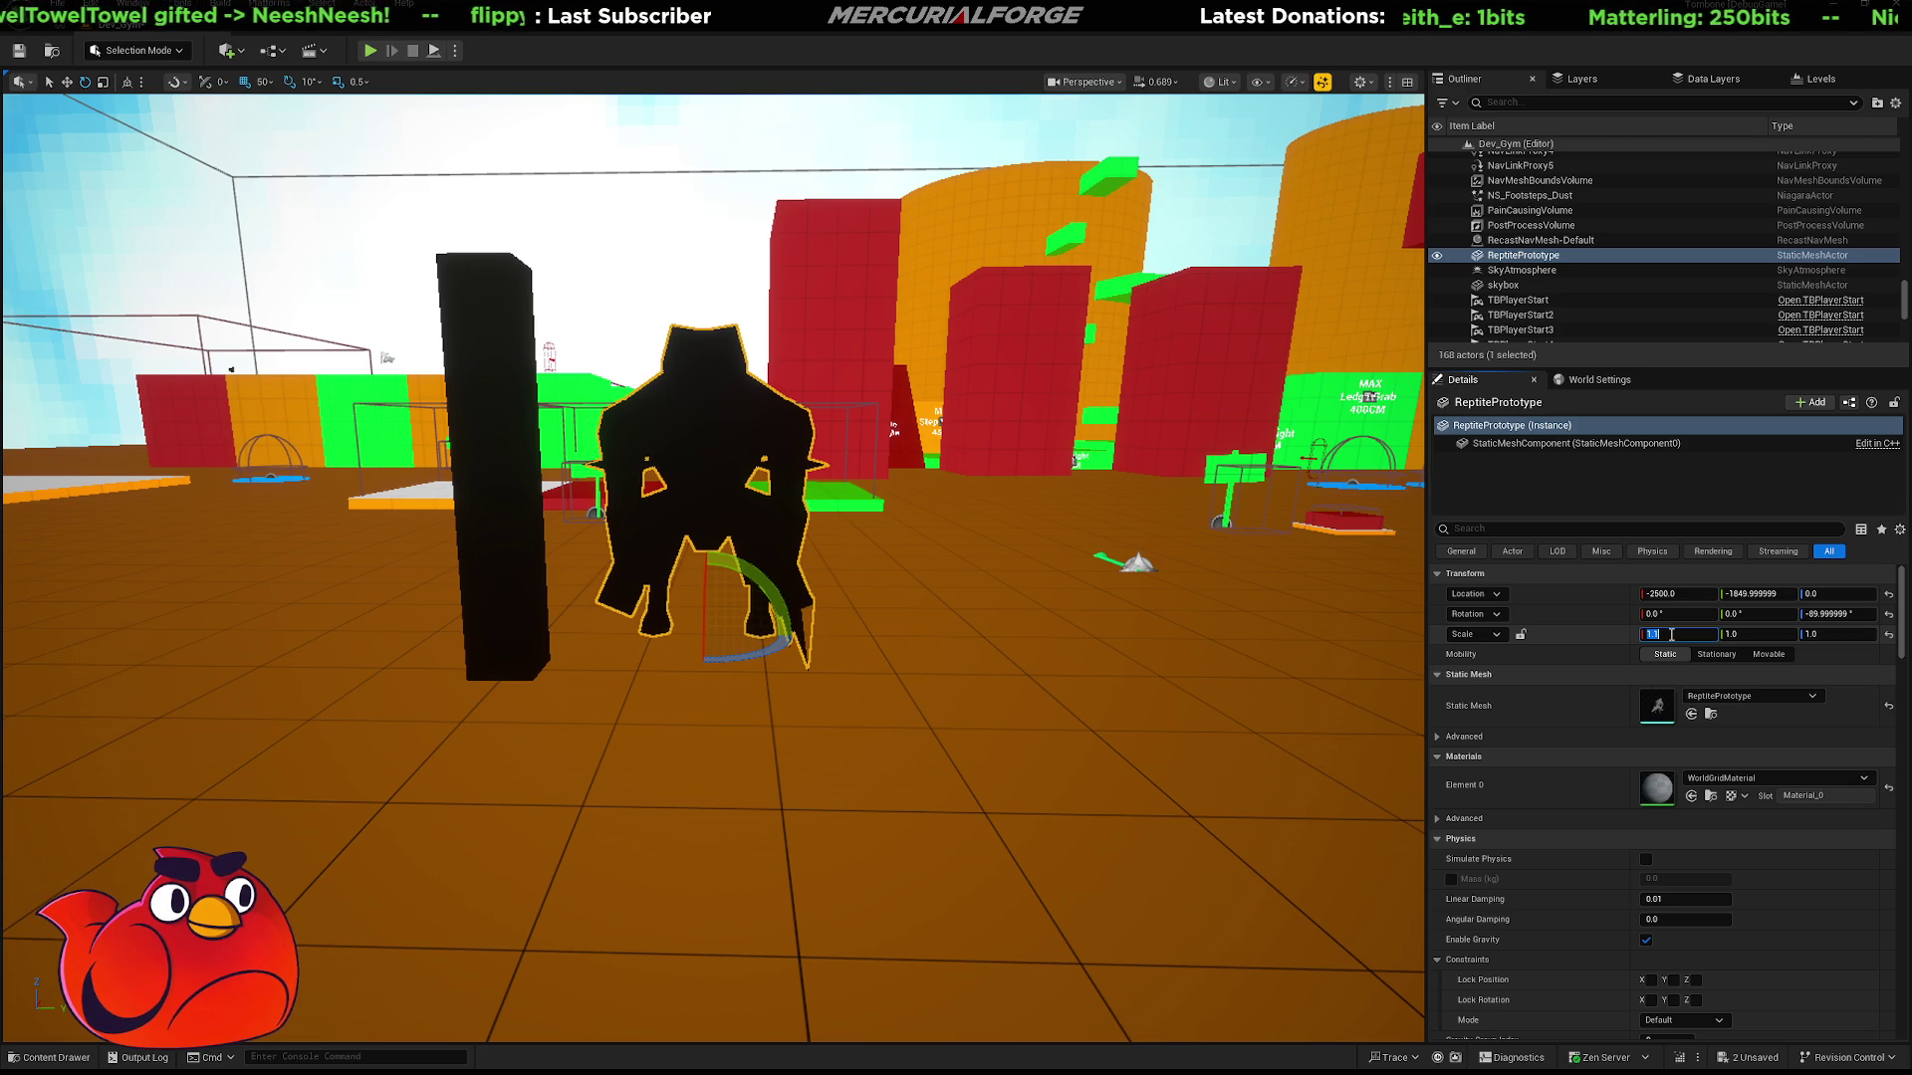
pyautogui.write('15')
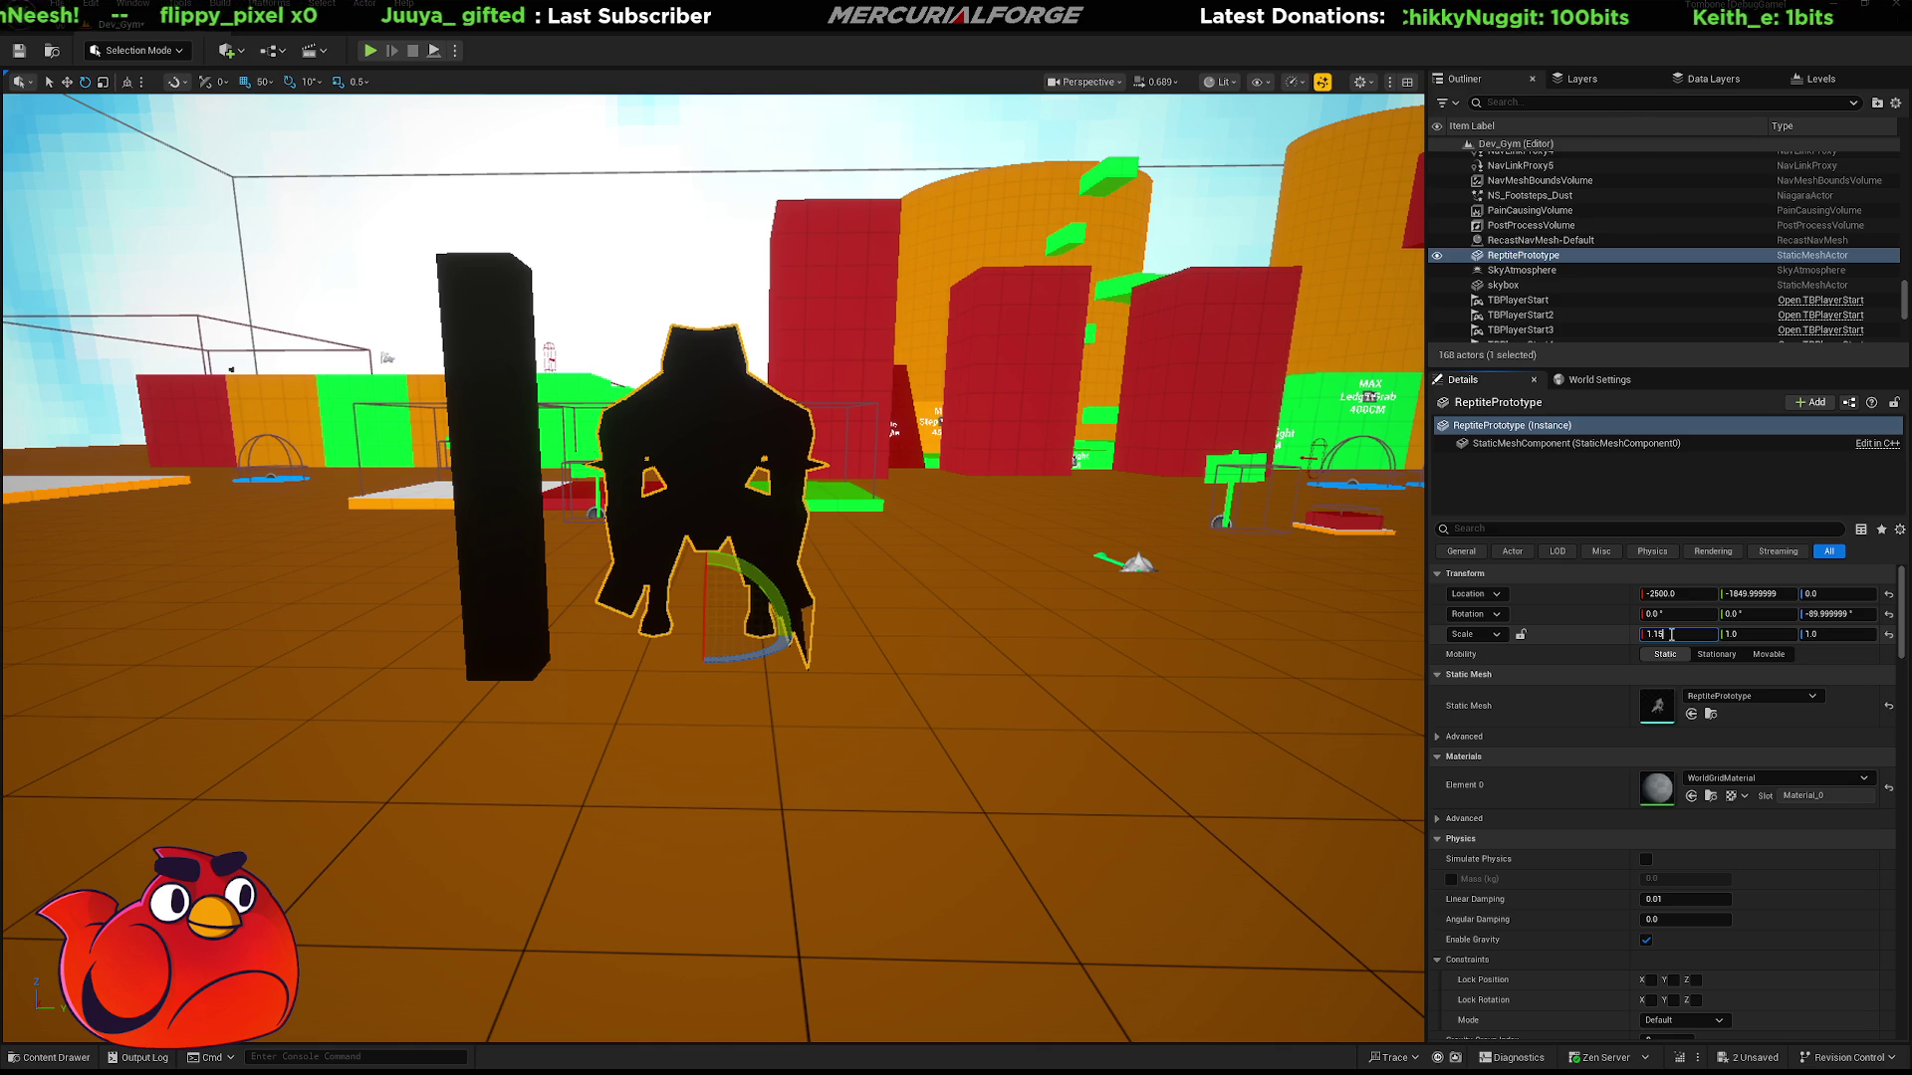
pyautogui.press('Return')
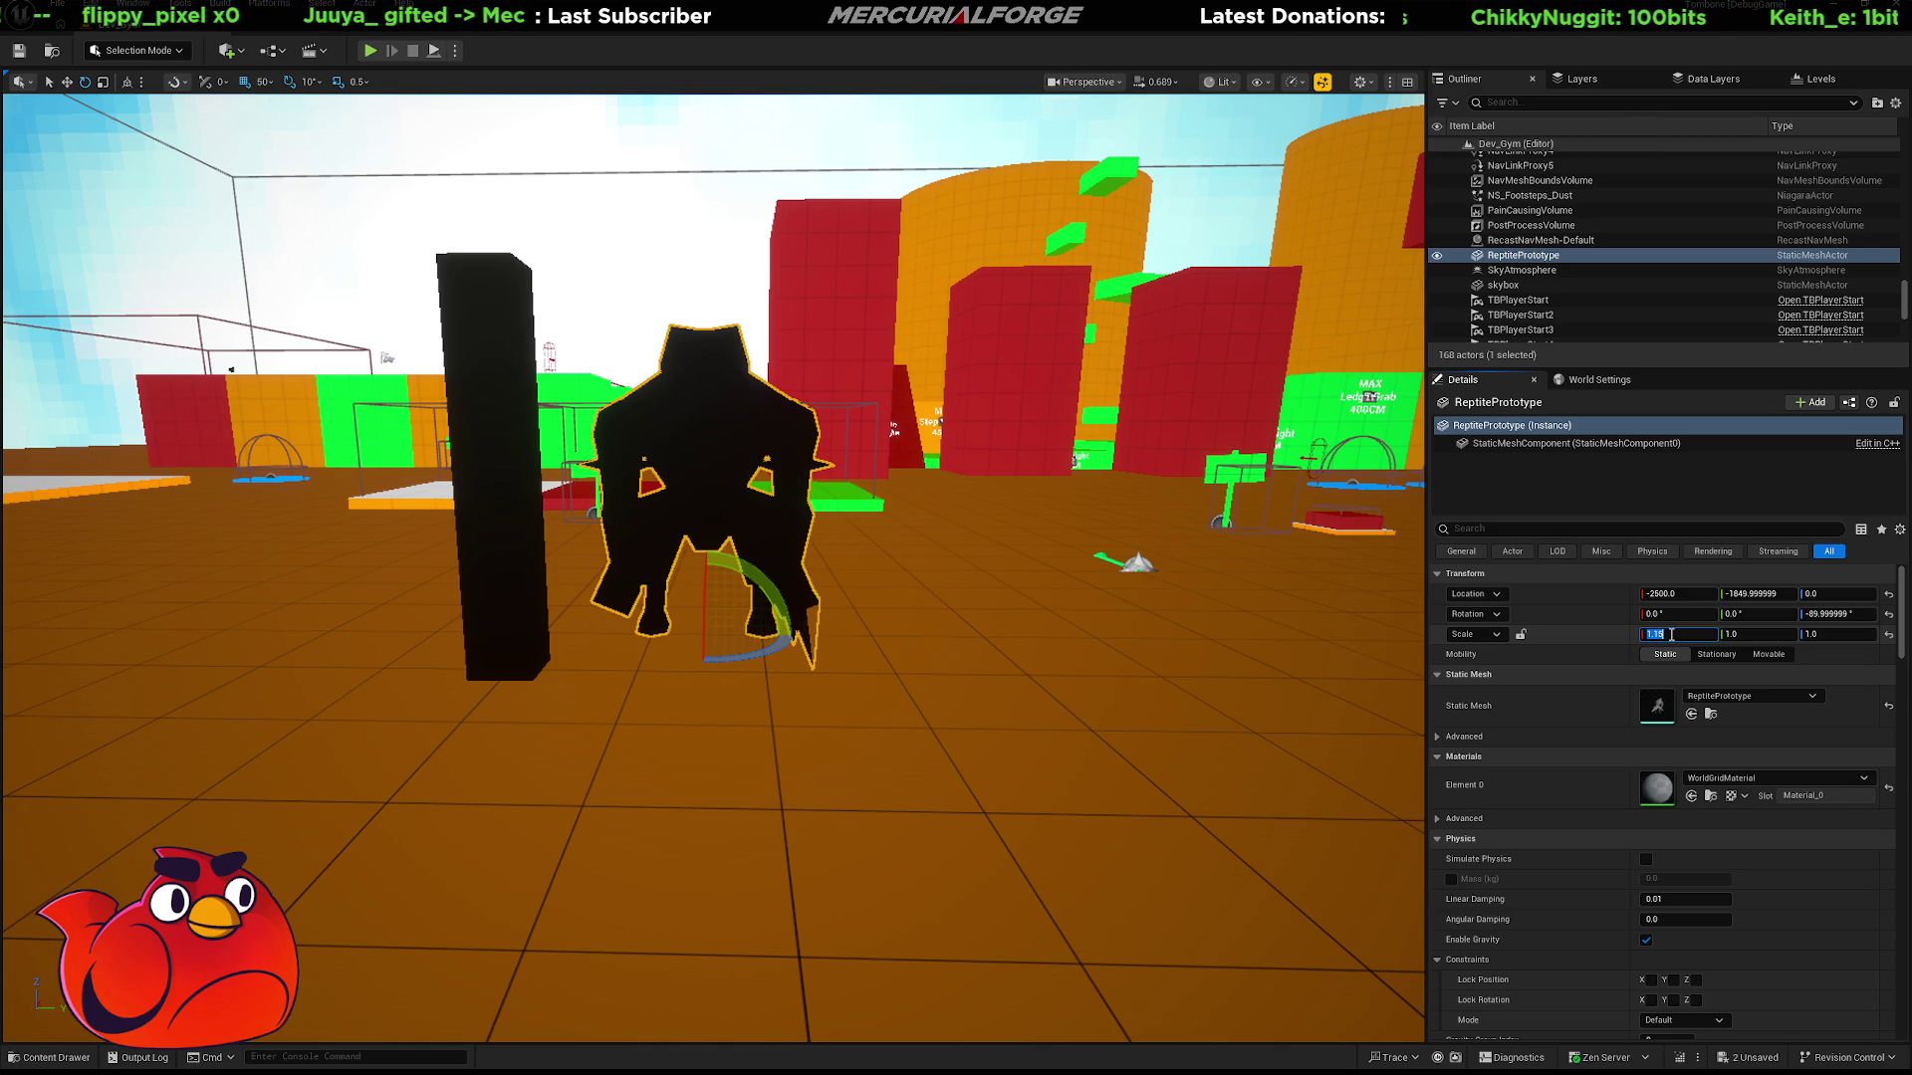
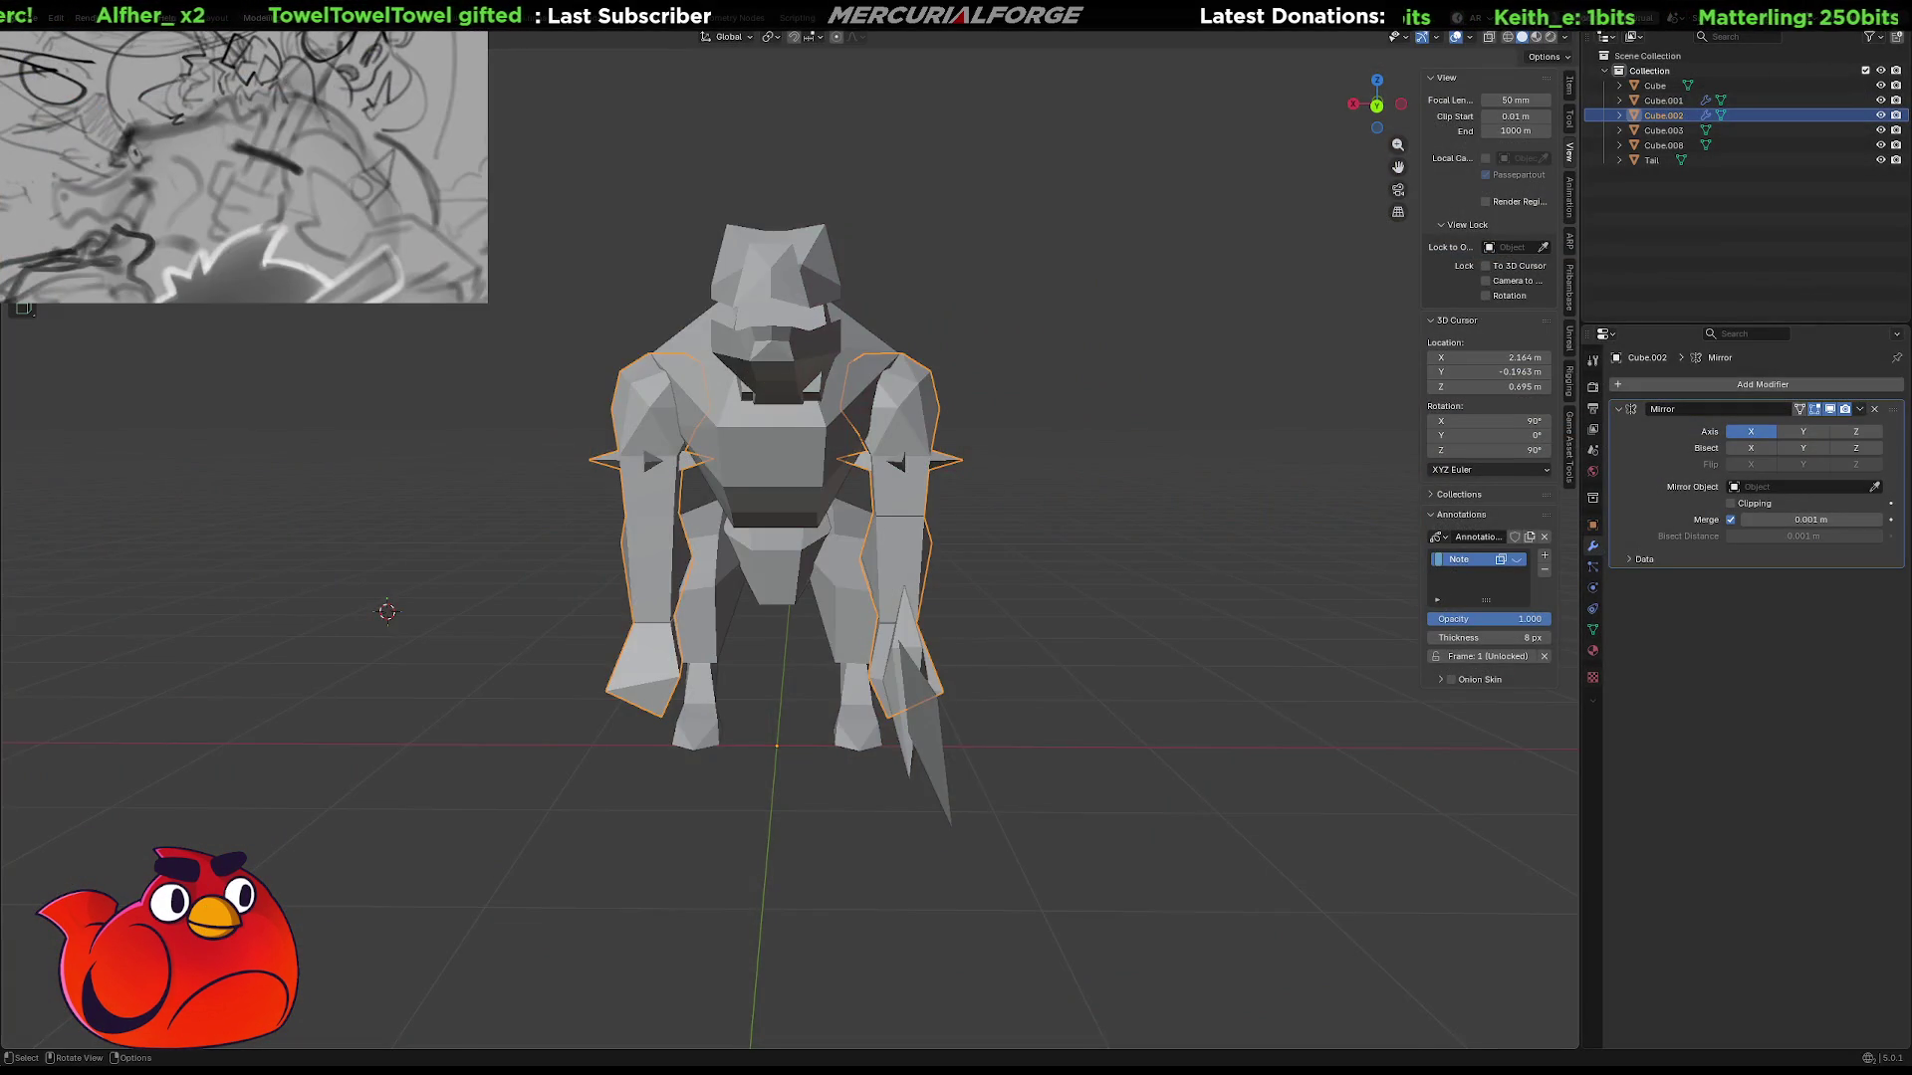
# Review the ReptilePrototype mesh in the Unreal level, then bring up its low-poly Blender source.
pyautogui.scroll(-4, 737, 558)
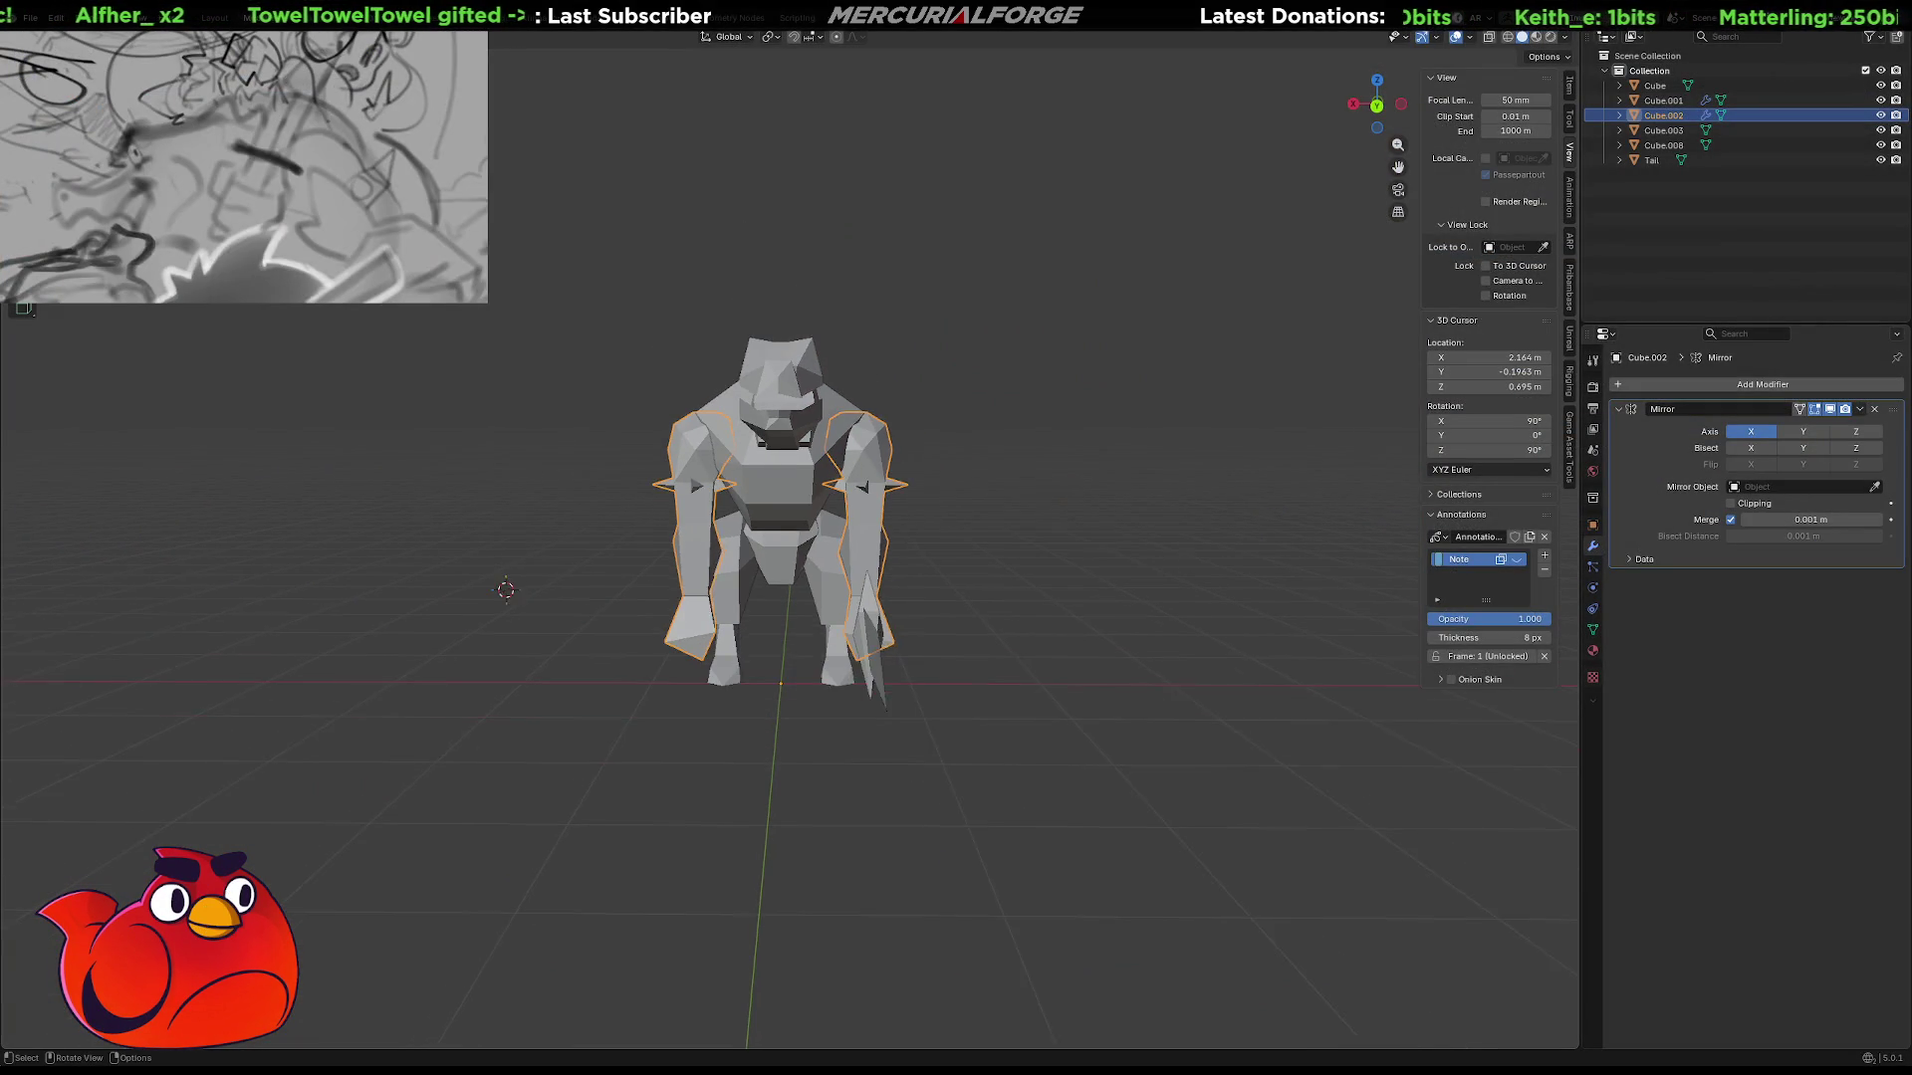
# Select the head/torso piece and the arm piece and scale them 1.1 along X.
pyautogui.click(737, 558)
pyautogui.moveTo(737, 558); pyautogui.dragTo(1060, 582, button='middle')
pyautogui.scroll(2, 896, 517)
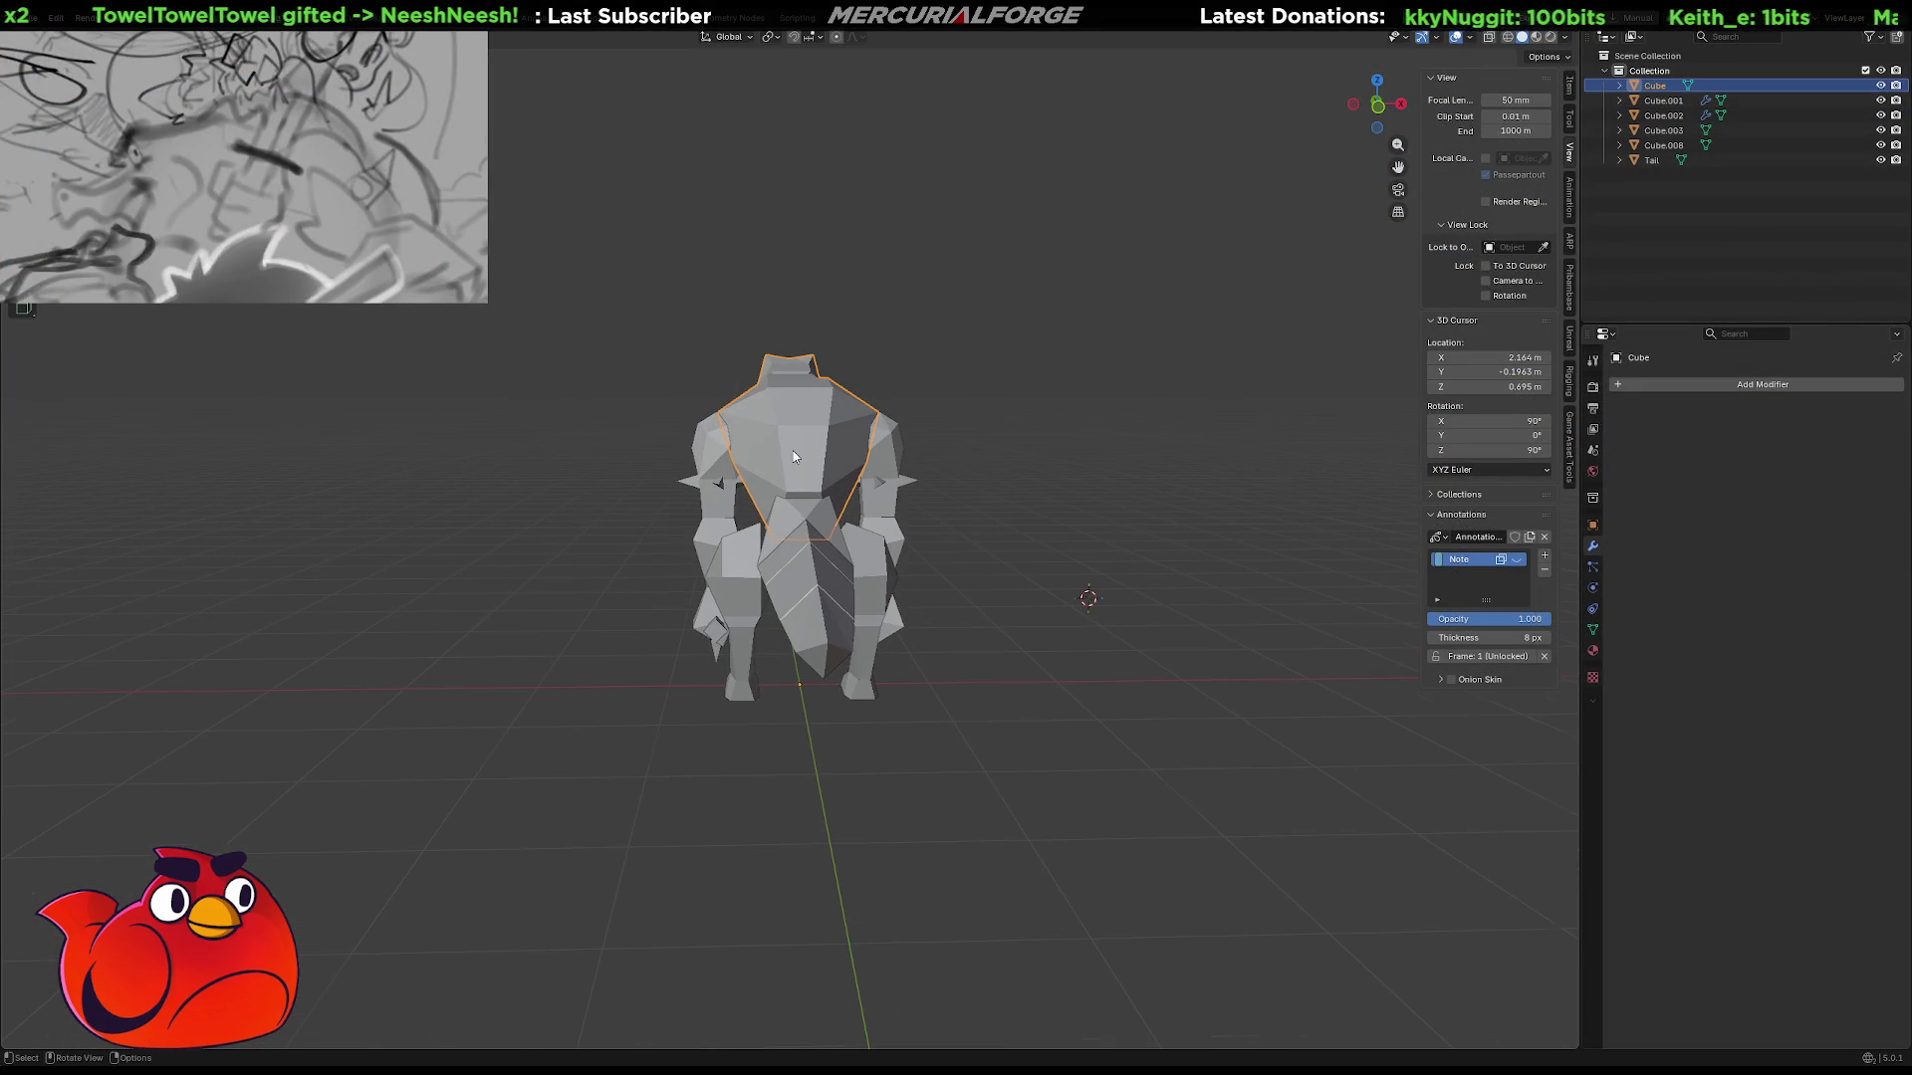
pyautogui.keyDown('shift'); pyautogui.click(723, 461); pyautogui.keyUp('shift')
pyautogui.moveTo(894, 463)
pyautogui.mouseDown(button='middle')
pyautogui.moveTo(900, 546)
pyautogui.moveTo(1023, 546)
pyautogui.moveTo(909, 540)
pyautogui.mouseUp(button='middle')
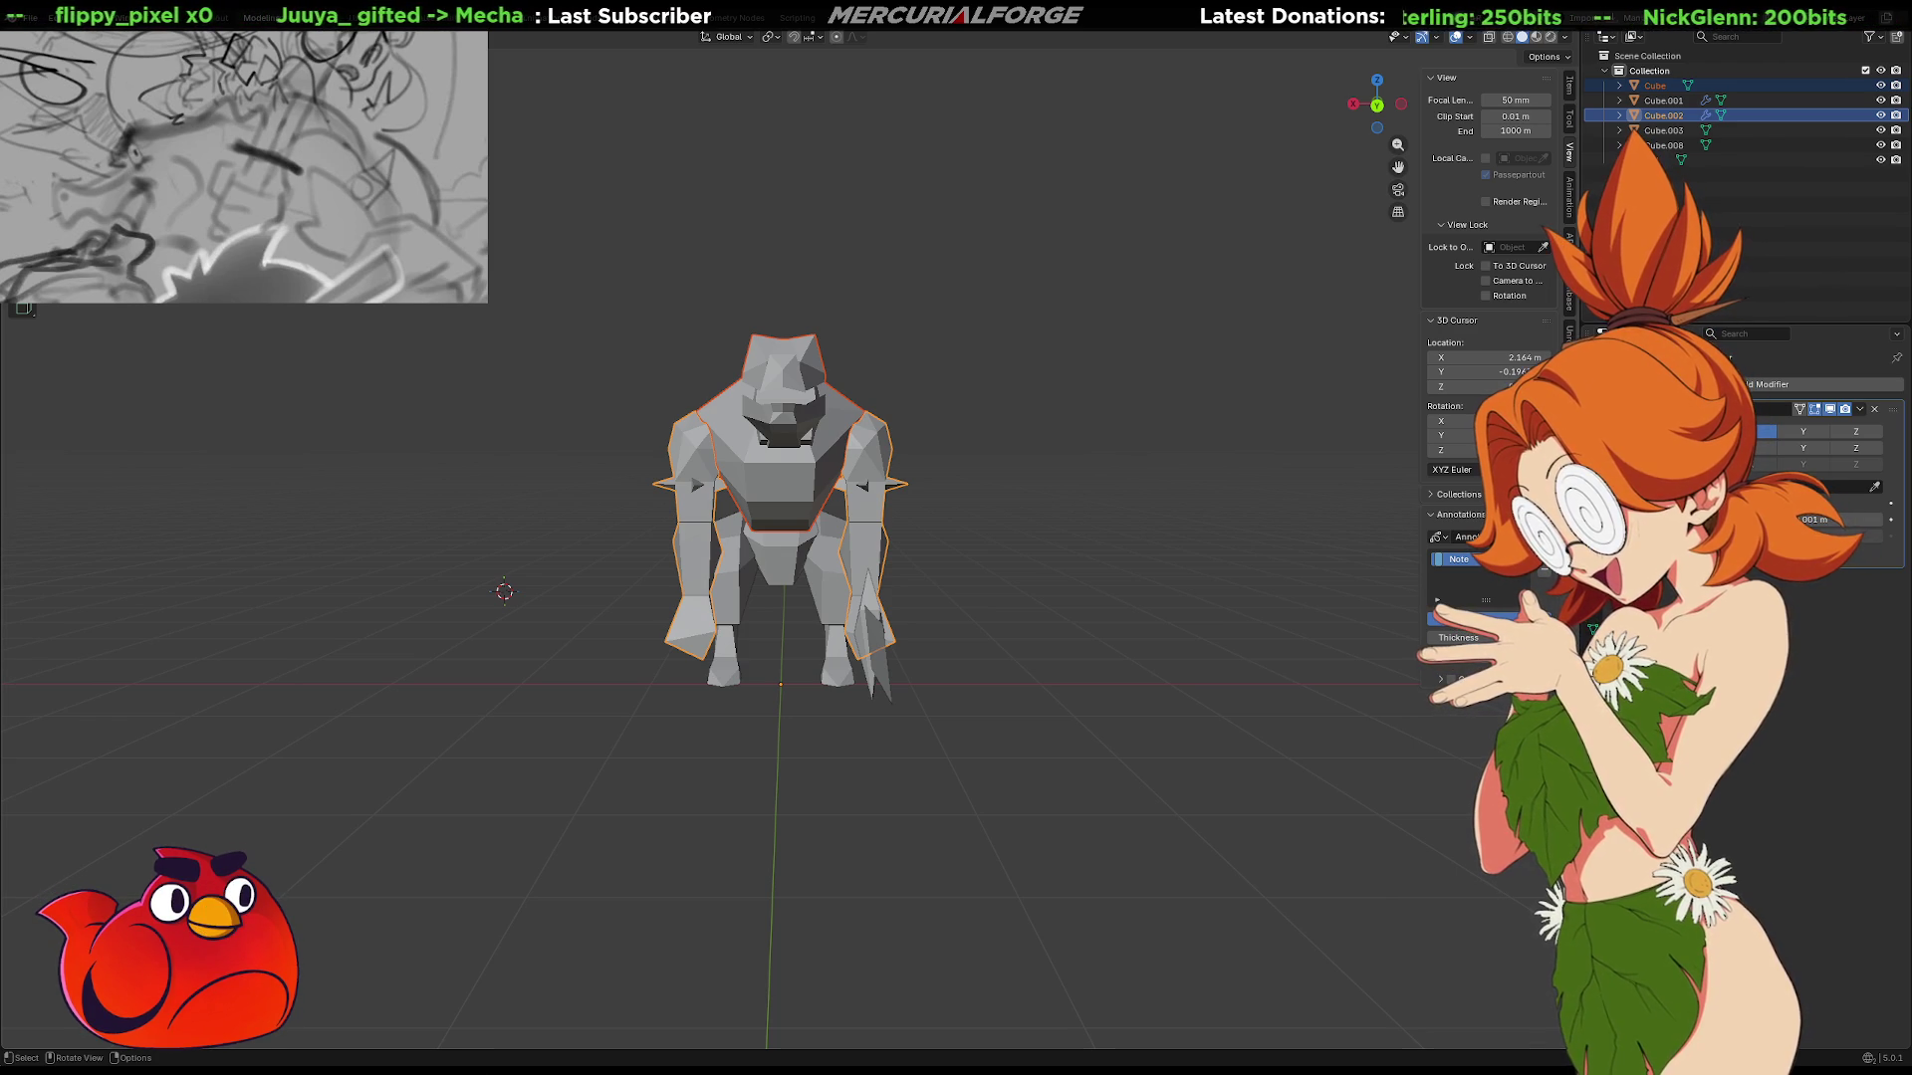
pyautogui.press('s')
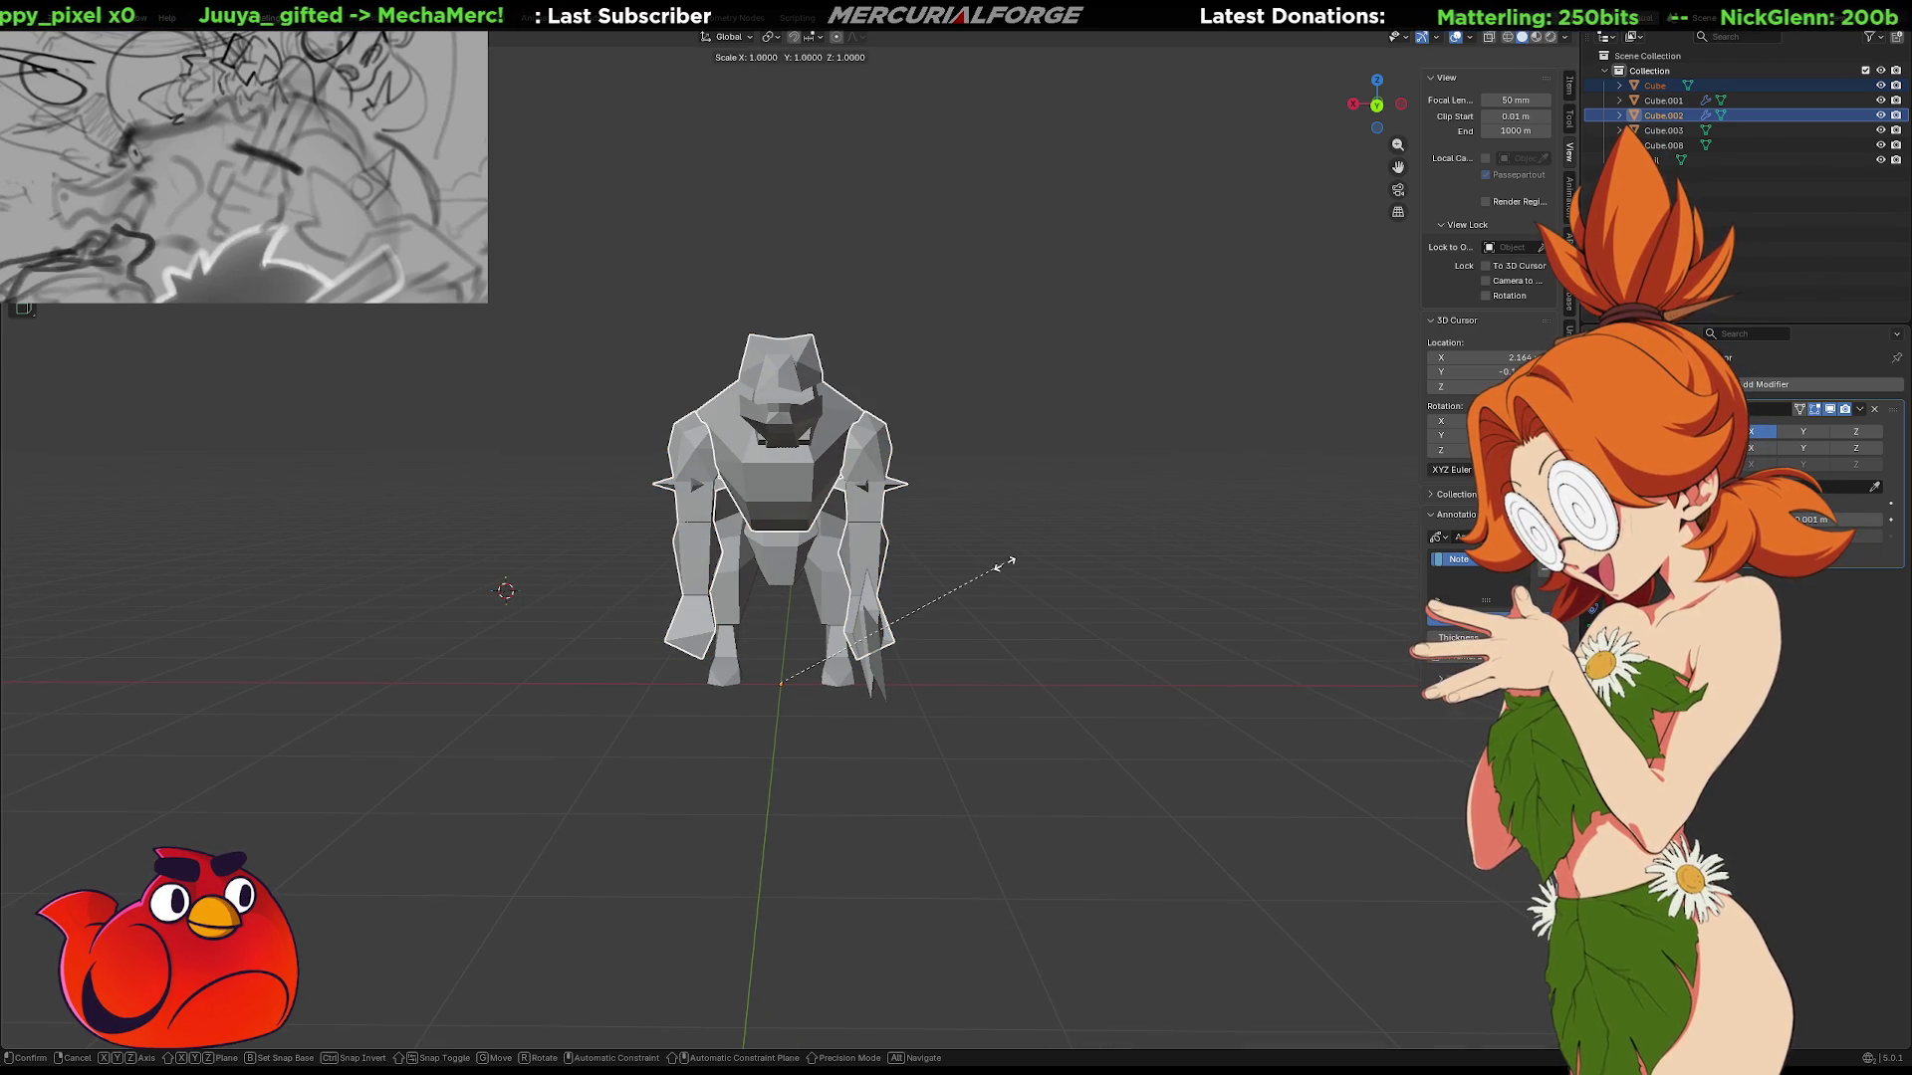
pyautogui.press('z')
pyautogui.write('x')
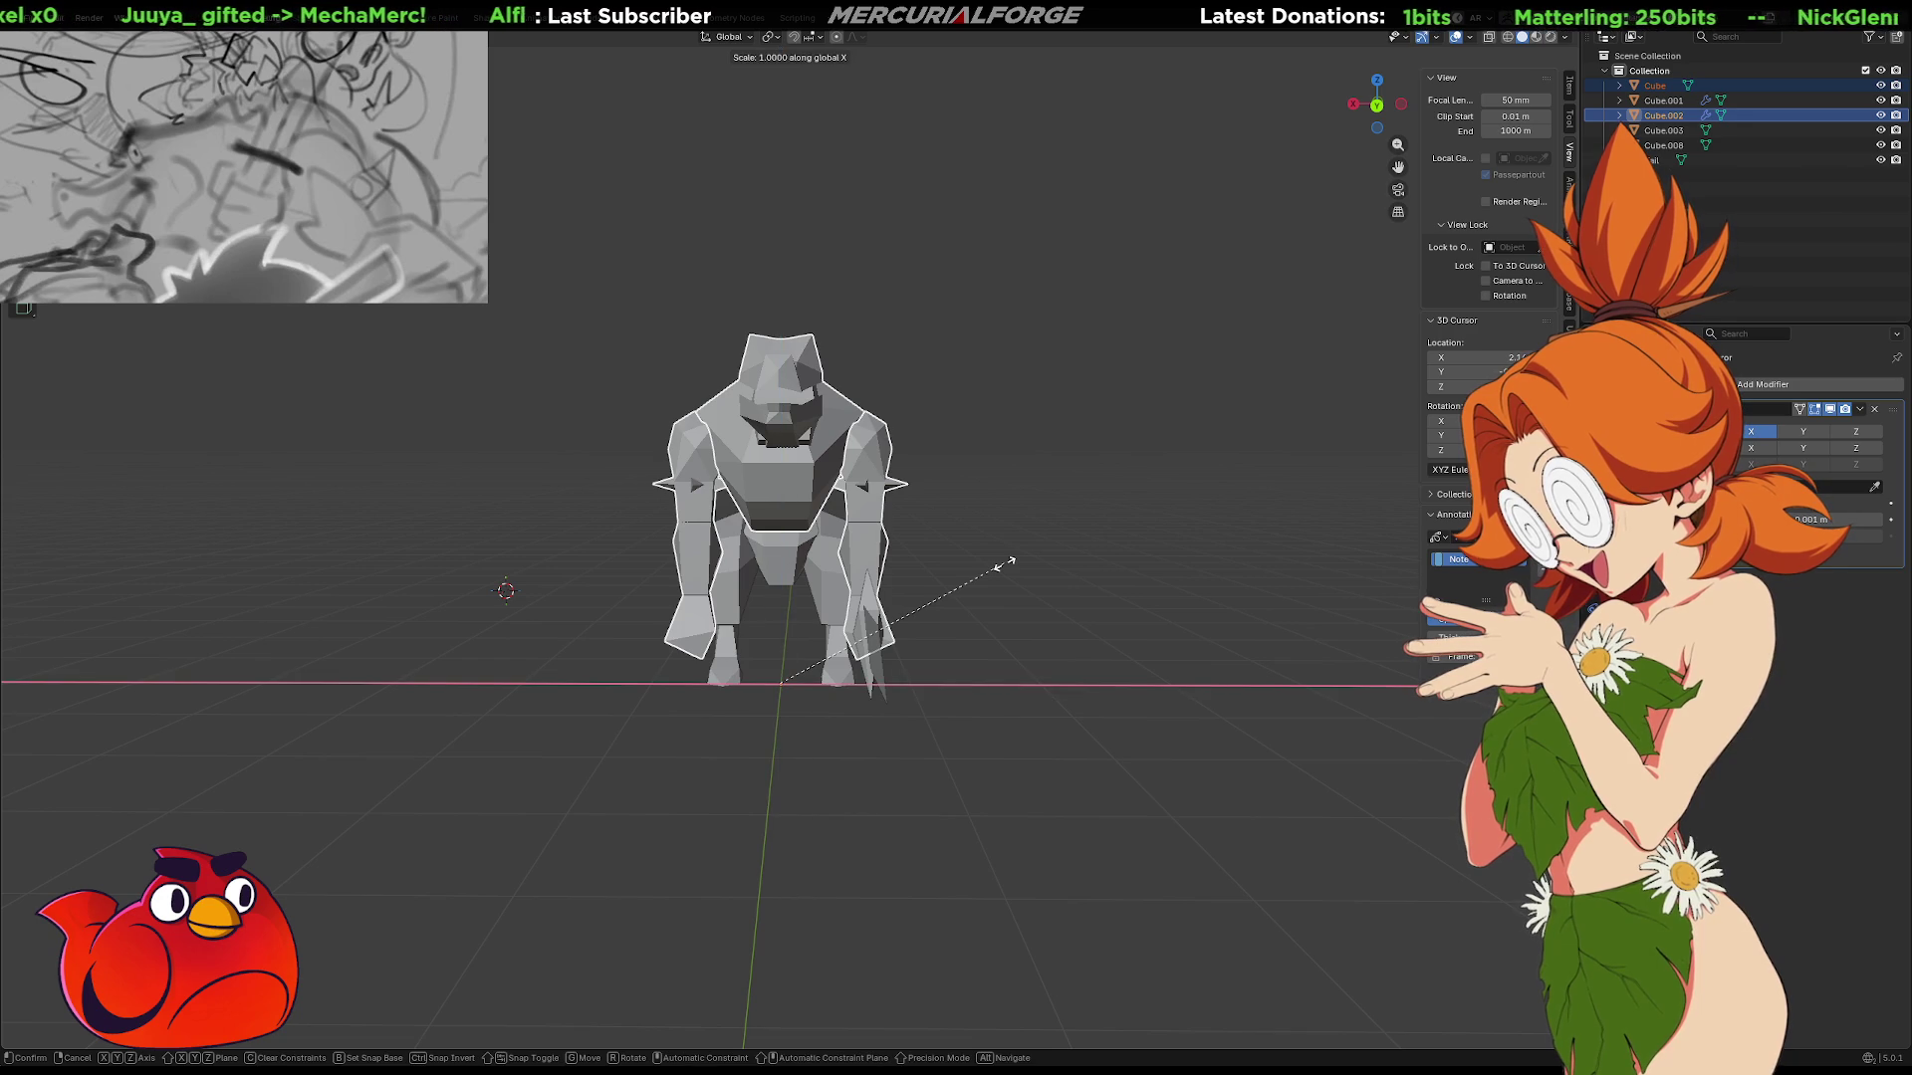
pyautogui.write('1.1')
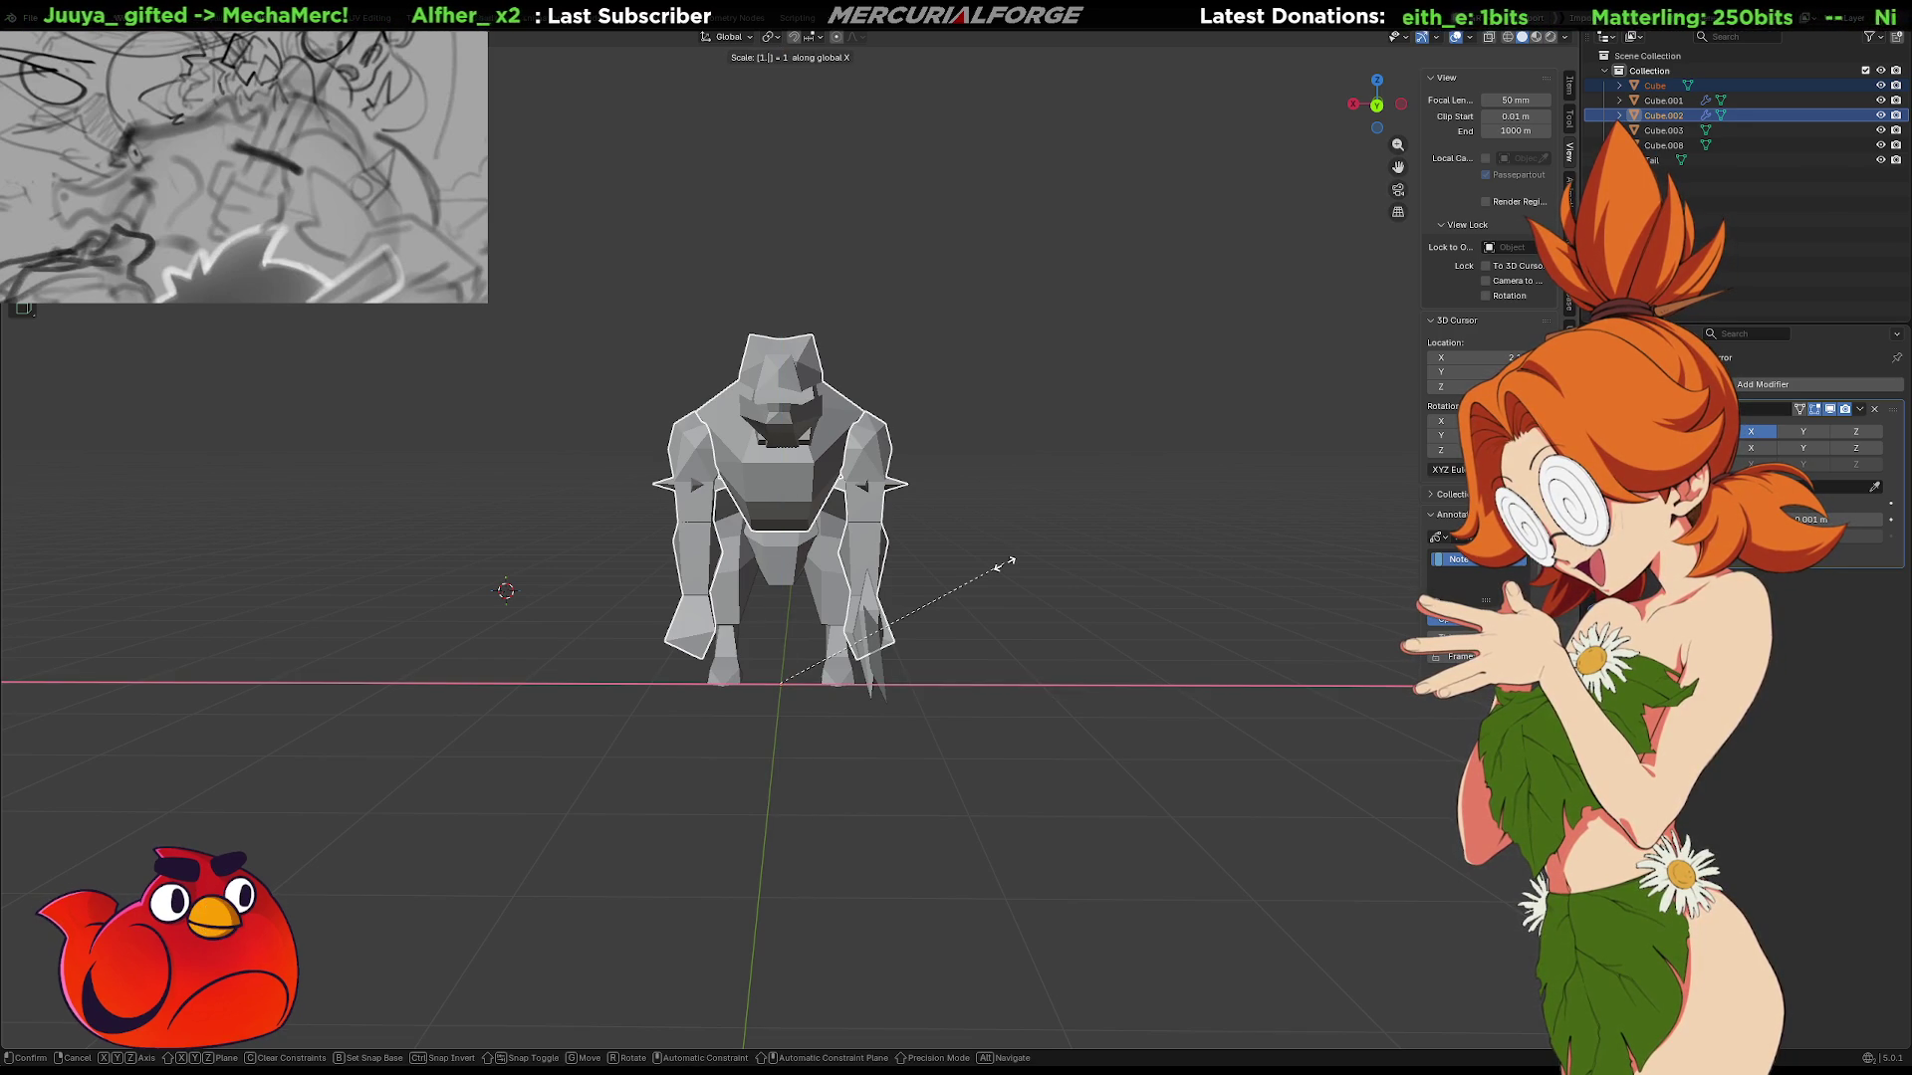
pyautogui.press('Return')
# Deselect the model and select the hip piece.
pyautogui.moveTo(1003, 558)
pyautogui.mouseDown(button='middle')
pyautogui.moveTo(1229, 597)
pyautogui.moveTo(695, 613)
pyautogui.moveTo(732, 660)
pyautogui.moveTo(757, 668)
pyautogui.moveTo(789, 518)
pyautogui.mouseUp(button='middle')
pyautogui.click(1053, 605)
pyautogui.scroll(3, 782, 670)
pyautogui.click(773, 654)
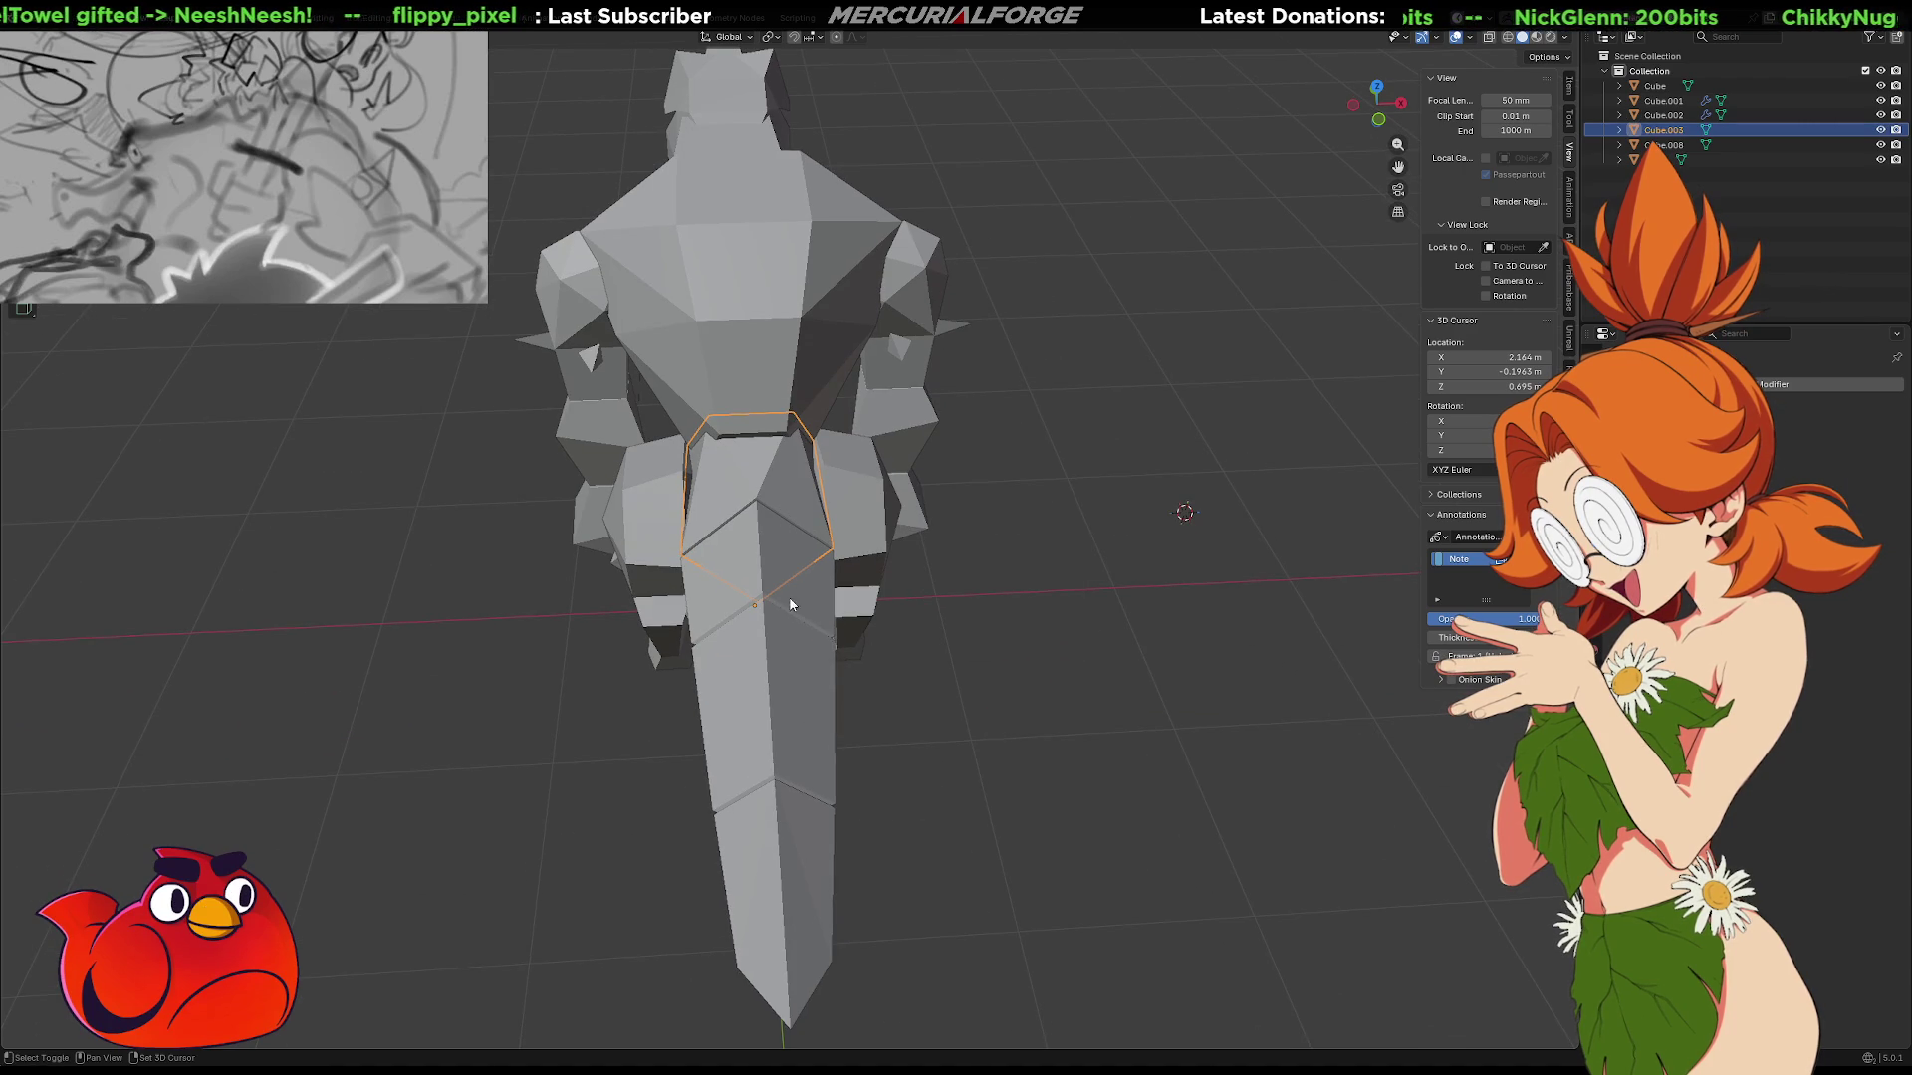
# Slightly enlarge the hip piece and the tail.
pyautogui.press('s')
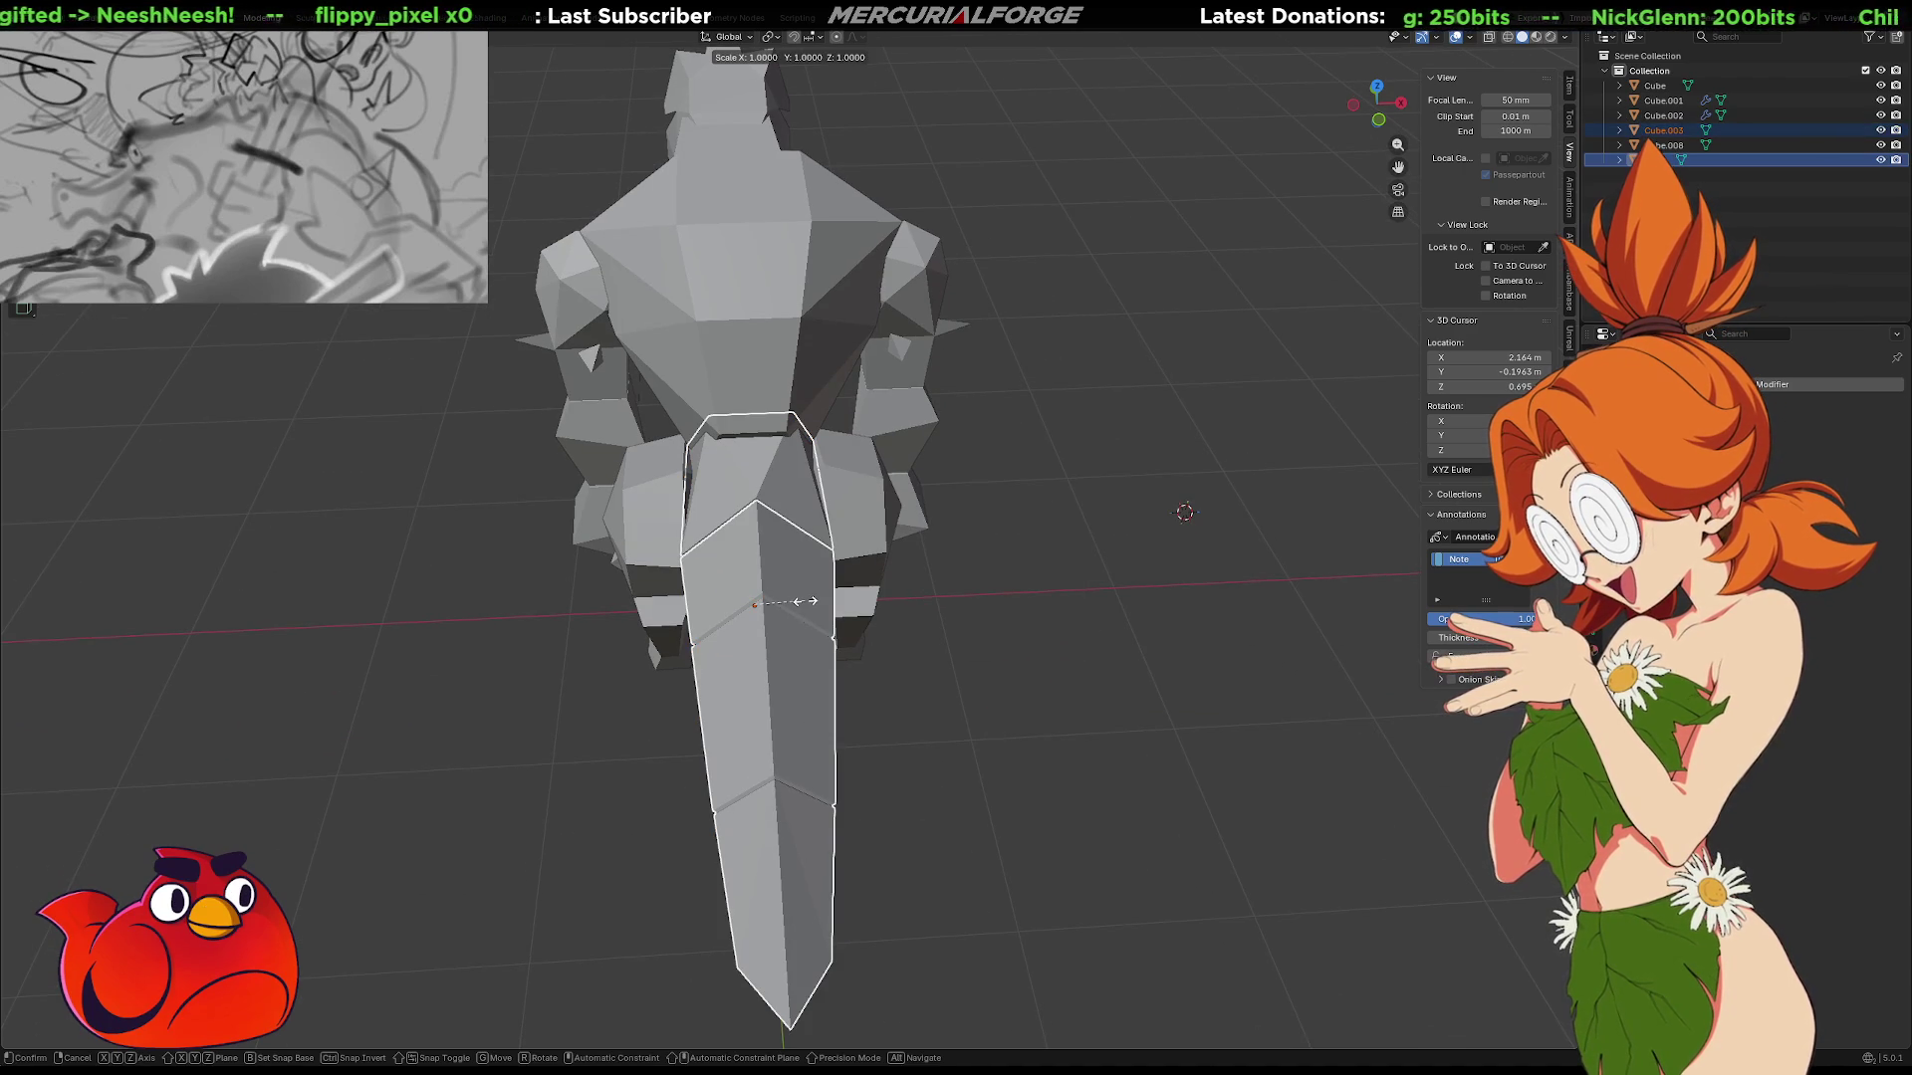
pyautogui.click(814, 604)
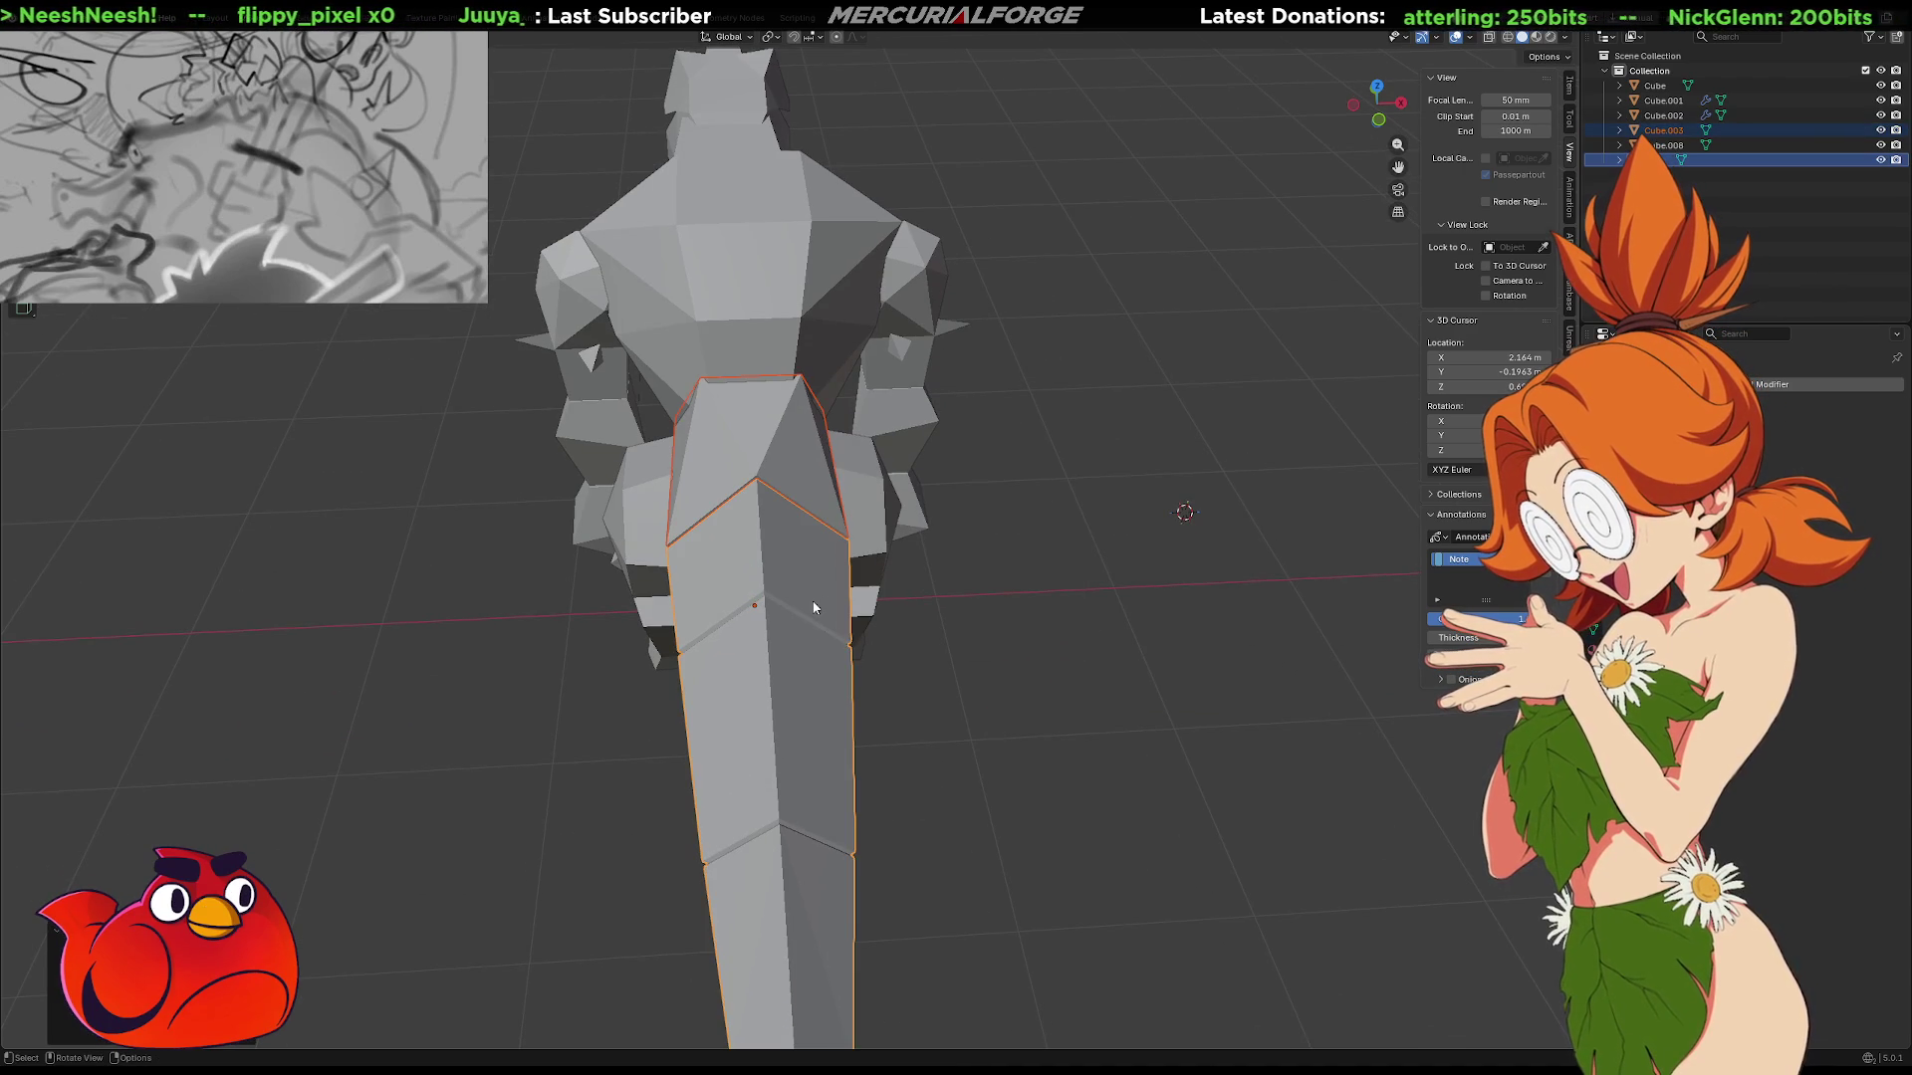
pyautogui.moveTo(813, 603)
pyautogui.mouseDown(button='middle')
pyautogui.moveTo(782, 579)
pyautogui.moveTo(904, 566)
pyautogui.moveTo(1037, 511)
pyautogui.moveTo(857, 570)
pyautogui.mouseUp(button='middle')
pyautogui.press('s')
pyautogui.click(858, 571)
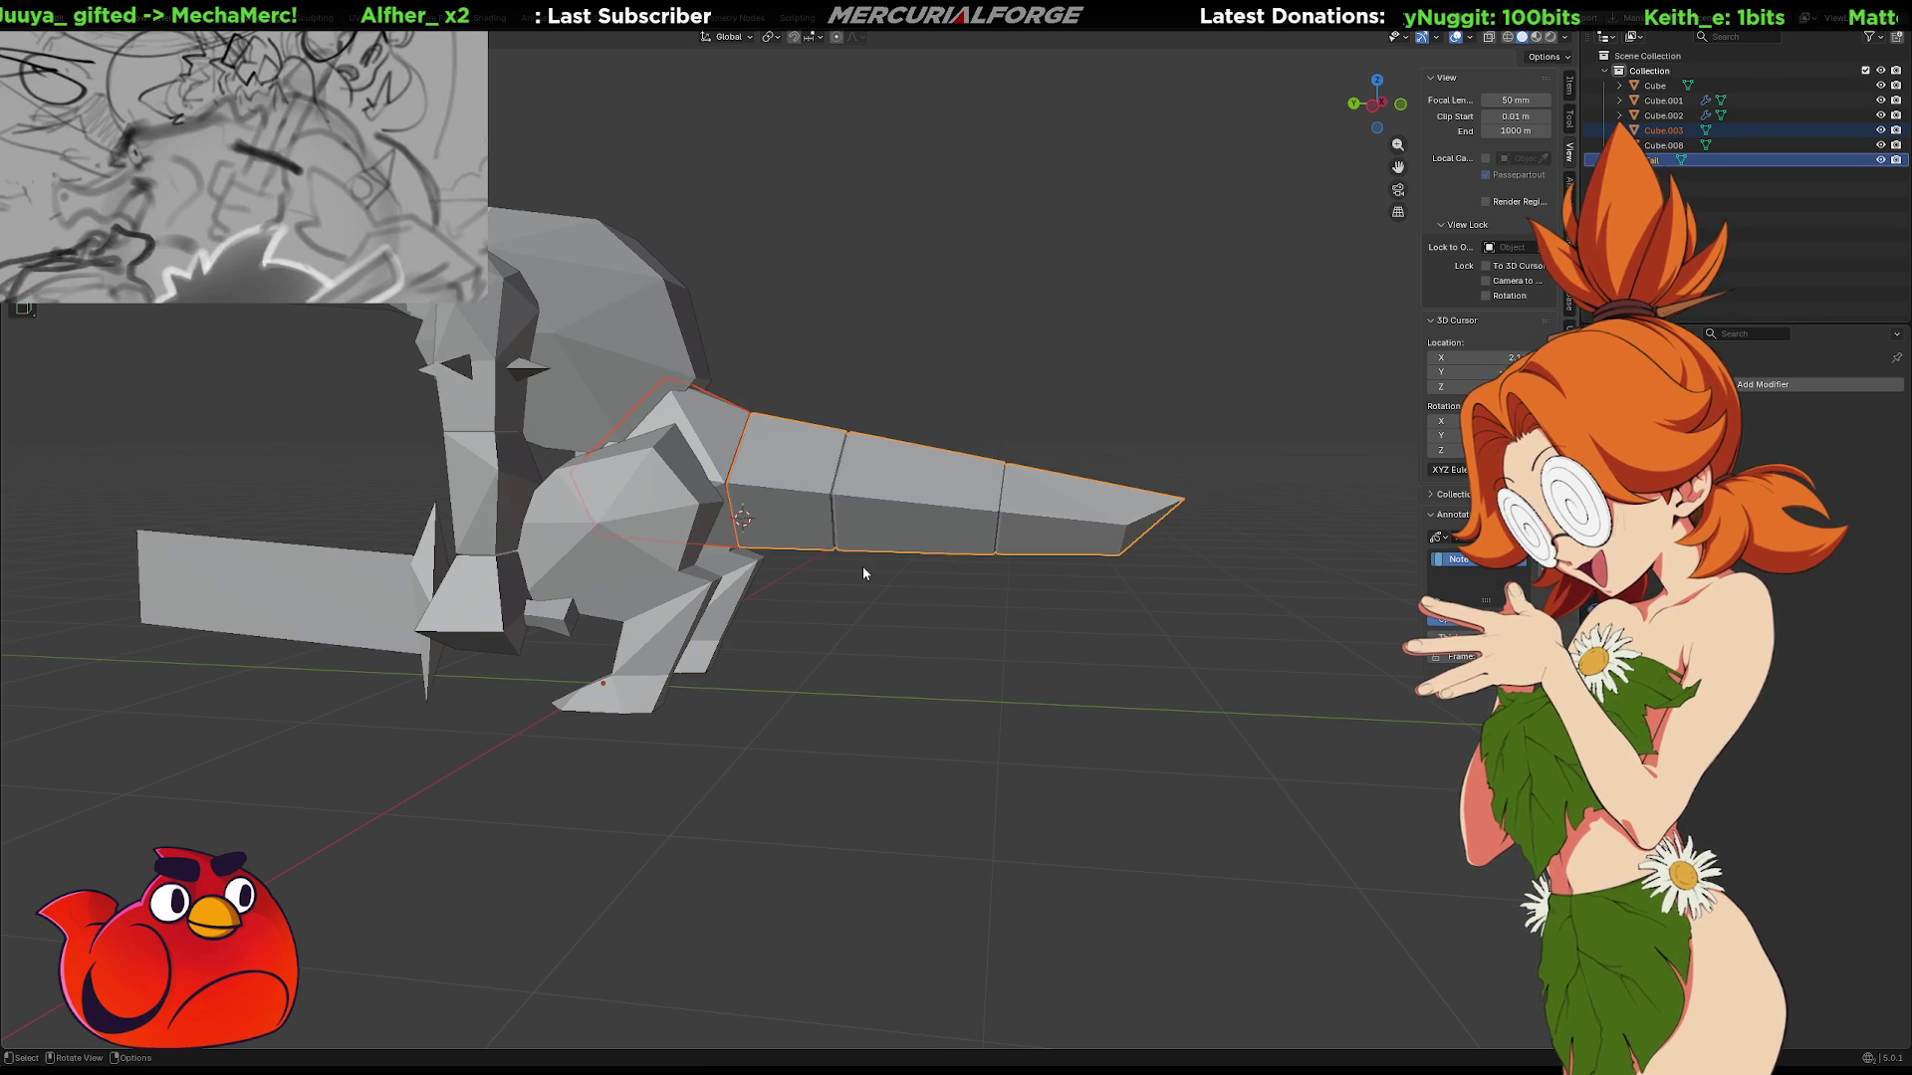
# In Edit Mode, slightly enlarge the tail's faces.
pyautogui.press('Tab')
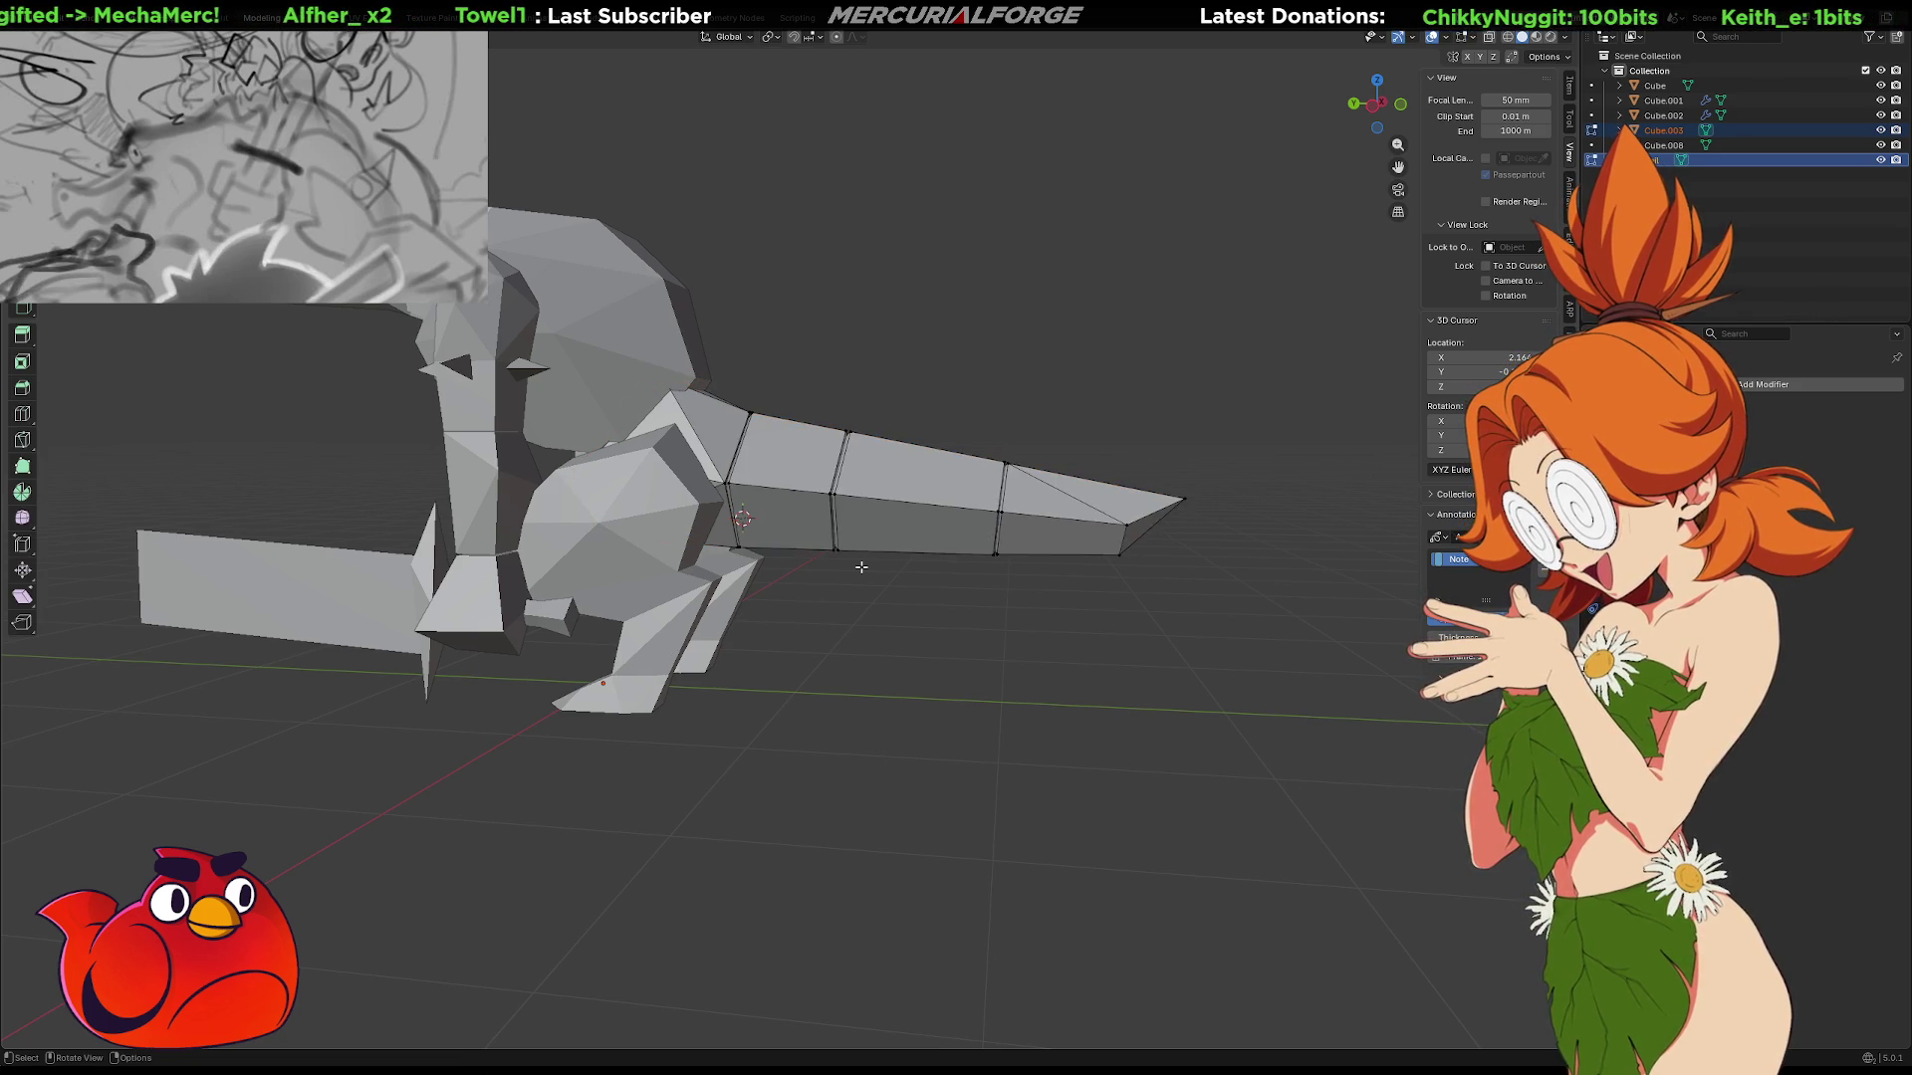
pyautogui.press('s')
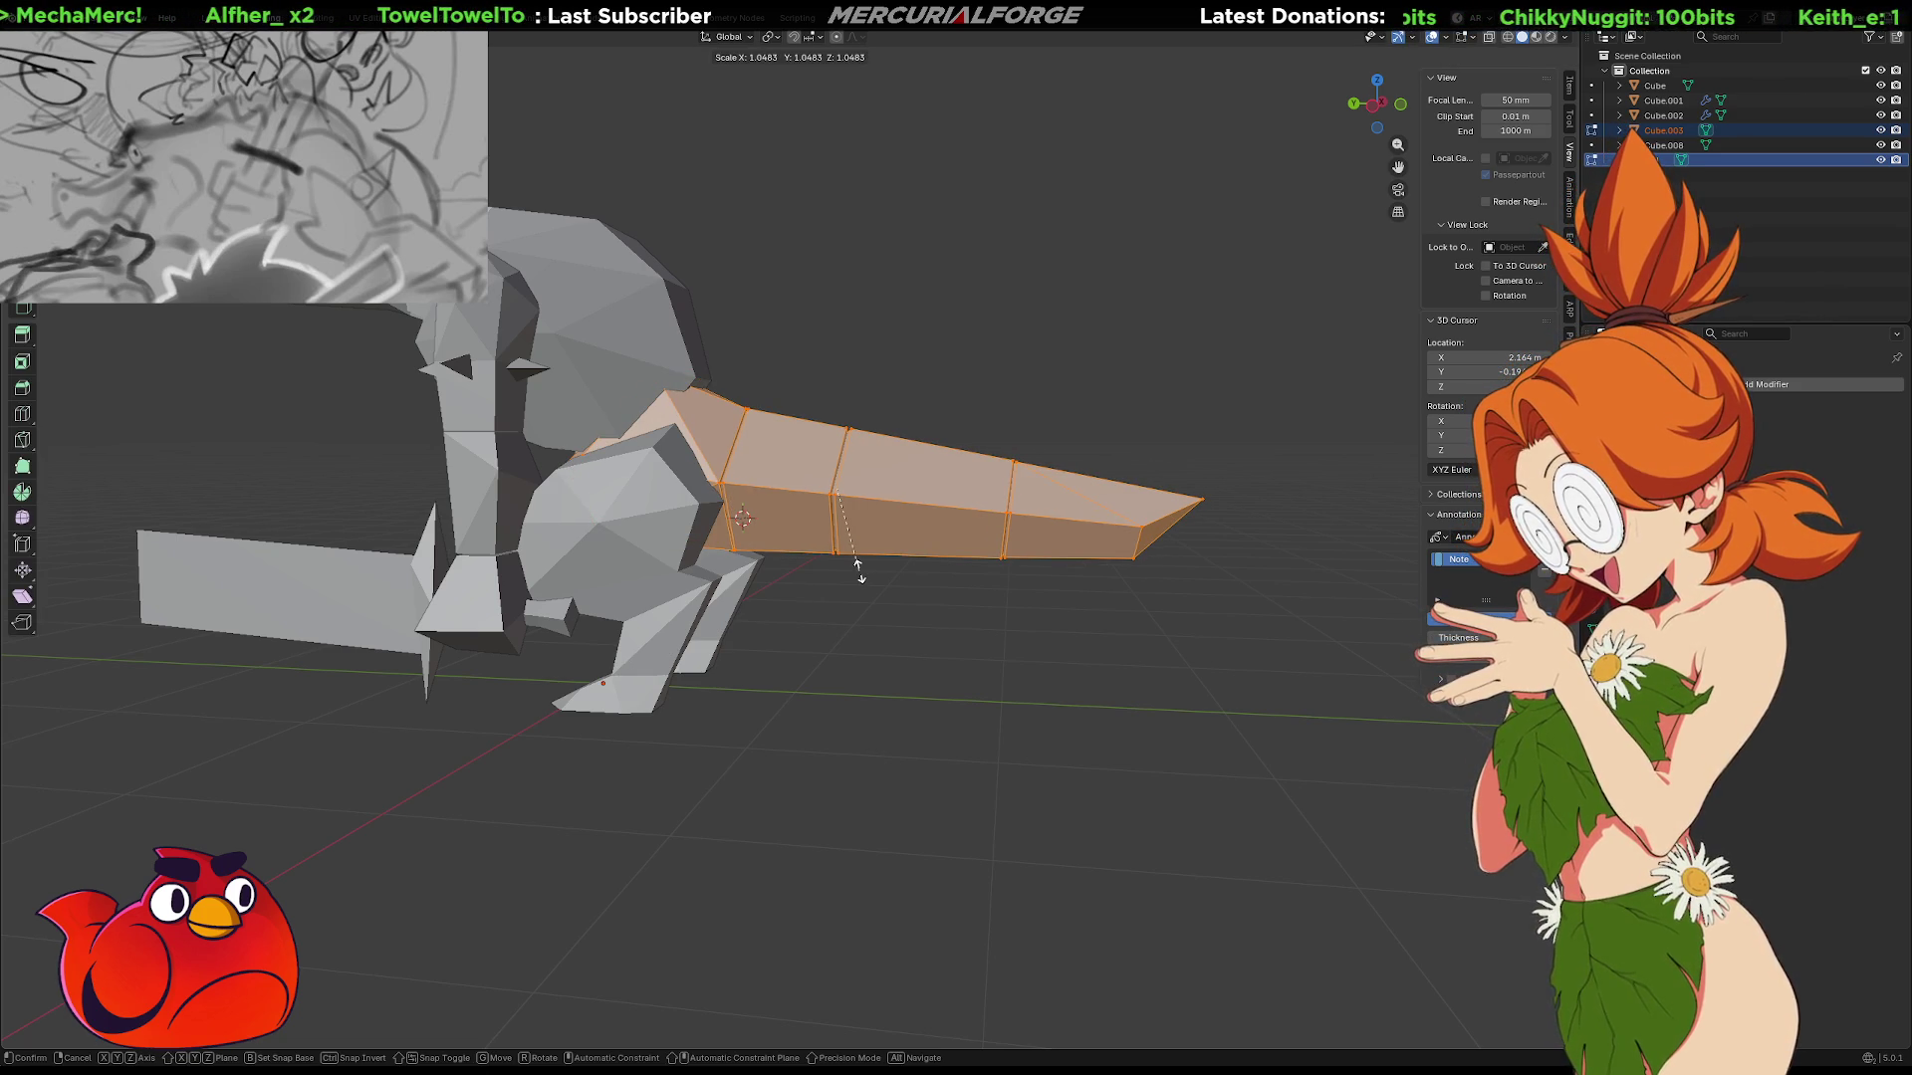
pyautogui.click(858, 570)
pyautogui.moveTo(858, 574)
pyautogui.mouseDown(button='middle')
pyautogui.moveTo(537, 599)
pyautogui.moveTo(551, 586)
pyautogui.mouseUp(button='middle')
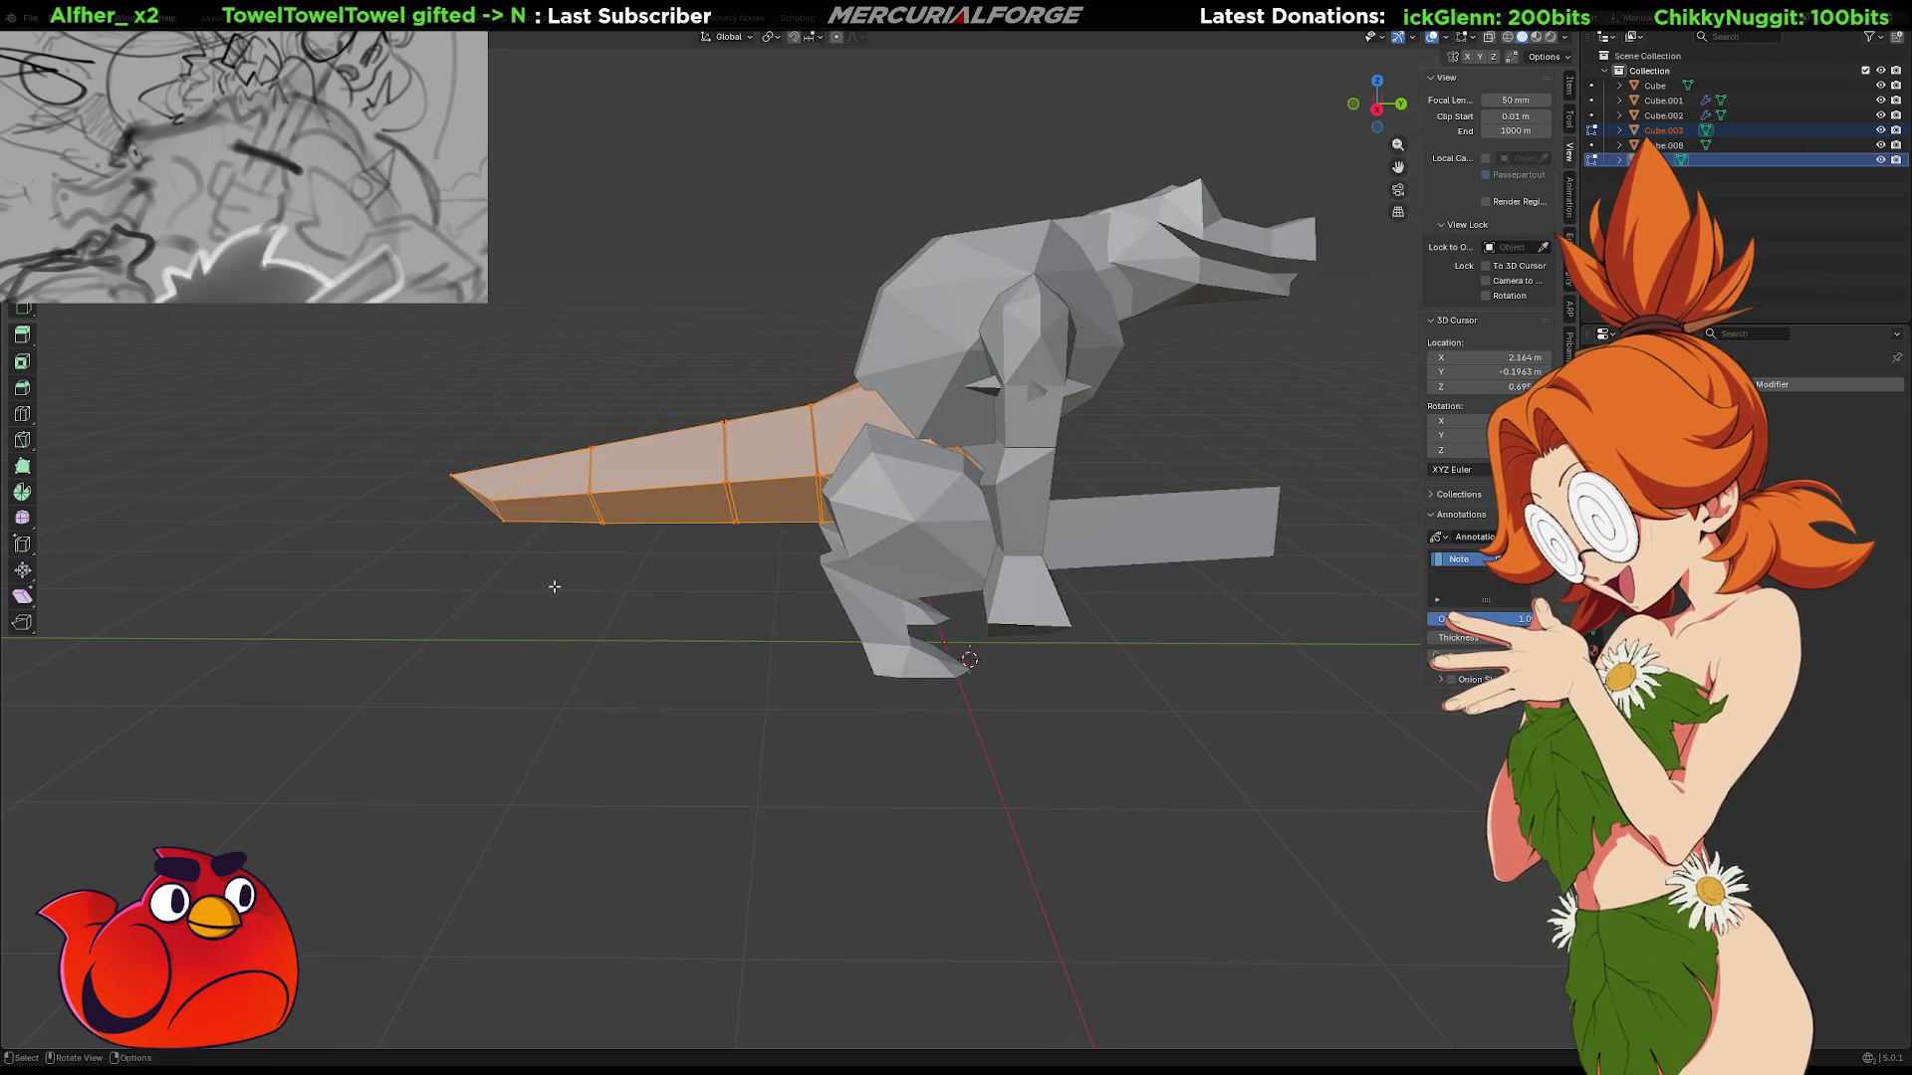
pyautogui.moveTo(749, 564)
pyautogui.mouseDown(button='middle')
pyautogui.moveTo(993, 653)
pyautogui.moveTo(883, 640)
pyautogui.moveTo(1045, 604)
pyautogui.moveTo(1025, 632)
pyautogui.moveTo(1037, 664)
pyautogui.mouseUp(button='middle')
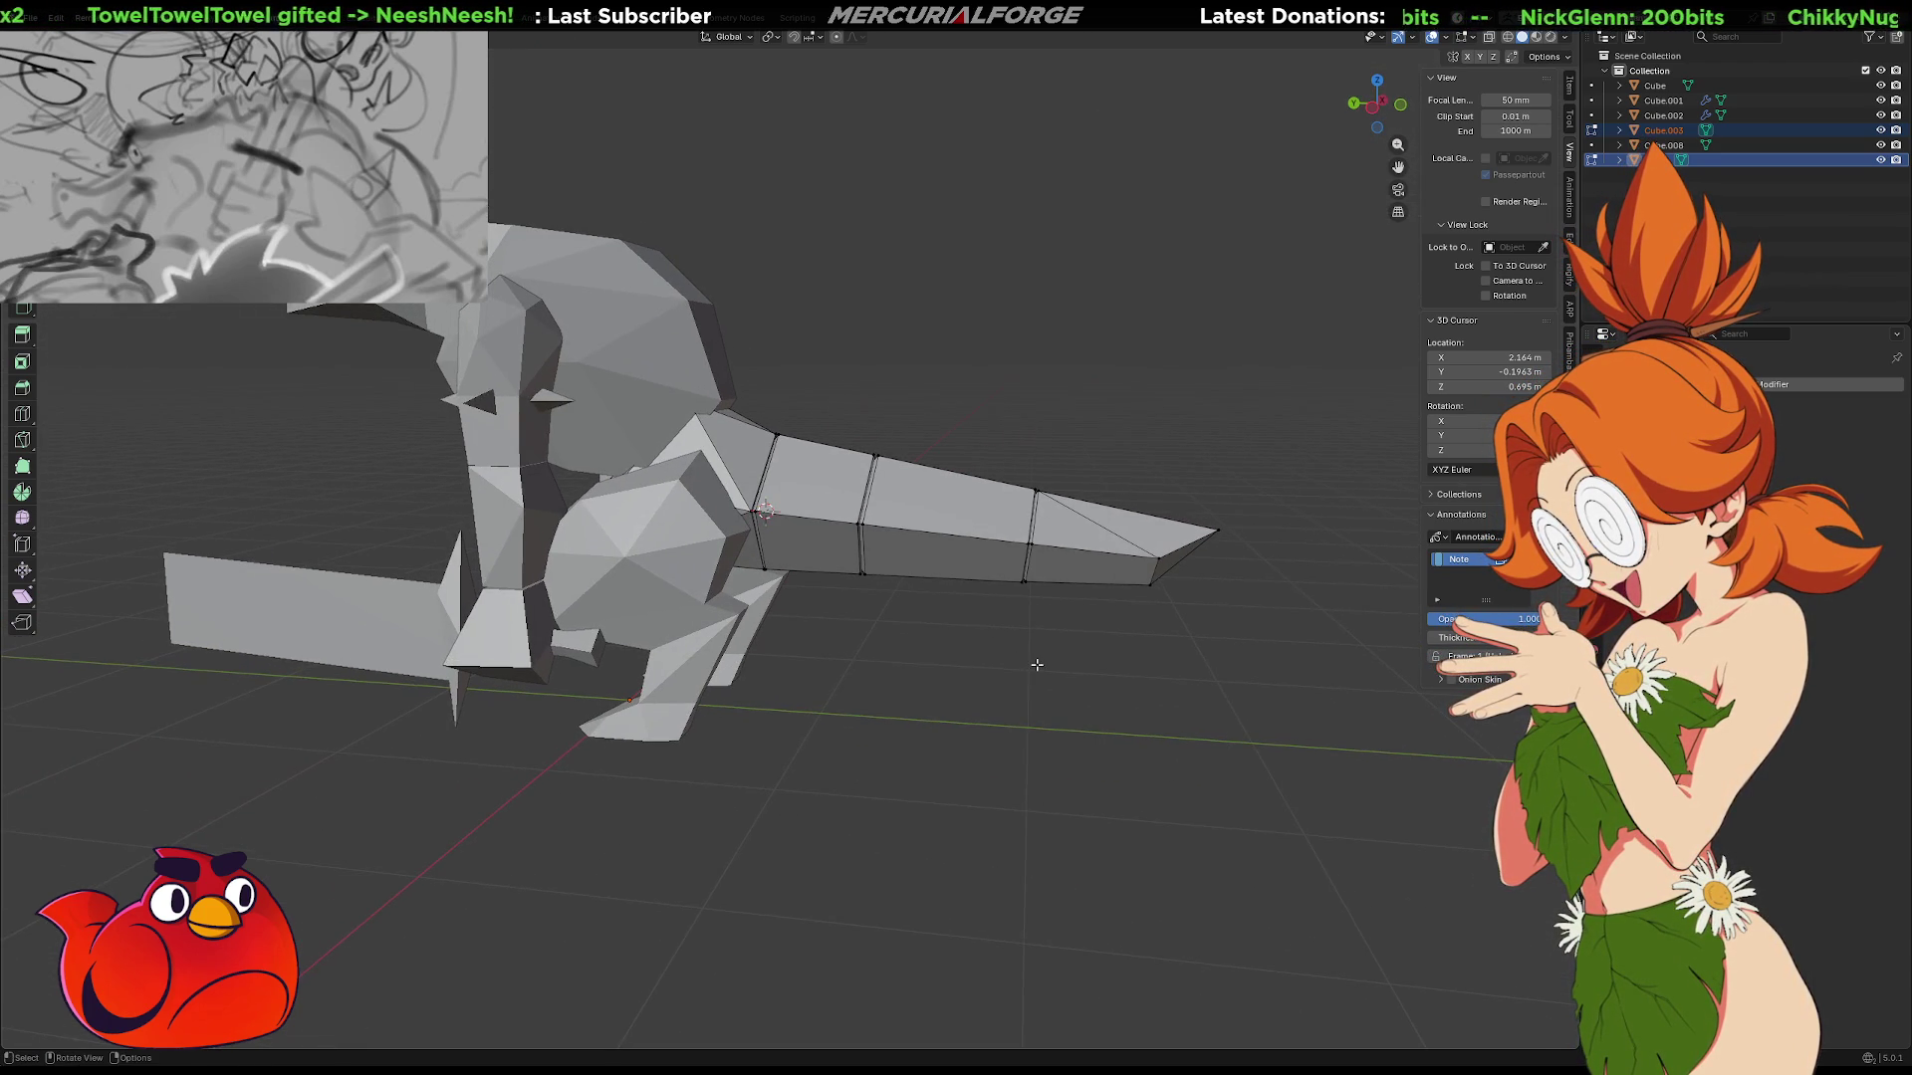
# Snap the 3D cursor back to the world origin.
pyautogui.rightClick(1013, 609)
pyautogui.press('Escape')
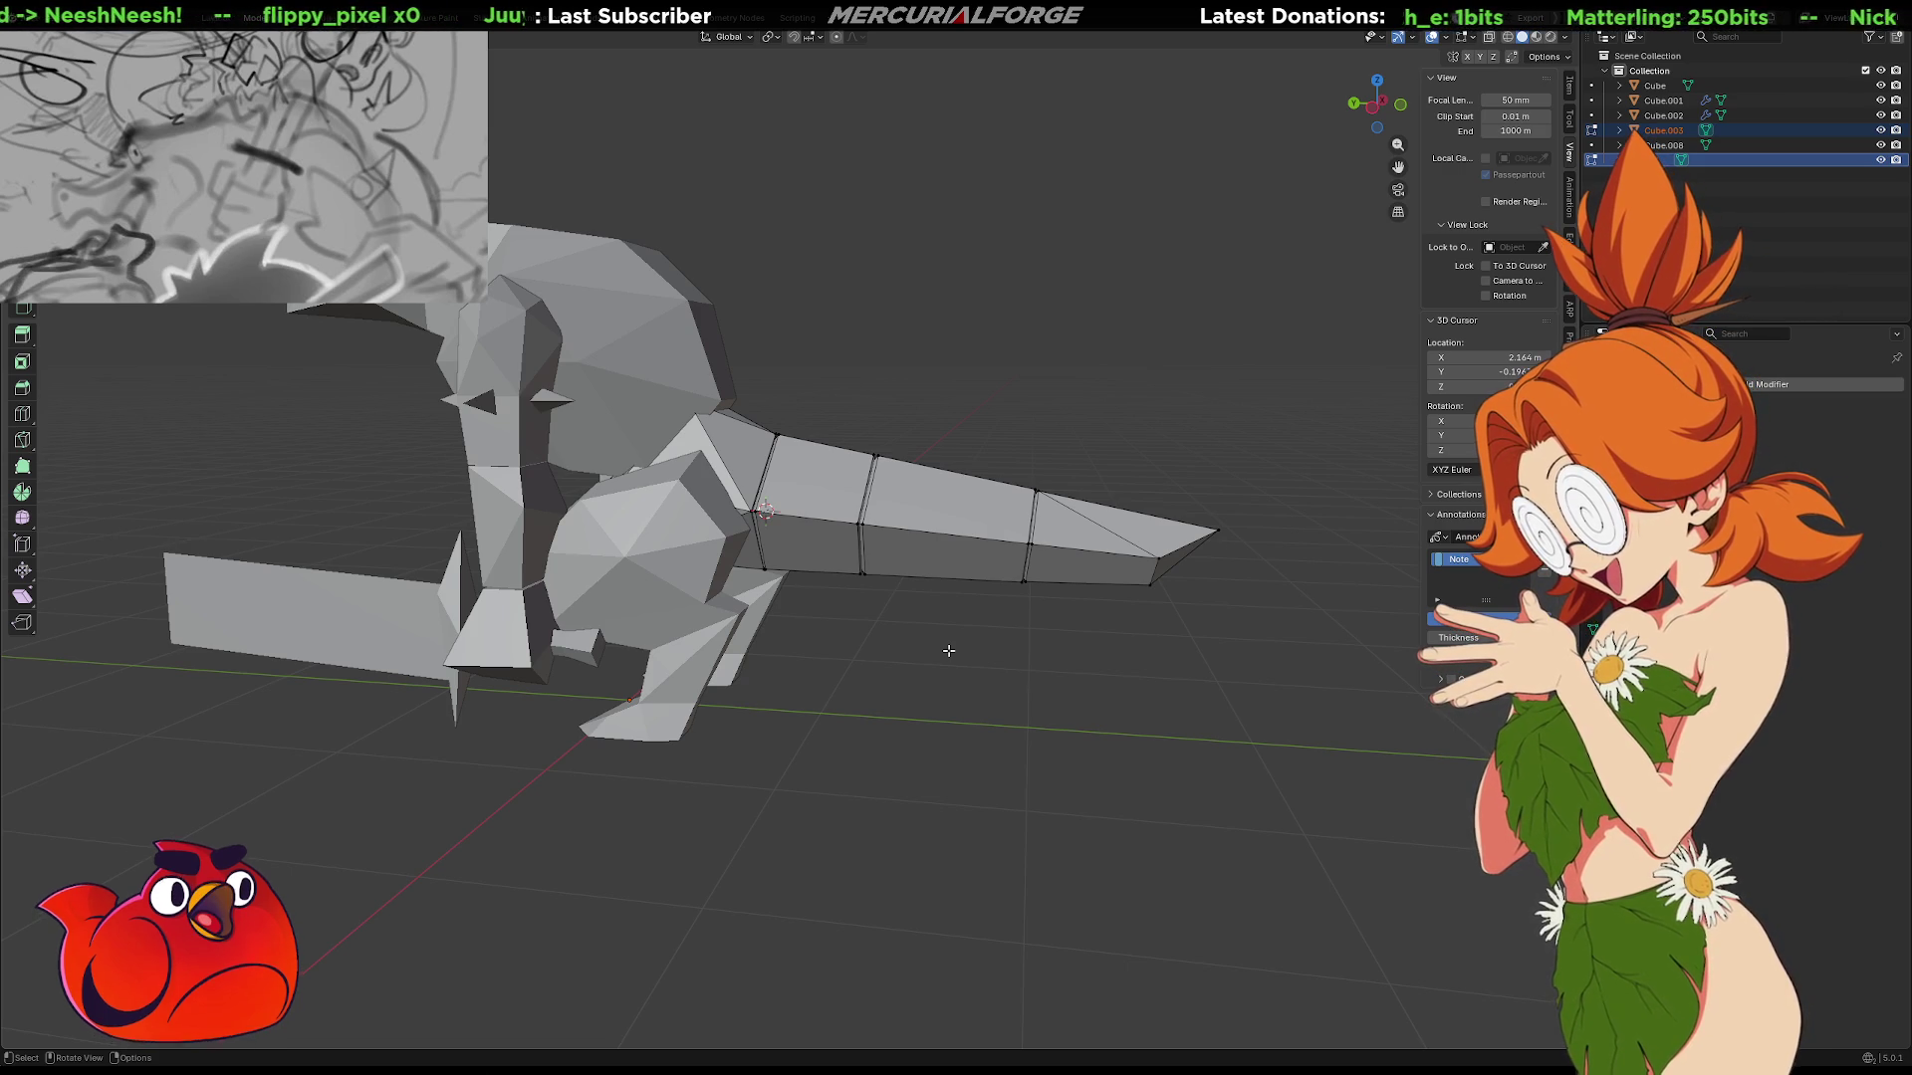
pyautogui.hotkey('shift', 's')
pyautogui.click(878, 695)
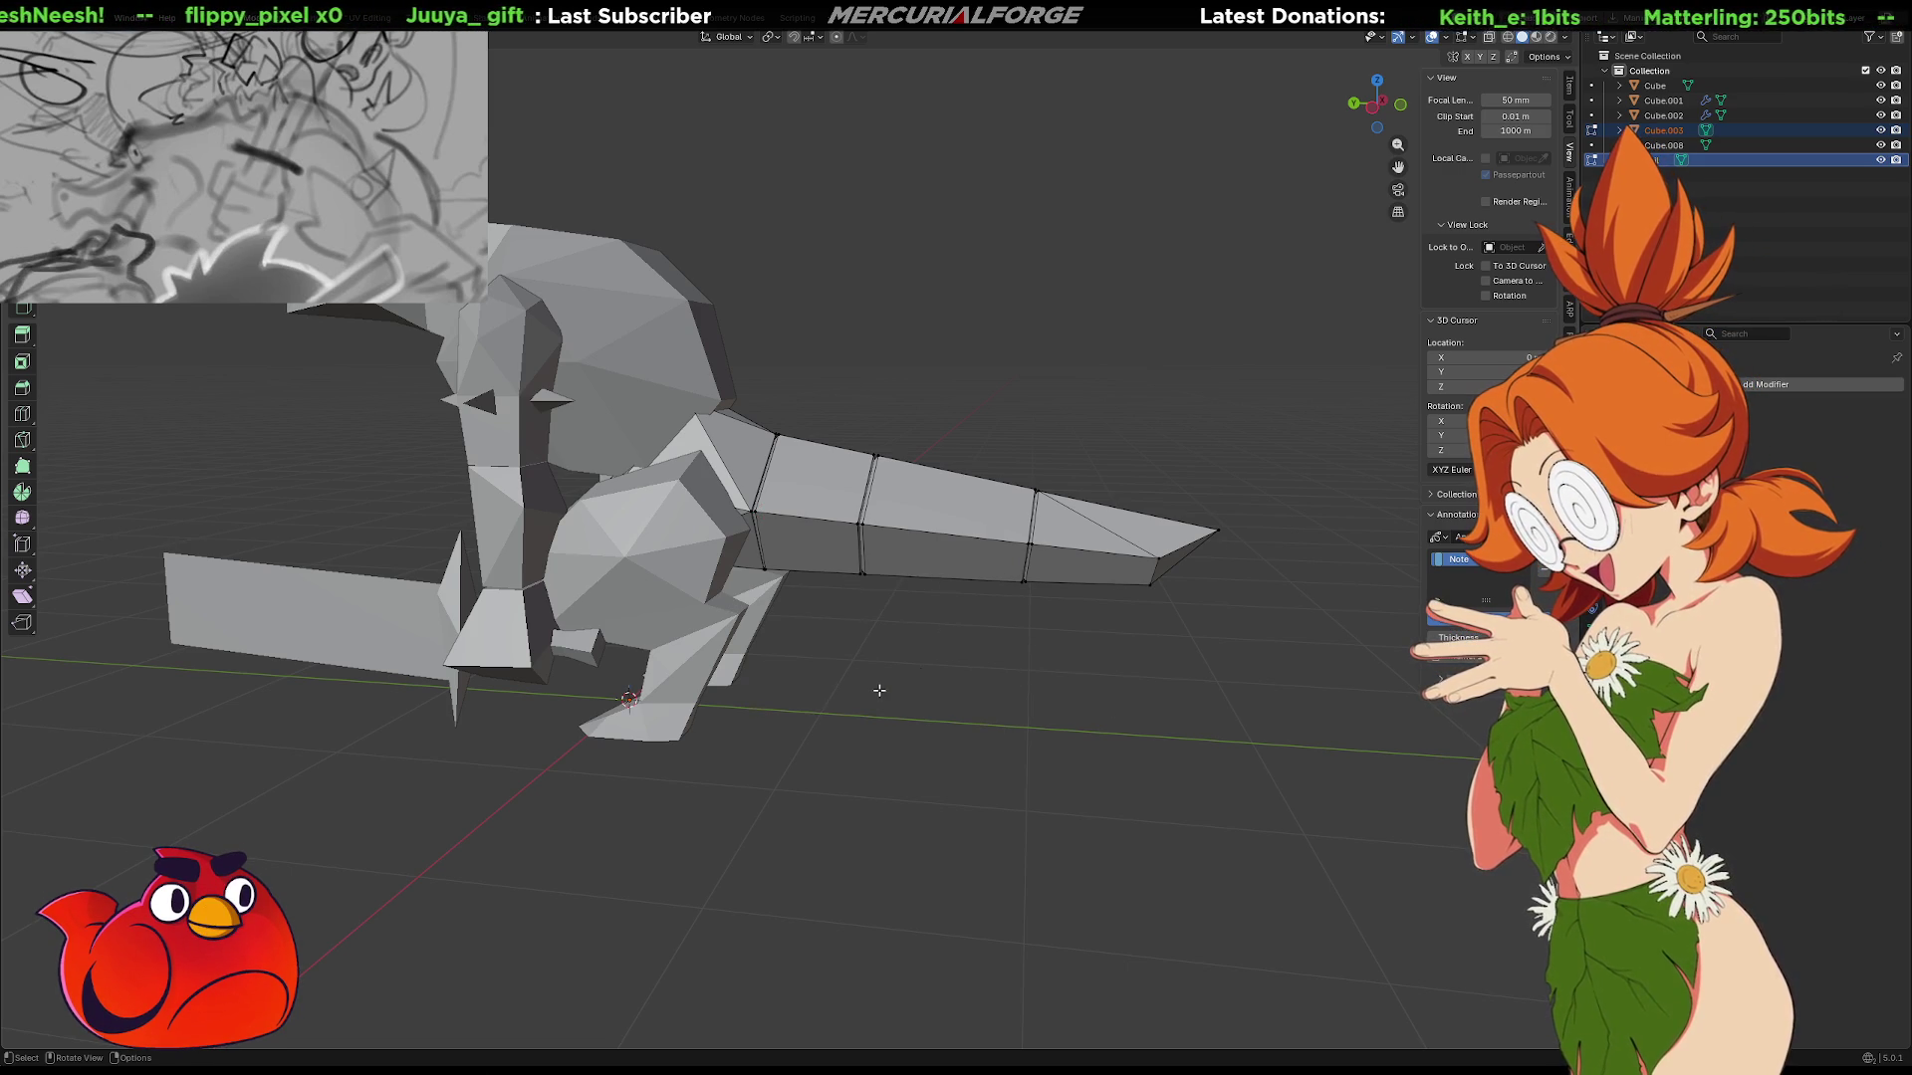
pyautogui.hotkey('shift', 'a')
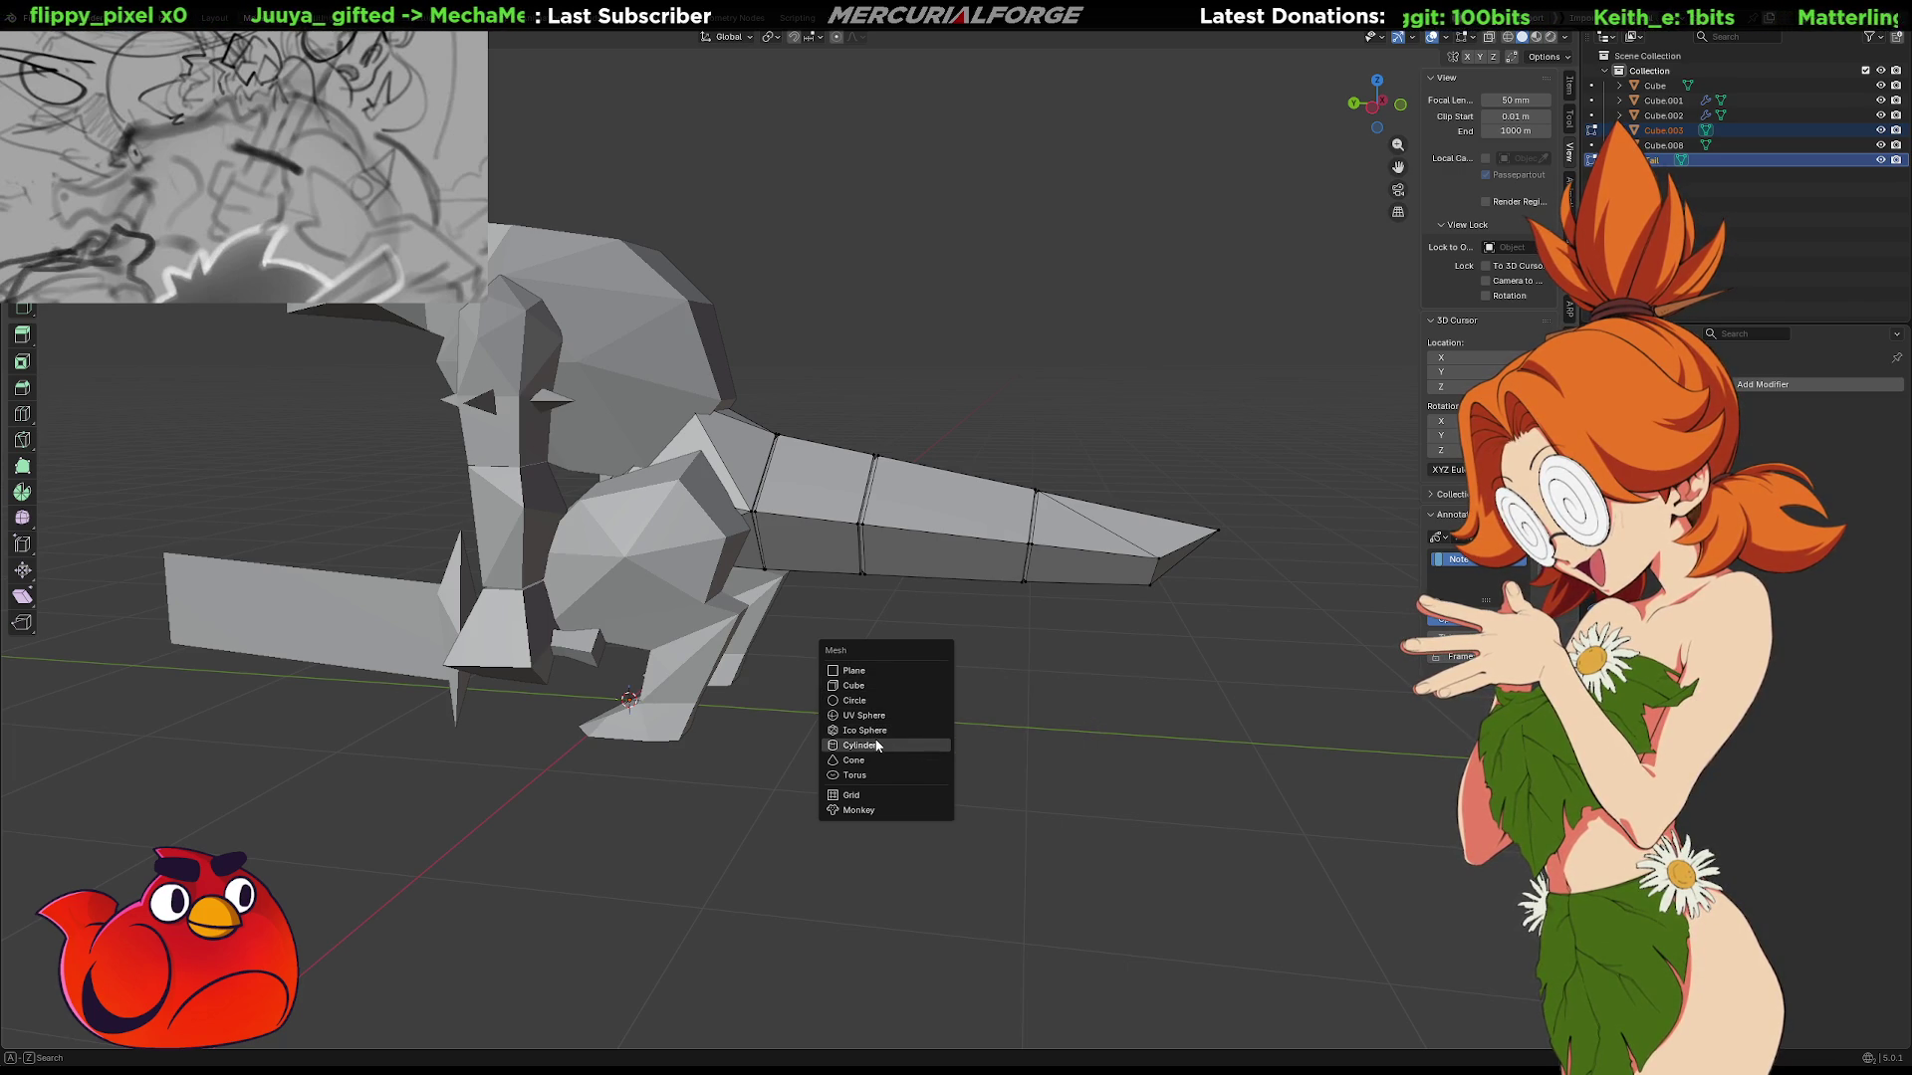
# Add a cube, stretch it into a long block and rotate it 90° about X.
pyautogui.click(869, 682)
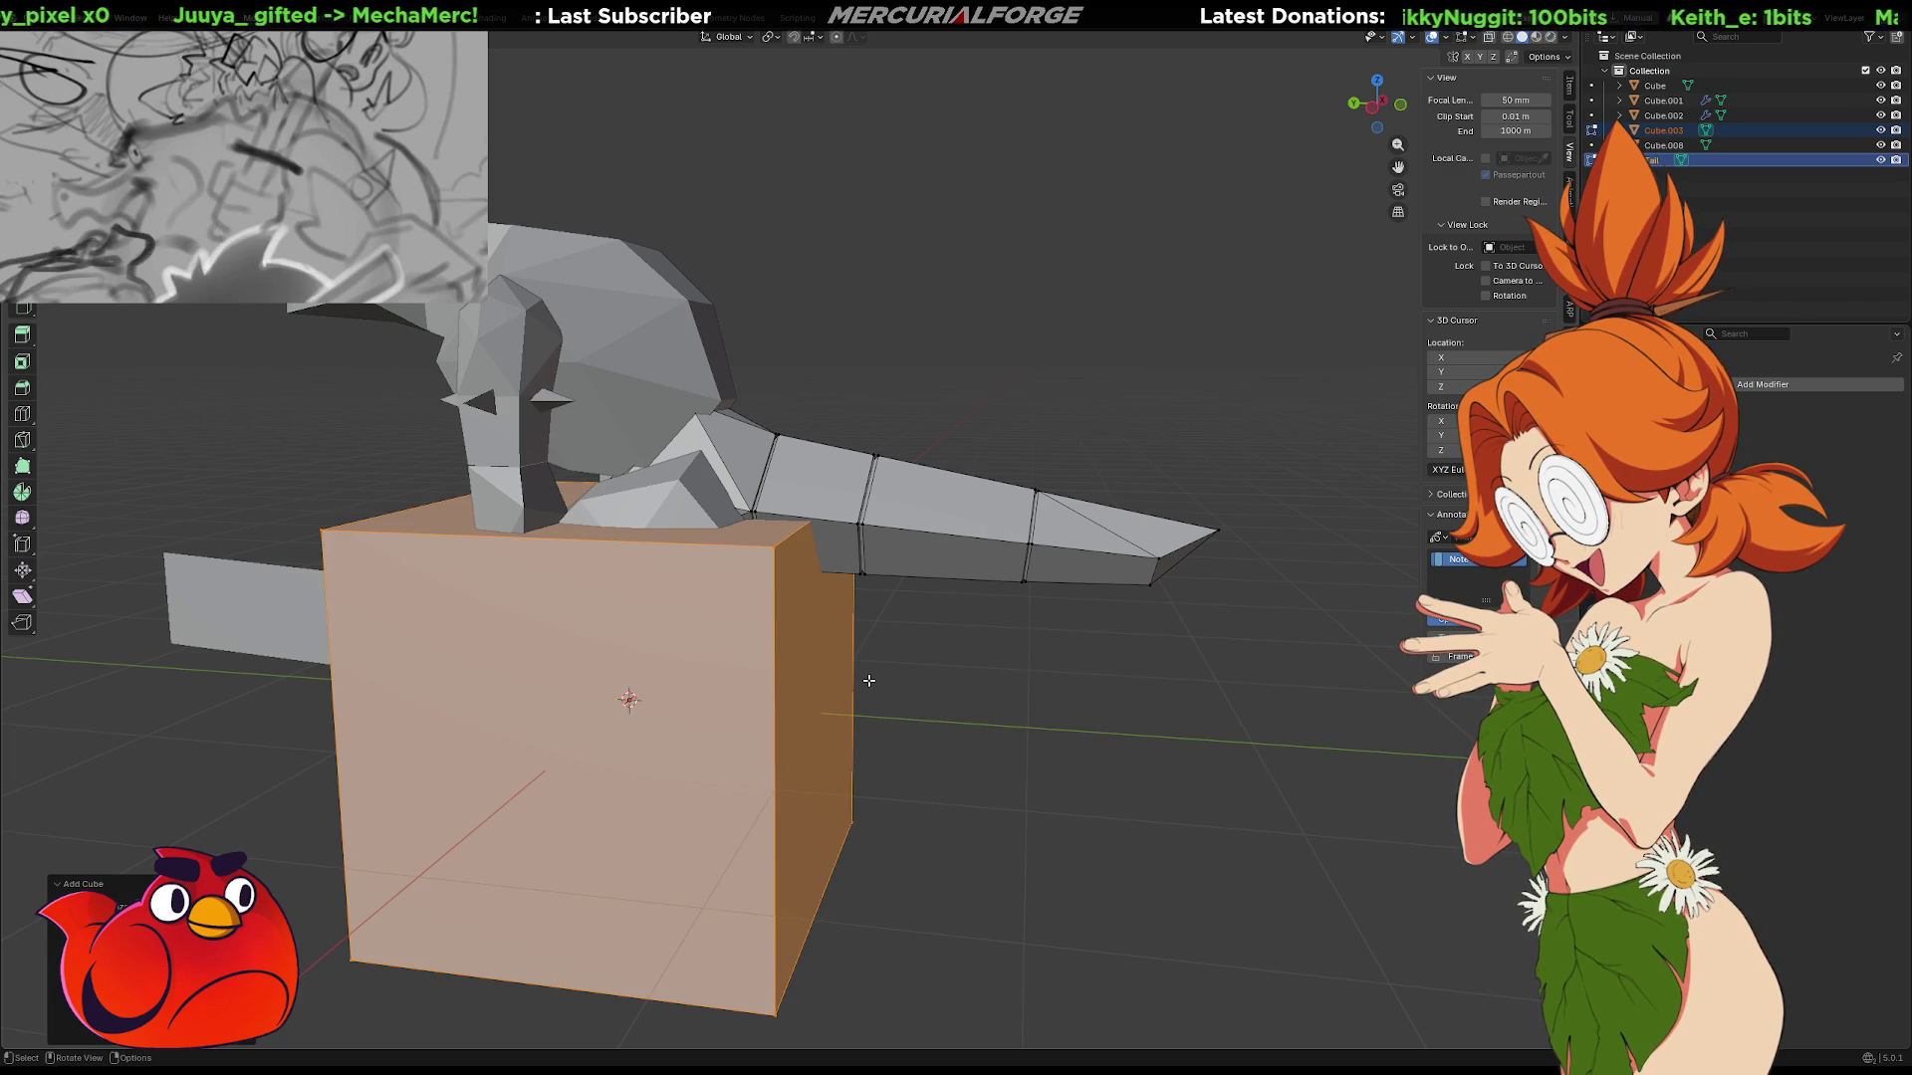
pyautogui.press('s')
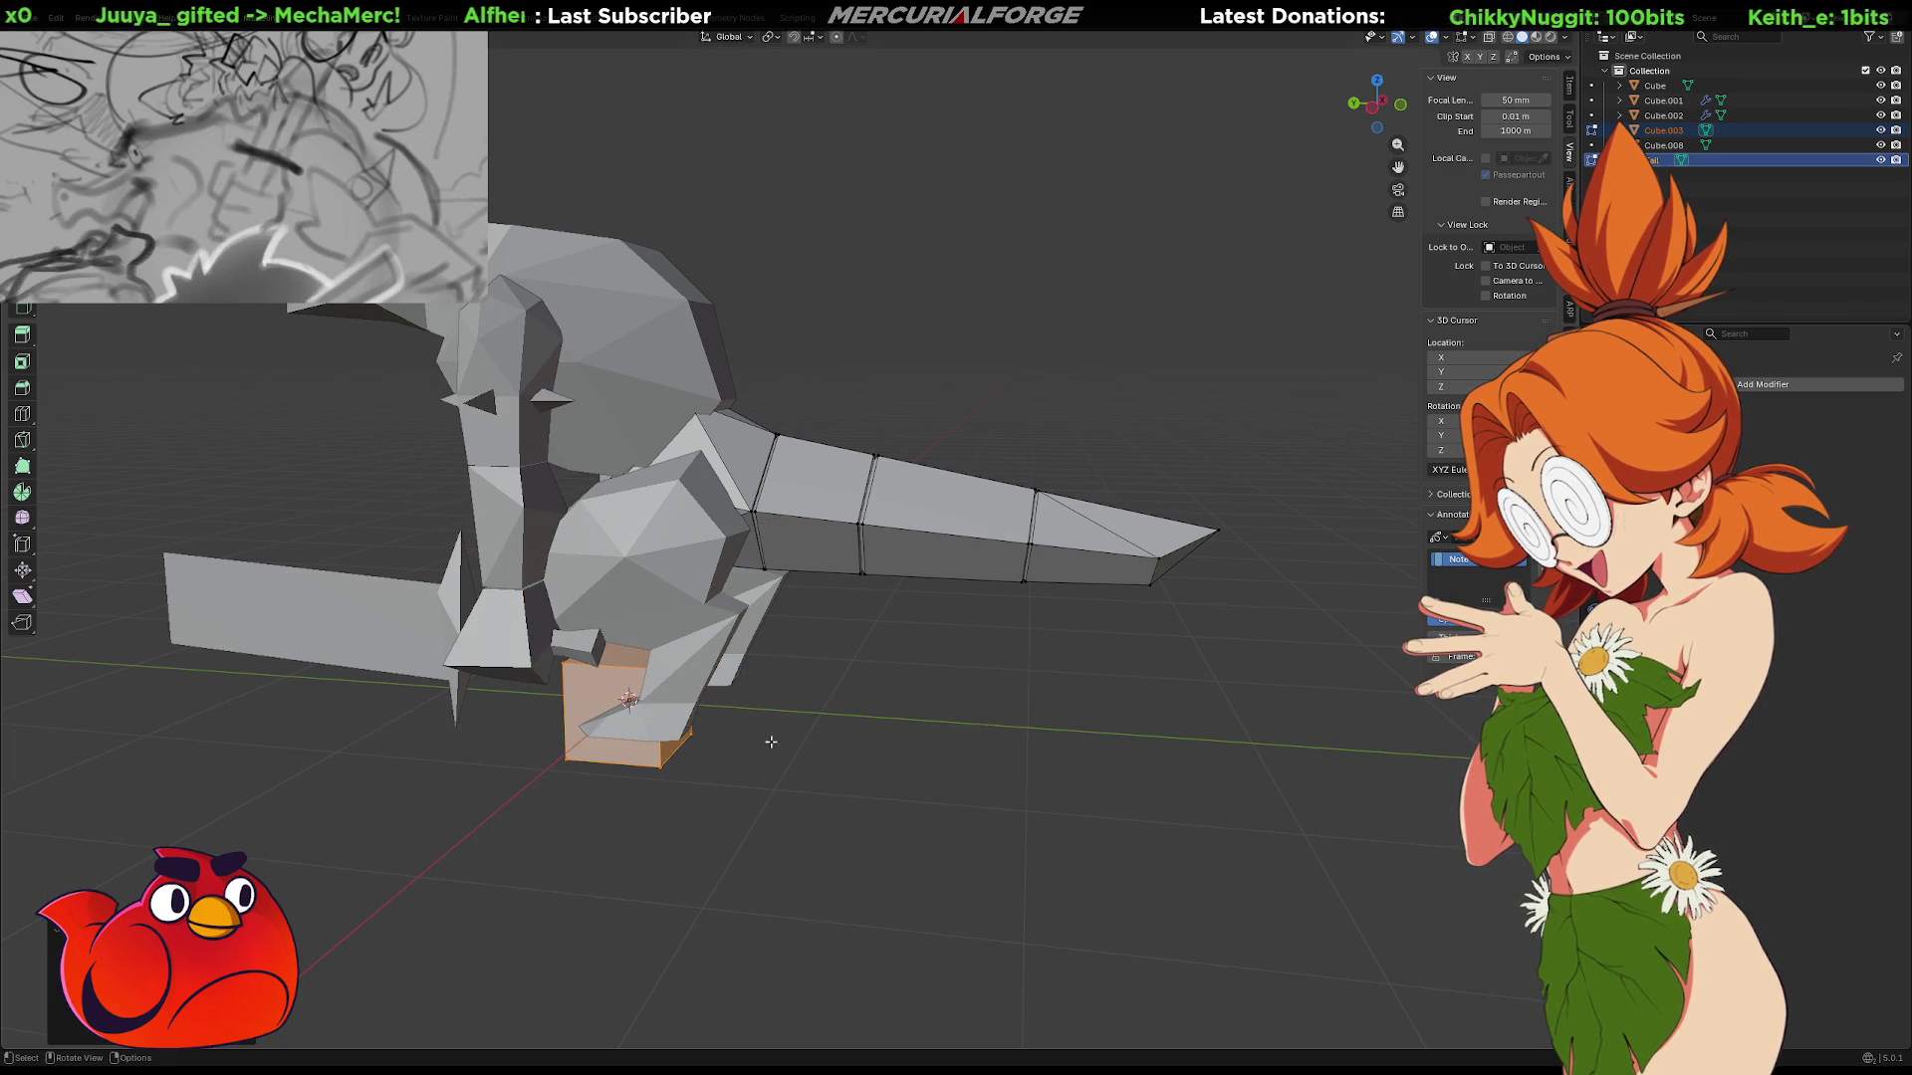
pyautogui.click(1223, 670)
pyautogui.press('r')
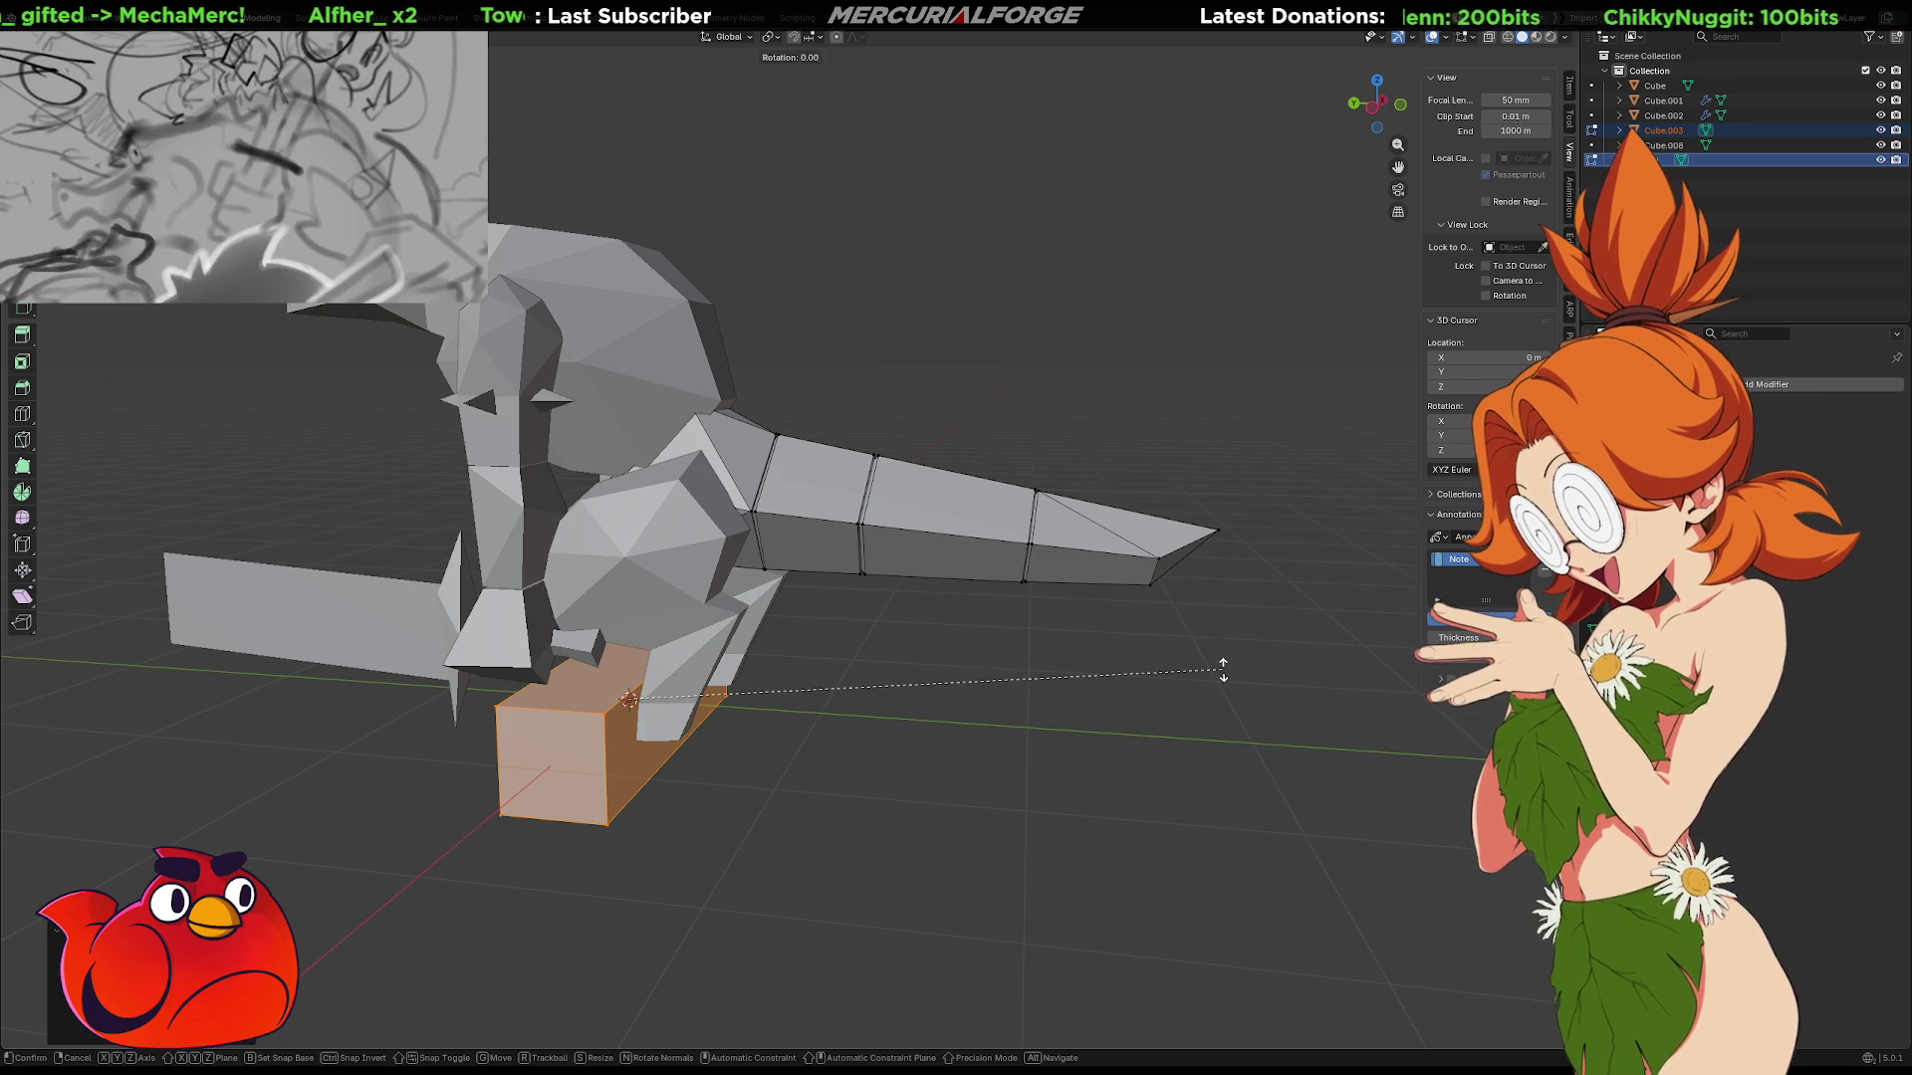
pyautogui.write('x90')
pyautogui.press('Return')
# Raise the block over the reptile's hips and add a loop cut across its middle.
pyautogui.press('g')
pyautogui.hotkey('shift', 'x')
pyautogui.click(1357, 379)
pyautogui.moveTo(1357, 379)
pyautogui.mouseDown(button='middle')
pyautogui.moveTo(1025, 343)
pyautogui.moveTo(1058, 550)
pyautogui.mouseUp(button='middle')
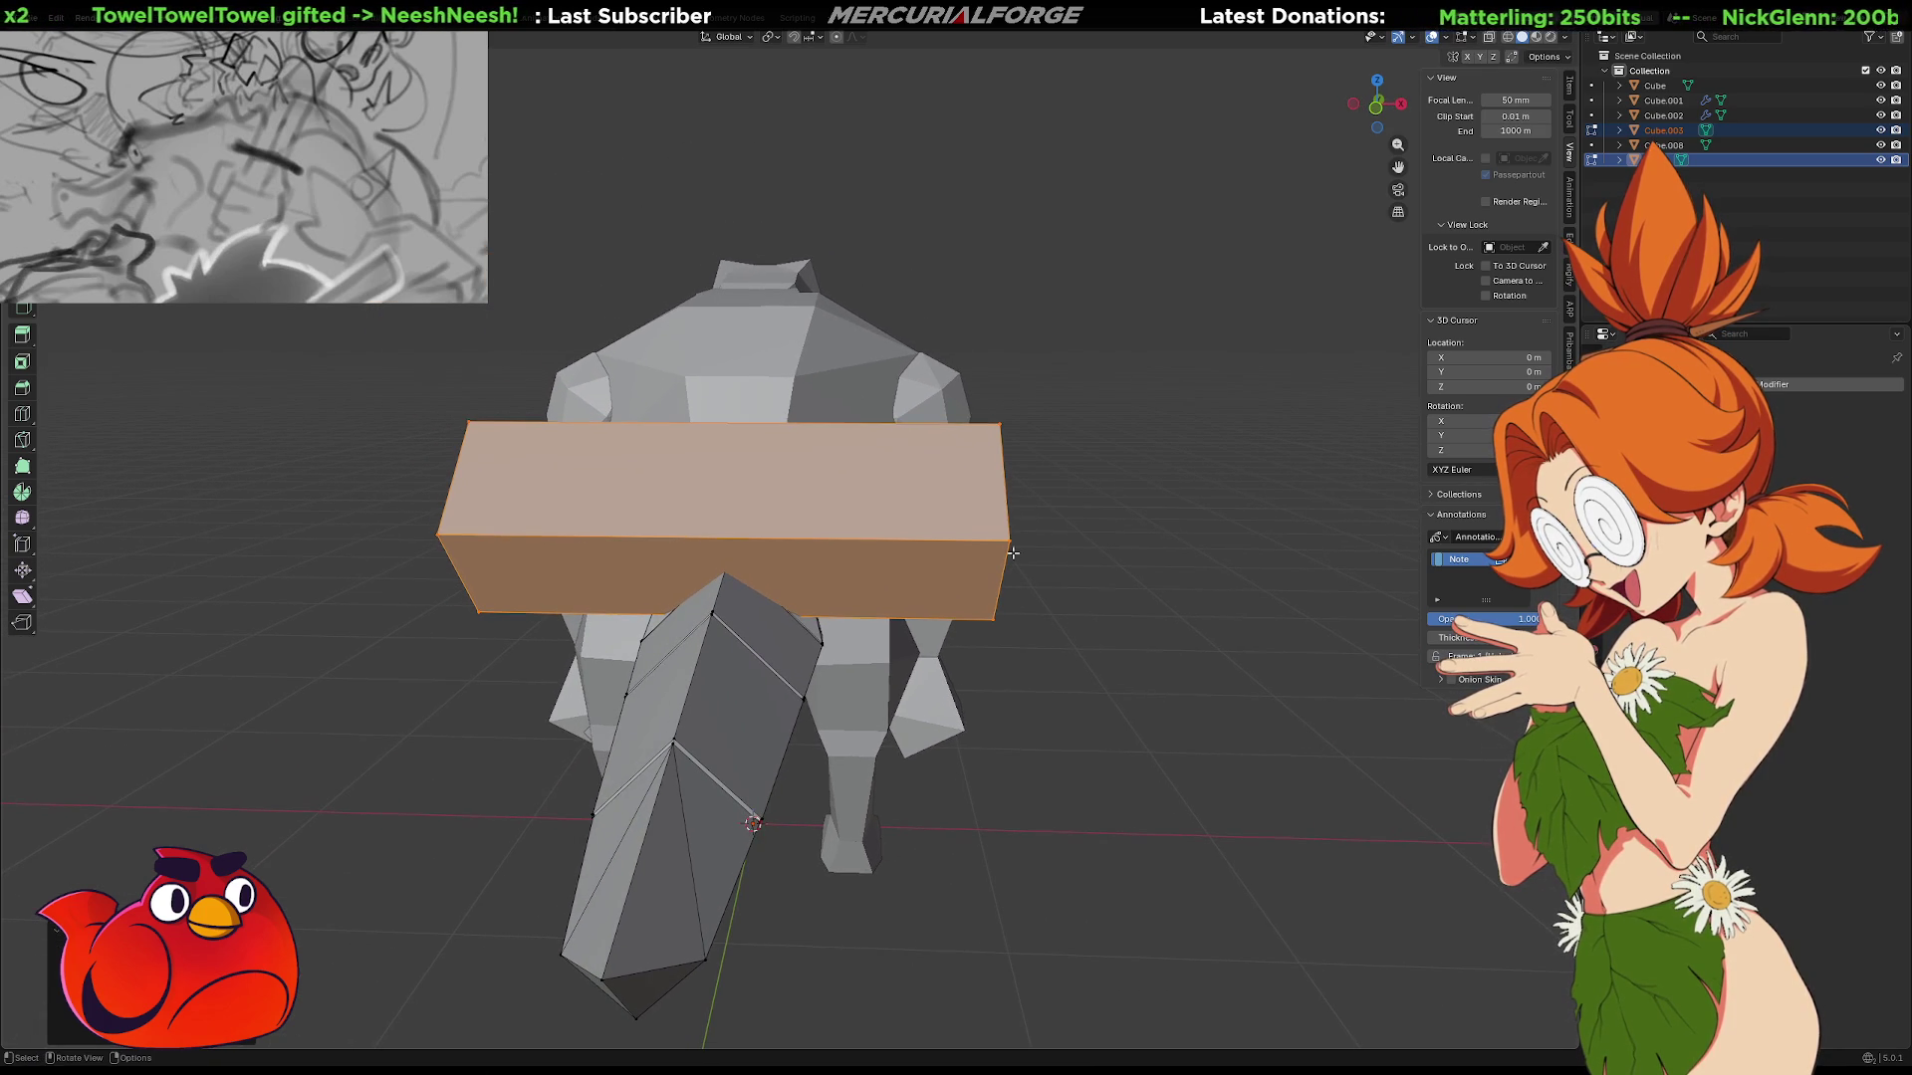
pyautogui.click(755, 541)
pyautogui.moveTo(803, 561); pyautogui.dragTo(885, 567, button='middle')
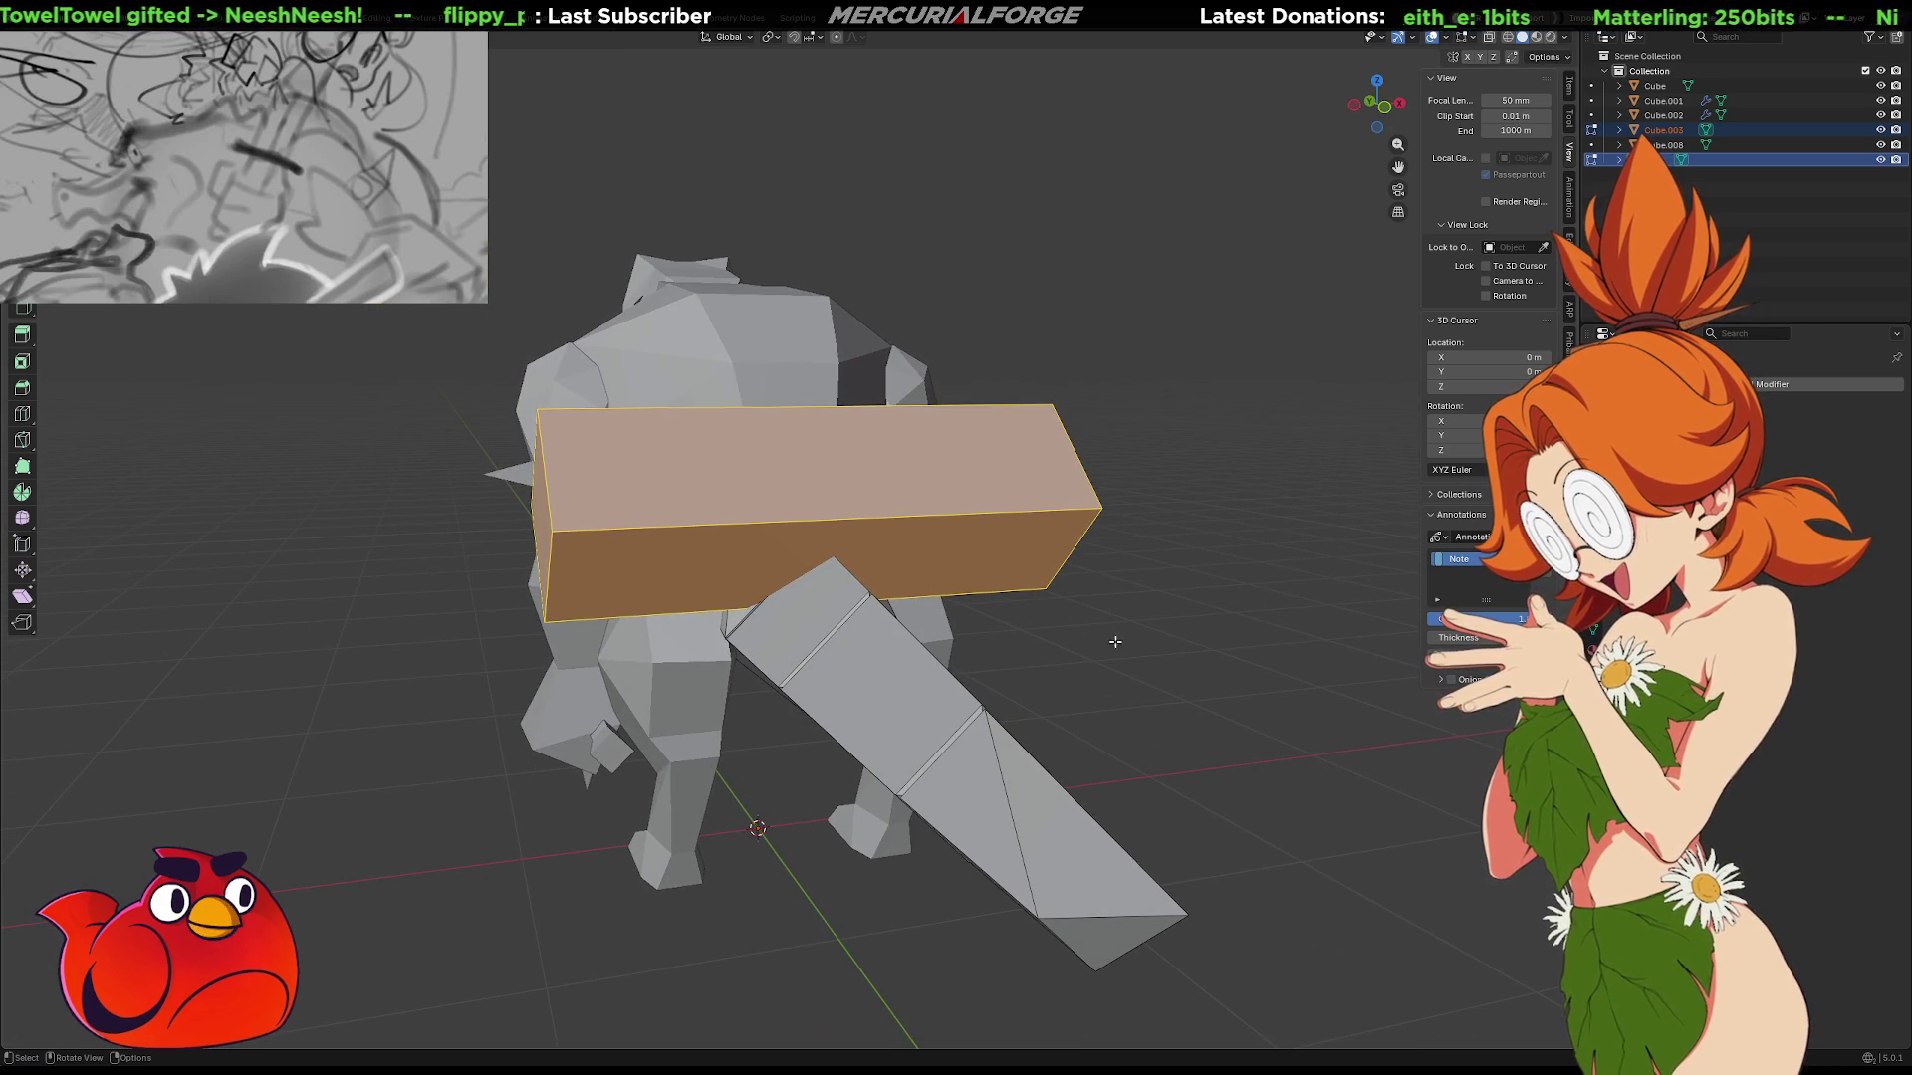
pyautogui.click(1146, 634)
pyautogui.moveTo(1146, 634)
pyautogui.mouseDown(button='middle')
pyautogui.moveTo(947, 597)
pyautogui.moveTo(909, 470)
pyautogui.mouseUp(button='middle')
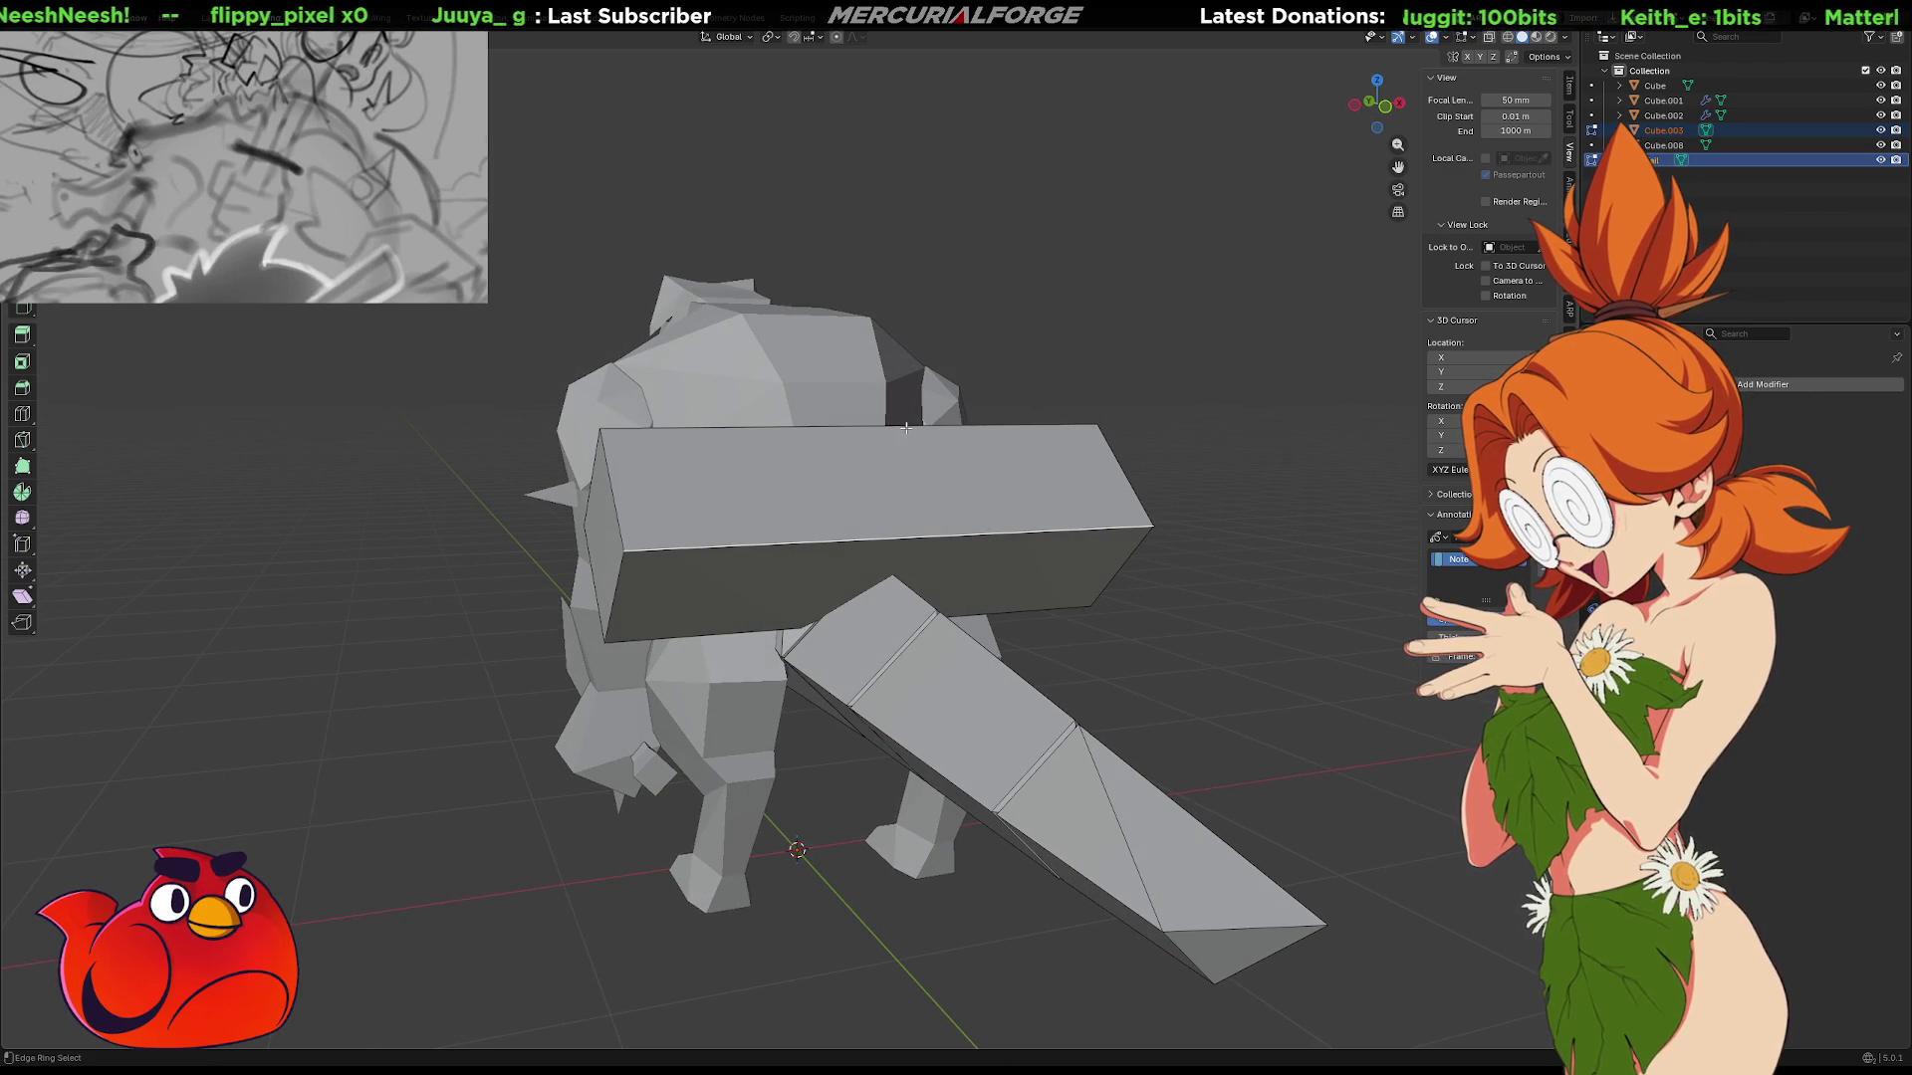
pyautogui.rightClick(905, 426)
pyautogui.click(884, 468)
# Place the central loop and raise it about 0.26 m into a ridge.
pyautogui.click(1265, 506)
pyautogui.press('KP_1')
pyautogui.press('g')
pyautogui.press('z')
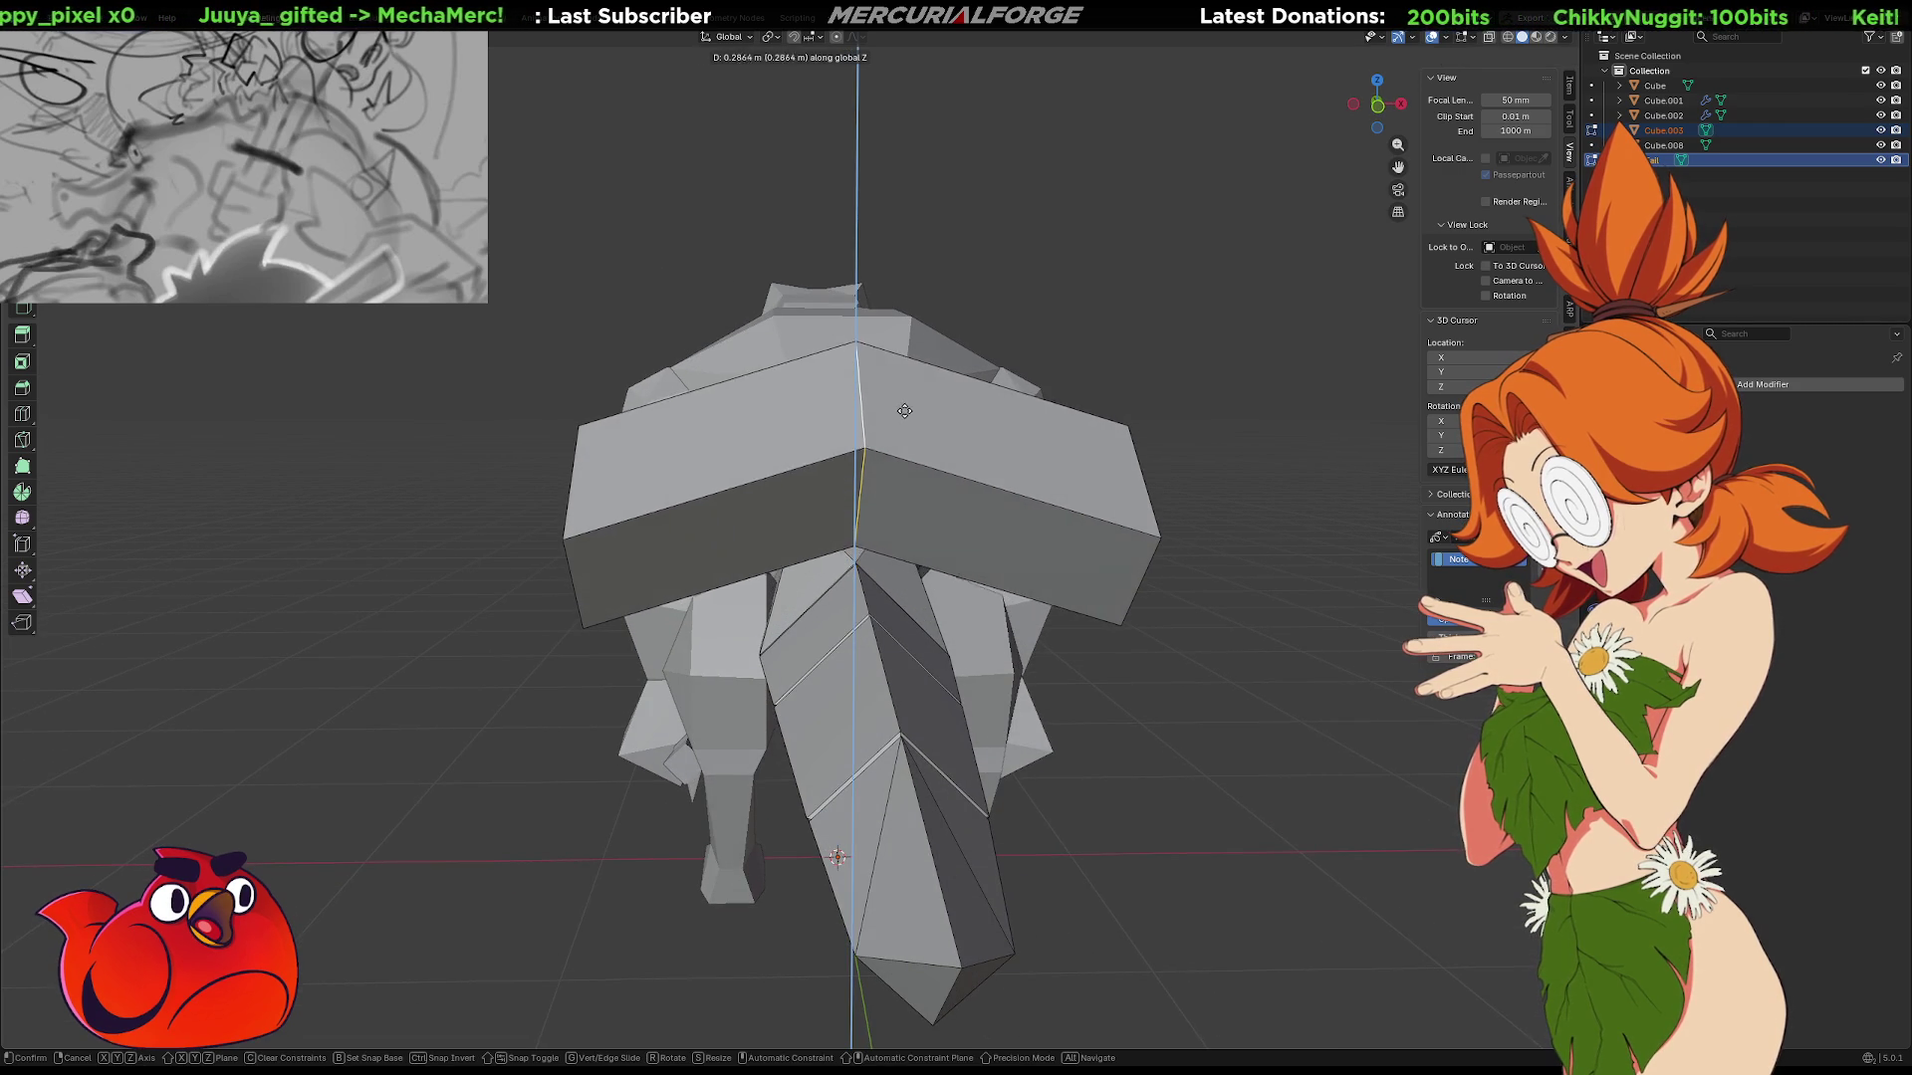
pyautogui.click(901, 447)
pyautogui.moveTo(901, 447)
pyautogui.mouseDown(button='middle')
pyautogui.moveTo(1095, 463)
pyautogui.moveTo(814, 476)
pyautogui.moveTo(880, 405)
pyautogui.mouseUp(button='middle')
pyautogui.moveTo(1058, 485)
pyautogui.mouseDown(button='middle')
pyautogui.moveTo(758, 482)
pyautogui.moveTo(777, 483)
pyautogui.mouseUp(button='middle')
# Narrow the selected geometry along X and rotate it slightly.
pyautogui.press('g')
pyautogui.press('x')
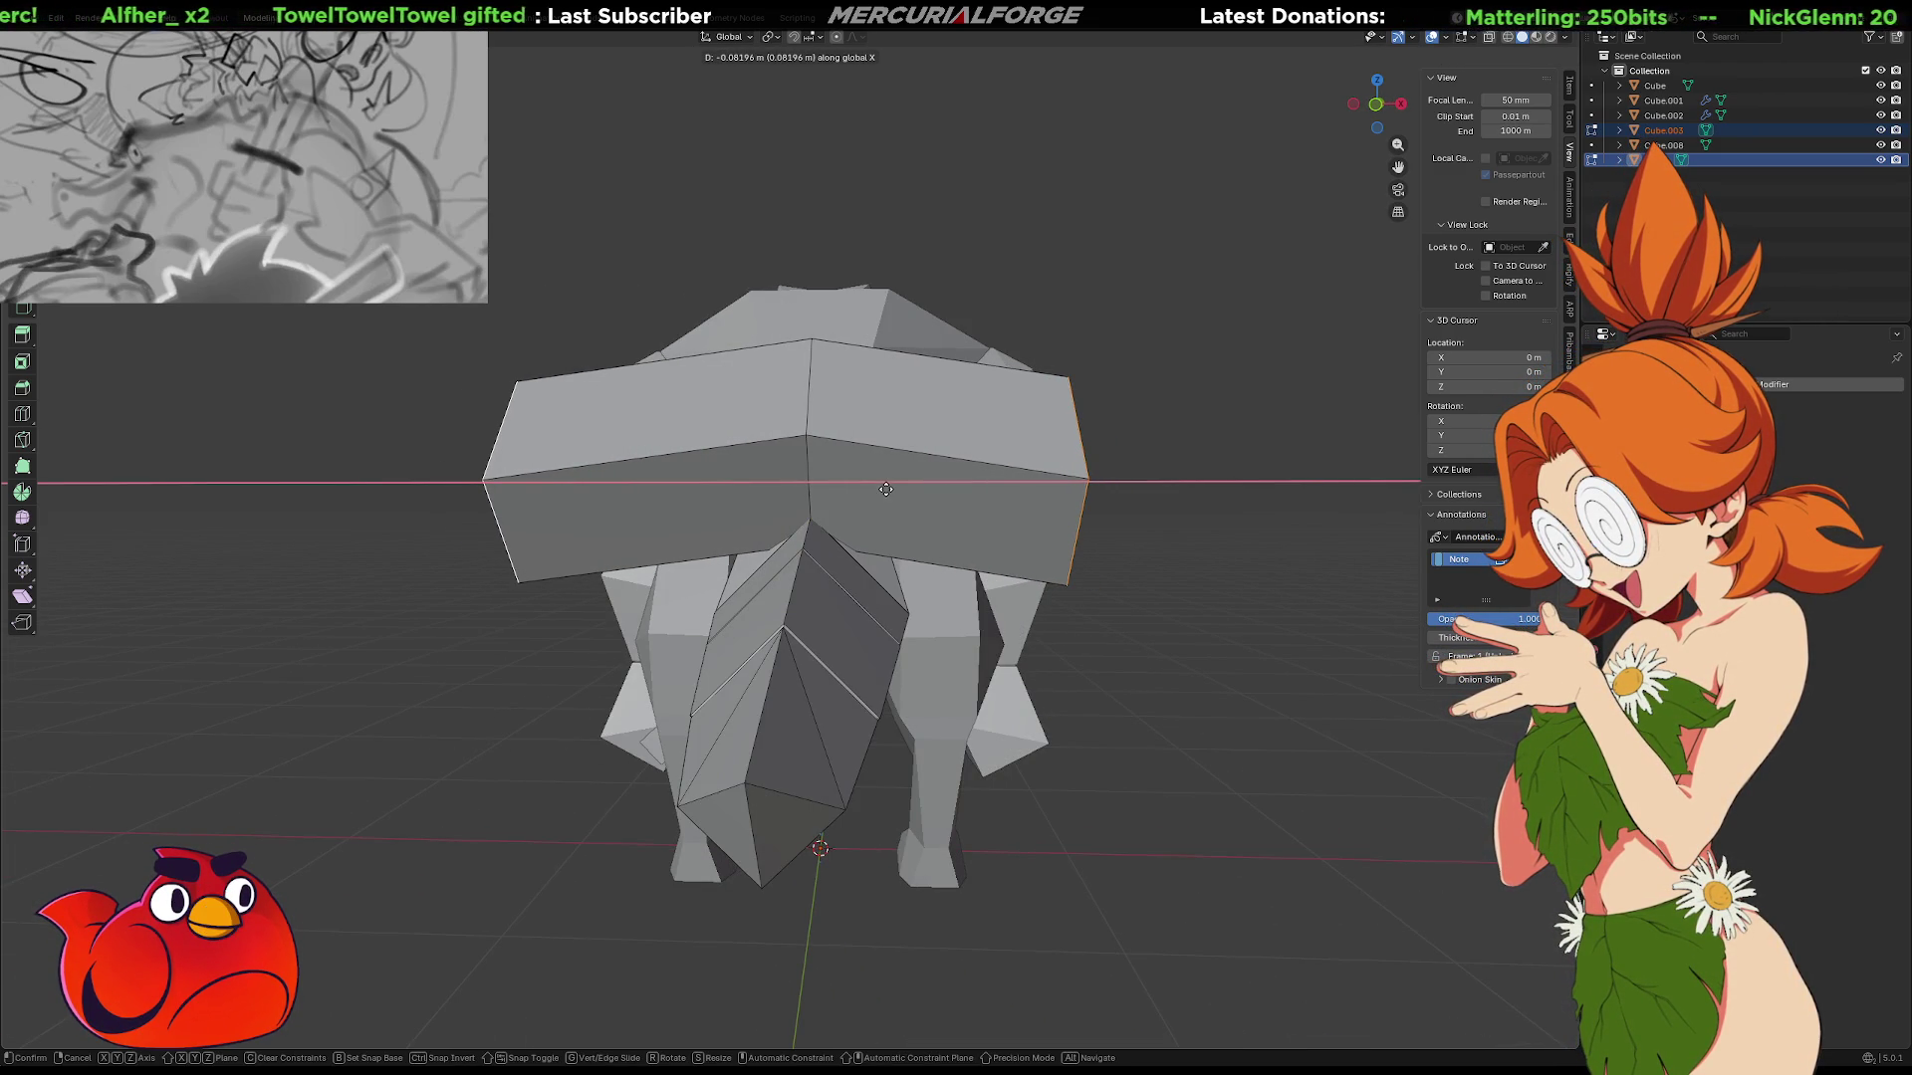
pyautogui.press('g')
pyautogui.rightClick(921, 500)
pyautogui.press('s')
pyautogui.press('x')
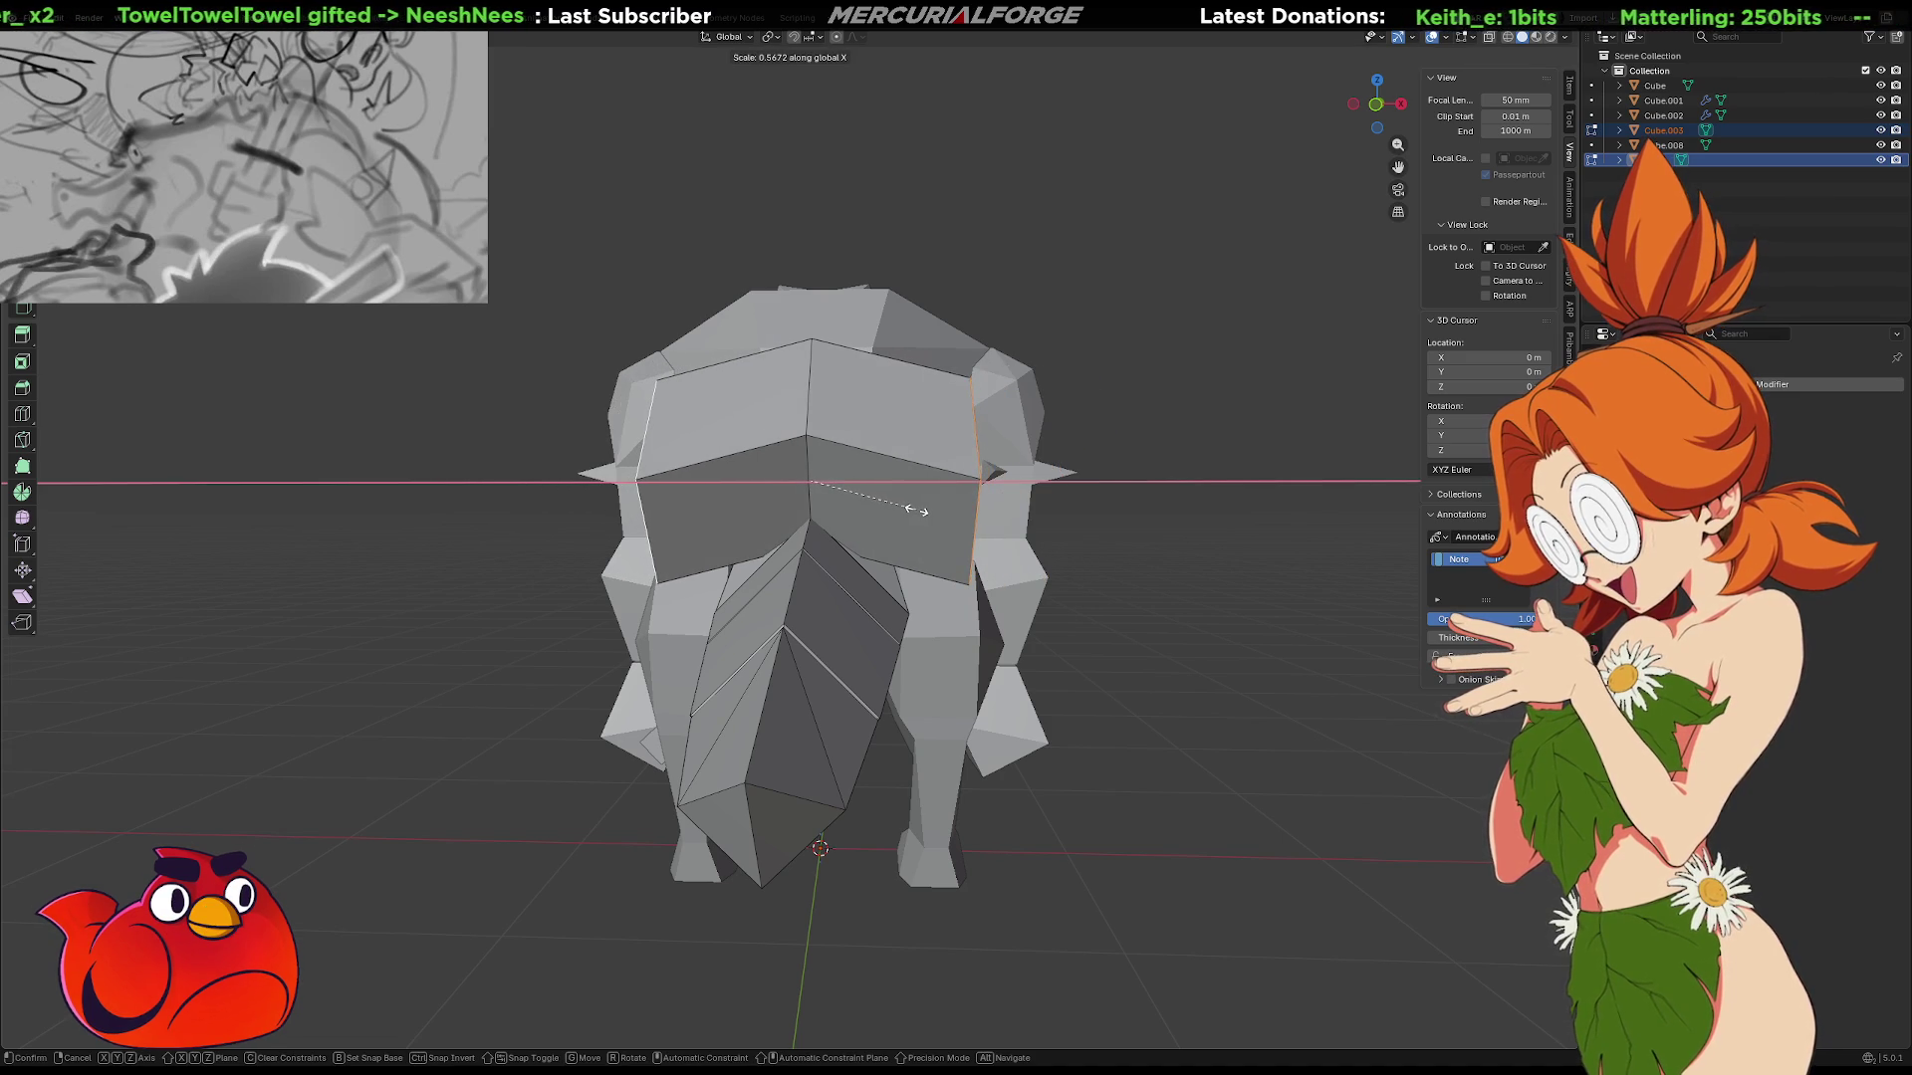
pyautogui.press('r')
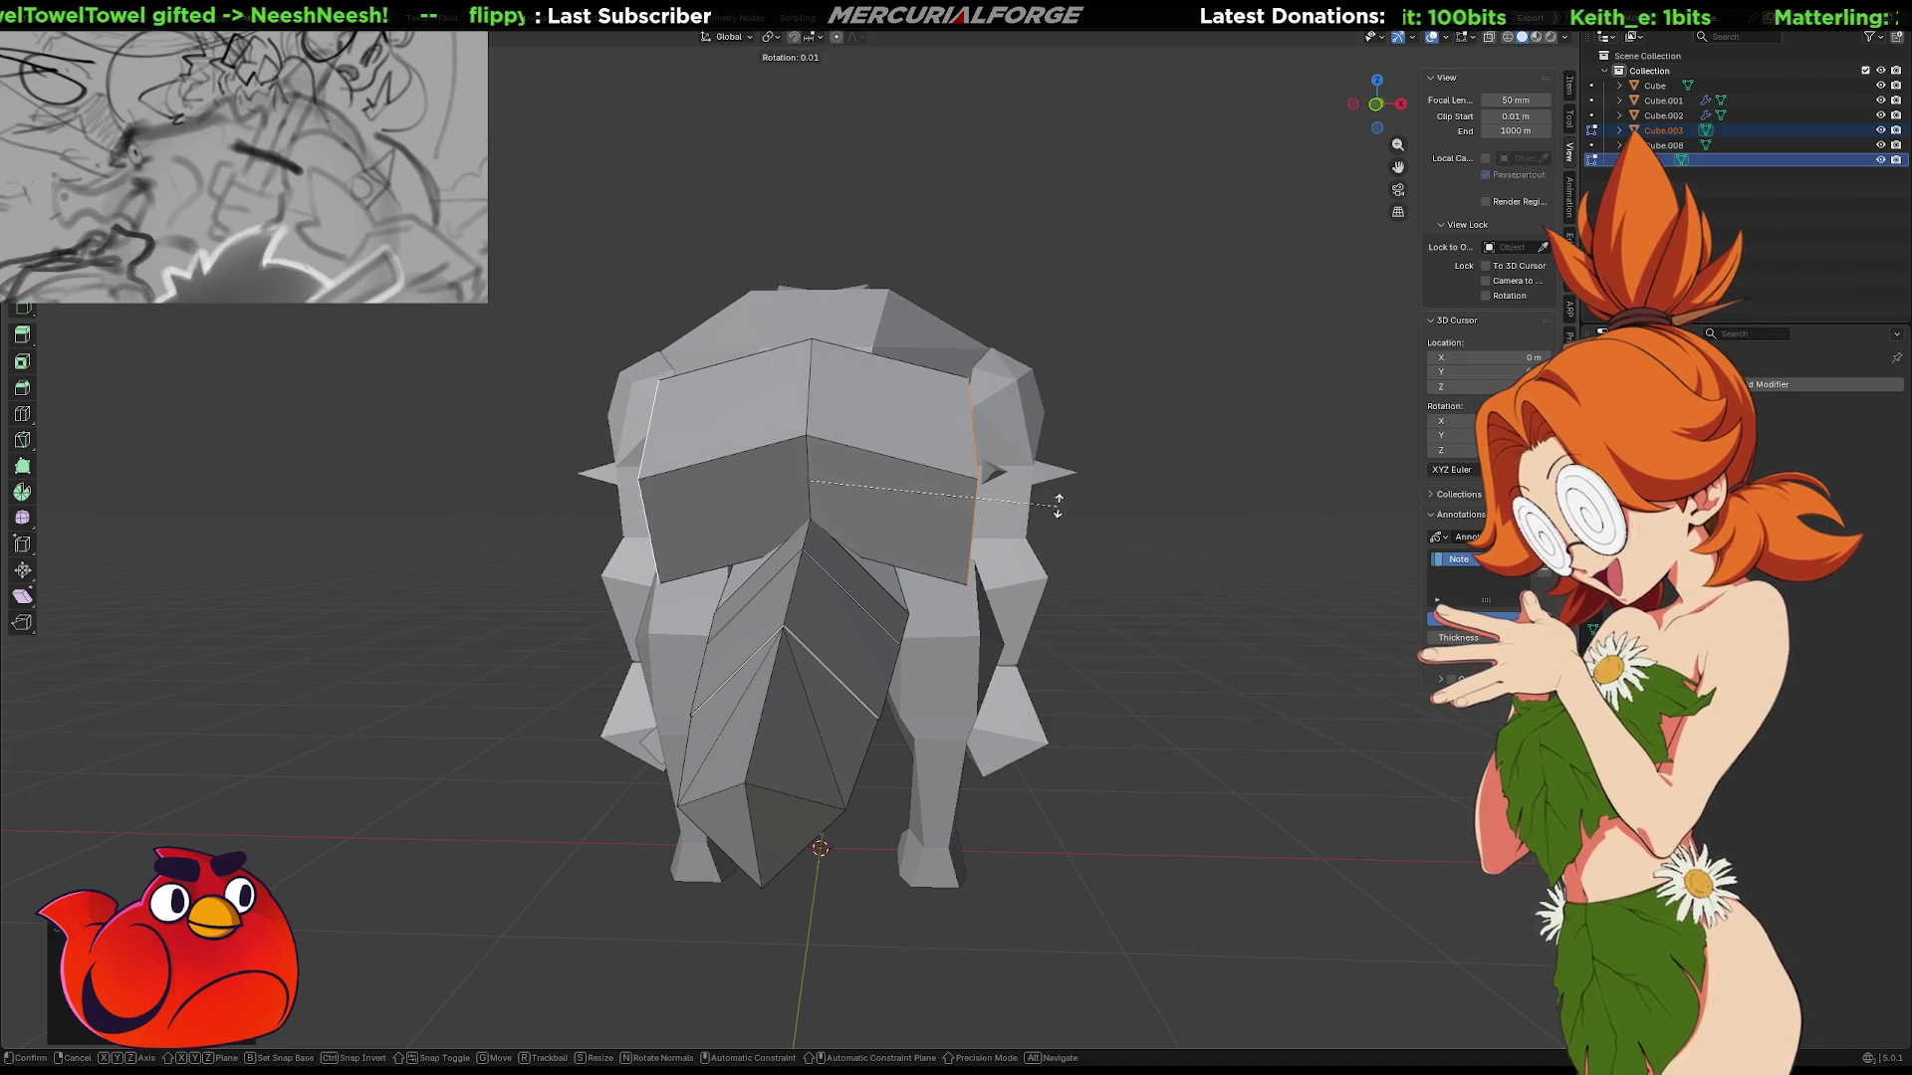
pyautogui.click(1030, 525)
pyautogui.moveTo(1026, 523)
pyautogui.mouseDown(button='middle')
pyautogui.moveTo(816, 492)
pyautogui.moveTo(840, 485)
pyautogui.mouseUp(button='middle')
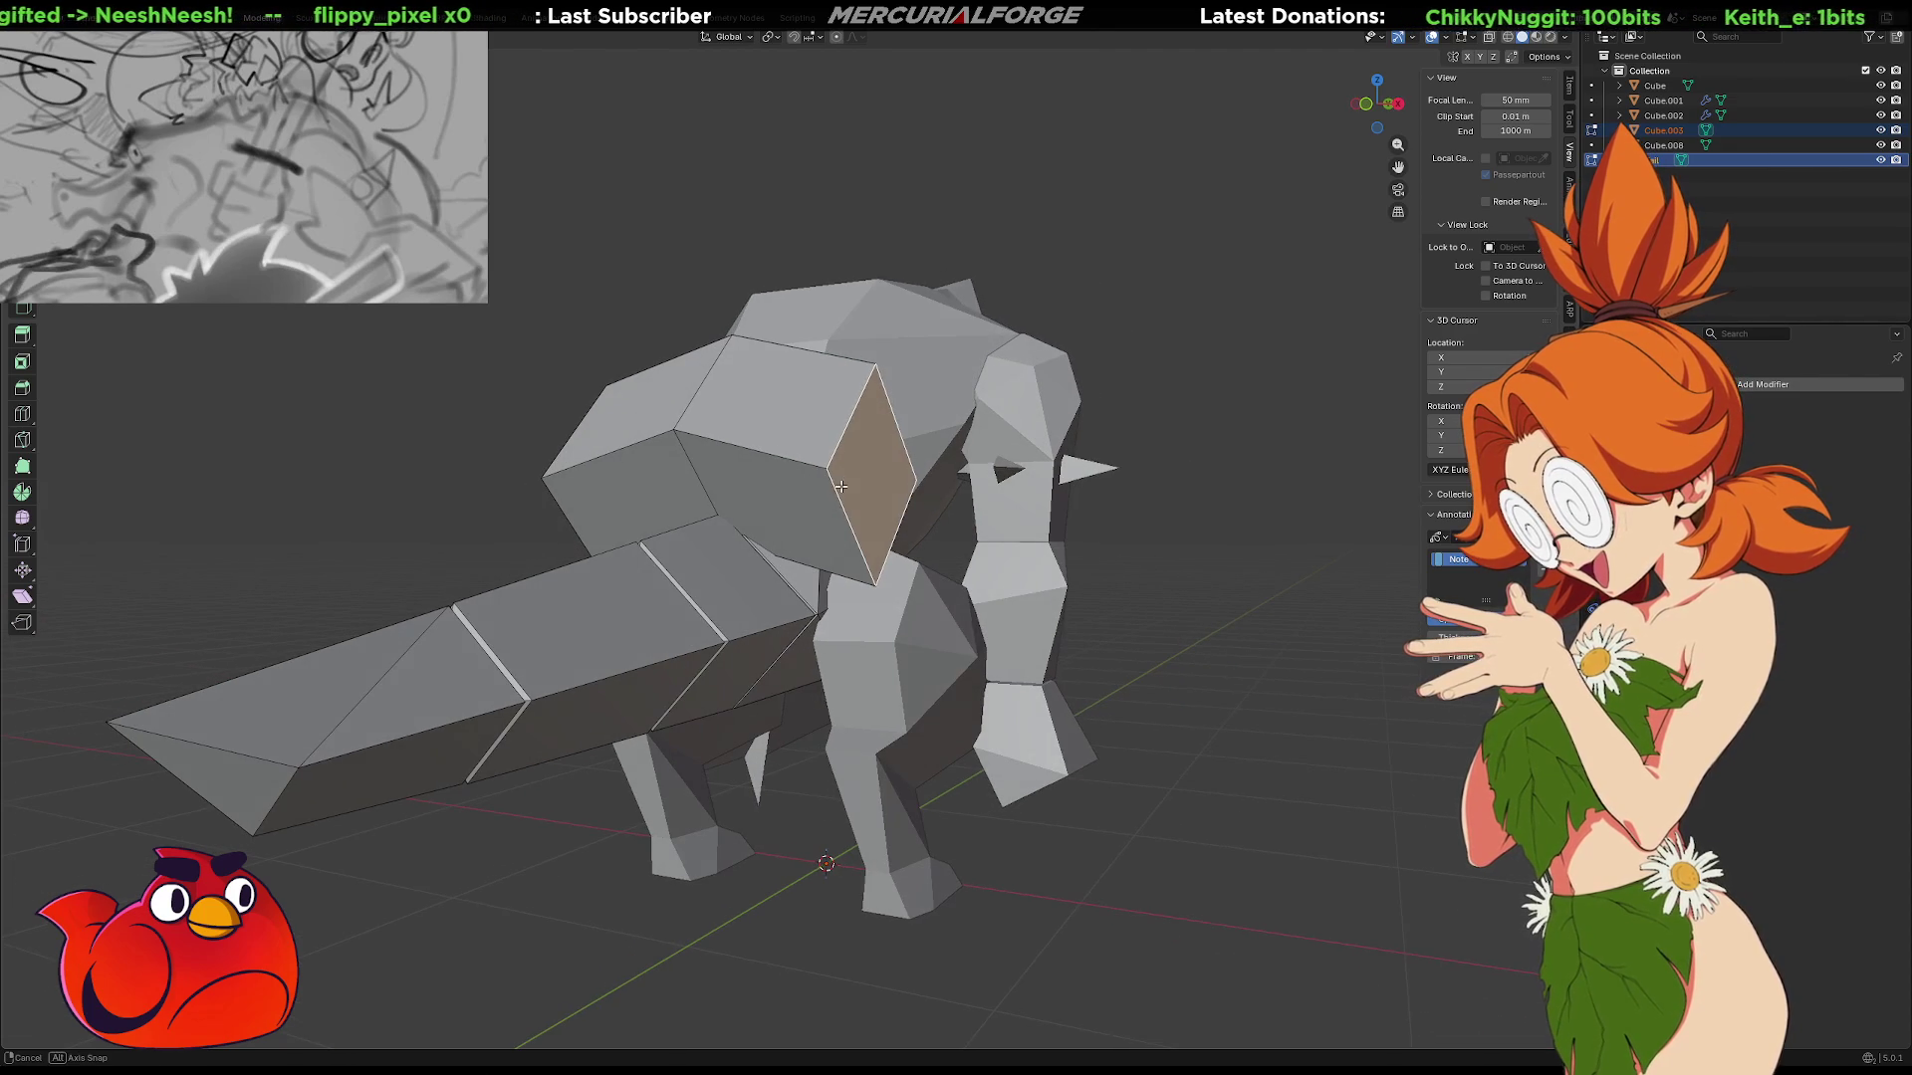
# Lower the selected face of the hip block along Z.
pyautogui.press('r')
pyautogui.press('x')
pyautogui.press('z')
pyautogui.press('y')
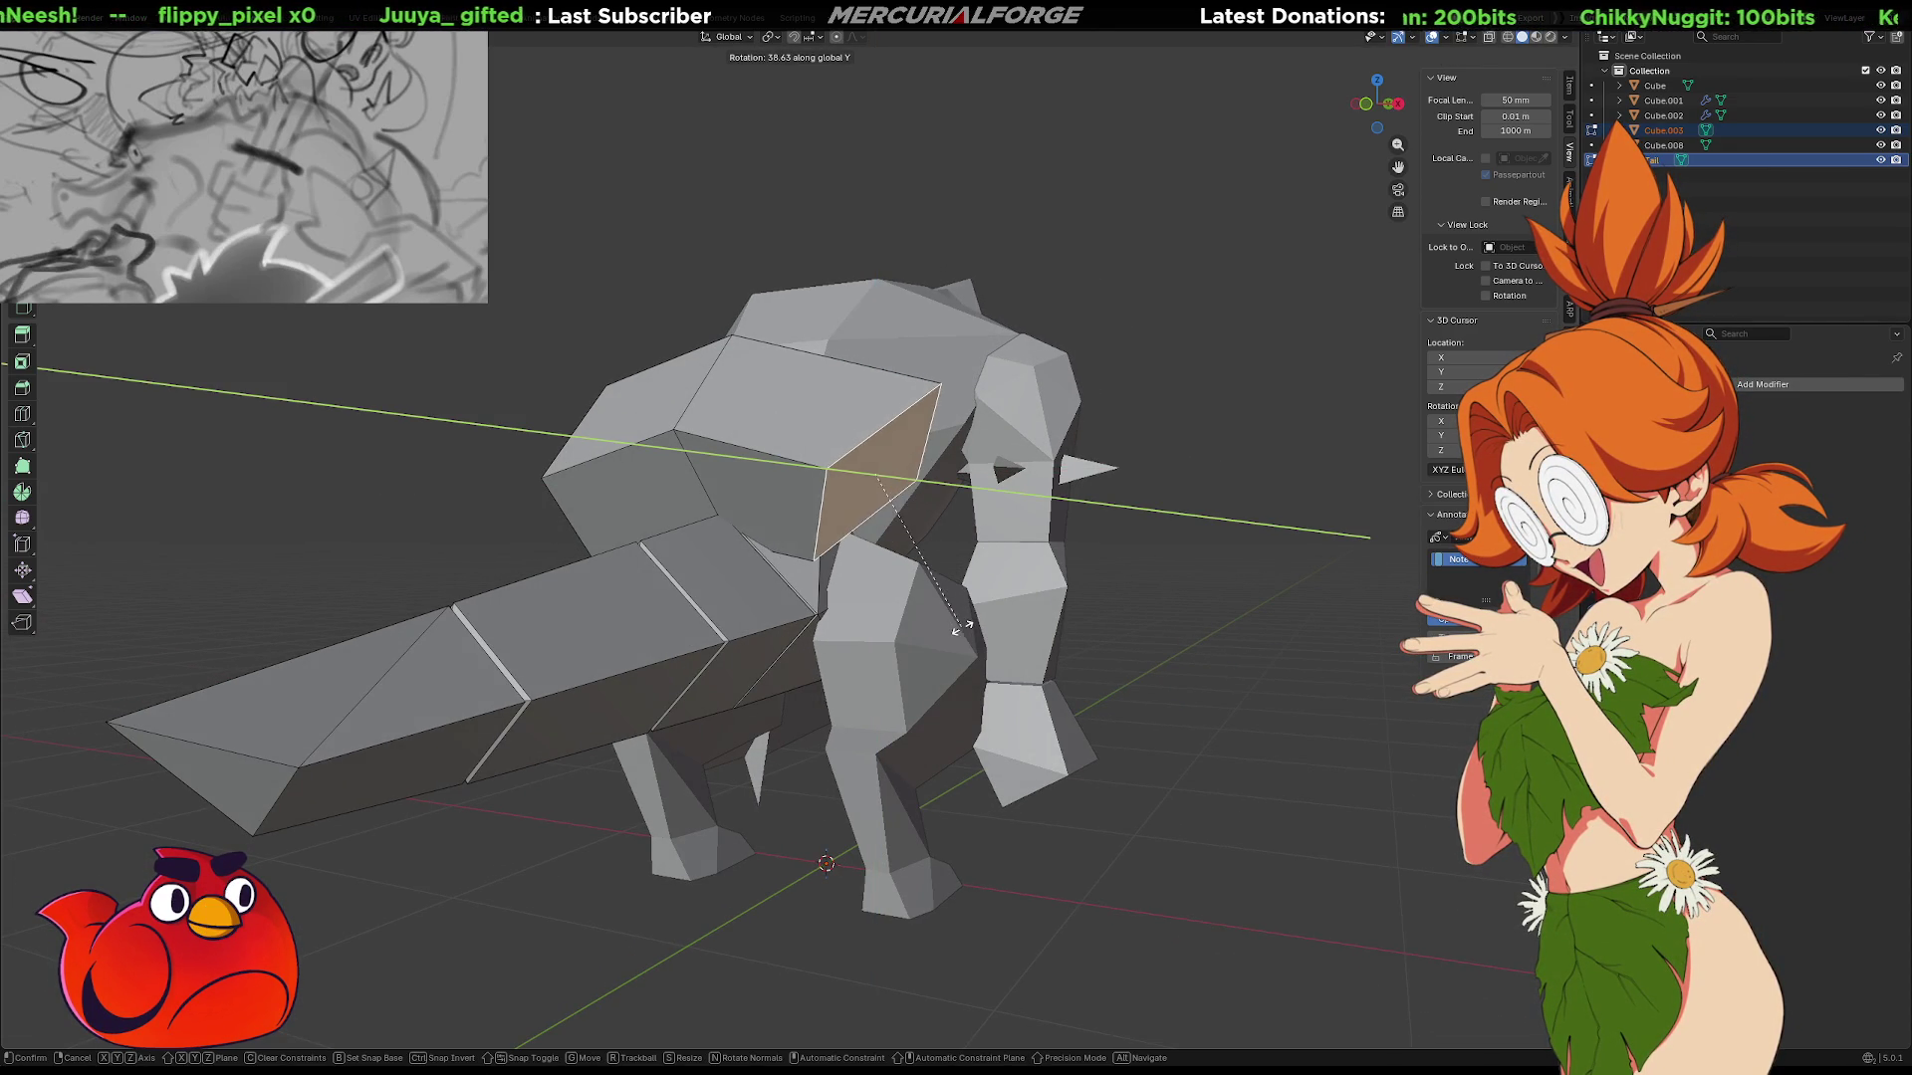
pyautogui.press('Escape')
pyautogui.press('g')
pyautogui.press('z')
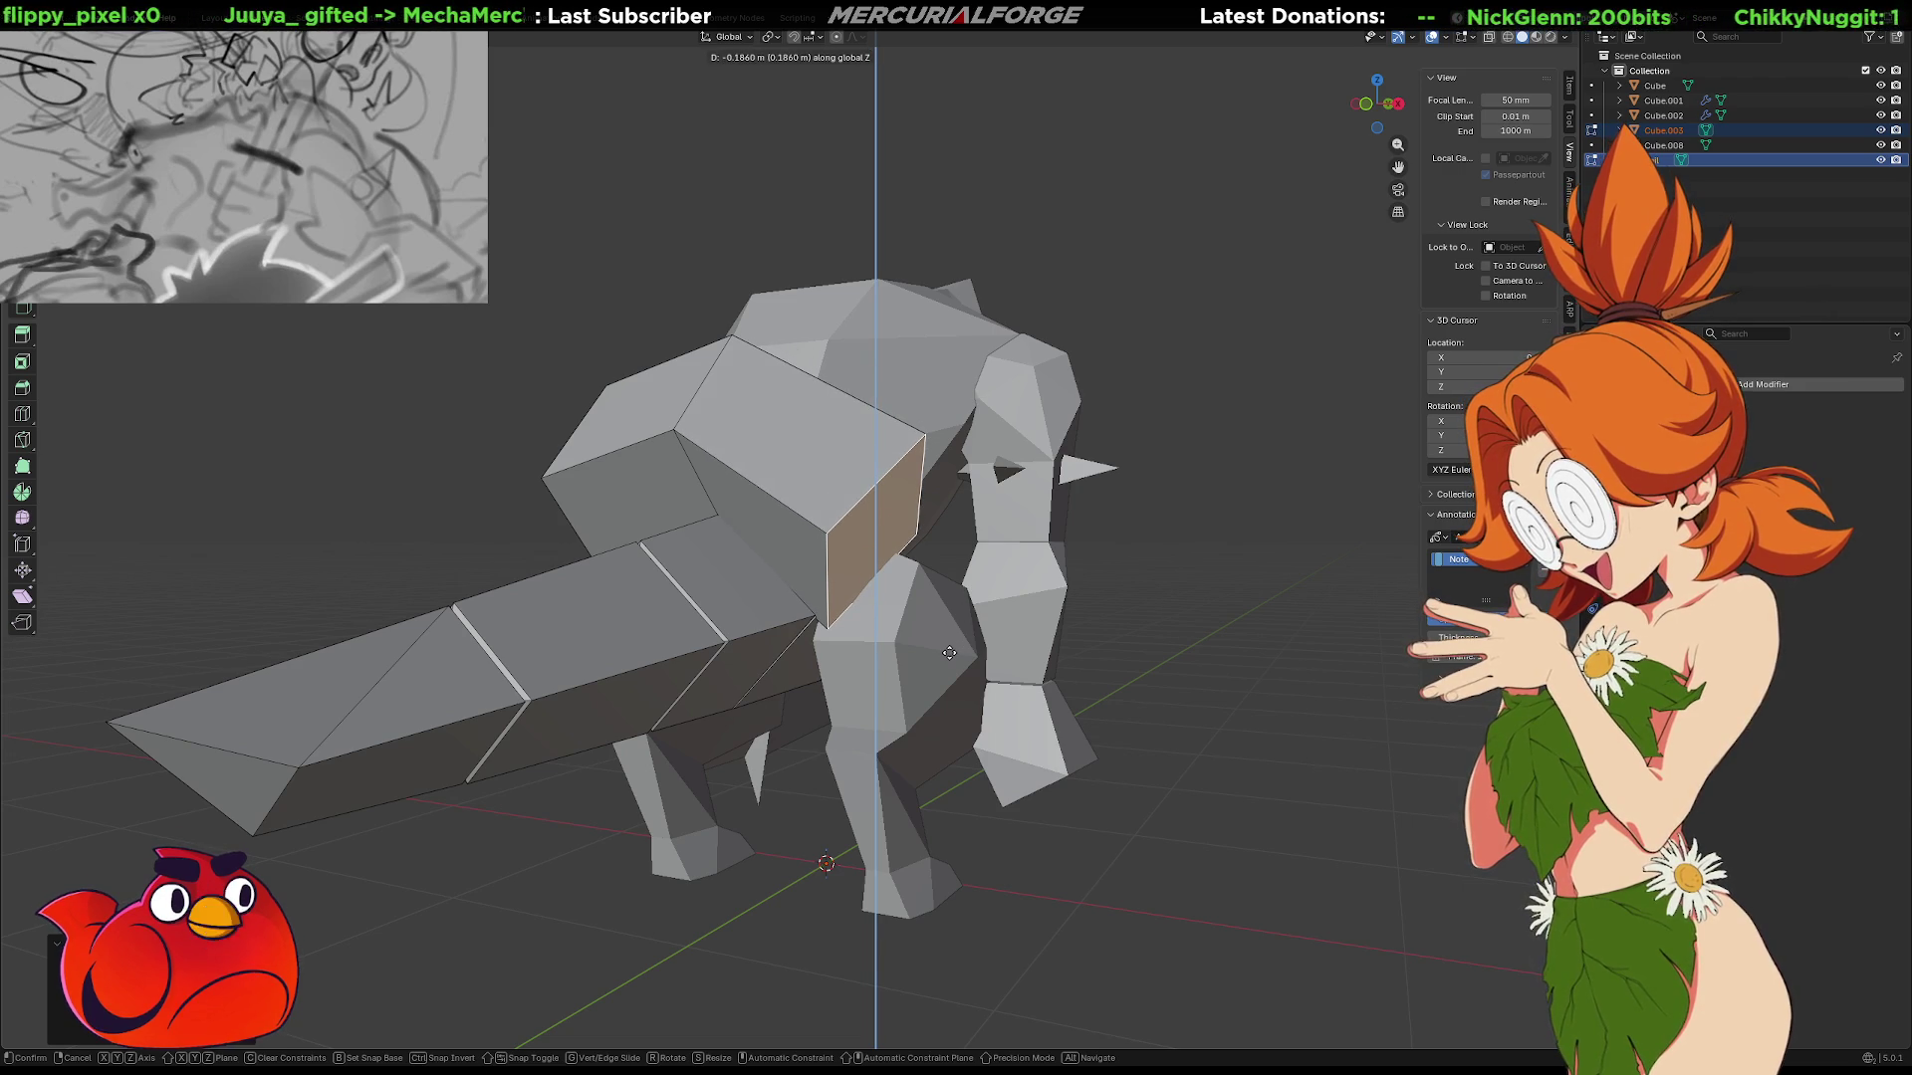
pyautogui.click(952, 647)
pyautogui.moveTo(952, 648)
pyautogui.mouseDown(button='middle')
pyautogui.moveTo(820, 615)
pyautogui.moveTo(1245, 448)
pyautogui.moveTo(1490, 227)
pyautogui.mouseUp(button='middle')
# Enable X mirroring, then tilt the end face about 36° on Y and lower it 0.196 m.
pyautogui.click(1470, 57)
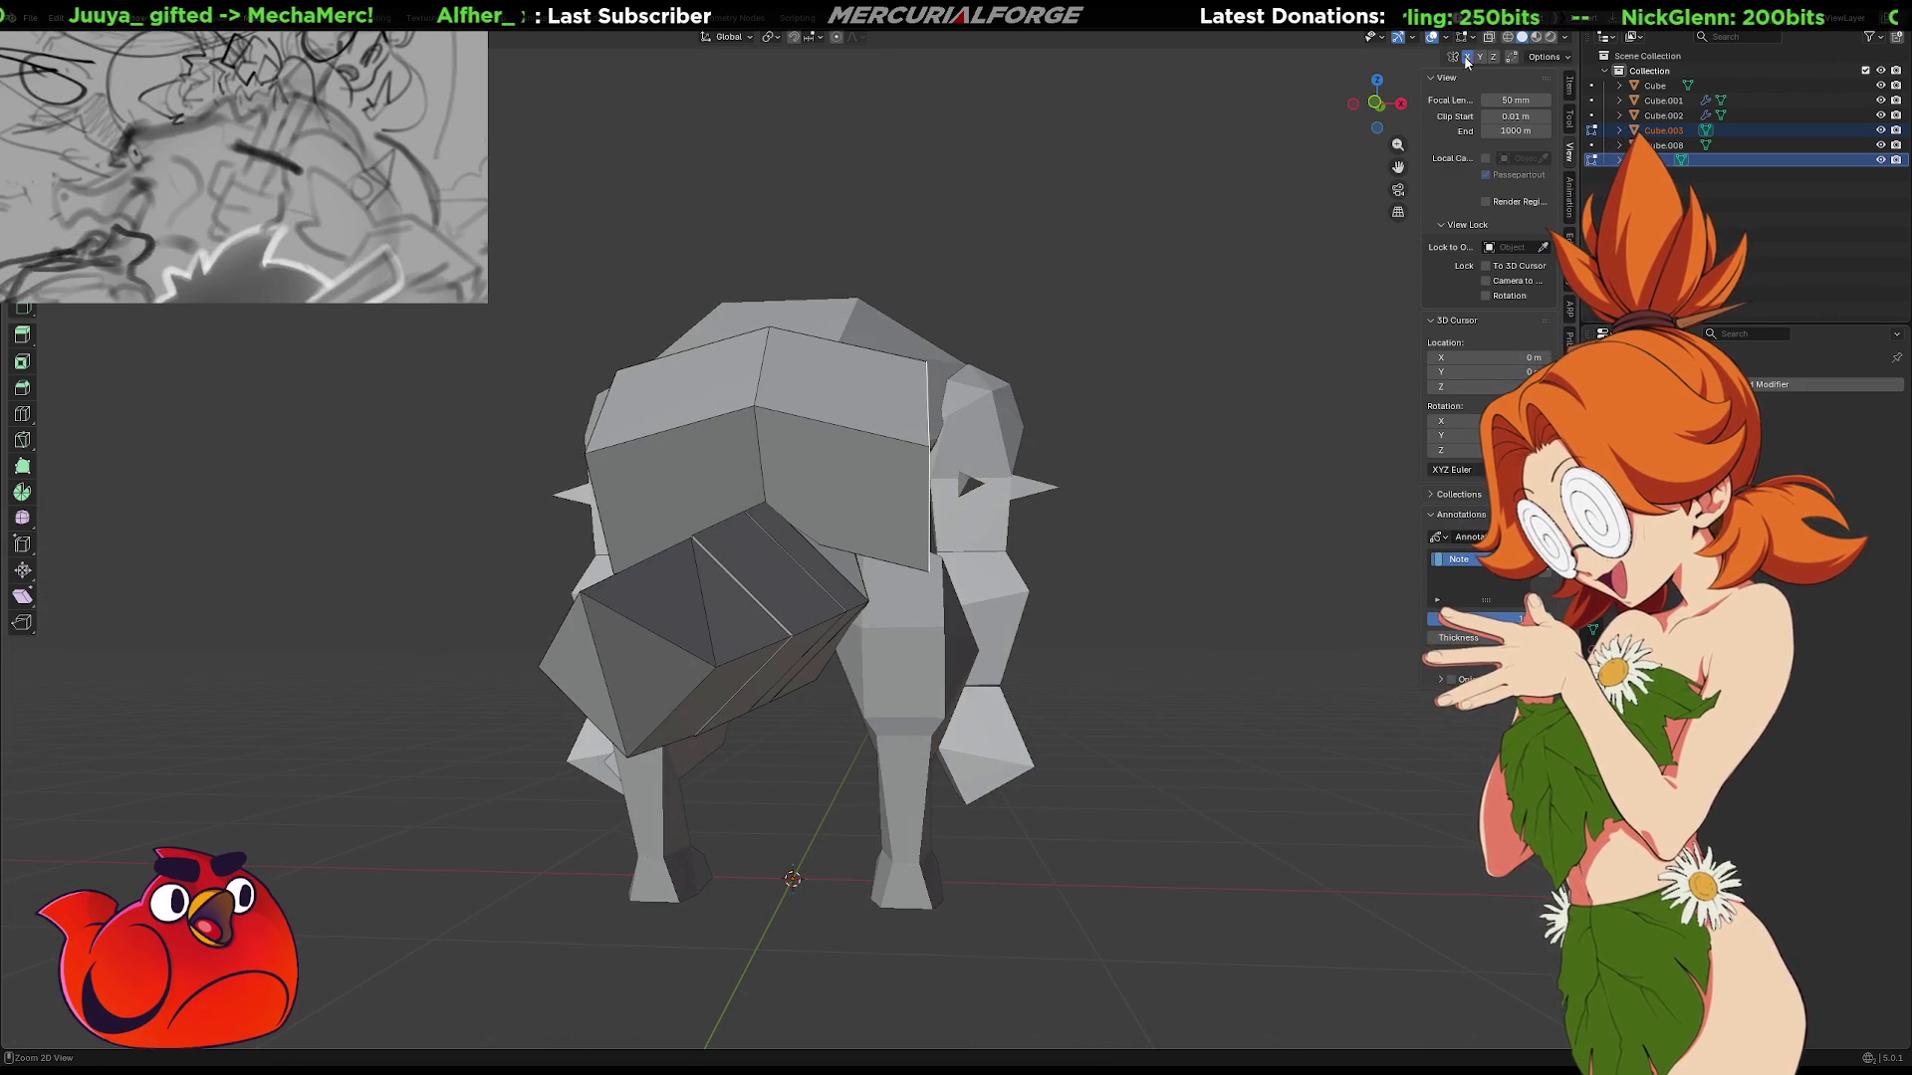
pyautogui.moveTo(1294, 329); pyautogui.dragTo(896, 320, button='middle')
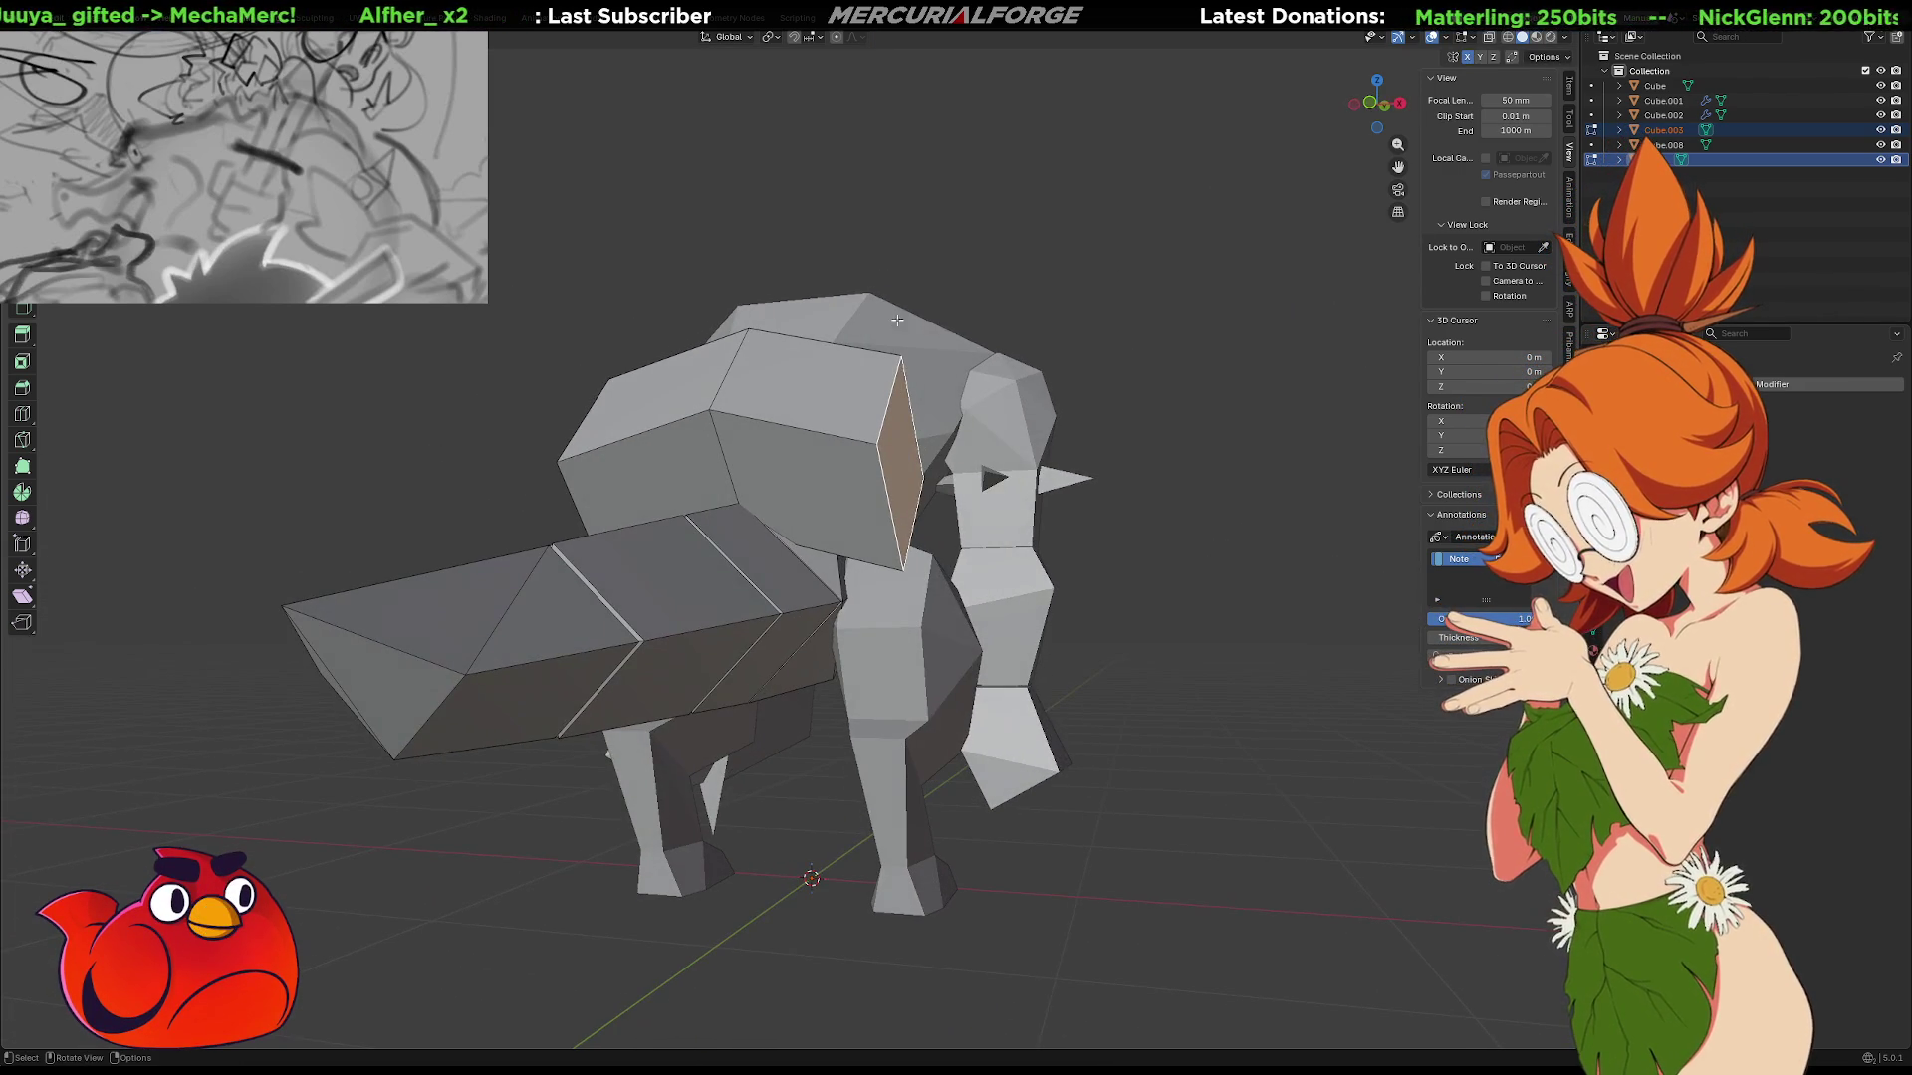
pyautogui.press('r')
pyautogui.press('y')
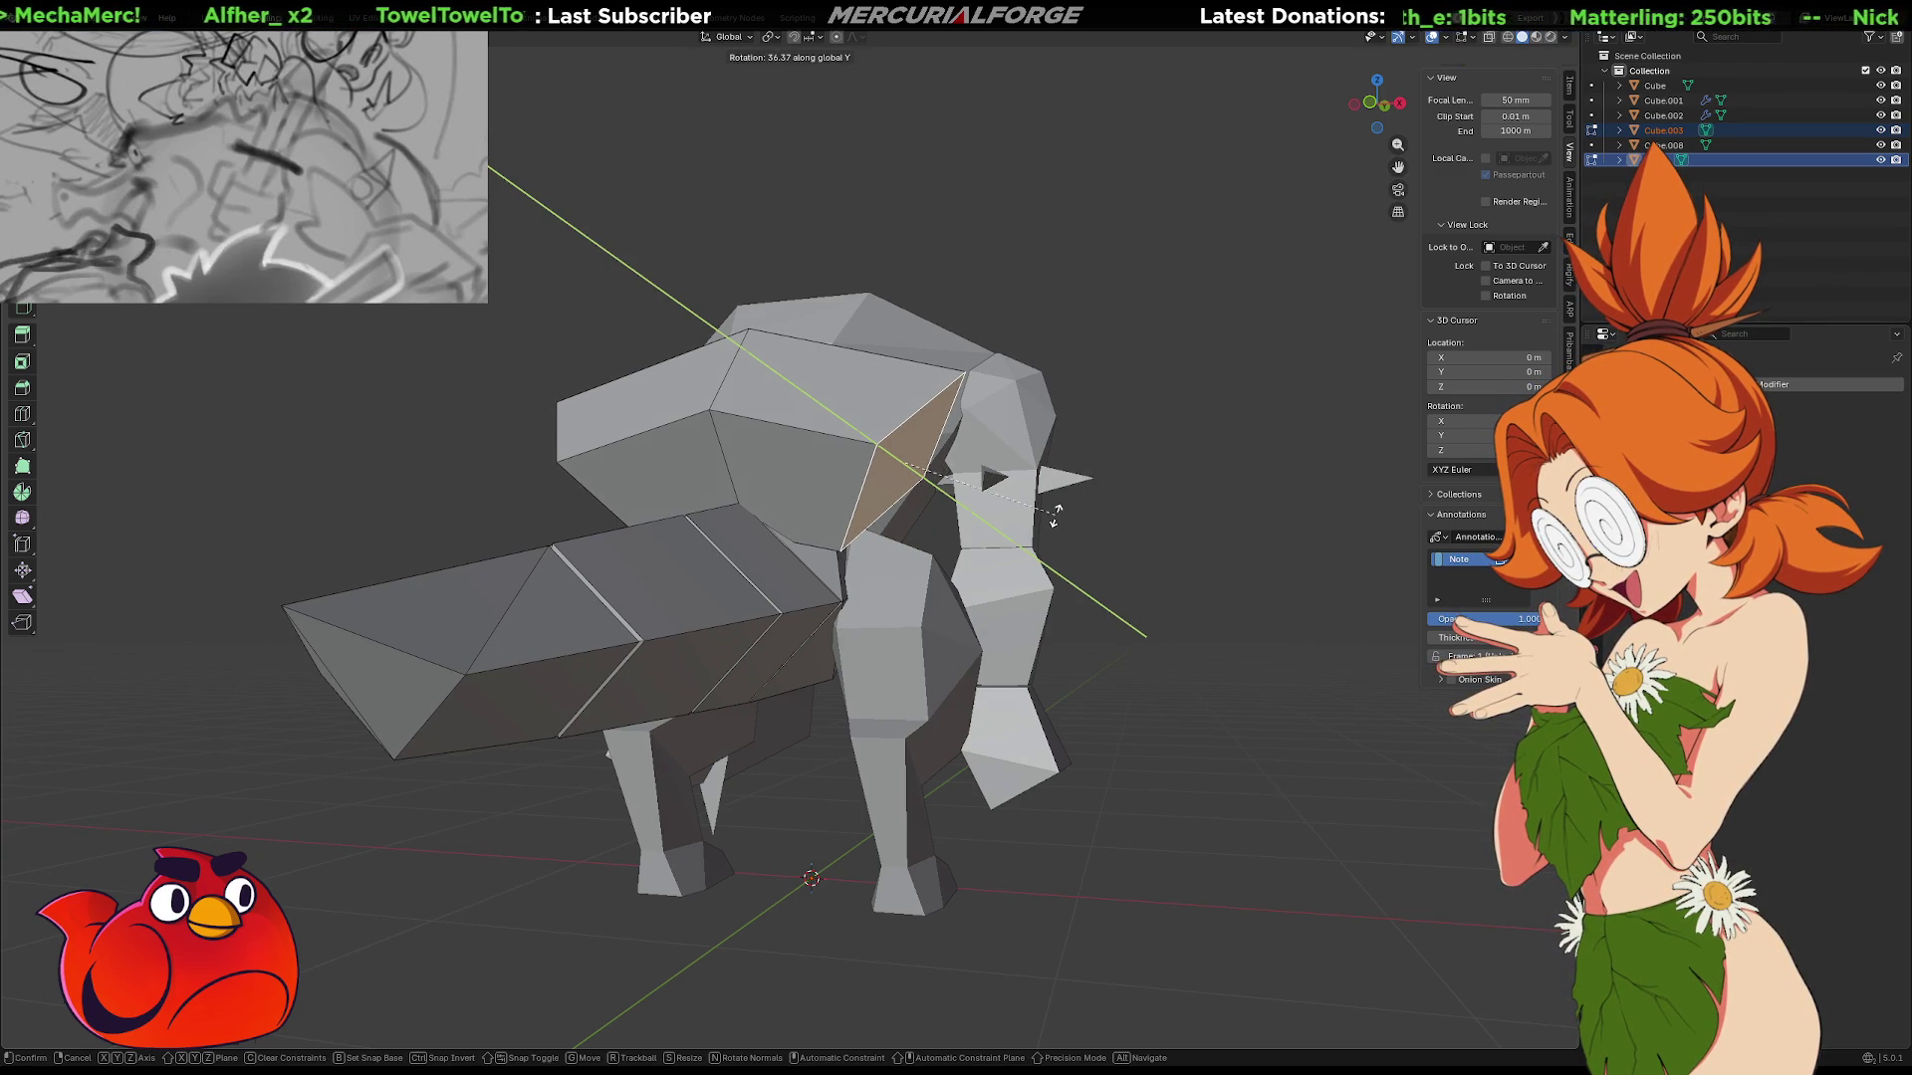
pyautogui.press('g')
pyautogui.press('z')
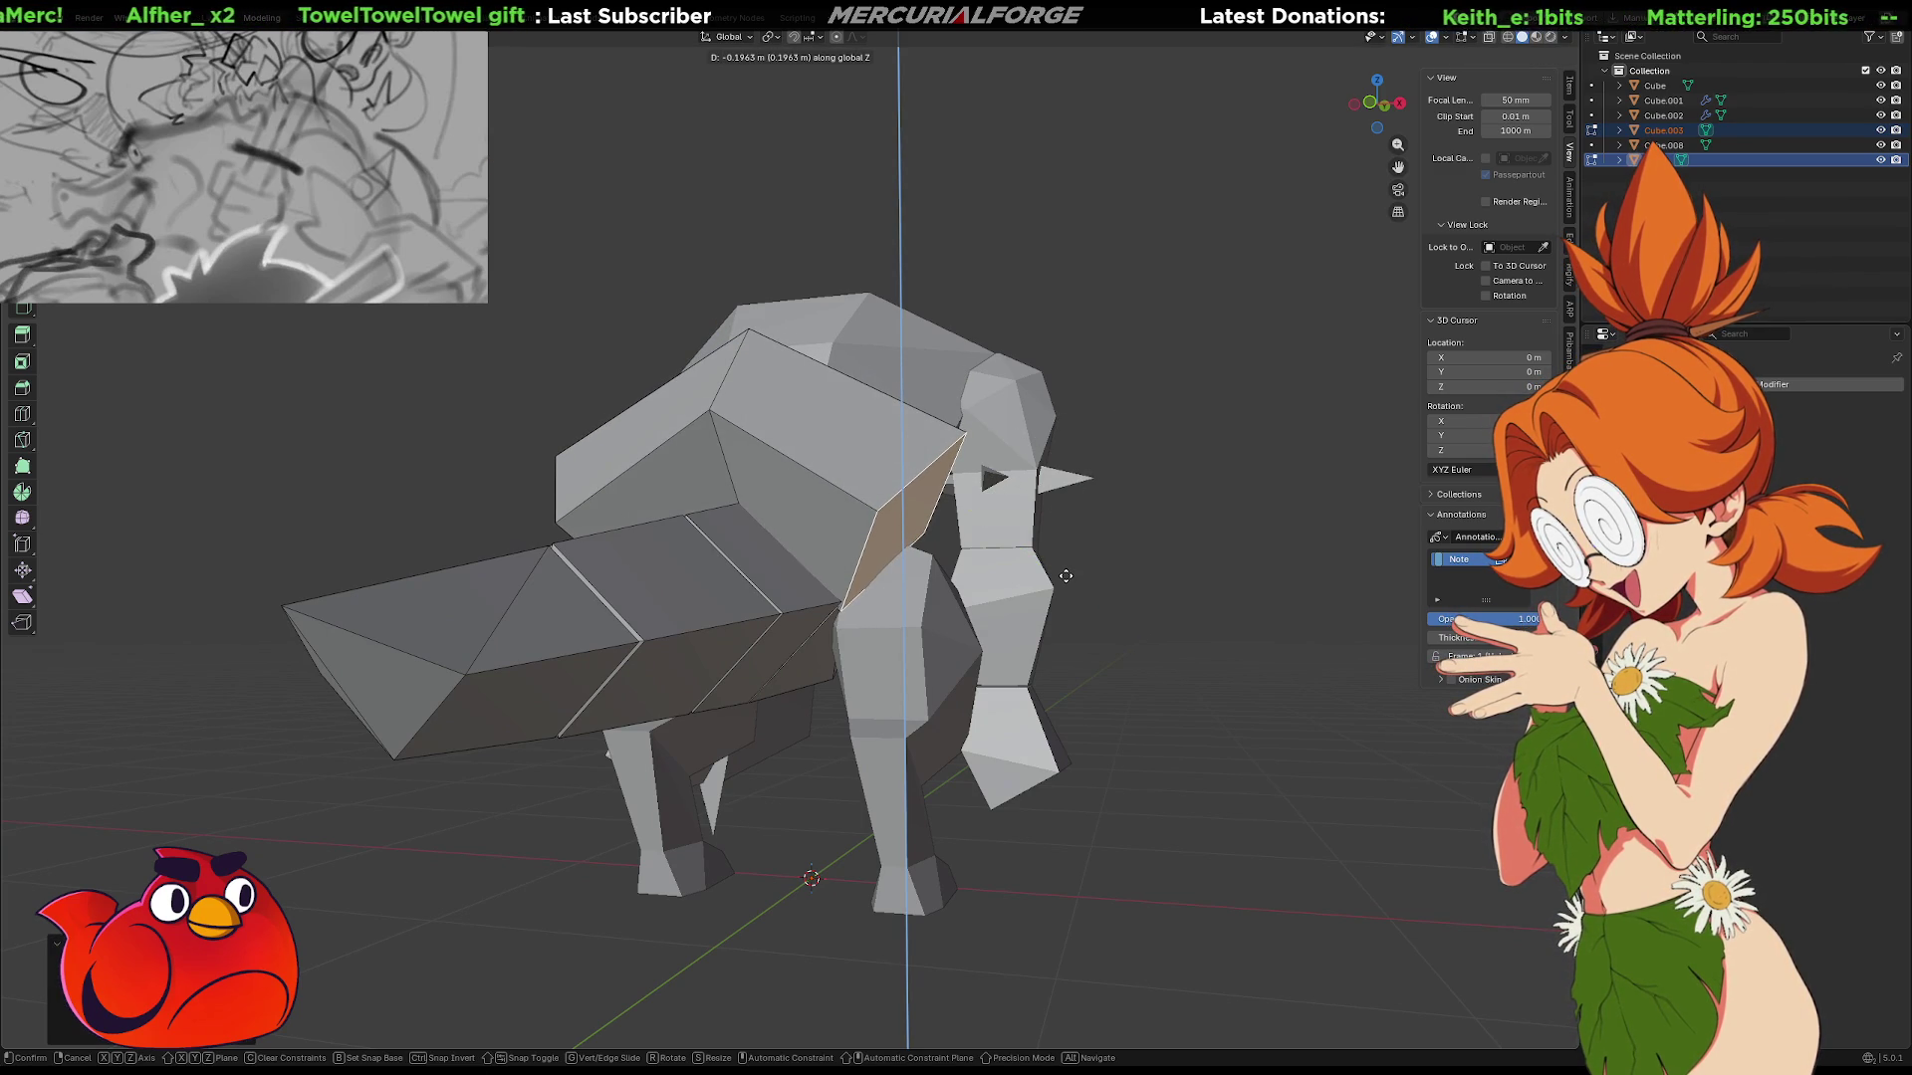
pyautogui.click(1065, 575)
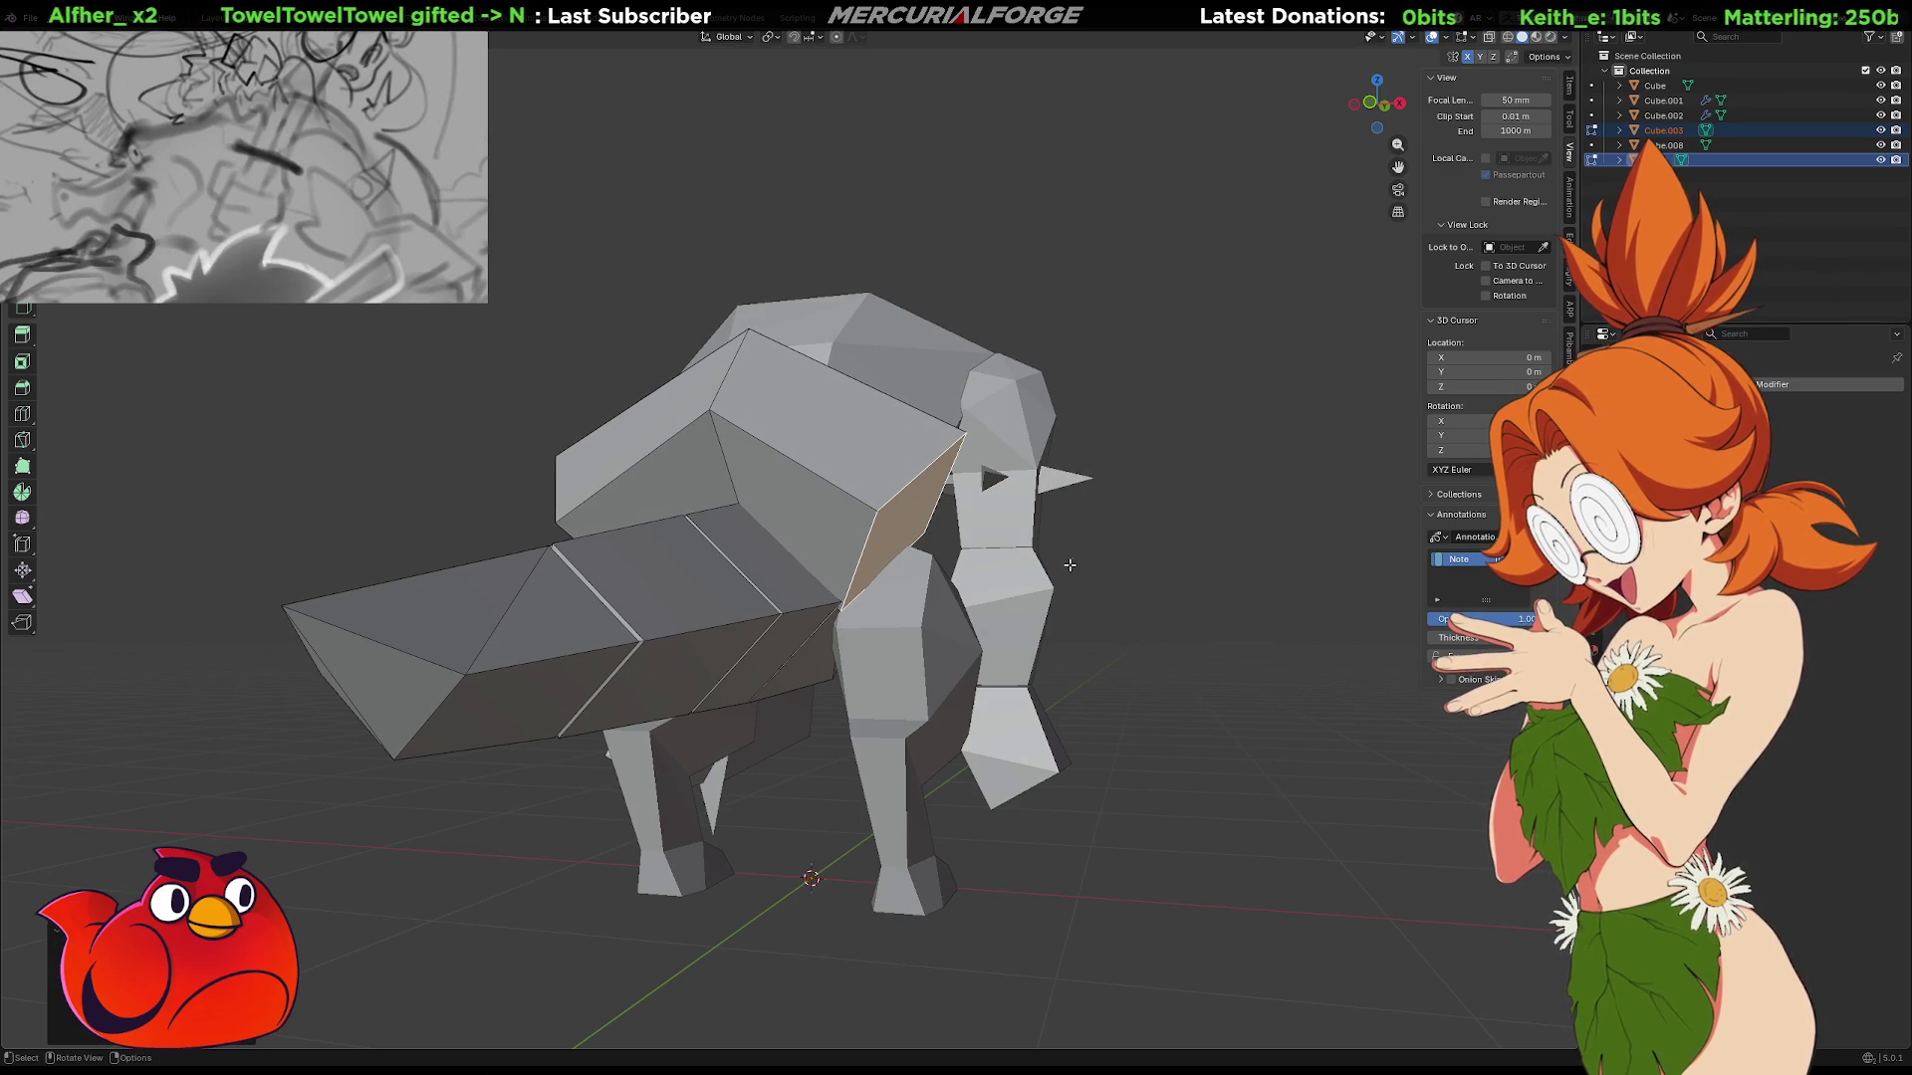
pyautogui.moveTo(1071, 560)
pyautogui.mouseDown(button='middle')
pyautogui.moveTo(1040, 604)
pyautogui.moveTo(990, 589)
pyautogui.mouseUp(button='middle')
pyautogui.moveTo(800, 503)
pyautogui.mouseDown(button='middle')
pyautogui.moveTo(904, 462)
pyautogui.moveTo(928, 473)
pyautogui.moveTo(928, 522)
pyautogui.moveTo(913, 485)
pyautogui.mouseUp(button='middle')
pyautogui.hotkey('alt', 'z')
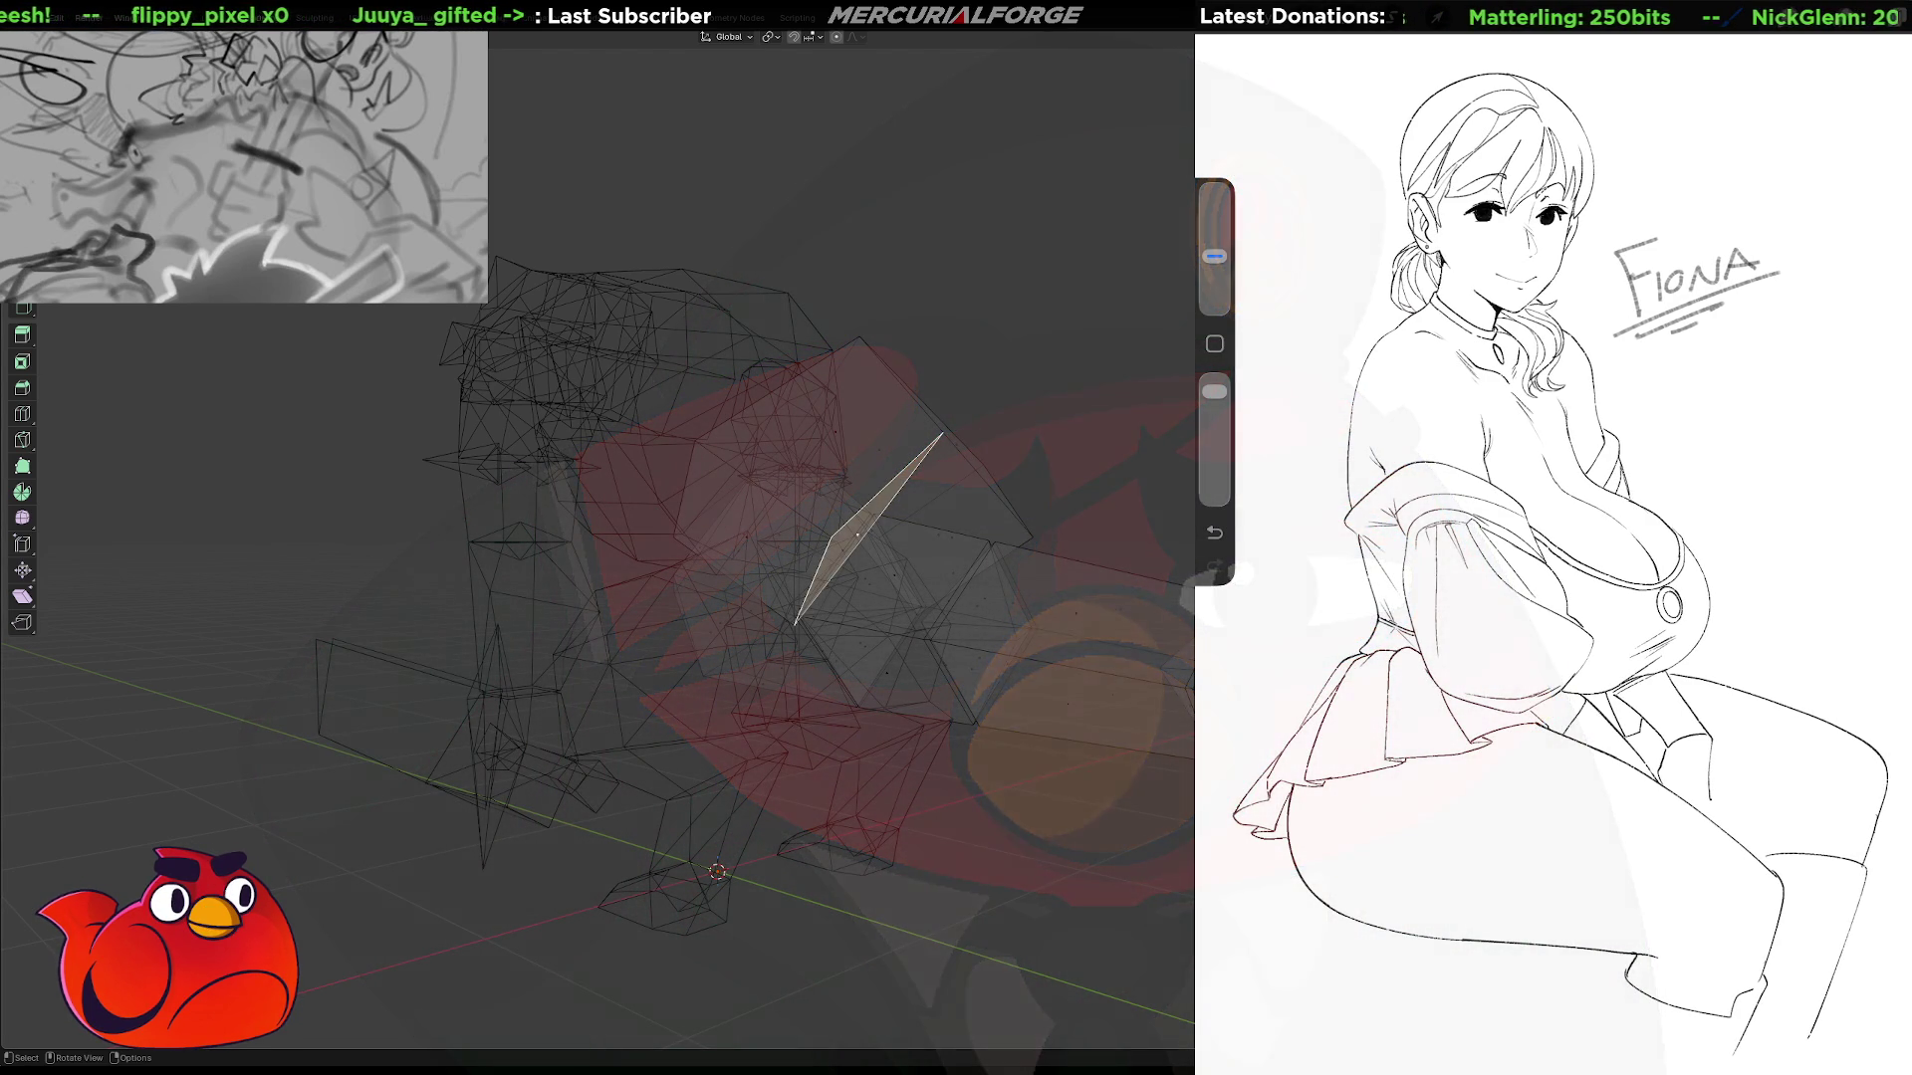
# In X-ray view, lower the end face's upper edge about 0.118 m along Z.
pyautogui.moveTo(896, 618); pyautogui.dragTo(930, 616, button='middle')
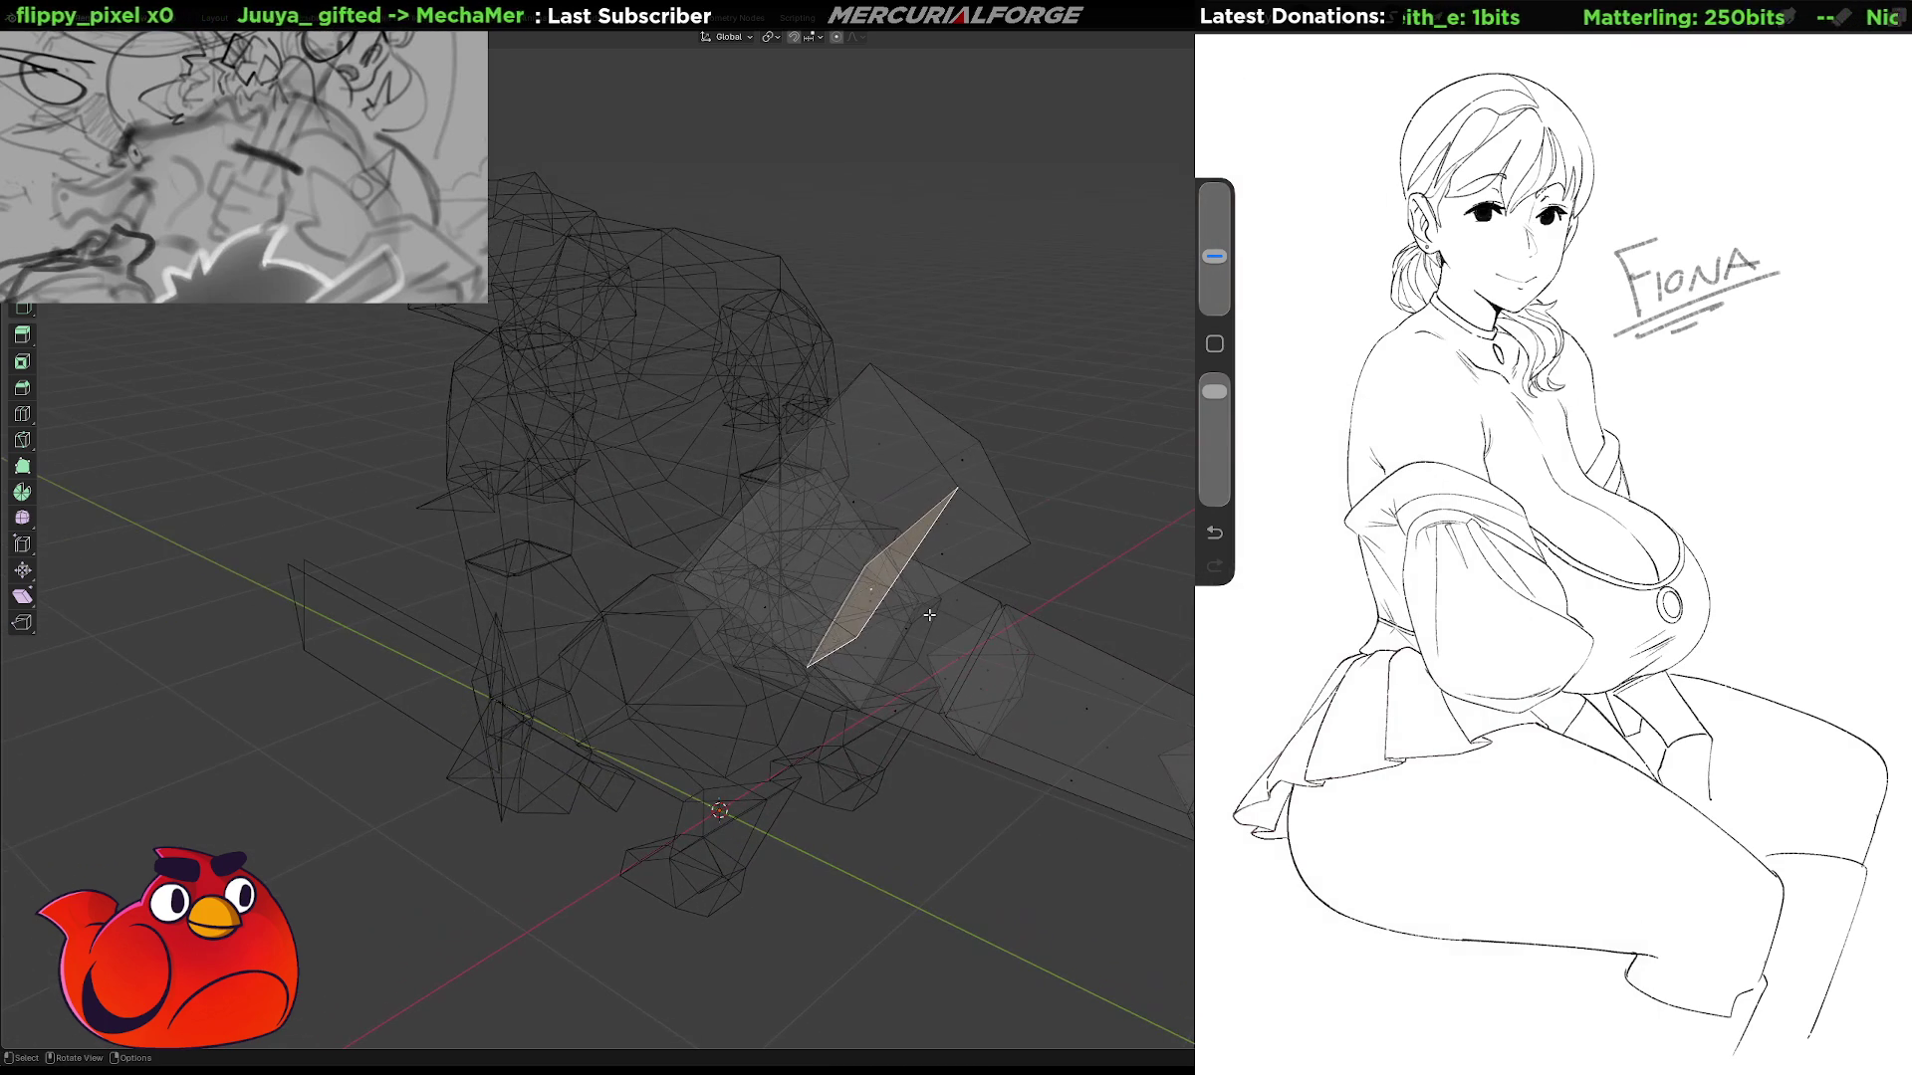
pyautogui.click(921, 524)
pyautogui.moveTo(889, 530)
pyautogui.mouseDown(button='middle')
pyautogui.moveTo(797, 520)
pyautogui.moveTo(885, 478)
pyautogui.moveTo(831, 481)
pyautogui.moveTo(849, 488)
pyautogui.mouseUp(button='middle')
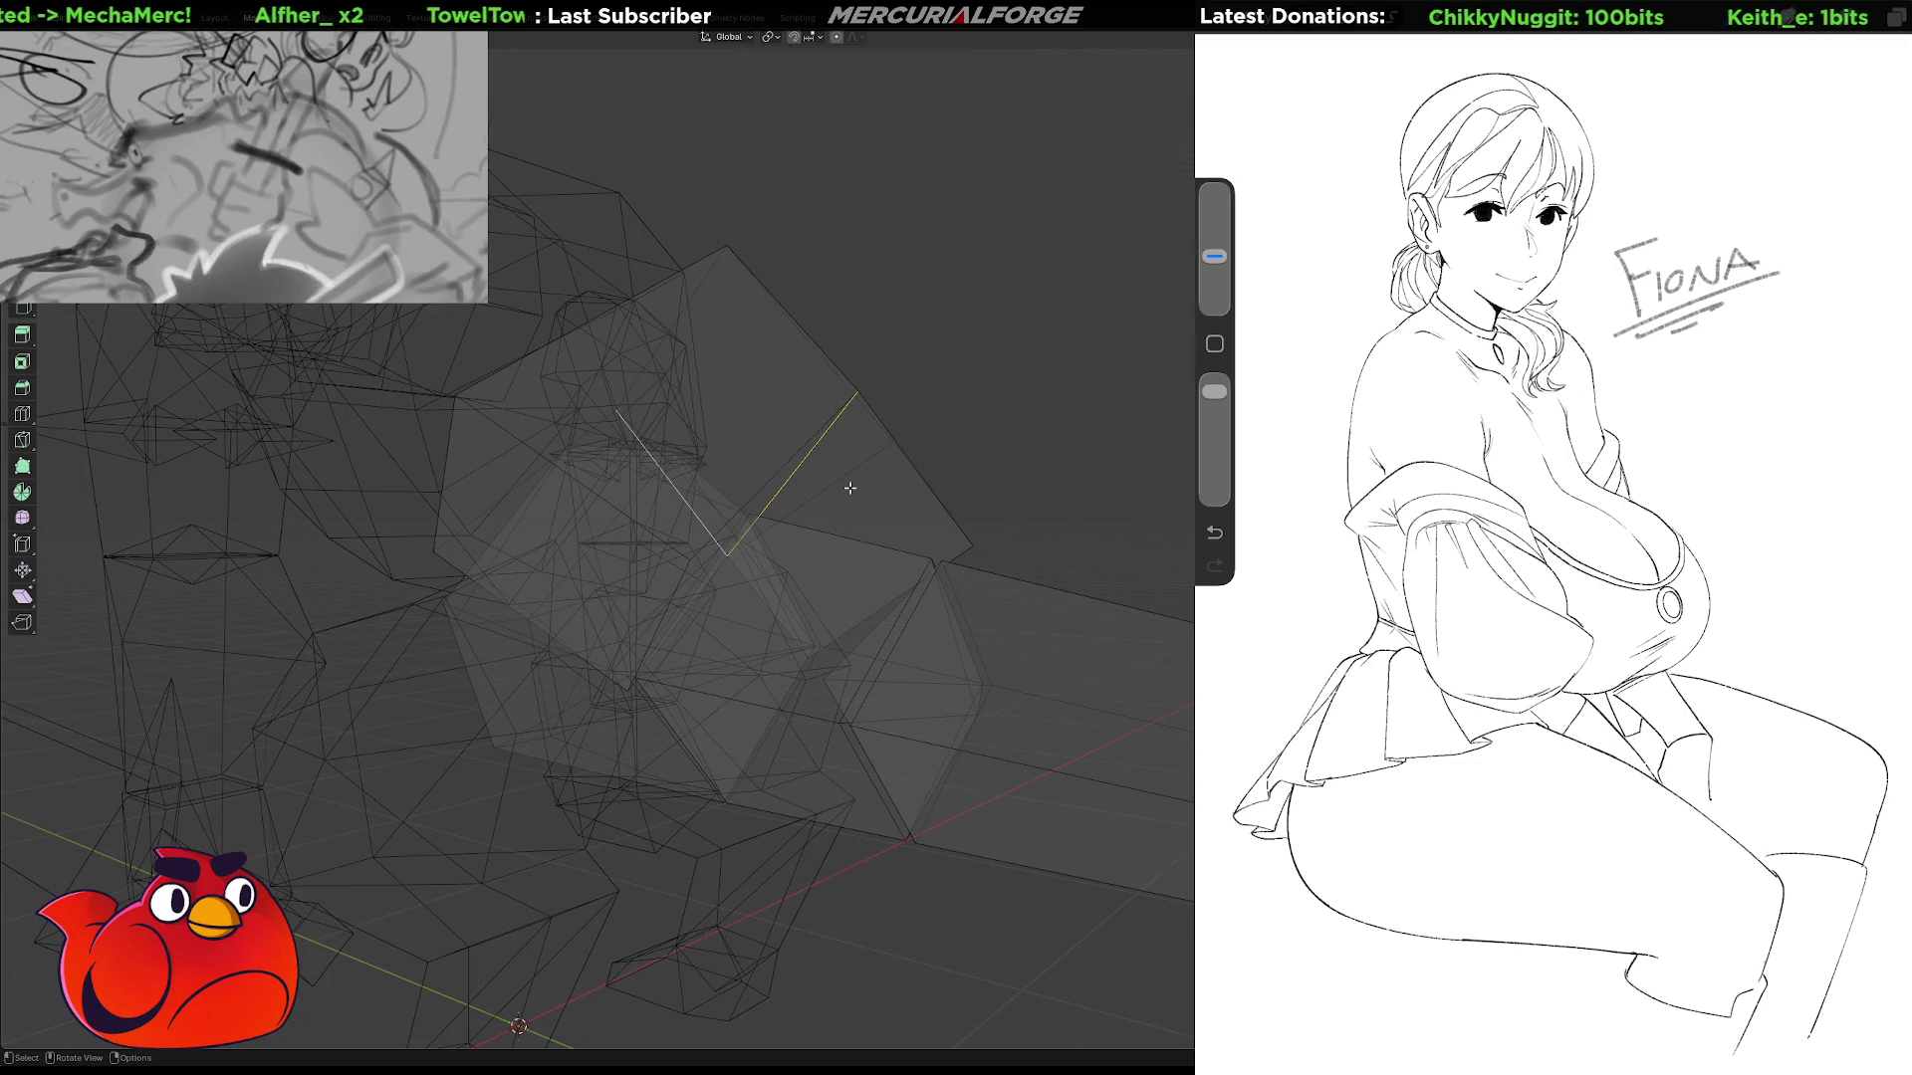
pyautogui.press('g')
pyautogui.press('z')
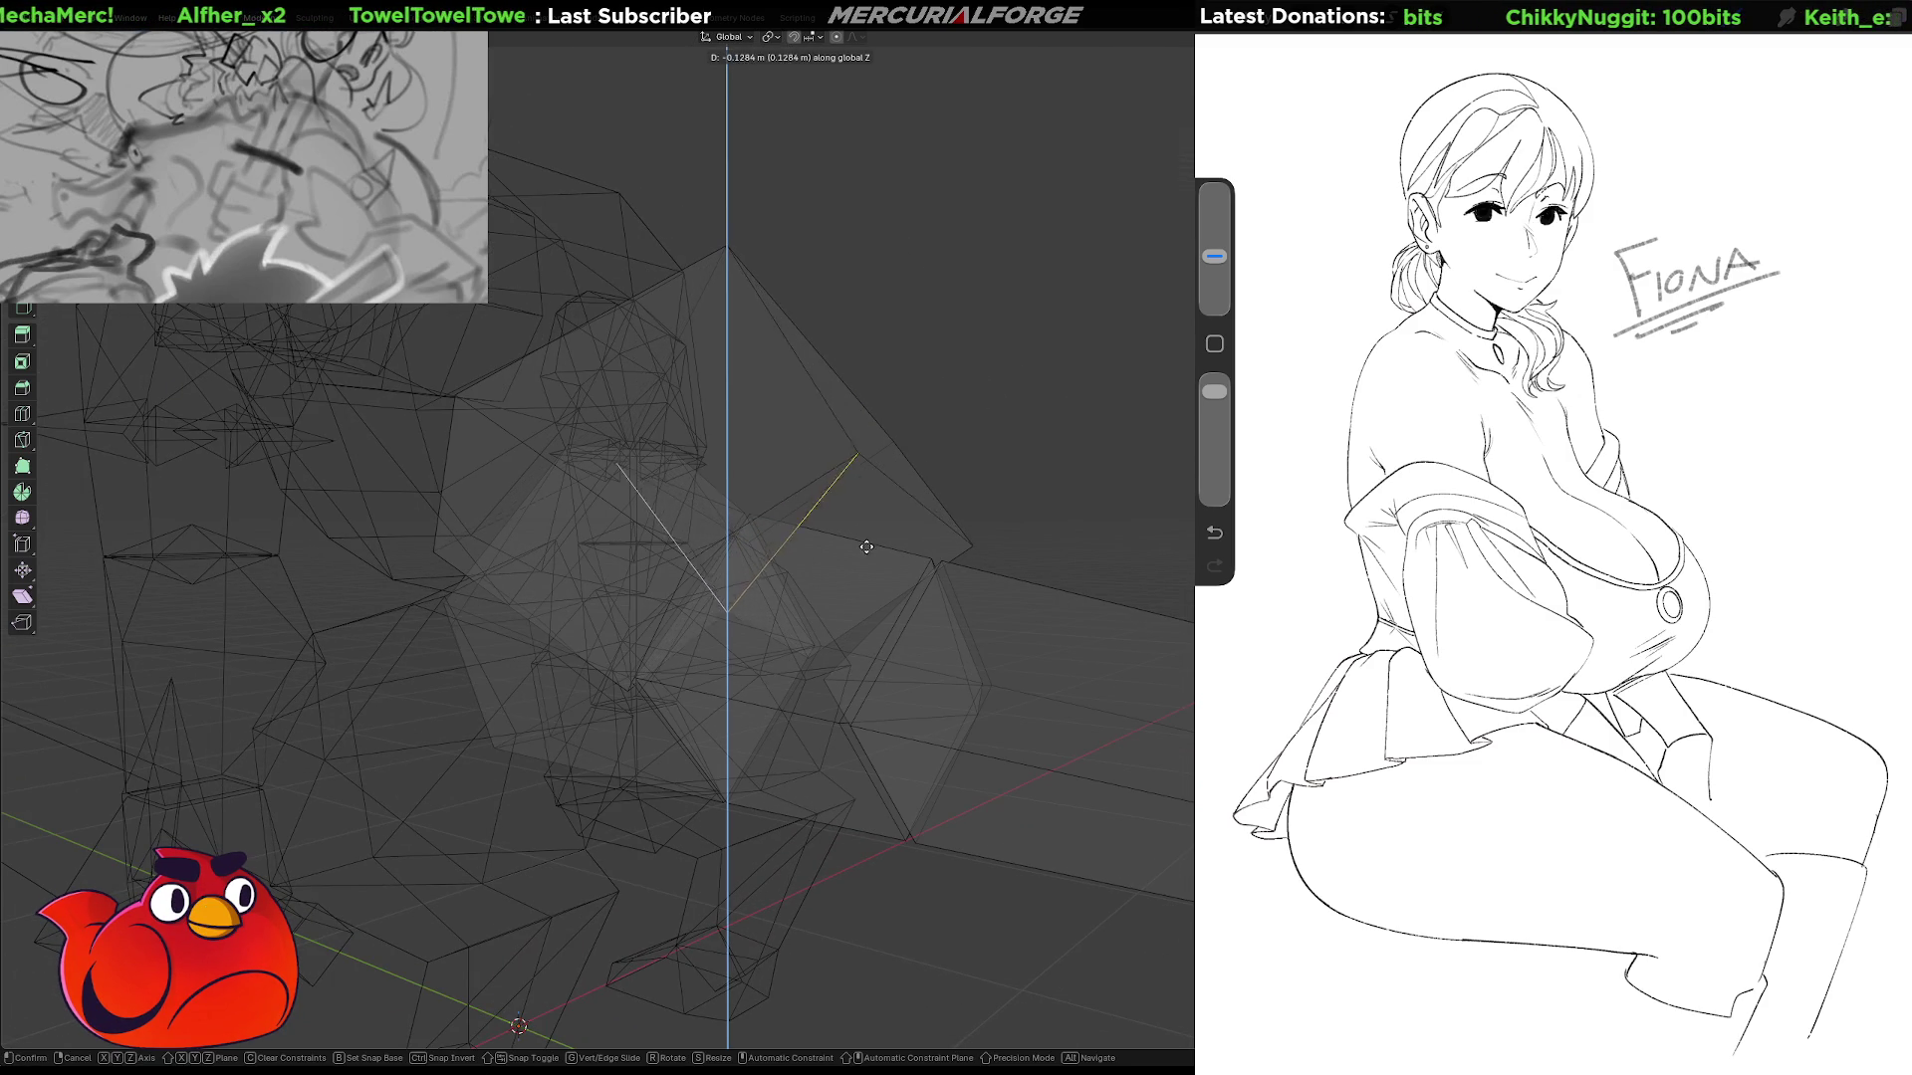
pyautogui.press('Escape')
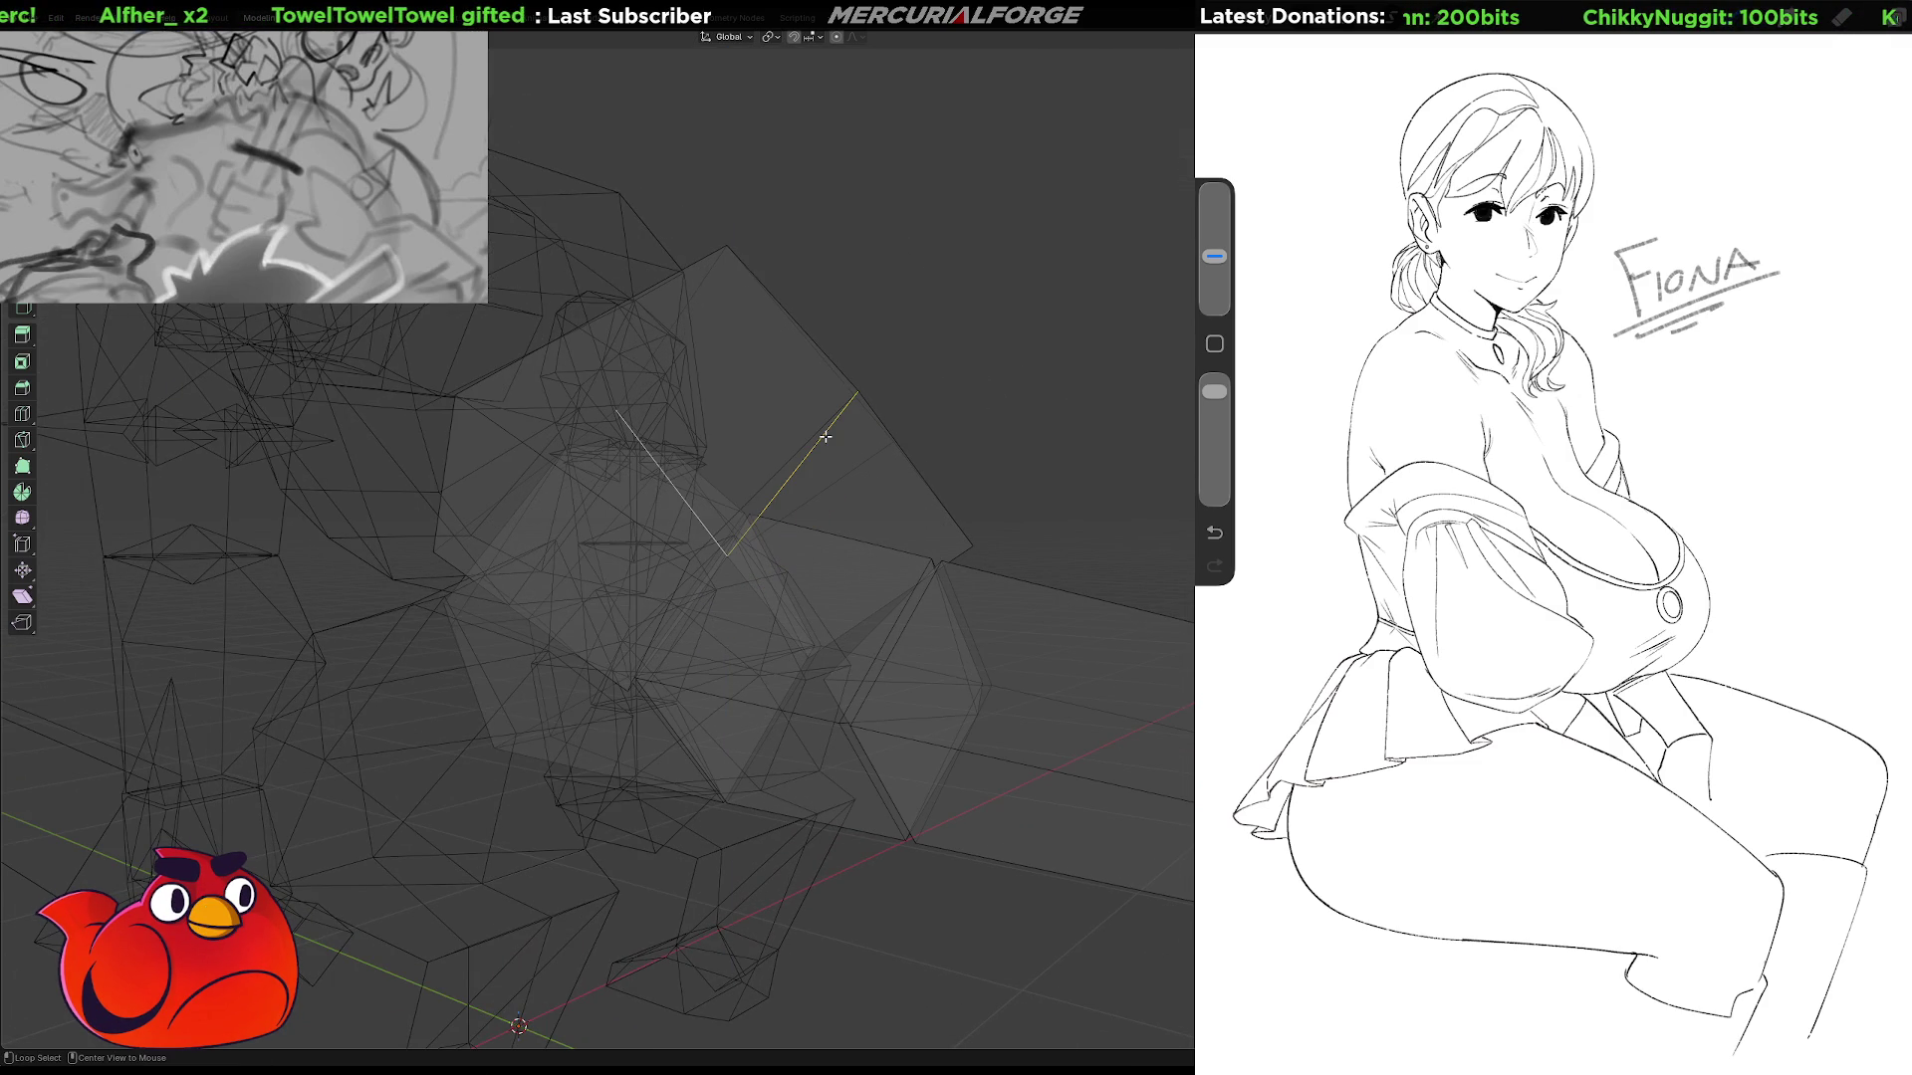
pyautogui.press('g')
pyautogui.press('z')
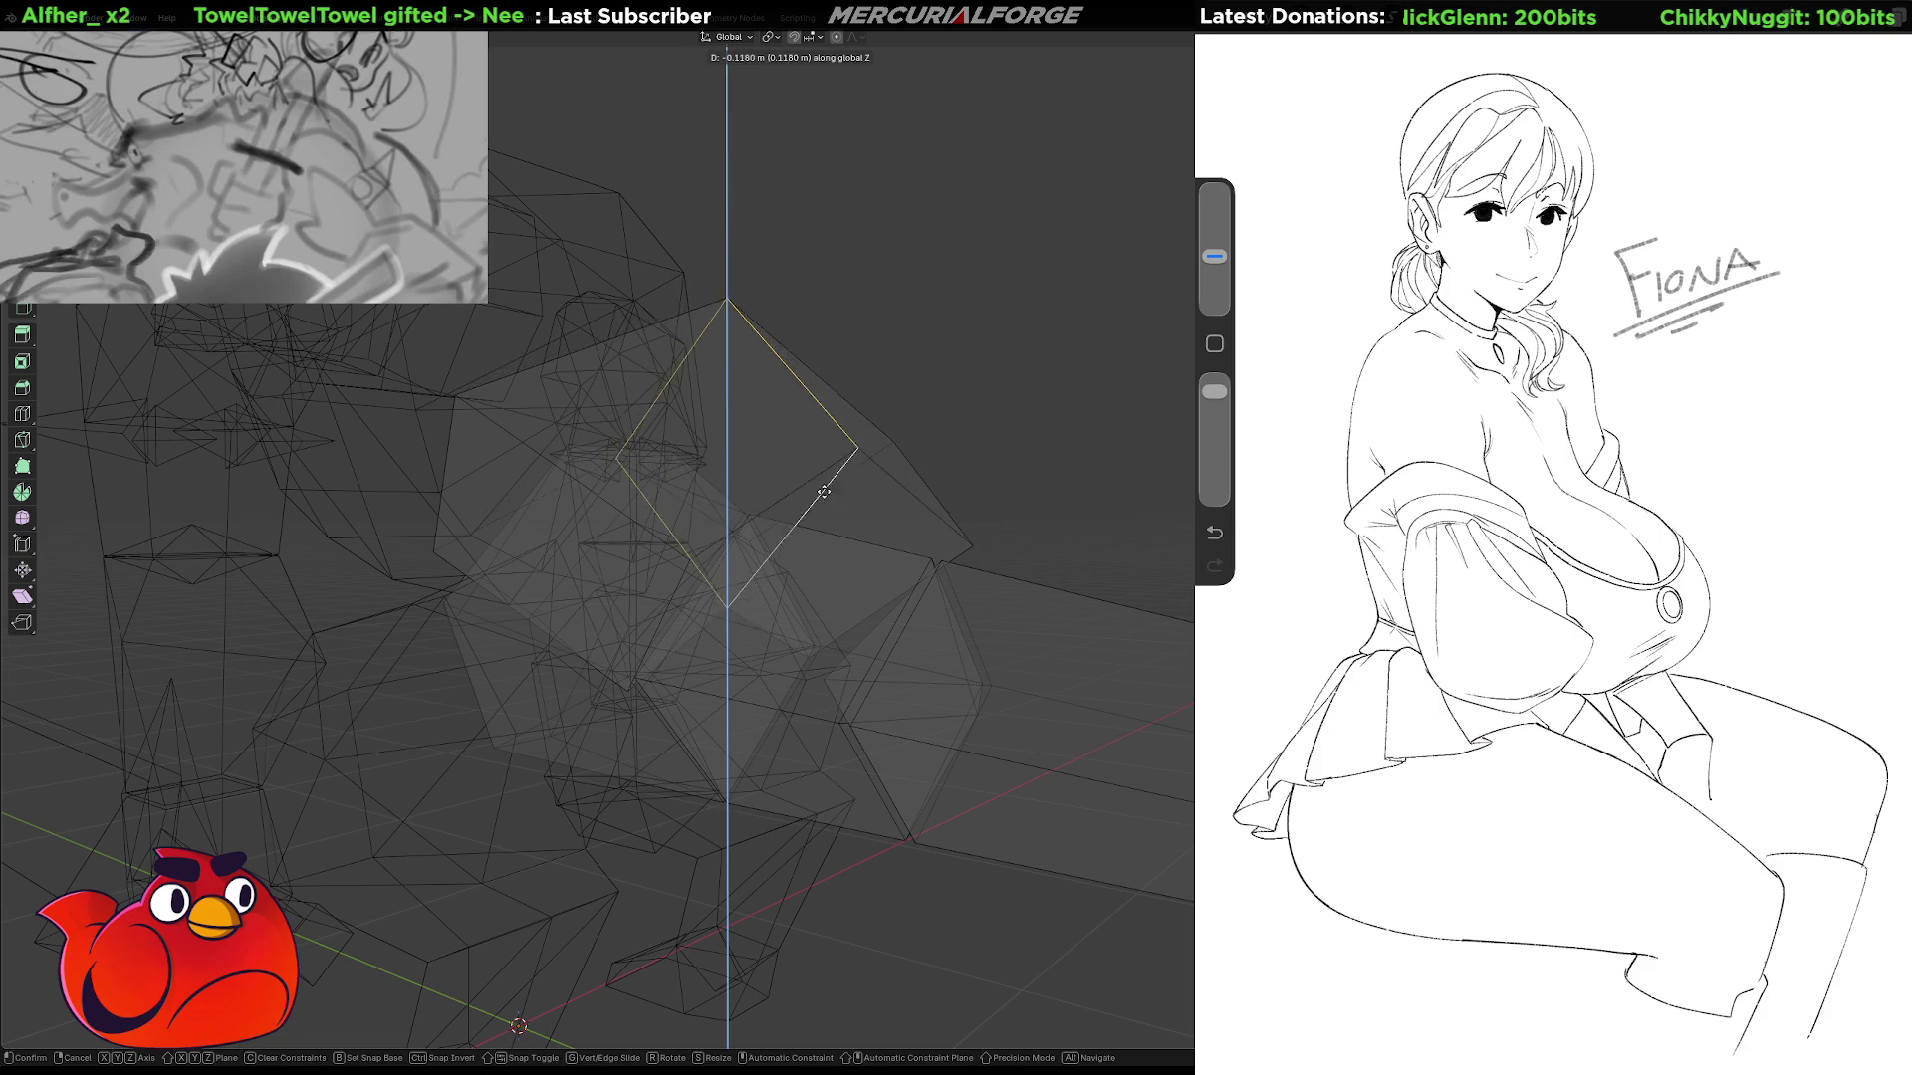
pyautogui.click(825, 507)
# Deselect the edge and return to solid shading.
pyautogui.moveTo(824, 508)
pyautogui.mouseDown(button='middle')
pyautogui.moveTo(734, 529)
pyautogui.moveTo(674, 415)
pyautogui.moveTo(820, 521)
pyautogui.mouseUp(button='middle')
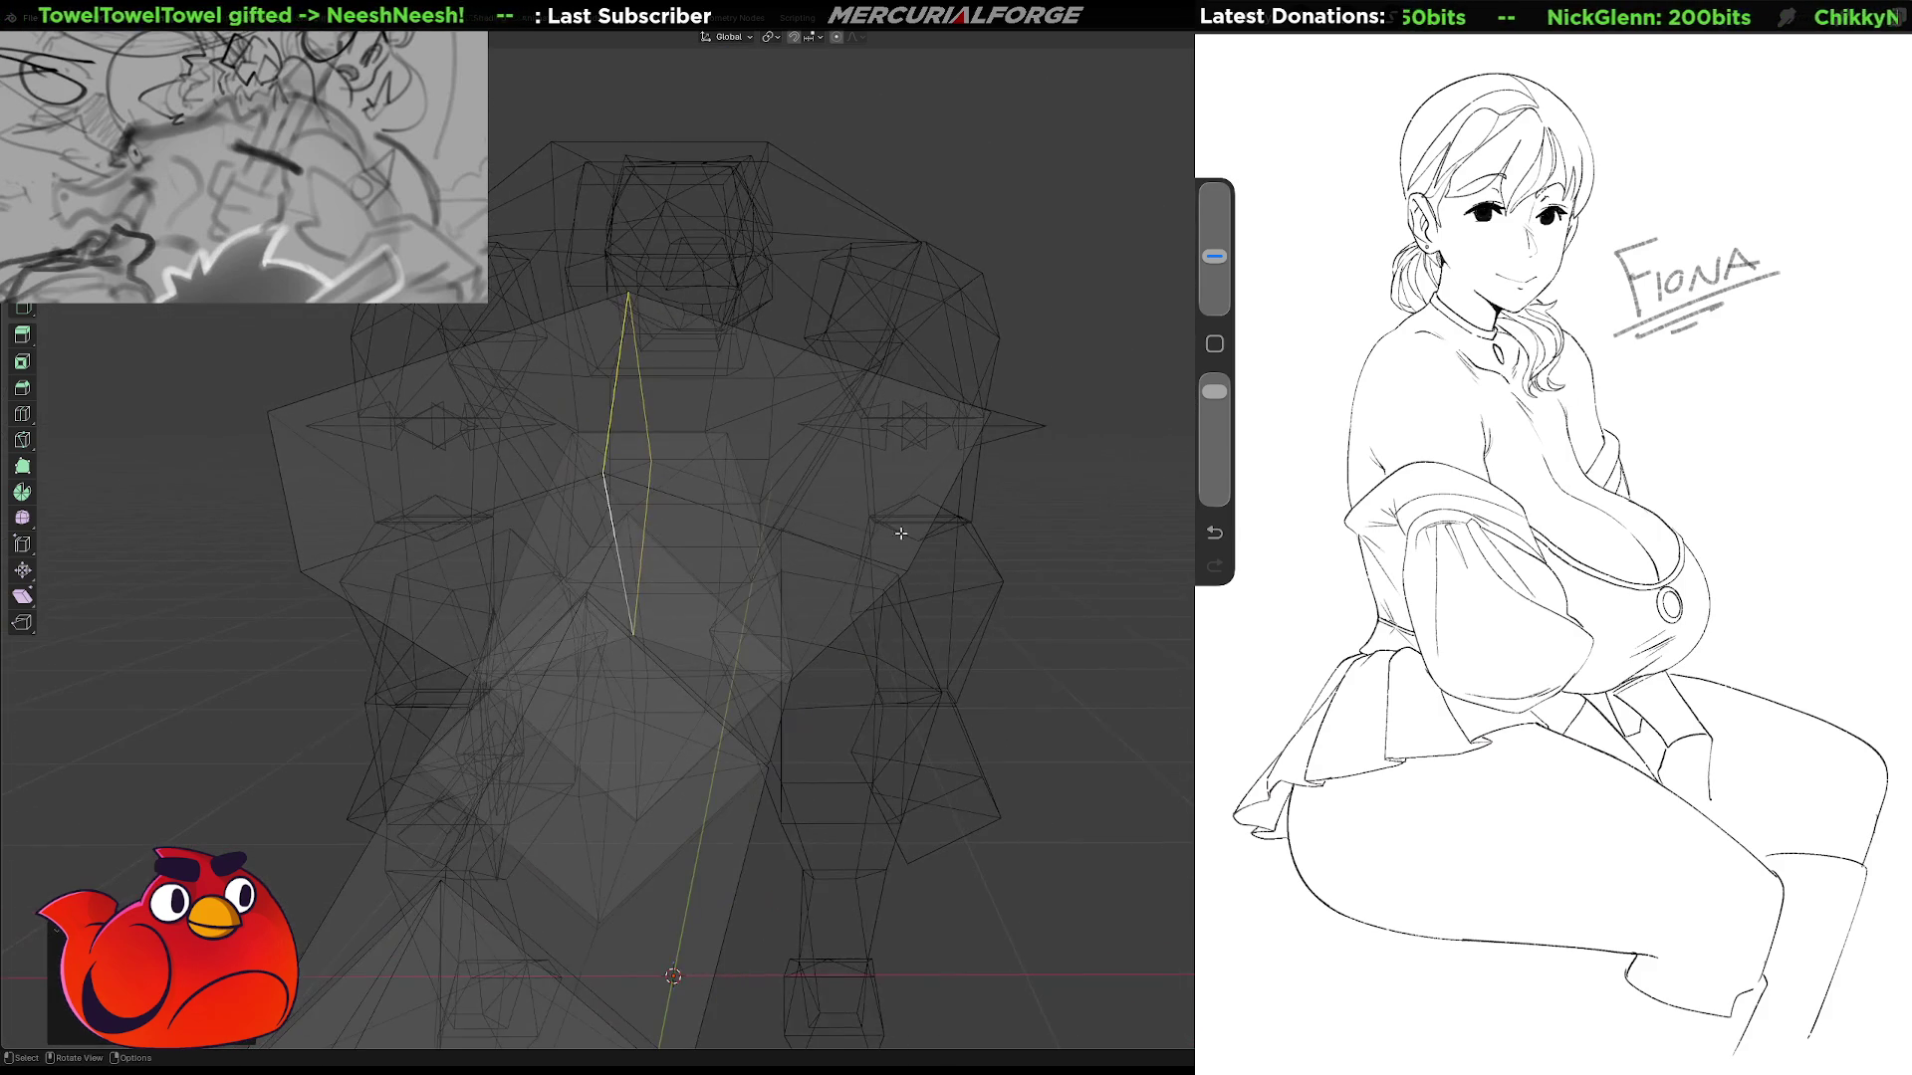
pyautogui.scroll(-1, 1145, 607)
pyautogui.click(1146, 607)
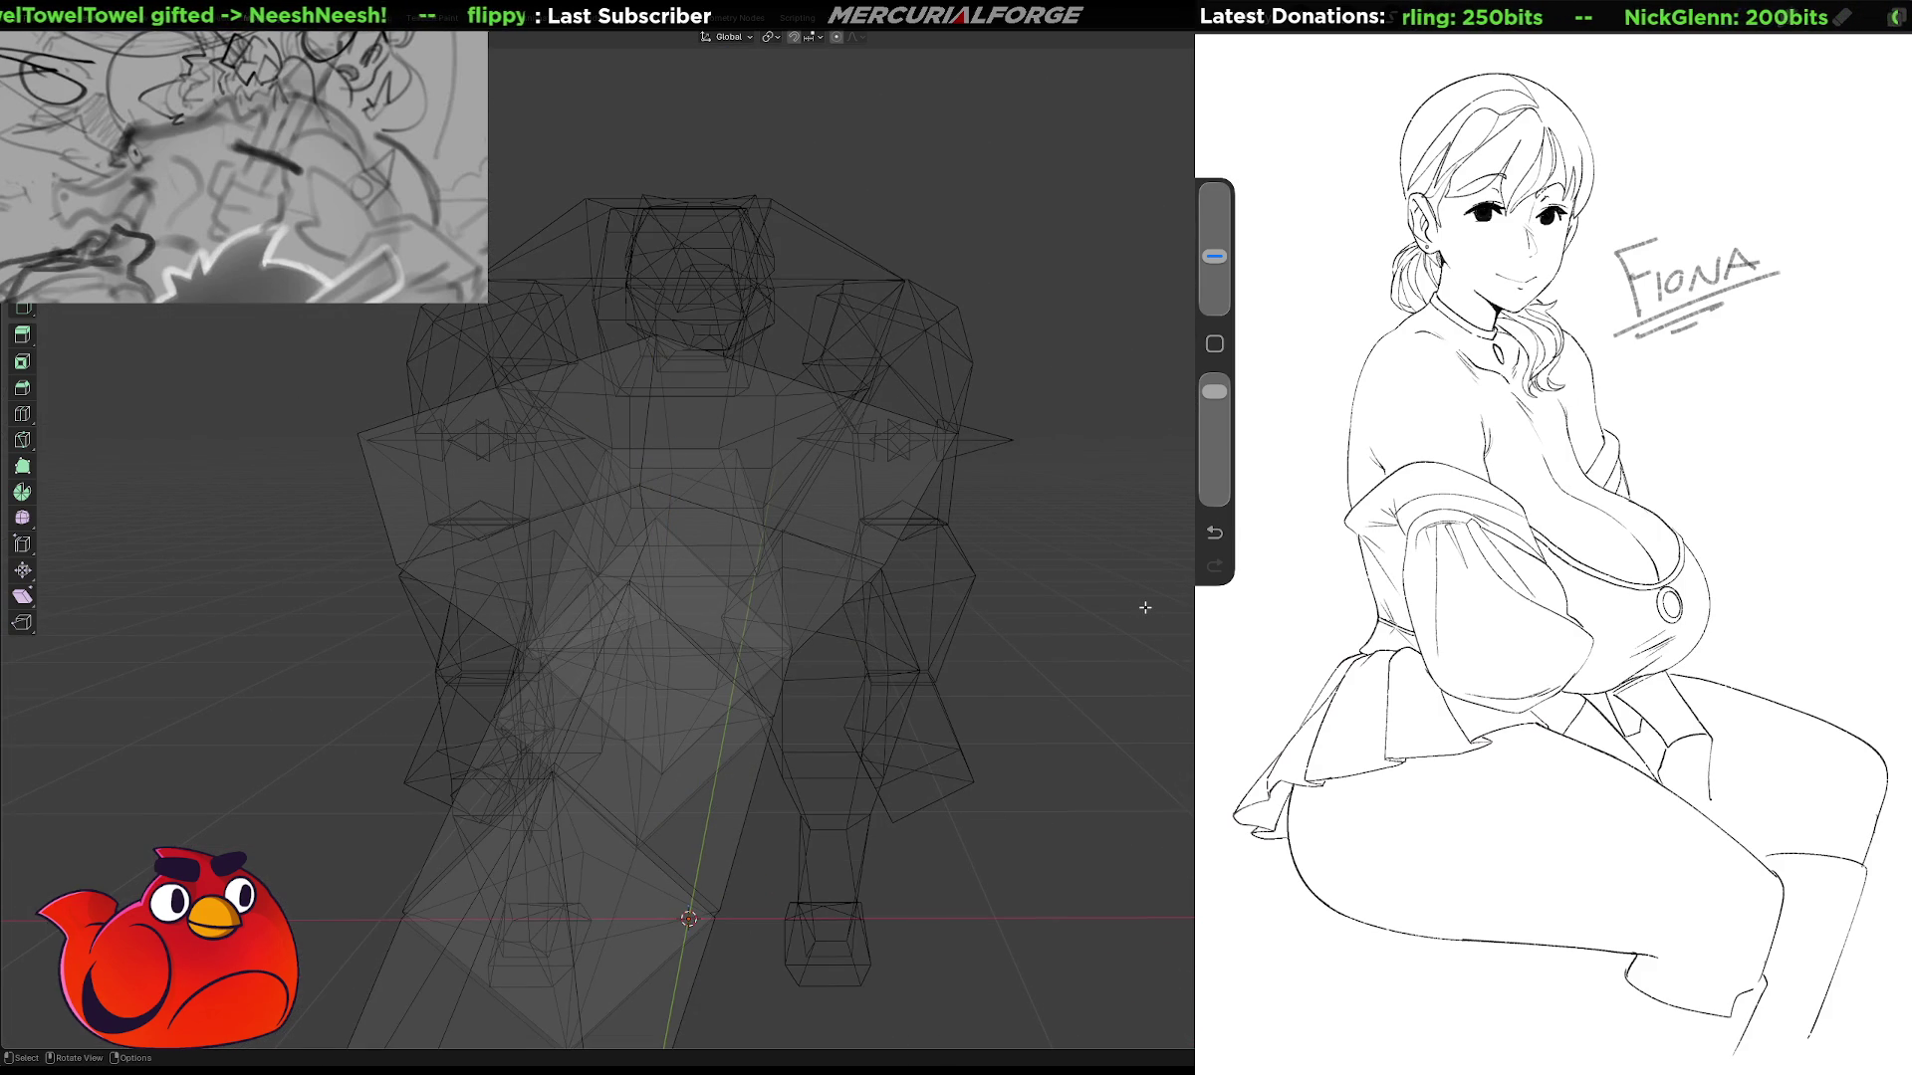
pyautogui.hotkey('alt', 'z')
pyautogui.moveTo(1063, 577)
pyautogui.mouseDown(button='middle')
pyautogui.moveTo(1123, 577)
pyautogui.moveTo(1068, 578)
pyautogui.moveTo(961, 505)
pyautogui.mouseUp(button='middle')
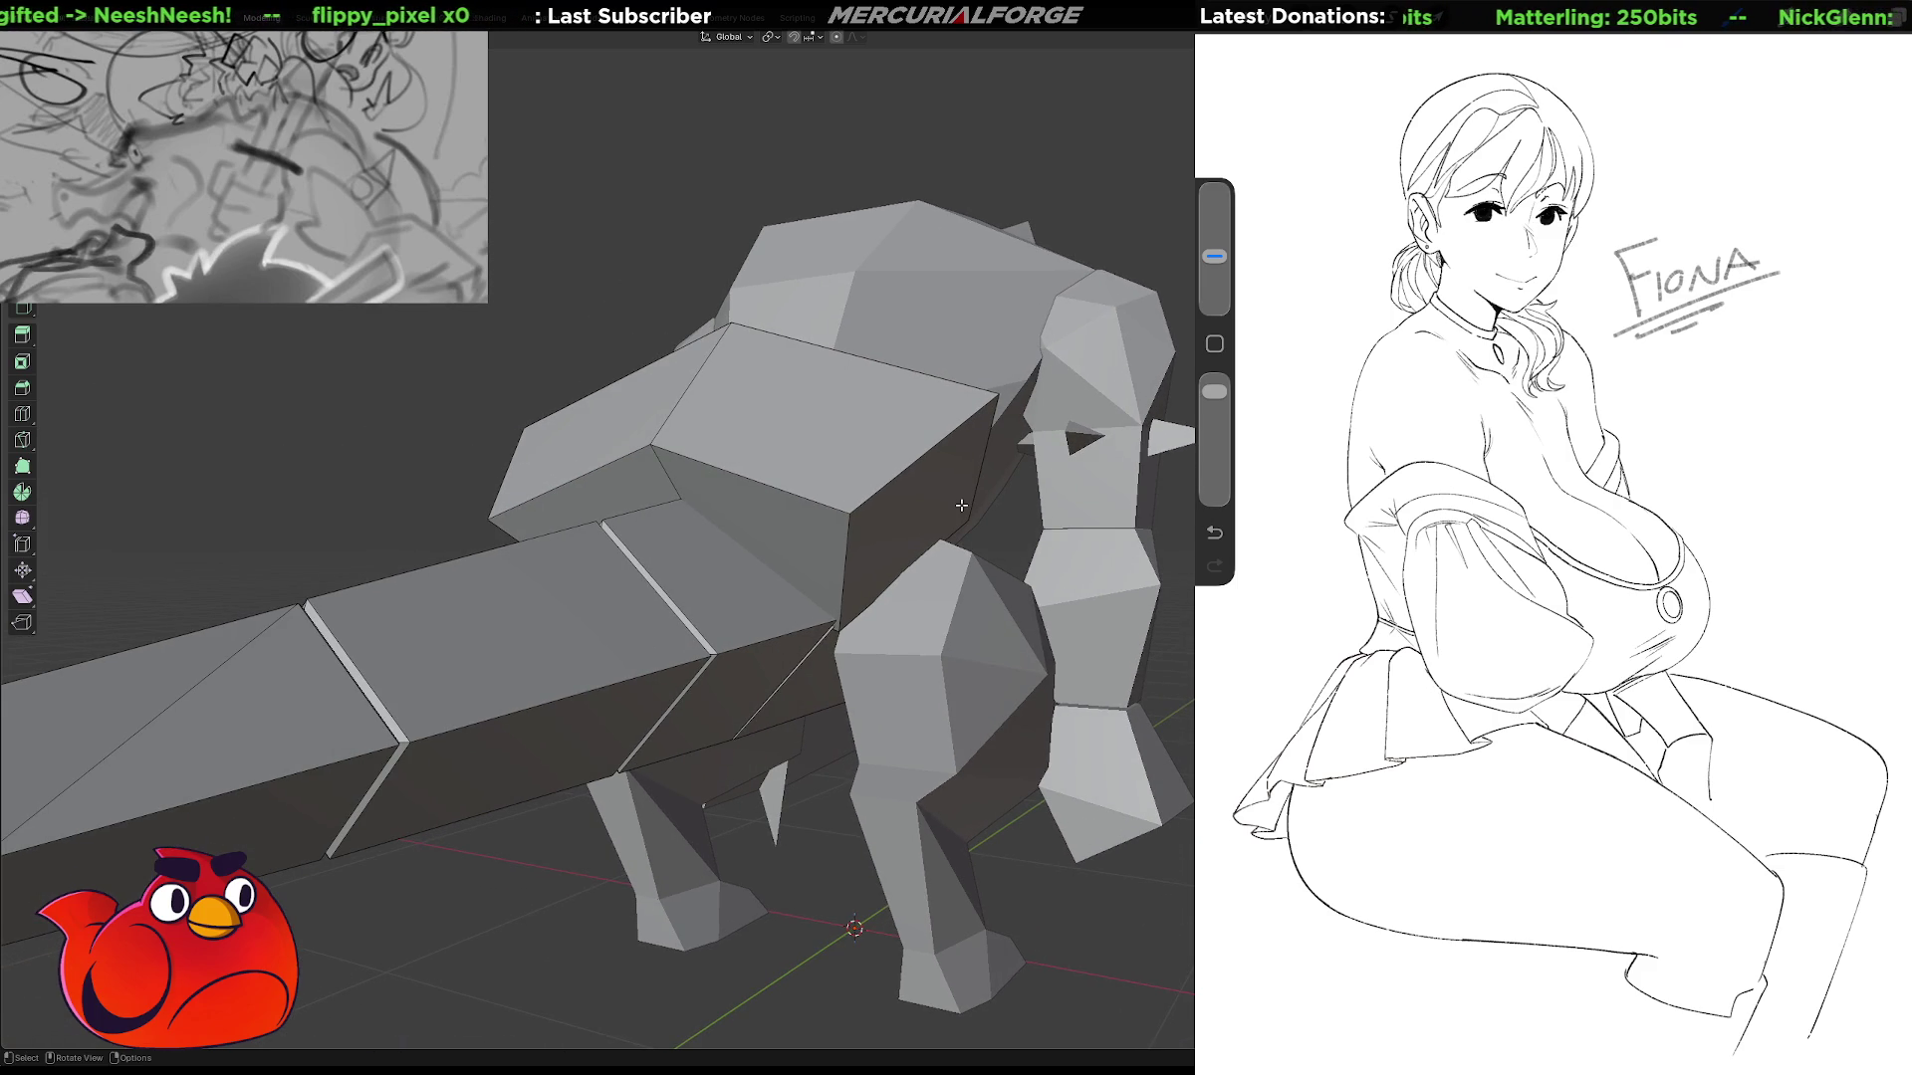
# Poke the hip block's end face into four triangles around a centre vertex.
pyautogui.scroll(2, 961, 505)
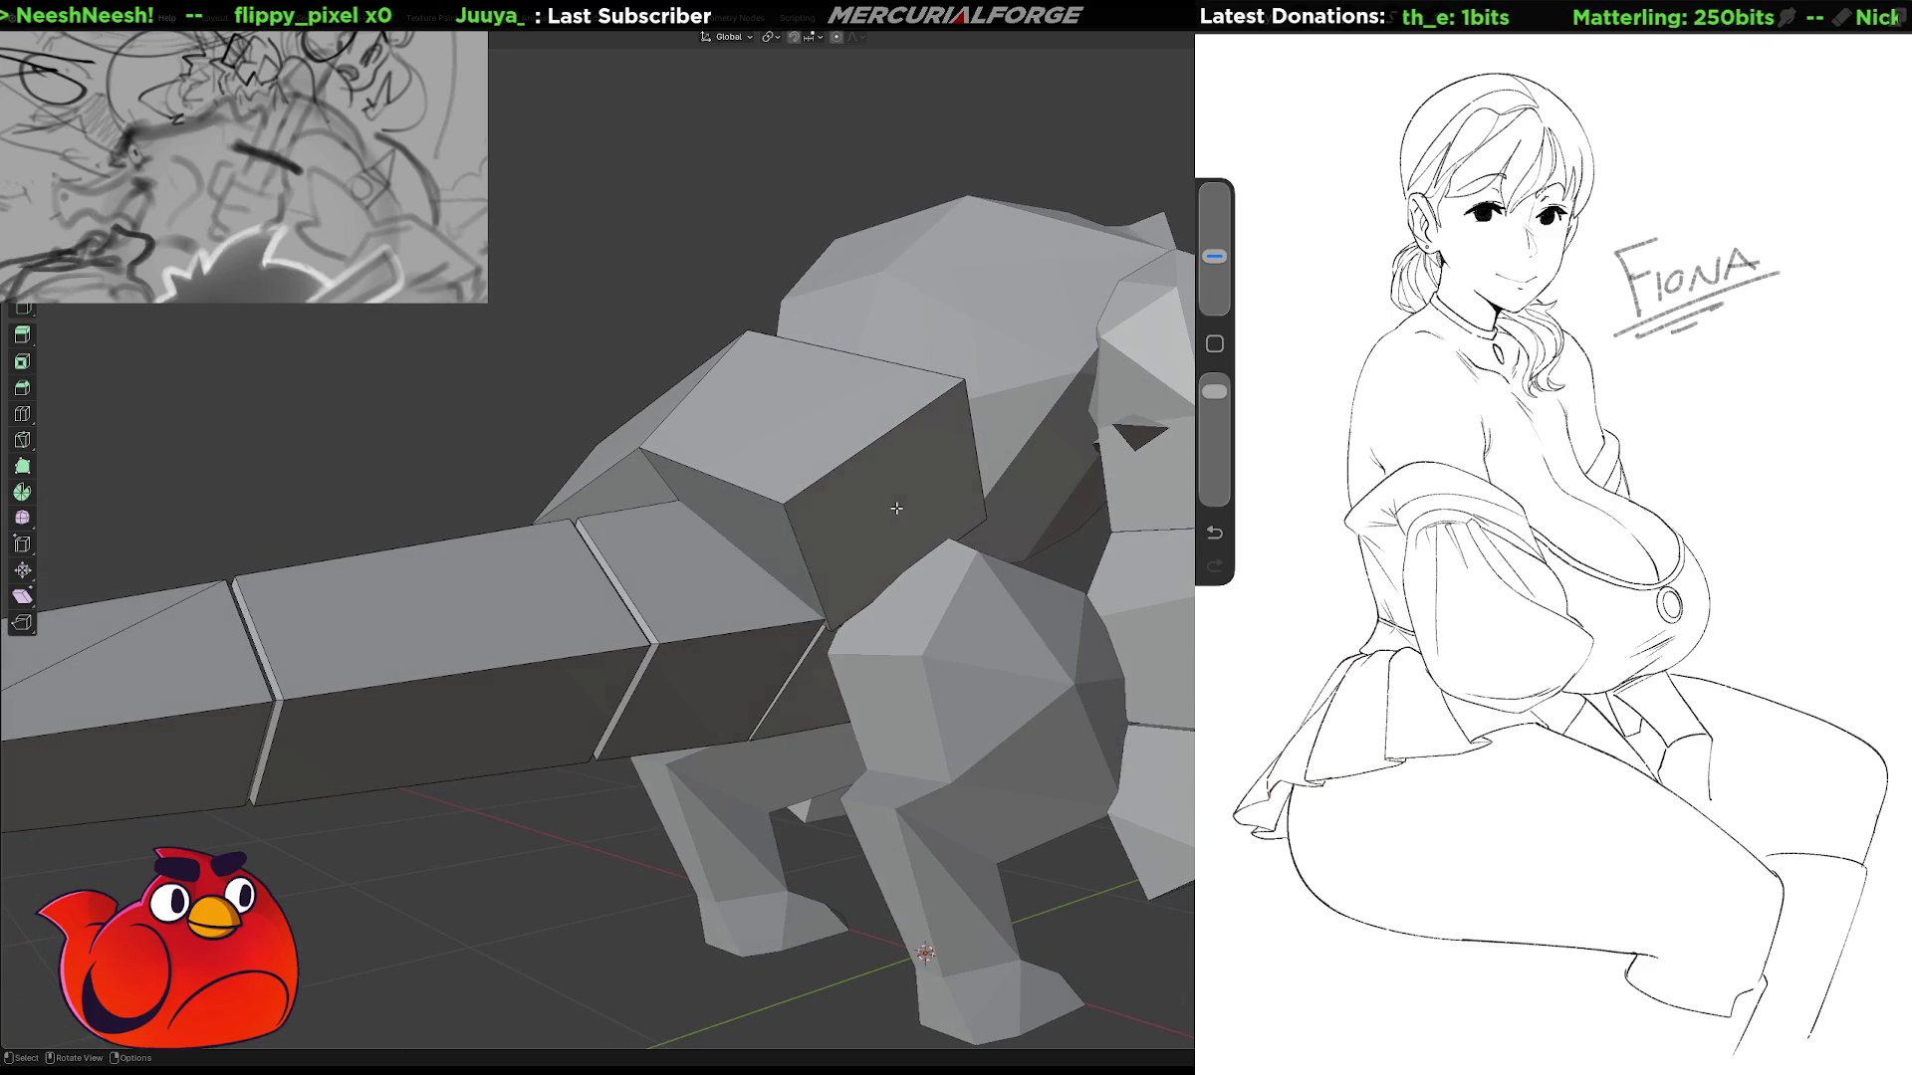
pyautogui.click(896, 508)
pyautogui.moveTo(896, 508); pyautogui.dragTo(912, 442, button='middle')
pyautogui.rightClick(912, 442)
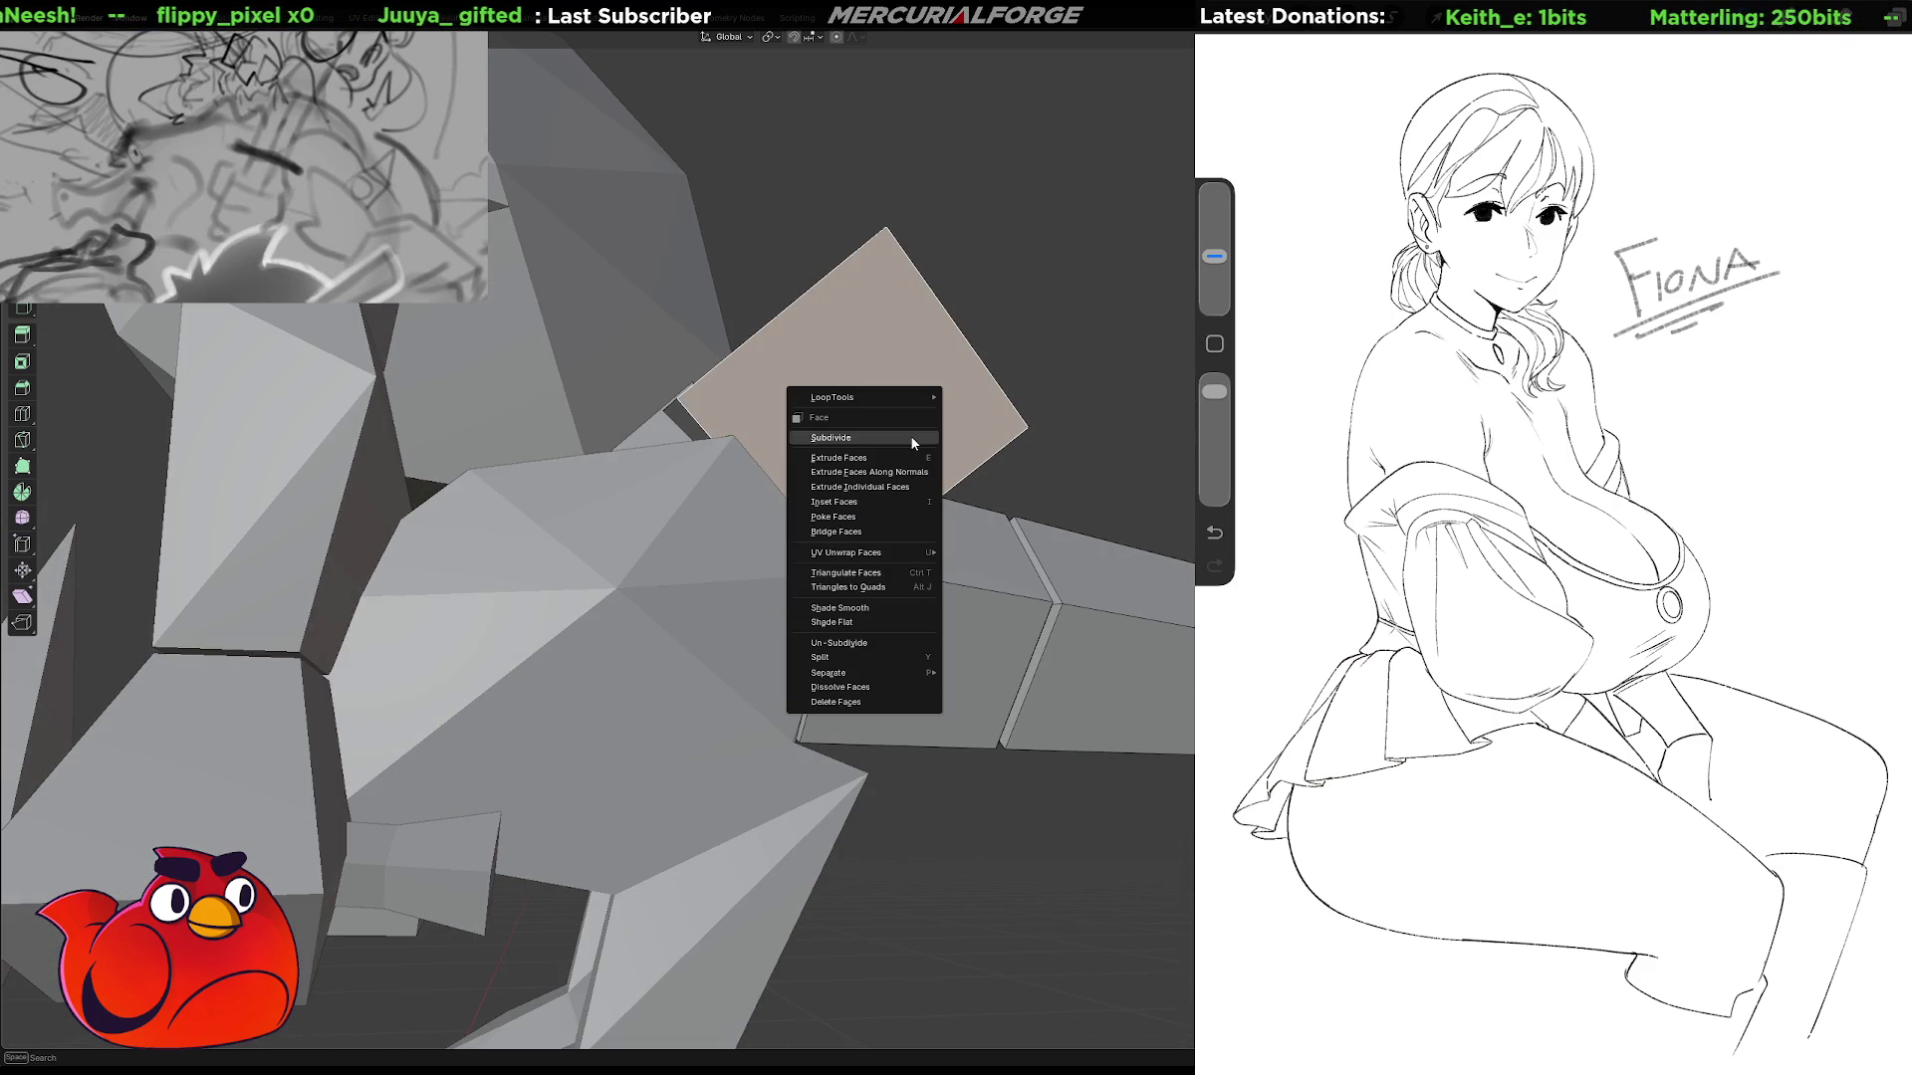
pyautogui.click(882, 518)
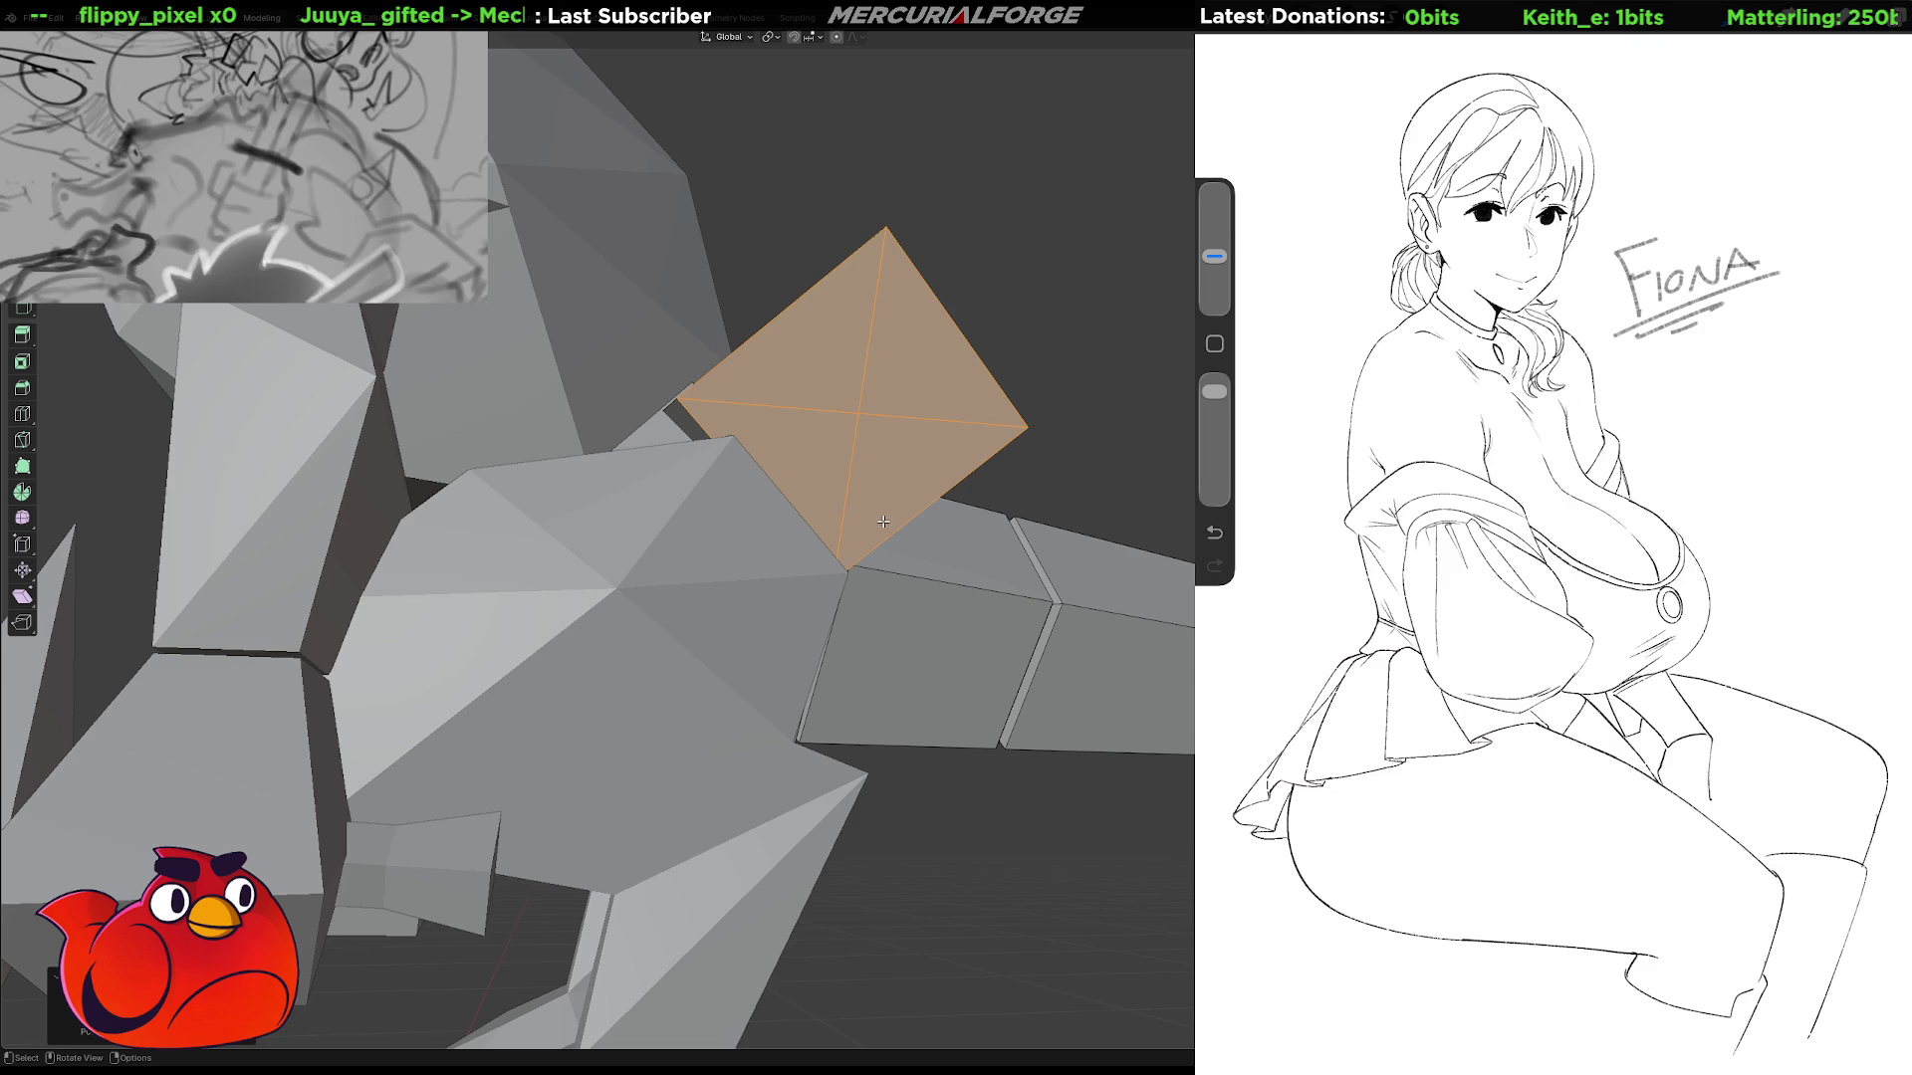
# Pull the new centre vertex outward with axis locks into a faceted point.
pyautogui.click(856, 417)
pyautogui.moveTo(857, 417); pyautogui.dragTo(825, 469, button='middle')
pyautogui.press('g')
pyautogui.hotkey('shift', 'z')
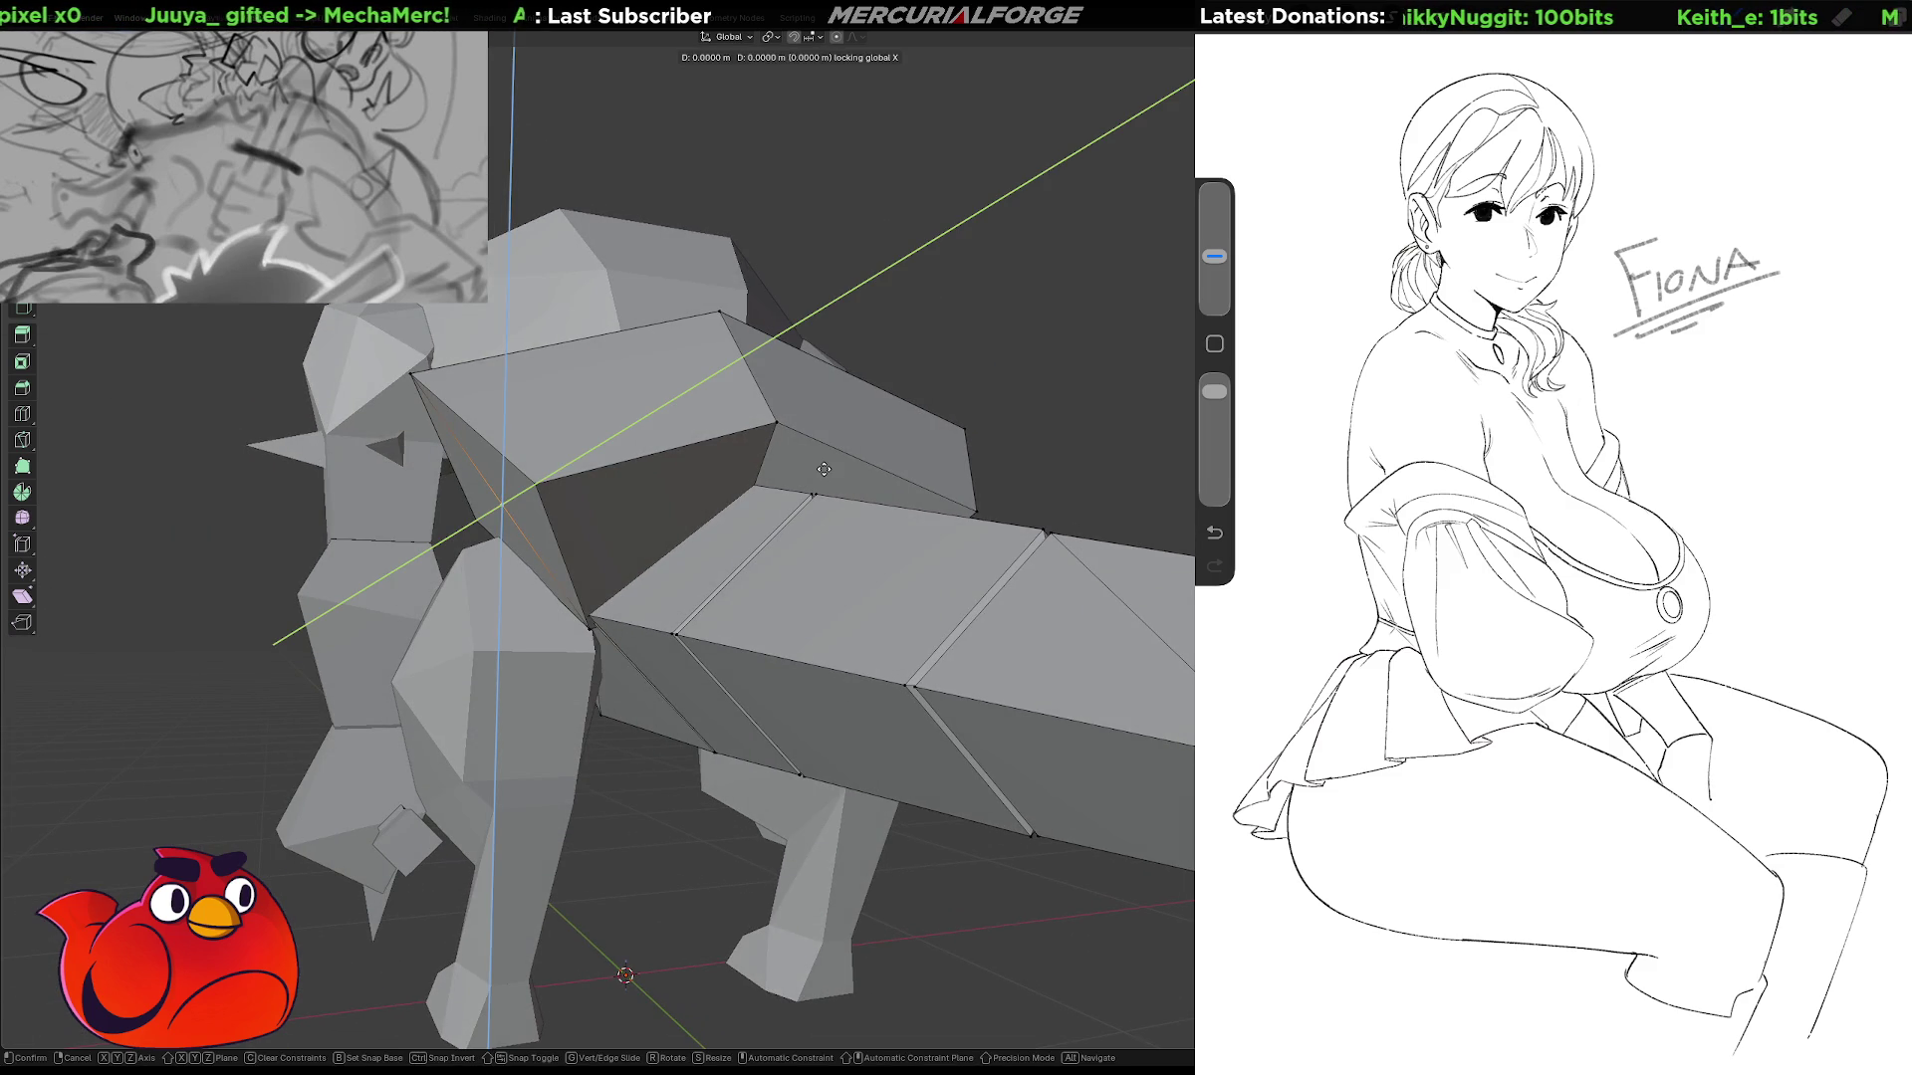
pyautogui.hotkey('shift', 'y')
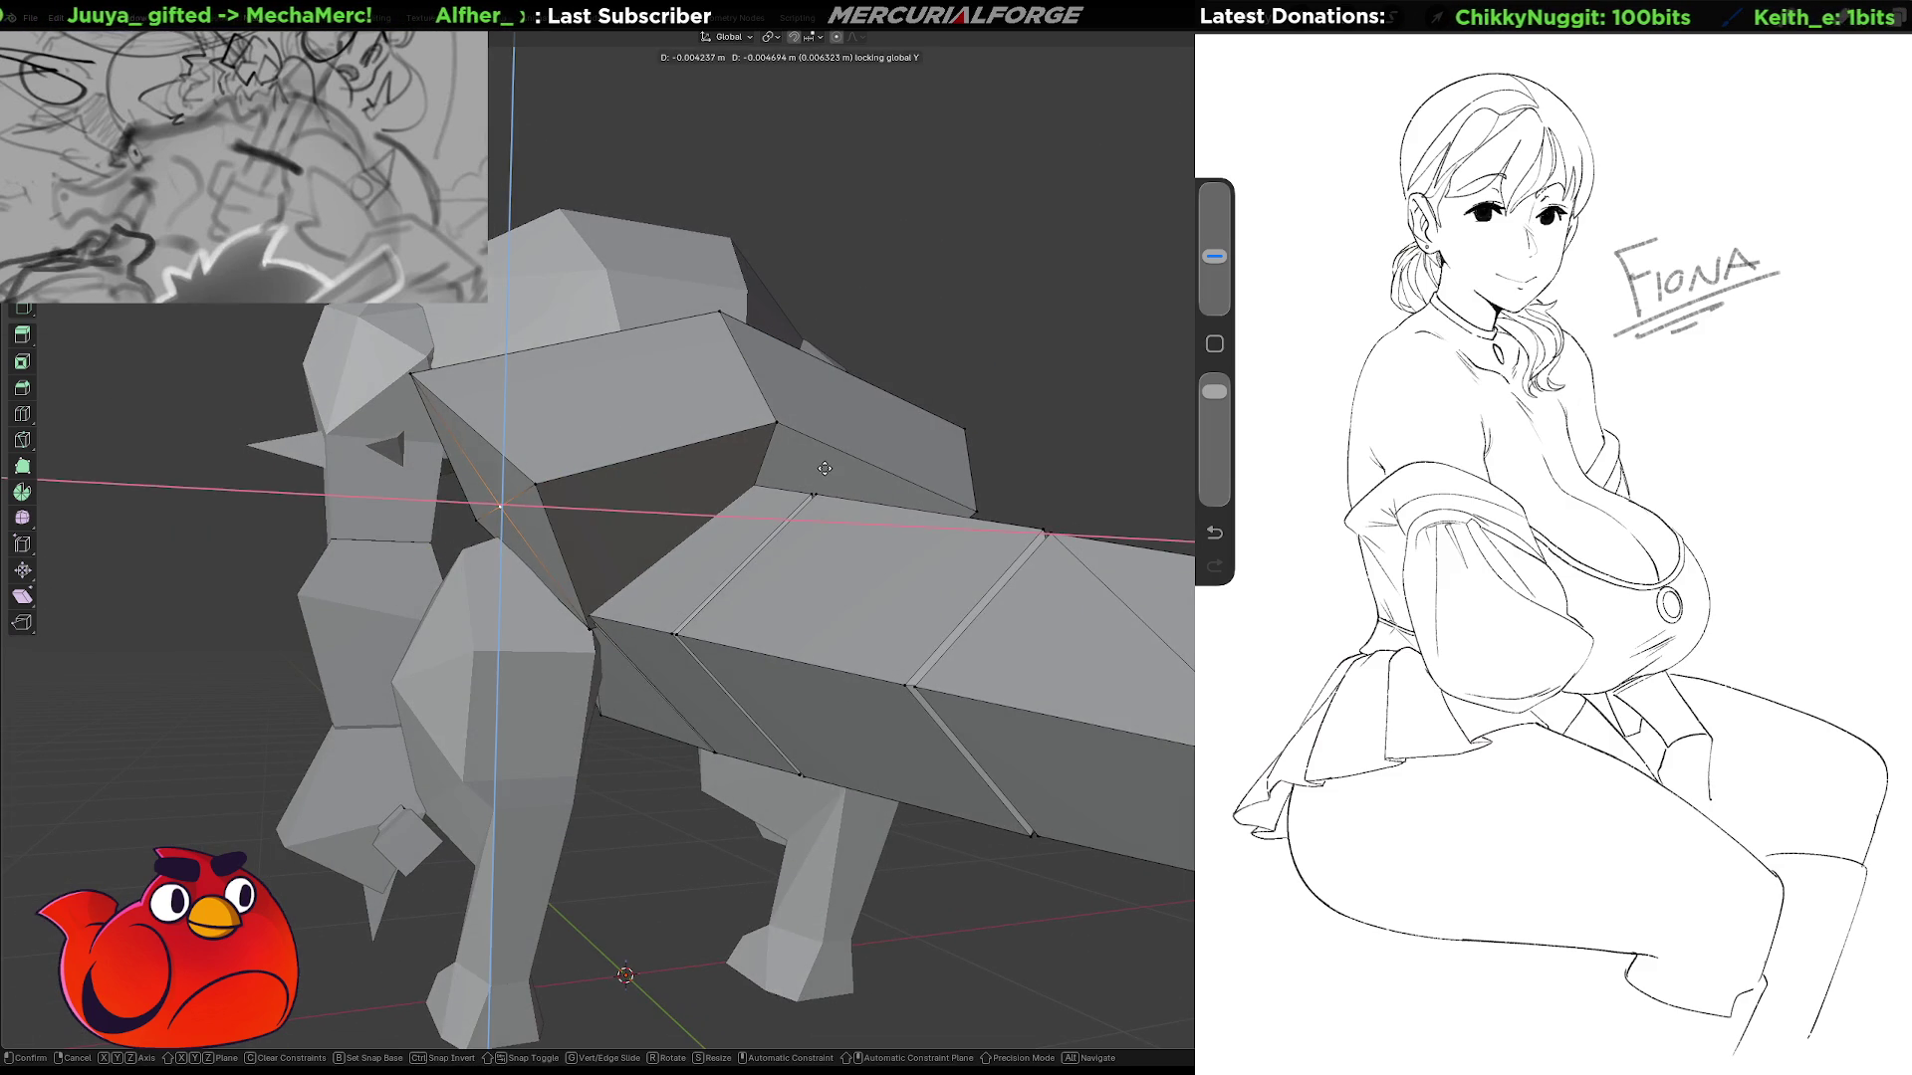
pyautogui.click(780, 507)
pyautogui.moveTo(410, 370); pyautogui.dragTo(796, 467, button='middle')
pyautogui.press('g')
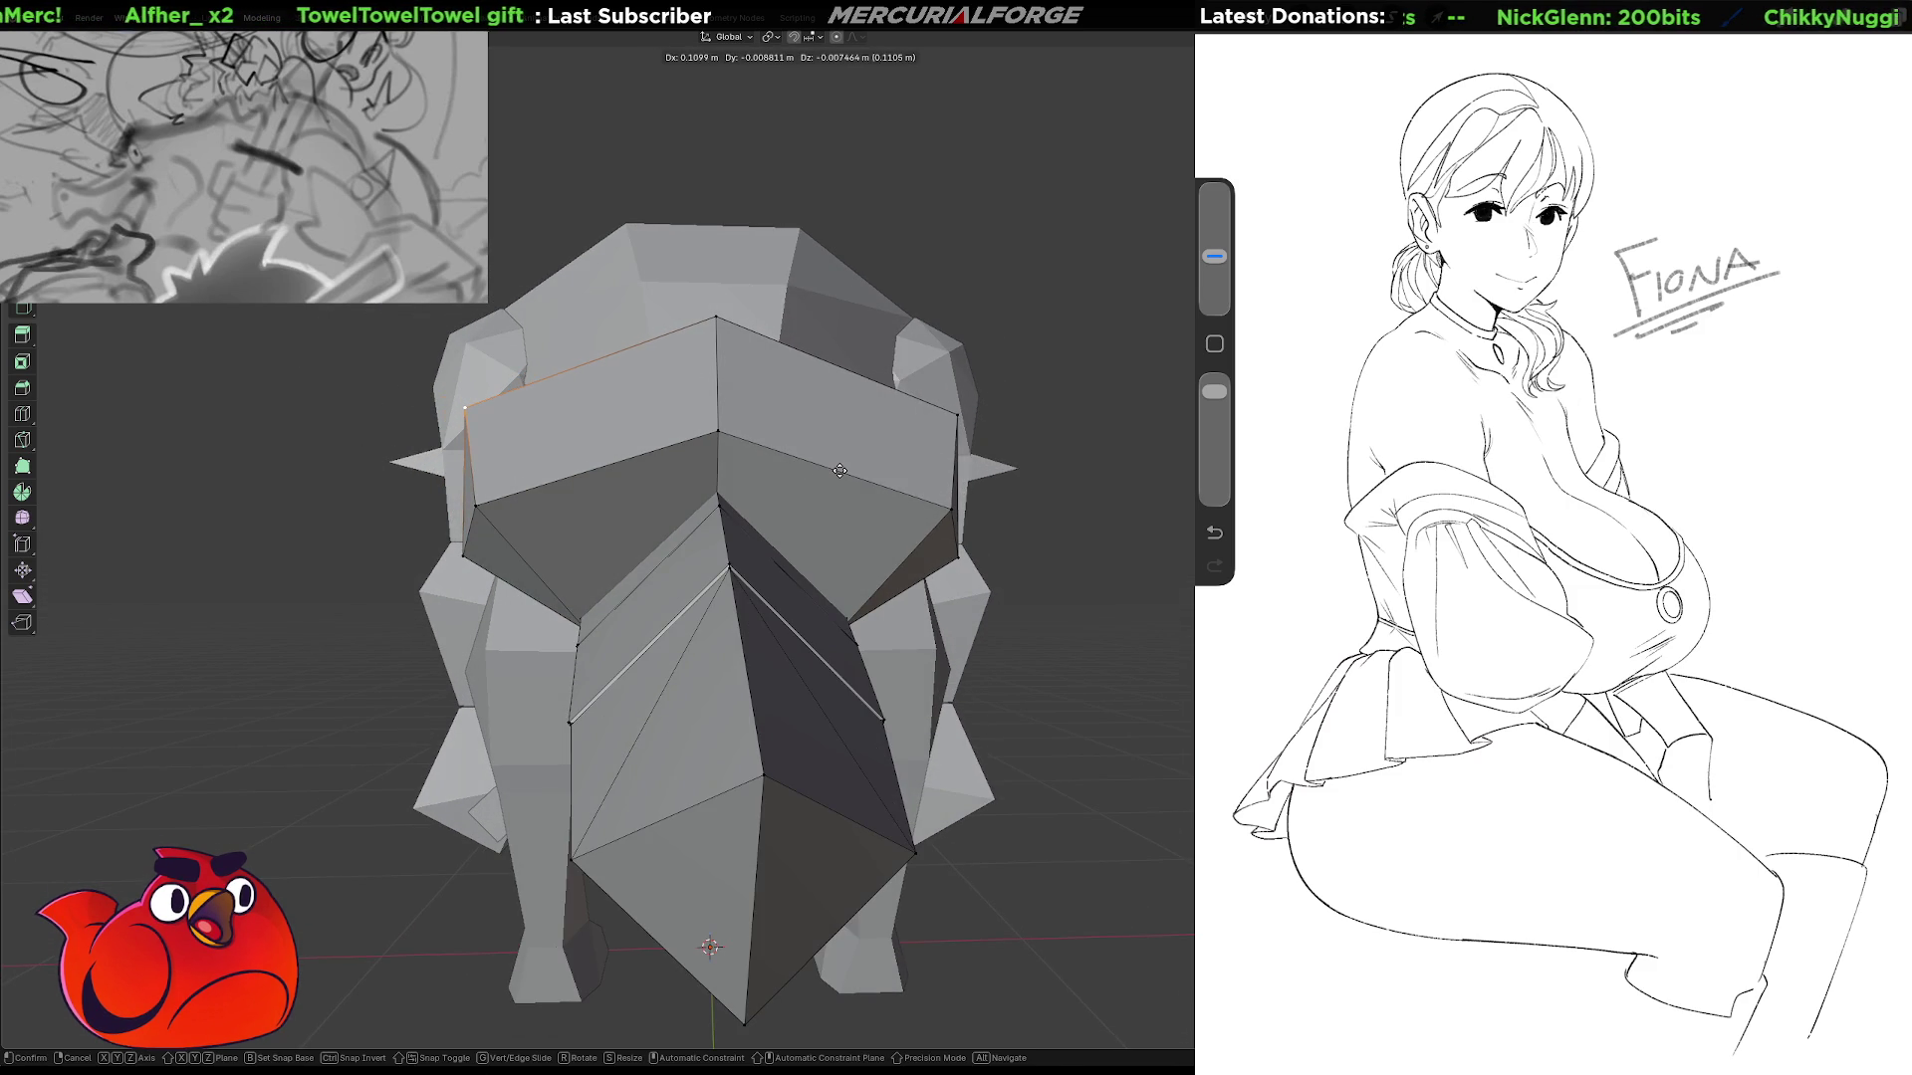
pyautogui.click(834, 469)
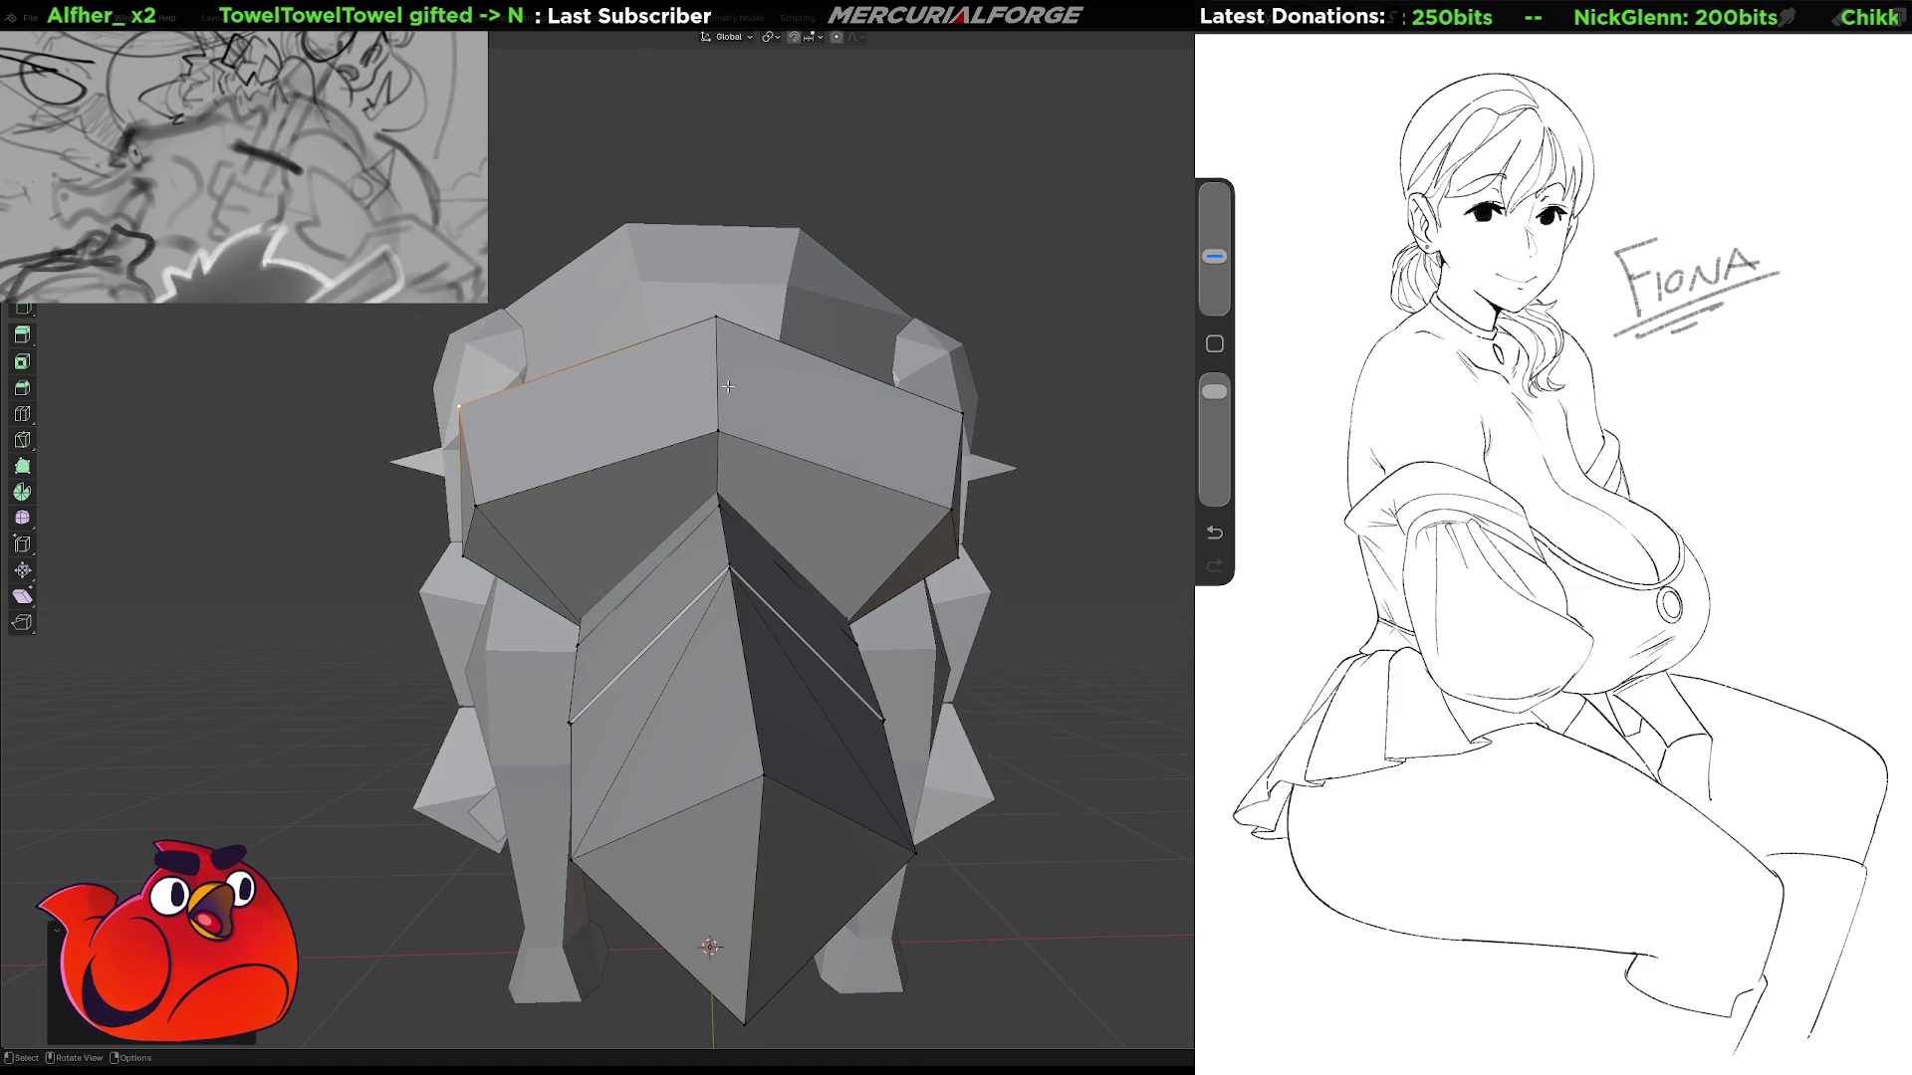
# Select the face just below the block's top edge.
pyautogui.press('3')
pyautogui.click(716, 377)
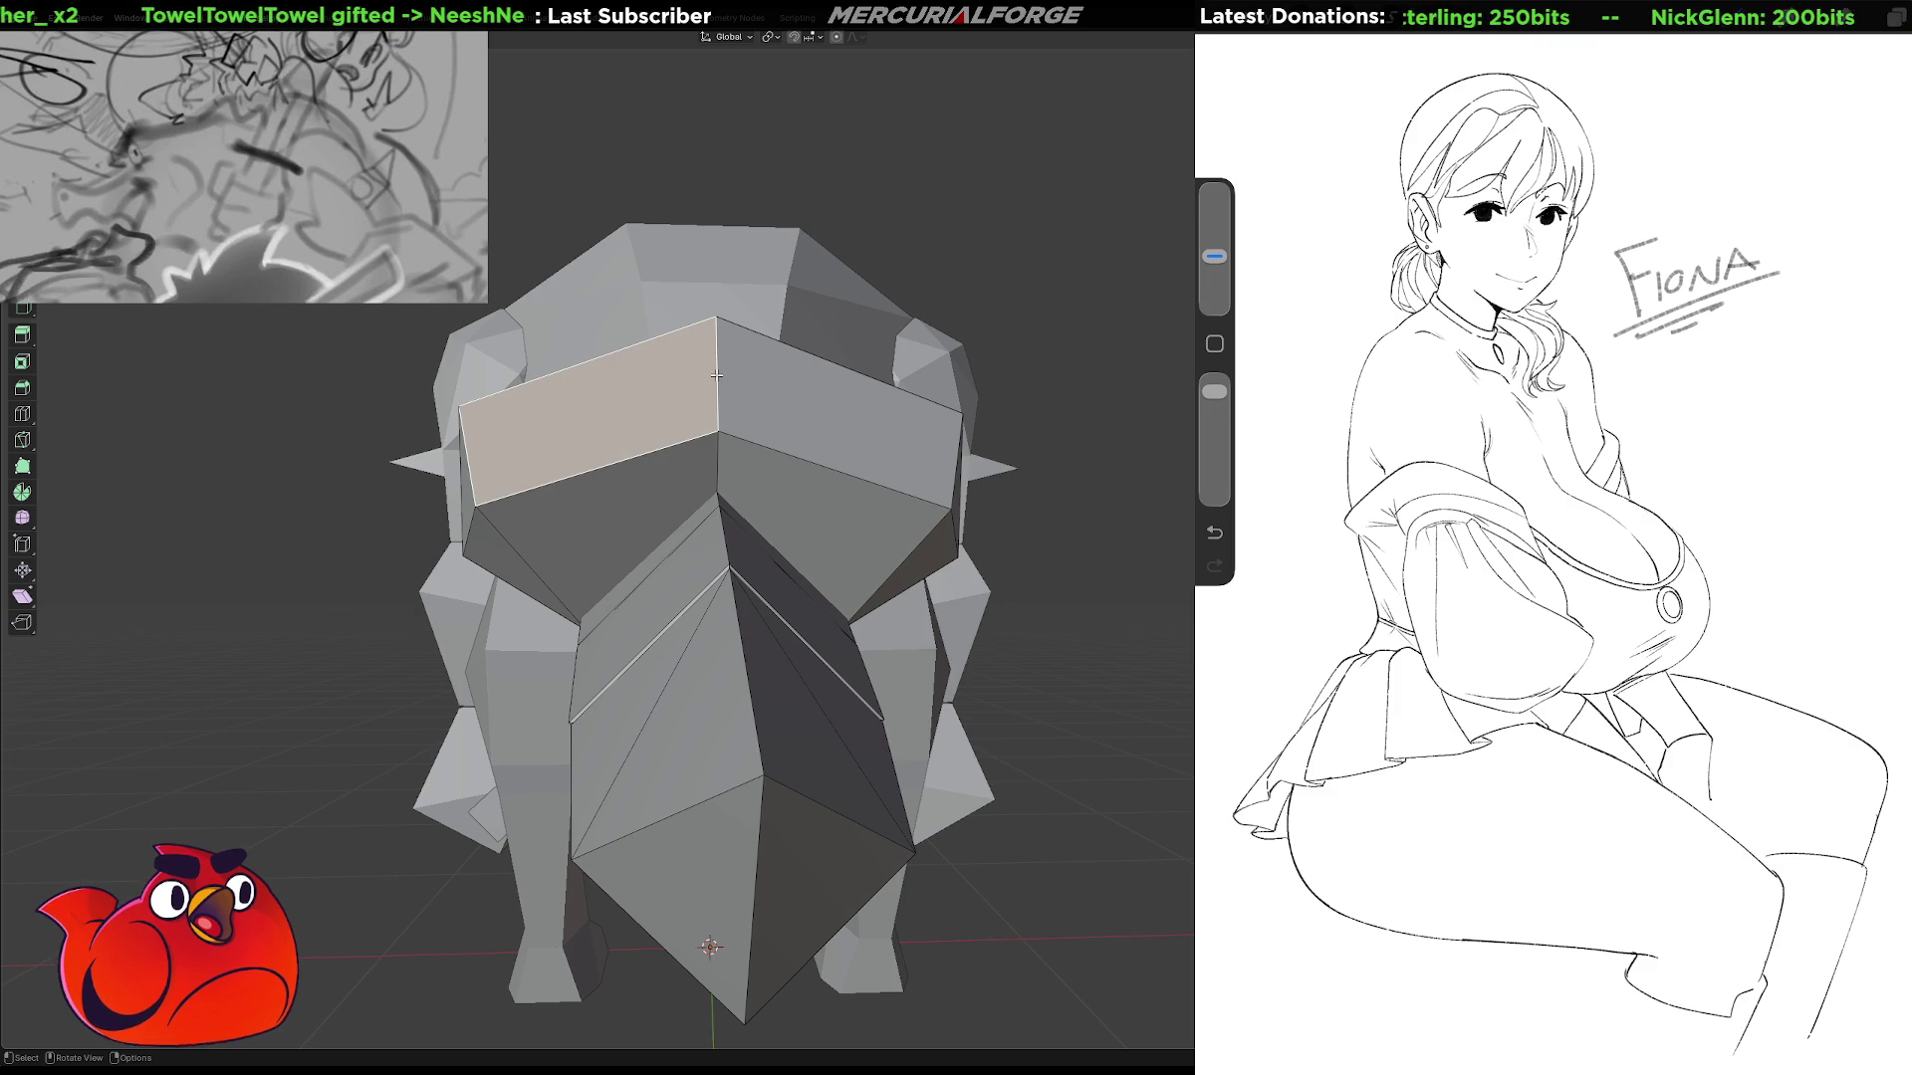
pyautogui.moveTo(716, 375); pyautogui.dragTo(759, 377, button='middle')
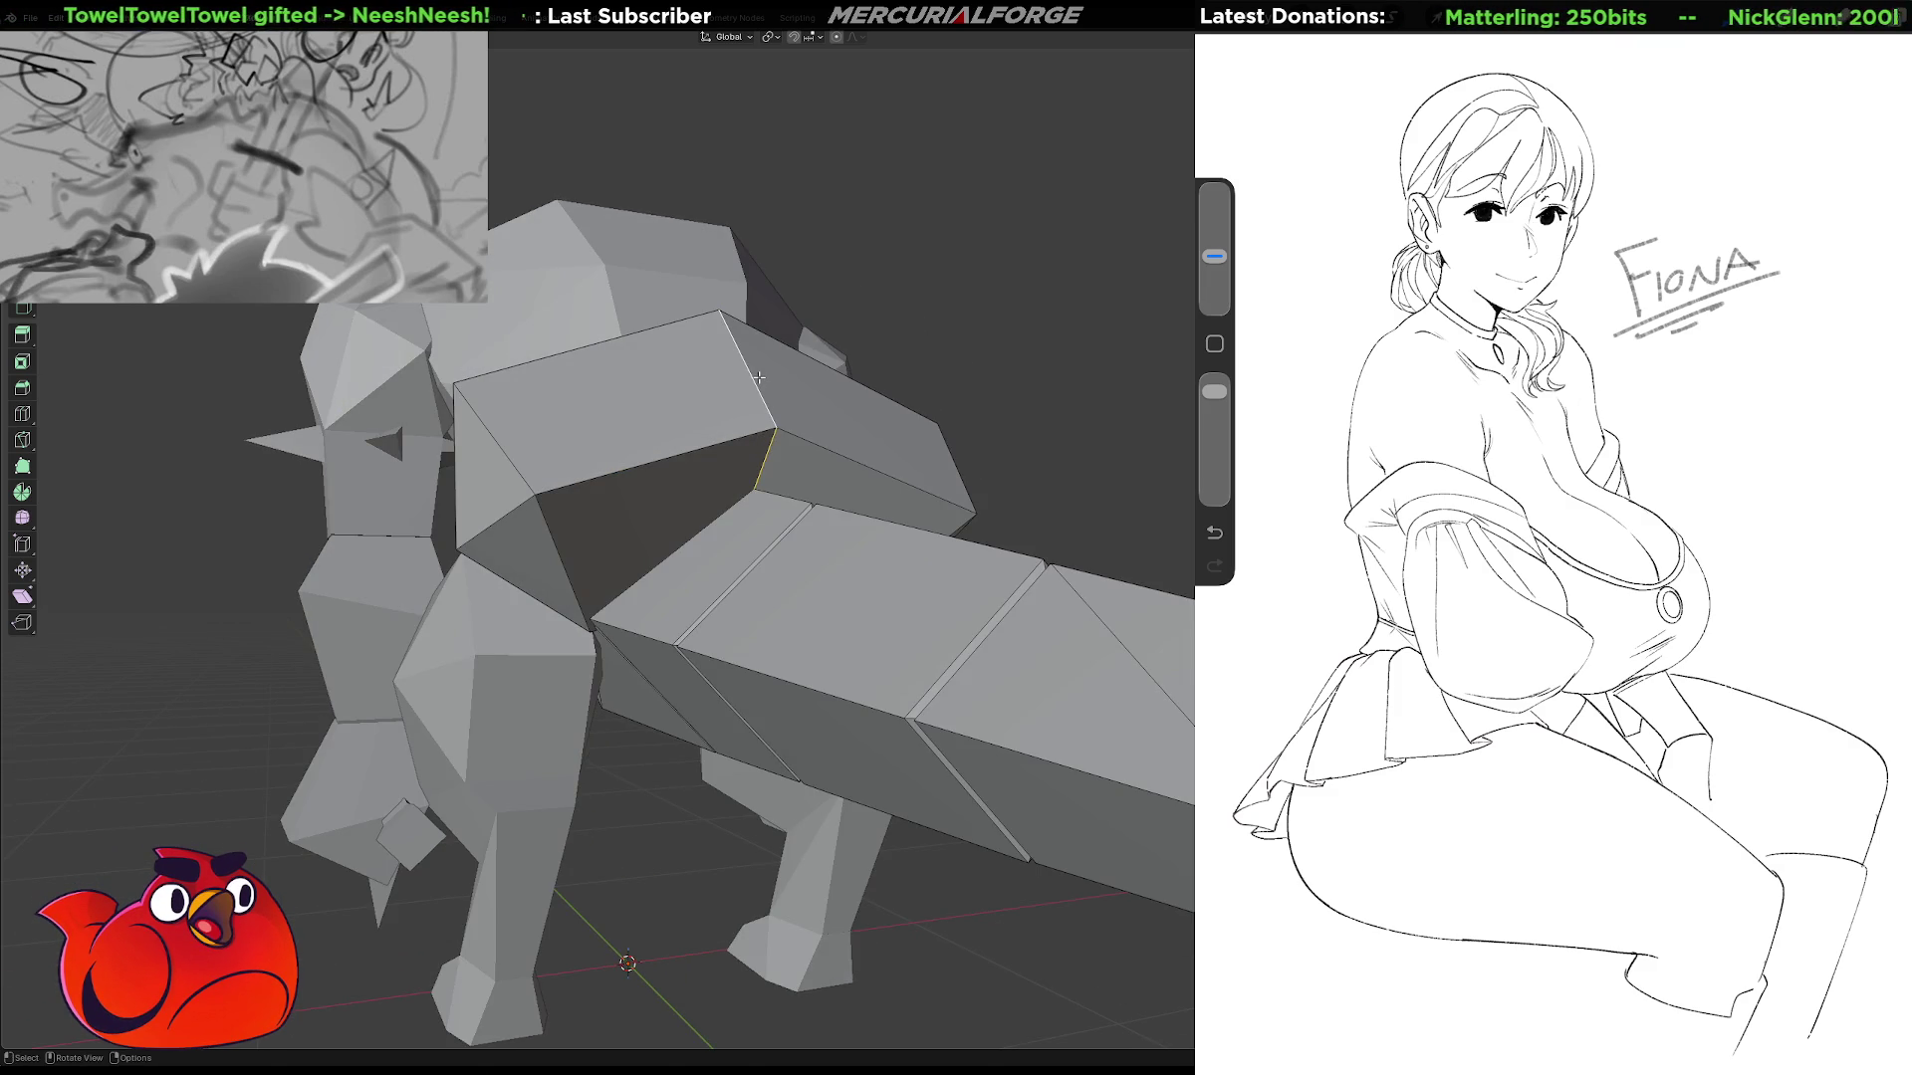
# Bevel the edge by 0.148 m and raise the bevelled faces along Z.
pyautogui.hotkey('ctrl', 'b')
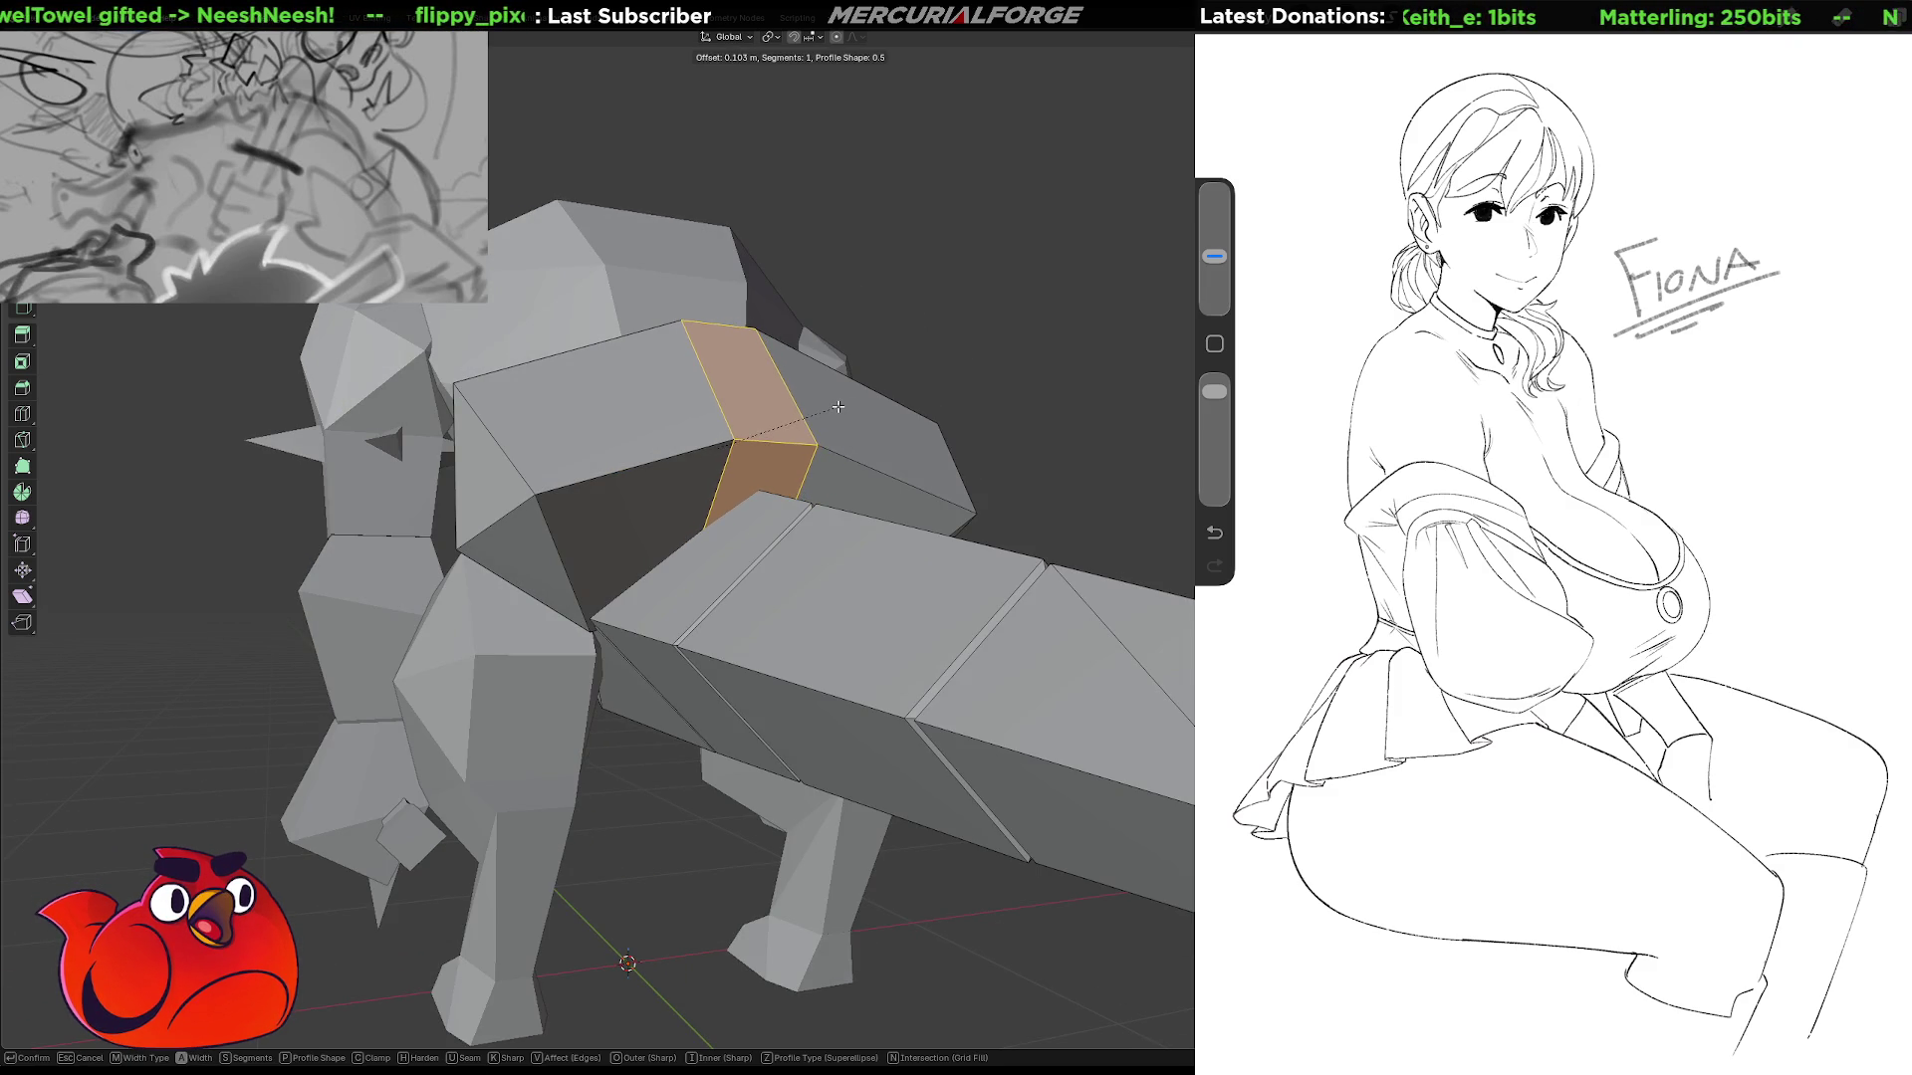
pyautogui.click(856, 406)
pyautogui.press('g')
pyautogui.press('z')
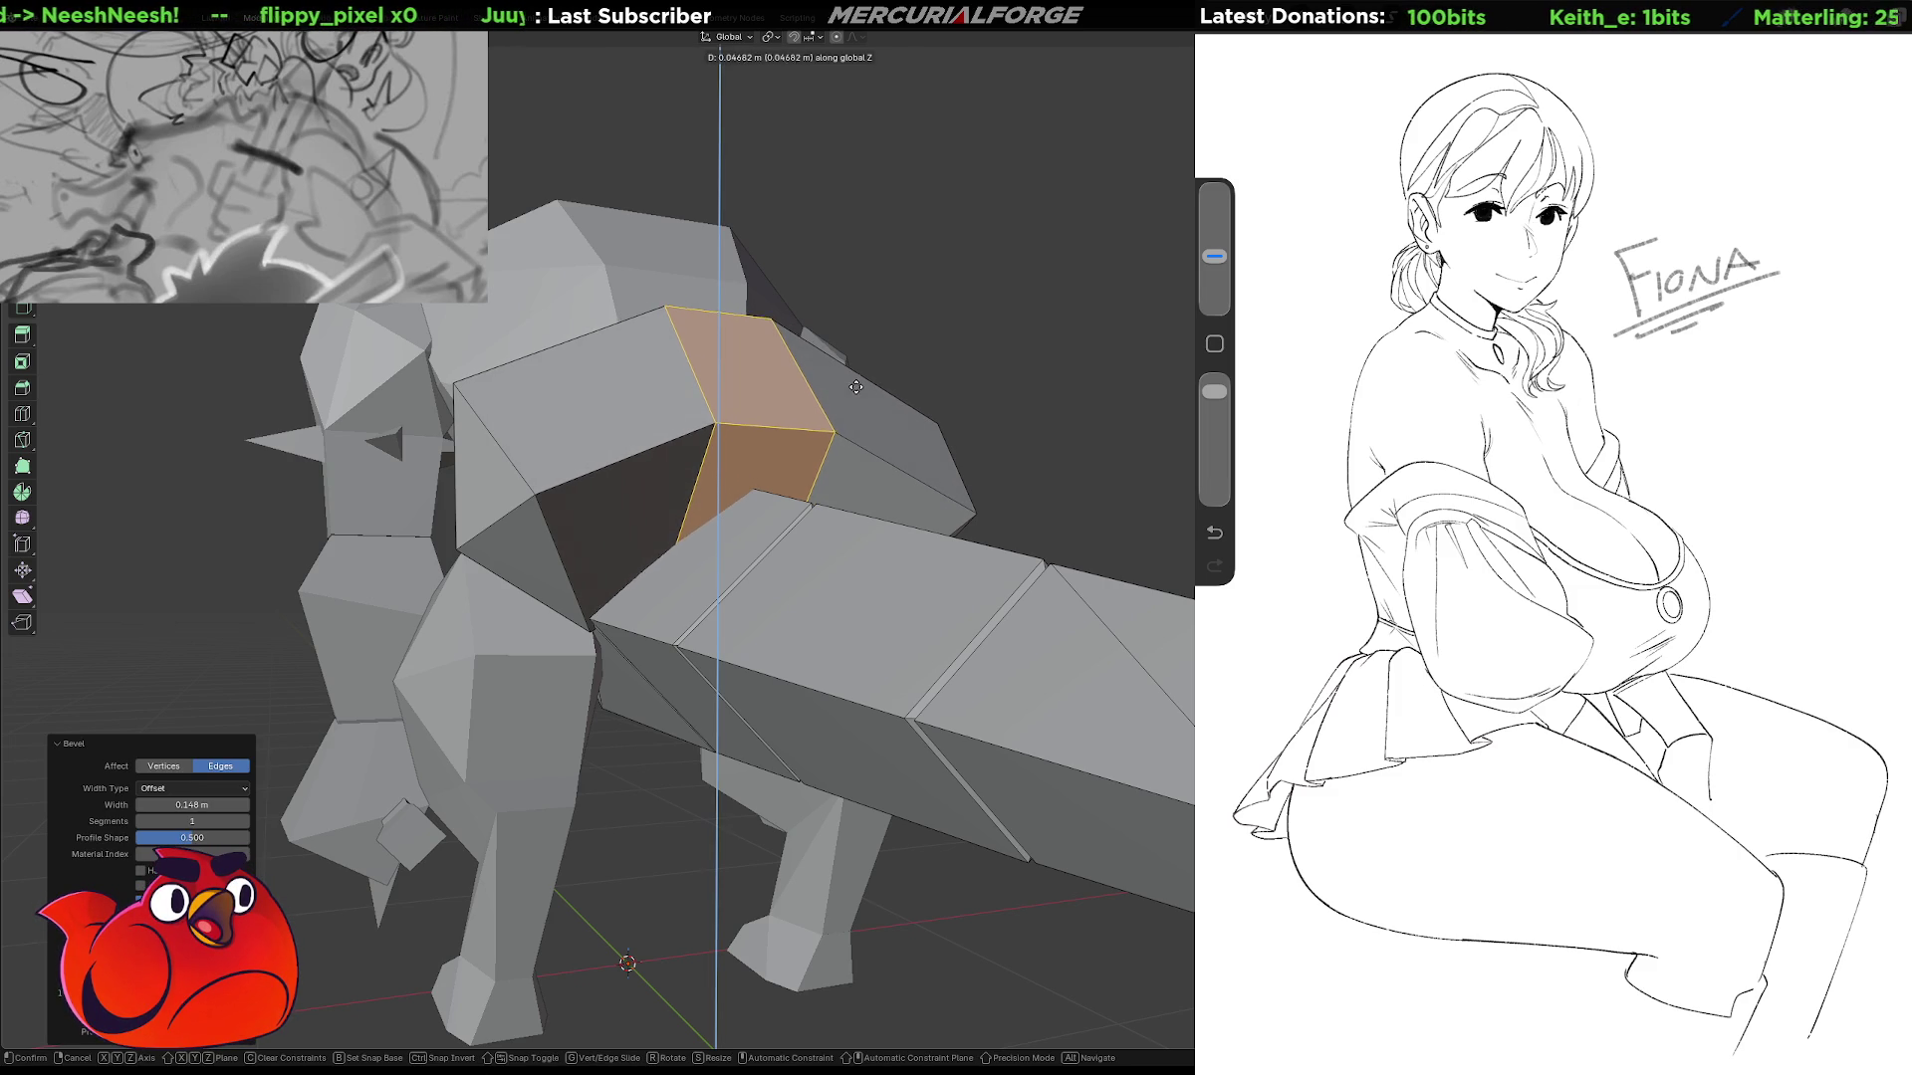
pyautogui.click(856, 387)
pyautogui.moveTo(857, 387)
pyautogui.mouseDown(button='middle')
pyautogui.moveTo(703, 471)
pyautogui.moveTo(999, 467)
pyautogui.moveTo(765, 481)
pyautogui.moveTo(876, 479)
pyautogui.mouseUp(button='middle')
# Separate the whole hip block into its own object by selection.
pyautogui.hotkey('ctrl', 'l')
pyautogui.press('r')
pyautogui.press('Escape')
pyautogui.hotkey('ctrl', 'z')
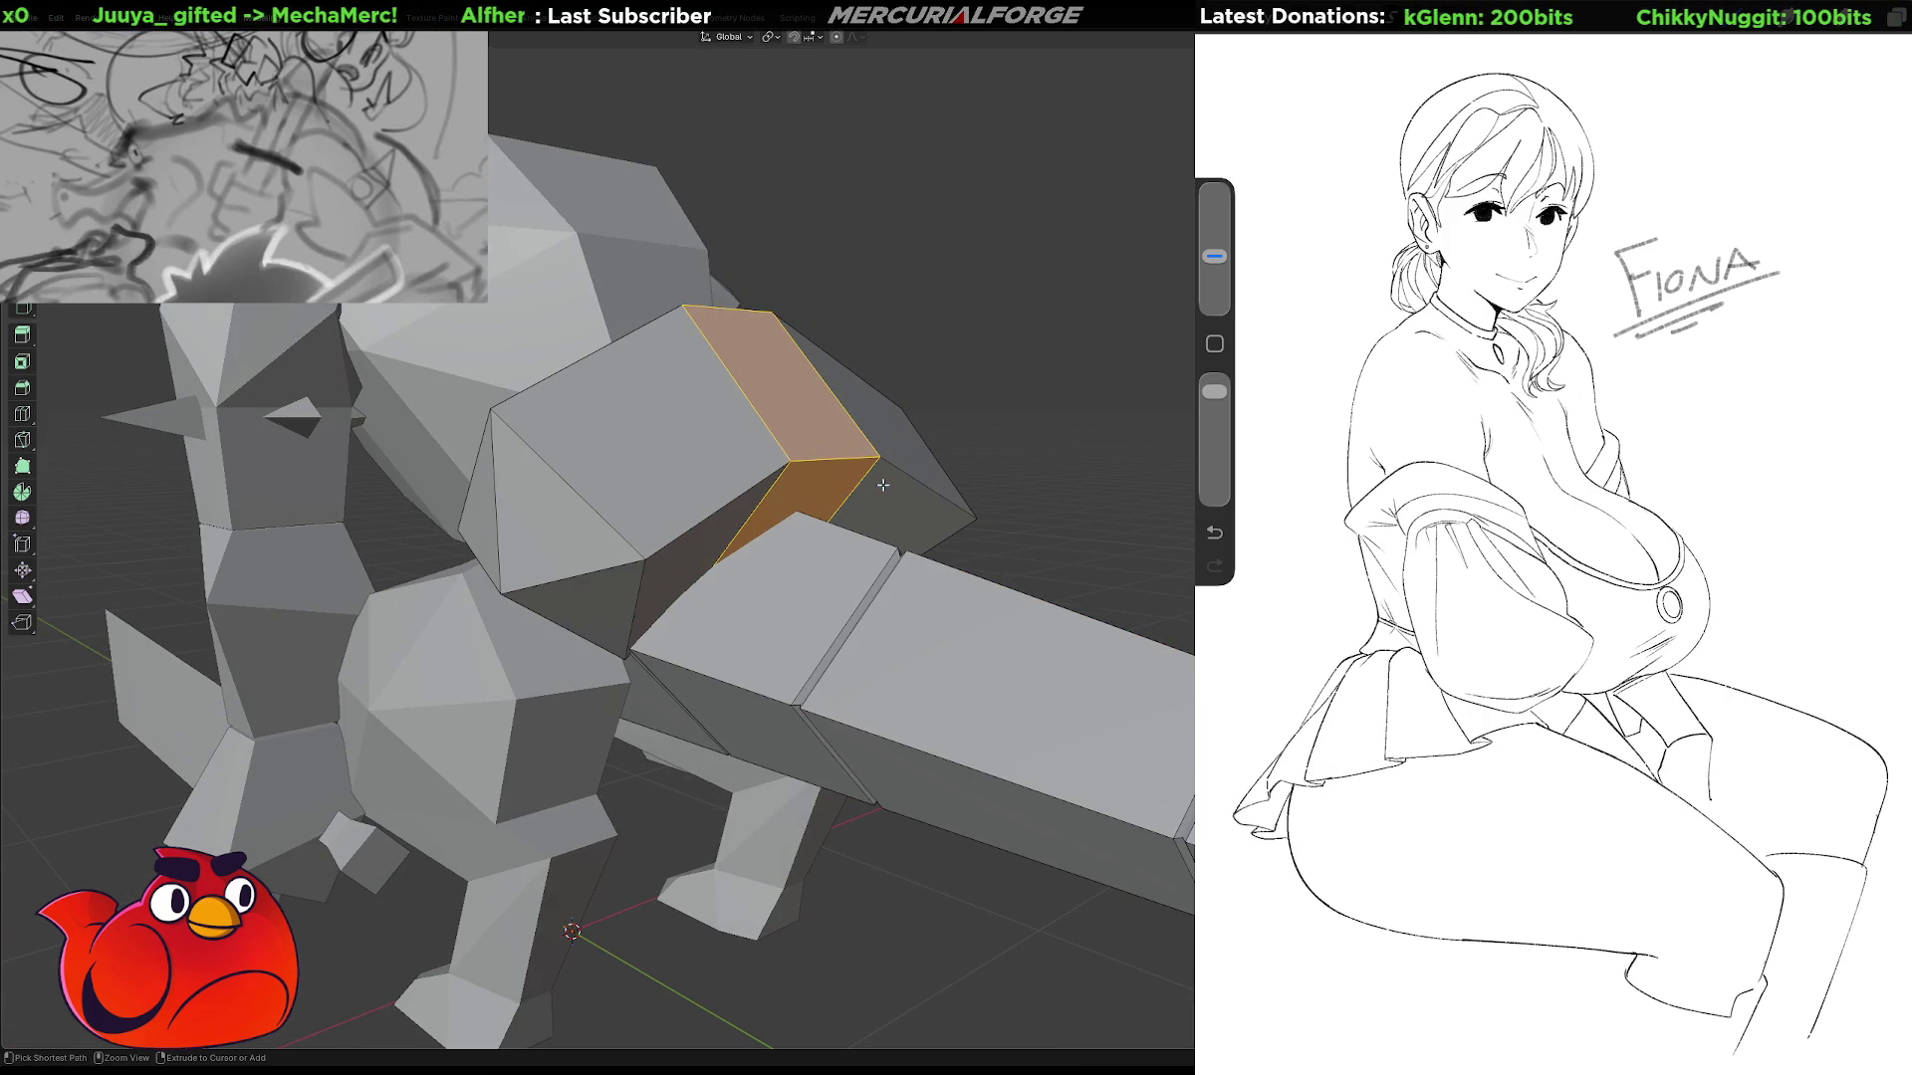
pyautogui.press('l')
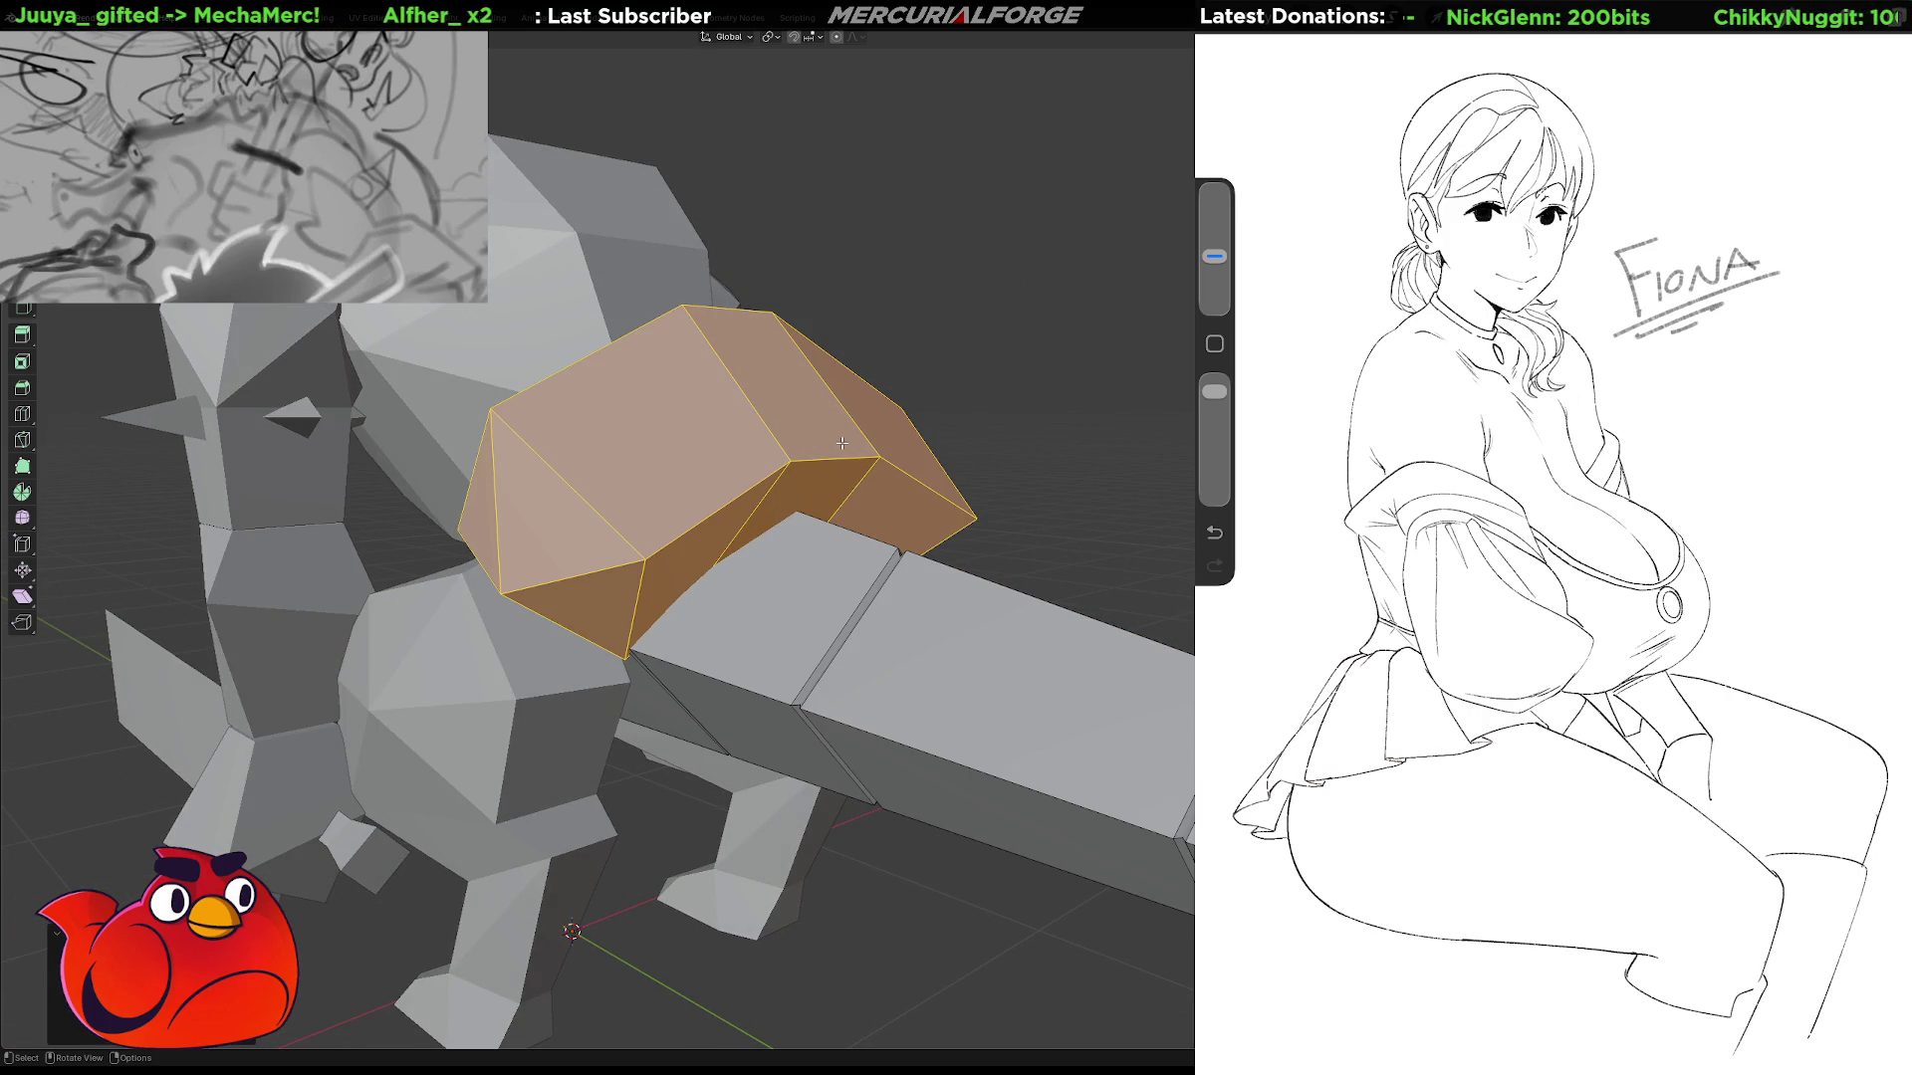
pyautogui.press('p')
pyautogui.click(841, 442)
pyautogui.press('Tab')
pyautogui.moveTo(838, 442); pyautogui.dragTo(826, 451, button='middle')
pyautogui.click(826, 451)
# Tilt the separated hip piece about 14° around the X axis.
pyautogui.press('Tab')
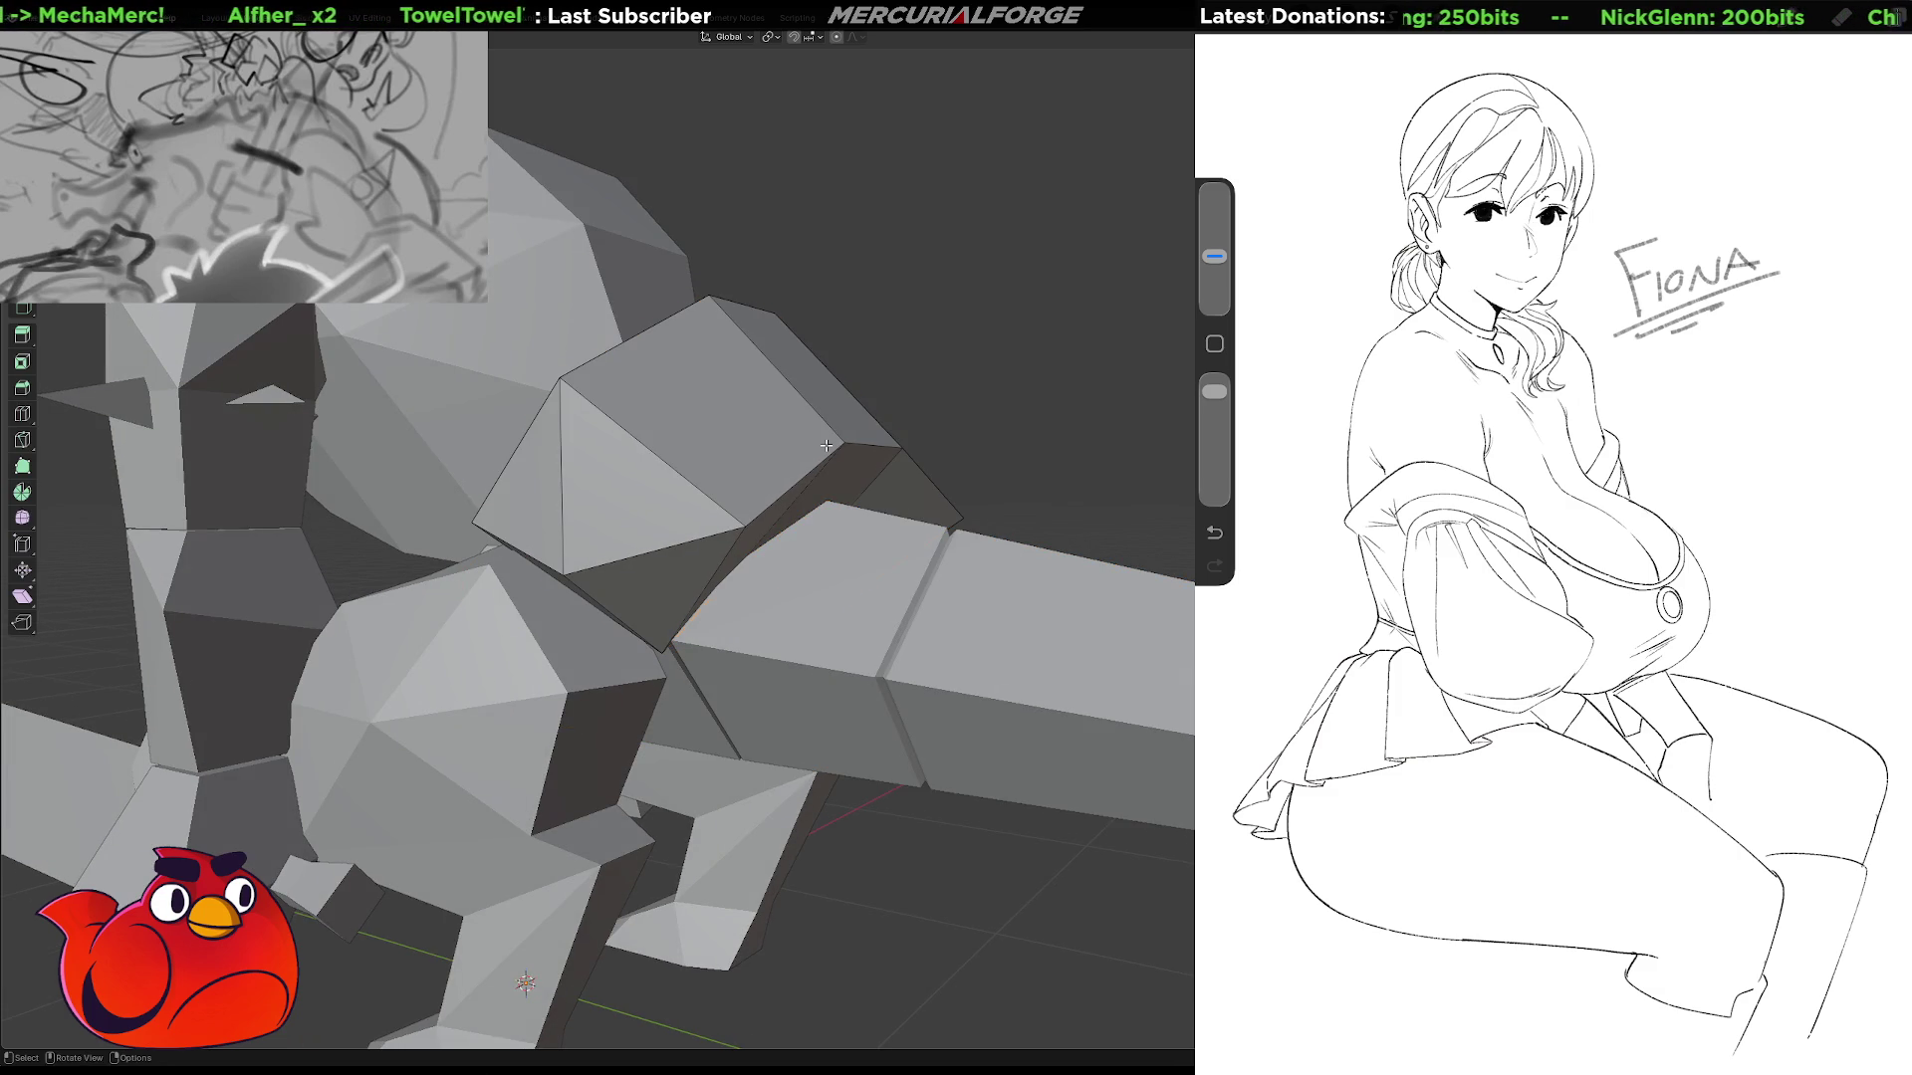
pyautogui.press('a')
pyautogui.press('r')
pyautogui.press('z')
pyautogui.press('x')
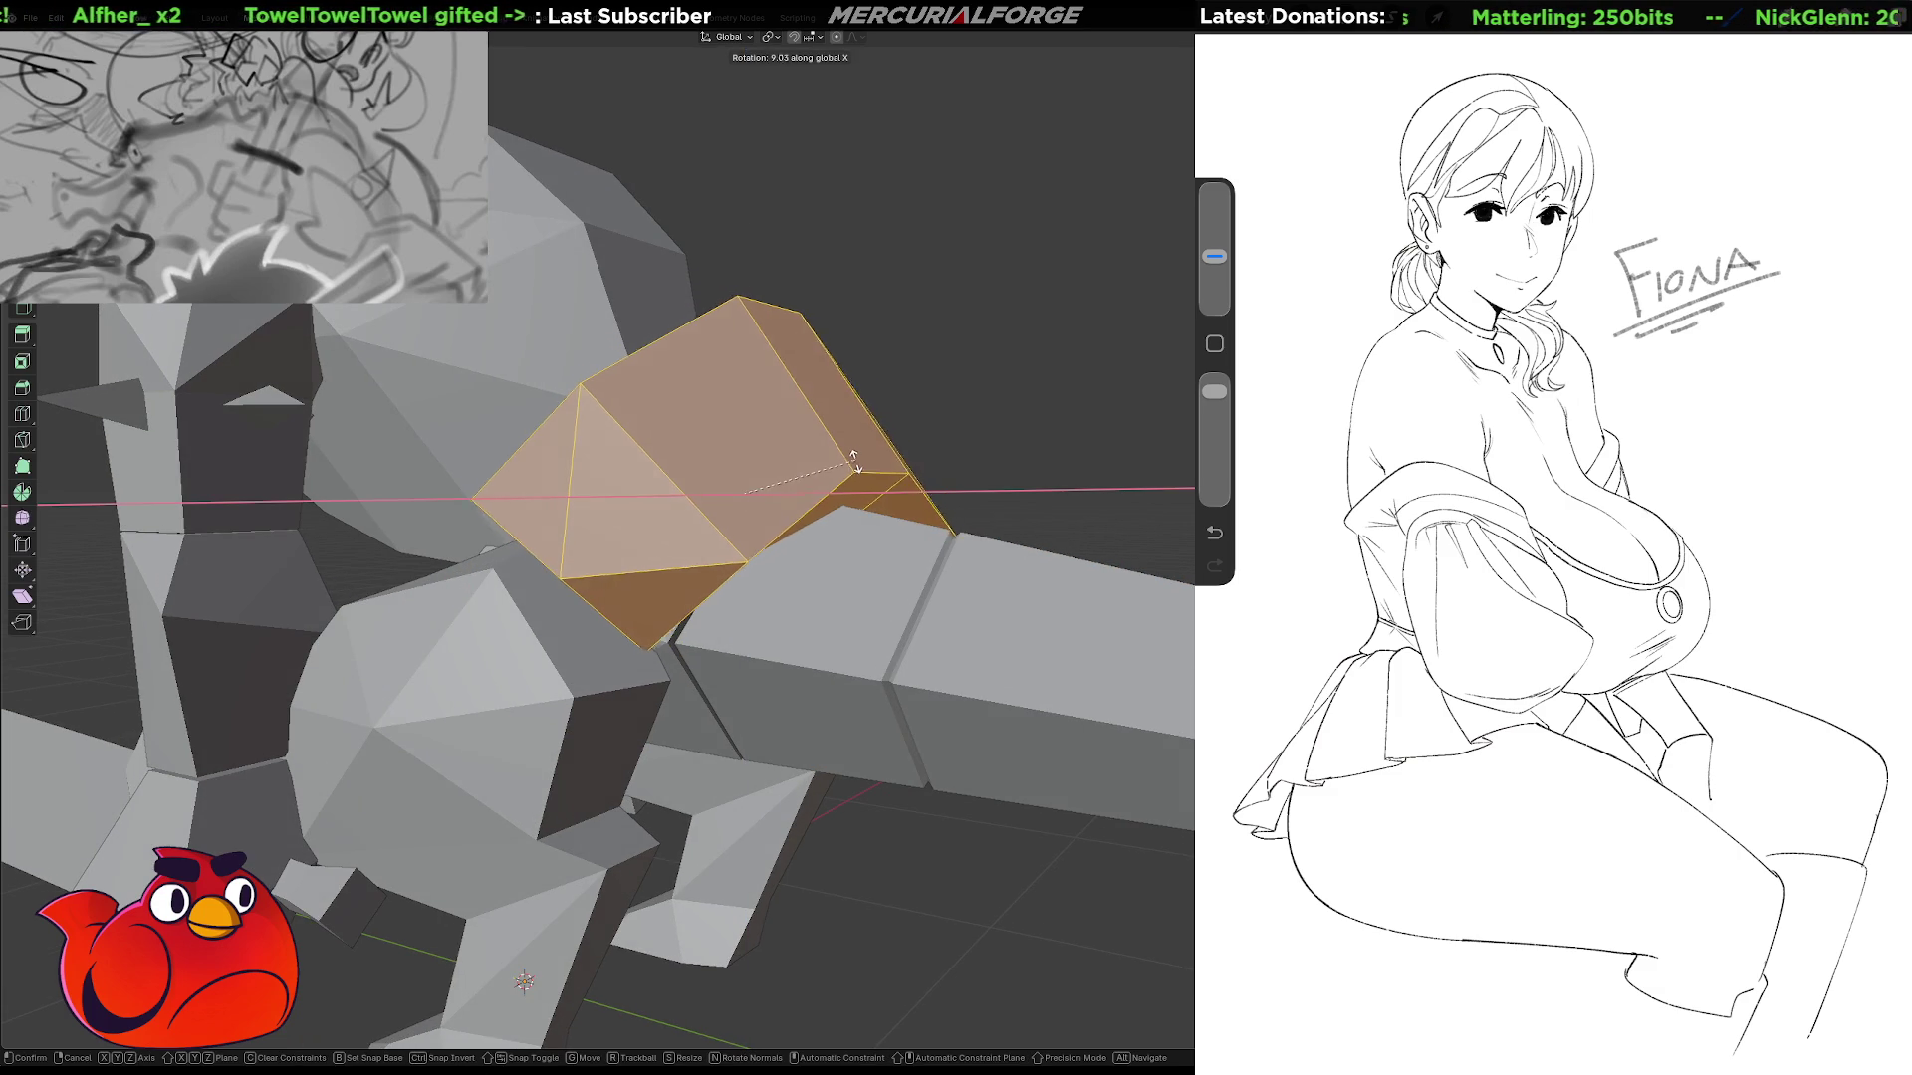
pyautogui.click(853, 471)
pyautogui.moveTo(853, 471)
pyautogui.mouseDown(button='middle')
pyautogui.moveTo(647, 607)
pyautogui.moveTo(858, 396)
pyautogui.moveTo(897, 394)
pyautogui.moveTo(827, 388)
pyautogui.mouseUp(button='middle')
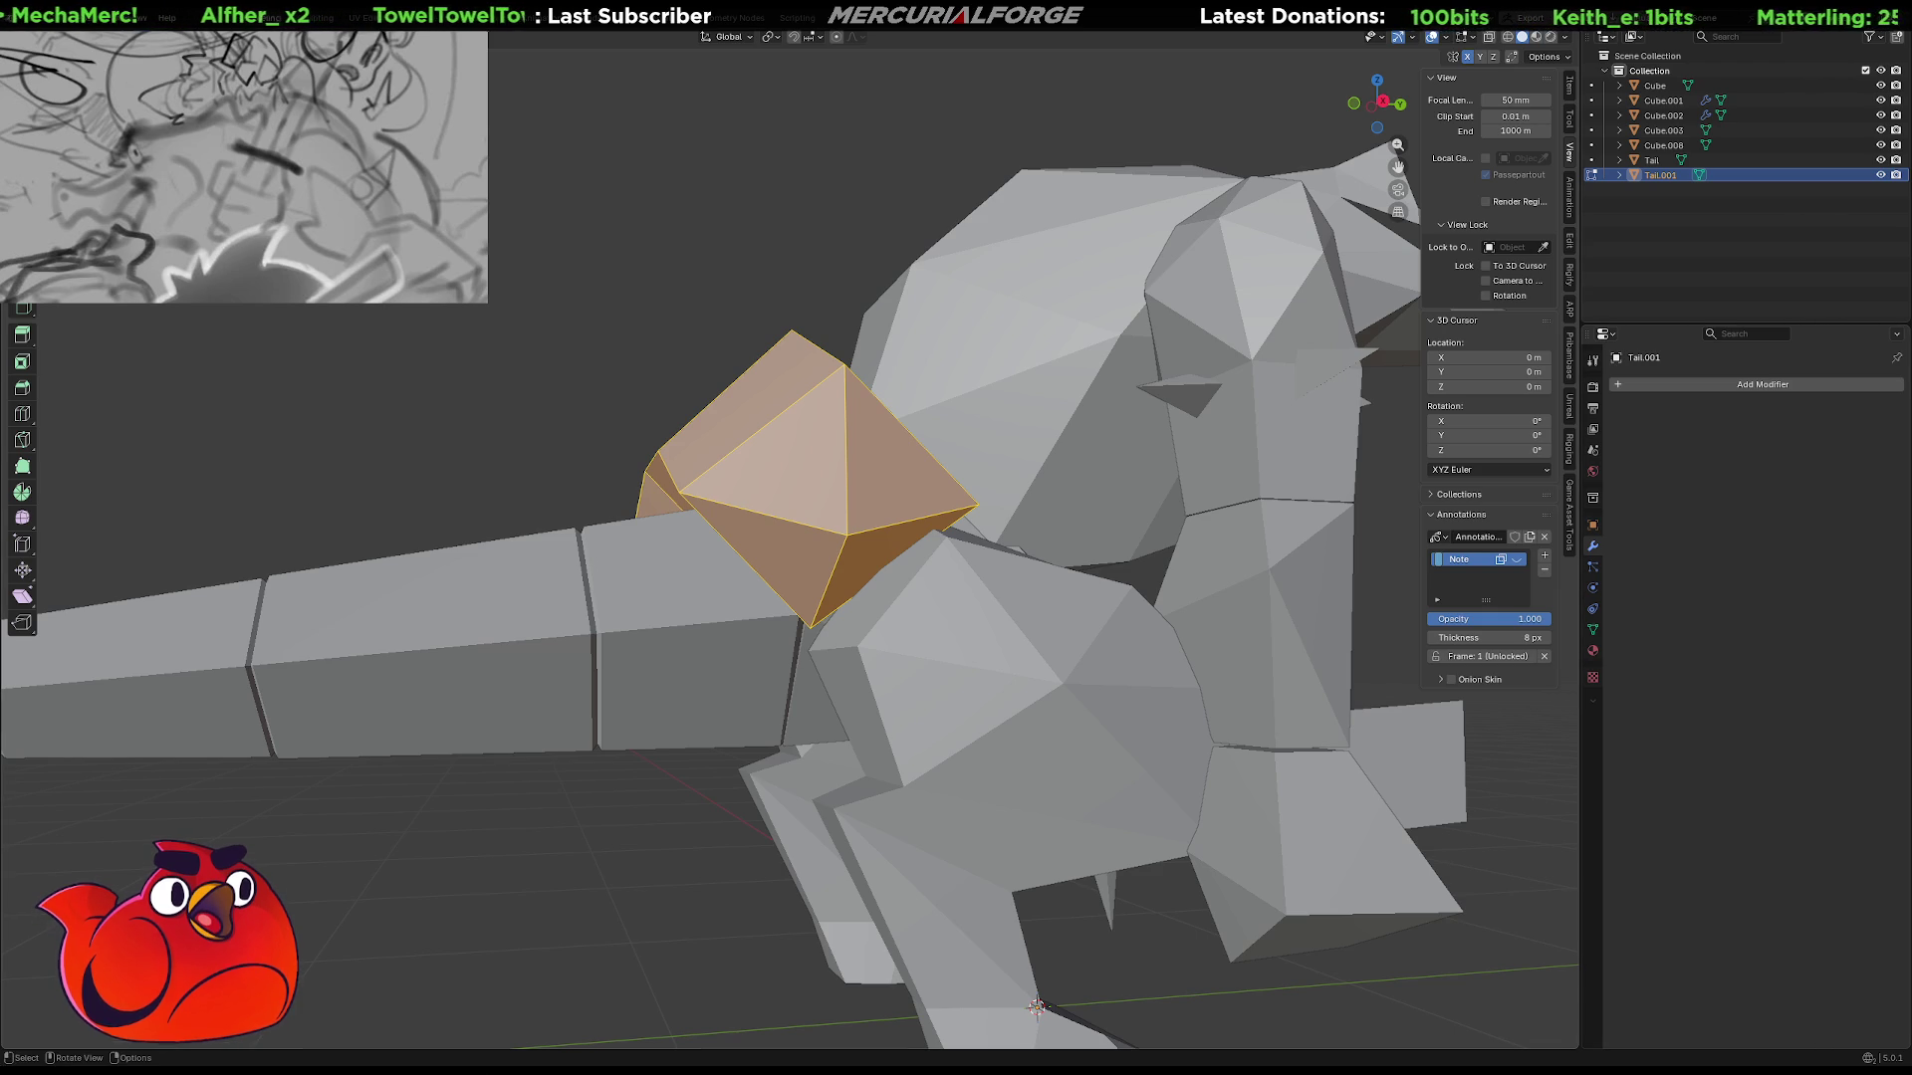
# From a rear view, select a single edge on the reshaped hip piece.
pyautogui.moveTo(757, 468); pyautogui.dragTo(1026, 440, button='middle')
pyautogui.click(864, 461)
pyautogui.moveTo(865, 461); pyautogui.dragTo(876, 416, button='middle')
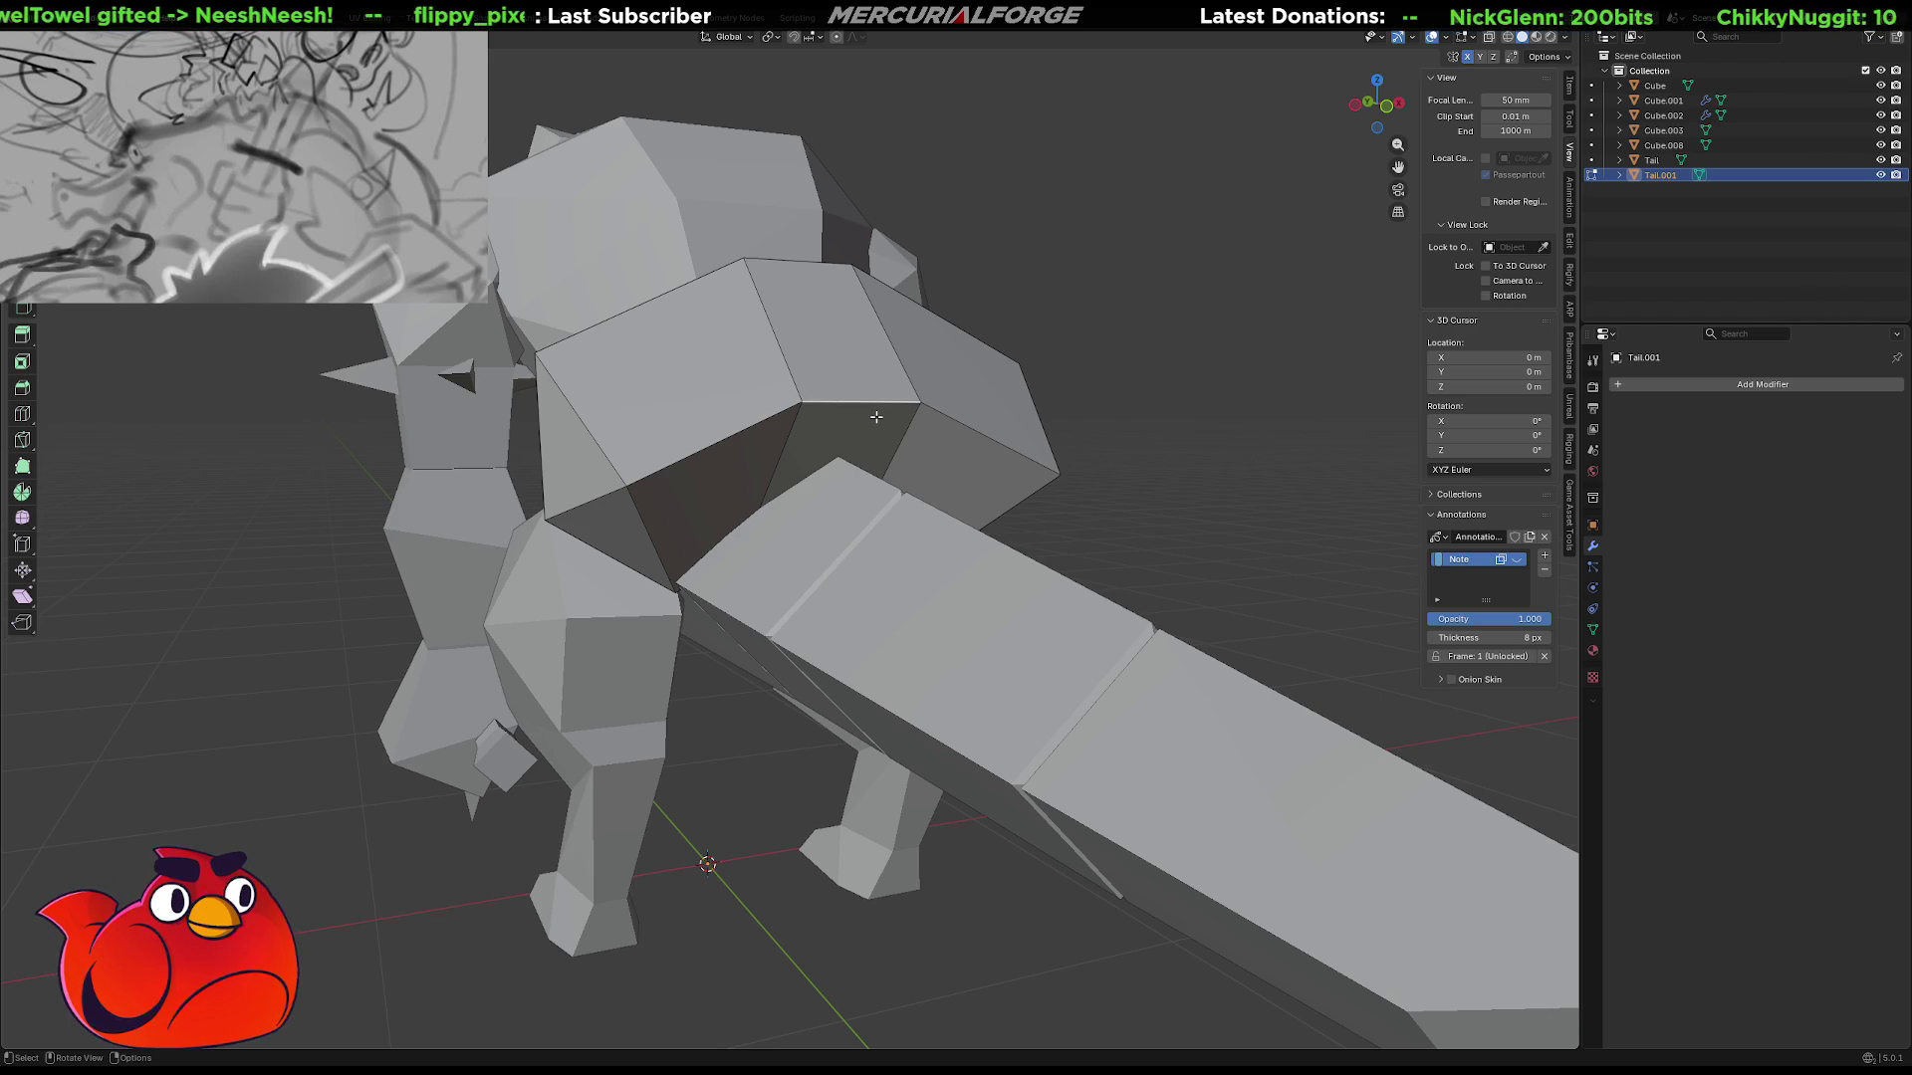
# Bevel the selected edge with two segments.
pyautogui.hotkey('ctrl', 'b')
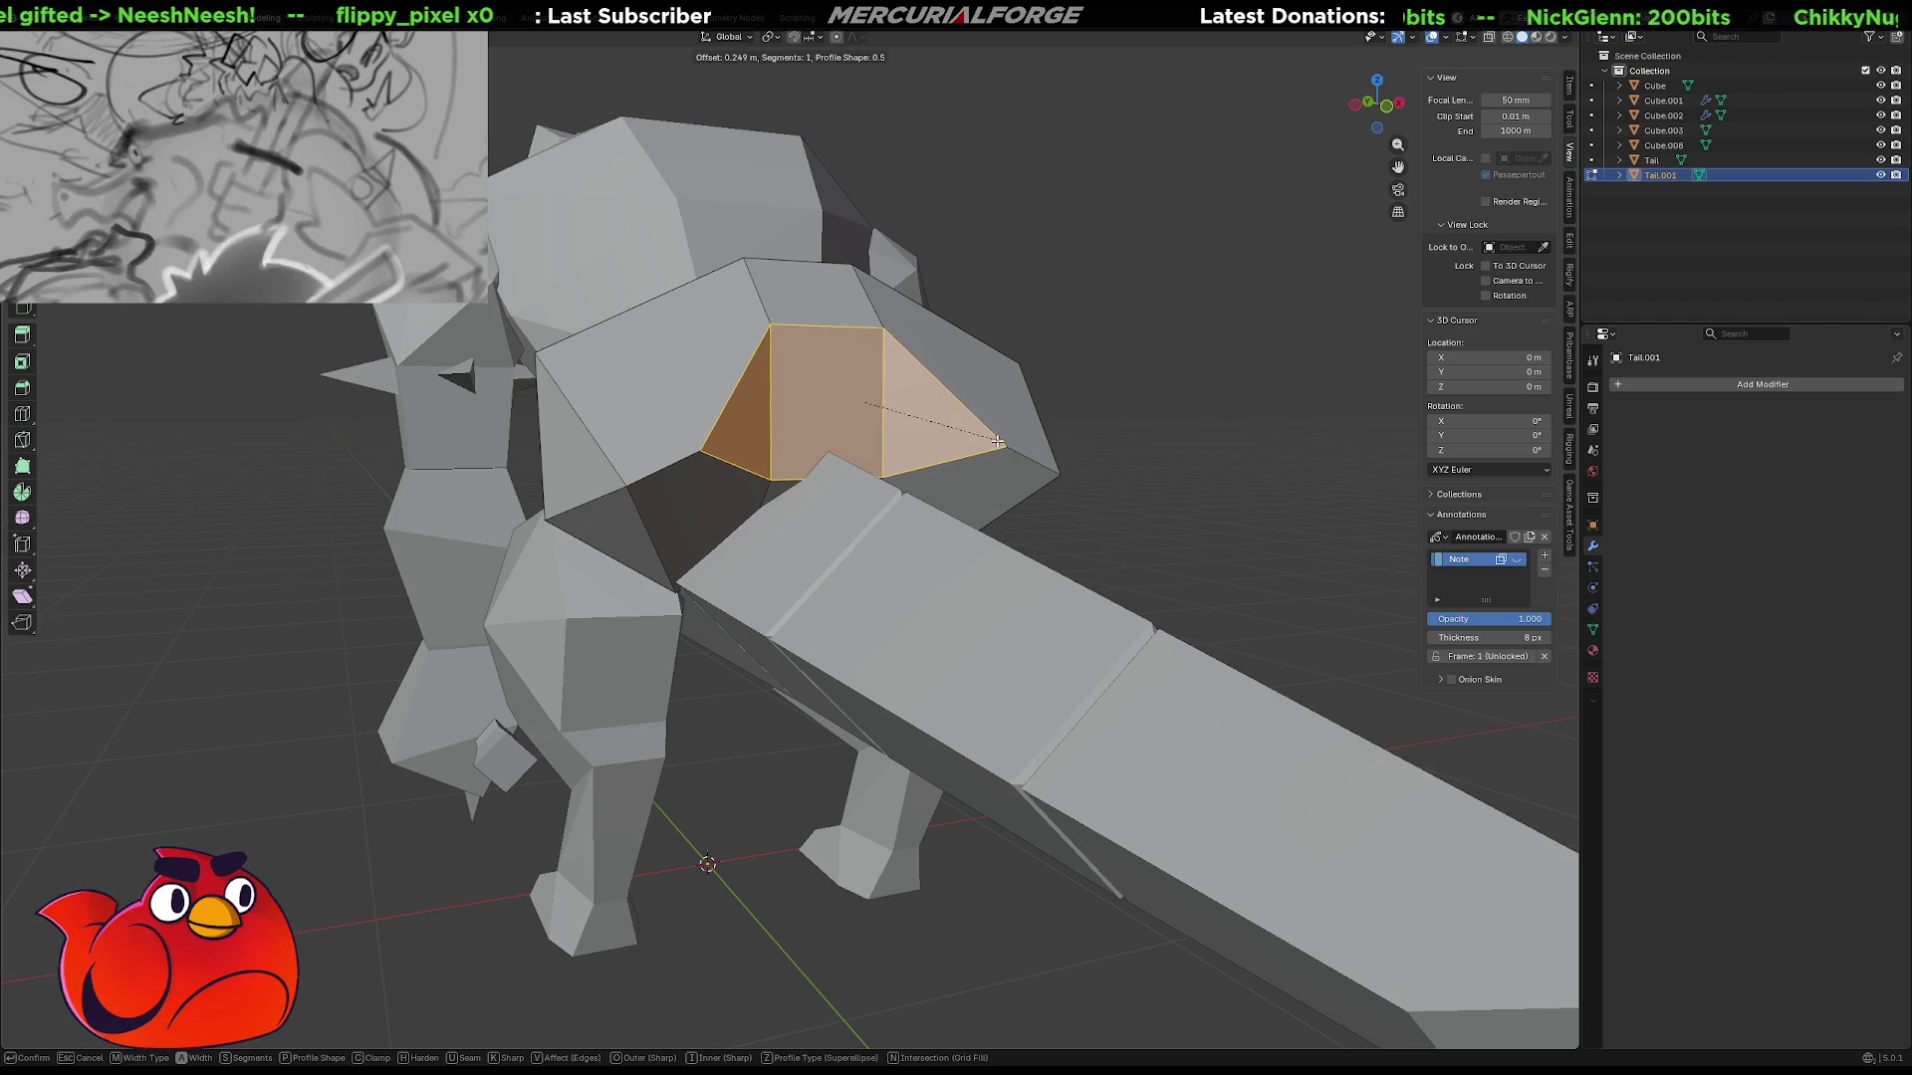
pyautogui.scroll(1, 1001, 443)
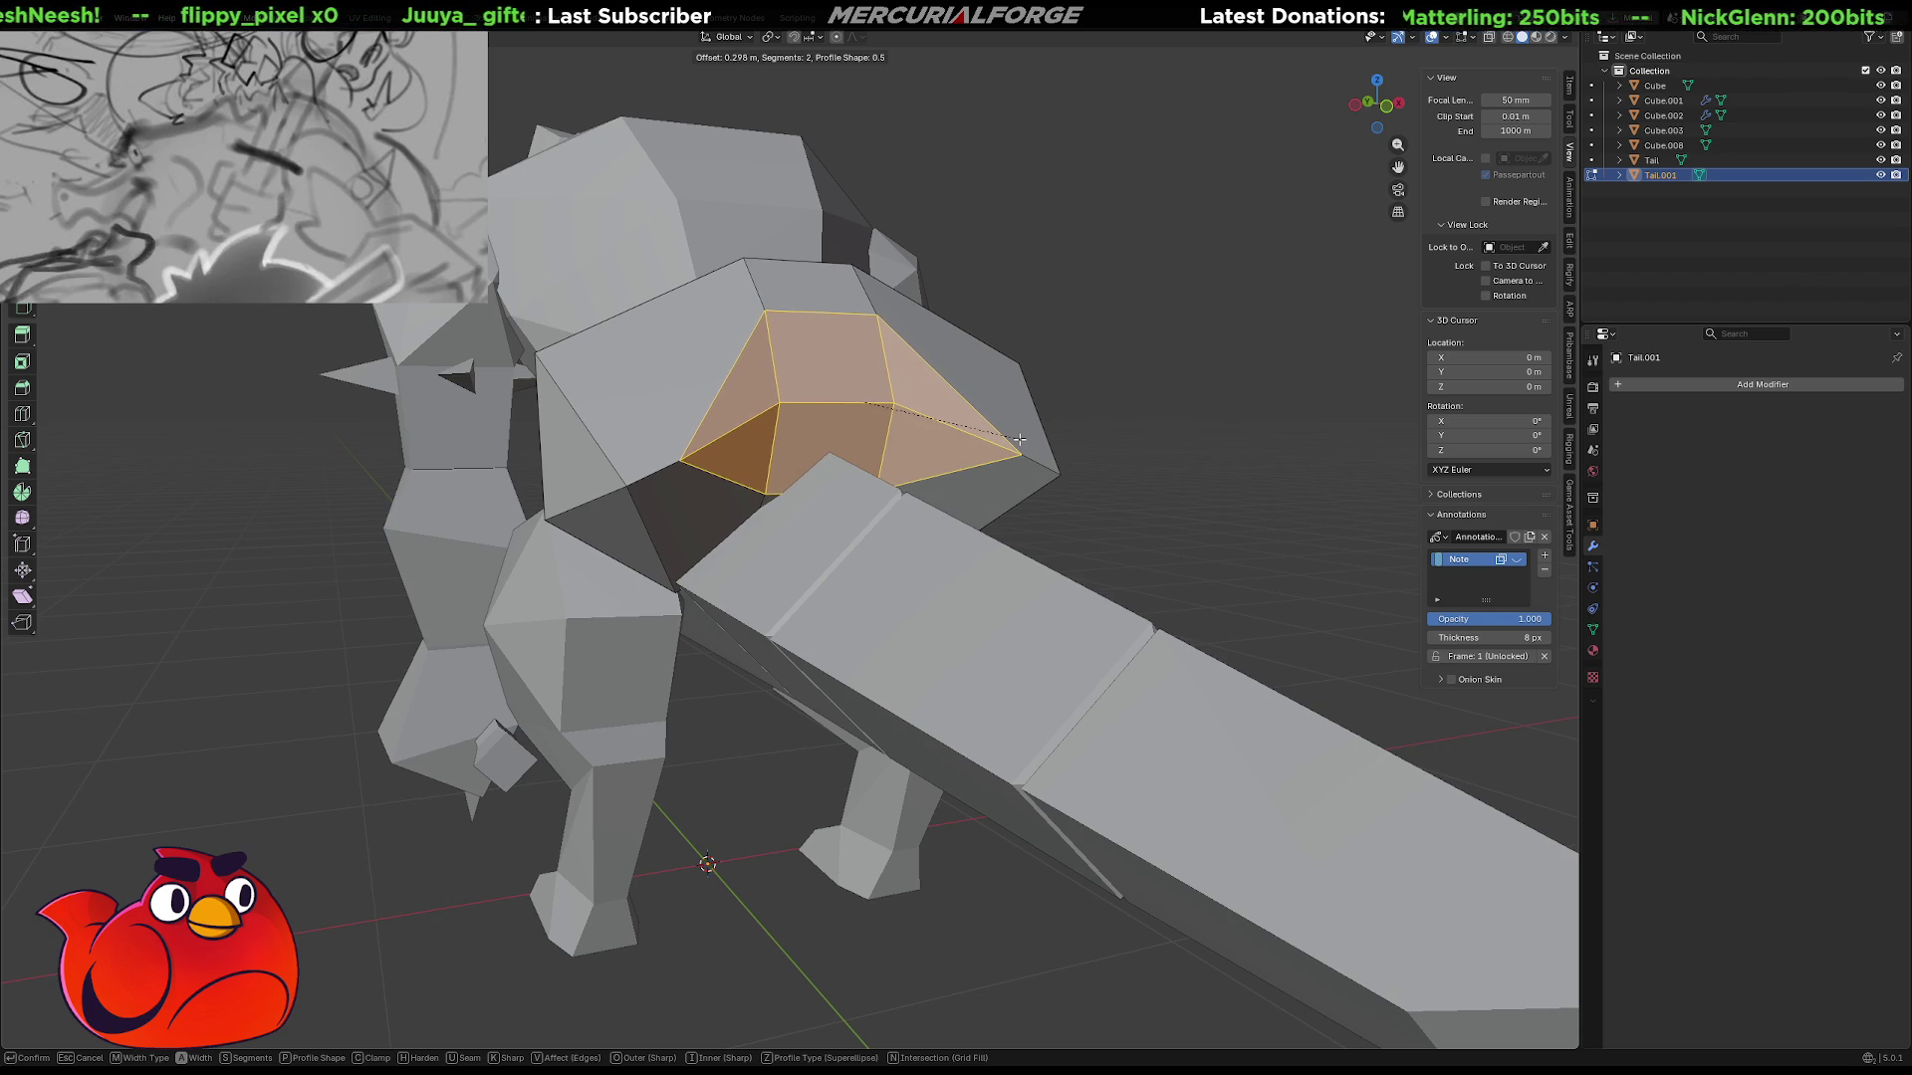
pyautogui.click(994, 441)
# Shift the hip piece's corner edge along the Y axis.
pyautogui.moveTo(994, 441); pyautogui.dragTo(677, 492, button='middle')
pyautogui.click(669, 493)
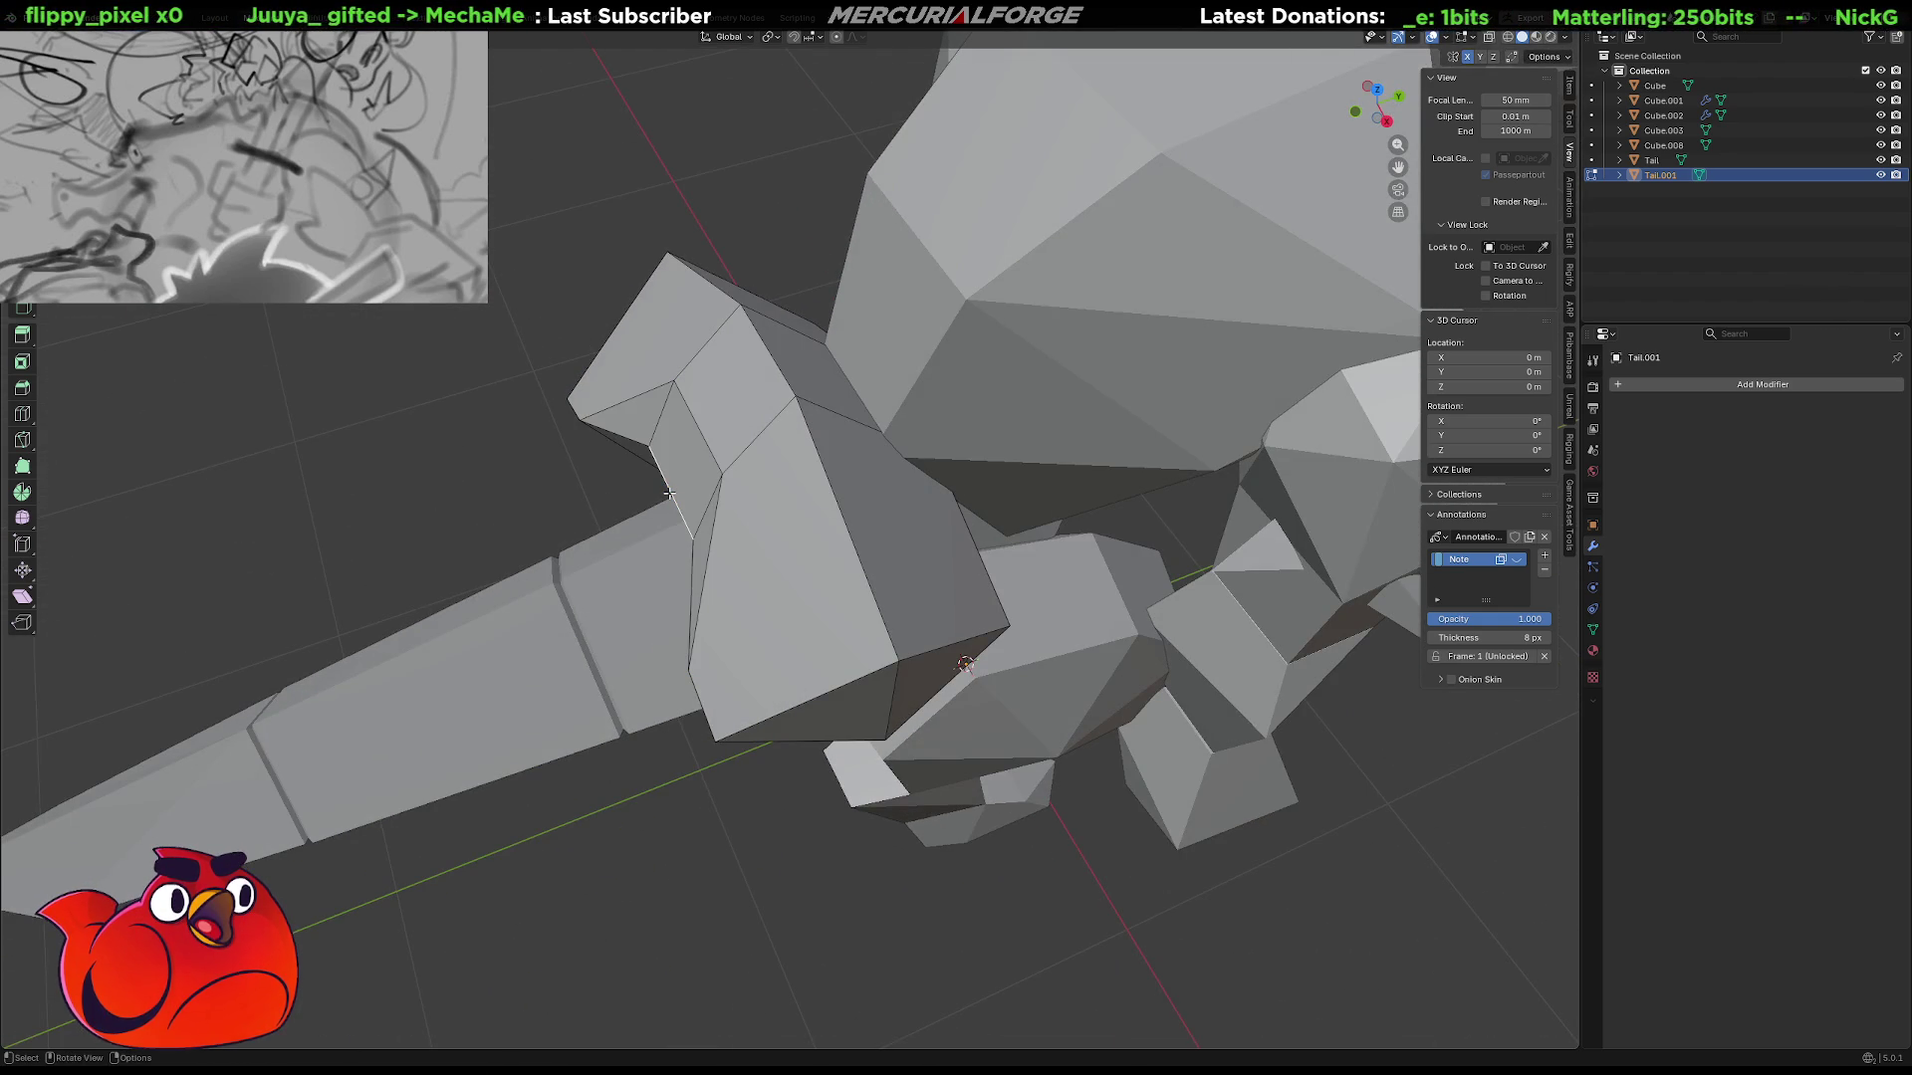
pyautogui.press('g')
pyautogui.press('y')
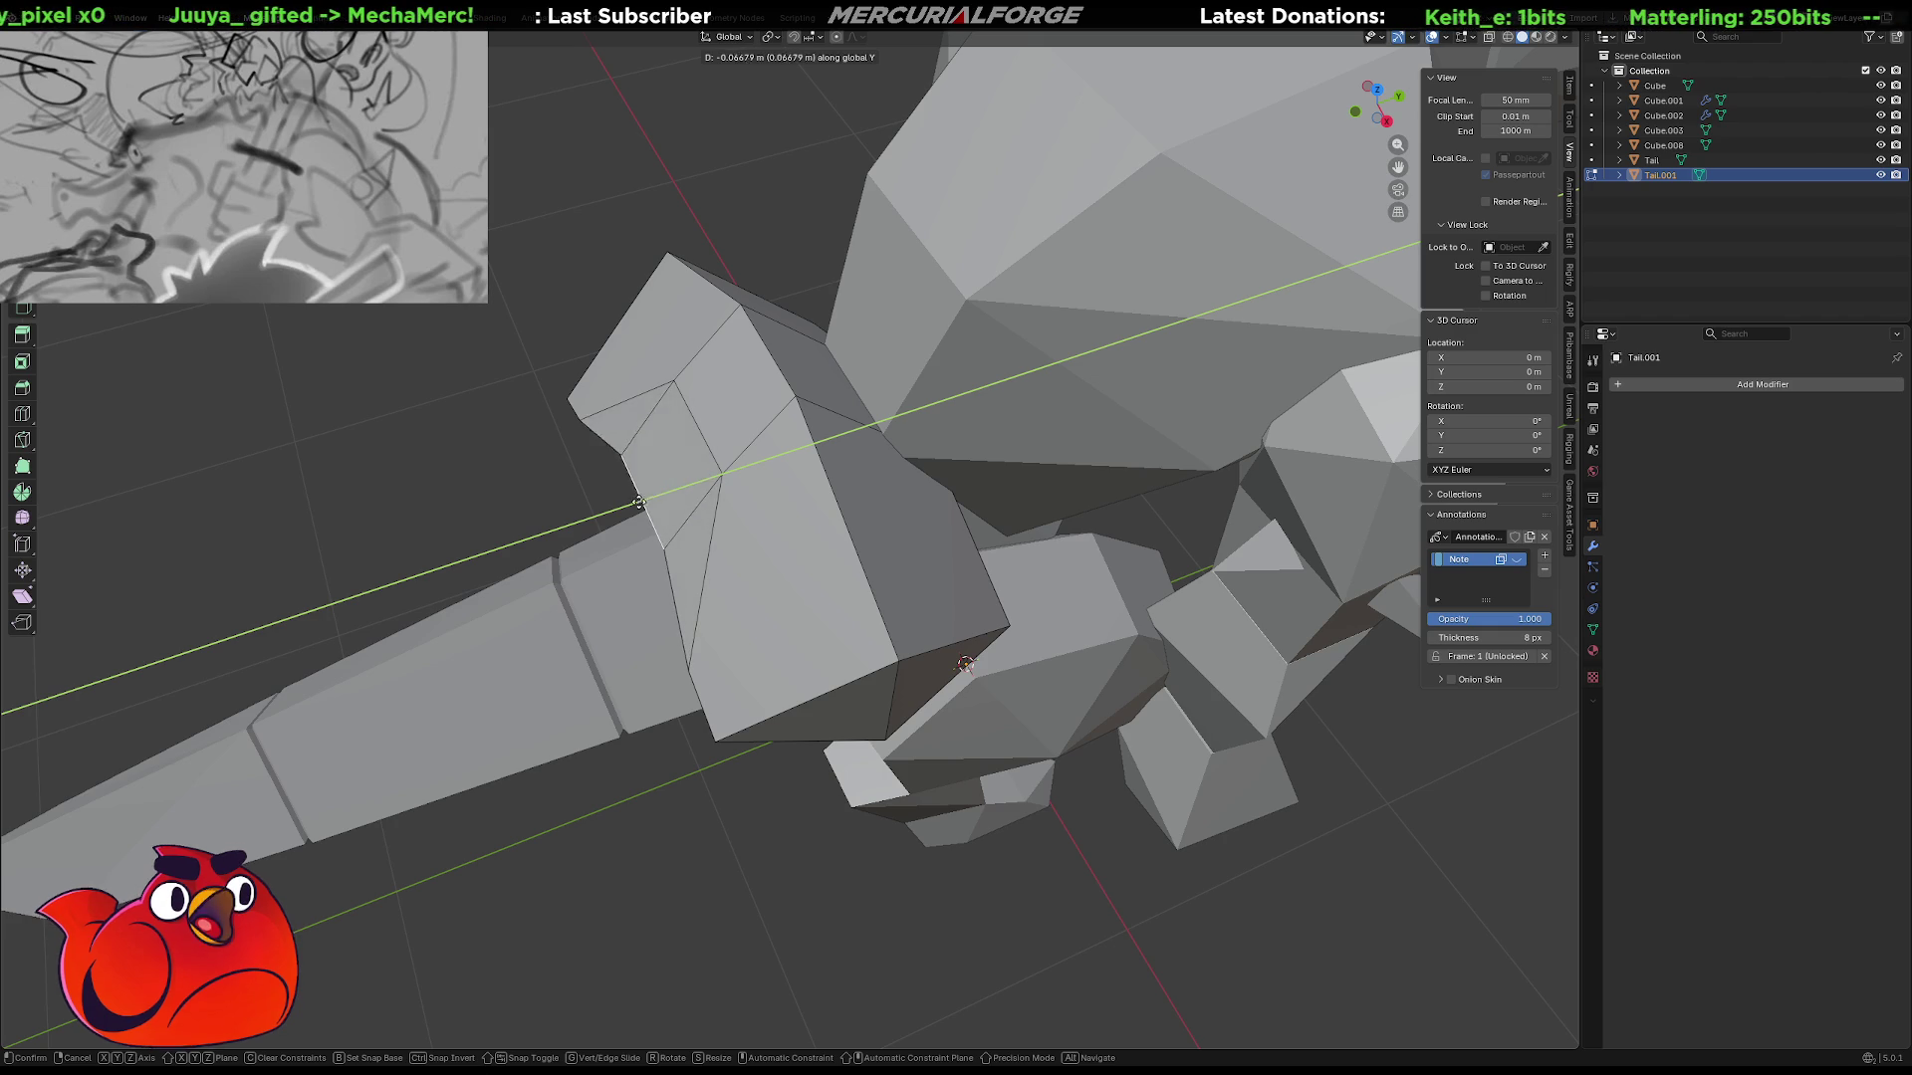
pyautogui.click(622, 515)
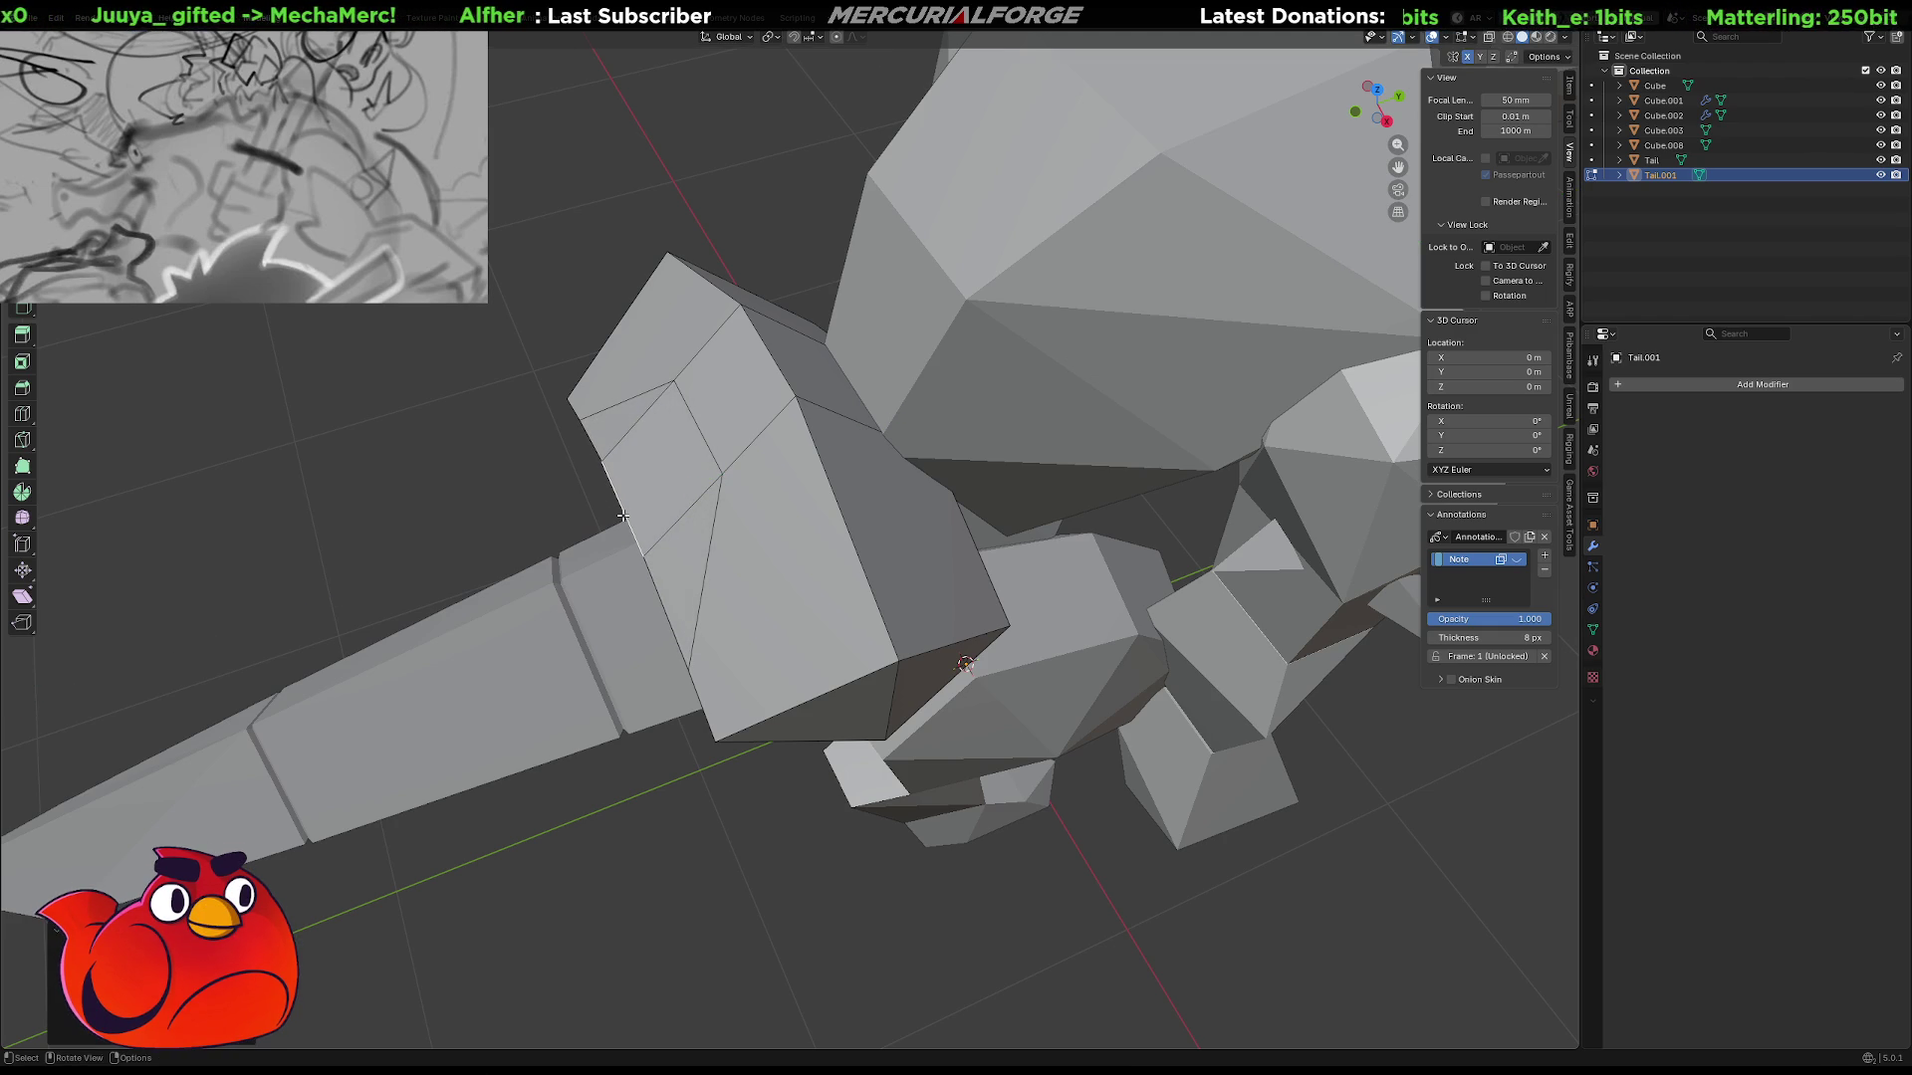
# Shift the selected hip vertices along global X.
pyautogui.moveTo(703, 438)
pyautogui.mouseDown(button='middle')
pyautogui.moveTo(921, 339)
pyautogui.moveTo(914, 377)
pyautogui.mouseUp(button='middle')
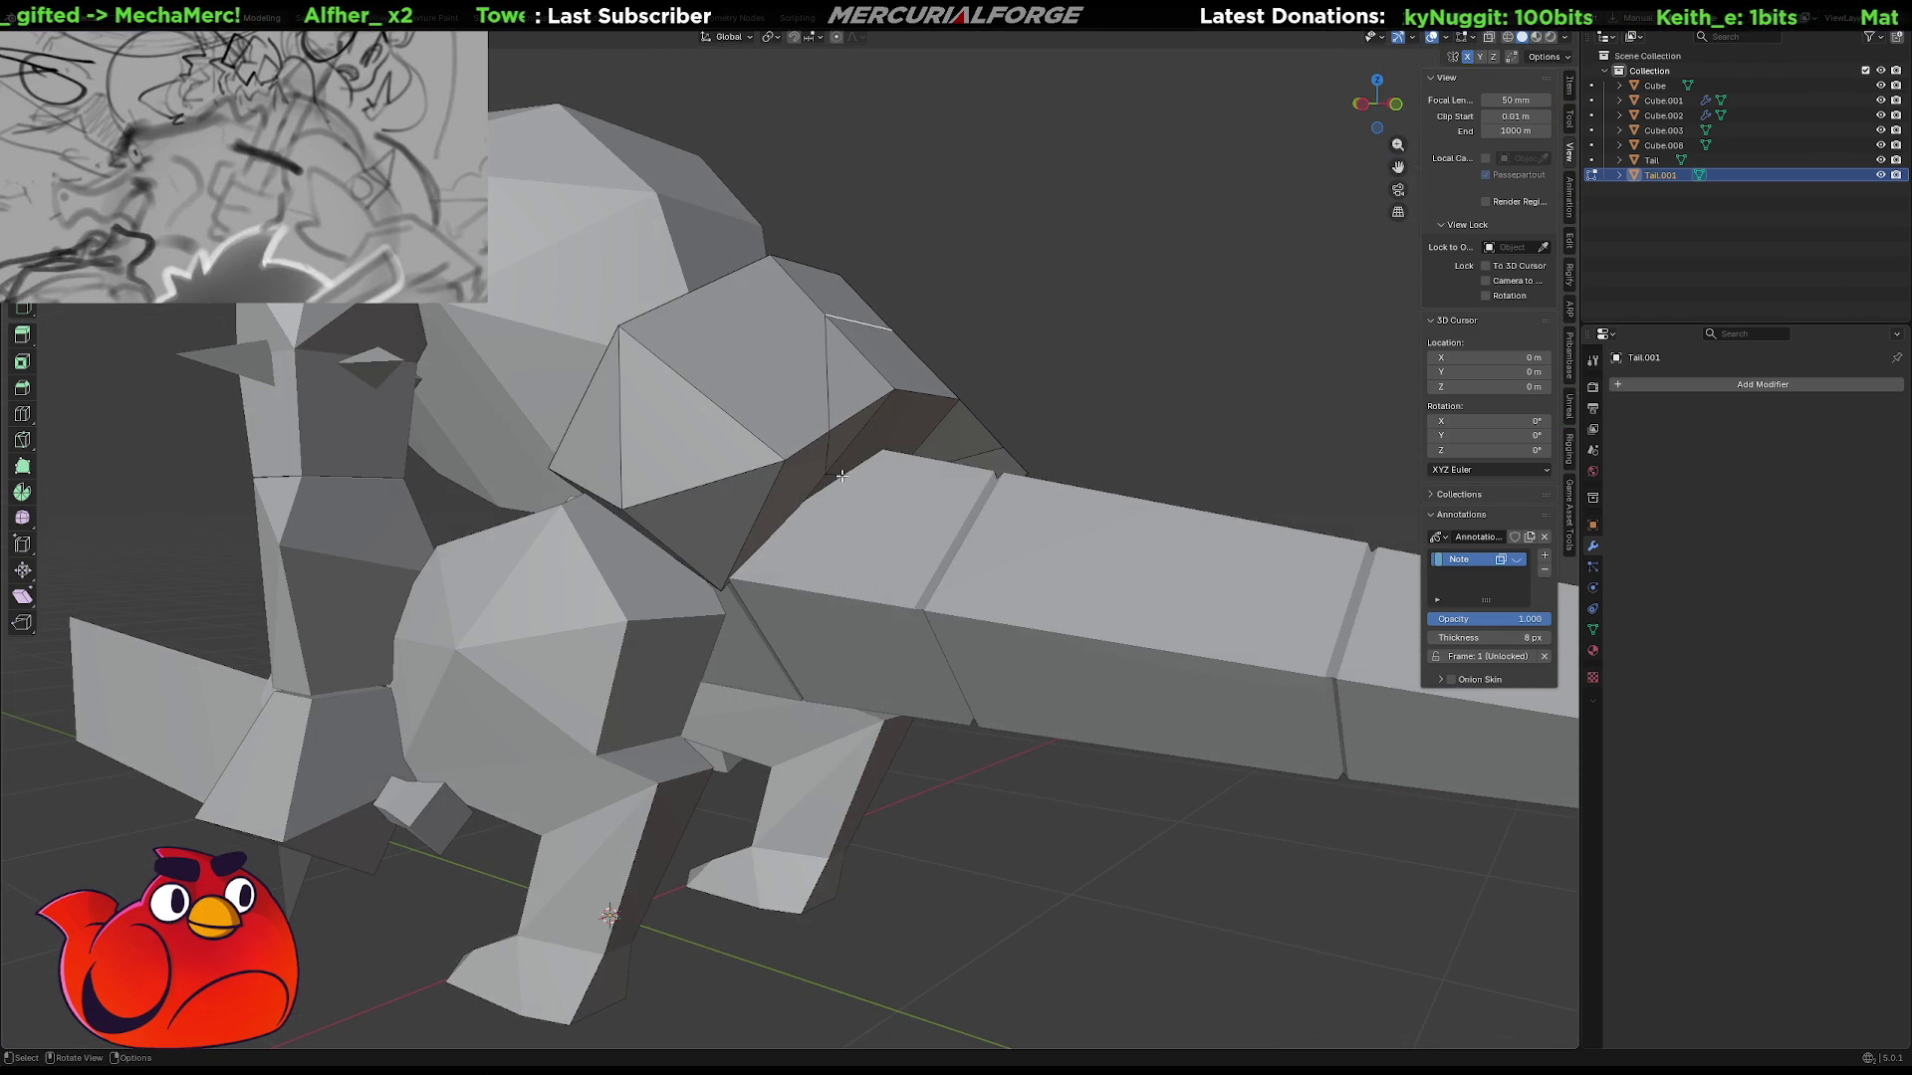
pyautogui.press('g')
pyautogui.press('x')
pyautogui.hotkey('shift', 'x')
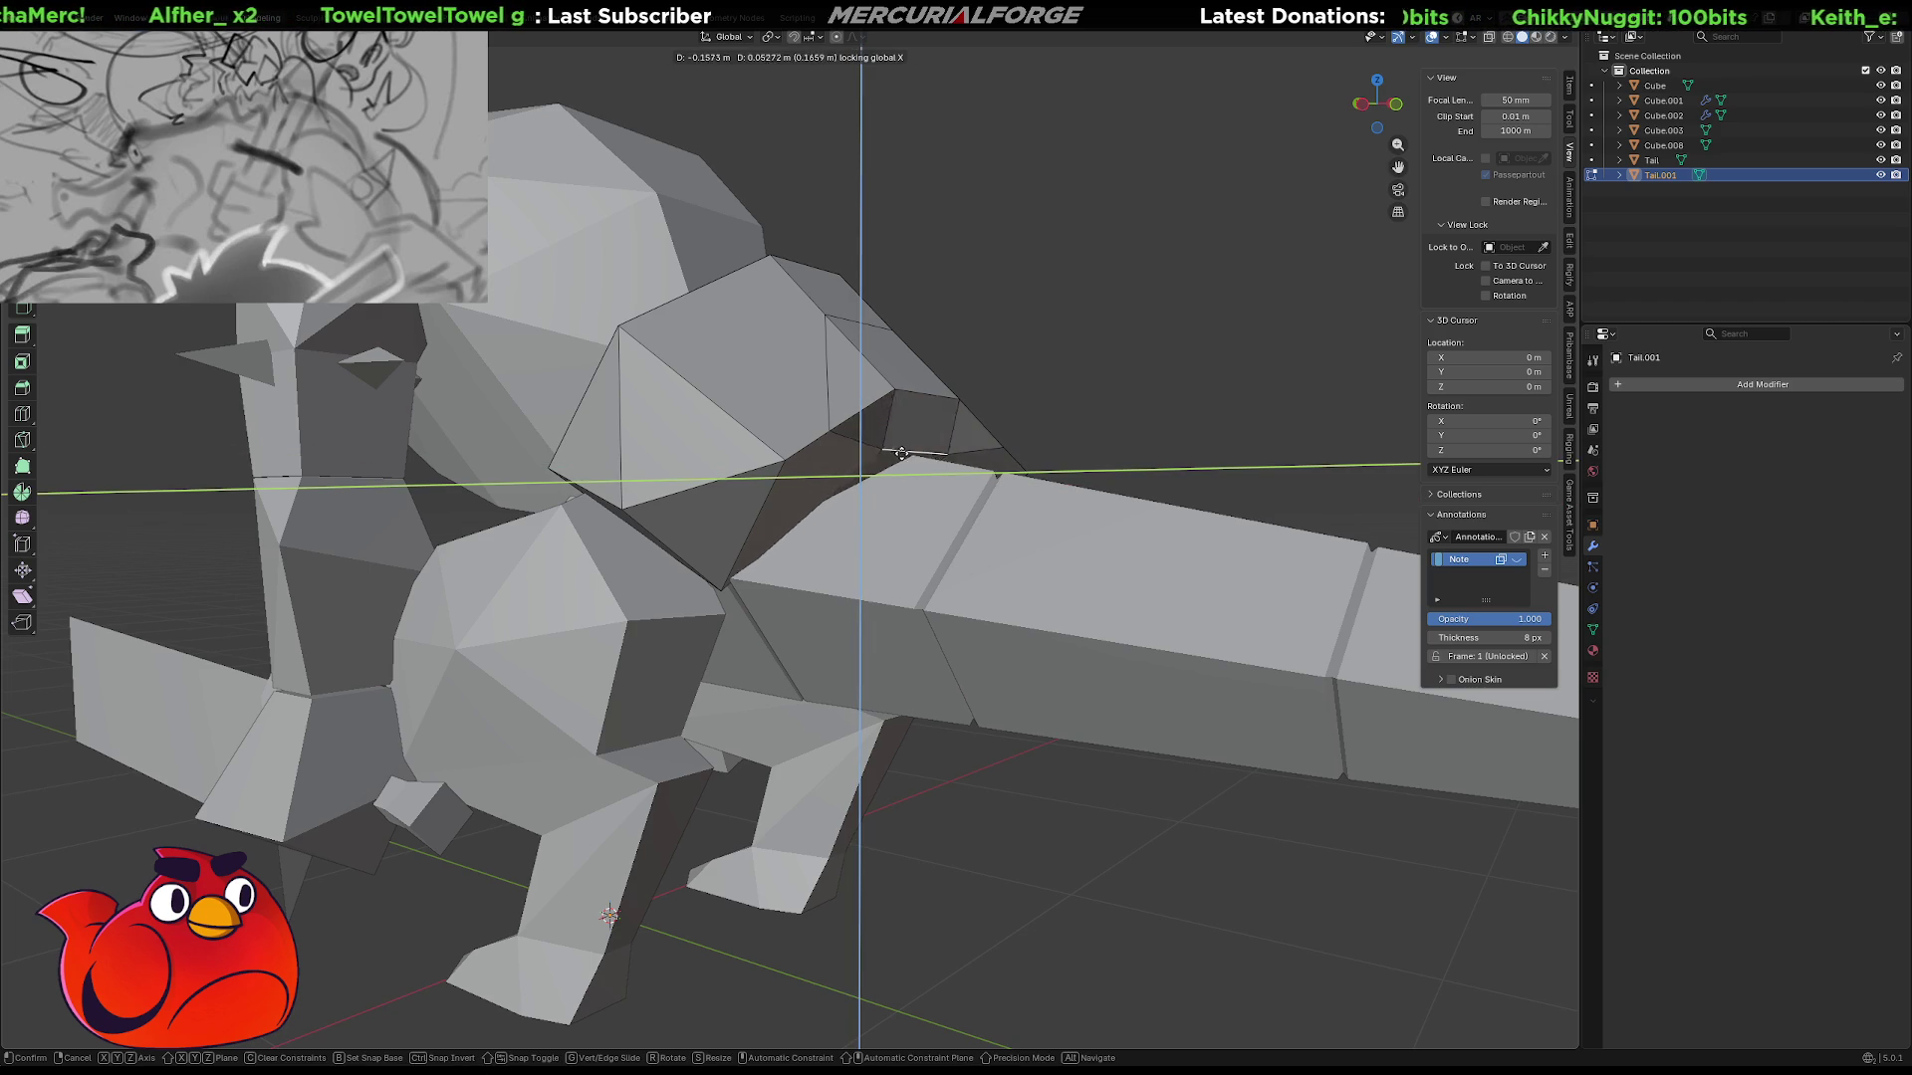
pyautogui.click(911, 450)
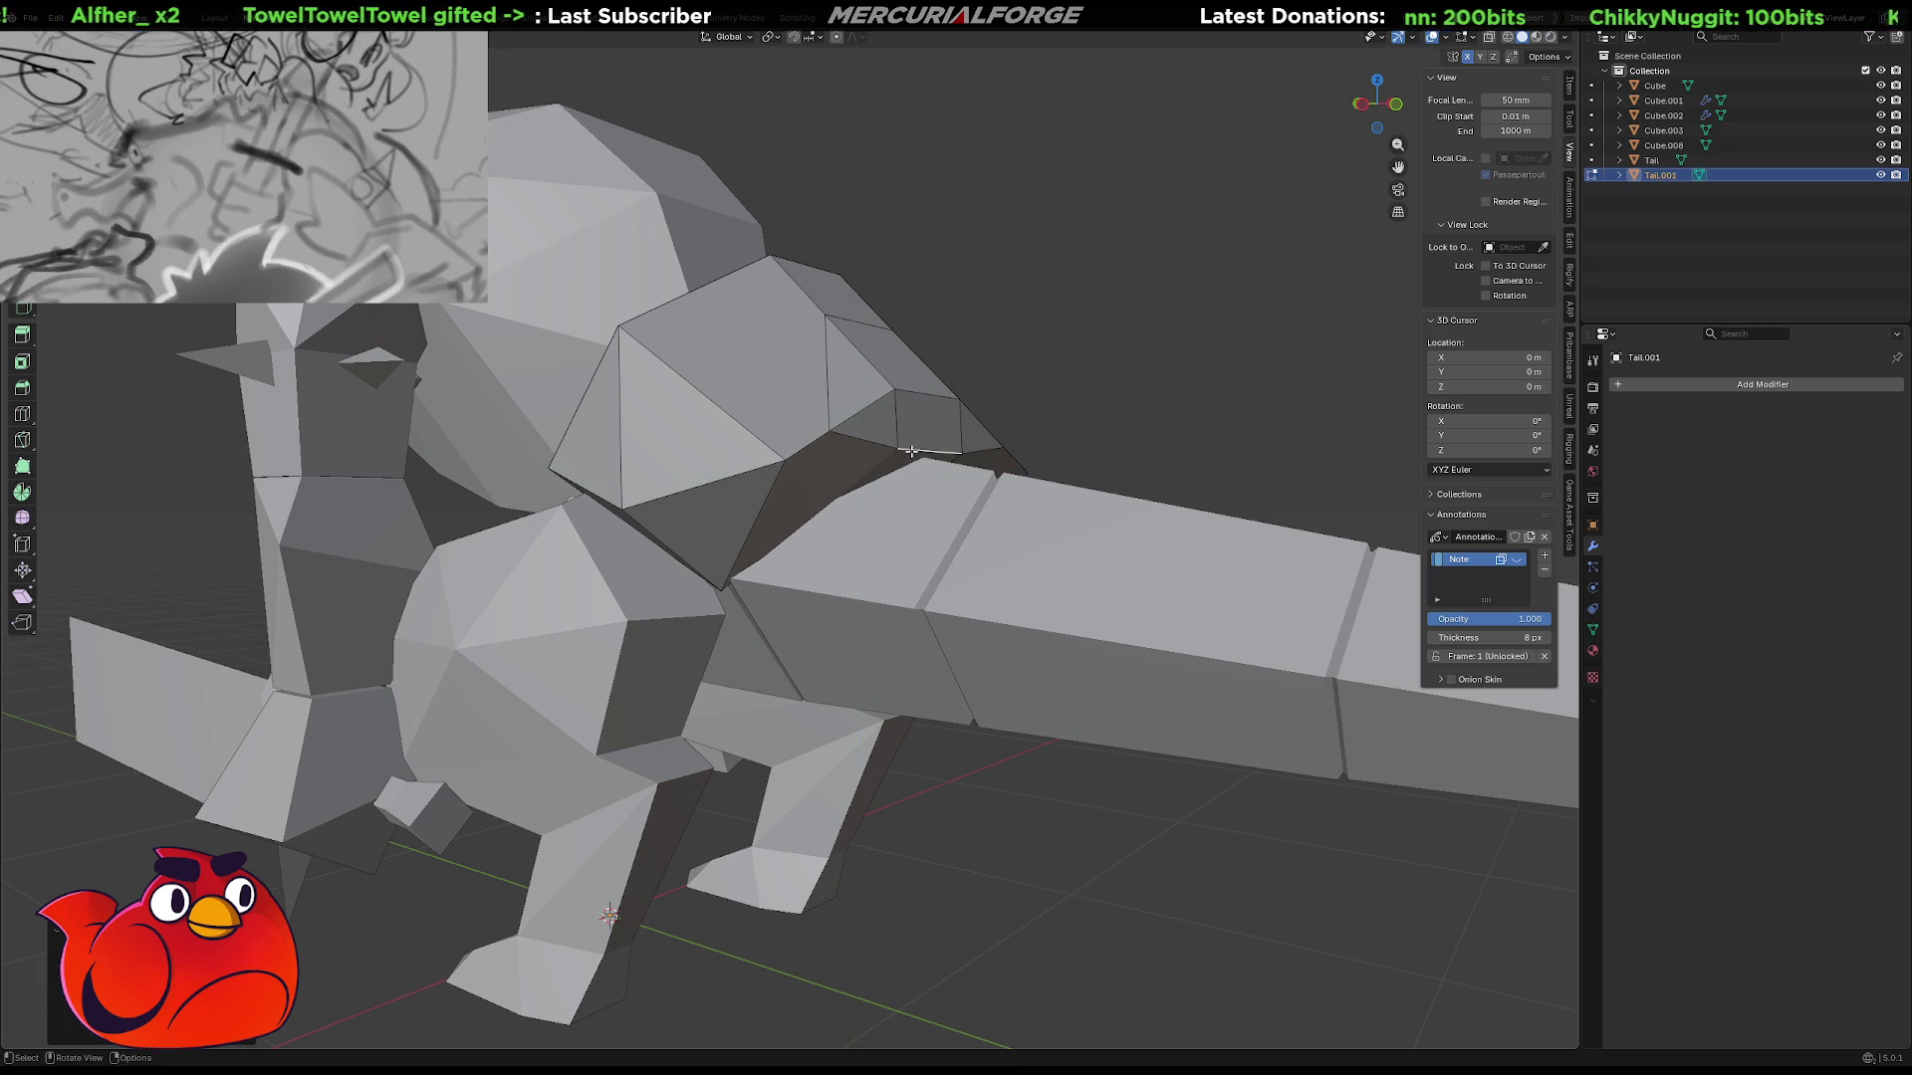
pyautogui.moveTo(1109, 396); pyautogui.dragTo(918, 438, button='middle')
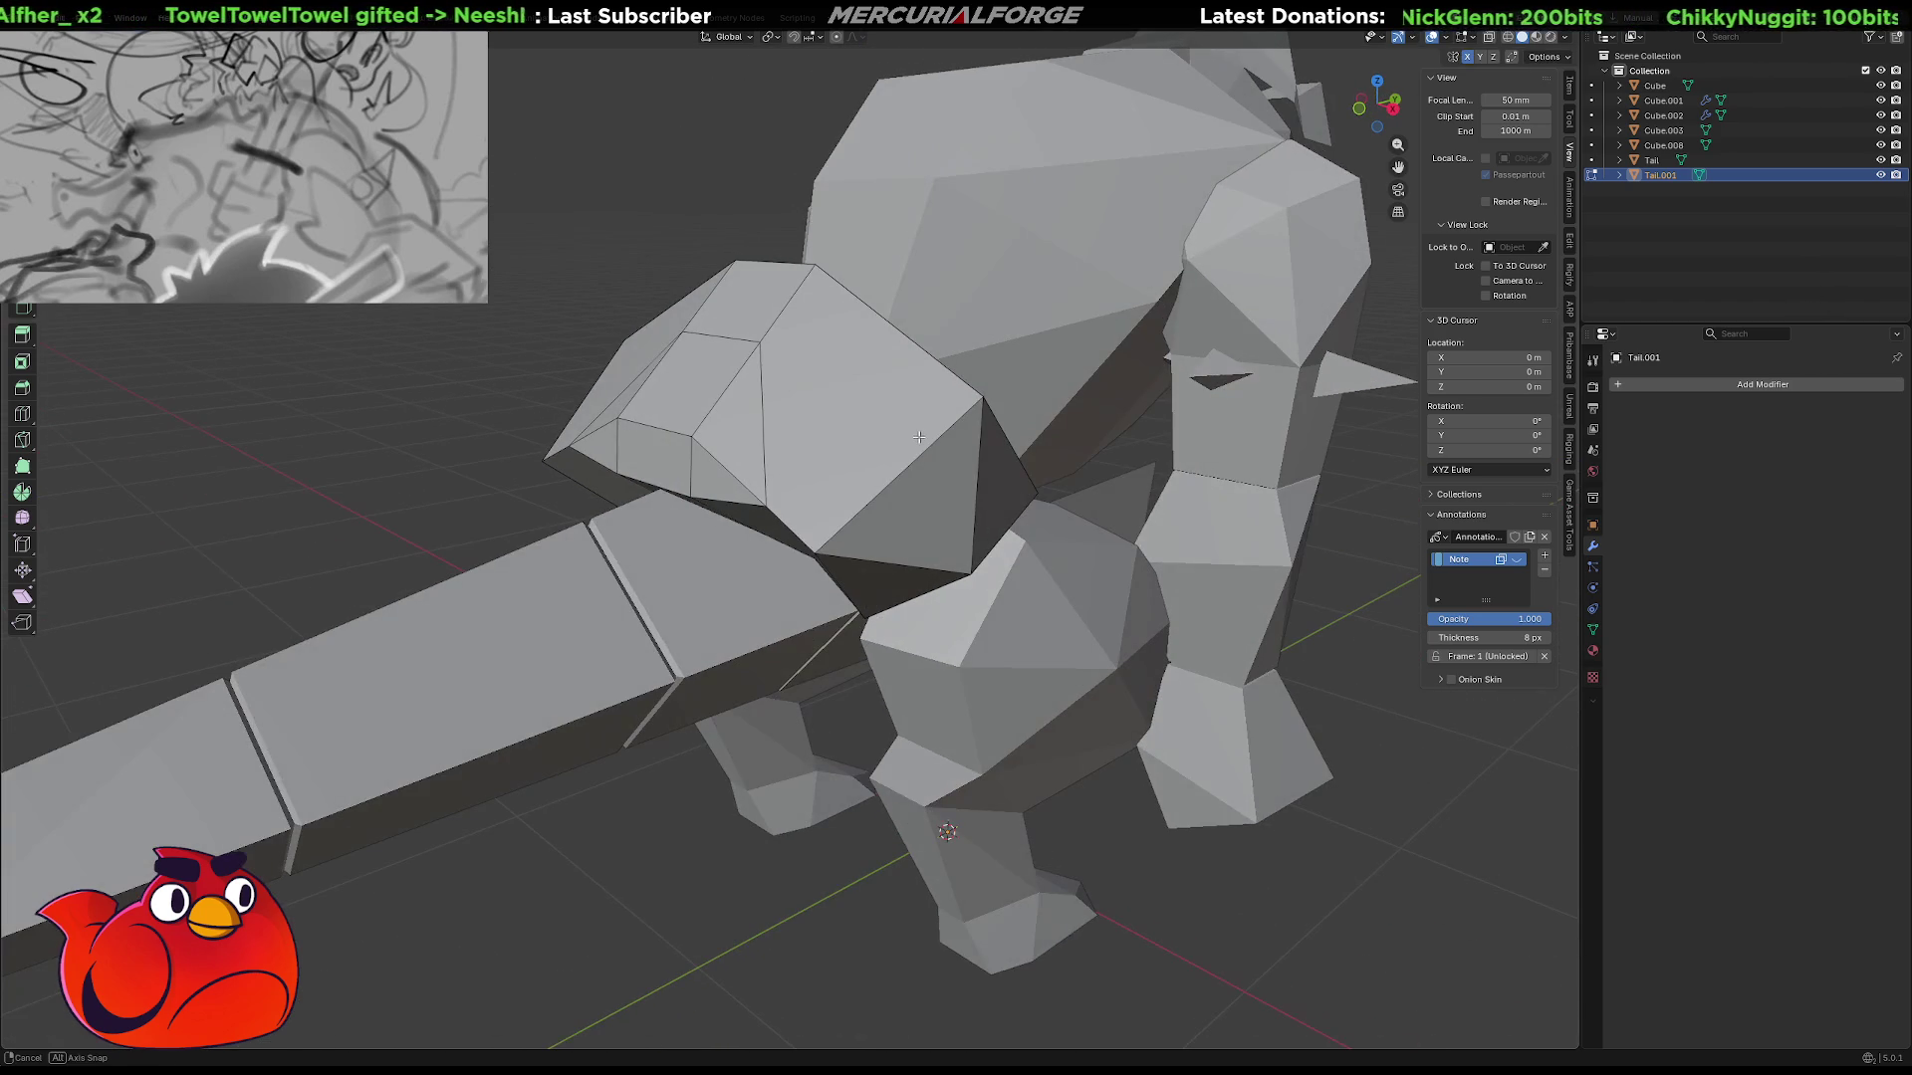
# Dissolve the hip's rear edges and merge the loose vertex onto the top vertex.
pyautogui.moveTo(704, 427); pyautogui.dragTo(770, 349, button='middle')
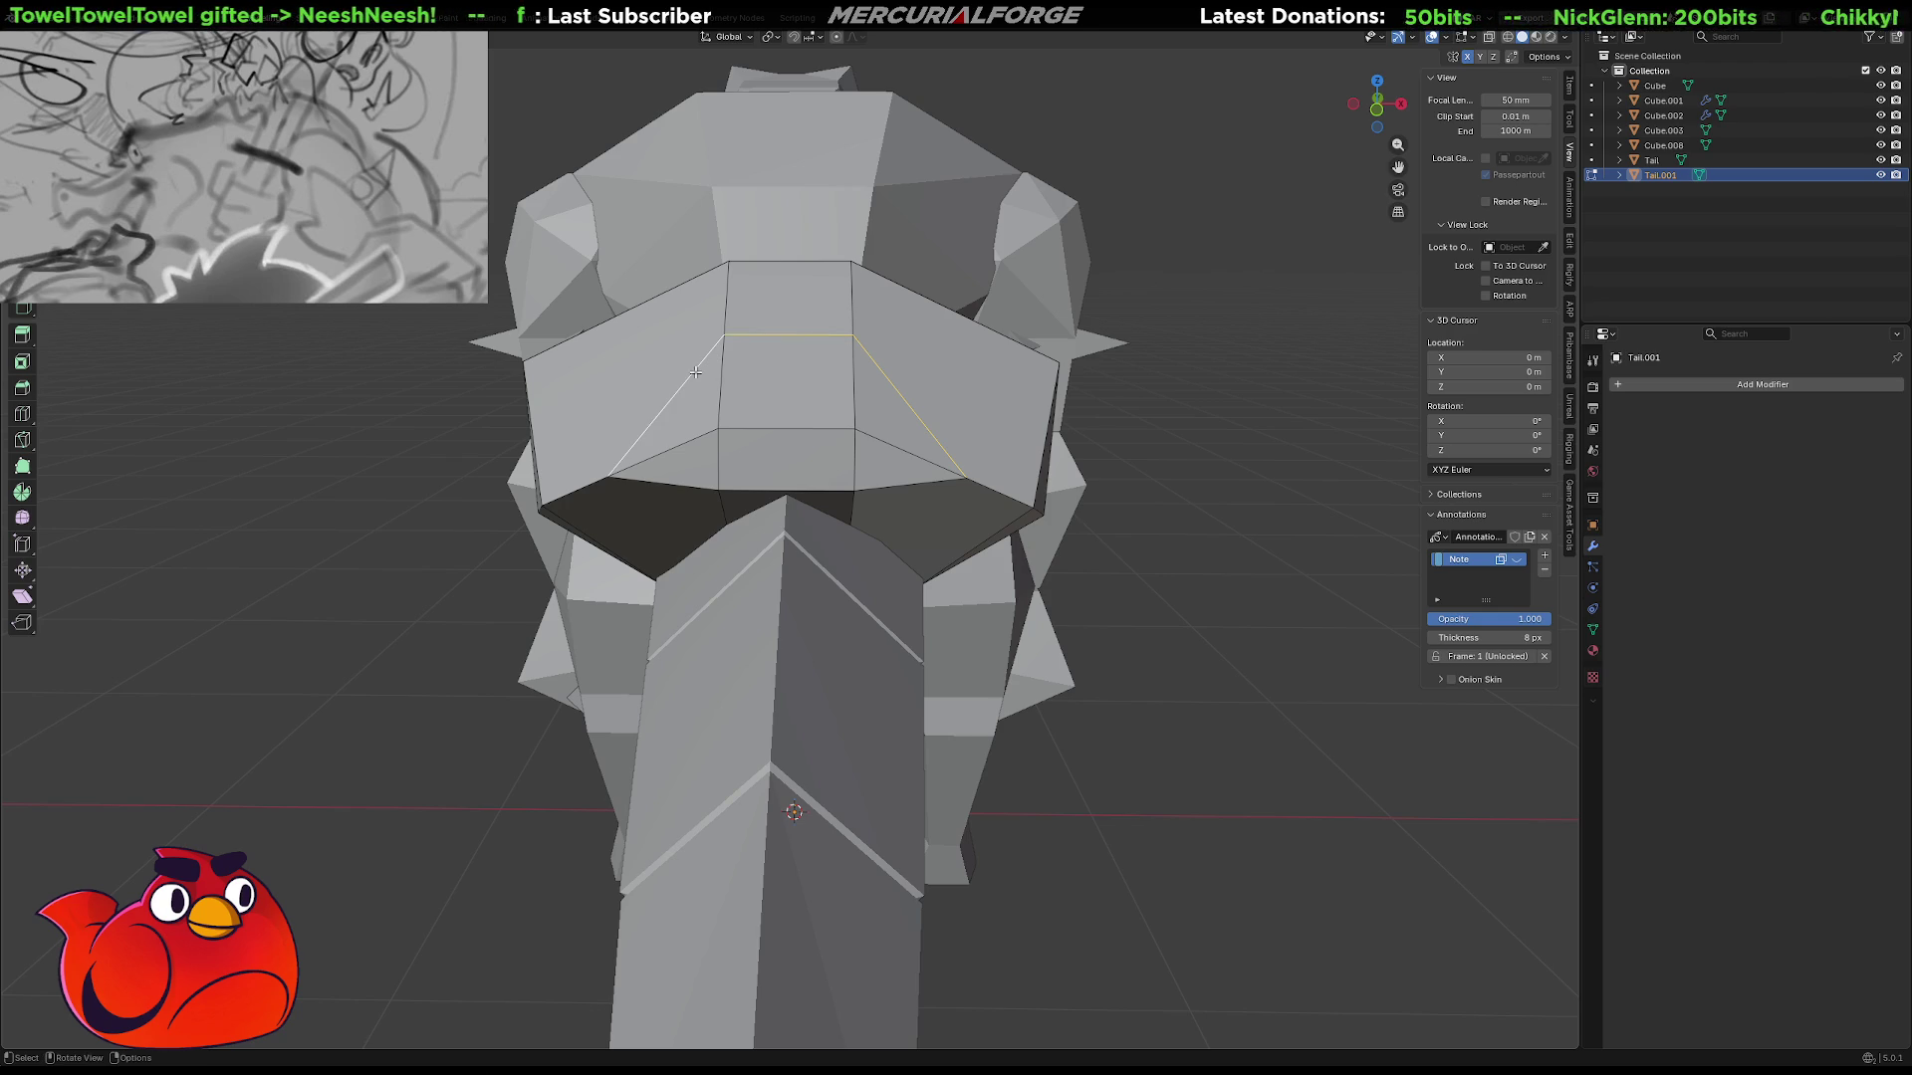
pyautogui.press('x')
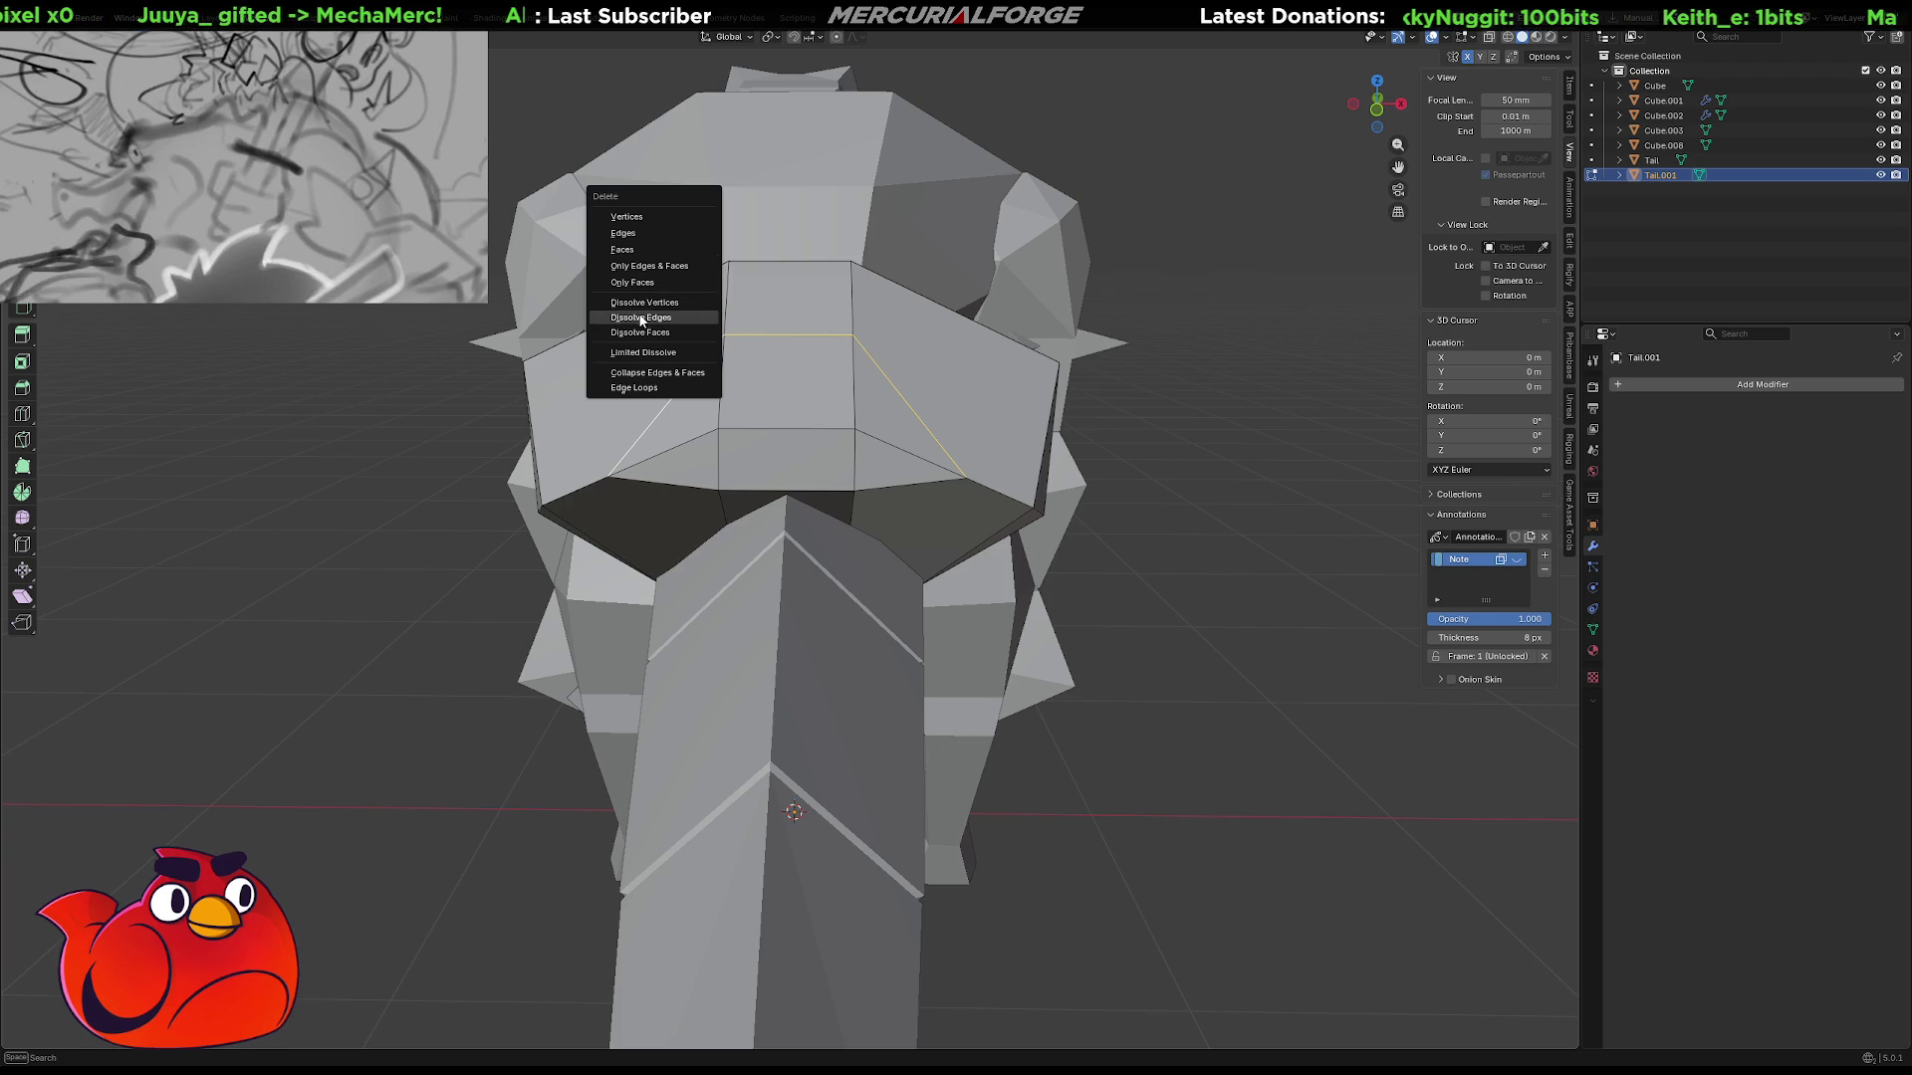
pyautogui.click(641, 318)
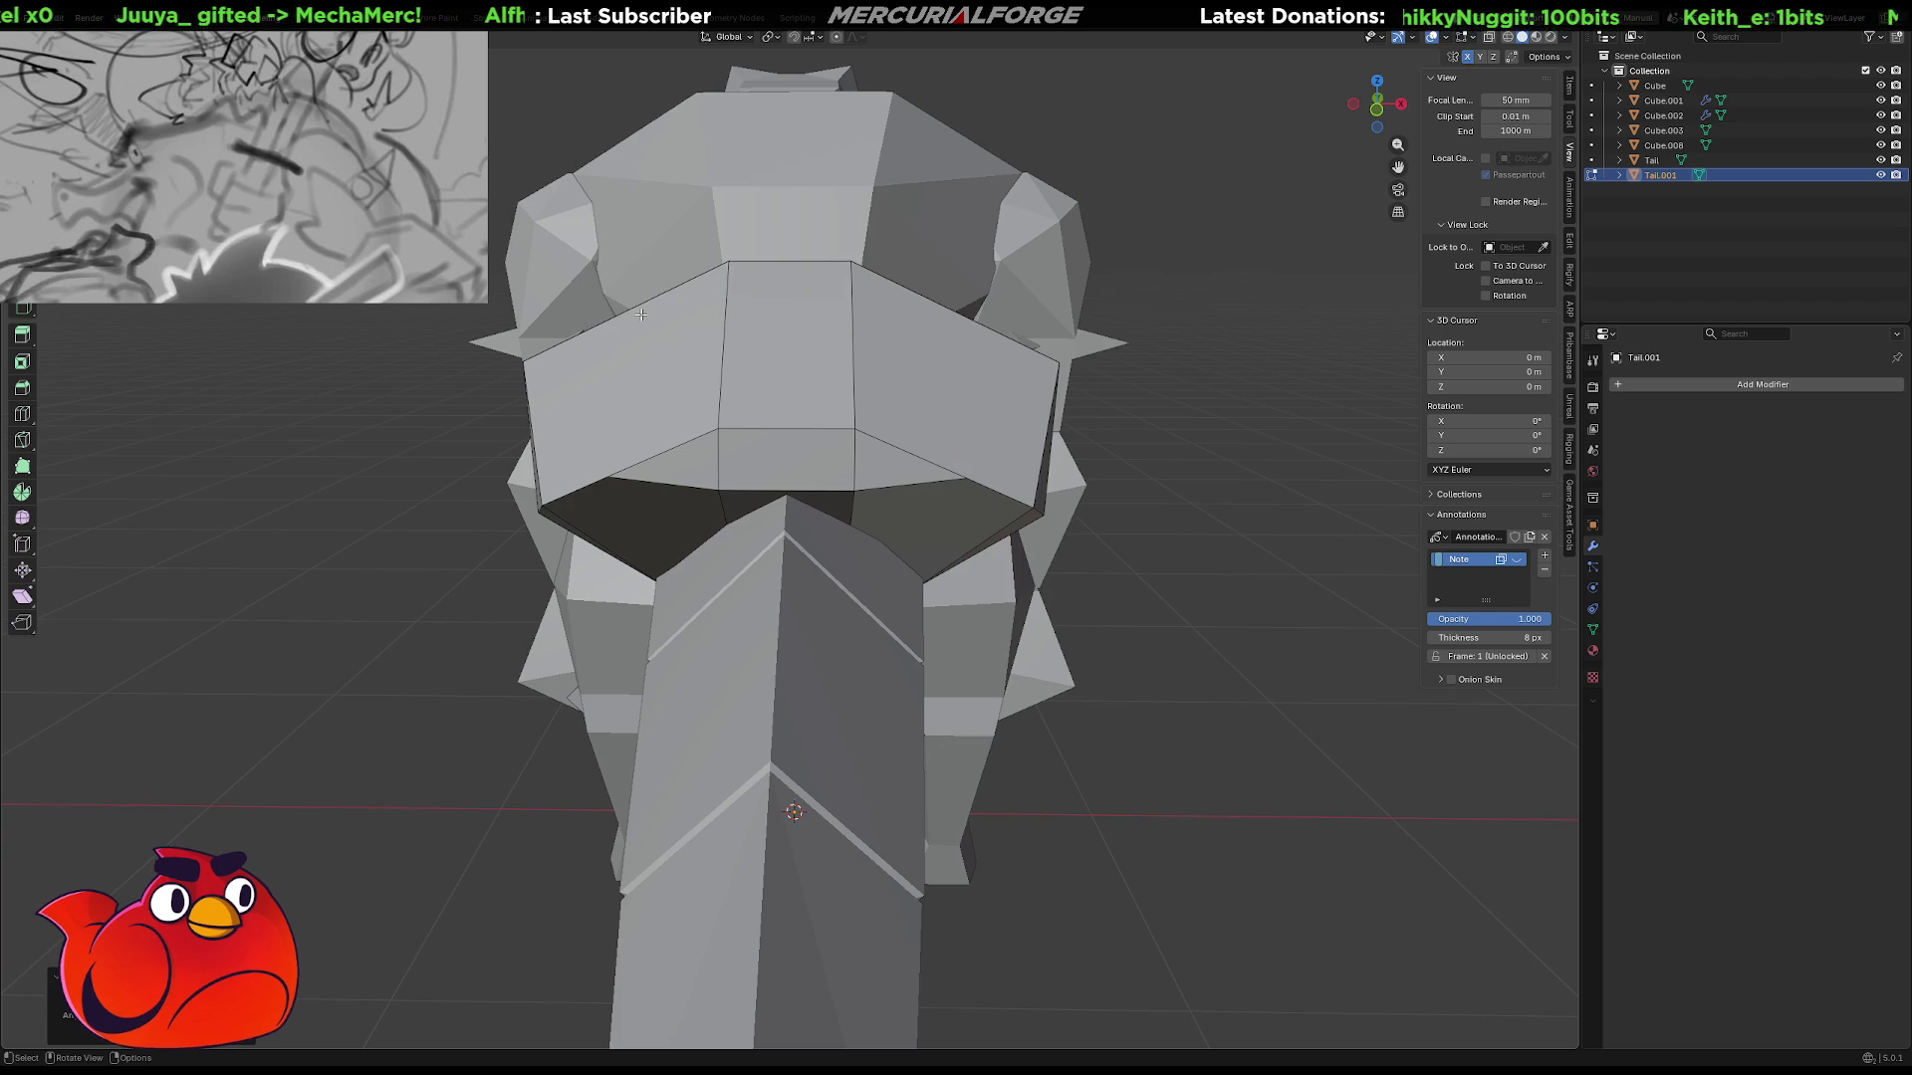
pyautogui.moveTo(673, 417)
pyautogui.mouseDown(button='middle')
pyautogui.moveTo(687, 403)
pyautogui.moveTo(577, 428)
pyautogui.moveTo(718, 456)
pyautogui.mouseUp(button='middle')
pyautogui.moveTo(713, 344); pyautogui.dragTo(732, 264)
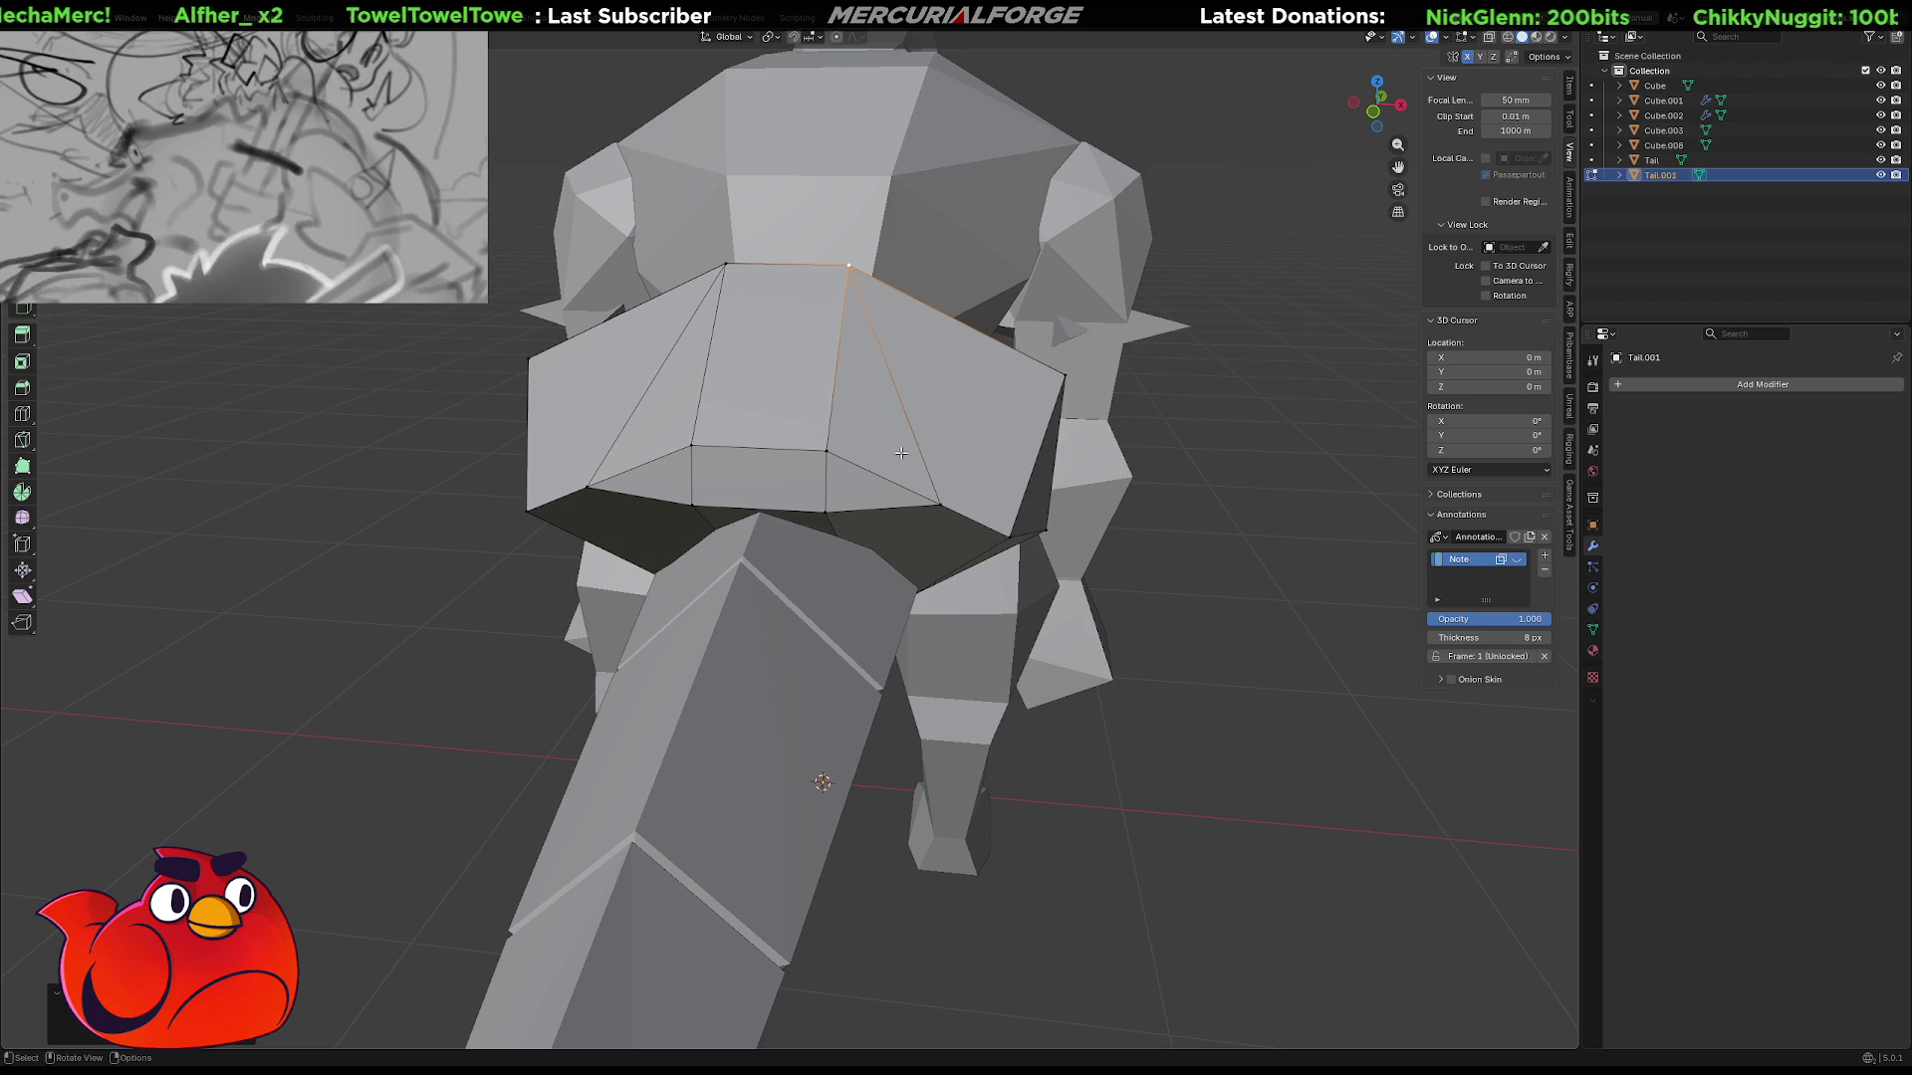
# Select the hip's lower corner, side and middle vertices.
pyautogui.click(933, 497)
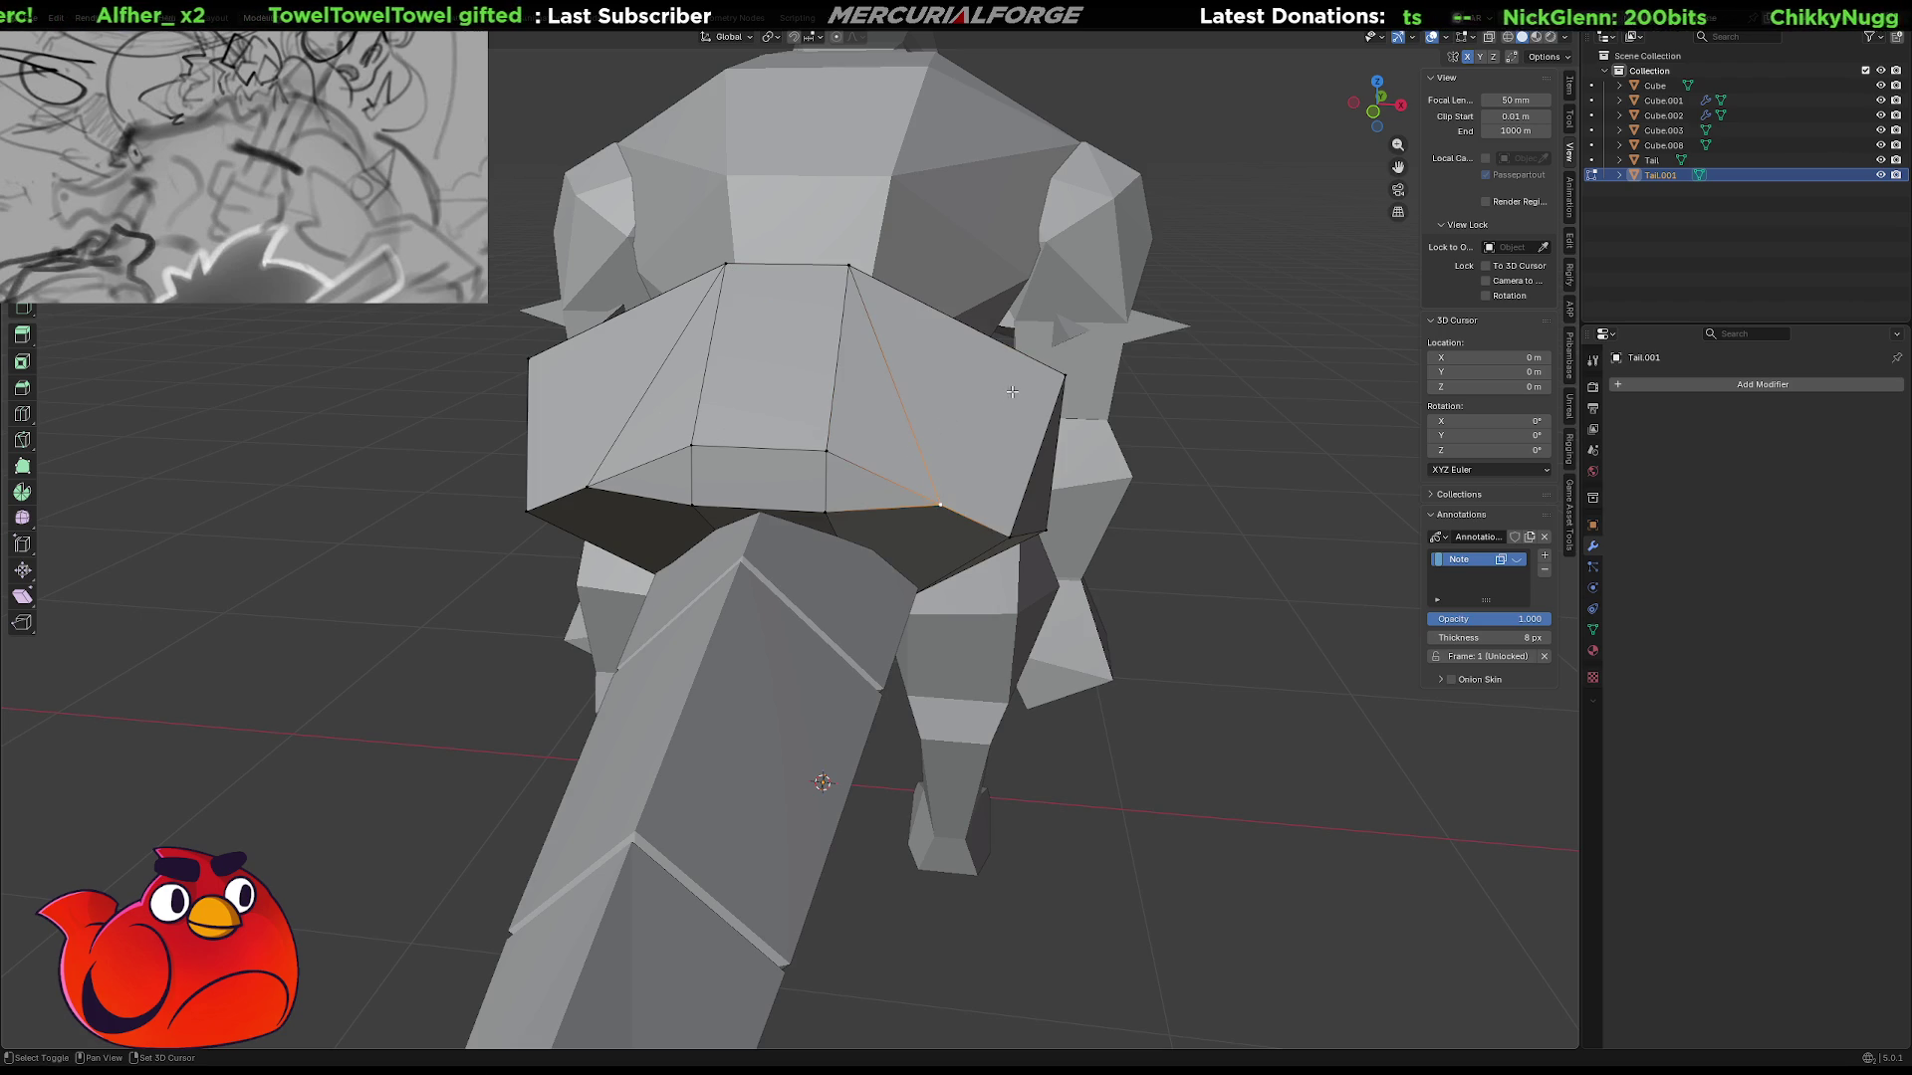
pyautogui.keyDown('shift'); pyautogui.click(1070, 376); pyautogui.keyUp('shift')
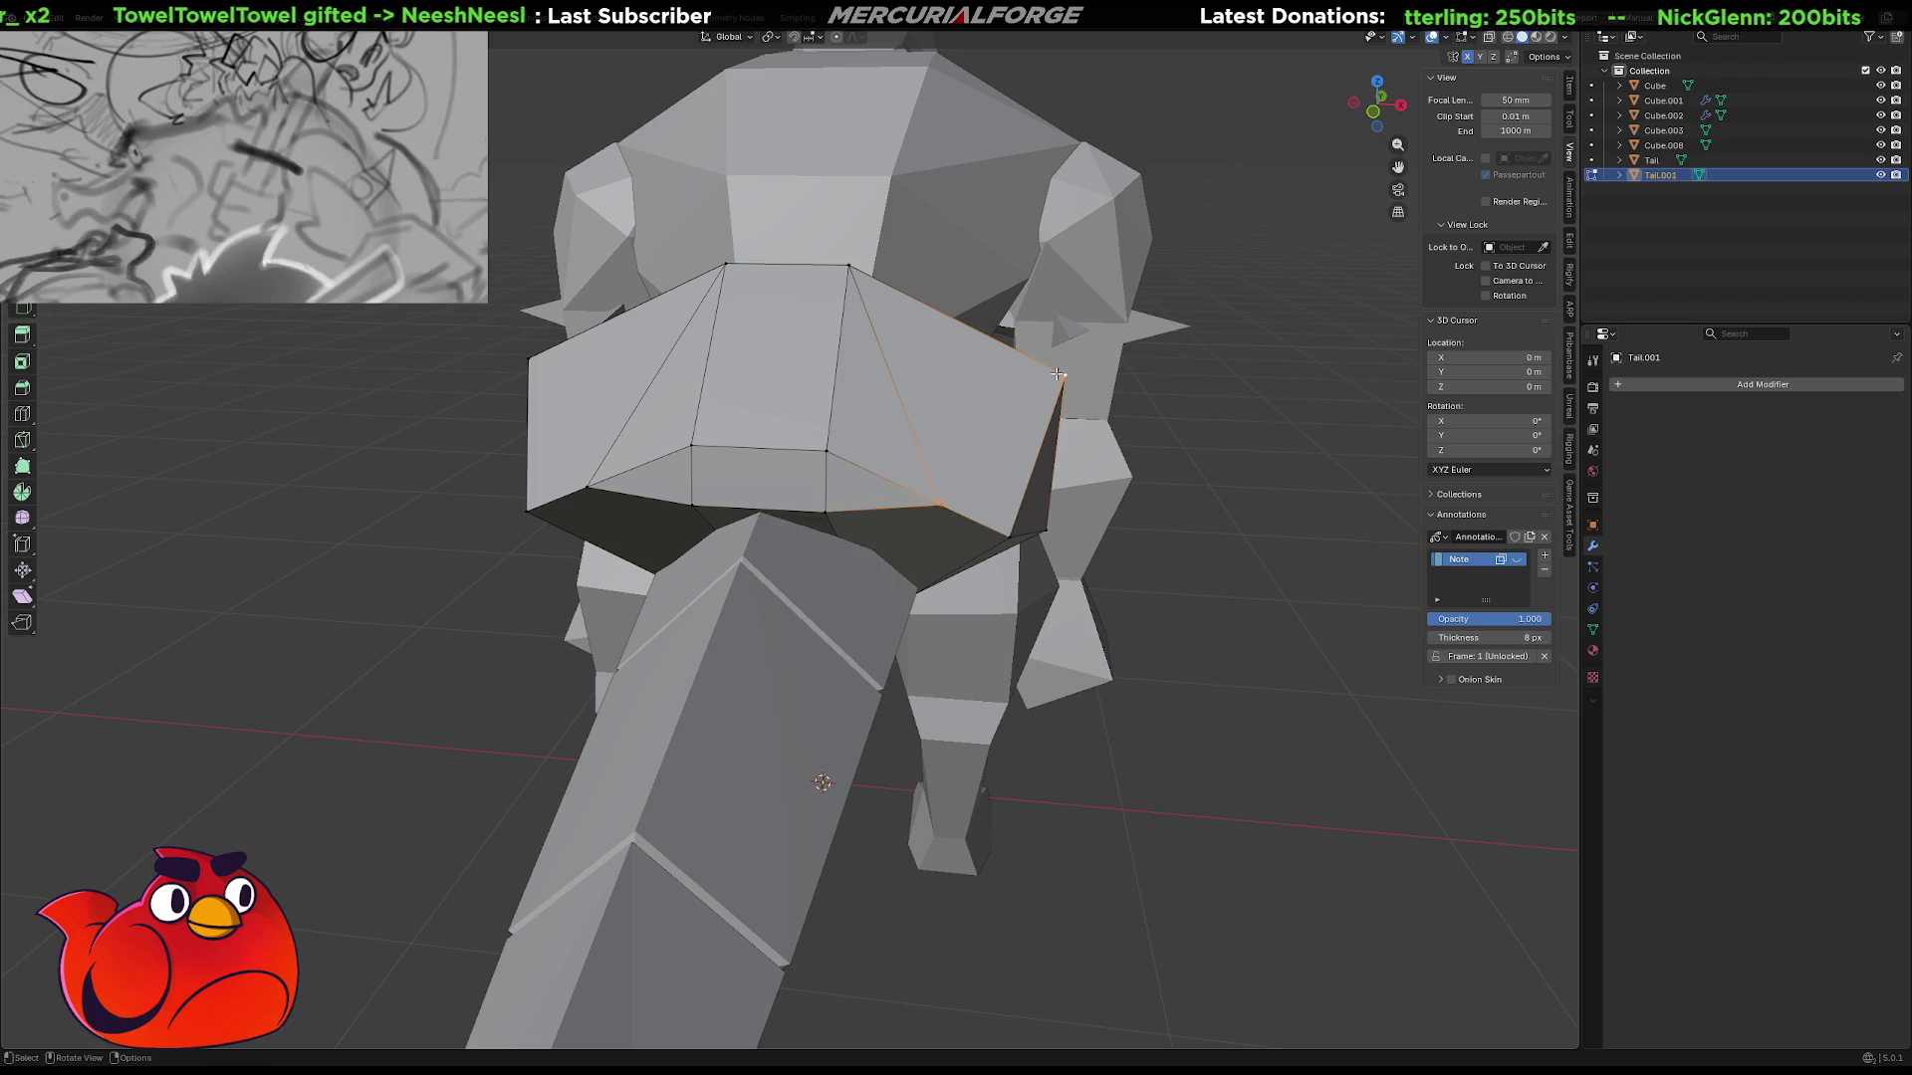
pyautogui.click(596, 478)
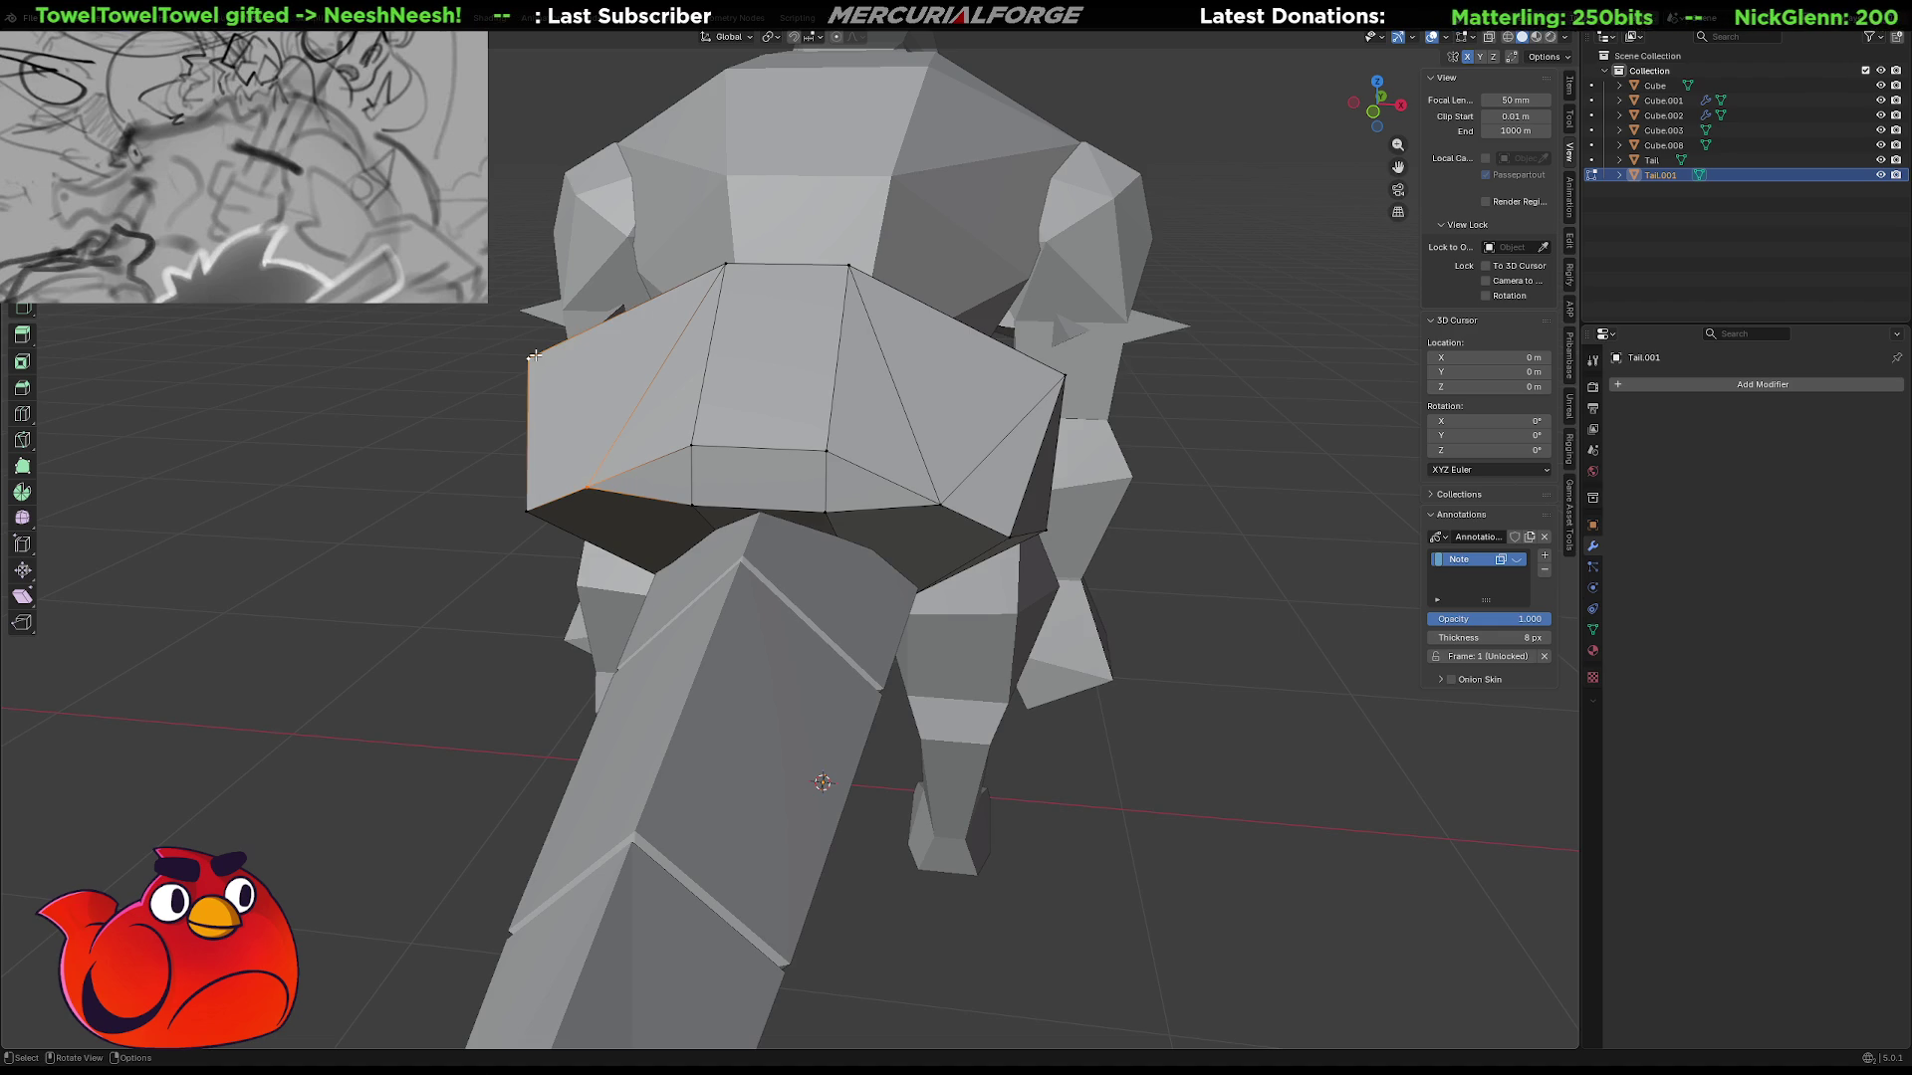
pyautogui.moveTo(734, 550); pyautogui.dragTo(670, 455, button='middle')
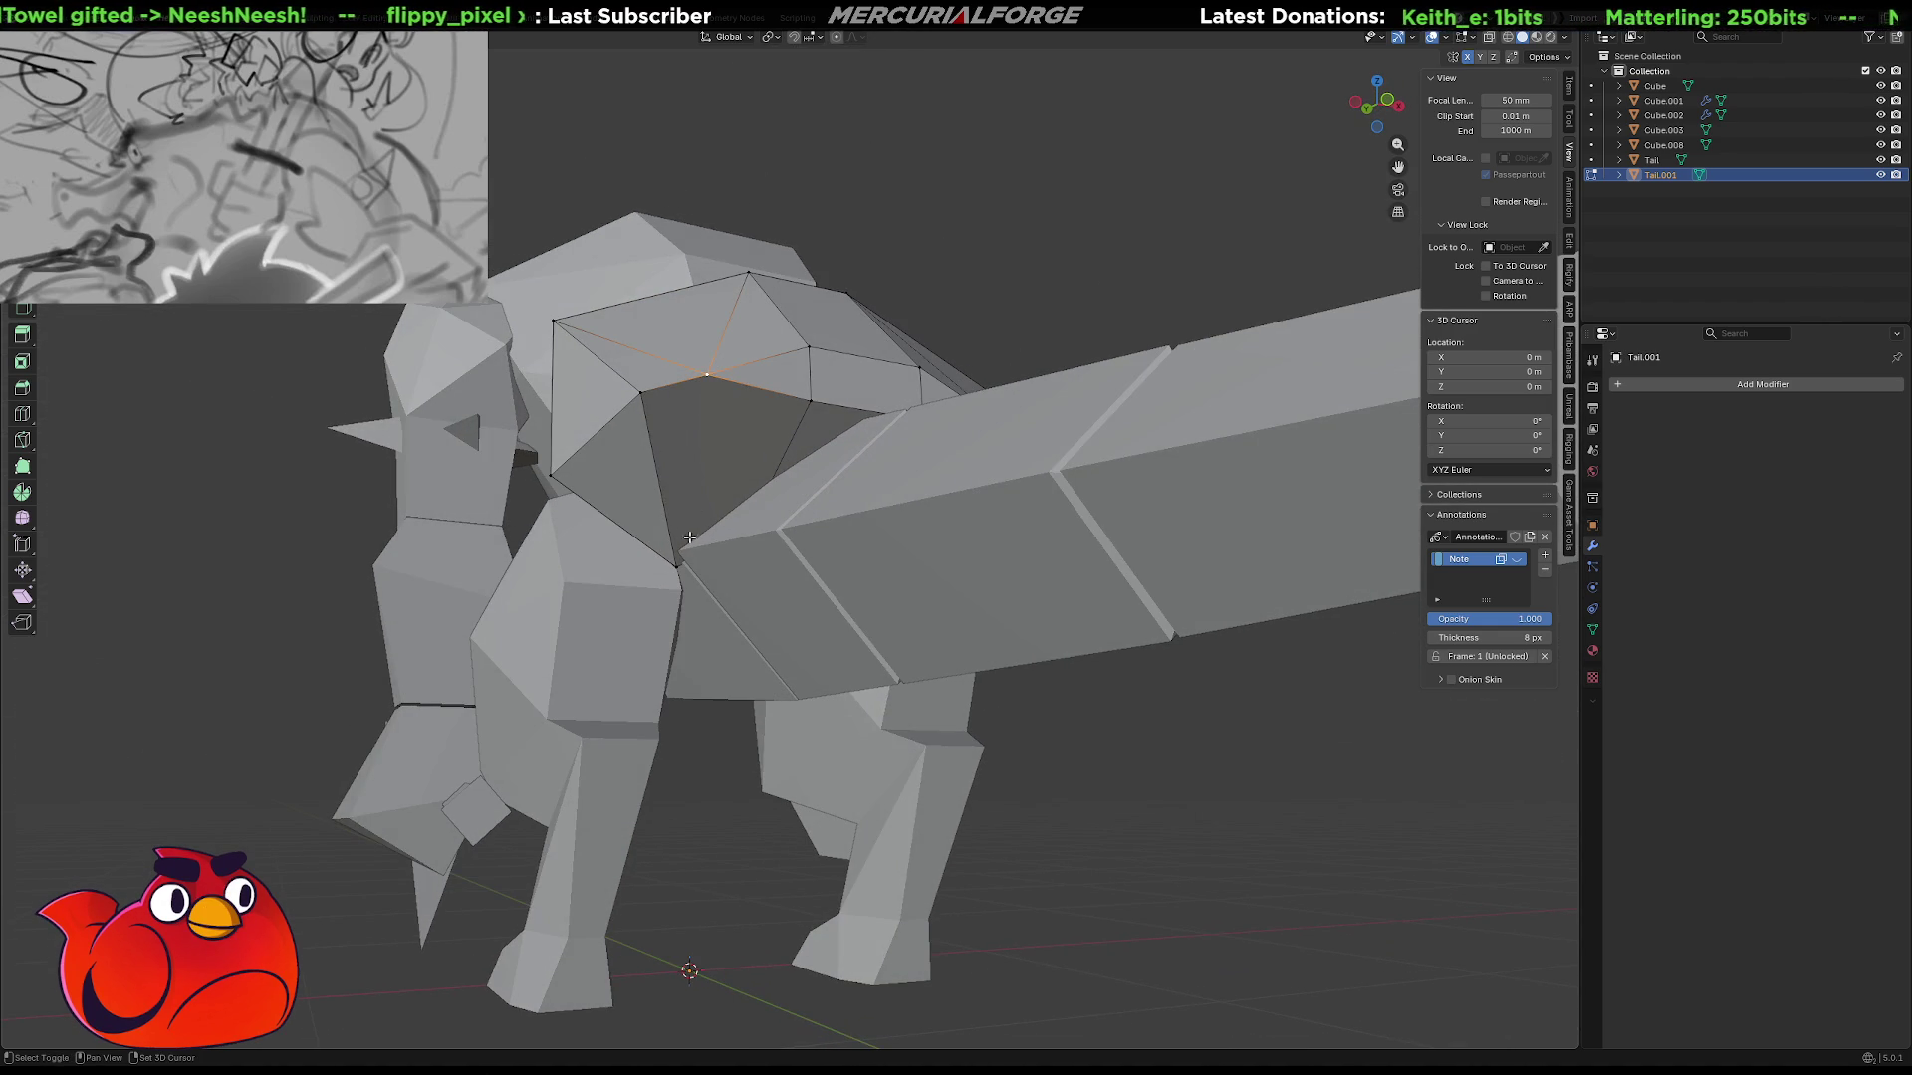
pyautogui.moveTo(675, 560)
pyautogui.mouseDown(button='middle')
pyautogui.moveTo(760, 521)
pyautogui.moveTo(793, 470)
pyautogui.mouseUp(button='middle')
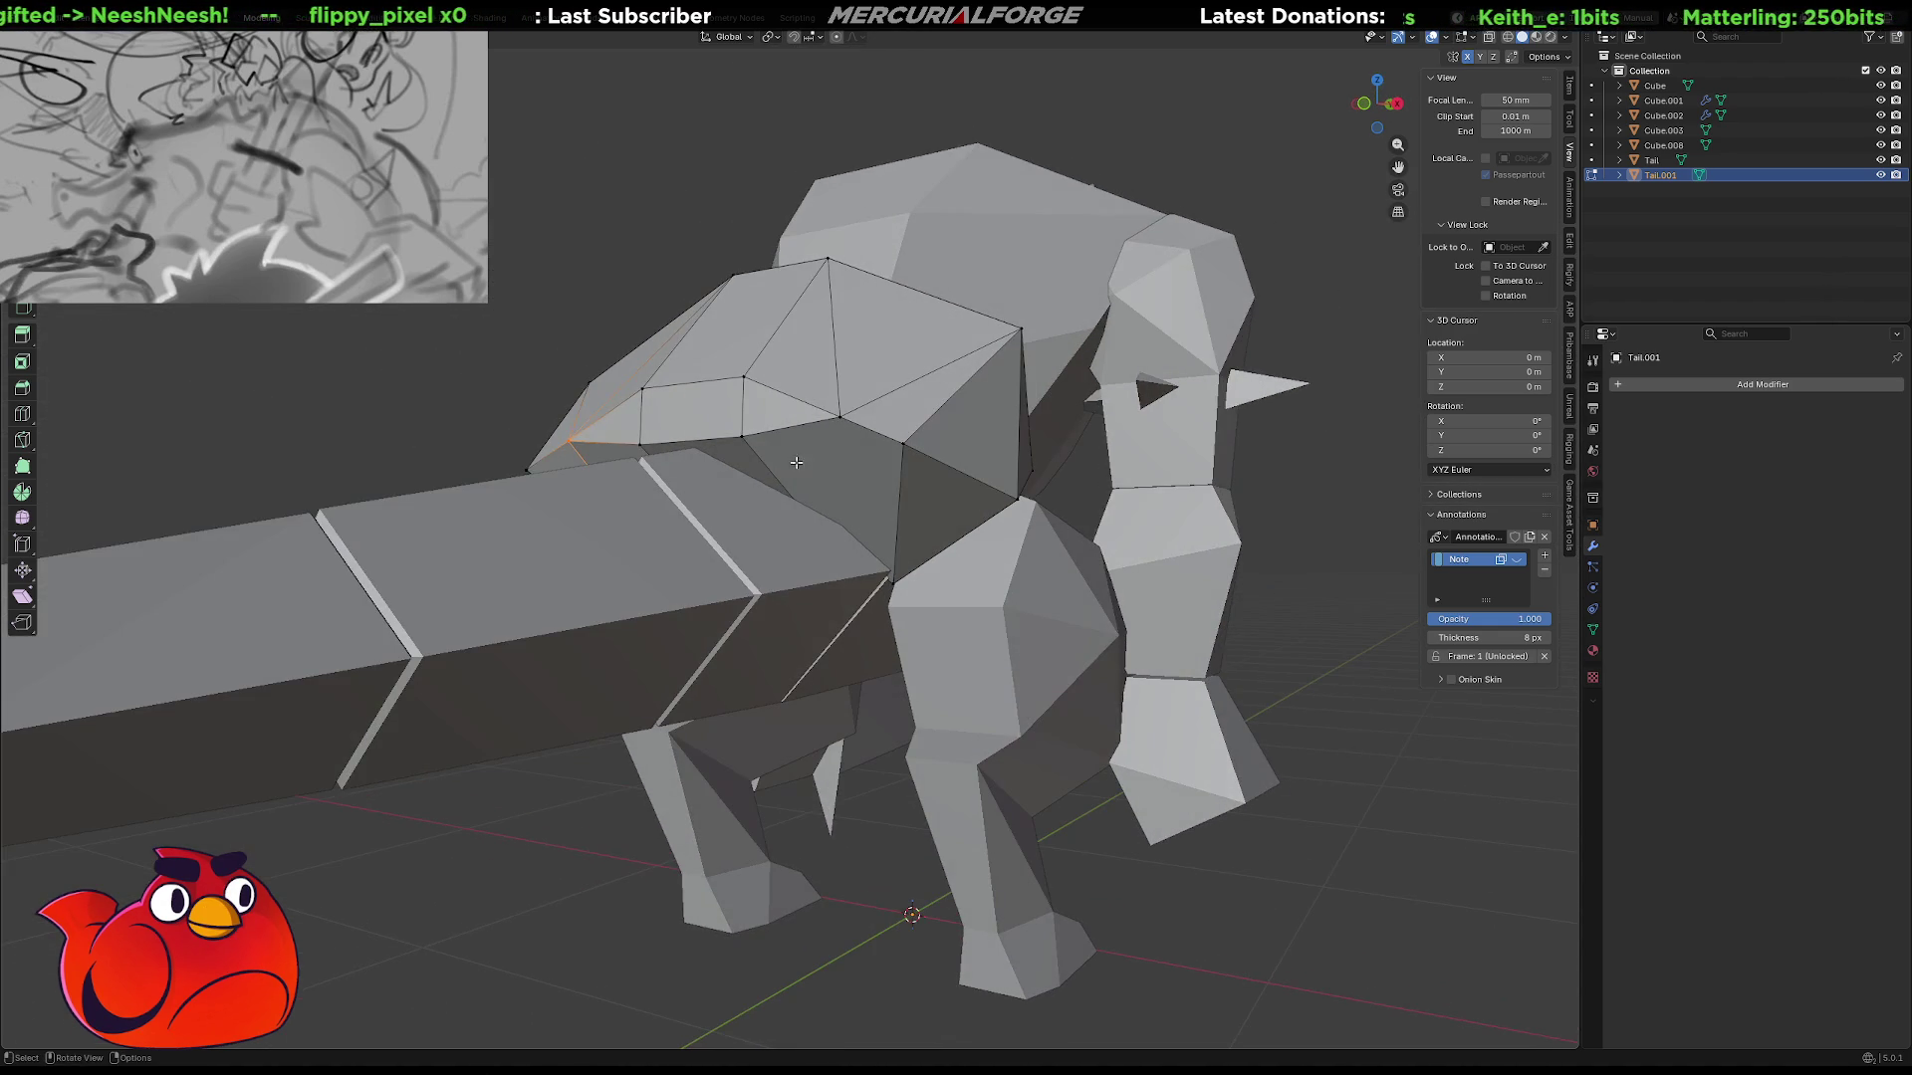
pyautogui.keyDown('shift'); pyautogui.click(893, 582); pyautogui.keyUp('shift')
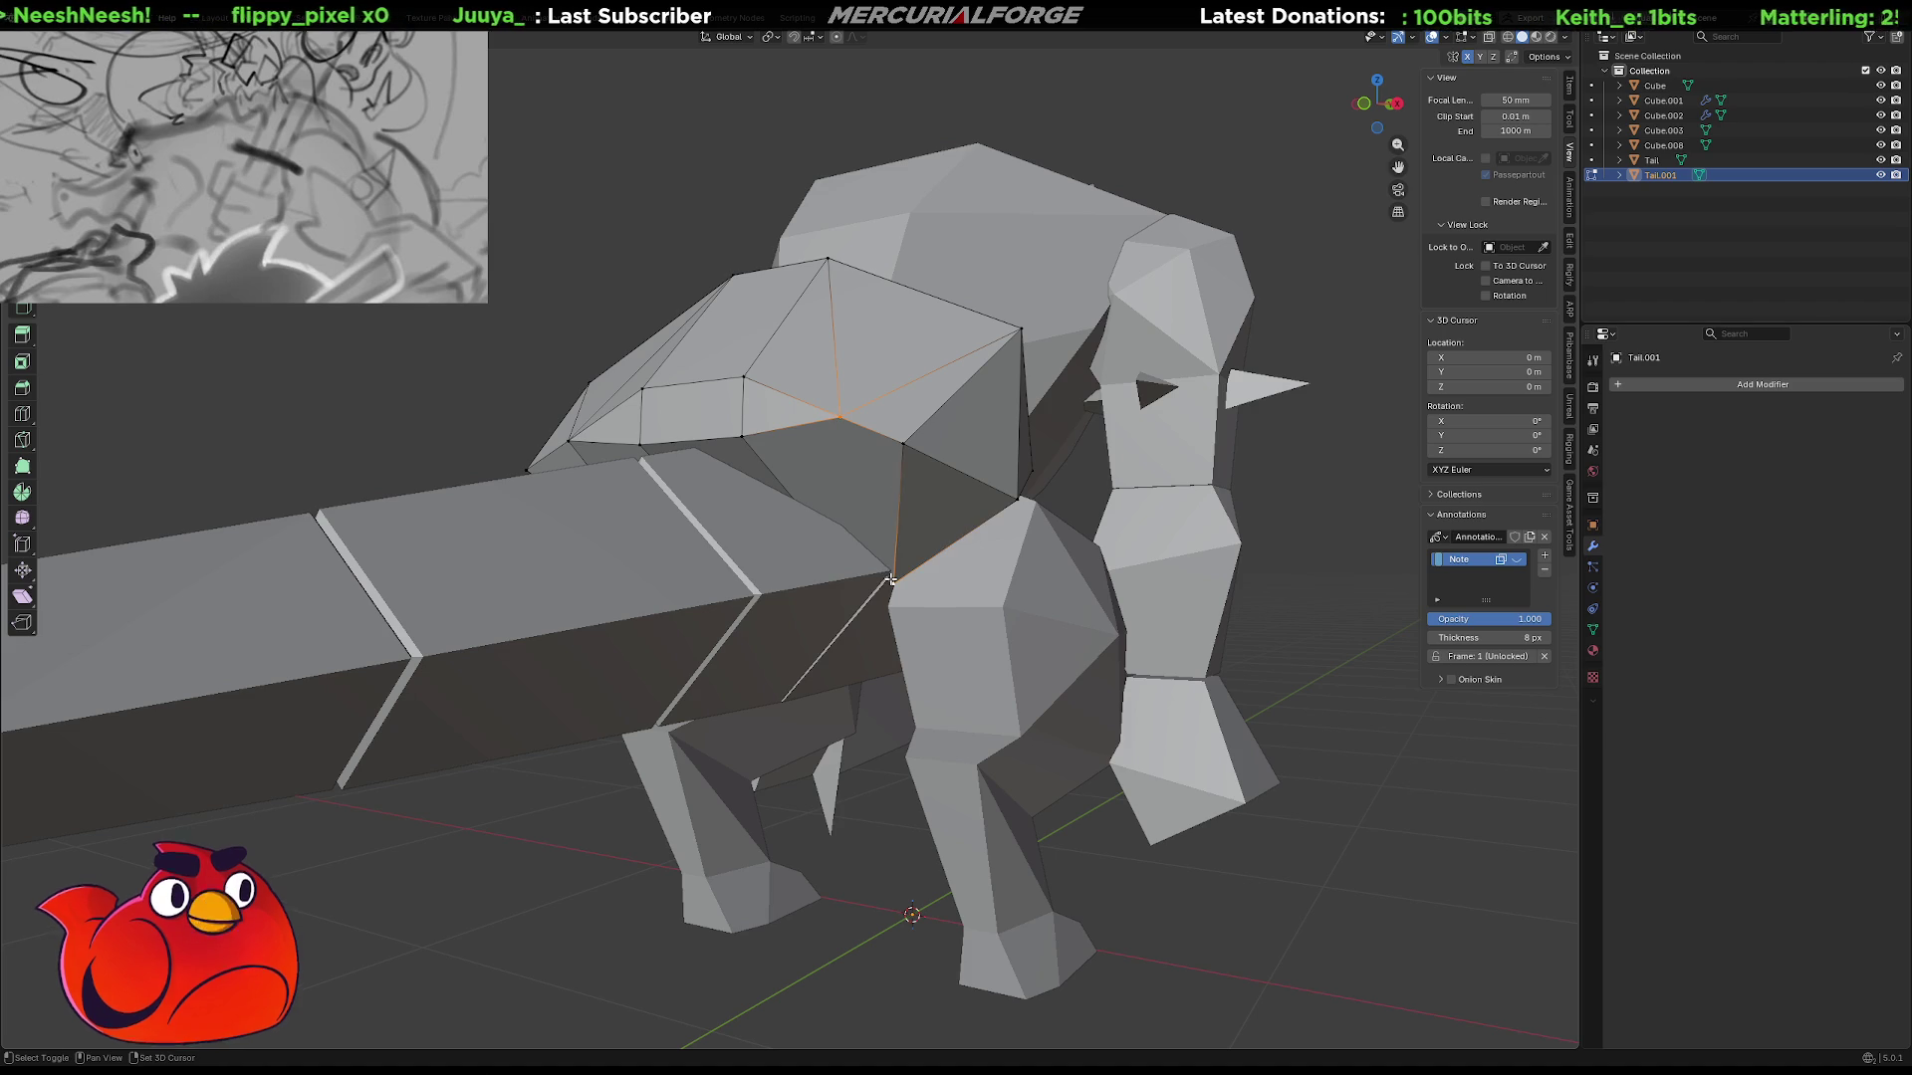
pyautogui.moveTo(919, 596); pyautogui.dragTo(856, 528, button='middle')
pyautogui.scroll(5, 692, 466)
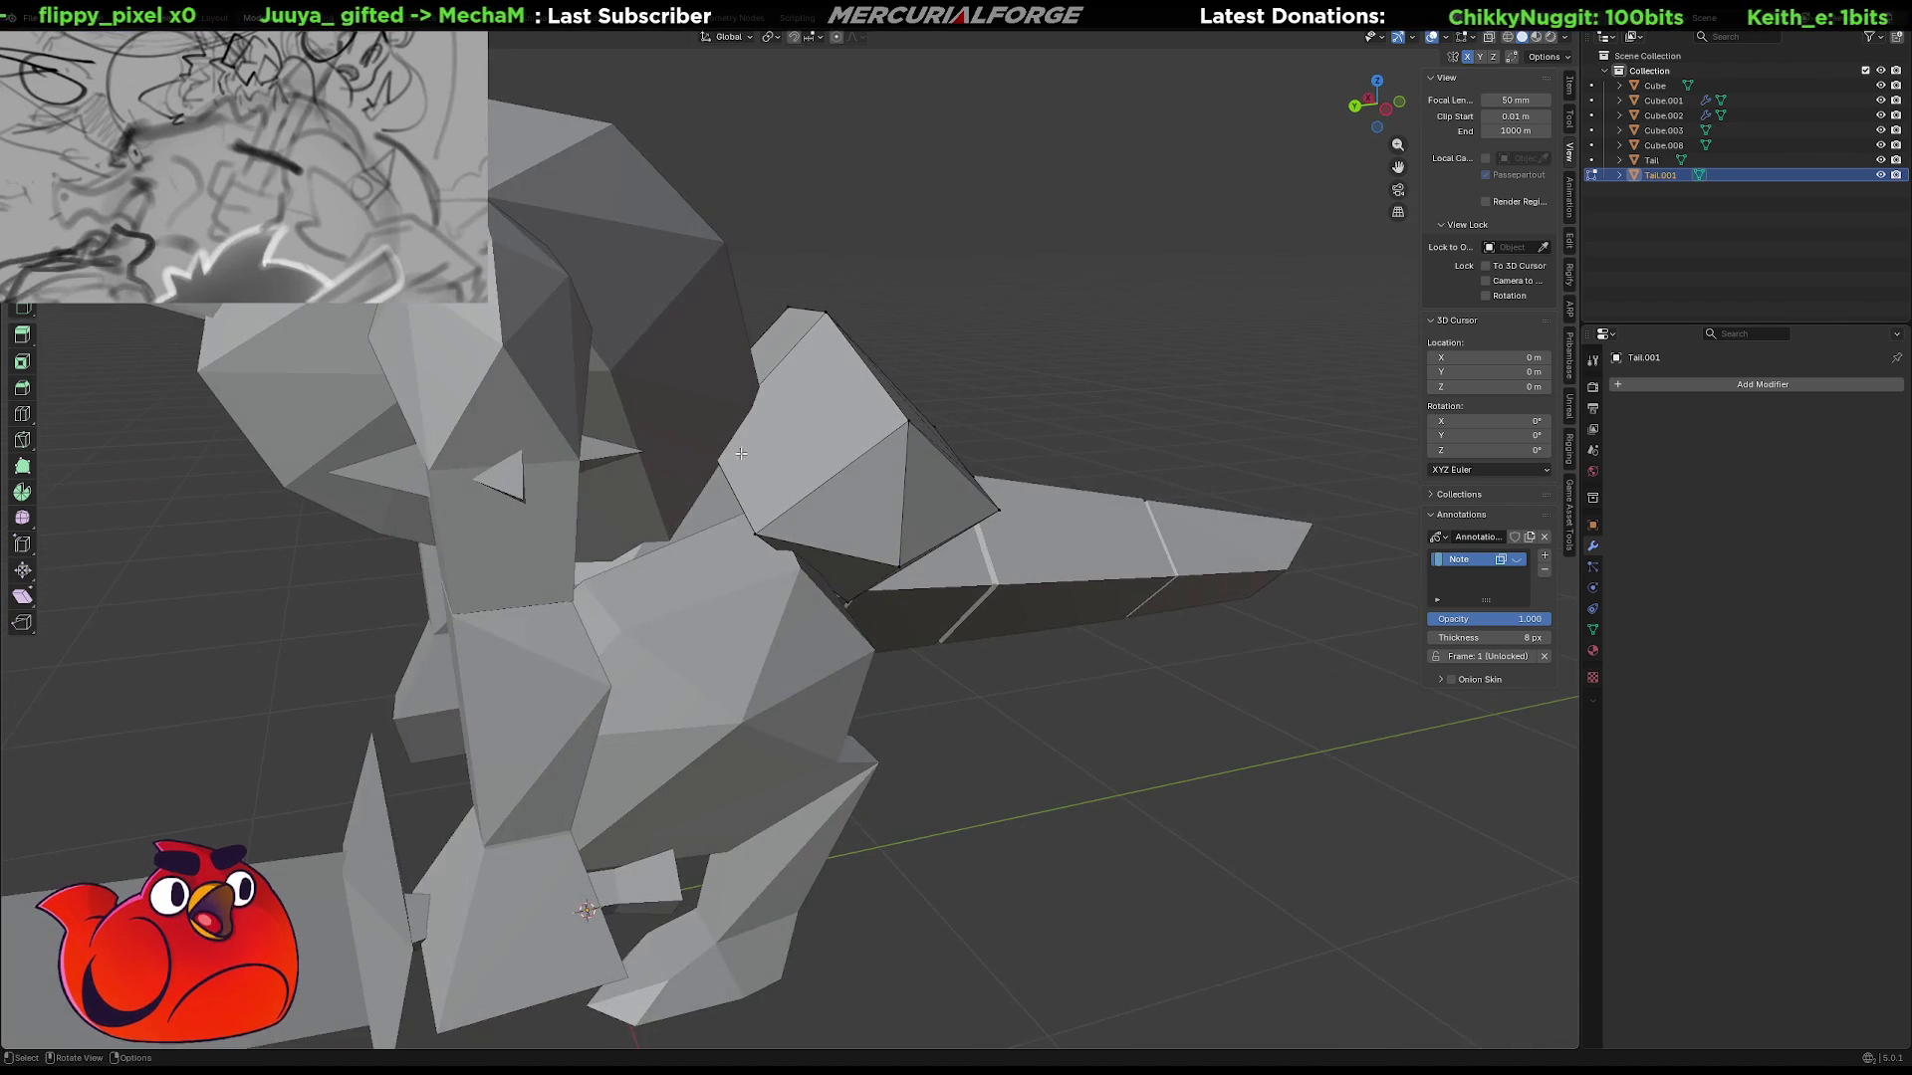
pyautogui.moveTo(692, 466)
pyautogui.mouseDown(button='middle')
pyautogui.moveTo(672, 468)
pyautogui.moveTo(891, 453)
pyautogui.mouseUp(button='middle')
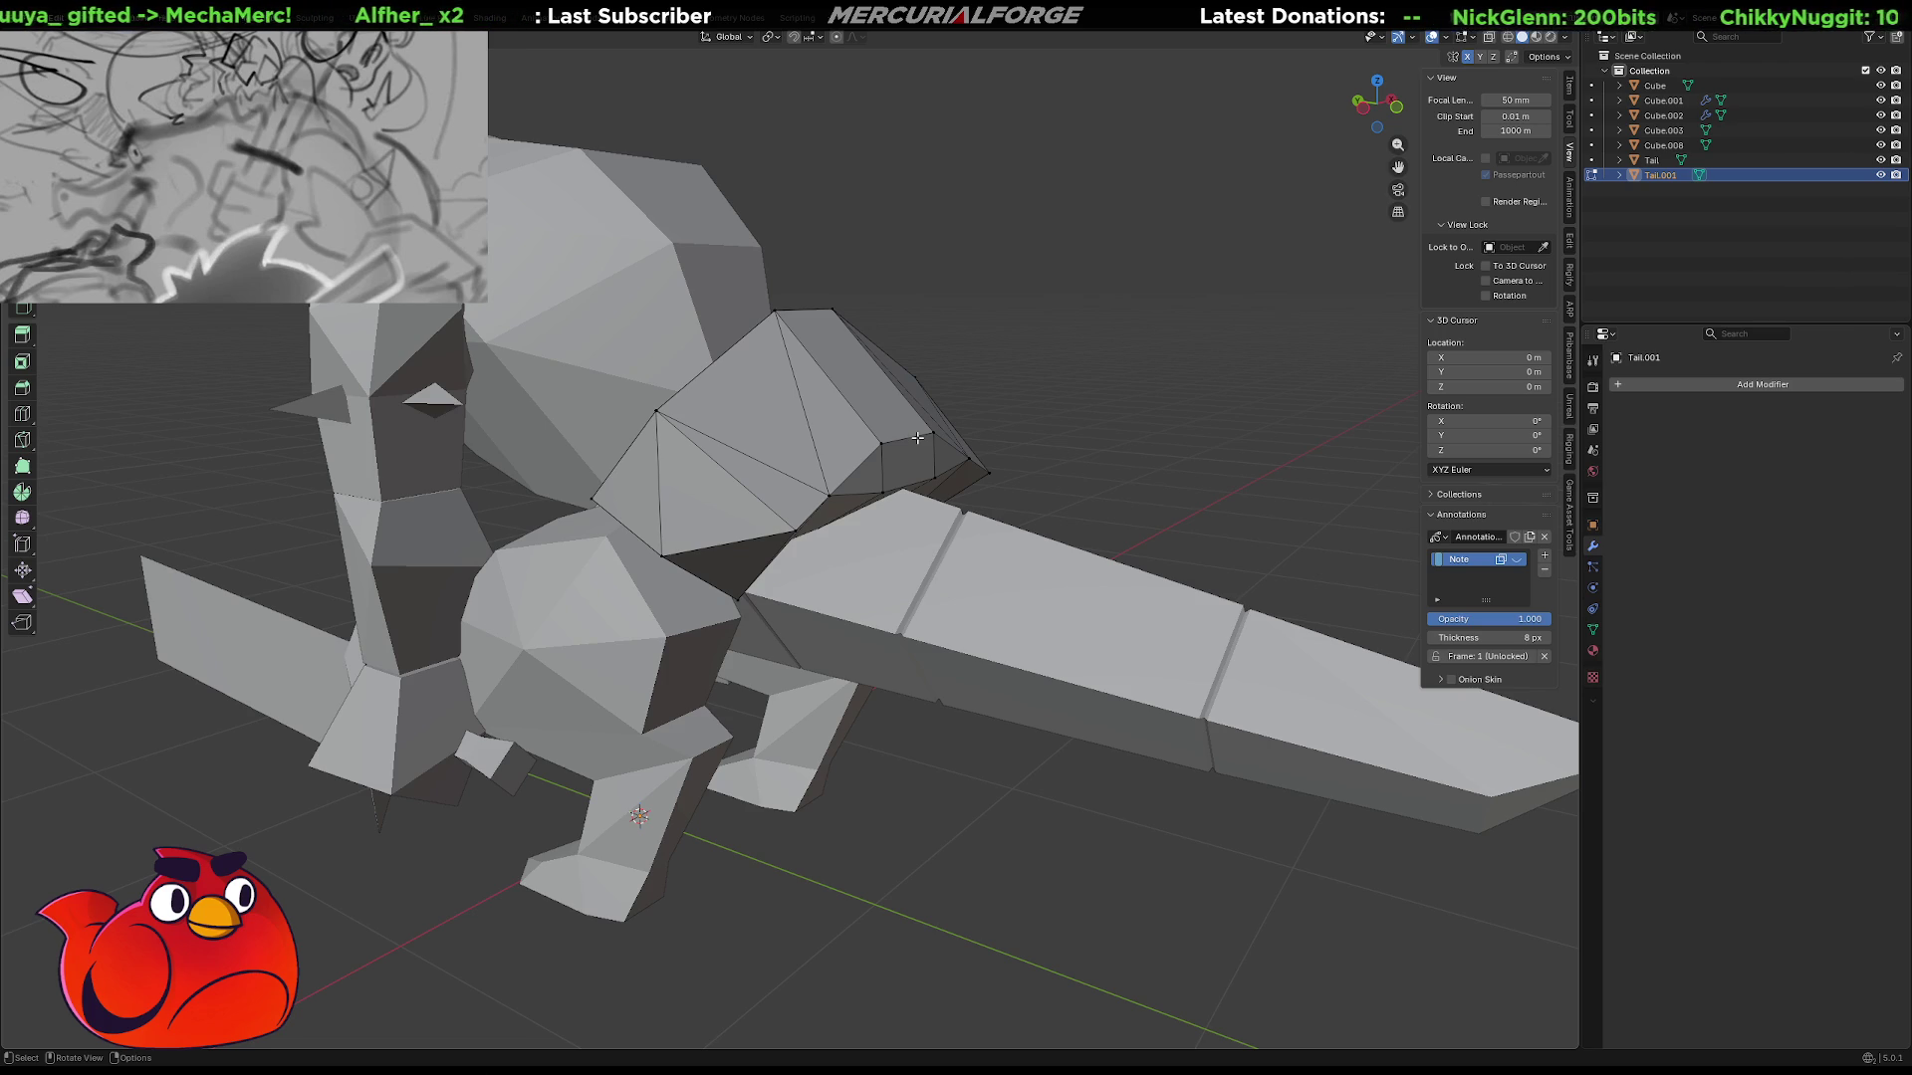
pyautogui.moveTo(992, 429)
pyautogui.mouseDown(button='middle')
pyautogui.moveTo(835, 429)
pyautogui.moveTo(900, 469)
pyautogui.mouseUp(button='middle')
# Scale the selected lower vertices down to pinch them together.
pyautogui.click(896, 464)
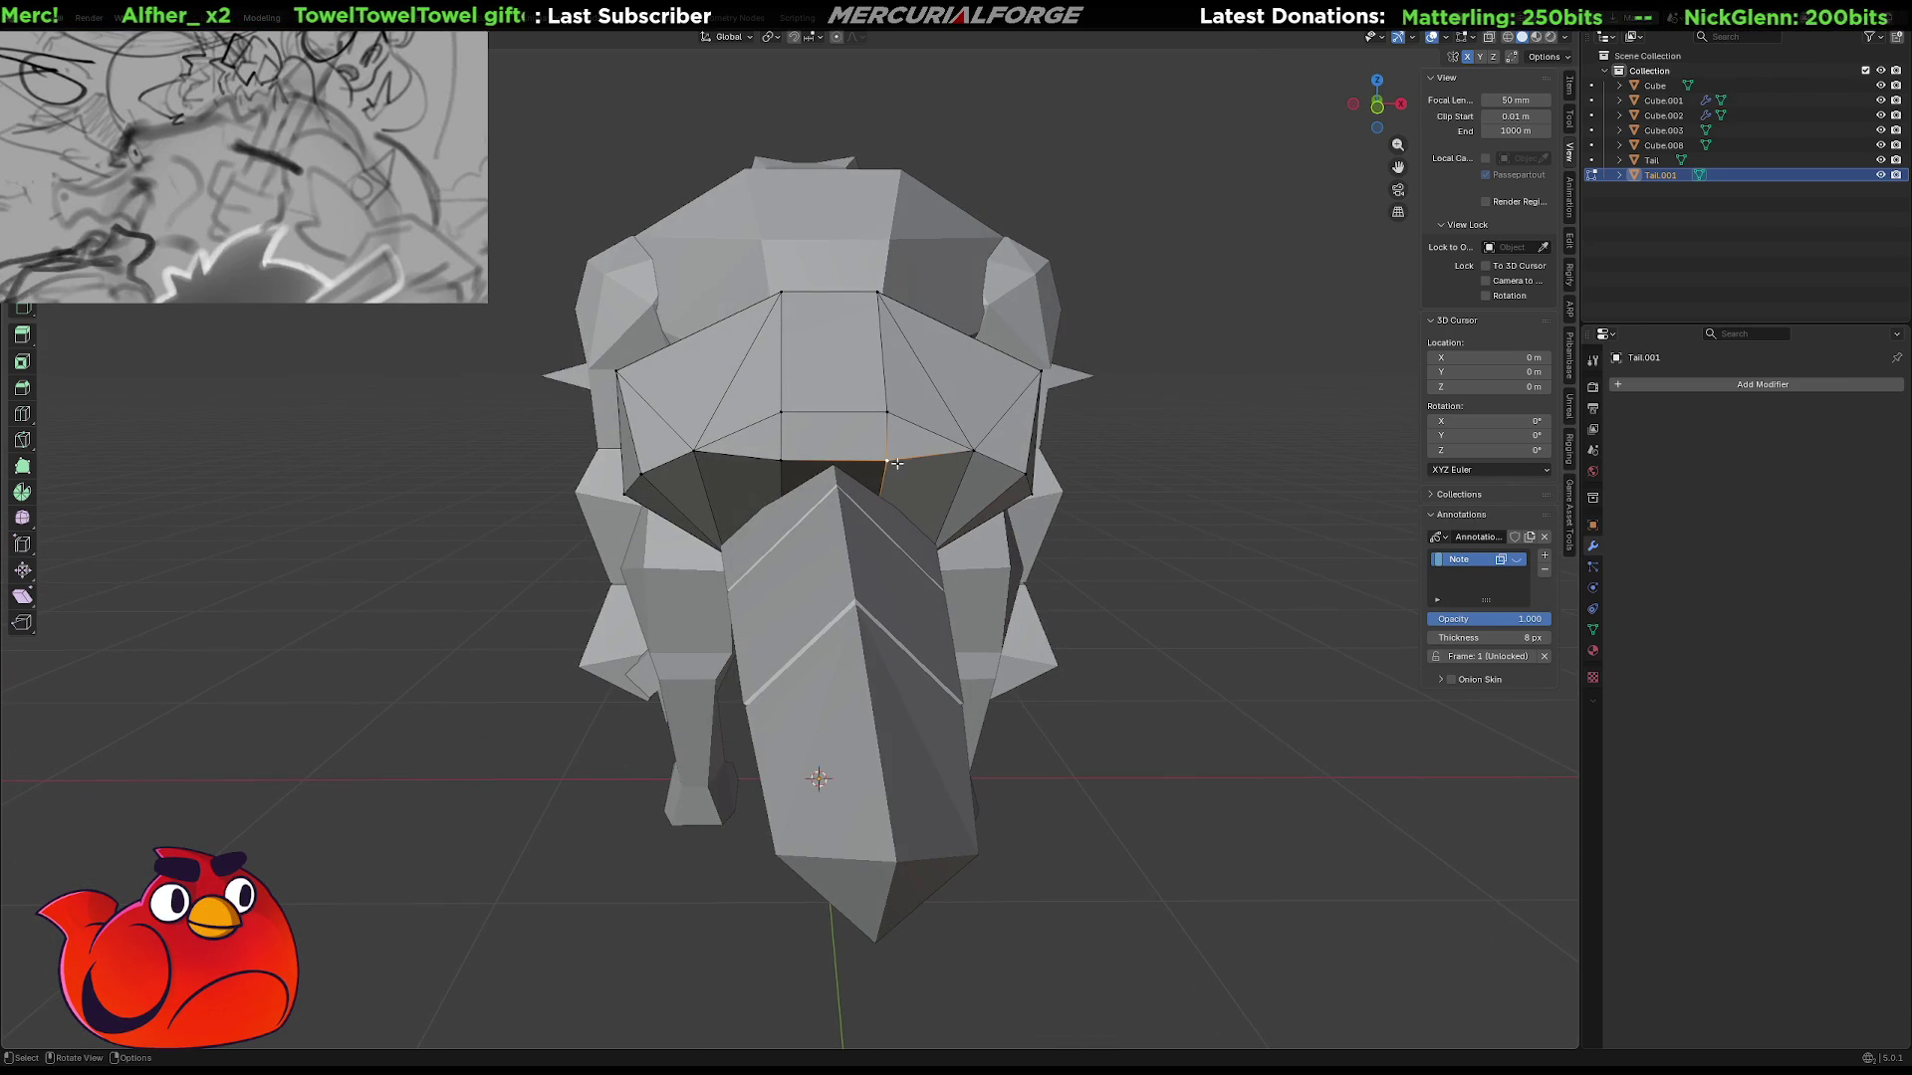
pyautogui.rightClick(1000, 474)
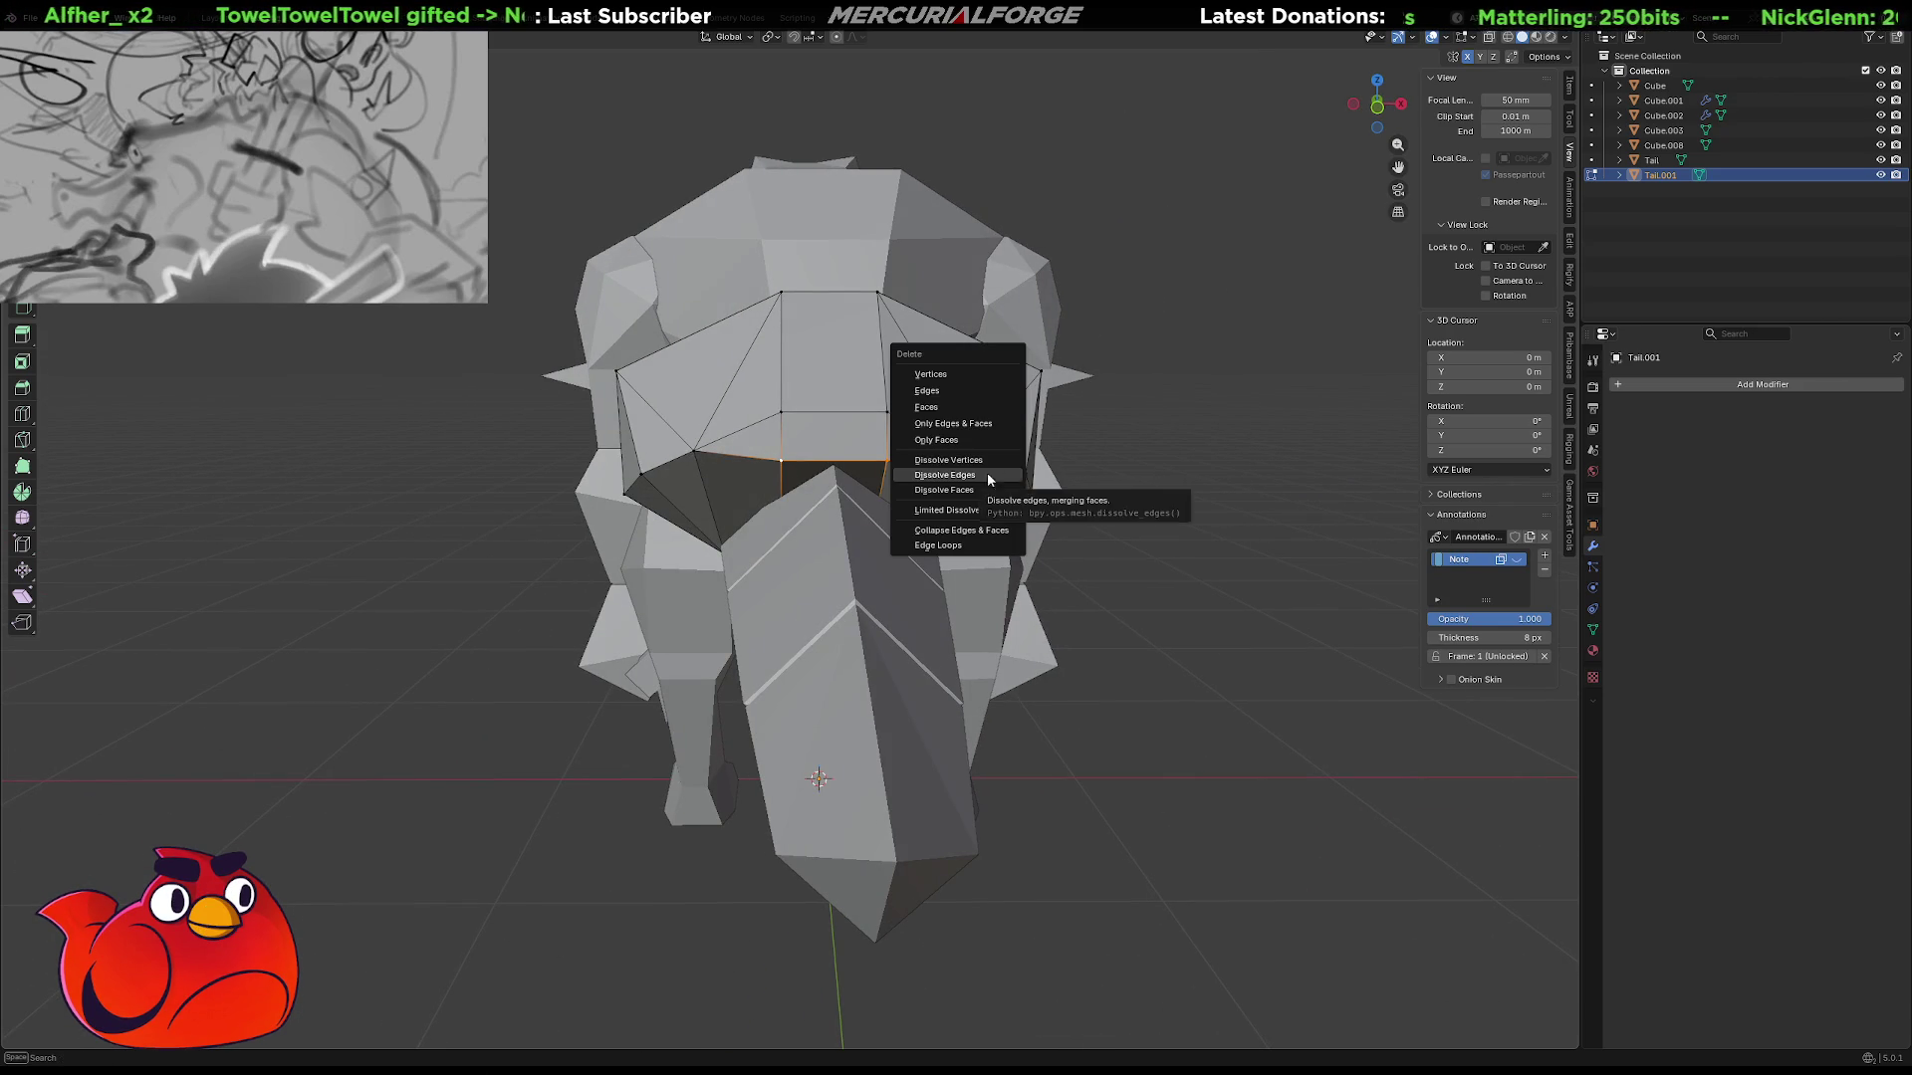
pyautogui.scroll(2, 870, 441)
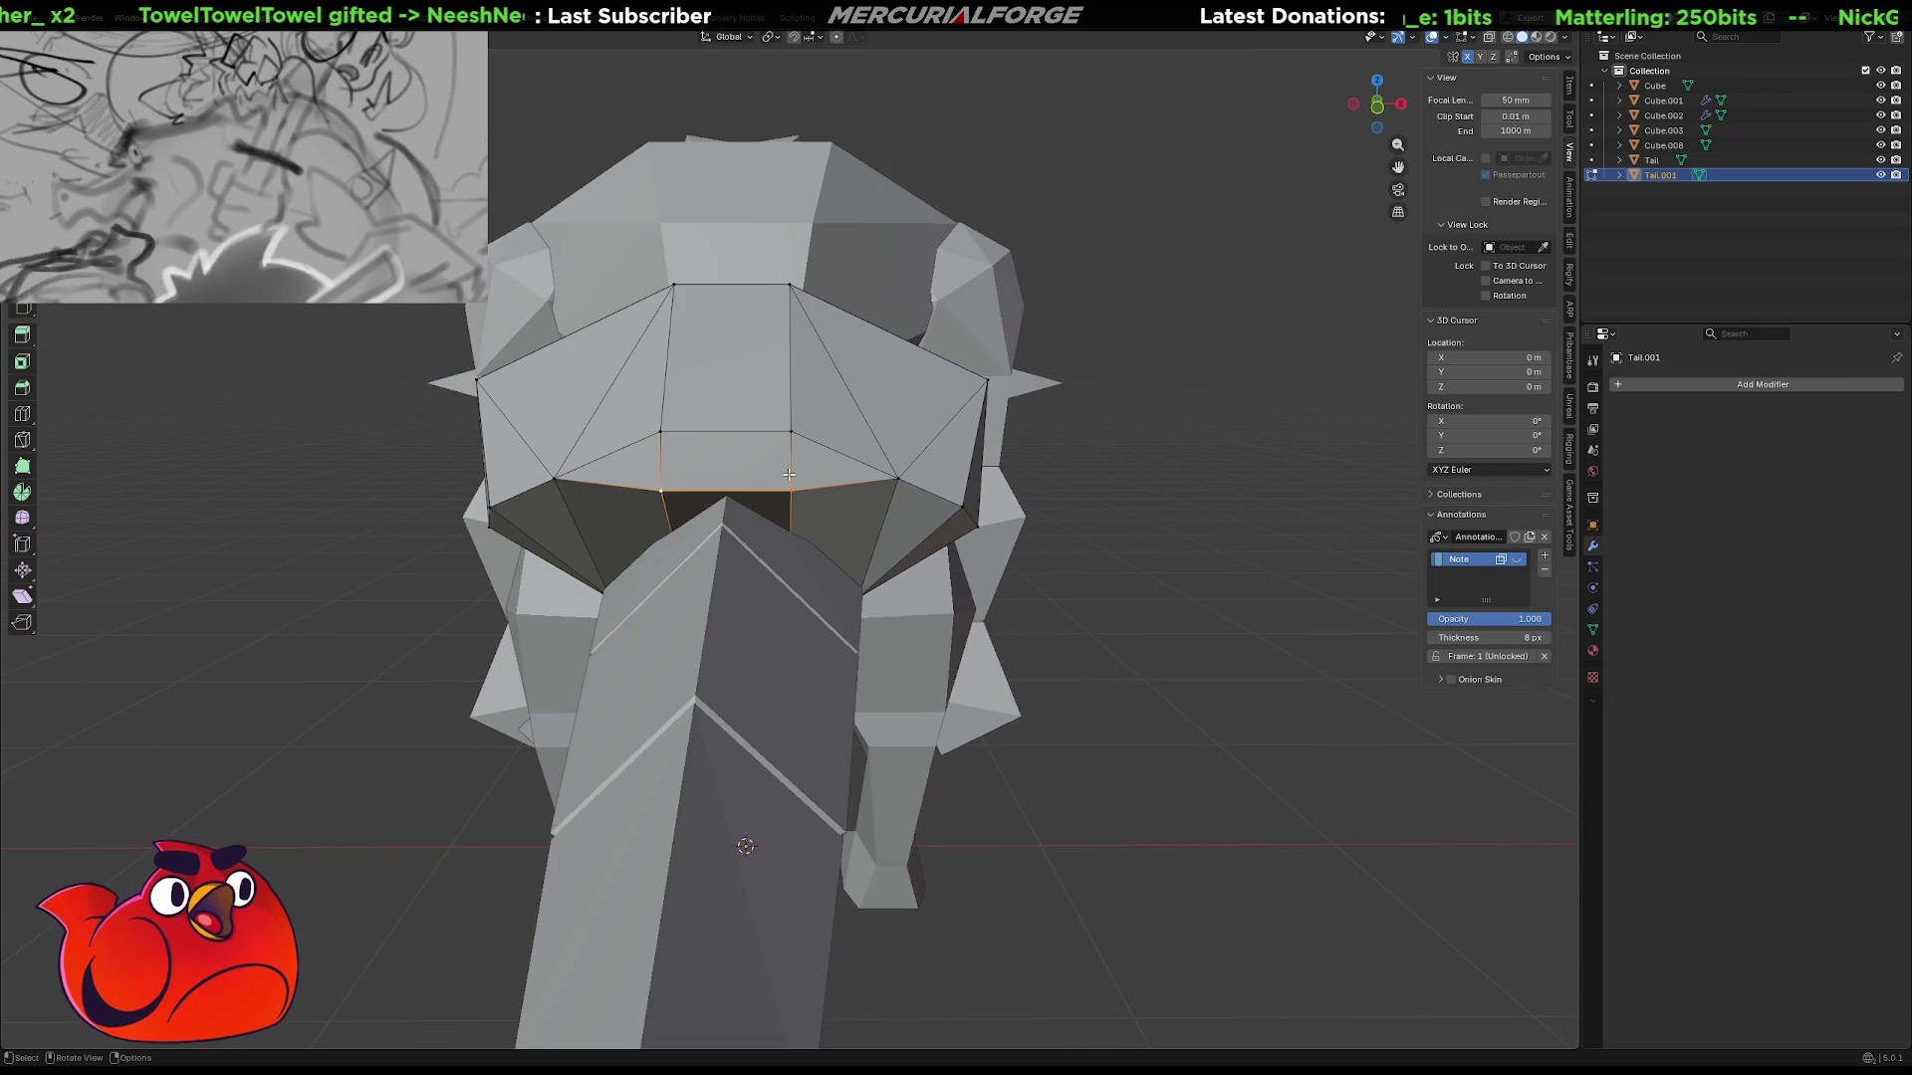
pyautogui.press('s')
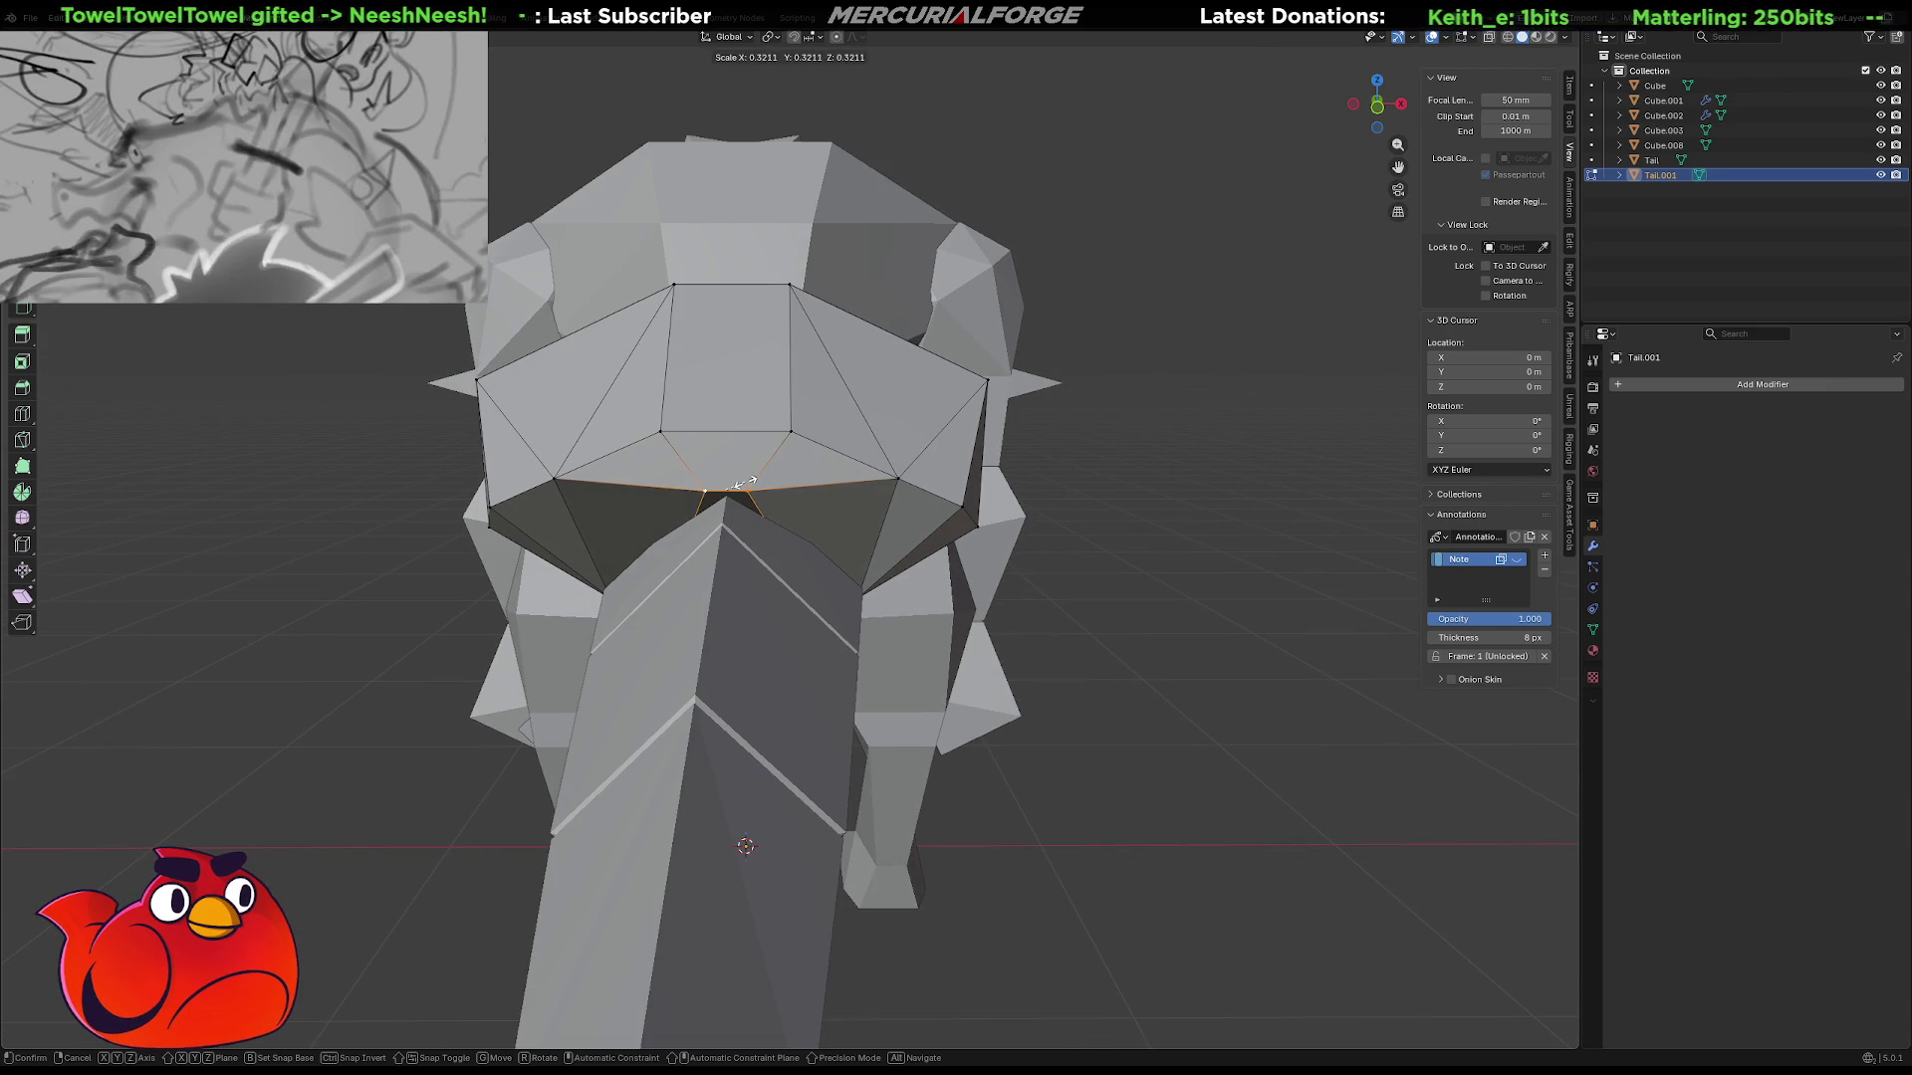
pyautogui.click(745, 482)
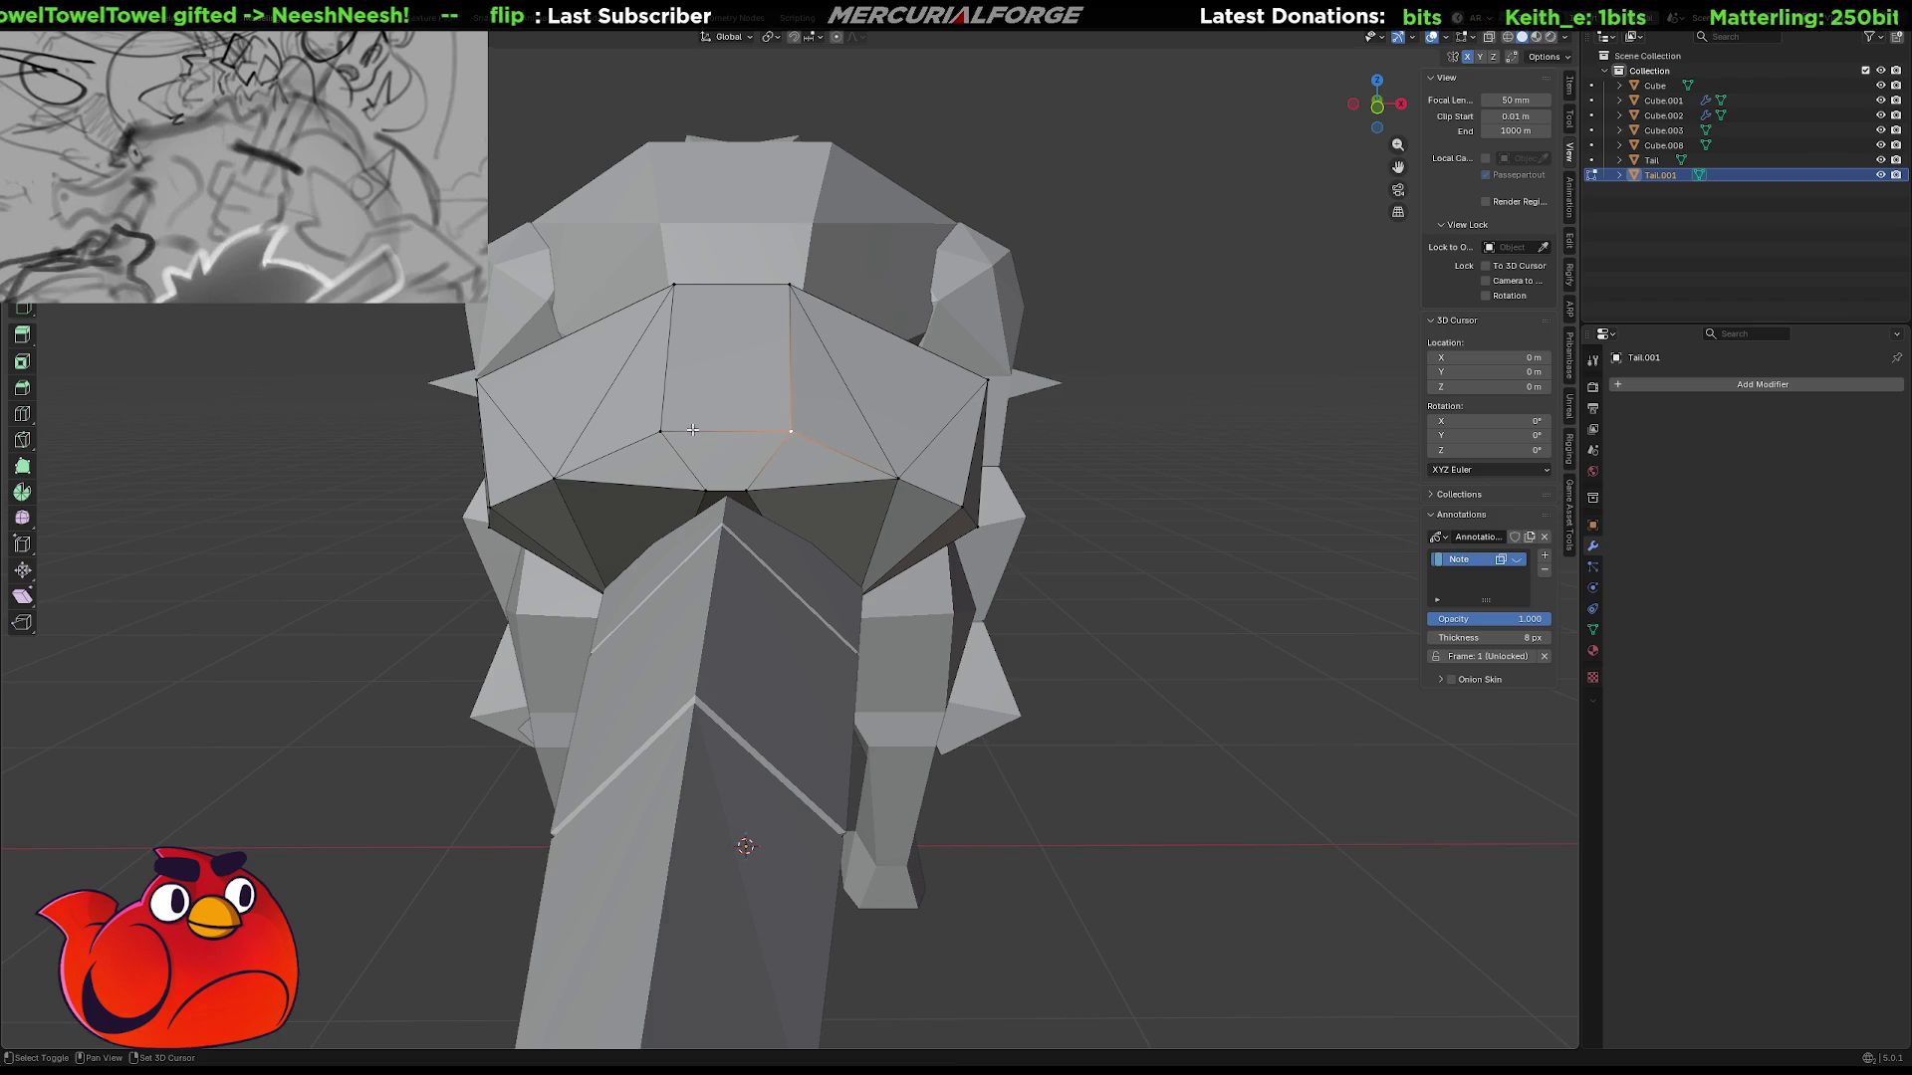
# Begin raising the pinched vertices about 0.32 m along Z.
pyautogui.moveTo(794, 433); pyautogui.dragTo(901, 448, button='middle')
pyautogui.press('g')
pyautogui.press('z')
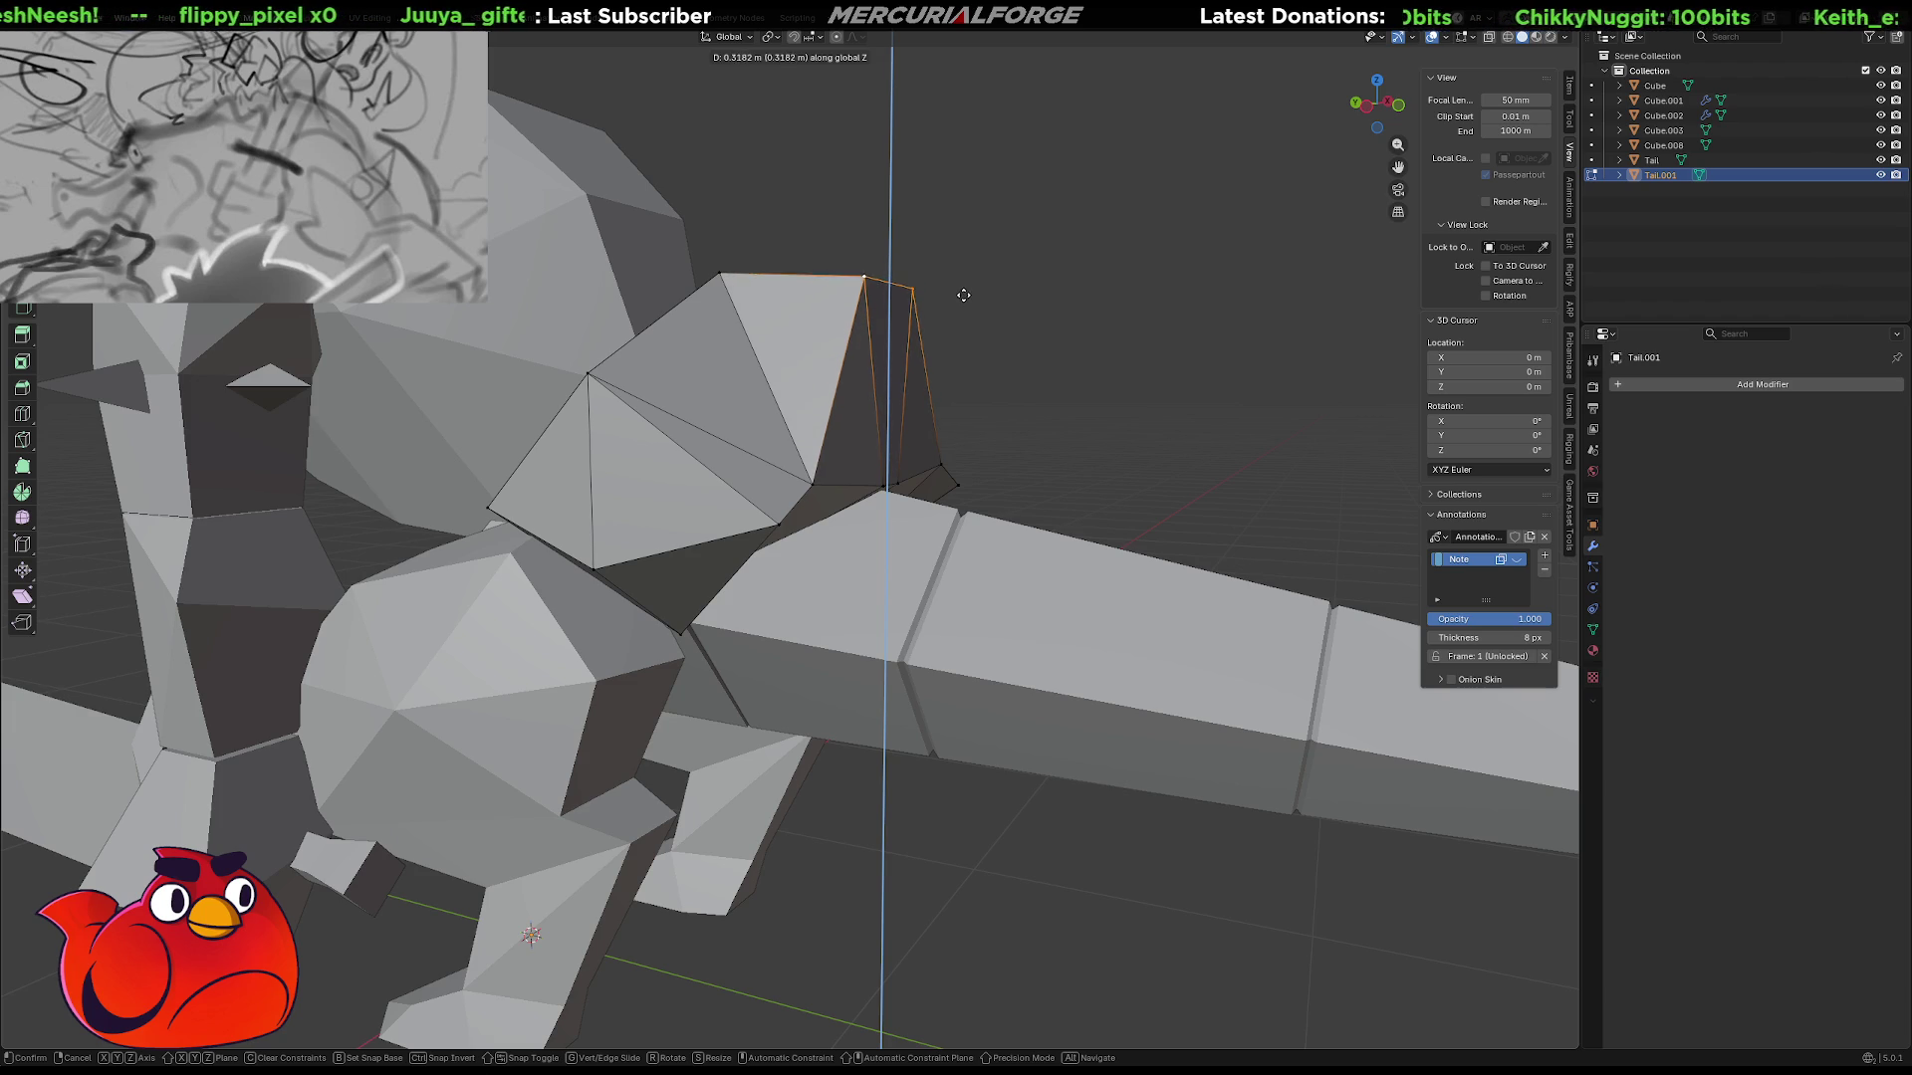
# Confirm the raised vertices on the hip and inspect the result.
pyautogui.click(956, 327)
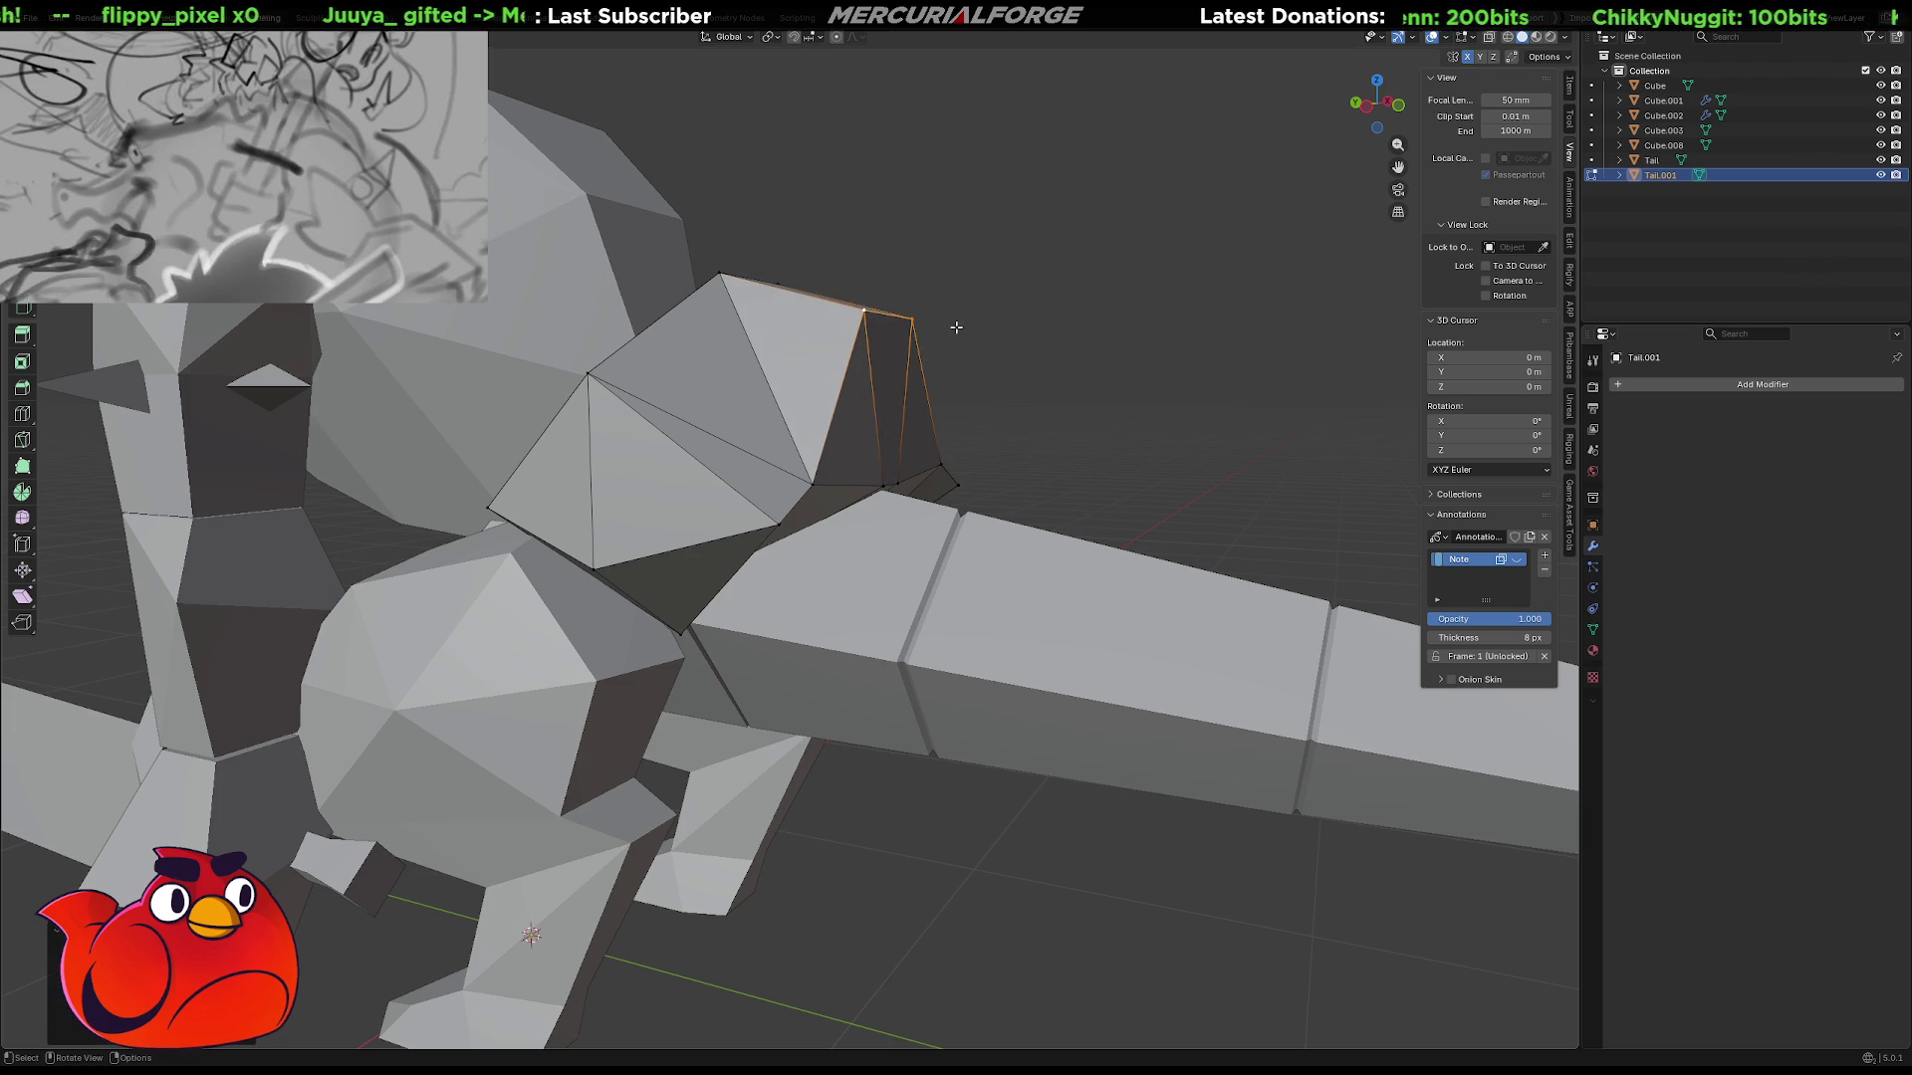
pyautogui.moveTo(993, 381); pyautogui.dragTo(637, 411, button='middle')
pyautogui.scroll(8, 857, 506)
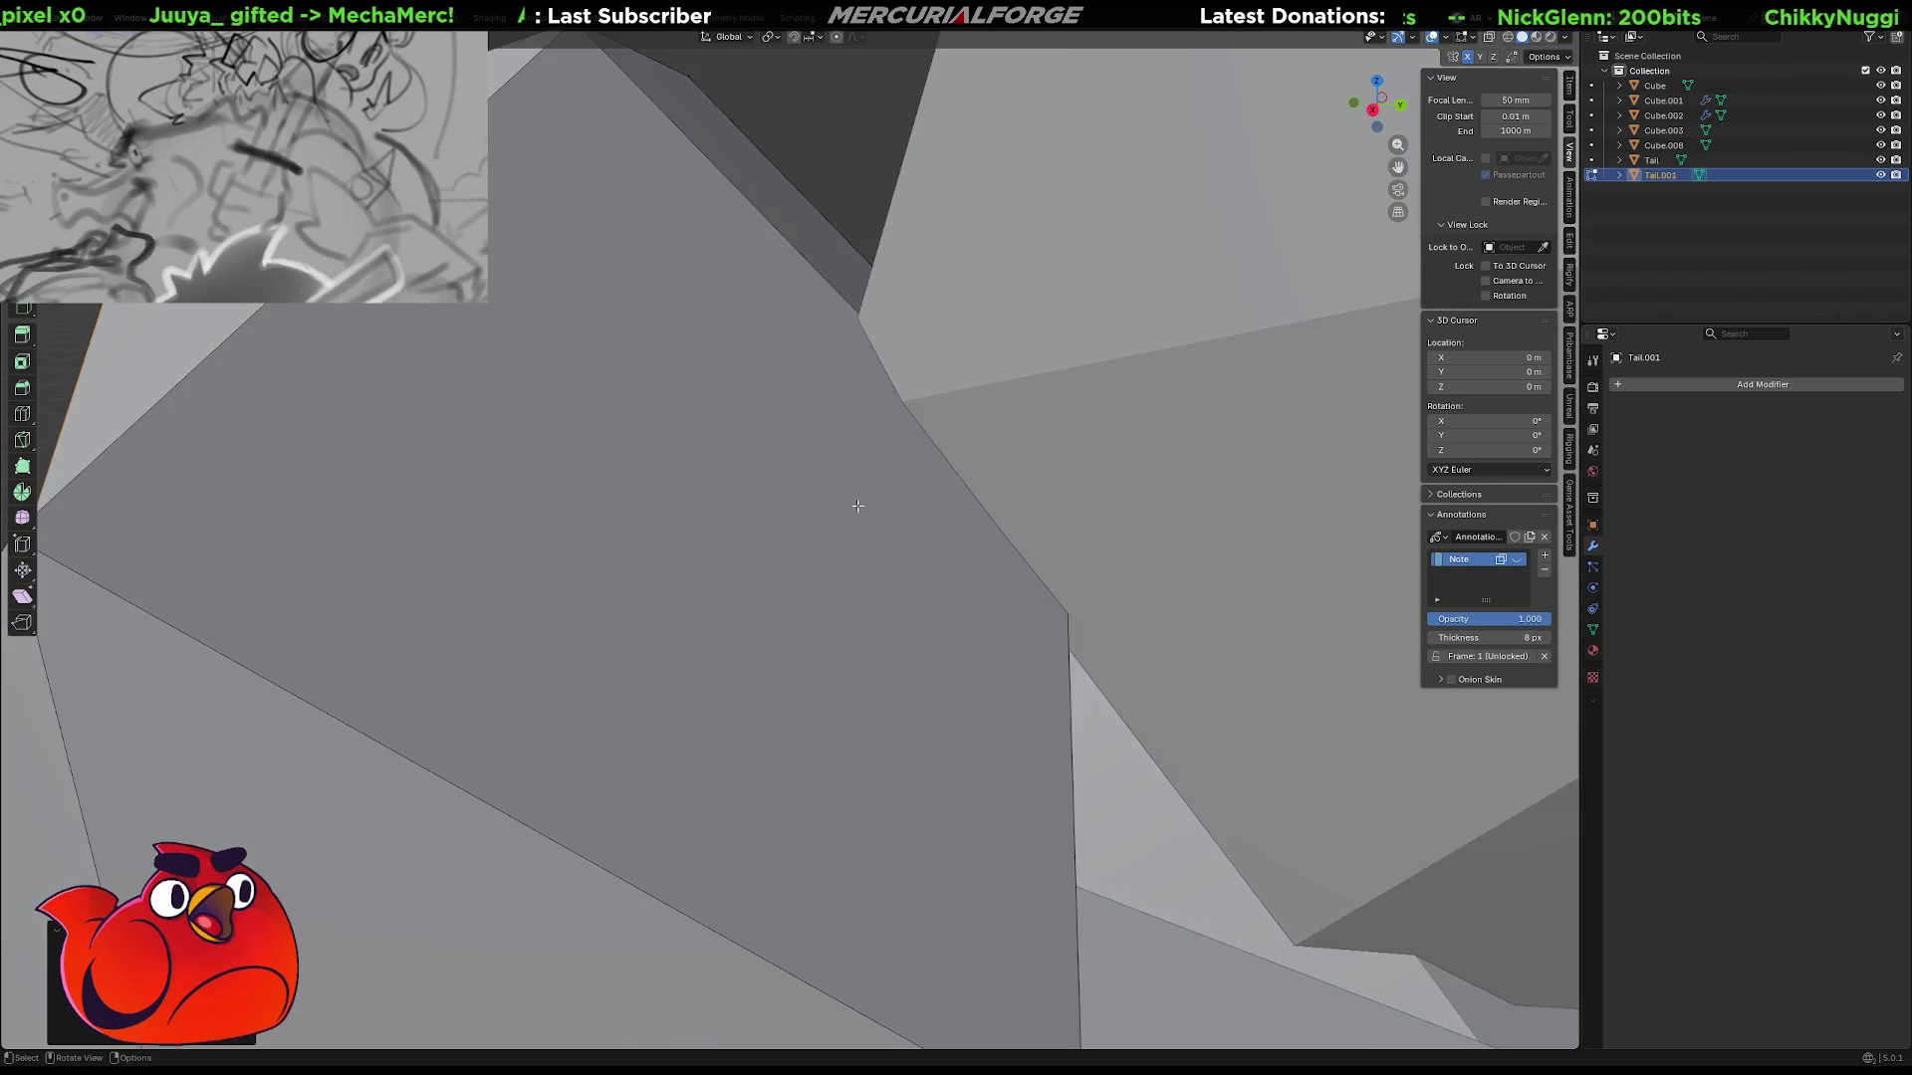
pyautogui.moveTo(857, 505)
pyautogui.mouseDown(button='middle')
pyautogui.moveTo(722, 433)
pyautogui.moveTo(907, 328)
pyautogui.moveTo(896, 354)
pyautogui.moveTo(887, 319)
pyautogui.moveTo(920, 334)
pyautogui.moveTo(909, 372)
pyautogui.moveTo(895, 309)
pyautogui.mouseUp(button='middle')
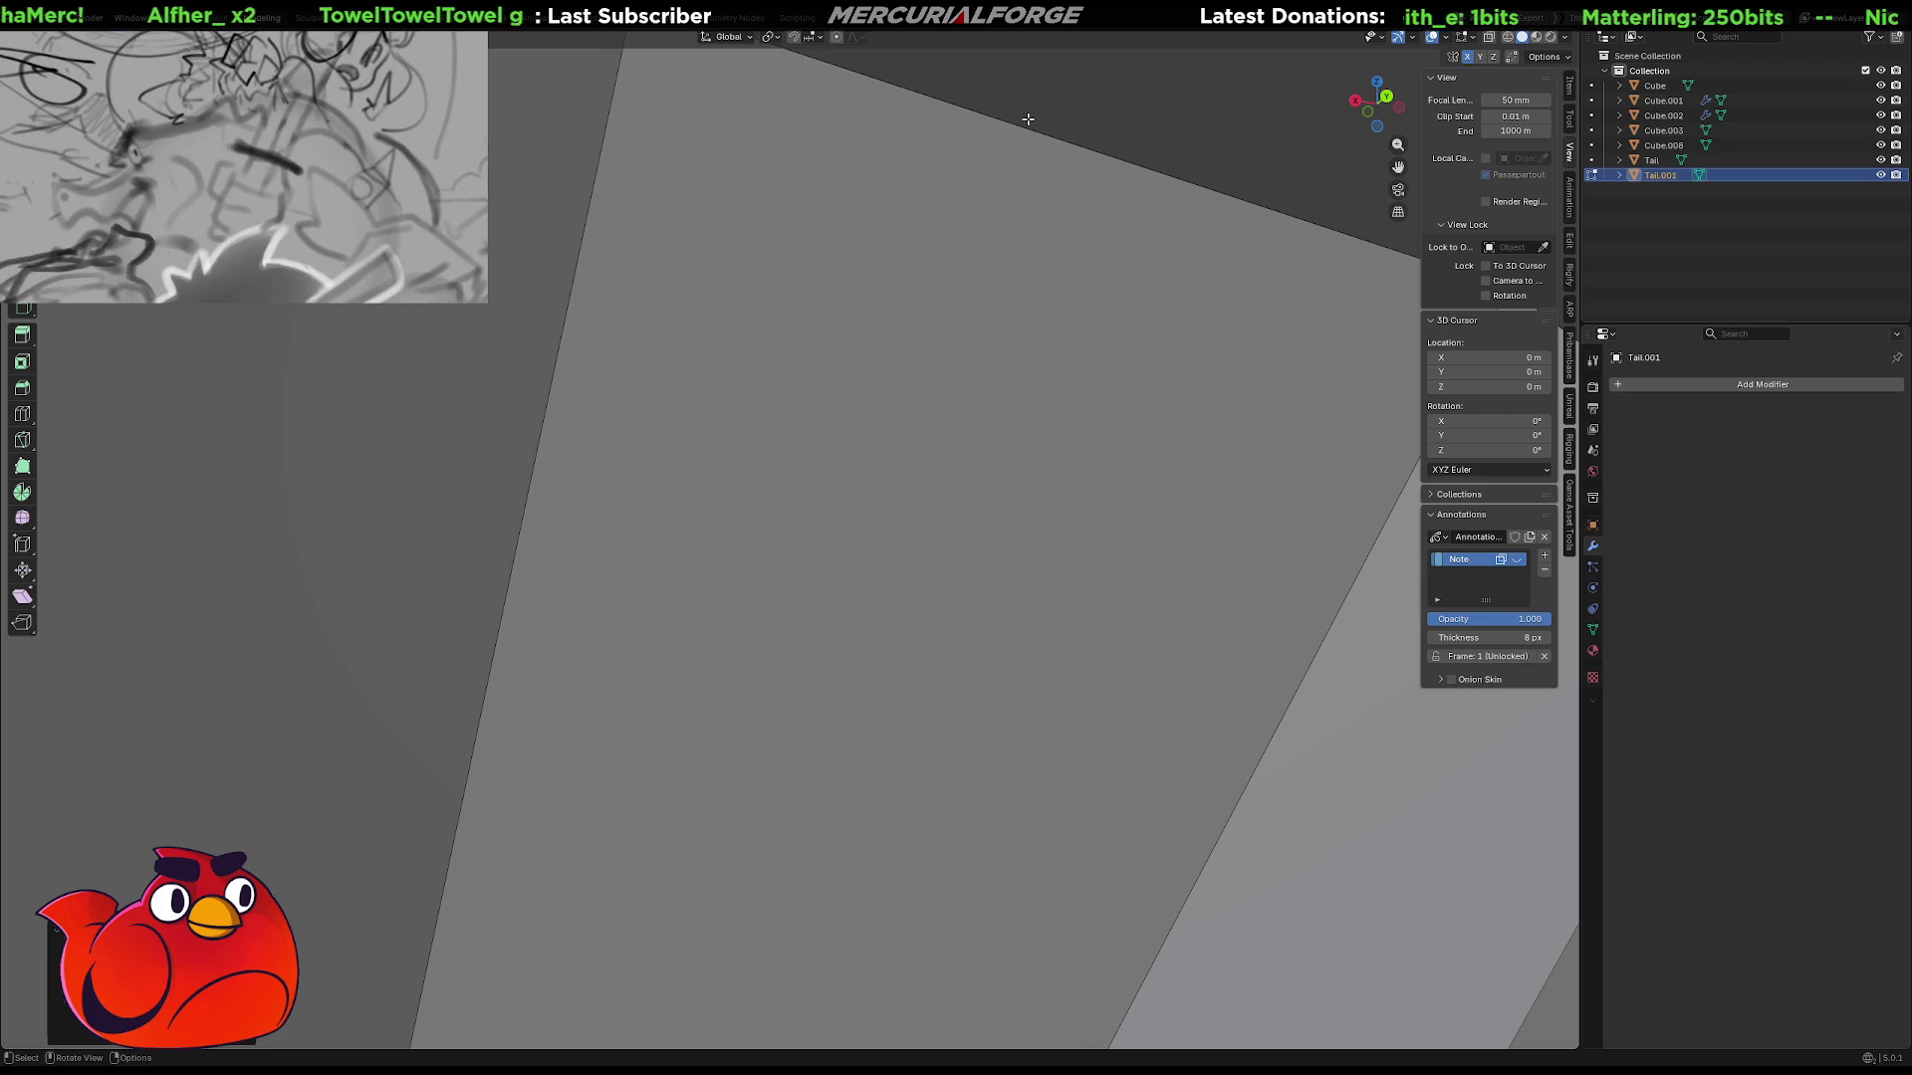
pyautogui.scroll(-10, 870, 250)
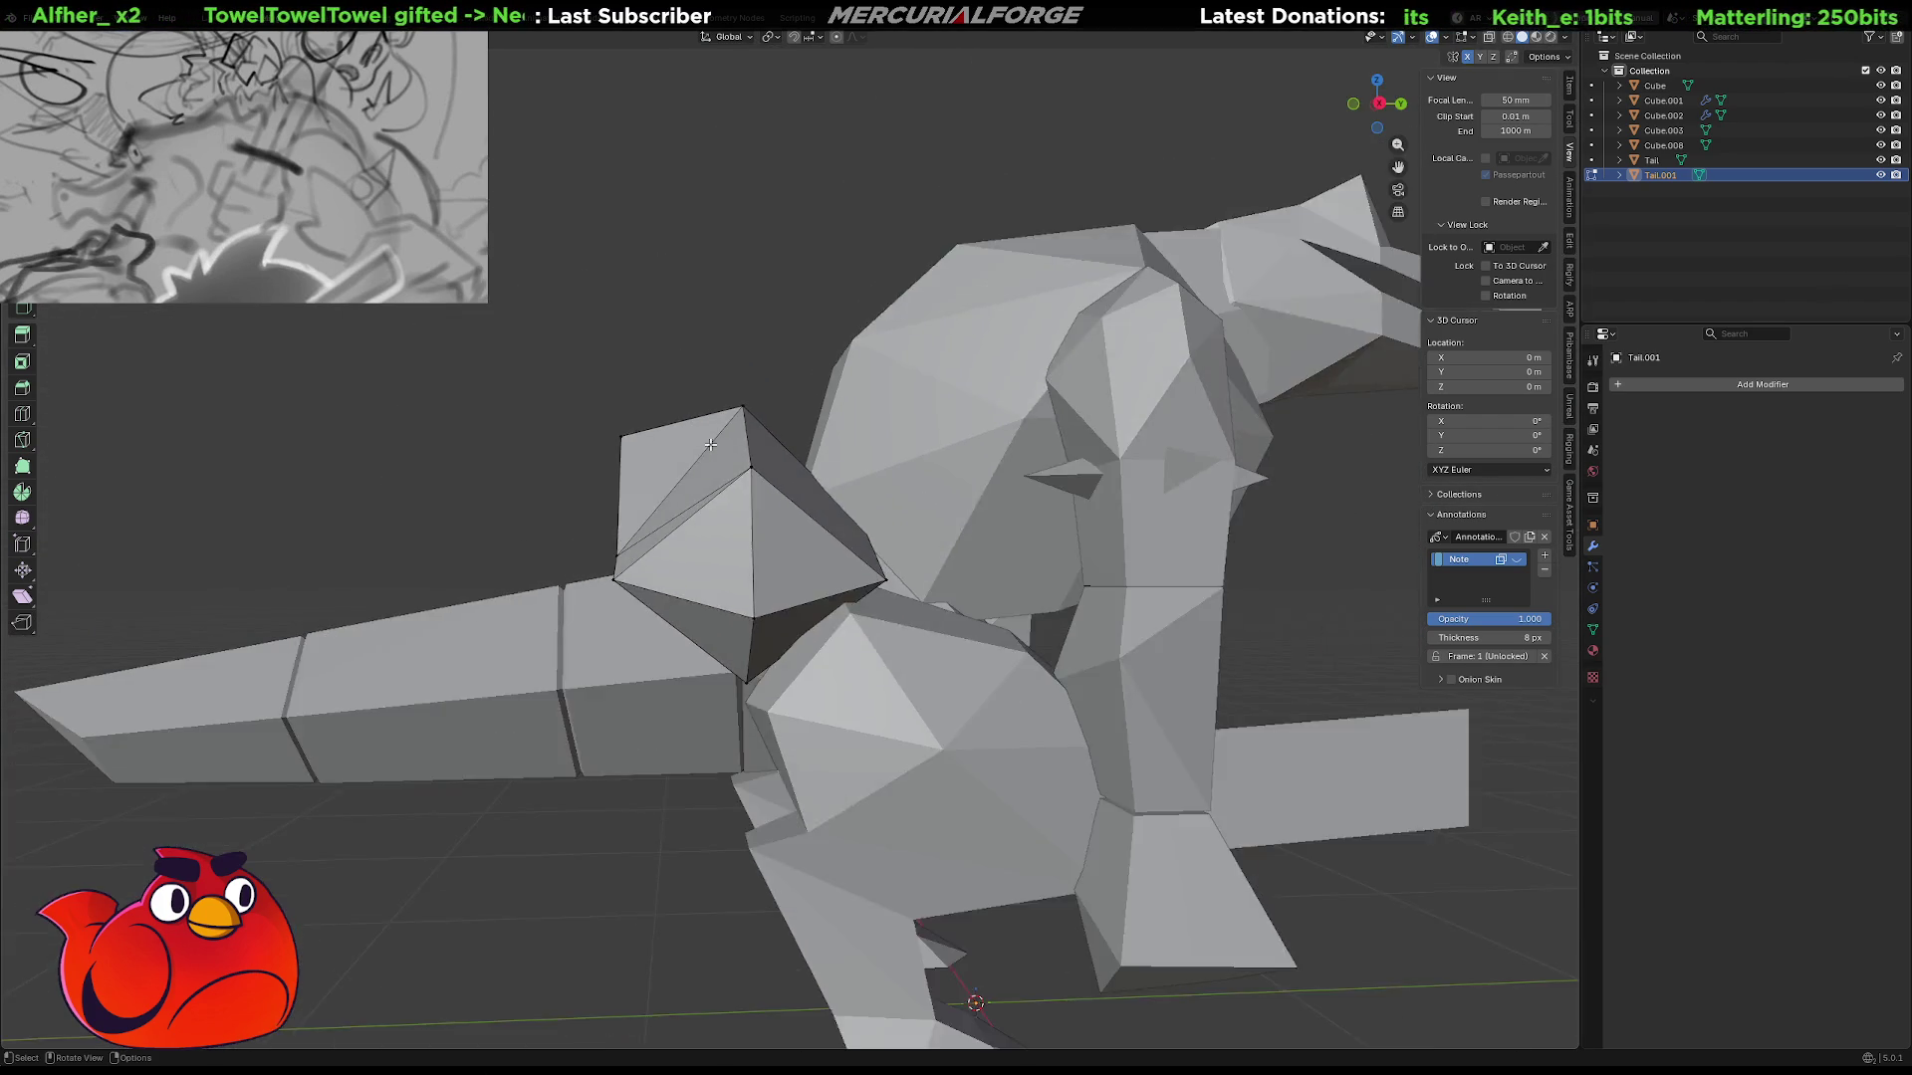
pyautogui.moveTo(710, 445)
pyautogui.mouseDown(button='middle')
pyautogui.moveTo(951, 478)
pyautogui.moveTo(783, 505)
pyautogui.moveTo(913, 552)
pyautogui.mouseUp(button='middle')
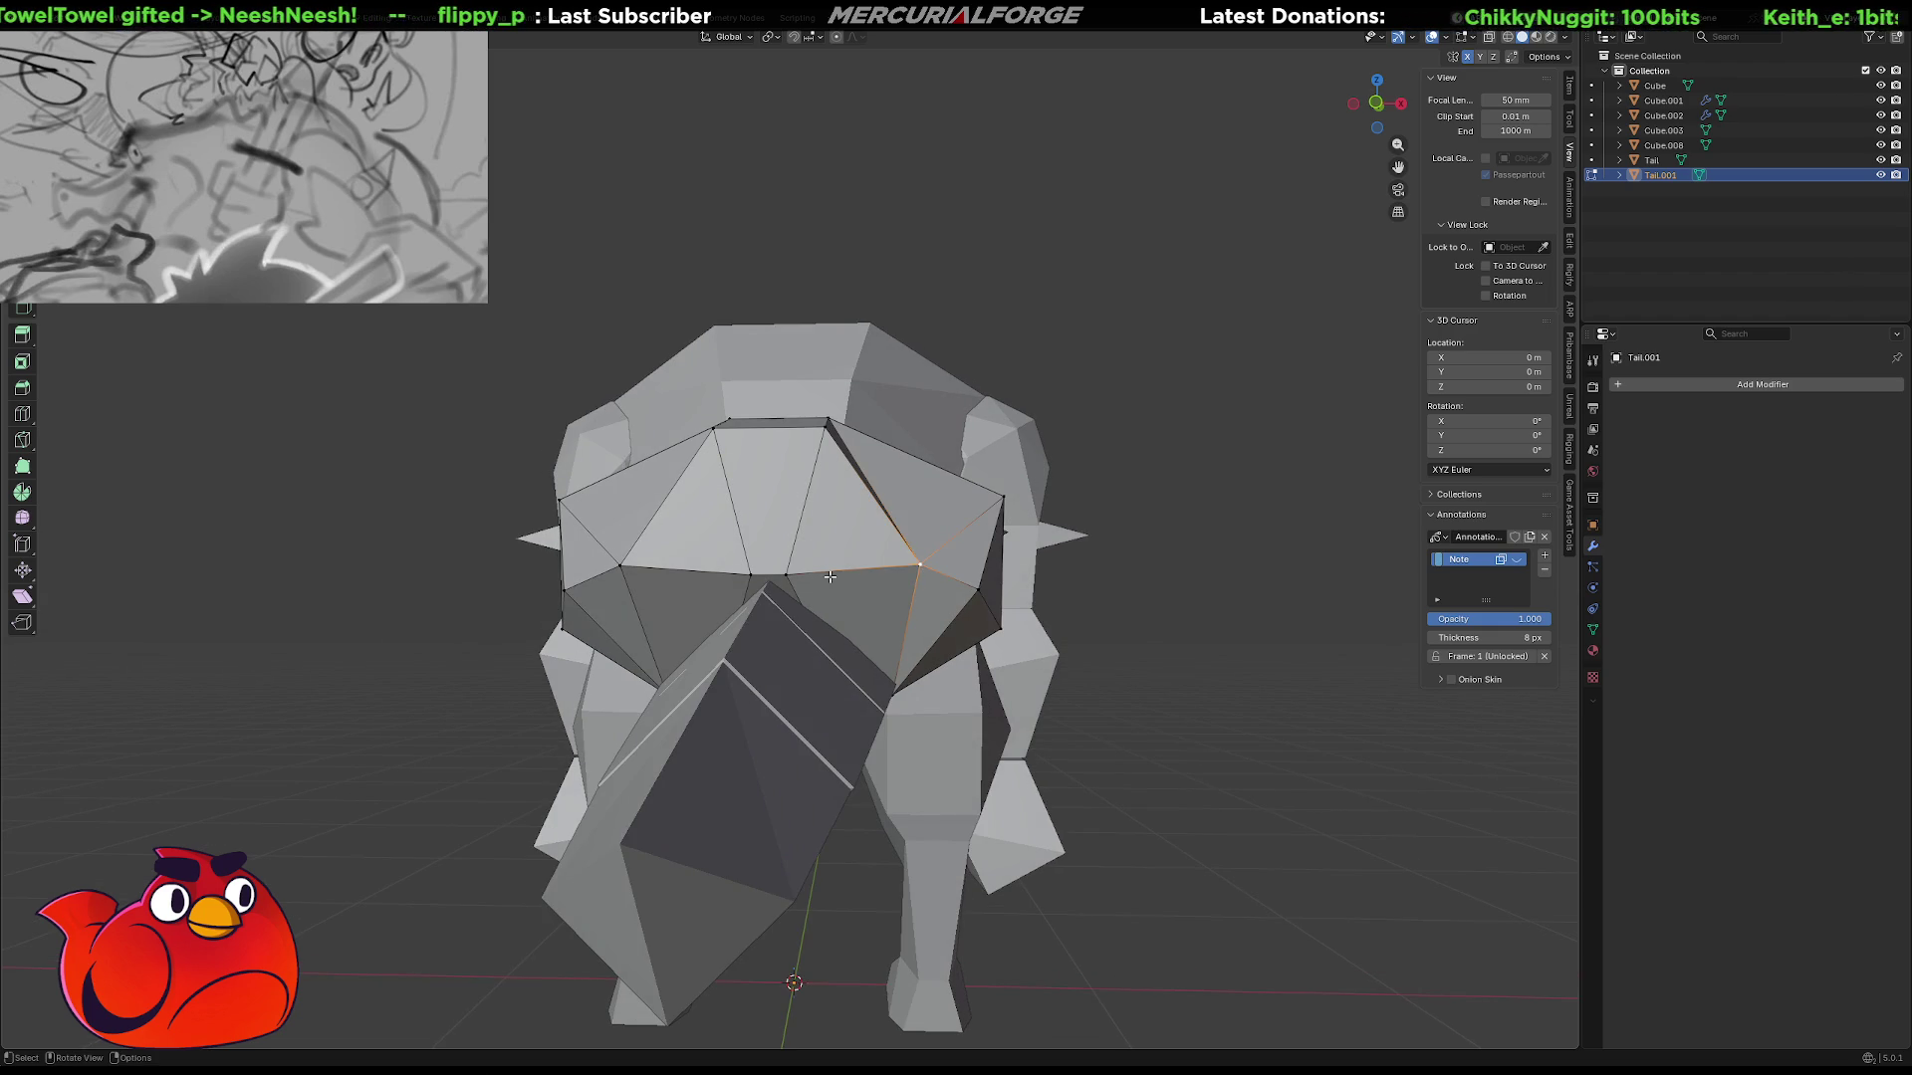
# Dissolve the redundant vertex on the hip's back with Ctrl+X.
pyautogui.hotkey('ctrl', 'x')
pyautogui.click(753, 574)
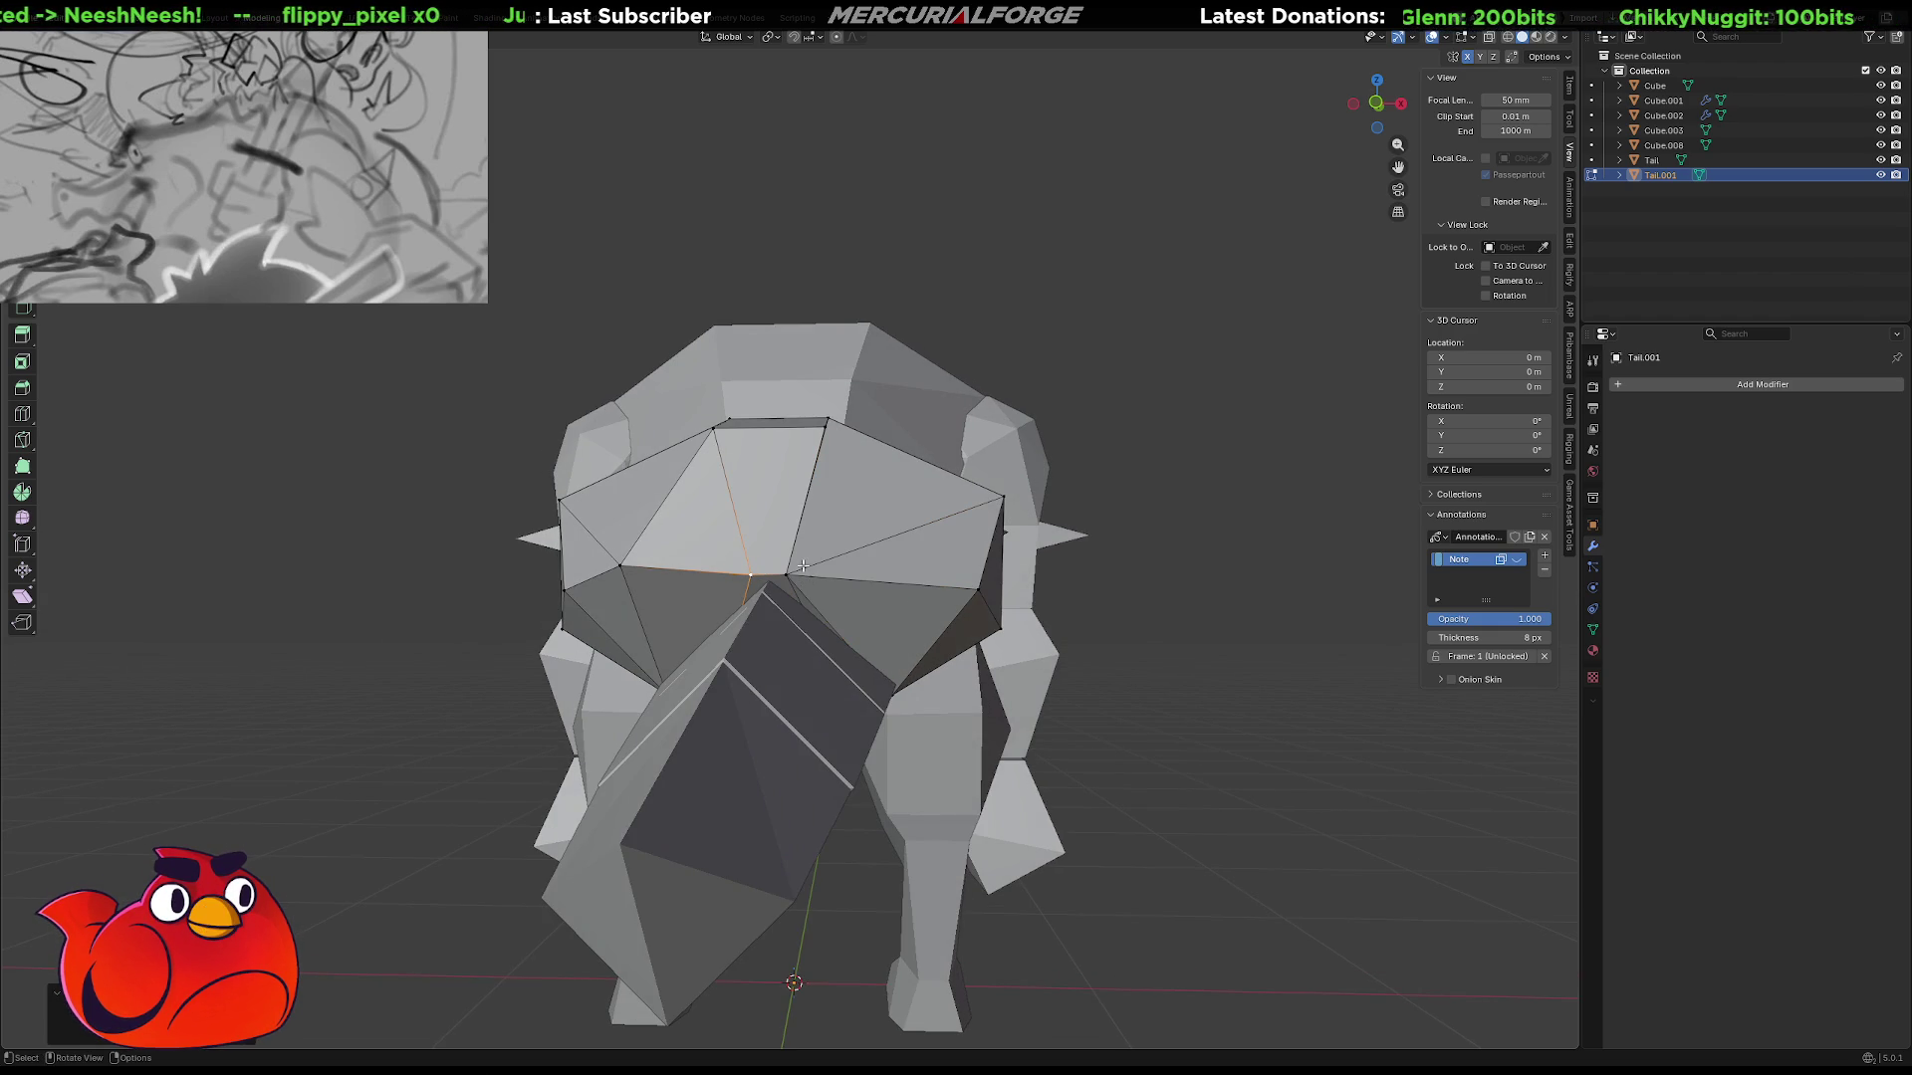
pyautogui.moveTo(749, 570)
pyautogui.mouseDown(button='middle')
pyautogui.moveTo(917, 591)
pyautogui.moveTo(699, 584)
pyautogui.moveTo(690, 559)
pyautogui.mouseUp(button='middle')
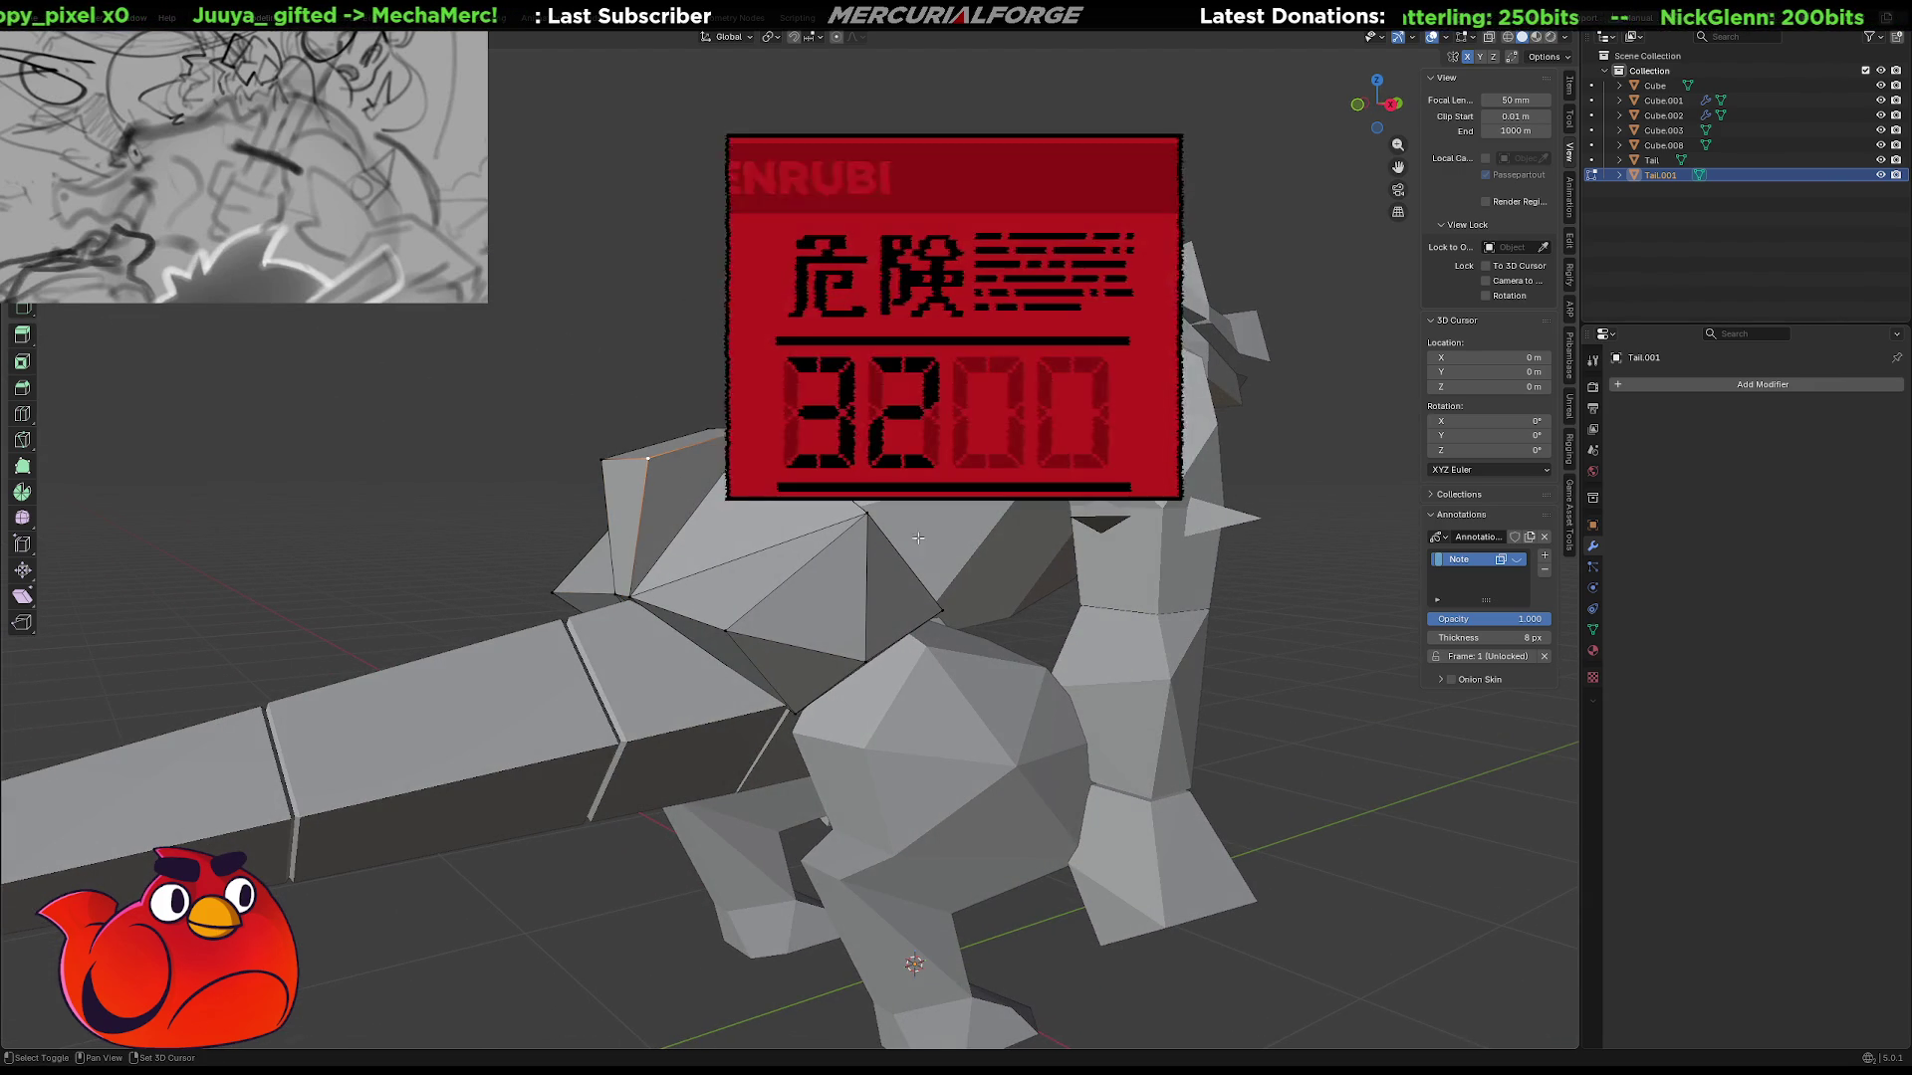
# Select the shortest edge path between two vertices across the top of the hip piece.
pyautogui.keyDown('ctrl'); pyautogui.click(869, 516); pyautogui.keyUp('ctrl')
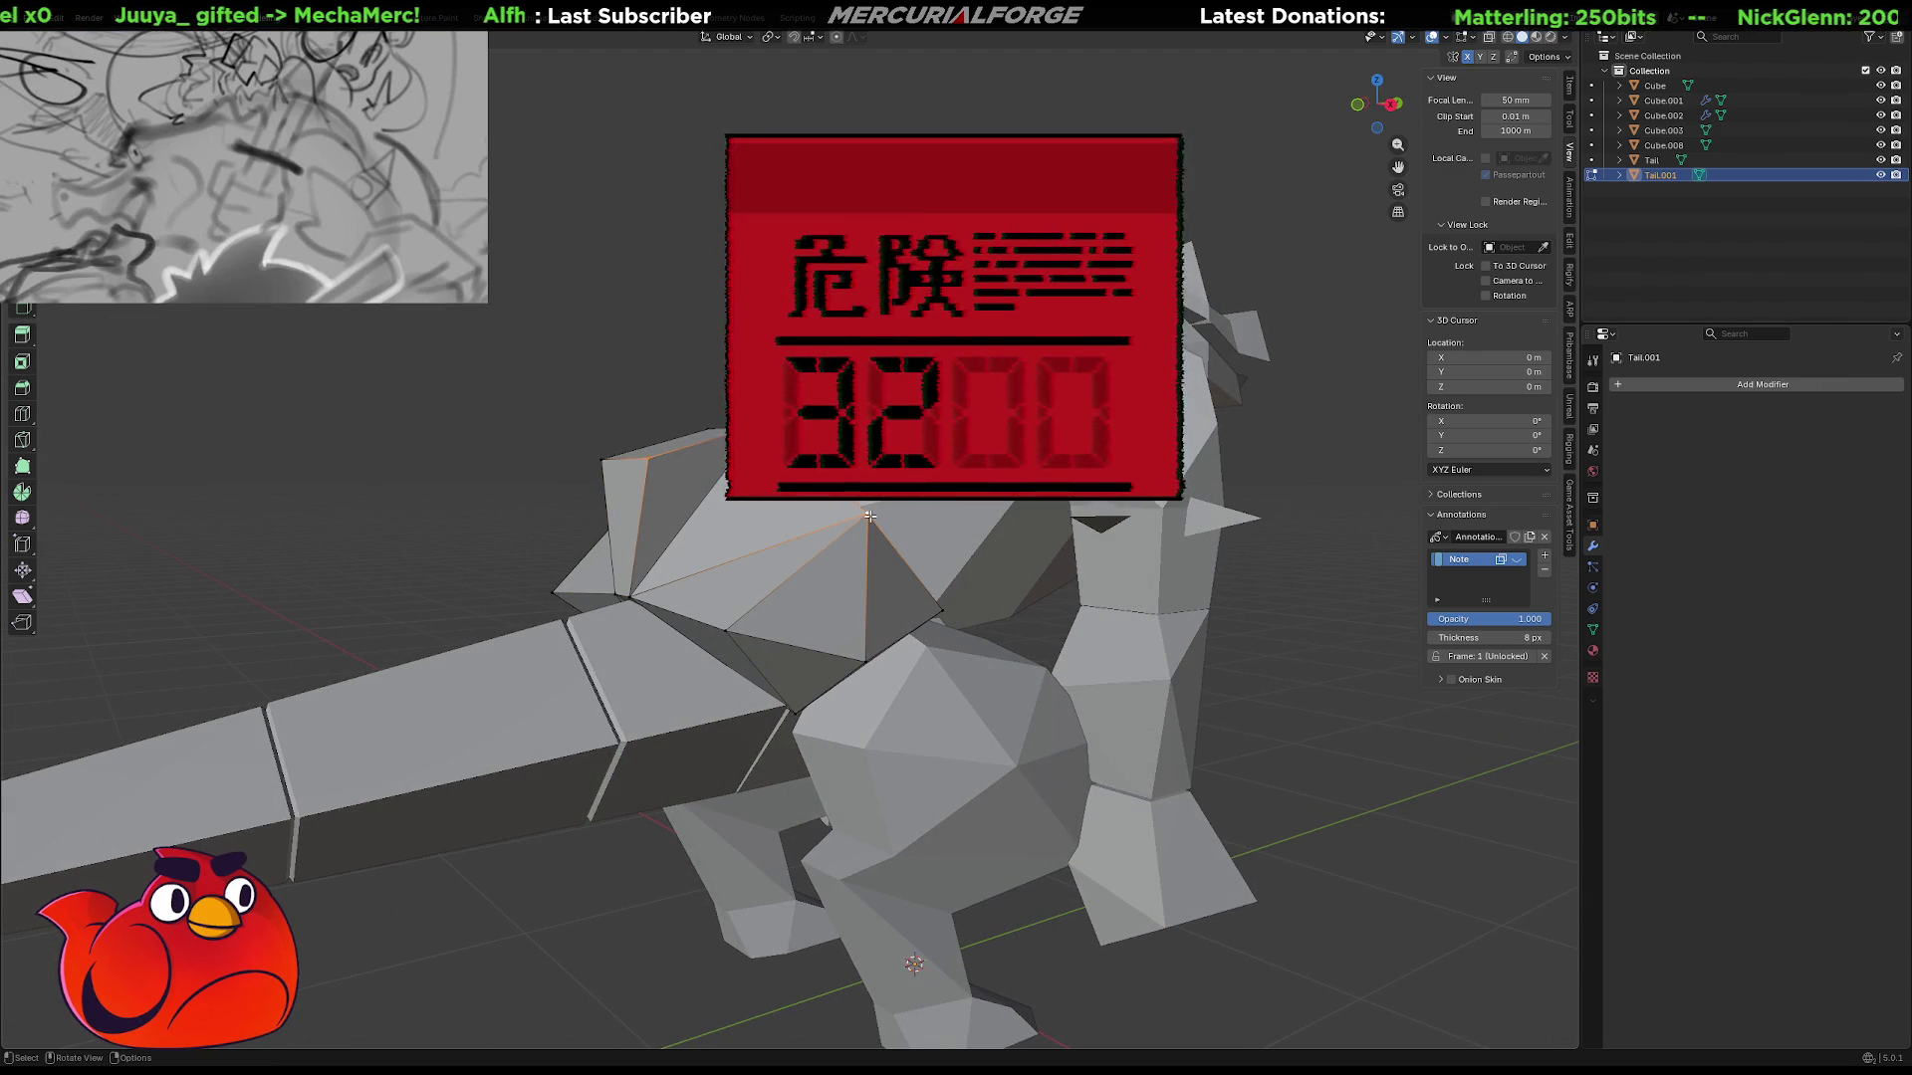
pyautogui.keyDown('ctrl'); pyautogui.click(732, 505); pyautogui.keyUp('ctrl')
pyautogui.moveTo(731, 505)
pyautogui.mouseDown(button='middle')
pyautogui.moveTo(898, 519)
pyautogui.moveTo(1415, 704)
pyautogui.mouseUp(button='middle')
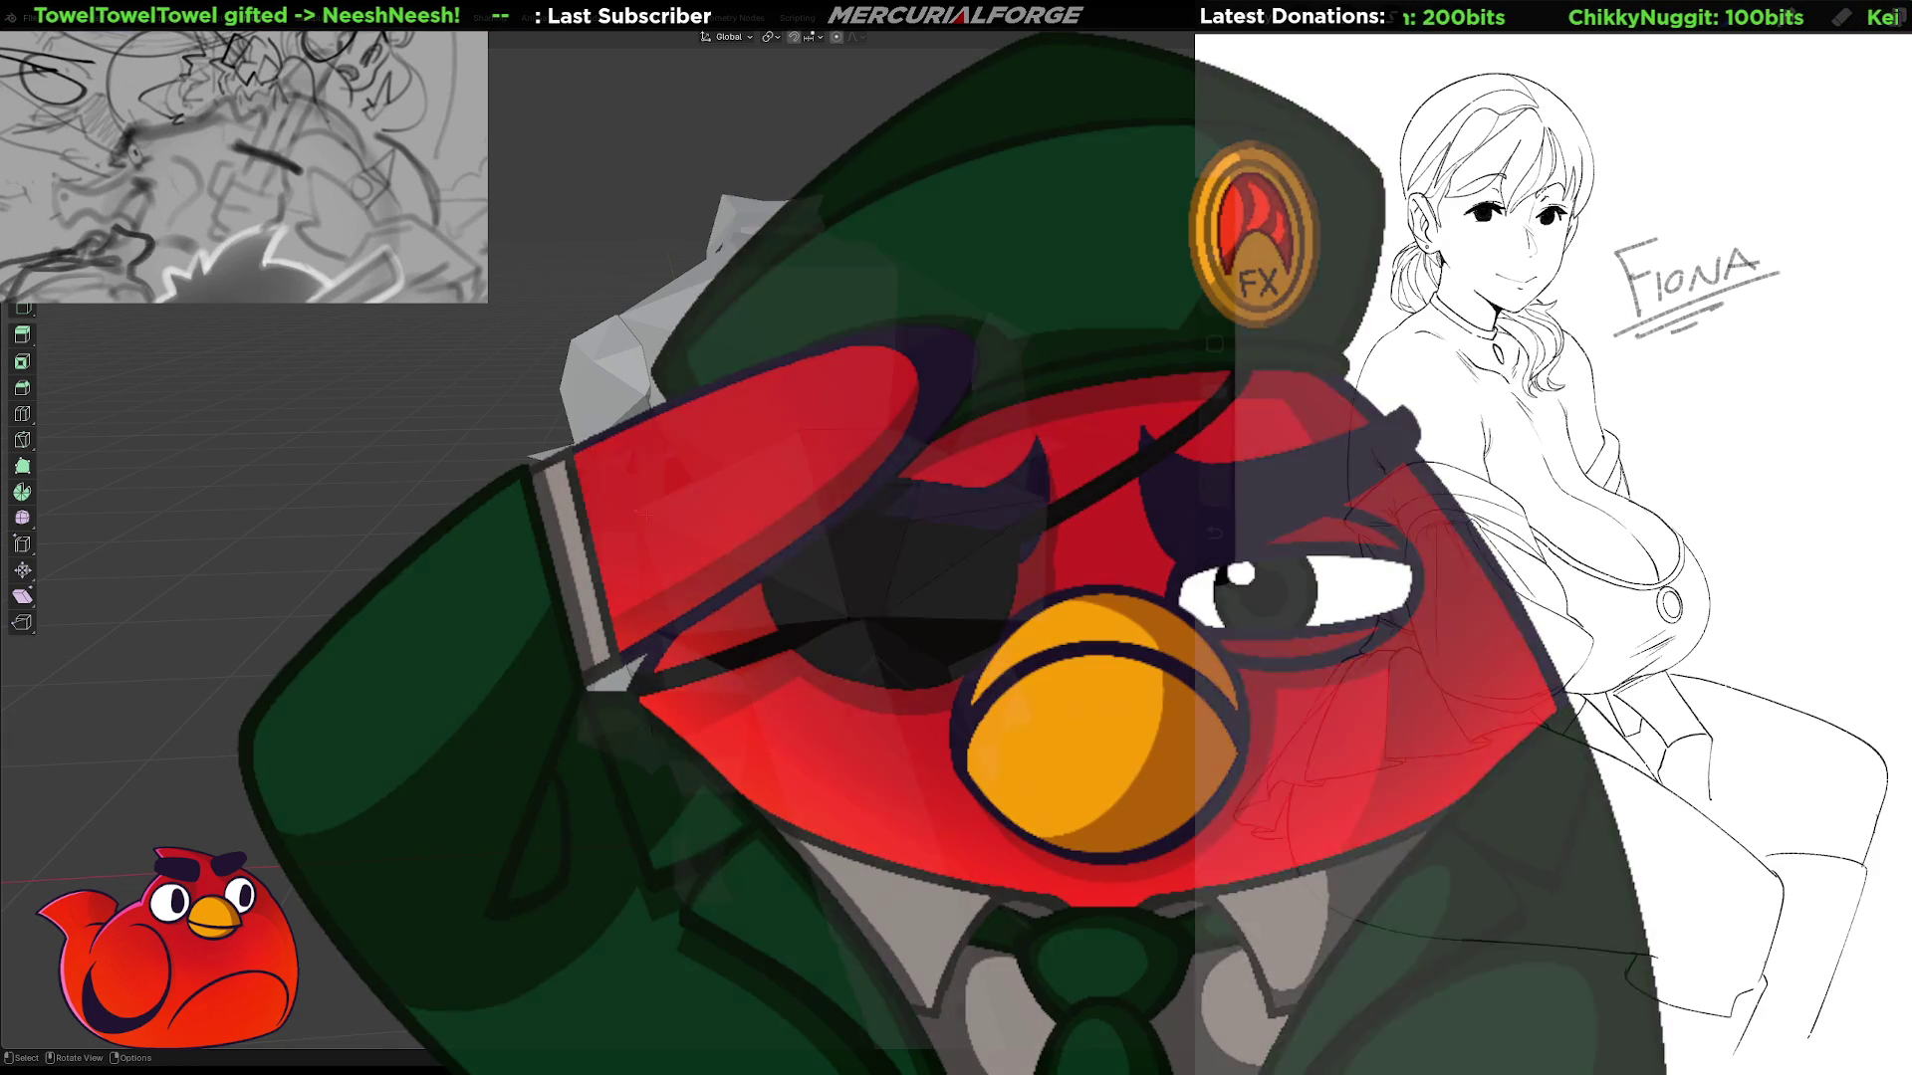
pyautogui.moveTo(647, 503); pyautogui.dragTo(840, 515, button='middle')
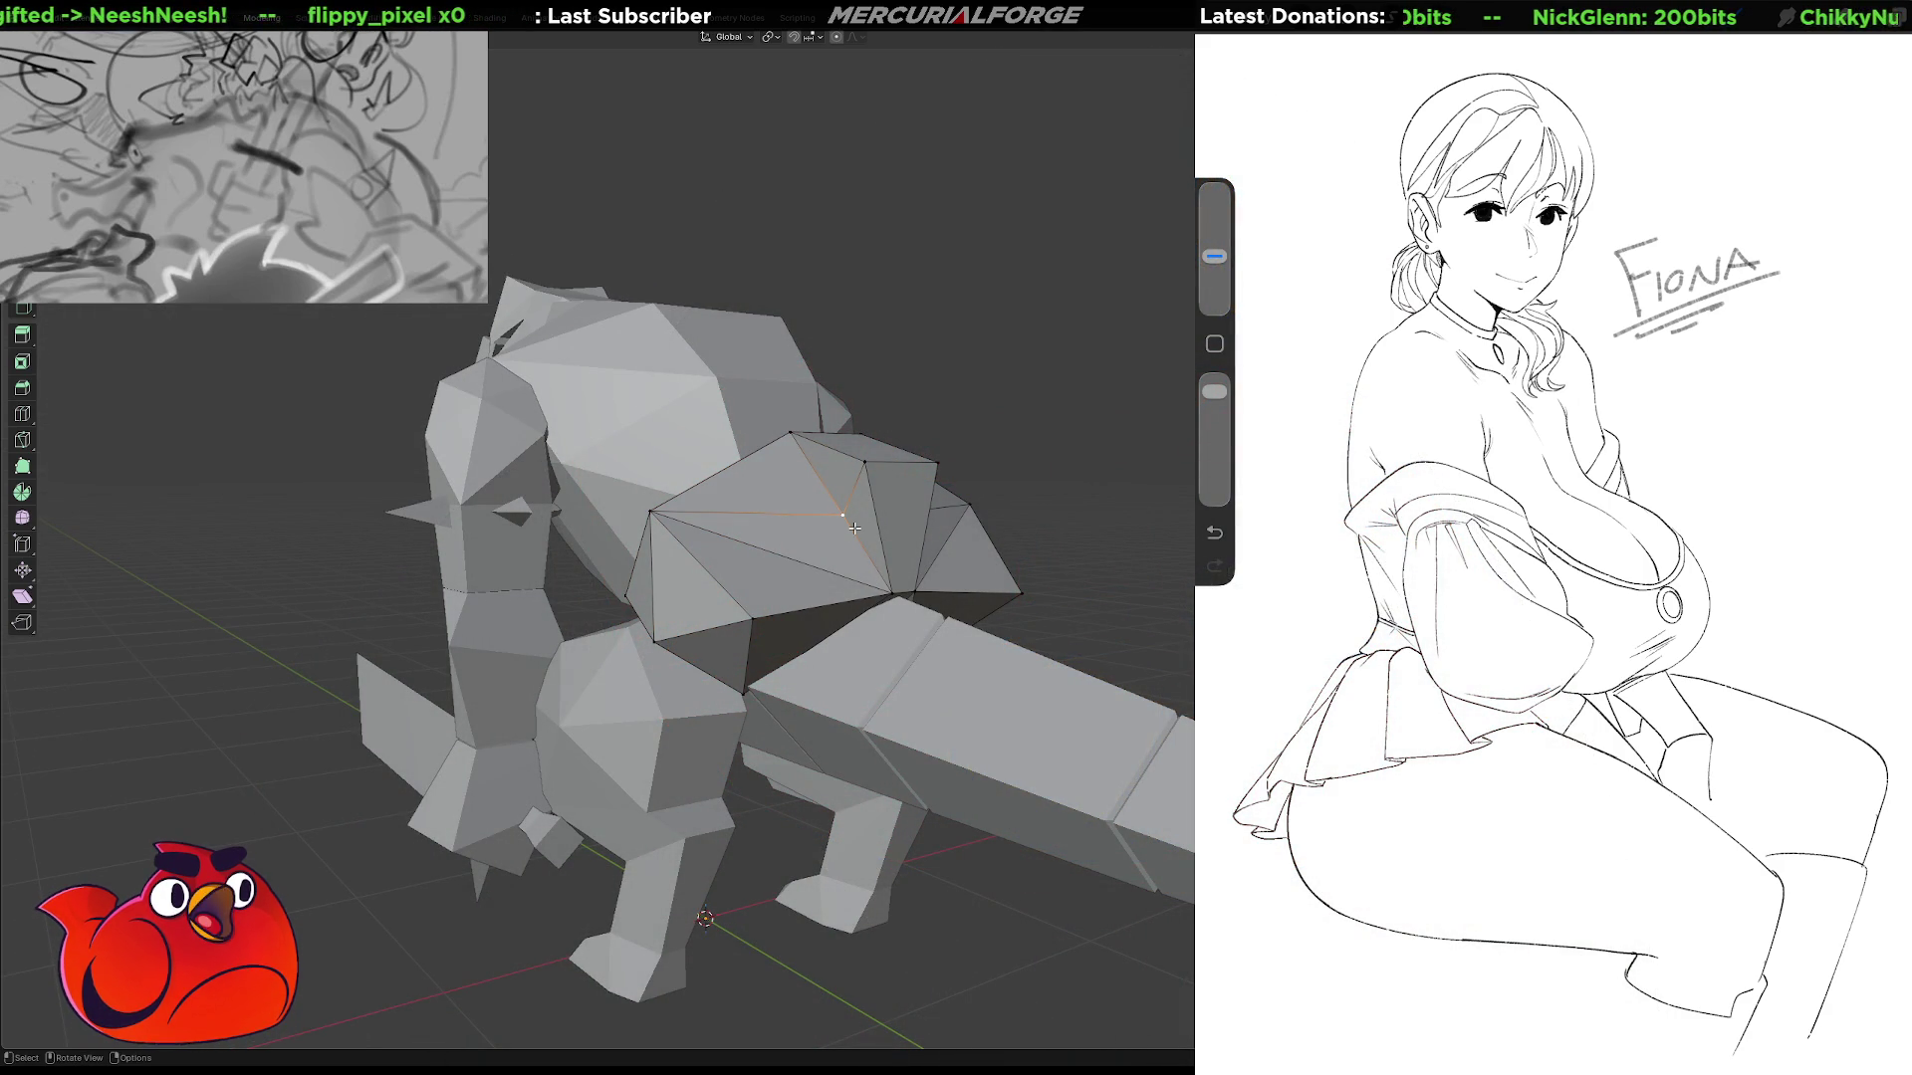
# Dissolve the selected edges on top of the hip piece.
pyautogui.moveTo(854, 528); pyautogui.dragTo(735, 545, button='middle')
pyautogui.click(816, 478)
pyautogui.moveTo(817, 478)
pyautogui.mouseDown(button='middle')
pyautogui.moveTo(867, 495)
pyautogui.moveTo(795, 503)
pyautogui.mouseUp(button='middle')
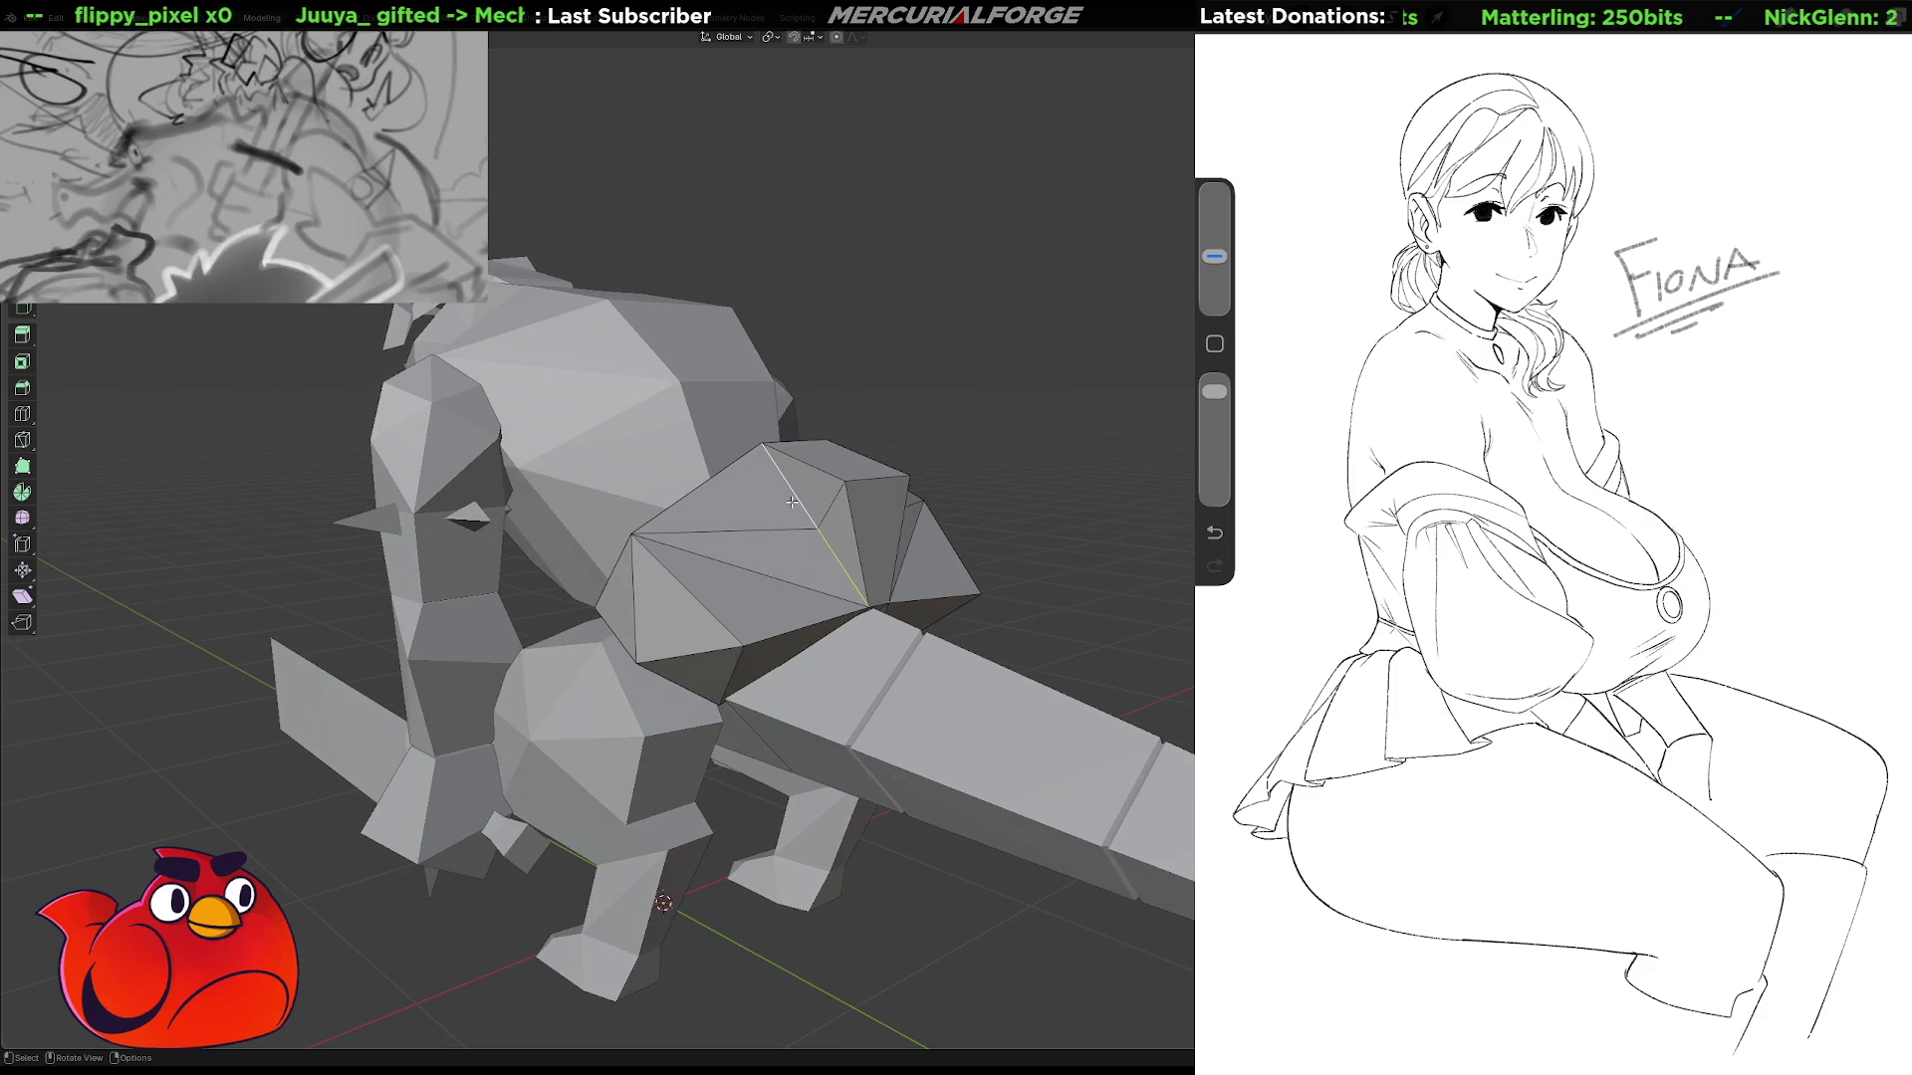
pyautogui.press('z')
pyautogui.click(793, 505)
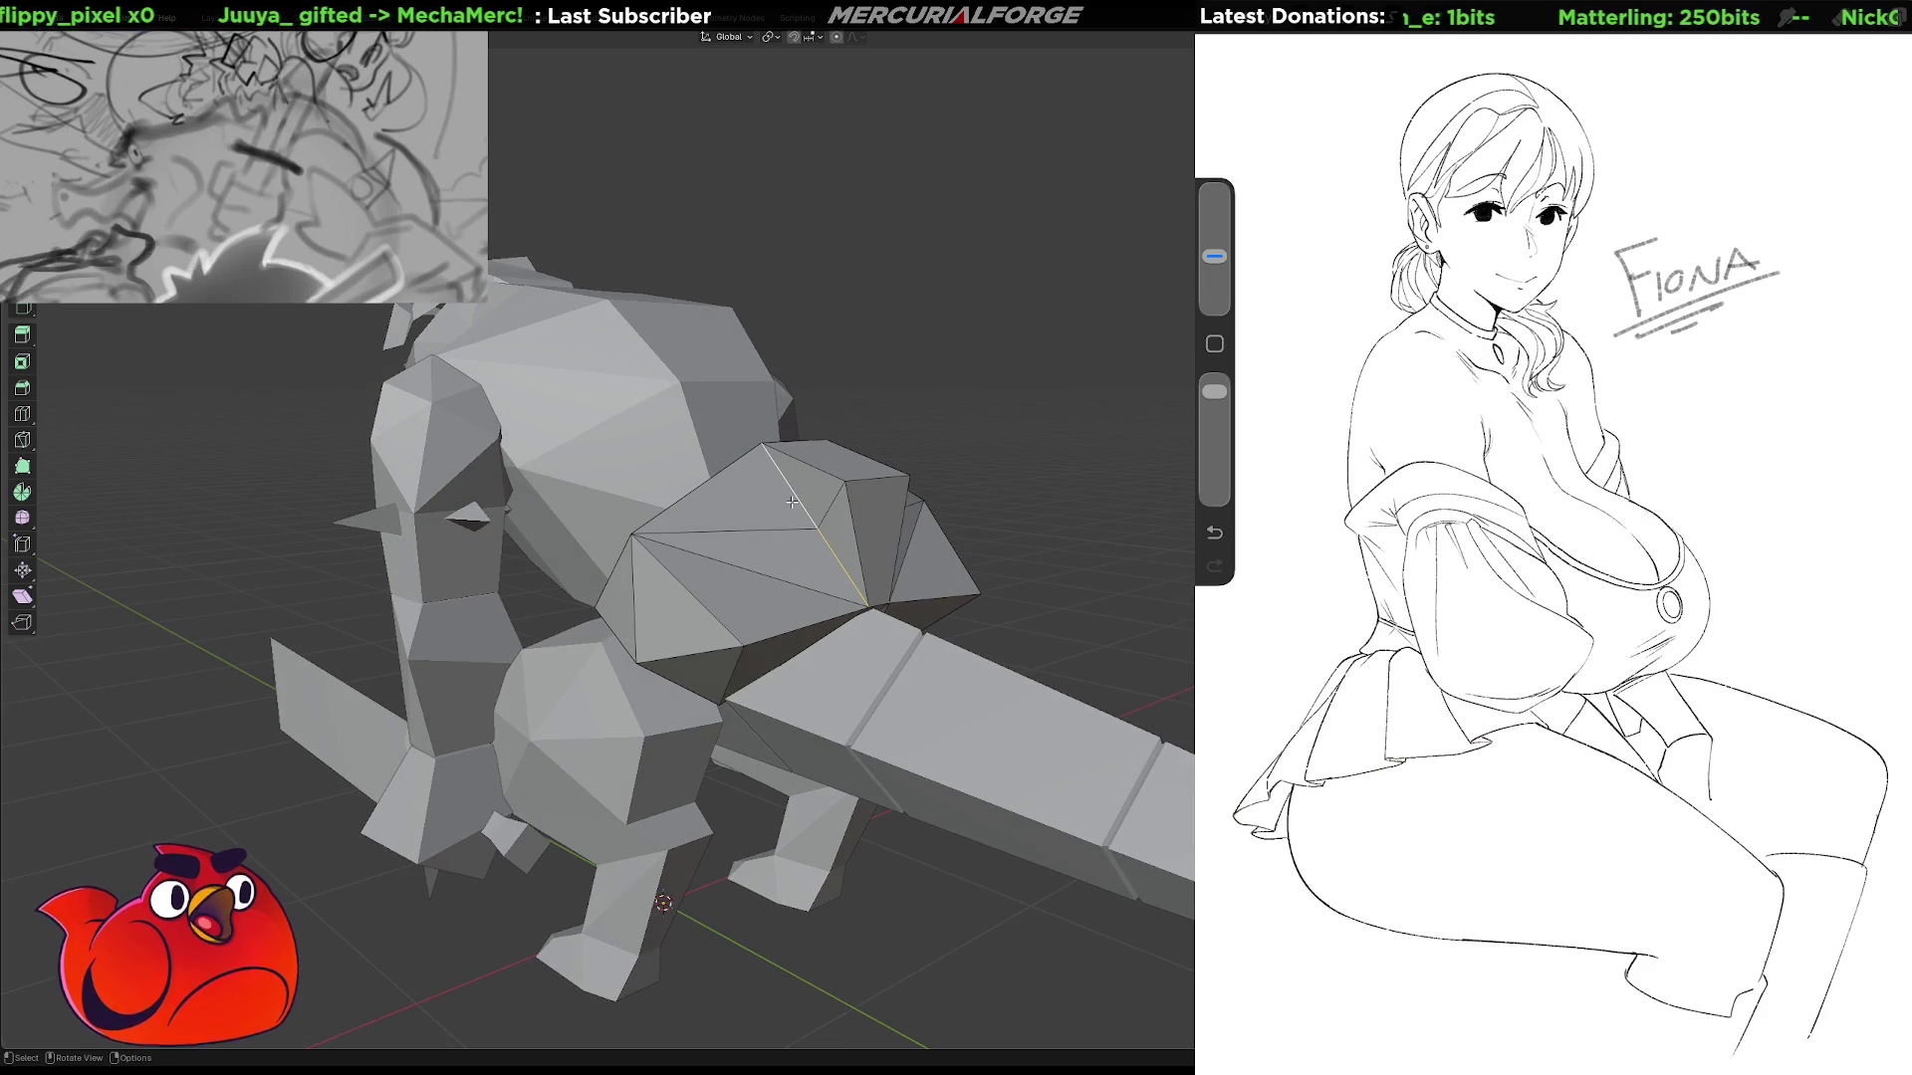
pyautogui.press('x')
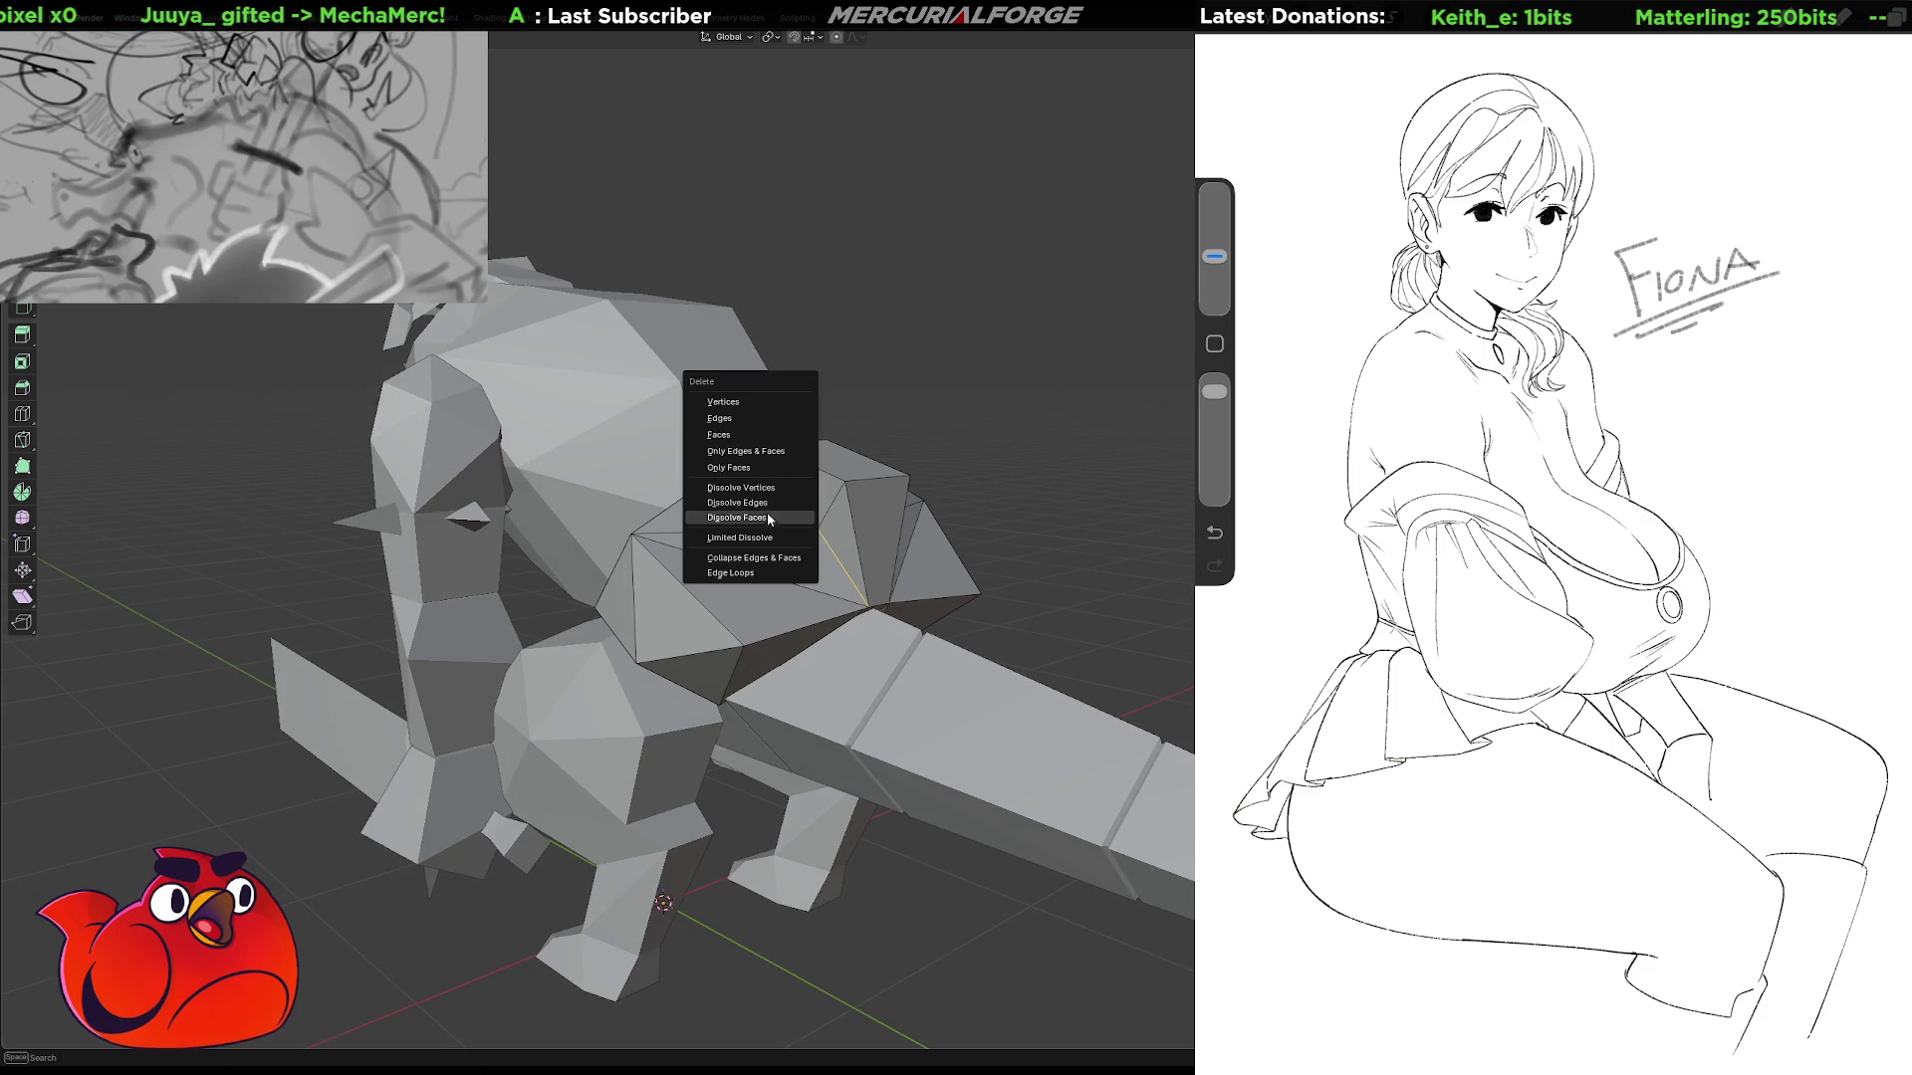
pyautogui.click(774, 503)
pyautogui.moveTo(774, 506)
pyautogui.mouseDown(button='middle')
pyautogui.moveTo(672, 542)
pyautogui.moveTo(850, 570)
pyautogui.mouseUp(button='middle')
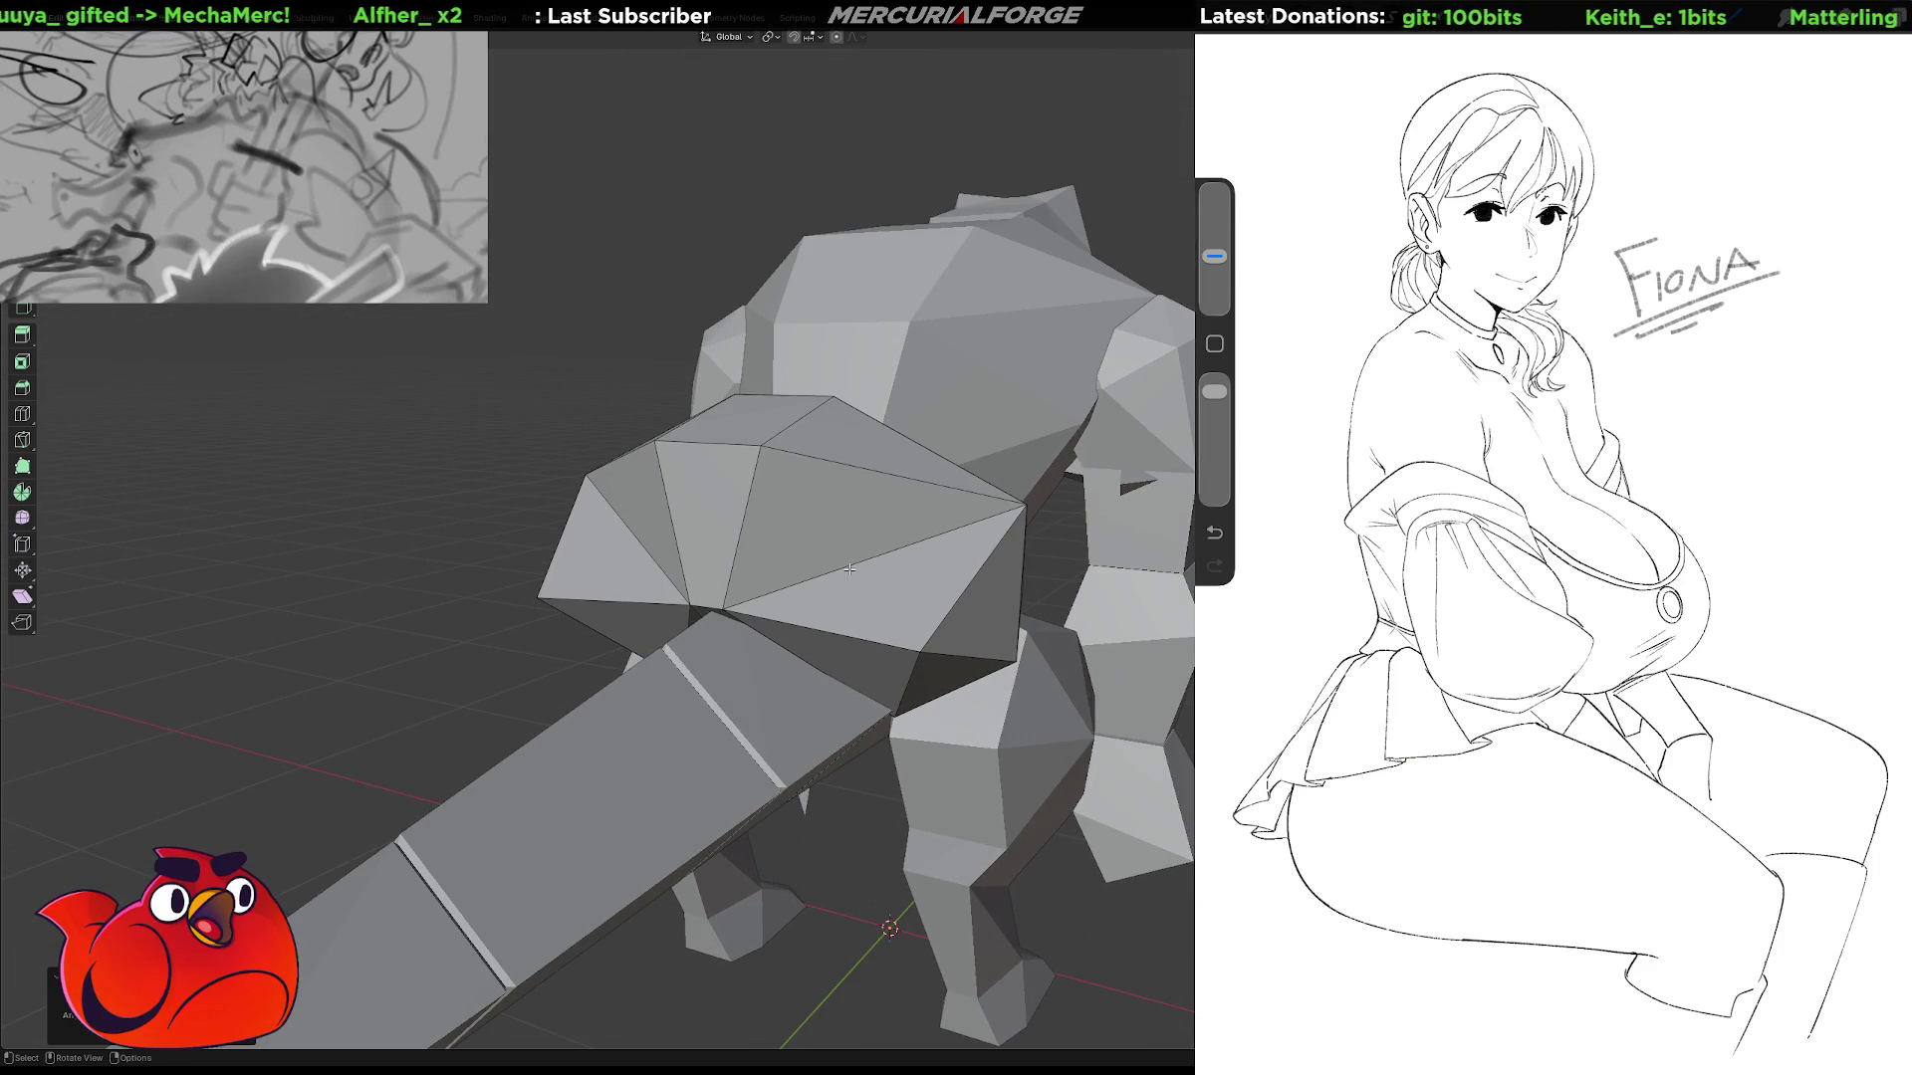
pyautogui.moveTo(645, 540)
pyautogui.mouseDown(button='middle')
pyautogui.moveTo(742, 553)
pyautogui.moveTo(689, 564)
pyautogui.mouseUp(button='middle')
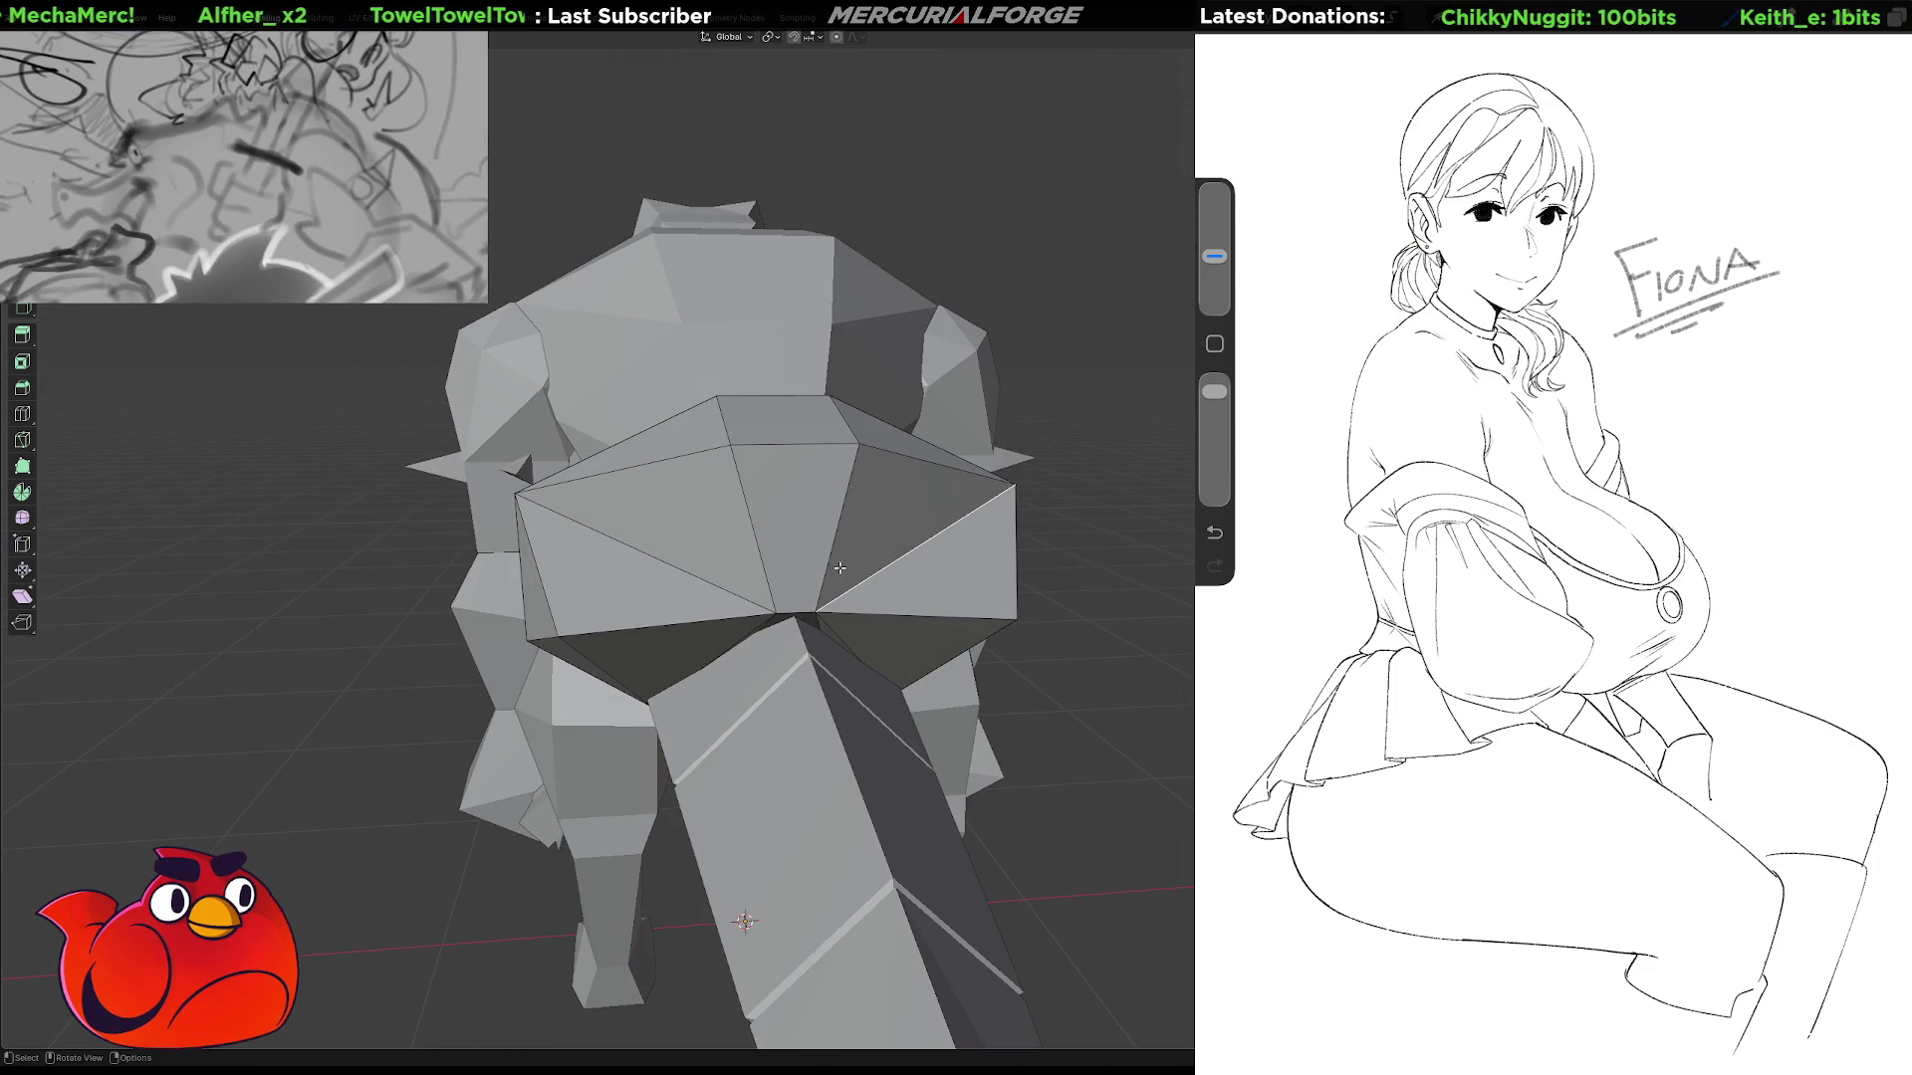
# Rotate the diagonal edge on the hip's back clockwise with Rotate Edge CW.
pyautogui.rightClick(912, 540)
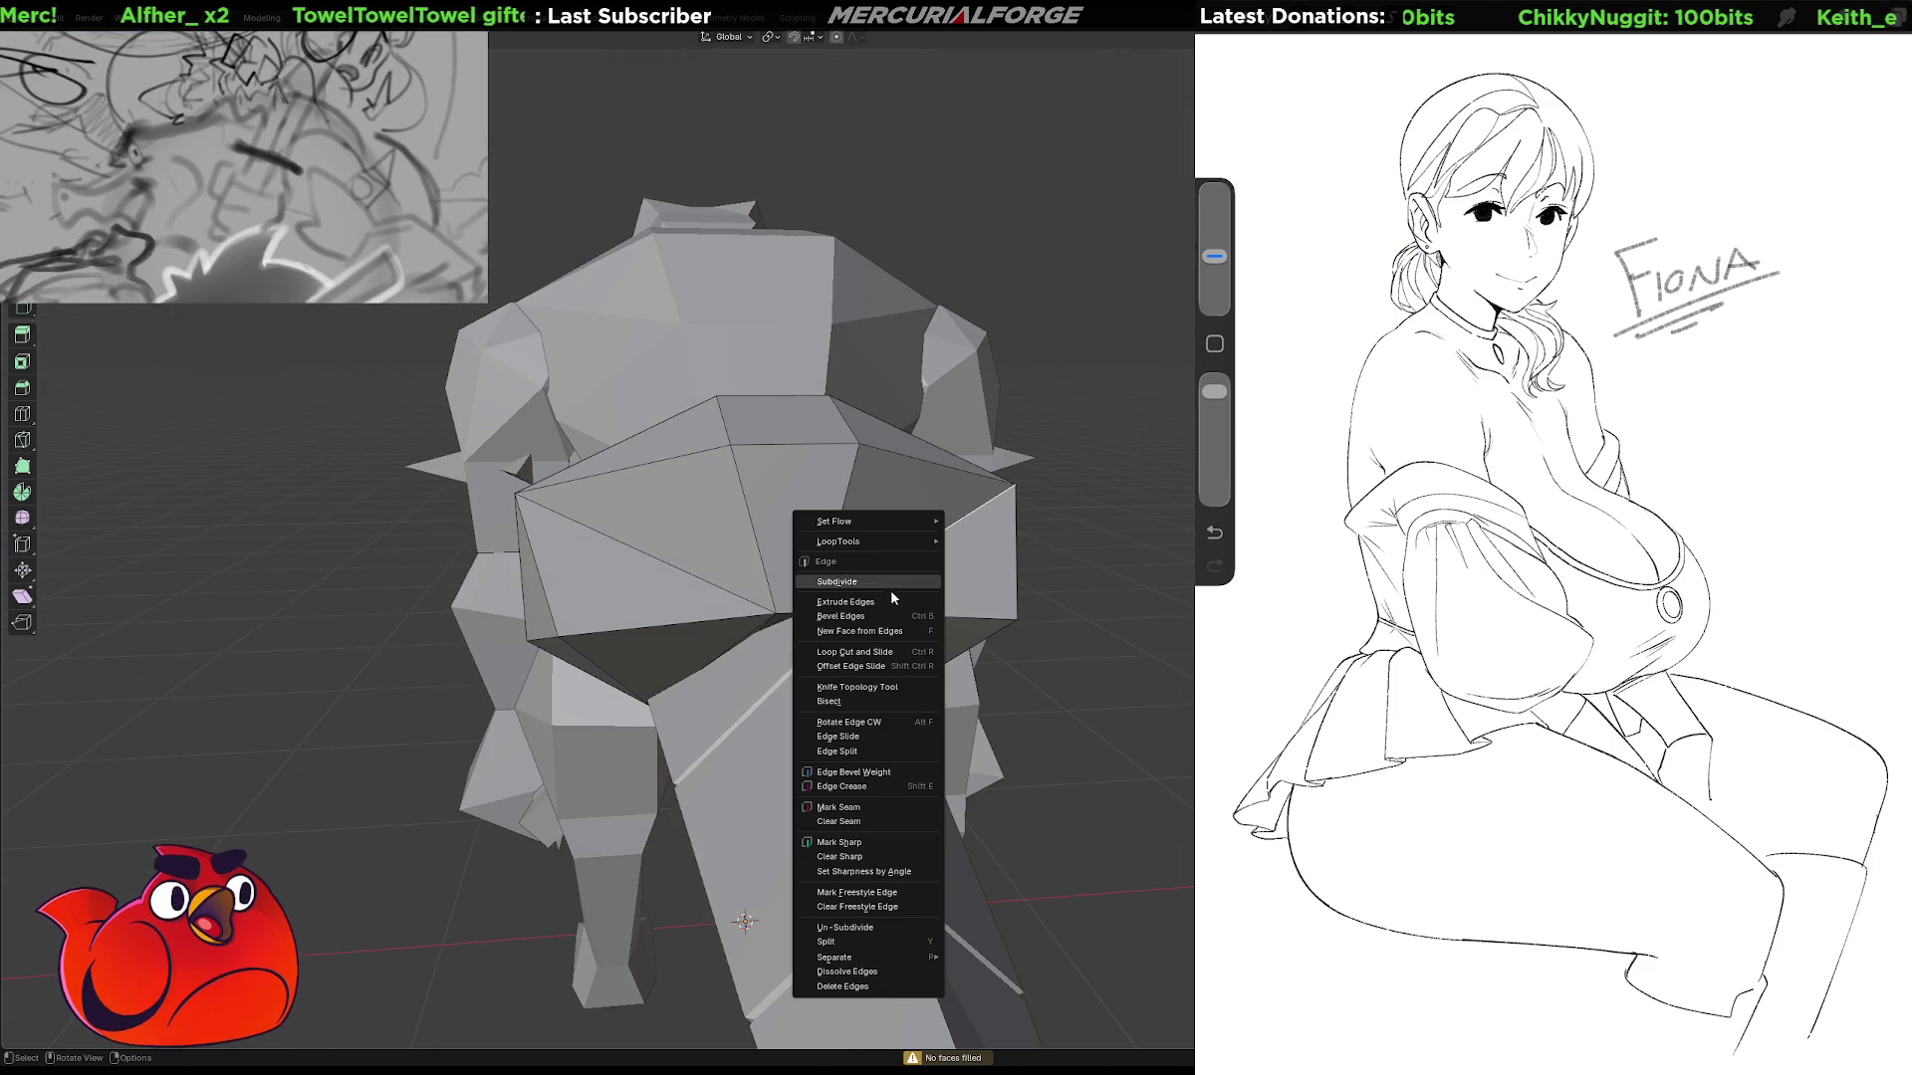
pyautogui.click(852, 722)
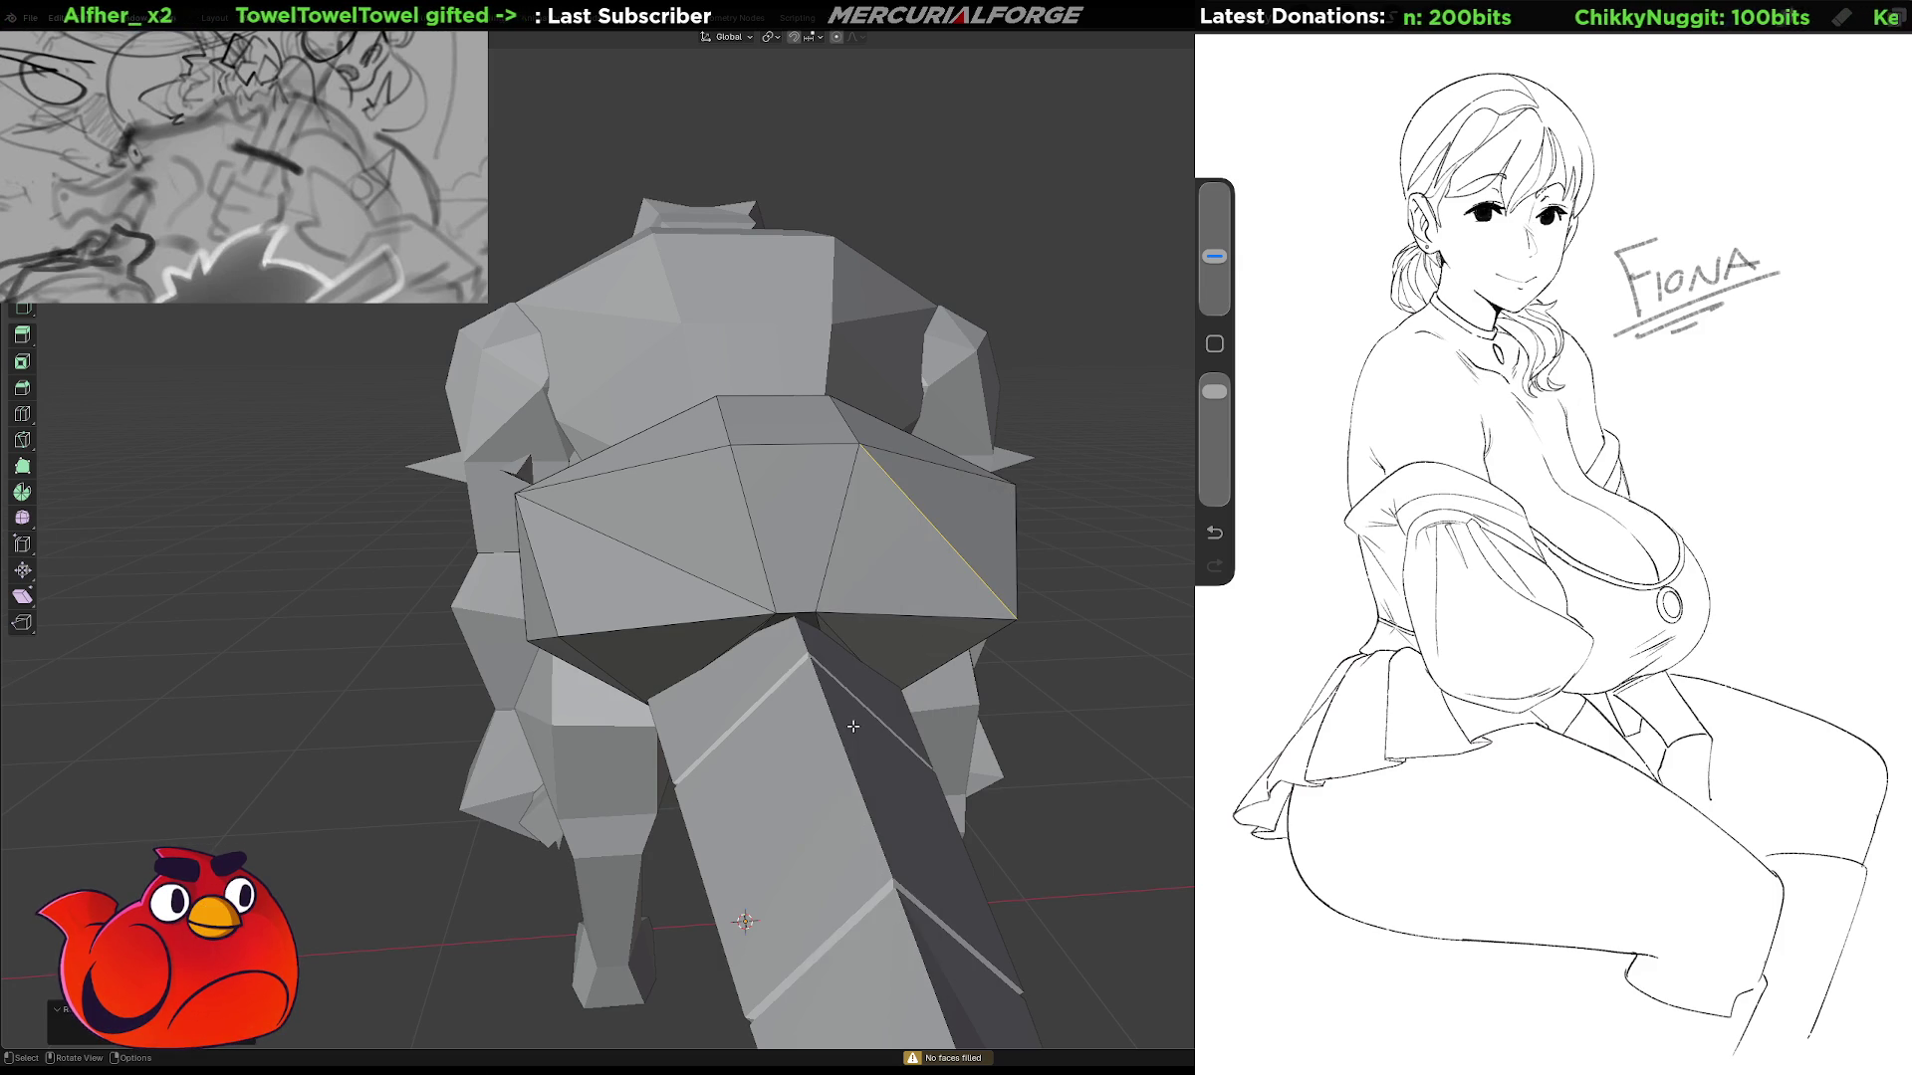
pyautogui.click(701, 578)
pyautogui.rightClick(701, 577)
pyautogui.click(701, 581)
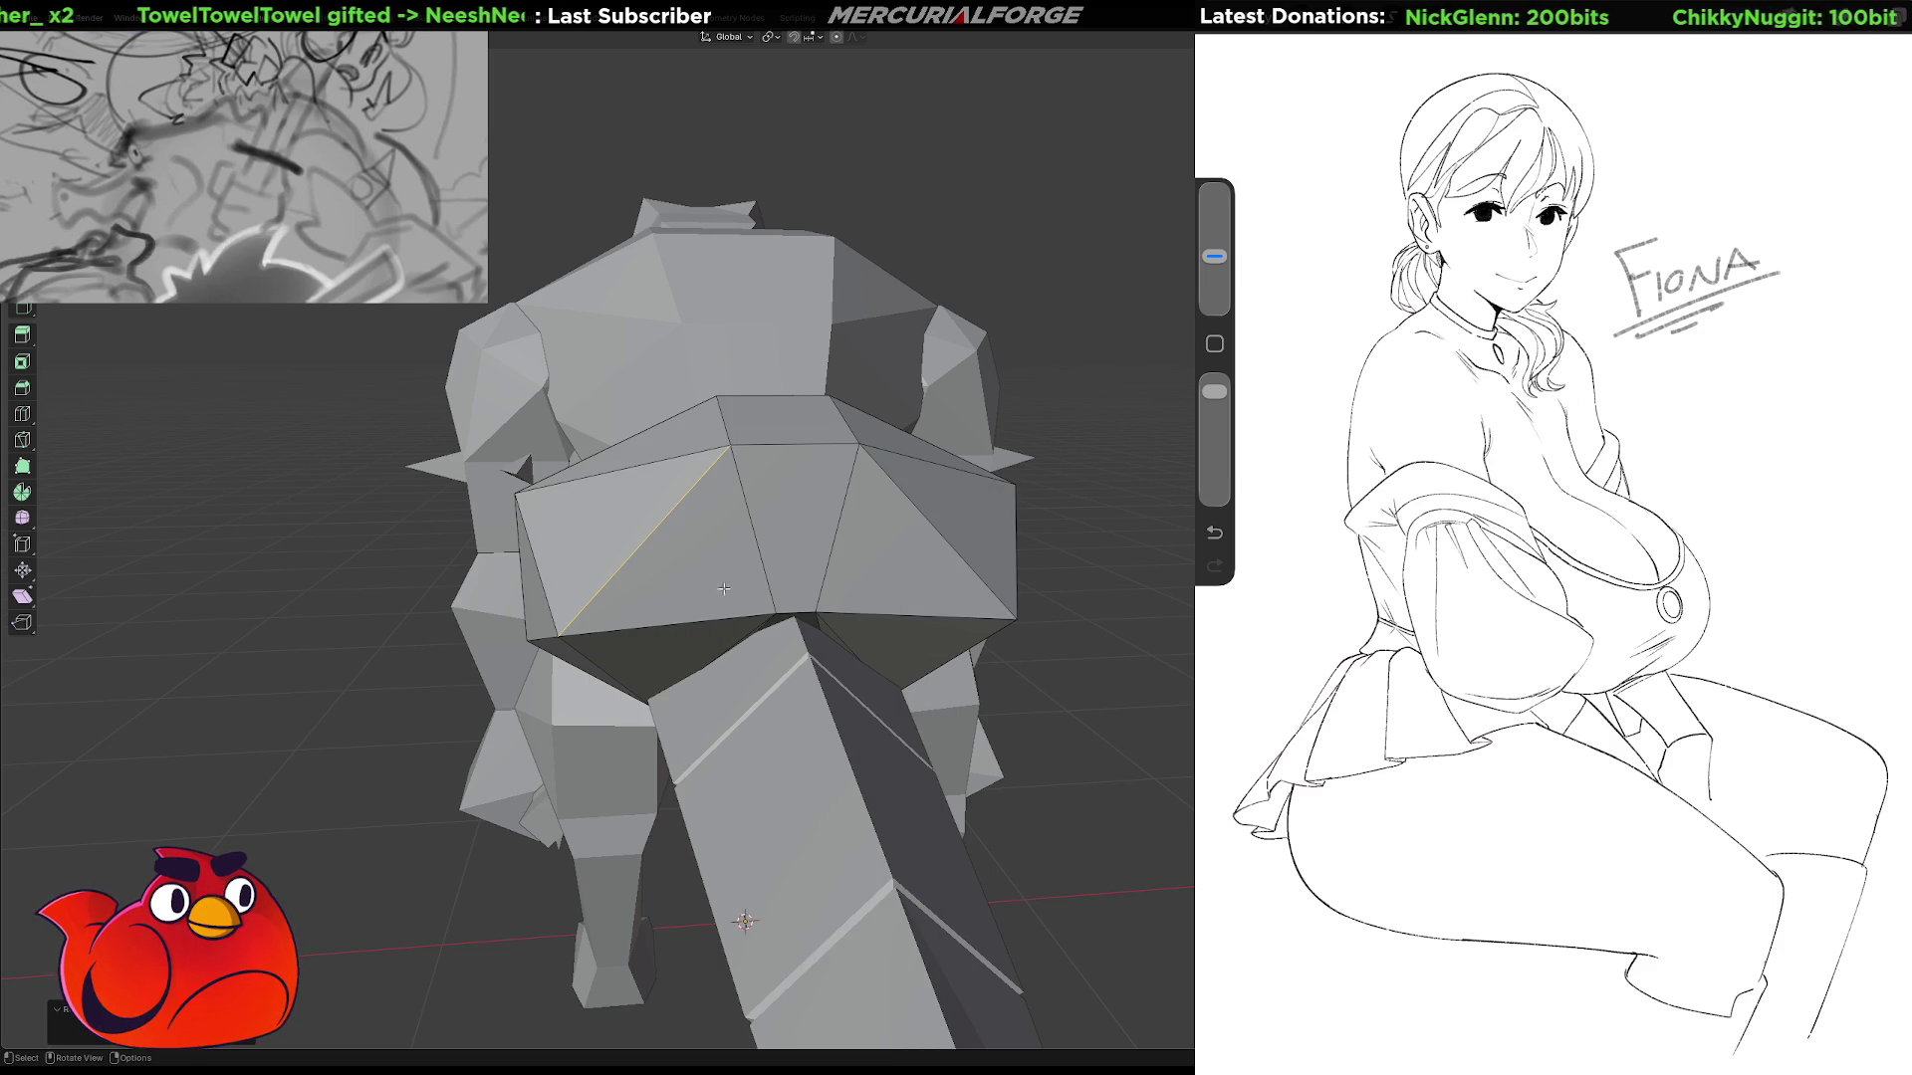
pyautogui.moveTo(754, 587); pyautogui.dragTo(839, 564, button='middle')
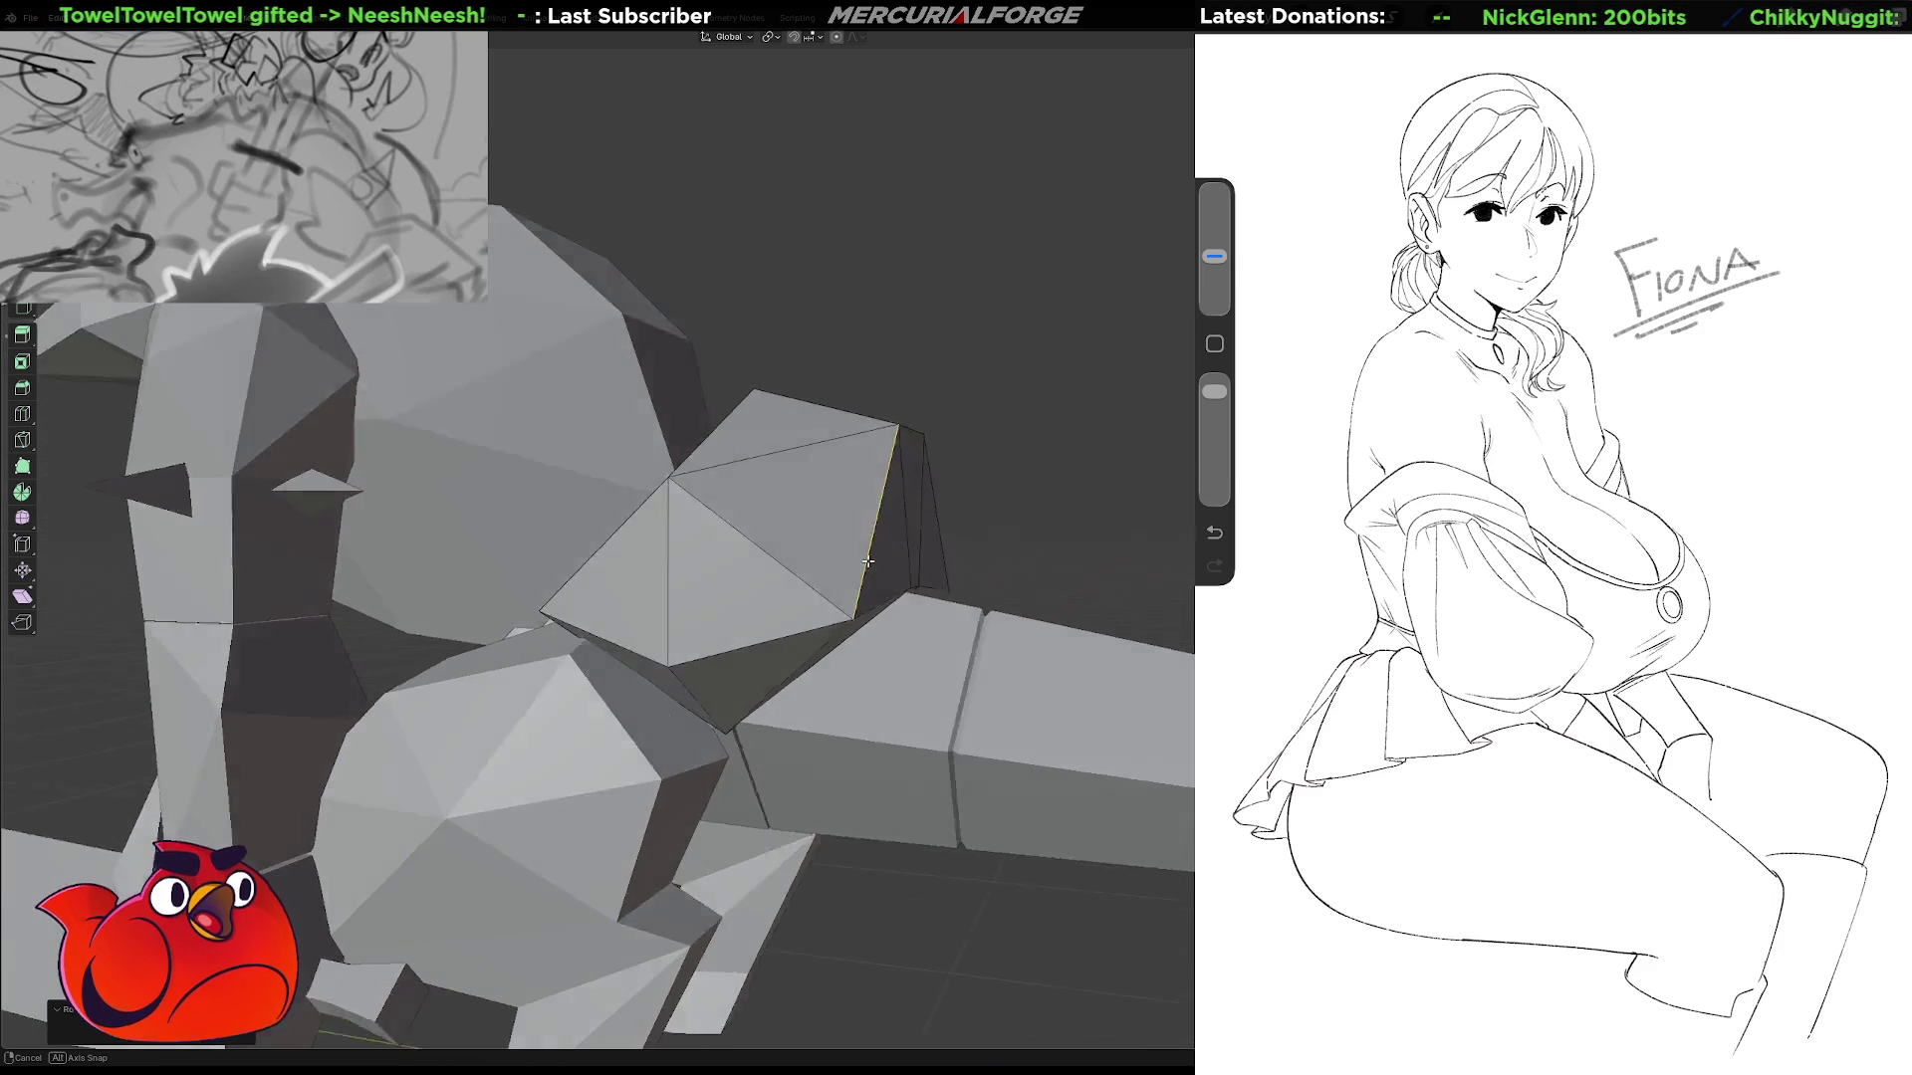
pyautogui.moveTo(839, 565)
pyautogui.mouseDown(button='middle')
pyautogui.moveTo(979, 546)
pyautogui.moveTo(742, 569)
pyautogui.moveTo(994, 561)
pyautogui.mouseUp(button='middle')
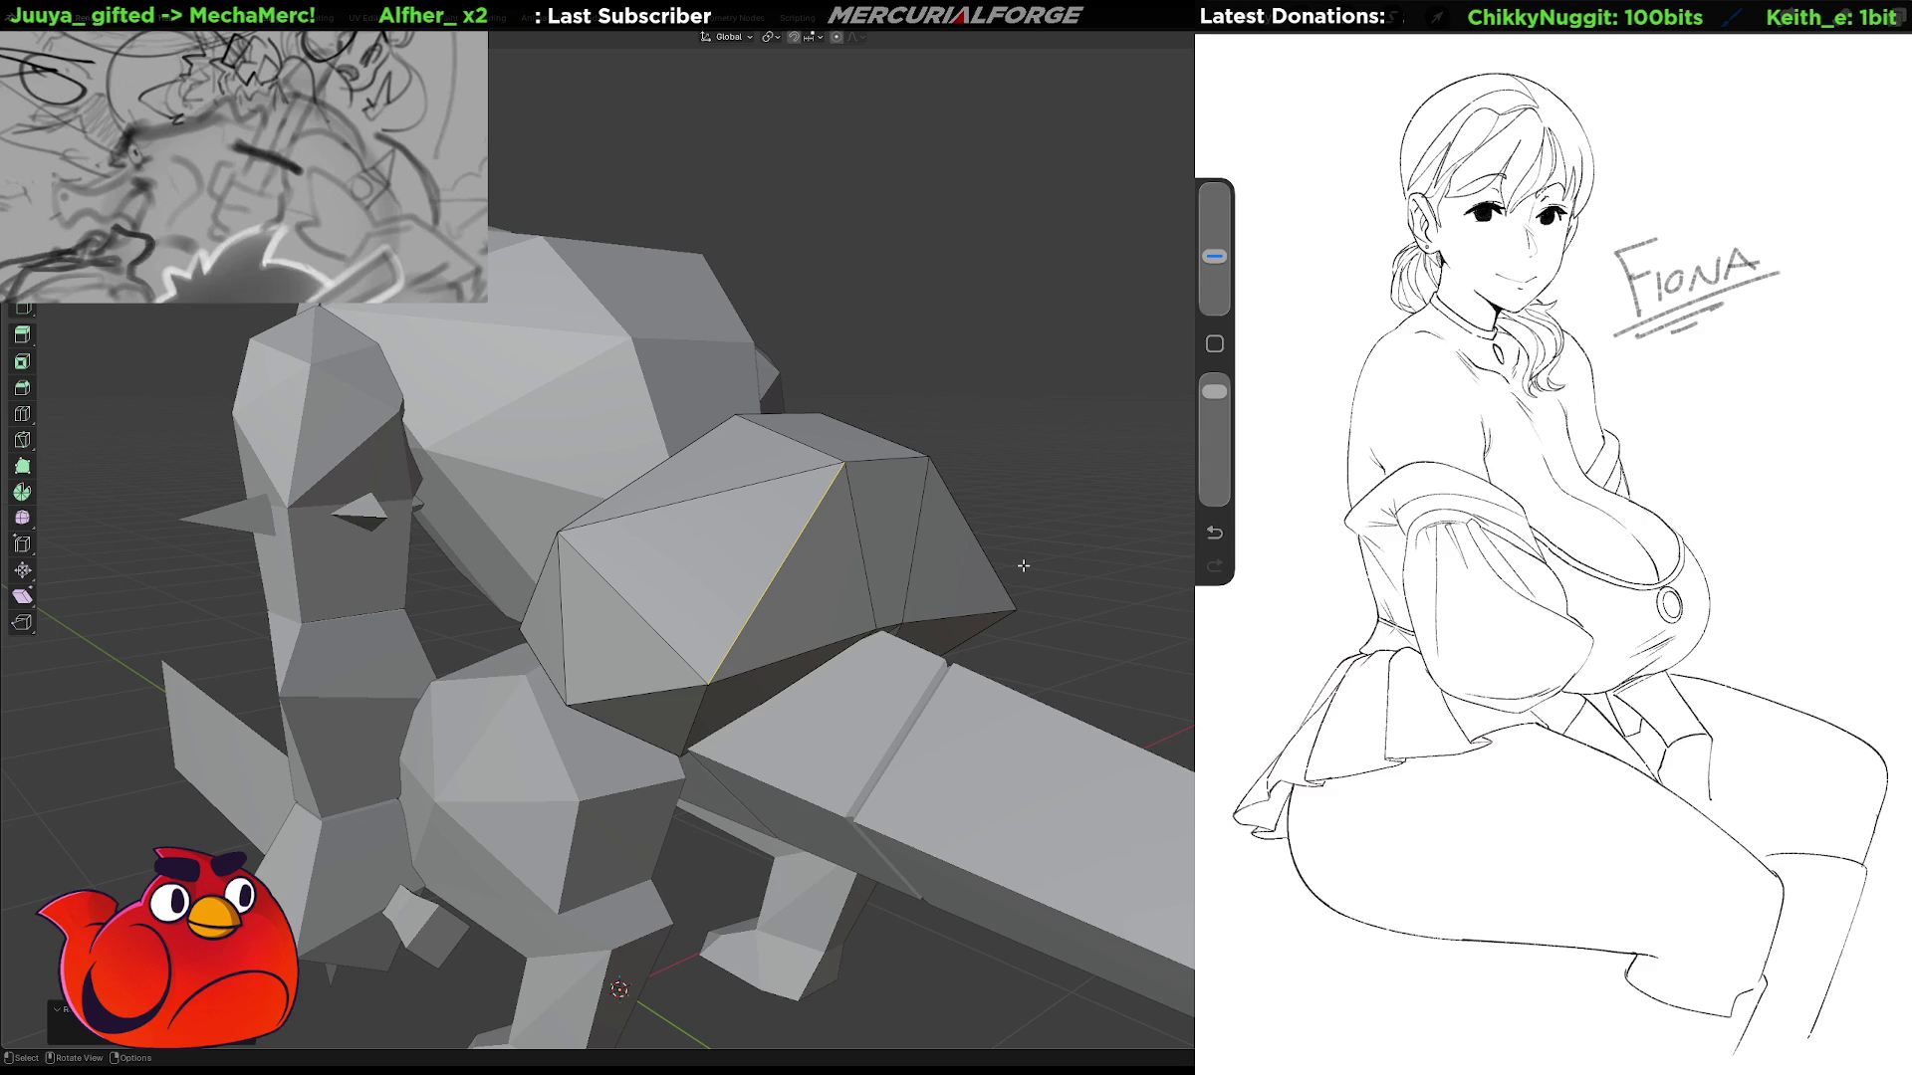
pyautogui.scroll(3, 813, 562)
pyautogui.moveTo(814, 562)
pyautogui.mouseDown(button='middle')
pyautogui.moveTo(927, 584)
pyautogui.moveTo(730, 546)
pyautogui.moveTo(774, 524)
pyautogui.moveTo(777, 549)
pyautogui.mouseUp(button='middle')
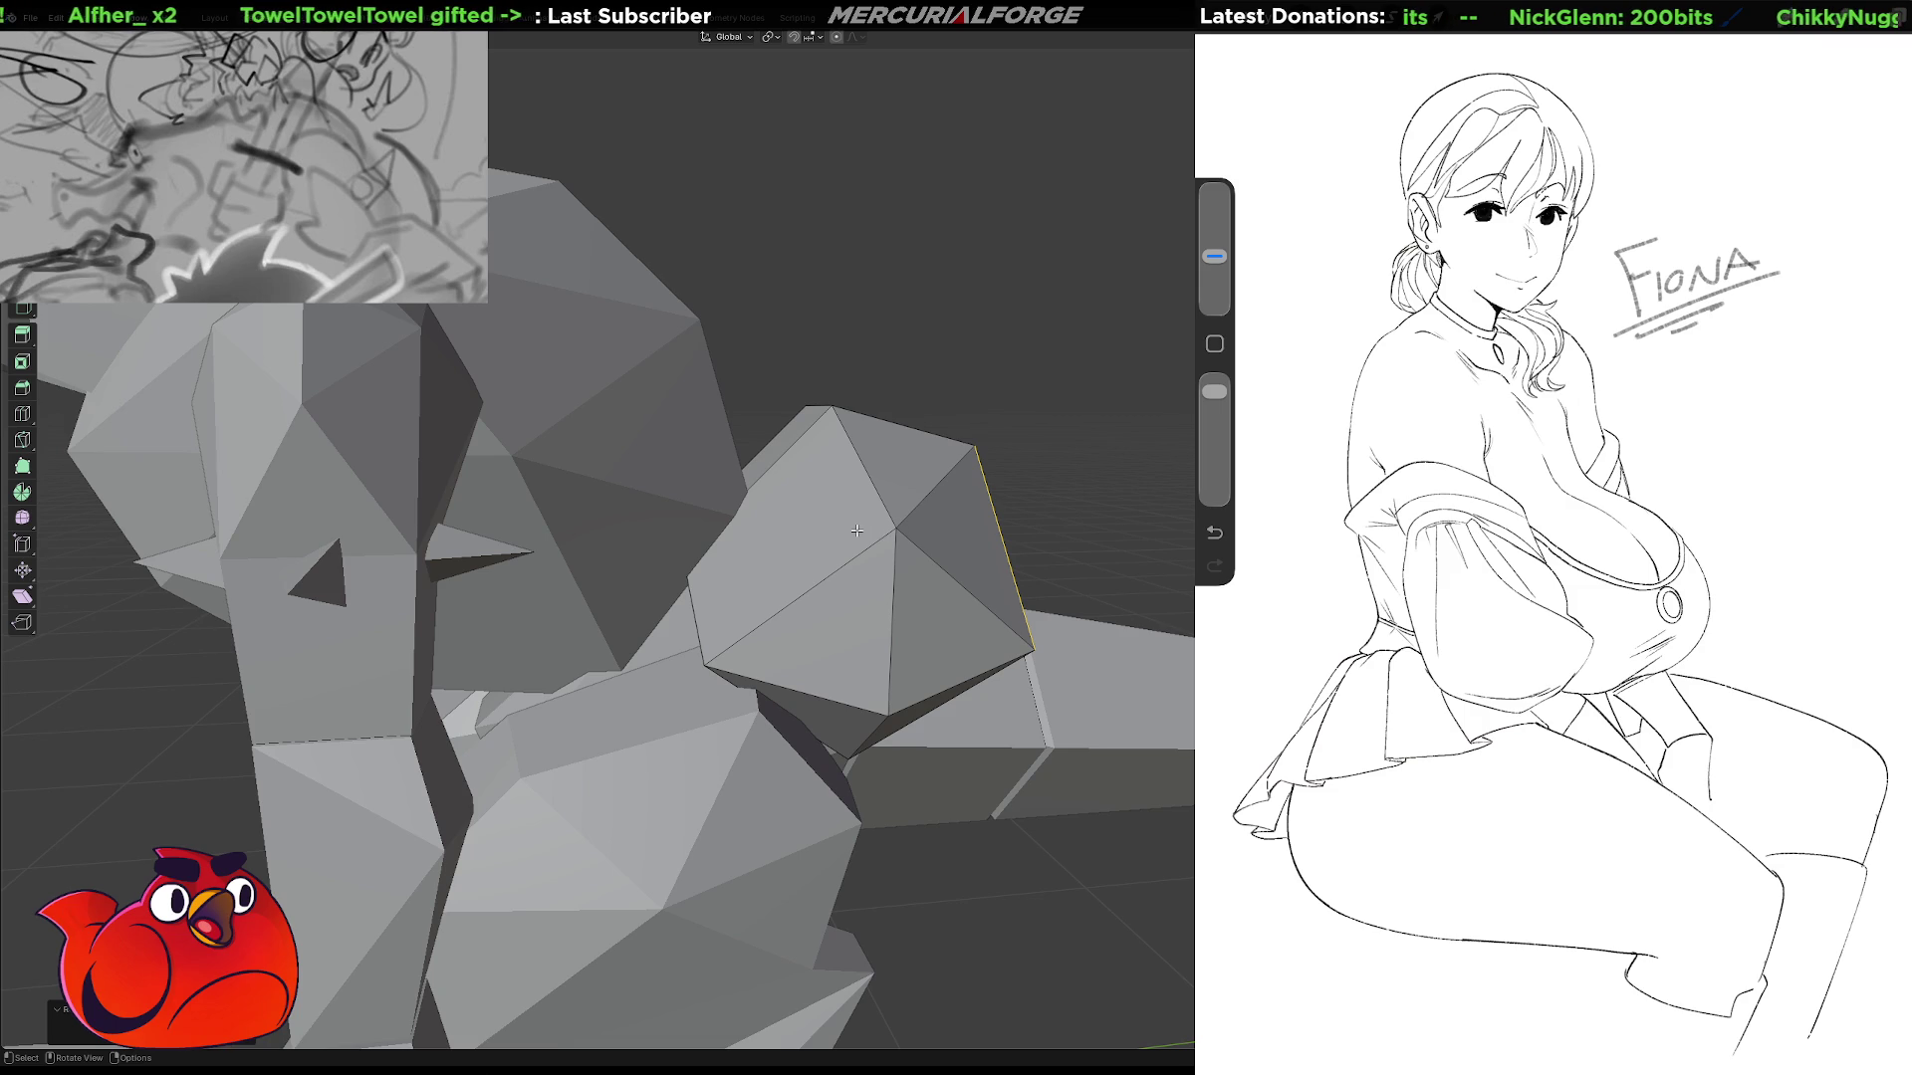
pyautogui.press('Tab')
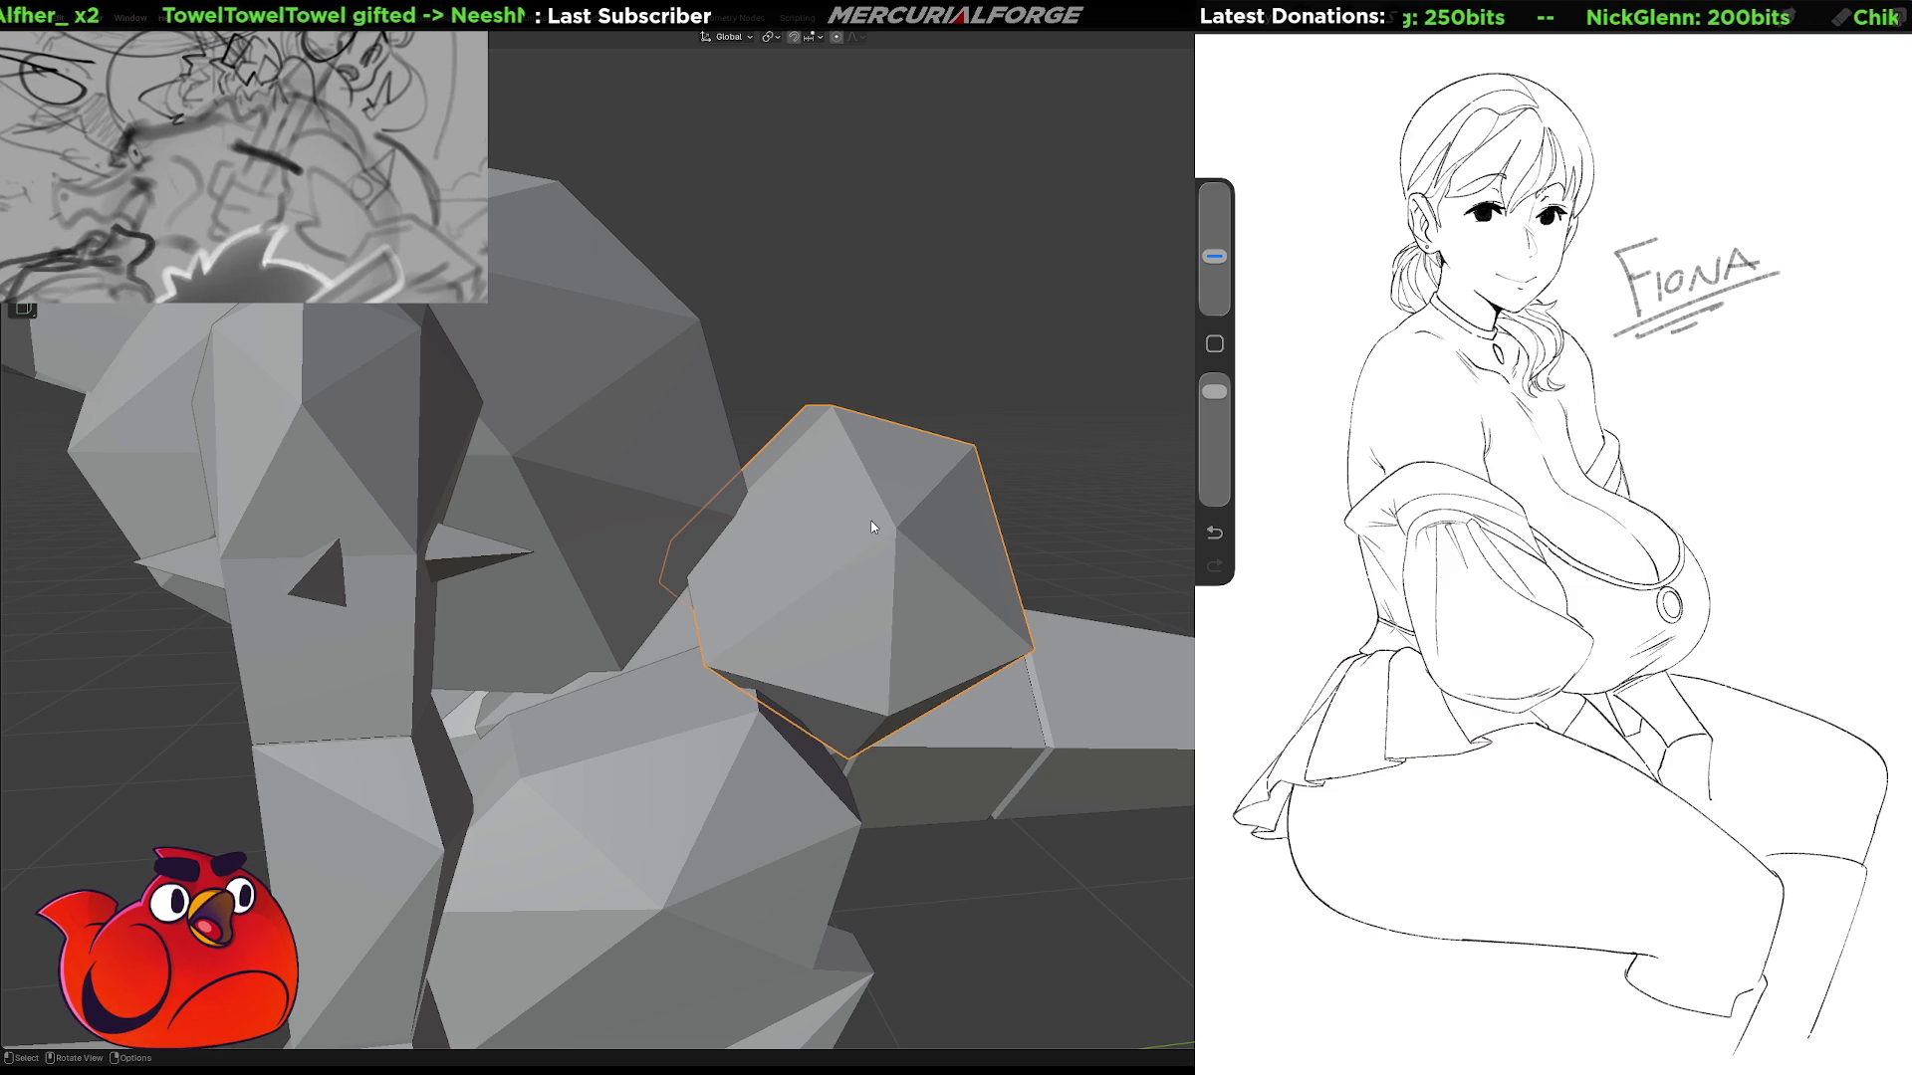
# Enter Edit Mode on the thigh icosphere and subdivide one of its faces.
pyautogui.moveTo(873, 527)
pyautogui.mouseDown(button='middle')
pyautogui.moveTo(833, 542)
pyautogui.moveTo(843, 583)
pyautogui.mouseUp(button='middle')
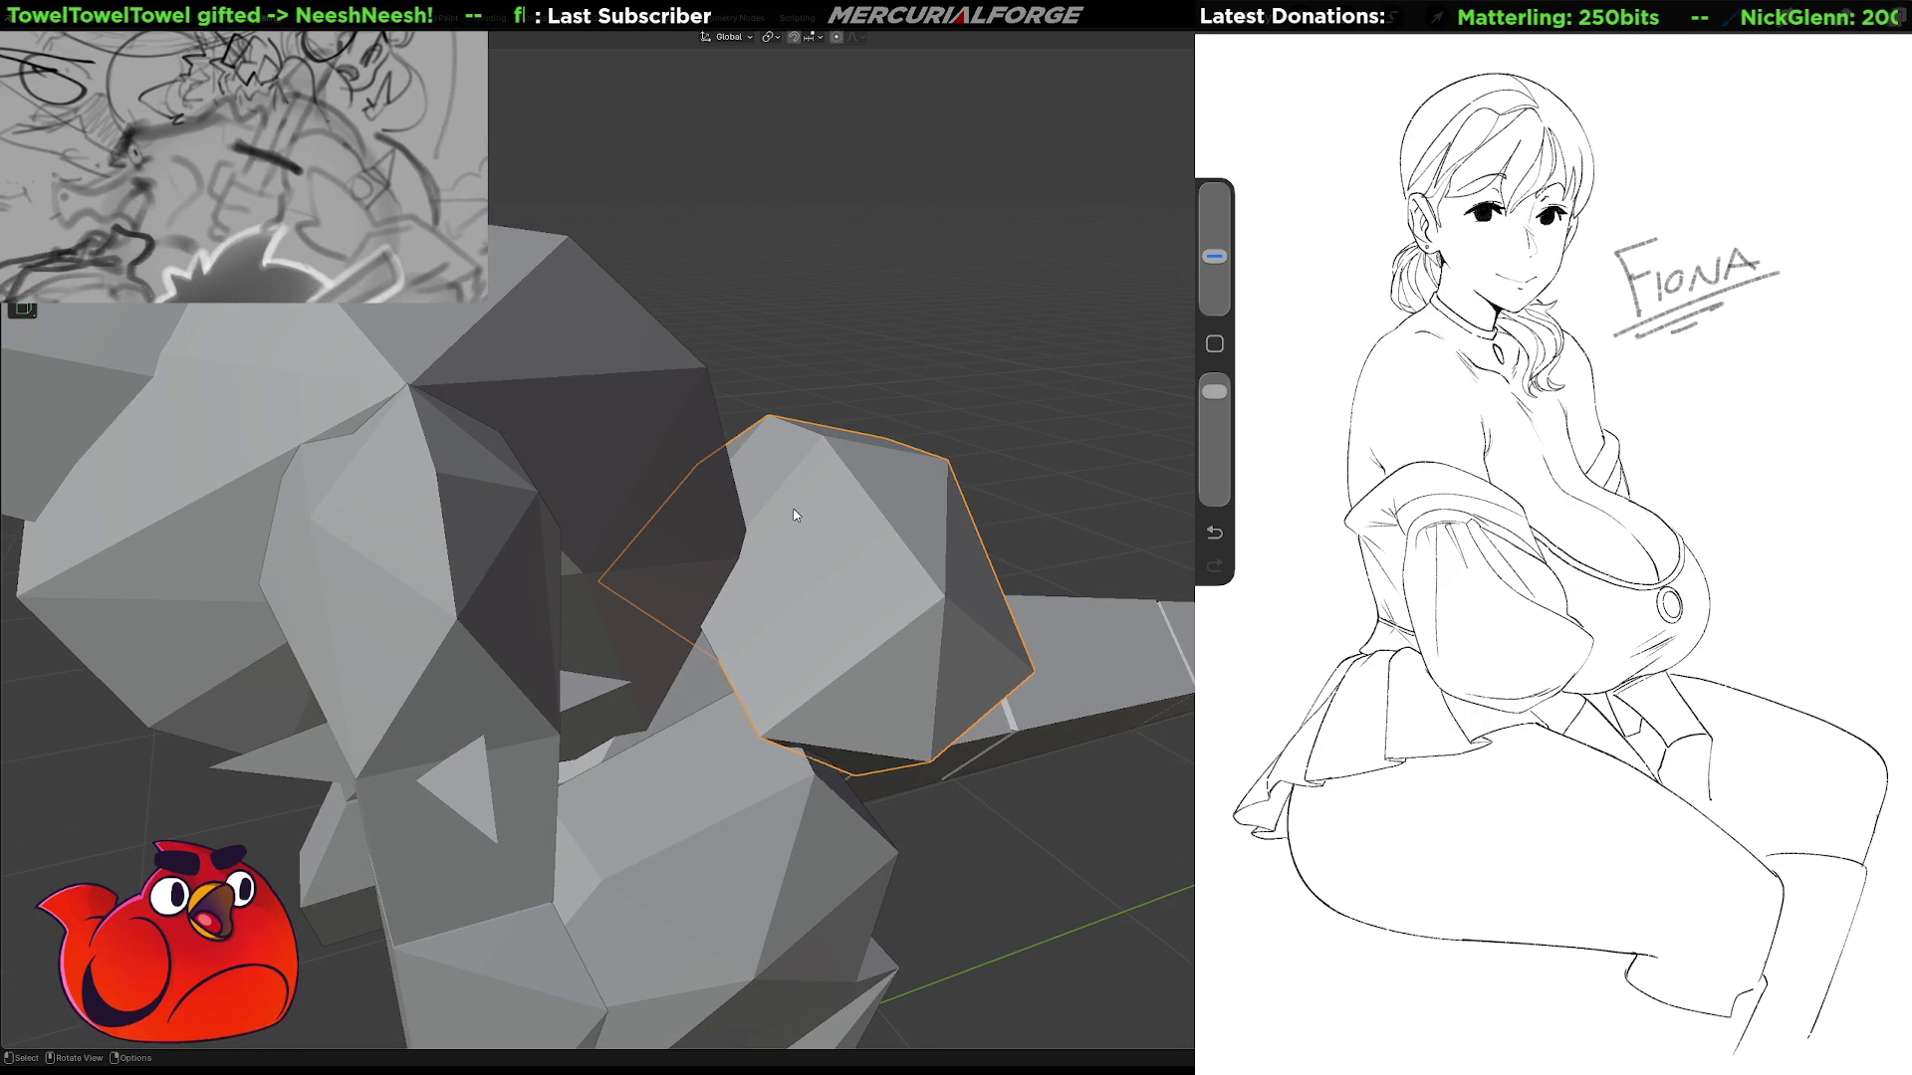
pyautogui.moveTo(795, 515)
pyautogui.mouseDown(button='middle')
pyautogui.moveTo(769, 594)
pyautogui.moveTo(732, 454)
pyautogui.mouseUp(button='middle')
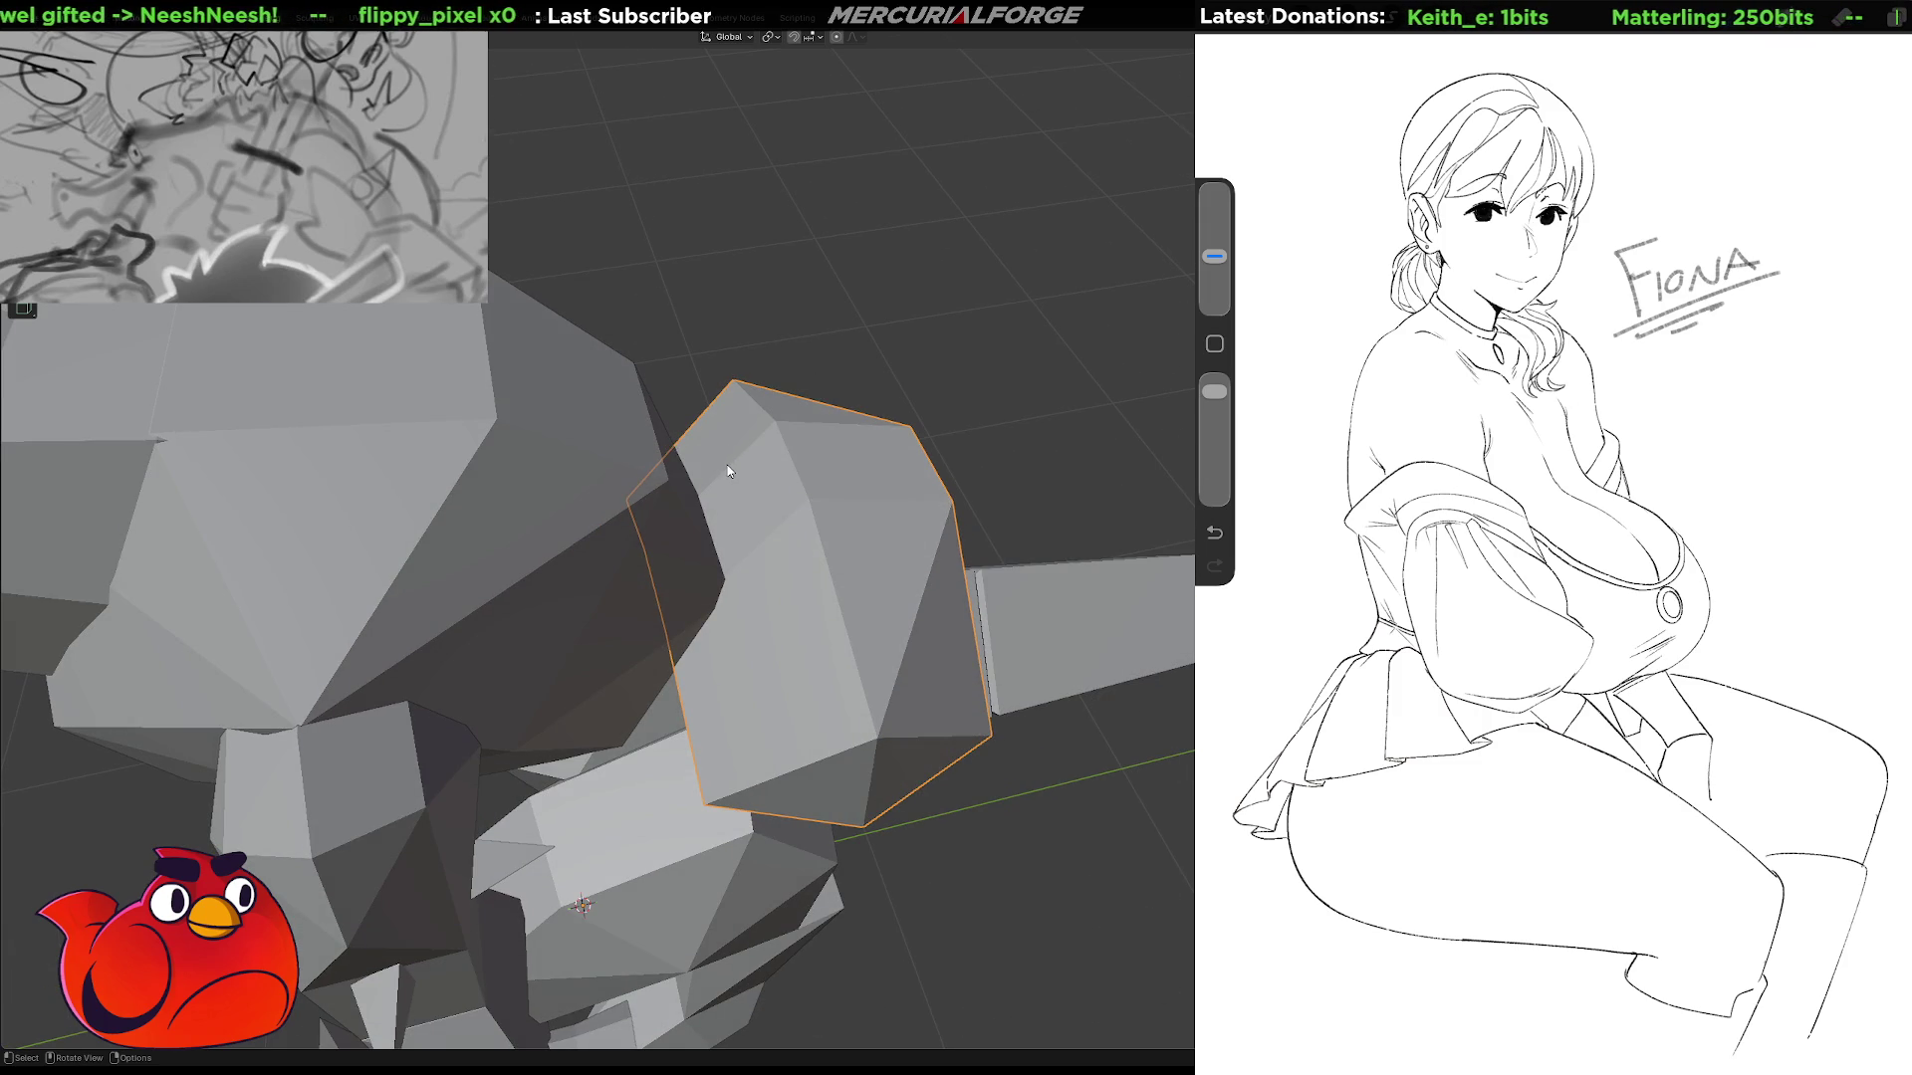
pyautogui.press('Tab')
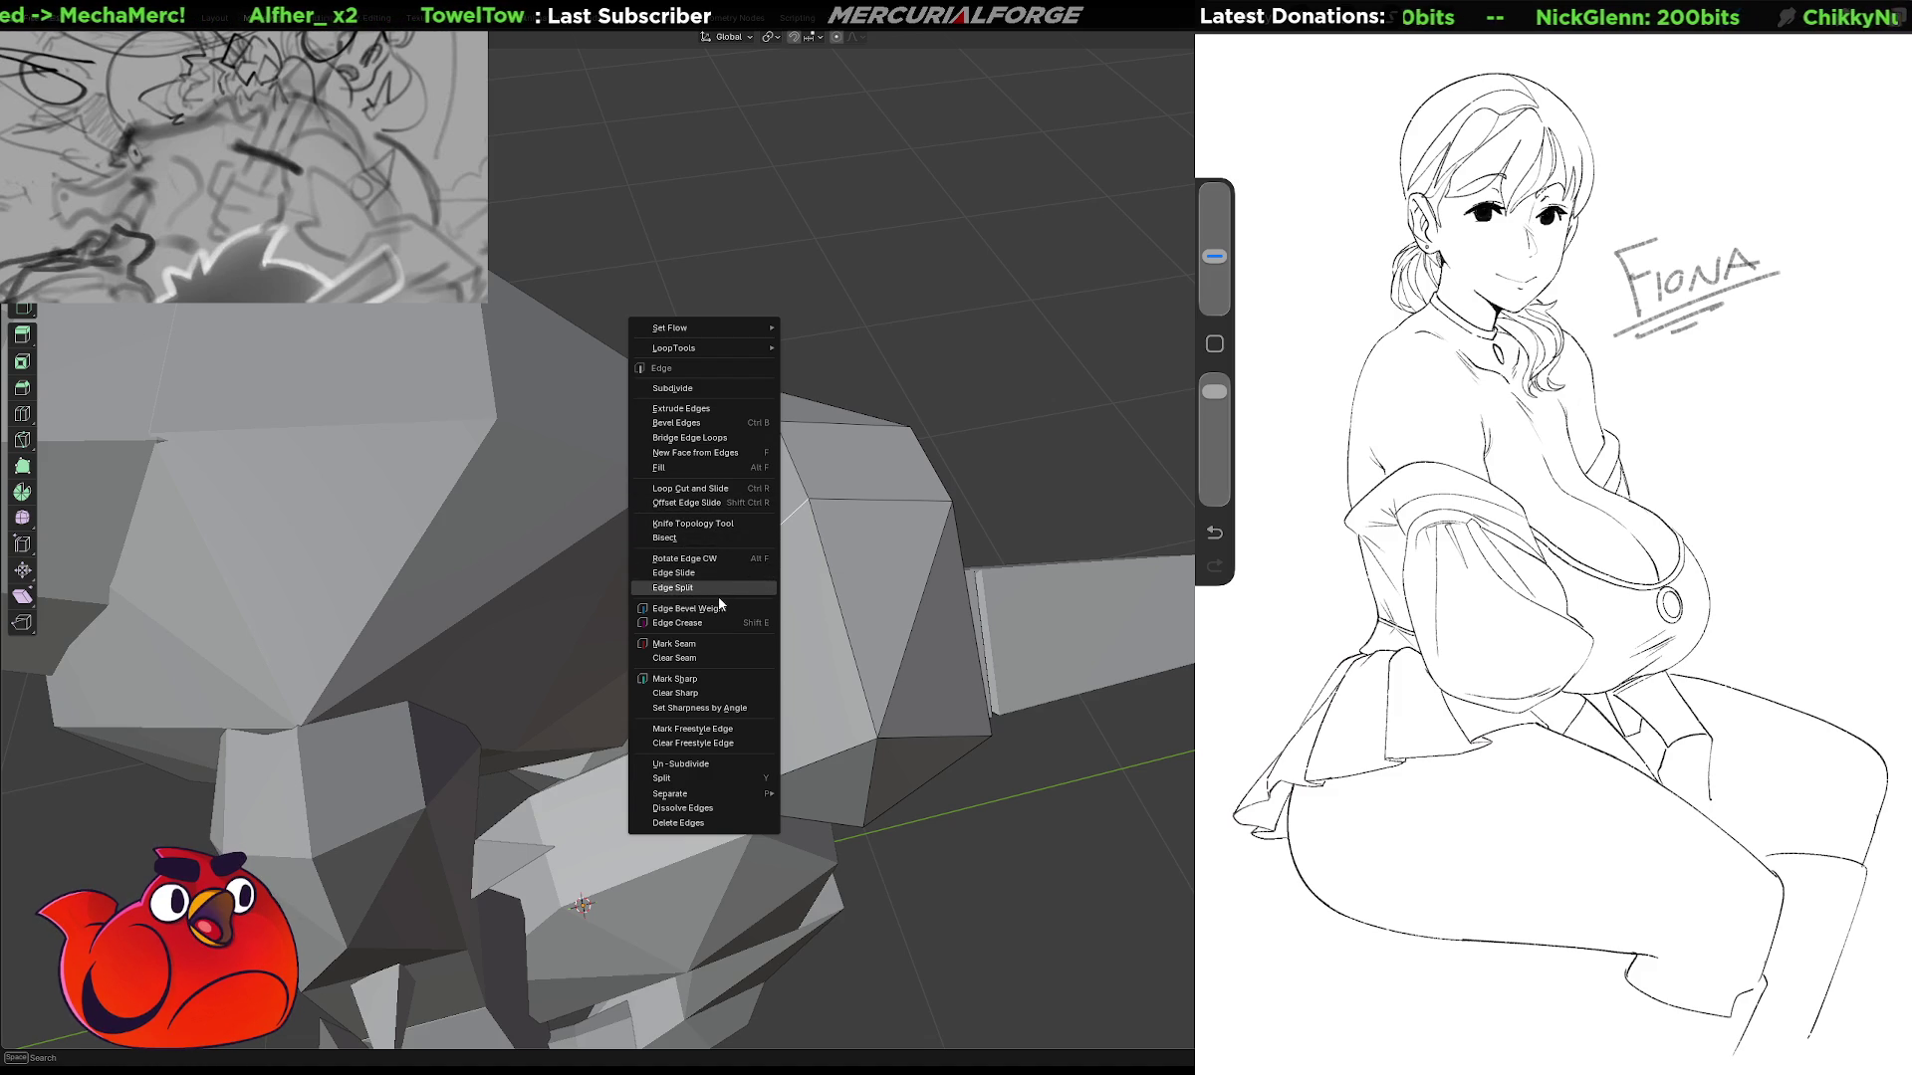
pyautogui.click(708, 389)
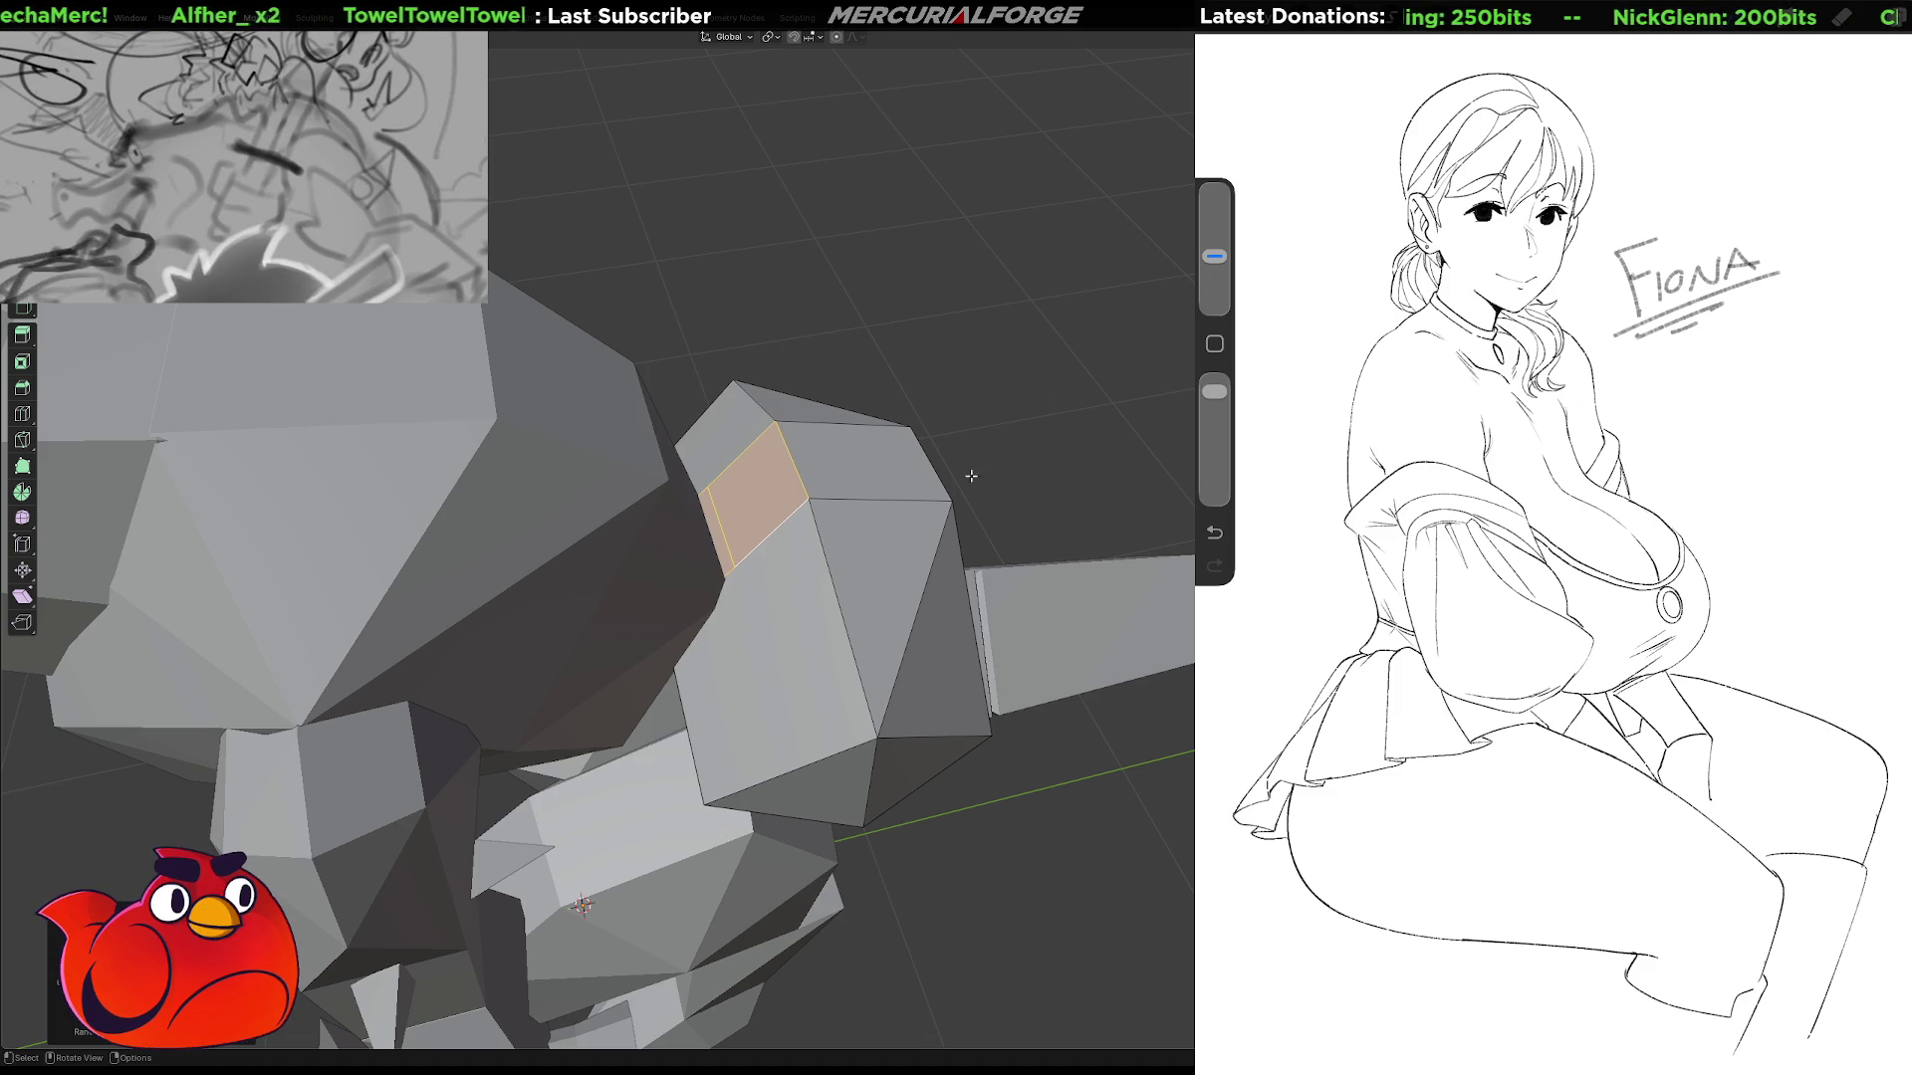
# Raise a thigh edge along Z, then move the selection with X locked.
pyautogui.click(717, 528)
pyautogui.moveTo(717, 527); pyautogui.dragTo(704, 438, button='middle')
pyautogui.press('g')
pyautogui.press('z')
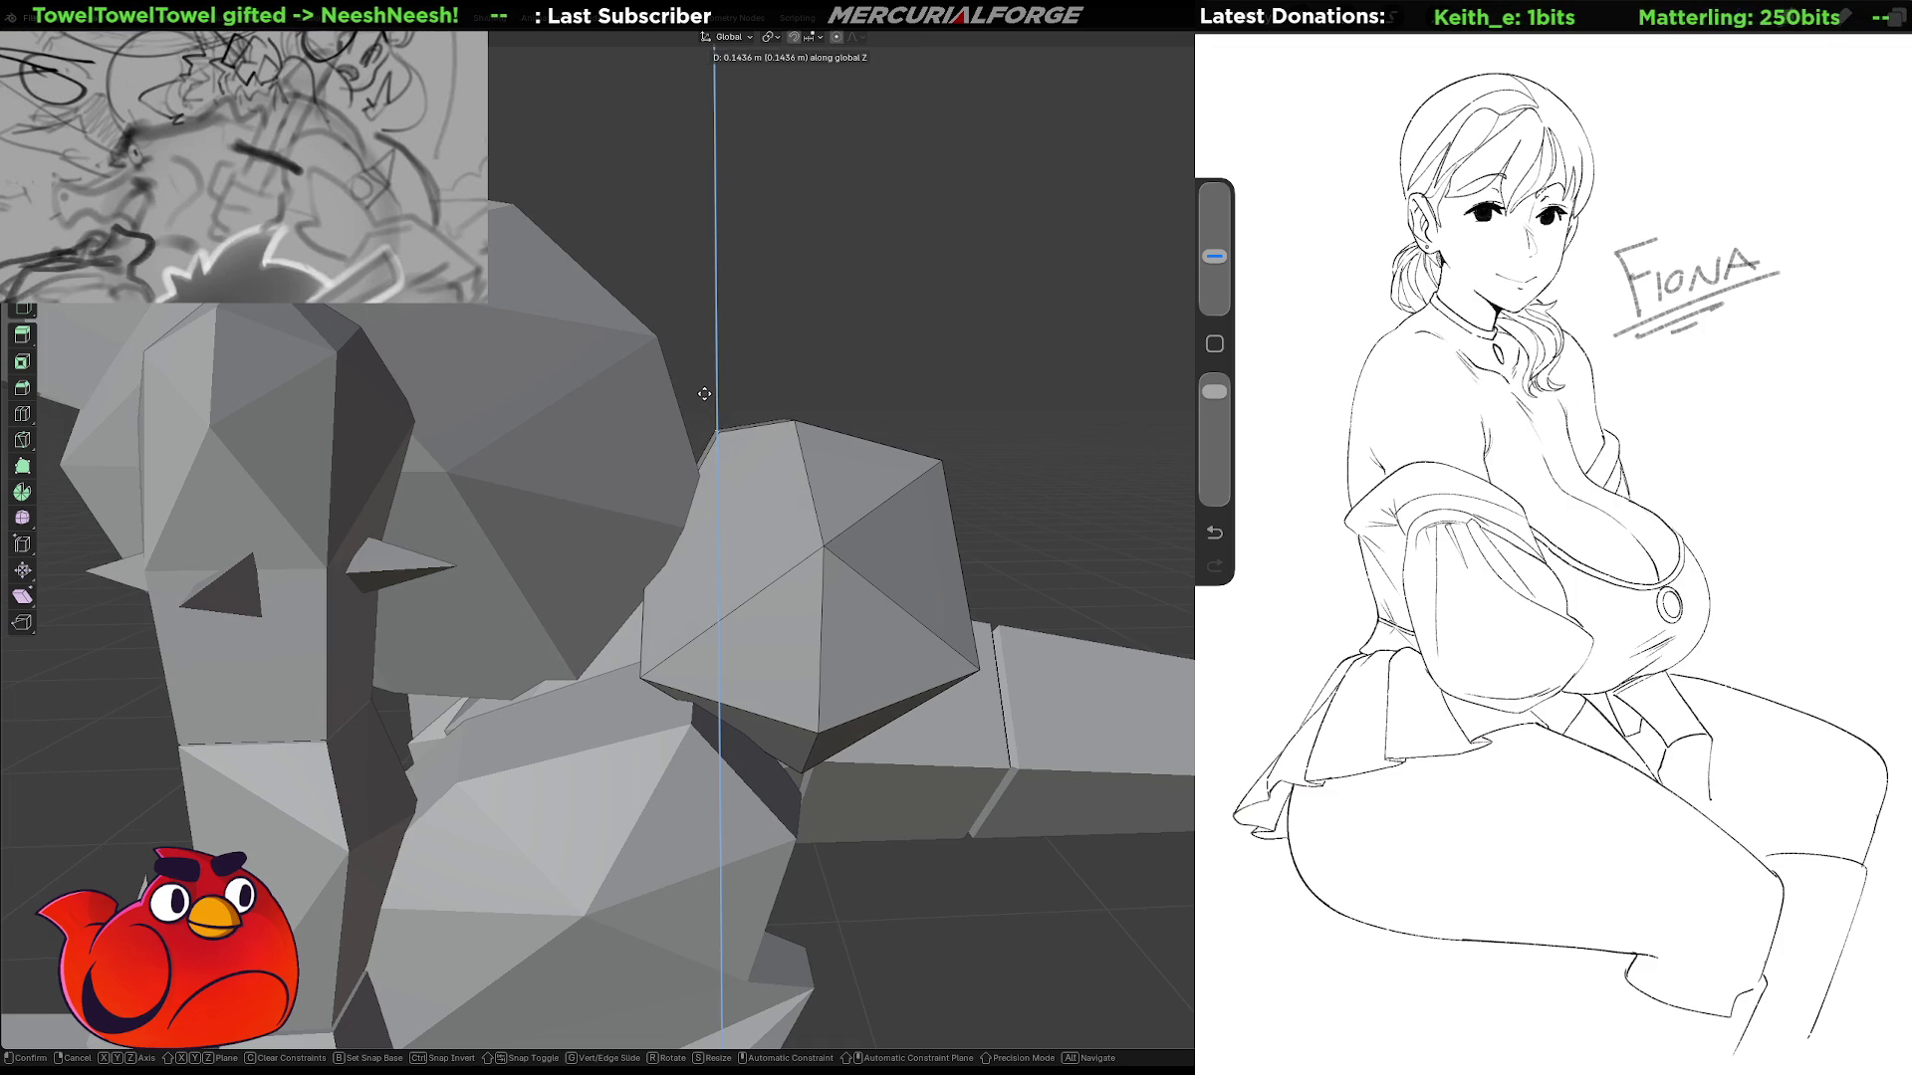
pyautogui.click(704, 393)
pyautogui.moveTo(673, 468)
pyautogui.mouseDown(button='middle')
pyautogui.moveTo(713, 545)
pyautogui.moveTo(806, 513)
pyautogui.moveTo(836, 239)
pyautogui.moveTo(866, 226)
pyautogui.moveTo(689, 348)
pyautogui.mouseUp(button='middle')
pyautogui.press('g')
pyautogui.hotkey('shift', 'x')
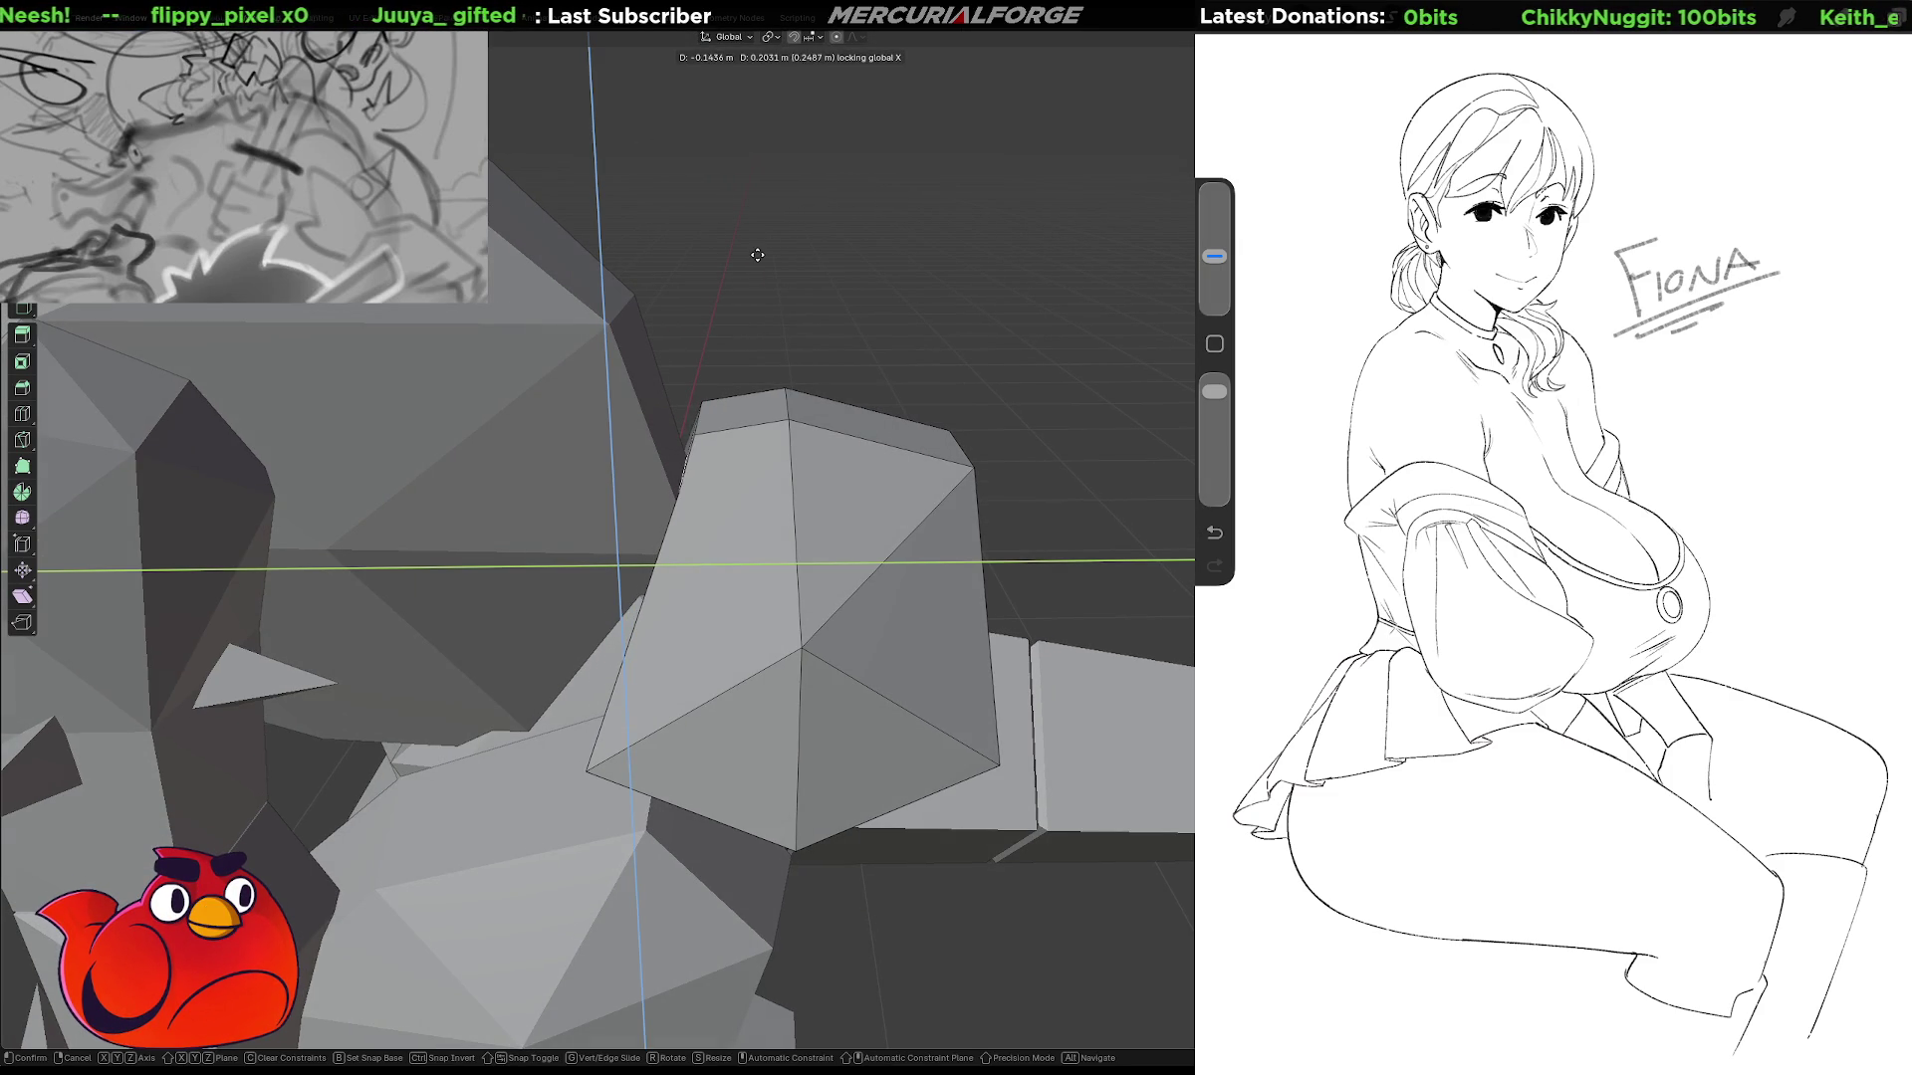
pyautogui.click(758, 255)
# Reposition another thigh edge and a vertex freely.
pyautogui.moveTo(758, 255)
pyautogui.mouseDown(button='middle')
pyautogui.moveTo(760, 213)
pyautogui.moveTo(794, 327)
pyautogui.moveTo(816, 649)
pyautogui.moveTo(871, 632)
pyautogui.moveTo(890, 759)
pyautogui.moveTo(866, 727)
pyautogui.mouseUp(button='middle')
pyautogui.press('g')
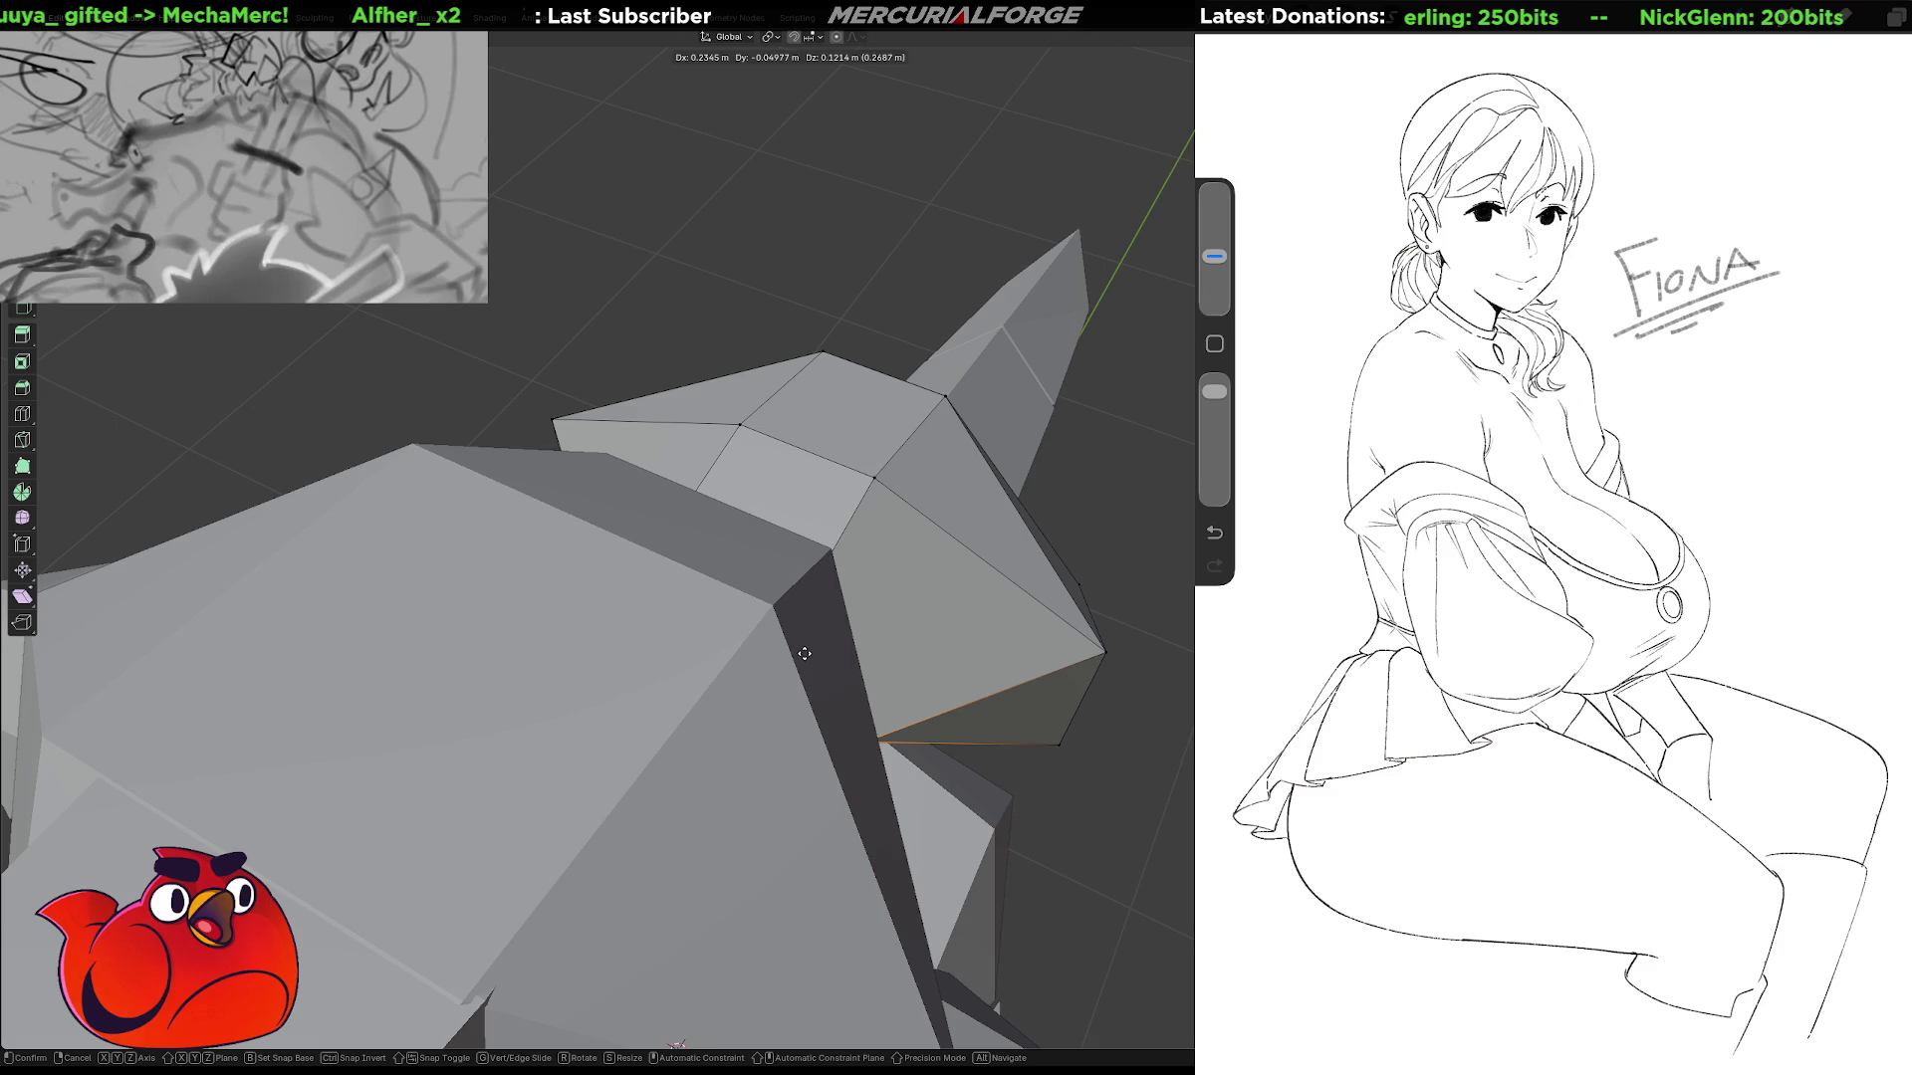
pyautogui.click(804, 654)
pyautogui.moveTo(804, 653)
pyautogui.mouseDown(button='middle')
pyautogui.moveTo(947, 596)
pyautogui.moveTo(698, 645)
pyautogui.moveTo(763, 706)
pyautogui.moveTo(687, 695)
pyautogui.mouseUp(button='middle')
pyautogui.press('g')
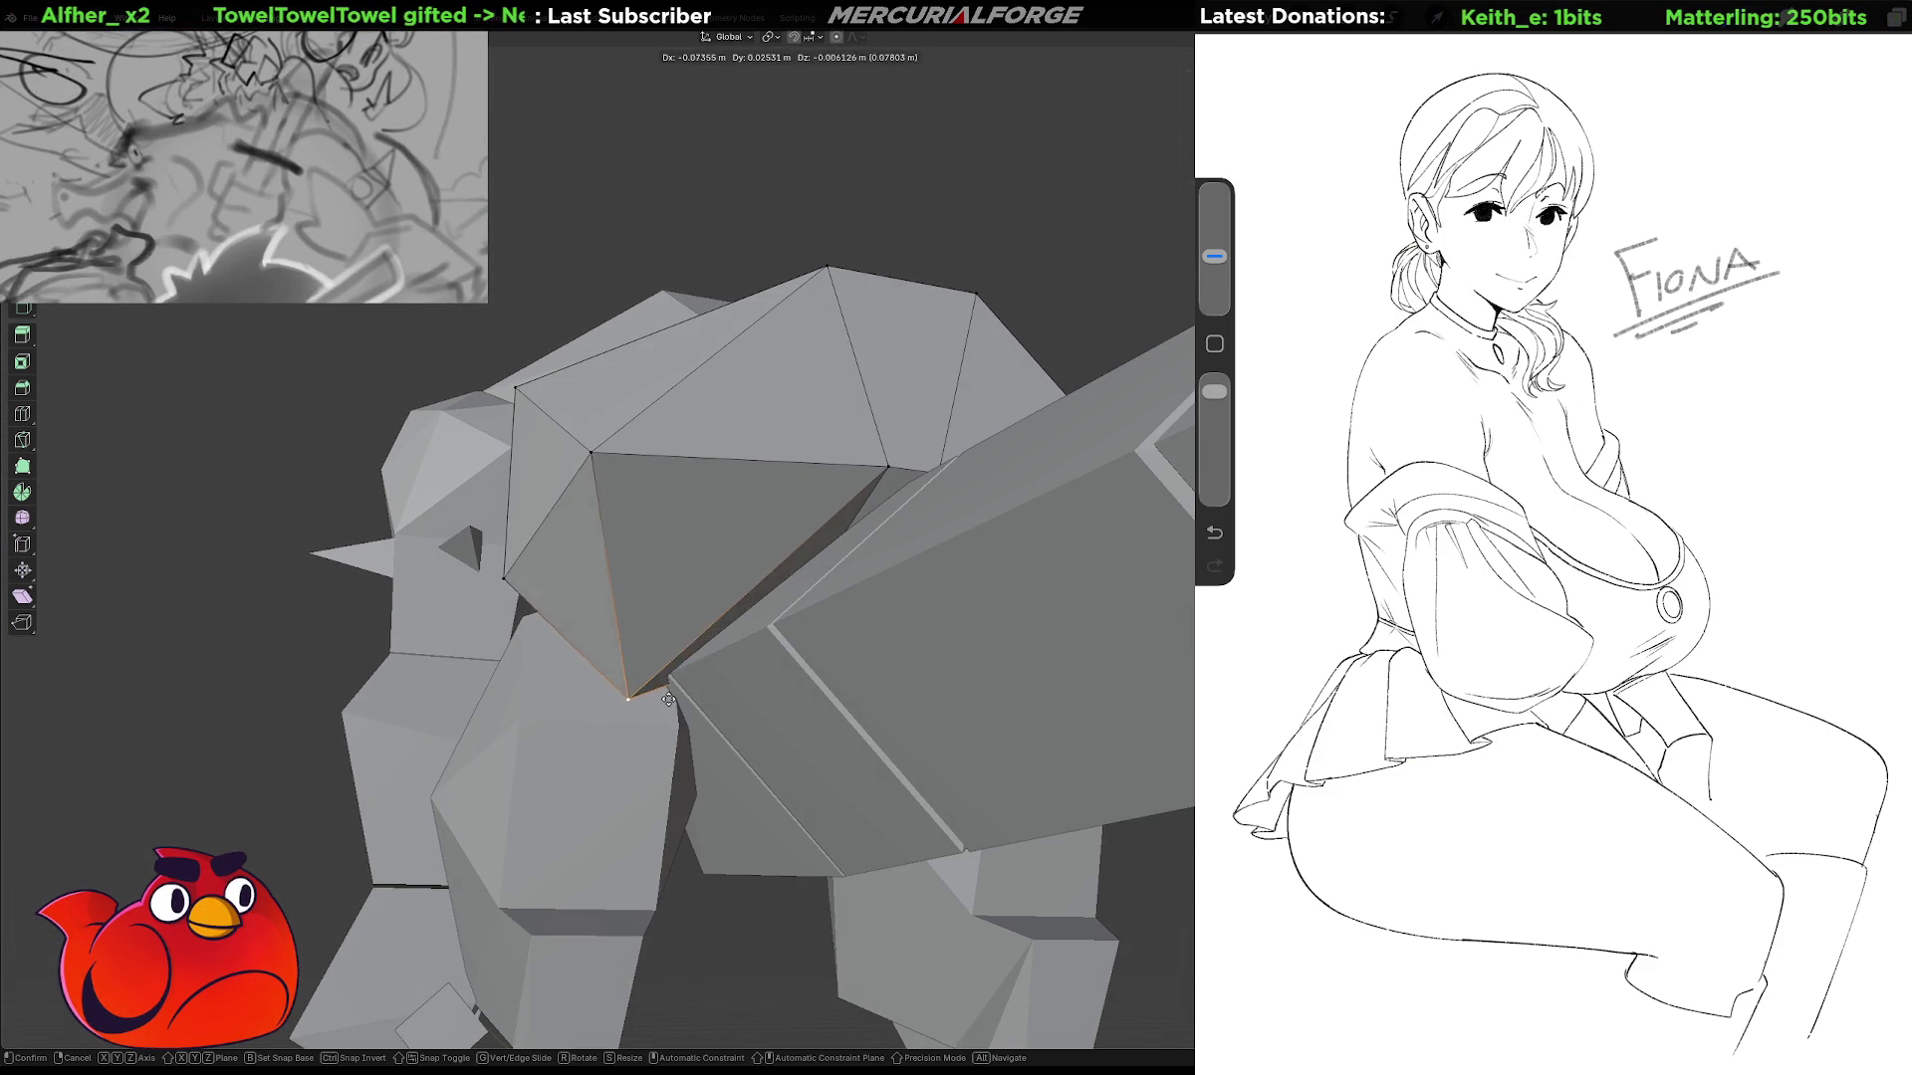
pyautogui.click(683, 687)
# Nudge a thigh vertex down and to the left.
pyautogui.moveTo(683, 687)
pyautogui.mouseDown(button='middle')
pyautogui.moveTo(685, 652)
pyautogui.moveTo(700, 690)
pyautogui.moveTo(886, 581)
pyautogui.moveTo(938, 594)
pyautogui.moveTo(863, 676)
pyautogui.moveTo(856, 478)
pyautogui.mouseUp(button='middle')
pyautogui.click(938, 594)
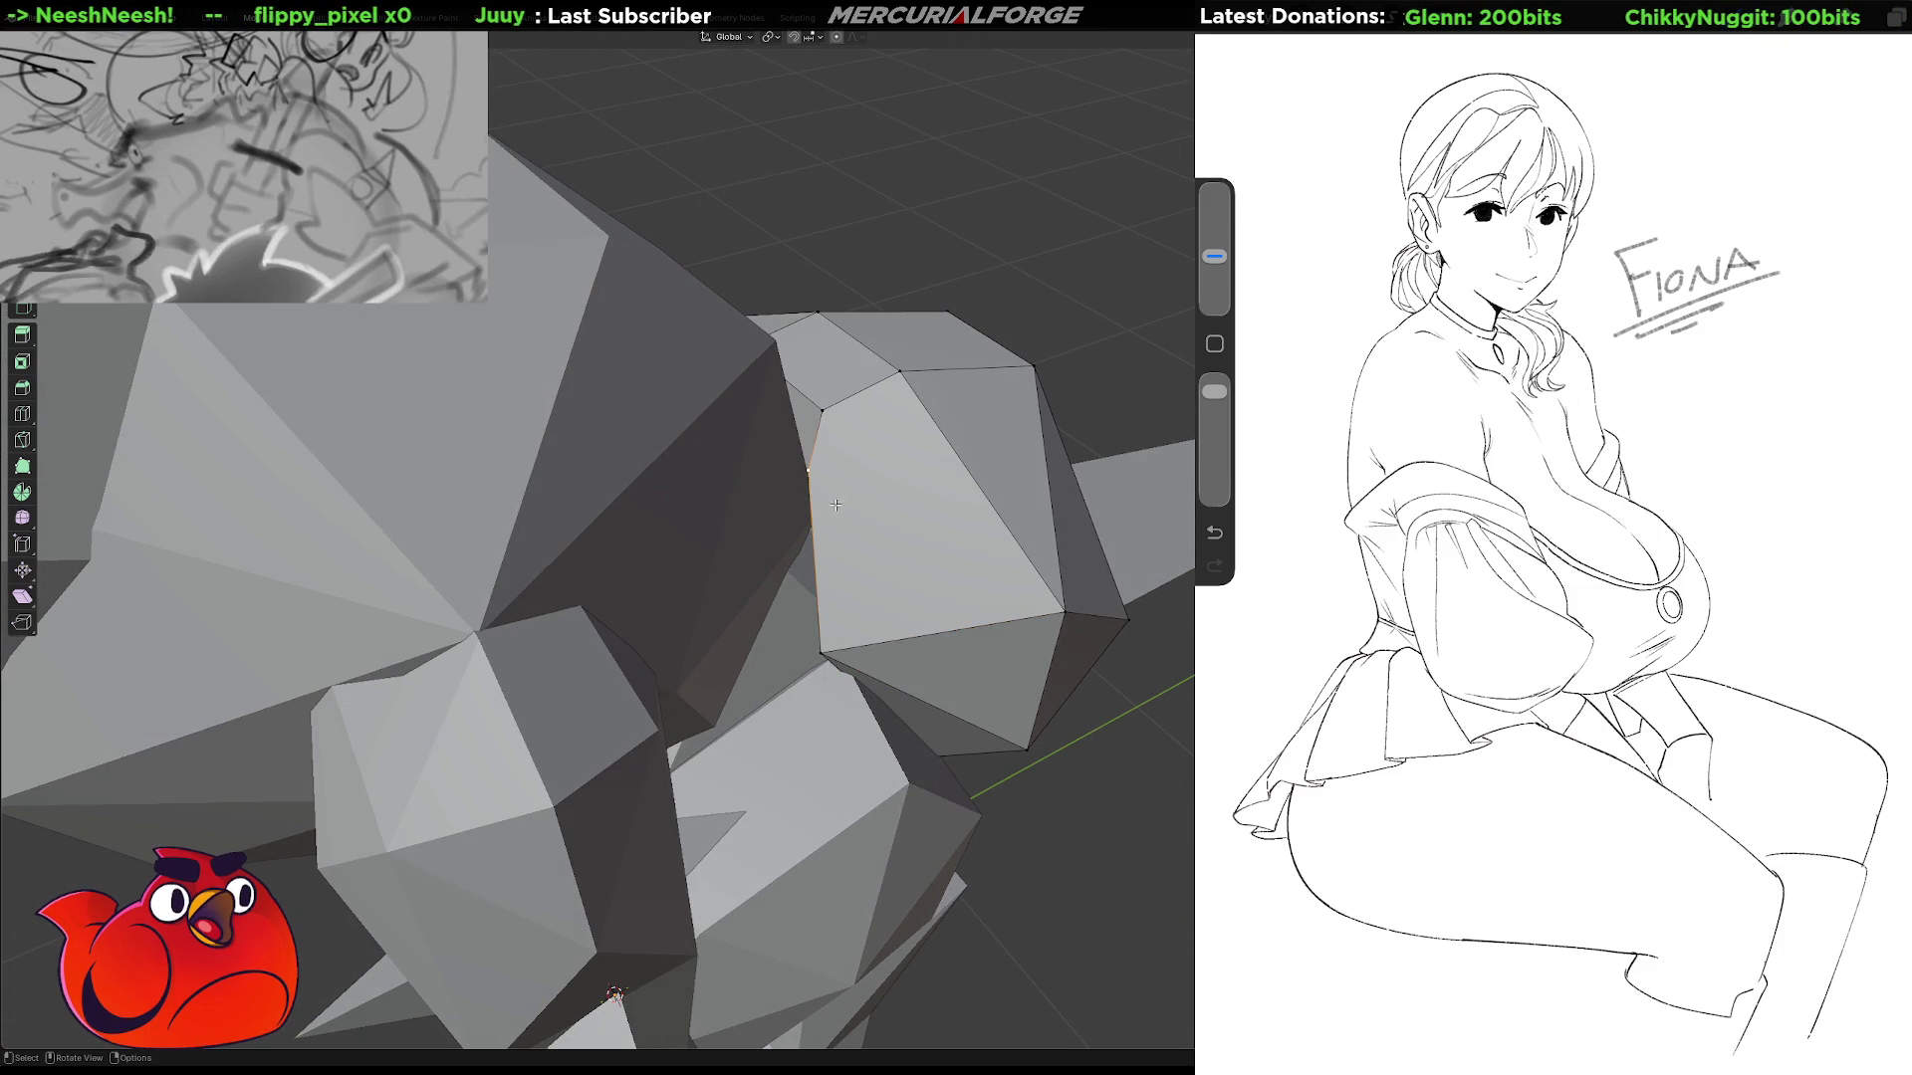
pyautogui.click(813, 468)
pyautogui.press('g')
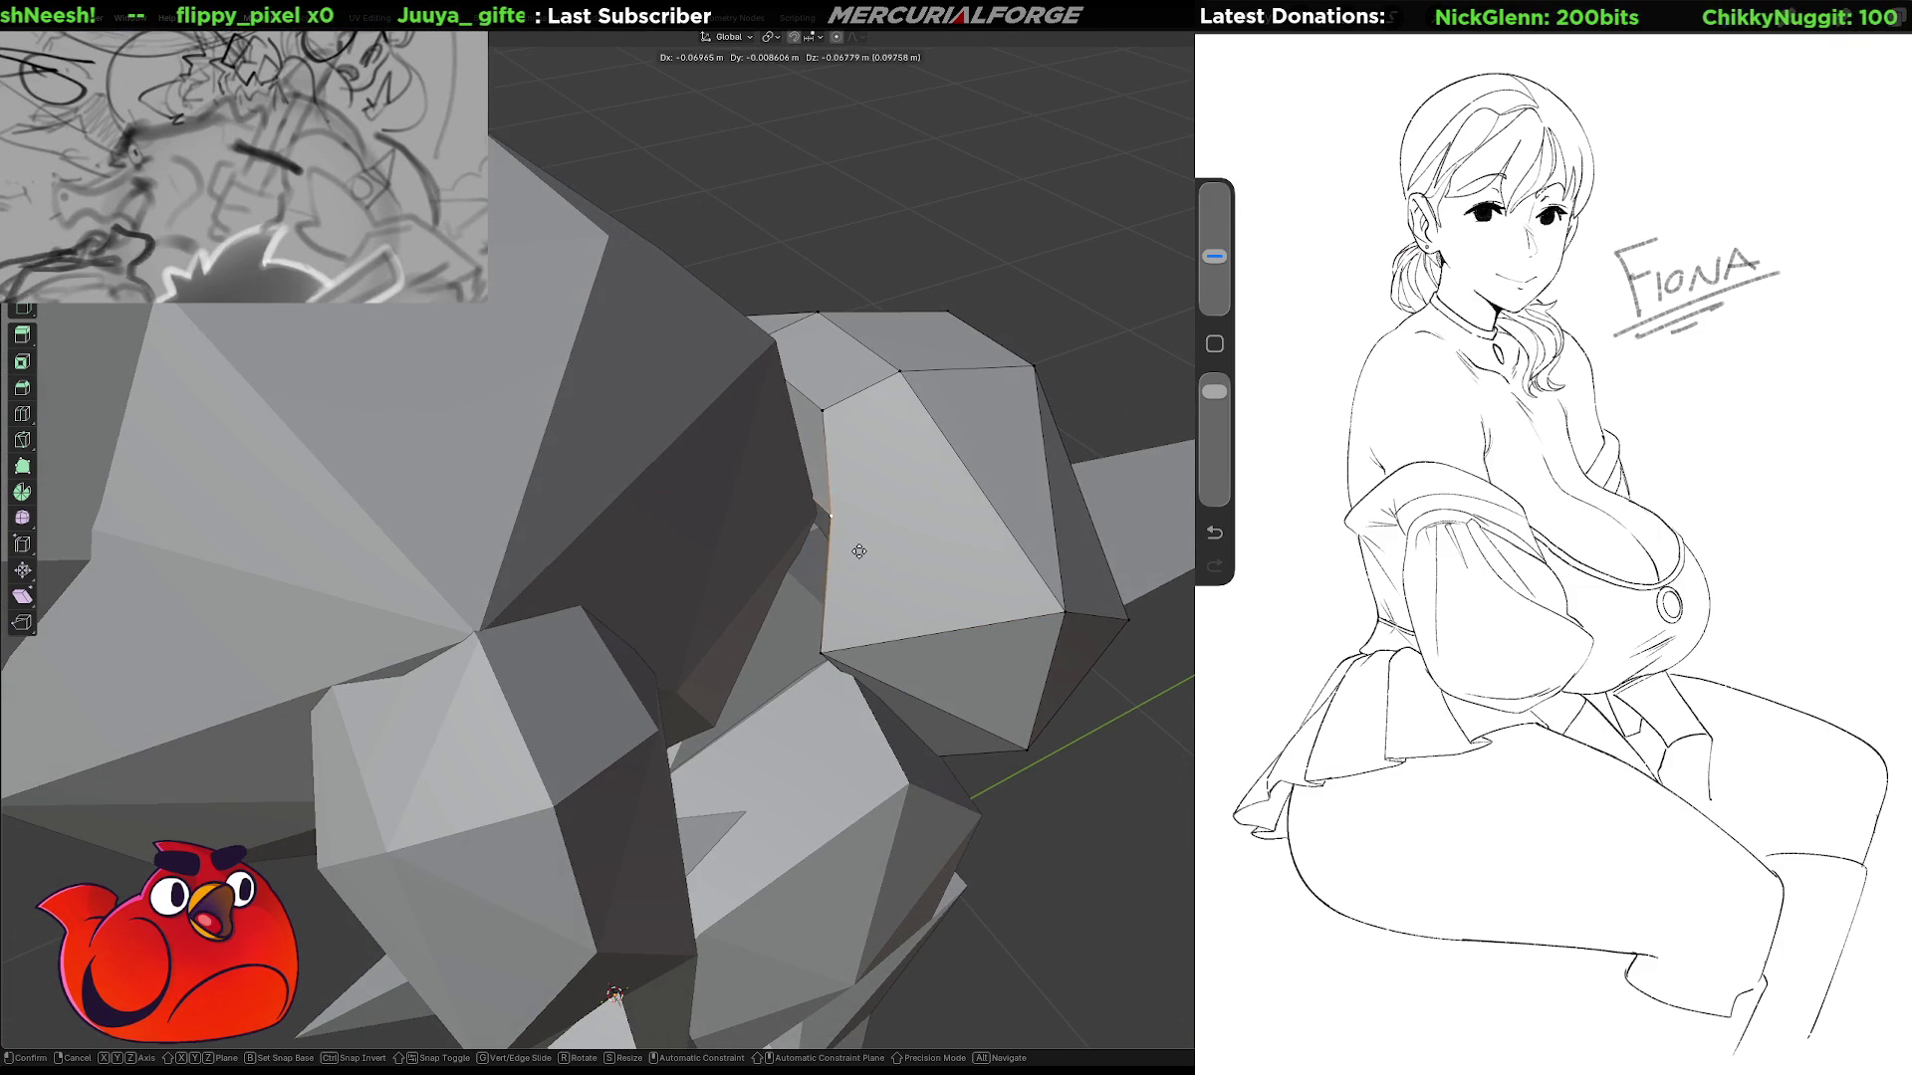
pyautogui.click(847, 540)
pyautogui.scroll(10, 848, 540)
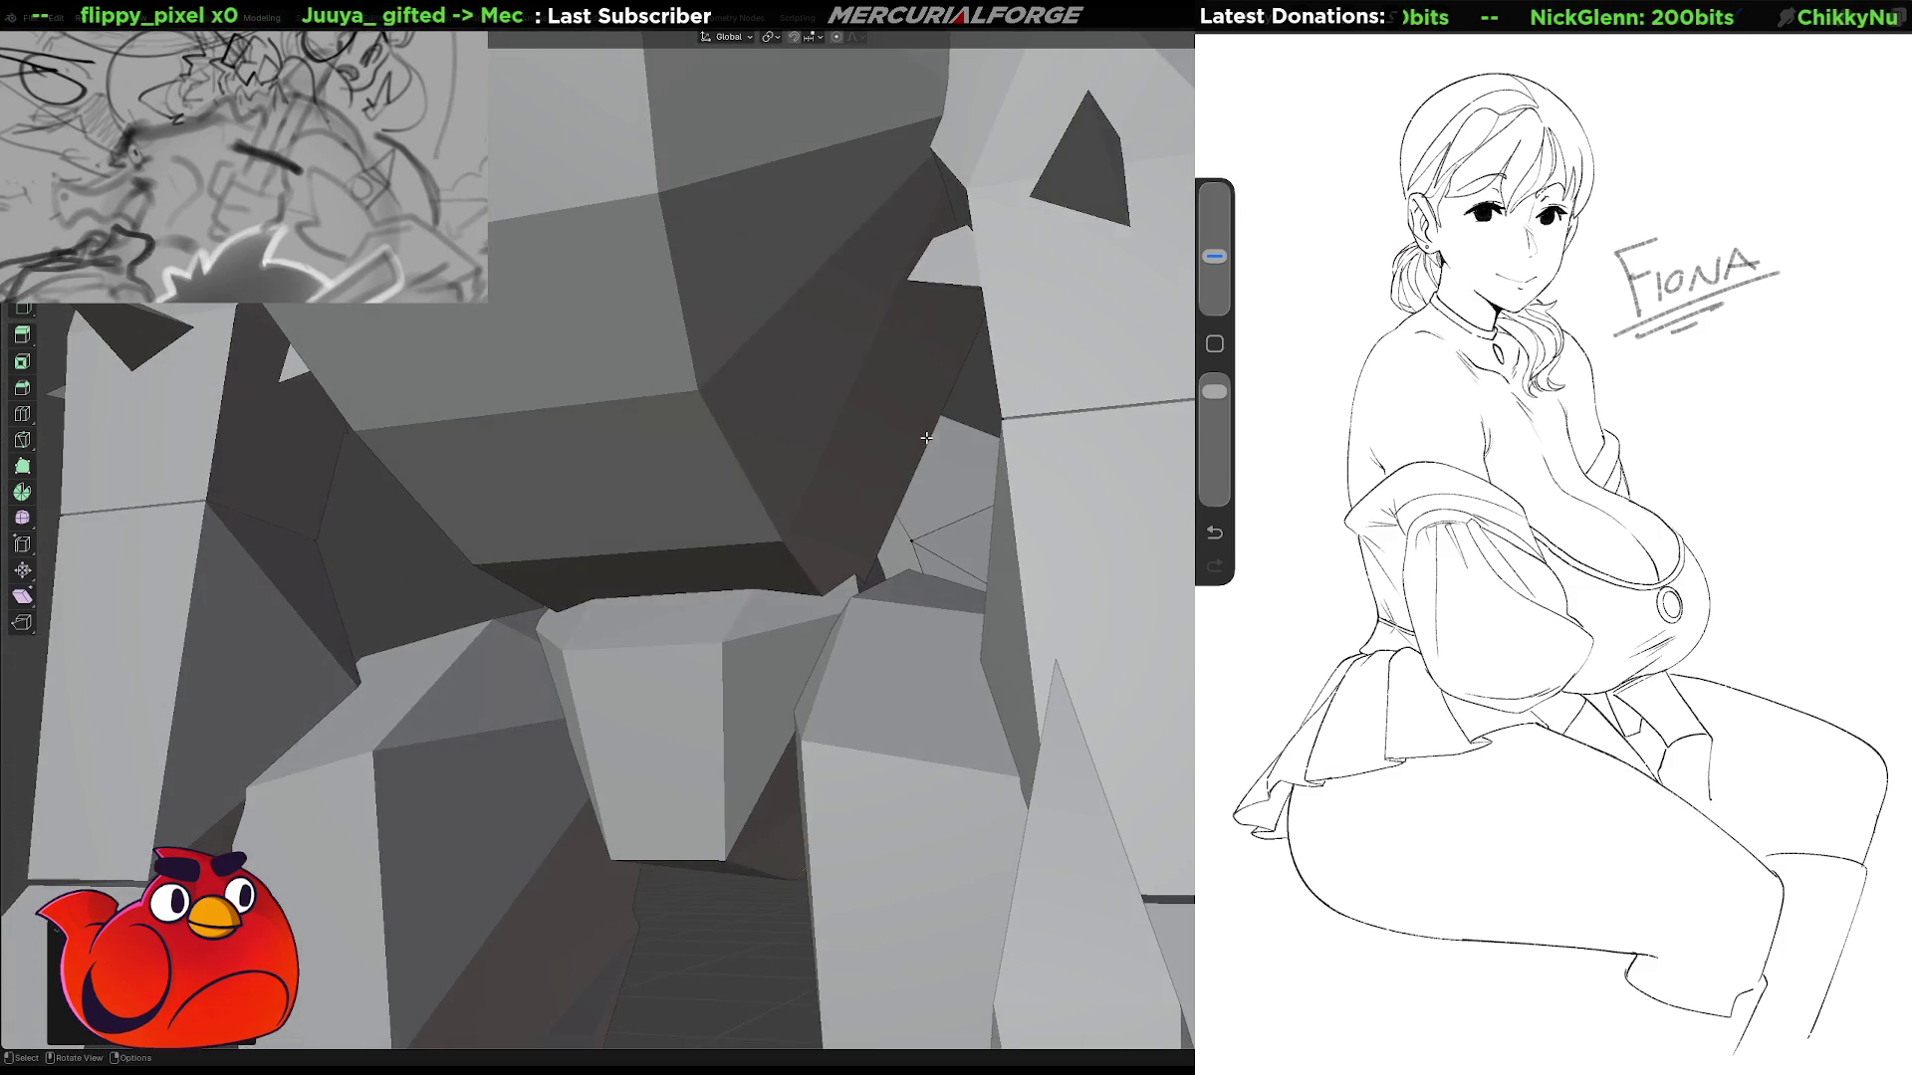
pyautogui.moveTo(848, 540)
pyautogui.mouseDown(button='middle')
pyautogui.moveTo(922, 427)
pyautogui.moveTo(909, 418)
pyautogui.moveTo(836, 439)
pyautogui.moveTo(757, 503)
pyautogui.moveTo(677, 514)
pyautogui.mouseUp(button='middle')
# Move another thigh vertex, then nudge a front vertex up and left.
pyautogui.press('g')
pyautogui.click(829, 492)
pyautogui.click(749, 434)
pyautogui.moveTo(749, 434); pyautogui.dragTo(742, 530, button='middle')
pyautogui.press('g')
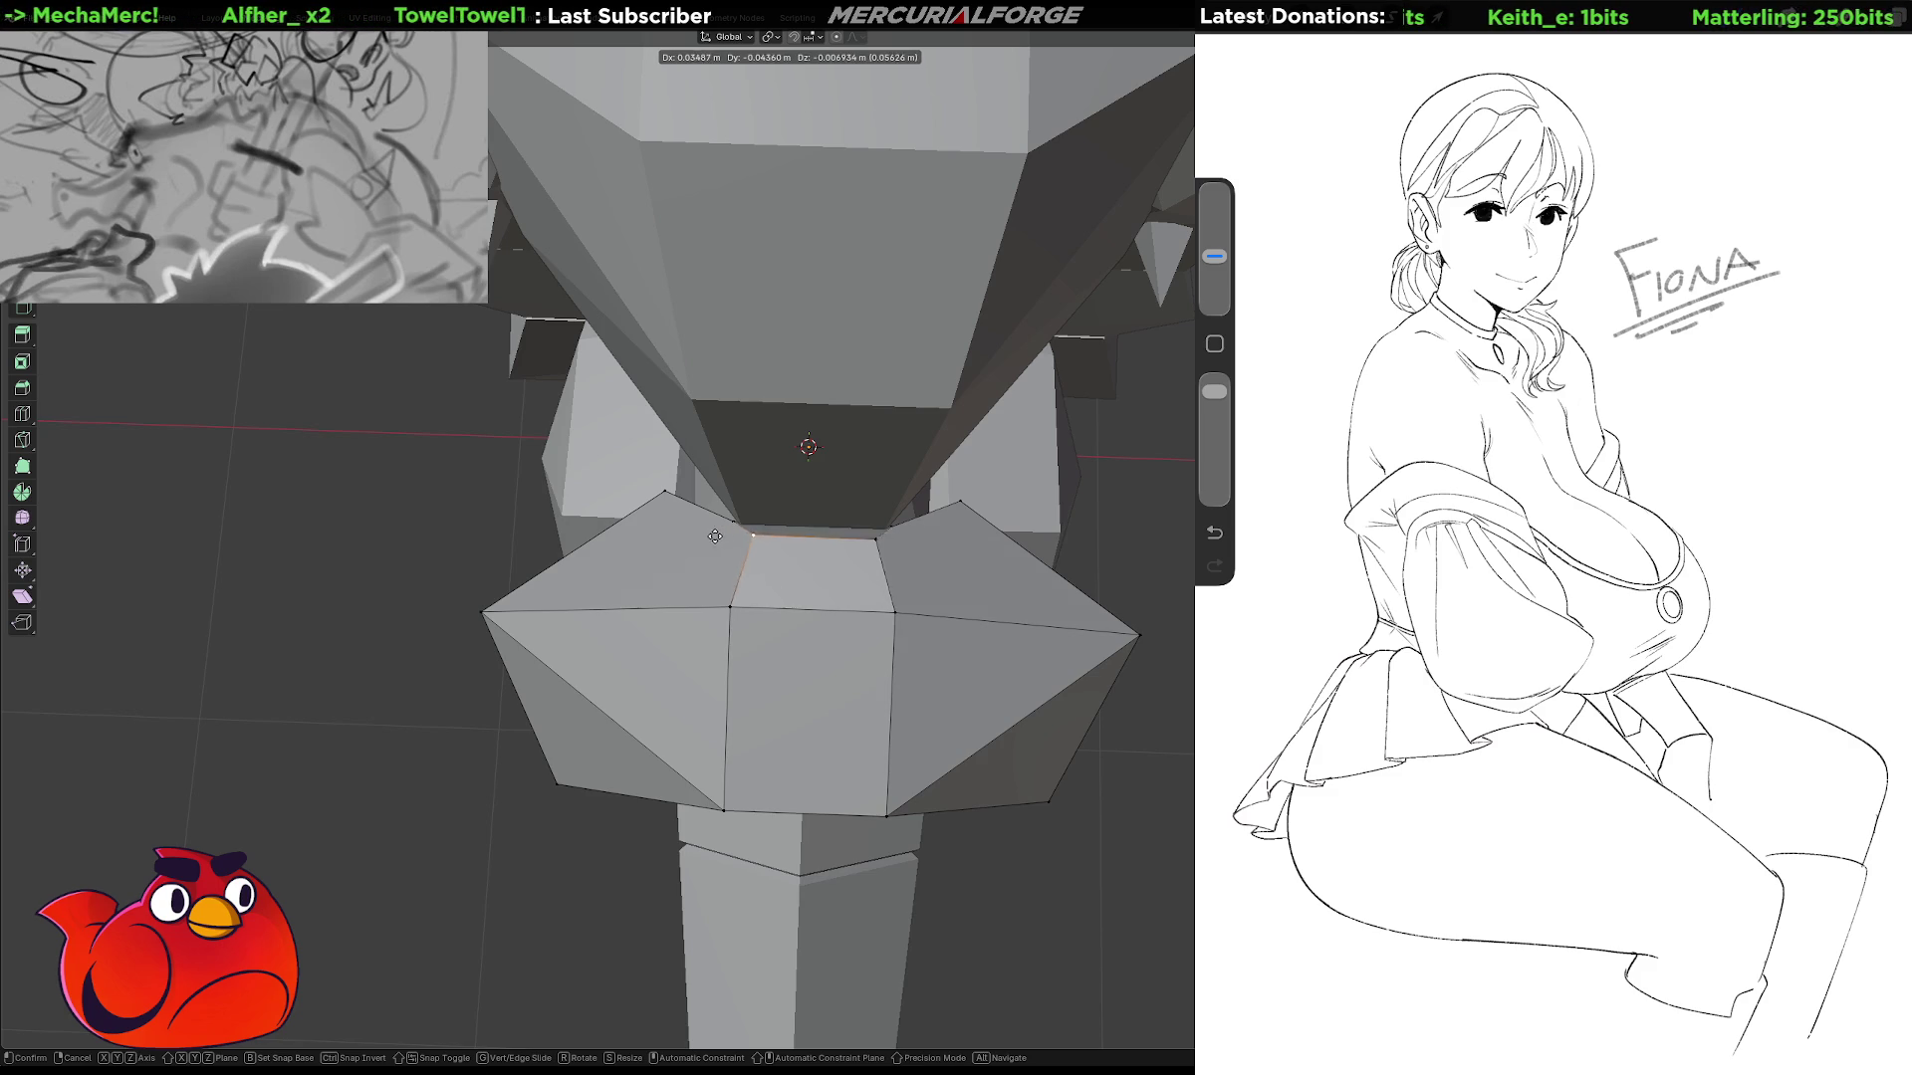
pyautogui.click(693, 540)
# Select further thigh vertices and view the whole reptile.
pyautogui.moveTo(693, 540); pyautogui.dragTo(916, 439, button='middle')
pyautogui.click(1039, 564)
pyautogui.moveTo(1039, 563)
pyautogui.mouseDown(button='middle')
pyautogui.moveTo(1050, 397)
pyautogui.moveTo(691, 450)
pyautogui.mouseUp(button='middle')
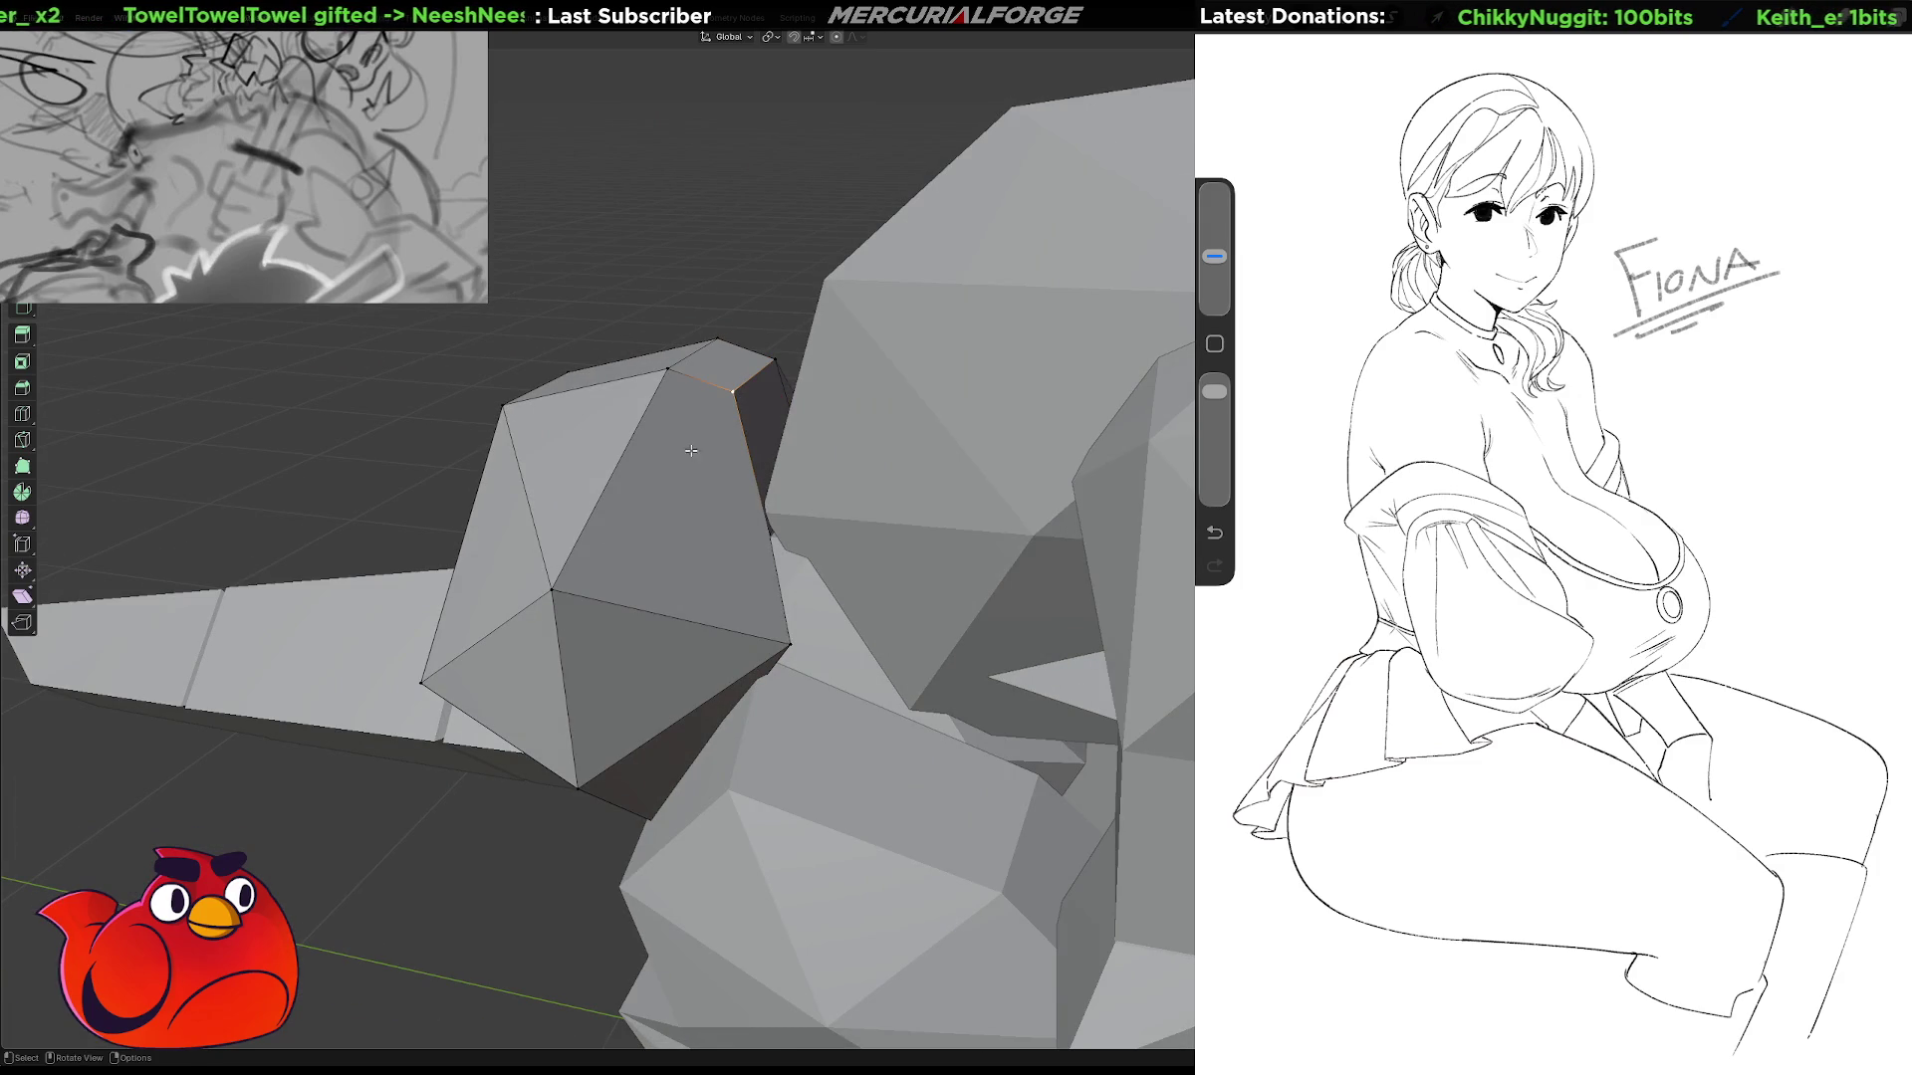
pyautogui.click(550, 591)
pyautogui.scroll(-10, 606, 320)
pyautogui.moveTo(607, 320)
pyautogui.mouseDown(button='middle')
pyautogui.moveTo(624, 427)
pyautogui.moveTo(792, 472)
pyautogui.moveTo(847, 453)
pyautogui.moveTo(797, 451)
pyautogui.mouseUp(button='middle')
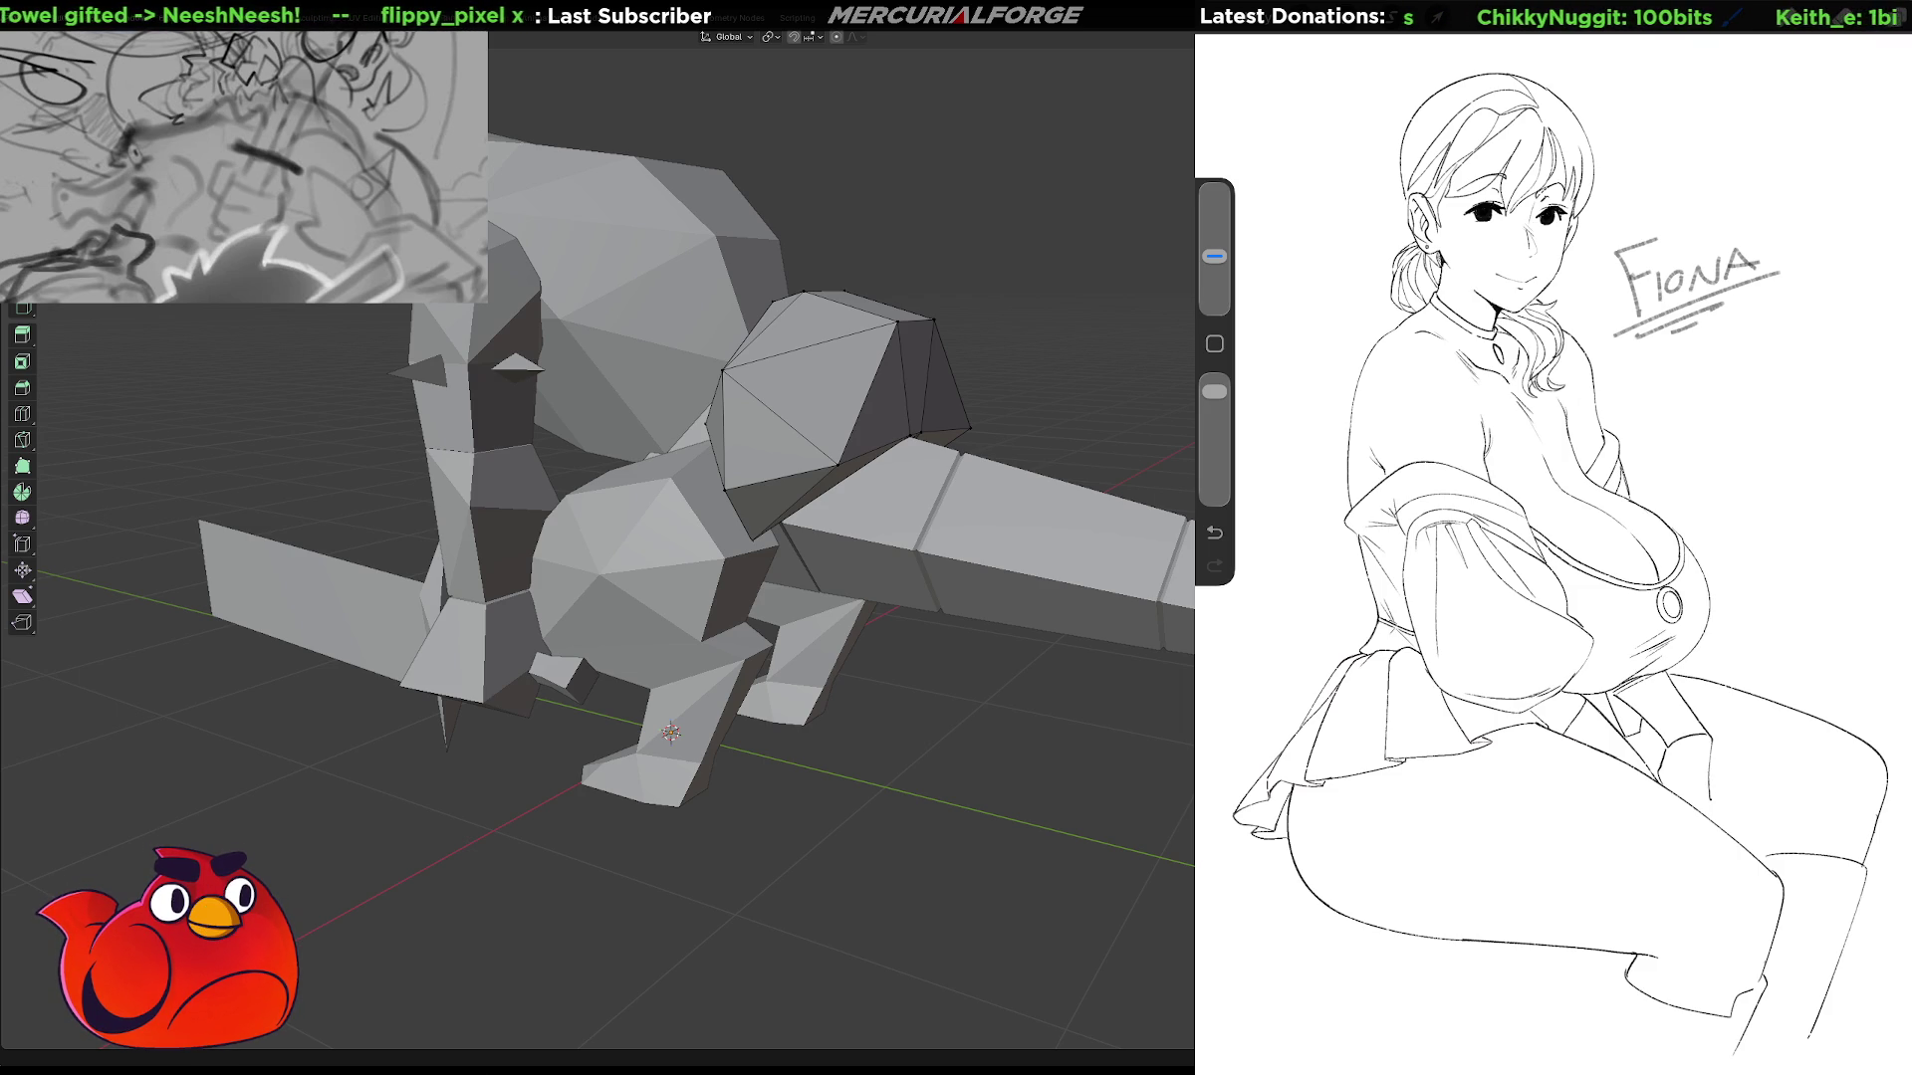
# Move the lower triangle face and then another hip vertex along global Y.
pyautogui.moveTo(856, 637)
pyautogui.mouseDown(button='middle')
pyautogui.moveTo(999, 680)
pyautogui.moveTo(901, 669)
pyautogui.mouseUp(button='middle')
pyautogui.scroll(3, 936, 650)
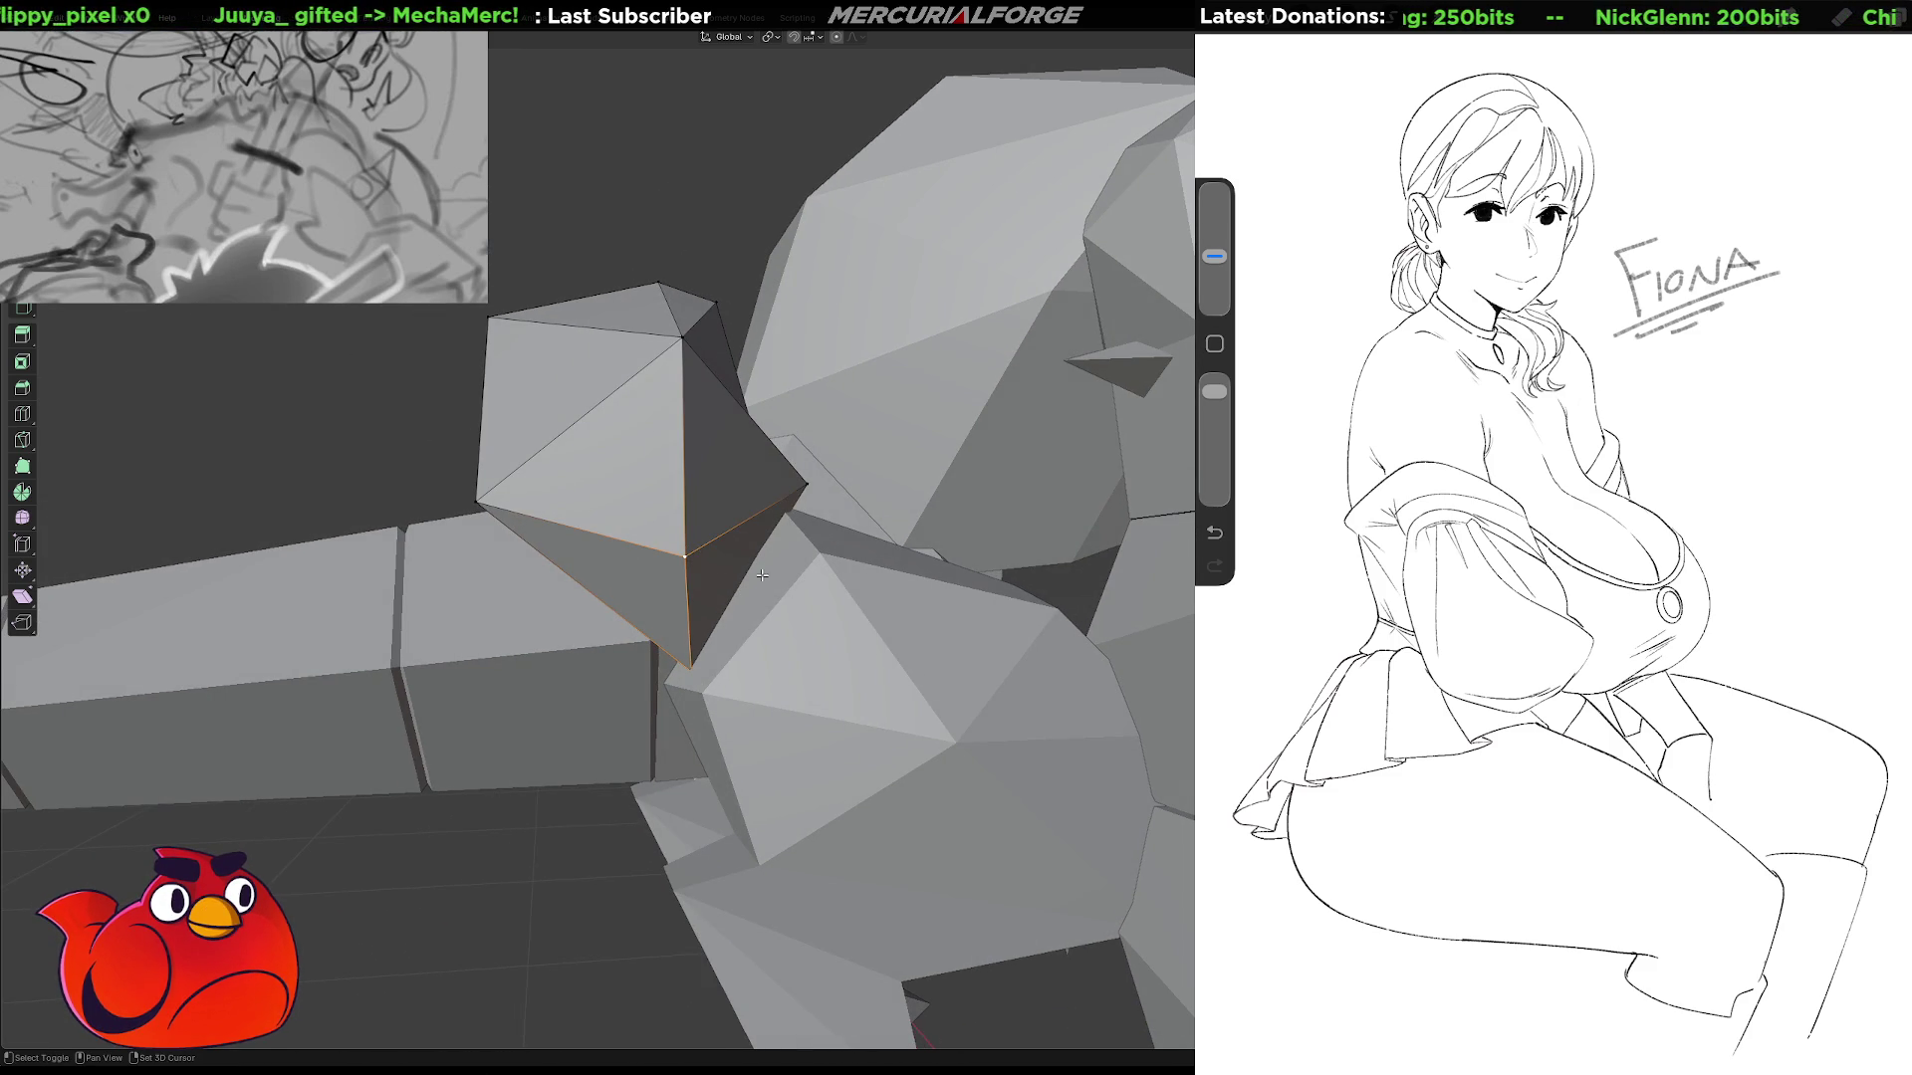
pyautogui.moveTo(714, 594)
pyautogui.mouseDown(button='middle')
pyautogui.moveTo(946, 581)
pyautogui.moveTo(959, 553)
pyautogui.mouseUp(button='middle')
pyautogui.keyDown('shift'); pyautogui.click(946, 581); pyautogui.keyUp('shift')
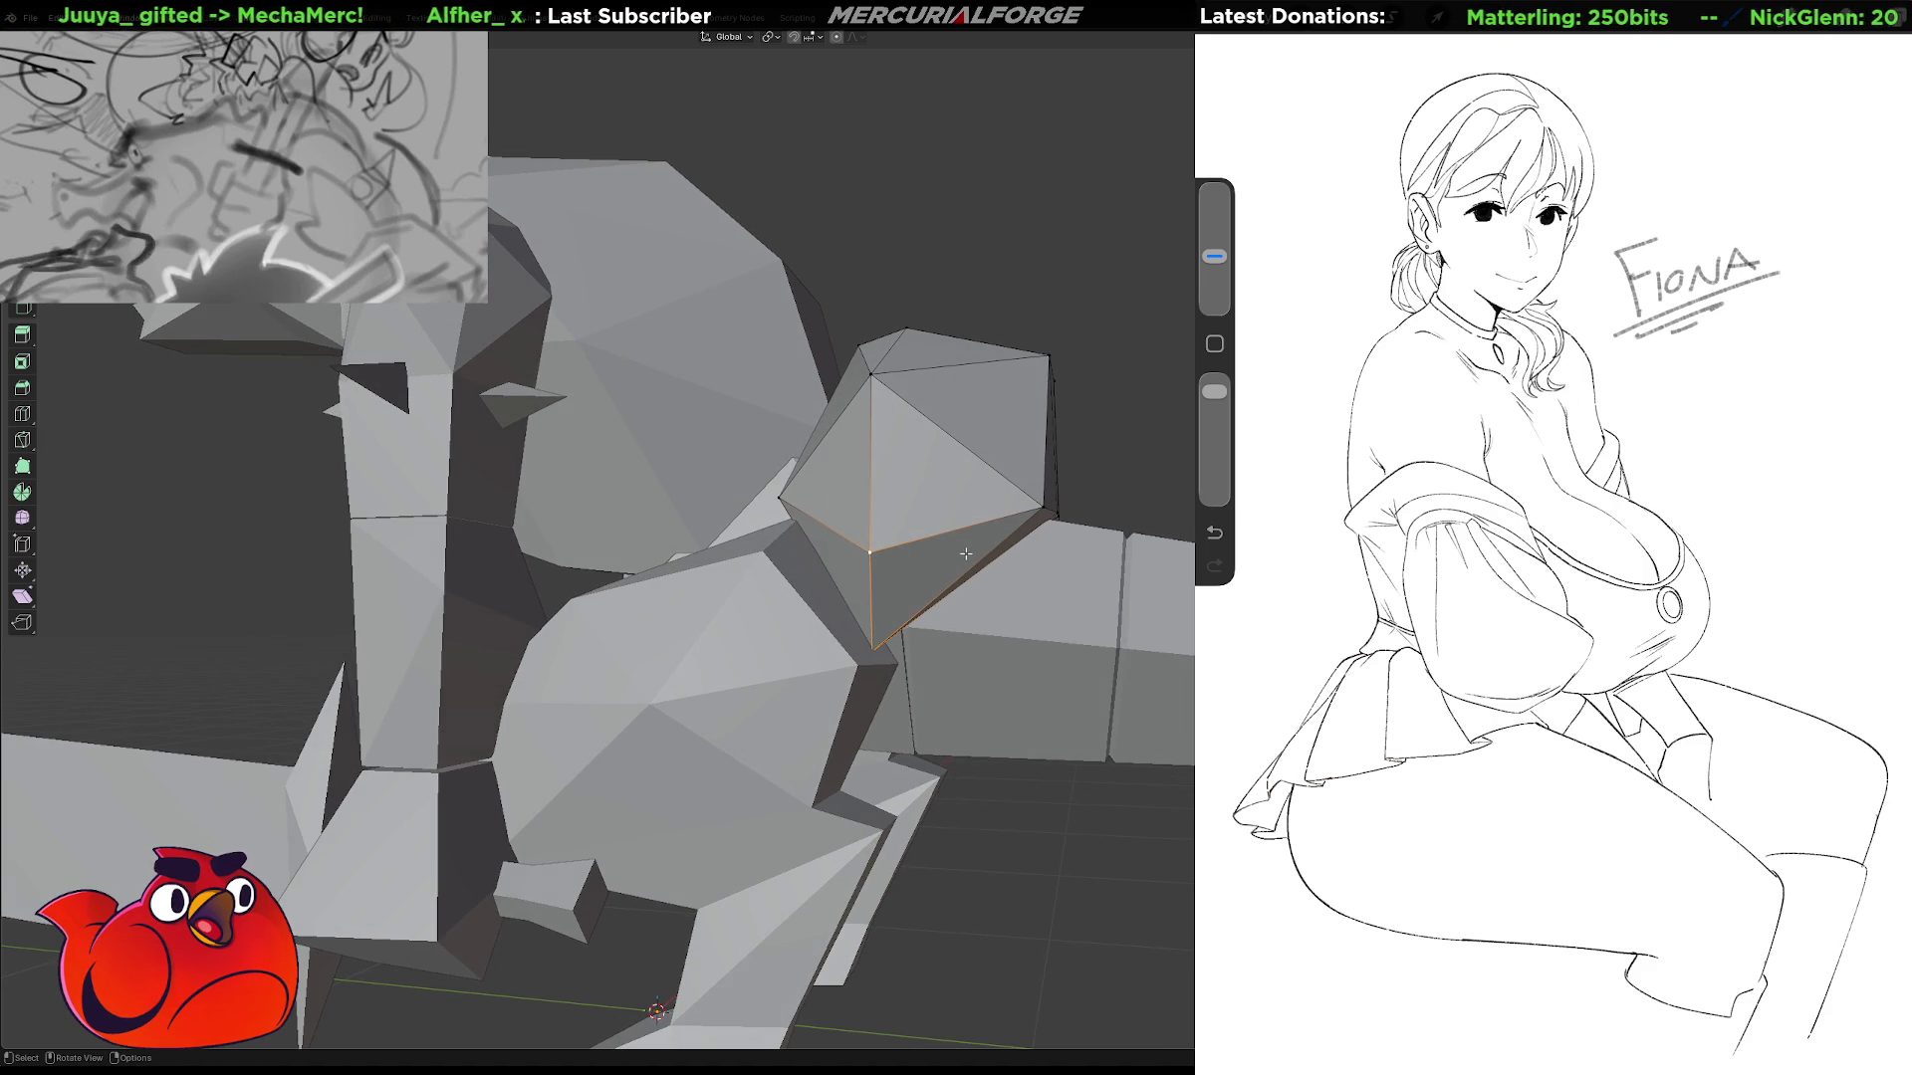
pyautogui.press('g')
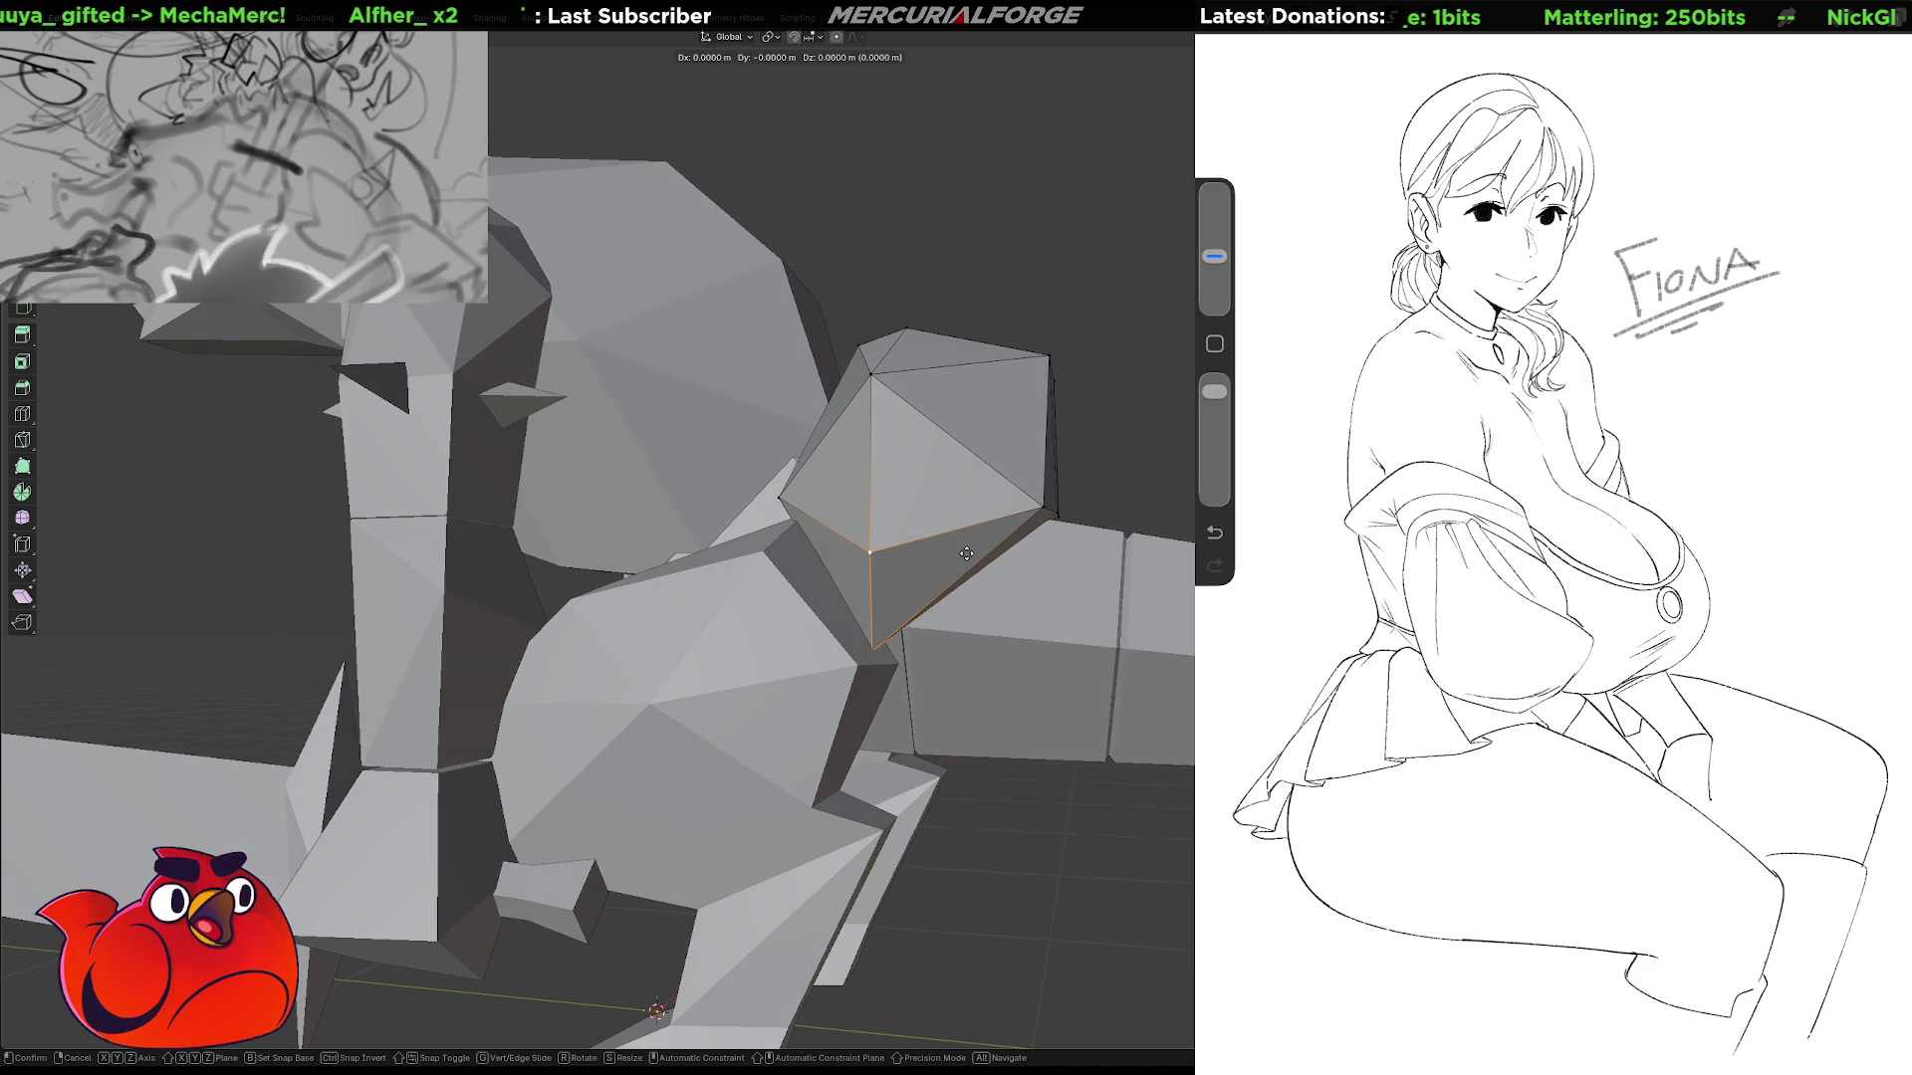
pyautogui.press('y')
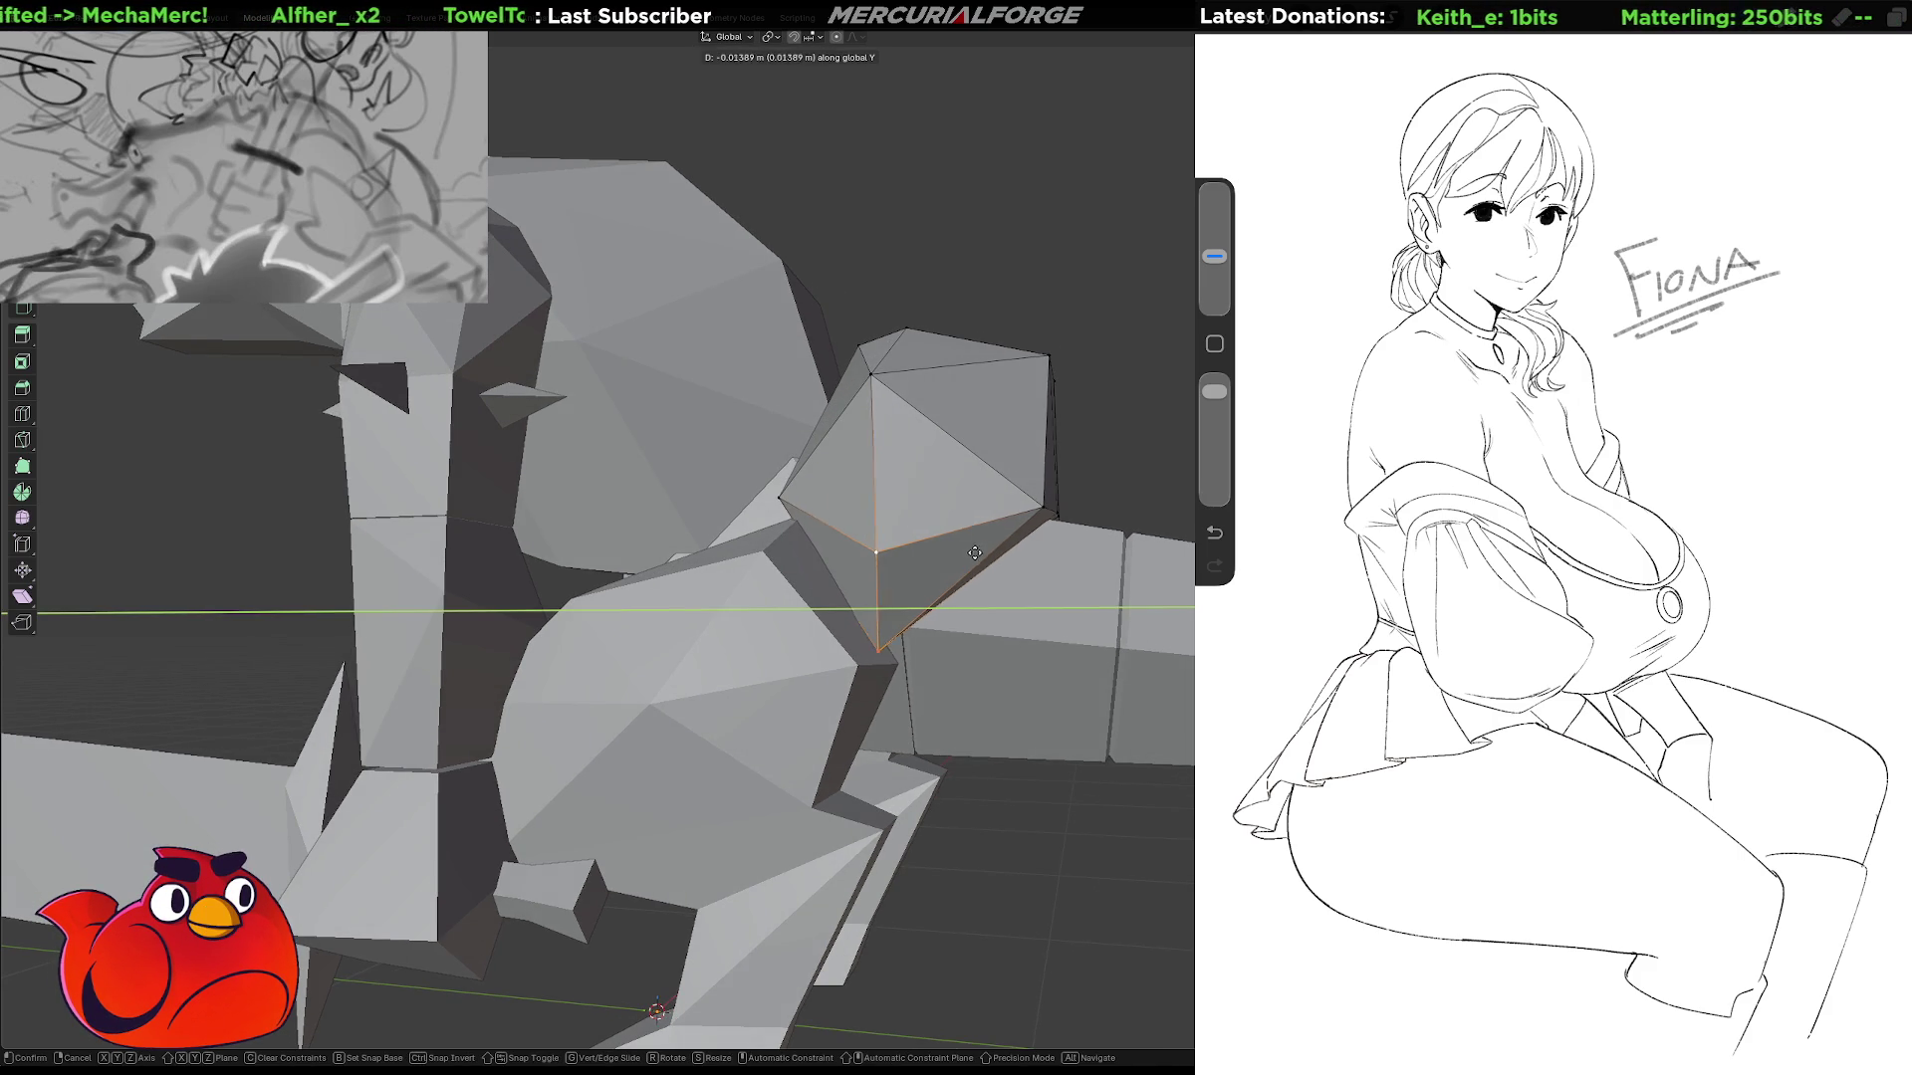
pyautogui.click(987, 552)
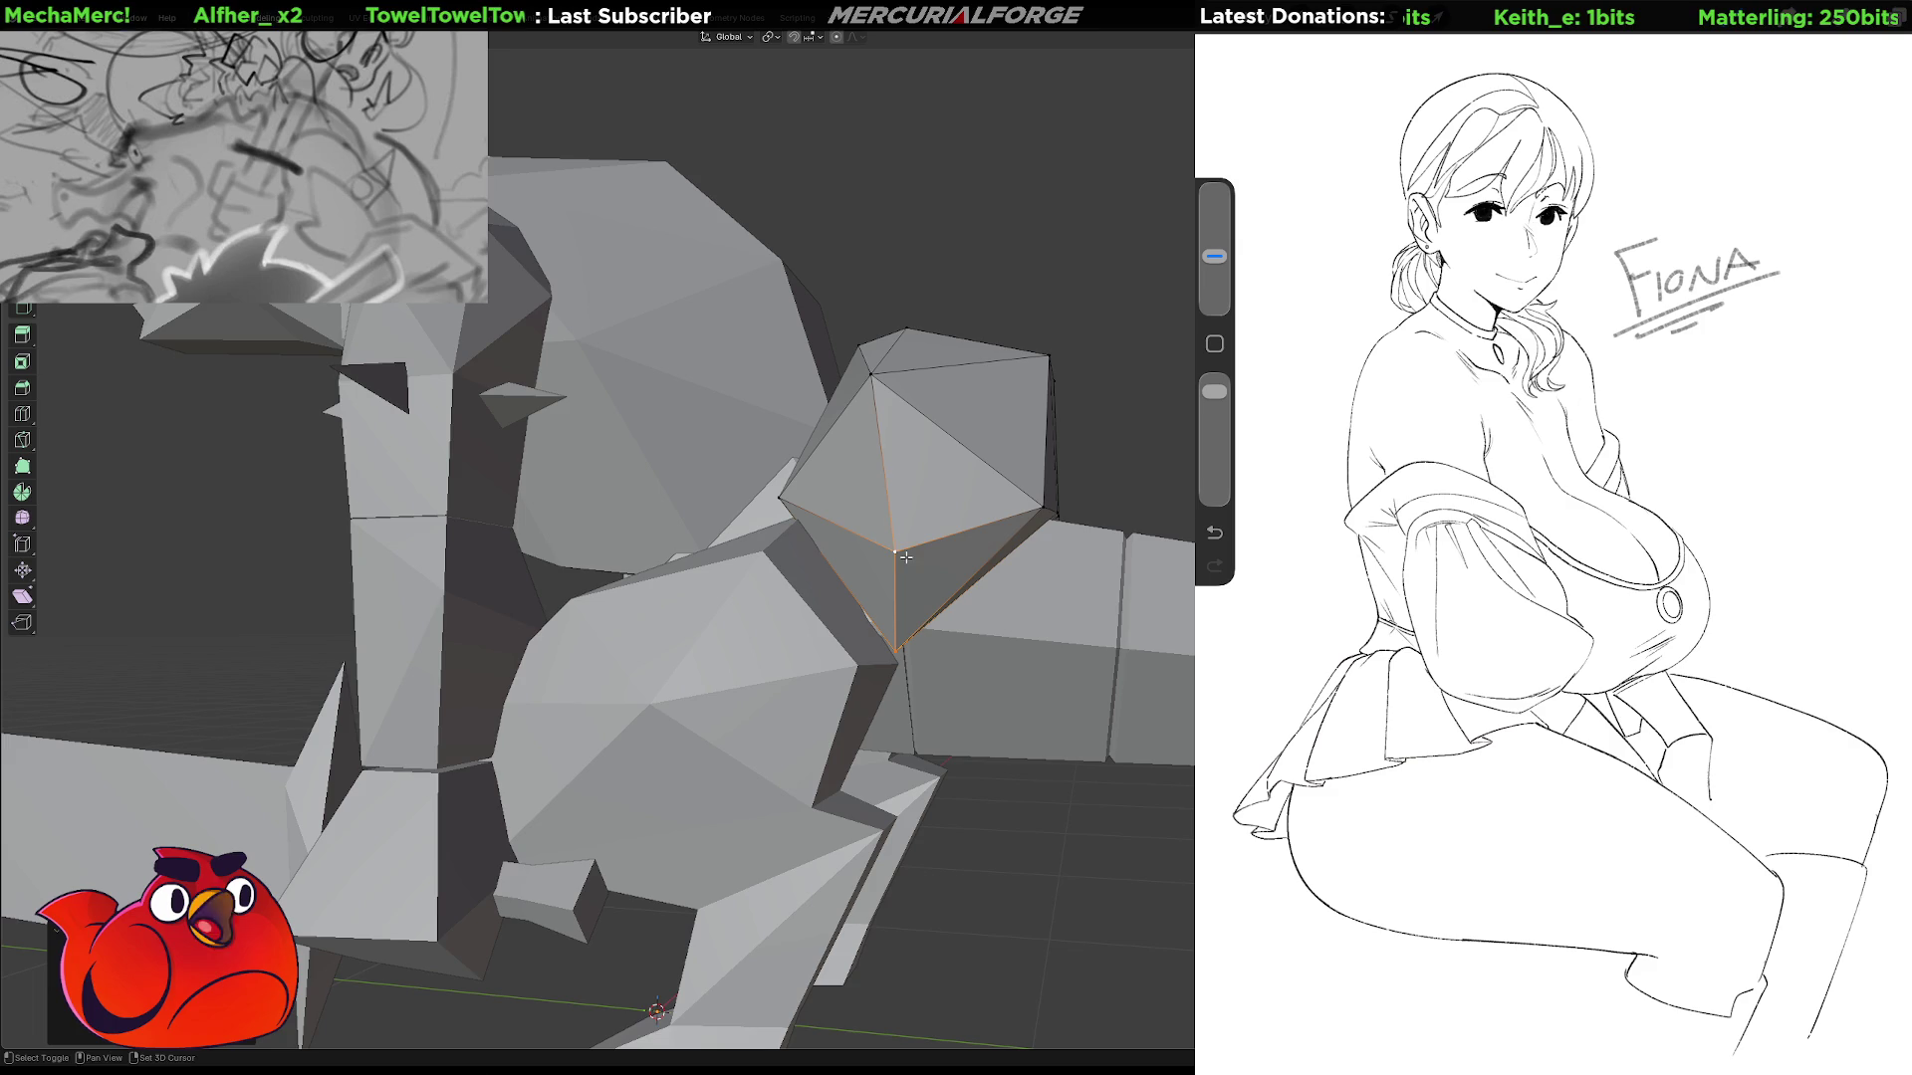
pyautogui.moveTo(987, 552); pyautogui.dragTo(788, 580, button='middle')
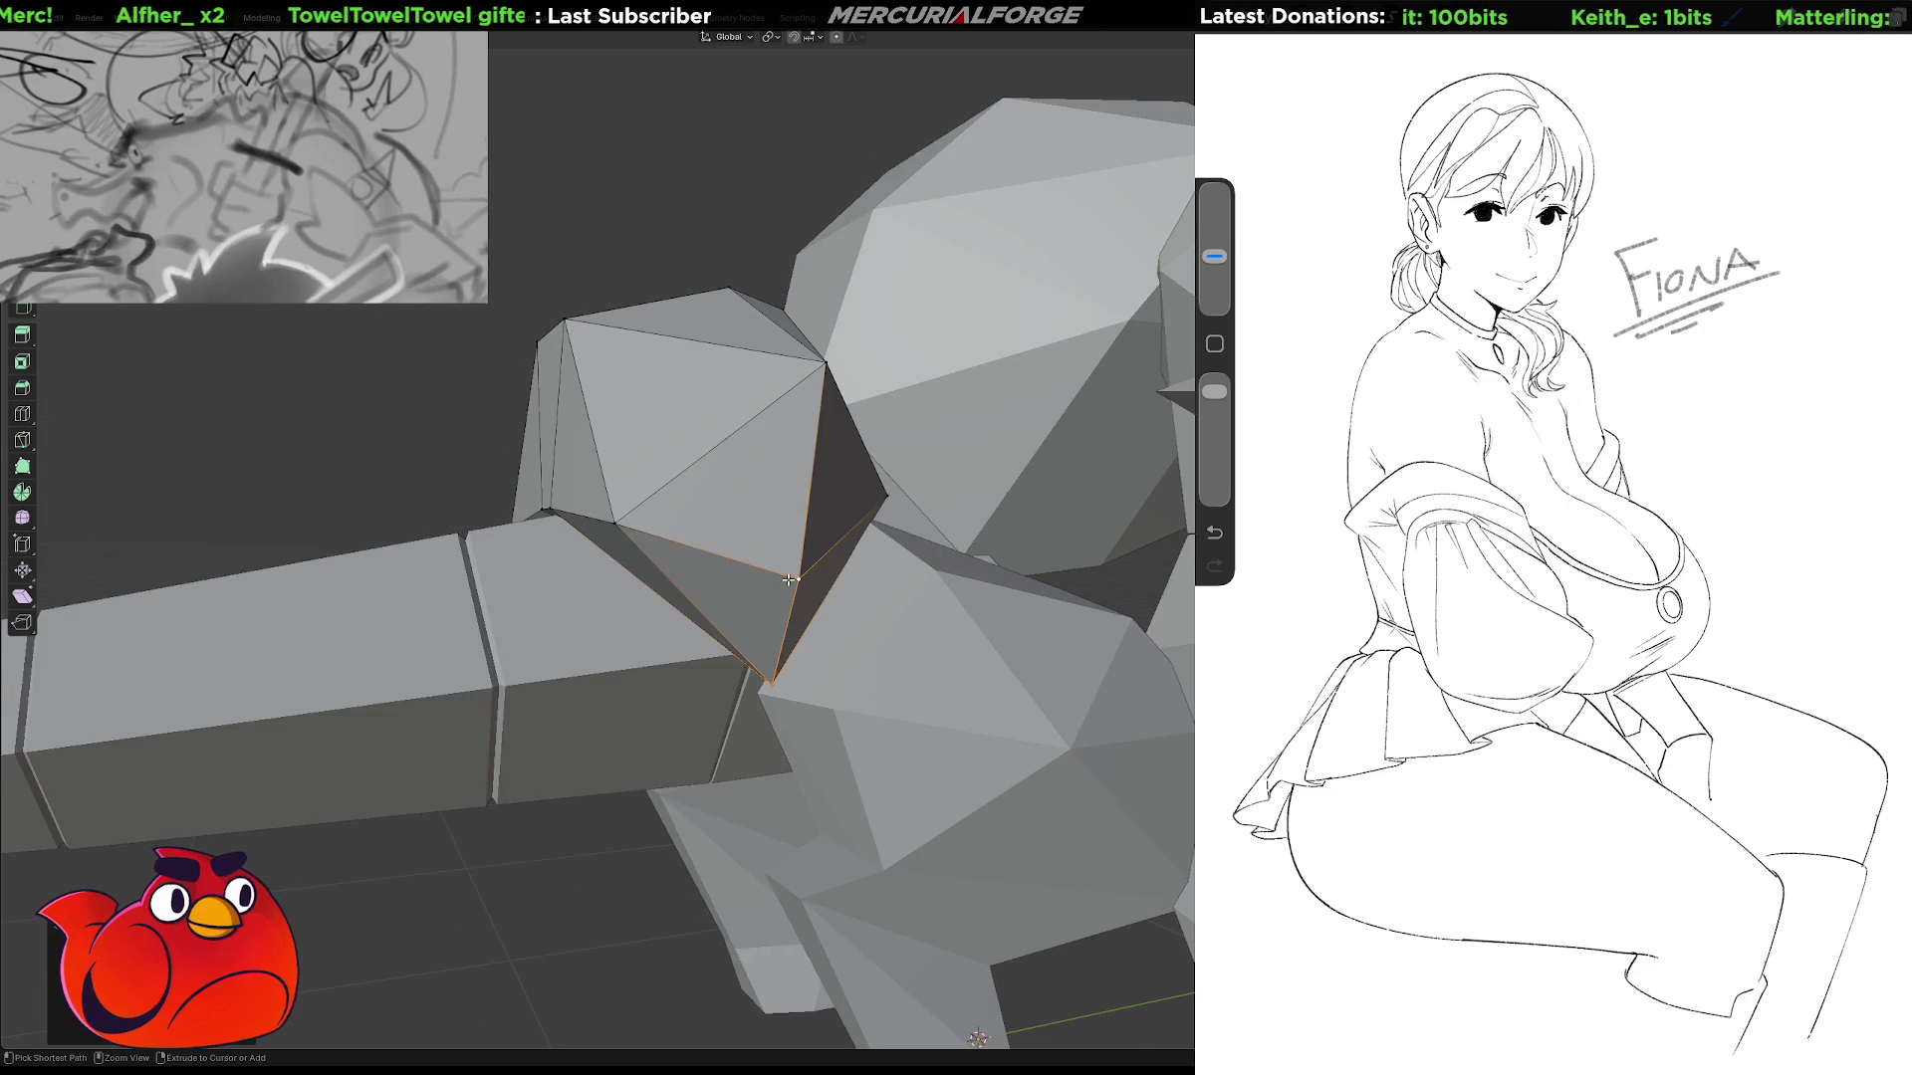
pyautogui.press('g')
pyautogui.press('y')
pyautogui.click(769, 578)
pyautogui.moveTo(768, 577); pyautogui.dragTo(766, 548, button='middle')
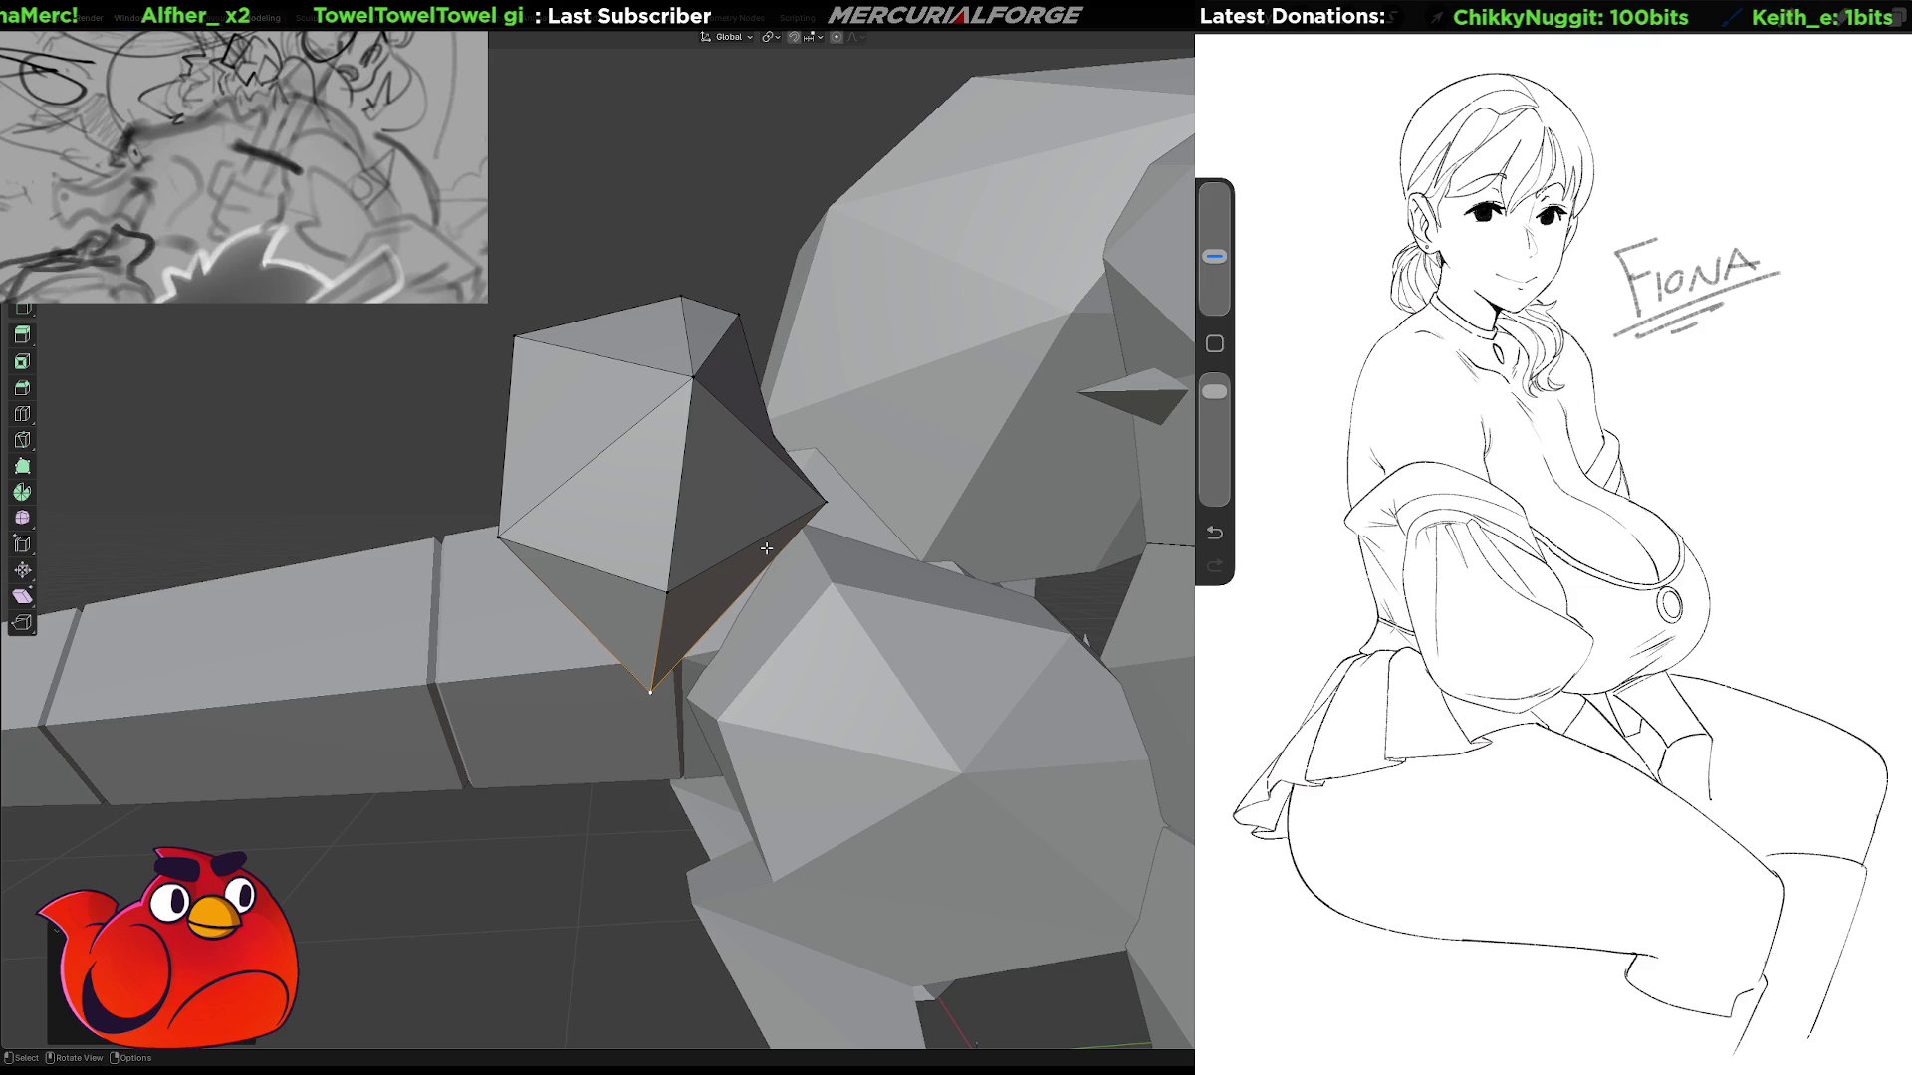
# Select a triangle face's vertices, then a top edge, on the hip piece.
pyautogui.moveTo(791, 435)
pyautogui.mouseDown(button='middle')
pyautogui.moveTo(782, 466)
pyautogui.moveTo(718, 390)
pyautogui.mouseUp(button='middle')
pyautogui.keyDown('shift'); pyautogui.click(712, 373); pyautogui.keyUp('shift')
pyautogui.keyDown('shift'); pyautogui.click(788, 588); pyautogui.keyUp('shift')
pyautogui.keyDown('shift'); pyautogui.click(617, 549); pyautogui.keyUp('shift')
pyautogui.moveTo(631, 491)
pyautogui.mouseDown(button='middle')
pyautogui.moveTo(871, 365)
pyautogui.moveTo(848, 358)
pyautogui.mouseUp(button='middle')
pyautogui.click(851, 346)
pyautogui.keyDown('shift'); pyautogui.click(808, 544); pyautogui.keyUp('shift')
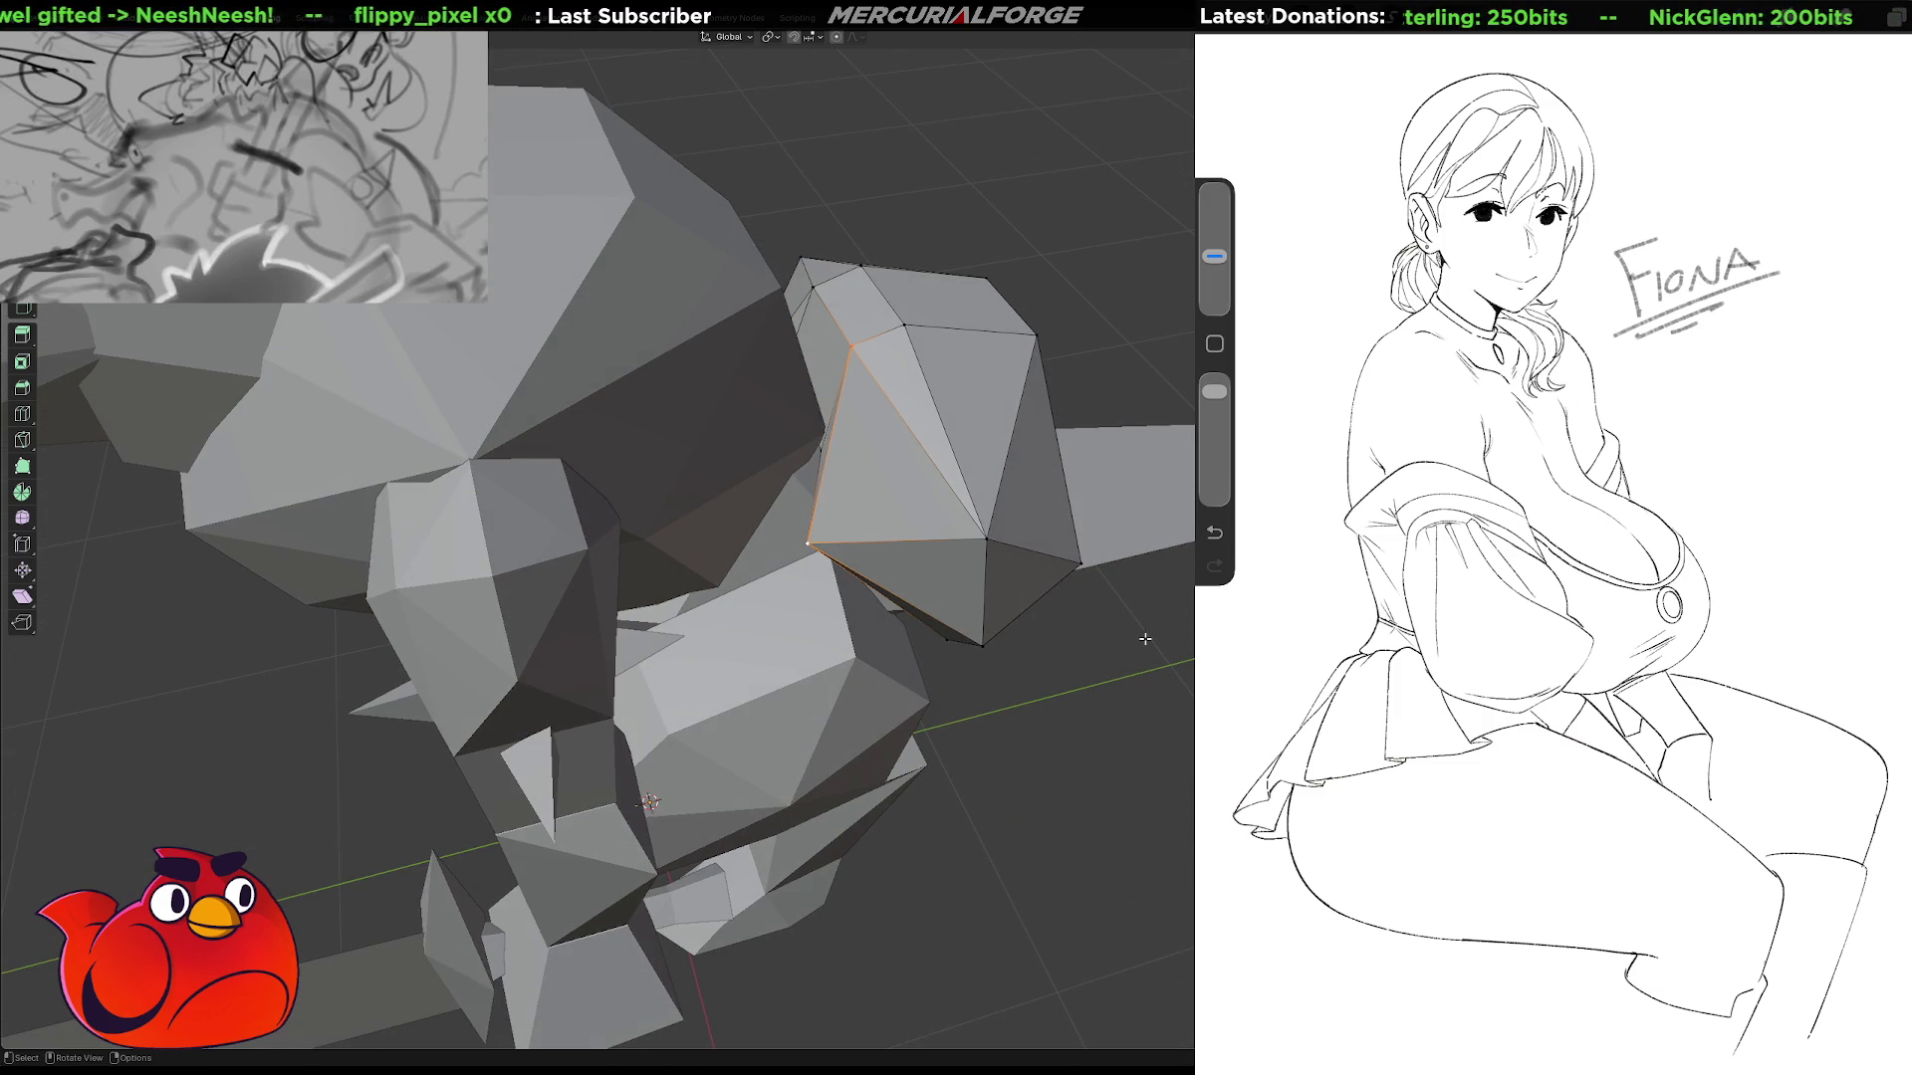
# Collapse the two top edges of the hip piece into one point.
pyautogui.press('Tab')
pyautogui.press('Tab')
pyautogui.press('Tab')
pyautogui.press('Tab')
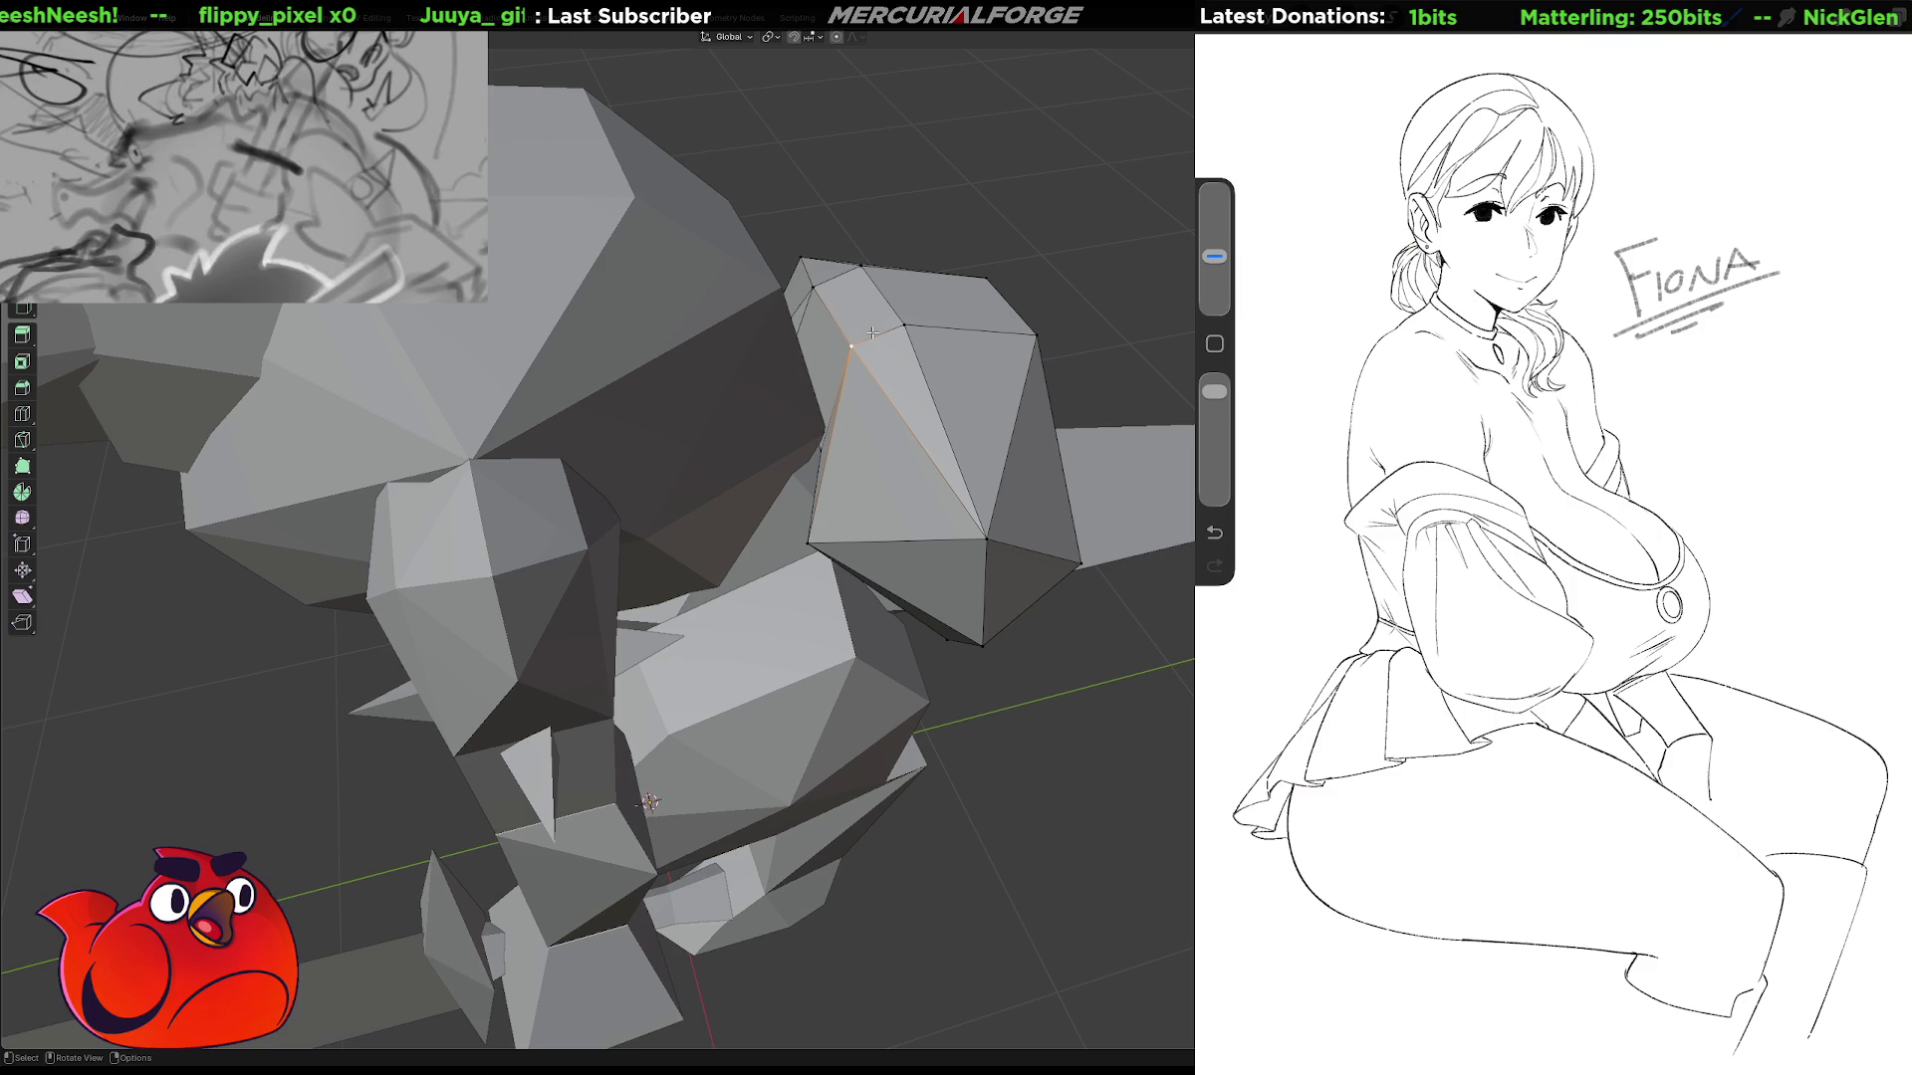
pyautogui.click(890, 335)
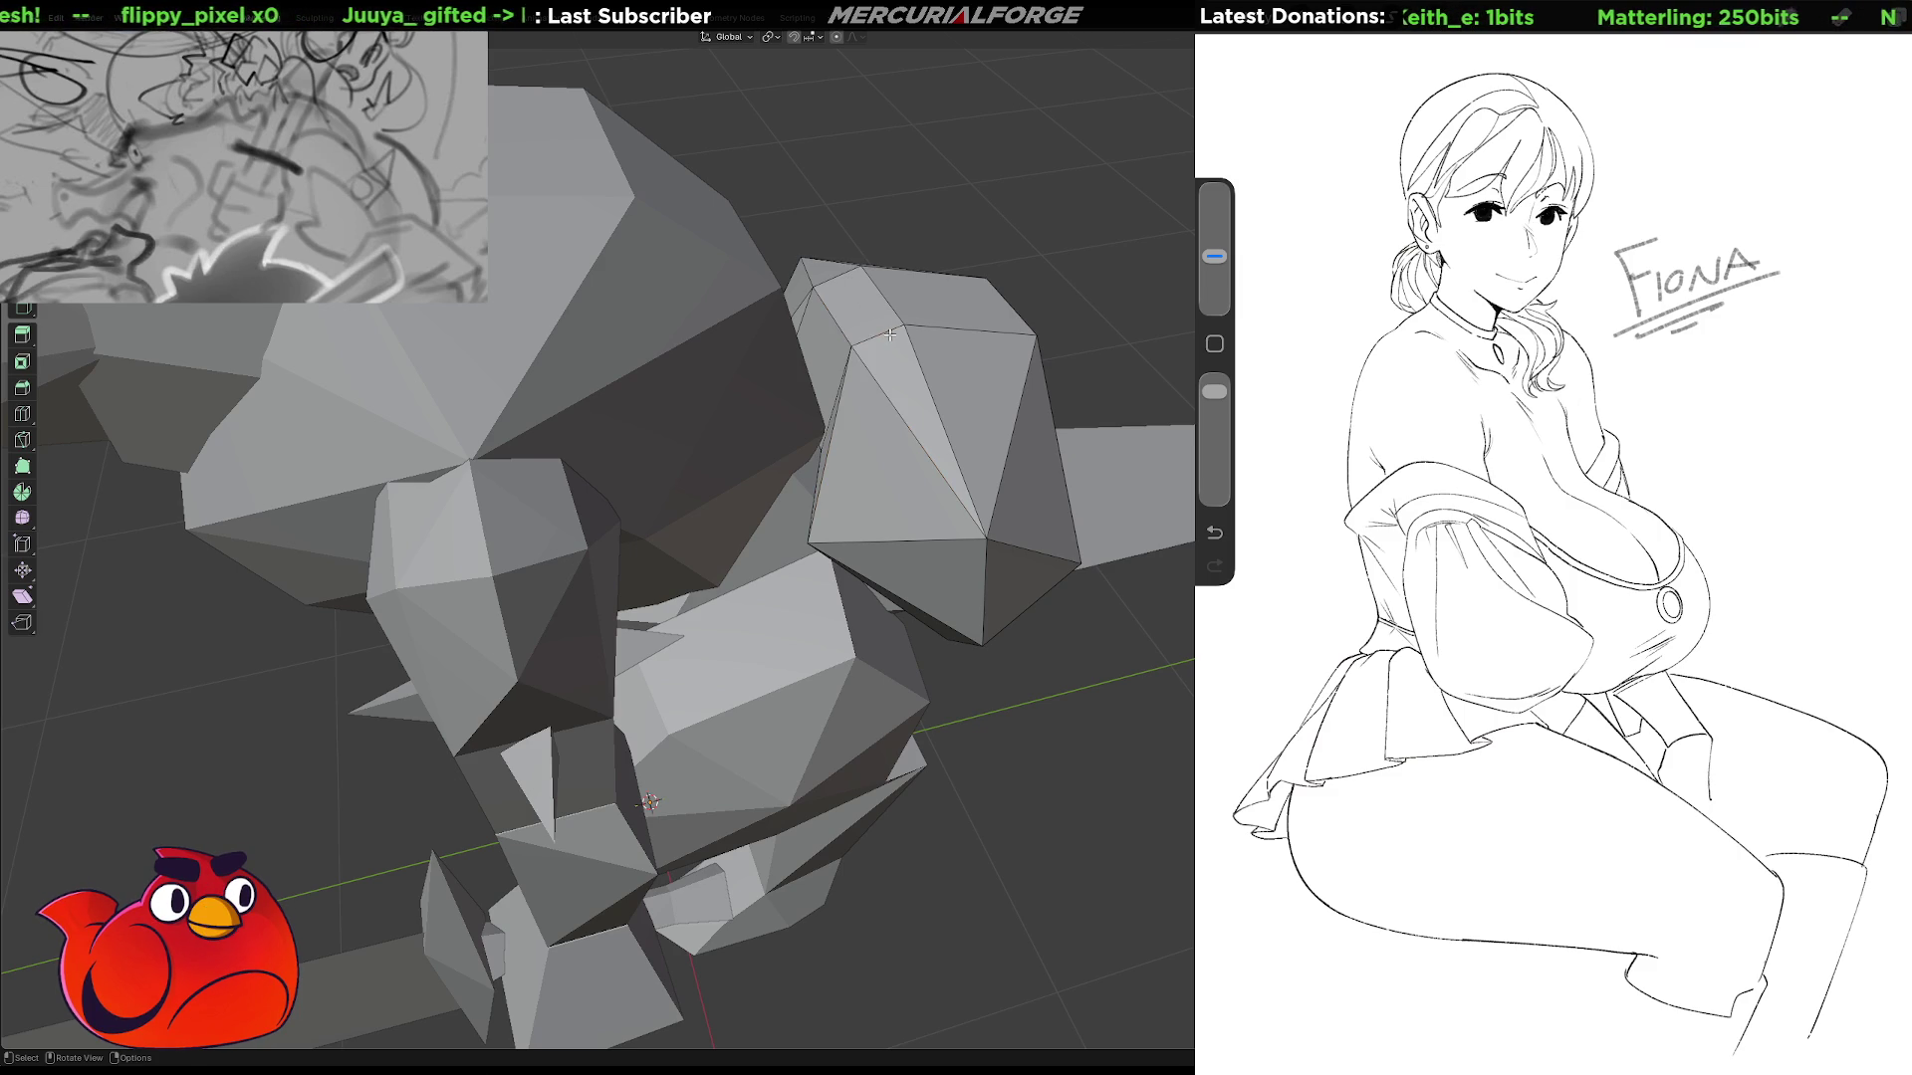
pyautogui.keyDown('shift'); pyautogui.click(838, 279); pyautogui.keyUp('shift')
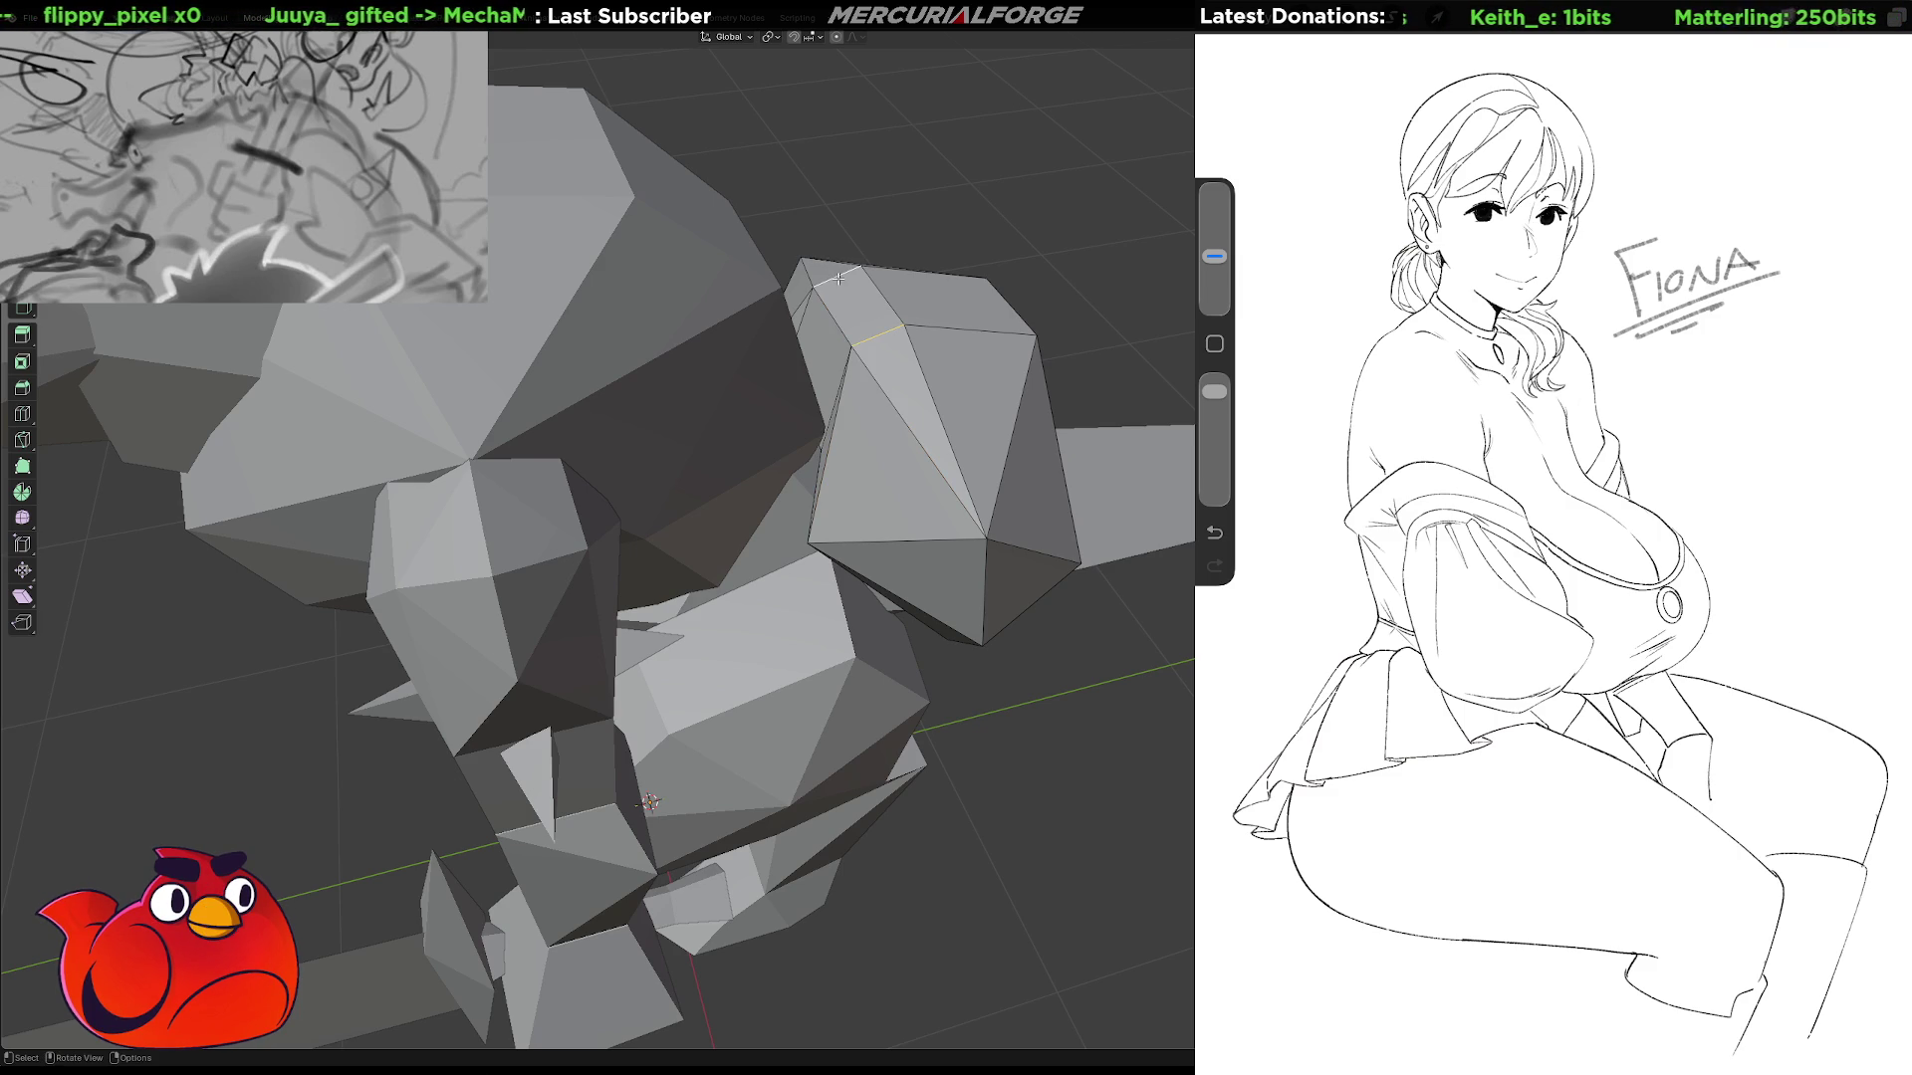
pyautogui.press('x')
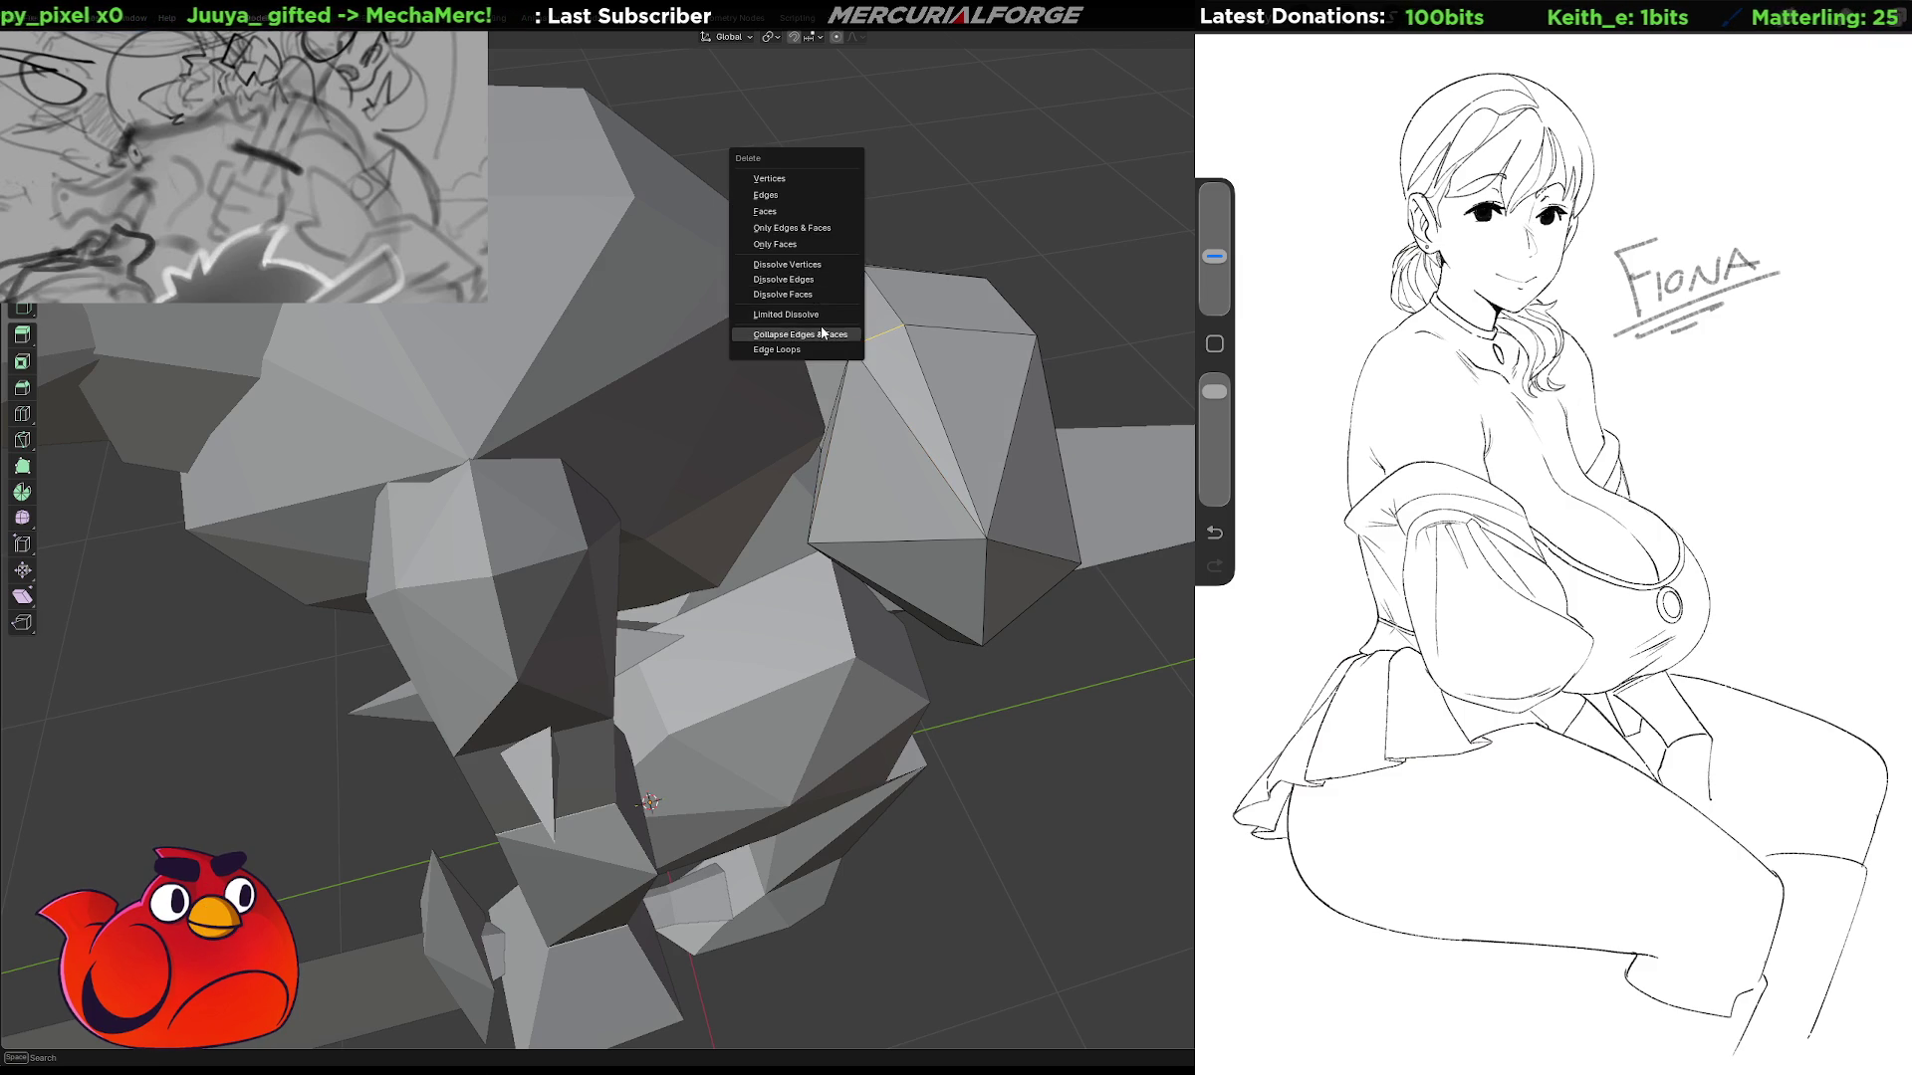
pyautogui.click(822, 335)
pyautogui.moveTo(876, 348)
pyautogui.mouseDown(button='middle')
pyautogui.moveTo(976, 377)
pyautogui.moveTo(921, 343)
pyautogui.mouseUp(button='middle')
# Collapse the small top face into a point by repeating the collapse with Shift+R.
pyautogui.press('ctrl')
pyautogui.click(918, 338)
pyautogui.hotkey('shift', 'r')
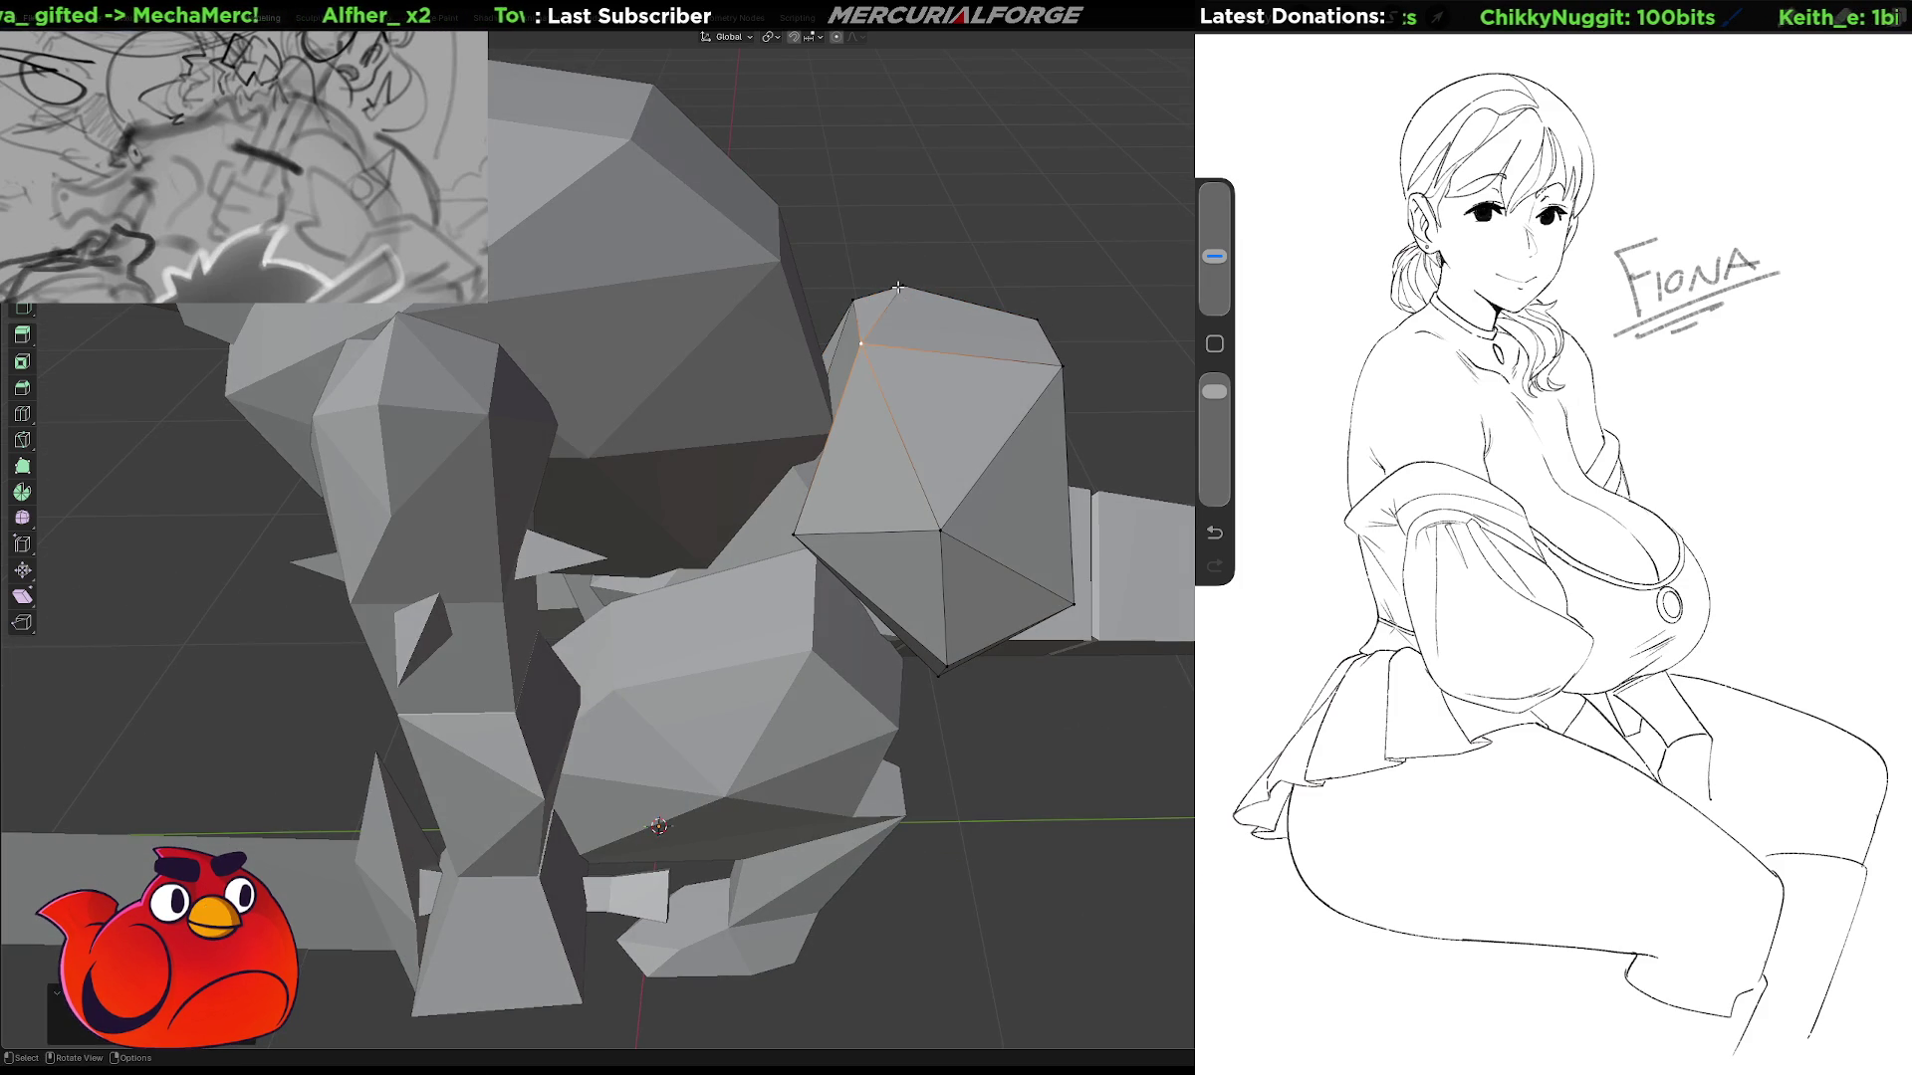
pyautogui.moveTo(954, 339)
pyautogui.mouseDown(button='middle')
pyautogui.moveTo(1095, 429)
pyautogui.moveTo(997, 404)
pyautogui.moveTo(777, 400)
pyautogui.moveTo(847, 372)
pyautogui.mouseUp(button='middle')
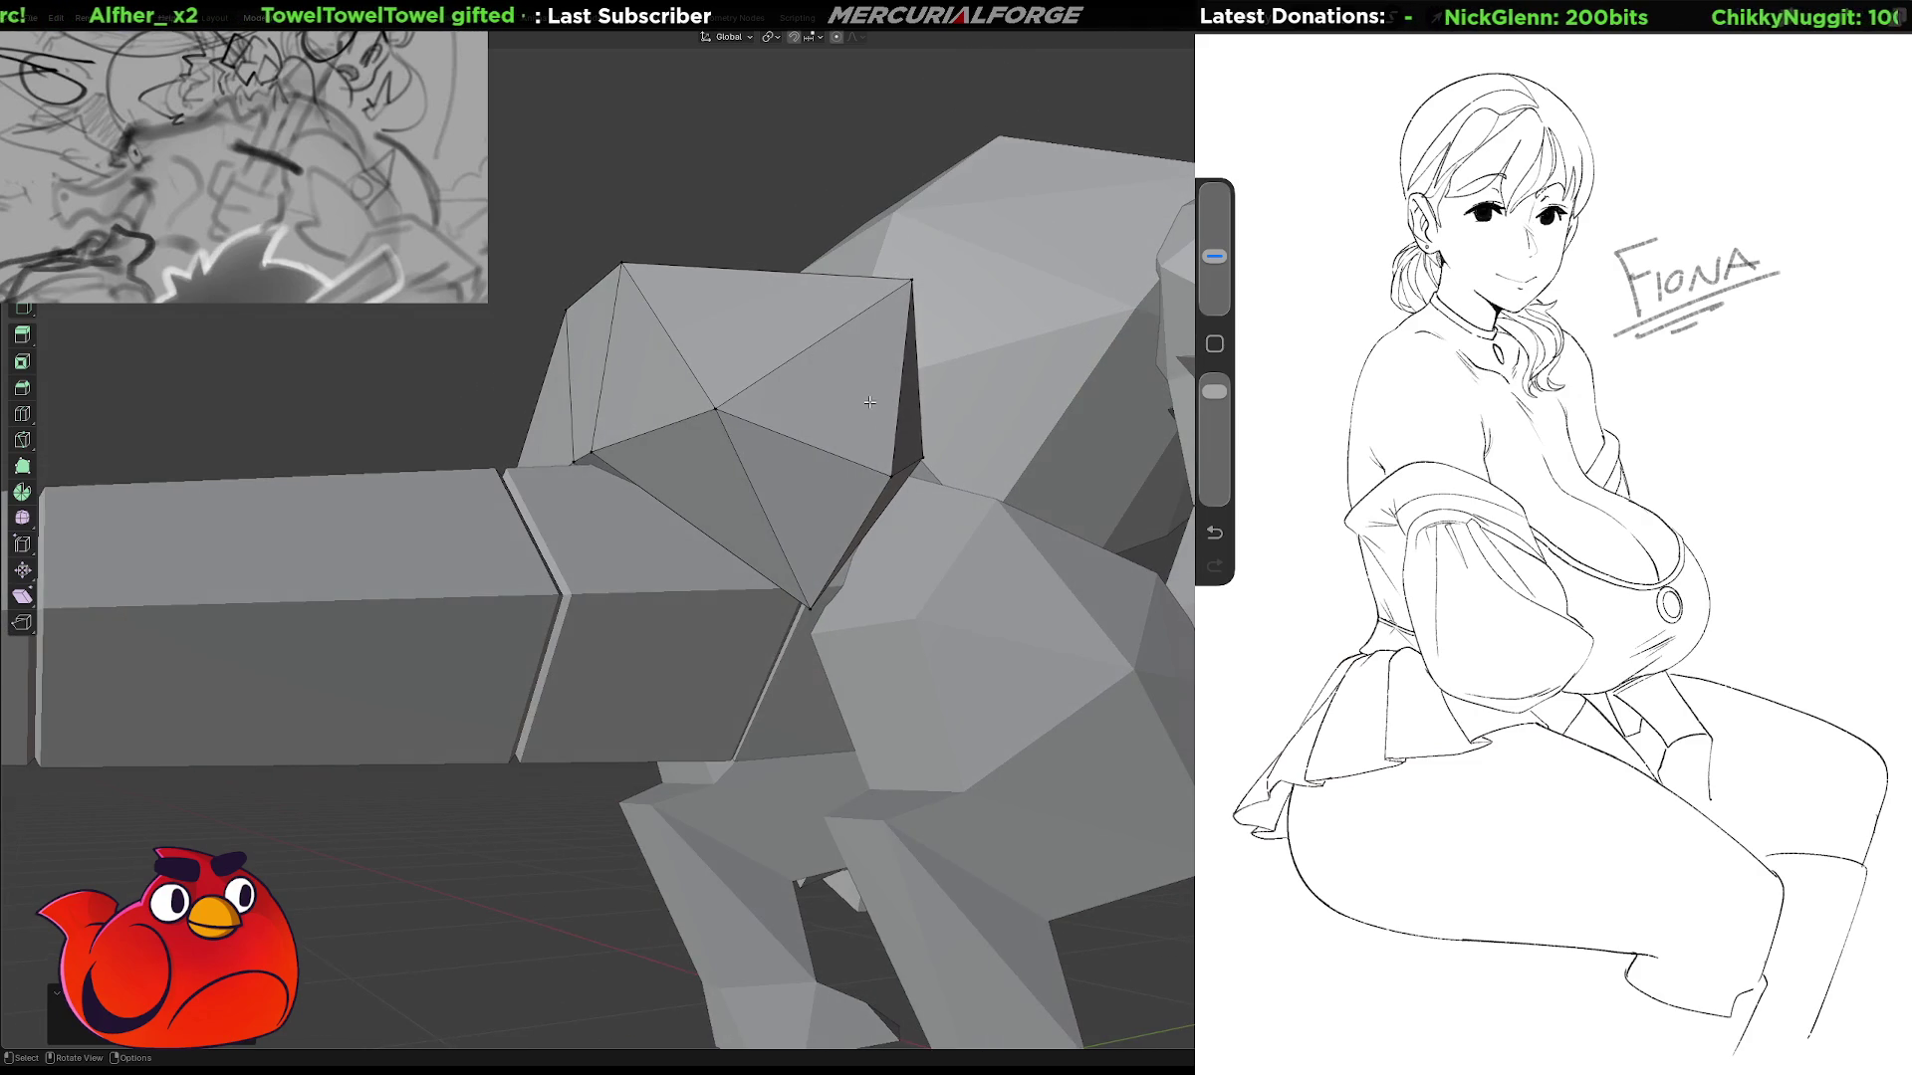
# Pull a hip-cap vertex about 0.12 m lower and outward, sharpening the hip-tail facet into a wedge.
pyautogui.click(892, 479)
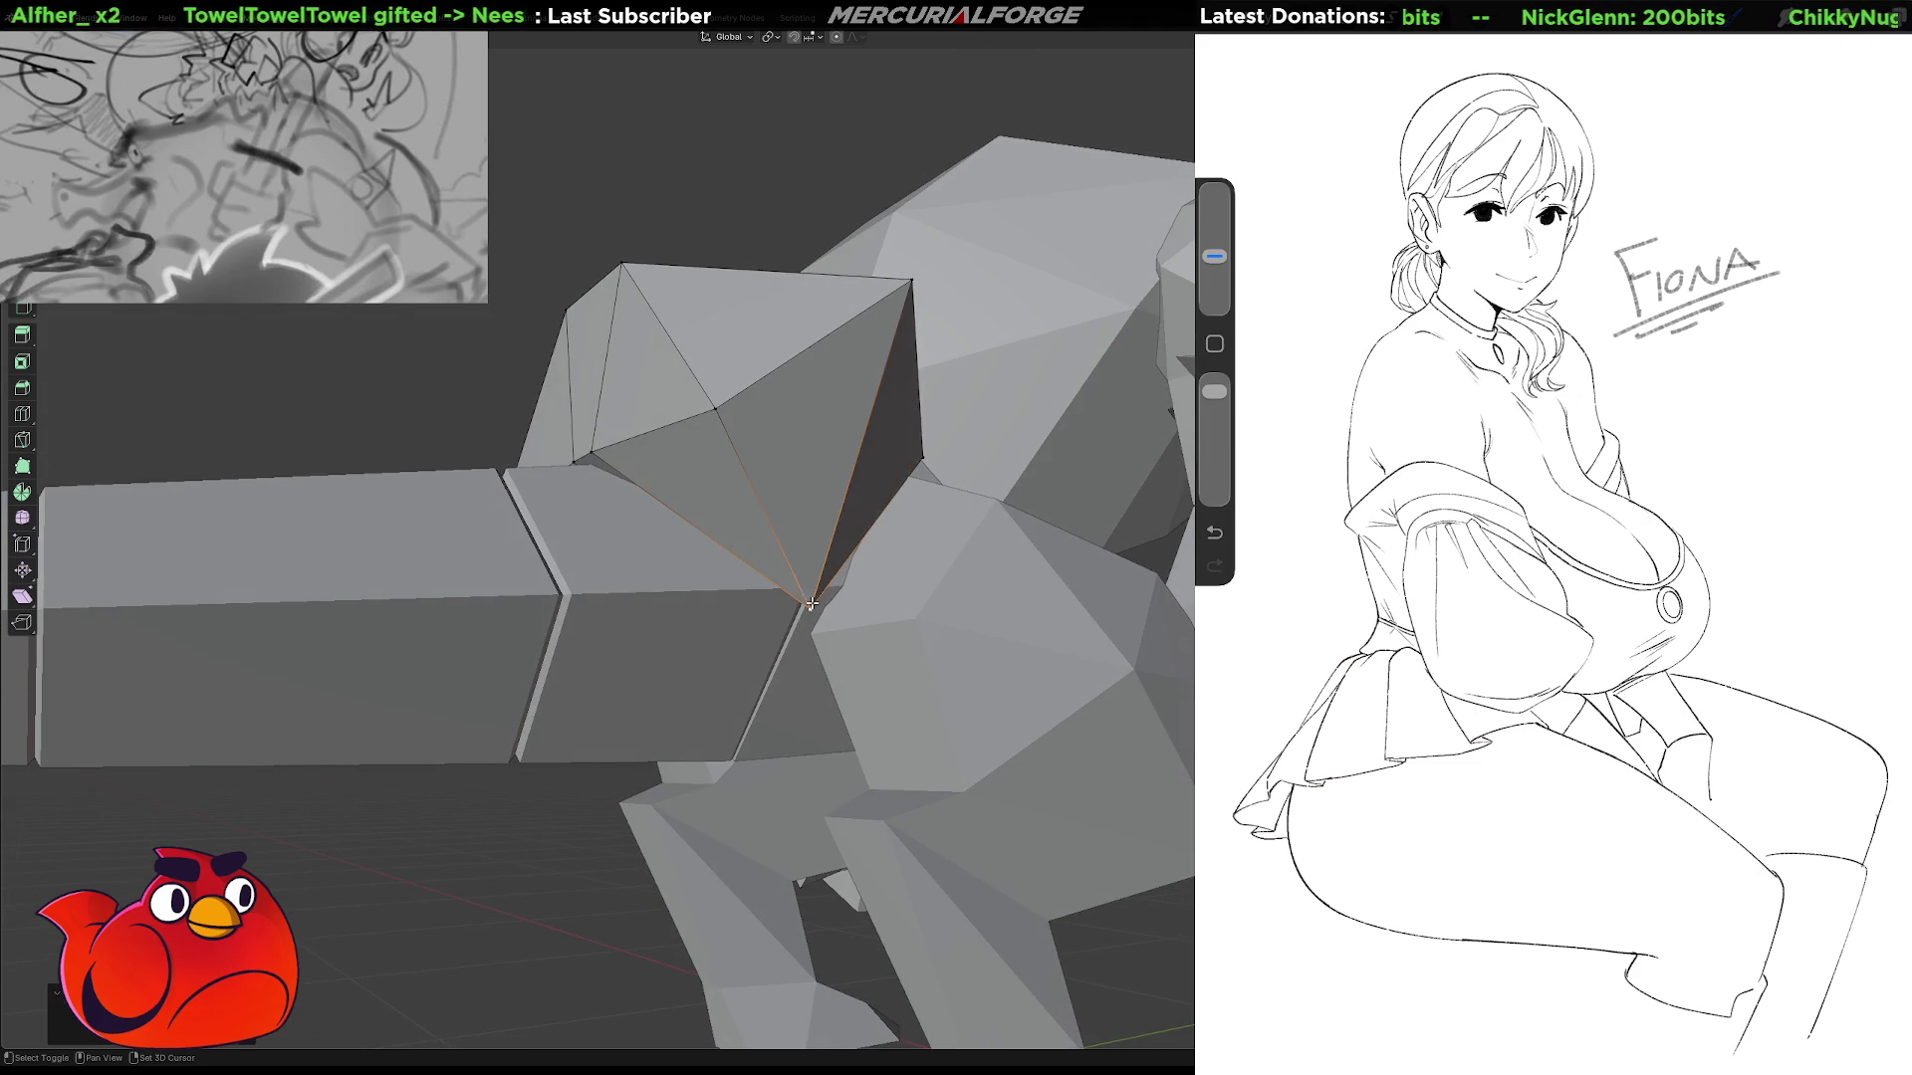
pyautogui.moveTo(811, 603); pyautogui.dragTo(836, 523, button='middle')
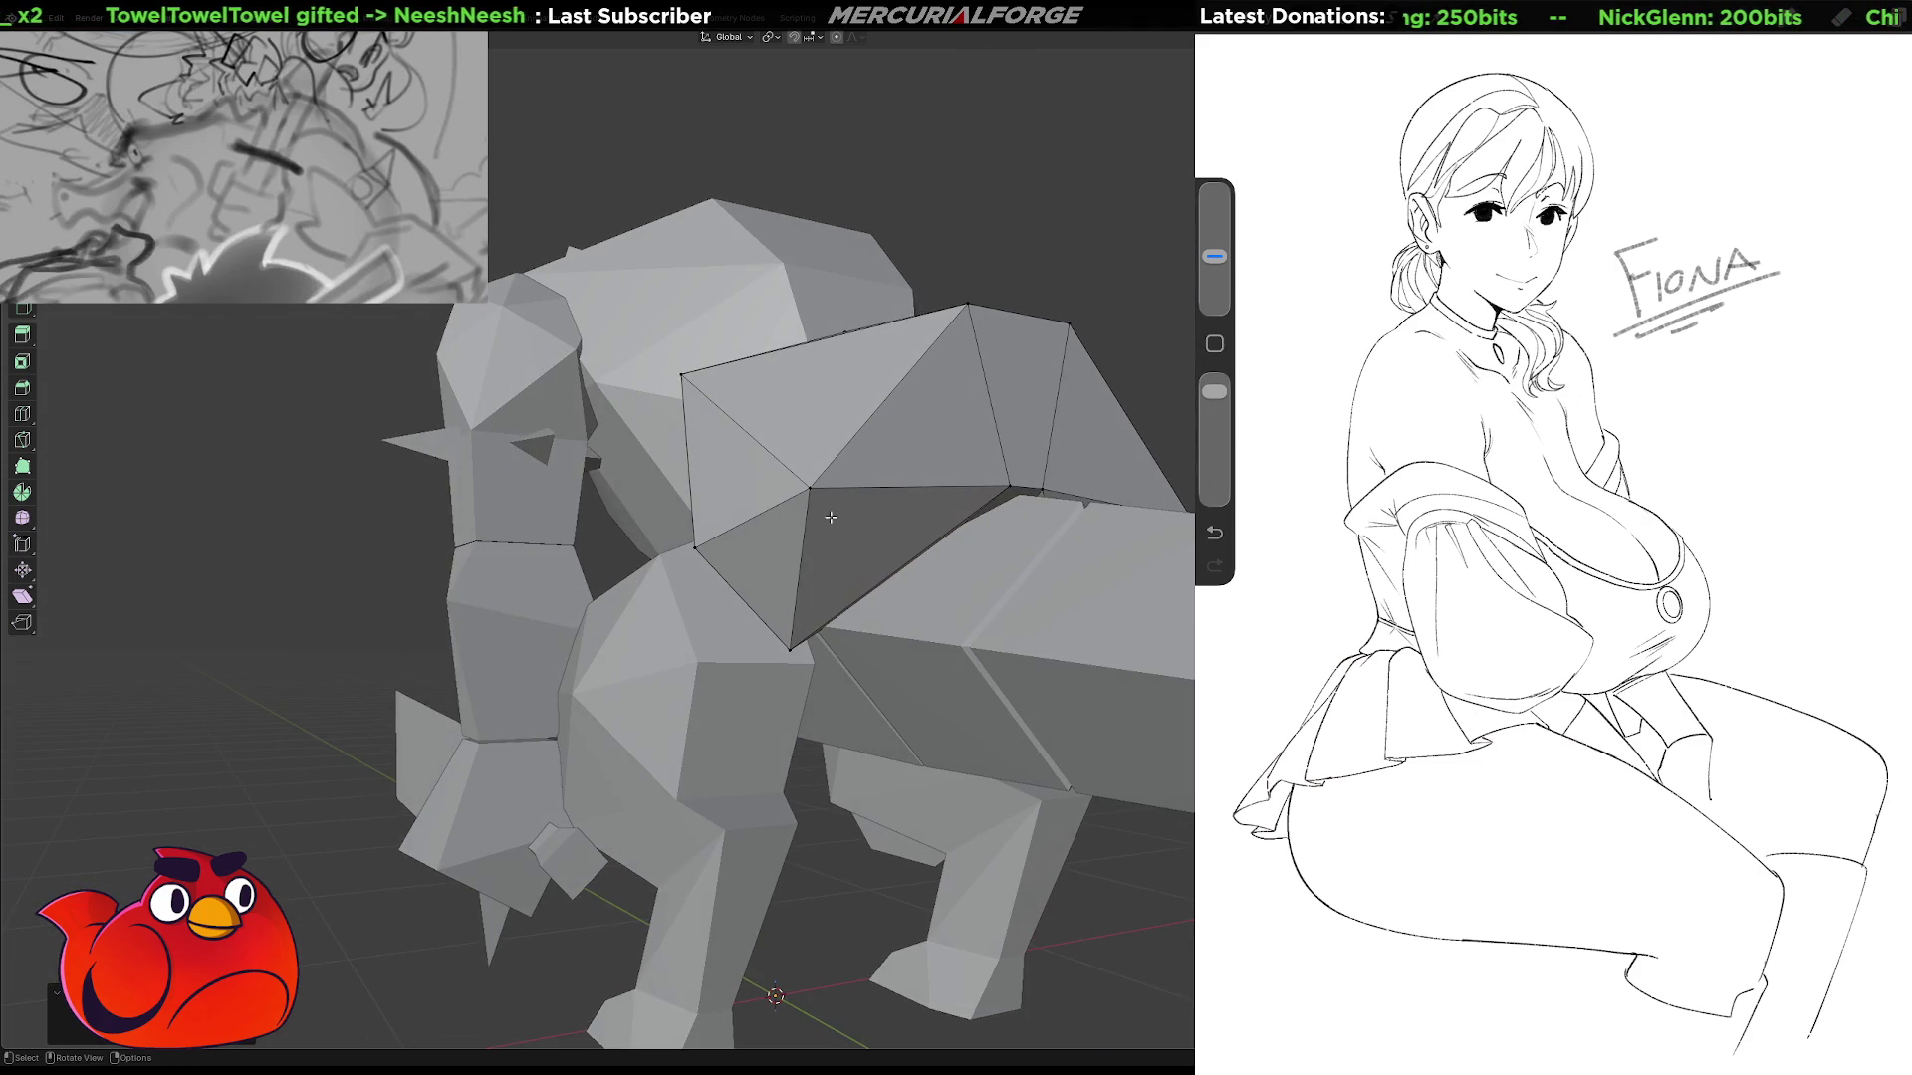
pyautogui.moveTo(720, 513)
pyautogui.mouseDown(button='middle')
pyautogui.moveTo(932, 647)
pyautogui.moveTo(573, 681)
pyautogui.mouseUp(button='middle')
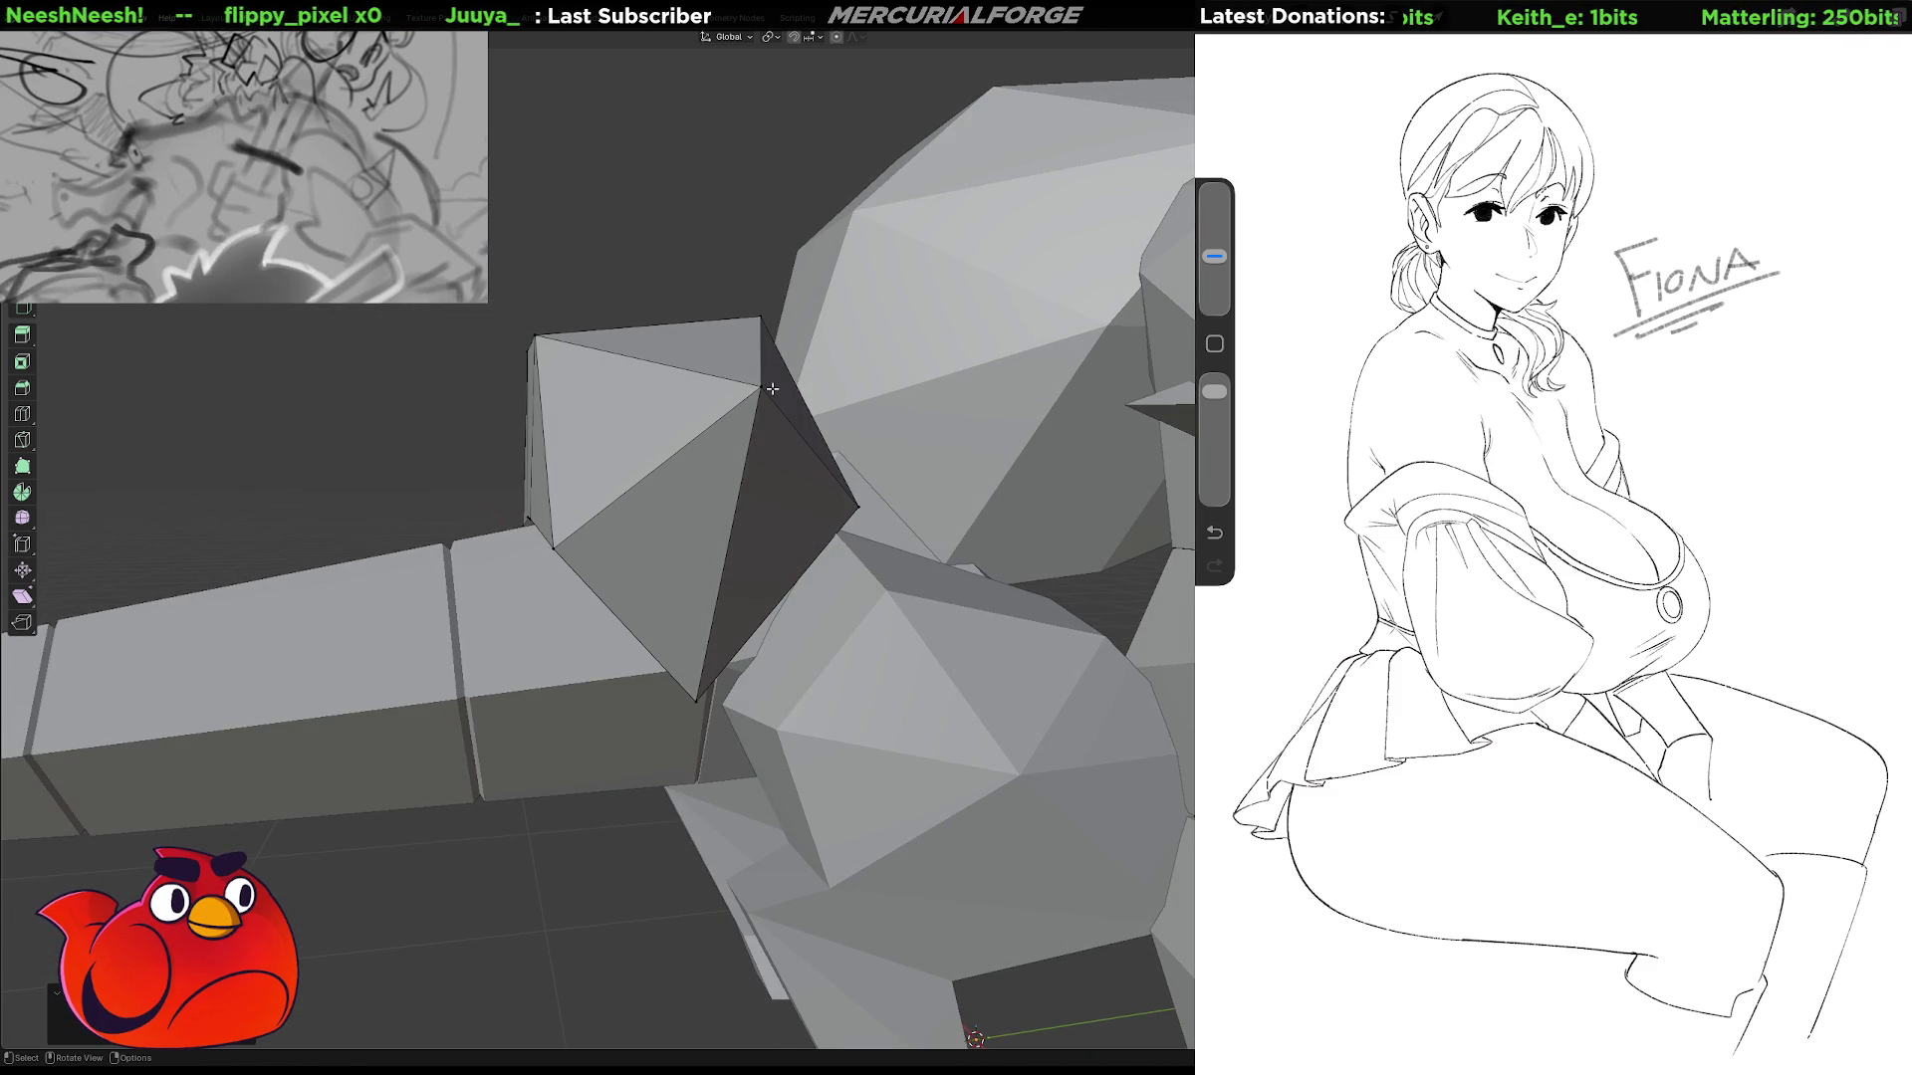
pyautogui.moveTo(770, 389); pyautogui.dragTo(739, 459)
pyautogui.moveTo(739, 458); pyautogui.dragTo(824, 433, button='middle')
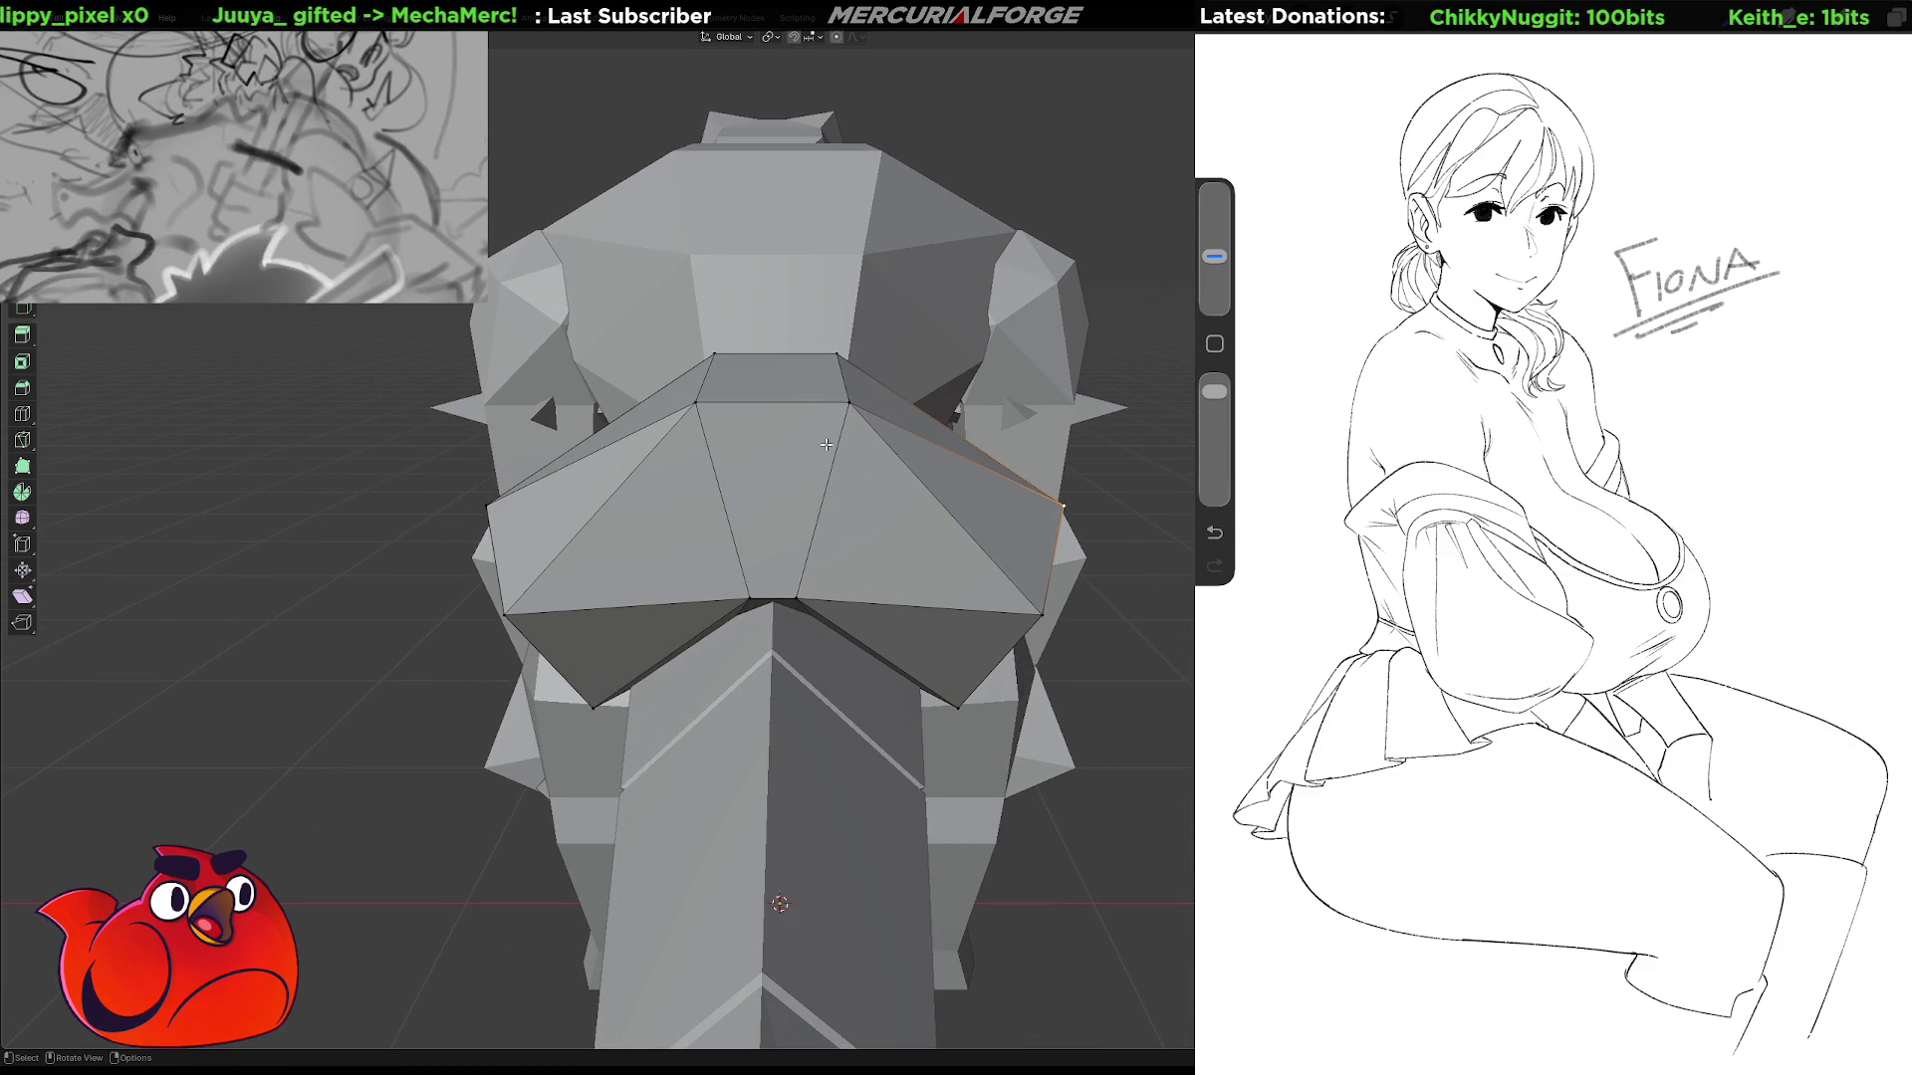
# From behind, move the hip piece's top vertex with Z locked, reshaping its upper rear edge.
pyautogui.click(848, 402)
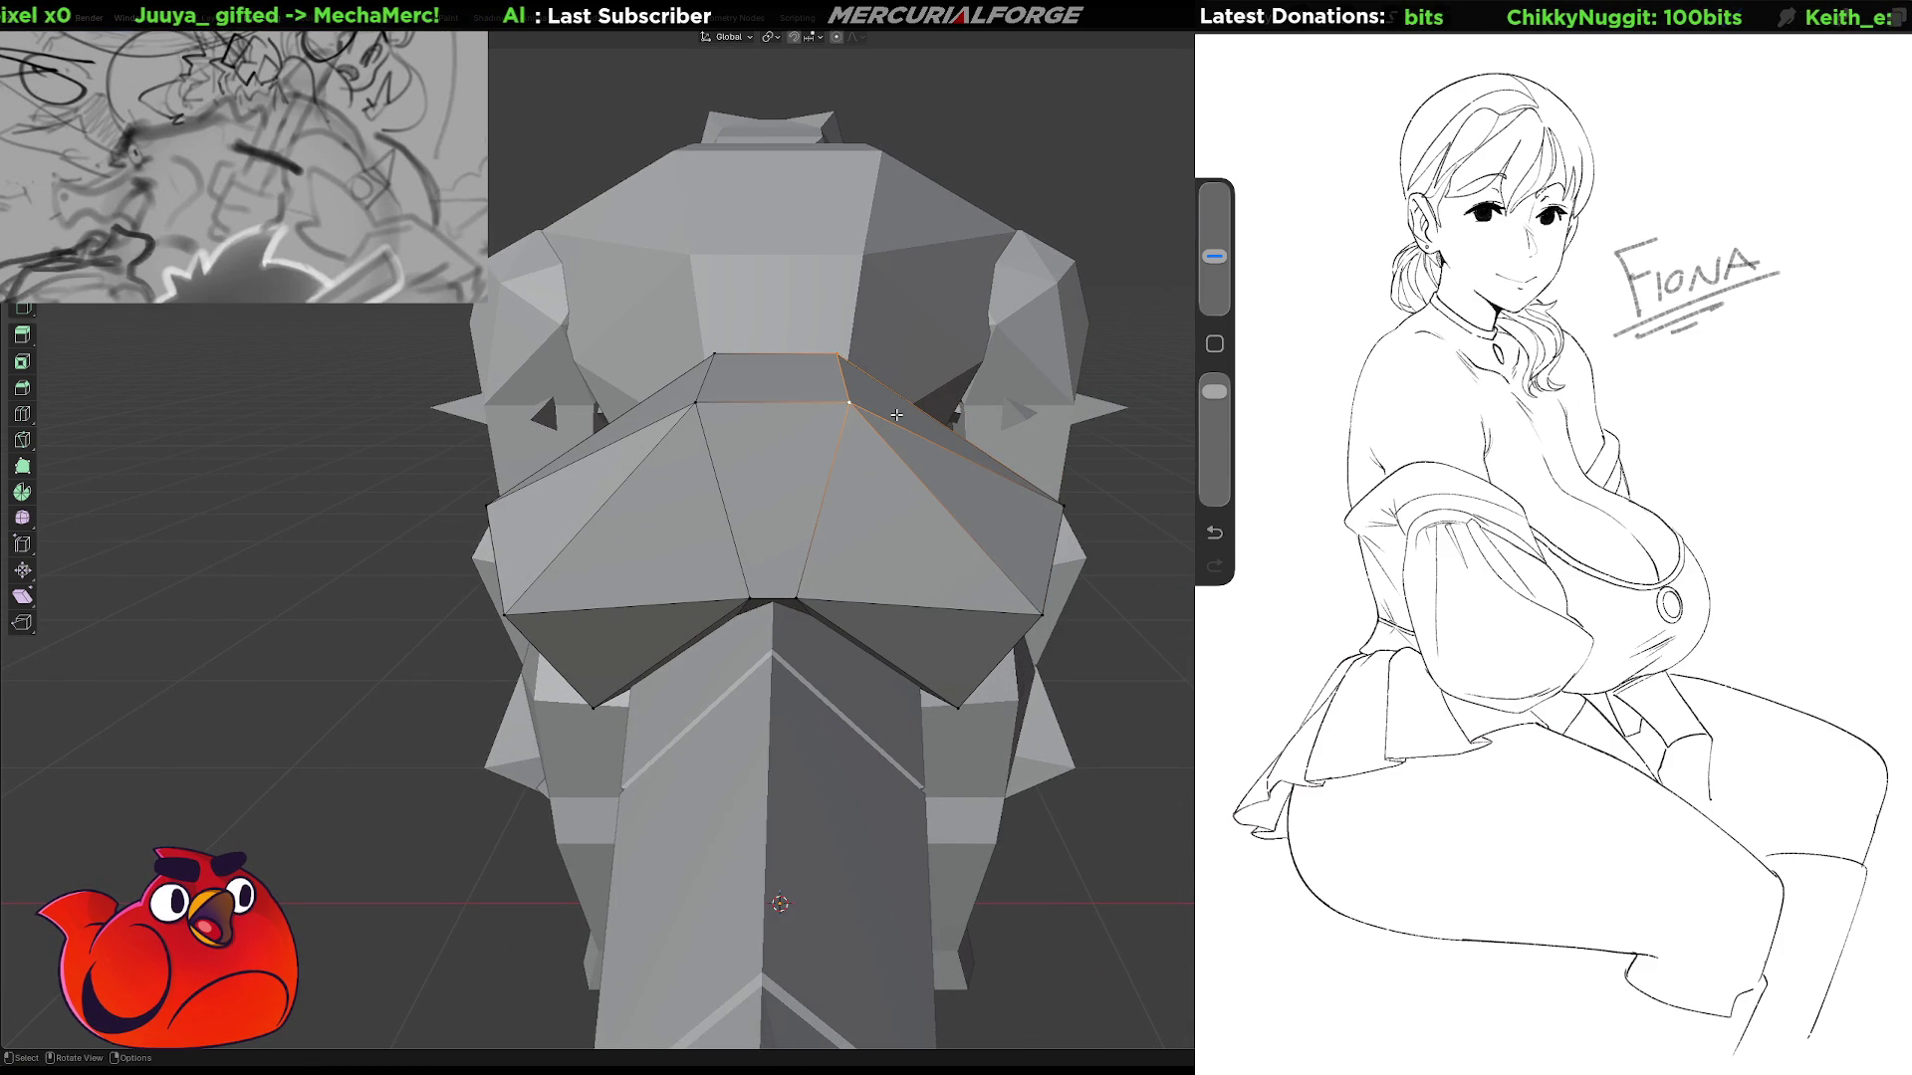
pyautogui.press('g')
pyautogui.hotkey('shift', 'x')
pyautogui.hotkey('shift', 'z')
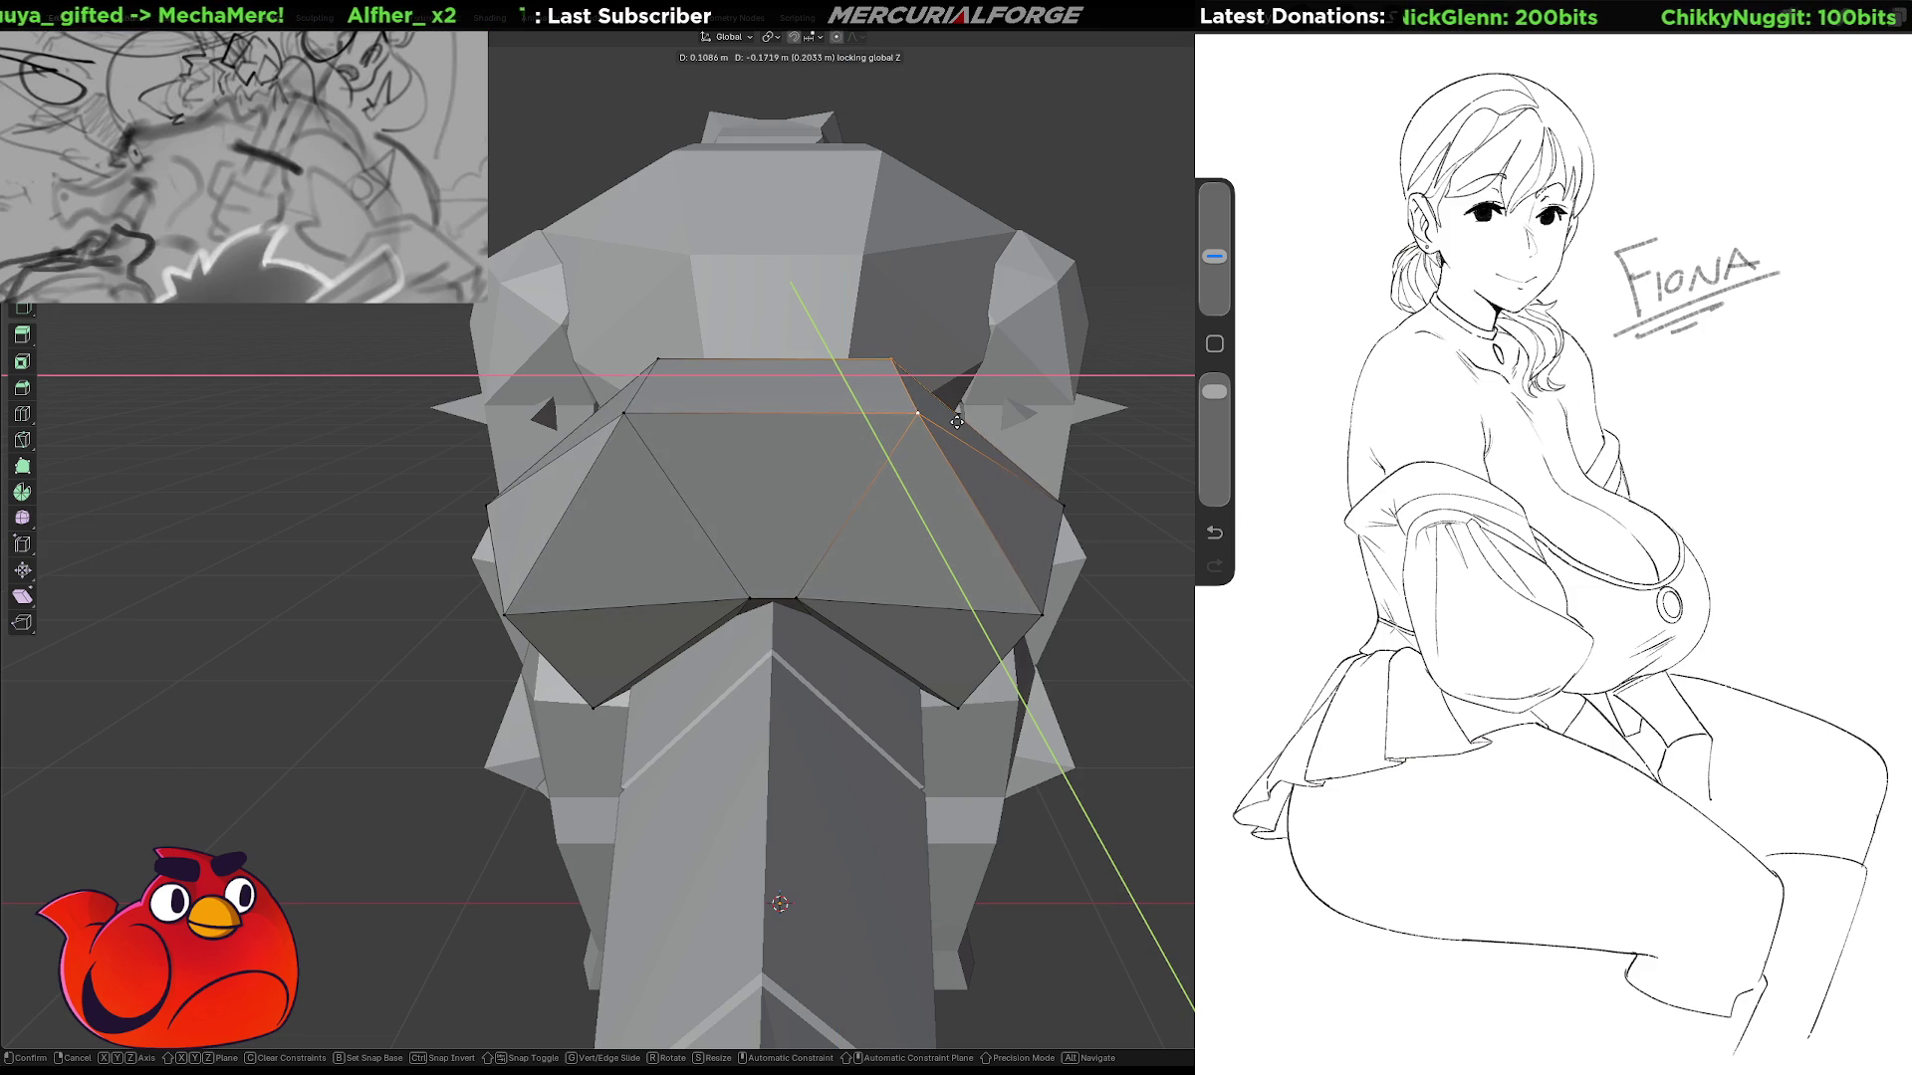
pyautogui.click(943, 415)
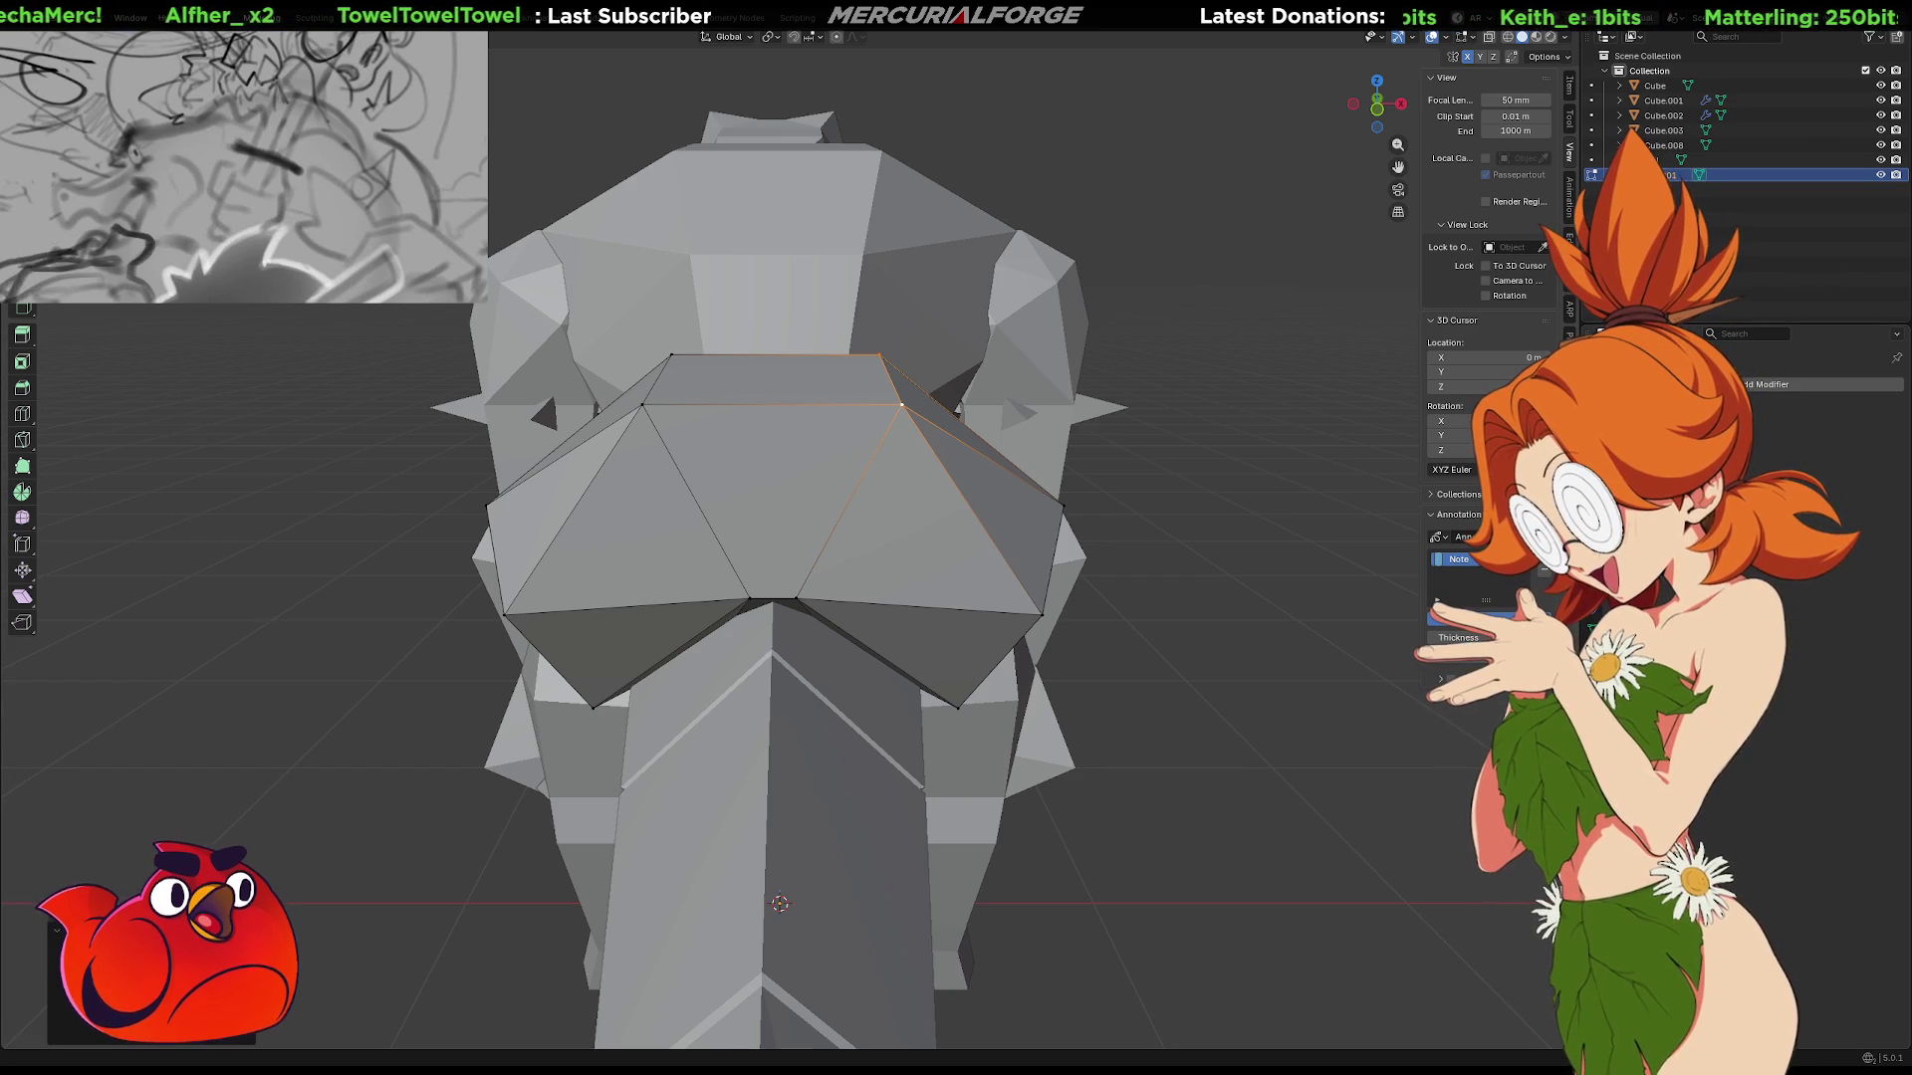
# Slide the selected hip-cap vertices along the Y axis.
pyautogui.moveTo(1061, 520); pyautogui.dragTo(923, 624, button='middle')
pyautogui.moveTo(1217, 481)
pyautogui.mouseDown(button='middle')
pyautogui.moveTo(1092, 588)
pyautogui.moveTo(1195, 498)
pyautogui.moveTo(1273, 464)
pyautogui.moveTo(1148, 474)
pyautogui.moveTo(1172, 474)
pyautogui.mouseUp(button='middle')
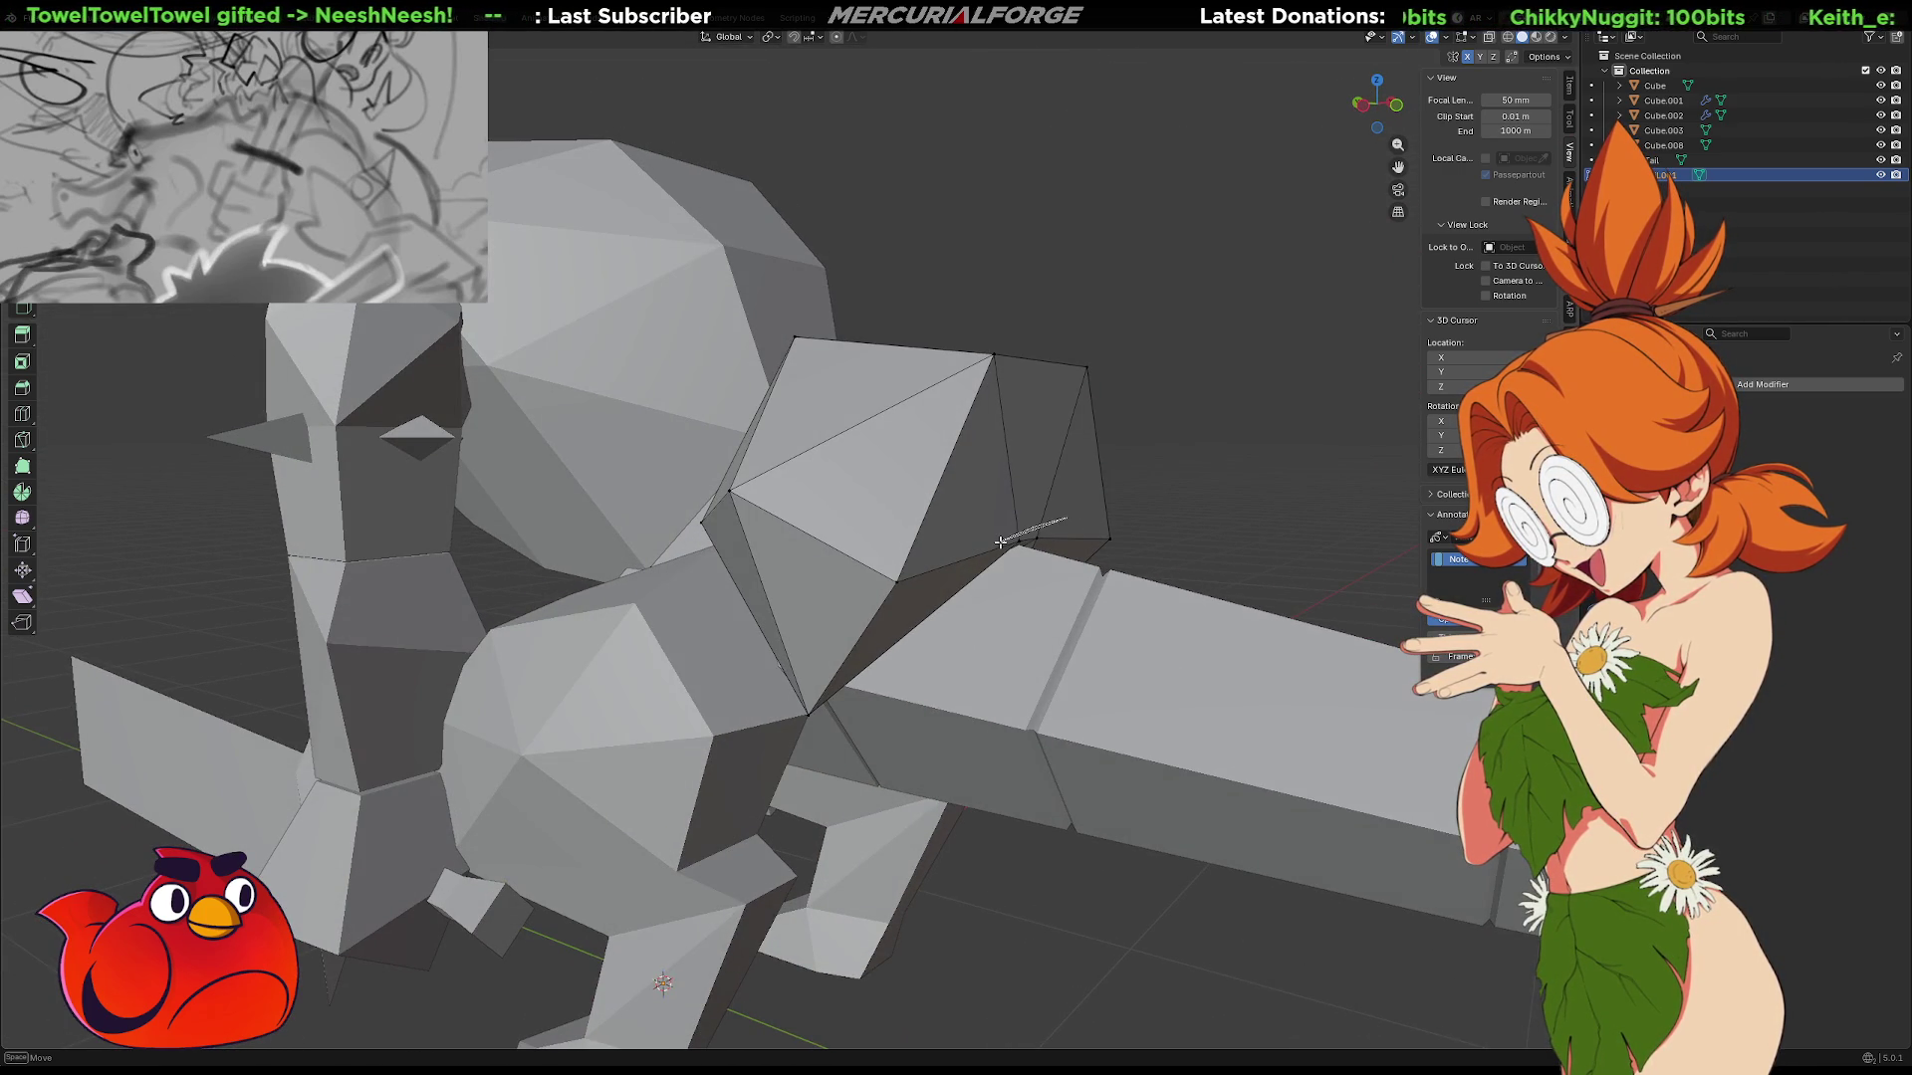
pyautogui.moveTo(1060, 545)
pyautogui.mouseDown(button='middle')
pyautogui.moveTo(1071, 521)
pyautogui.moveTo(1008, 512)
pyautogui.mouseUp(button='middle')
pyautogui.press('y')
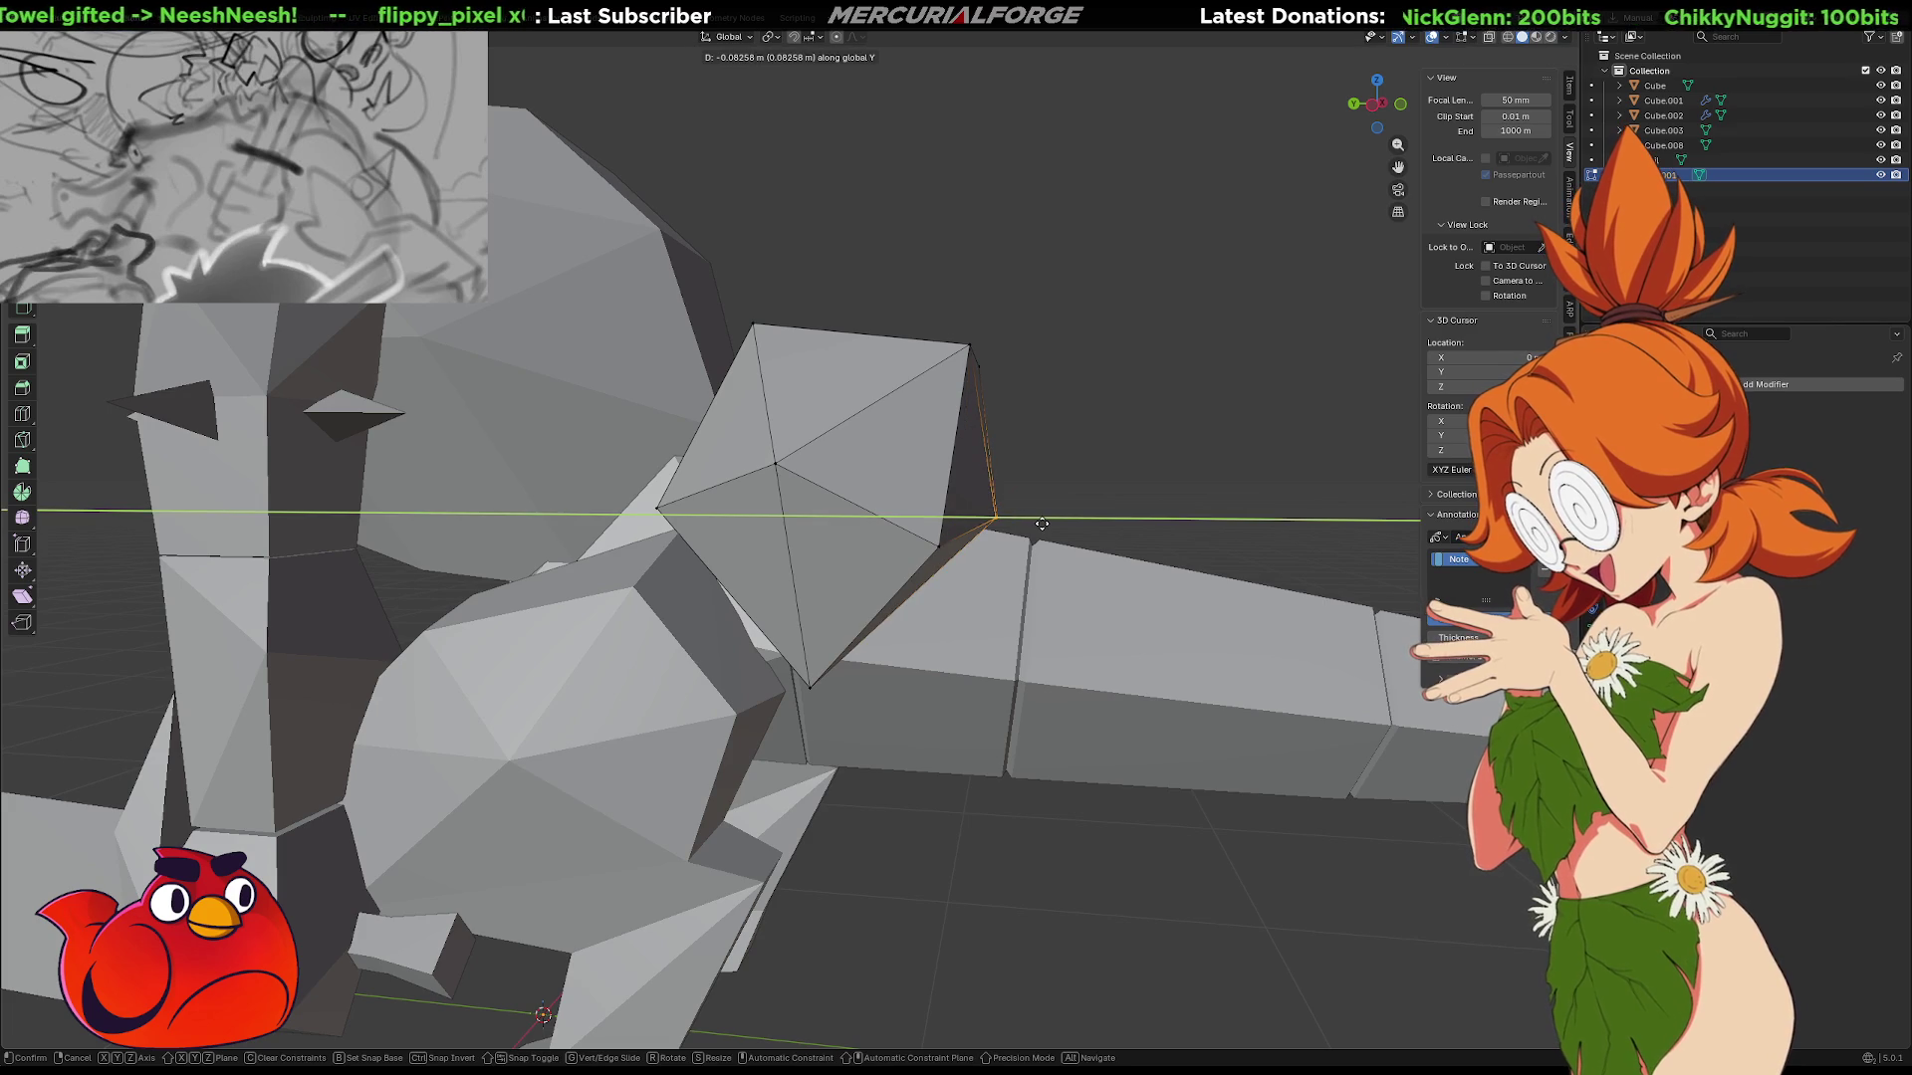
pyautogui.click(1041, 524)
# Scale the hip's top edge narrower and shift it along Y for a sharper ridge above the tail.
pyautogui.moveTo(1123, 436)
pyautogui.mouseDown(button='middle')
pyautogui.moveTo(958, 445)
pyautogui.moveTo(714, 349)
pyautogui.mouseUp(button='middle')
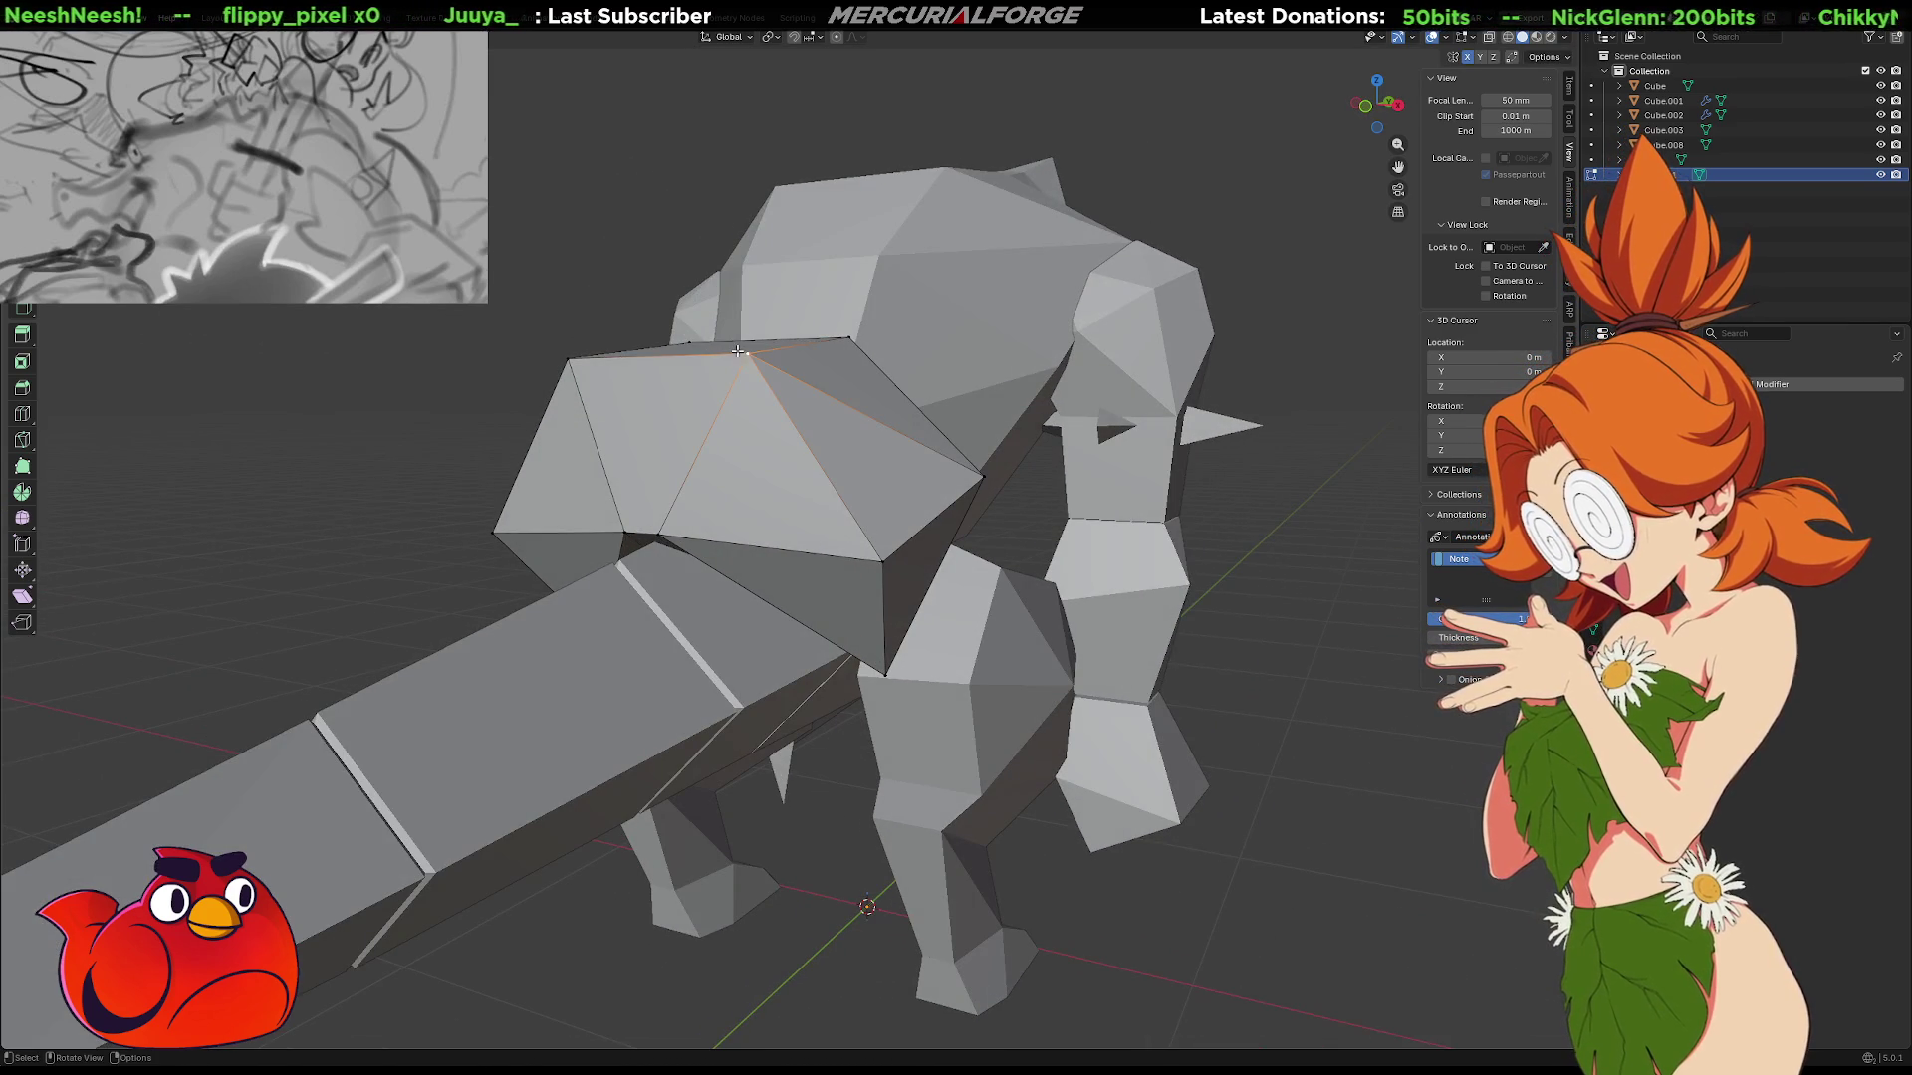
pyautogui.moveTo(557, 422); pyautogui.dragTo(746, 426, button='middle')
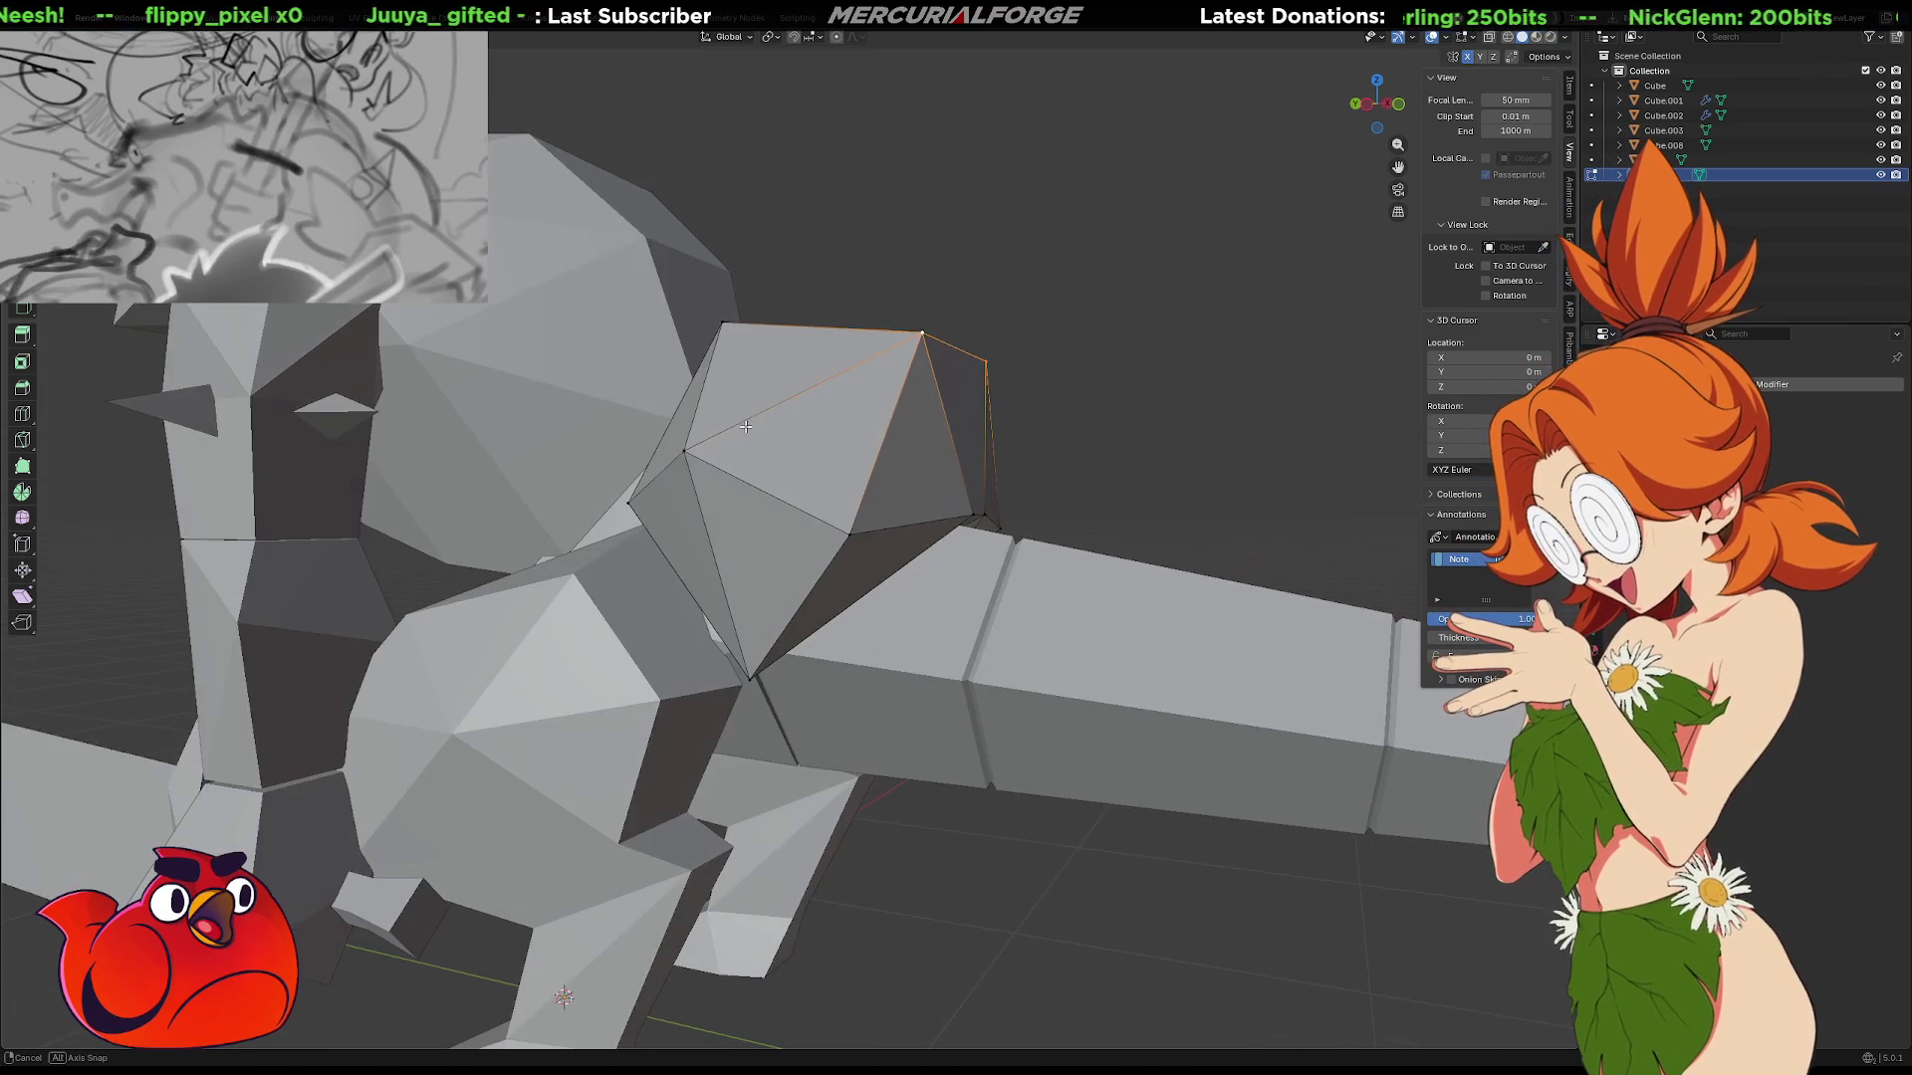
pyautogui.press('s')
pyautogui.click(1049, 449)
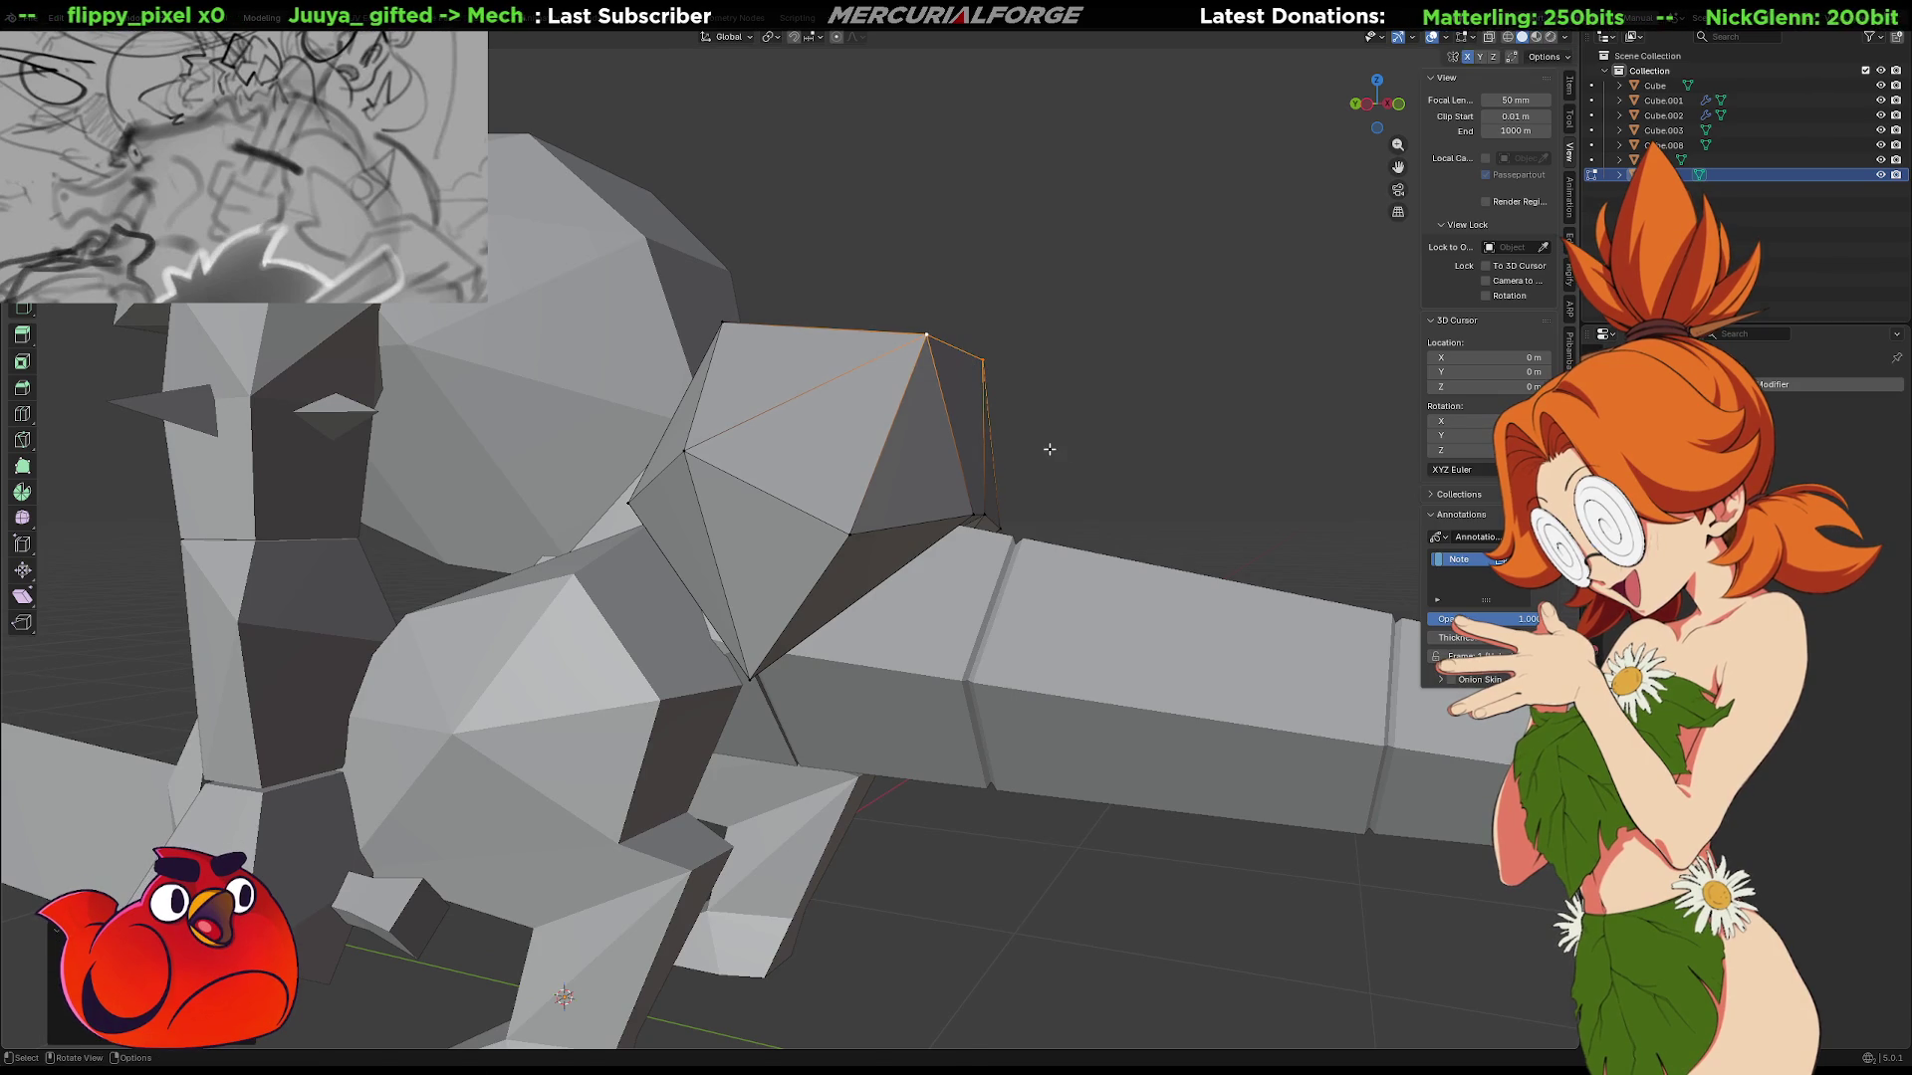
pyautogui.press('y')
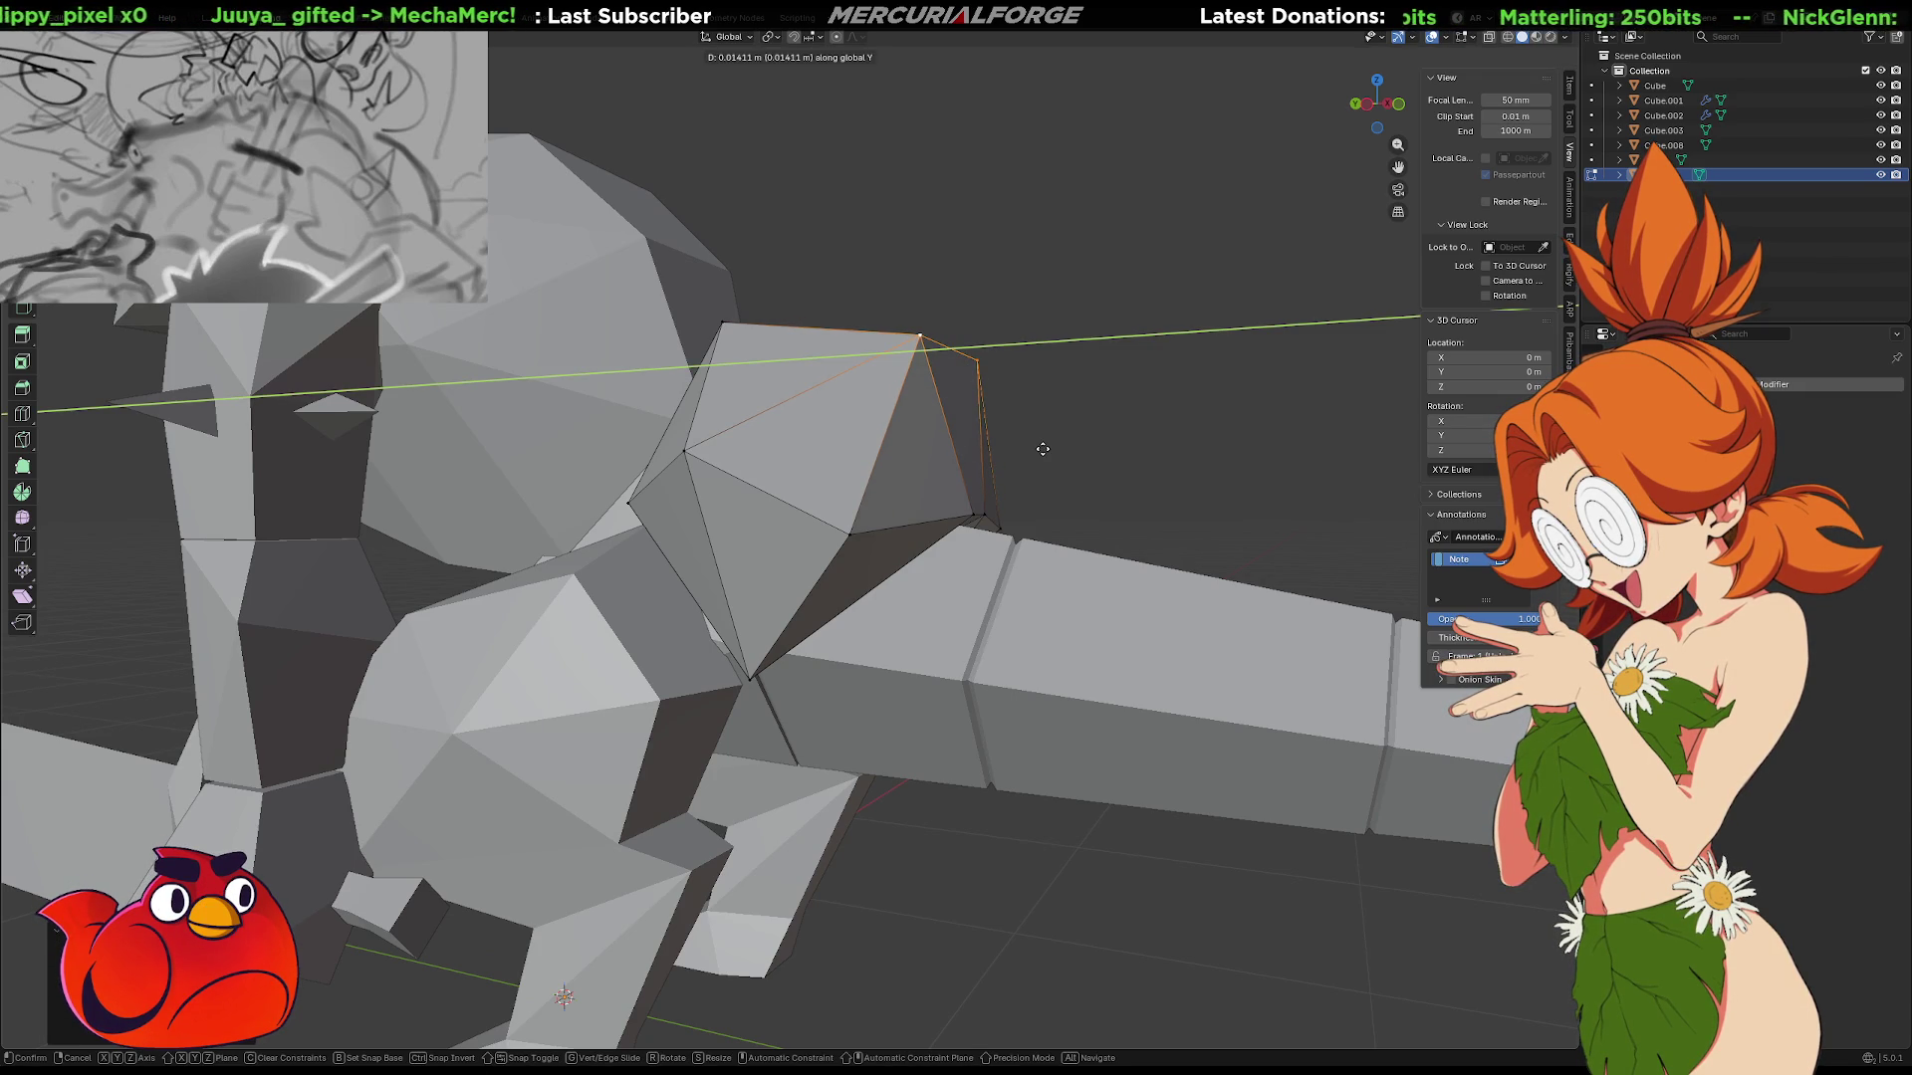
pyautogui.click(1041, 466)
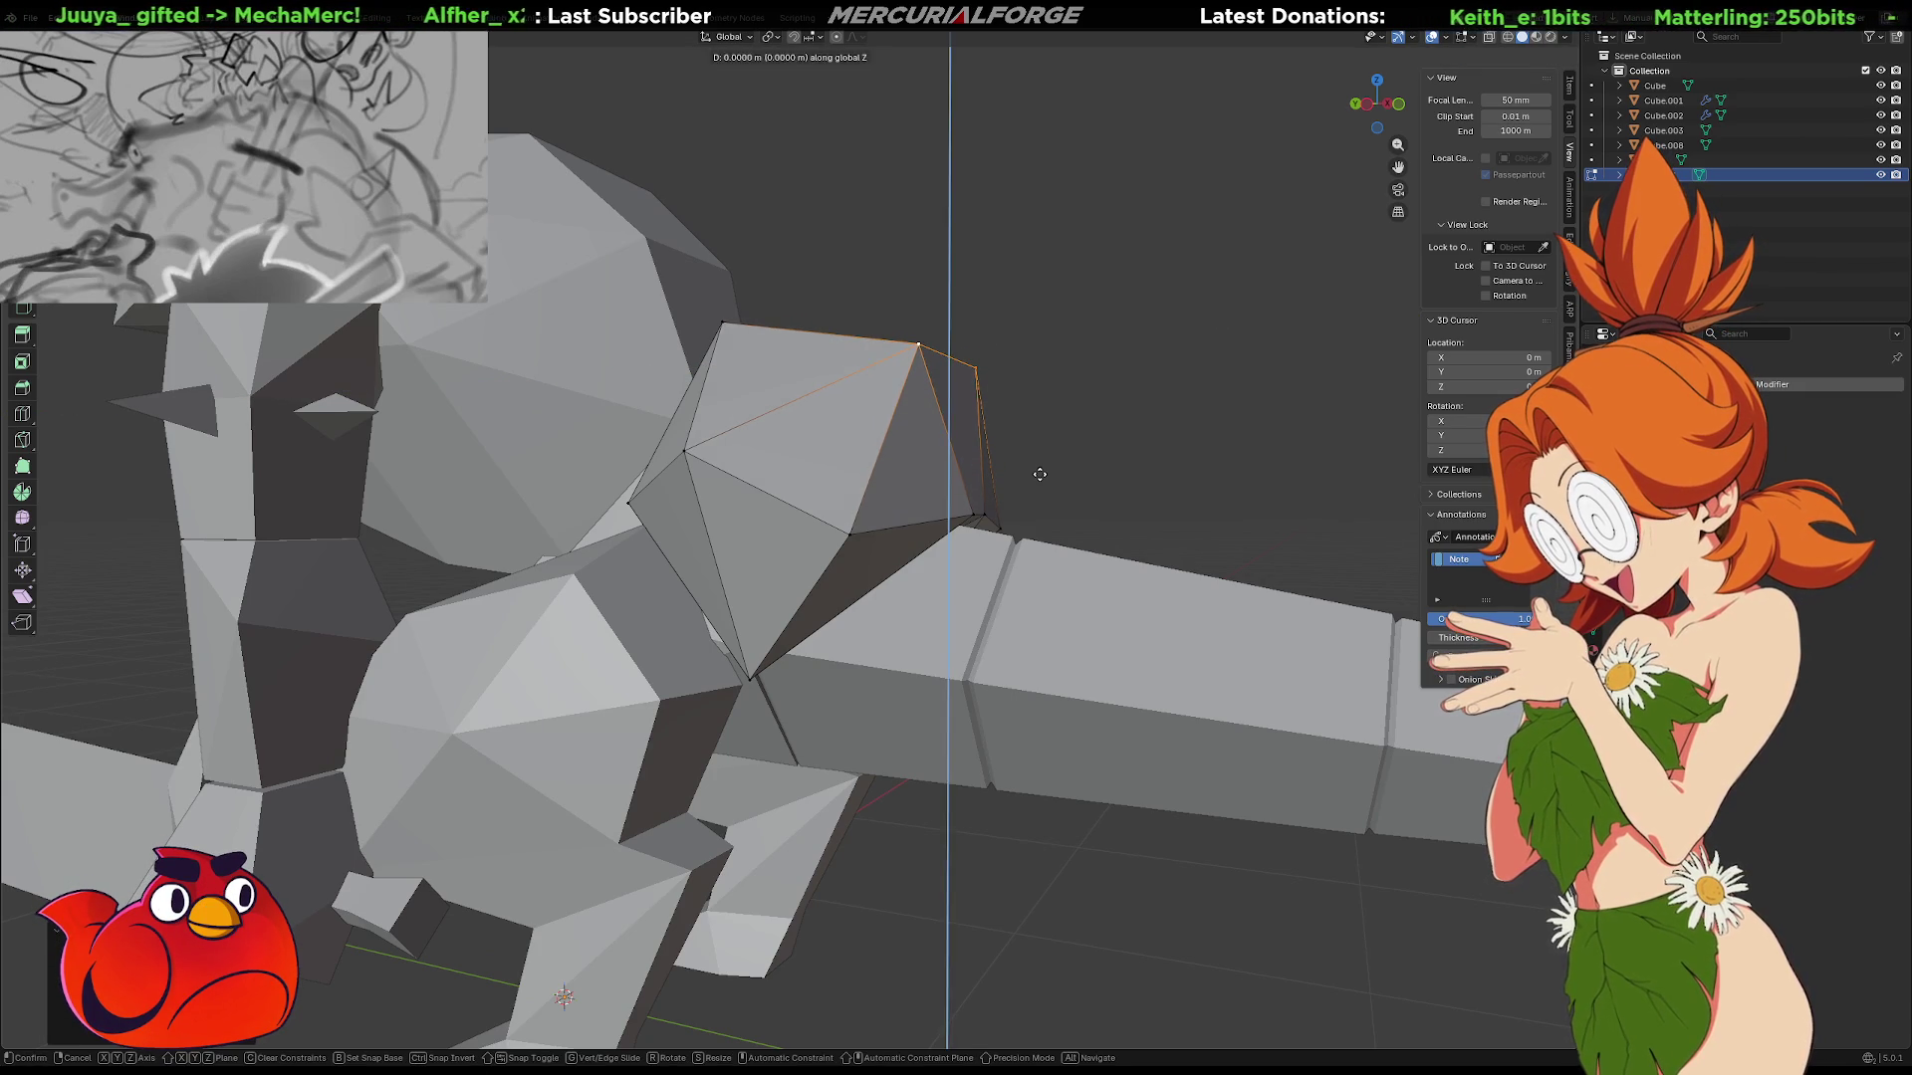
pyautogui.click(1037, 471)
pyautogui.moveTo(1036, 471)
pyautogui.mouseDown(button='middle')
pyautogui.moveTo(1109, 470)
pyautogui.moveTo(877, 450)
pyautogui.moveTo(1036, 597)
pyautogui.moveTo(1029, 560)
pyautogui.mouseUp(button='middle')
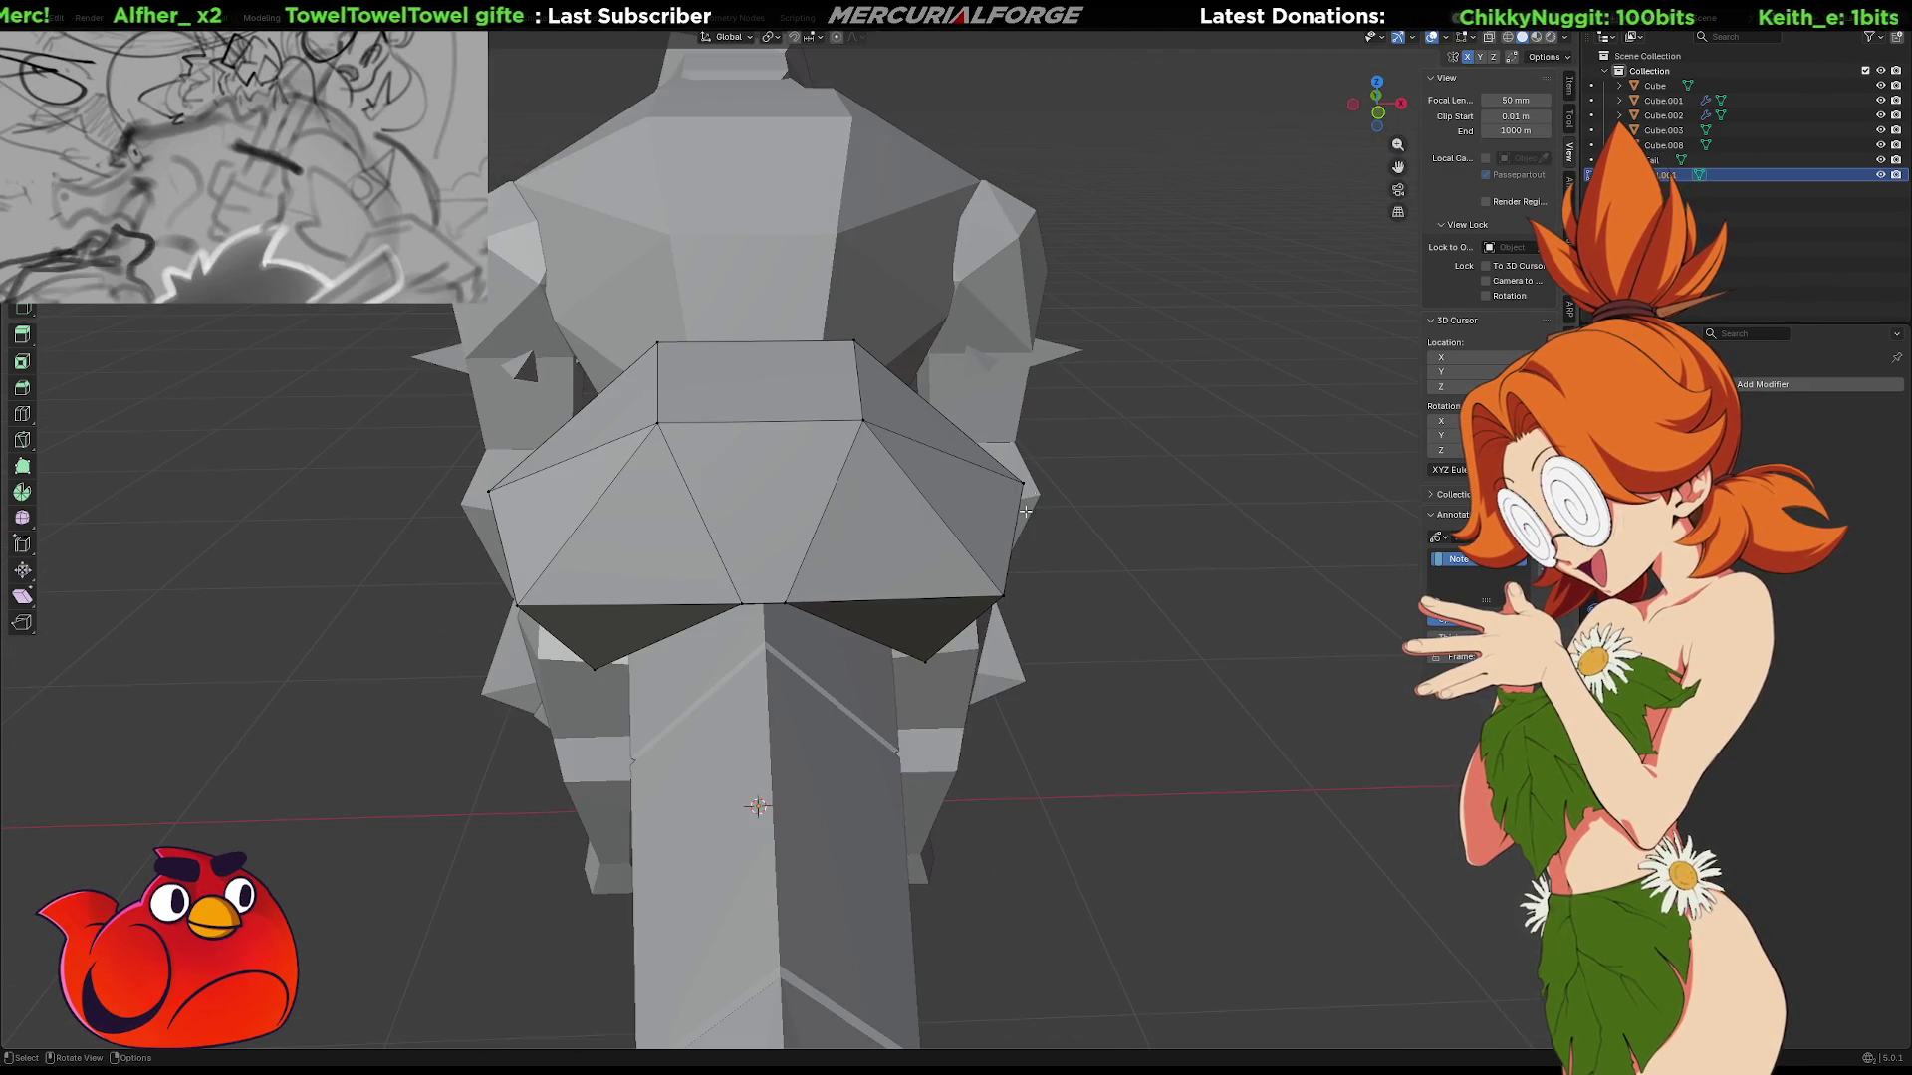
# Nudge a side hip-cap vertex about 0.0066 m along X, then view the whole reptile.
pyautogui.click(1002, 596)
pyautogui.press('g')
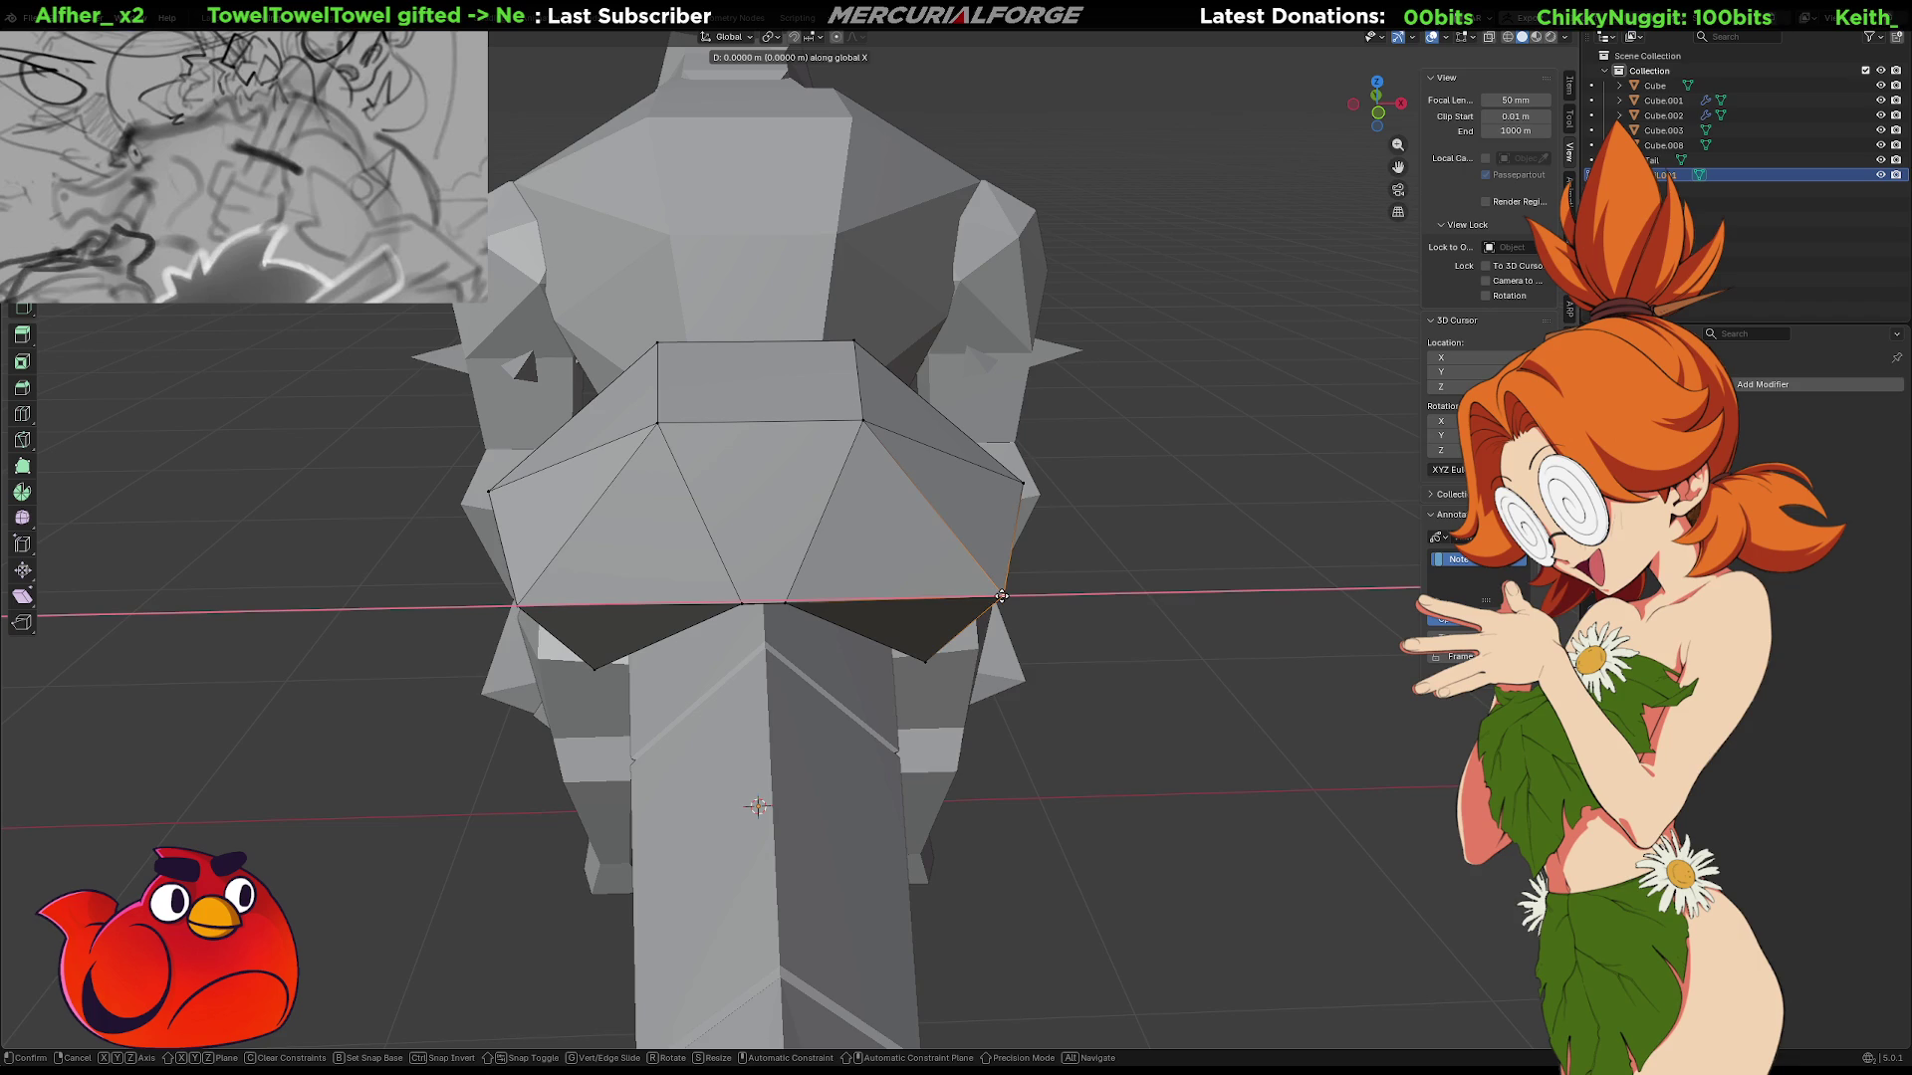
pyautogui.click(965, 591)
pyautogui.scroll(-4, 1145, 622)
pyautogui.moveTo(1126, 631)
pyautogui.mouseDown(button='middle')
pyautogui.moveTo(1042, 635)
pyautogui.moveTo(1142, 597)
pyautogui.mouseUp(button='middle')
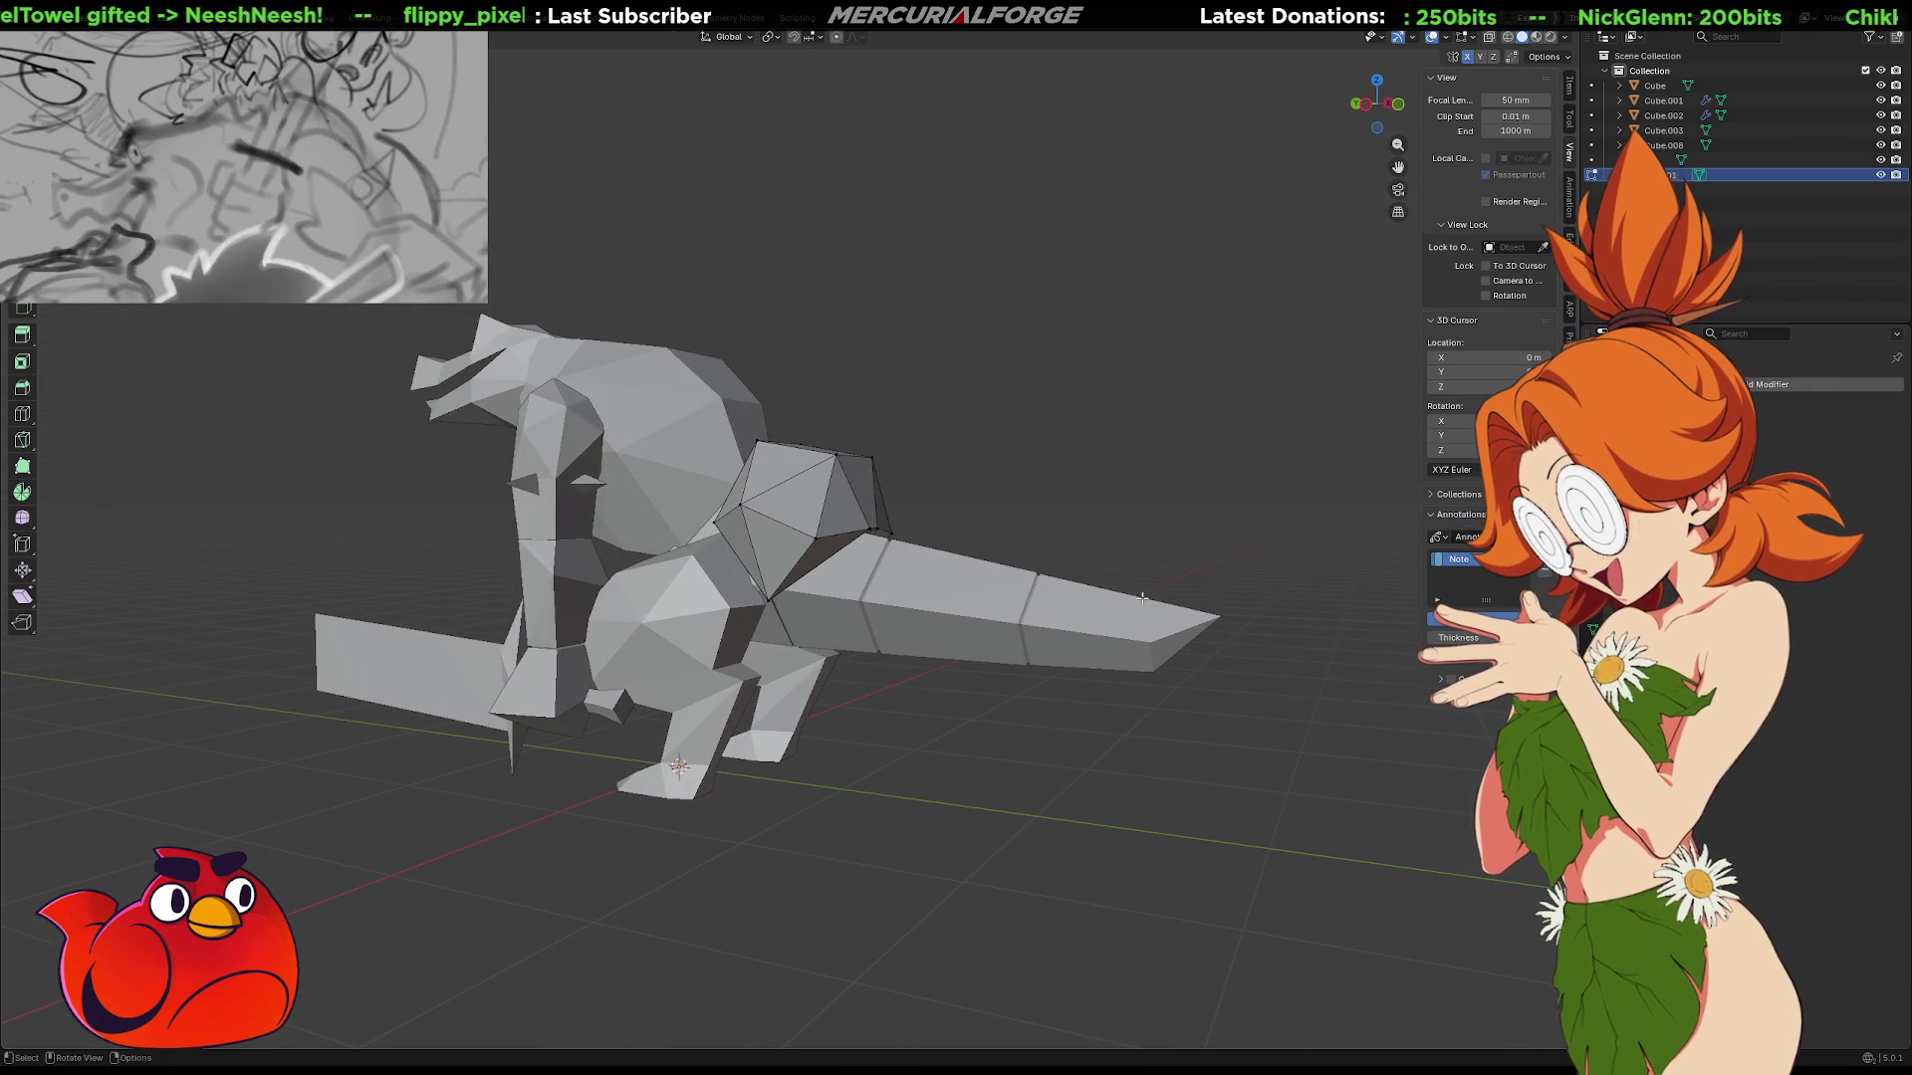
pyautogui.scroll(5, 1140, 577)
pyautogui.moveTo(1135, 559)
pyautogui.mouseDown(button='middle')
pyautogui.moveTo(1096, 564)
pyautogui.moveTo(1098, 545)
pyautogui.mouseUp(button='middle')
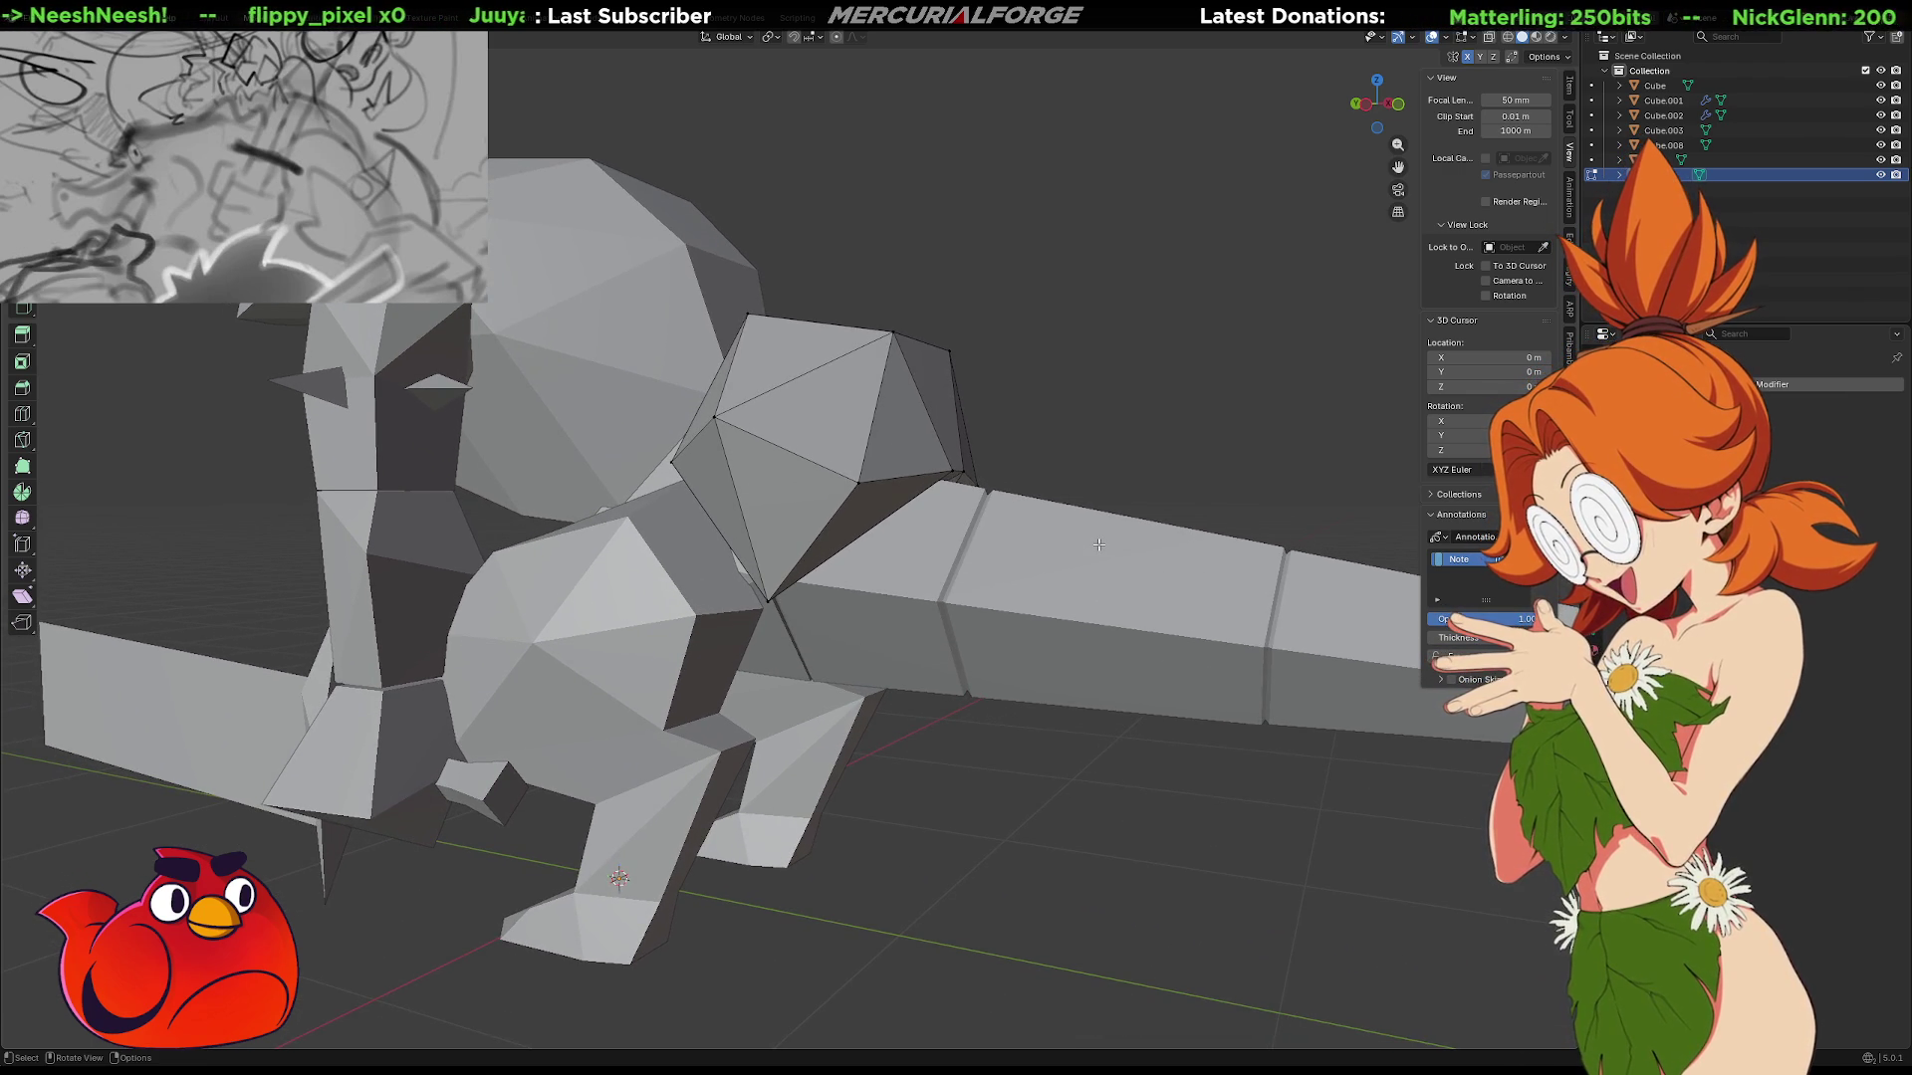
pyautogui.moveTo(1098, 543)
pyautogui.mouseDown(button='middle')
pyautogui.moveTo(1095, 570)
pyautogui.moveTo(1112, 507)
pyautogui.moveTo(1024, 534)
pyautogui.moveTo(1143, 569)
pyautogui.moveTo(1115, 542)
pyautogui.moveTo(1153, 551)
pyautogui.mouseUp(button='middle')
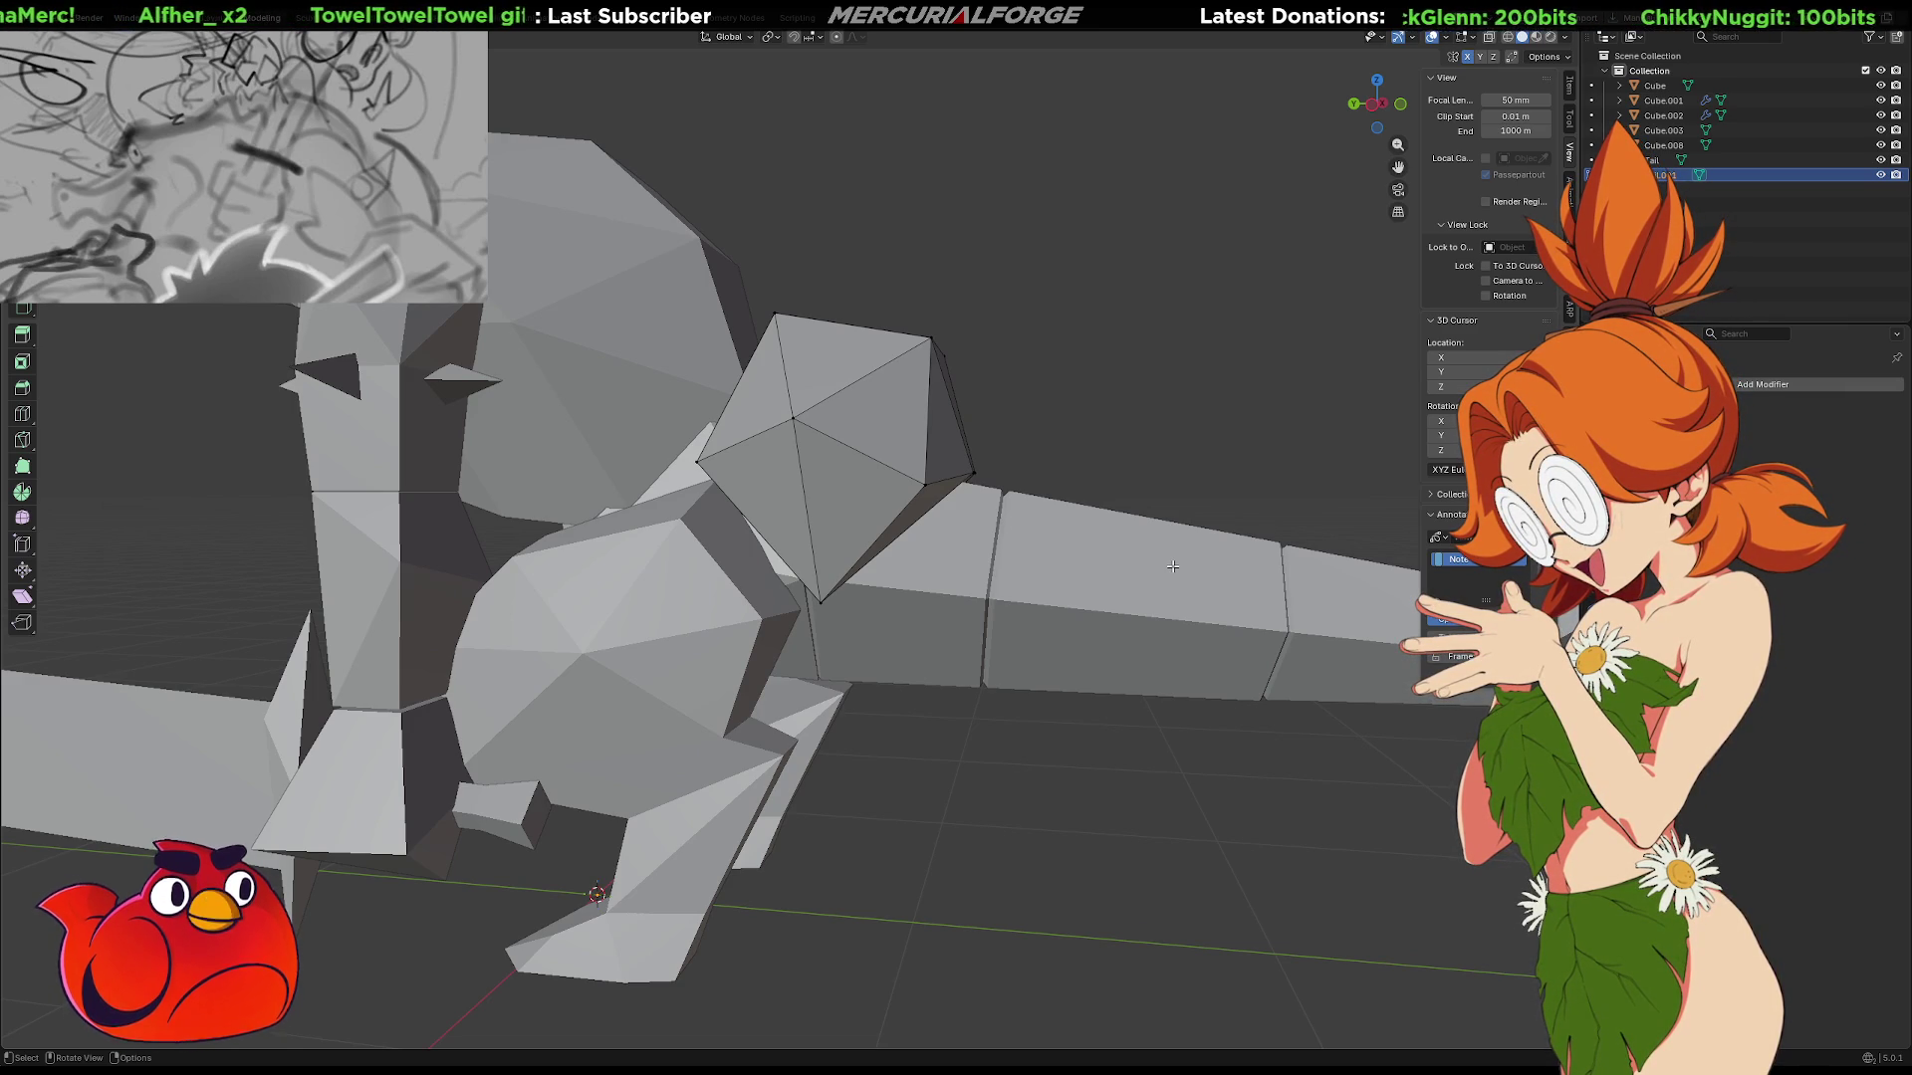
pyautogui.moveTo(1158, 612); pyautogui.dragTo(949, 527, button='middle')
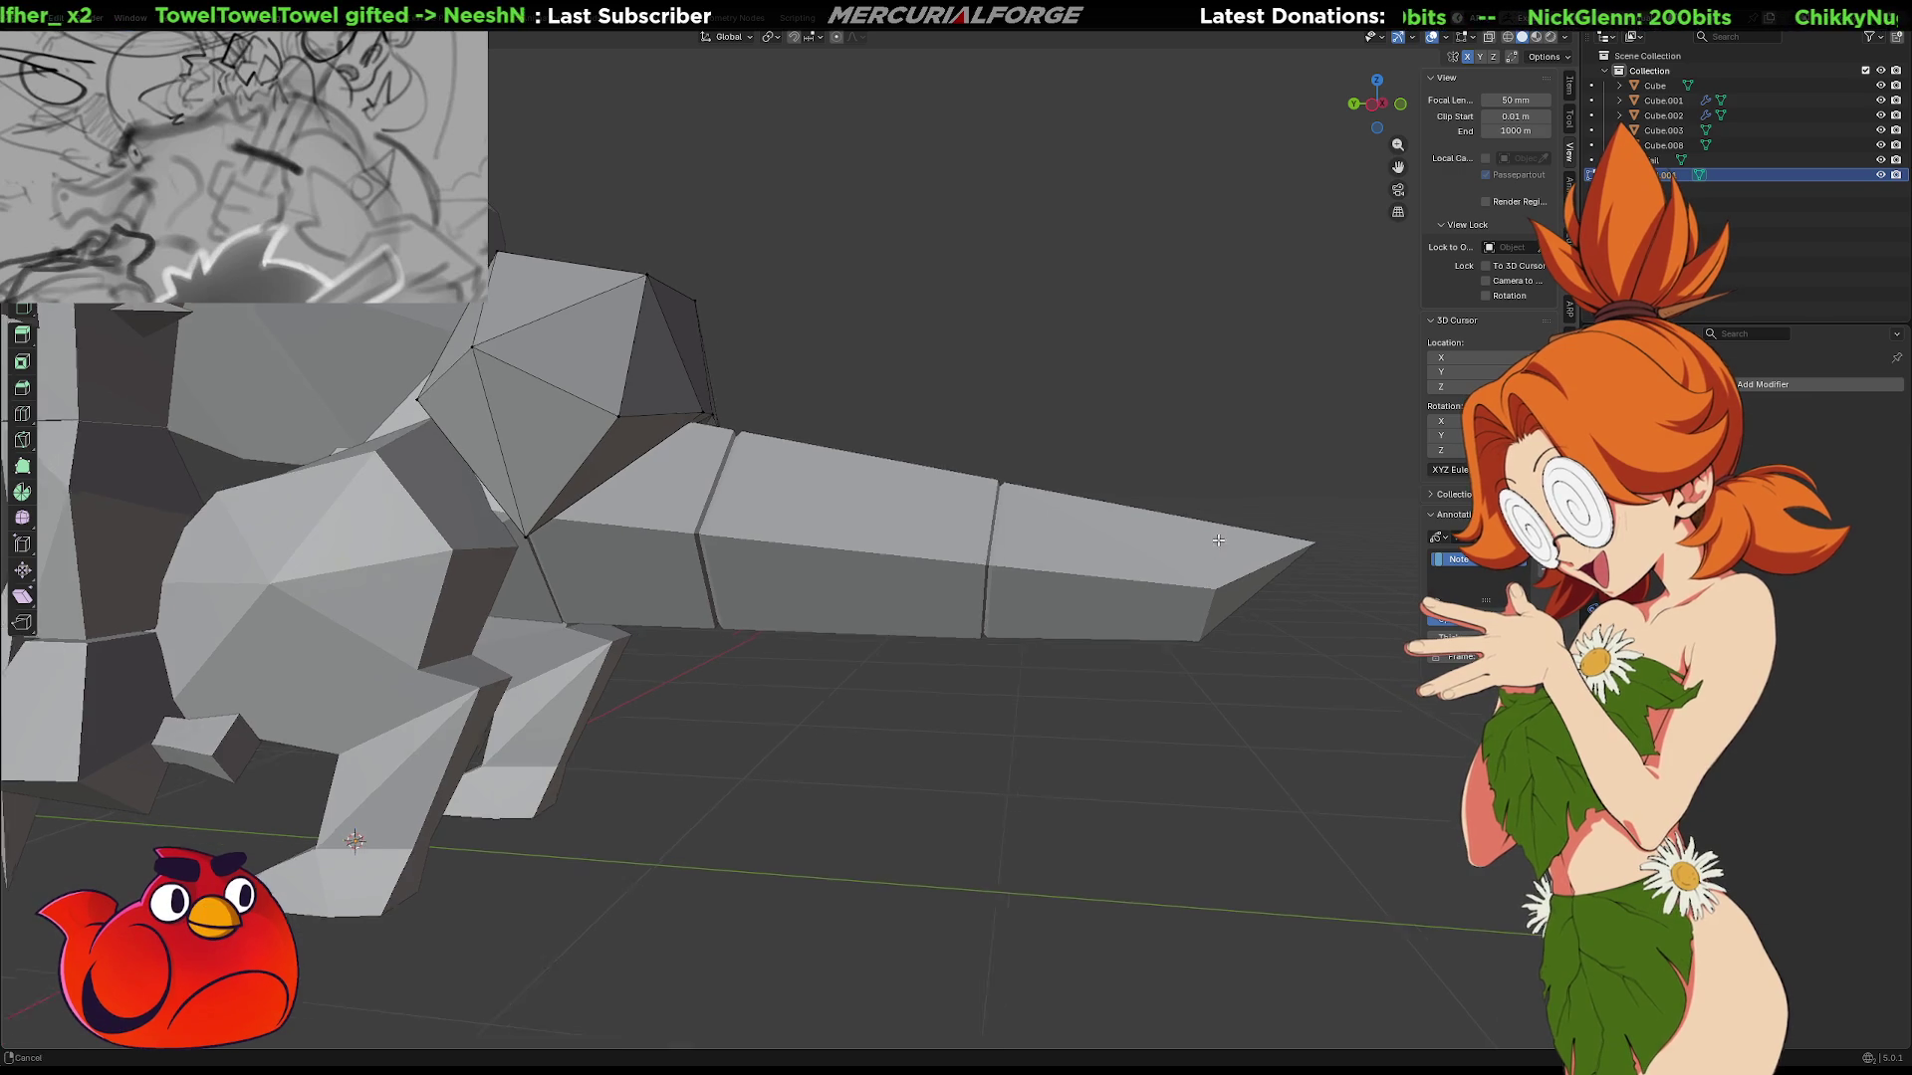